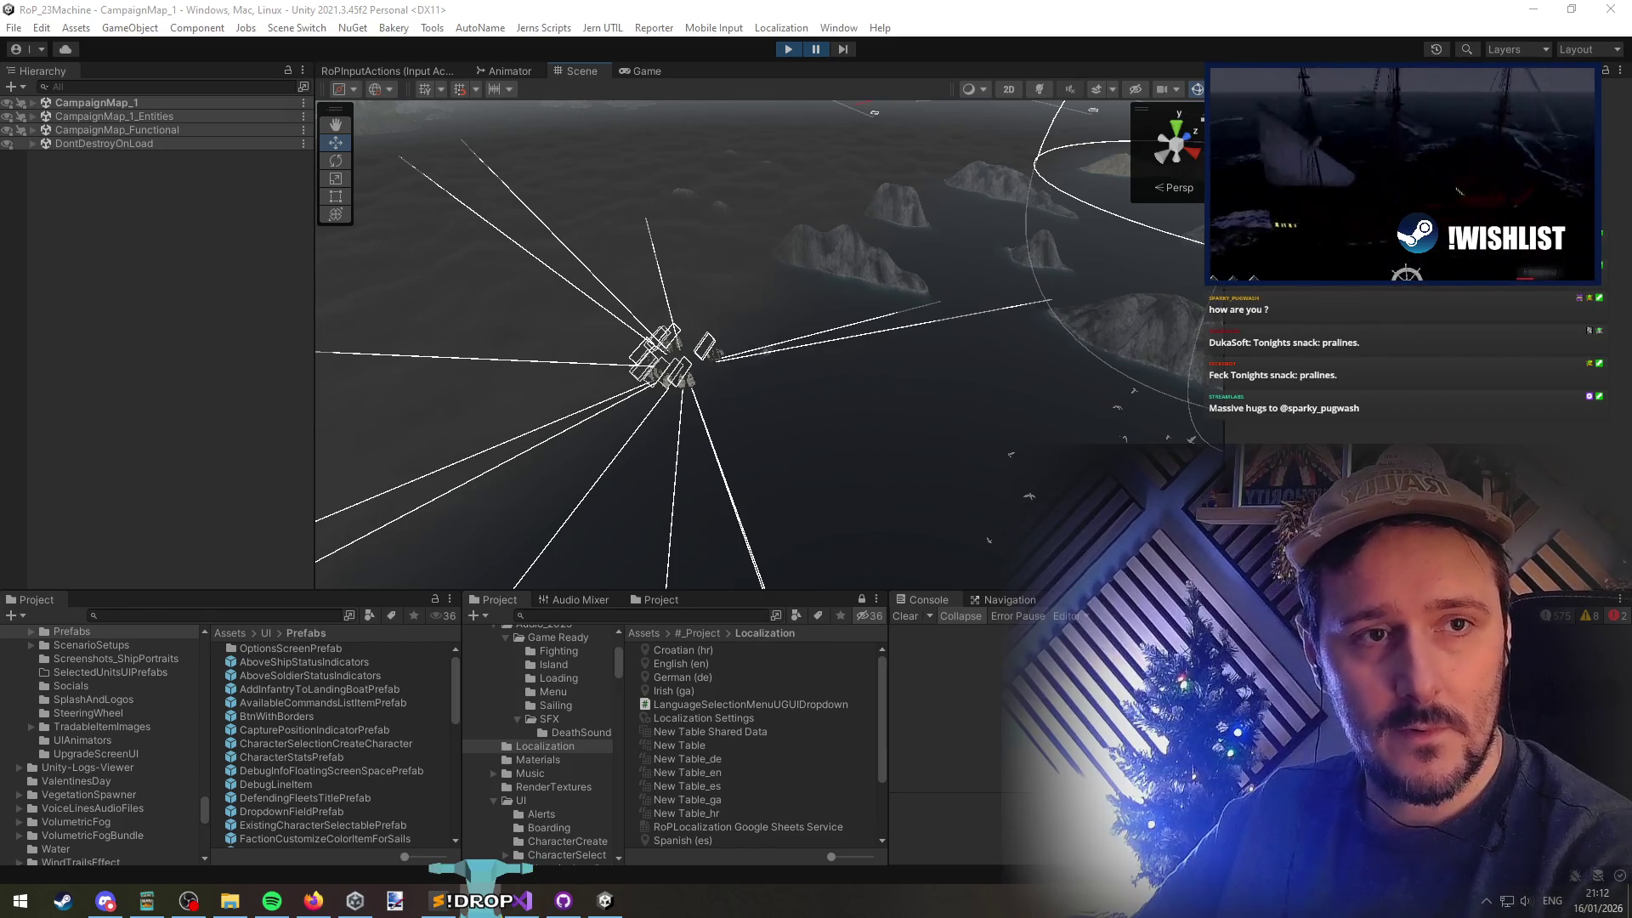
Open the port Drydock's Upgrades Available list, then close it and bring up the game's pause menu
click(941, 212)
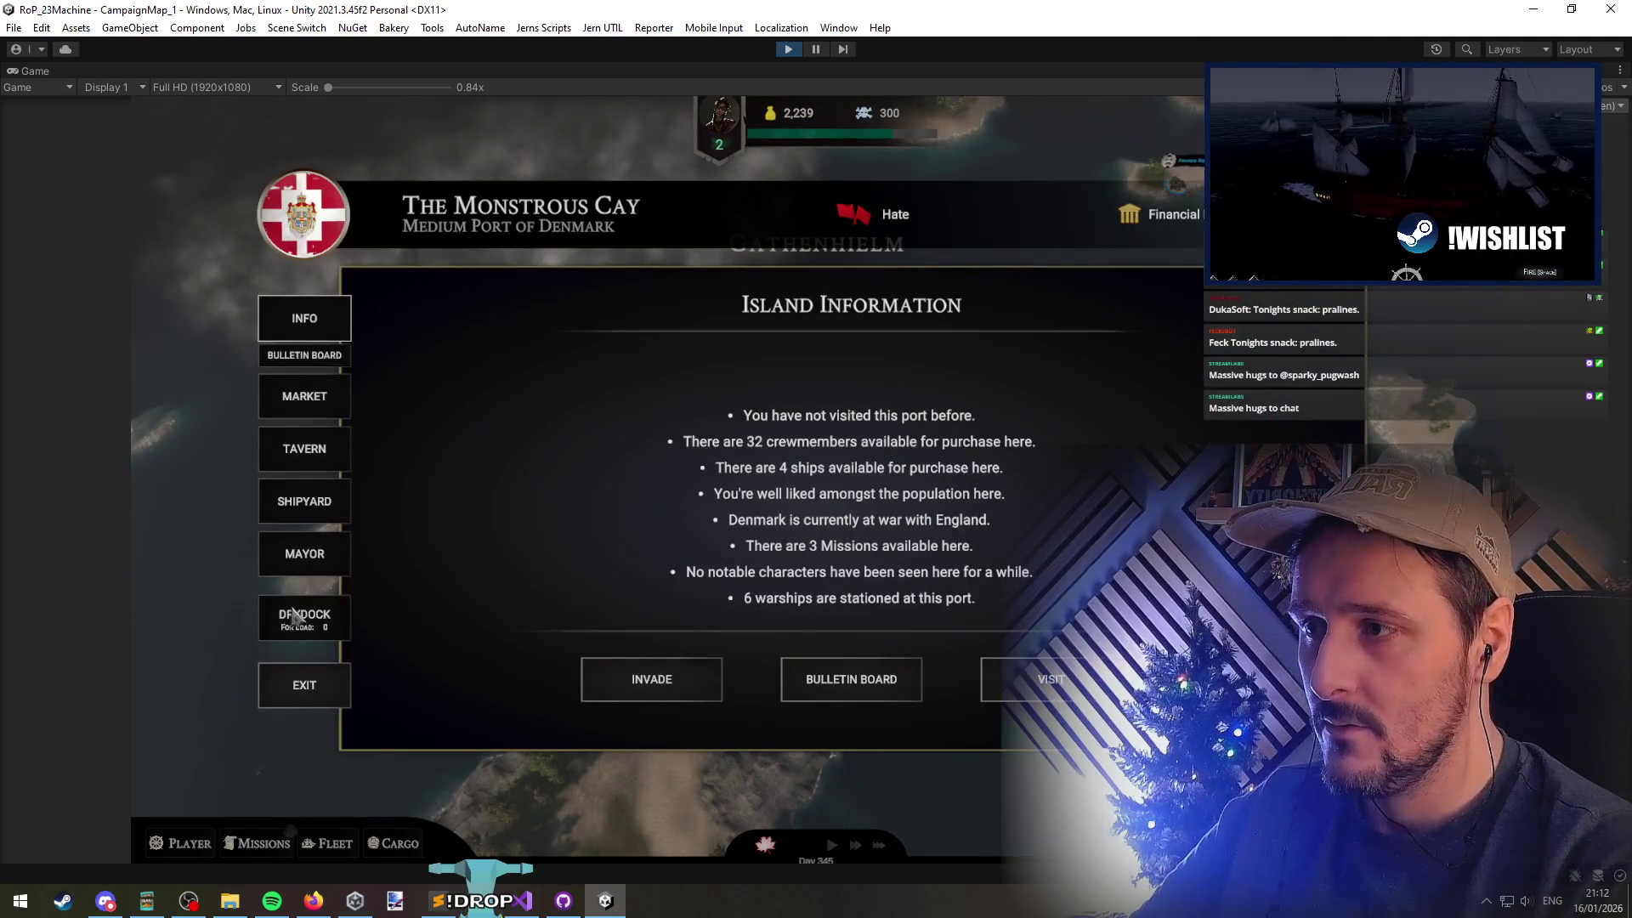
click(293, 614)
click(978, 398)
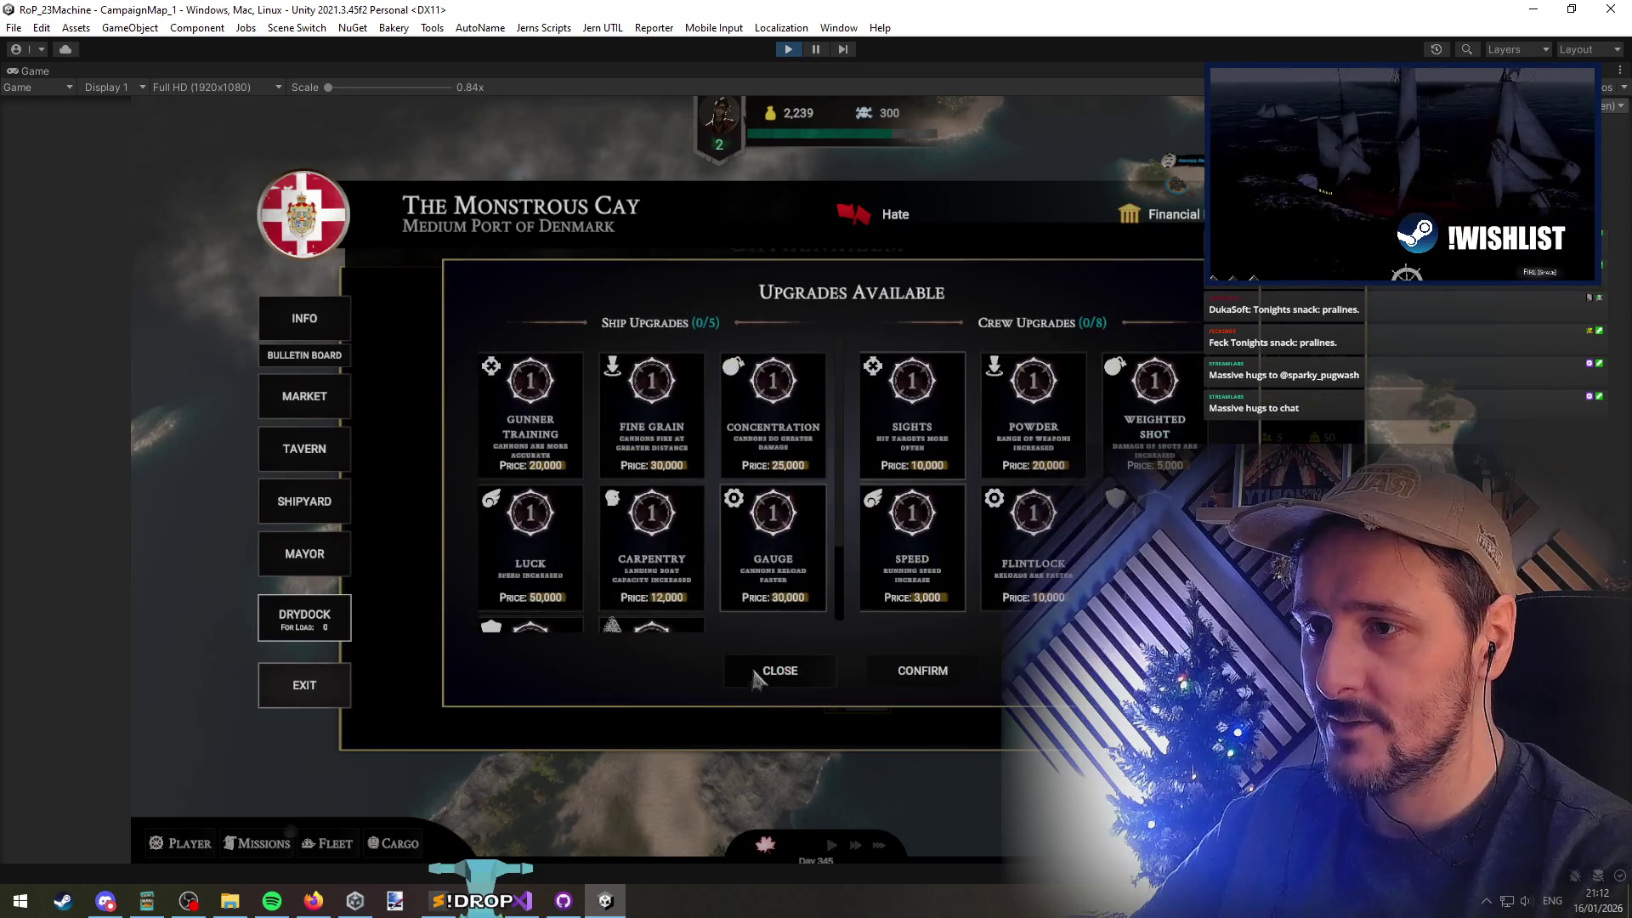
click(780, 672)
key(Escape)
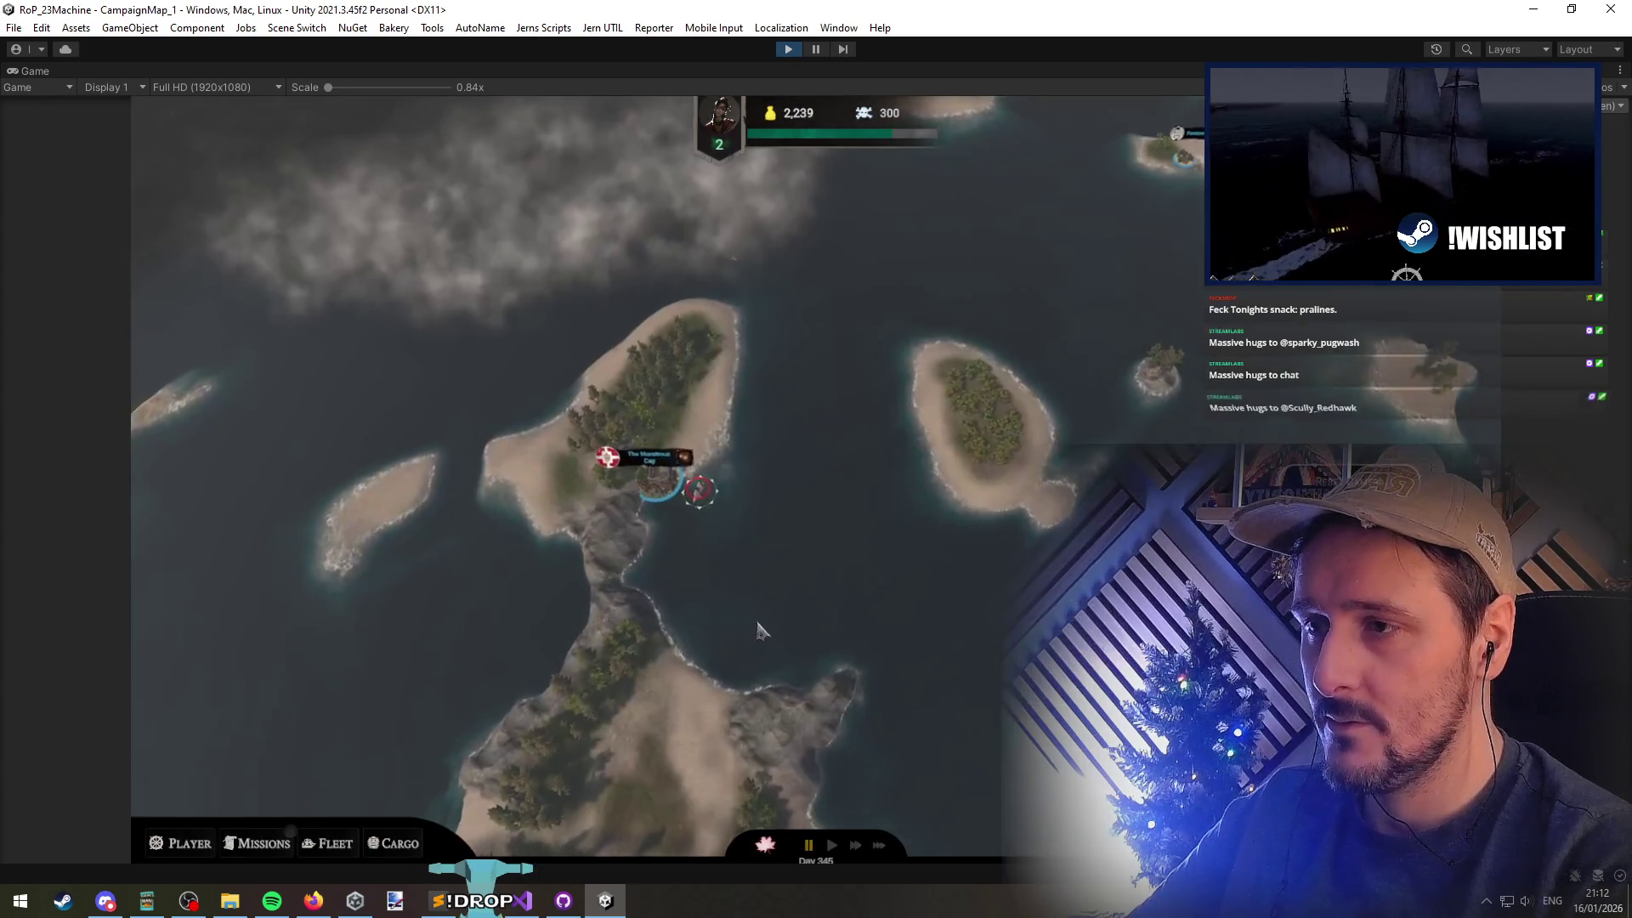
key(Escape)
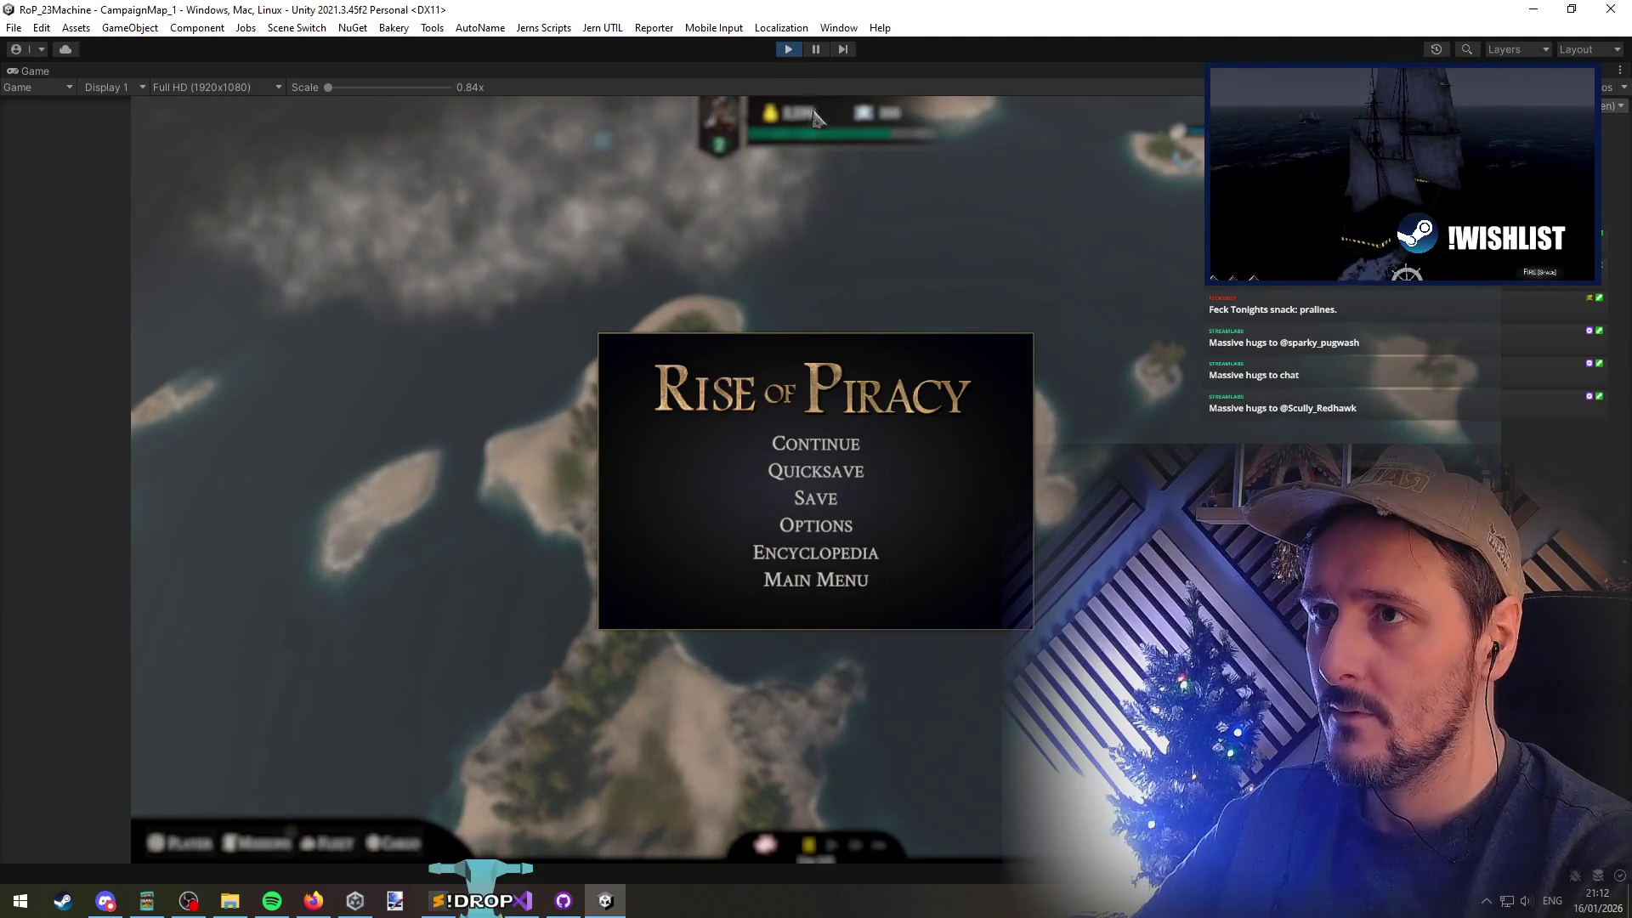
Reopen The Monstrous Cay's Drydock upgrades and pause the game with the cards showing
click(813, 49)
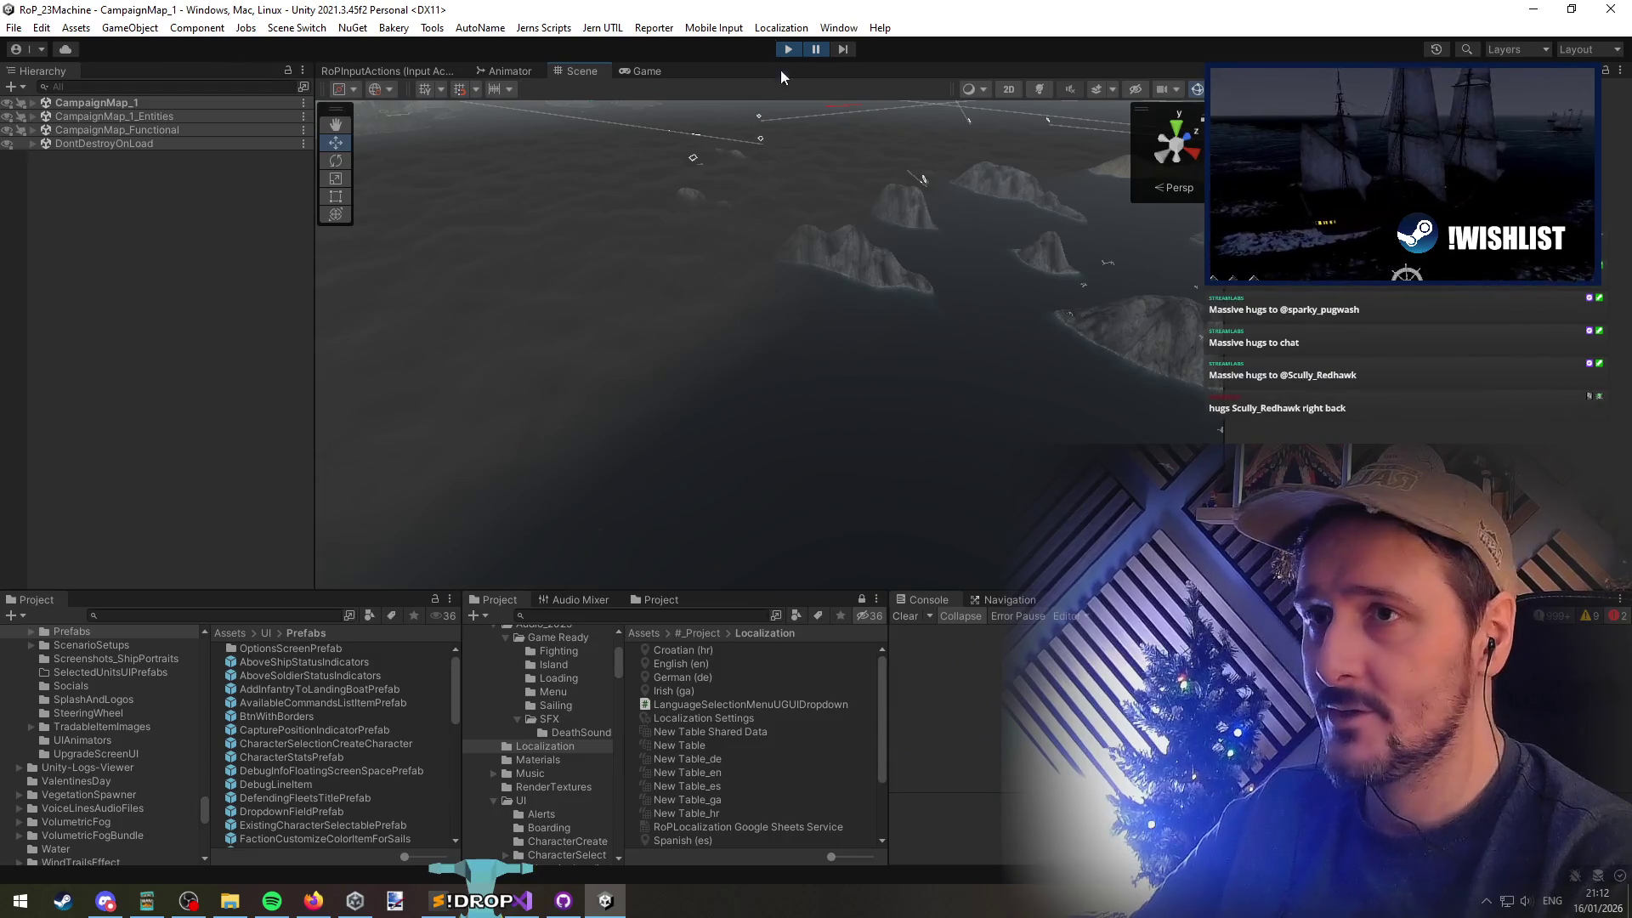
click(816, 49)
click(818, 448)
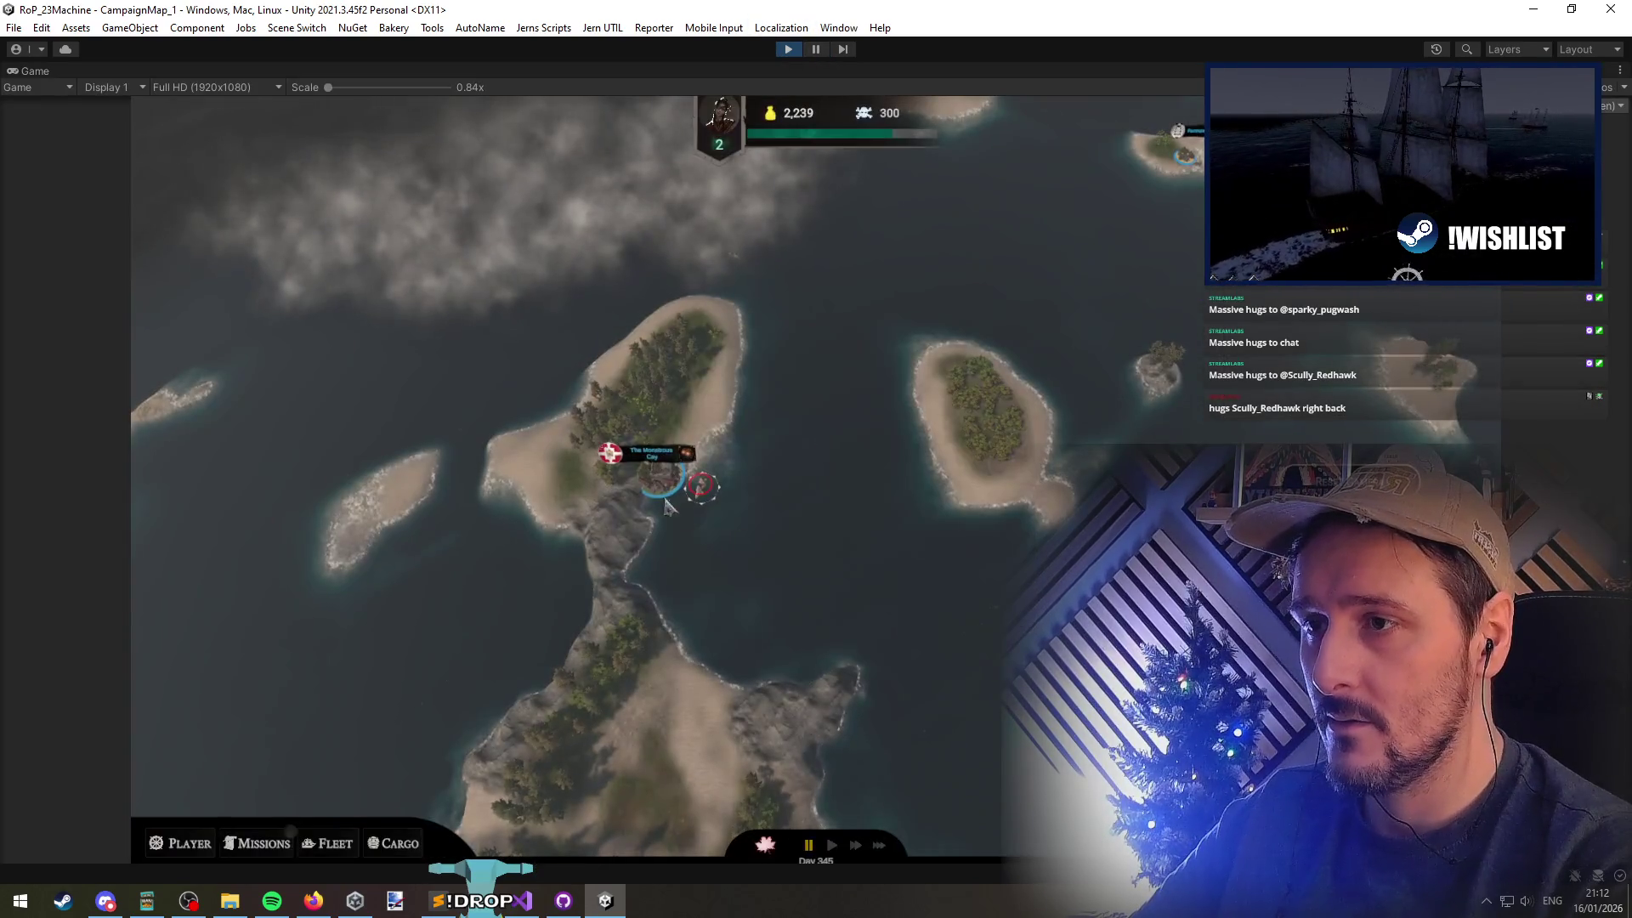
click(652, 463)
click(306, 615)
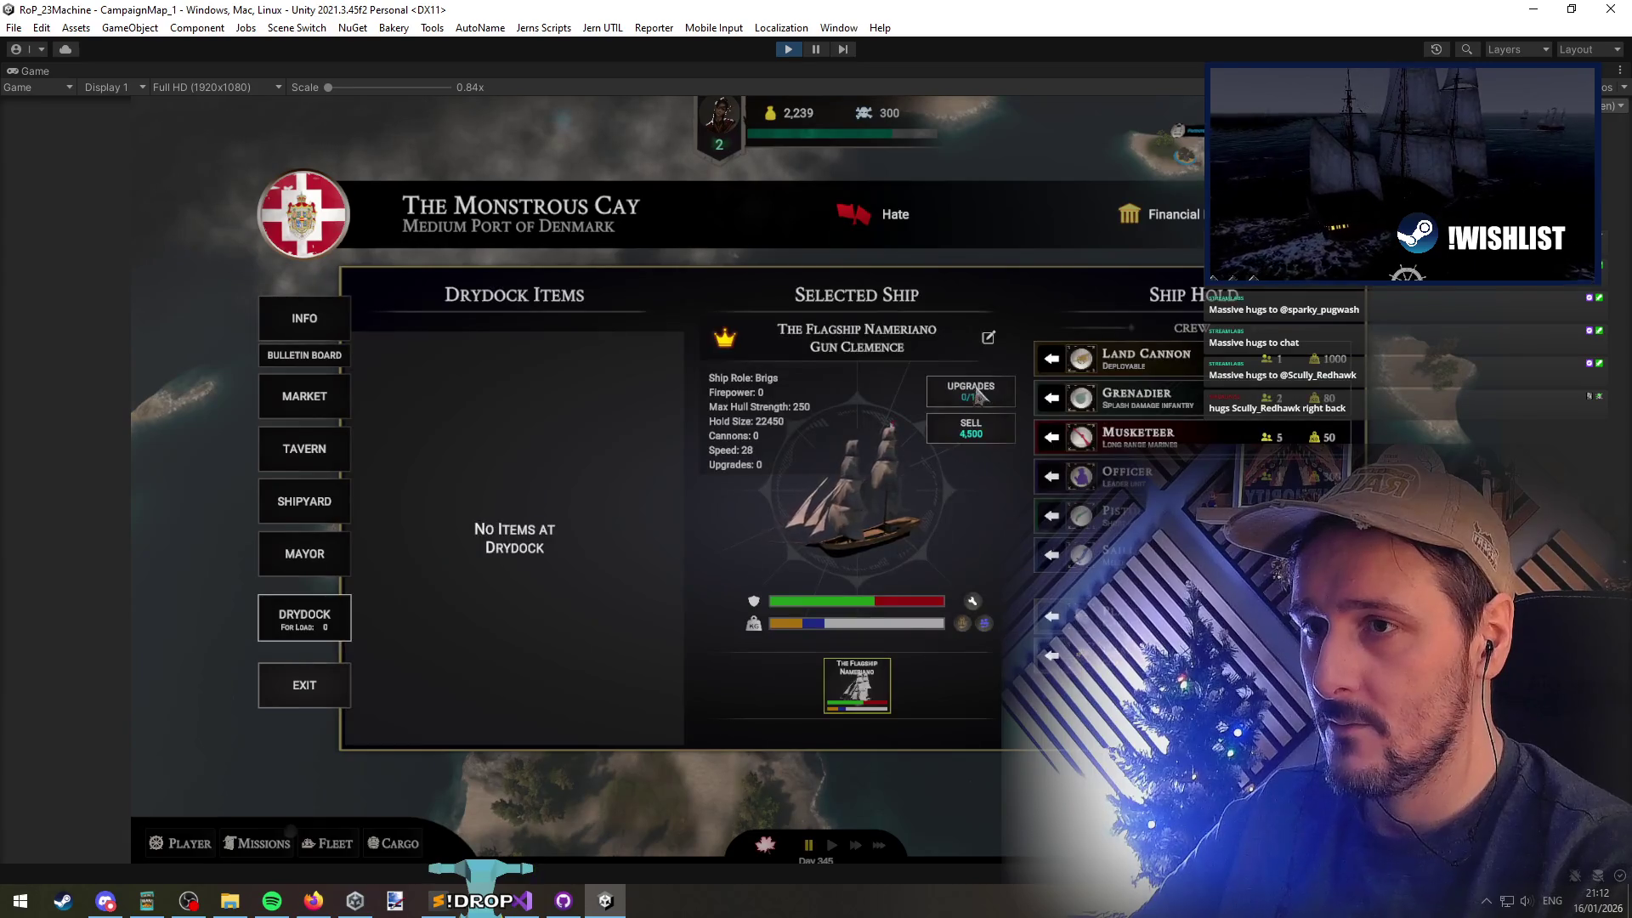
click(971, 391)
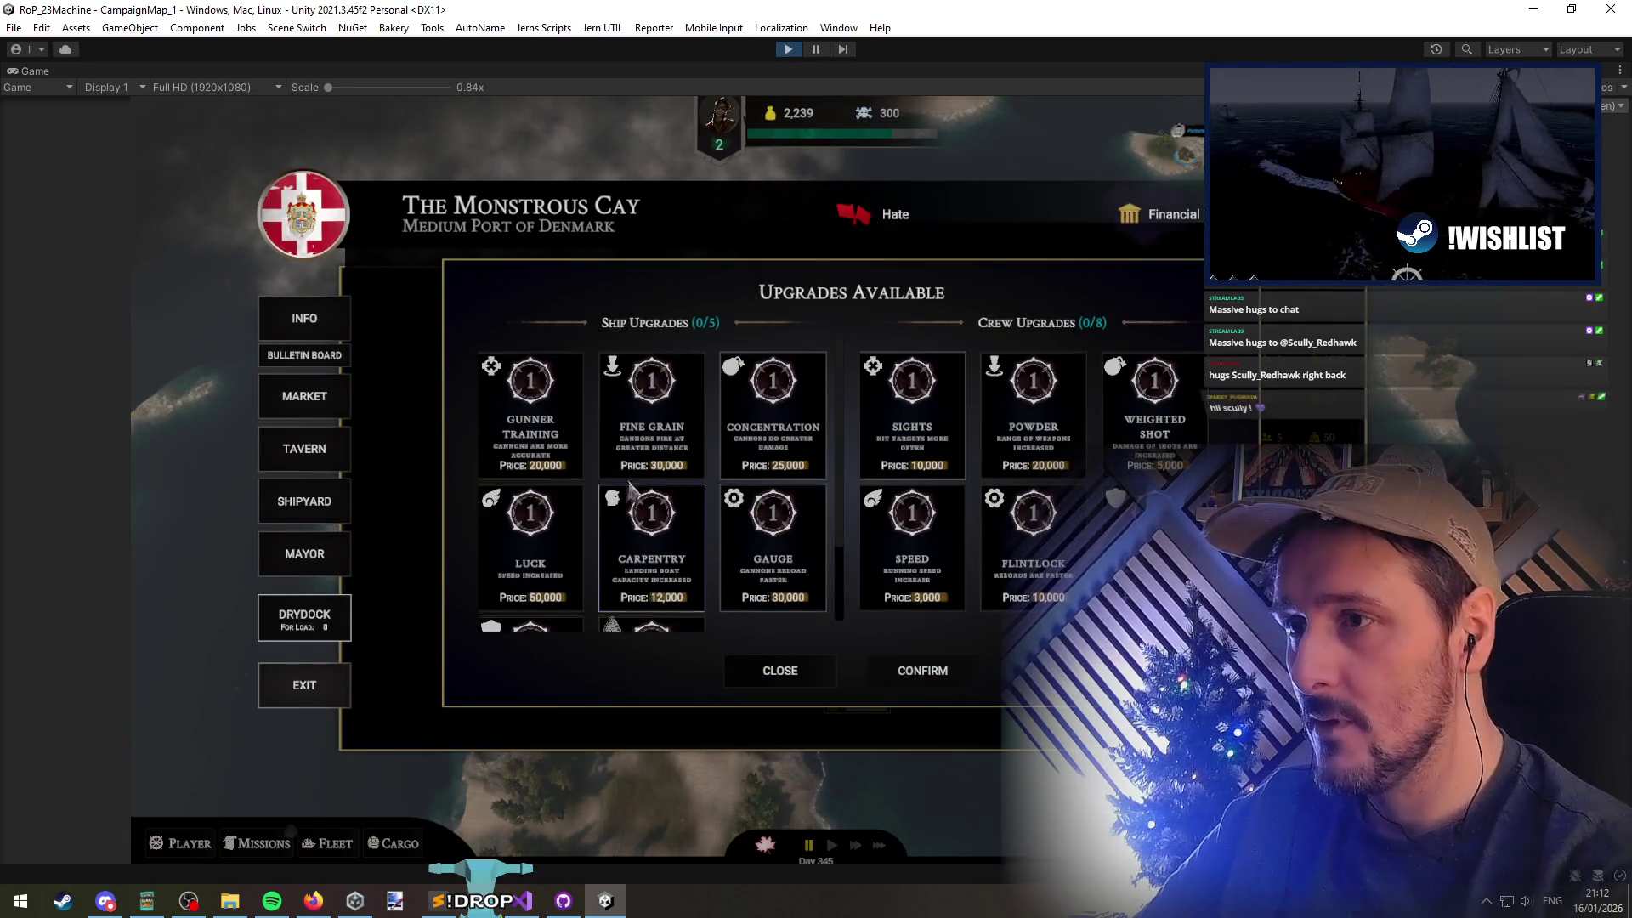
click(813, 55)
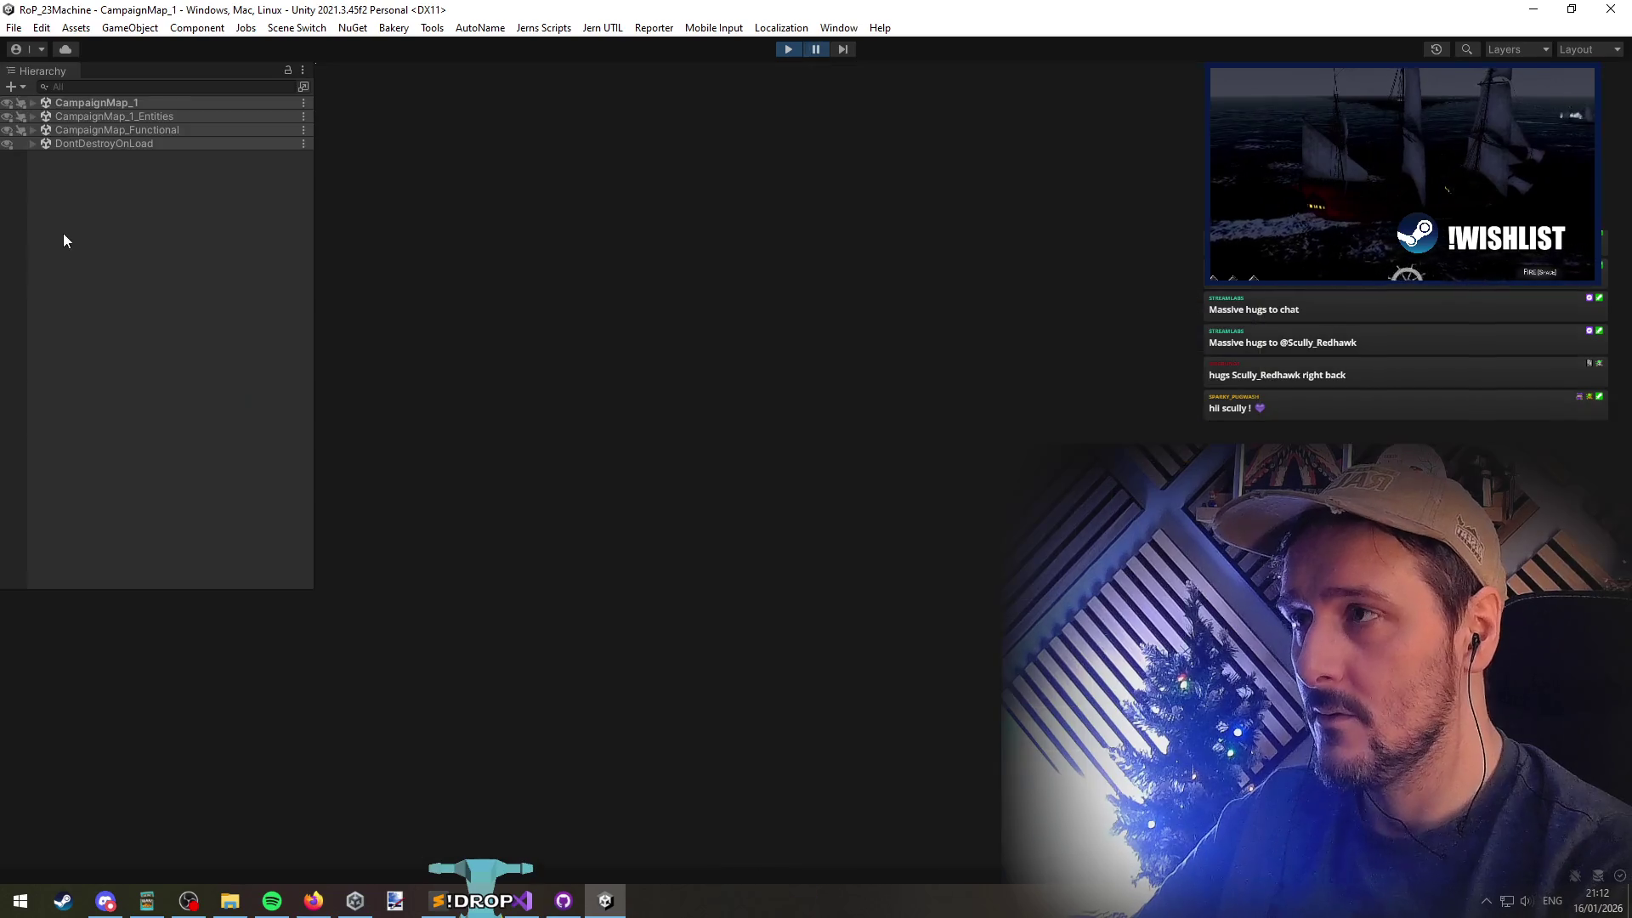
Search the Hierarchy for 'upgrades' and frame CrewUpgradesSection in the Scene view
click(109, 89)
text(upgrad)
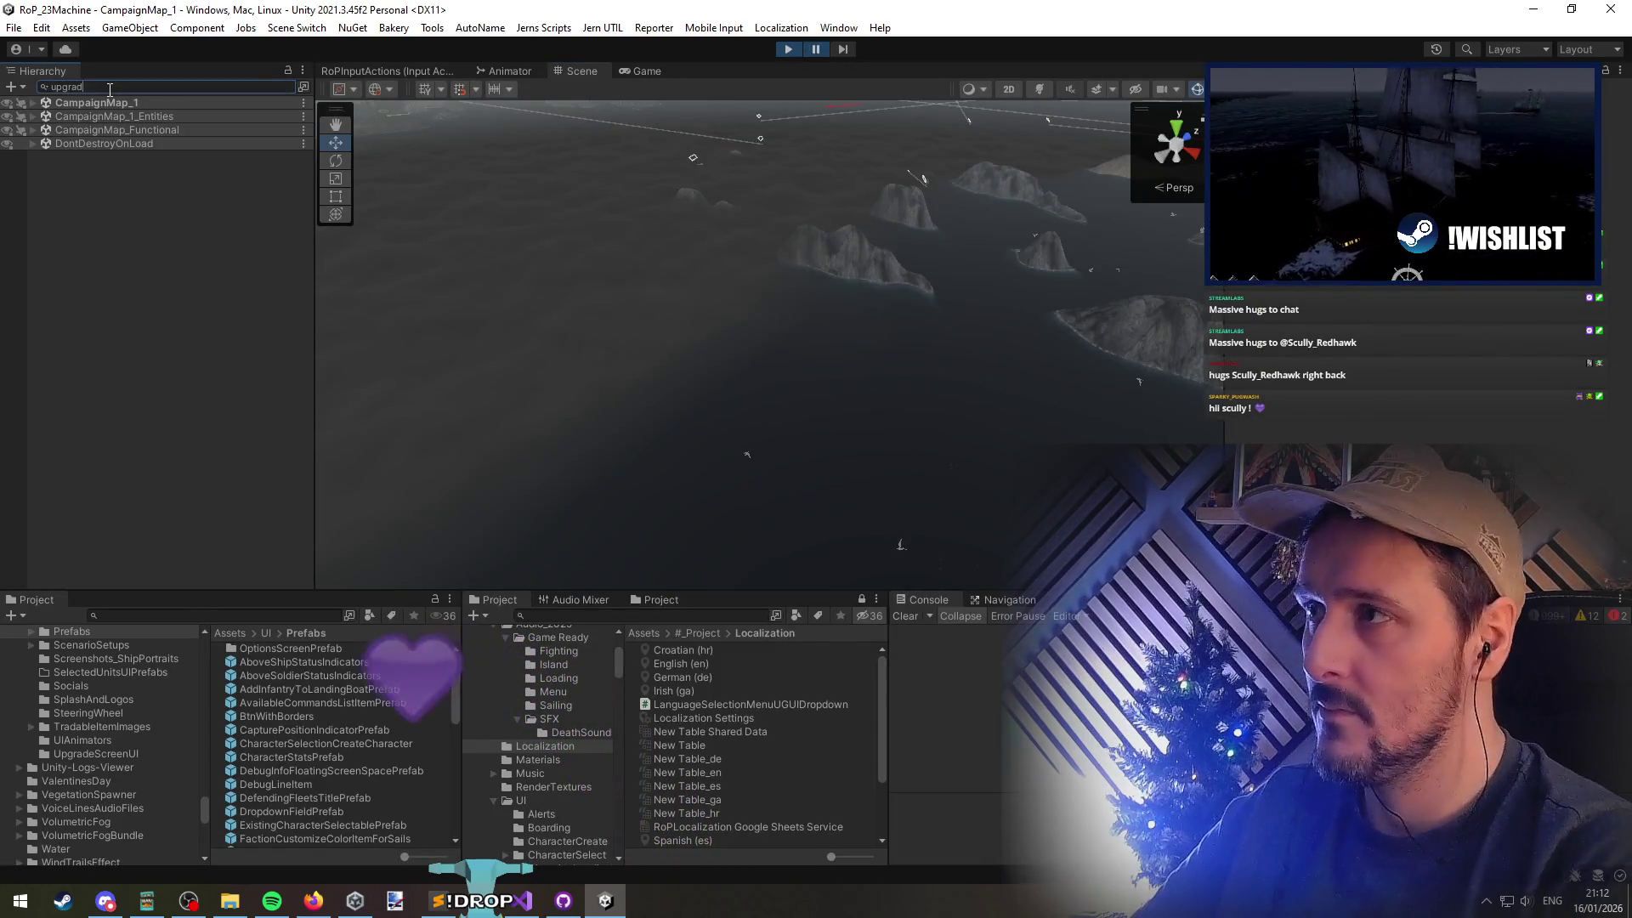
text(es)
click(124, 144)
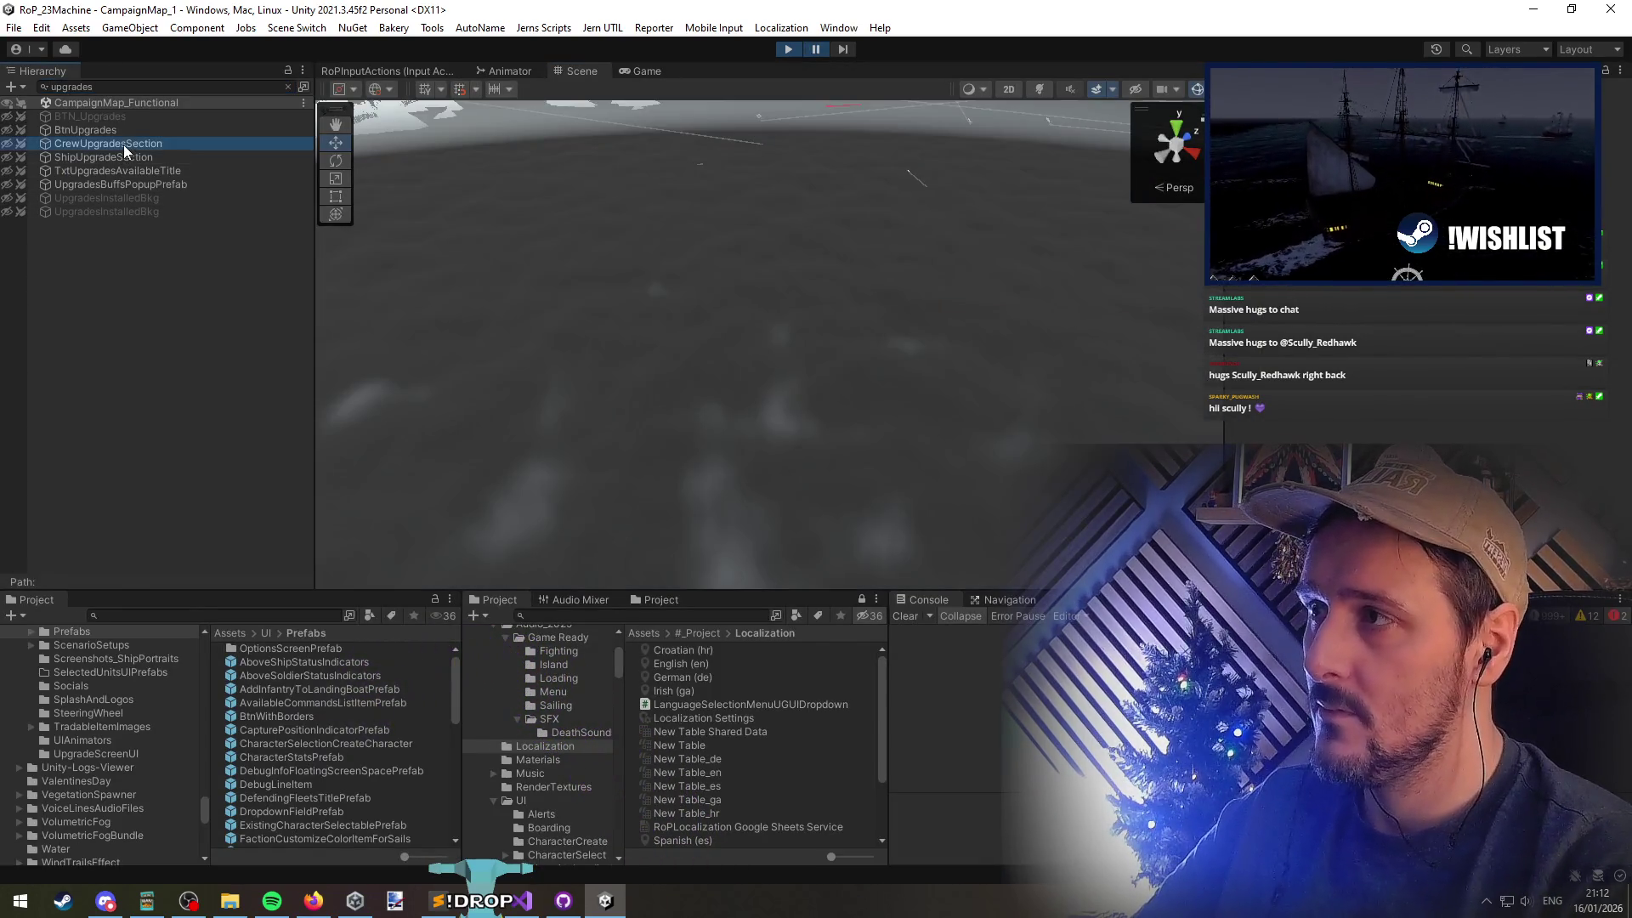
click(287, 88)
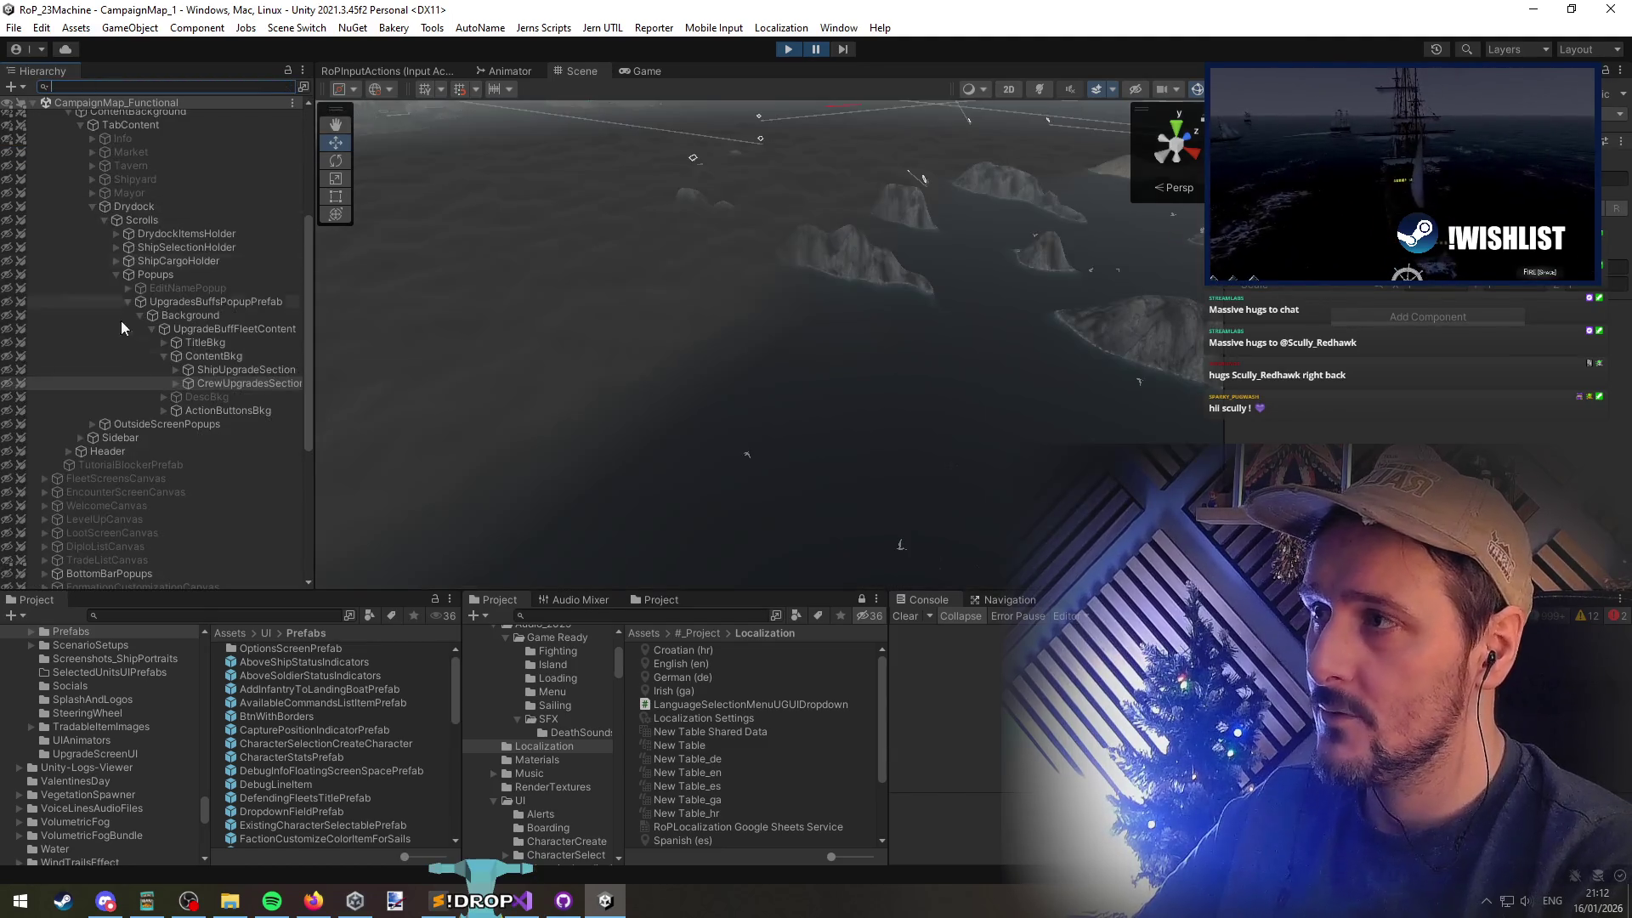
double_click(222, 385)
drag(680, 289, 729, 273)
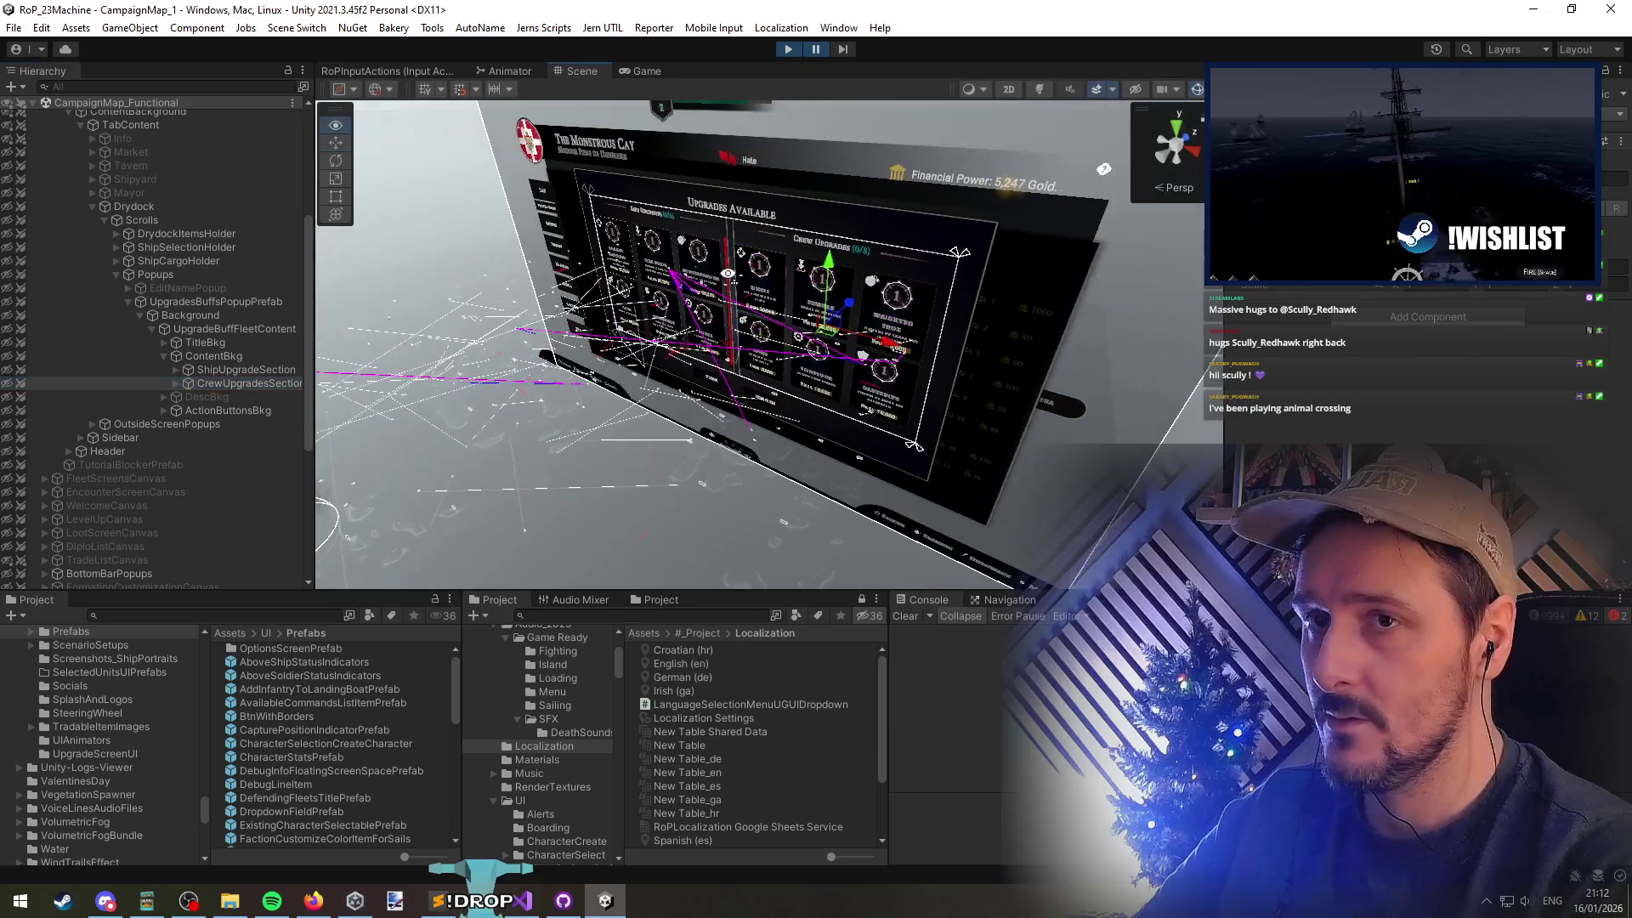
Expand the ship and crew viewports and Content-Holders to reveal the upgrade card clones
key(alt+Right)
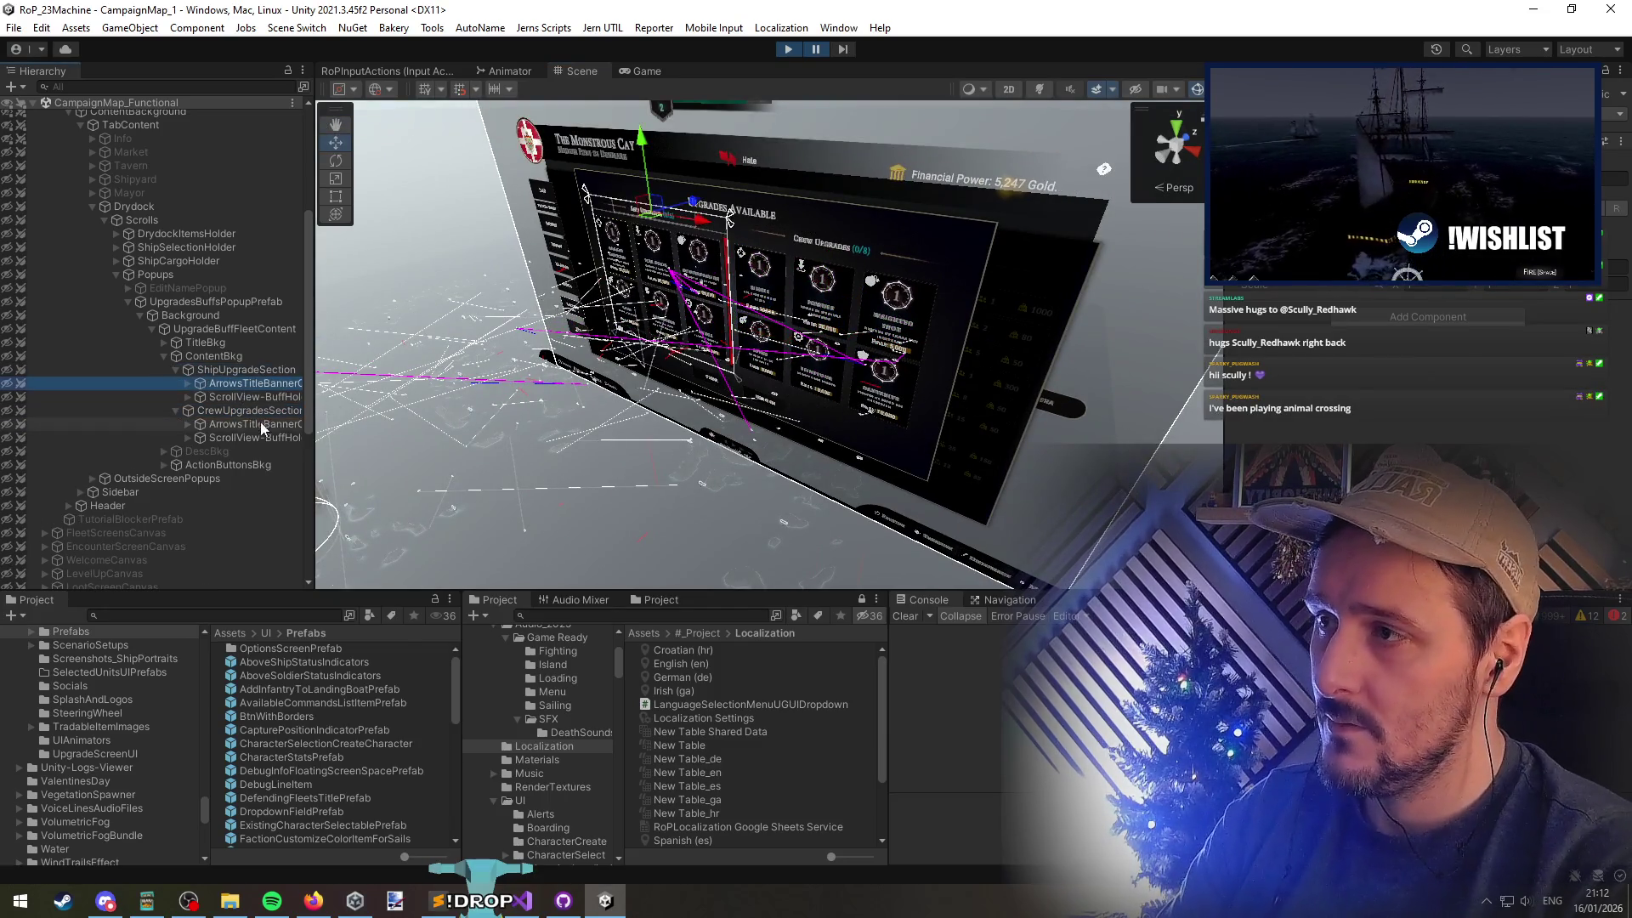
key(Down)
key(Down)
key(Down)
click(248, 431)
key(Right)
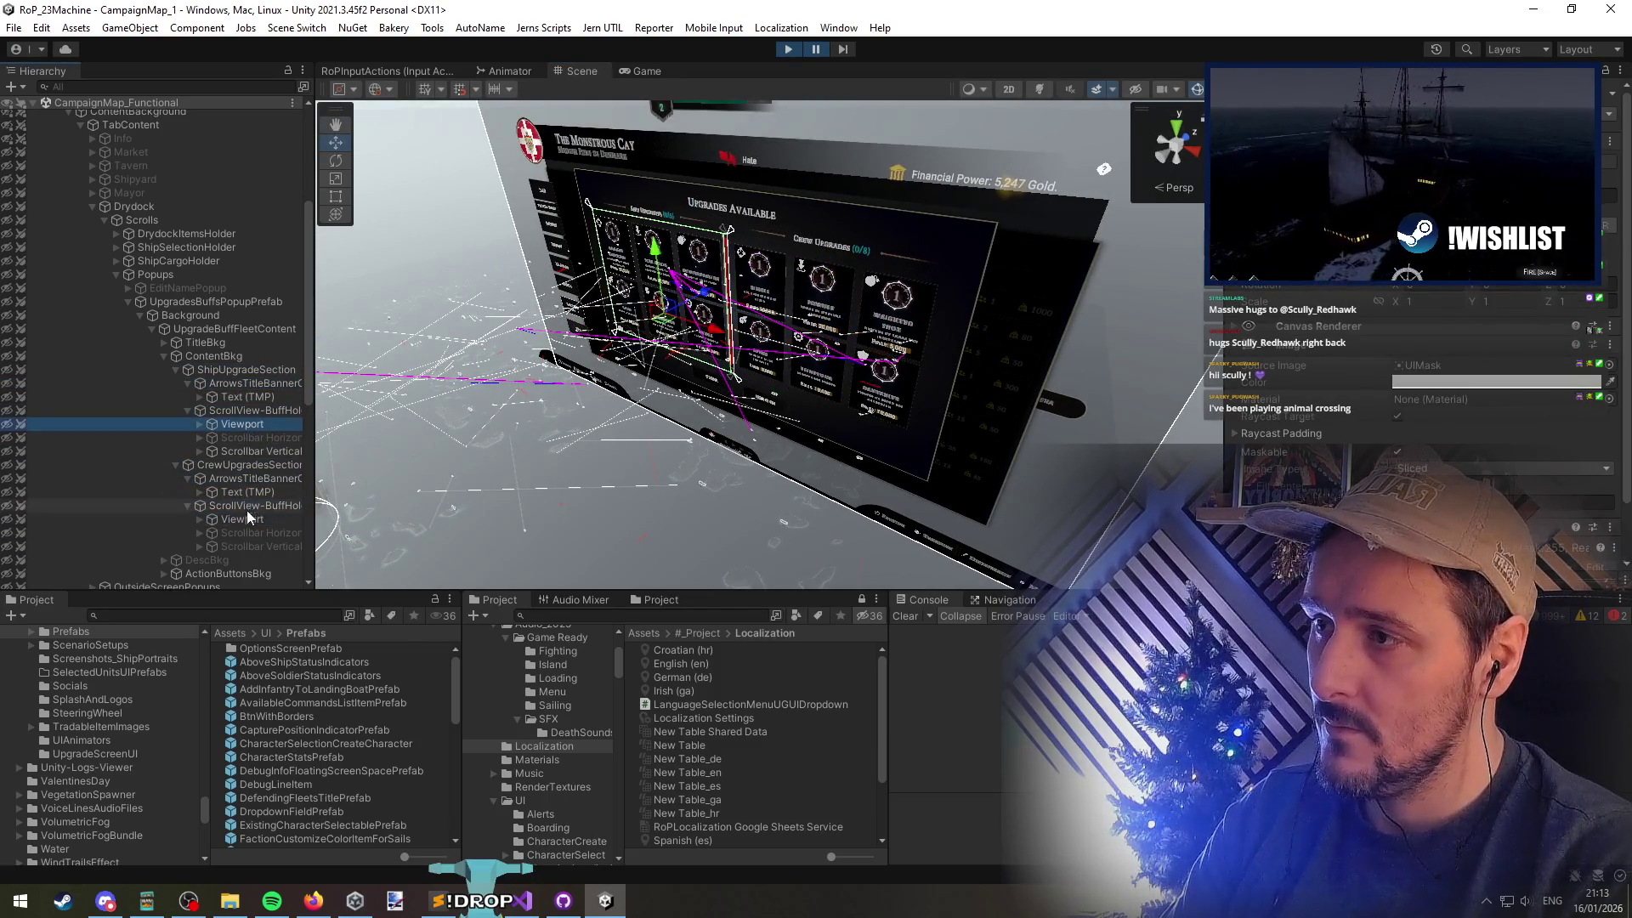
click(247, 508)
key(Right)
key(Down)
scroll(245, 461, down, 2)
ctrl+click(246, 337)
key(Right)
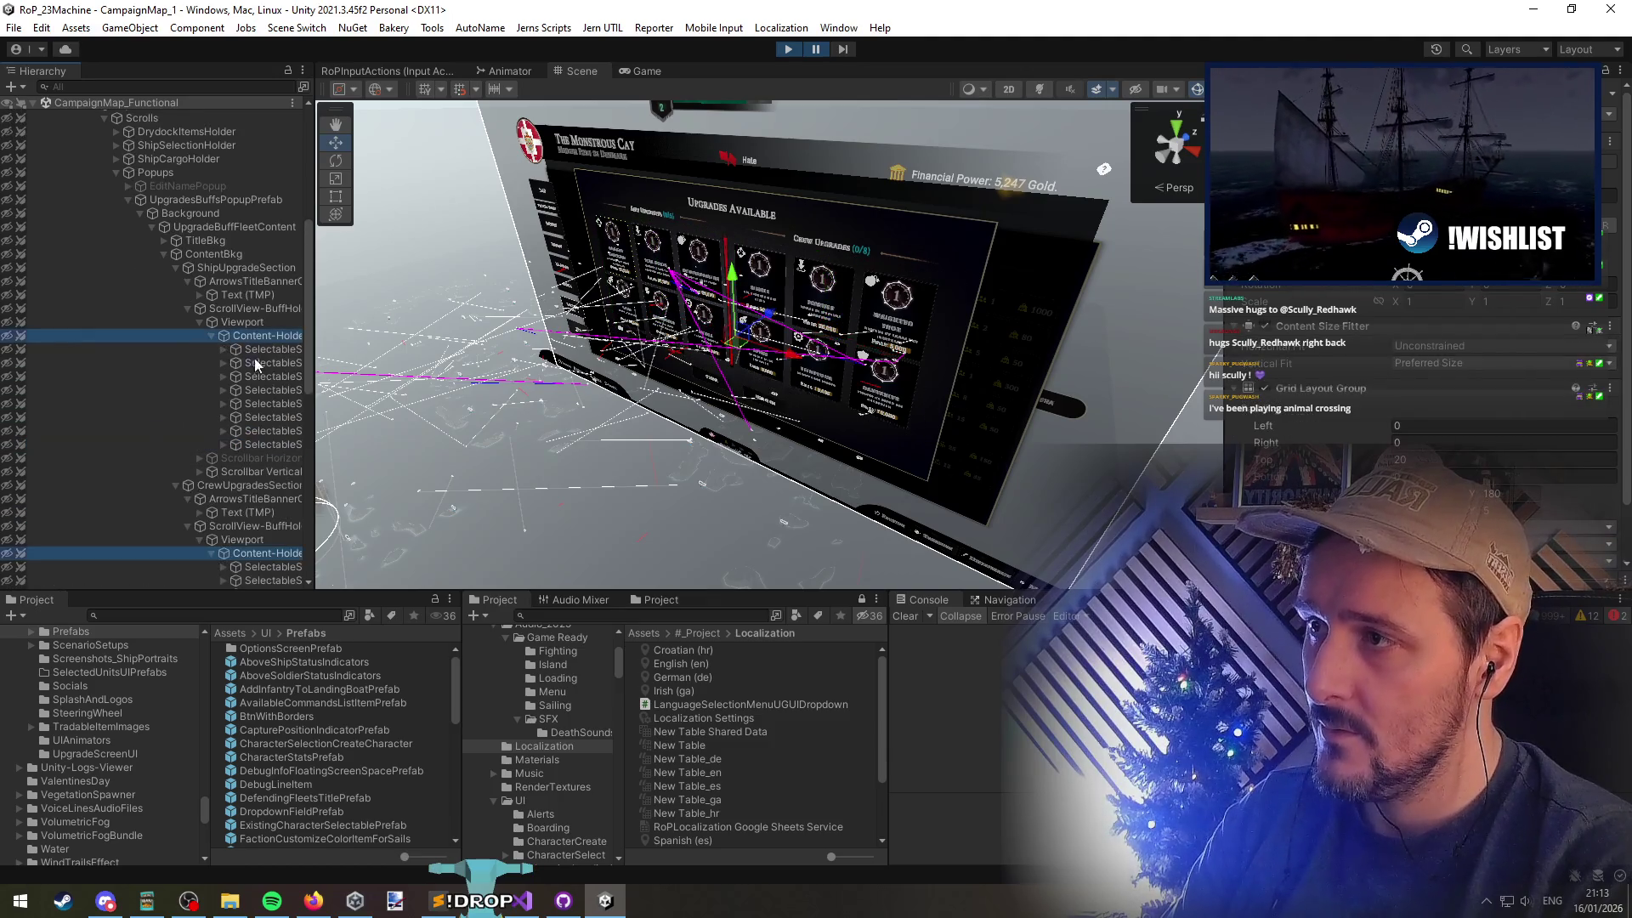
drag(365, 372, 514, 374)
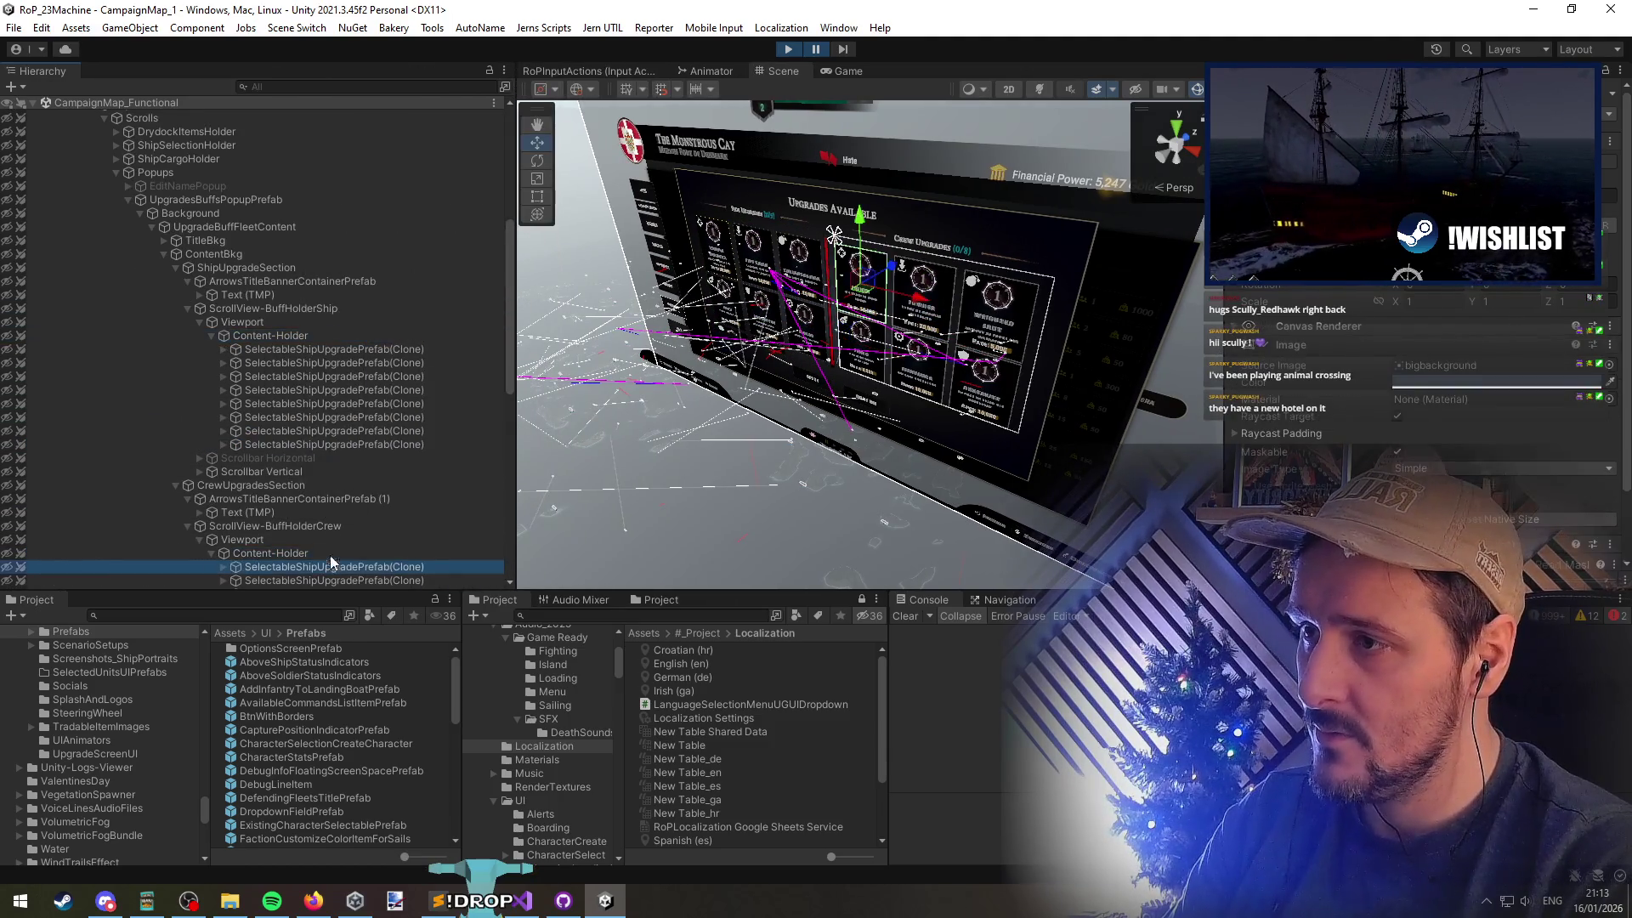
Expand the first SelectableShipUpgradePrefab(Clone) card and inspect its buff item controller fields
click(339, 350)
key(Right)
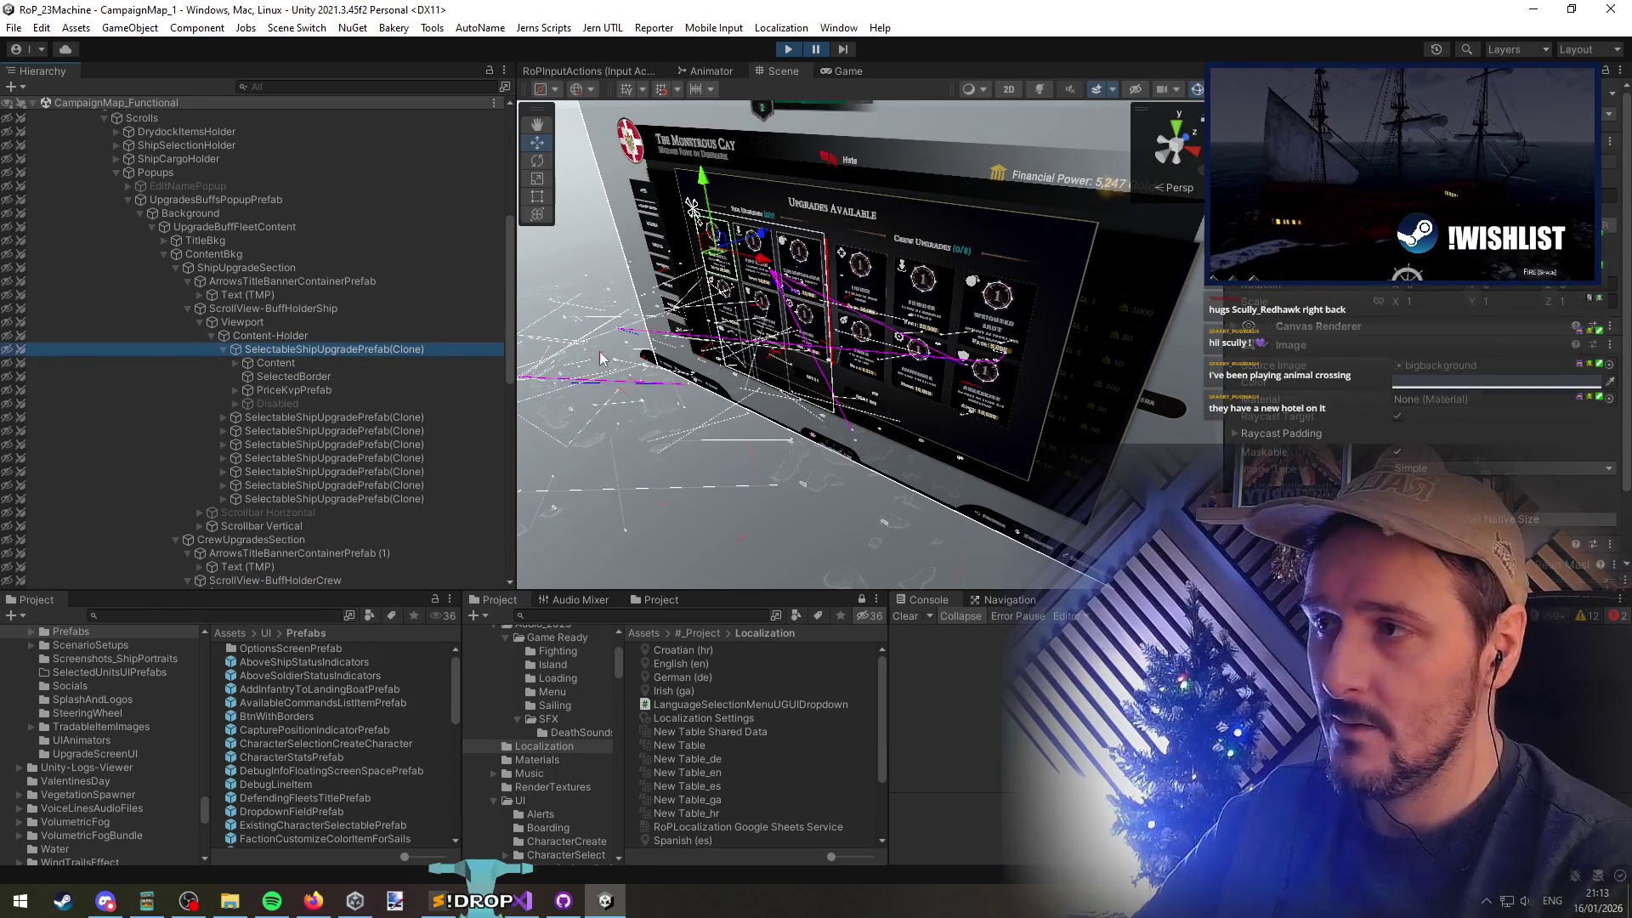
scroll(1392, 391, down, 3)
click(1391, 391)
scroll(1395, 357, down, 5)
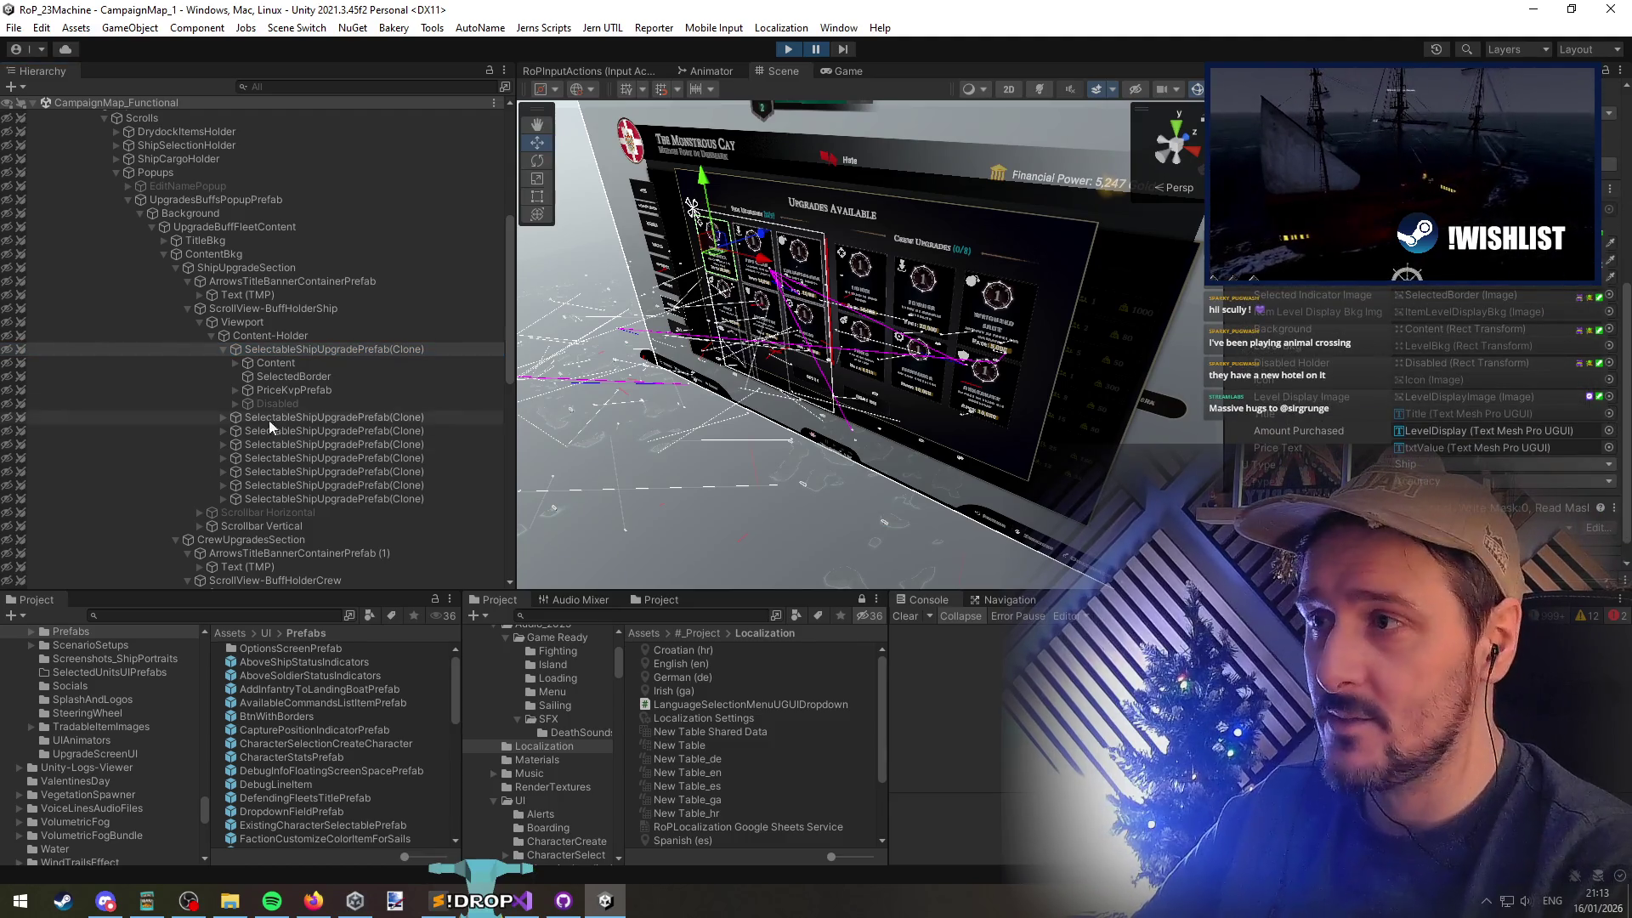
Copy the card's name and search the Project for SelectableShipUpgradePrefab
click(375, 348)
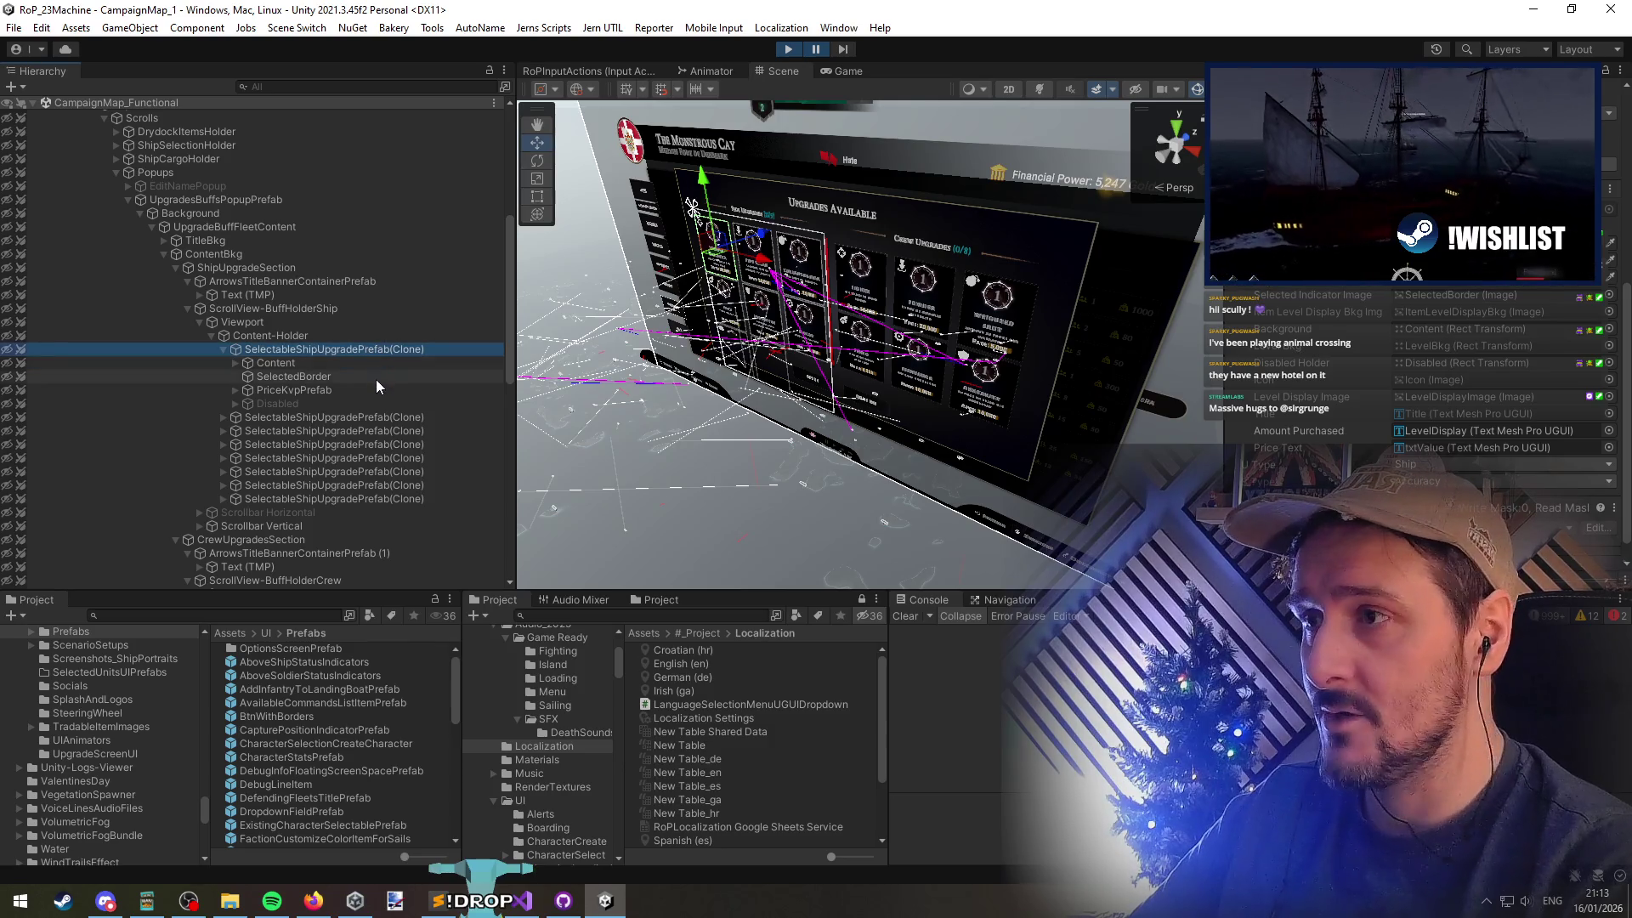
key(F2)
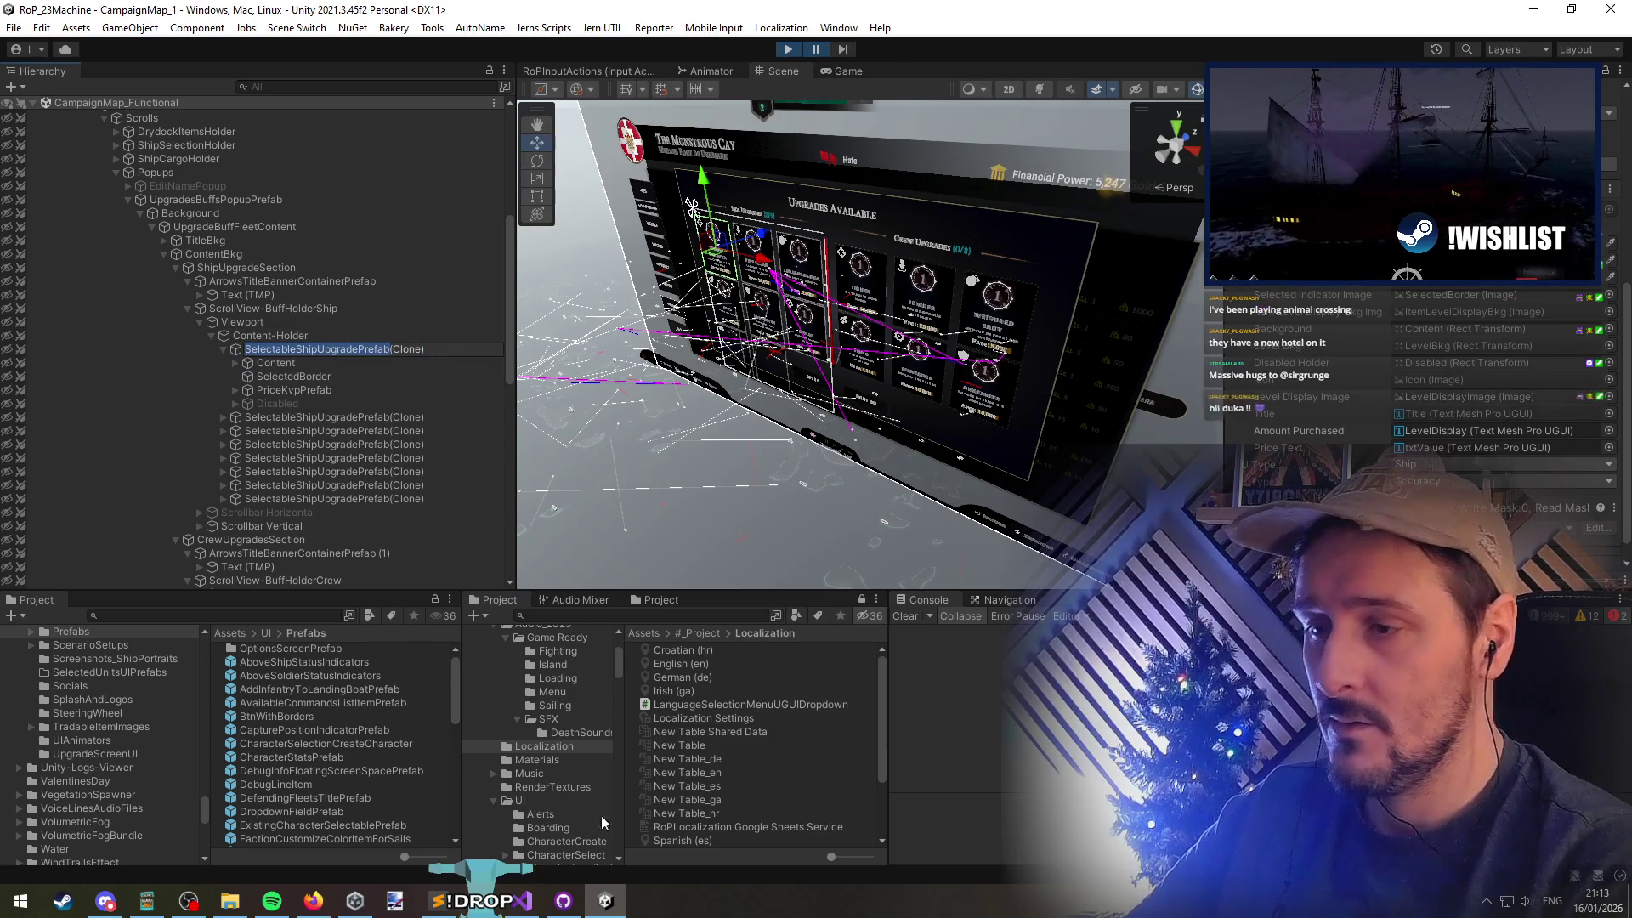
click(213, 615)
text(SelectableShipUpgradePrefab)
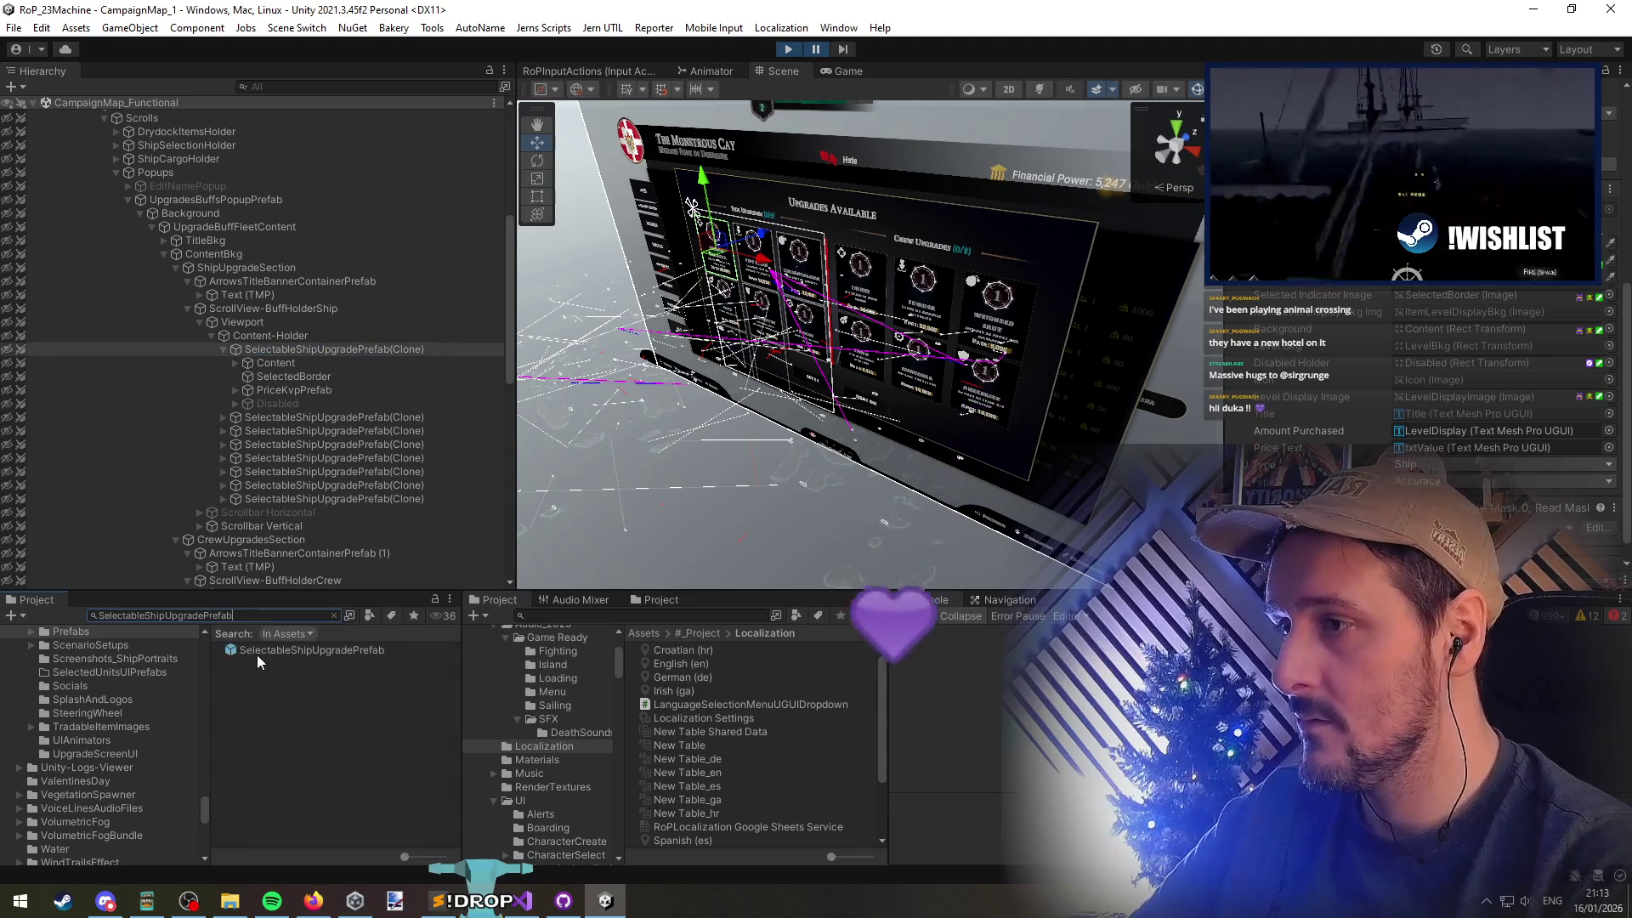
Open SelectableShipUpgradePrefab in Prefab Mode, exit, and locate the asset in its CampaignUI folder
double_click(257, 654)
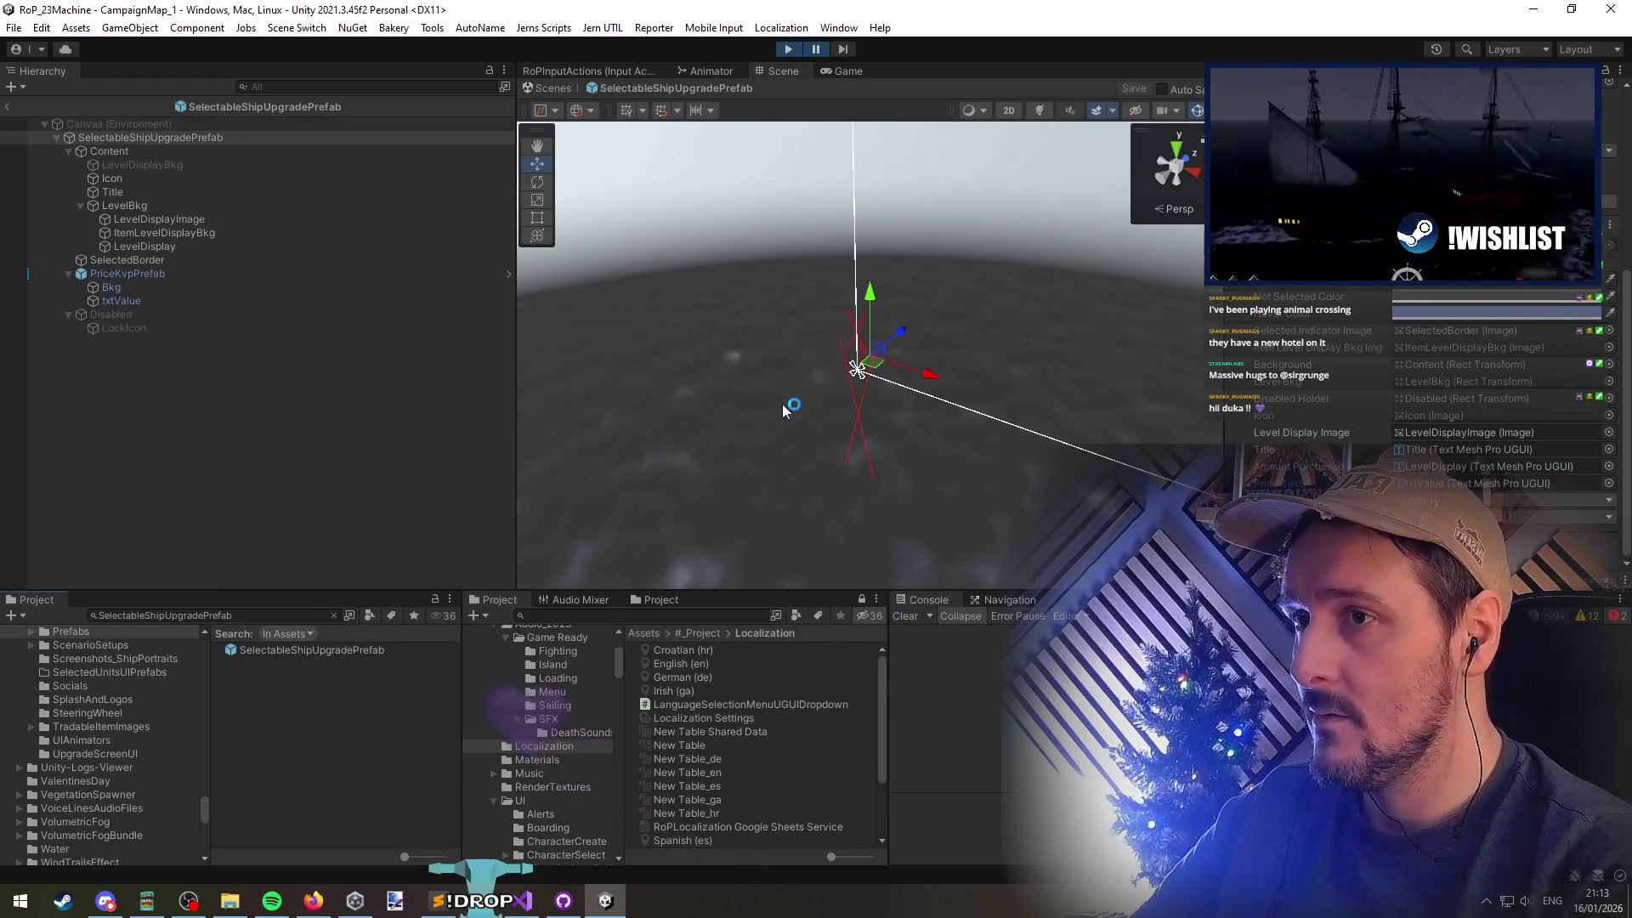
click(7, 106)
click(299, 649)
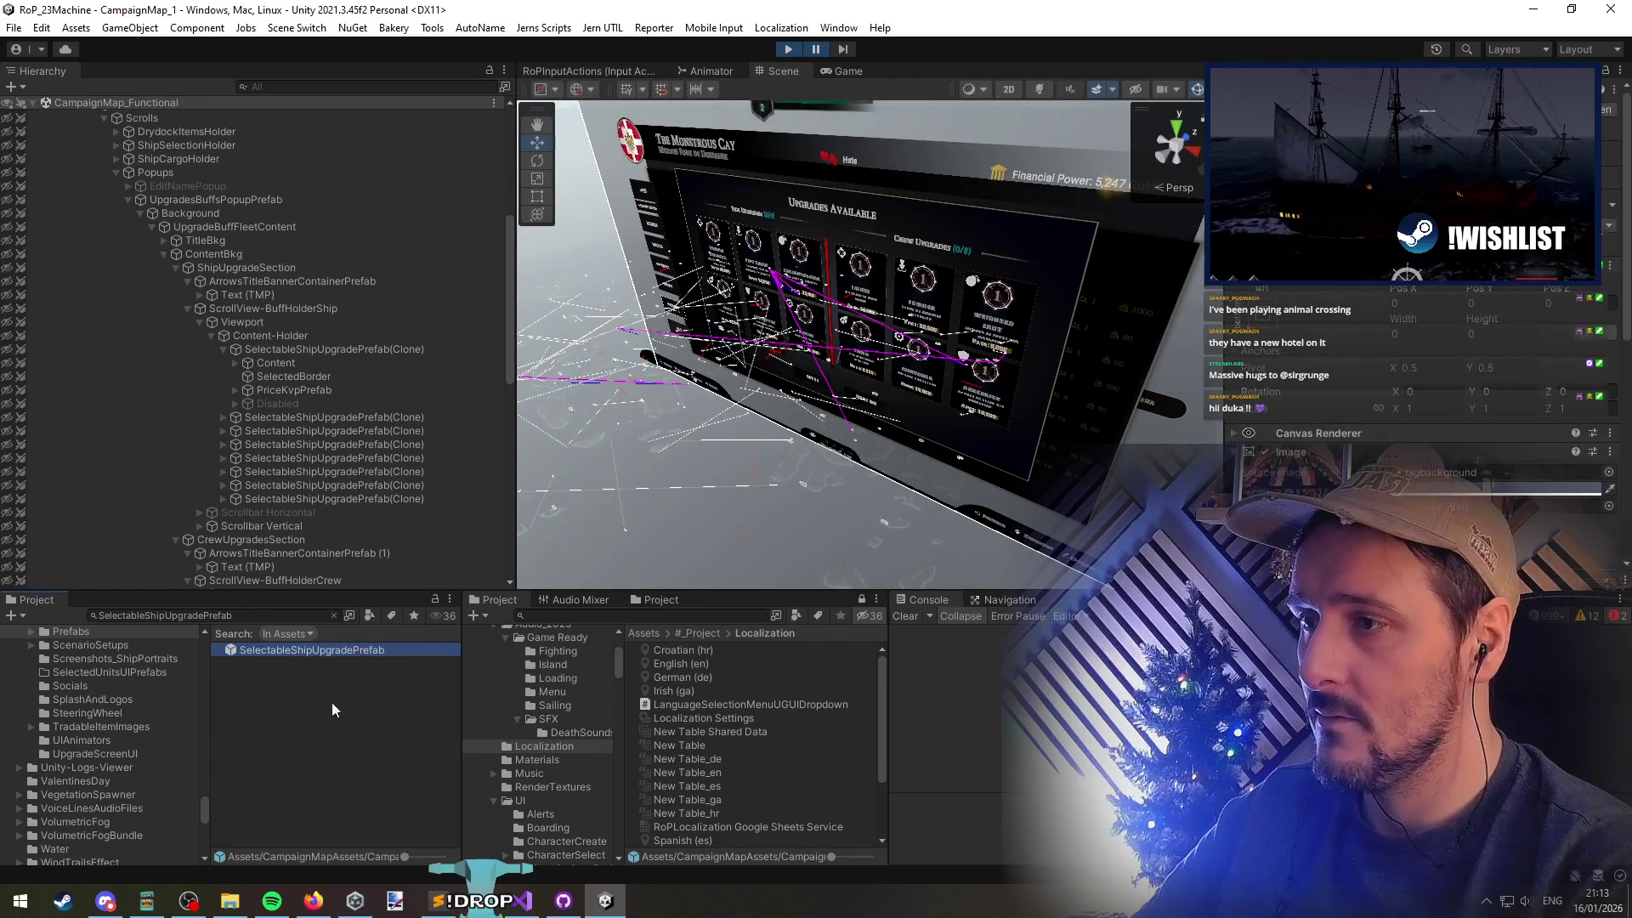
click(333, 615)
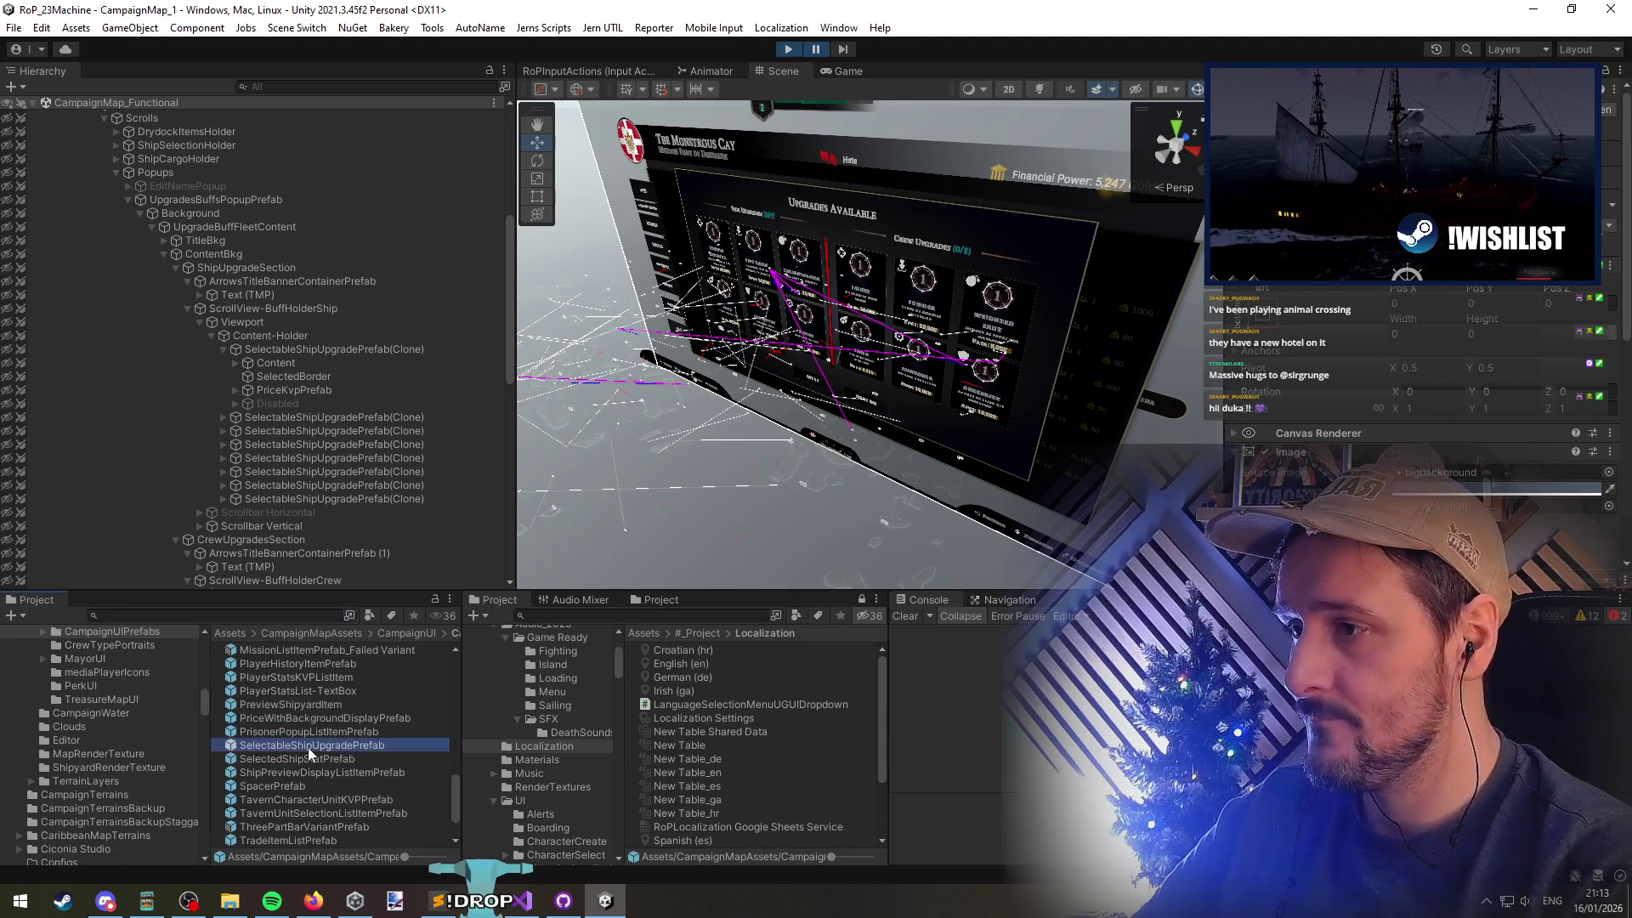
scroll(323, 706, up, 2)
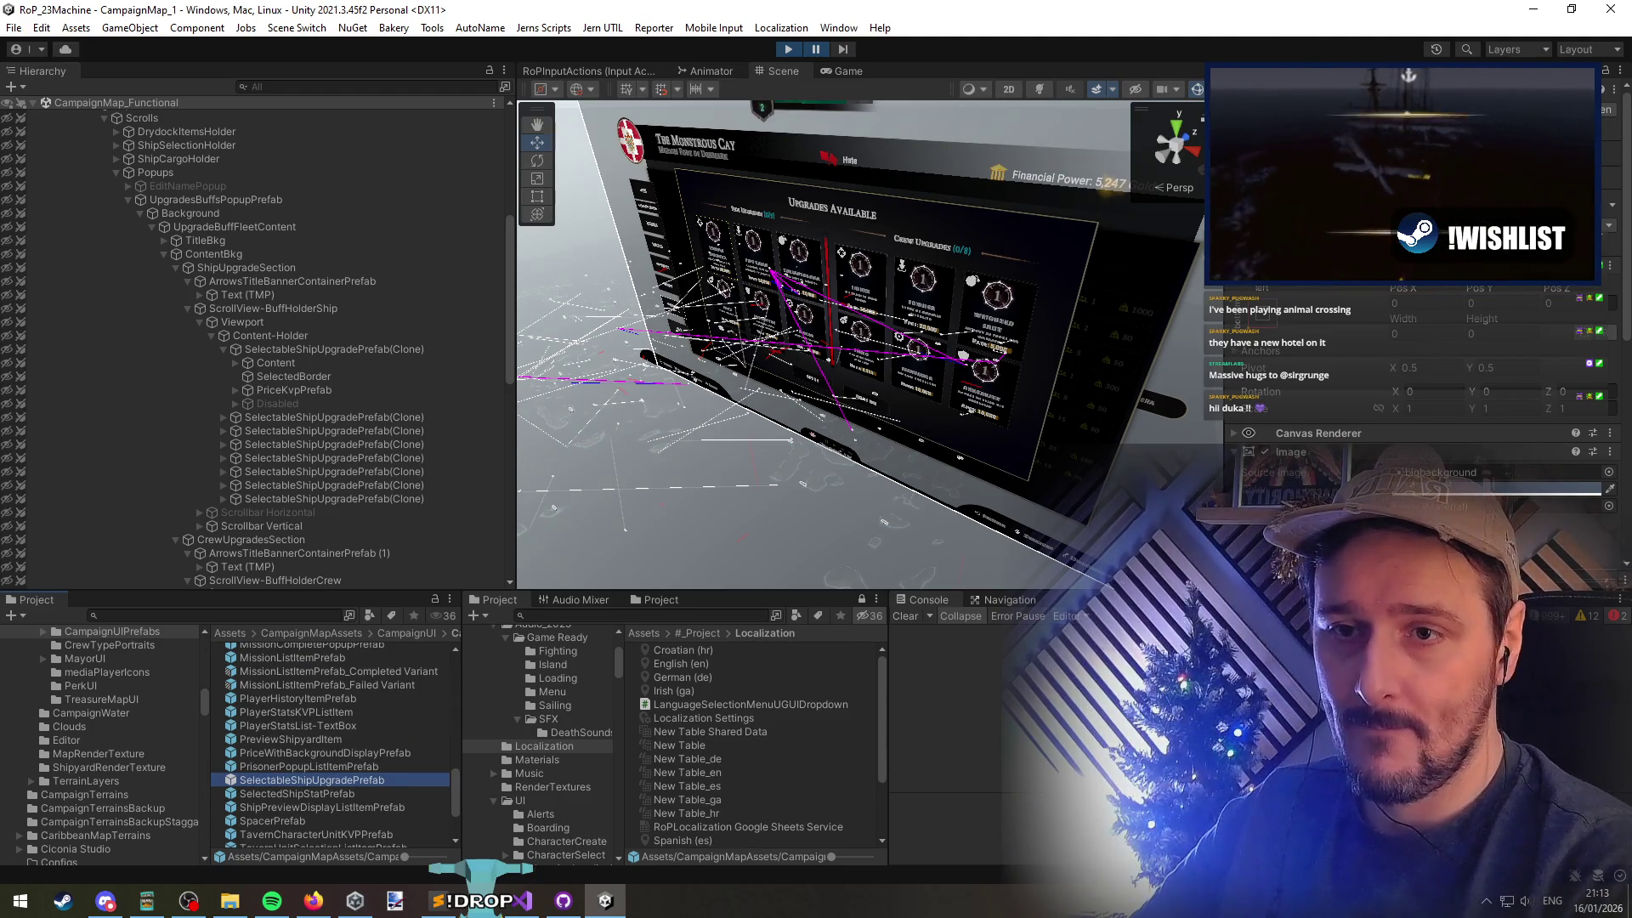
Show the info logs in the Console and open DrydockSelectableBuffItemController.cs in Visual Studio
click(1552, 617)
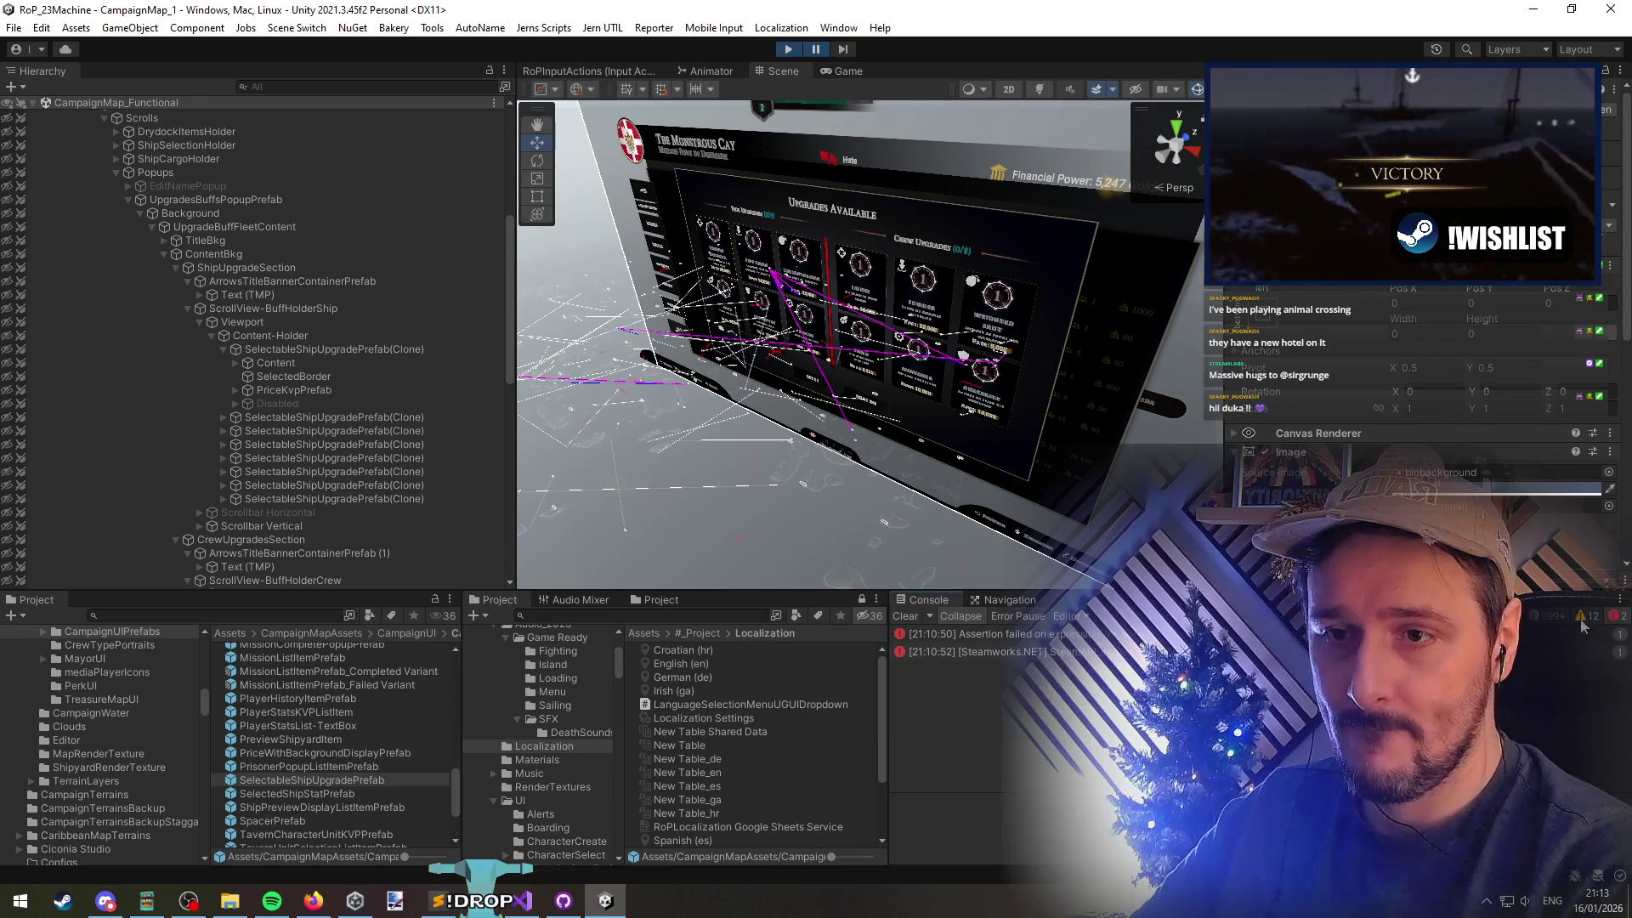
click(1552, 616)
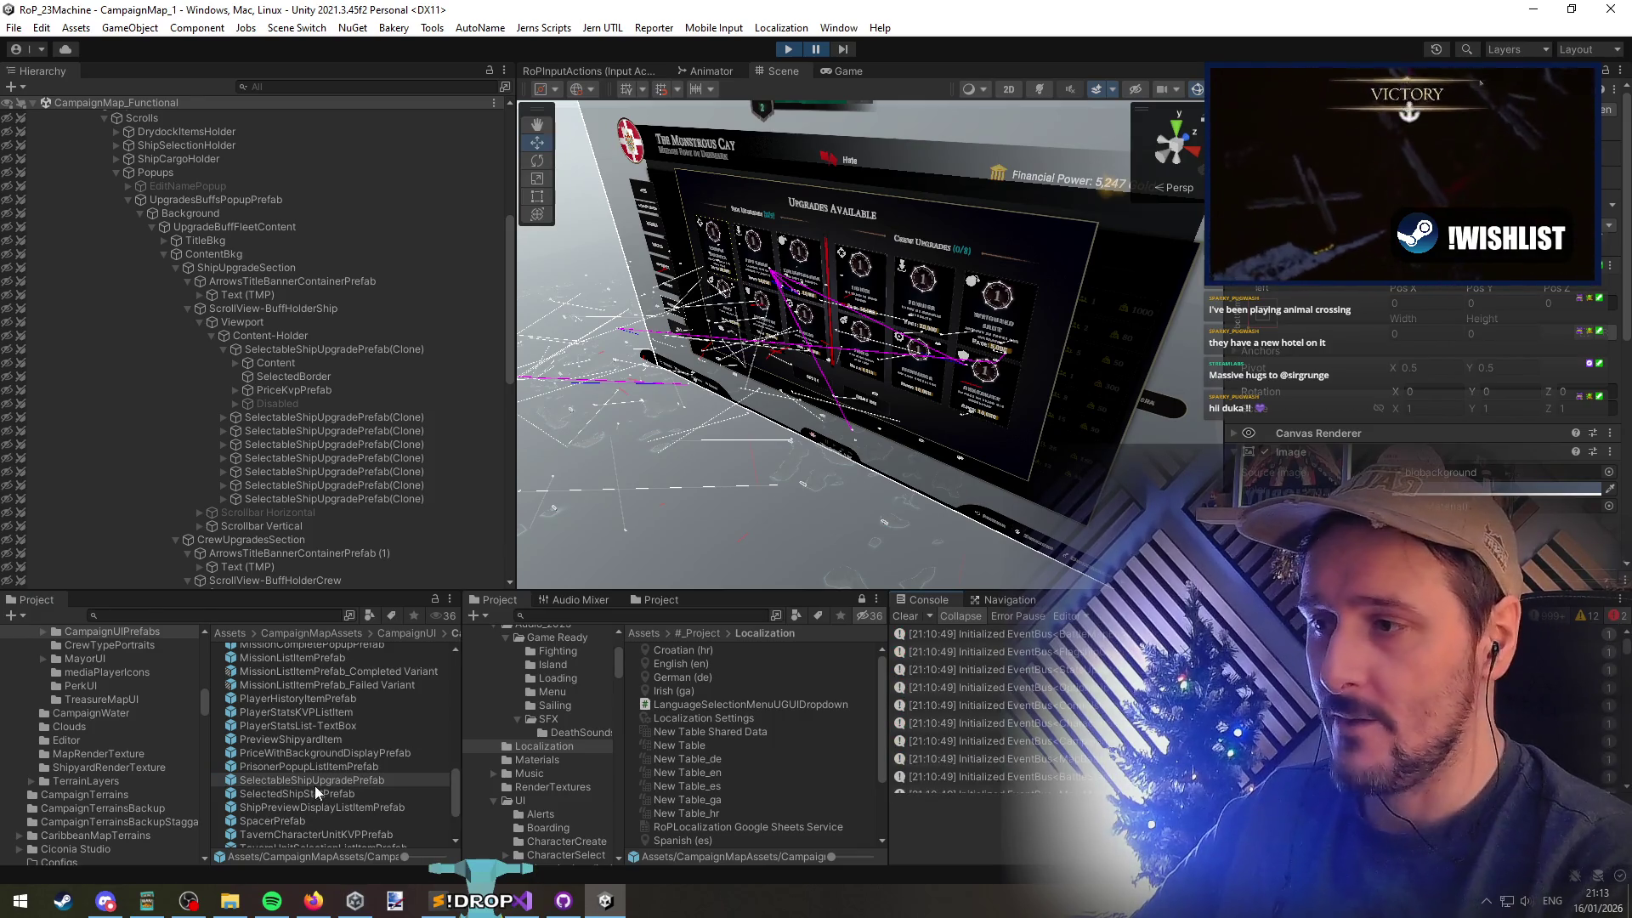
double_click(323, 744)
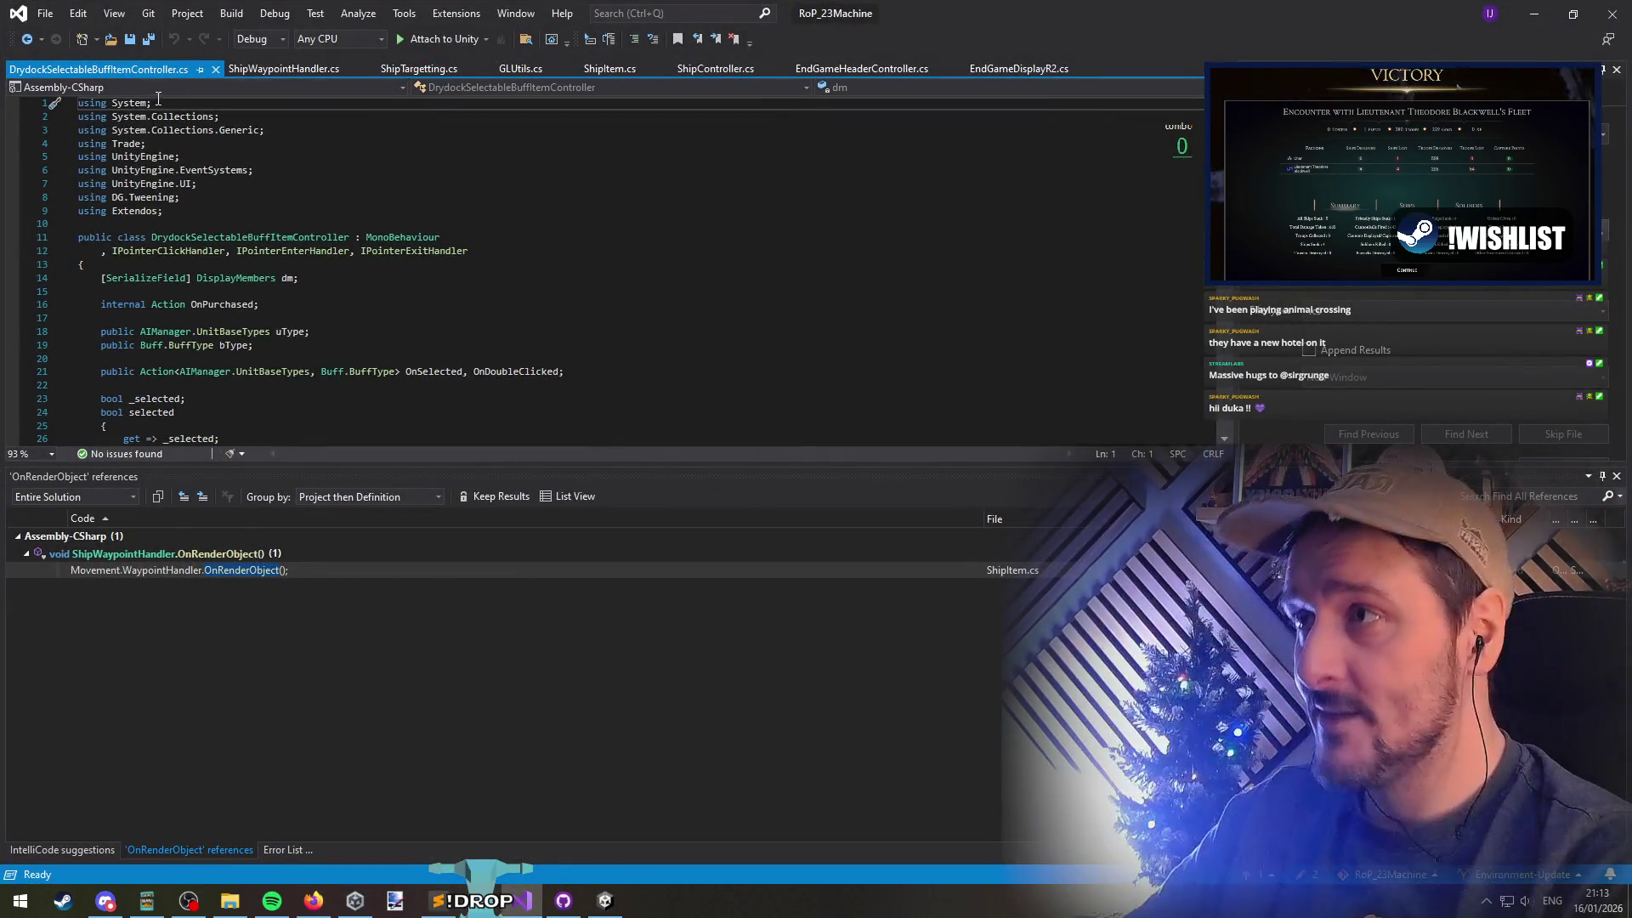
Close the other code files and find all references to DrydockSelectableBuffItemController, opening ShipPreviewMembers.cs
right_click(153, 75)
key(Escape)
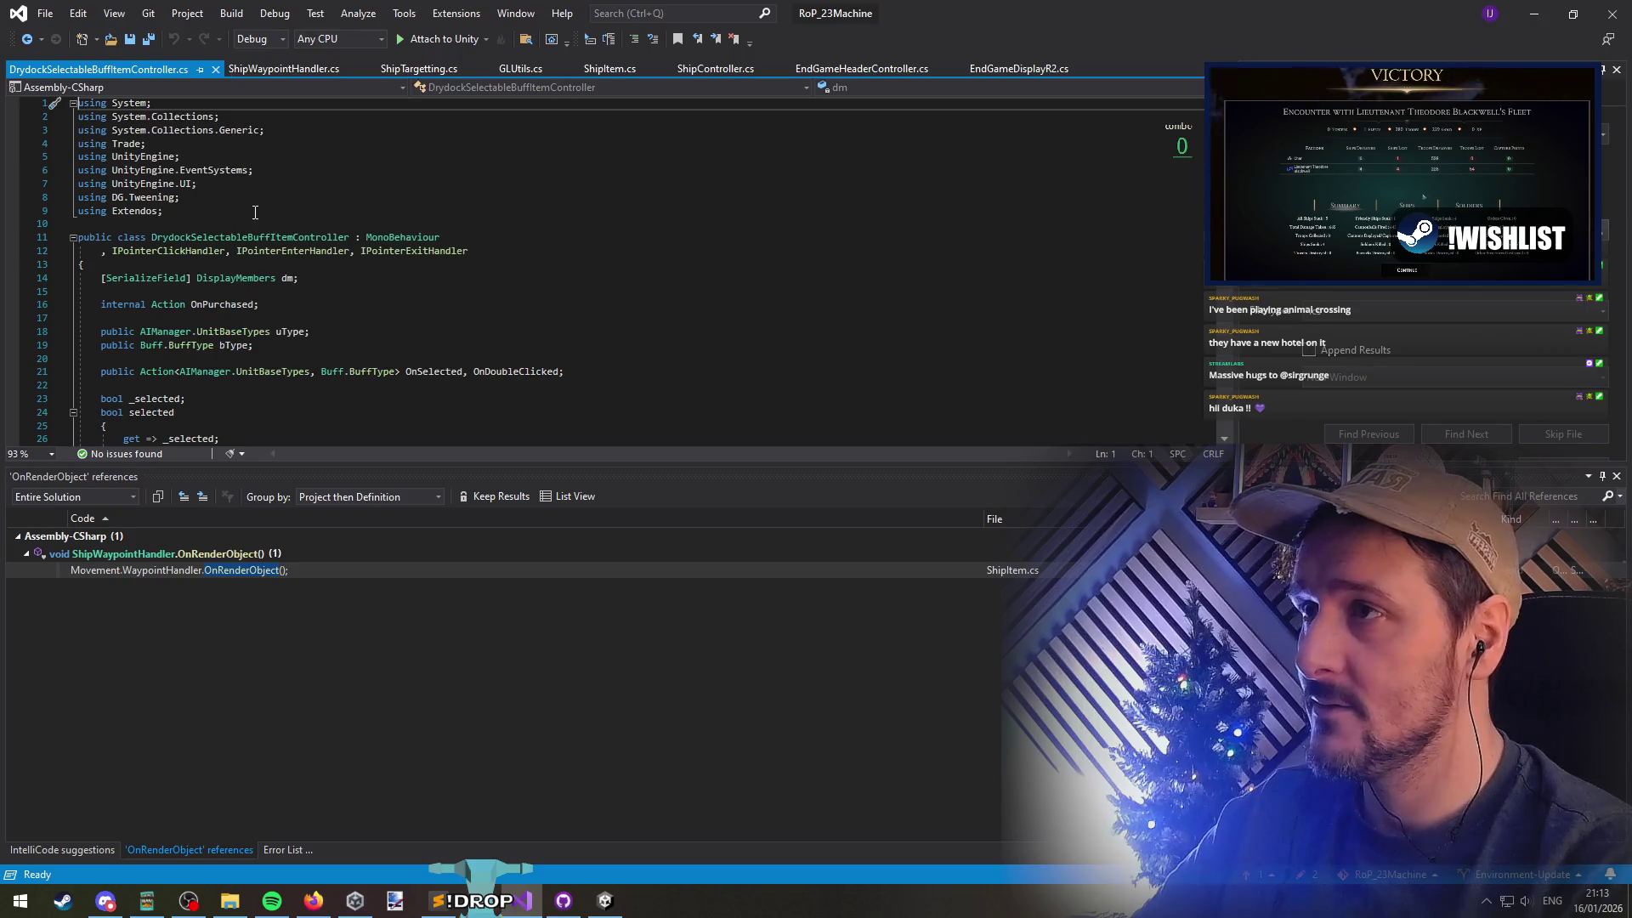
click(178, 225)
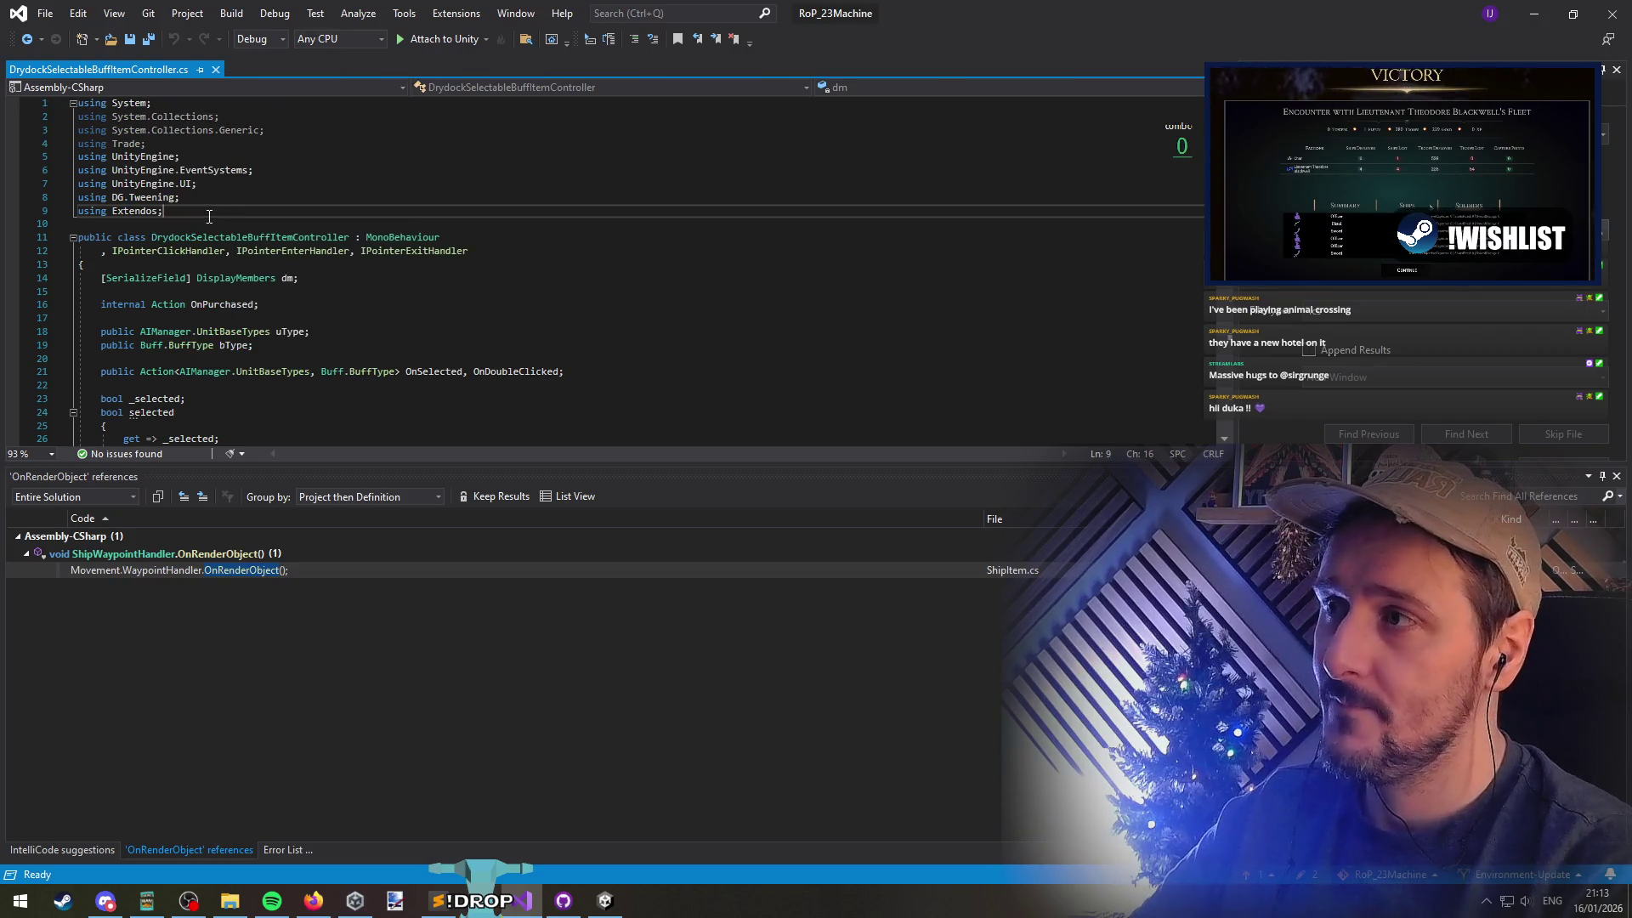
right_click(259, 237)
click(306, 423)
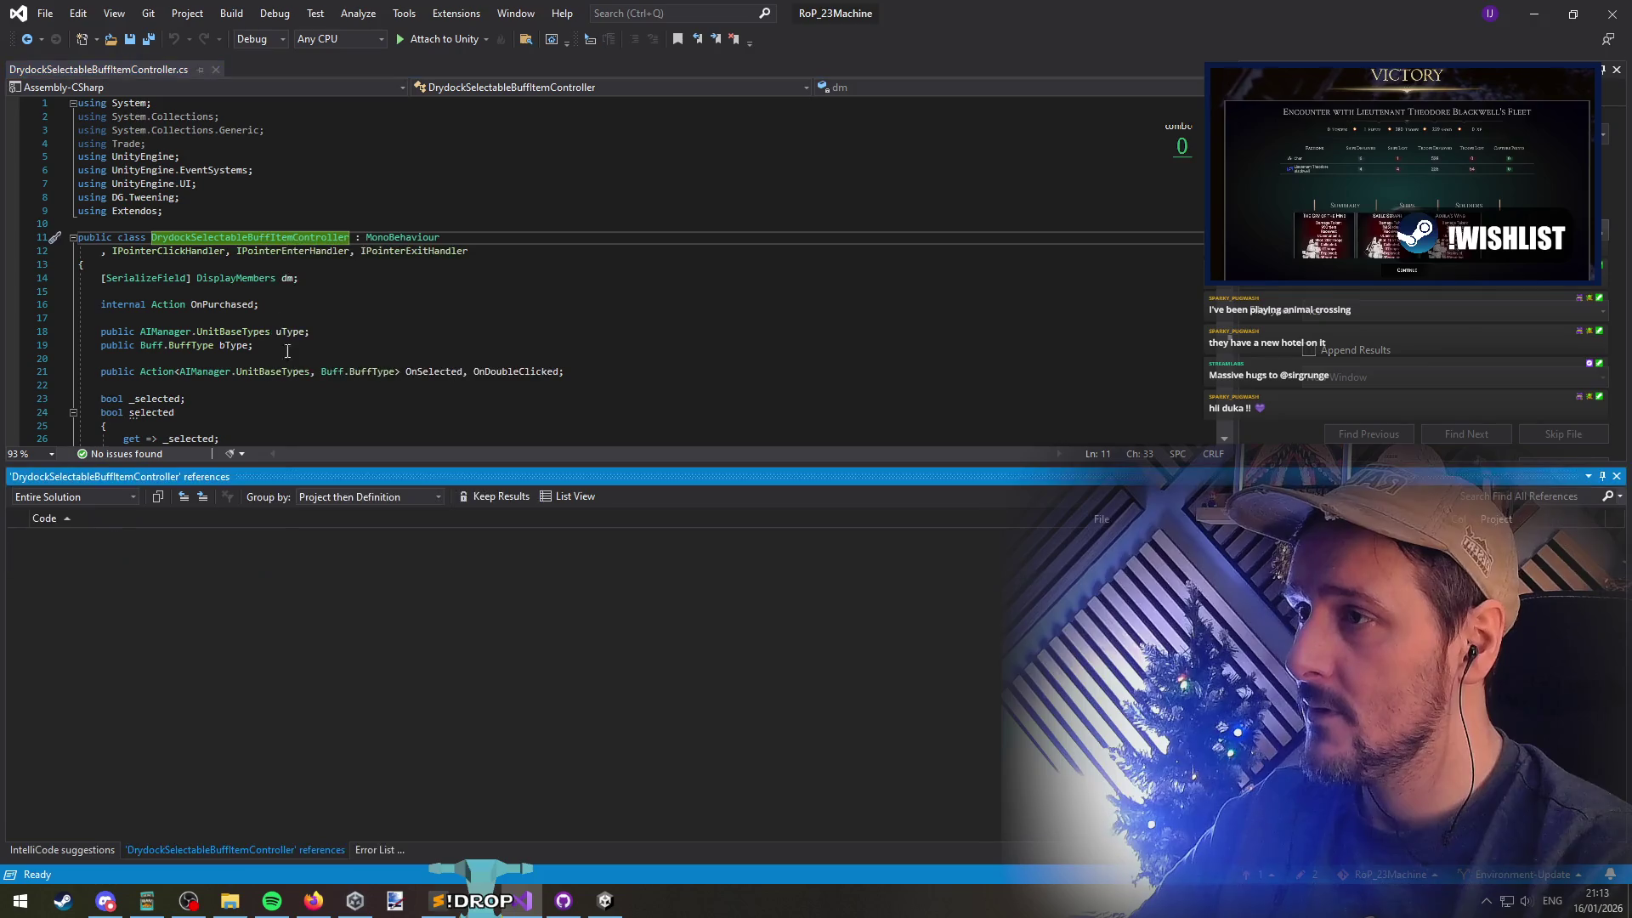
double_click(478, 574)
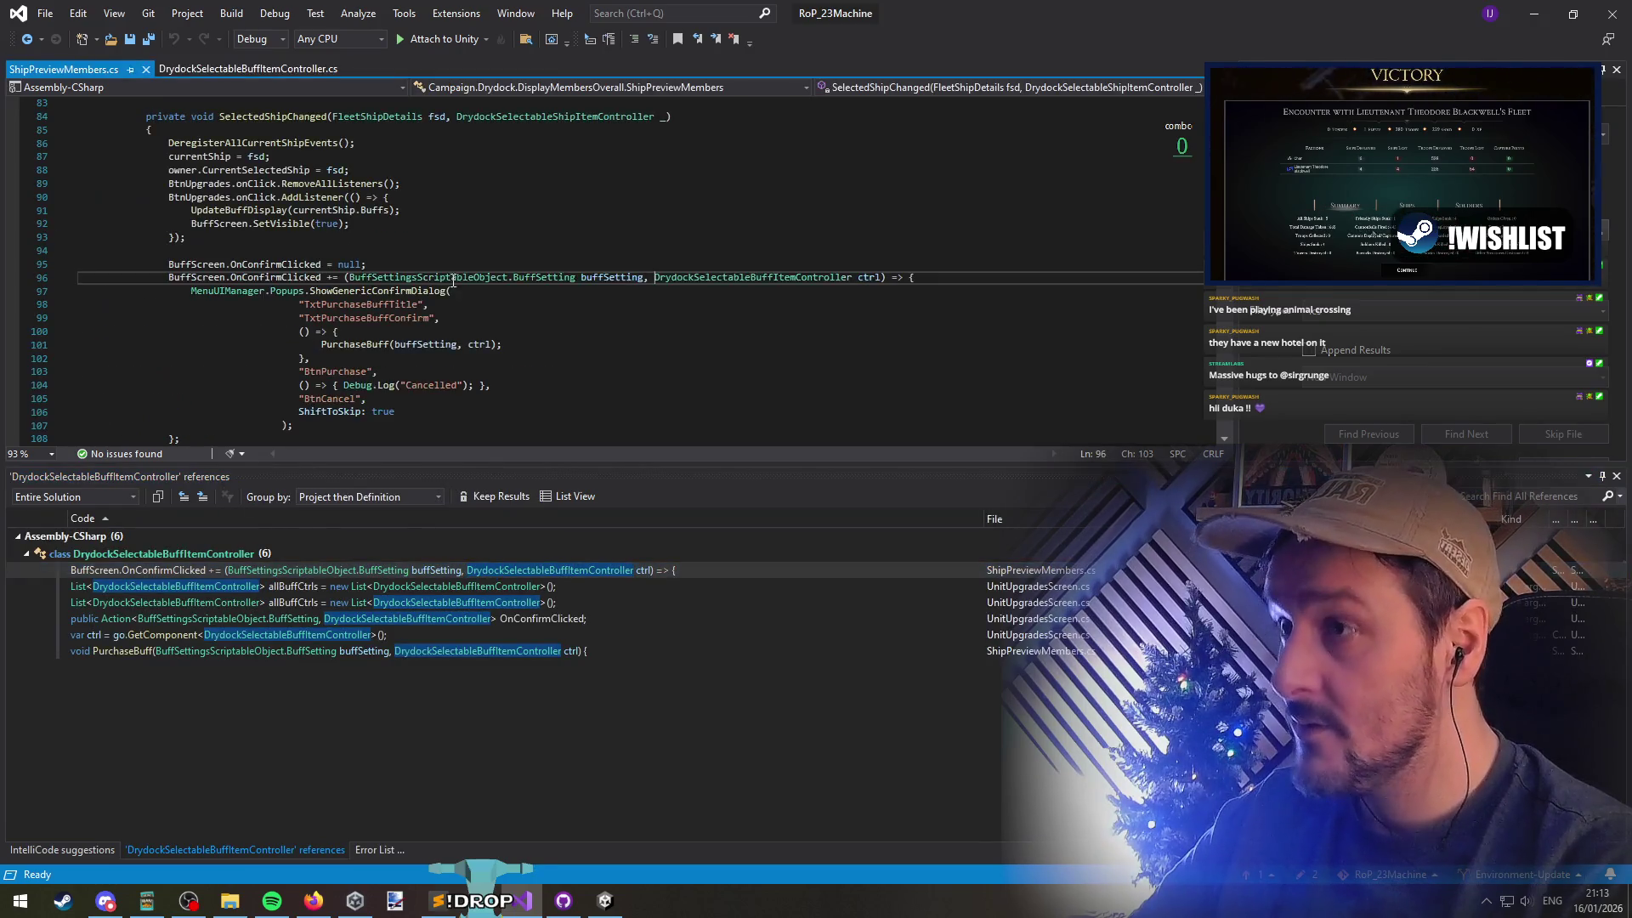
Inspect the confirm handler's BuffSetting parameter and open the allBuffCtrls usage in UnitUpgradesScreen.cs
click(549, 278)
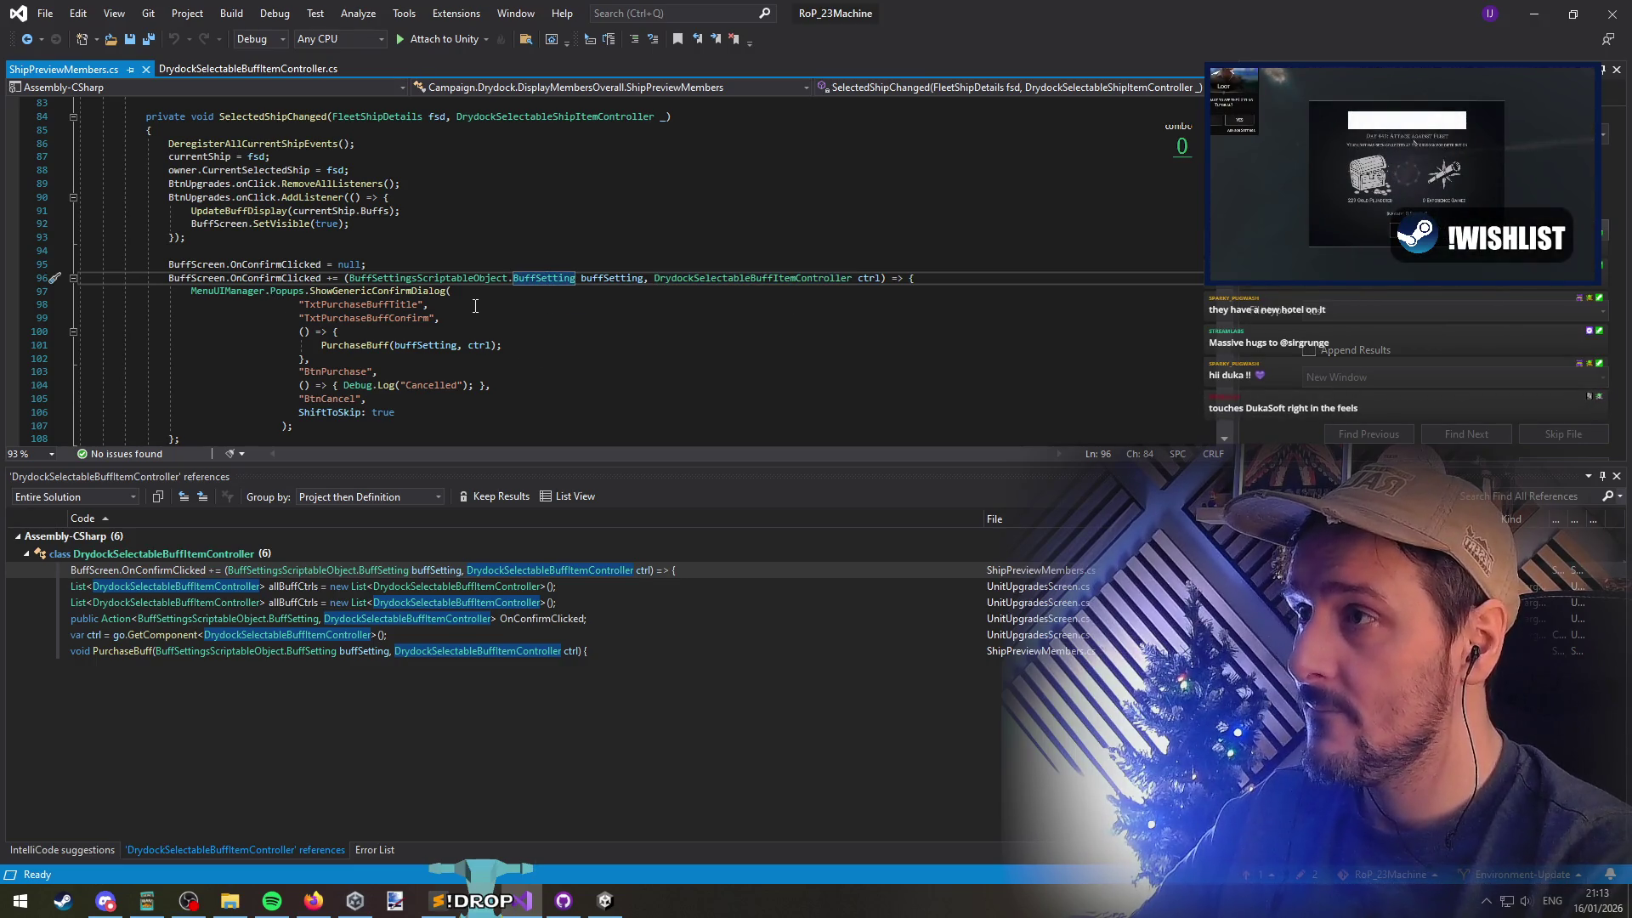
scroll(475, 306, down, 5)
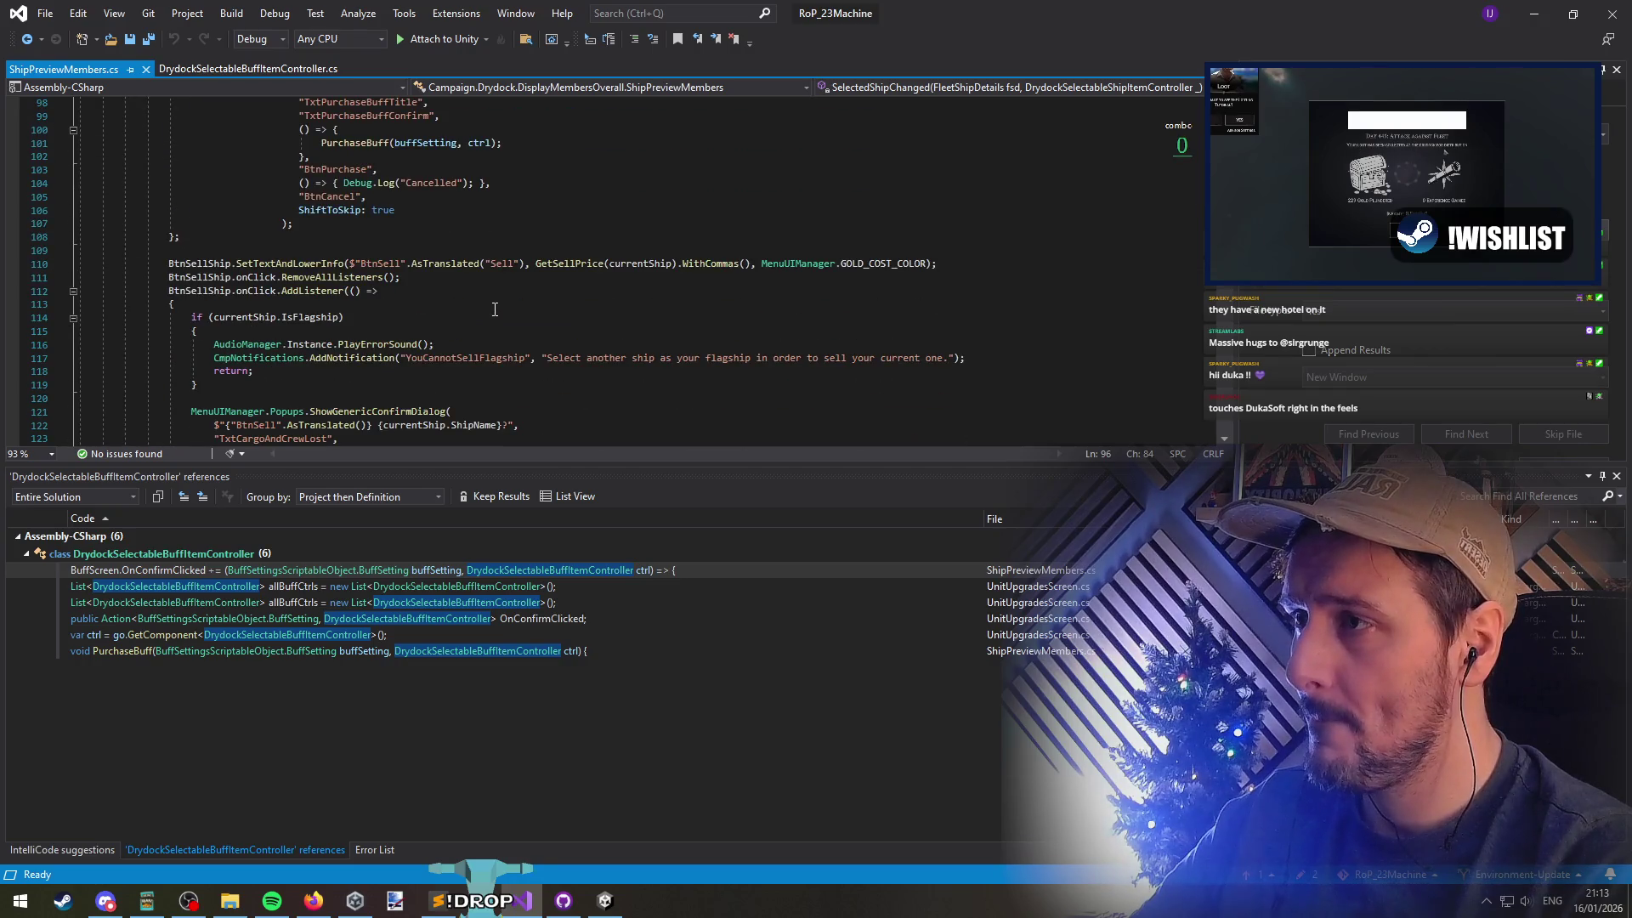
scroll(495, 318, down, 3)
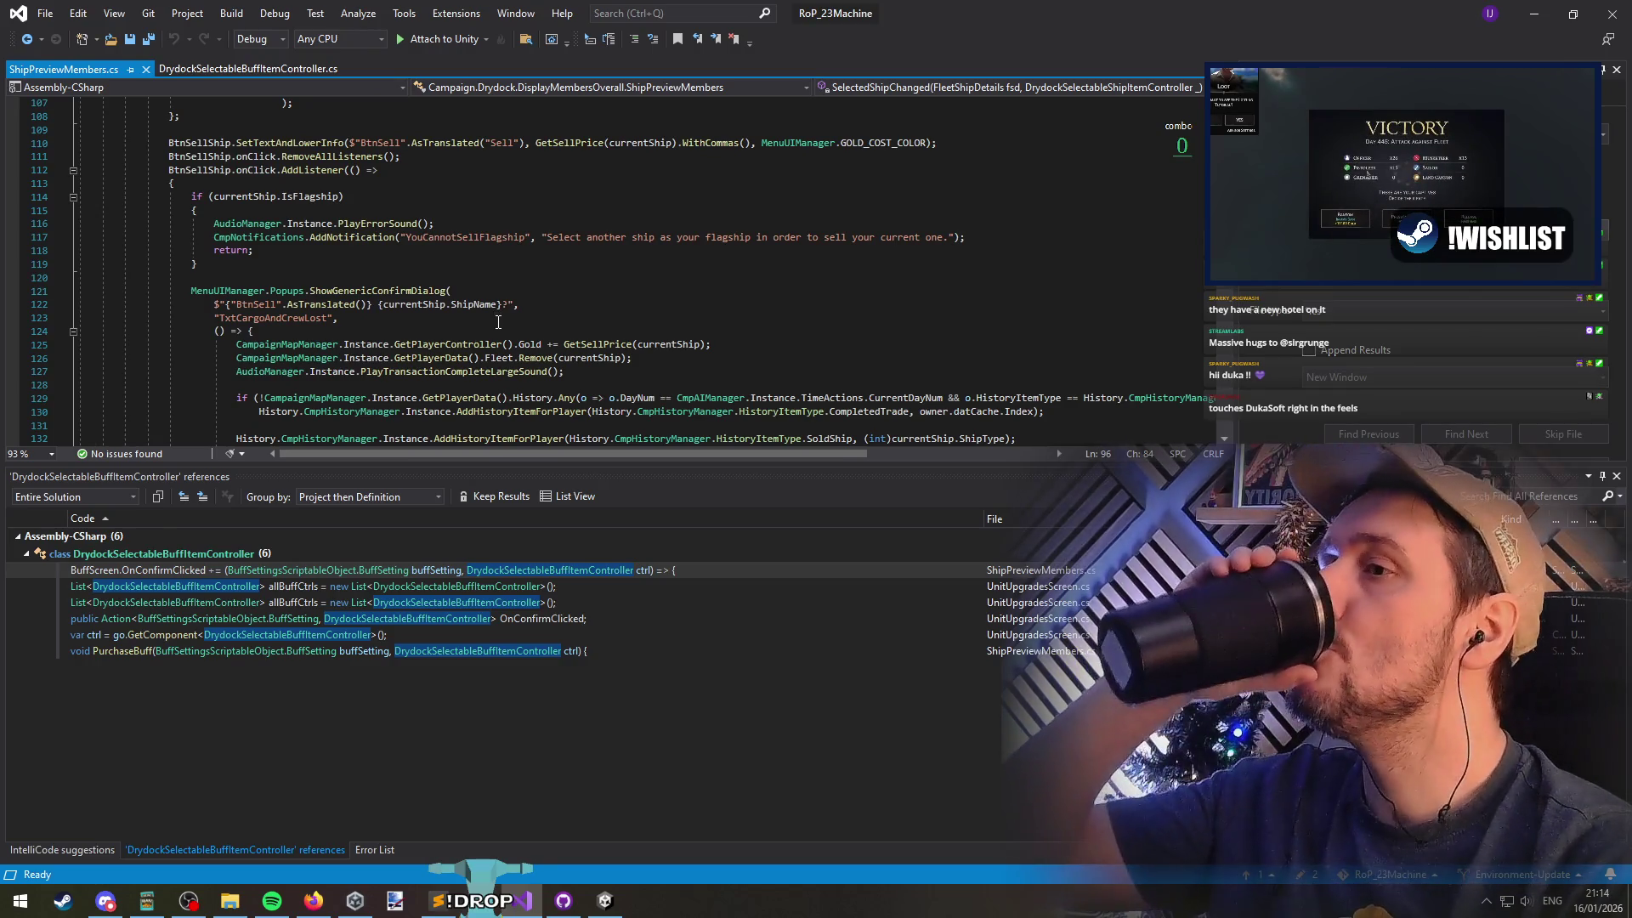
scroll(488, 357, down, 5)
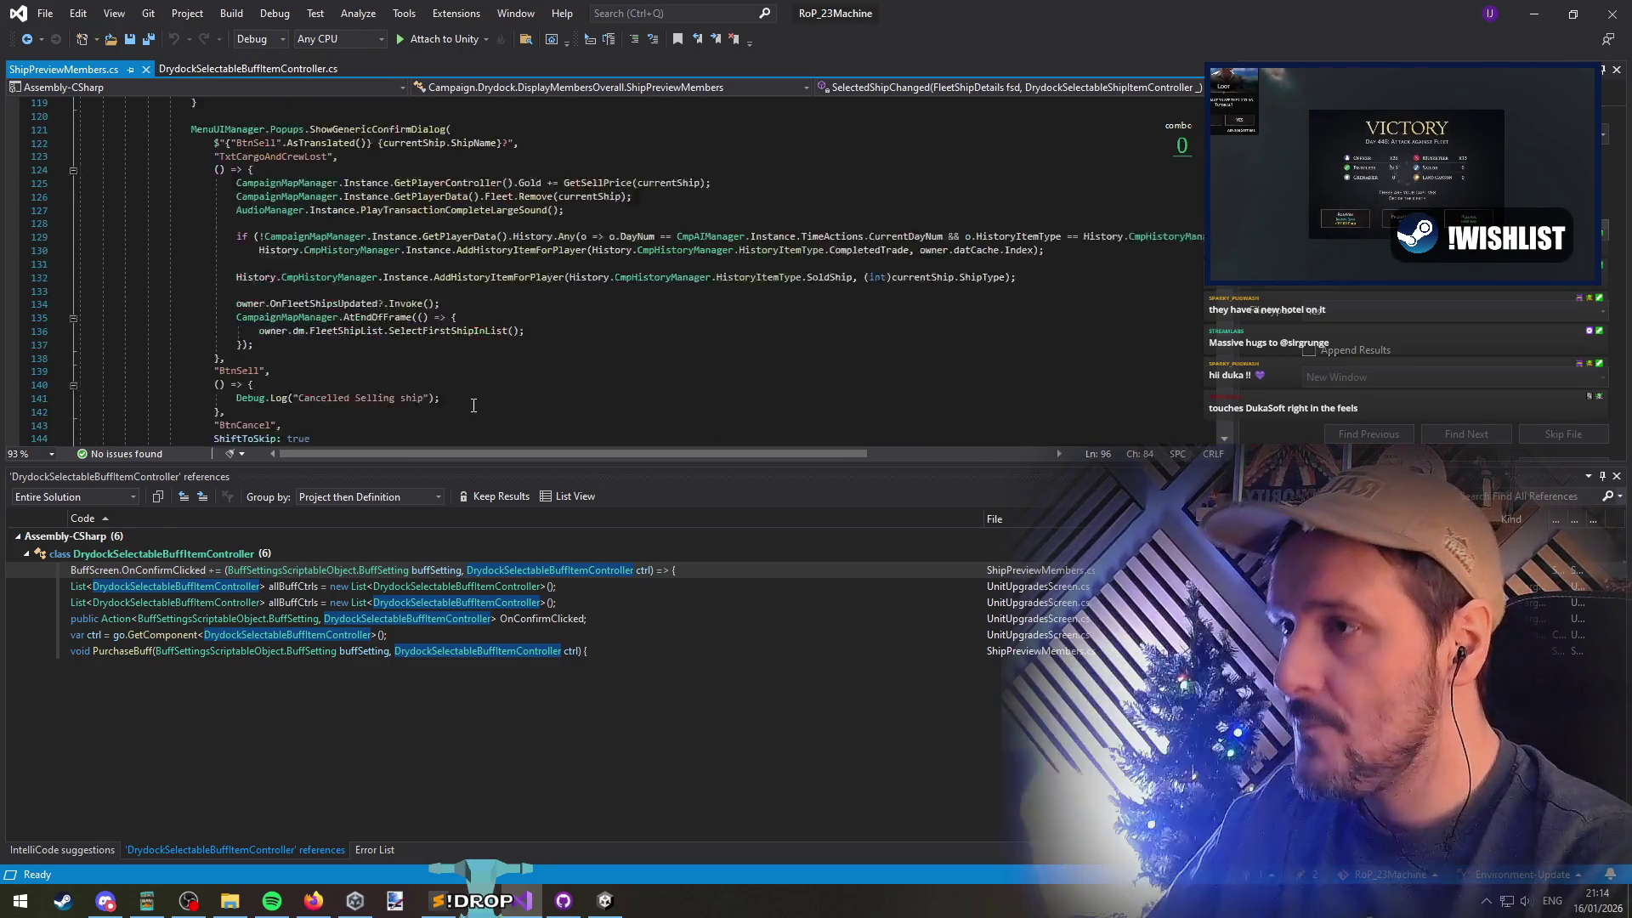
double_click(460, 585)
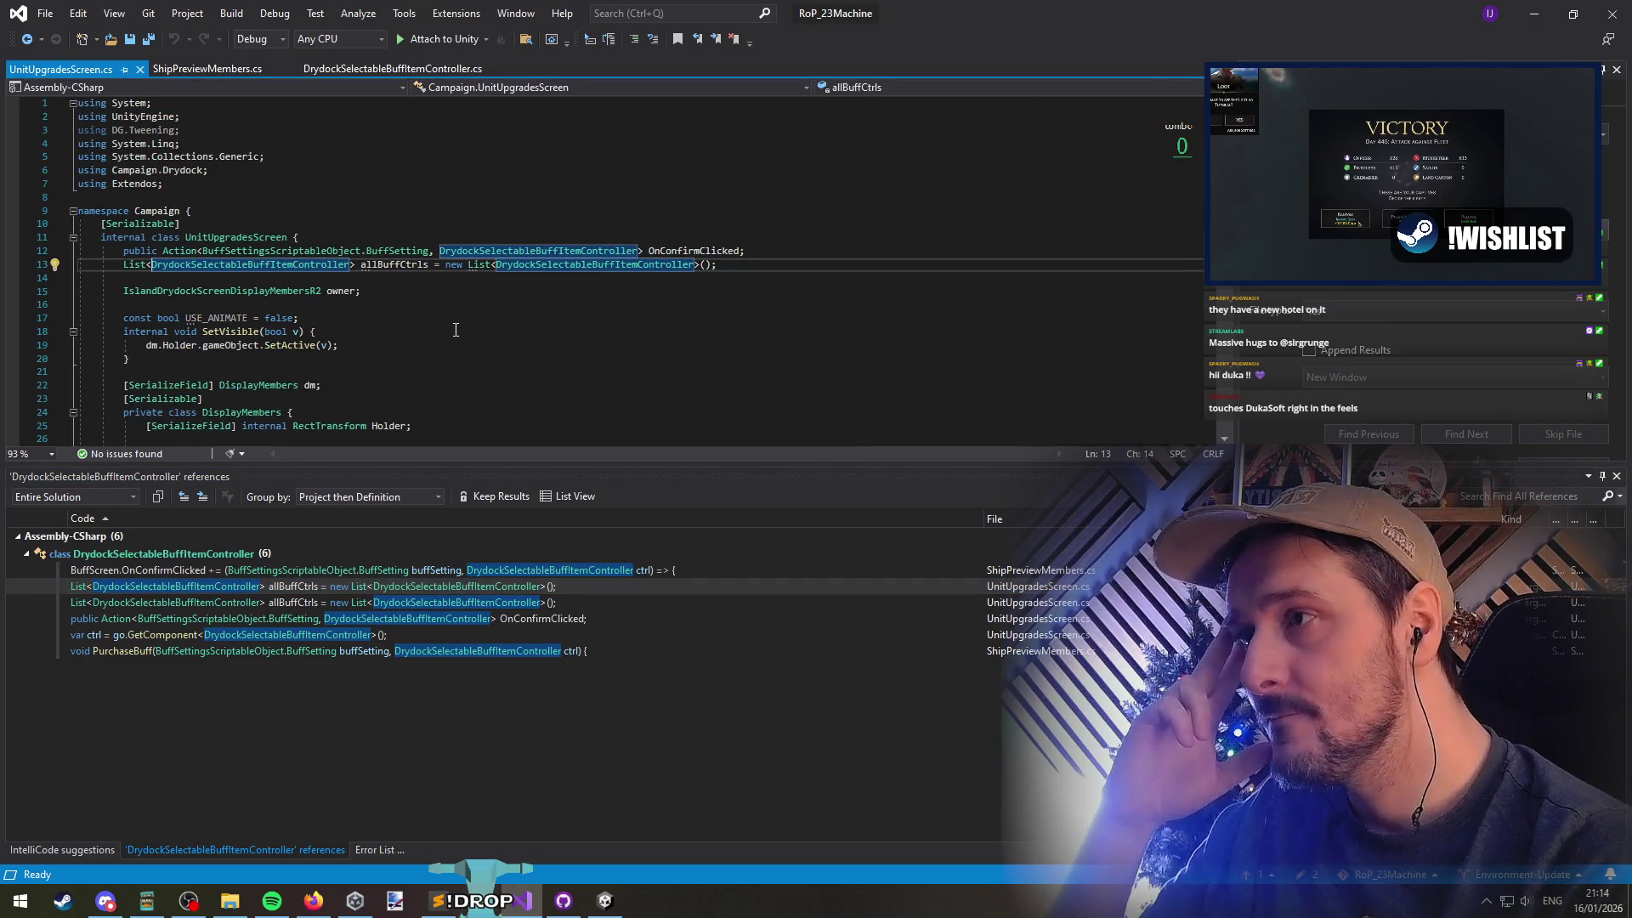
List all allBuffCtrls references and inspect where controllers are added and the OnSelected handler
right_click(388, 269)
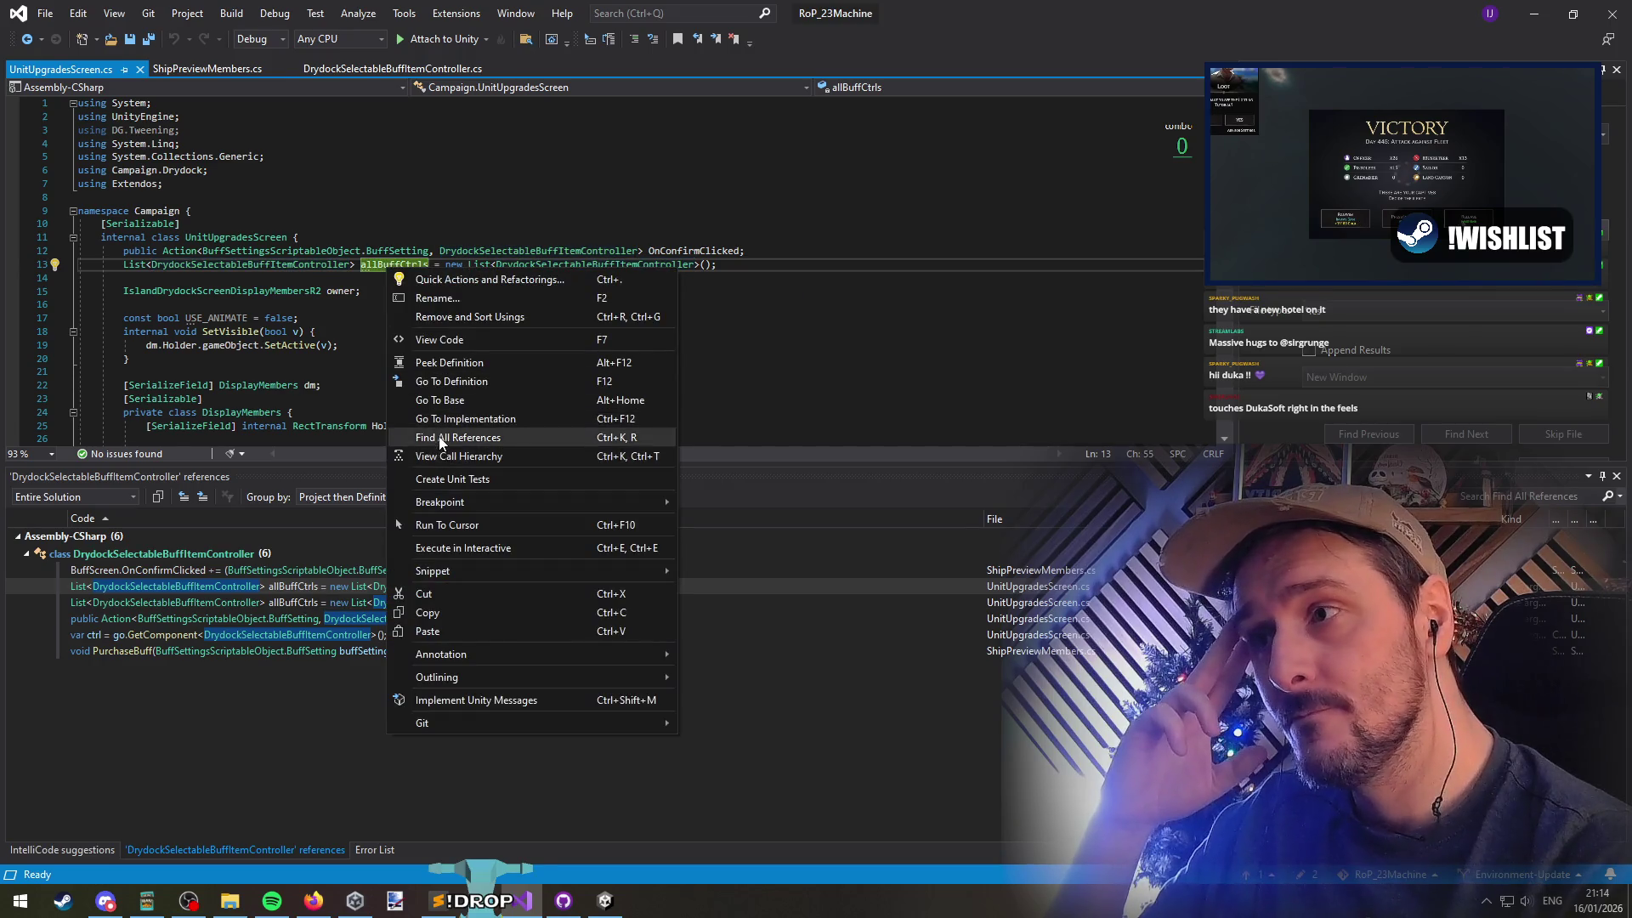
click(412, 437)
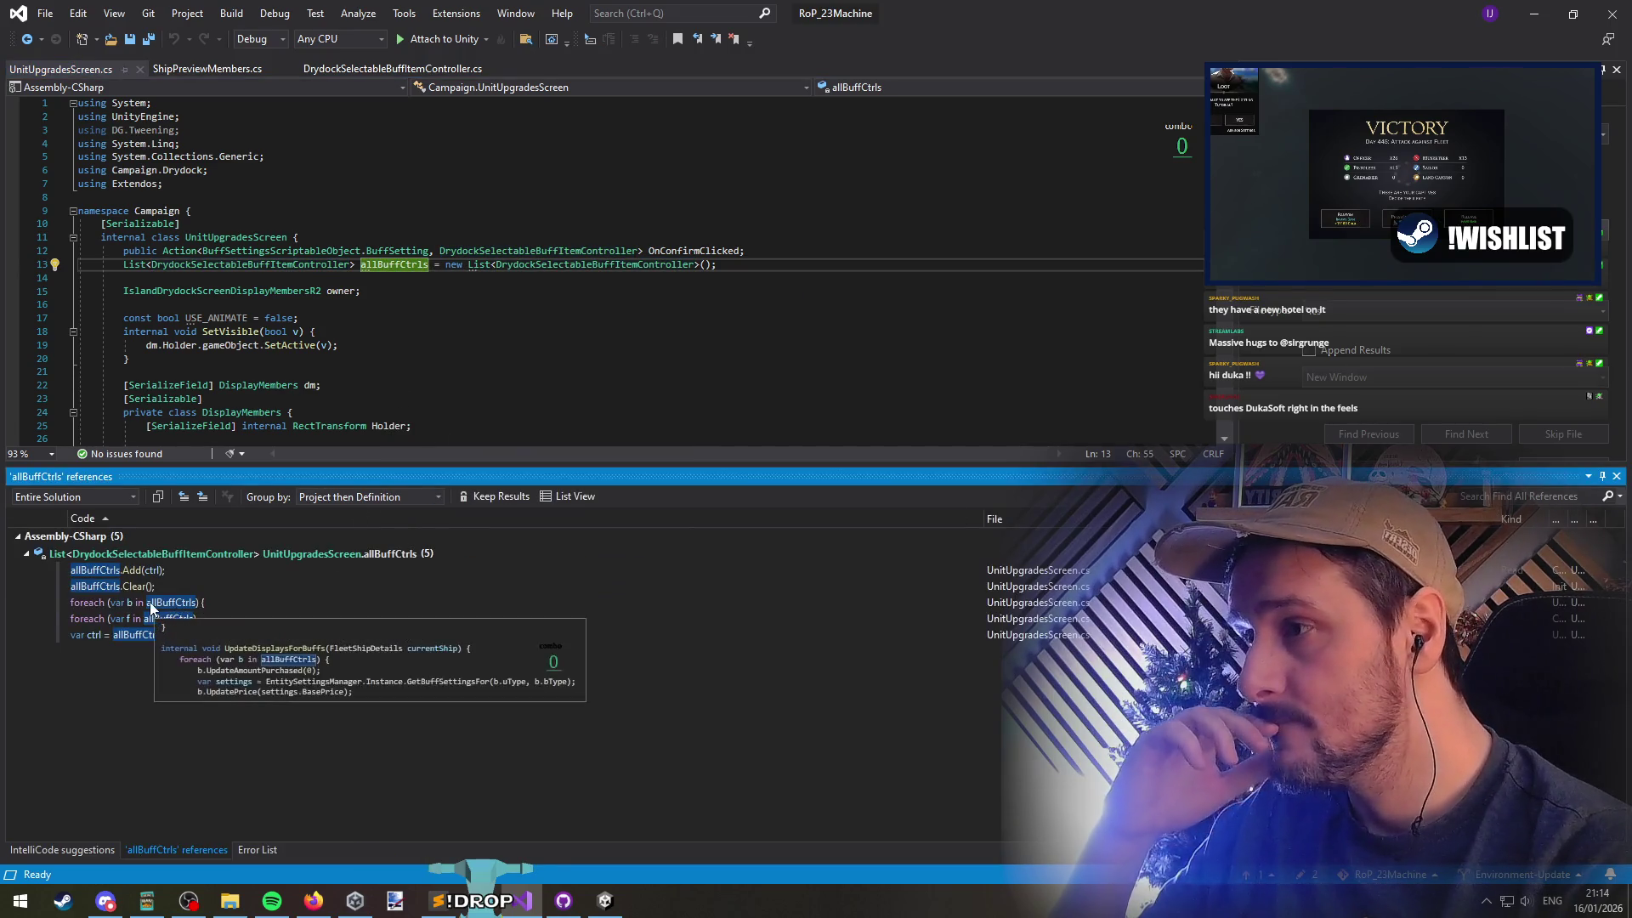
double_click(146, 572)
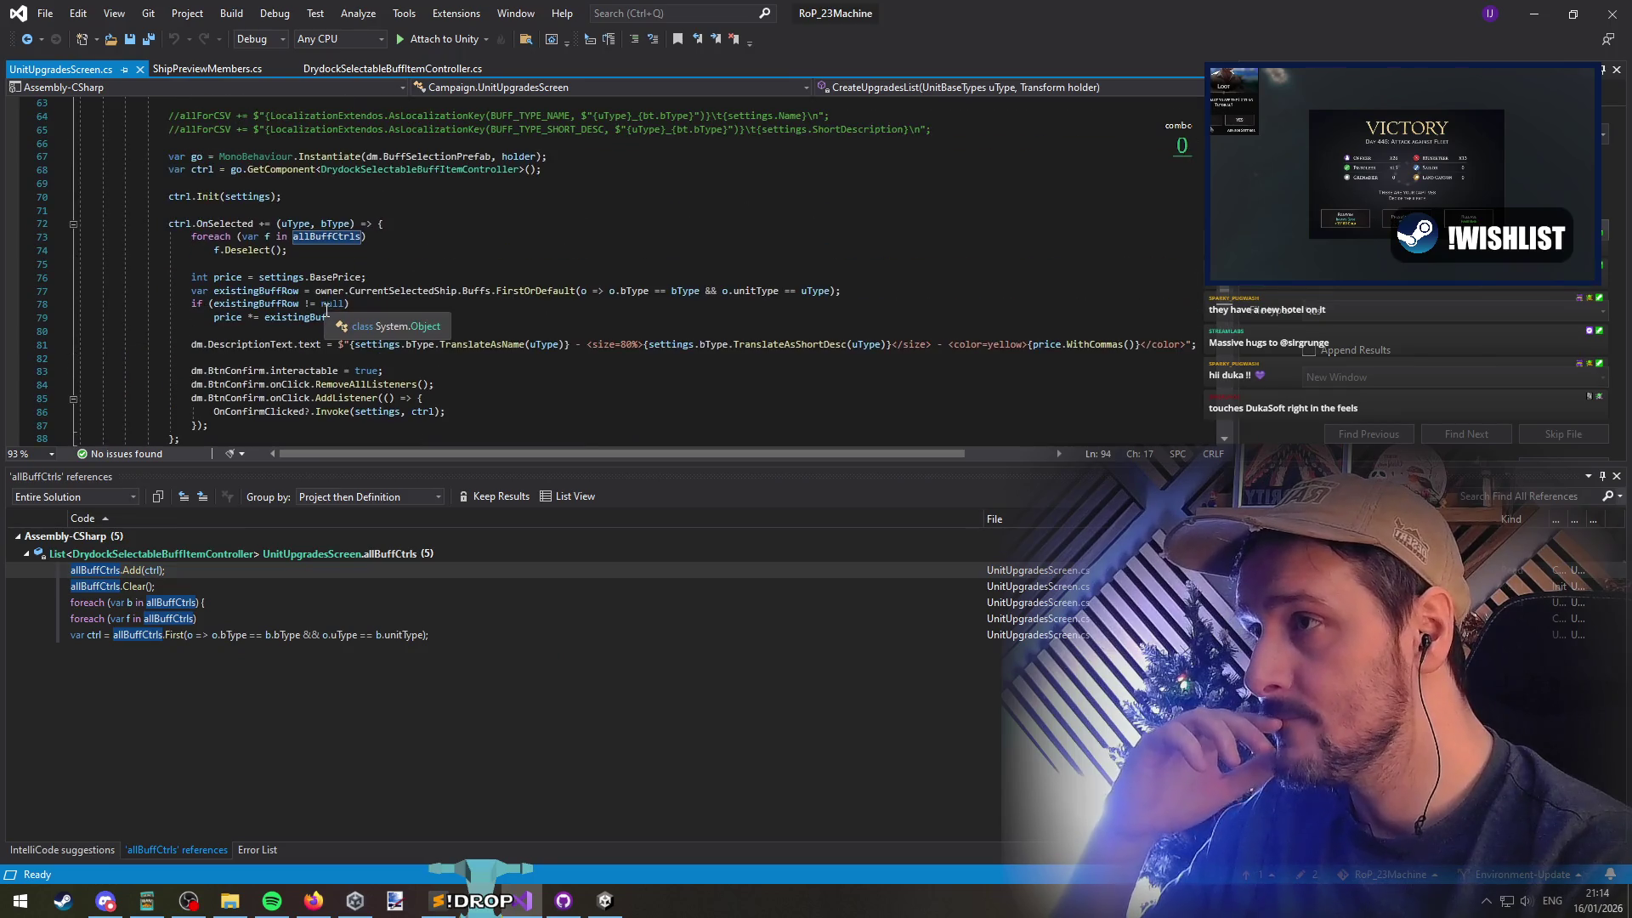
click(246, 184)
scroll(429, 272, up, 4)
scroll(429, 272, up, 2)
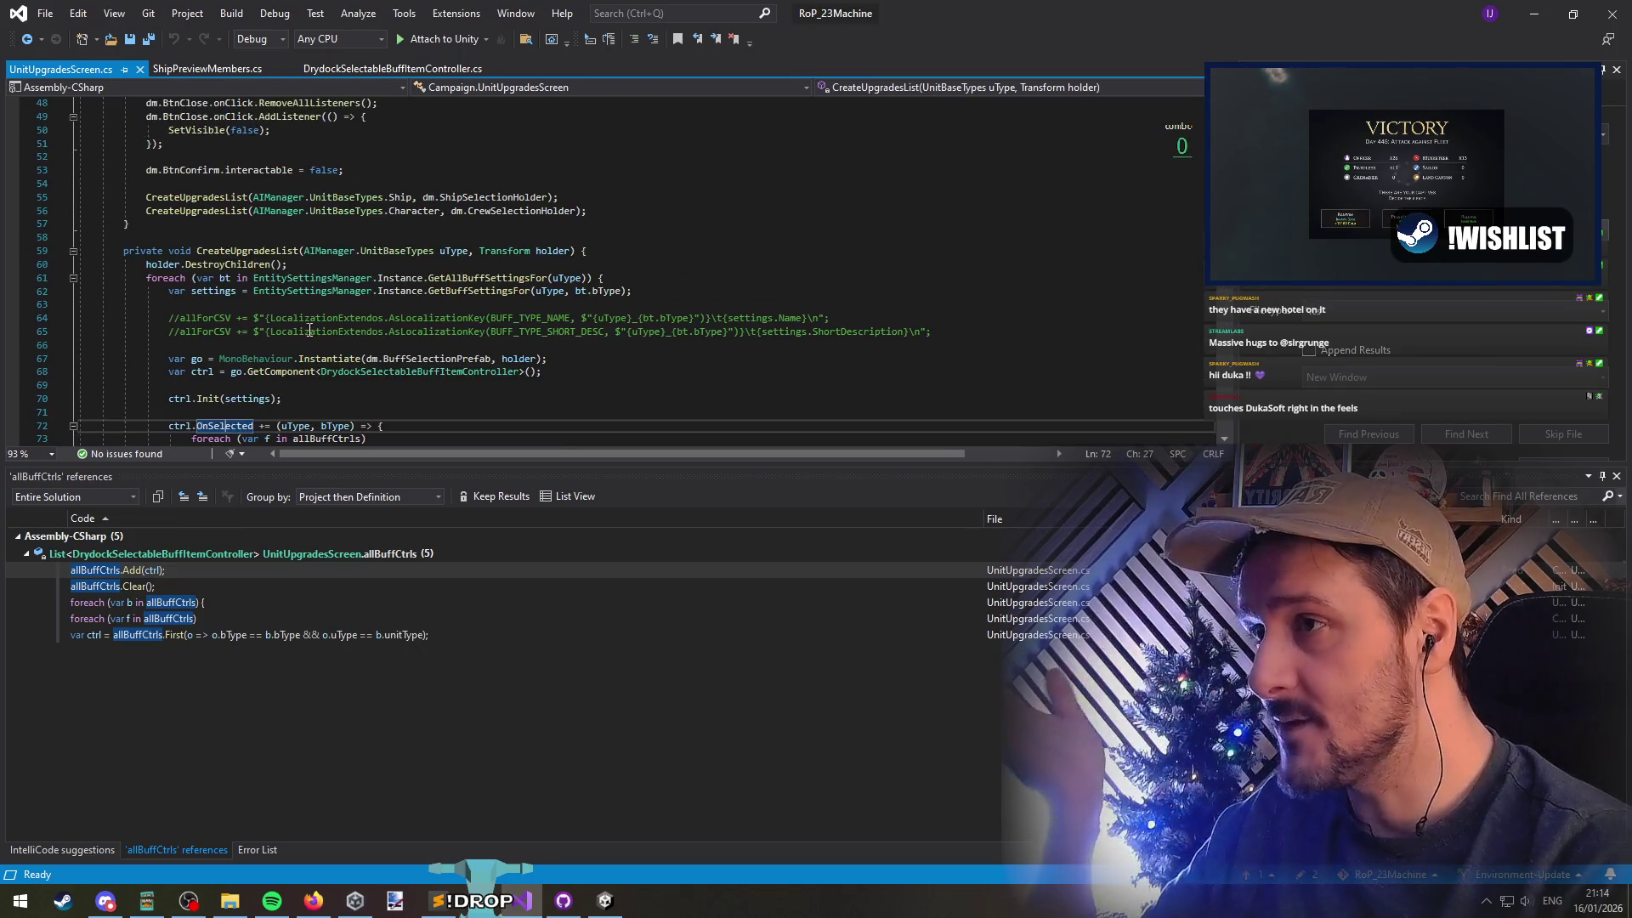
Go to the definition of GetAllBuffSettingsFor, then on to the BuffSetting class
click(504, 278)
click(490, 278)
key(F12)
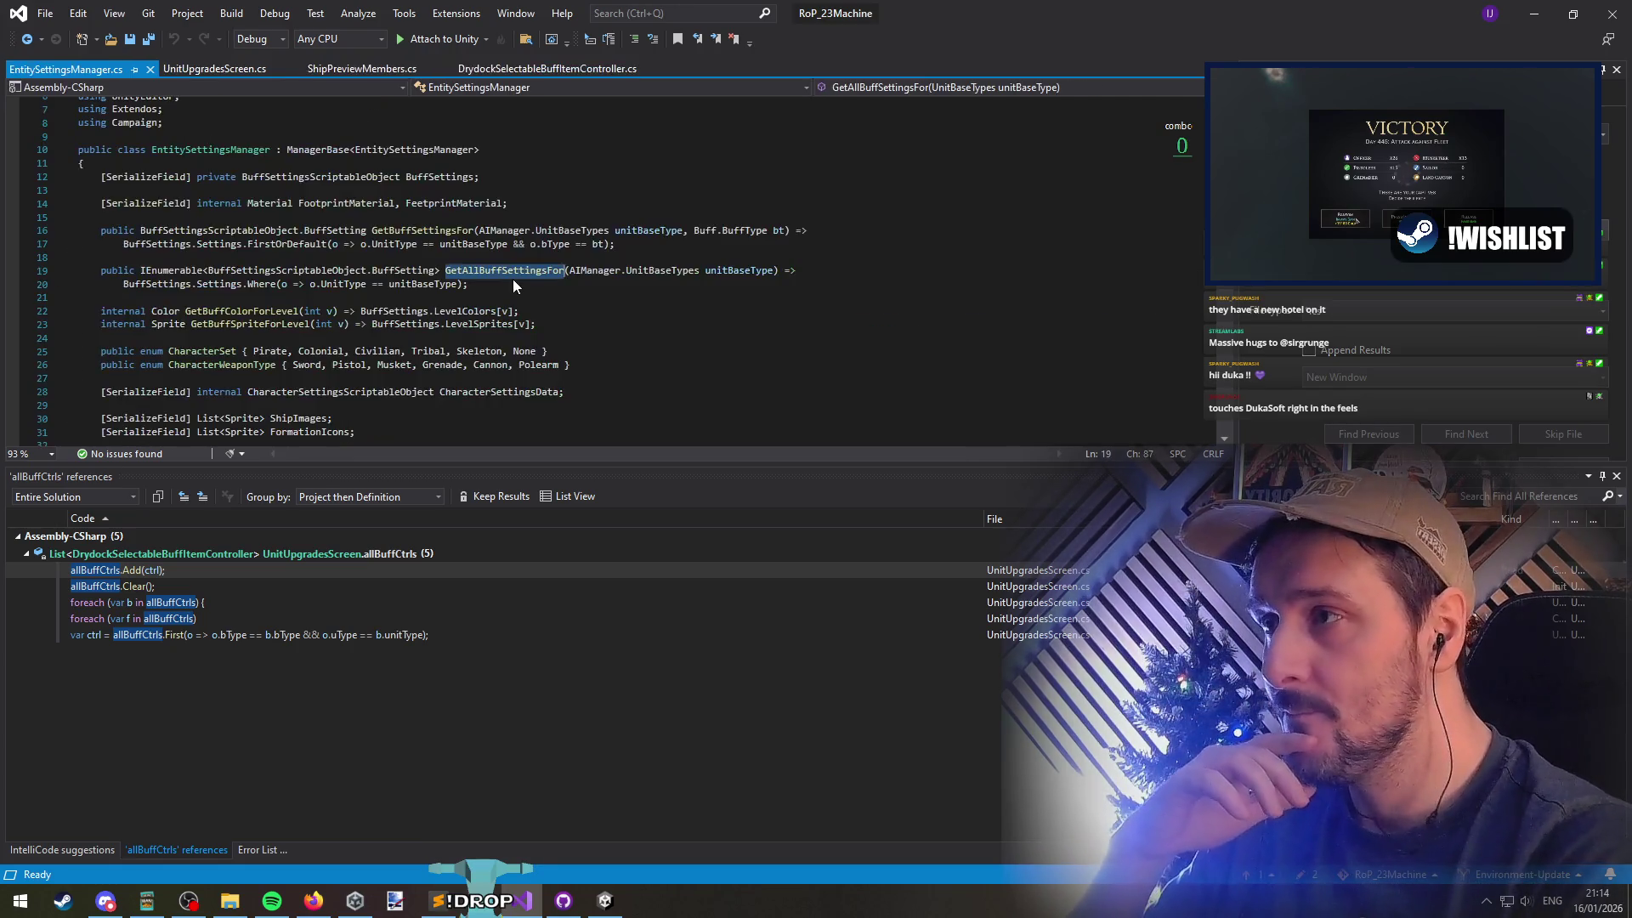
click(418, 272)
key(F12)
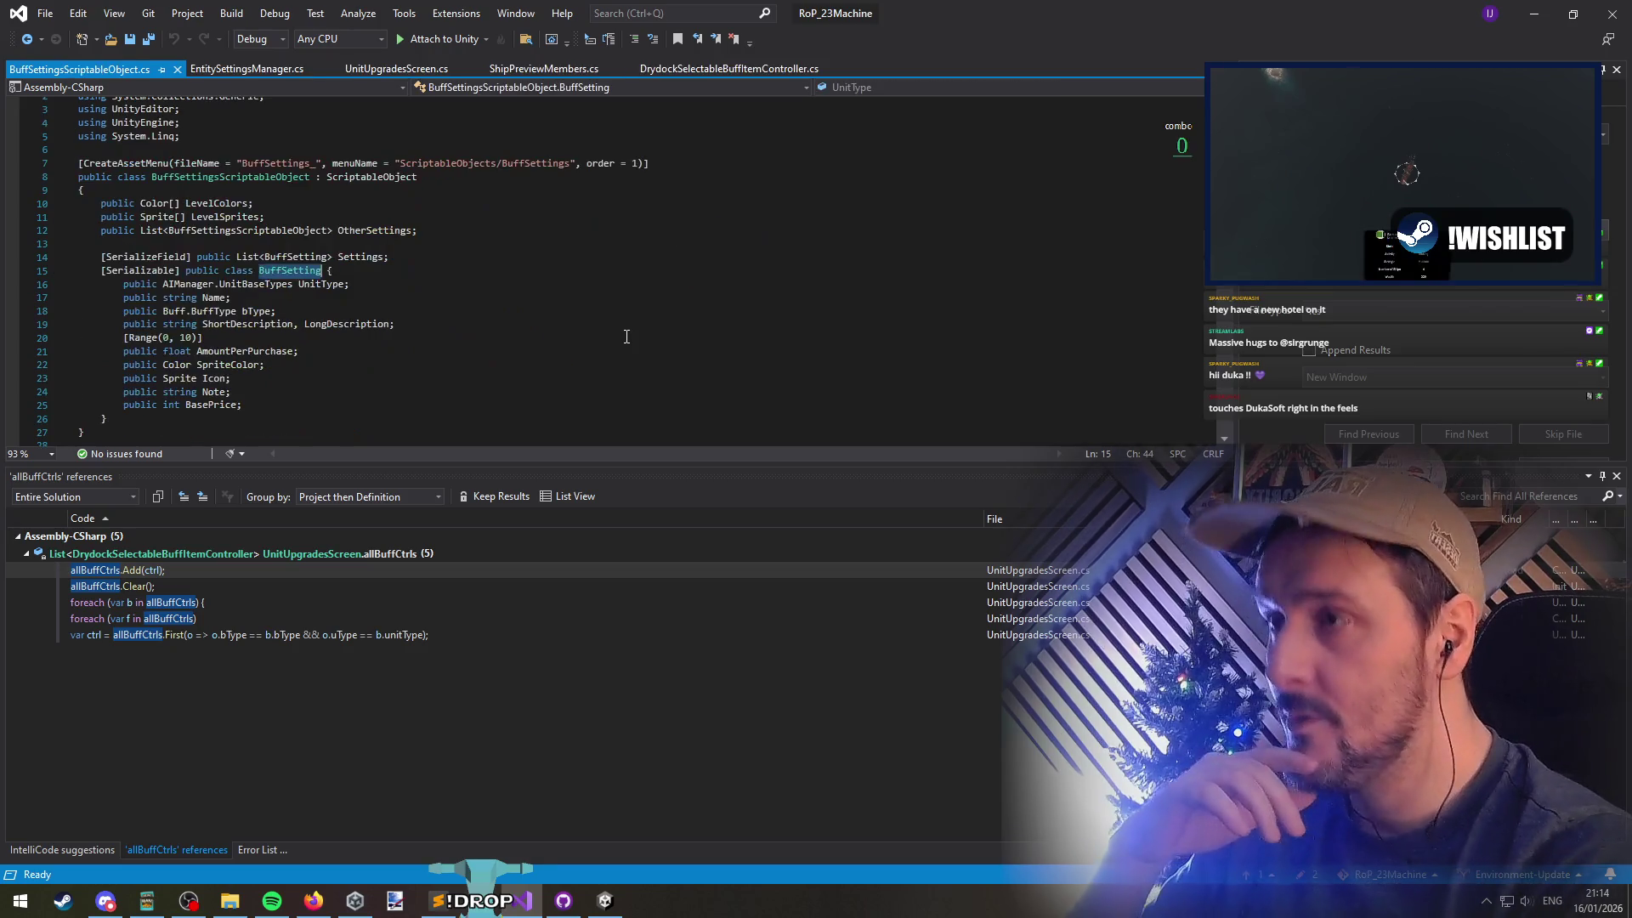
Add 'public int LevelRequirement = 0;' at the top of BuffSetting and save the script
key(End)
key(Return)
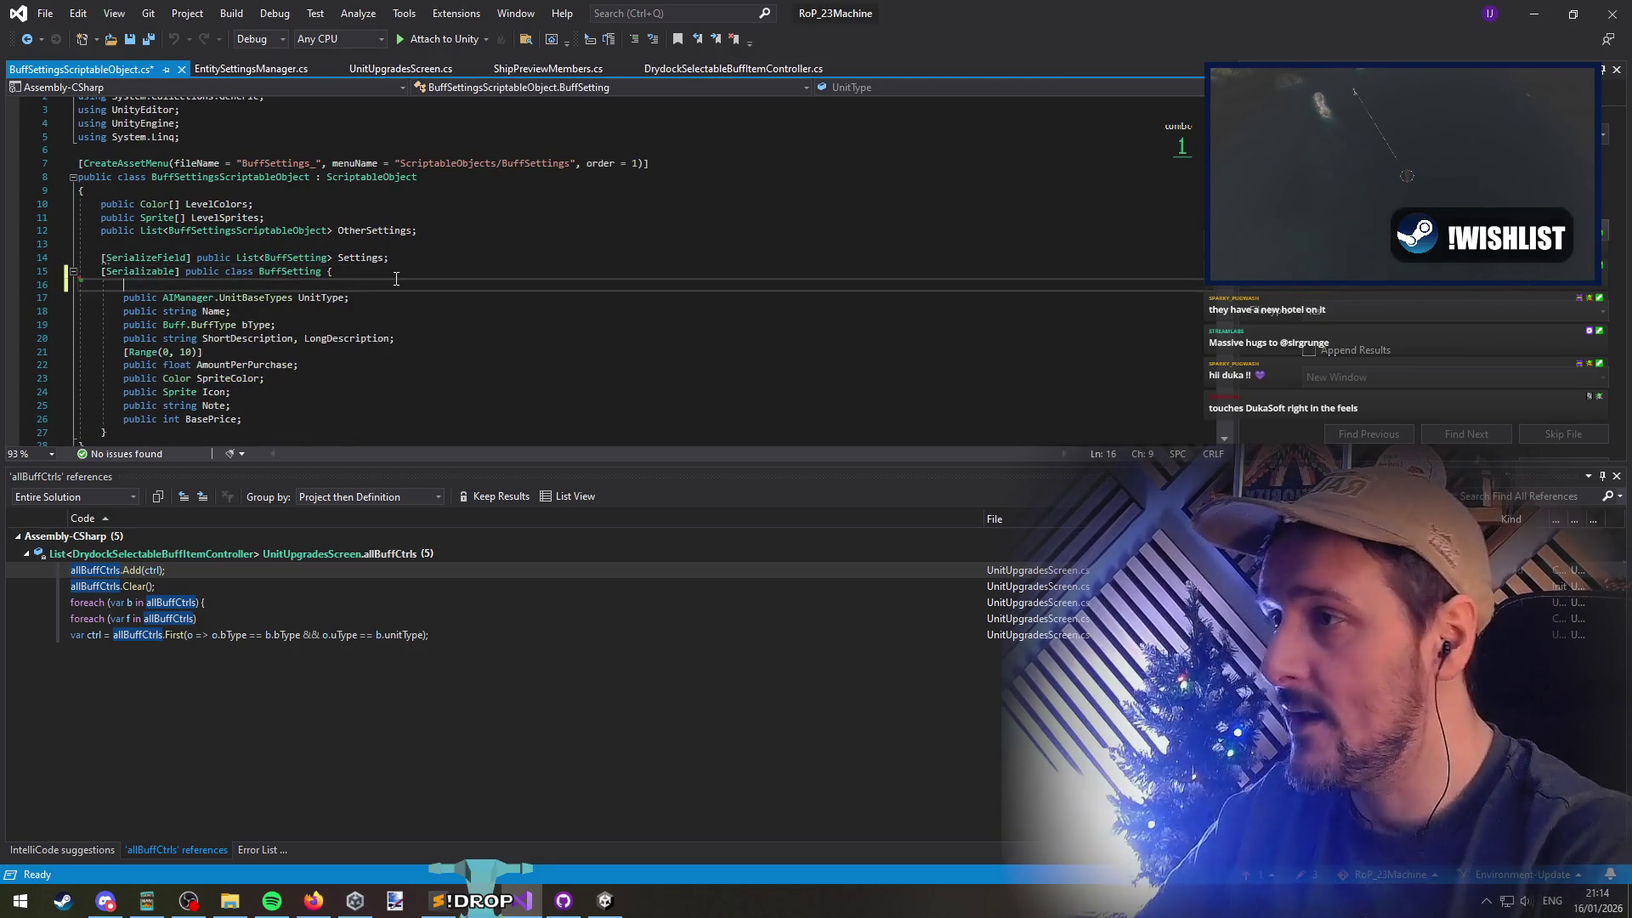
text(public int LevelR)
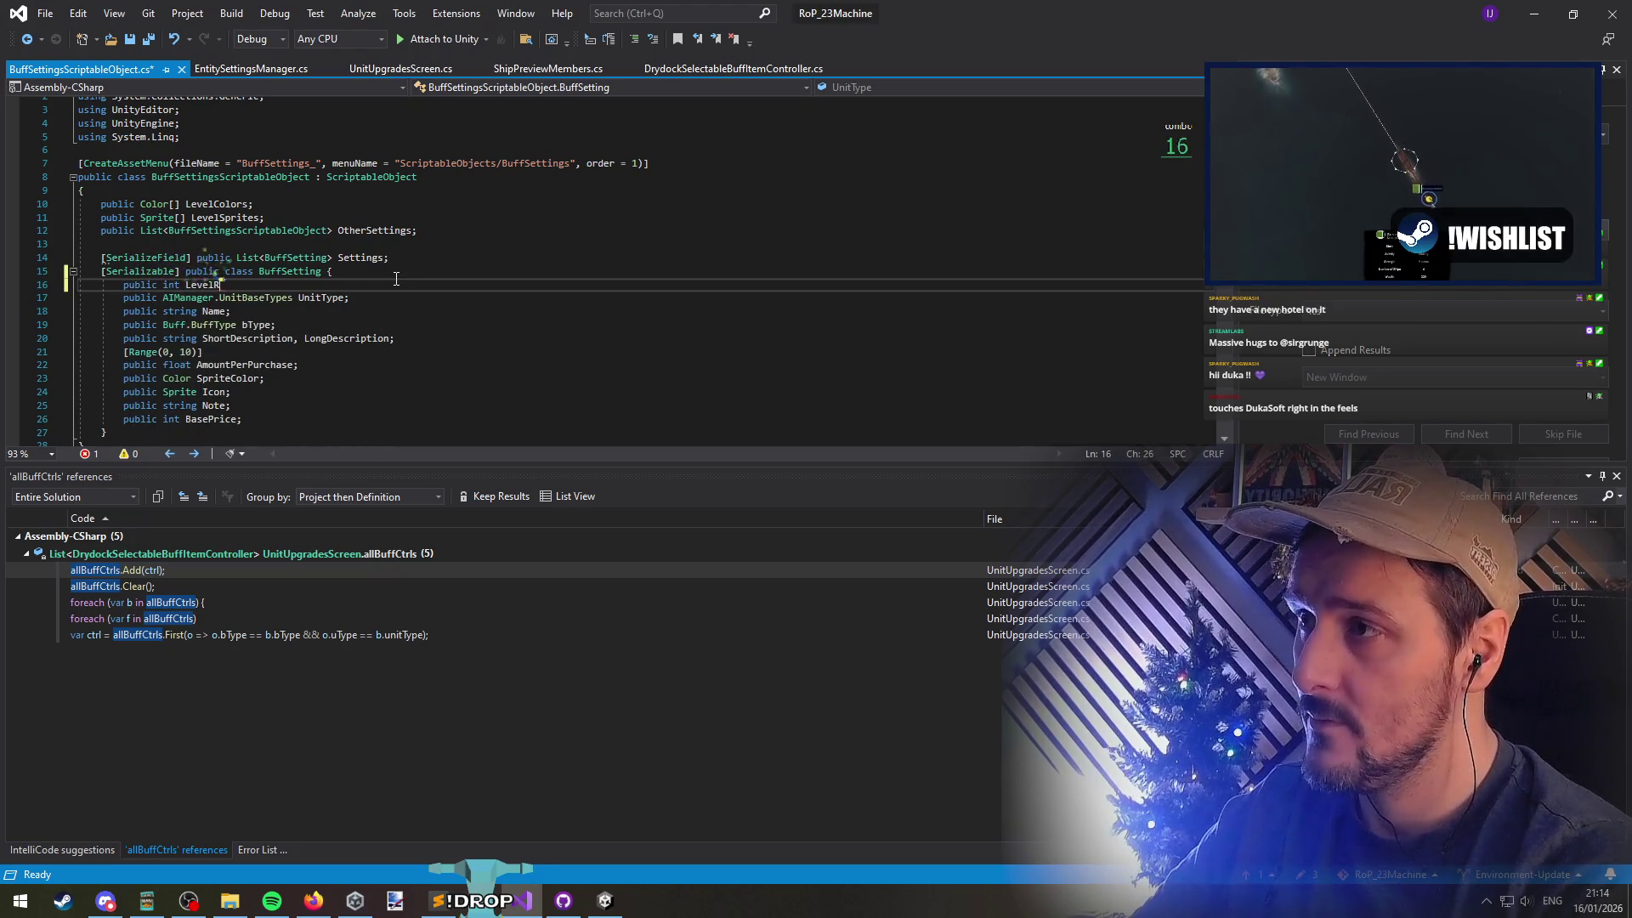
text(equirement =;)
key(Return)
key(Up)
key(End)
key(Left)
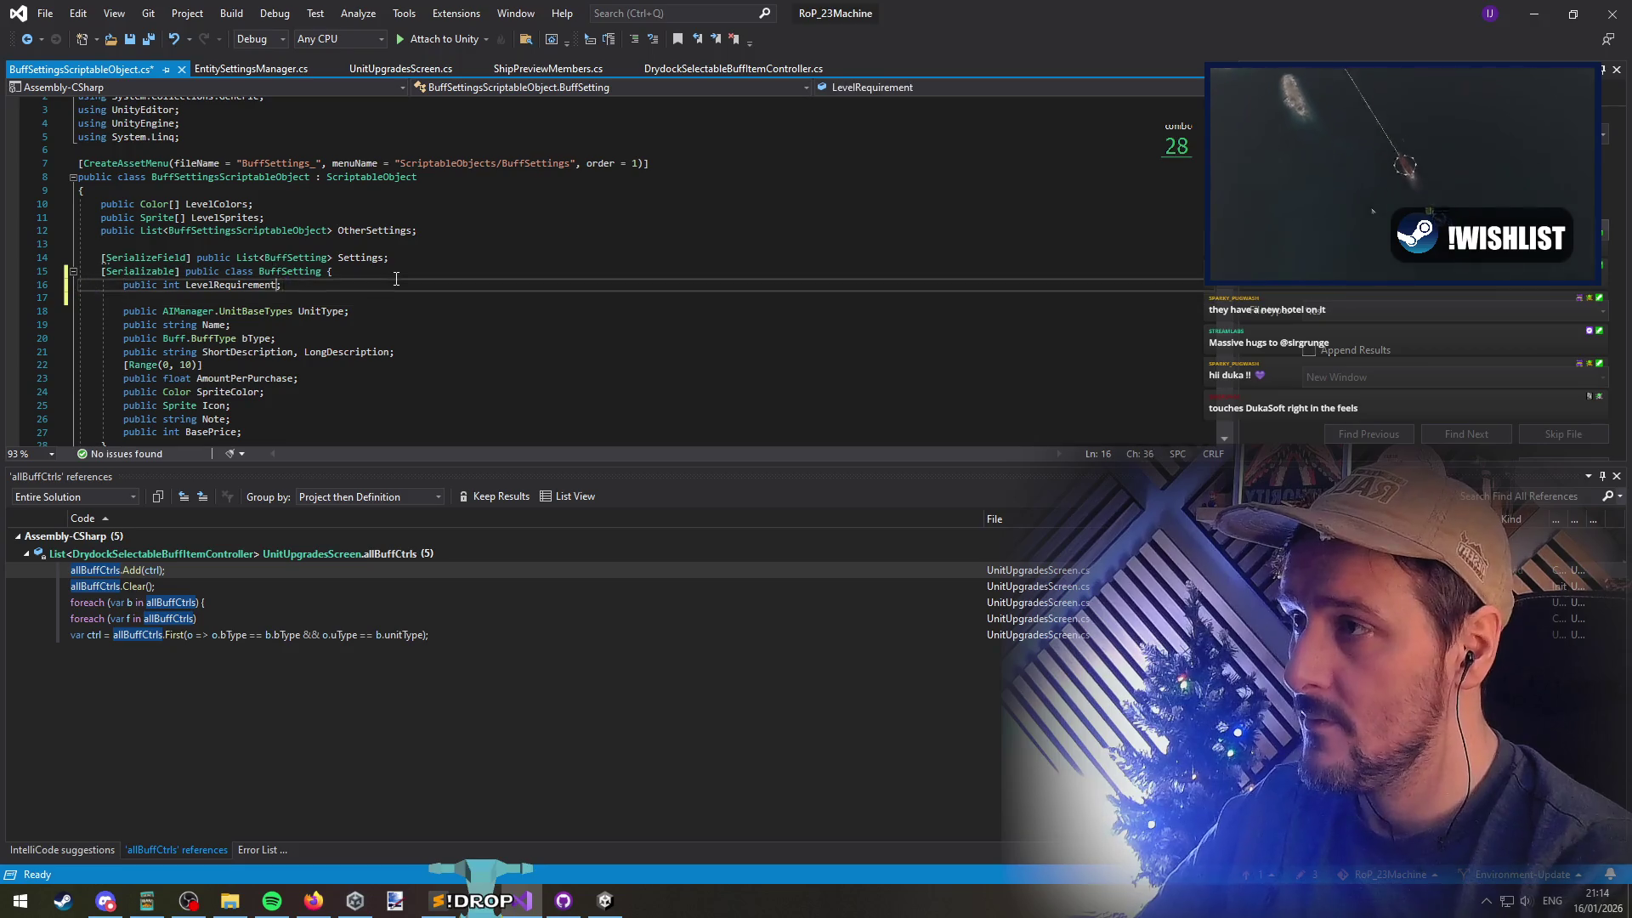
text(= 0)
key(Left)
key(Left)
key(Left)
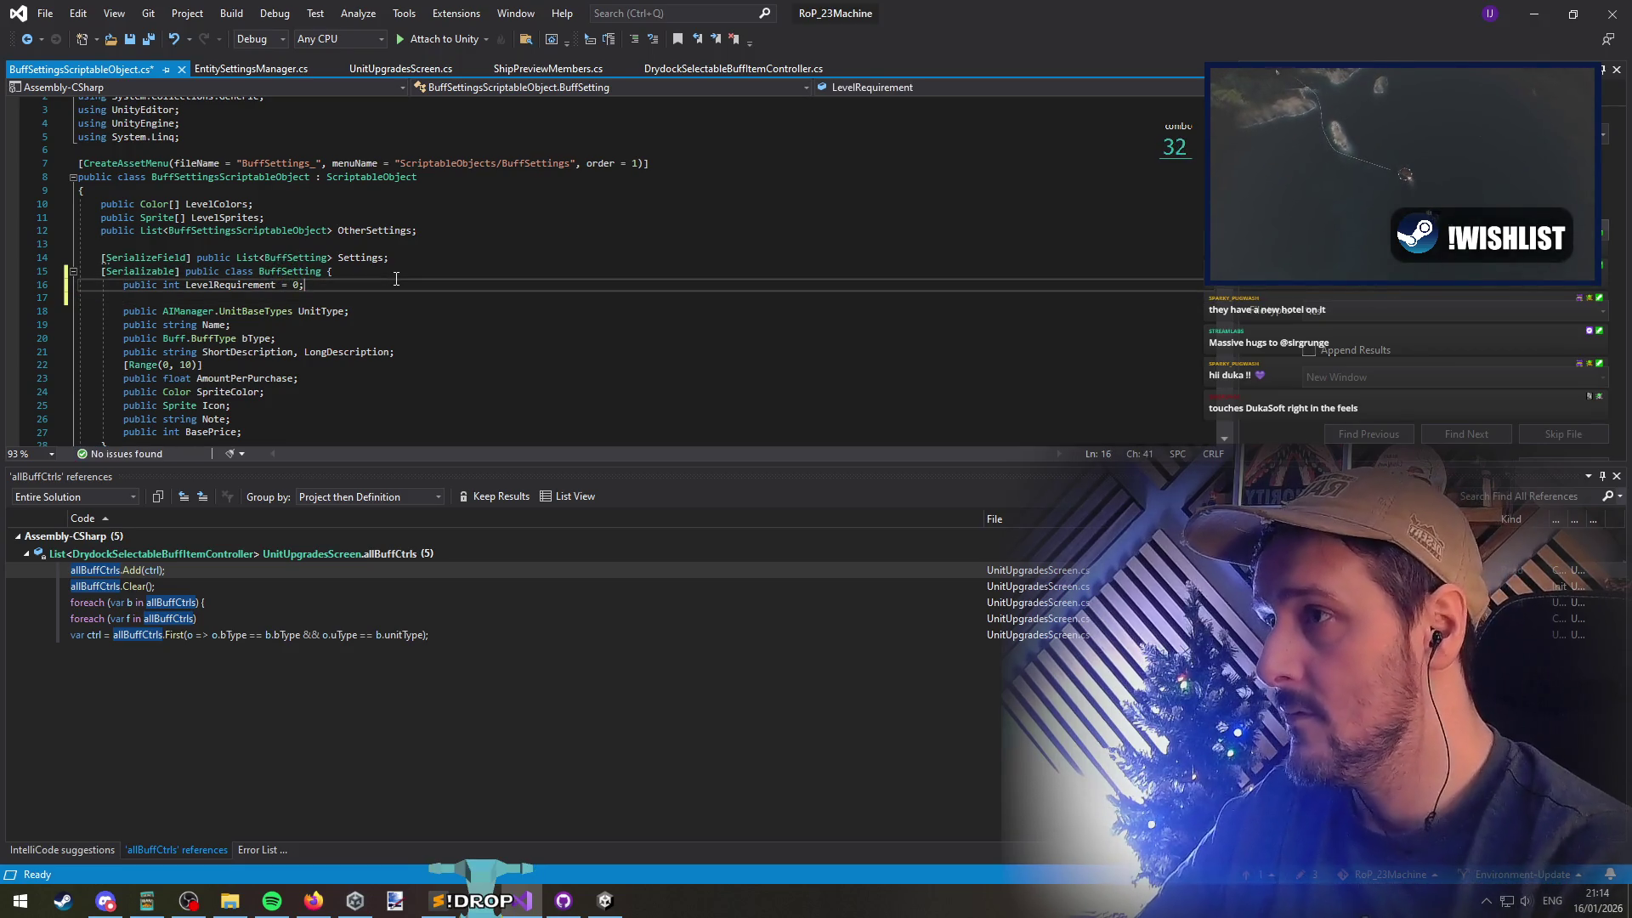
key(ctrl+Left)
key(ctrl+s)
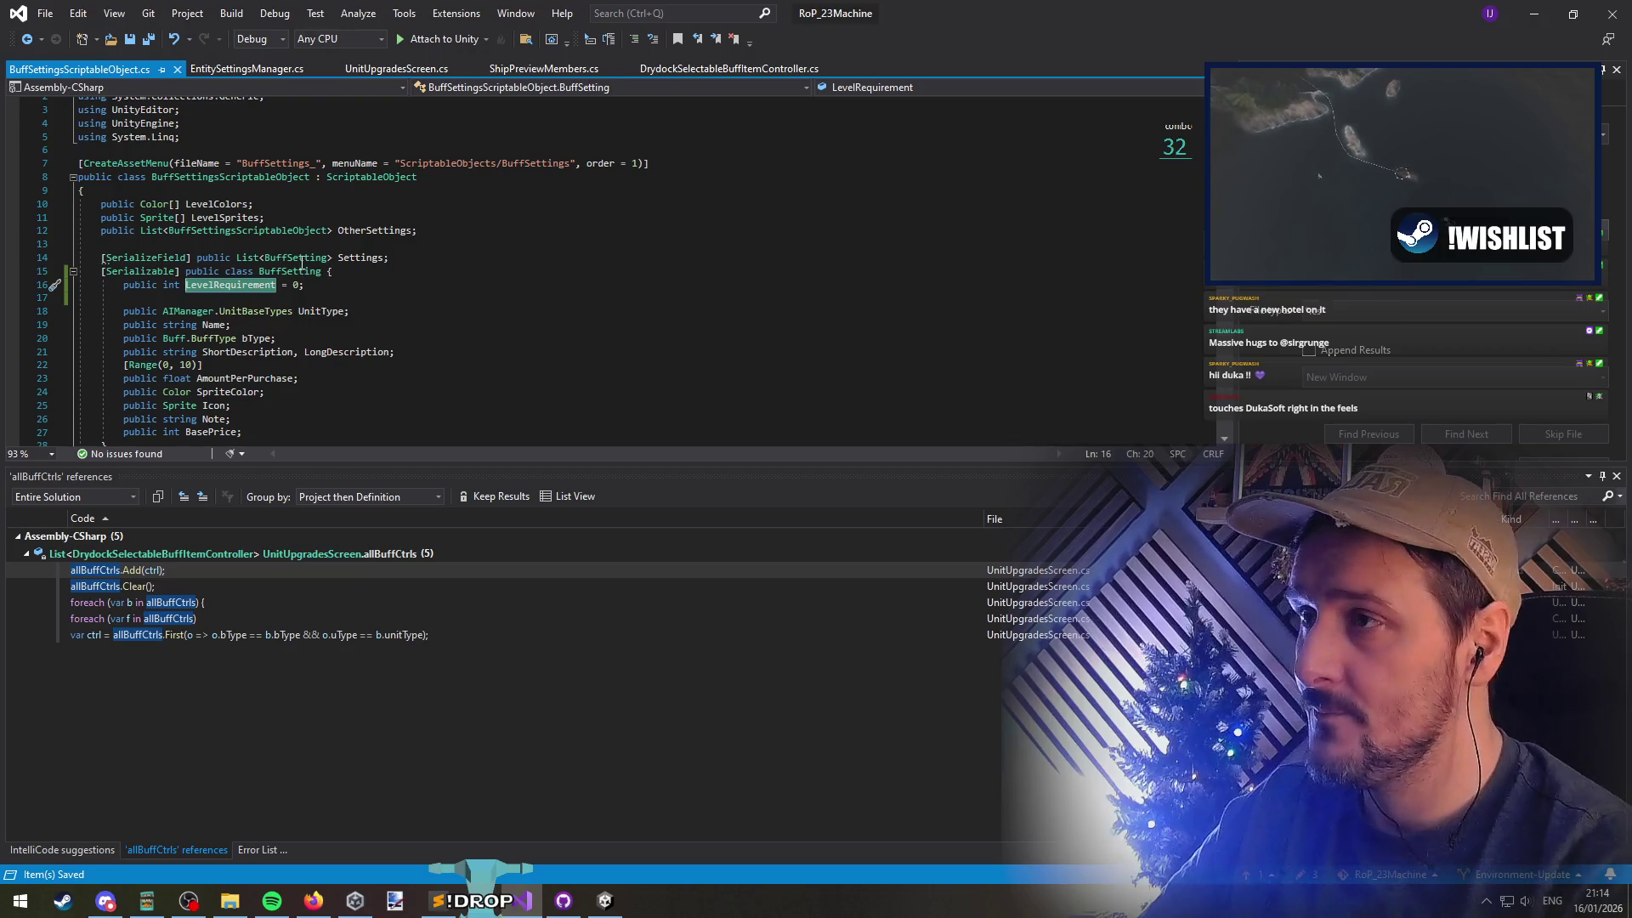
Look up usages of BuffSettingsScriptableObject, then return to Unity
click(323, 271)
click(314, 176)
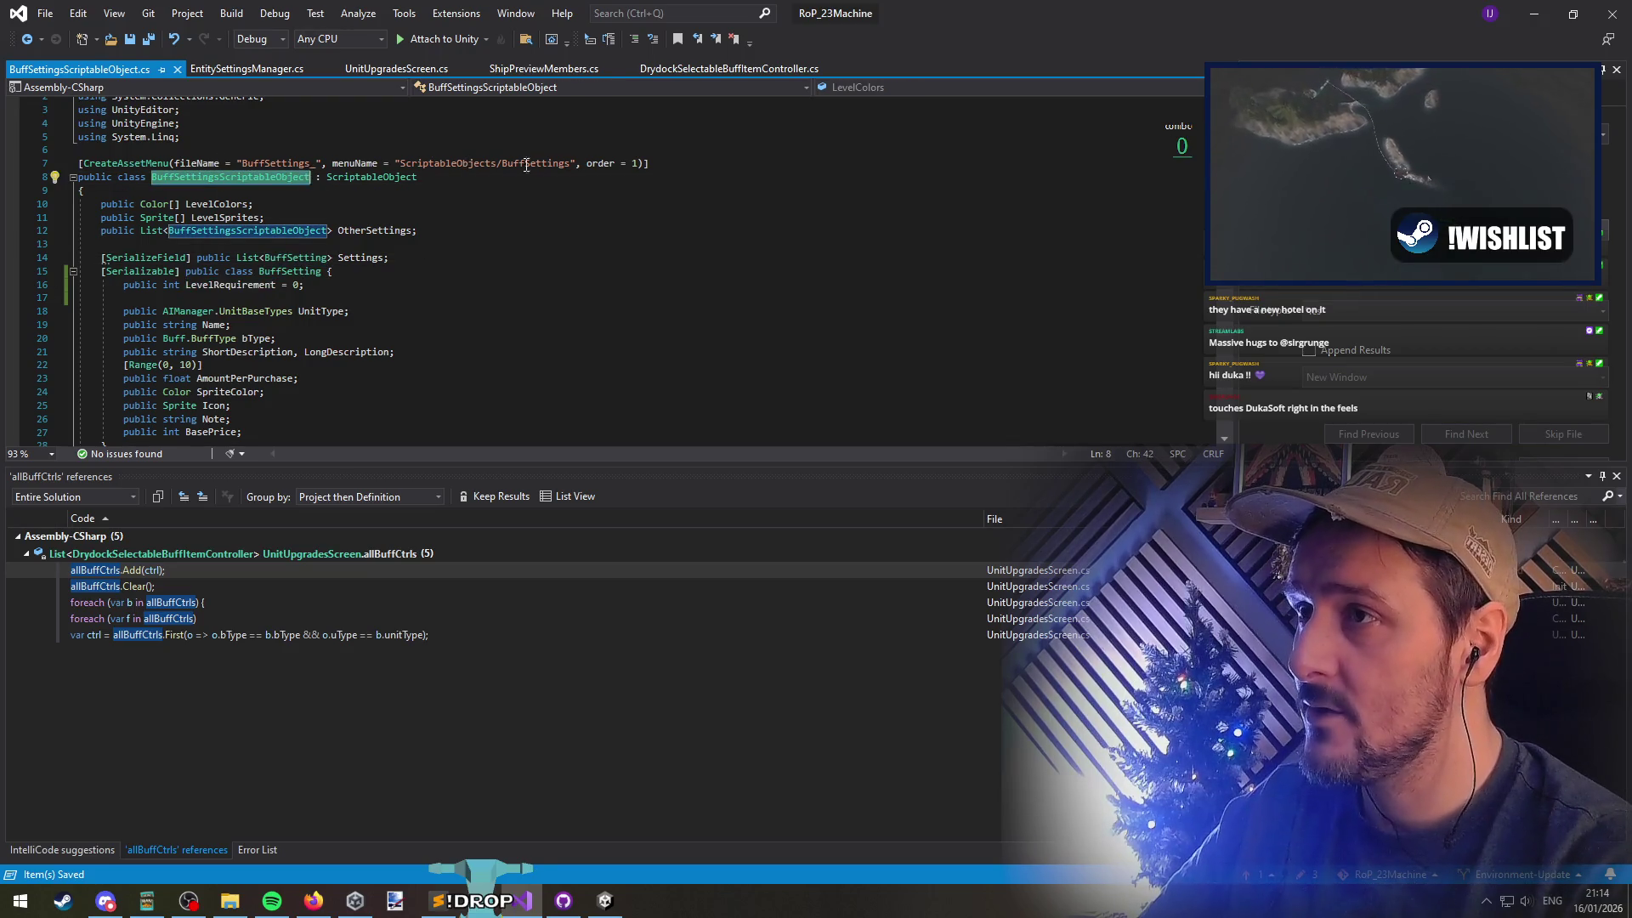
key(alt+Tab)
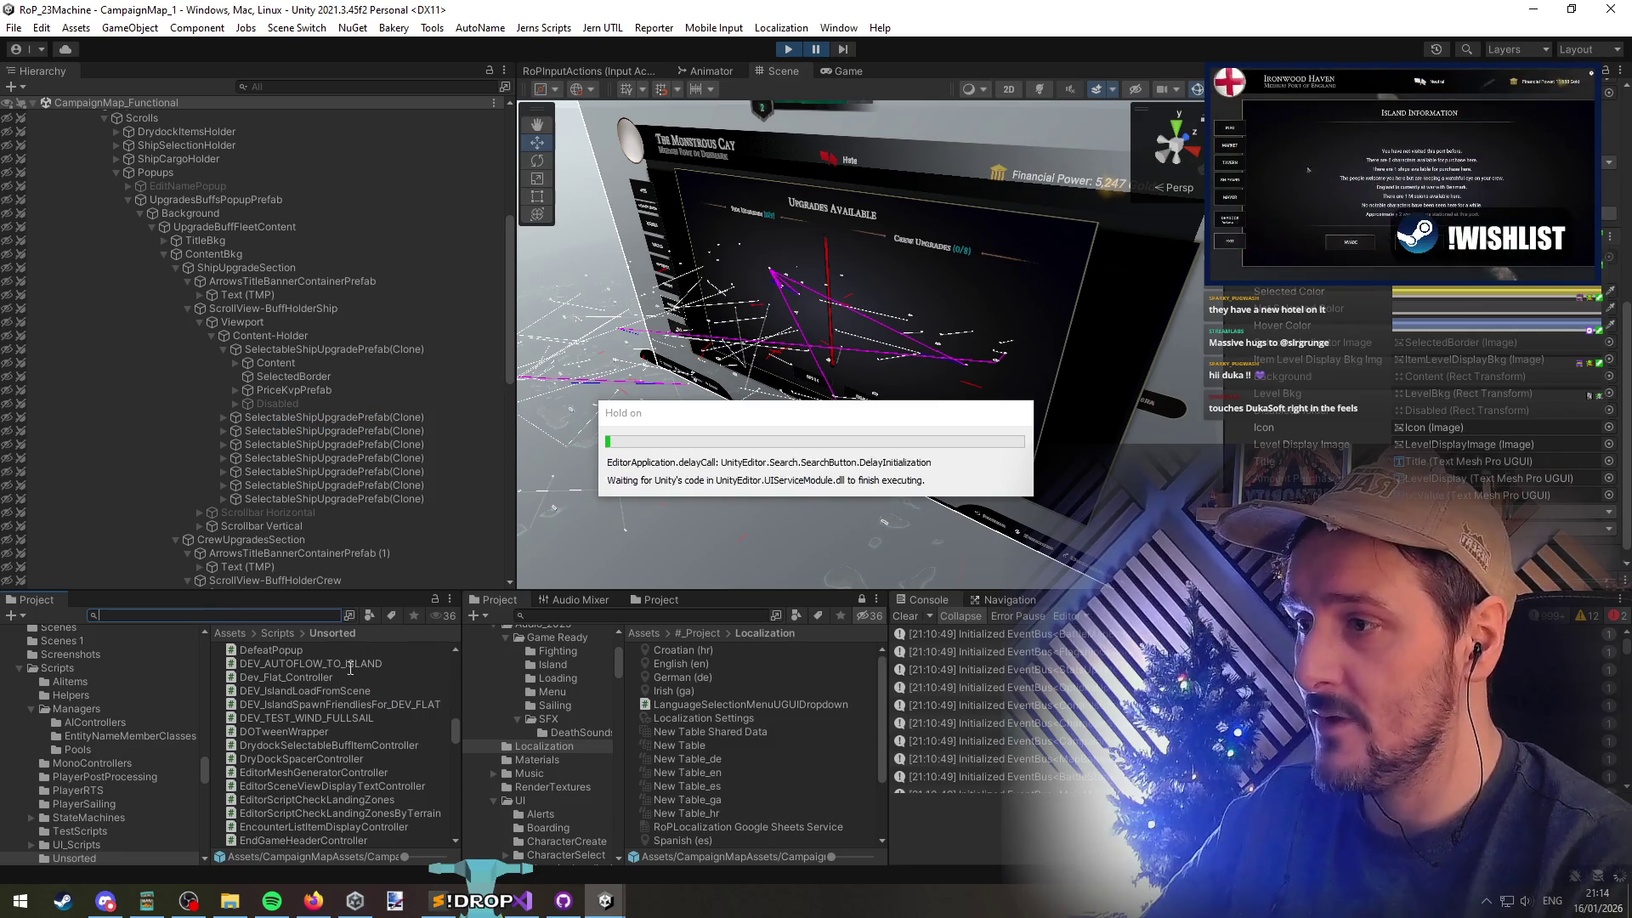
Search the Project for BuffSettings_ and inspect the ALL, Character, Officer and Ship assets
text(BuffSettings_)
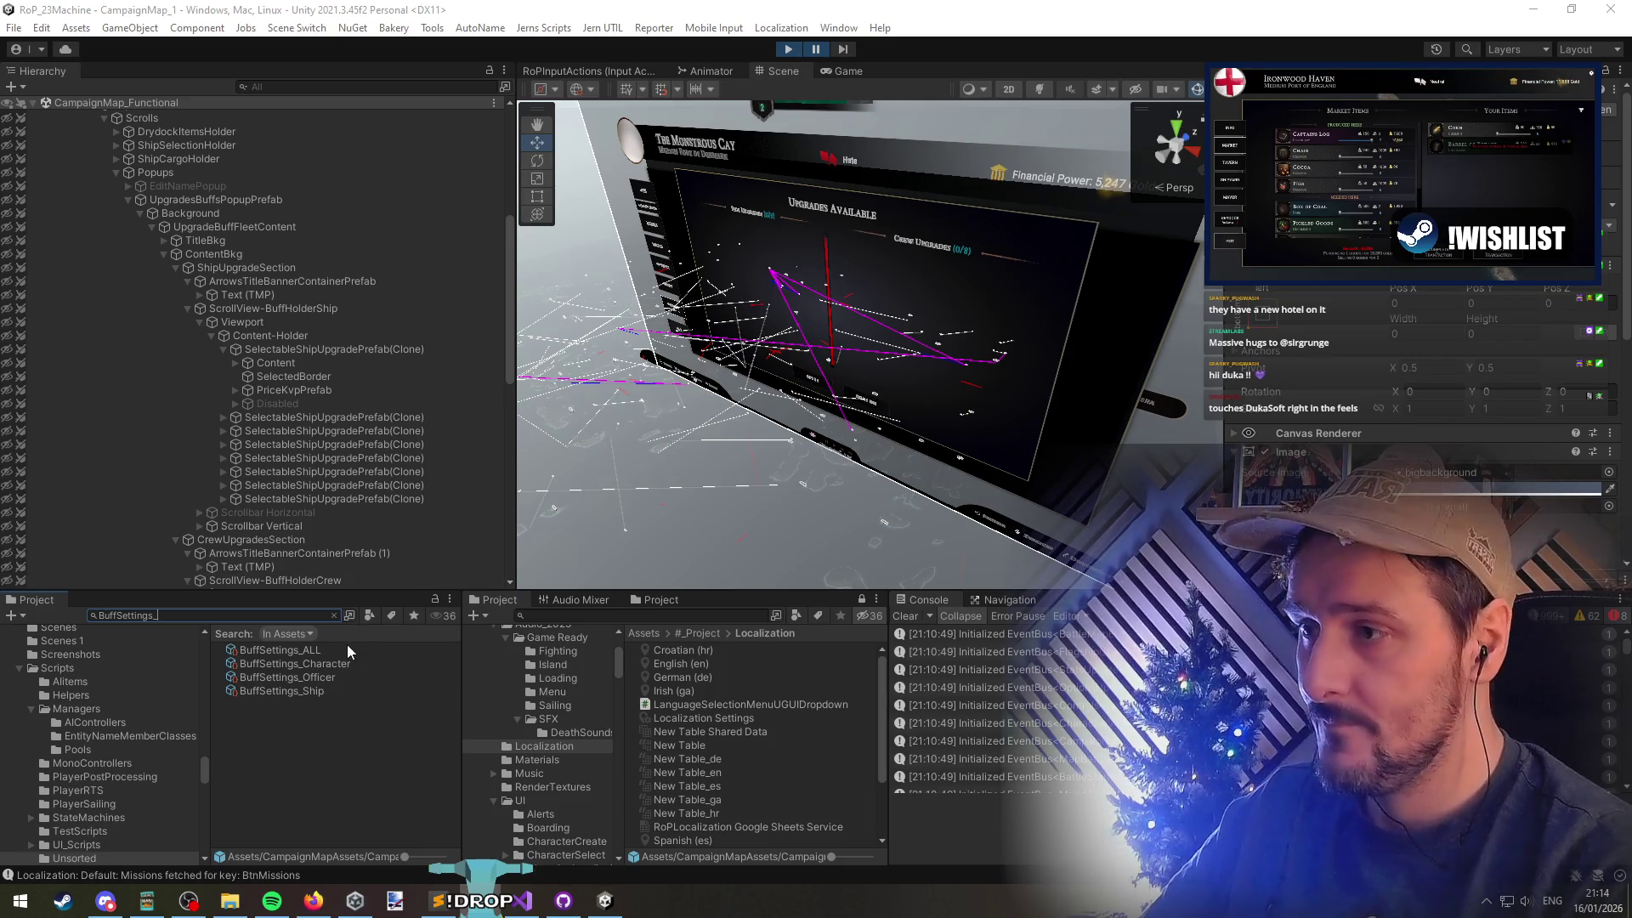
click(335, 665)
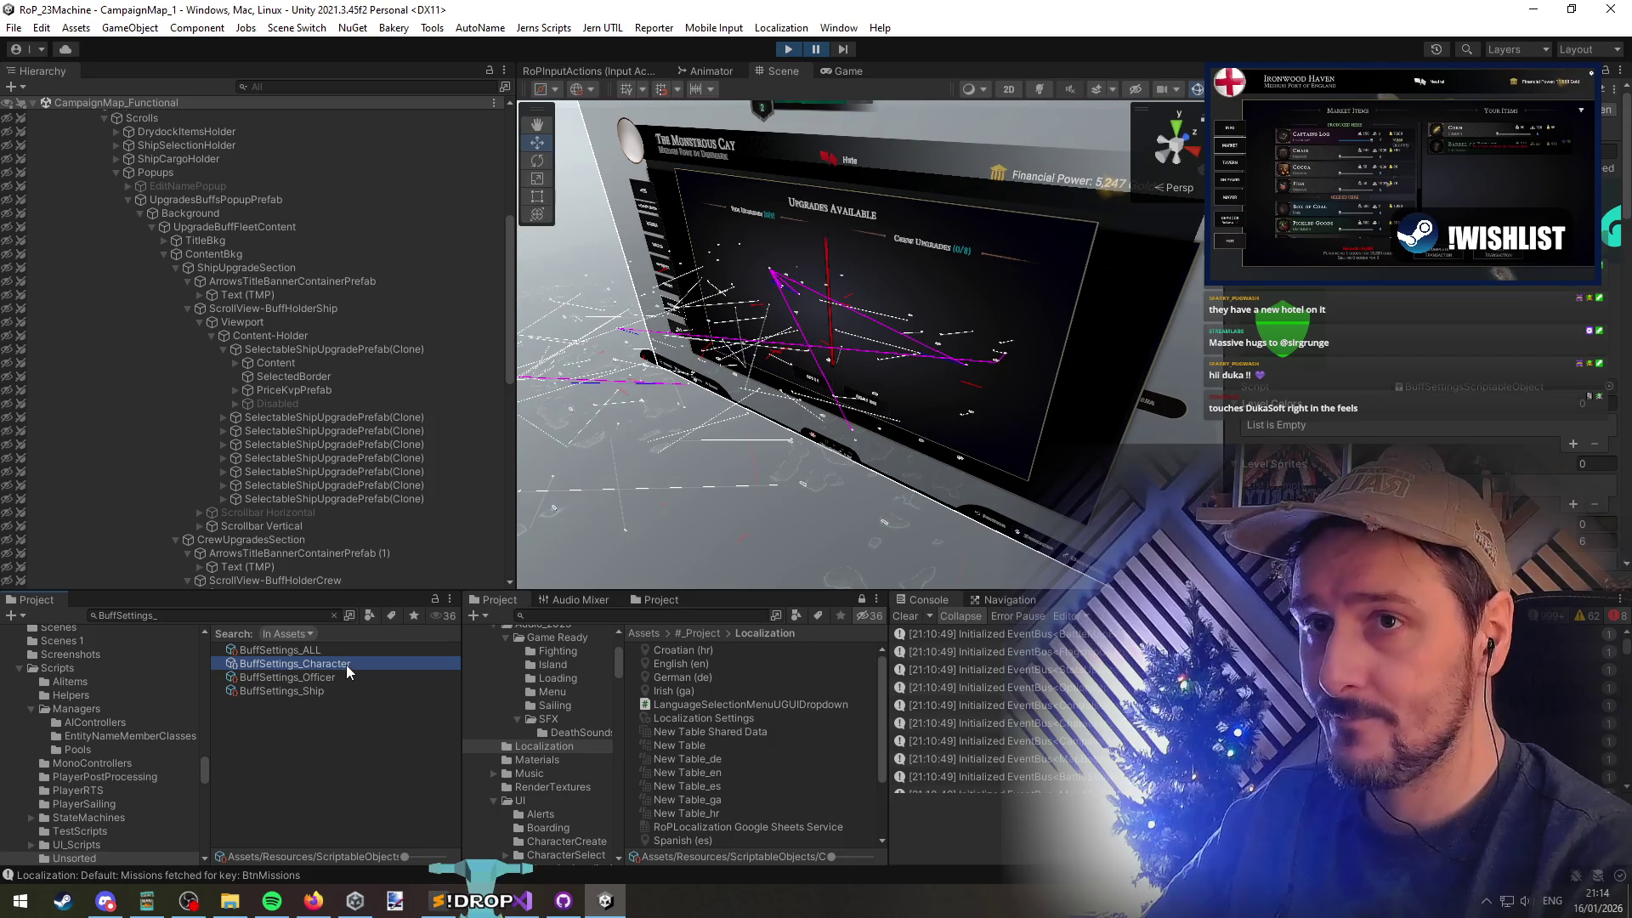
click(333, 650)
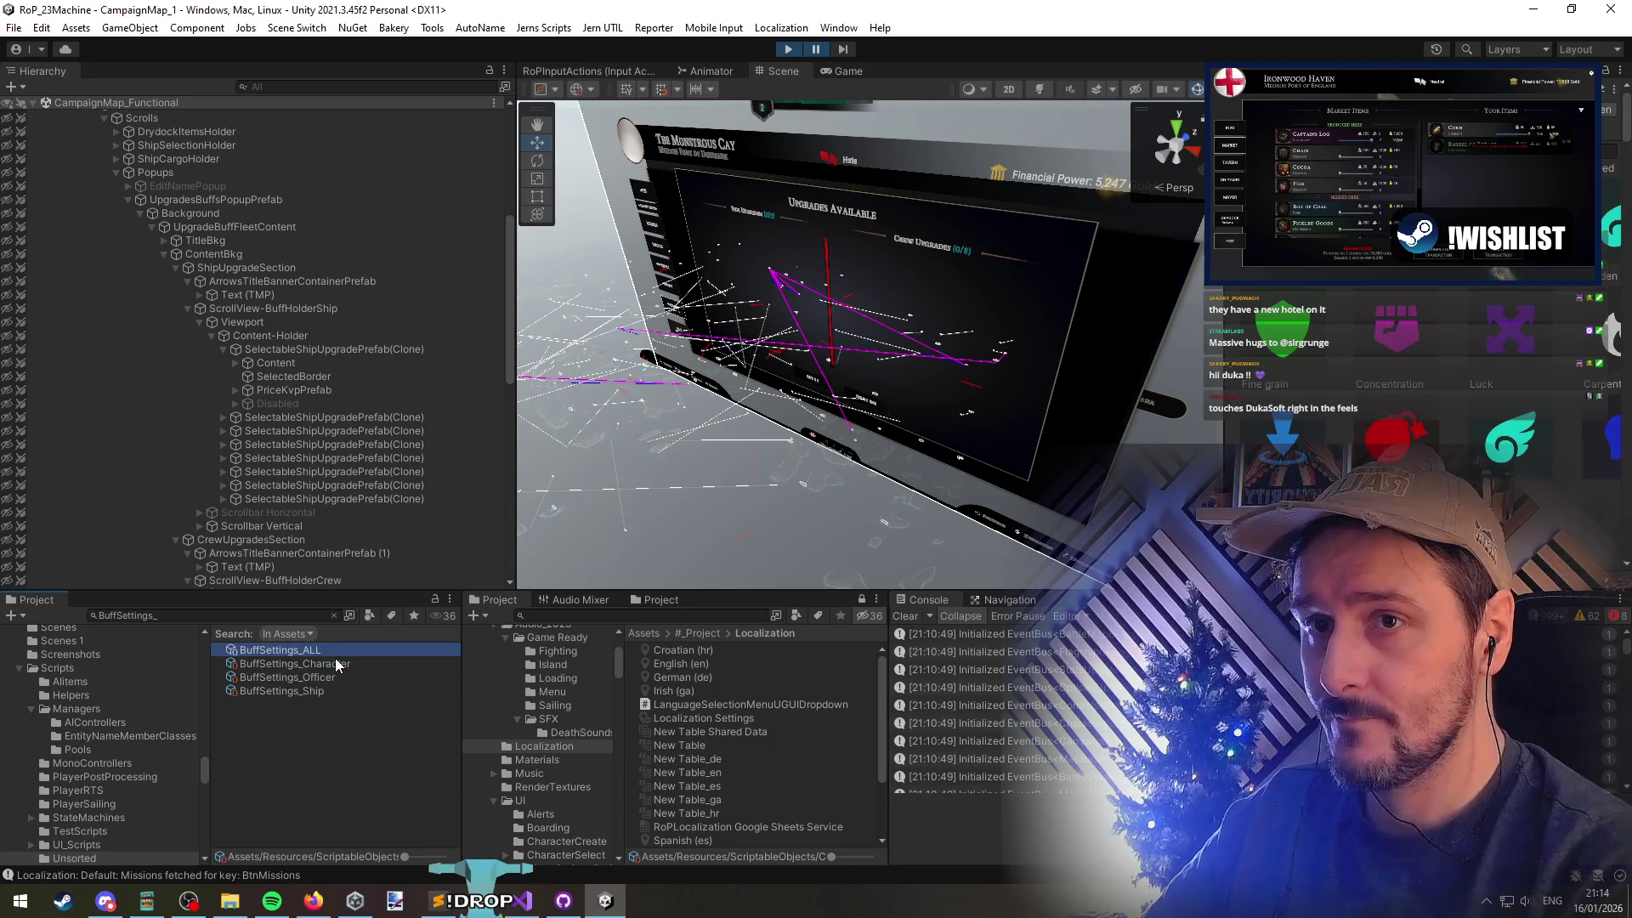
click(338, 665)
click(335, 677)
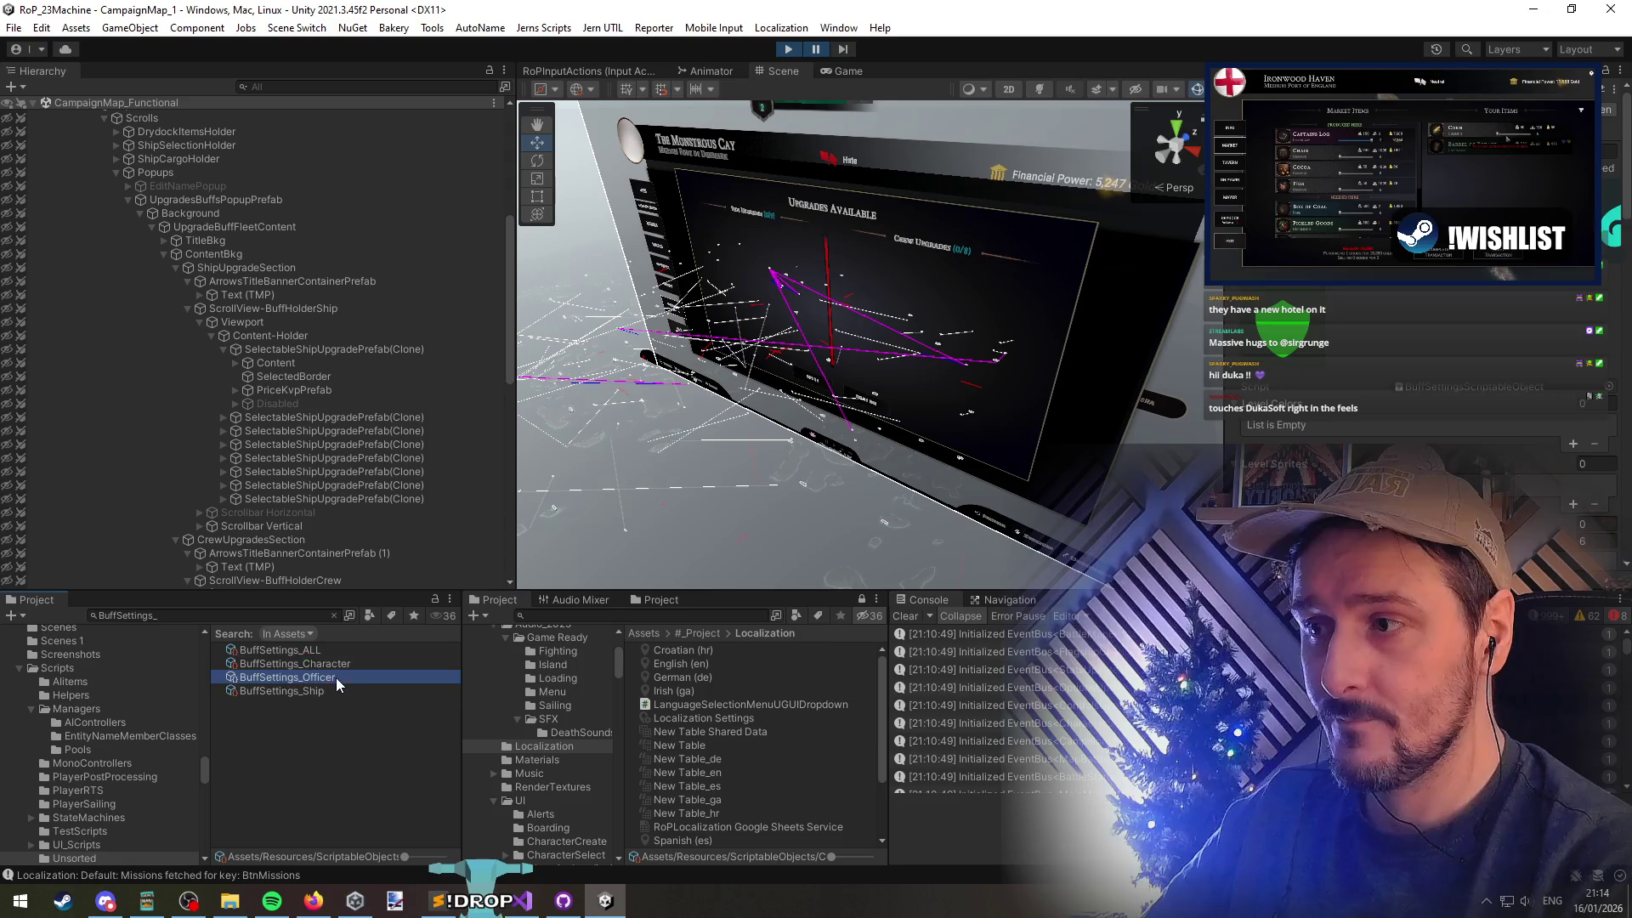
click(339, 689)
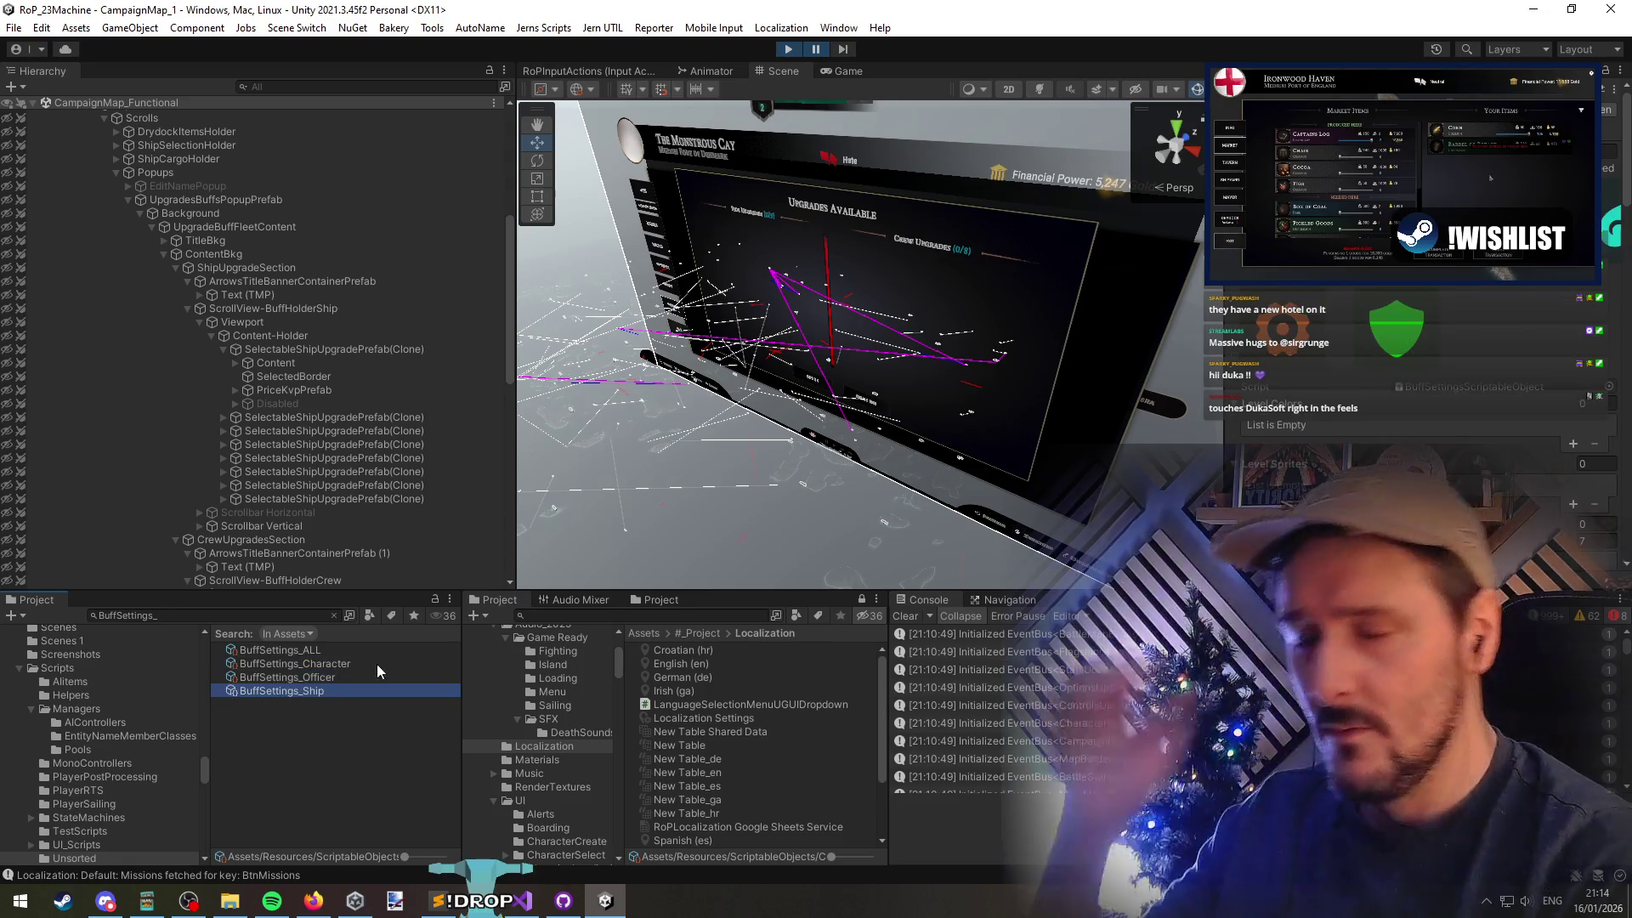
scroll(1411, 425, down, 3)
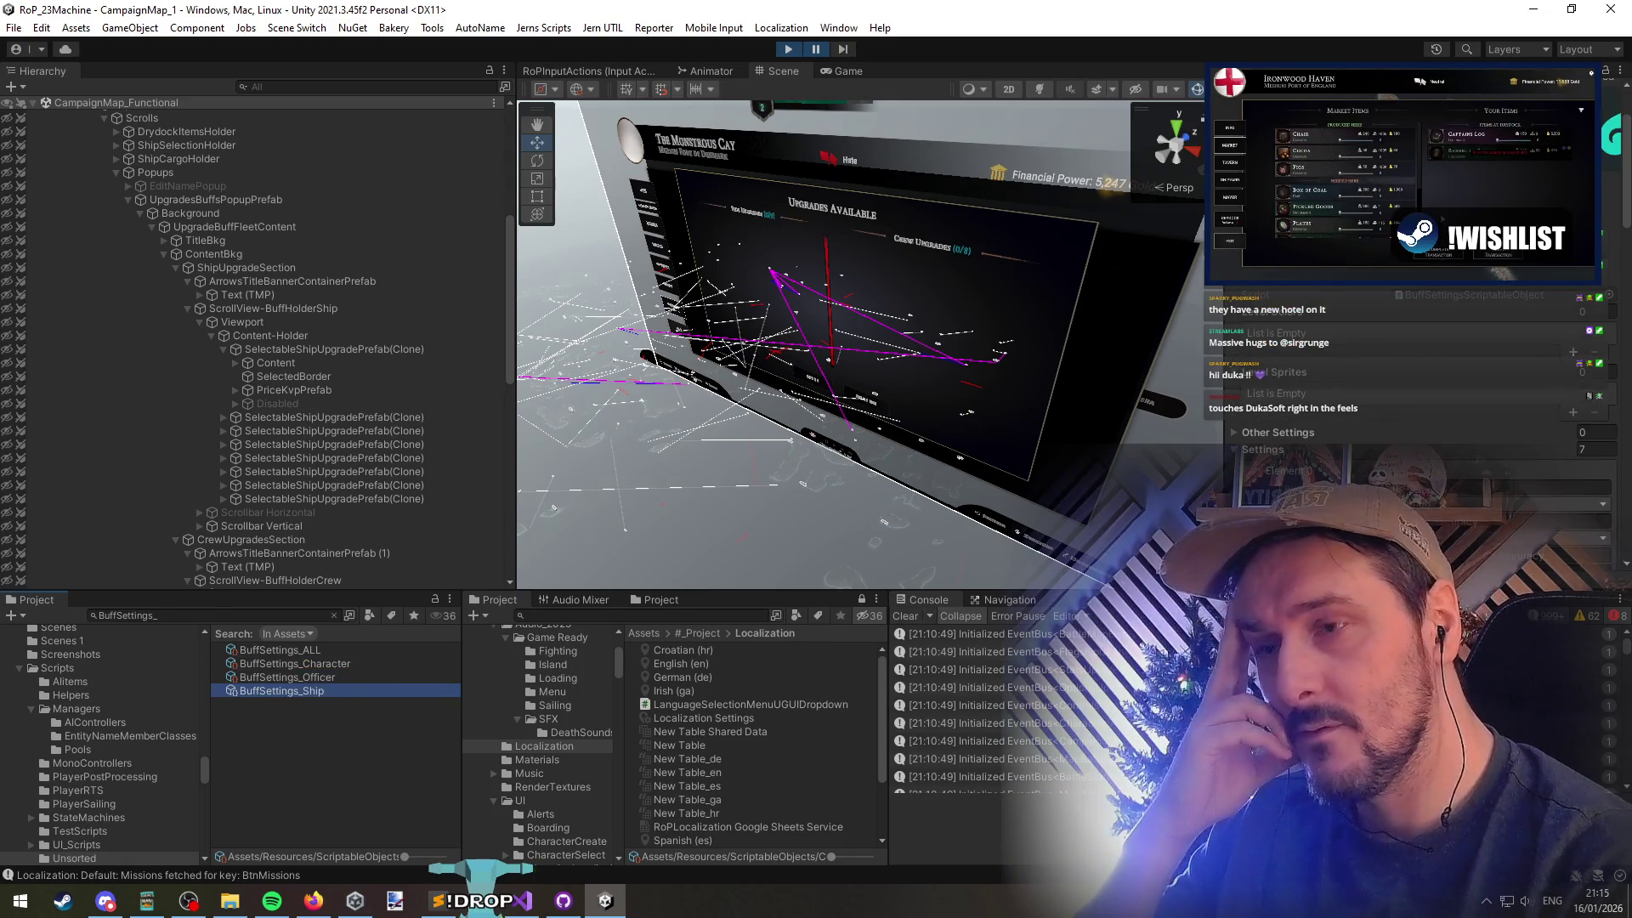
drag(1069, 595, 1070, 670)
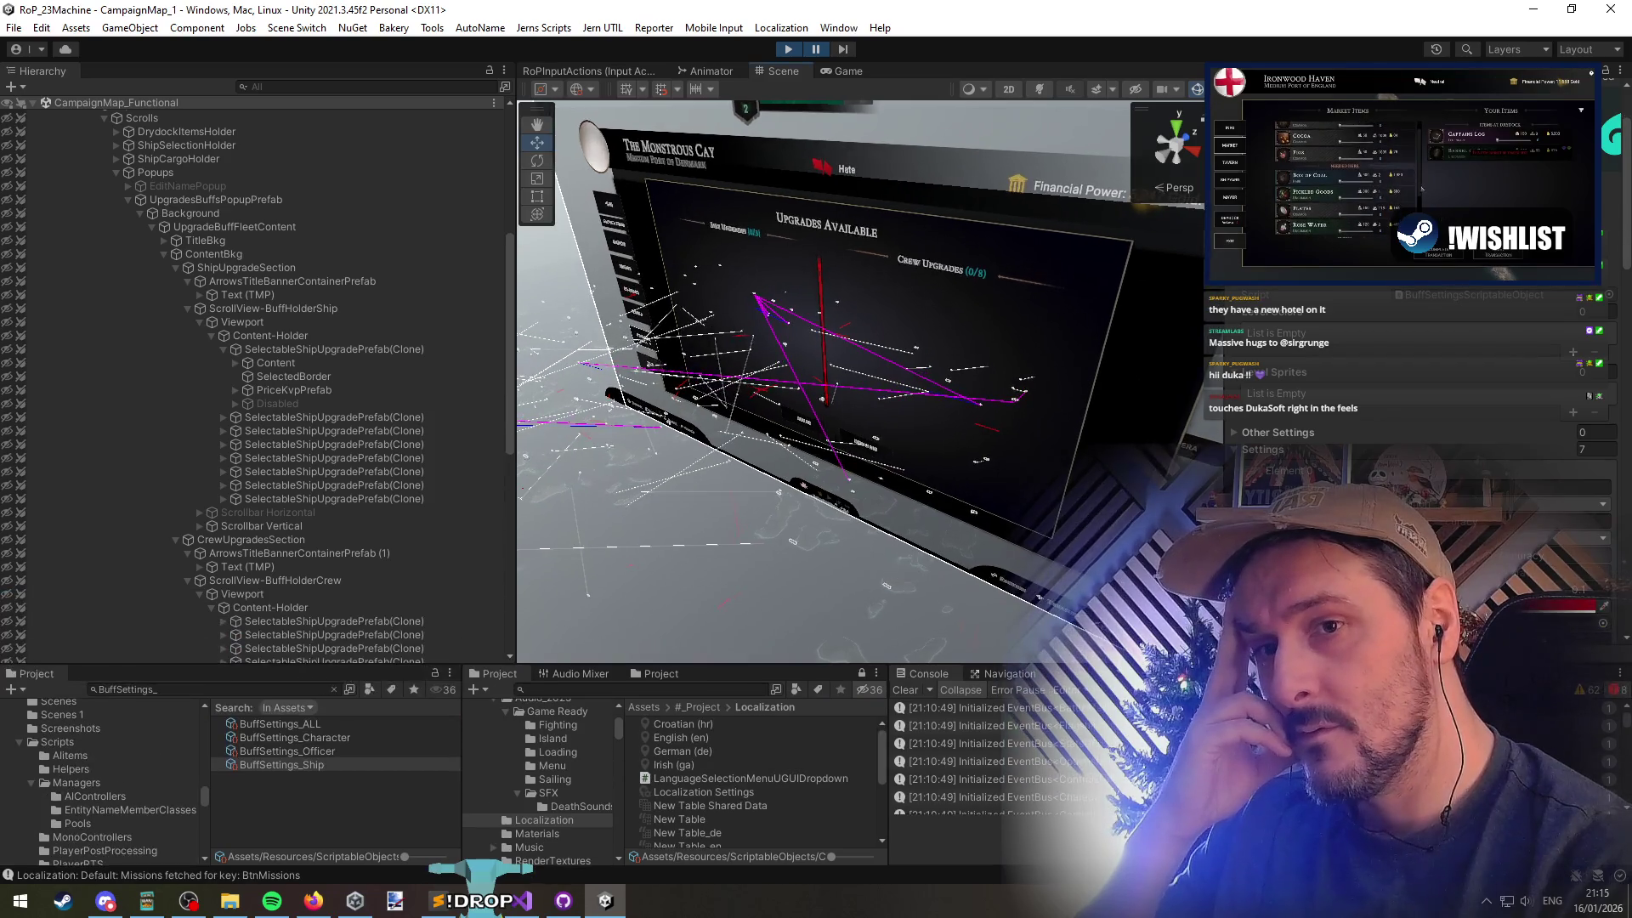
Review BuffSettings_ALL and BuffSettings_Character settings, including the empty Level Colors list, then go to Visual Studio
click(335, 724)
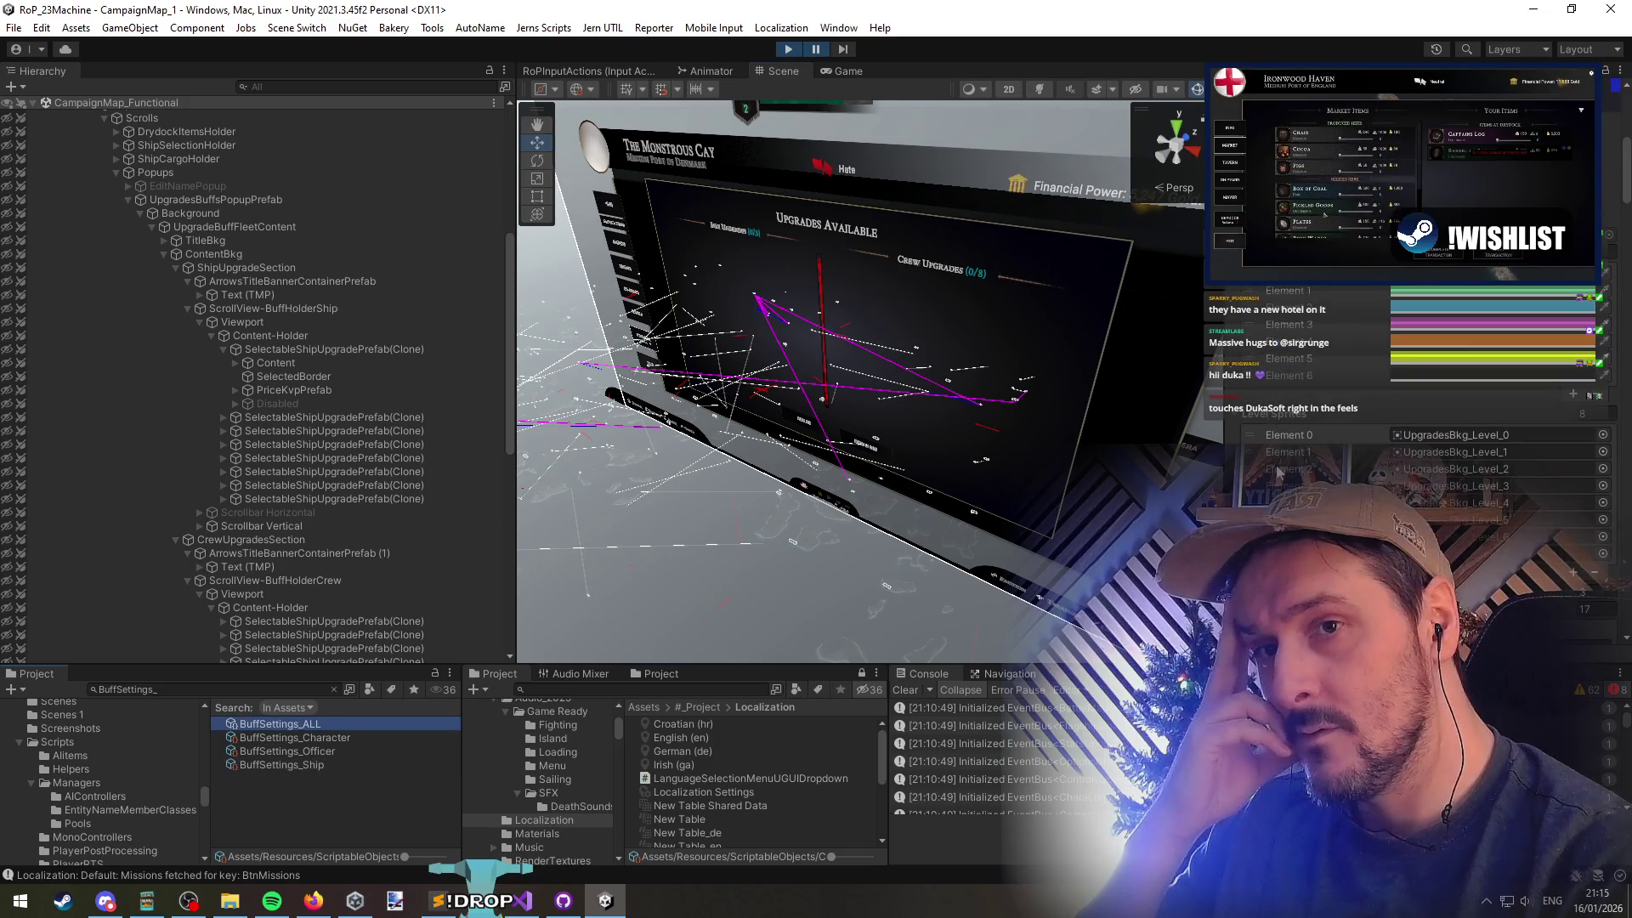
scroll(1279, 473, down, 5)
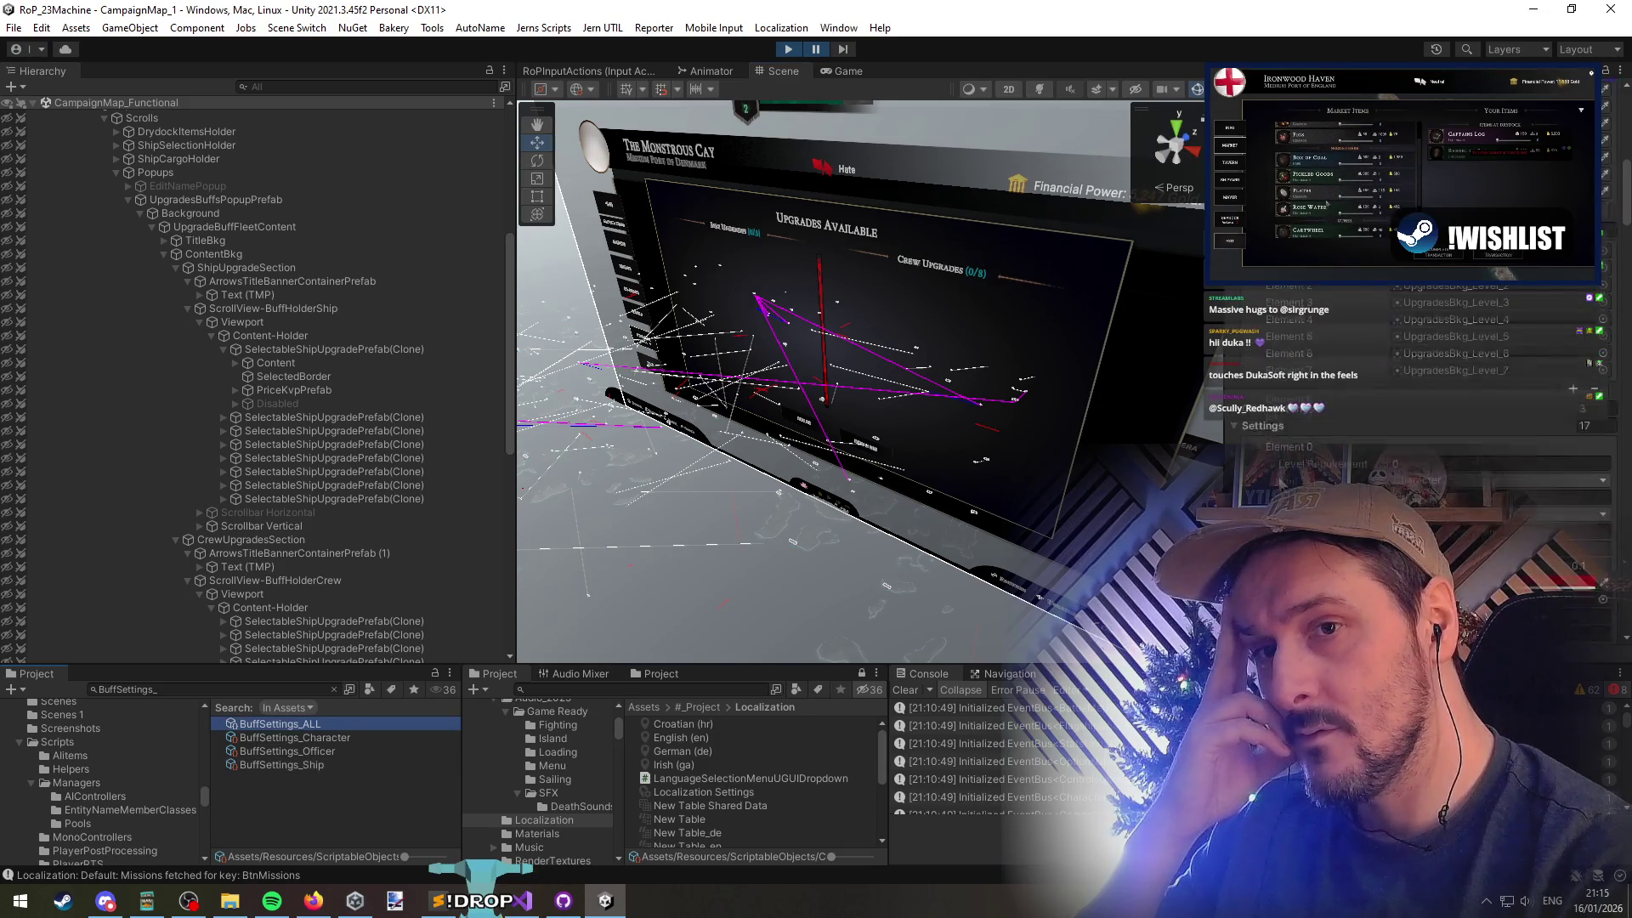
scroll(1279, 474, down, 8)
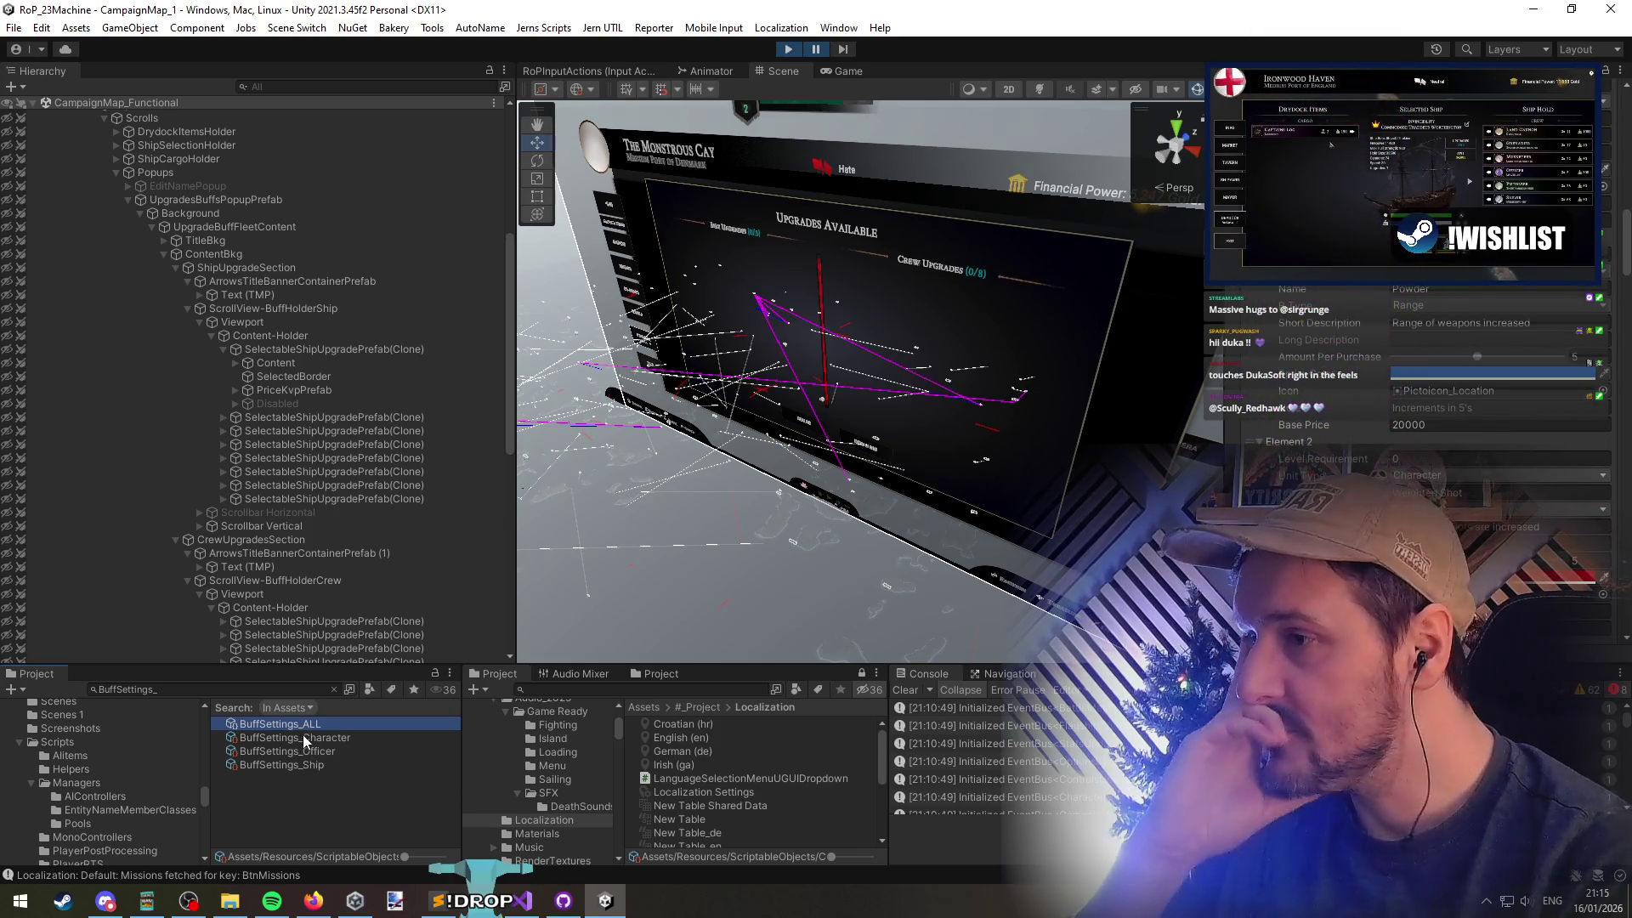
scroll(1353, 342, up, 10)
scroll(1365, 375, down, 3)
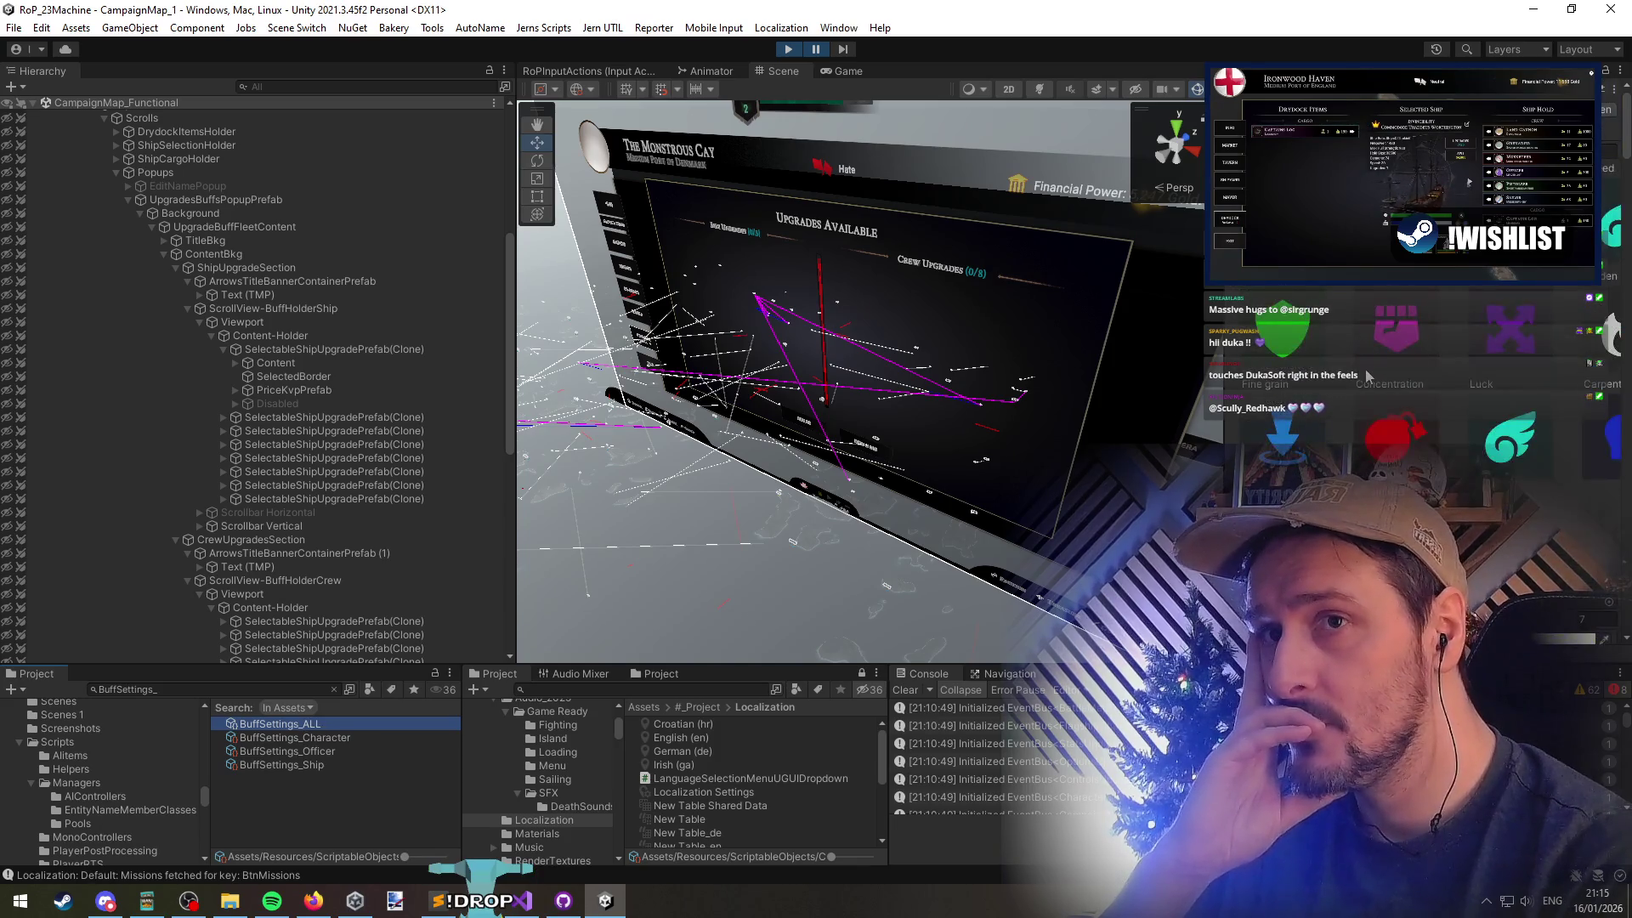
click(304, 737)
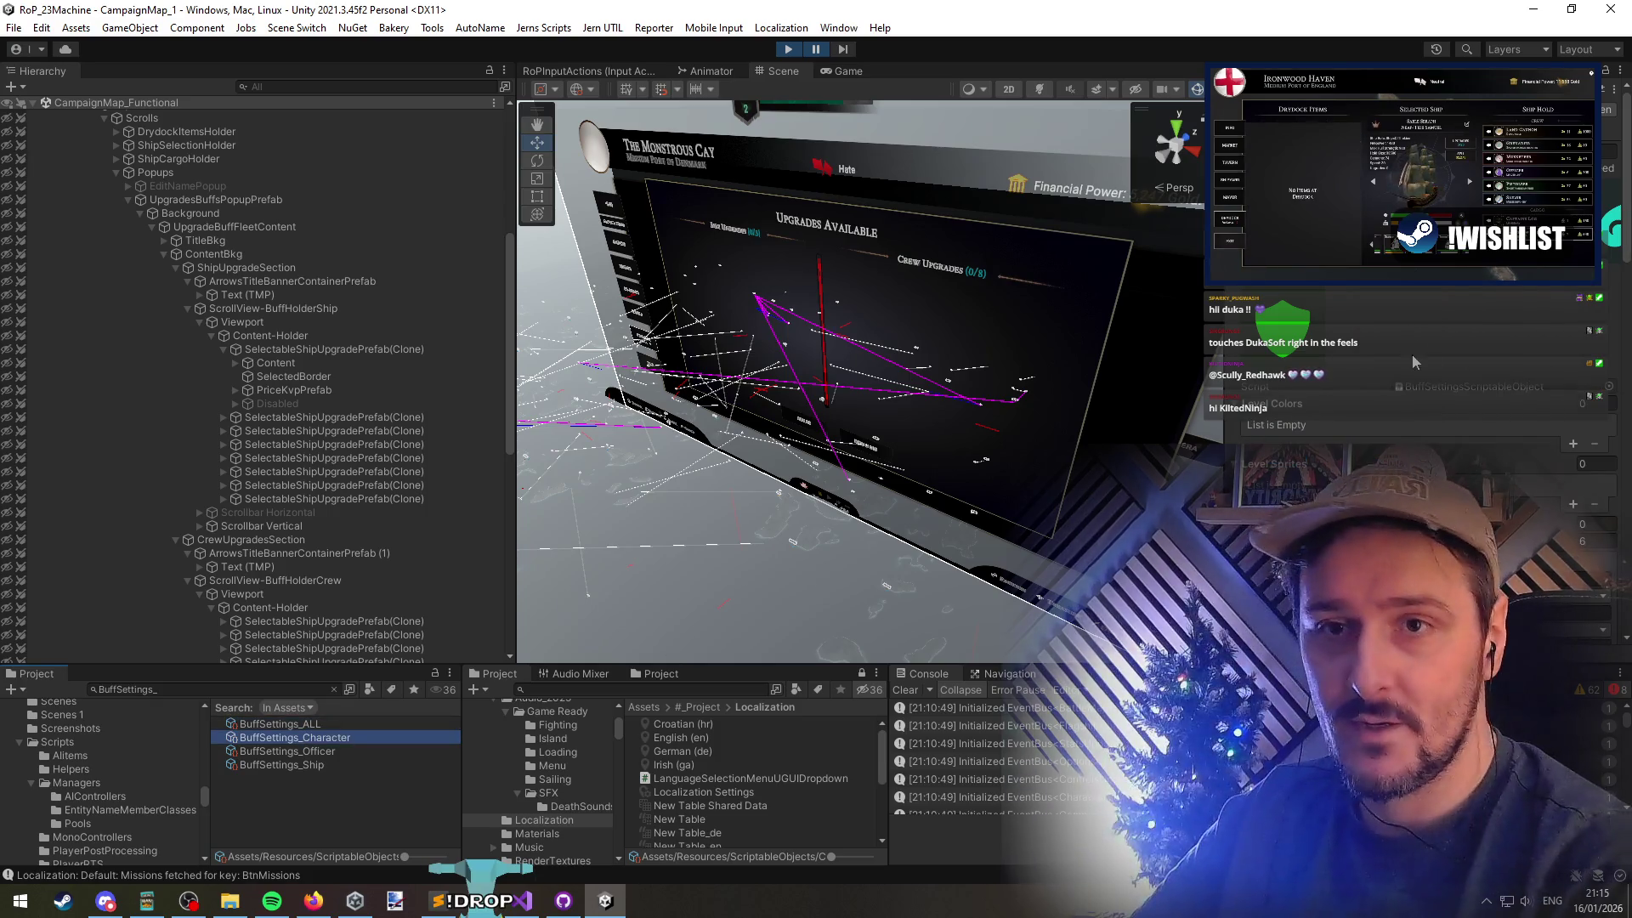
click(530, 899)
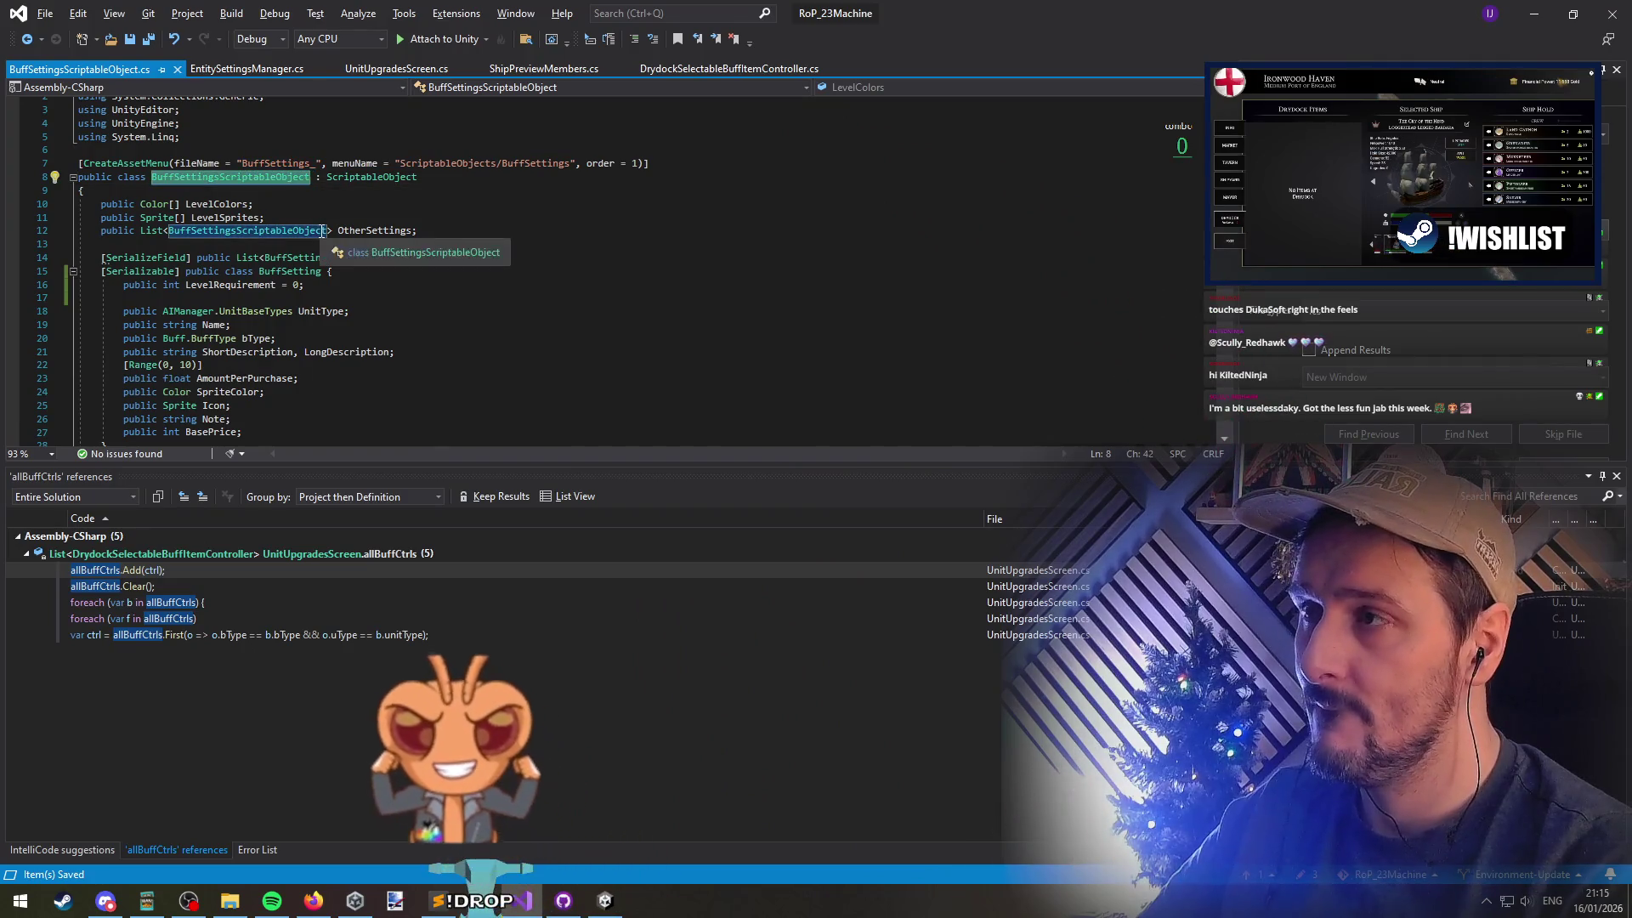
List all 17 references to BuffSettingsScriptableObject
right_click(270, 182)
click(353, 349)
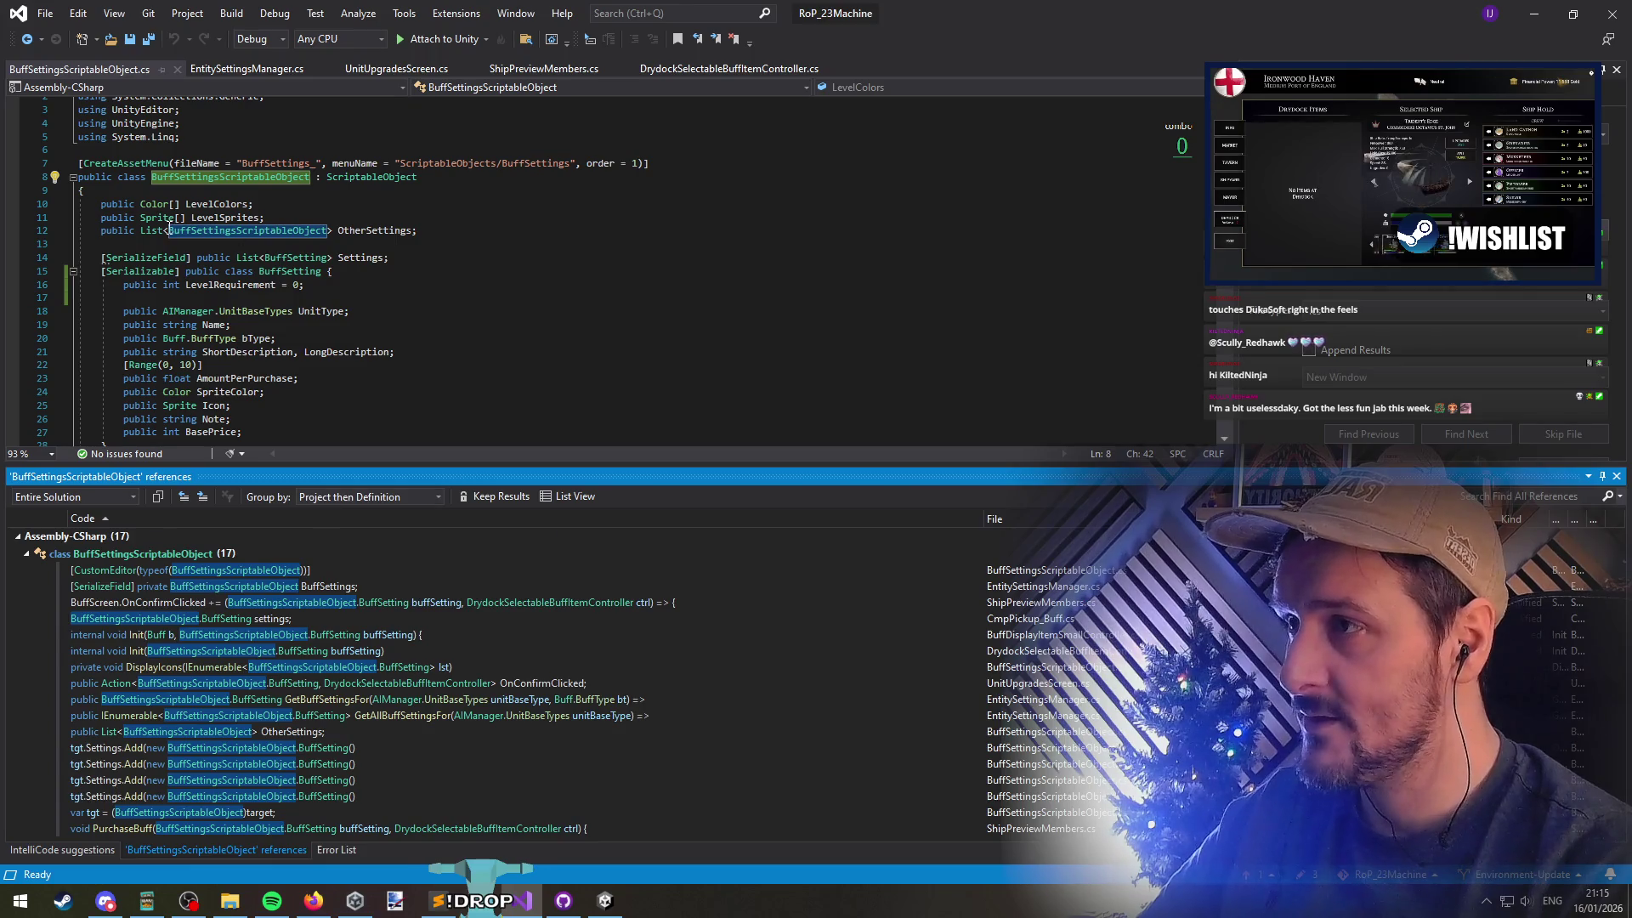
click(391, 230)
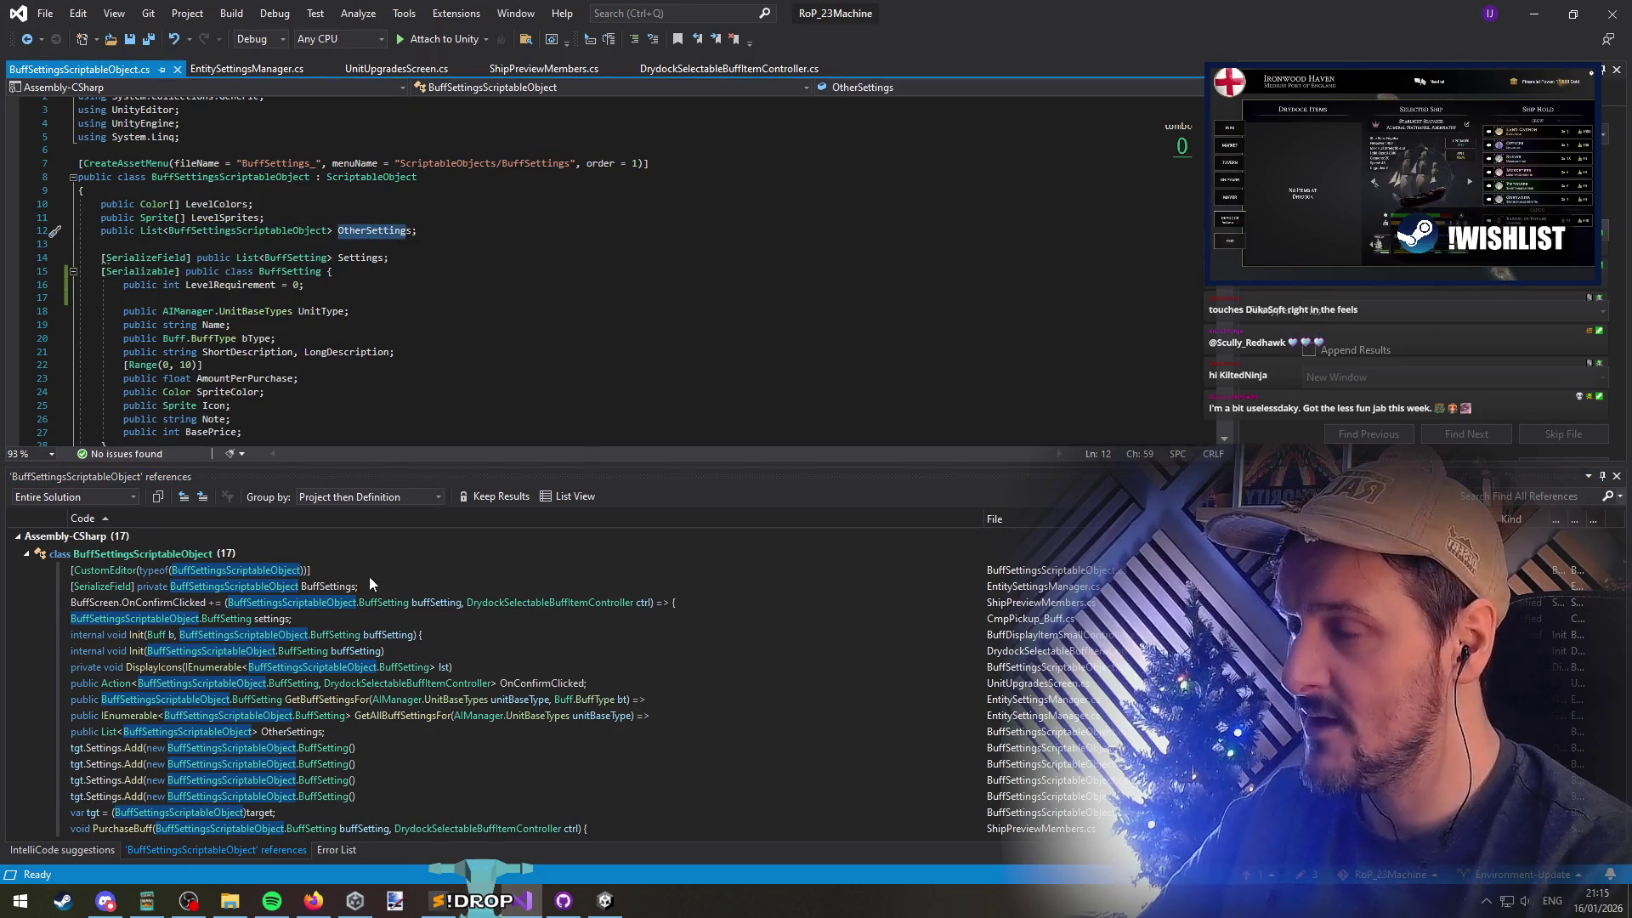
click(277, 245)
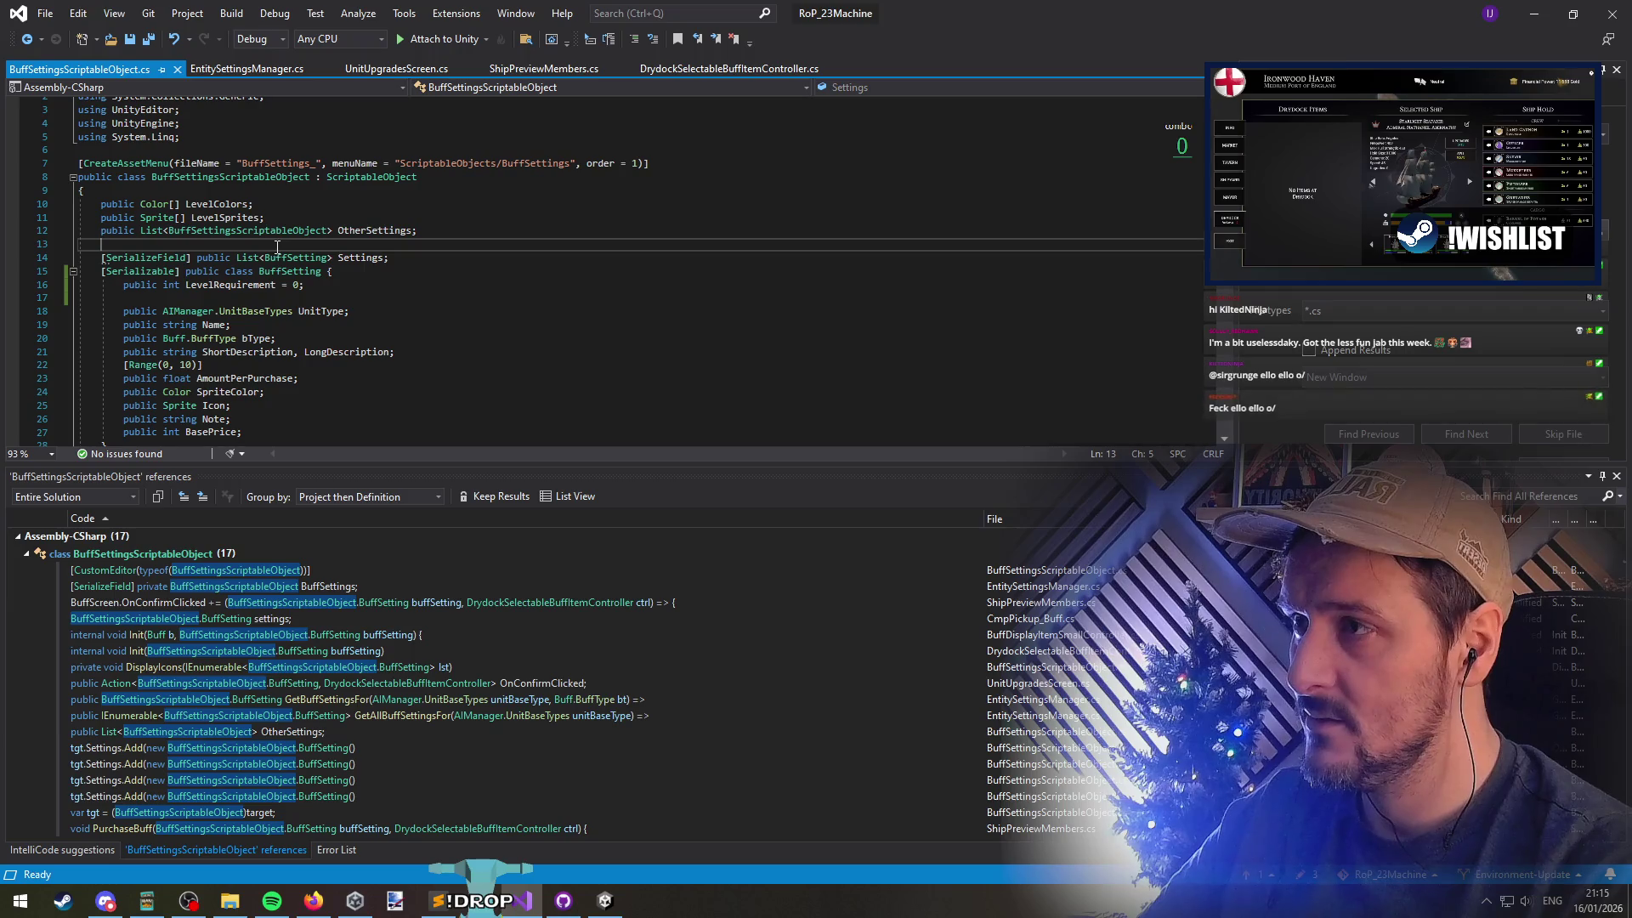
Open EntitySettingsManager.cs at its BuffSettings field, highlight its uses, and return to Unity
double_click(345, 592)
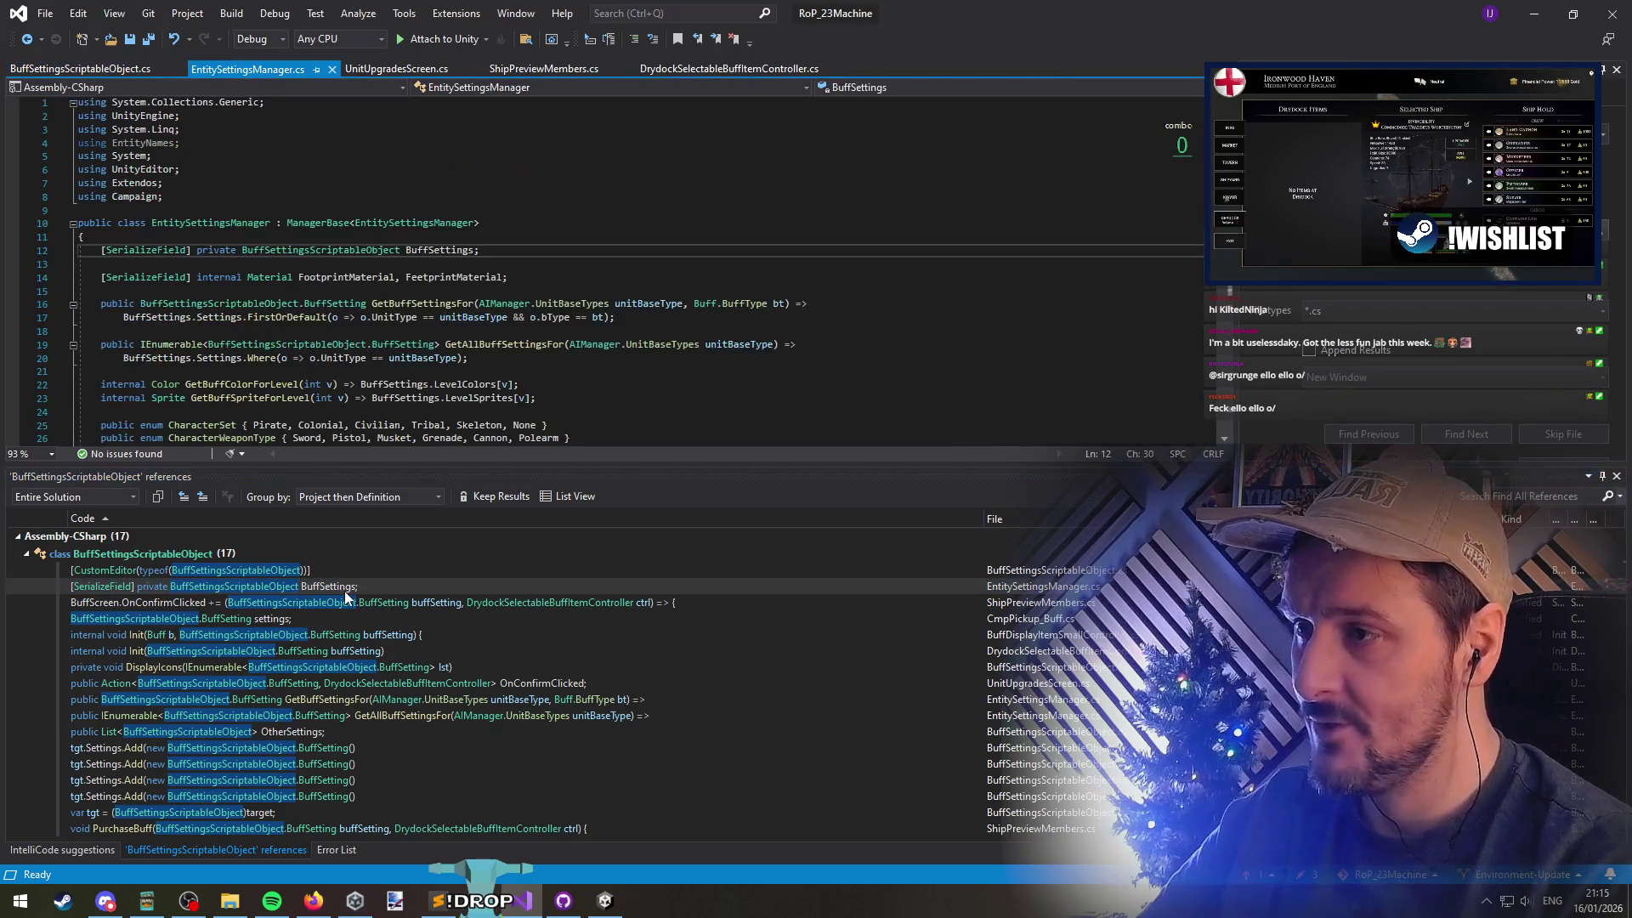
double_click(427, 251)
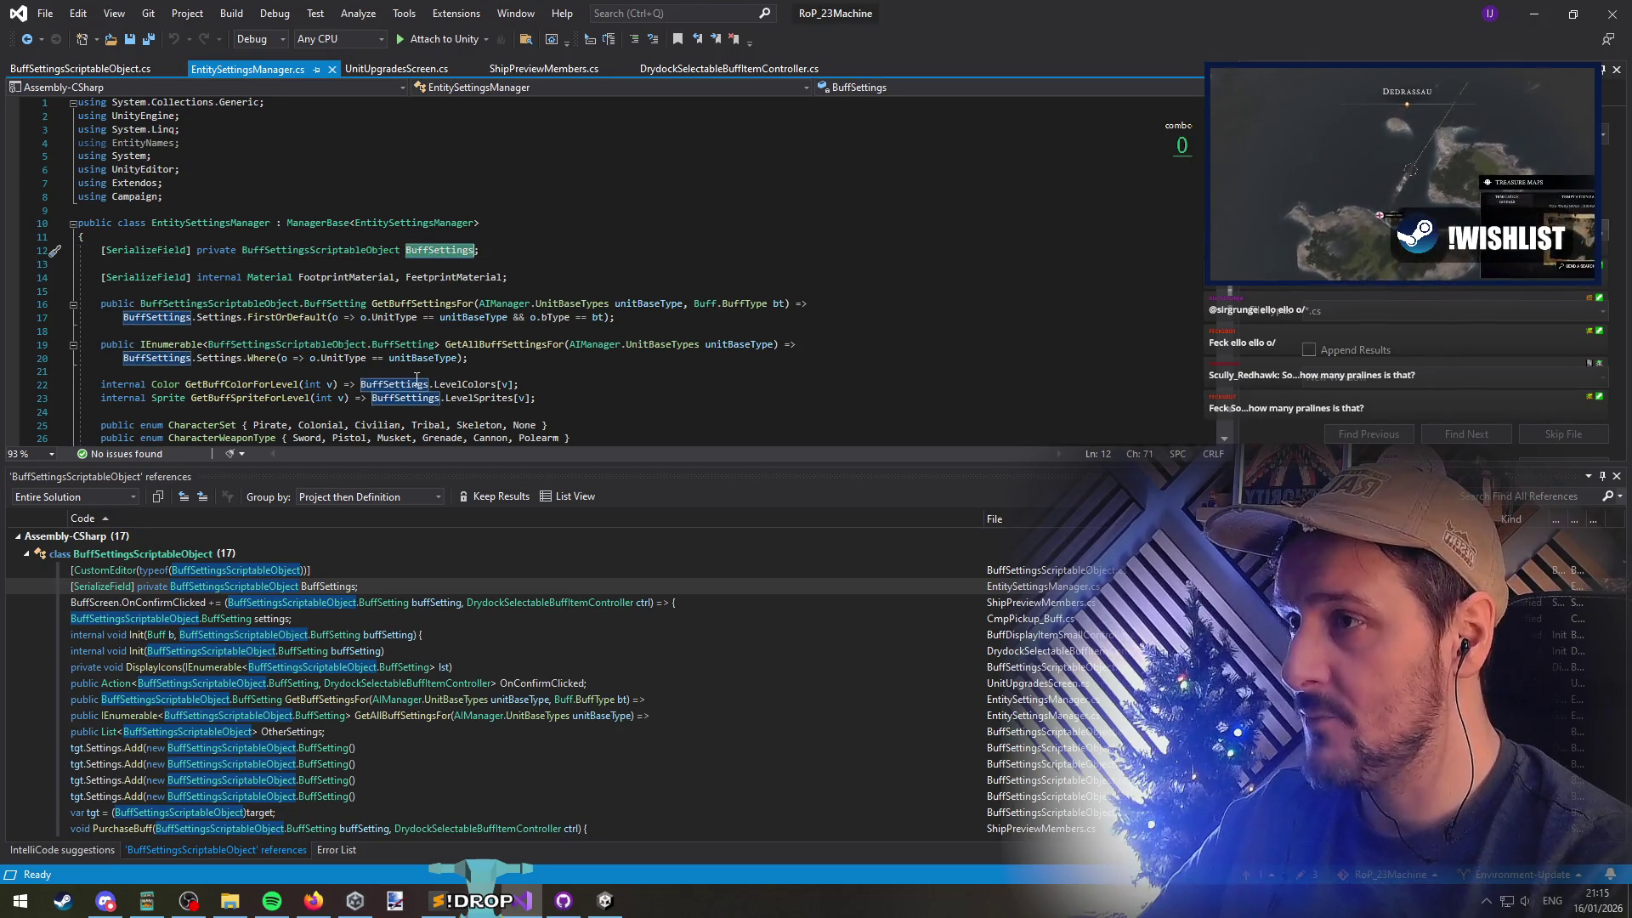
mouse_move(498, 349)
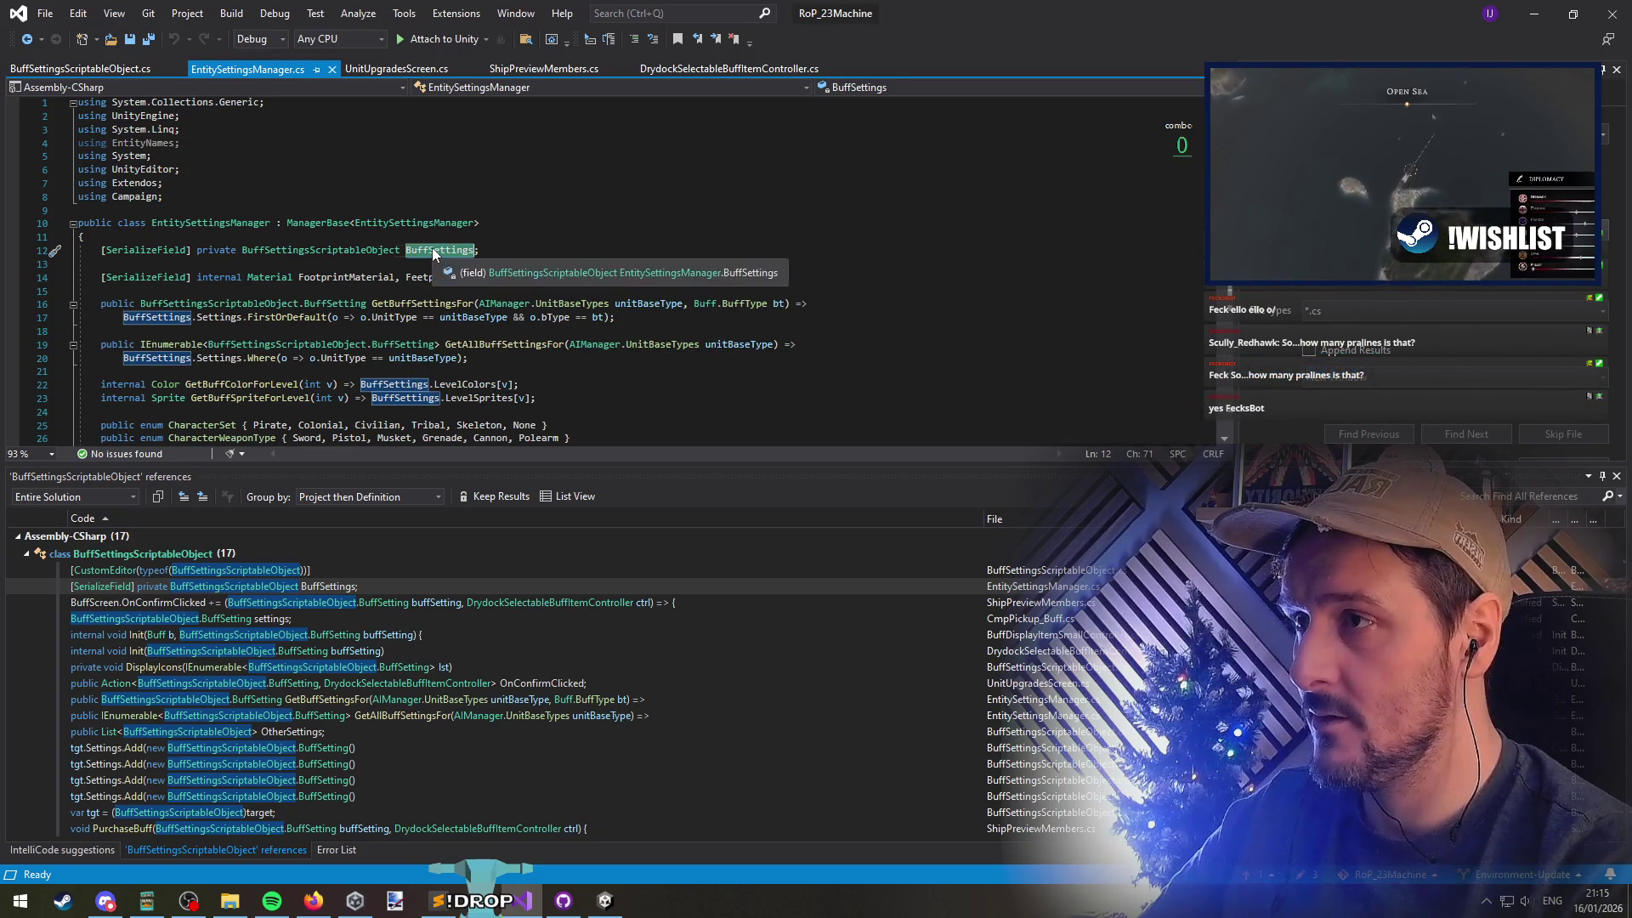
click(339, 250)
click(265, 223)
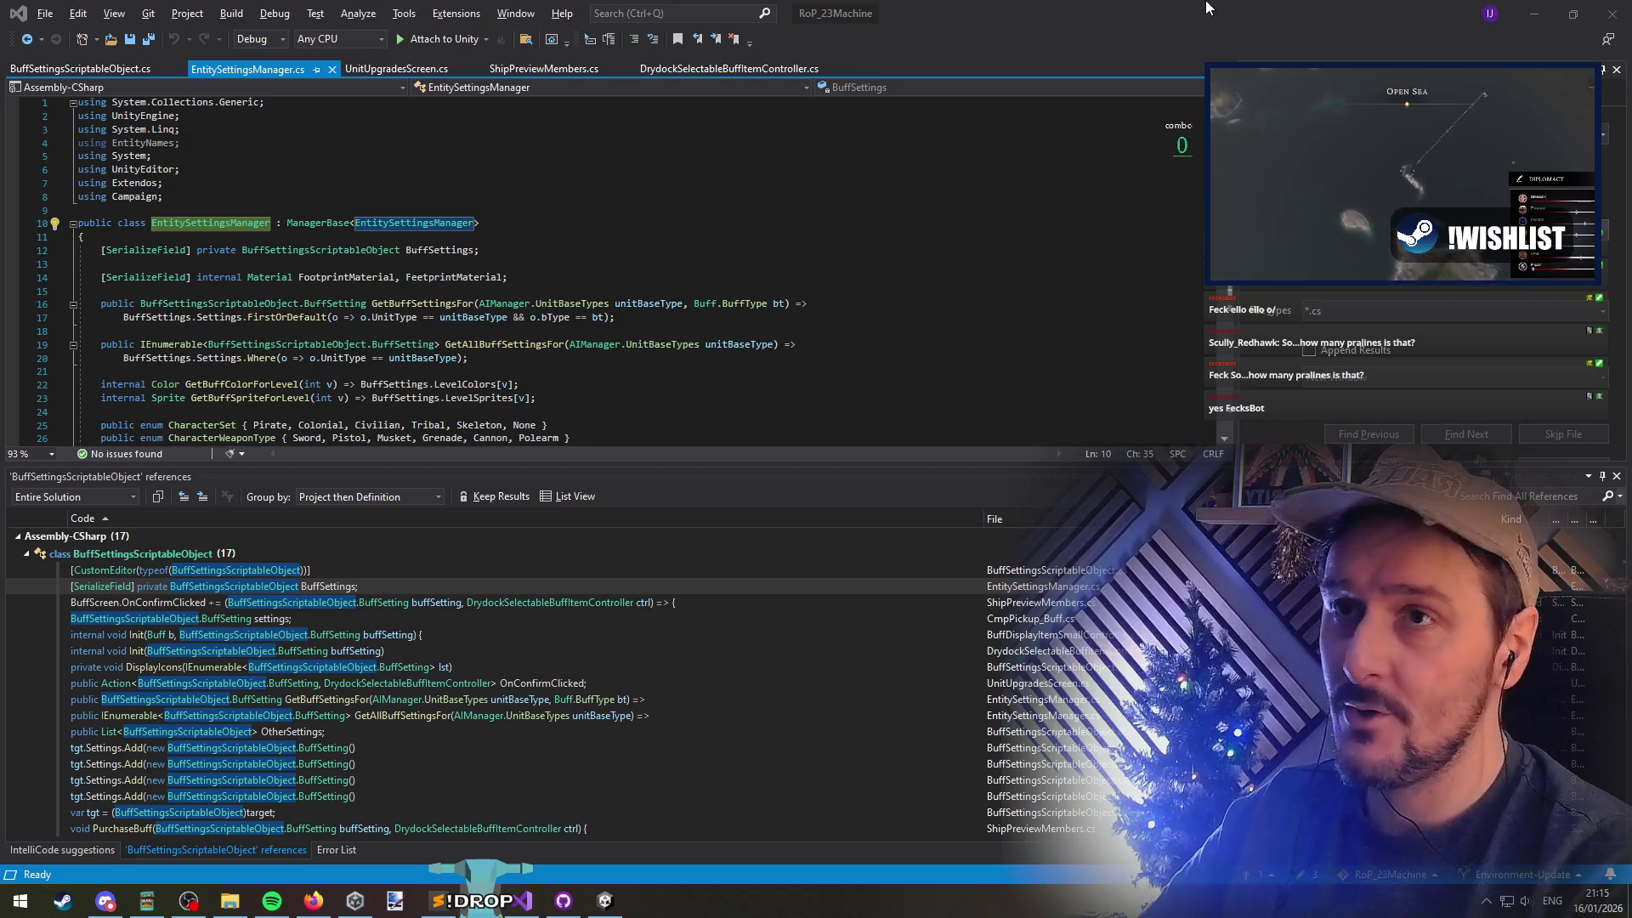
key(alt+Tab)
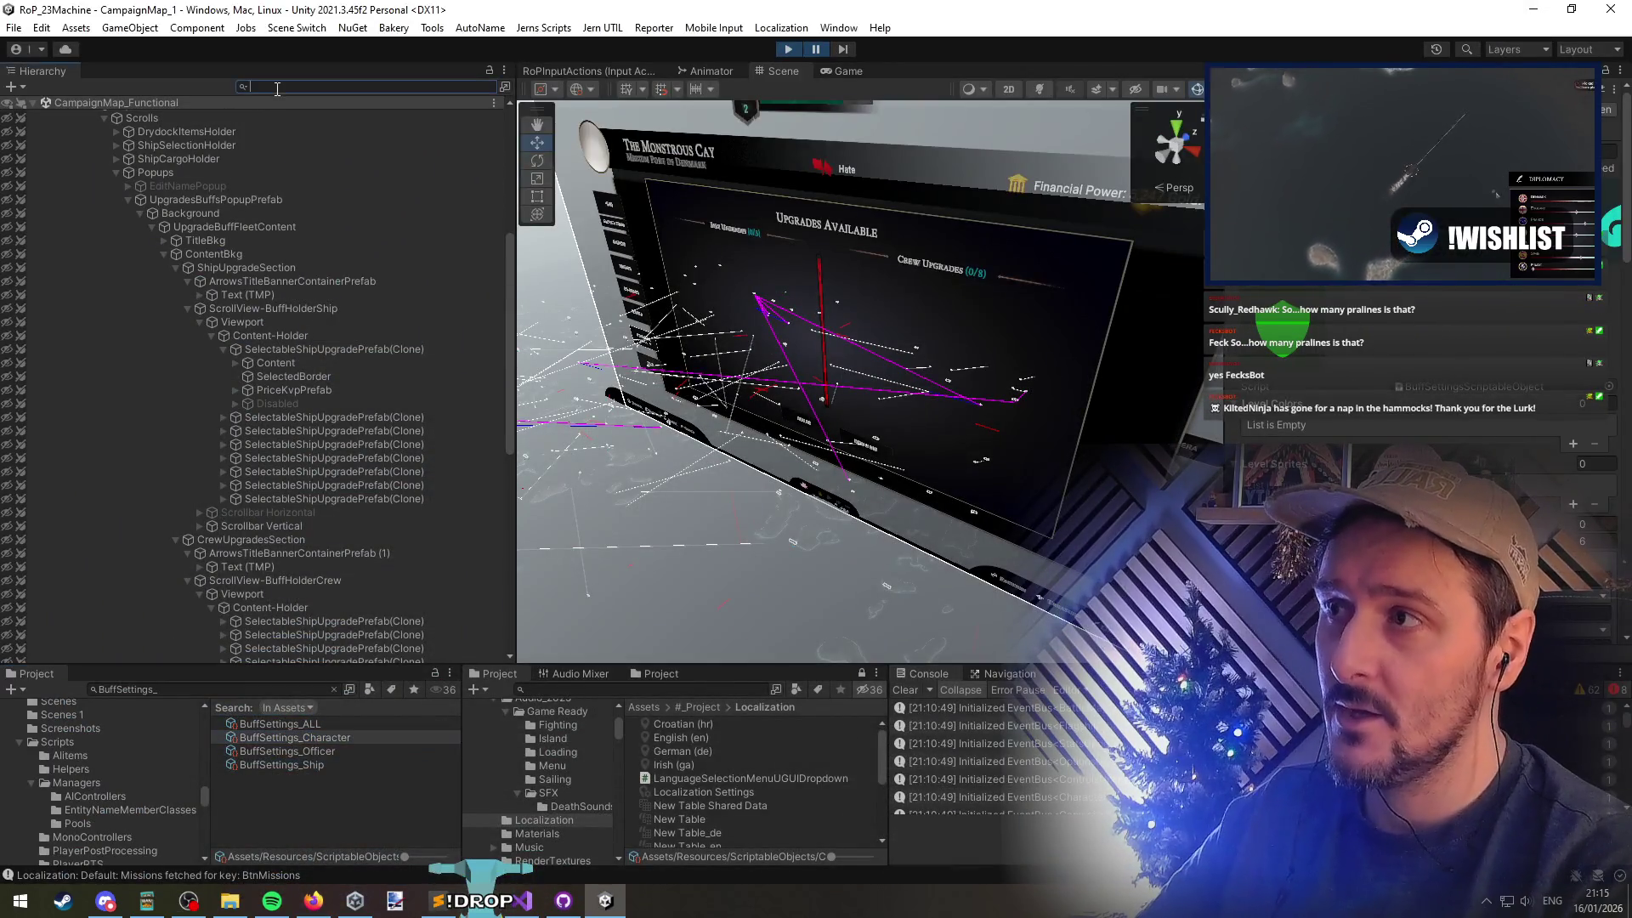
Stop Play mode and inspect the EntitySettingsManager object's settings
click(788, 49)
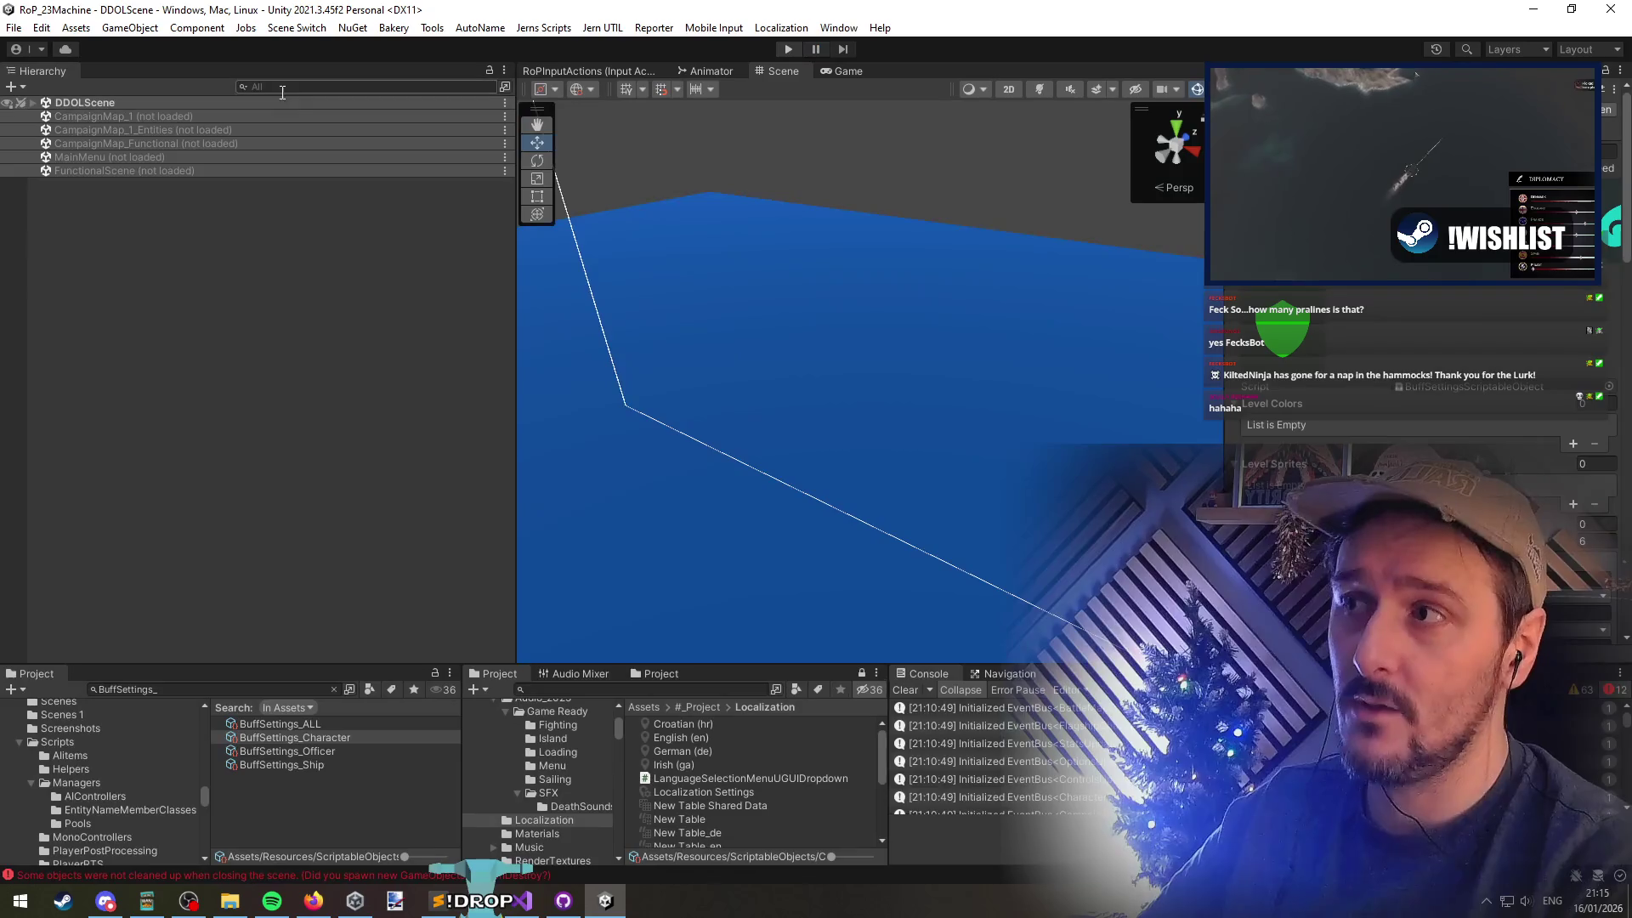
text(EntitySettingsManager)
click(119, 116)
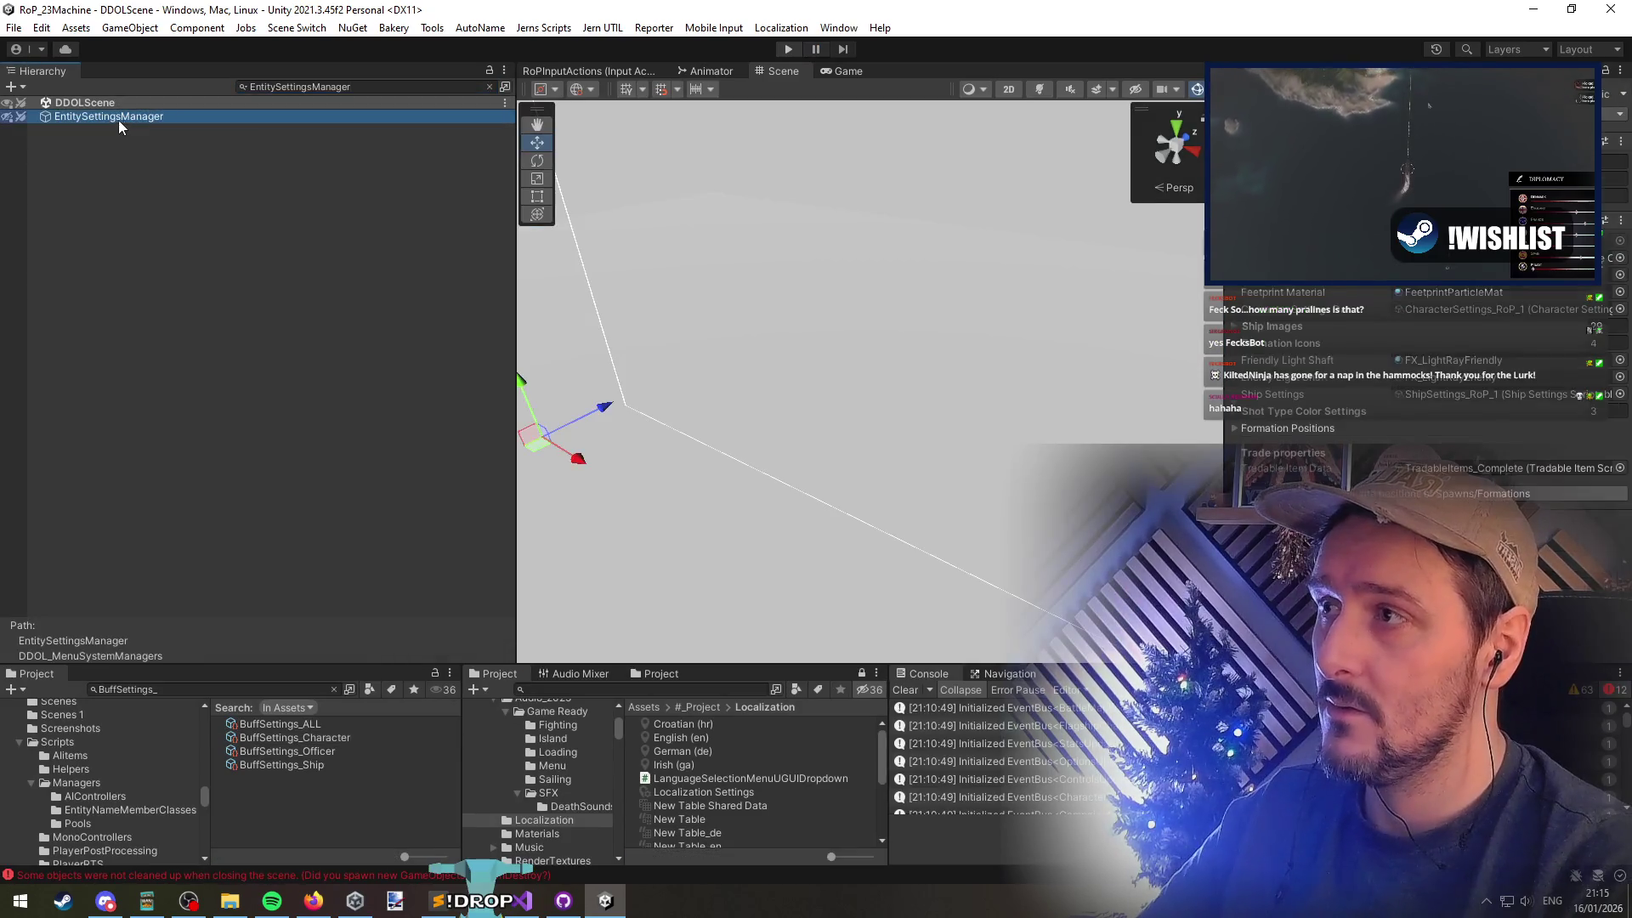
click(490, 87)
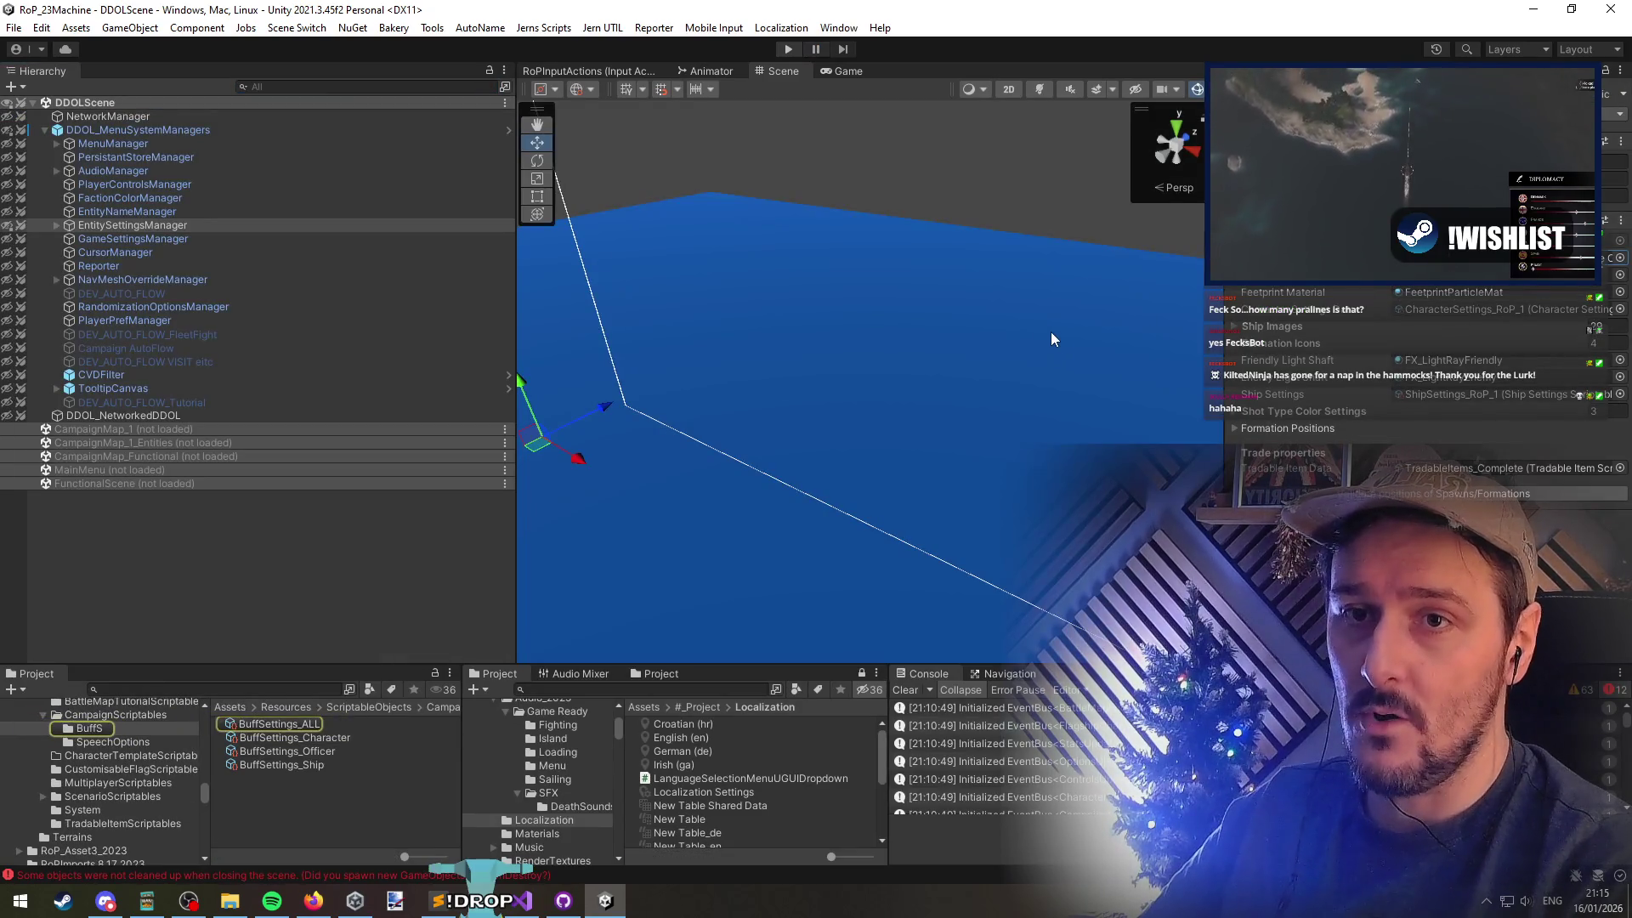
click(1256, 428)
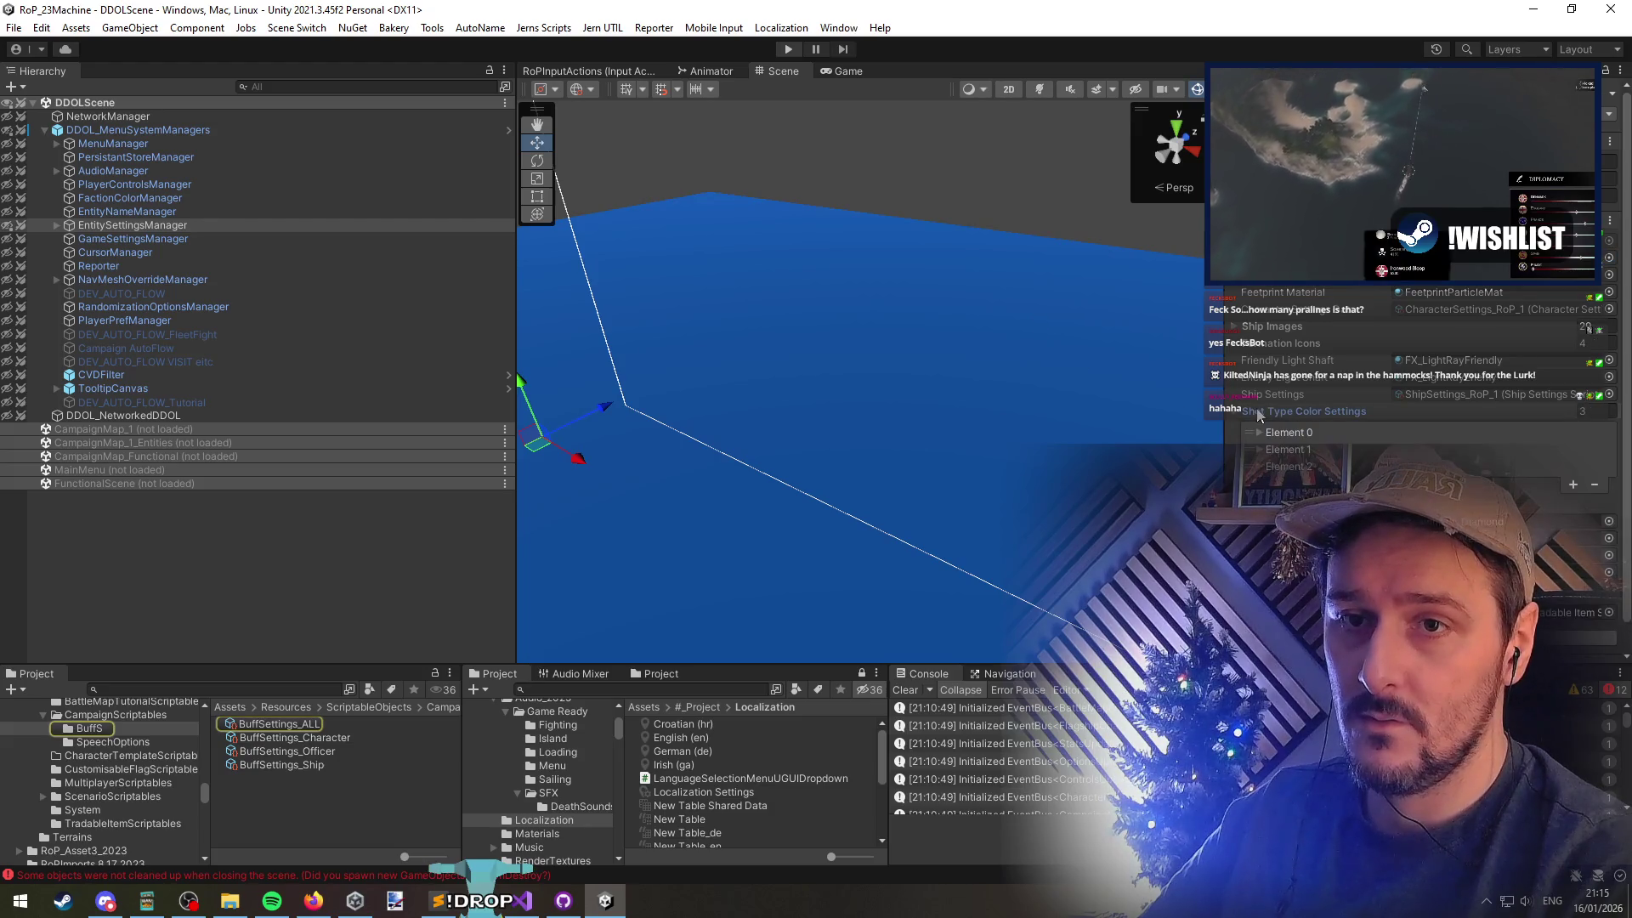
click(1266, 428)
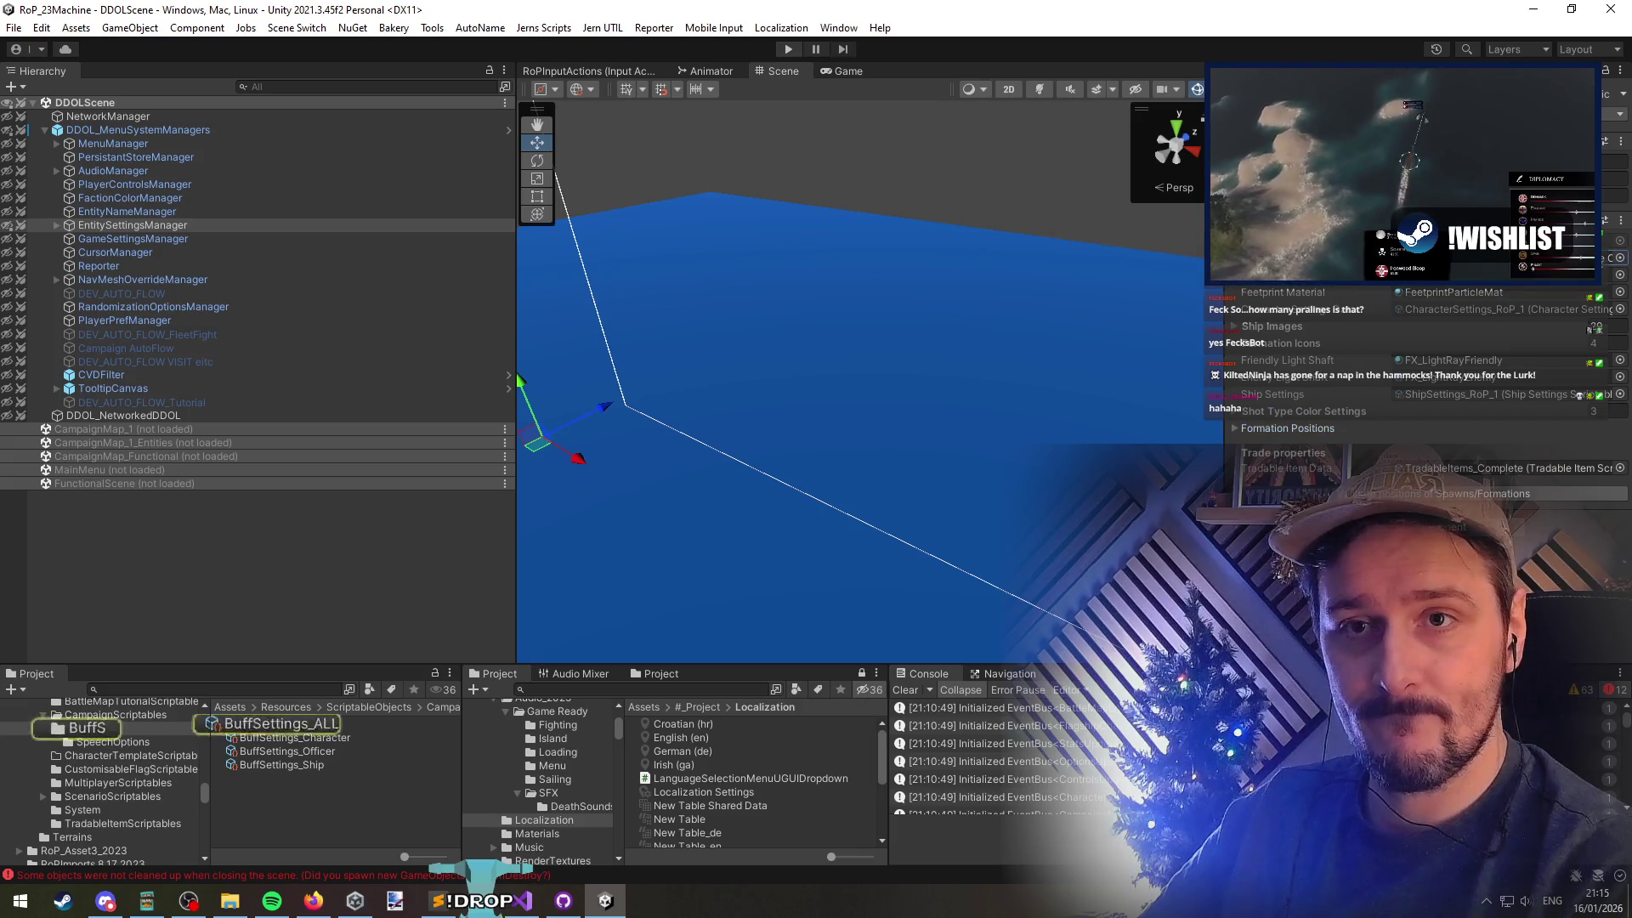
Select BuffSettings_ALL, widen the Inspector, and set the buff icon size to 10
click(352, 724)
scroll(1360, 357, down, 5)
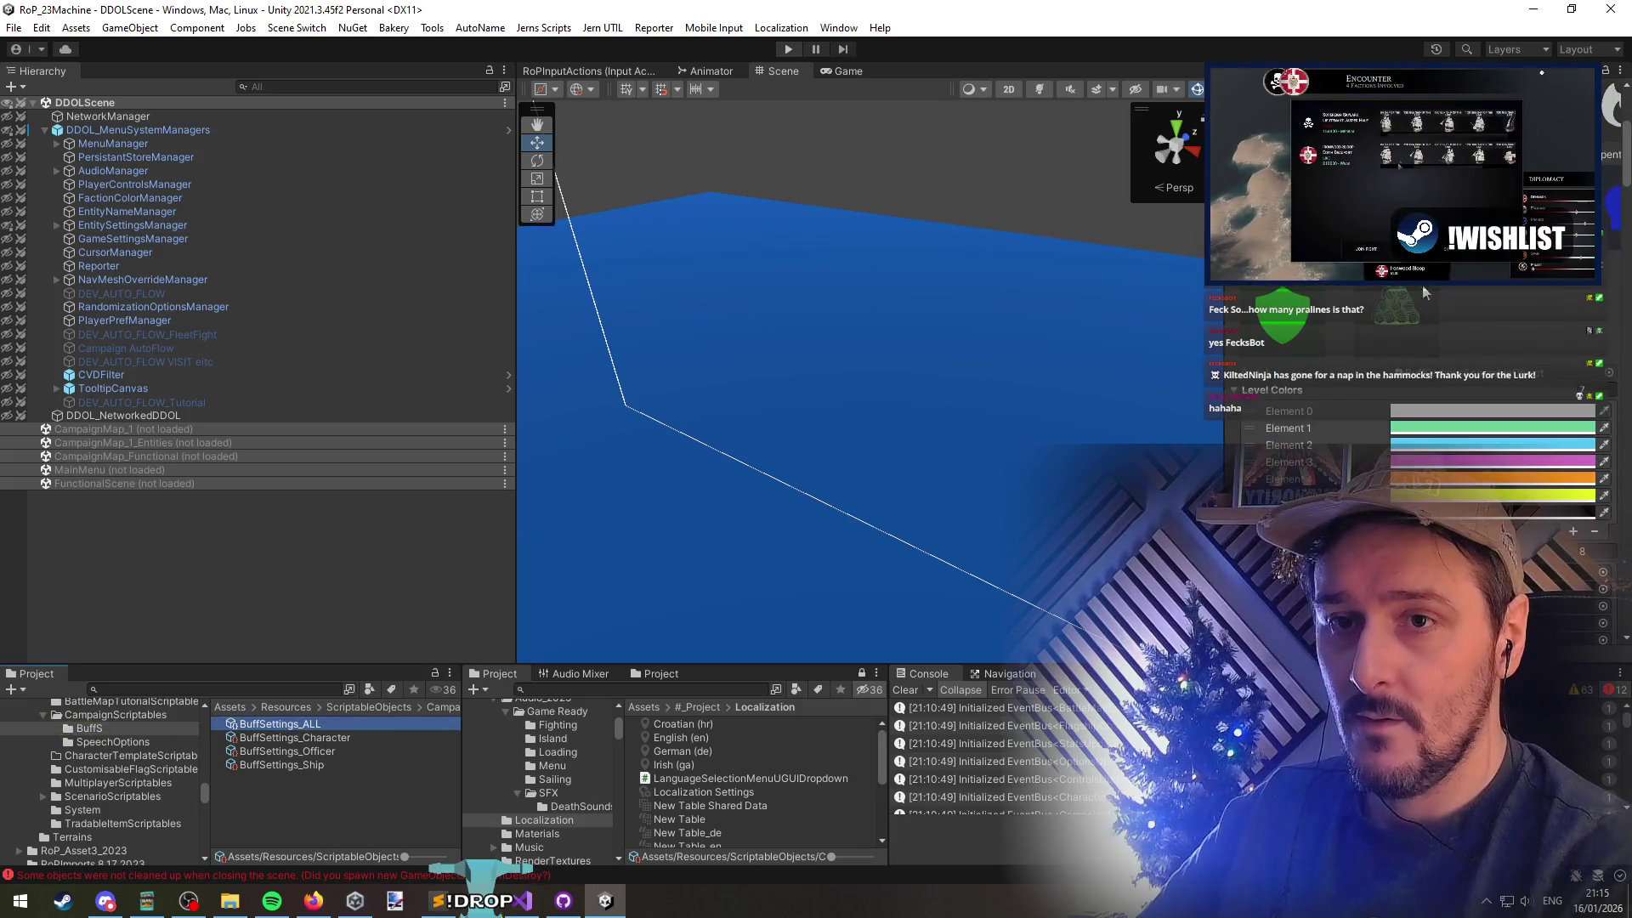
scroll(1343, 425, down, 5)
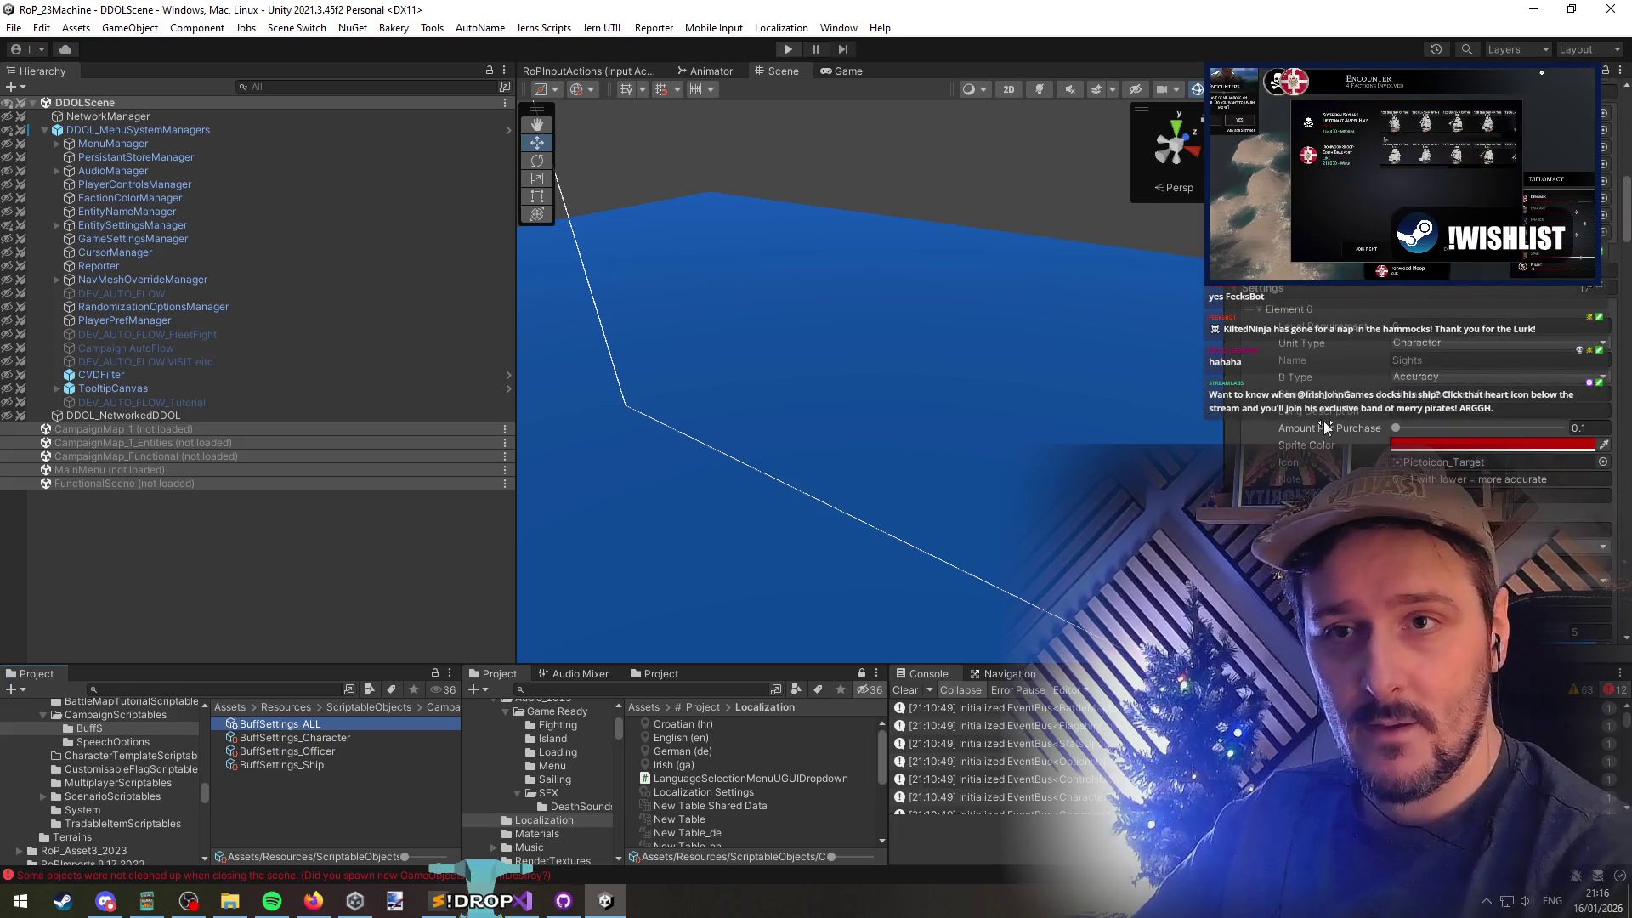
scroll(1428, 408, up, 2)
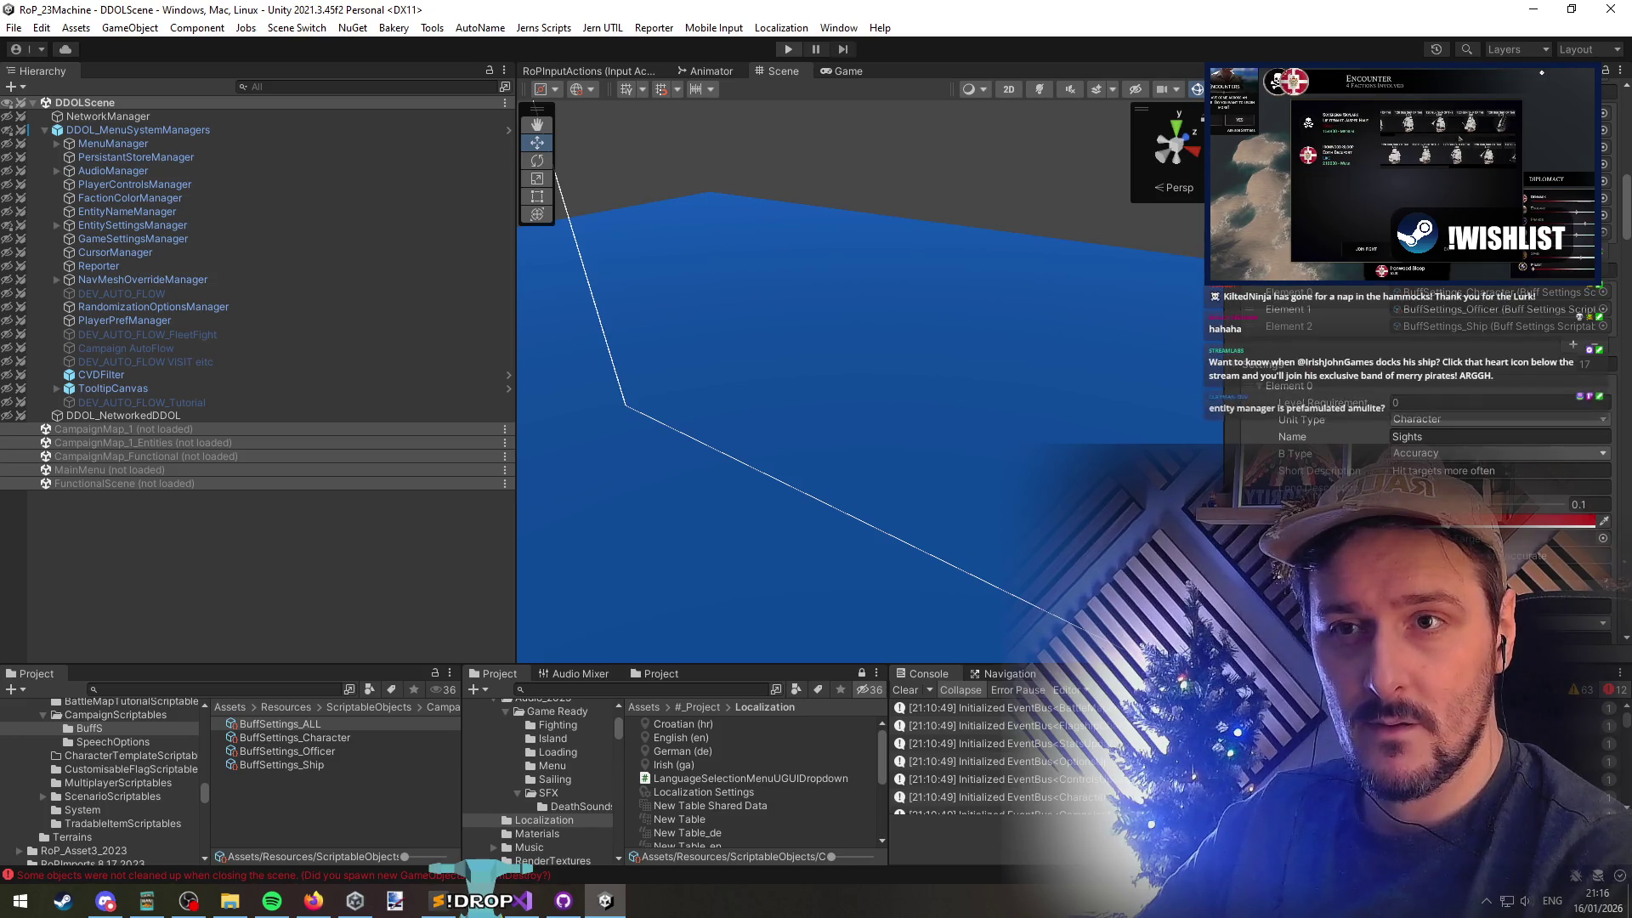
drag(1222, 365, 688, 366)
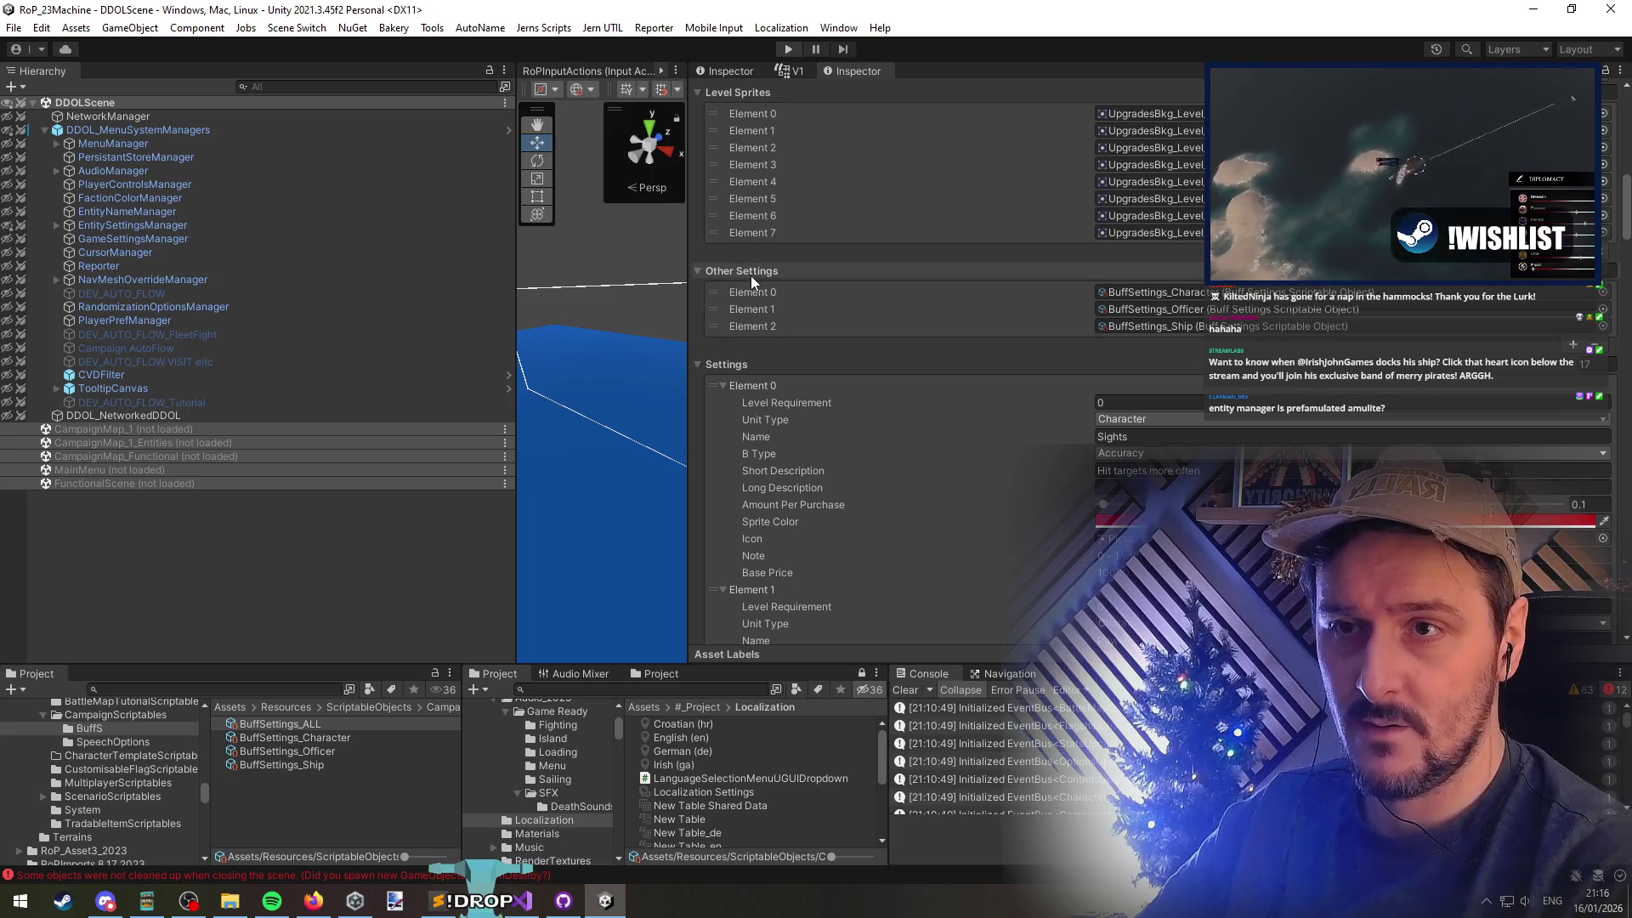
click(748, 362)
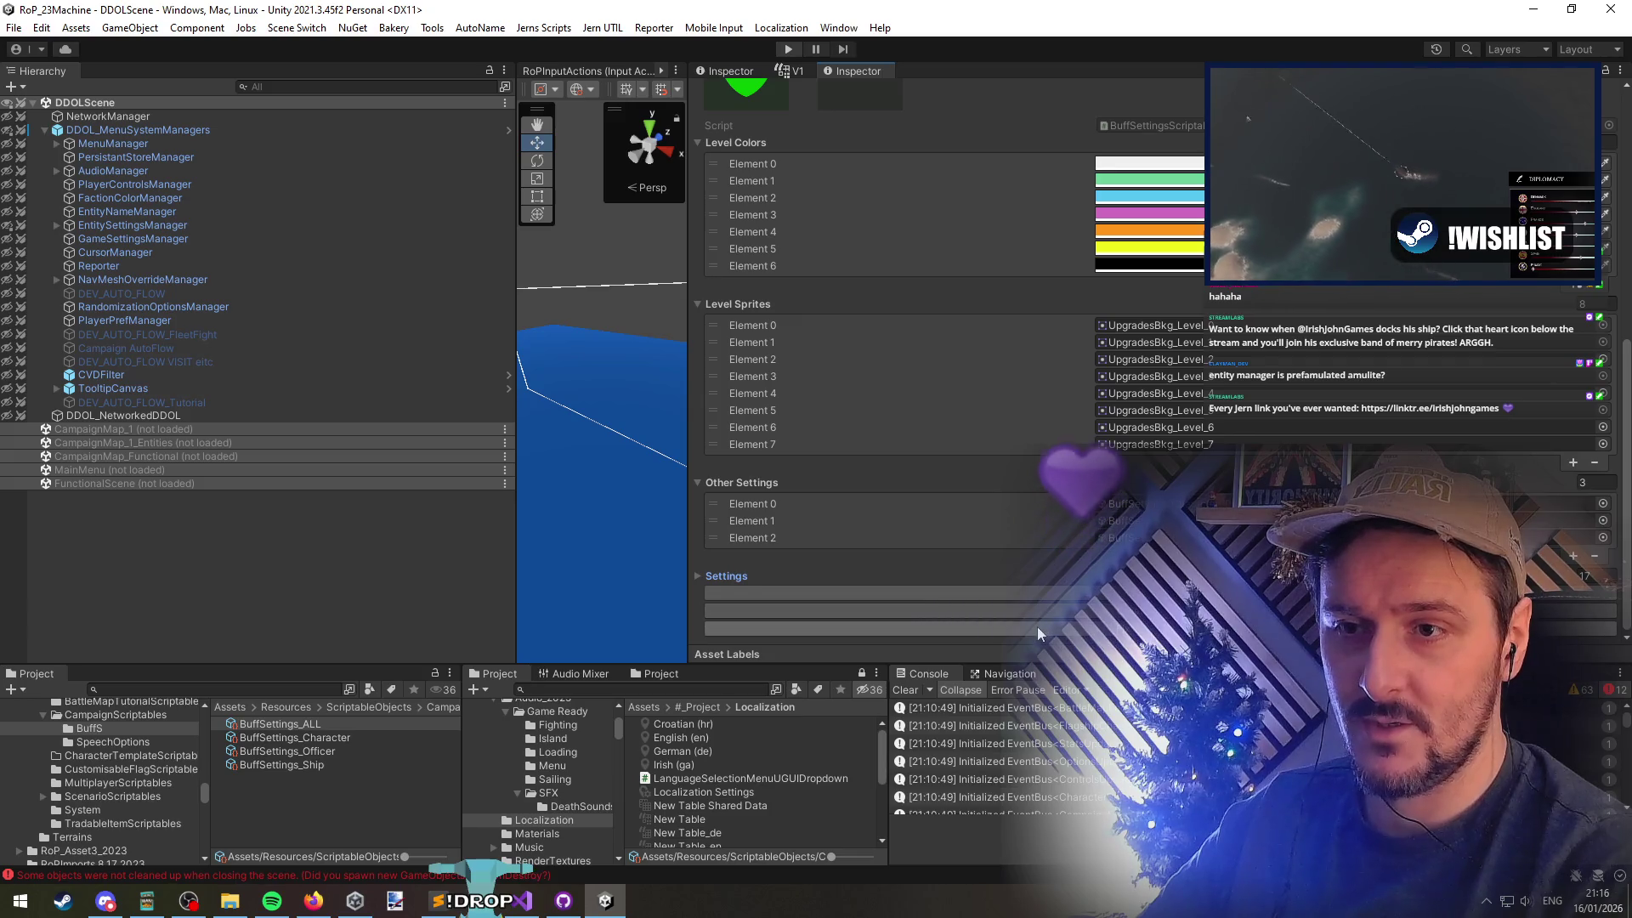
scroll(1008, 600, up, 10)
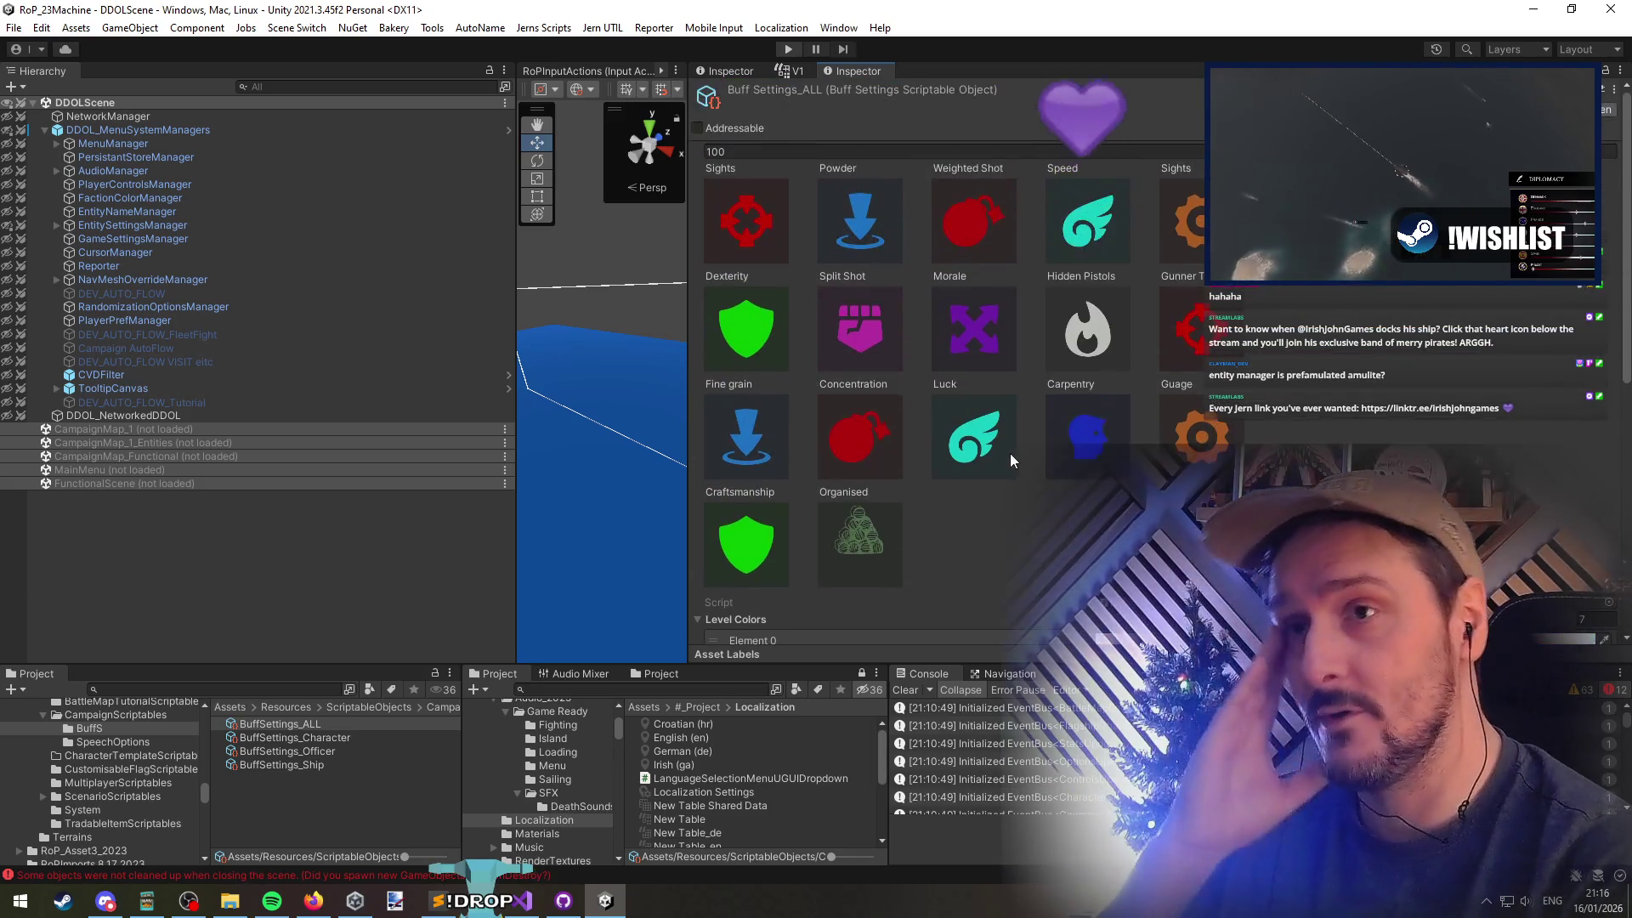
scroll(961, 459, down, 10)
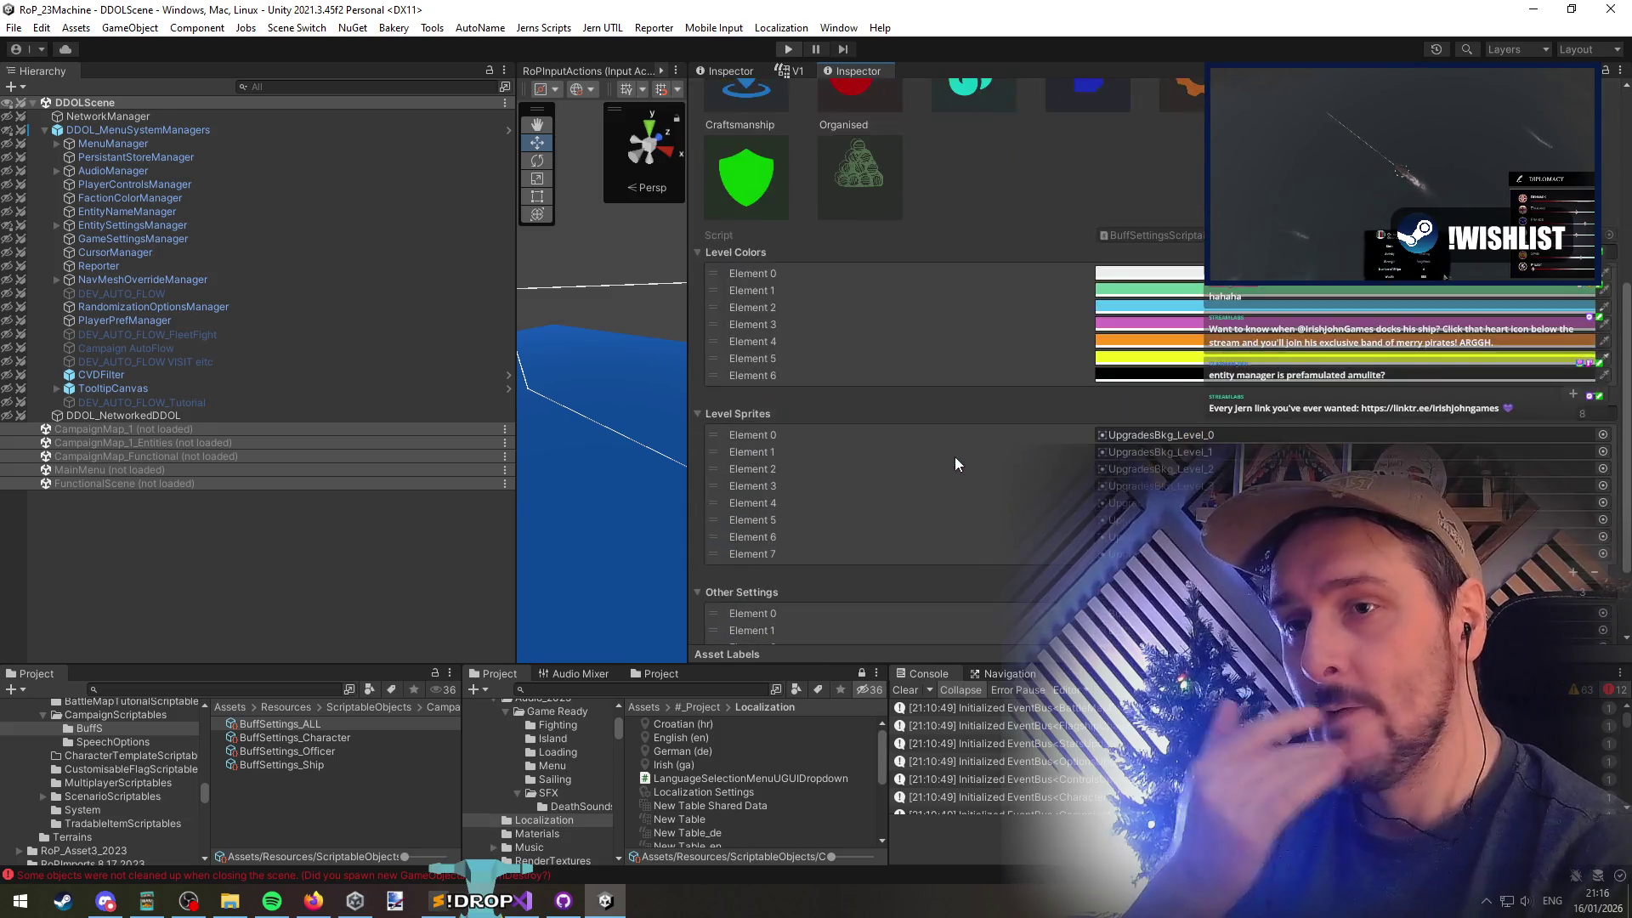
scroll(844, 502, up, 8)
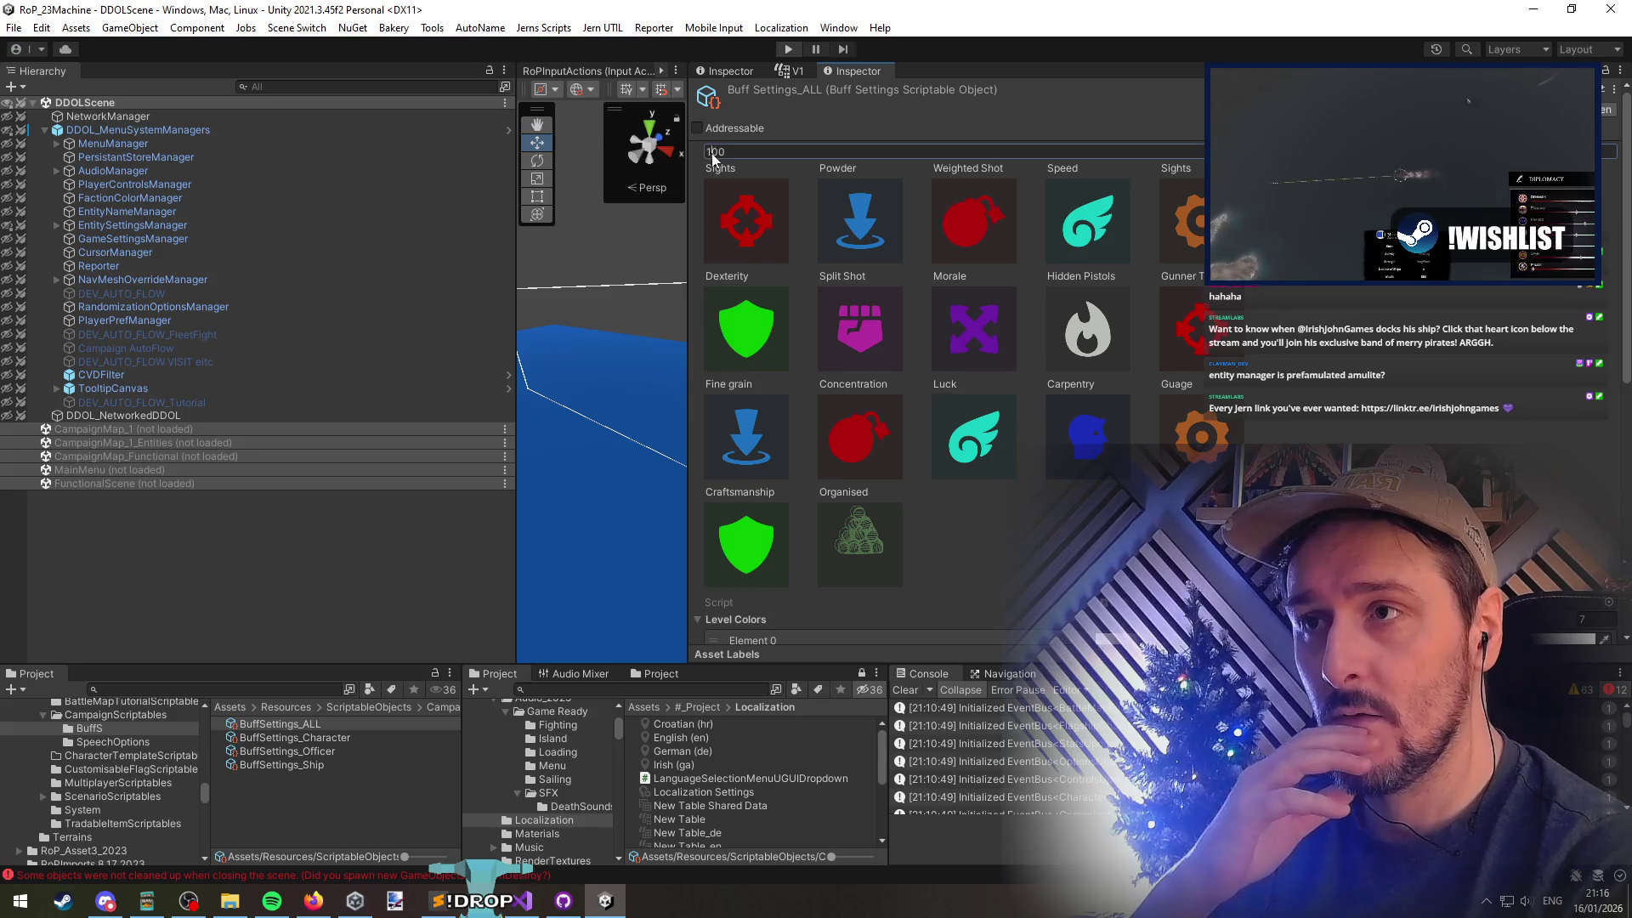
text(10)
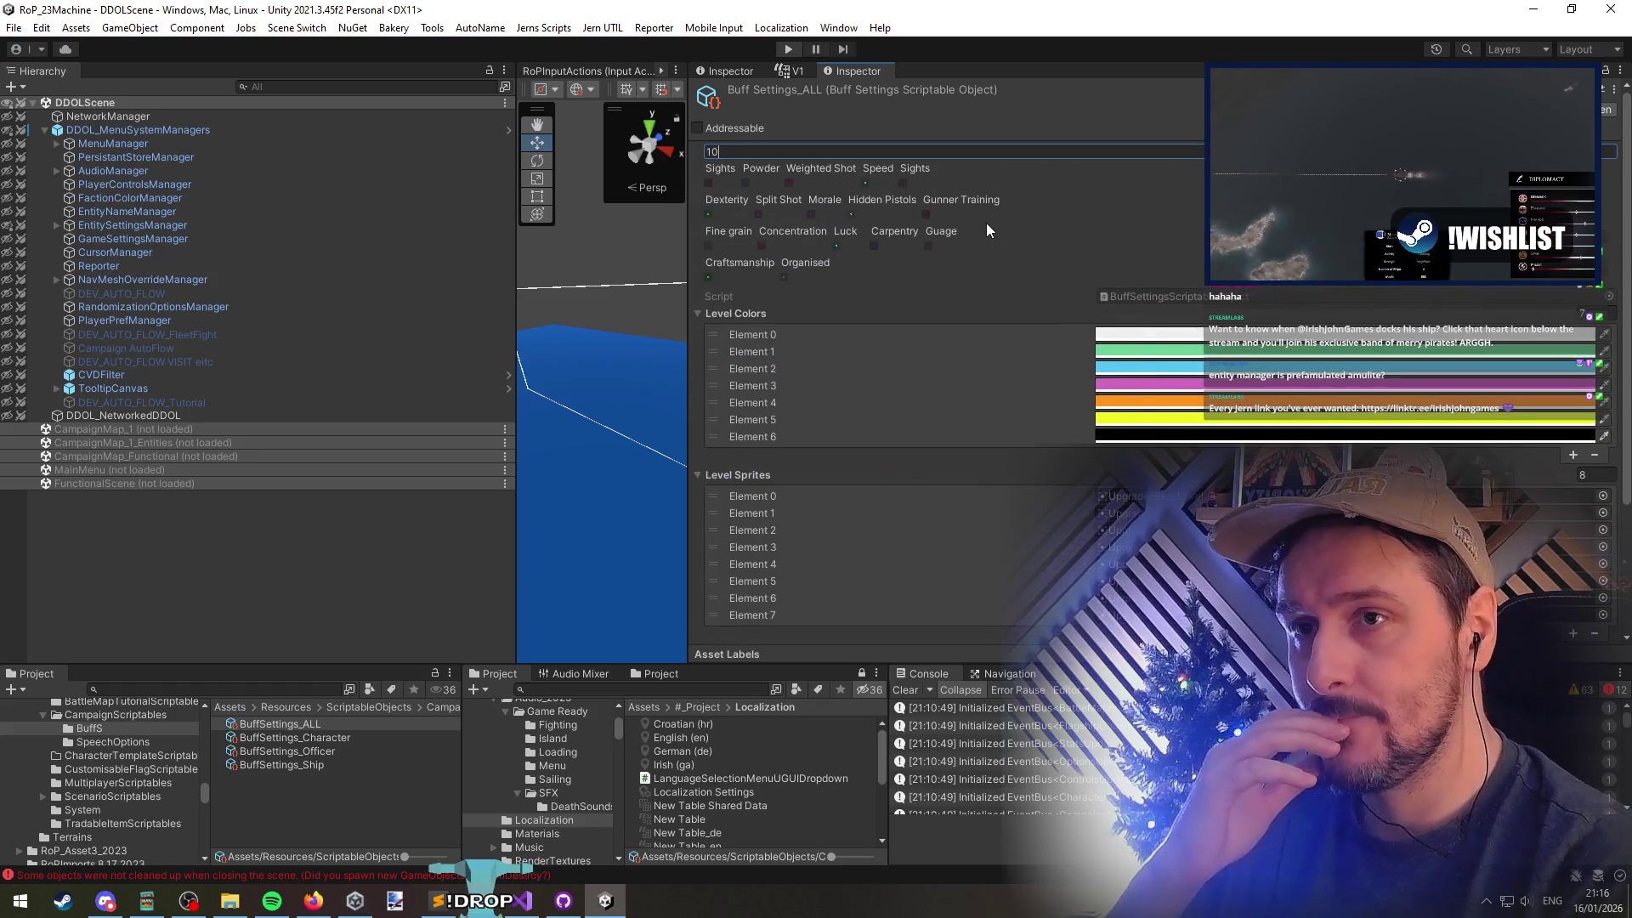
scroll(986, 225, down, 5)
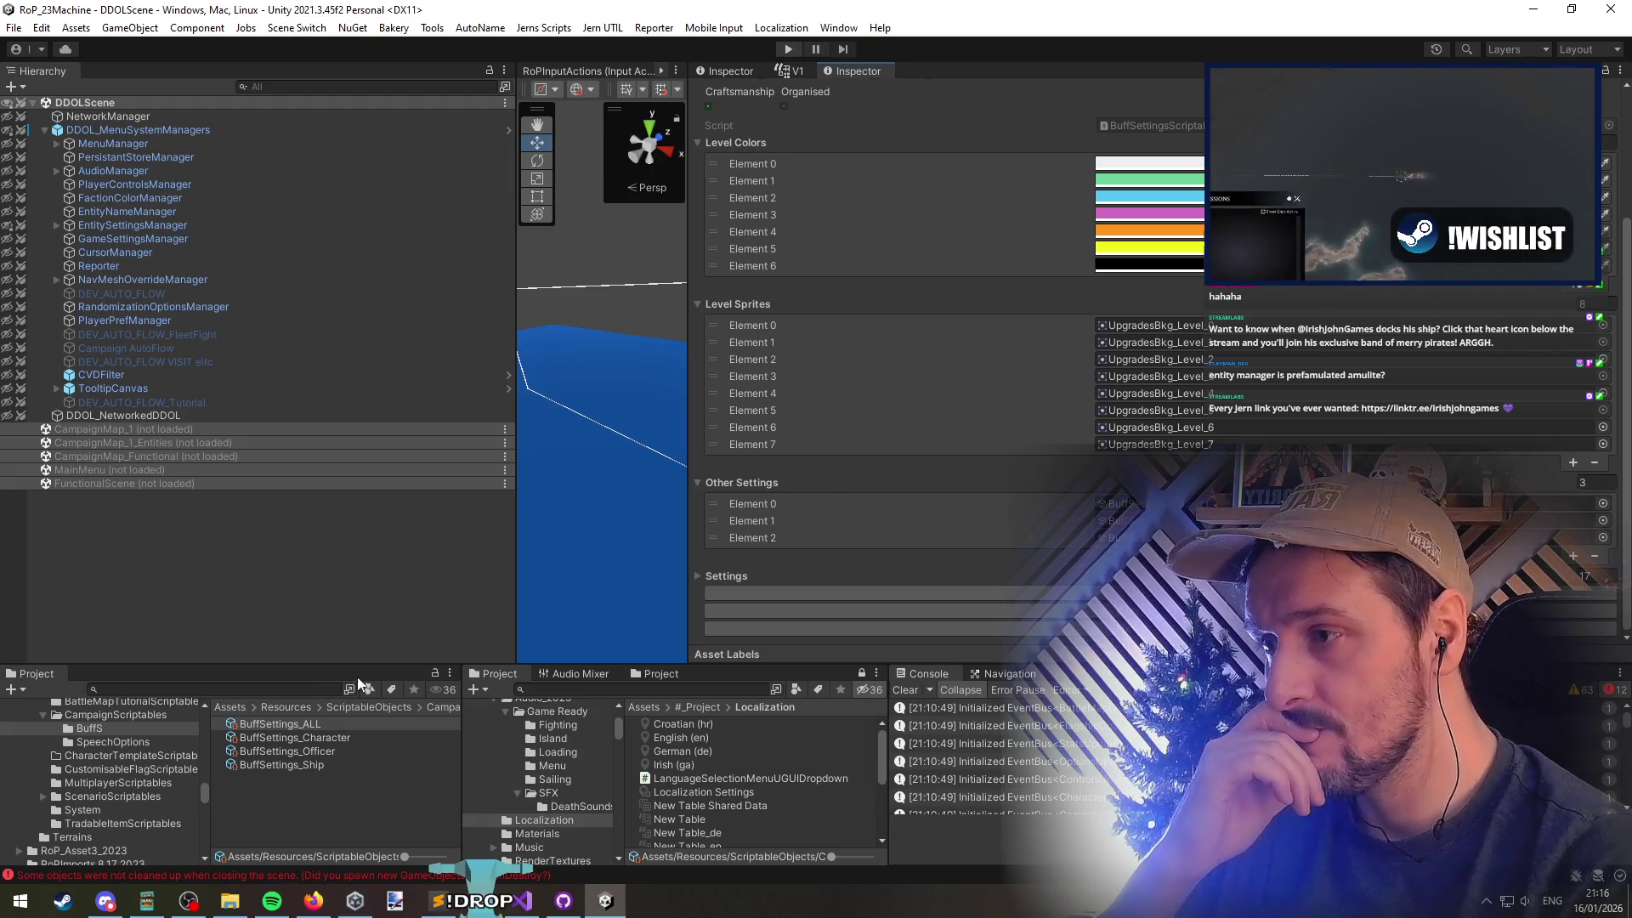
Open BuffSettingsScriptableObject.cs in Visual Studio from the BuffSettings_ALL asset
right_click(333, 721)
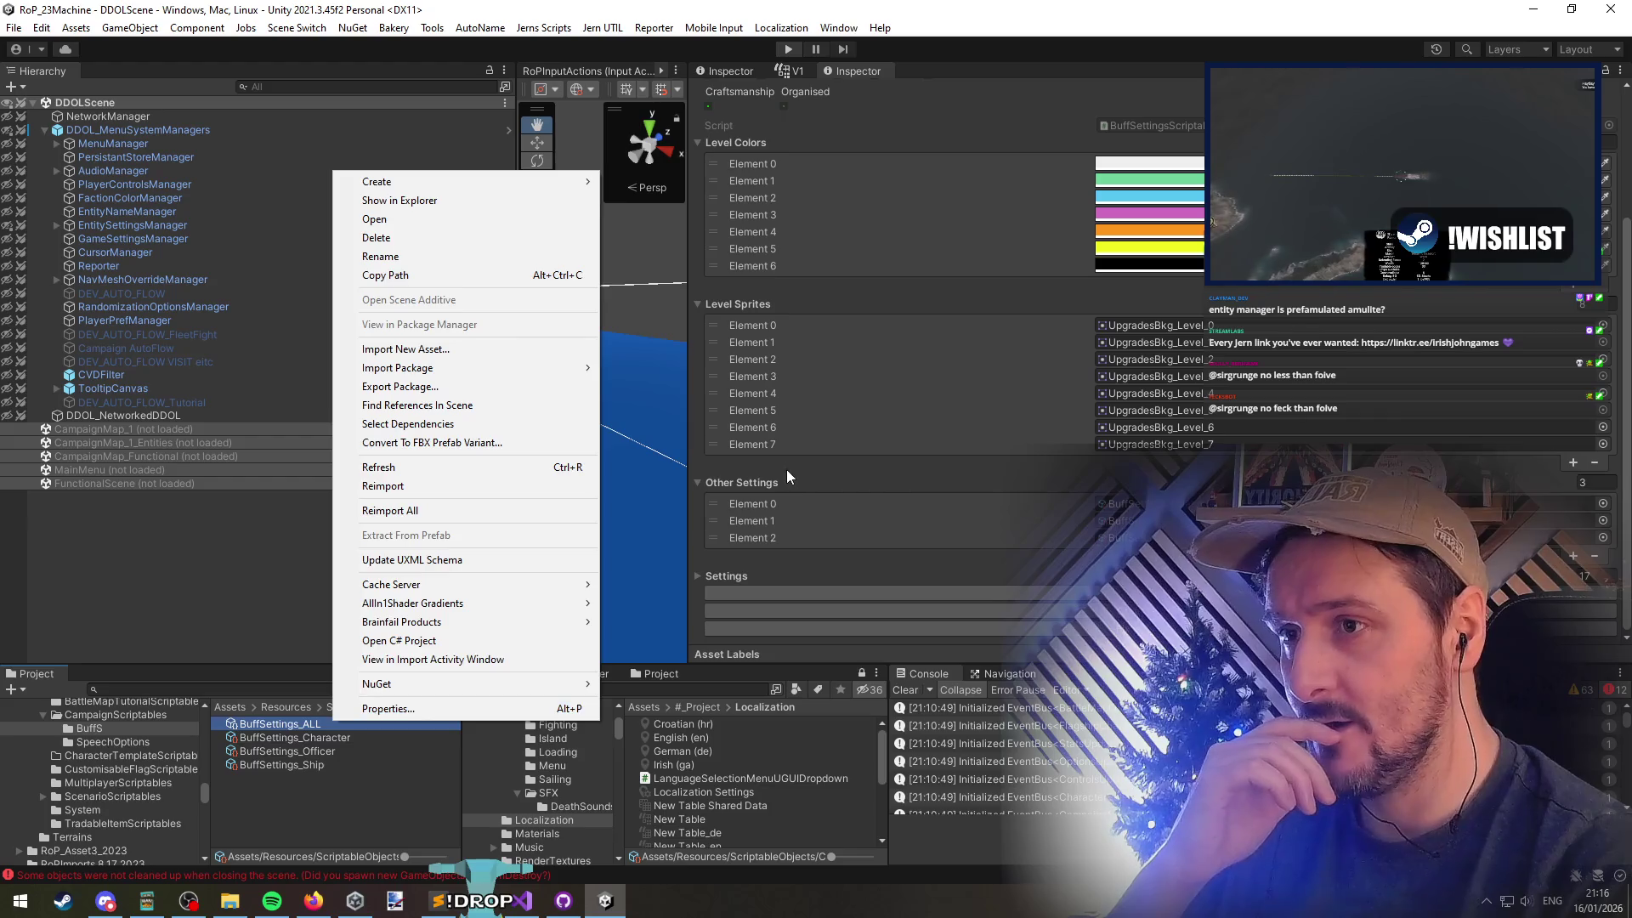
click(787, 475)
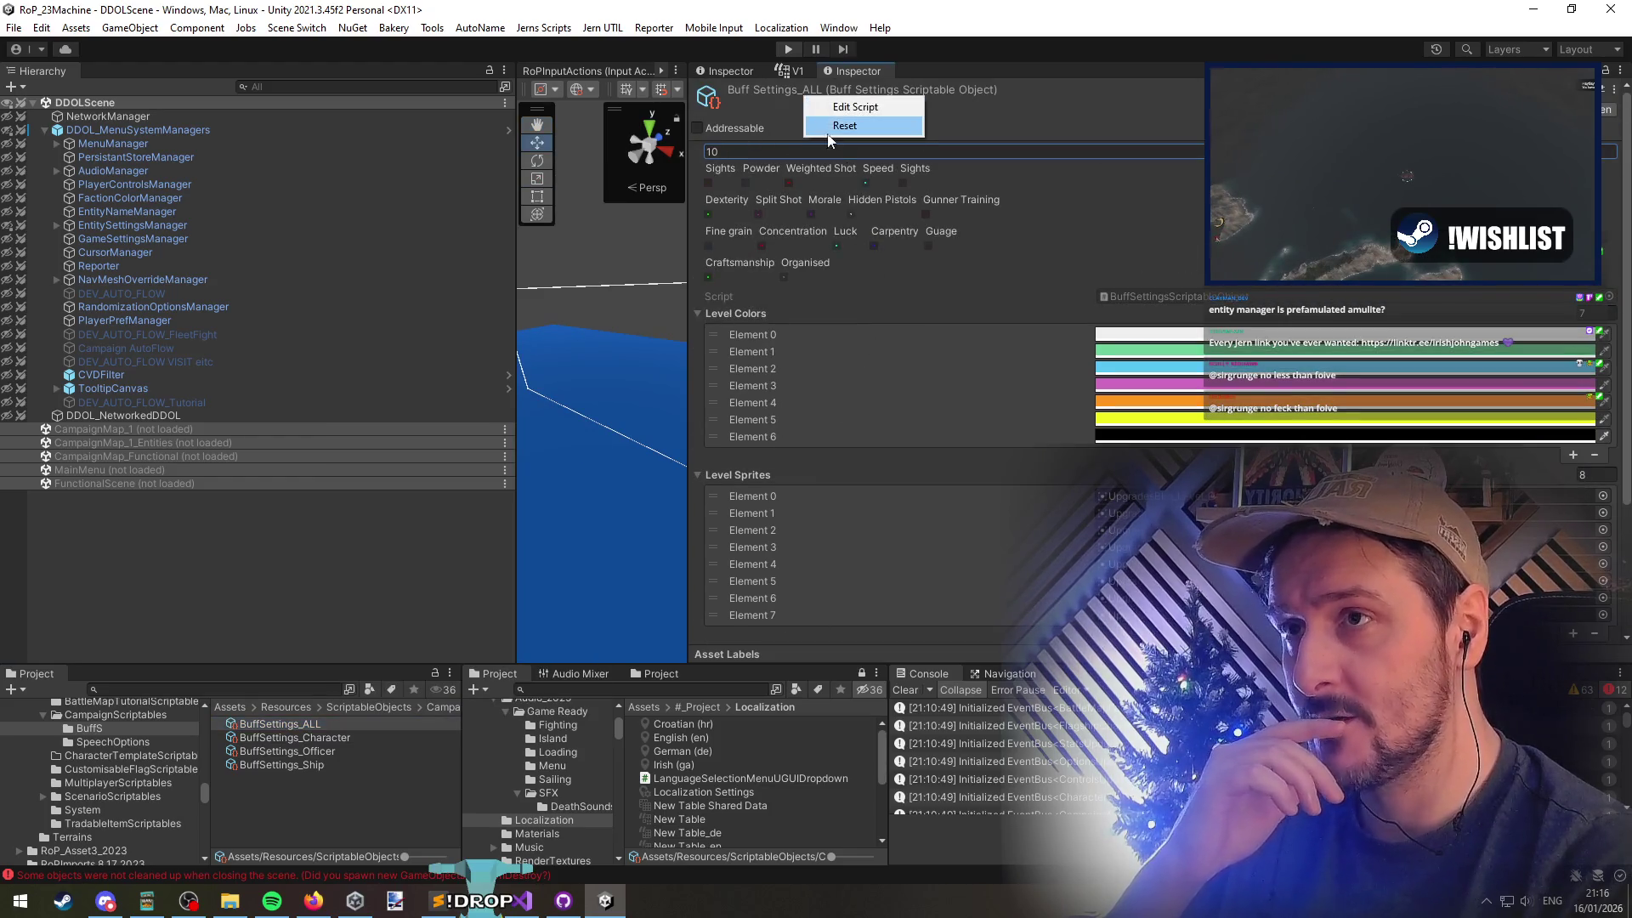
click(851, 108)
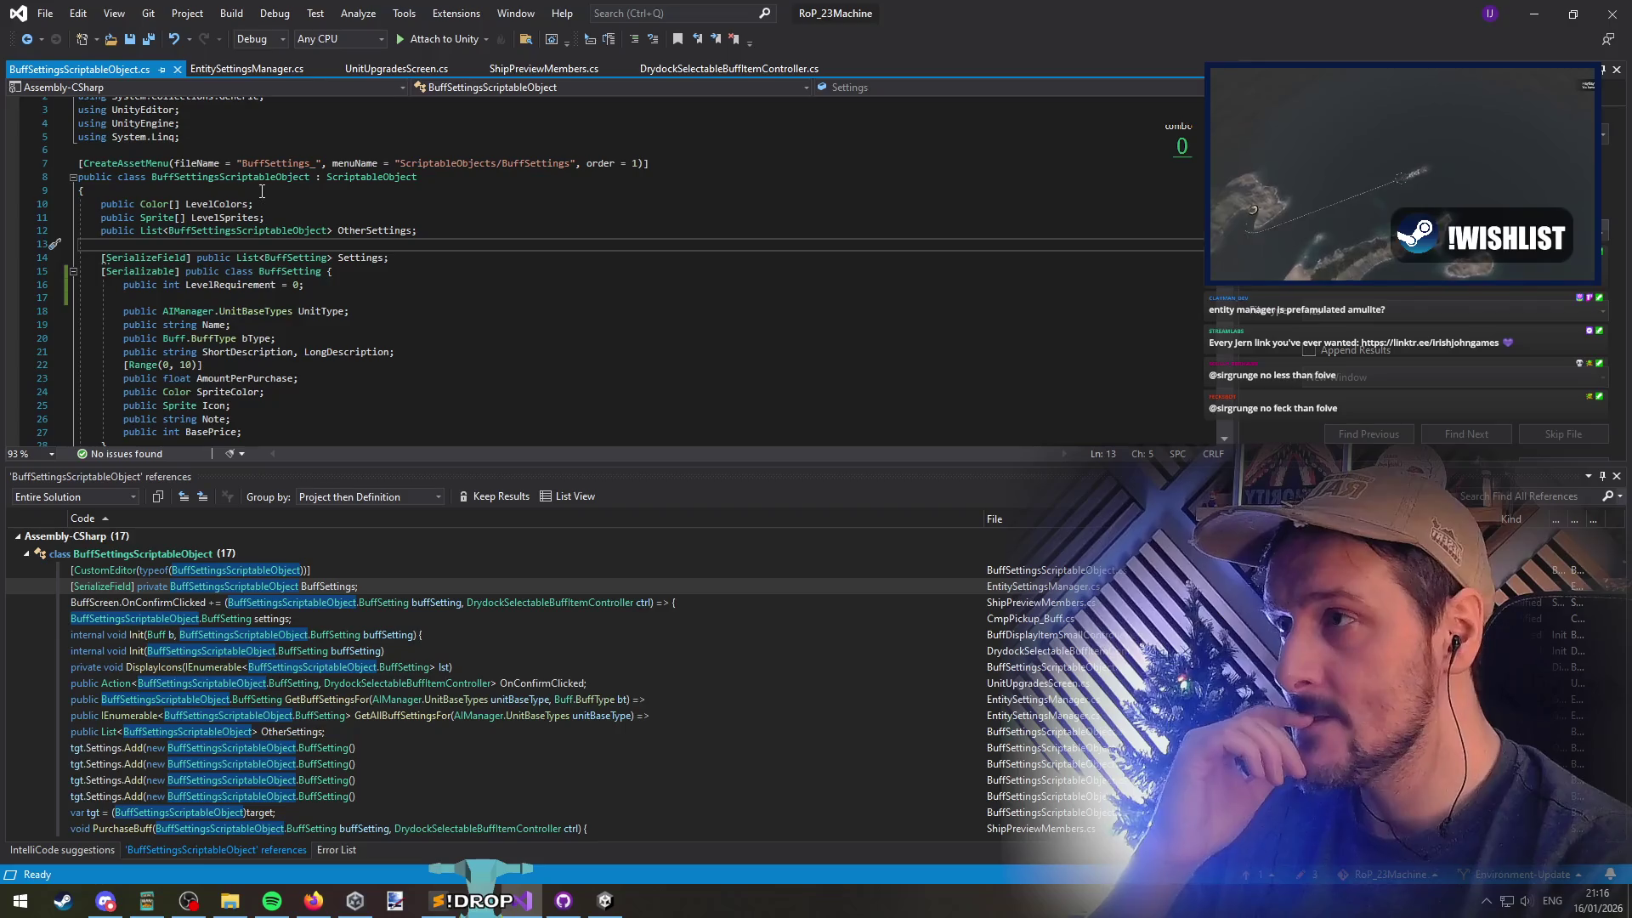
Scroll BuffSettingsScriptableObject.cs to the BuffSettingsScriptableObjectEditor class, collapsing and re-expanding it
right_click(262, 191)
scroll(370, 368, down, 7)
scroll(371, 368, down, 9)
scroll(212, 281, up, 8)
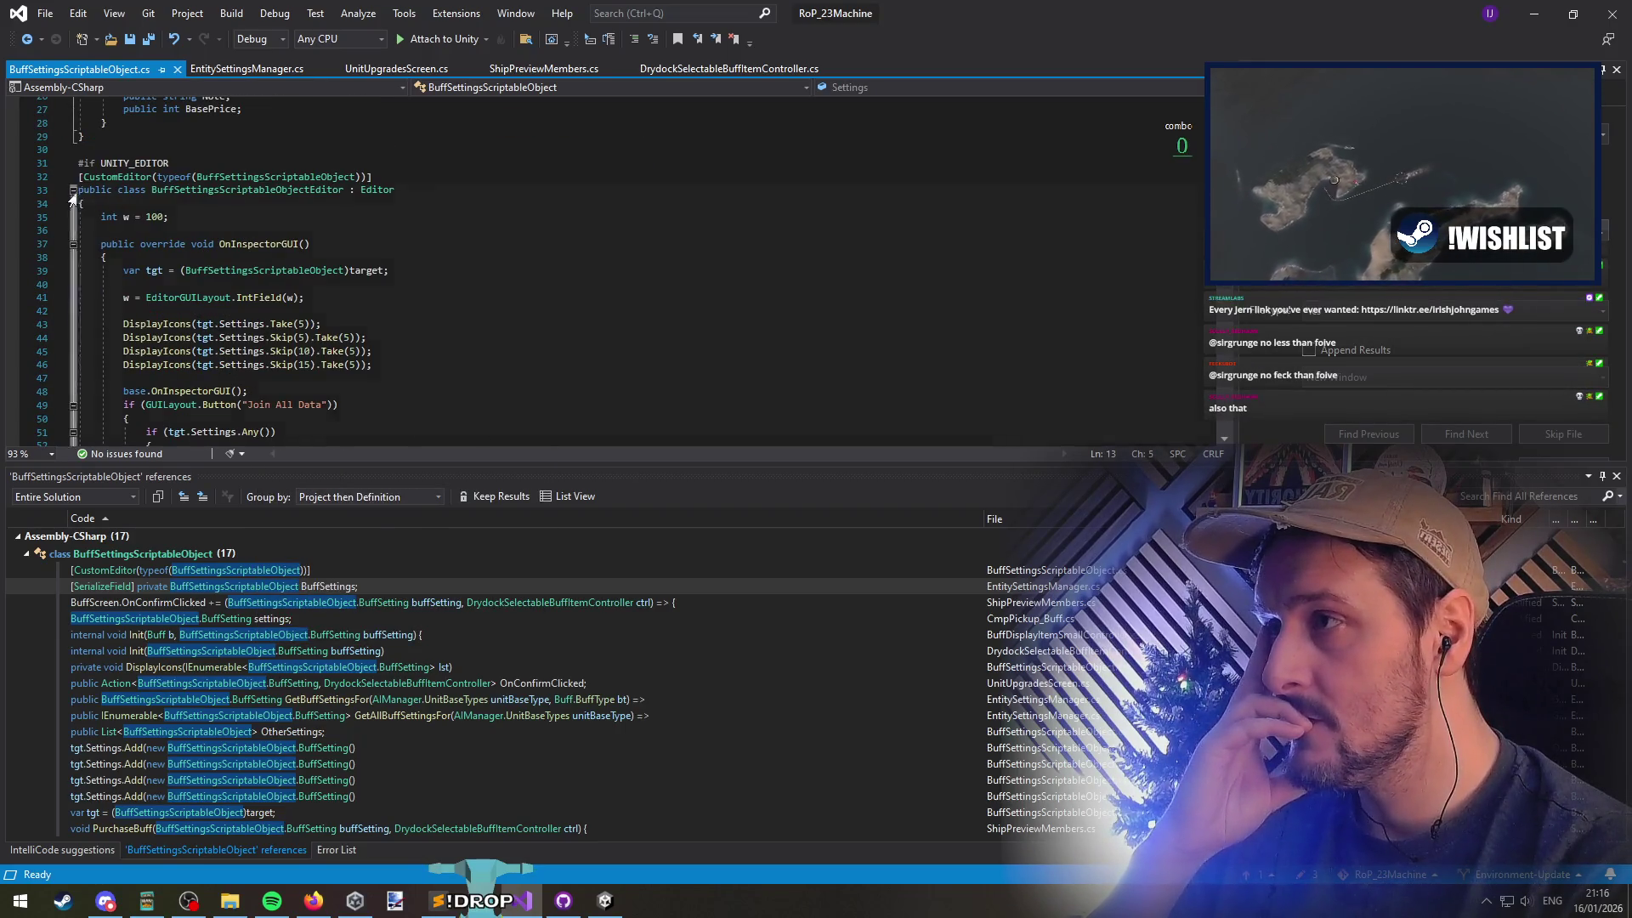
click(73, 189)
click(73, 190)
scroll(307, 289, up, 5)
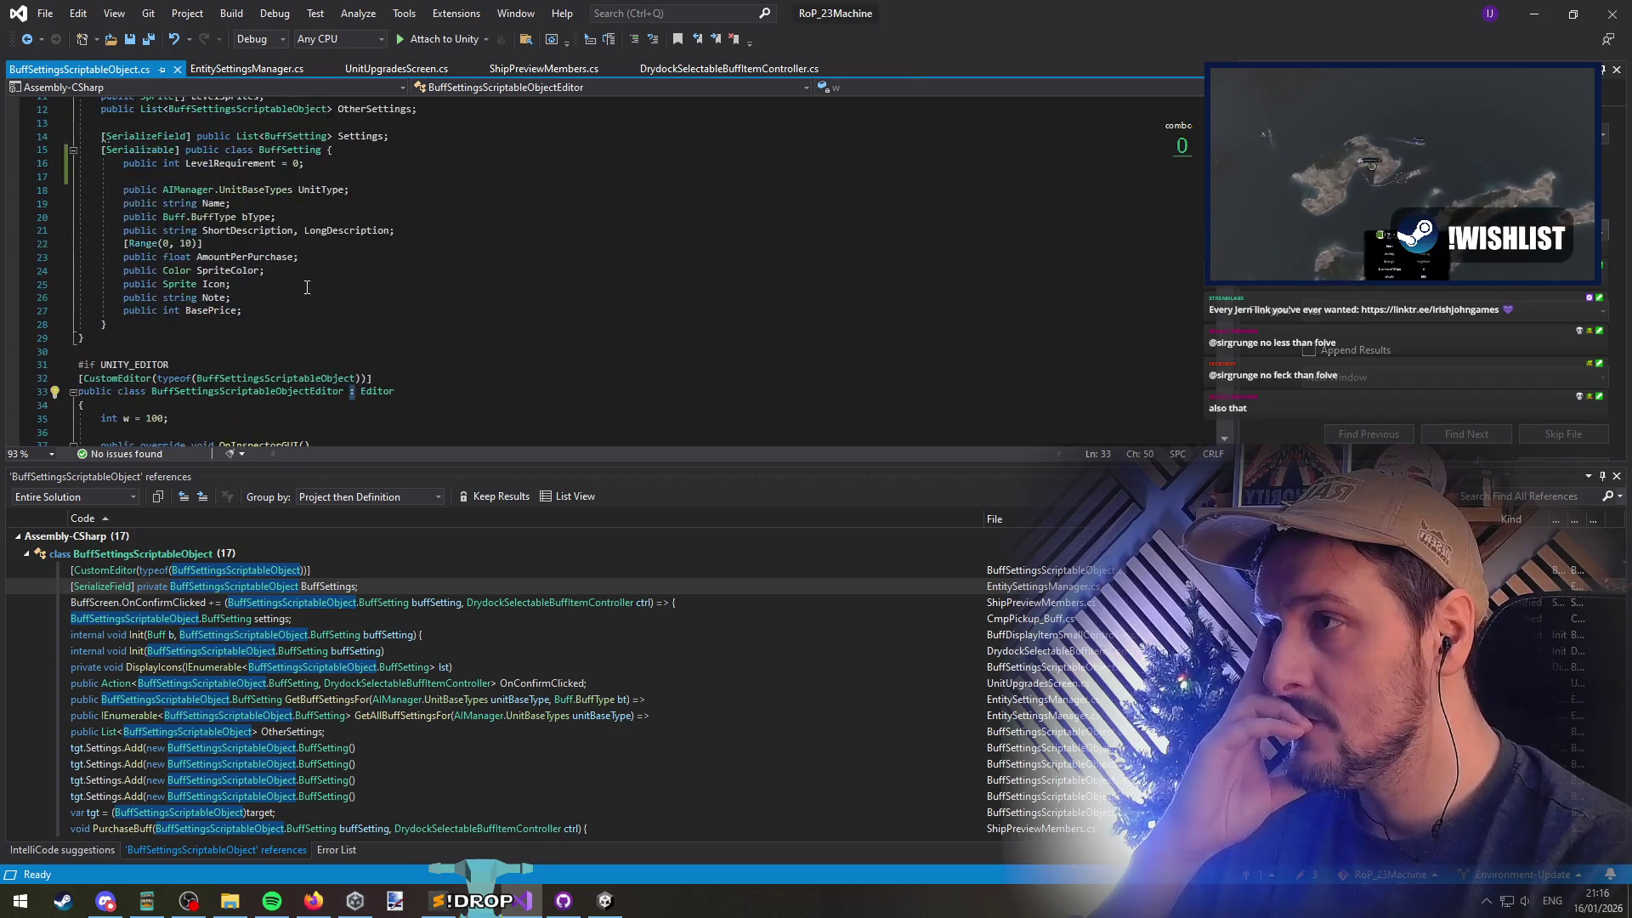
scroll(307, 289, up, 3)
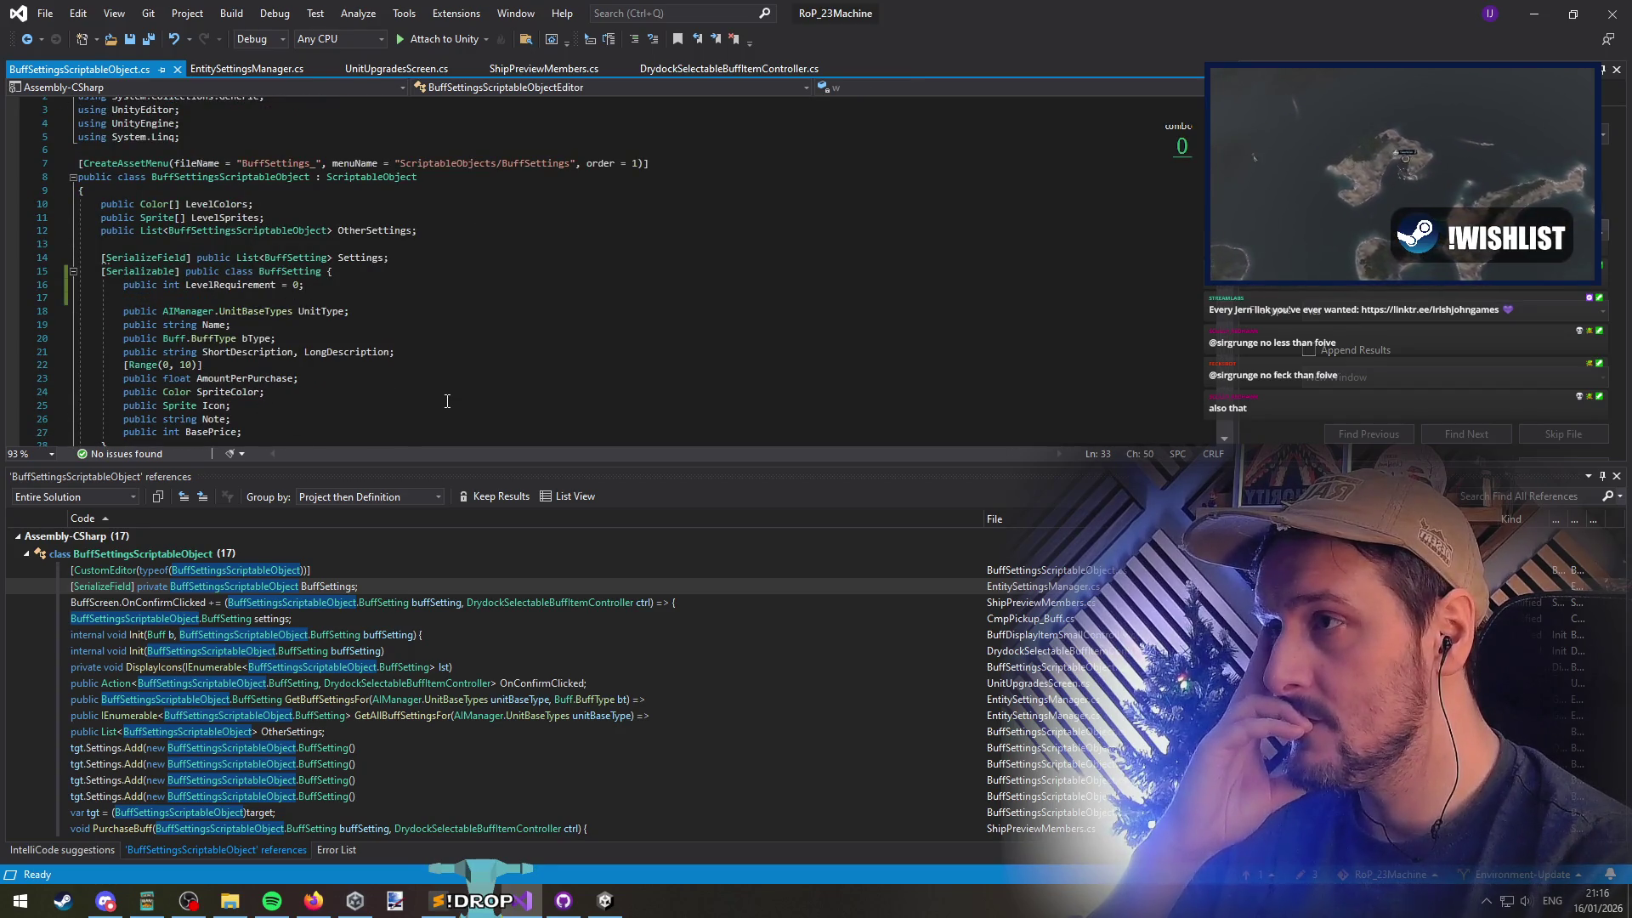
scroll(438, 378, down, 10)
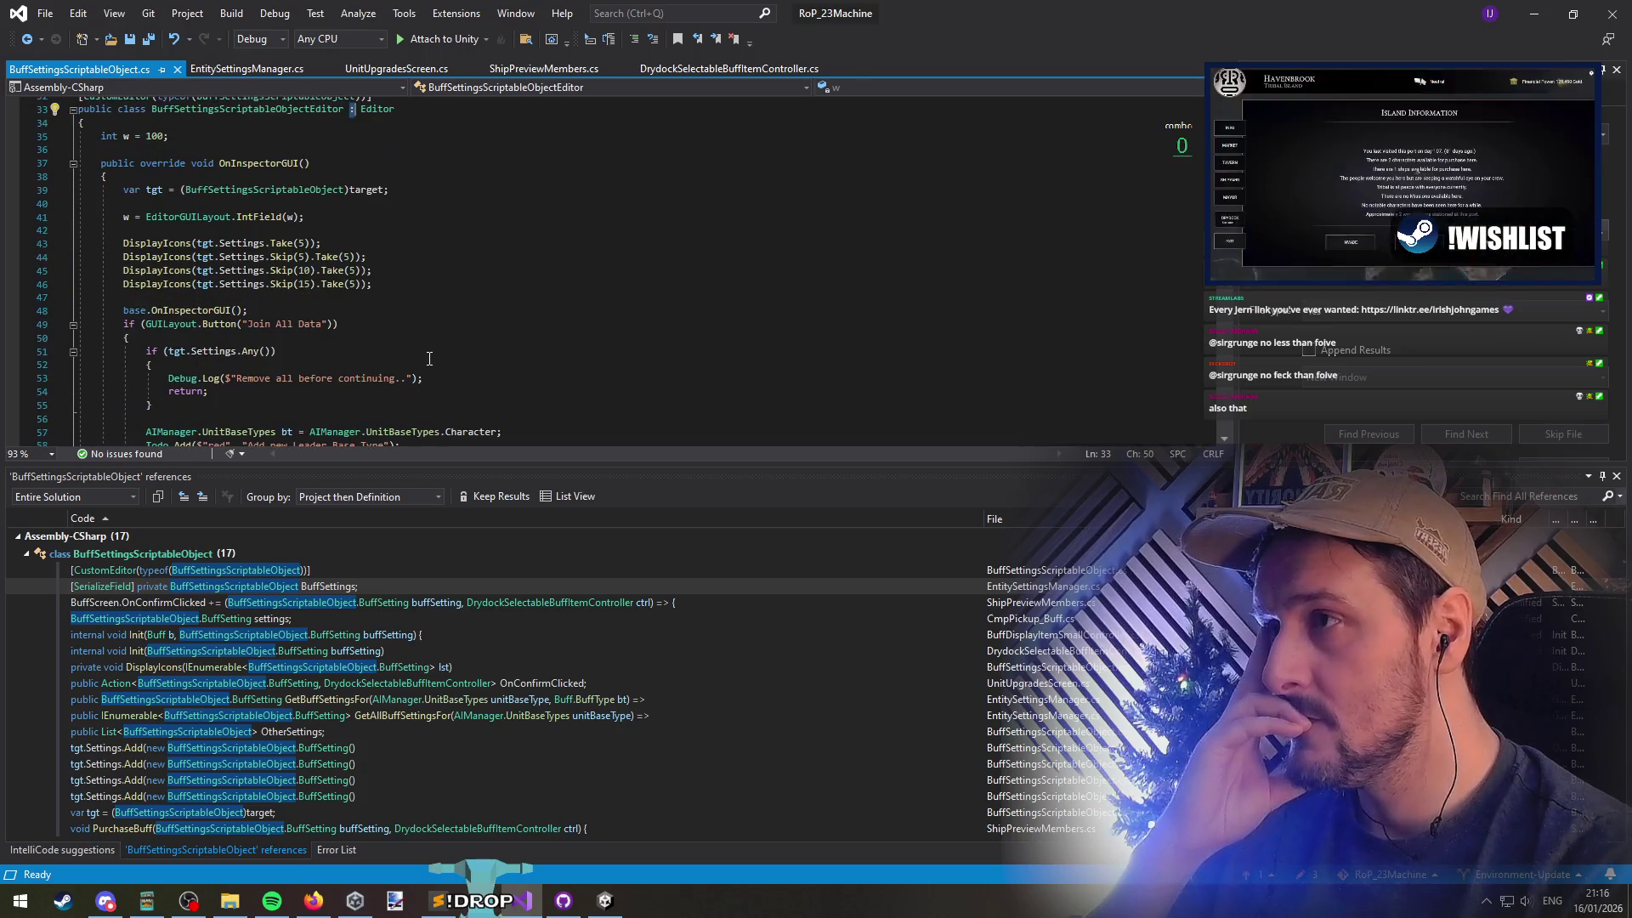
Select the Join All Data button call in OnInspectorGUI and read the code below it
click(373, 326)
mouse_move(144, 326)
mouse_down()
mouse_move(432, 327)
mouse_move(112, 380)
mouse_up()
scroll(176, 380, down, 4)
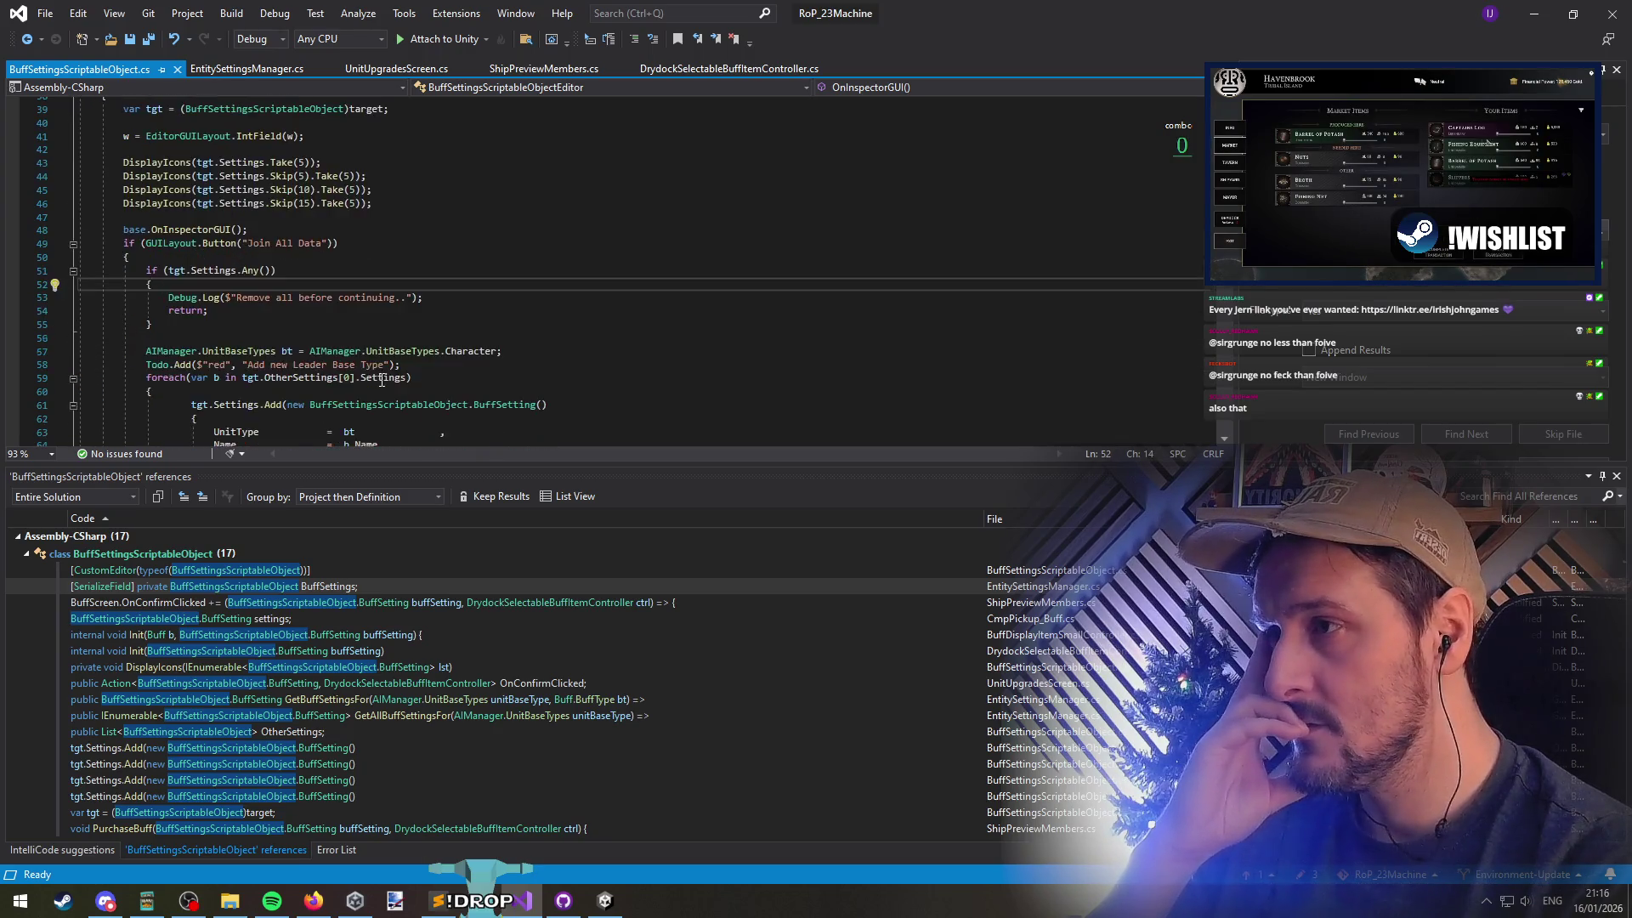
drag(503, 270, 259, 271)
scroll(164, 289, down, 2)
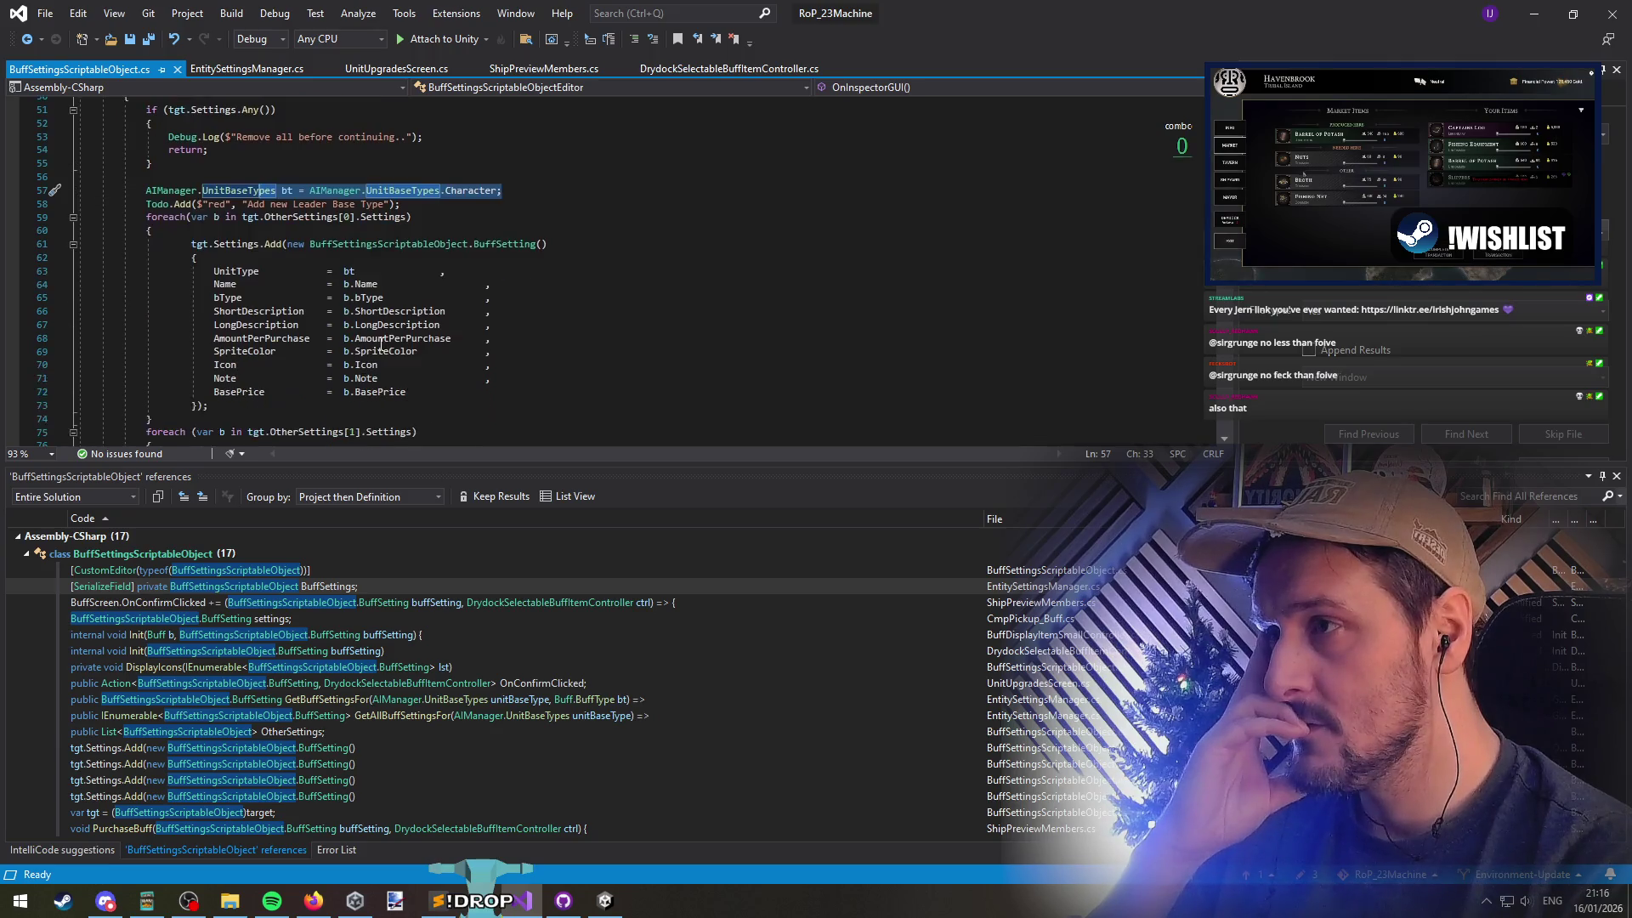
drag(354, 204, 202, 204)
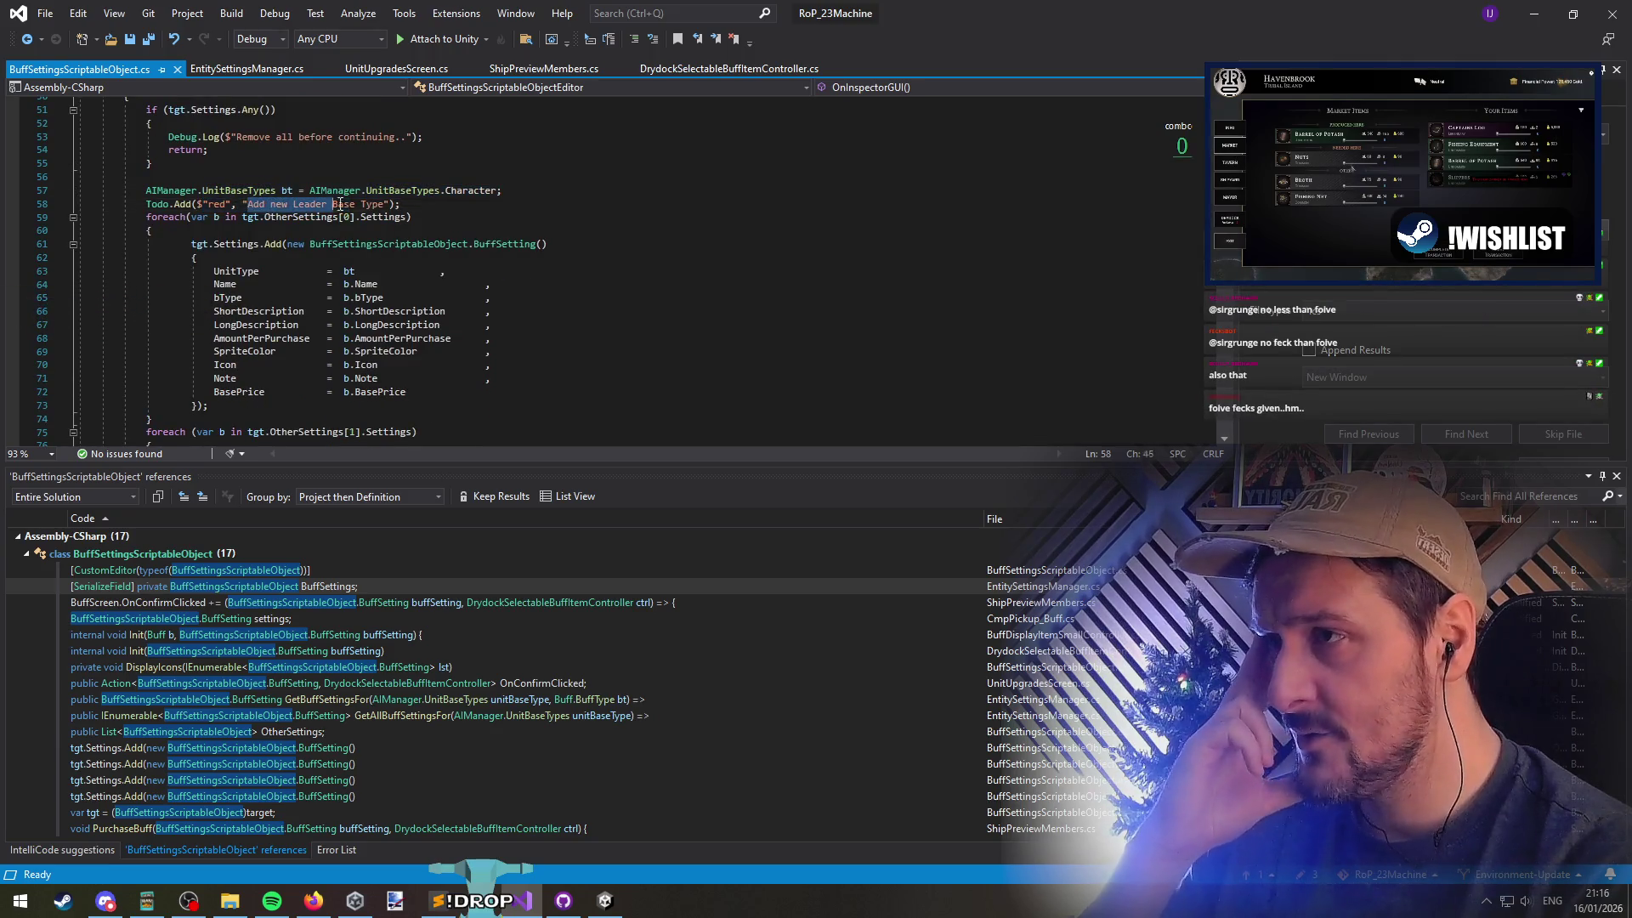
drag(354, 204, 251, 204)
scroll(440, 278, down, 3)
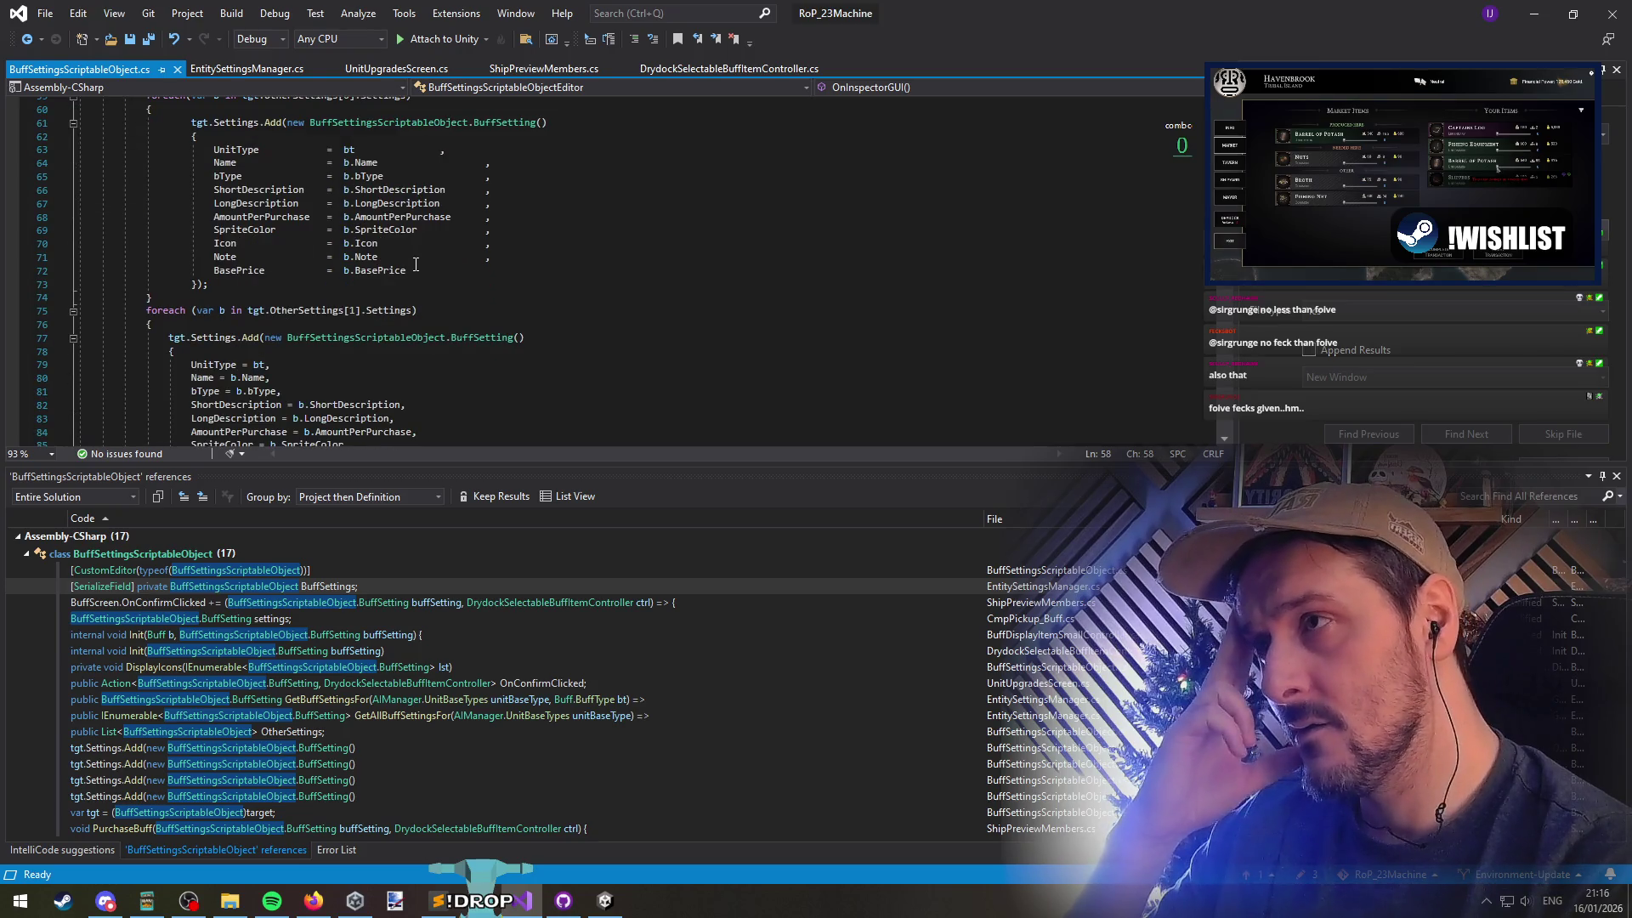
List every use of BuffSetting and inspect the second OtherSettings copying loop
click(492, 124)
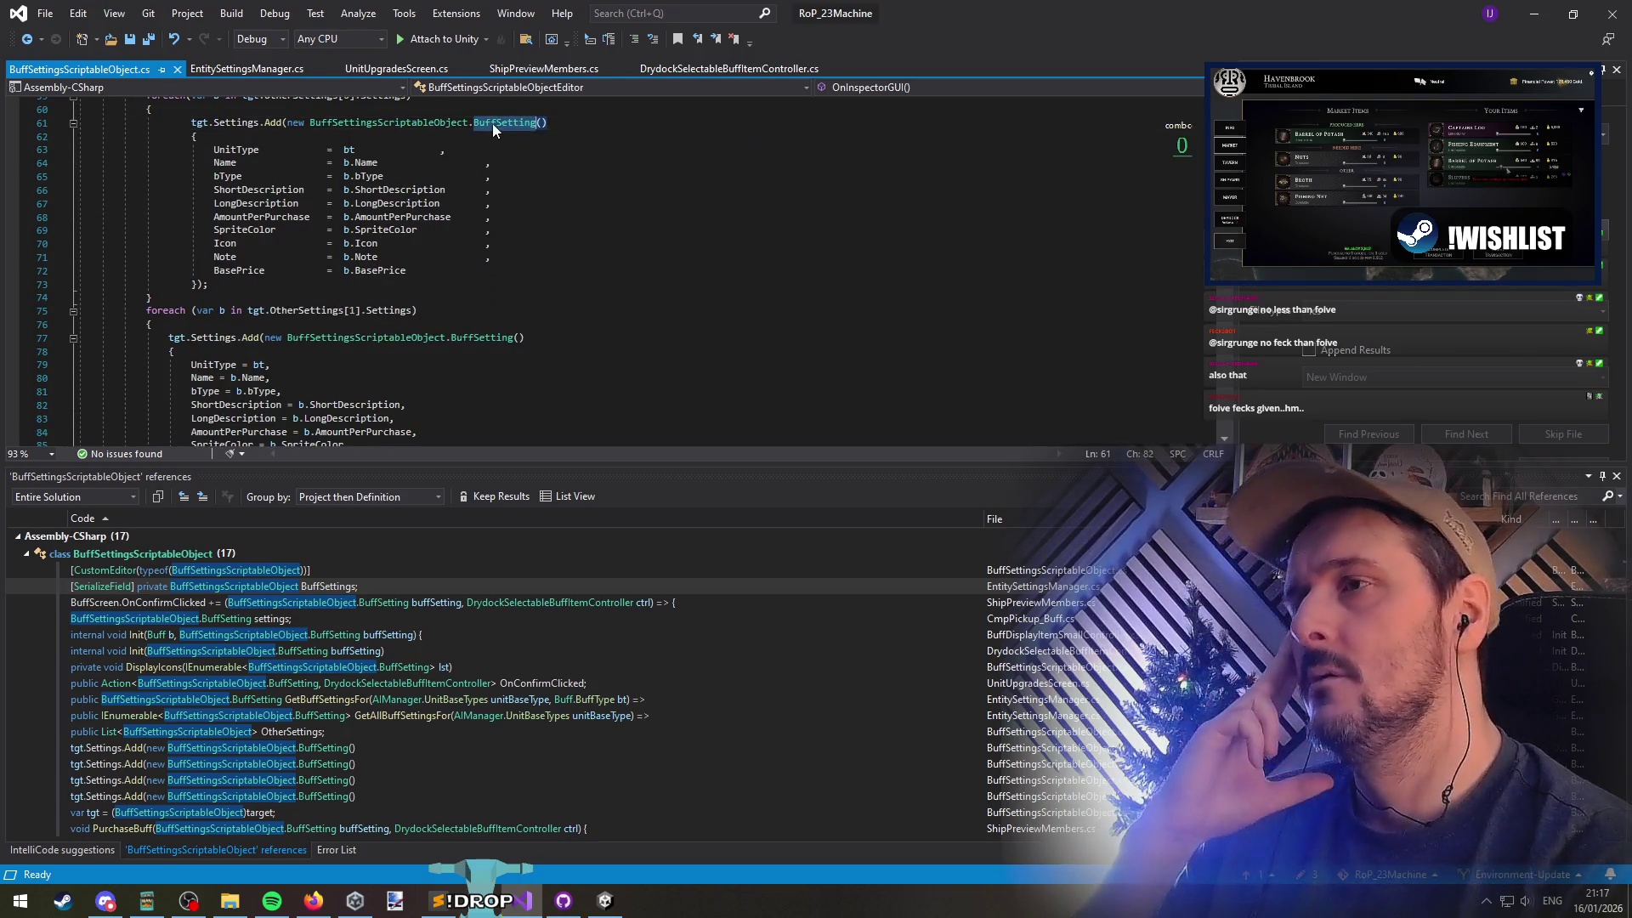
key(Left)
key(Left)
key(Left)
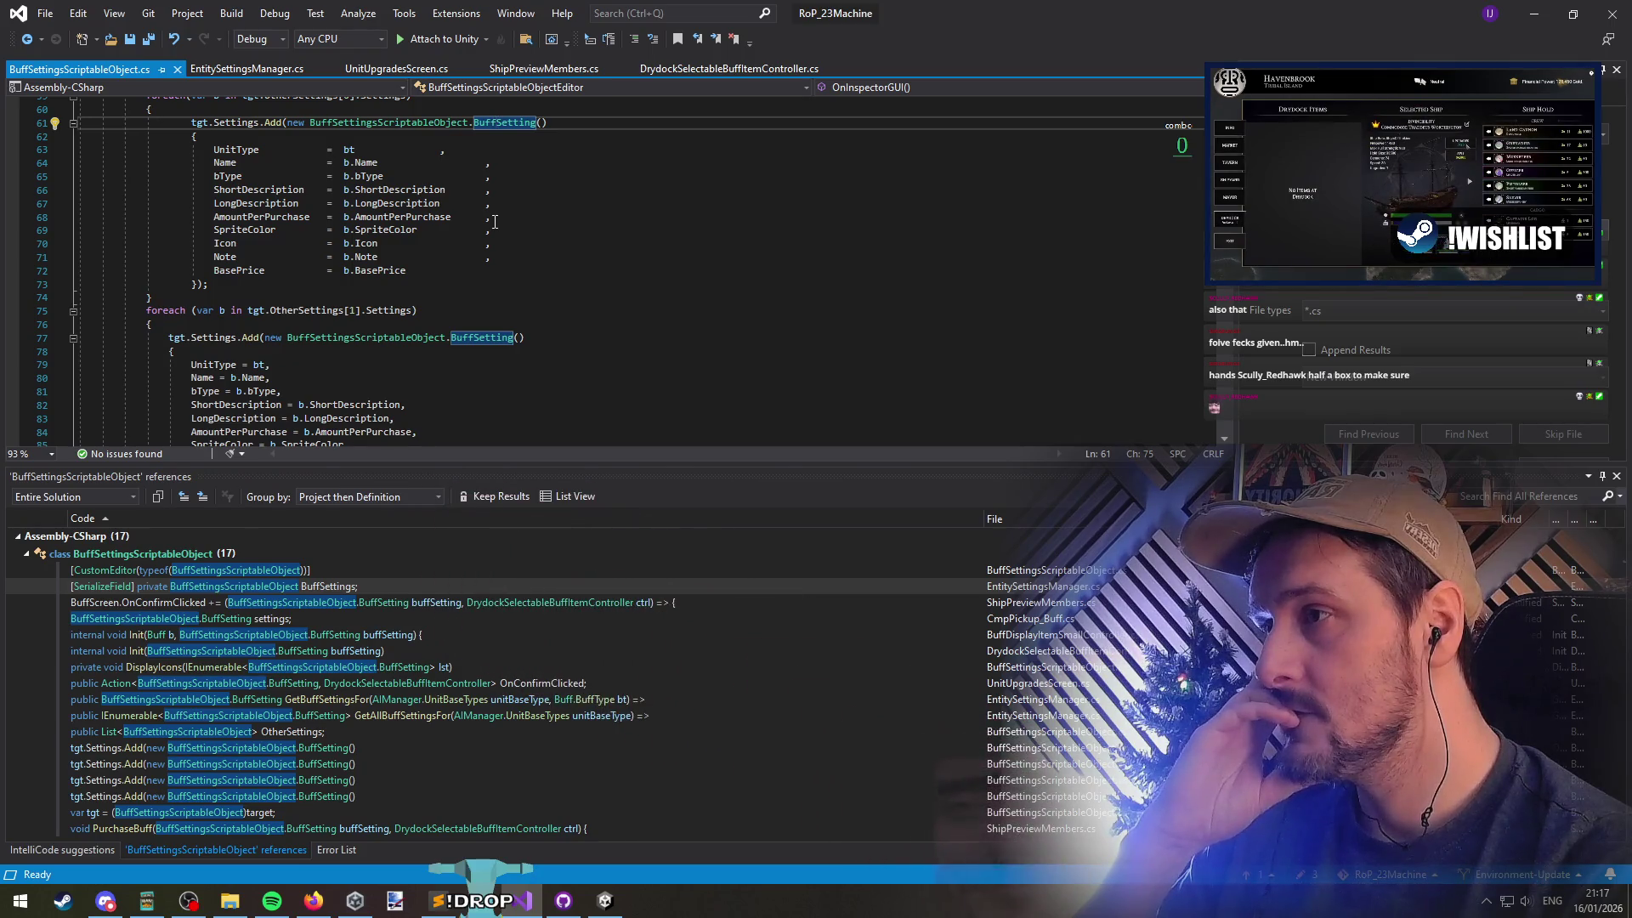
click(295, 311)
scroll(562, 333, up, 2)
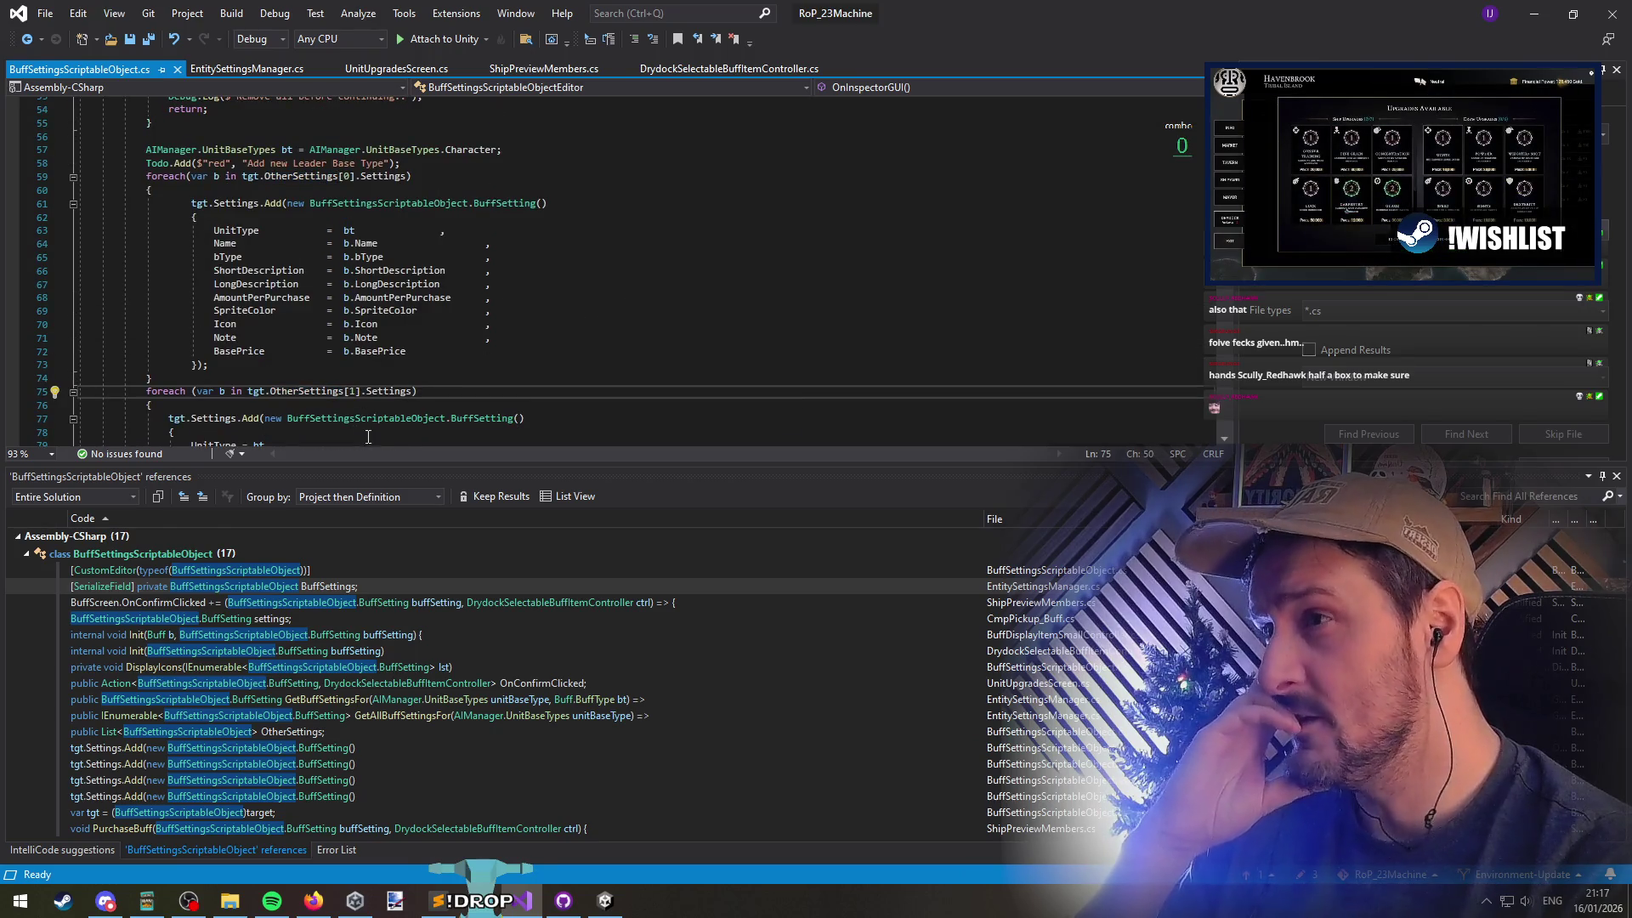
click(349, 176)
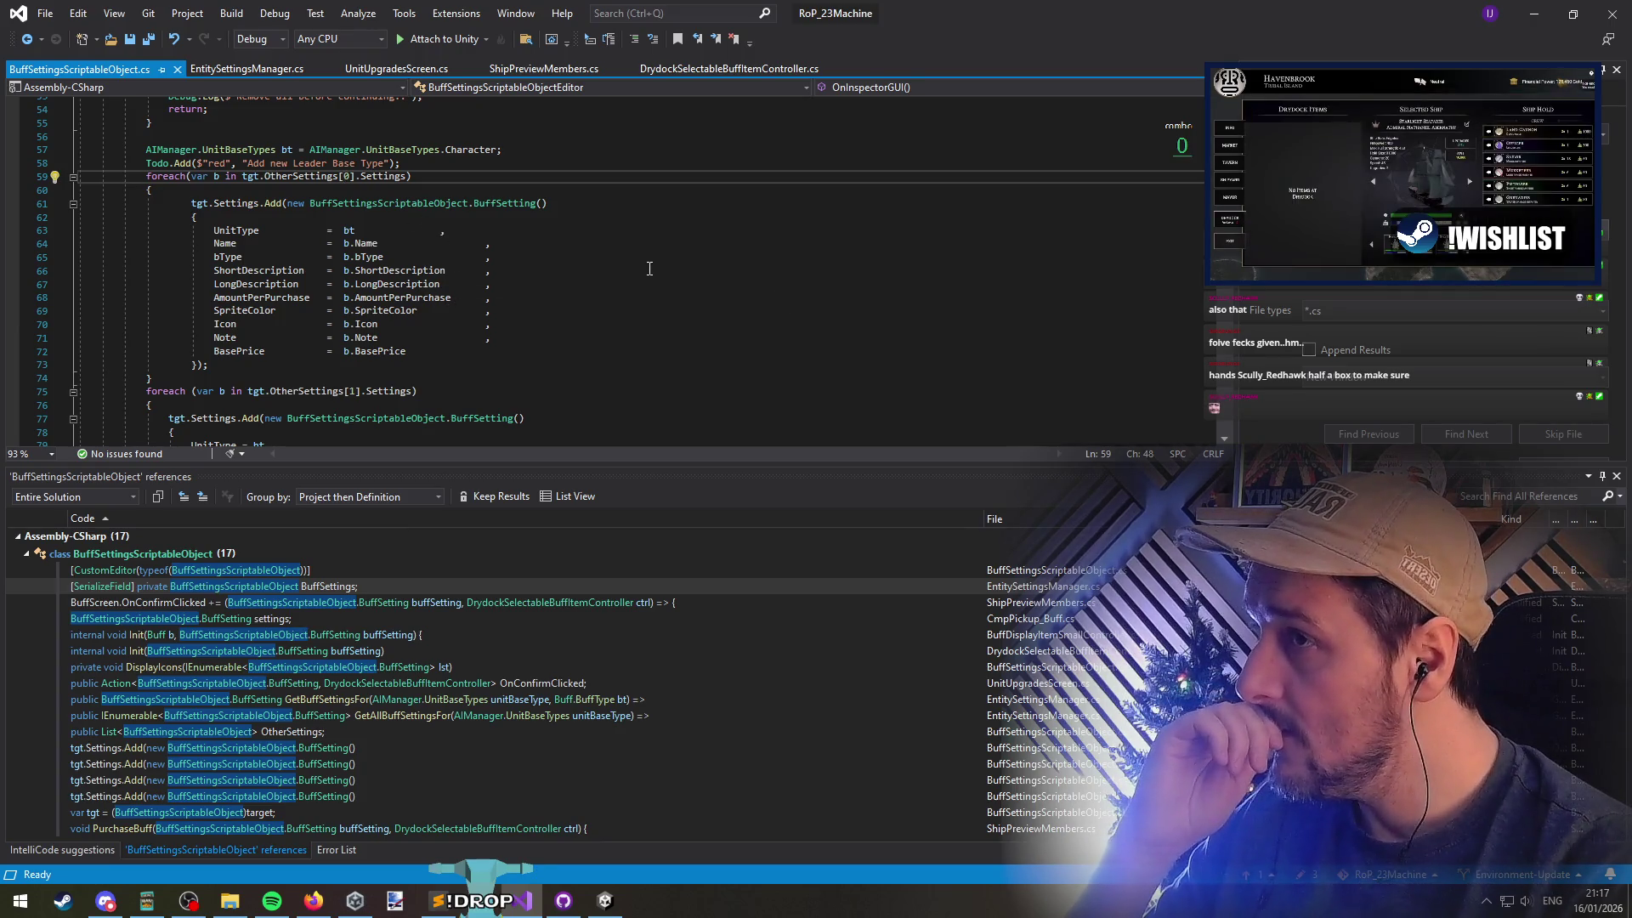
scroll(649, 269, down, 3)
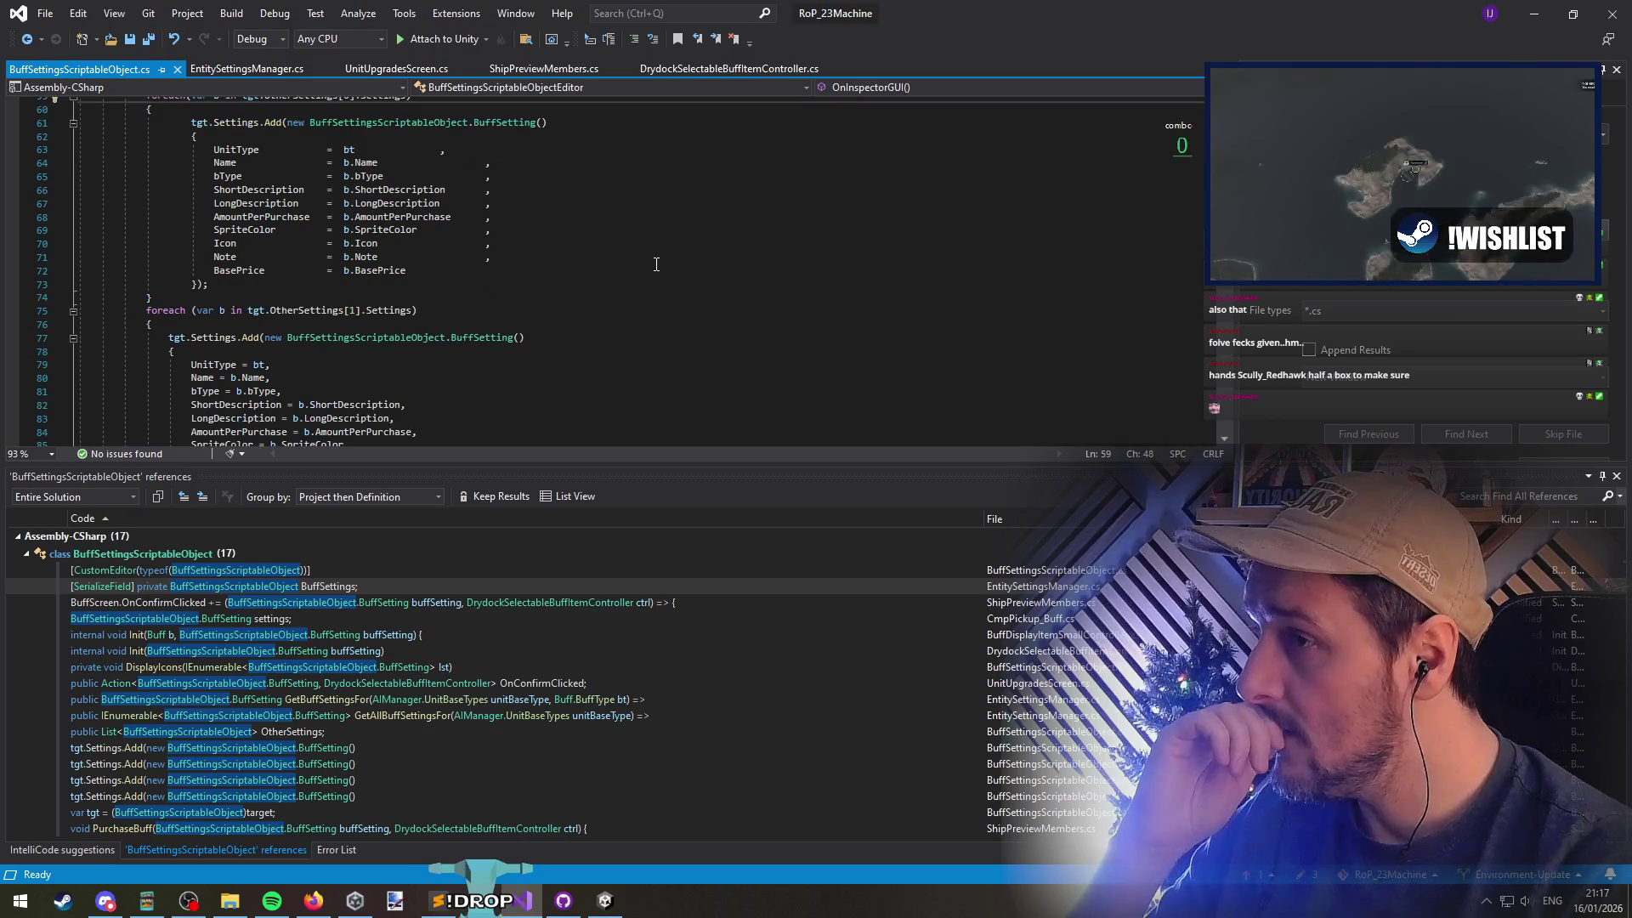
scroll(657, 262, down, 1)
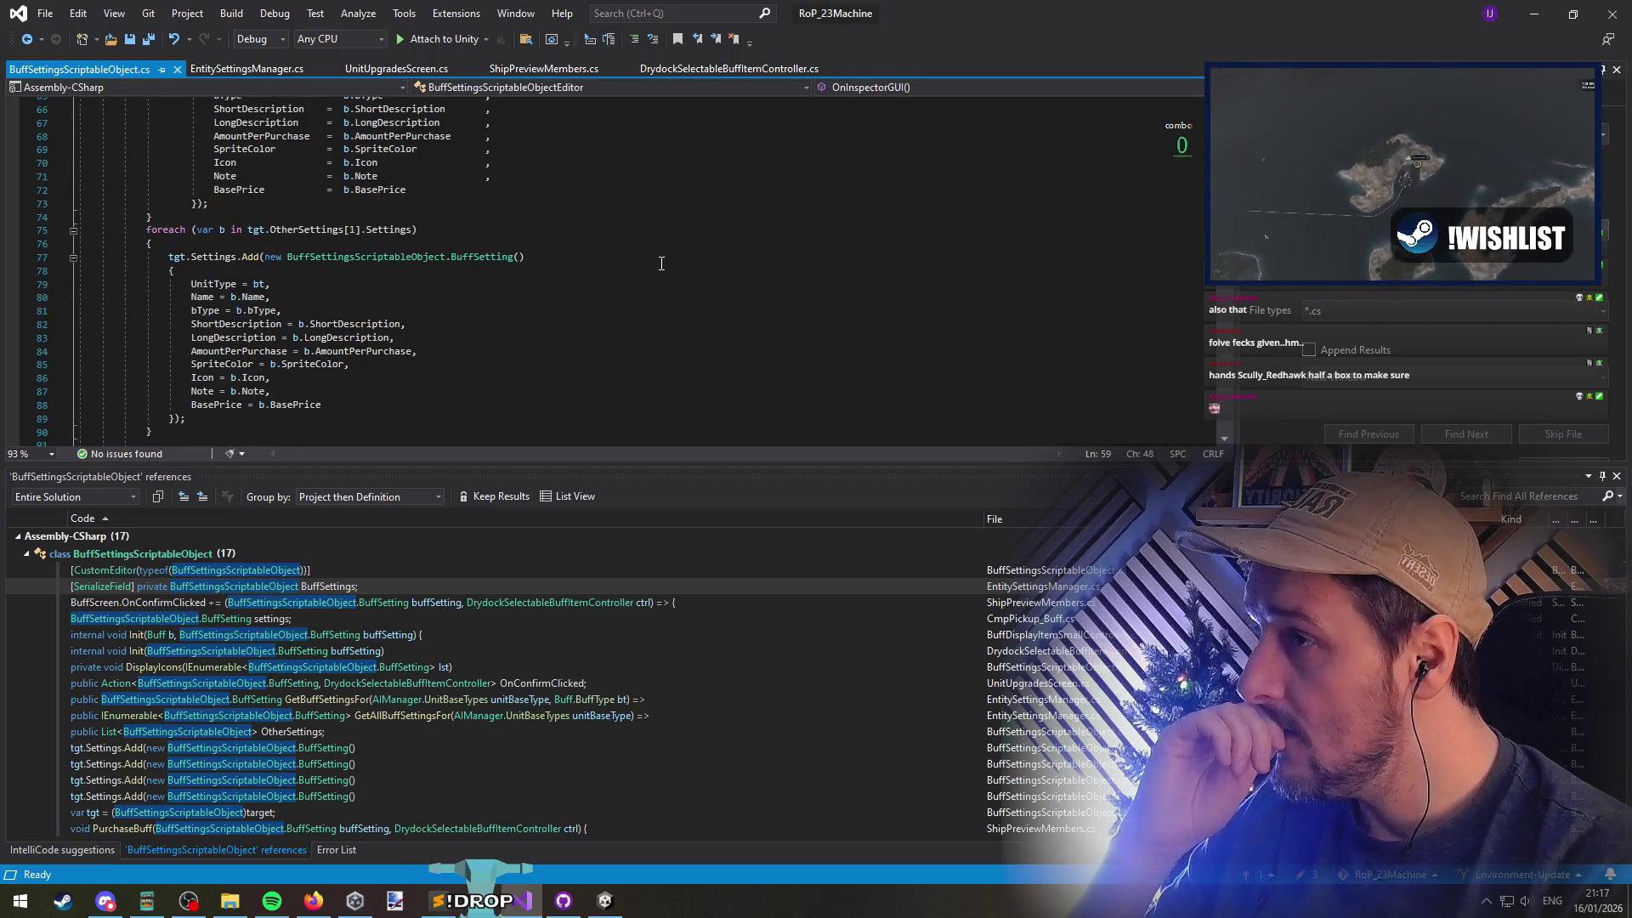
scroll(663, 261, up, 3)
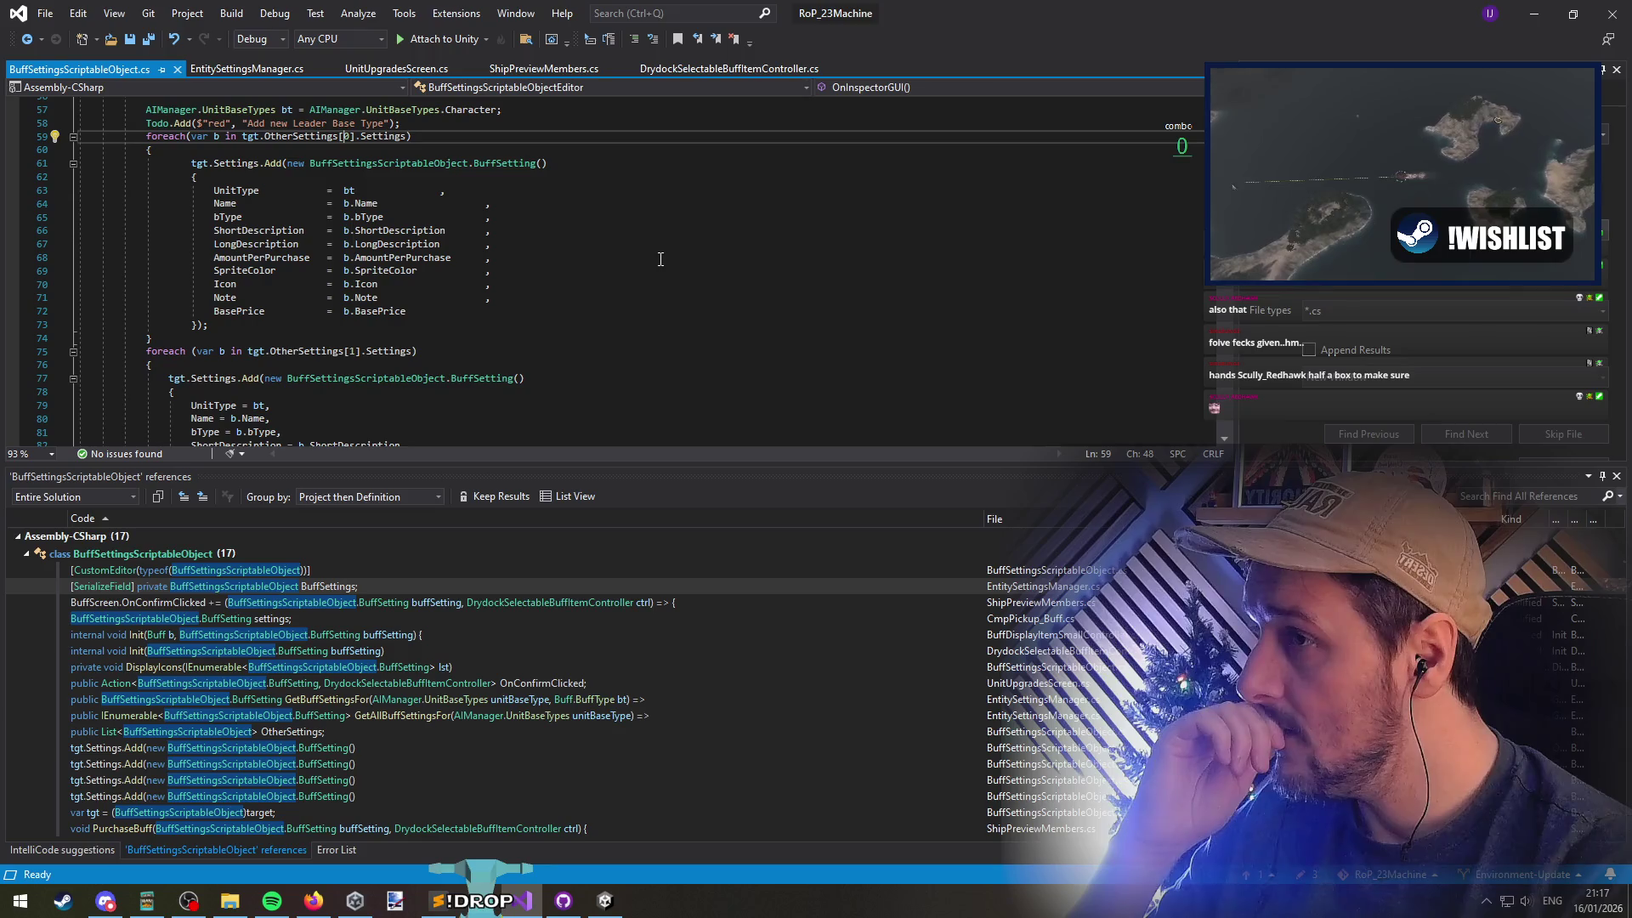
scroll(661, 259, down, 6)
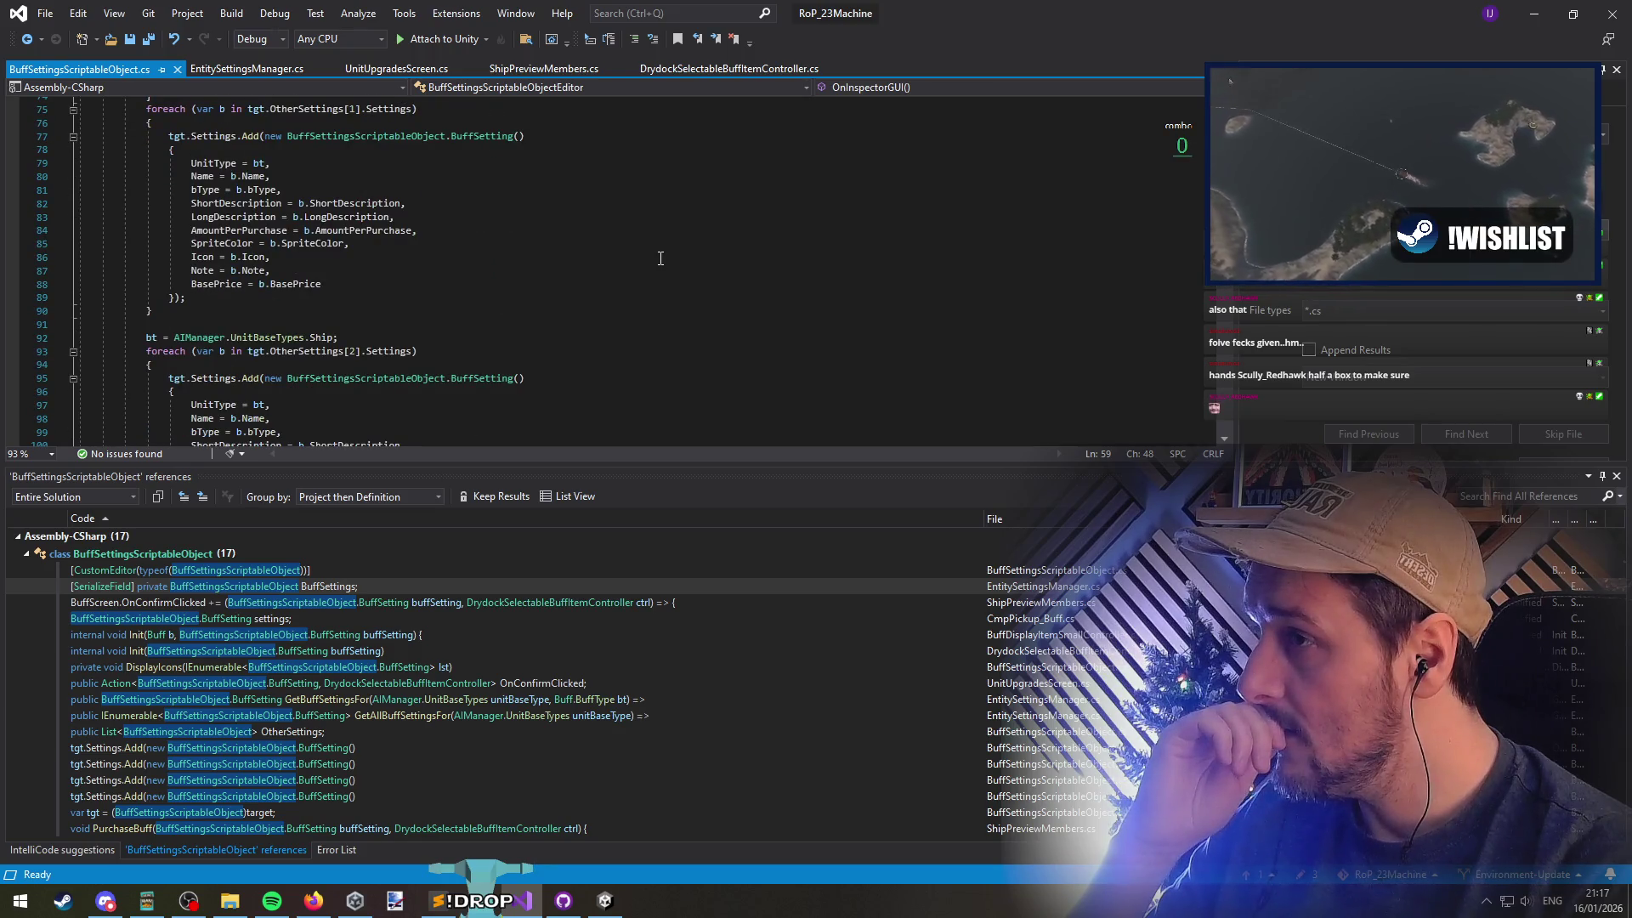
click(502, 337)
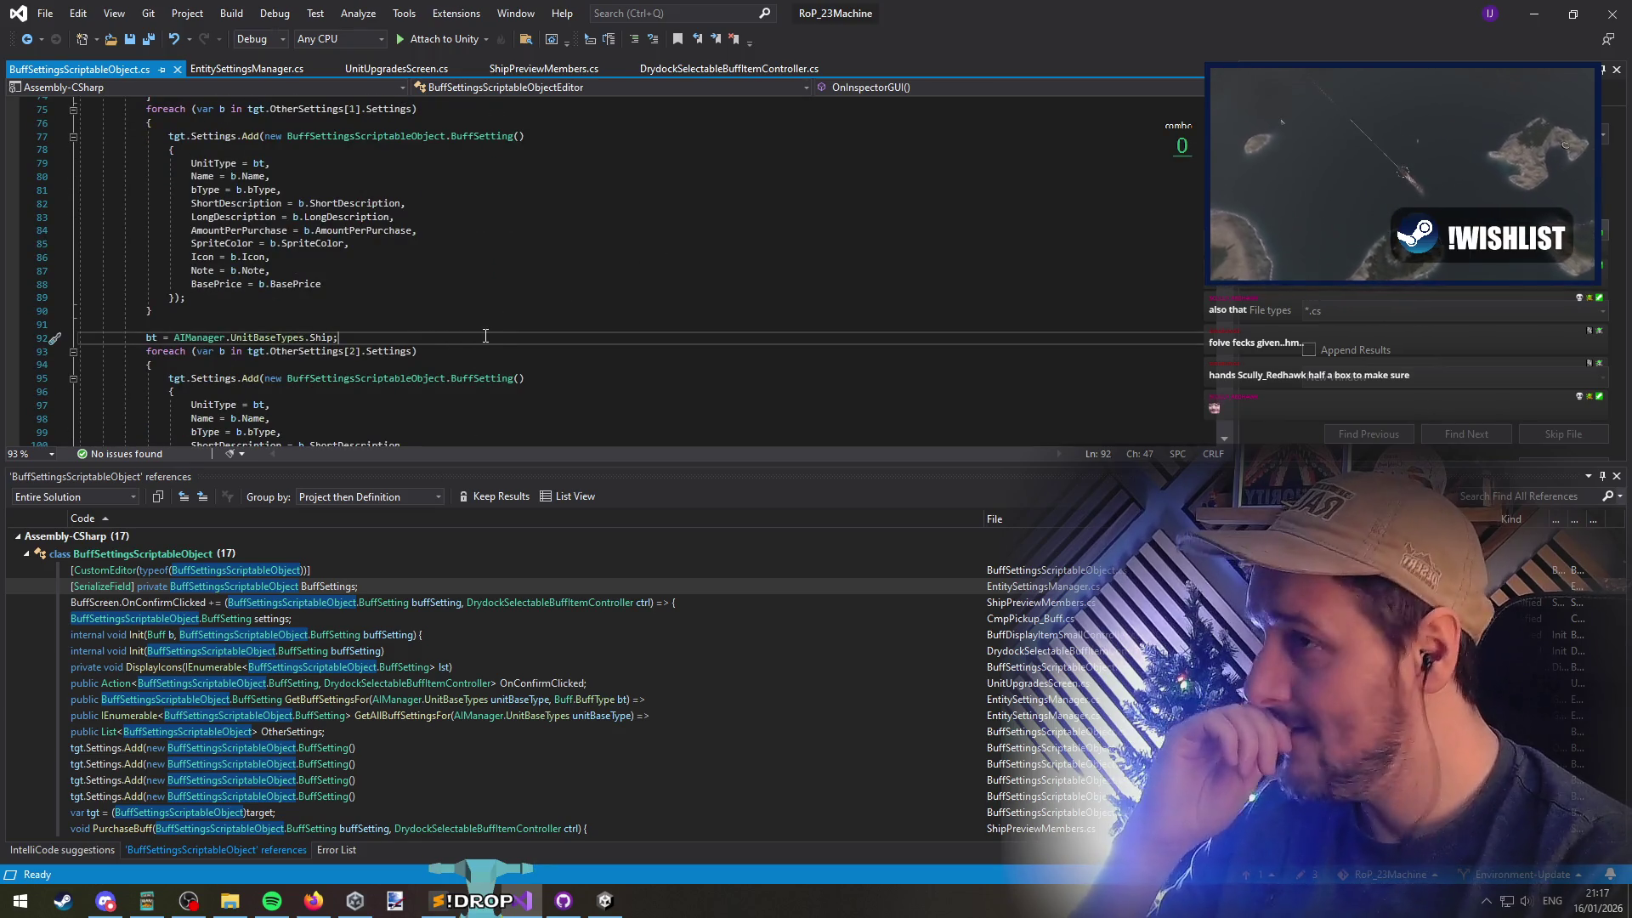
scroll(467, 303, down, 5)
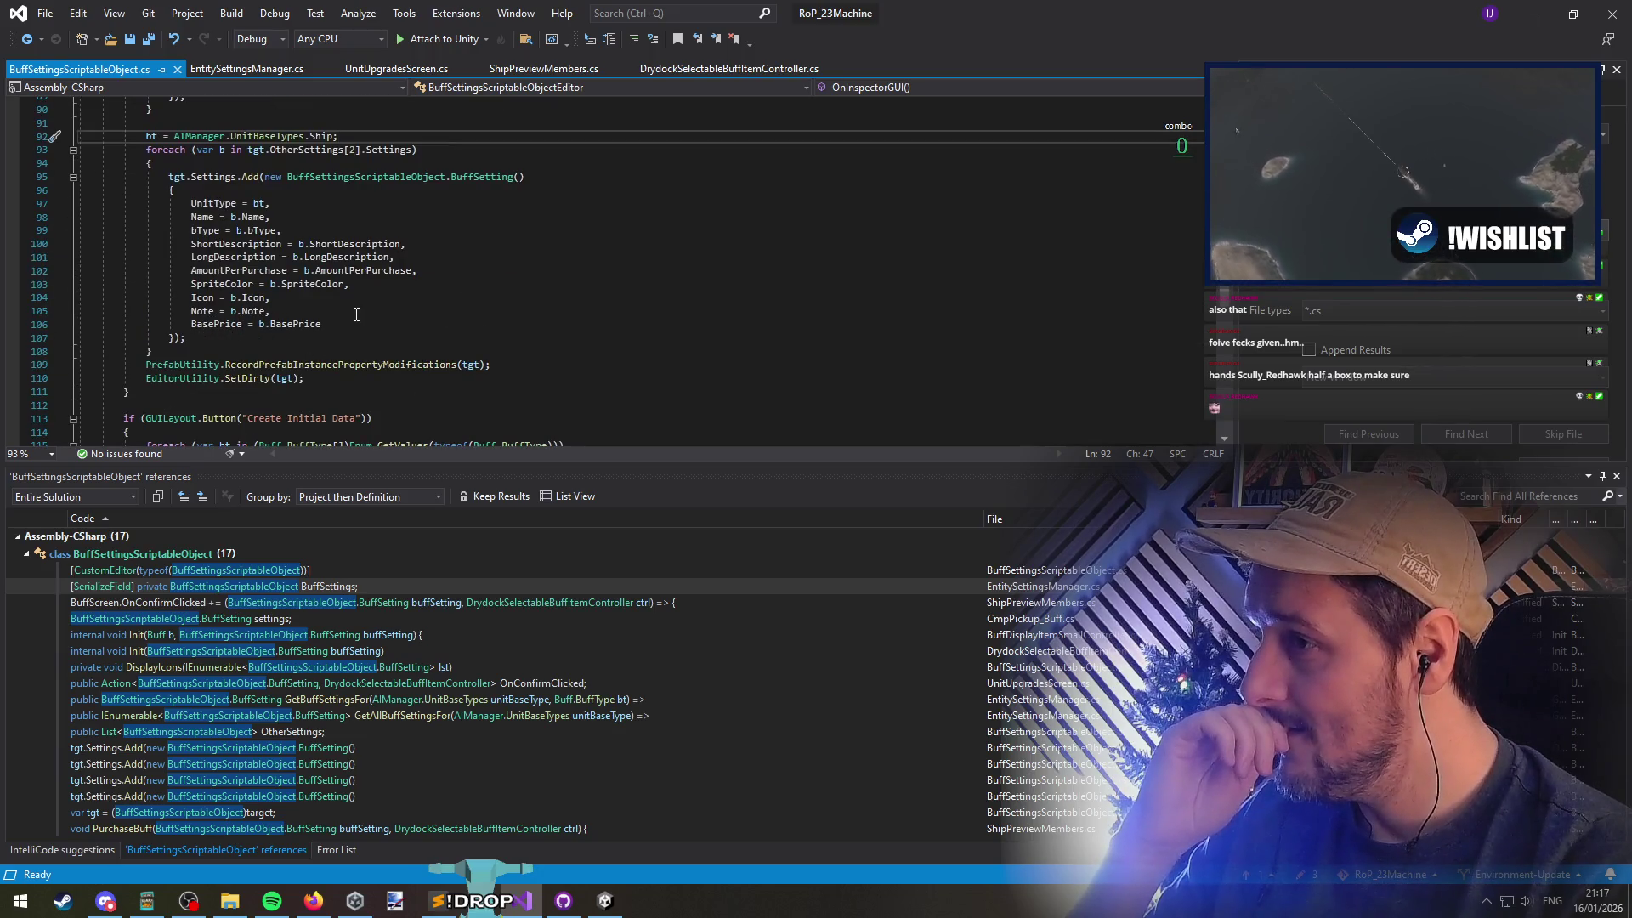
scroll(355, 321, down, 8)
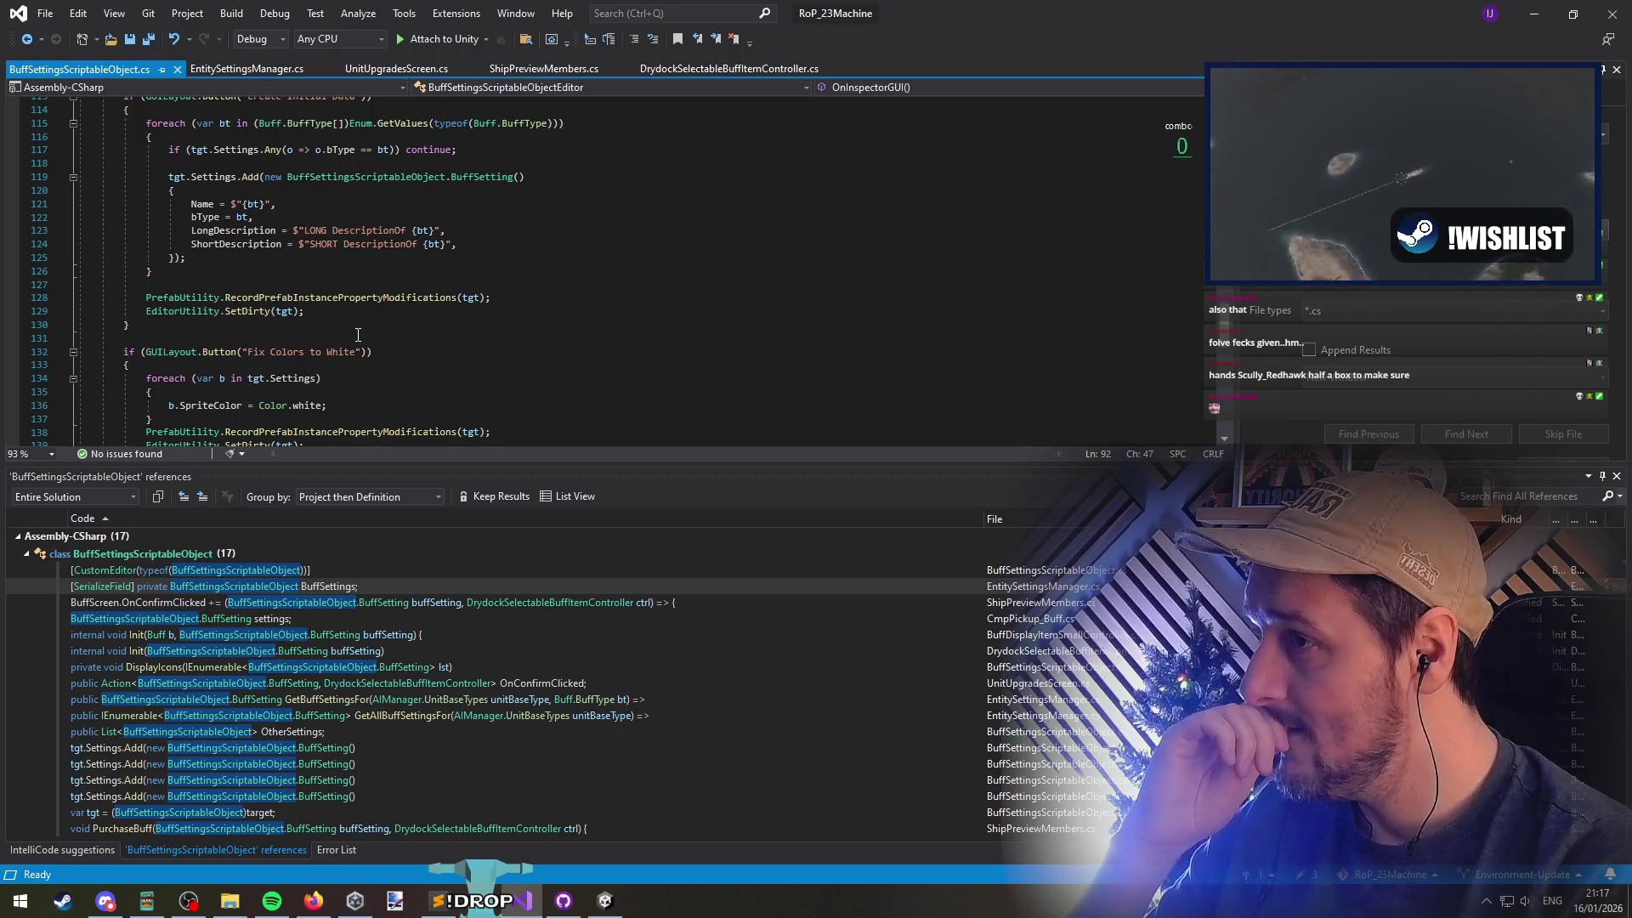
scroll(358, 334, down, 4)
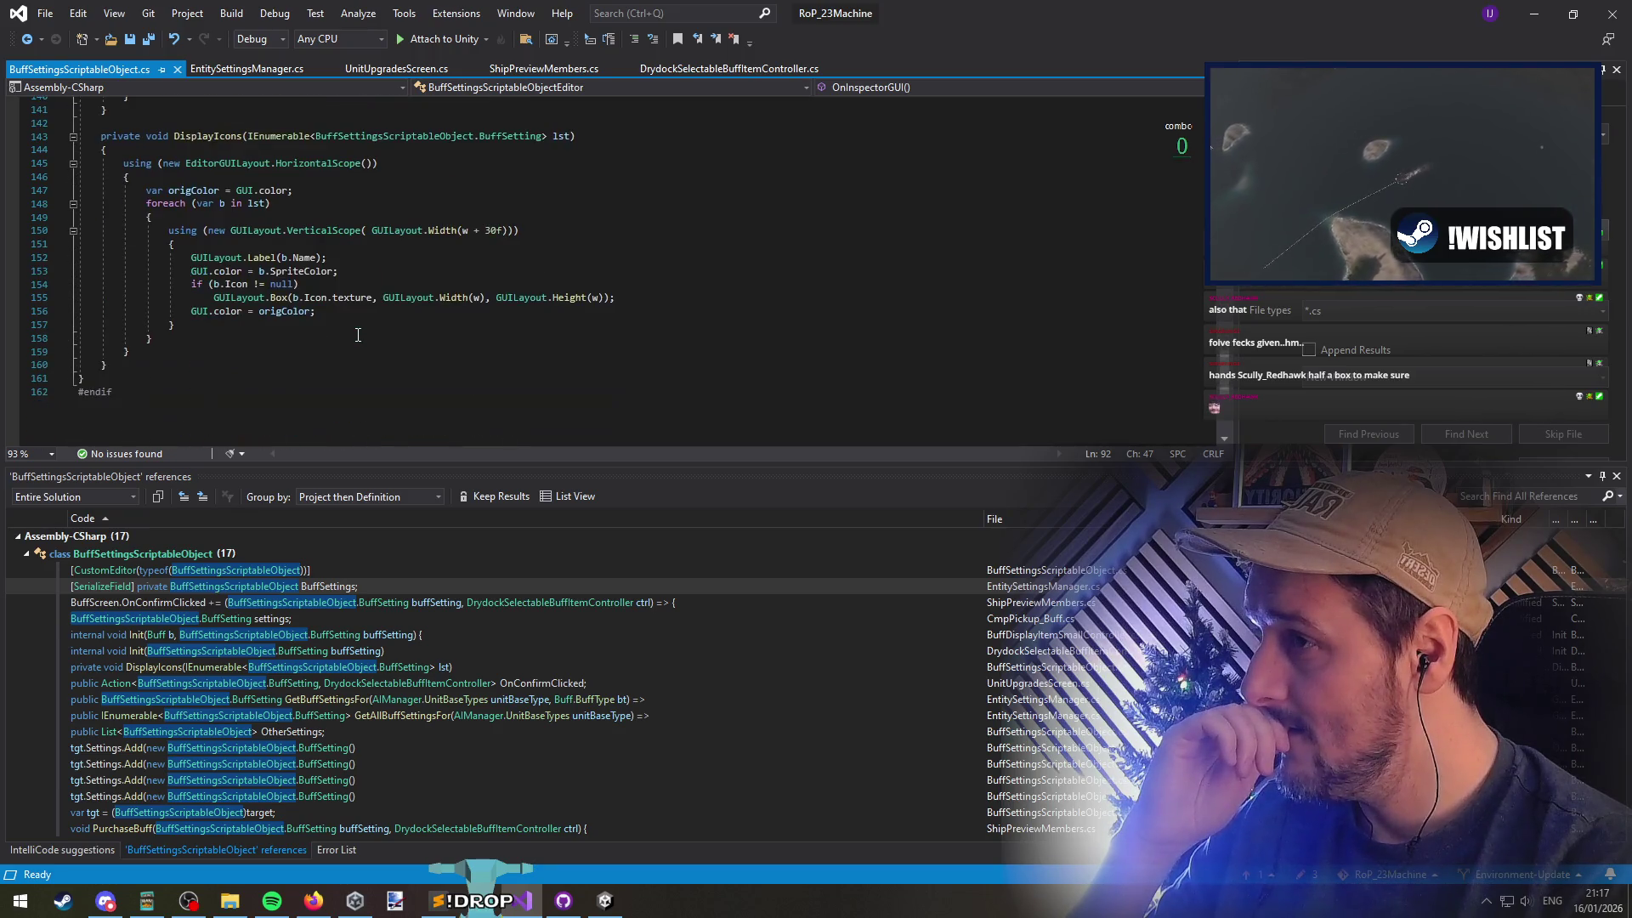
scroll(375, 321, up, 20)
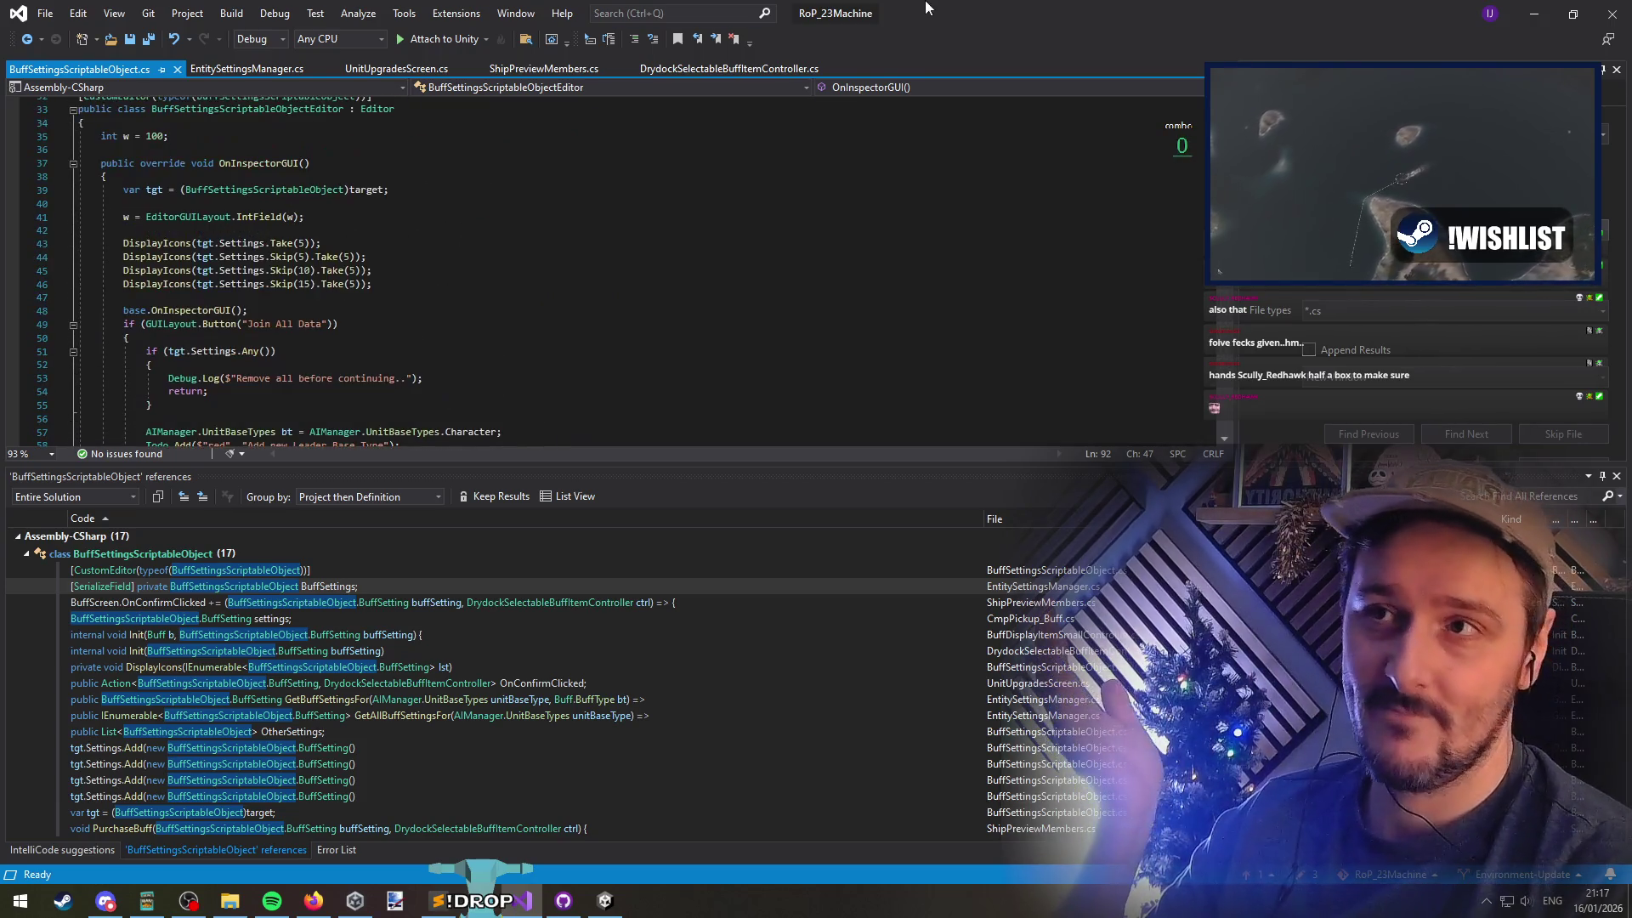
click(1534, 13)
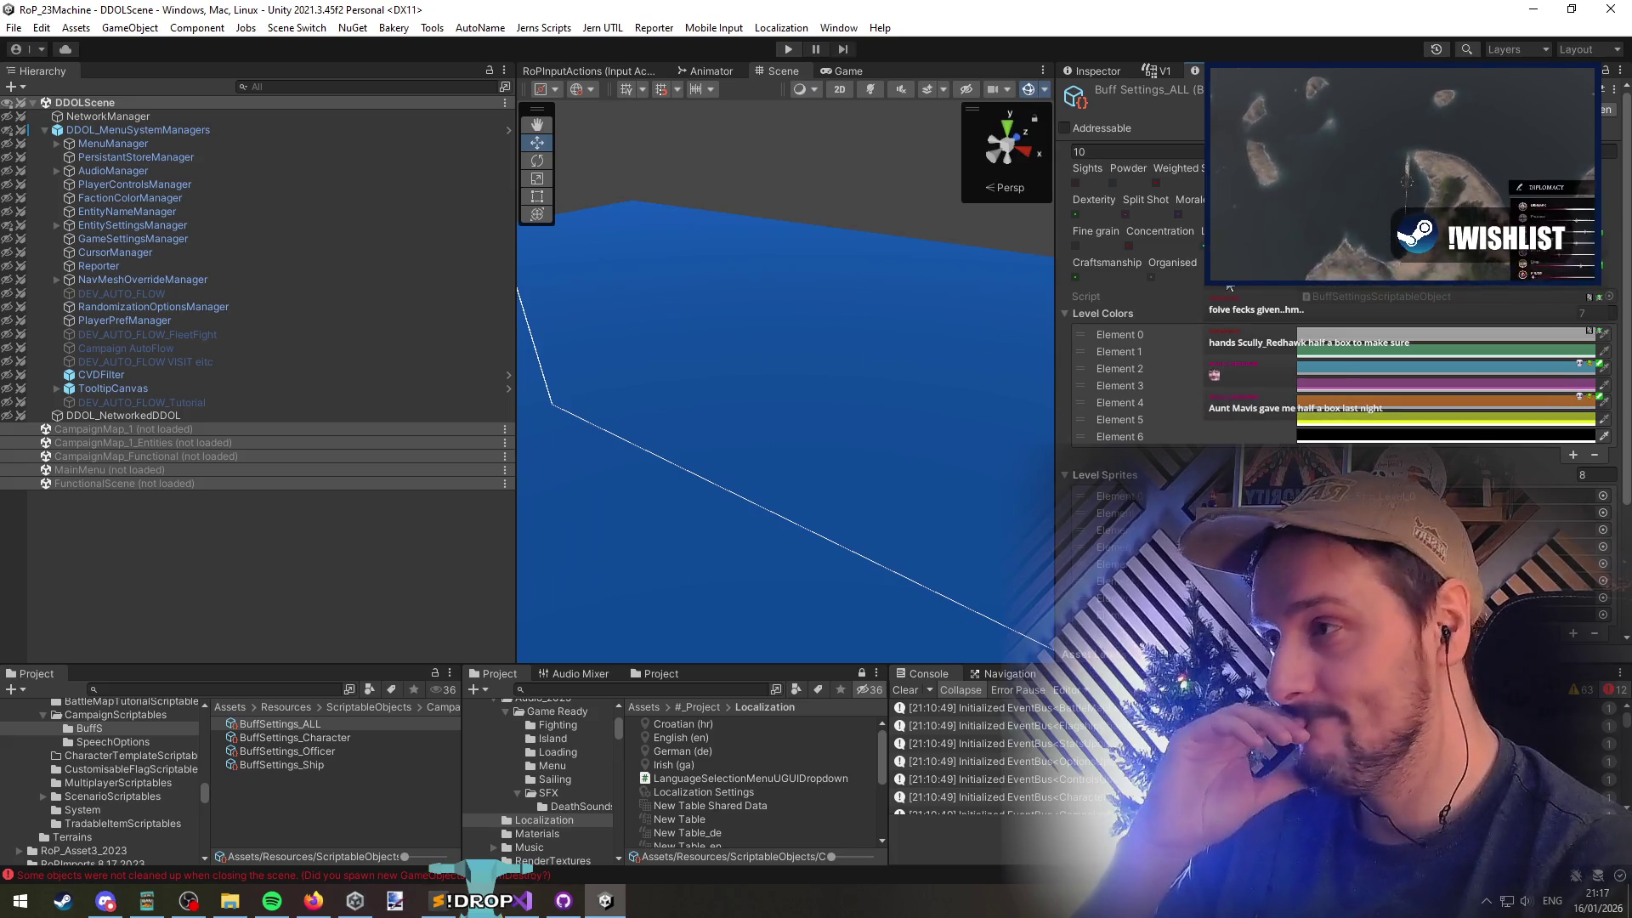
Ping the UpgradesBkg_Level_1 sprite and the buff settings asset, then open BuffSettings_ALL
scroll(1226, 283, down, 4)
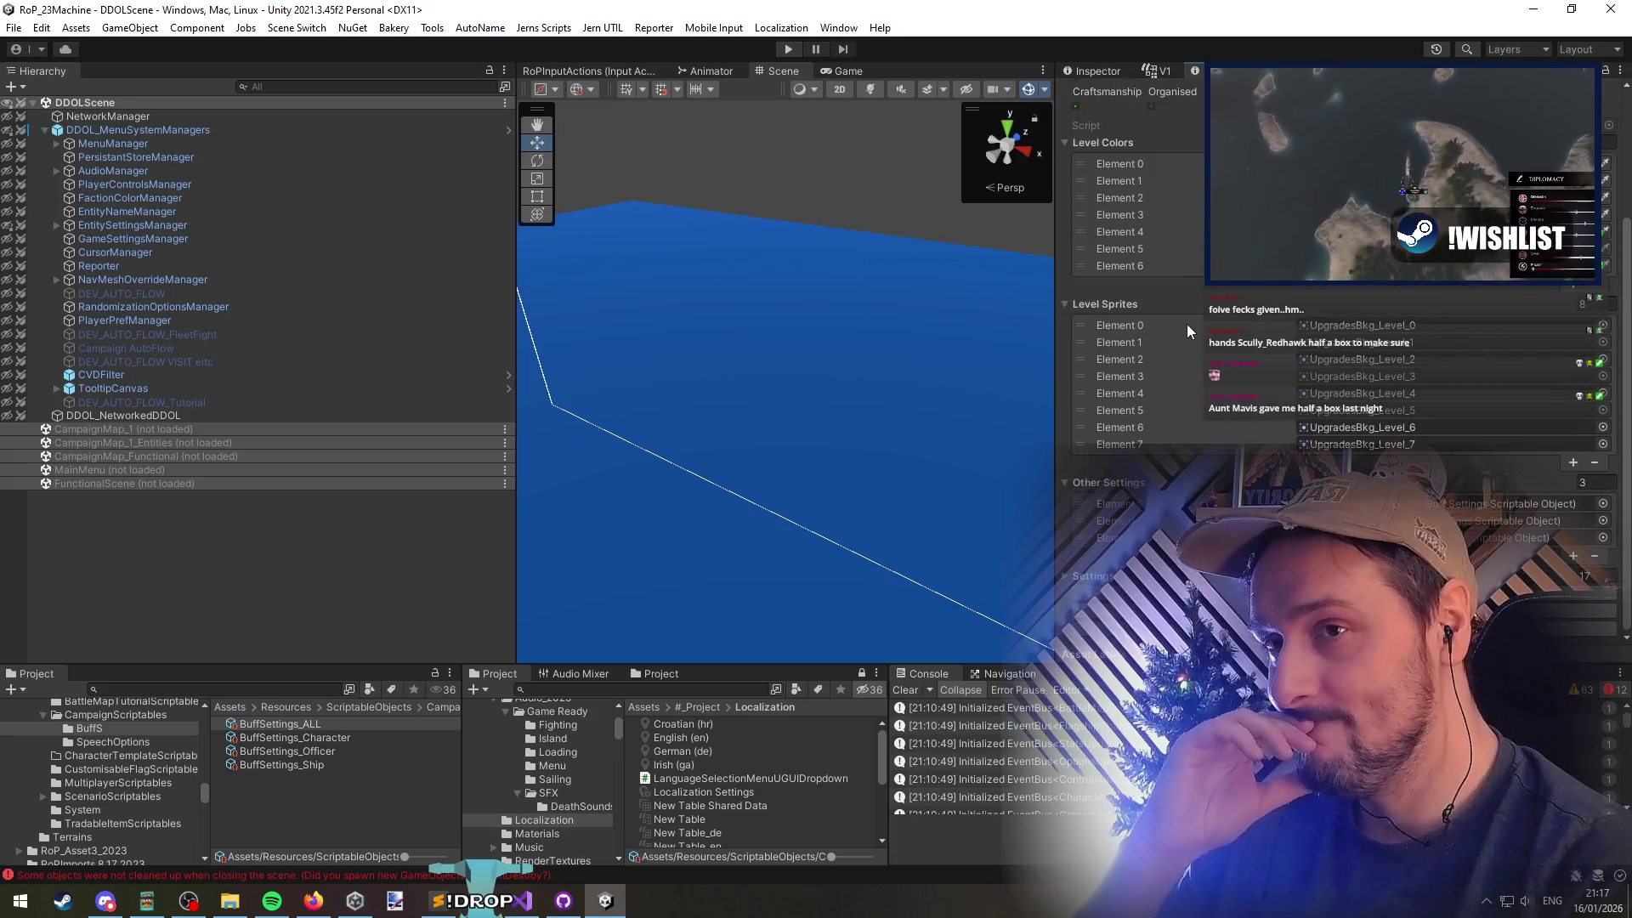
click(1363, 324)
click(1361, 344)
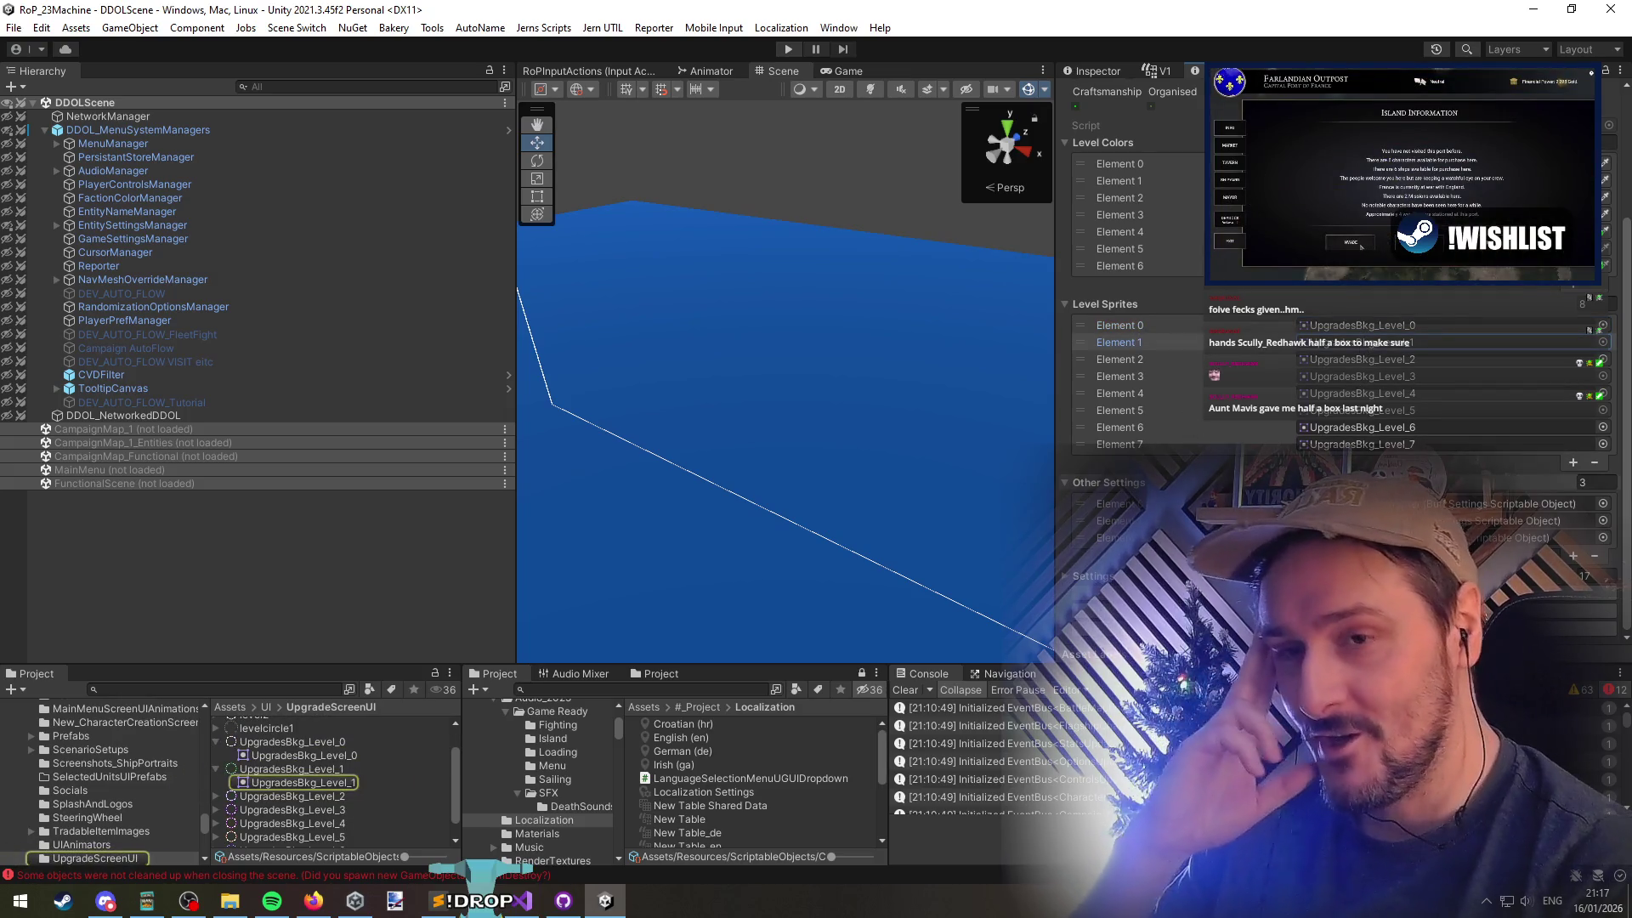
click(1513, 503)
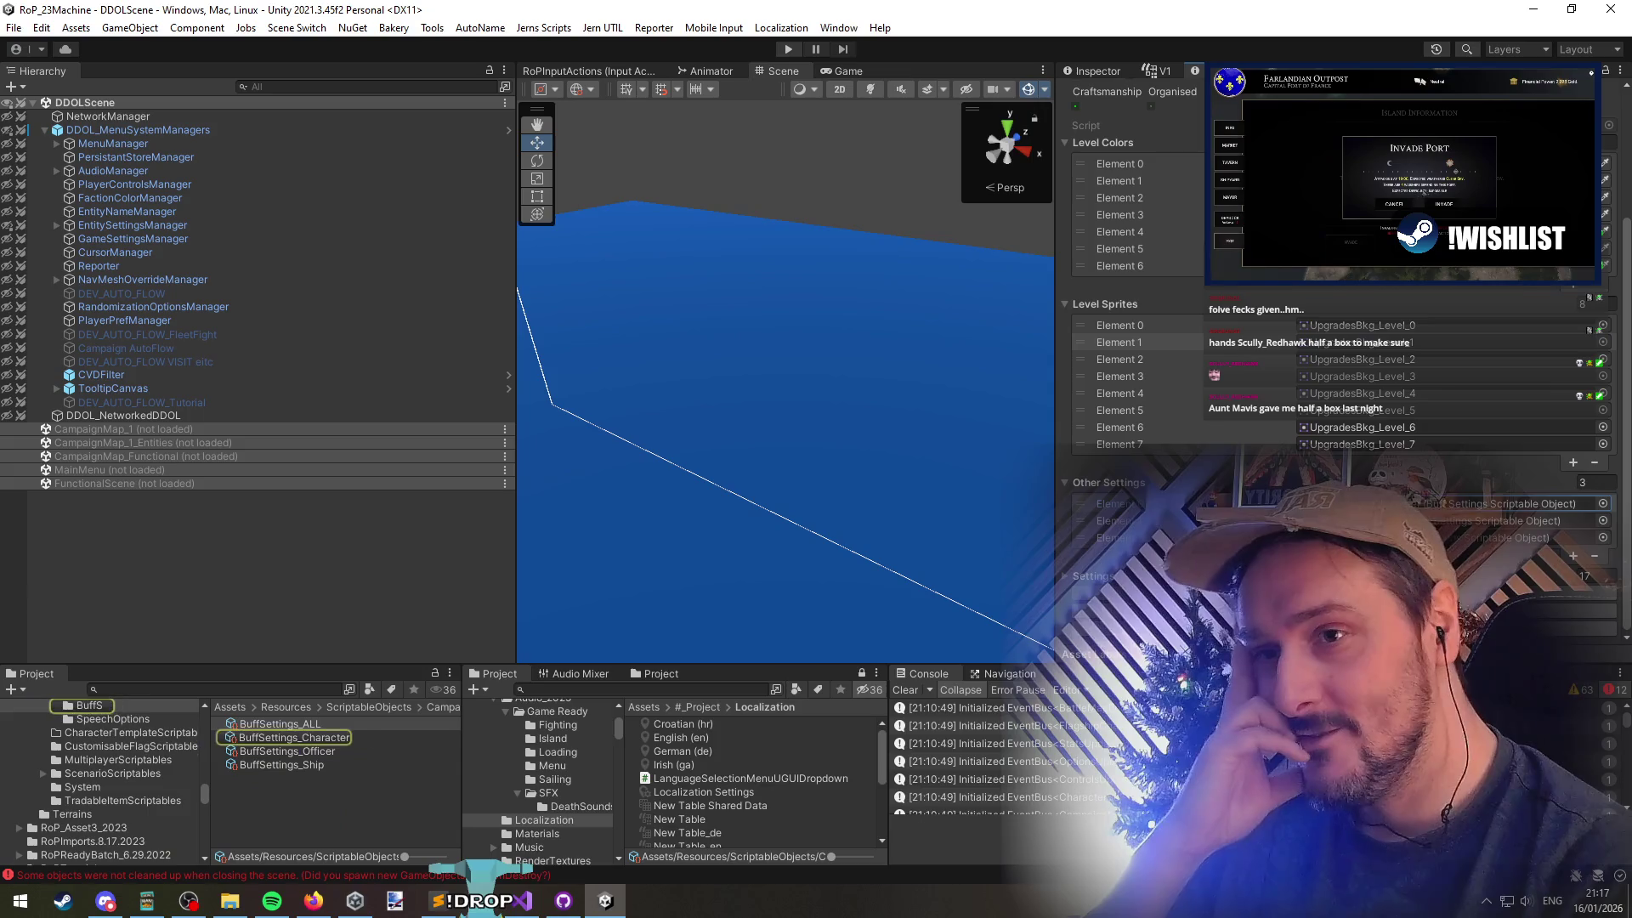
click(323, 724)
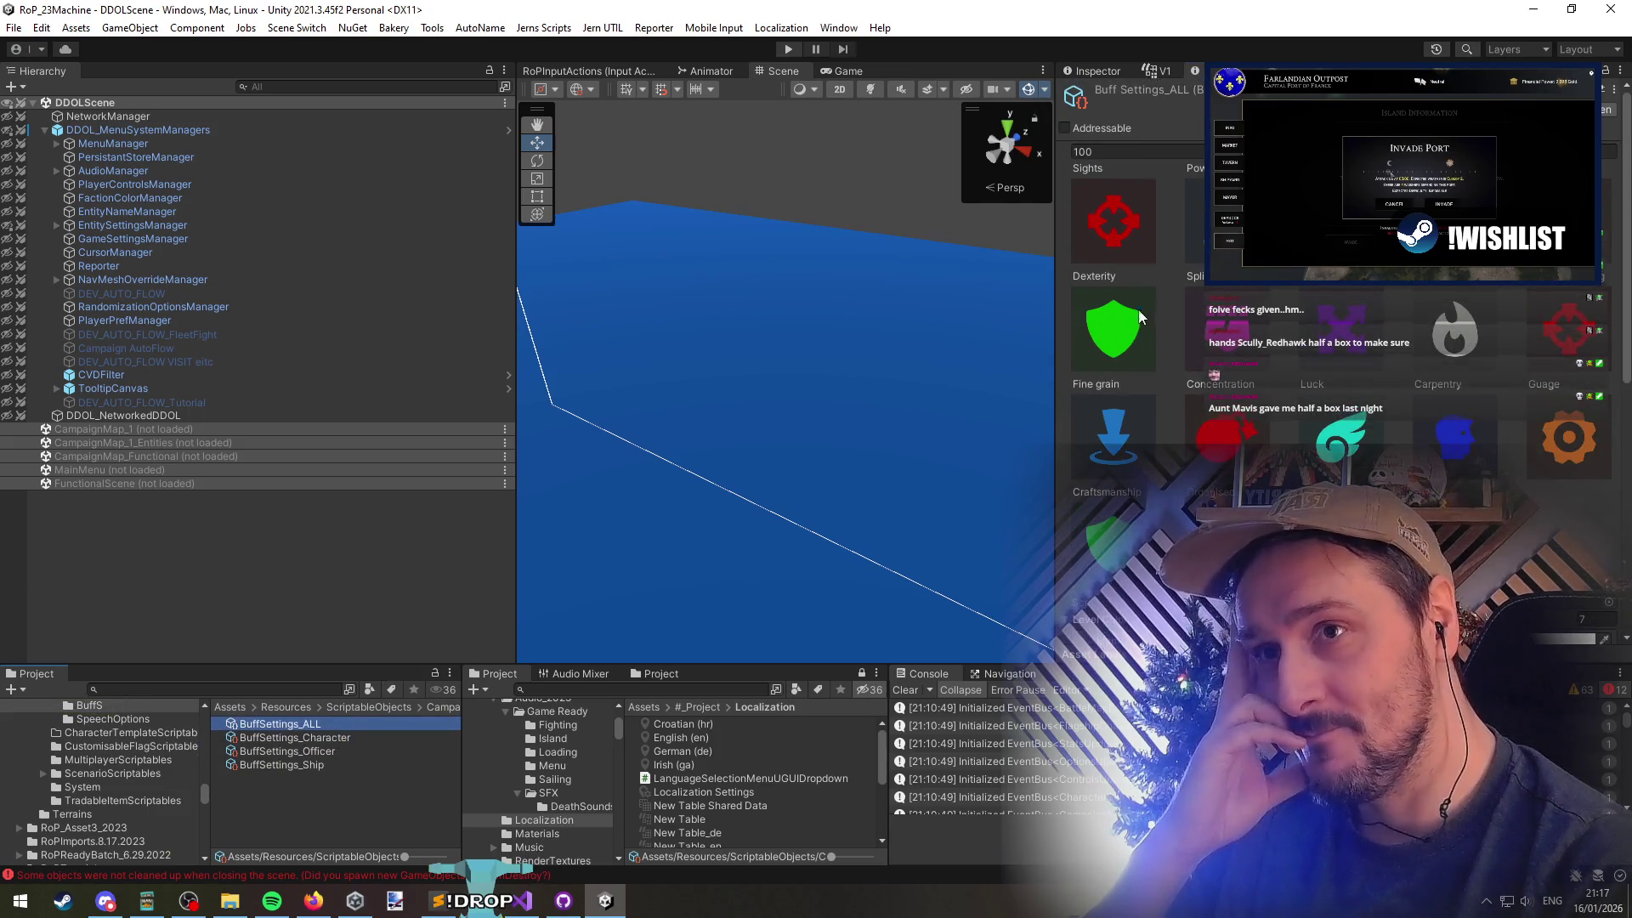
scroll(1139, 323, down, 5)
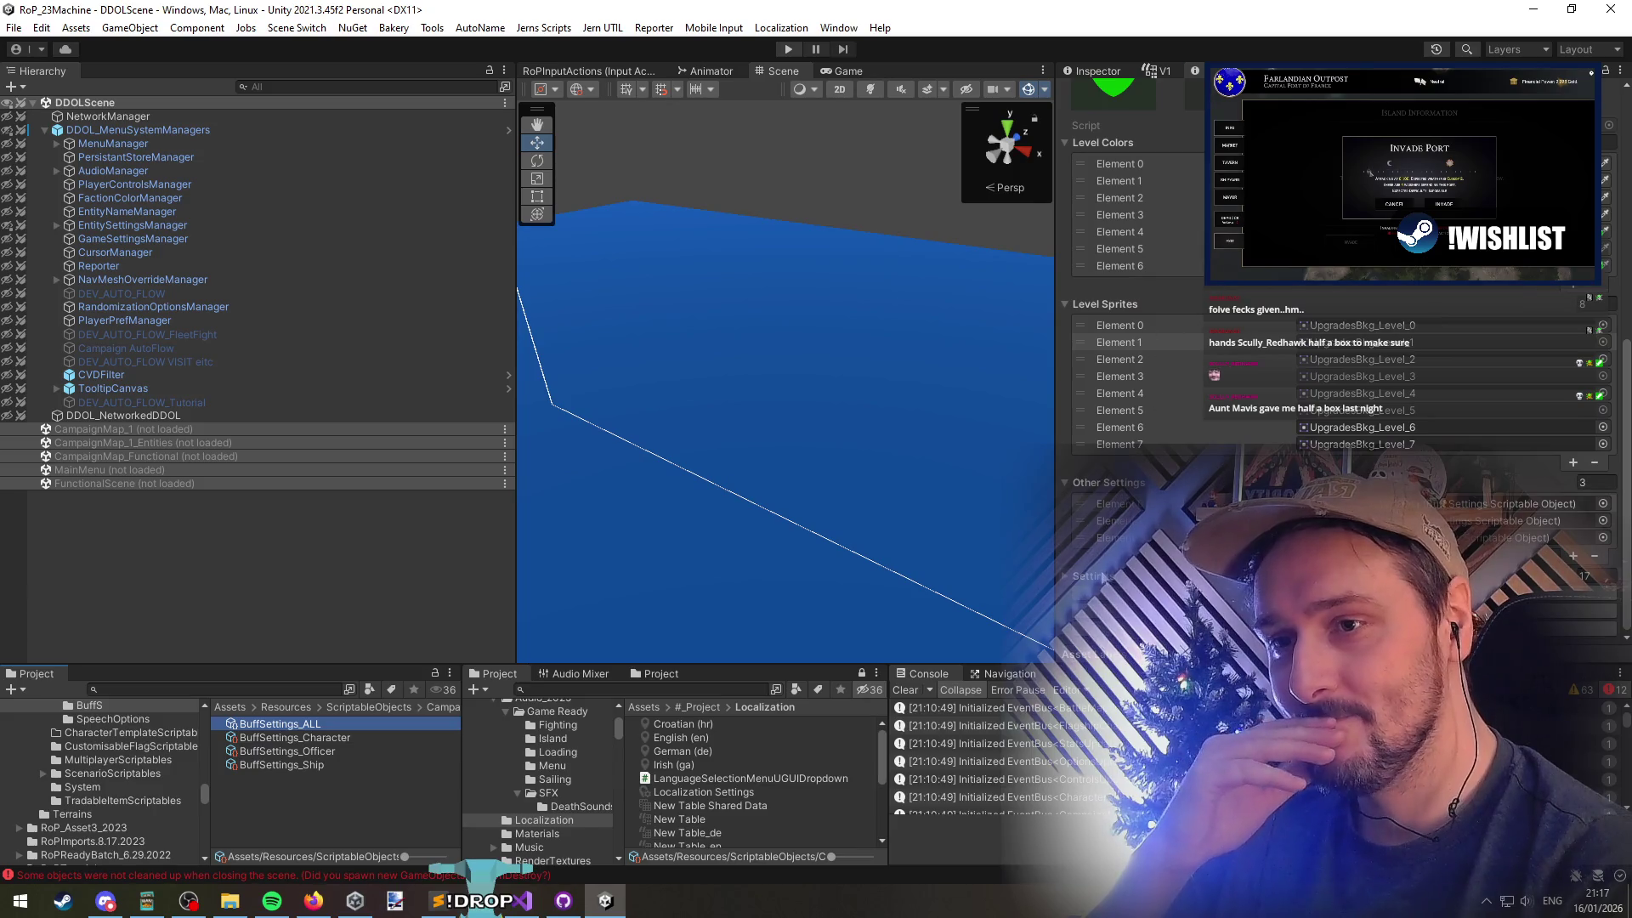
scroll(1177, 348, down, 10)
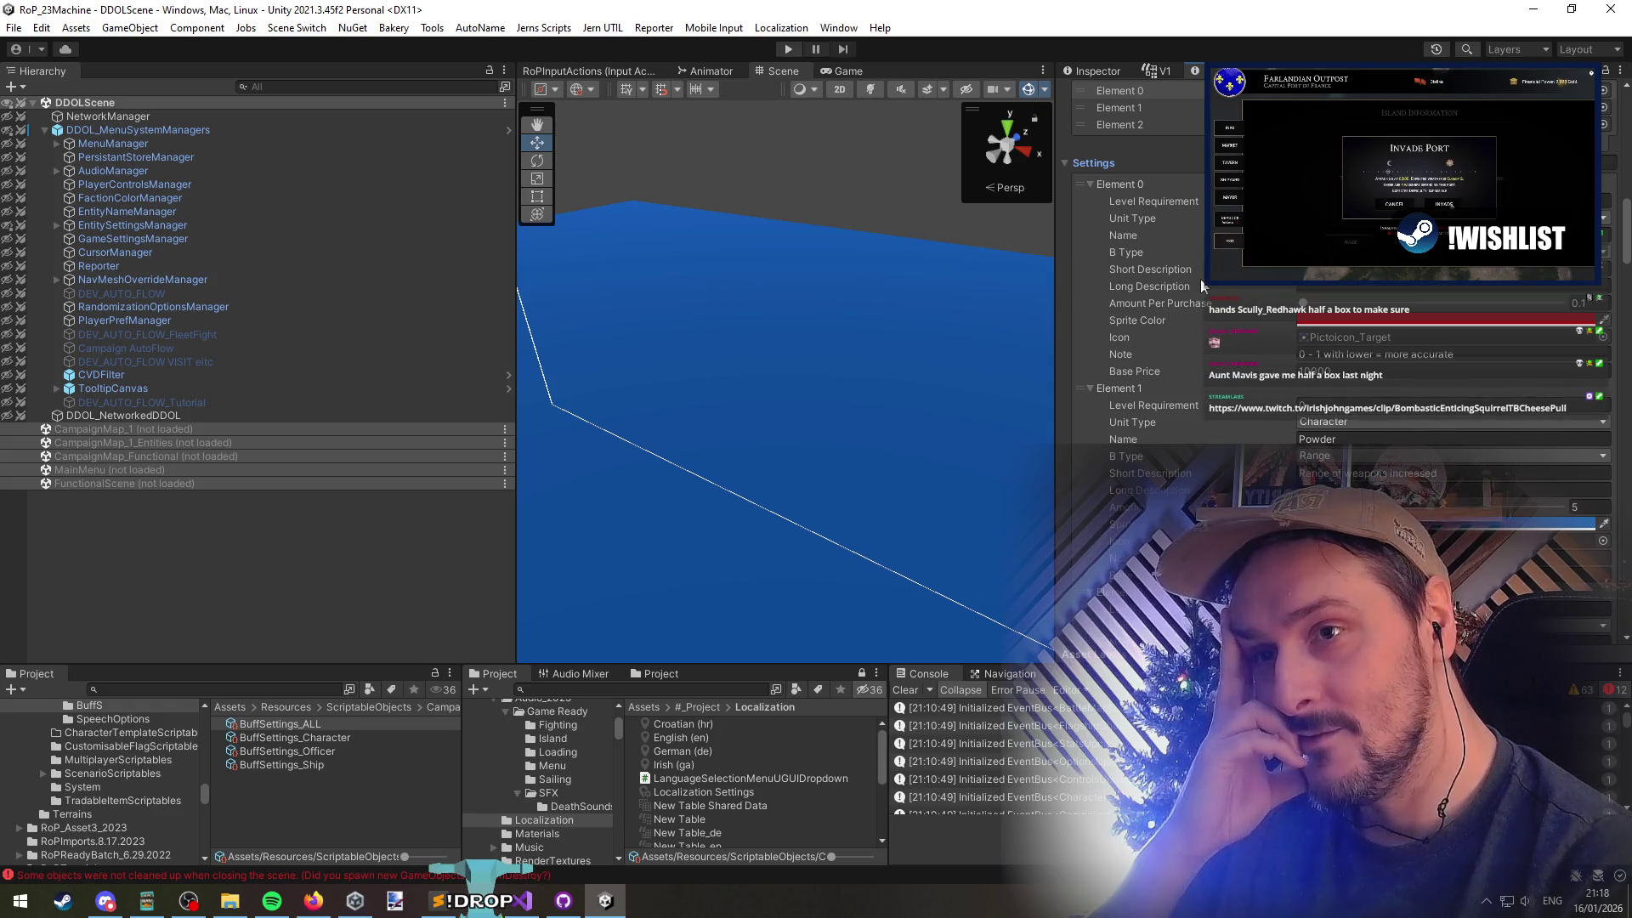
scroll(1202, 285, down, 12)
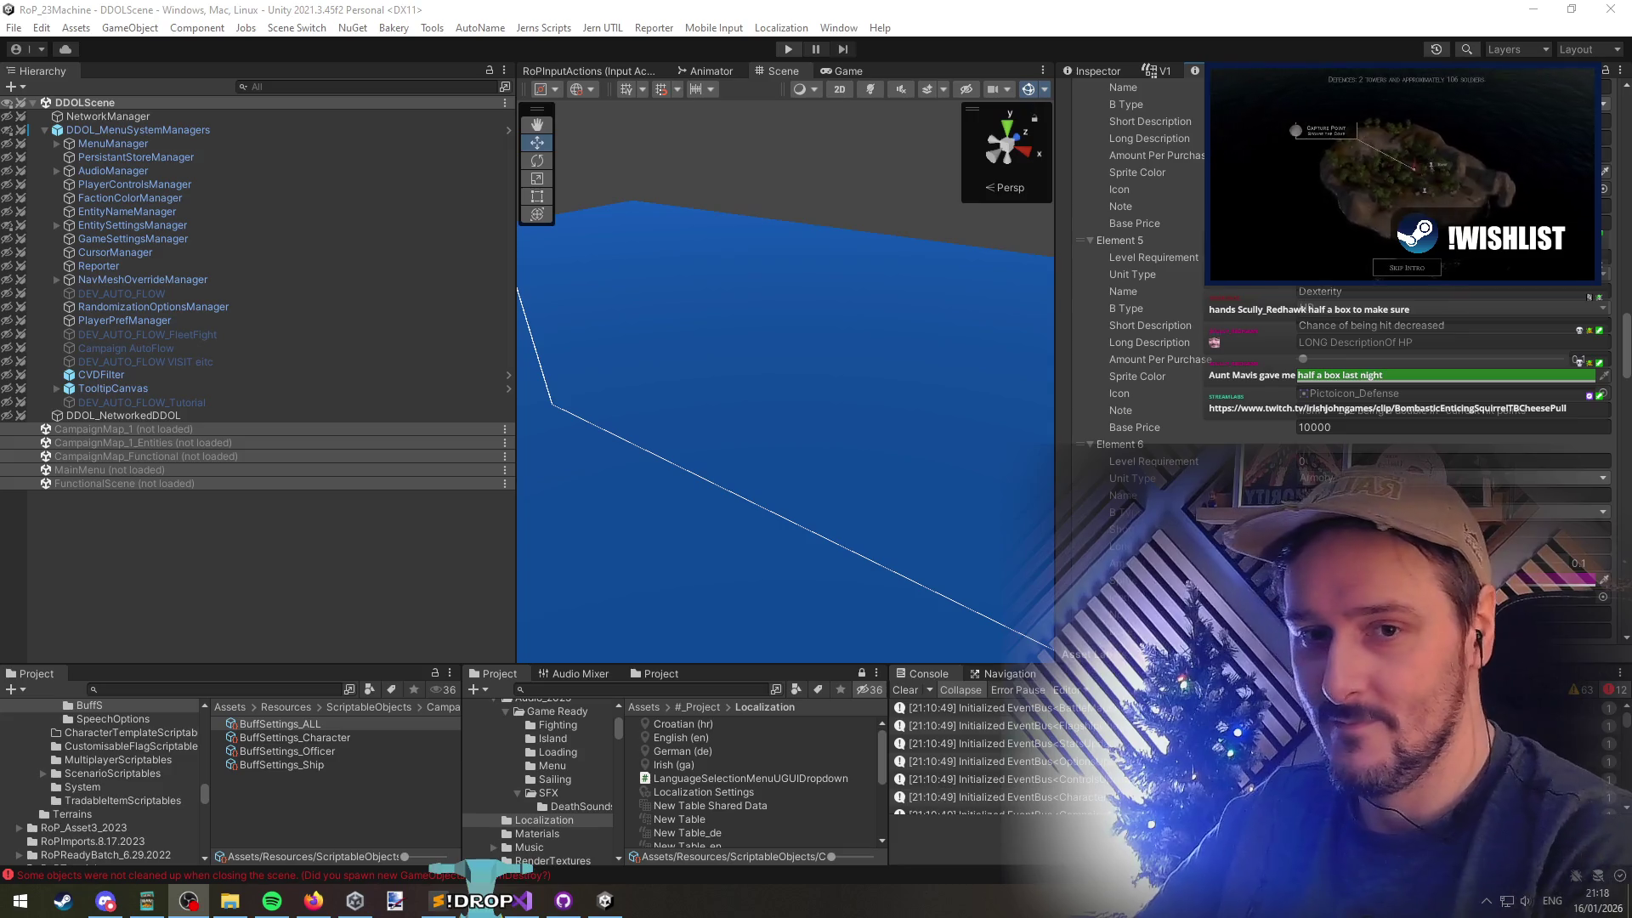
scroll(1171, 381, down, 5)
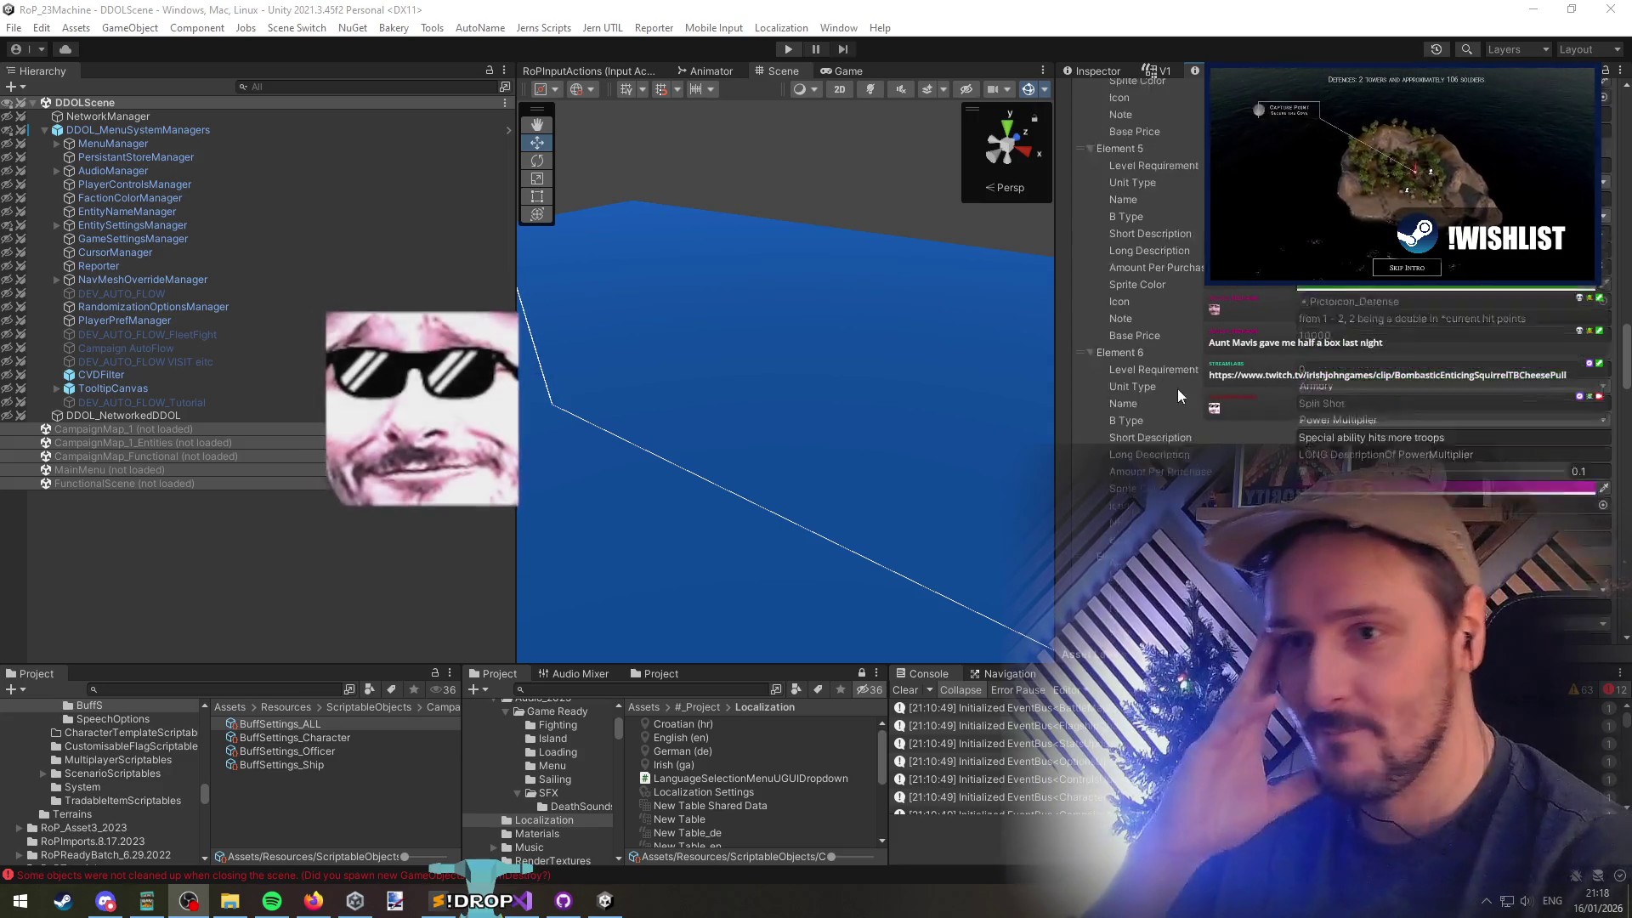
scroll(1199, 446, down, 15)
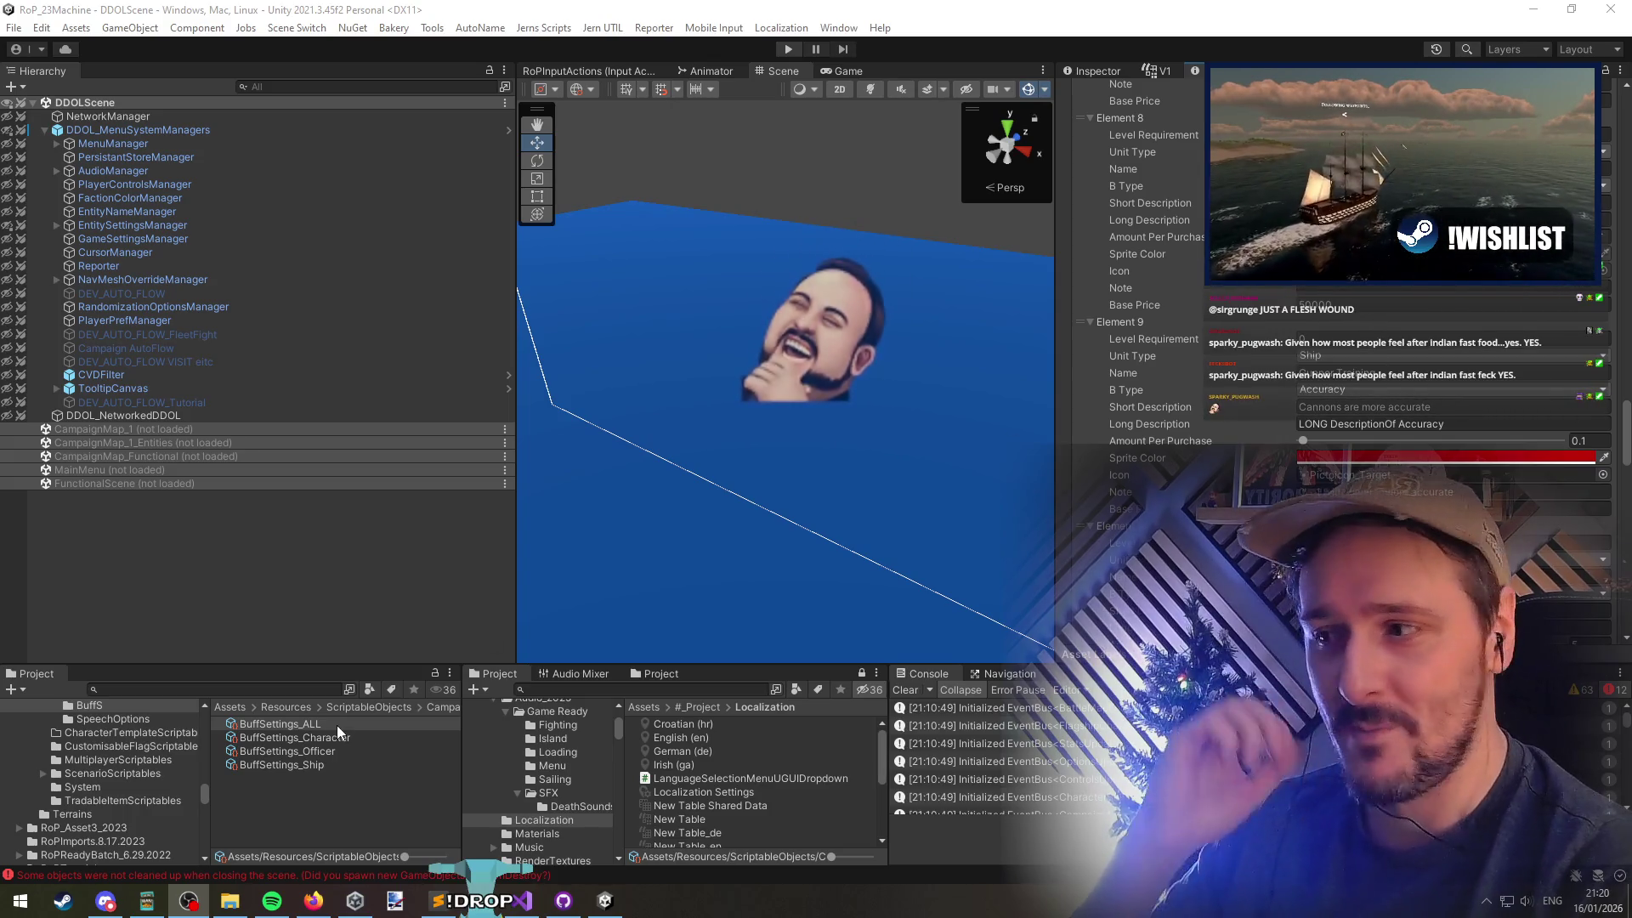
Select BuffSettings_ALL, cancel the accidental rename, and deselect to clear the Inspector
click(284, 727)
click(286, 725)
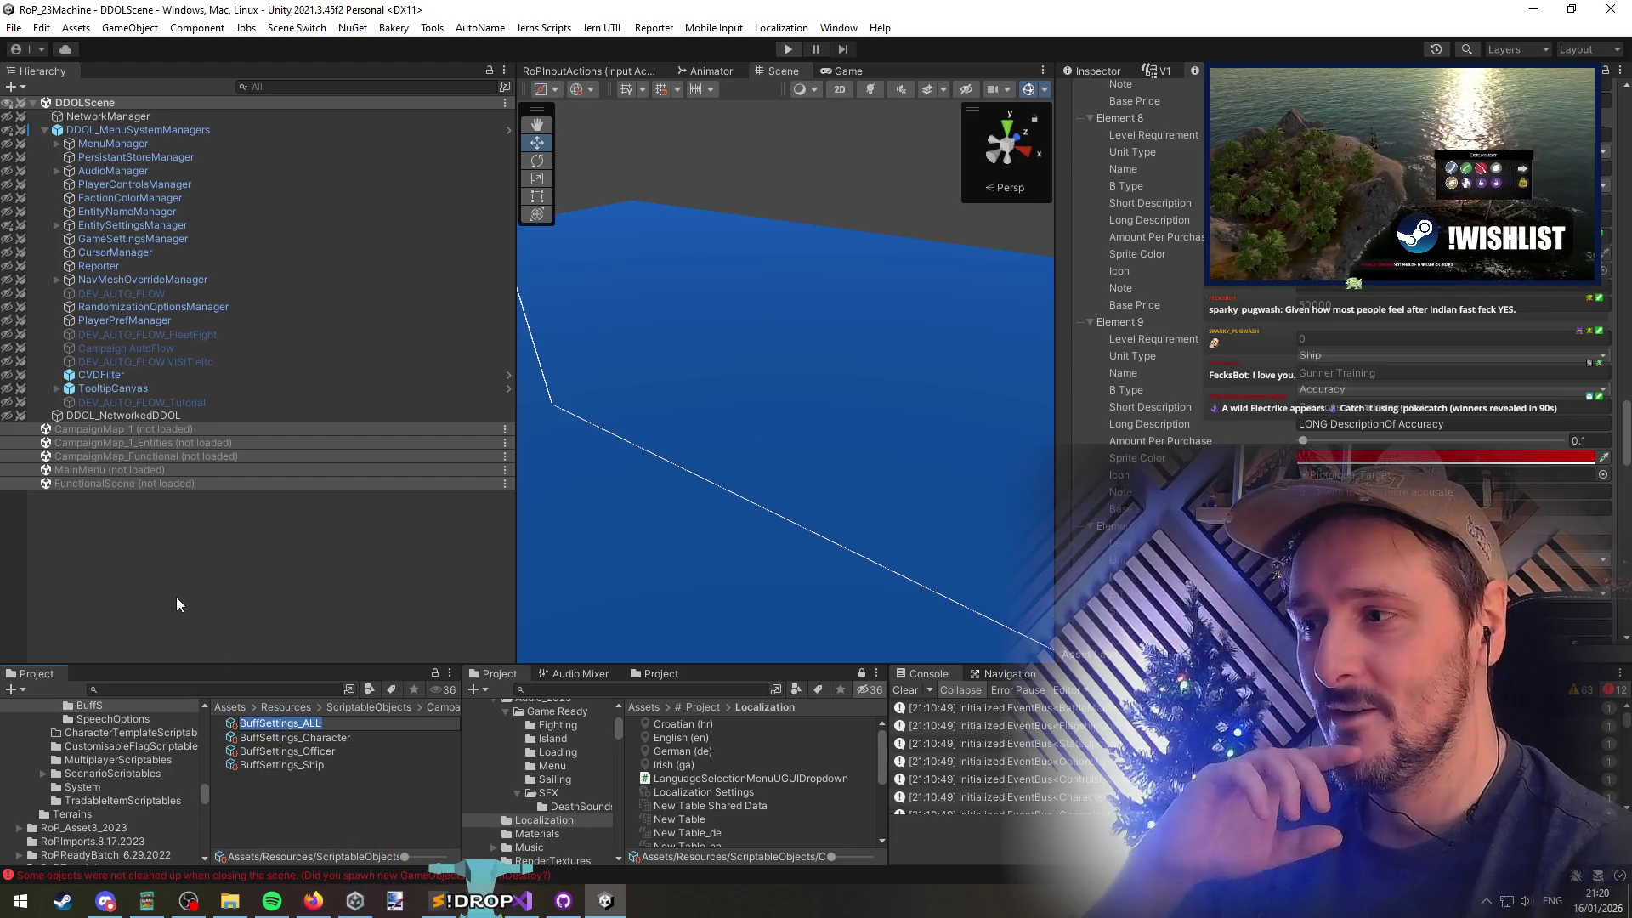
click(175, 574)
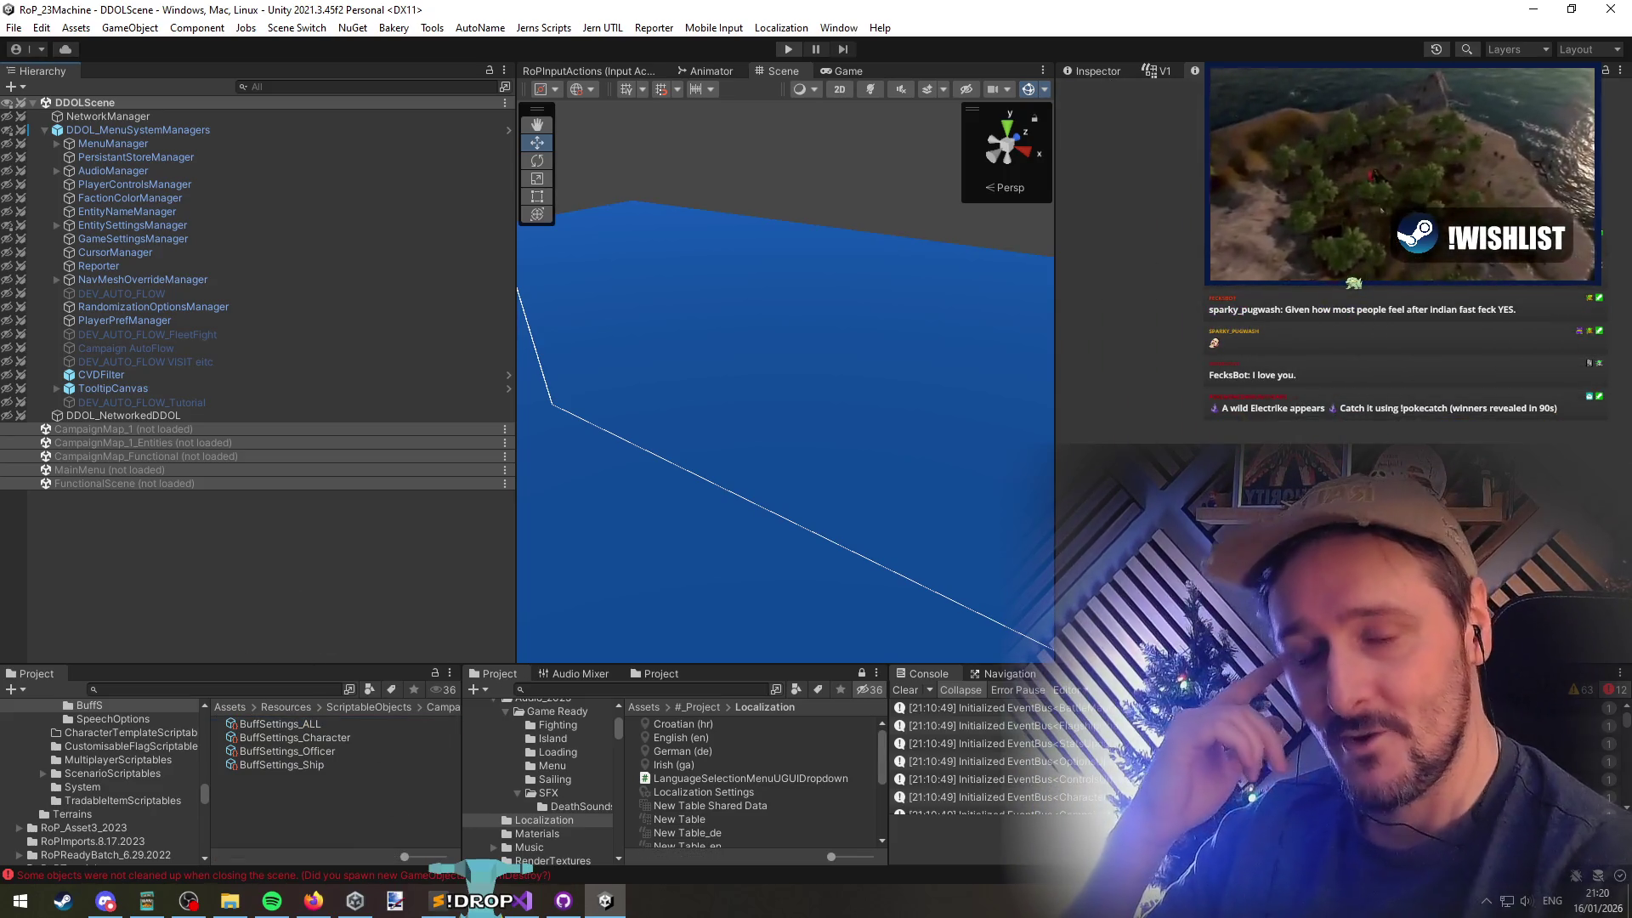
Orbit and zoom the Scene view to bring the box outline into view, then switch to Visual Studio
key(alt+Tab)
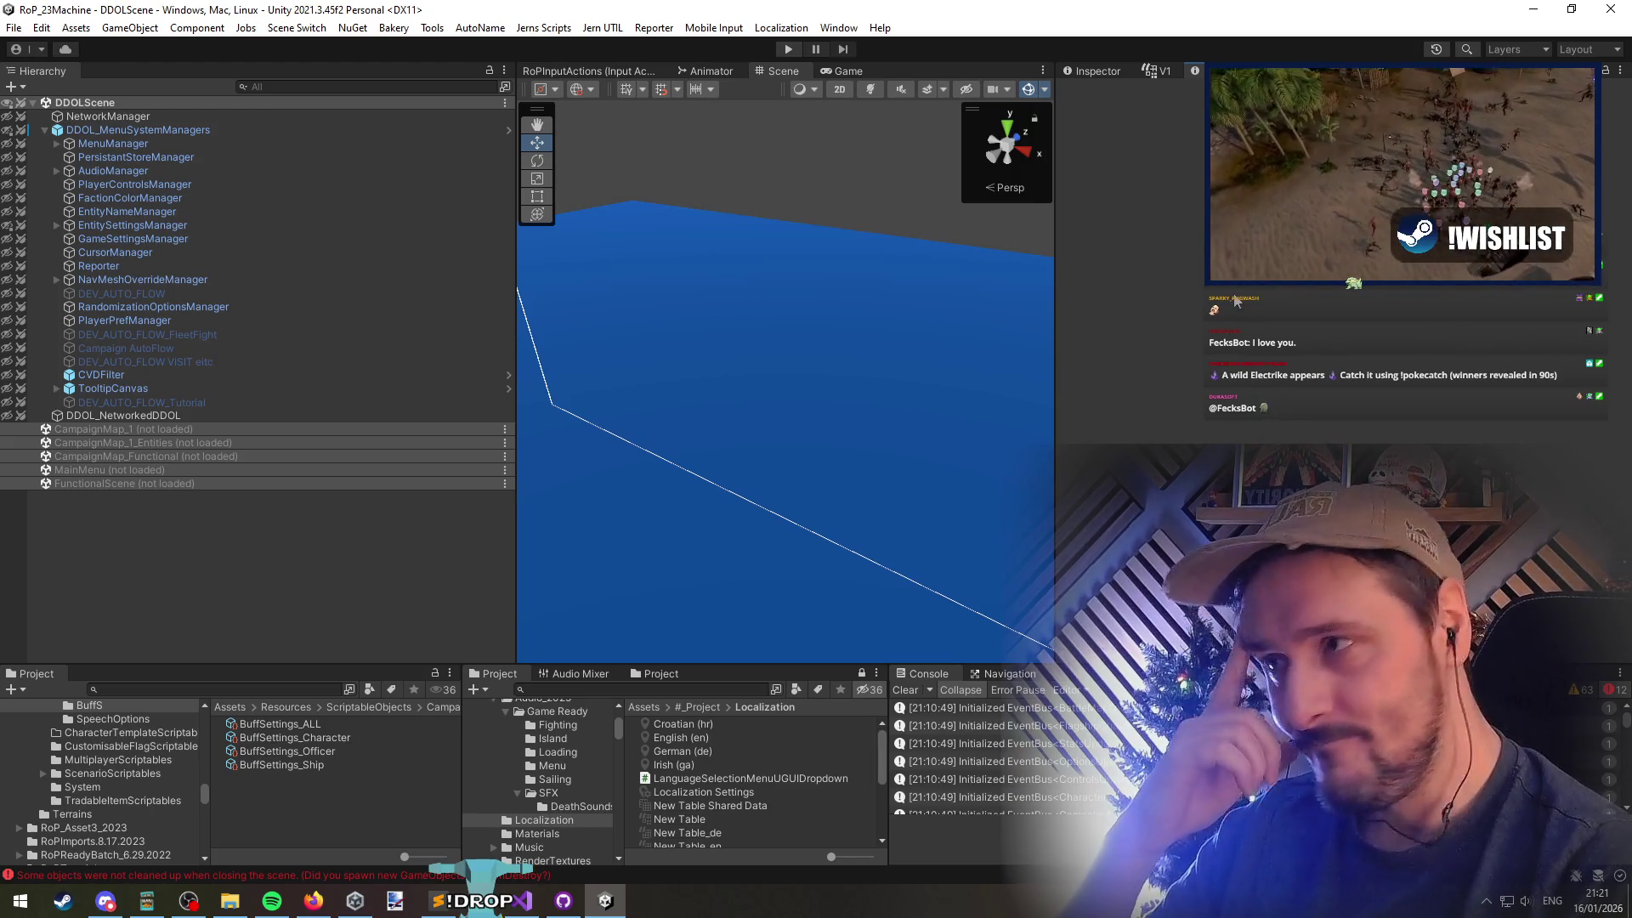
key(alt+Tab)
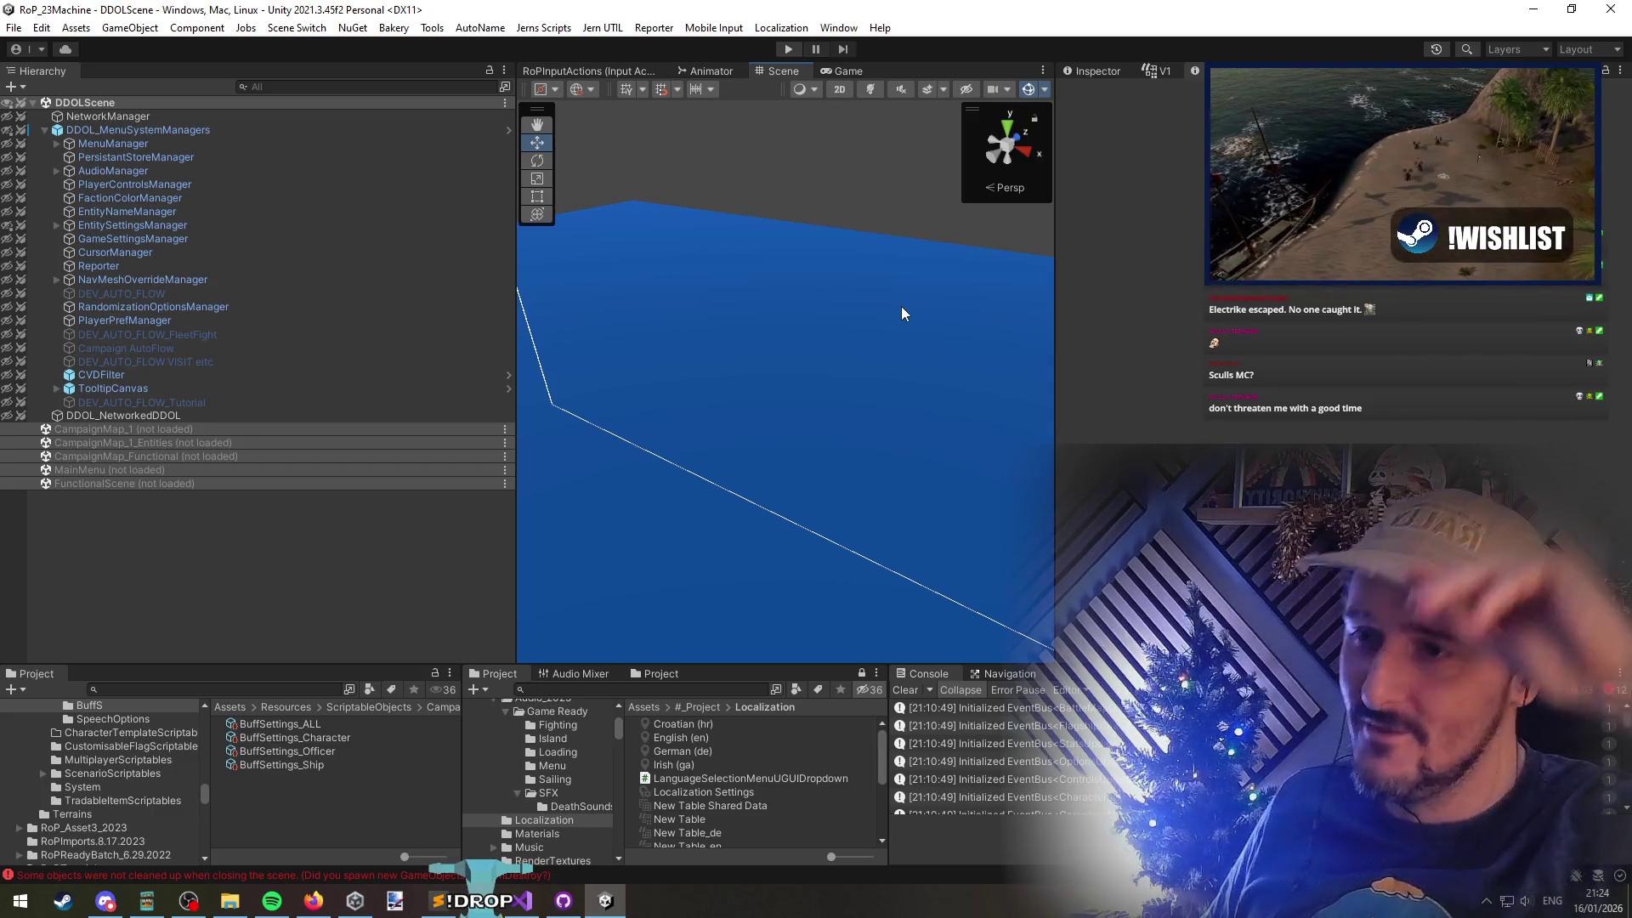
mouse_move(798, 343)
mouse_down()
mouse_move(714, 280)
mouse_move(712, 310)
mouse_move(860, 339)
mouse_move(846, 368)
mouse_move(809, 376)
mouse_up()
scroll(809, 383, down, 5)
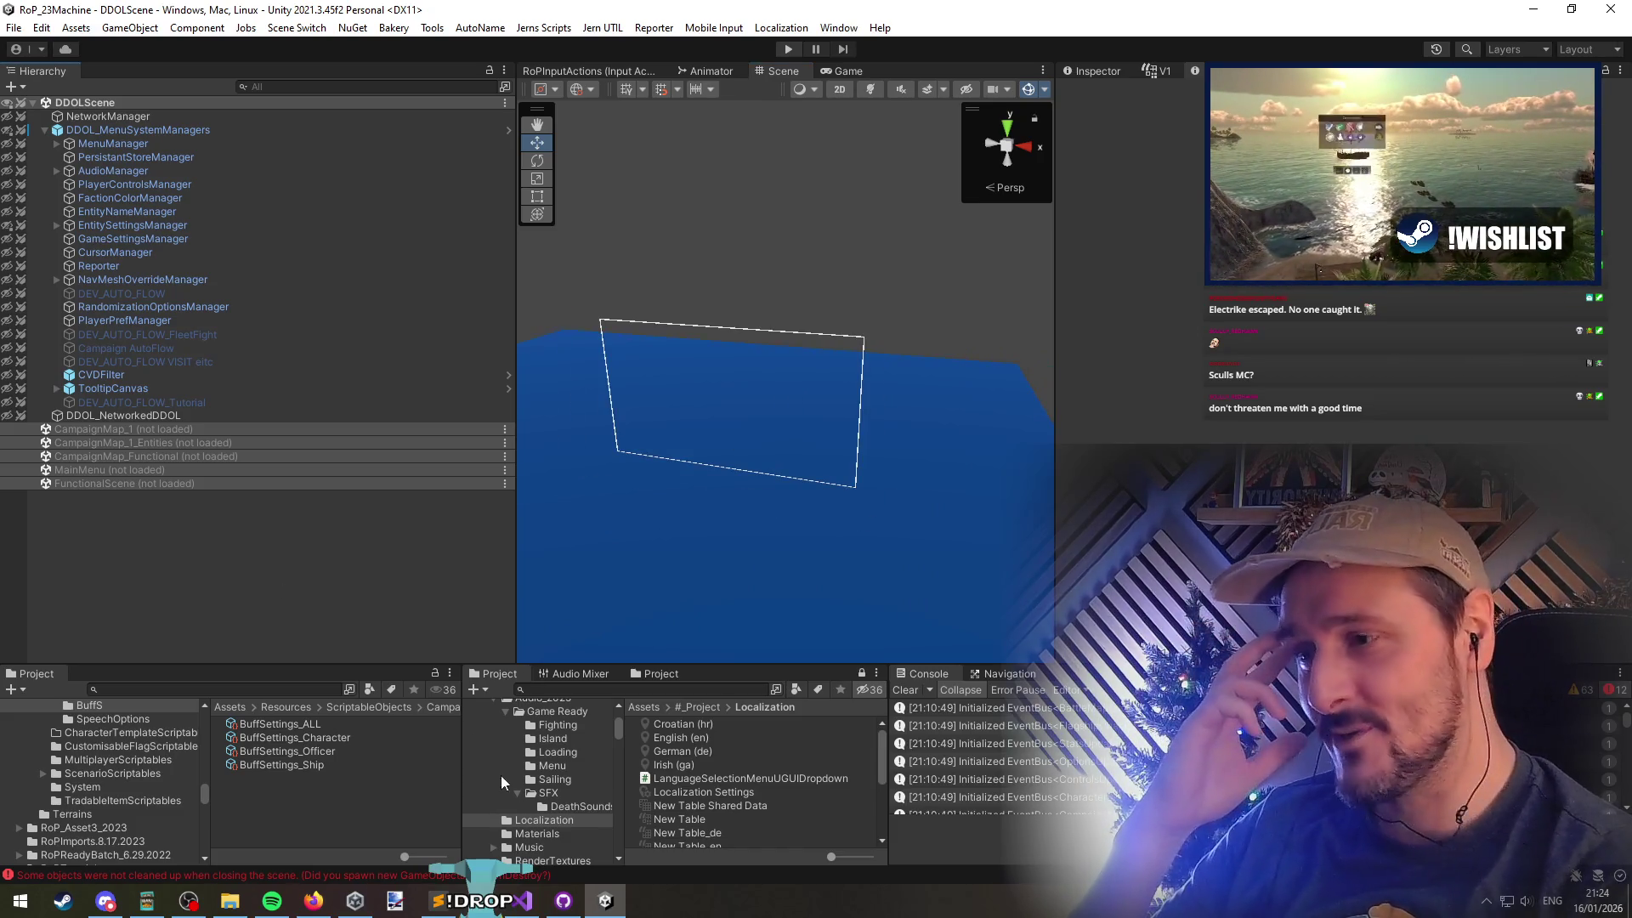
key(alt+Tab)
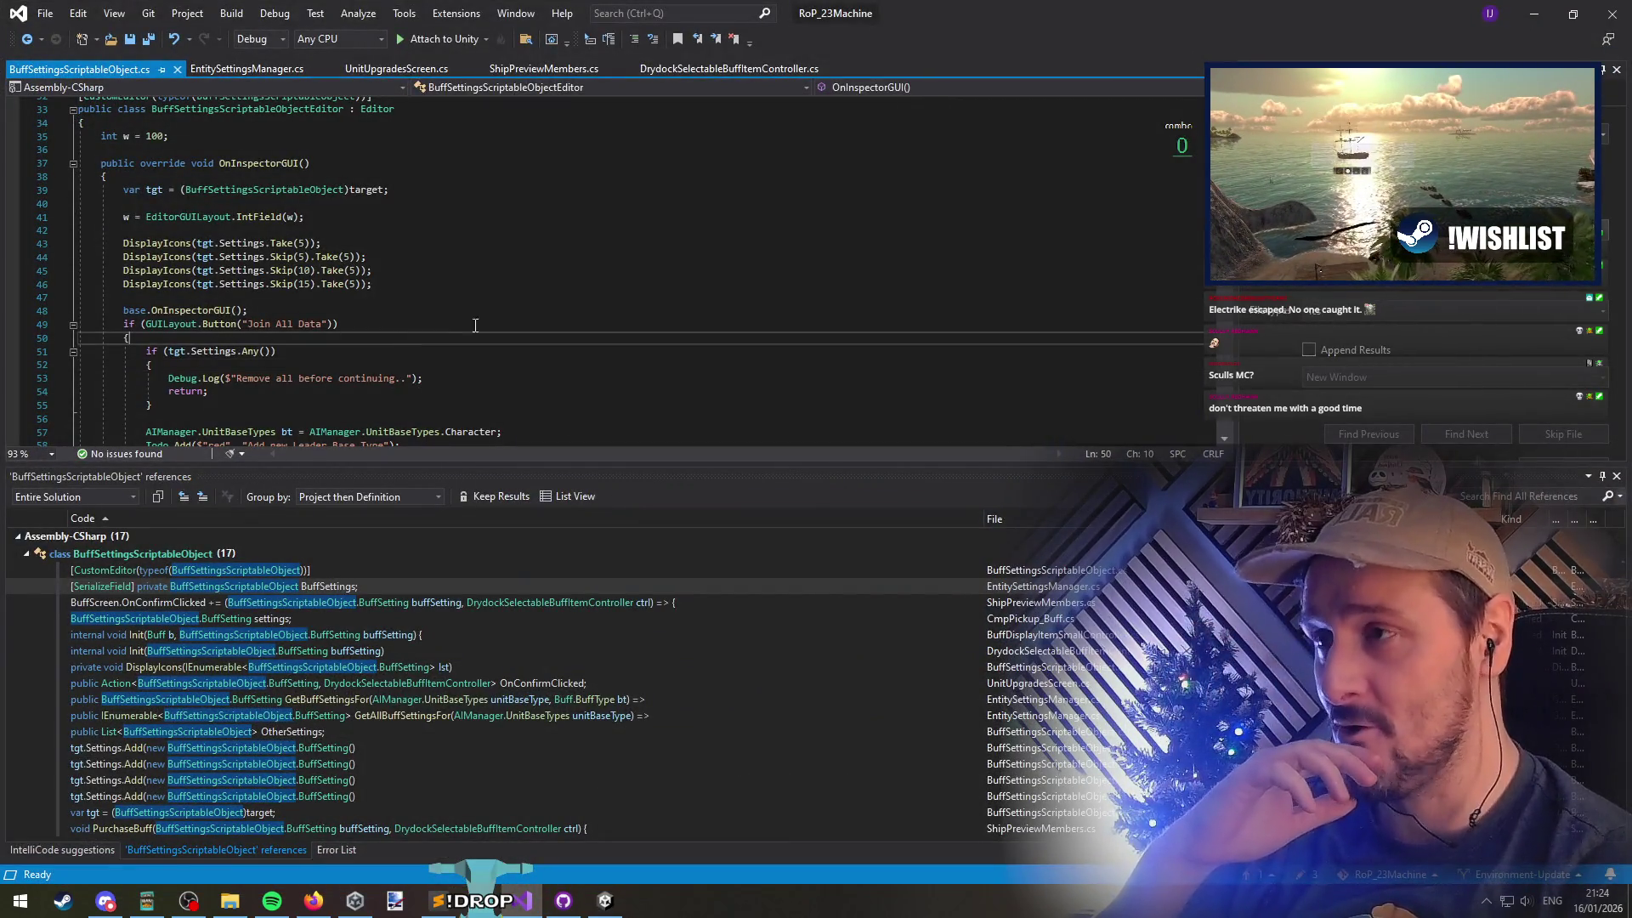
Look over the Join All Data line in OnInspectorGUI without editing it, then return to Unity
click(390, 337)
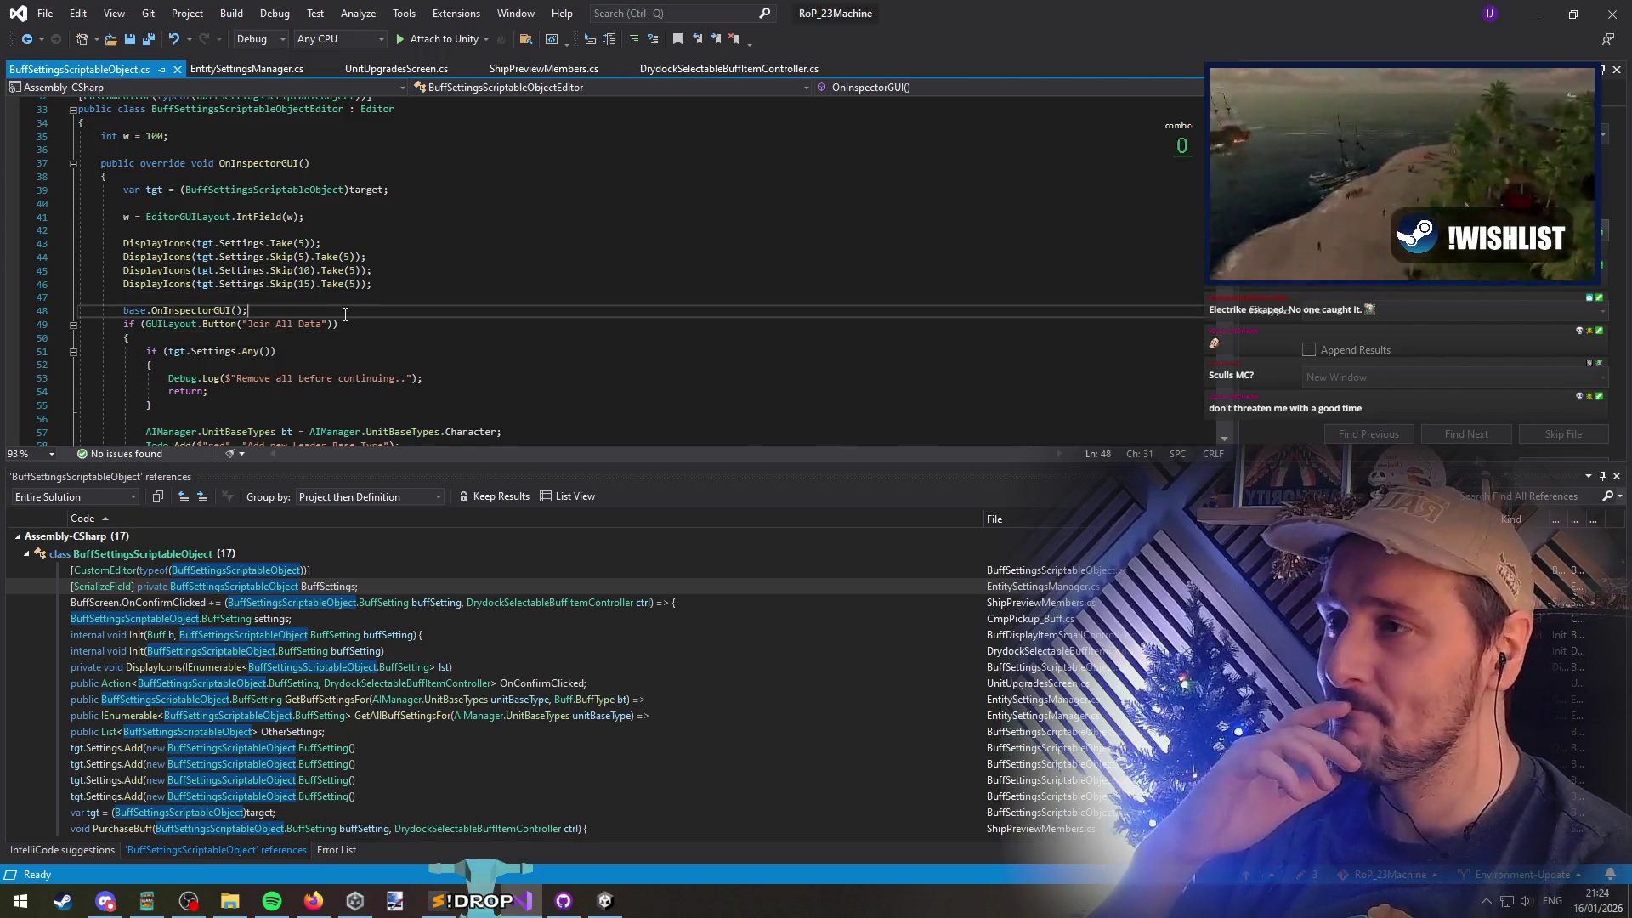
drag(250, 325, 318, 325)
key(End)
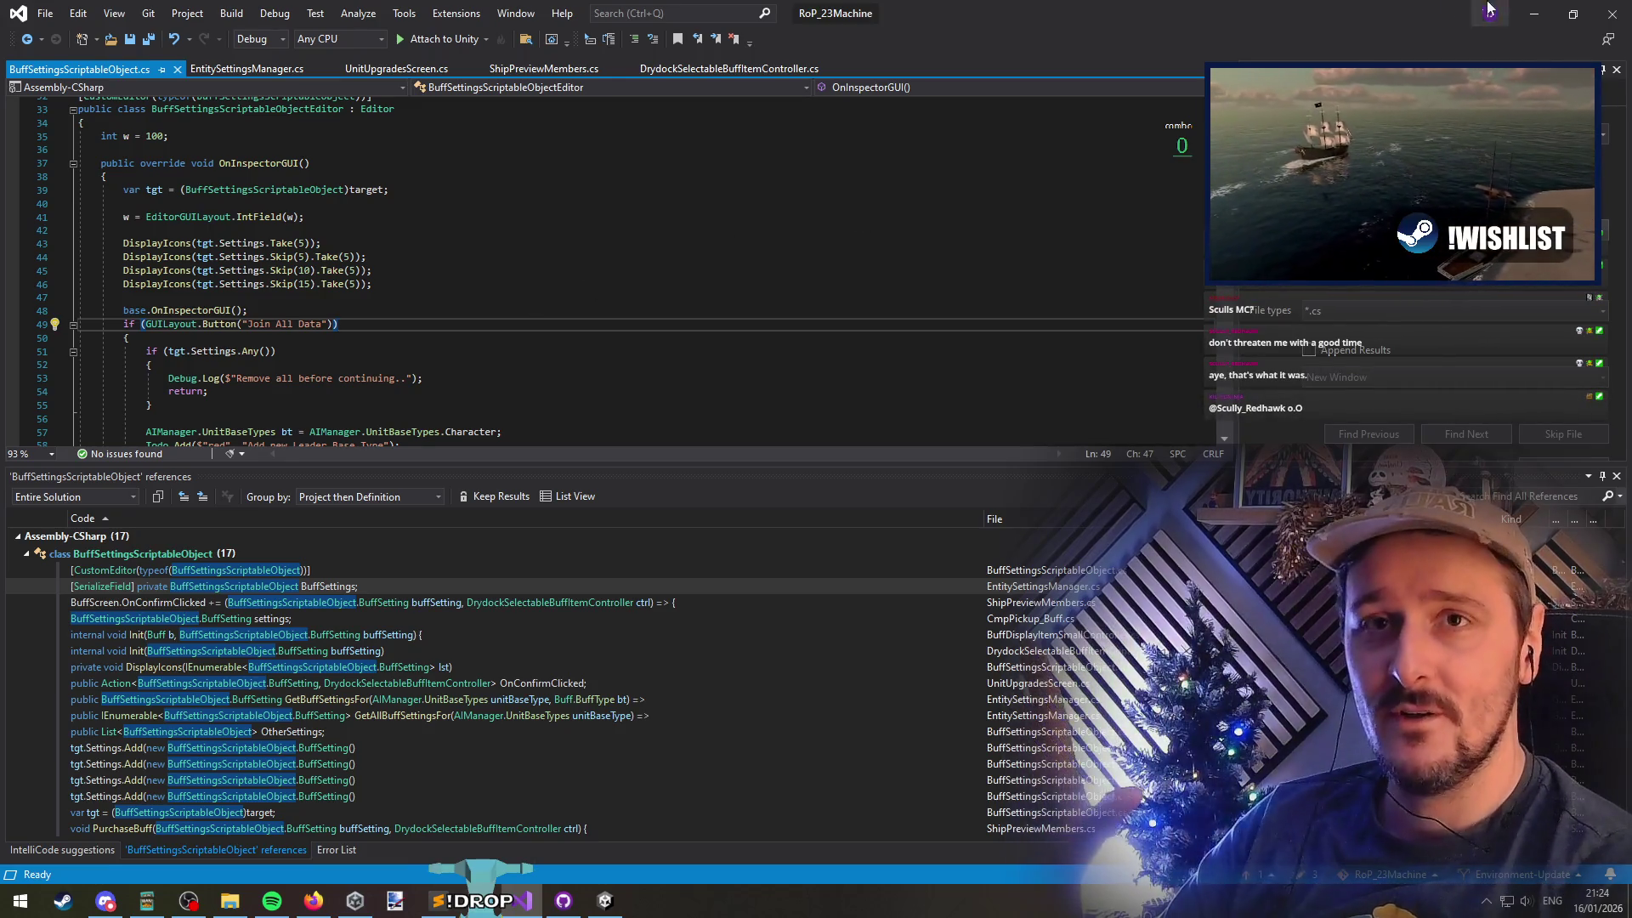
key(alt+Tab)
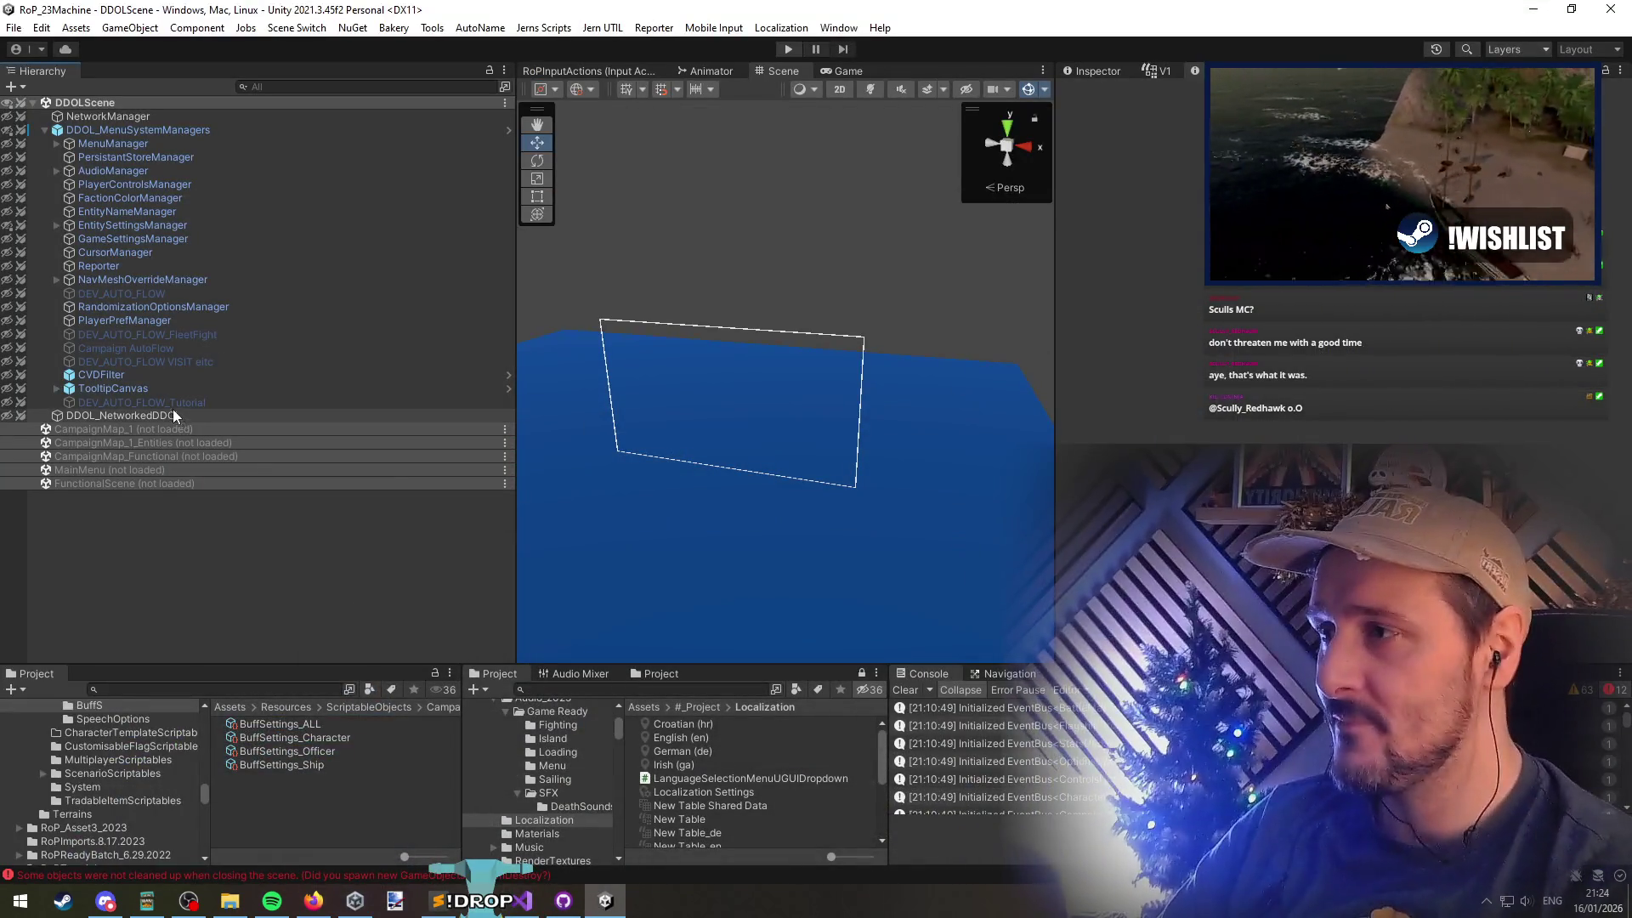
Open BuffSettings_ALL and select the Element 0 upgrade entry's Level Requirement
click(306, 726)
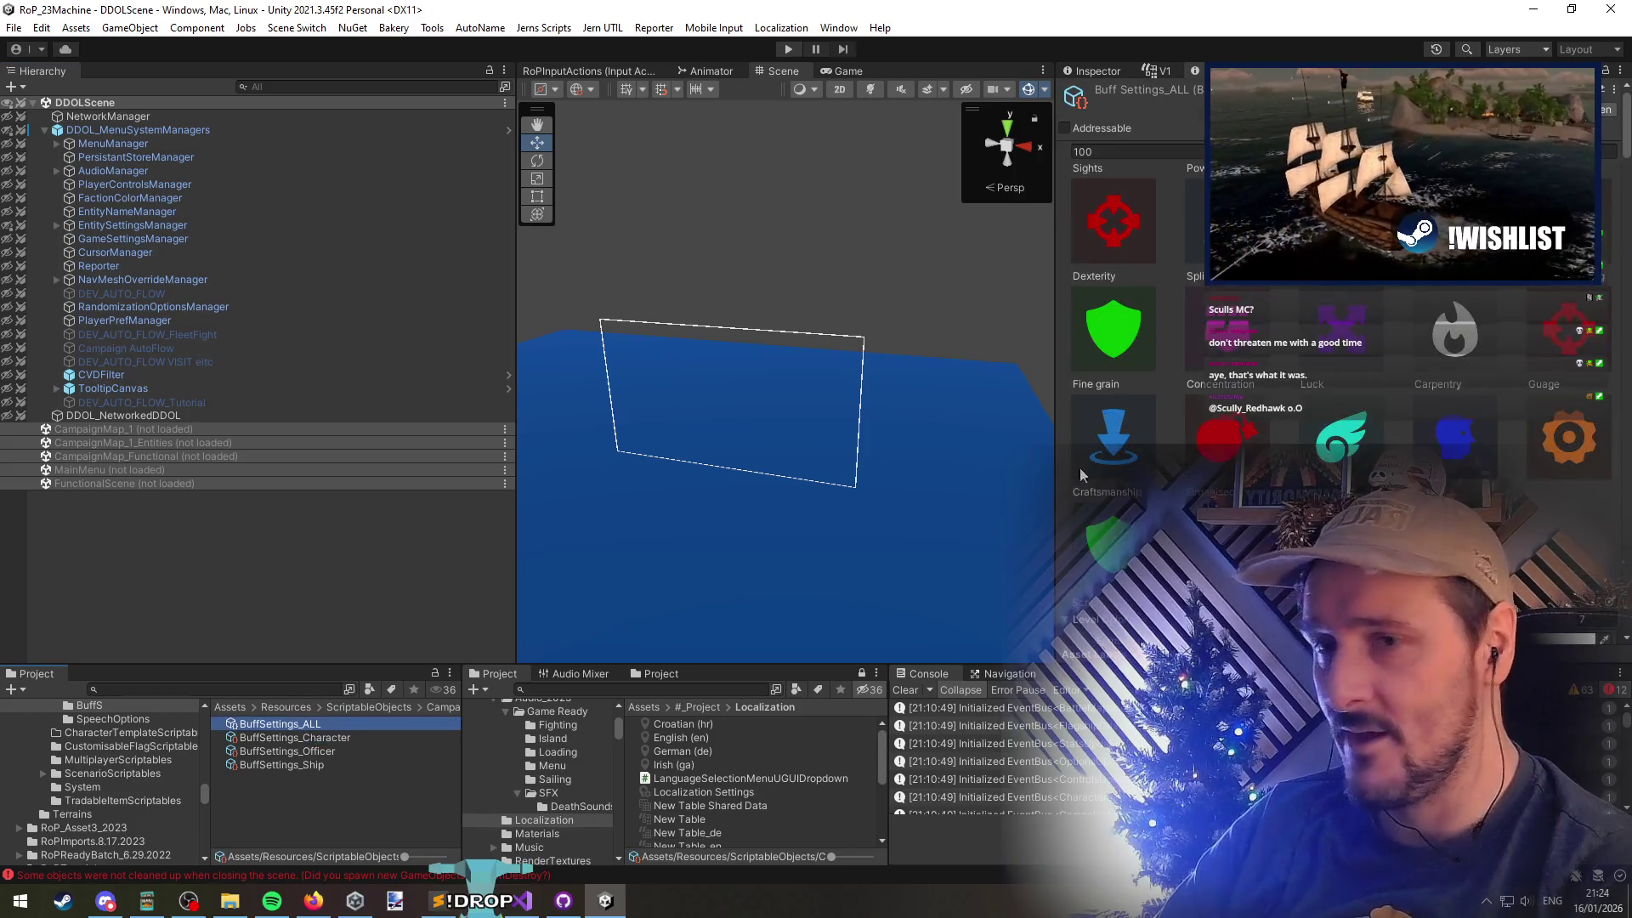
scroll(1135, 437, down, 5)
scroll(1165, 431, down, 5)
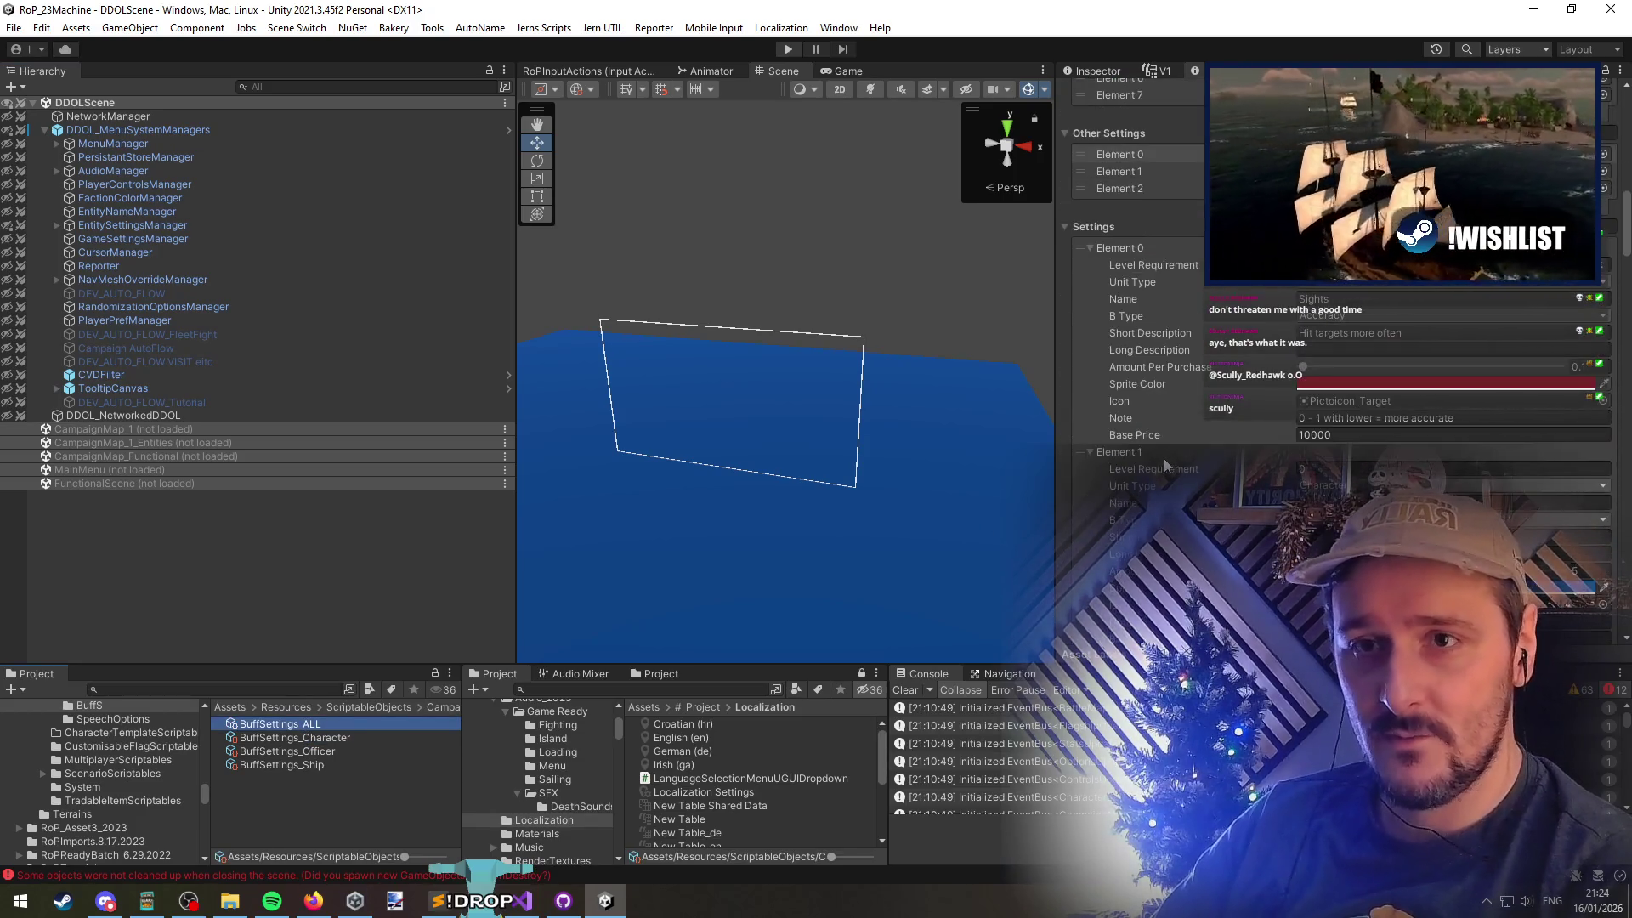
click(1151, 262)
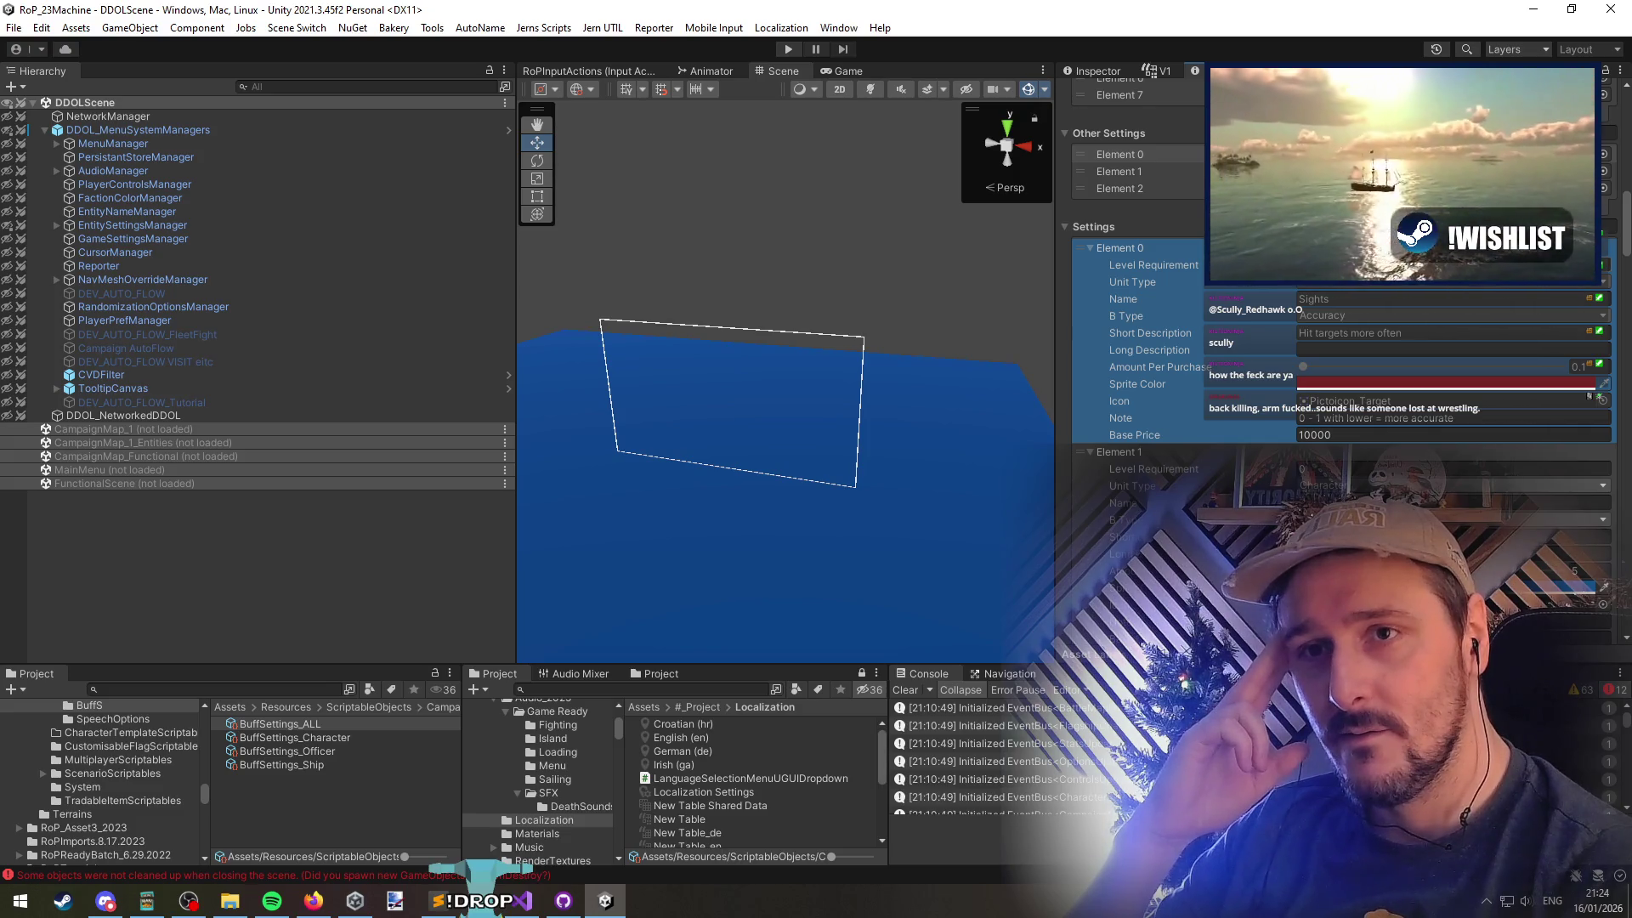
scroll(1243, 468, down, 1)
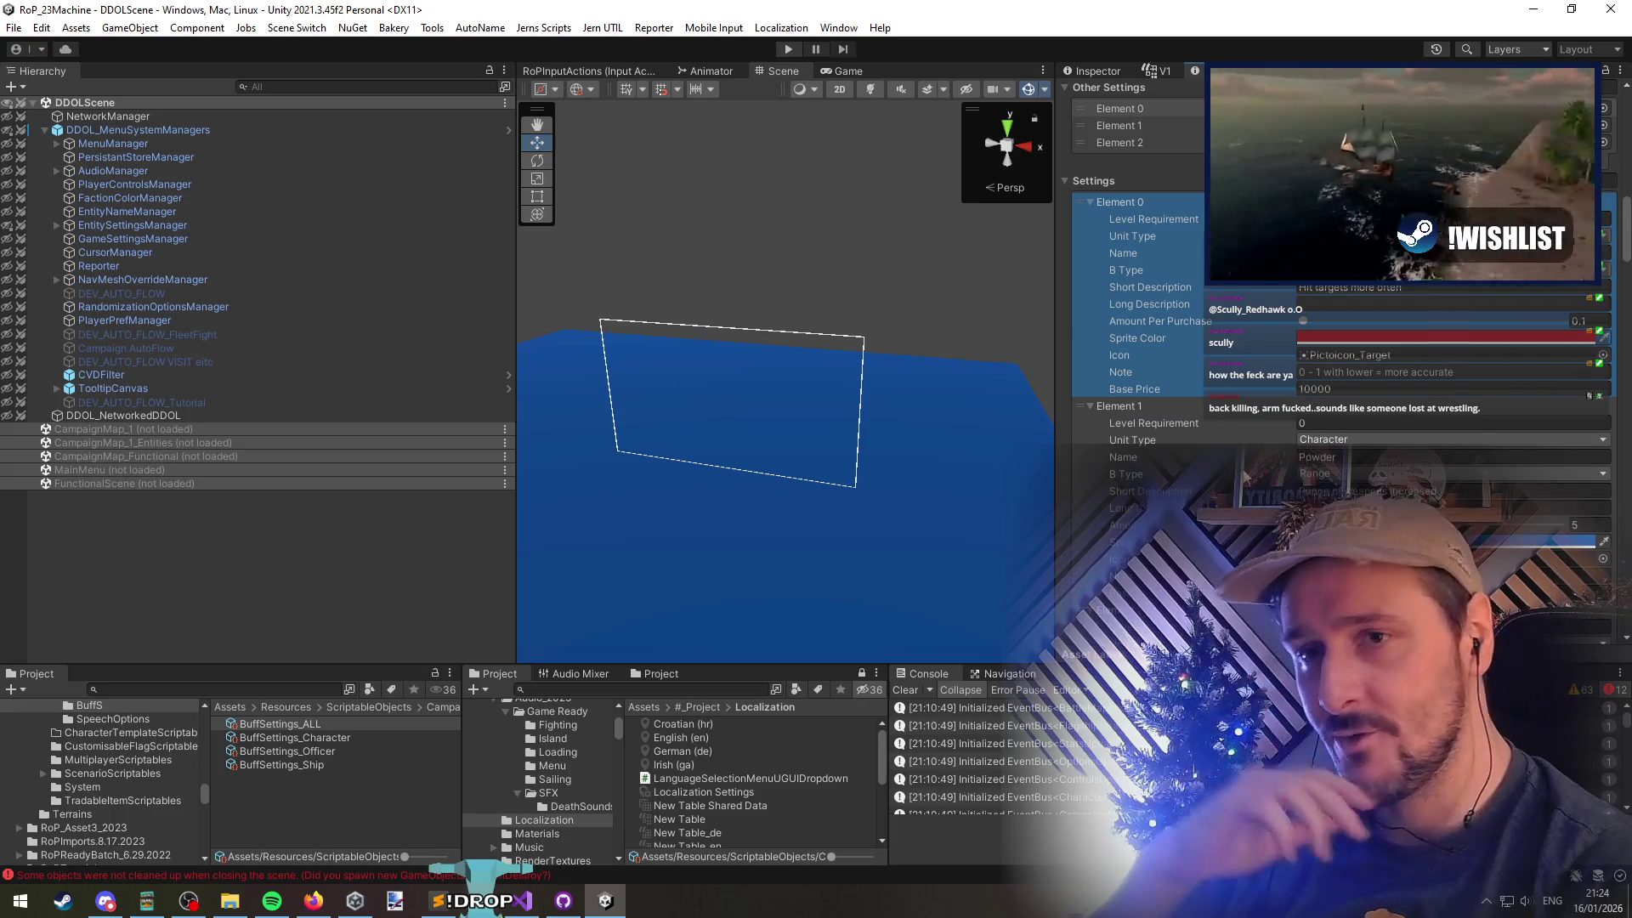
key(Tab)
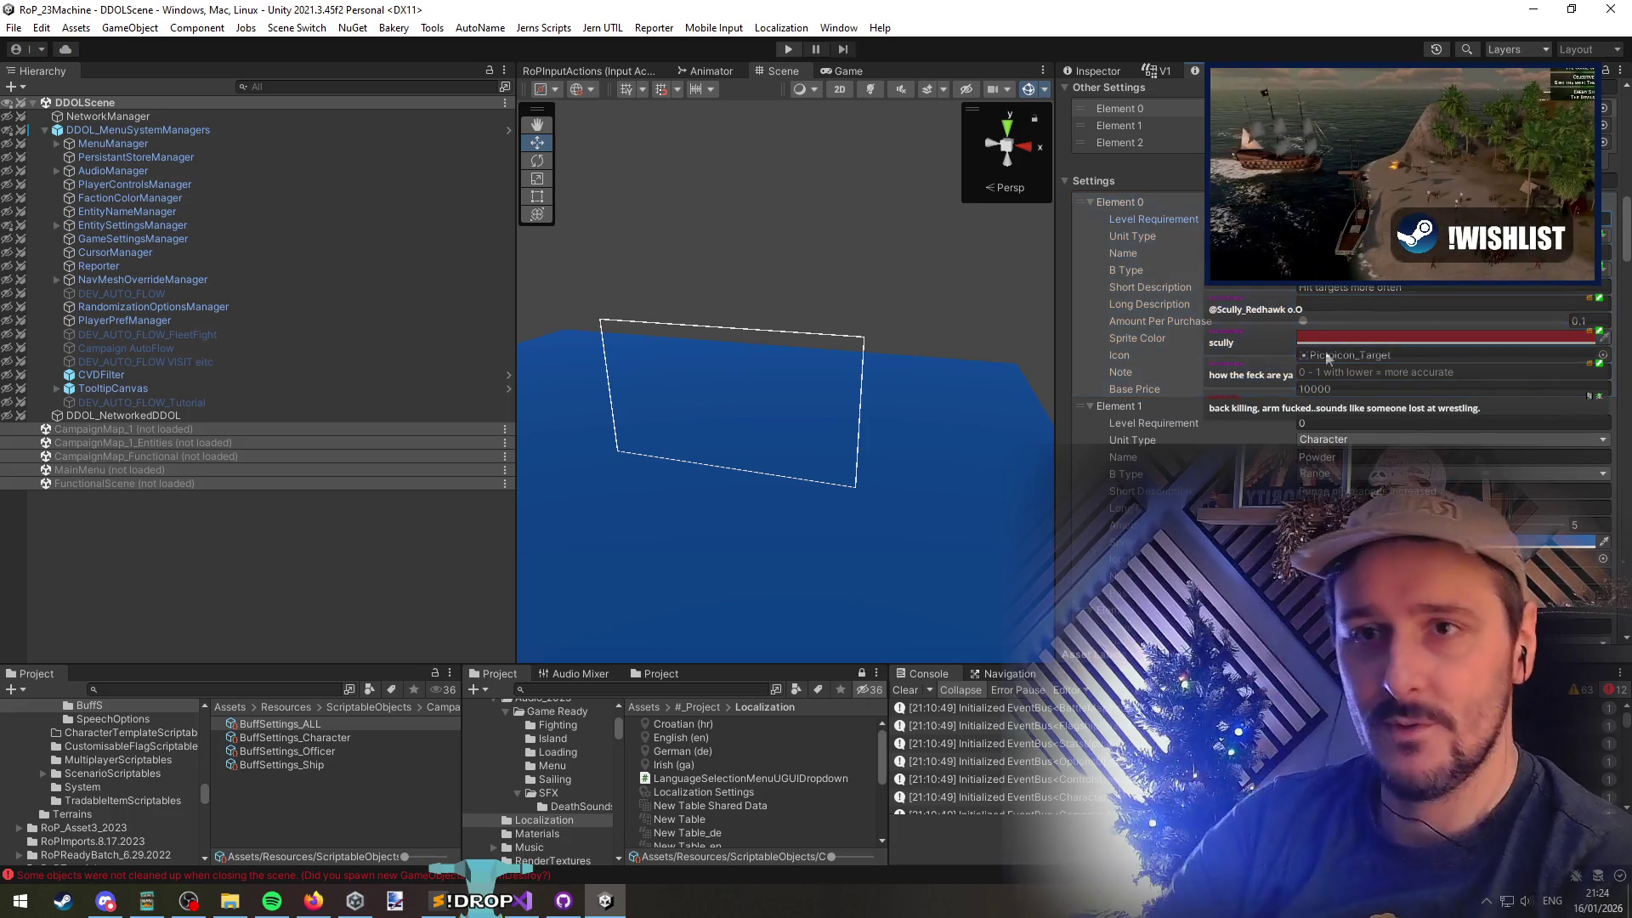
Set Level Requirement to 4 on Elements 2 and 4
click(1330, 423)
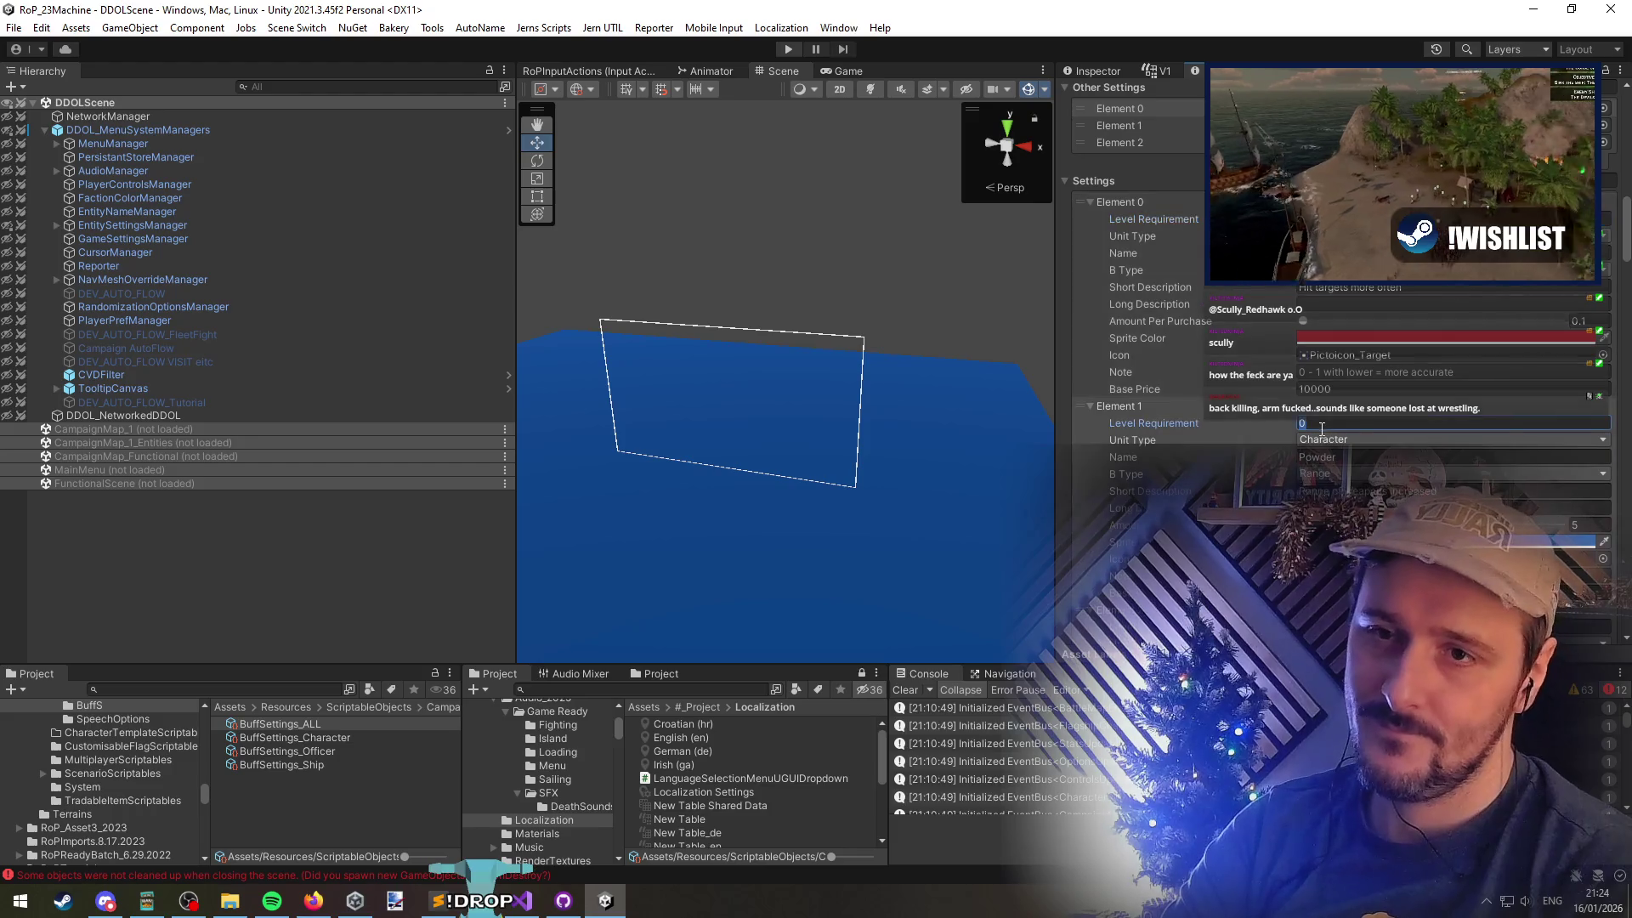
text(2)
scroll(1241, 481, down, 6)
click(1233, 477)
text(4)
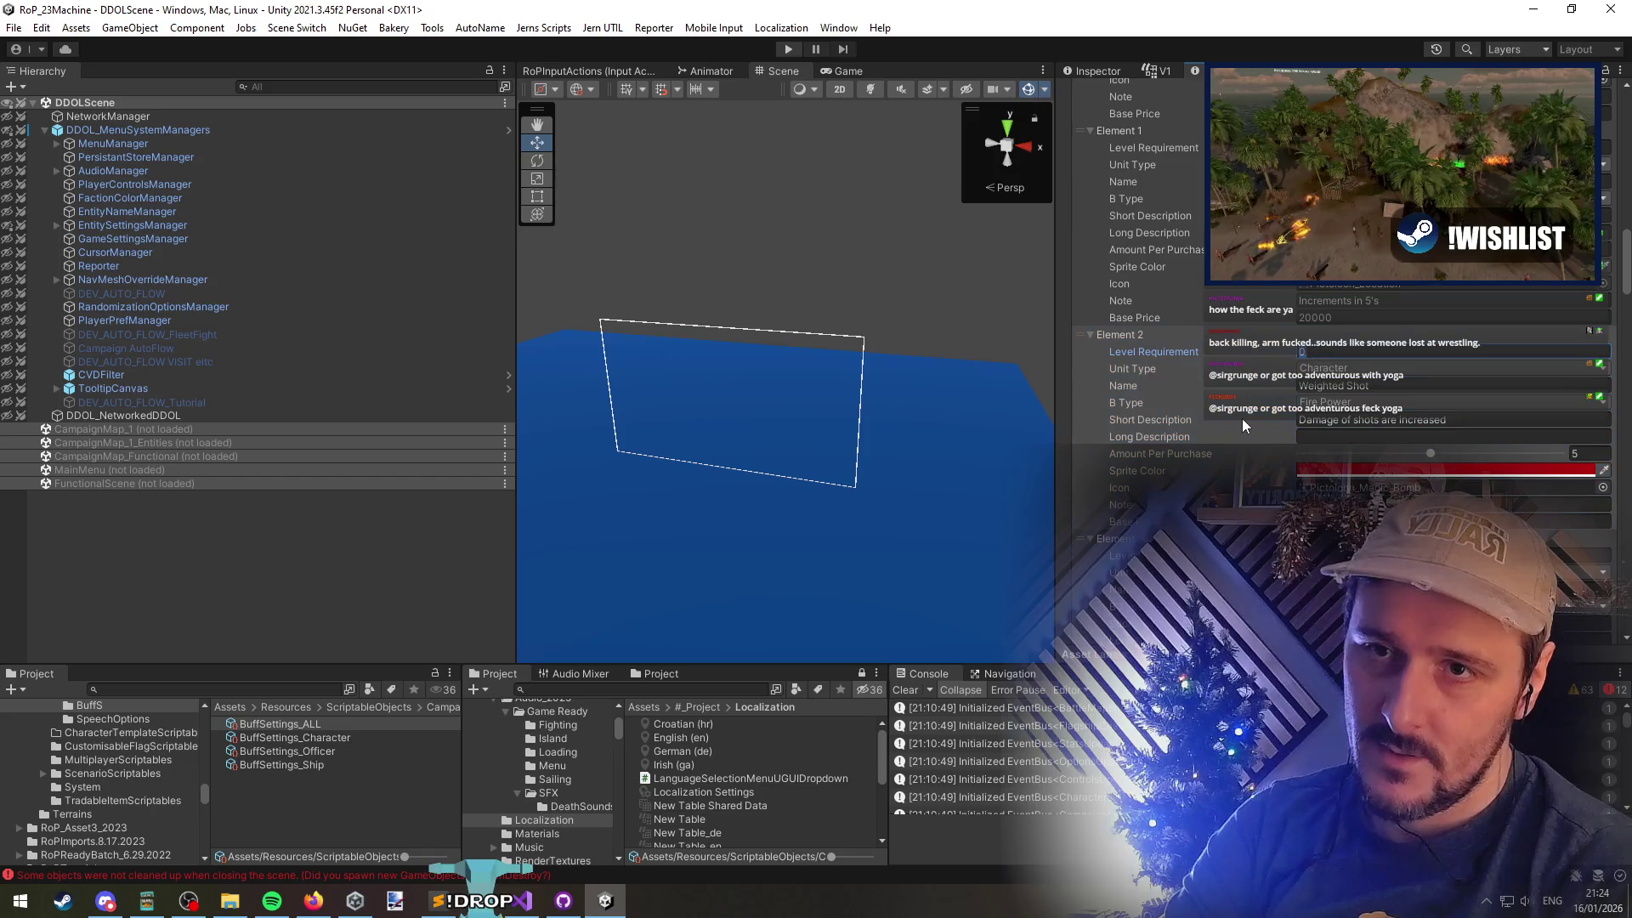
scroll(1237, 423, down, 5)
click(1328, 325)
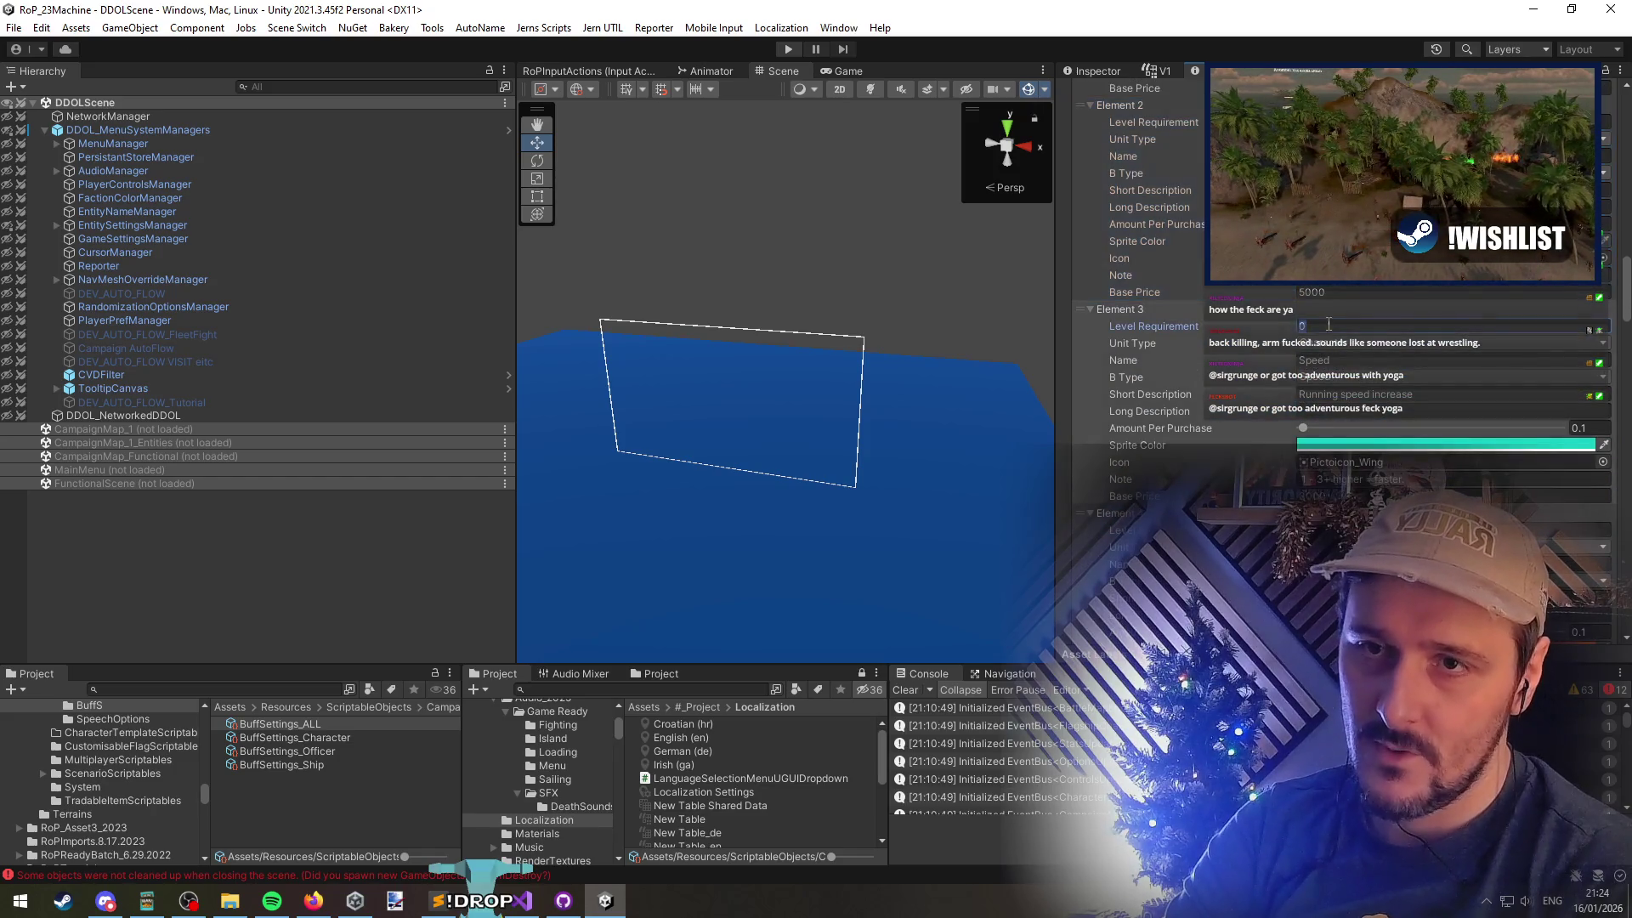
scroll(1236, 428, down, 5)
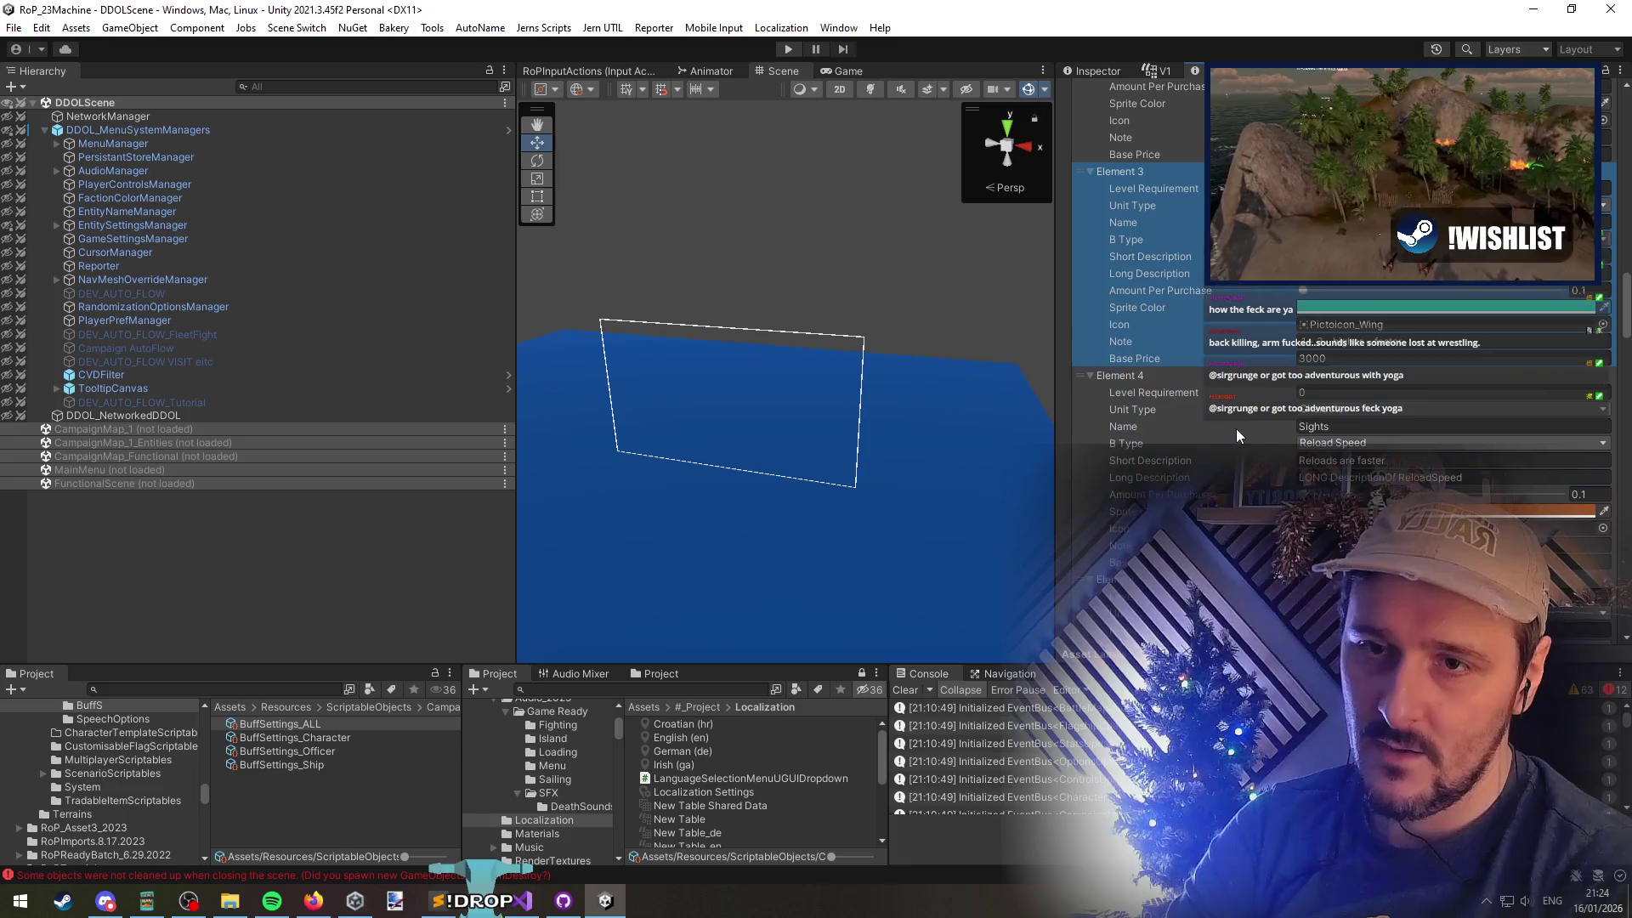
click(1330, 301)
text(4)
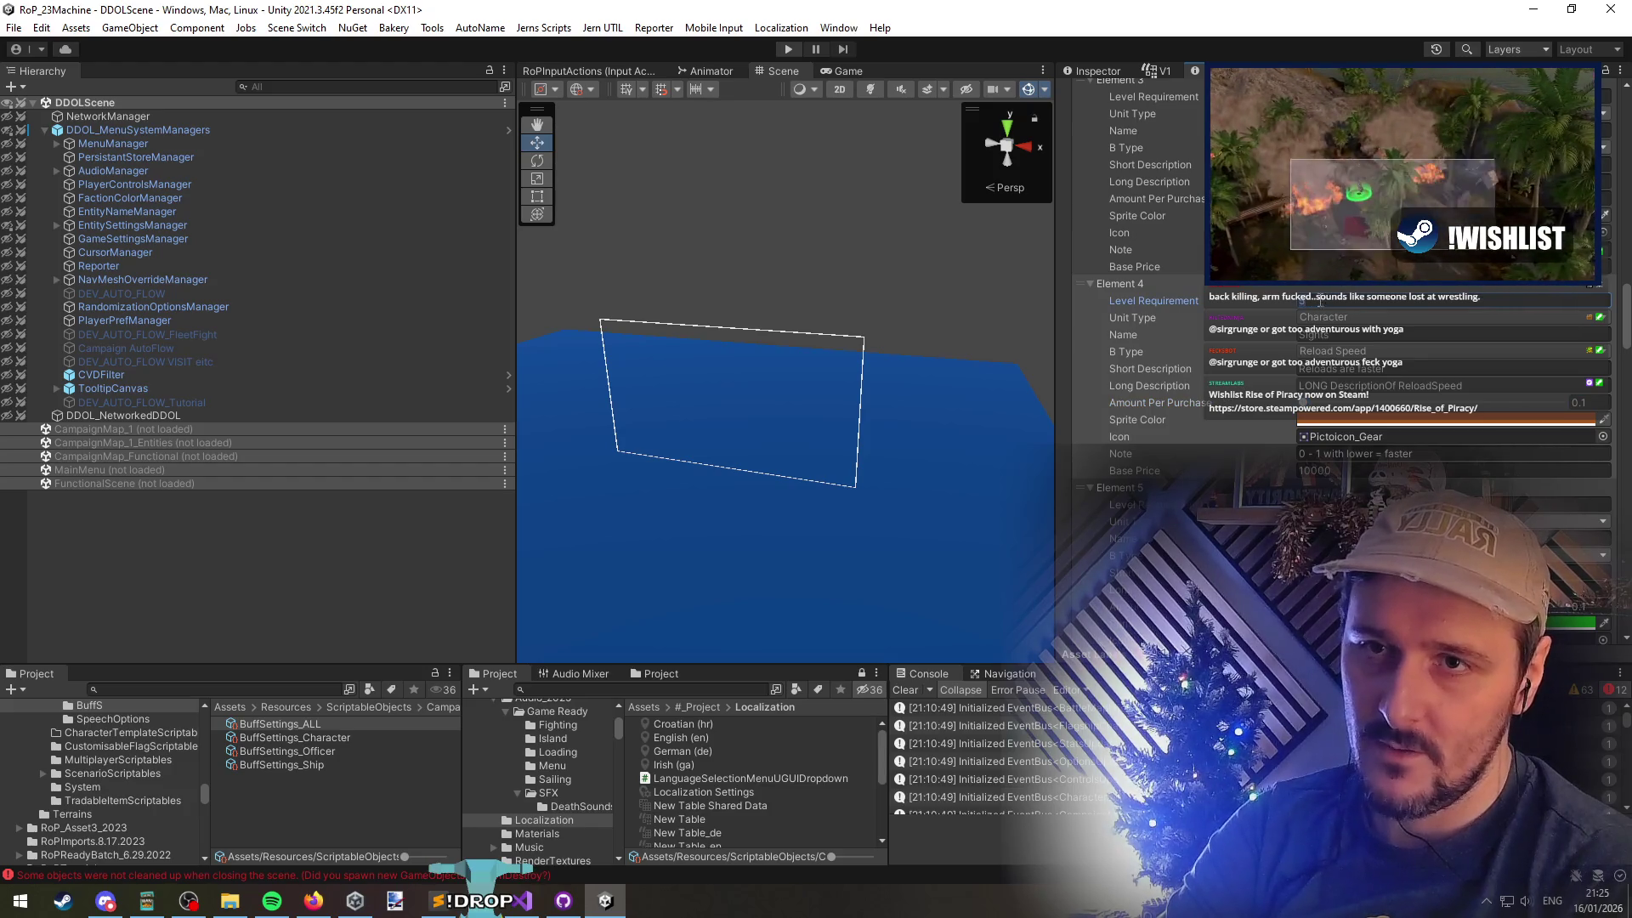
Review the Level Requirement values of Elements 5 through 7
scroll(1243, 420, down, 3)
click(1330, 367)
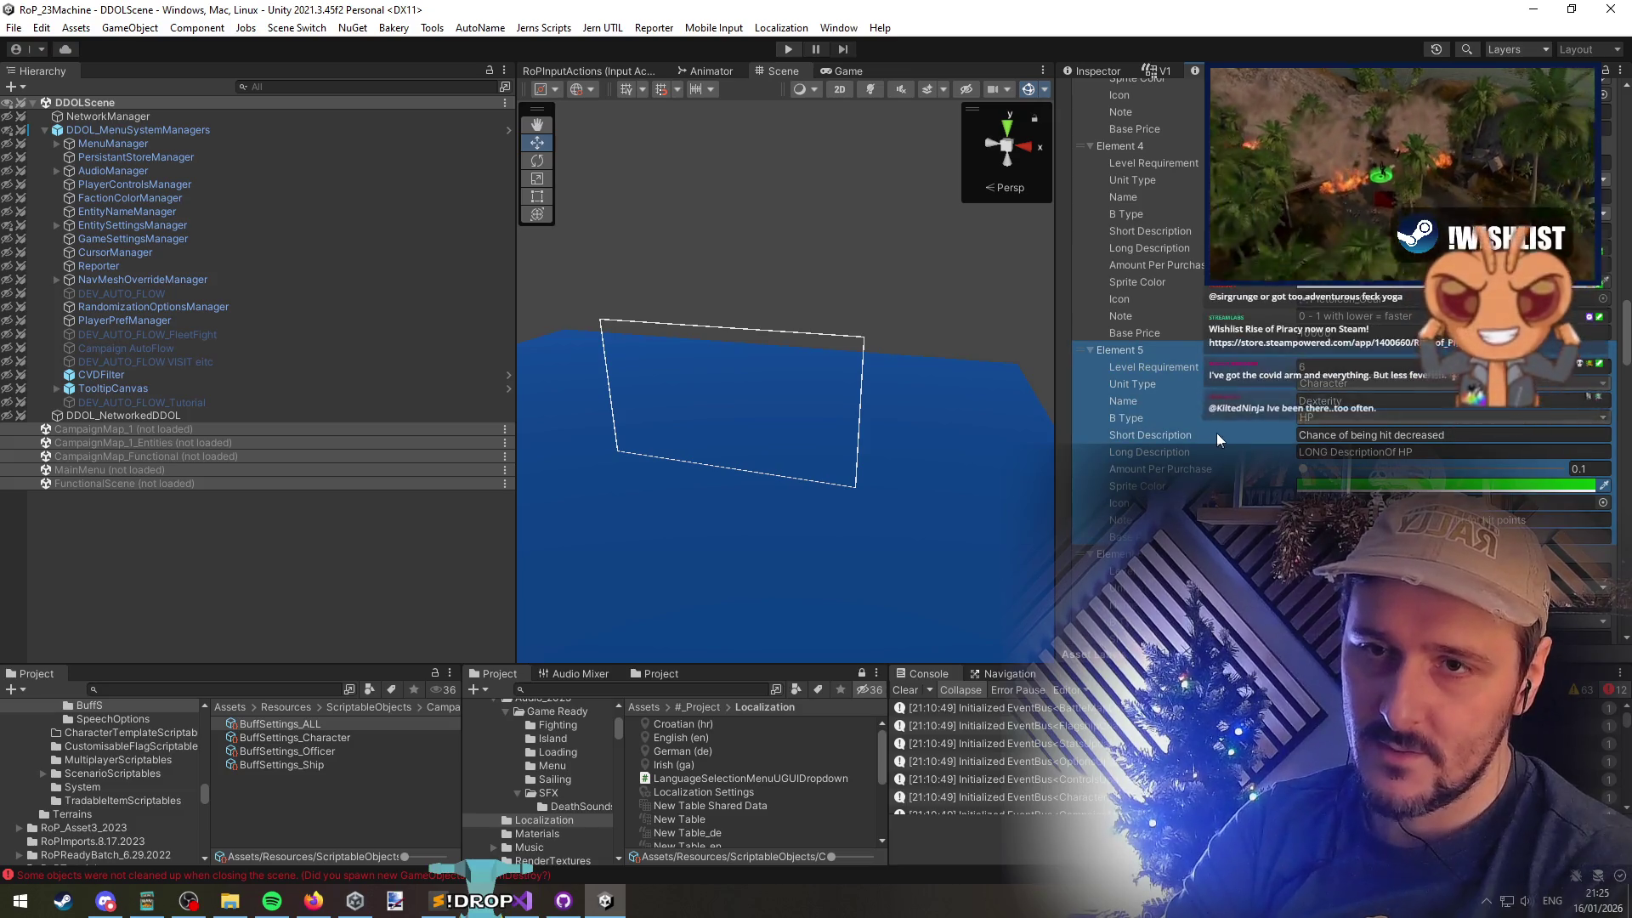
scroll(1309, 361, down, 5)
click(1313, 343)
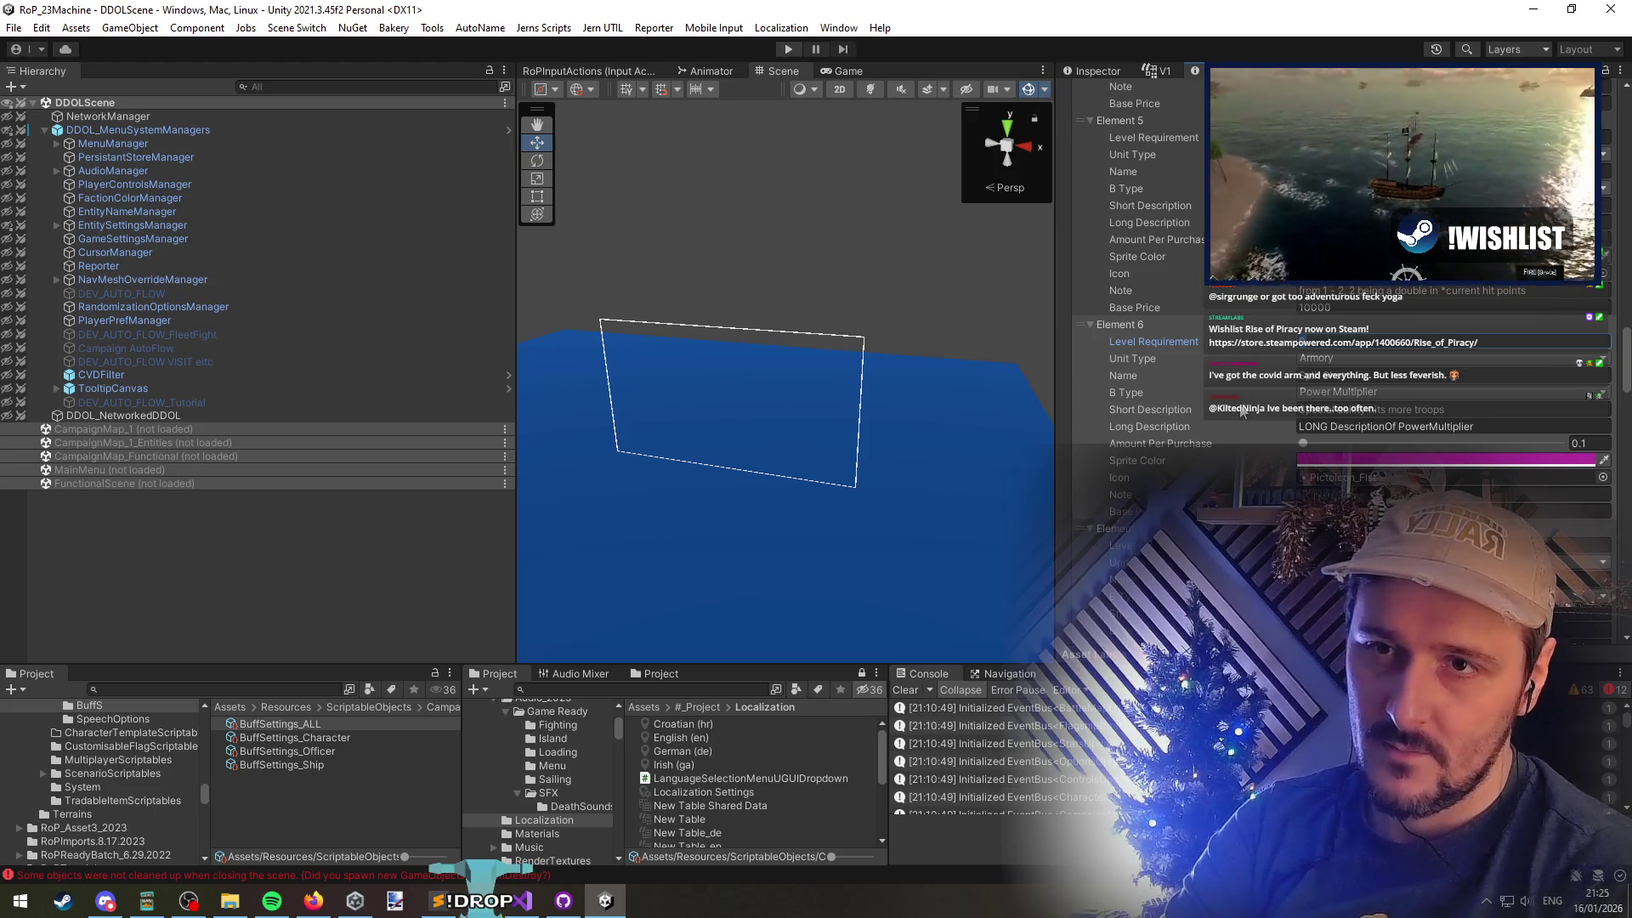
click(1242, 410)
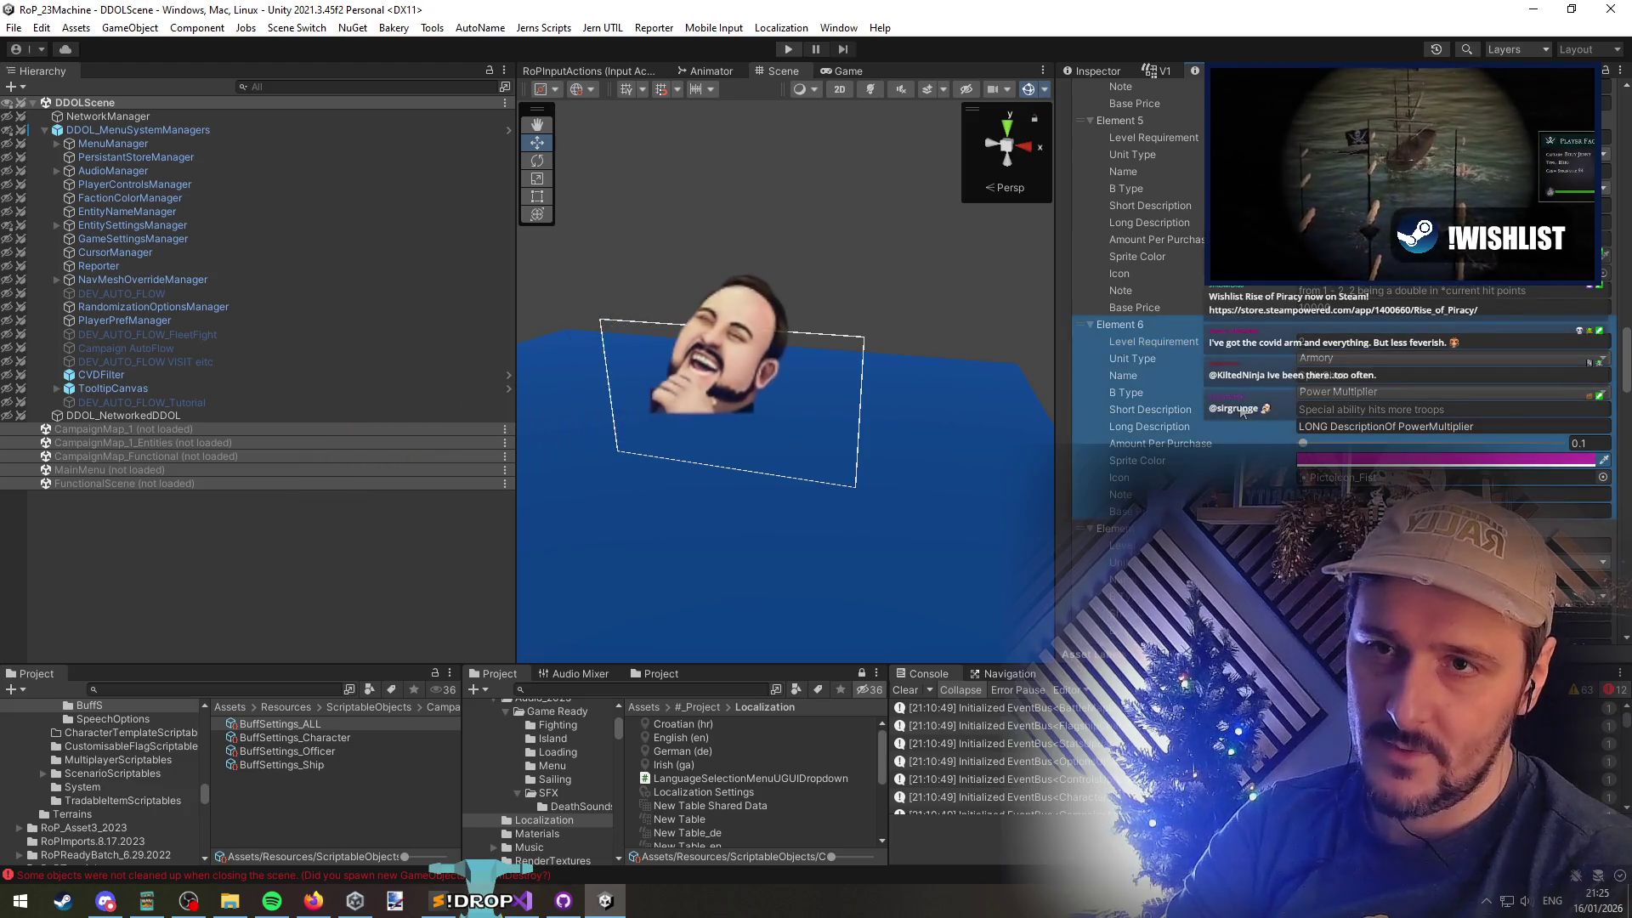
scroll(1239, 415, down, 4)
click(1240, 415)
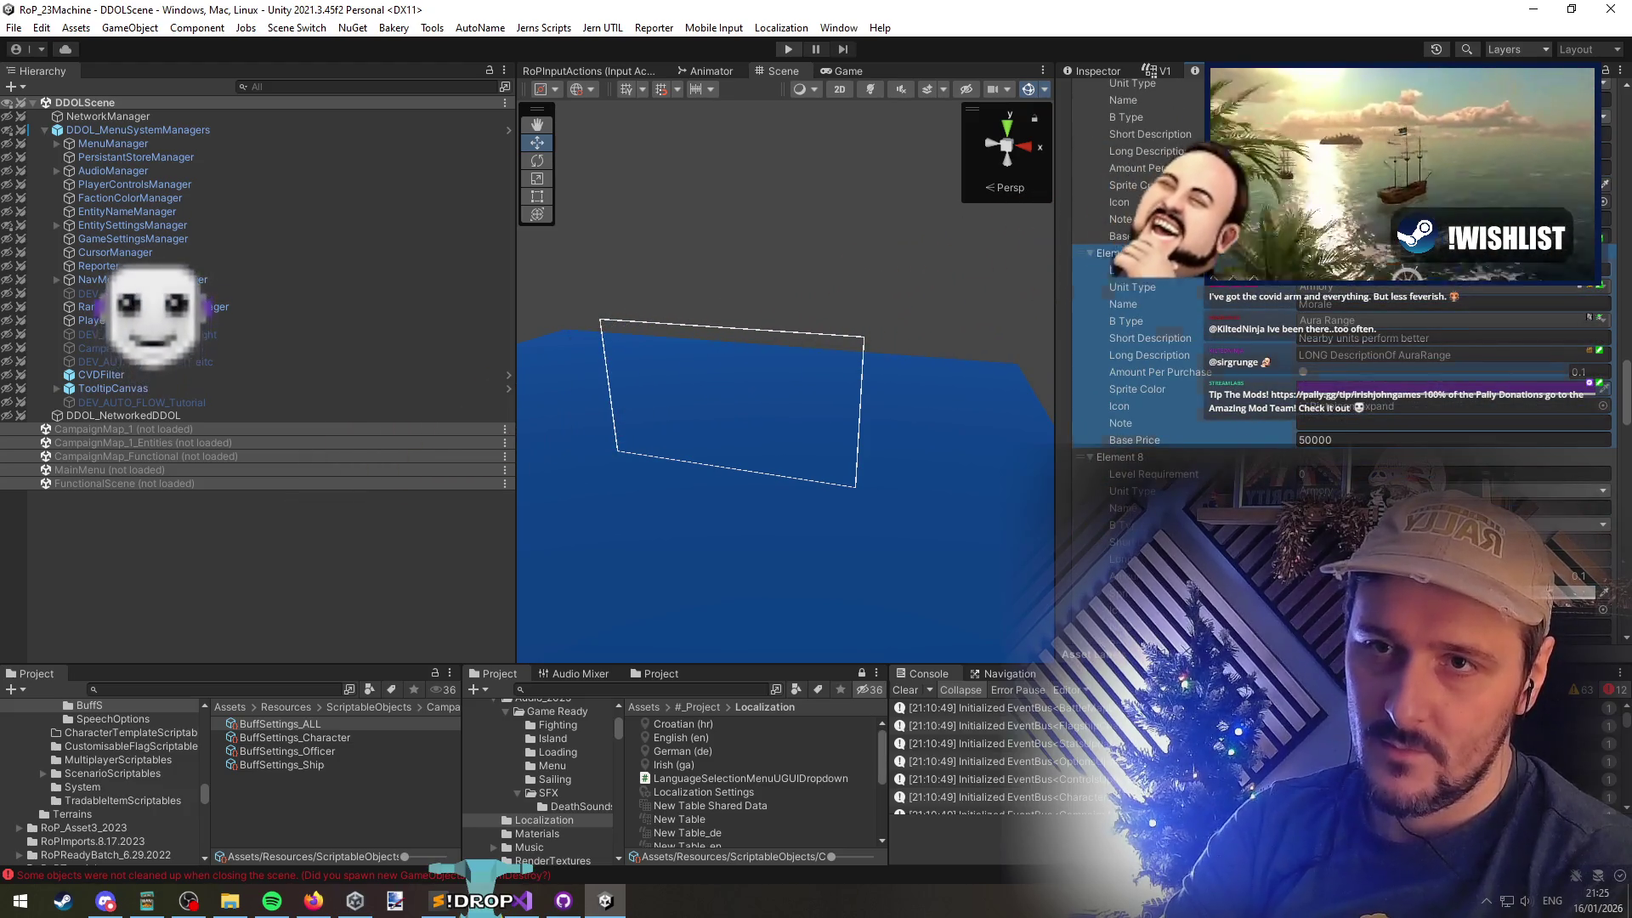
key(Tab)
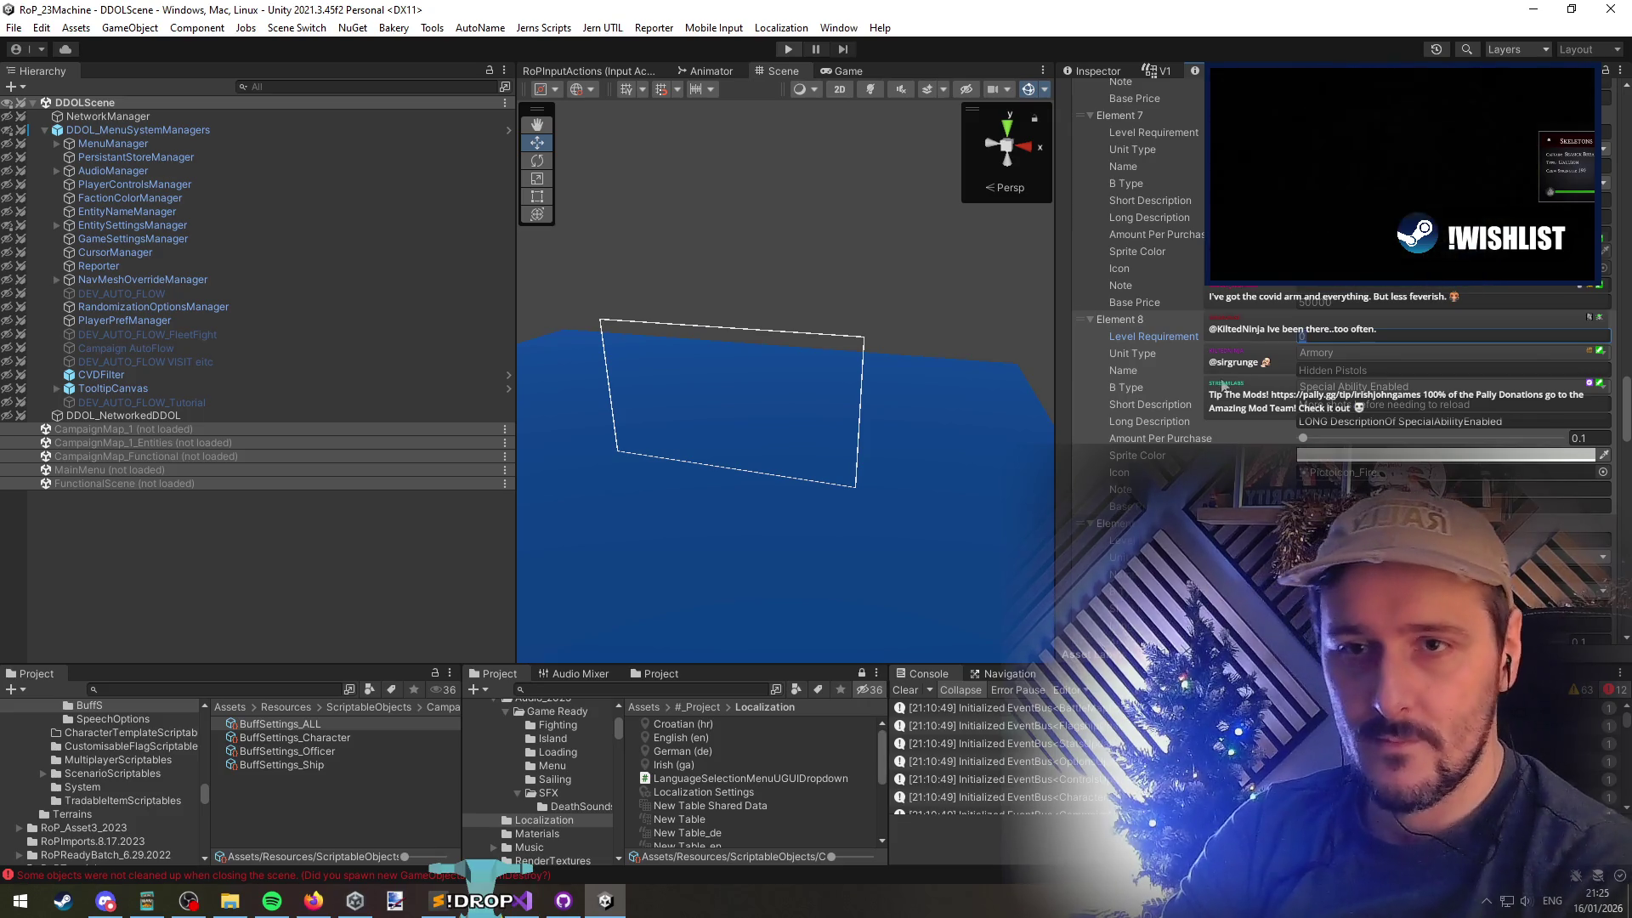
Review the upgrade entries and Level Requirements of Elements 8 through 12
click(1207, 406)
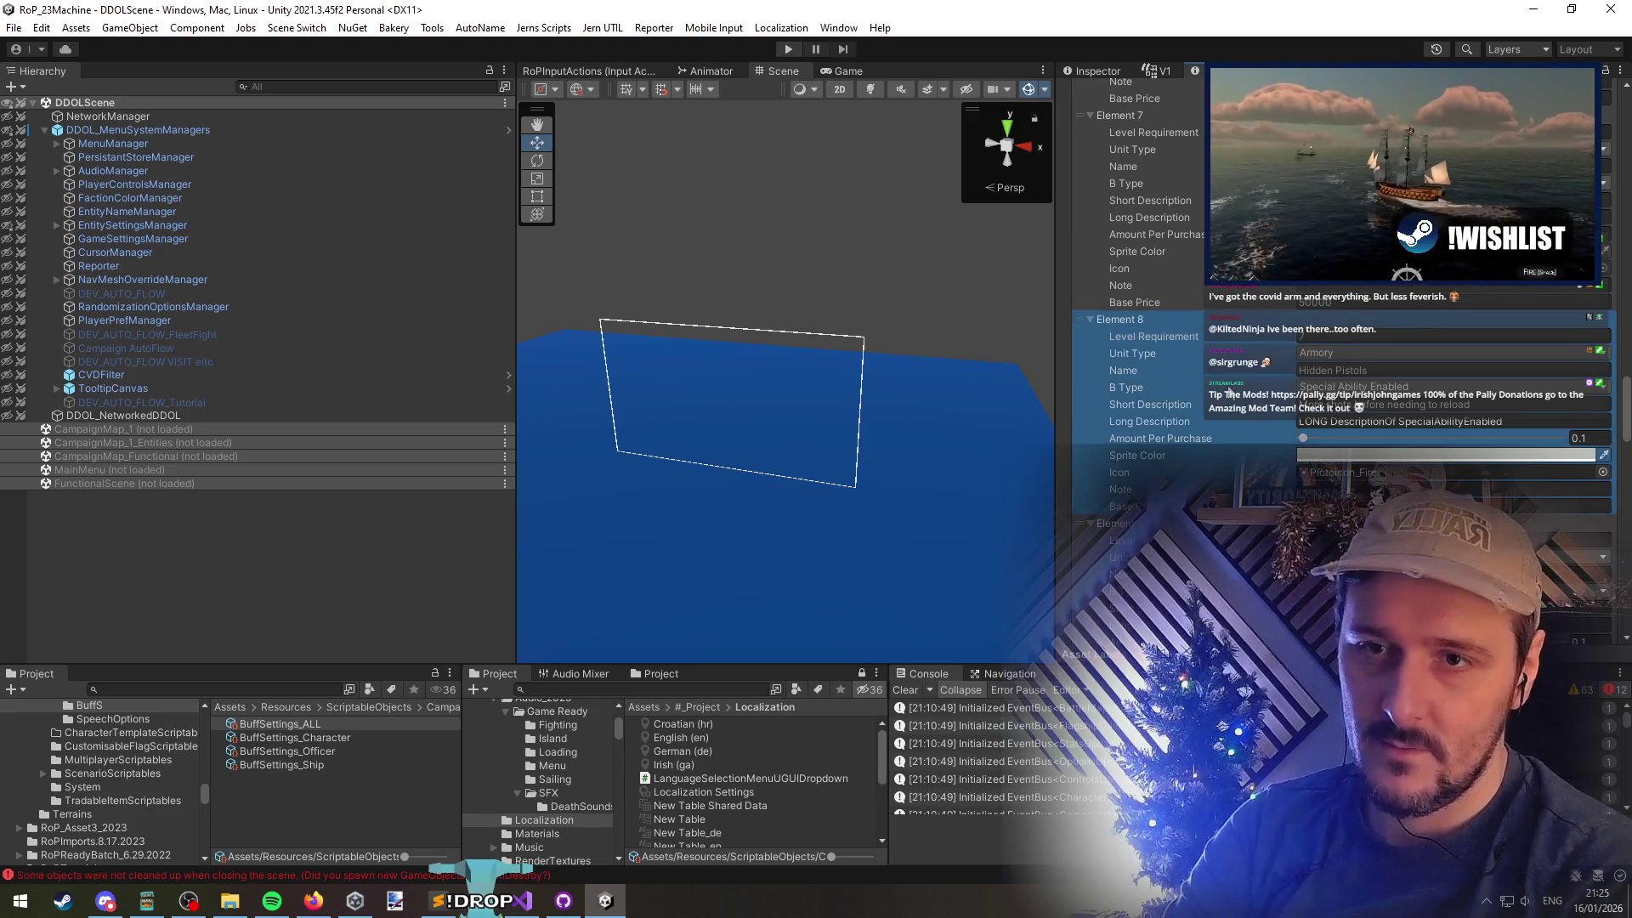
scroll(1212, 404, down, 3)
click(1228, 399)
click(1349, 311)
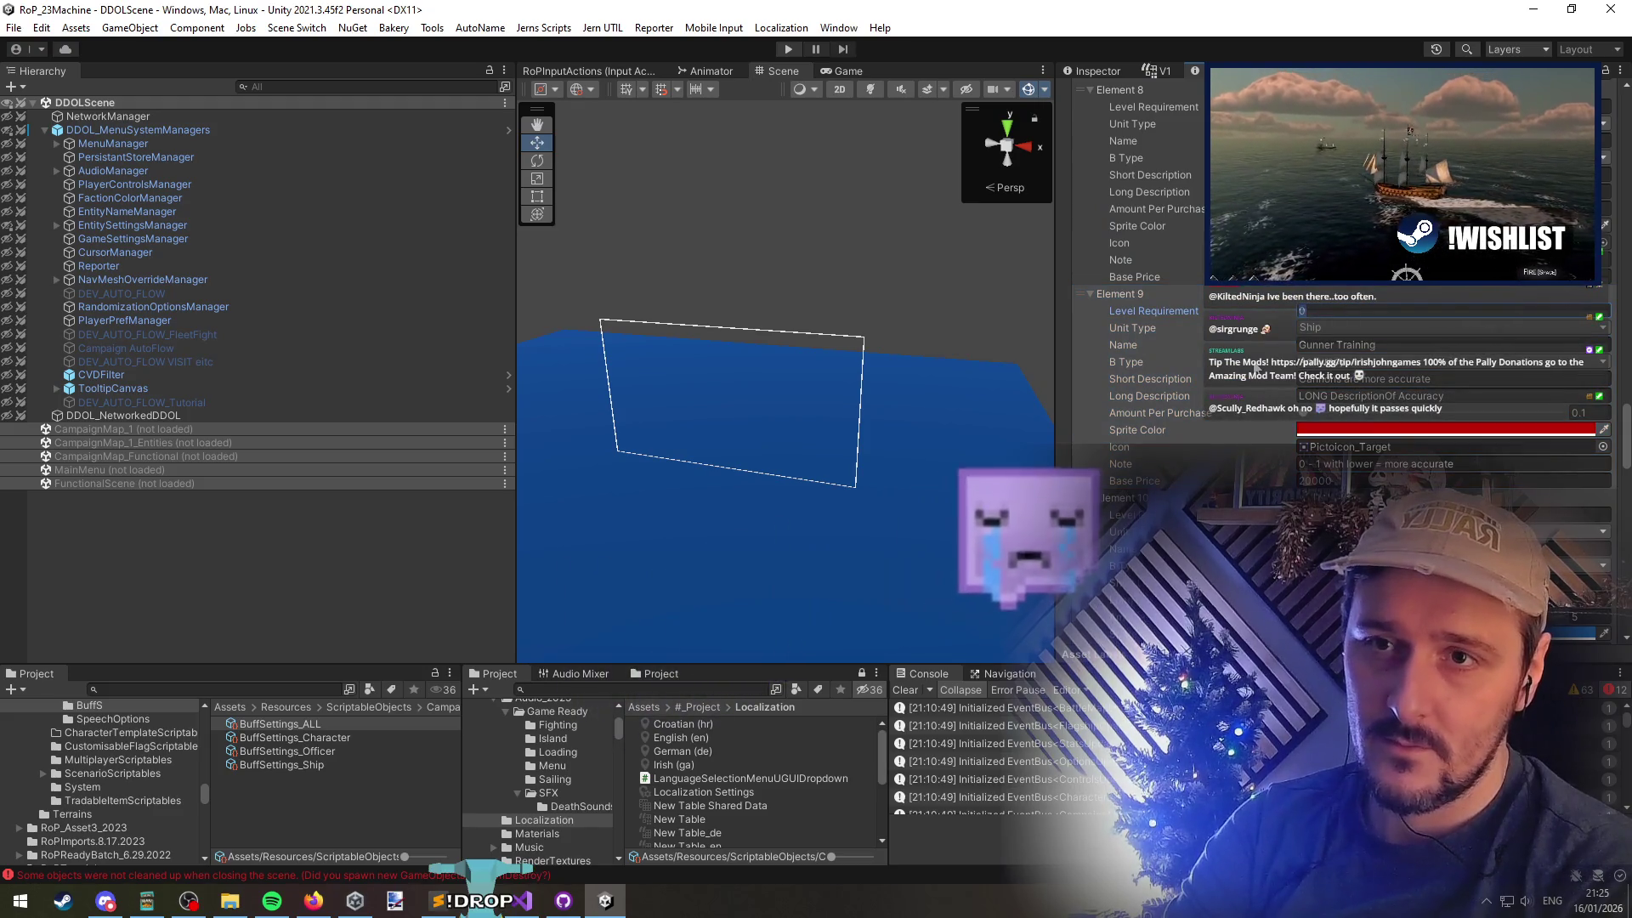
scroll(1254, 366, down, 3)
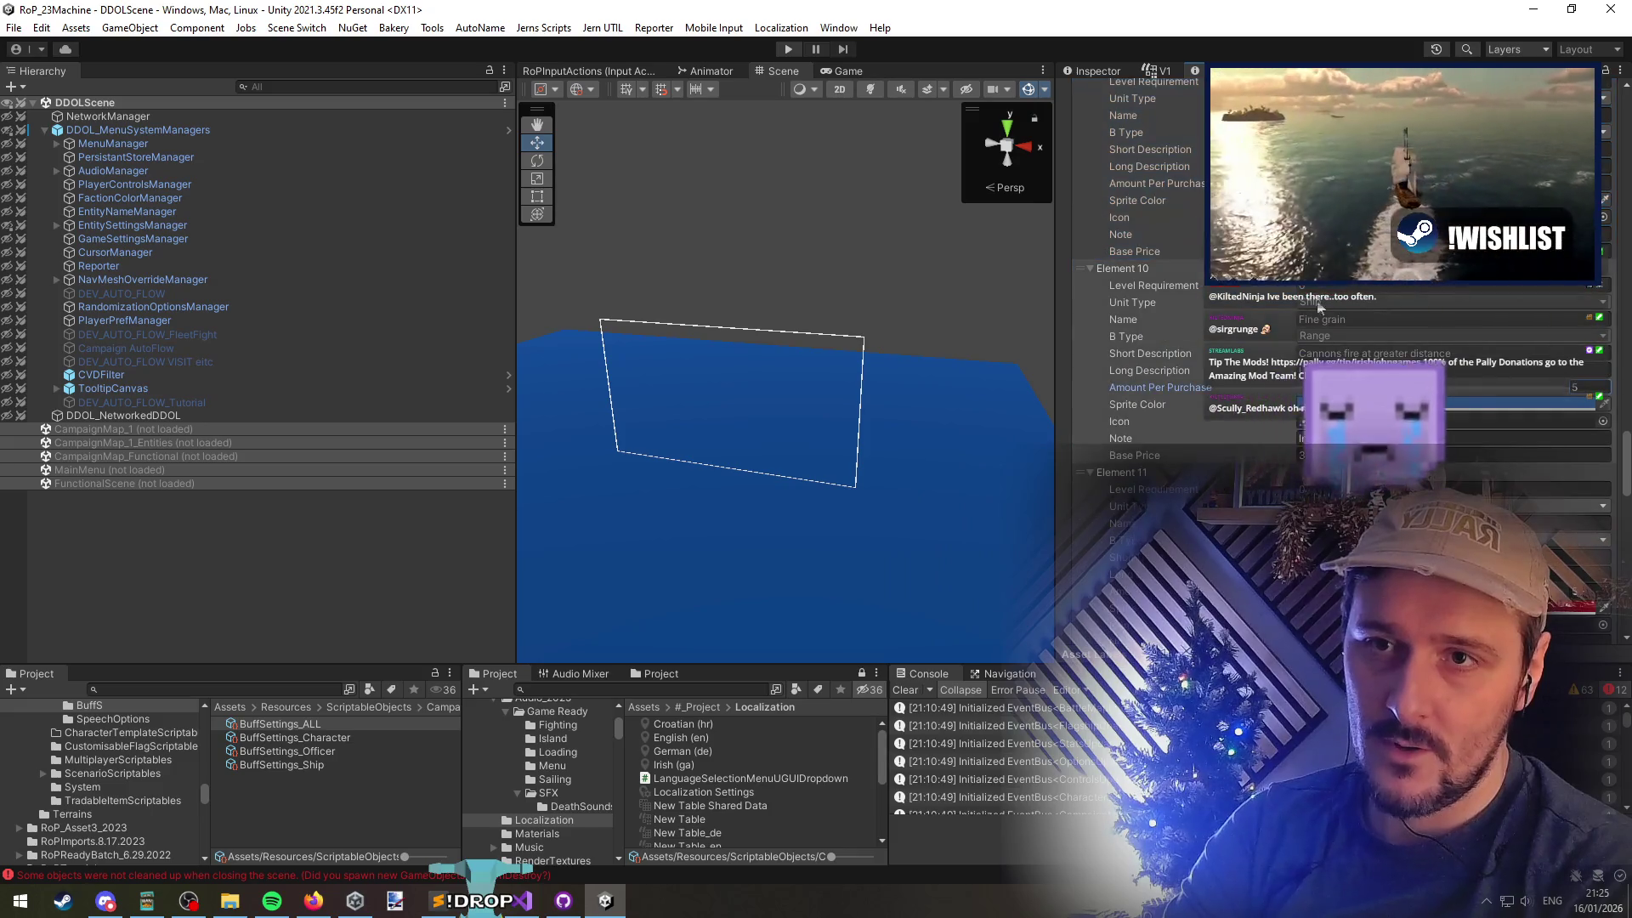
click(1262, 414)
scroll(1262, 414, down, 1)
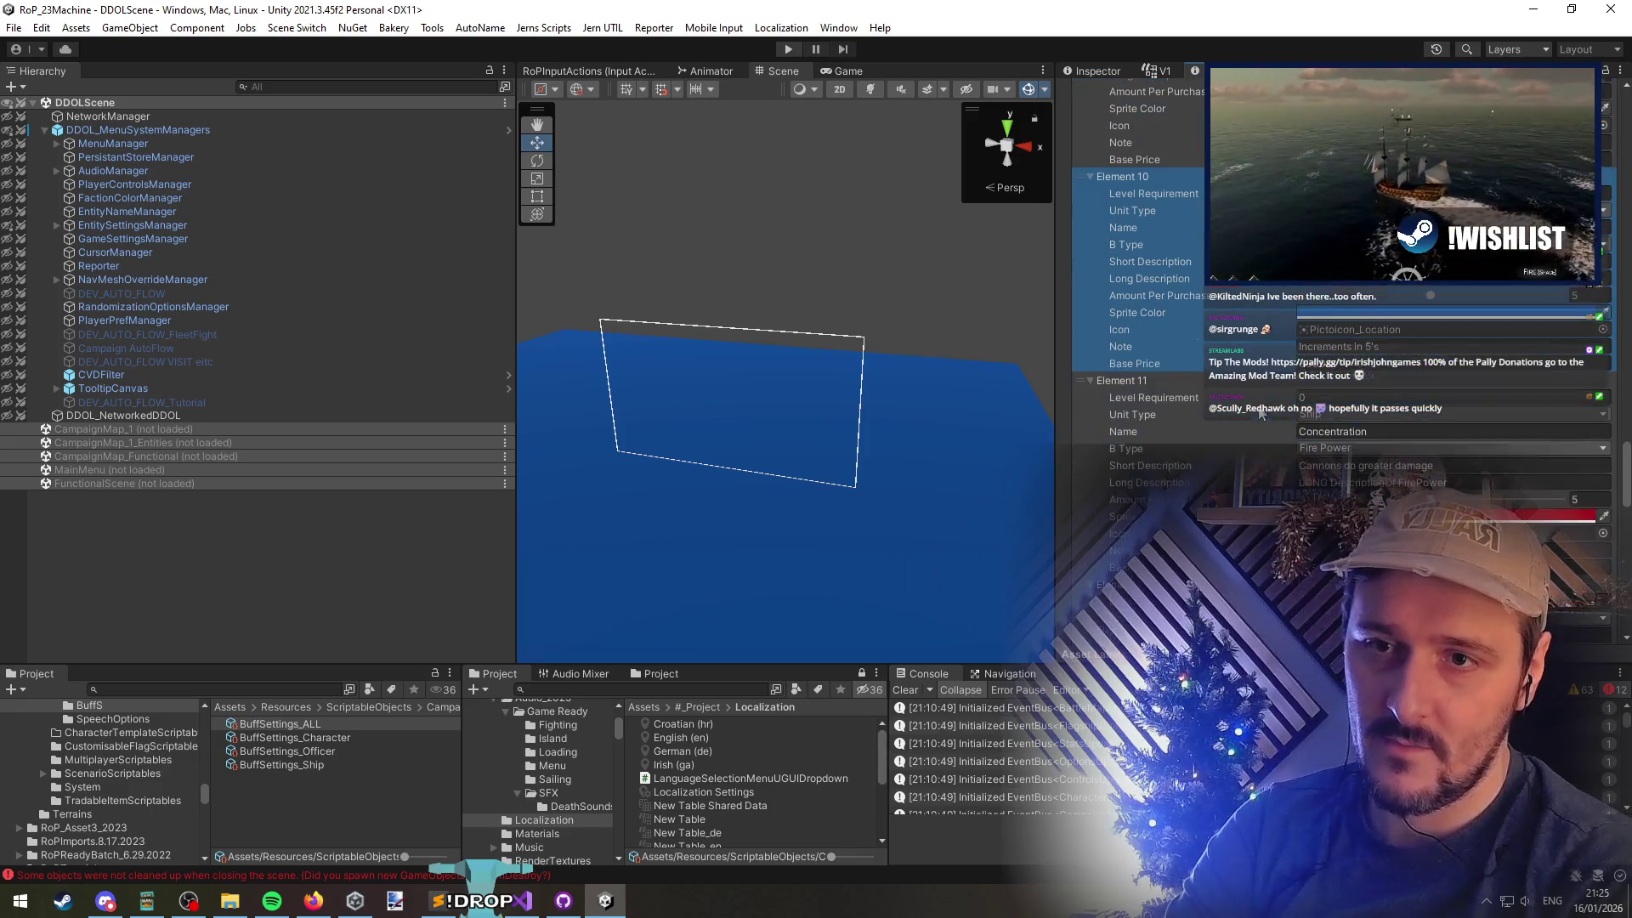
click(1339, 397)
scroll(1246, 472, down, 3)
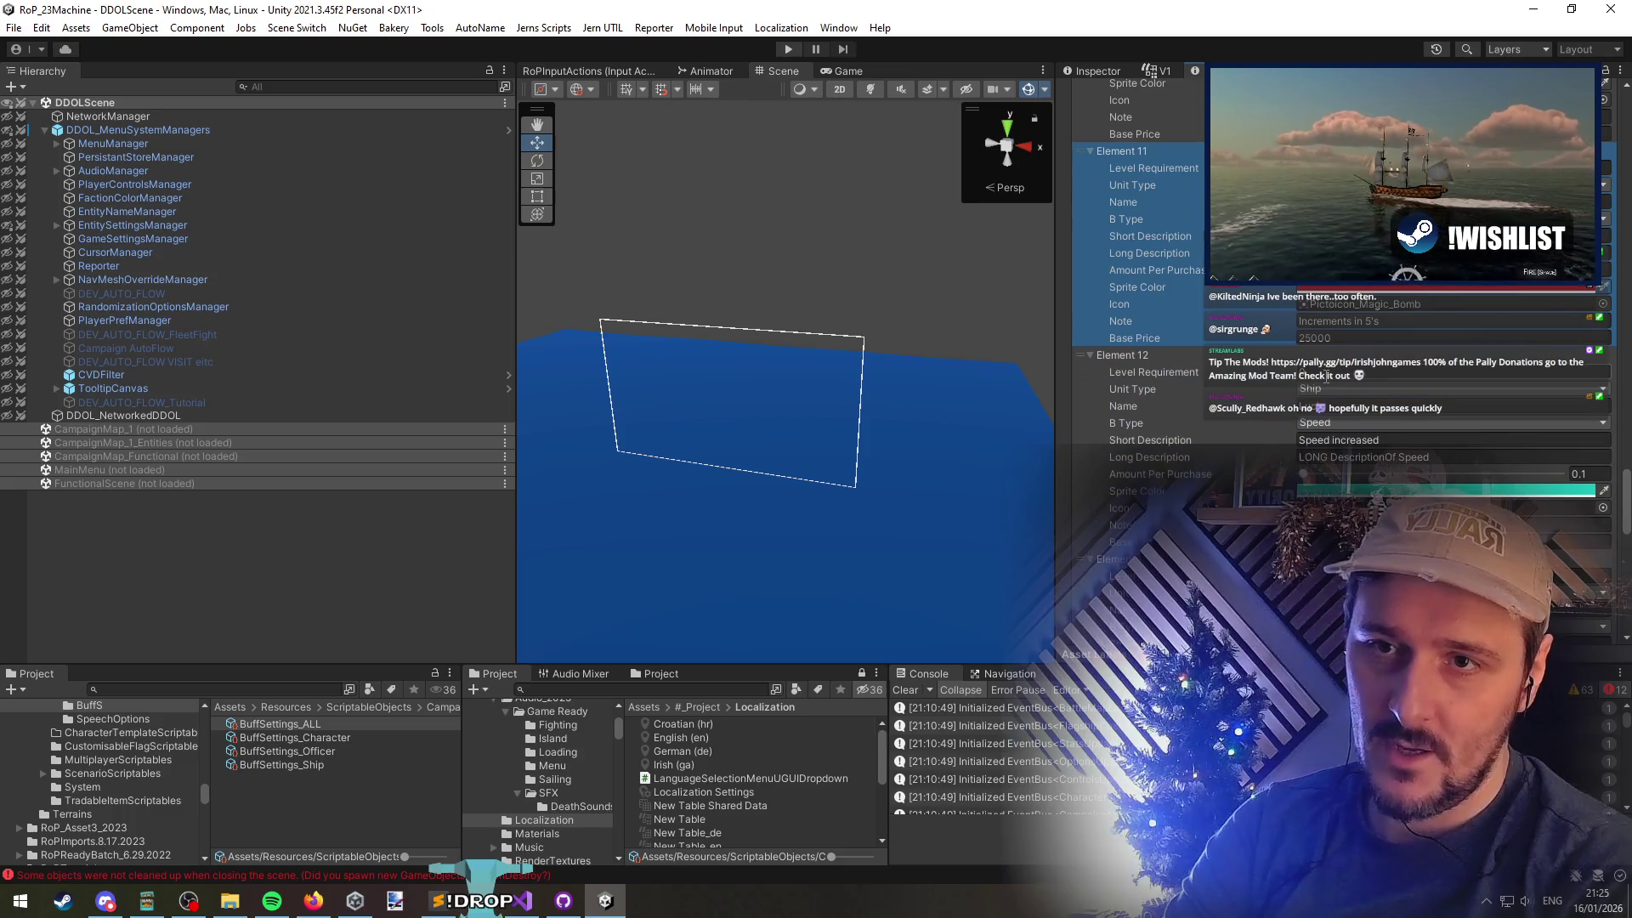
click(1242, 426)
scroll(1234, 462, down, 3)
Review the upgrade entries and Level Requirements of Elements 13 through 15
click(1322, 348)
click(1268, 400)
scroll(1262, 406, down, 3)
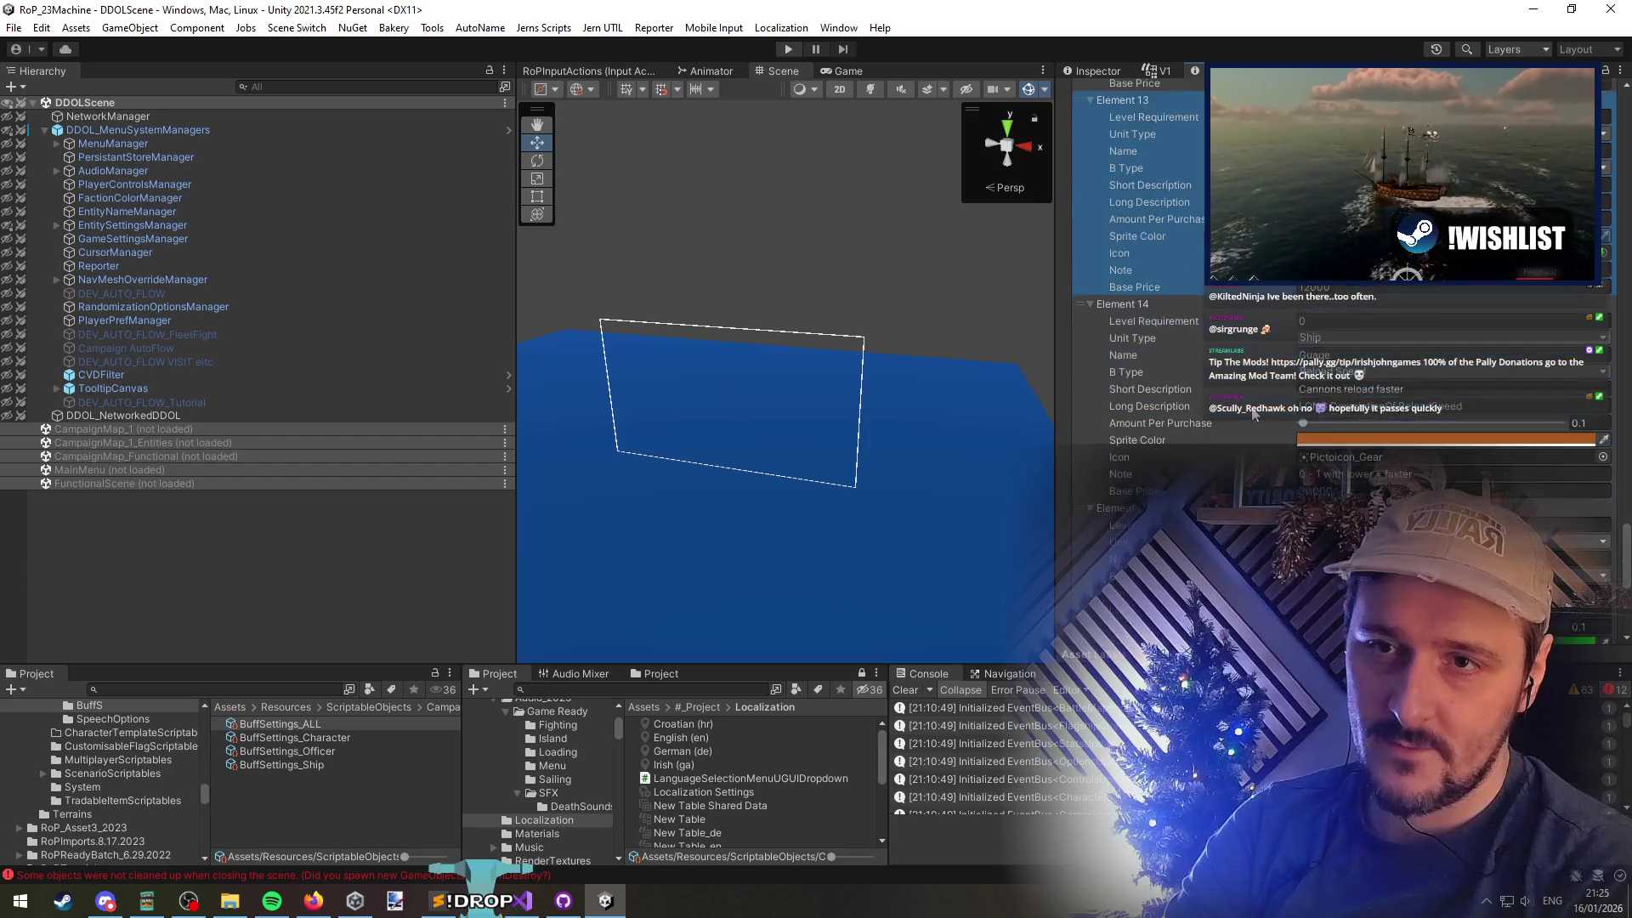
click(1255, 414)
click(1328, 321)
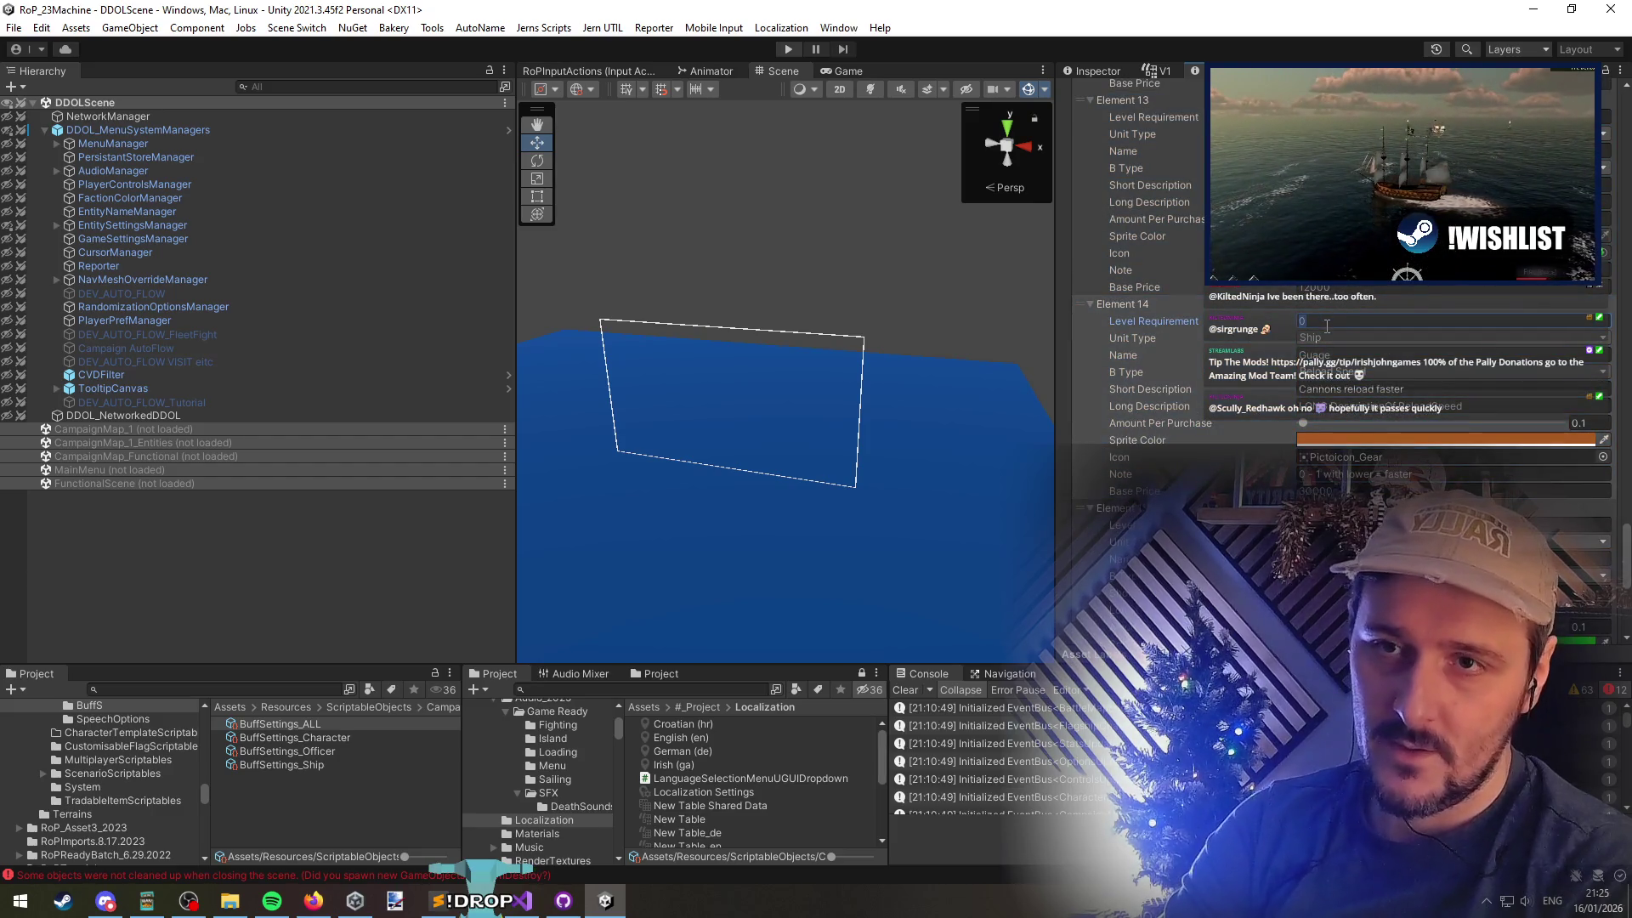
scroll(1316, 326, down, 3)
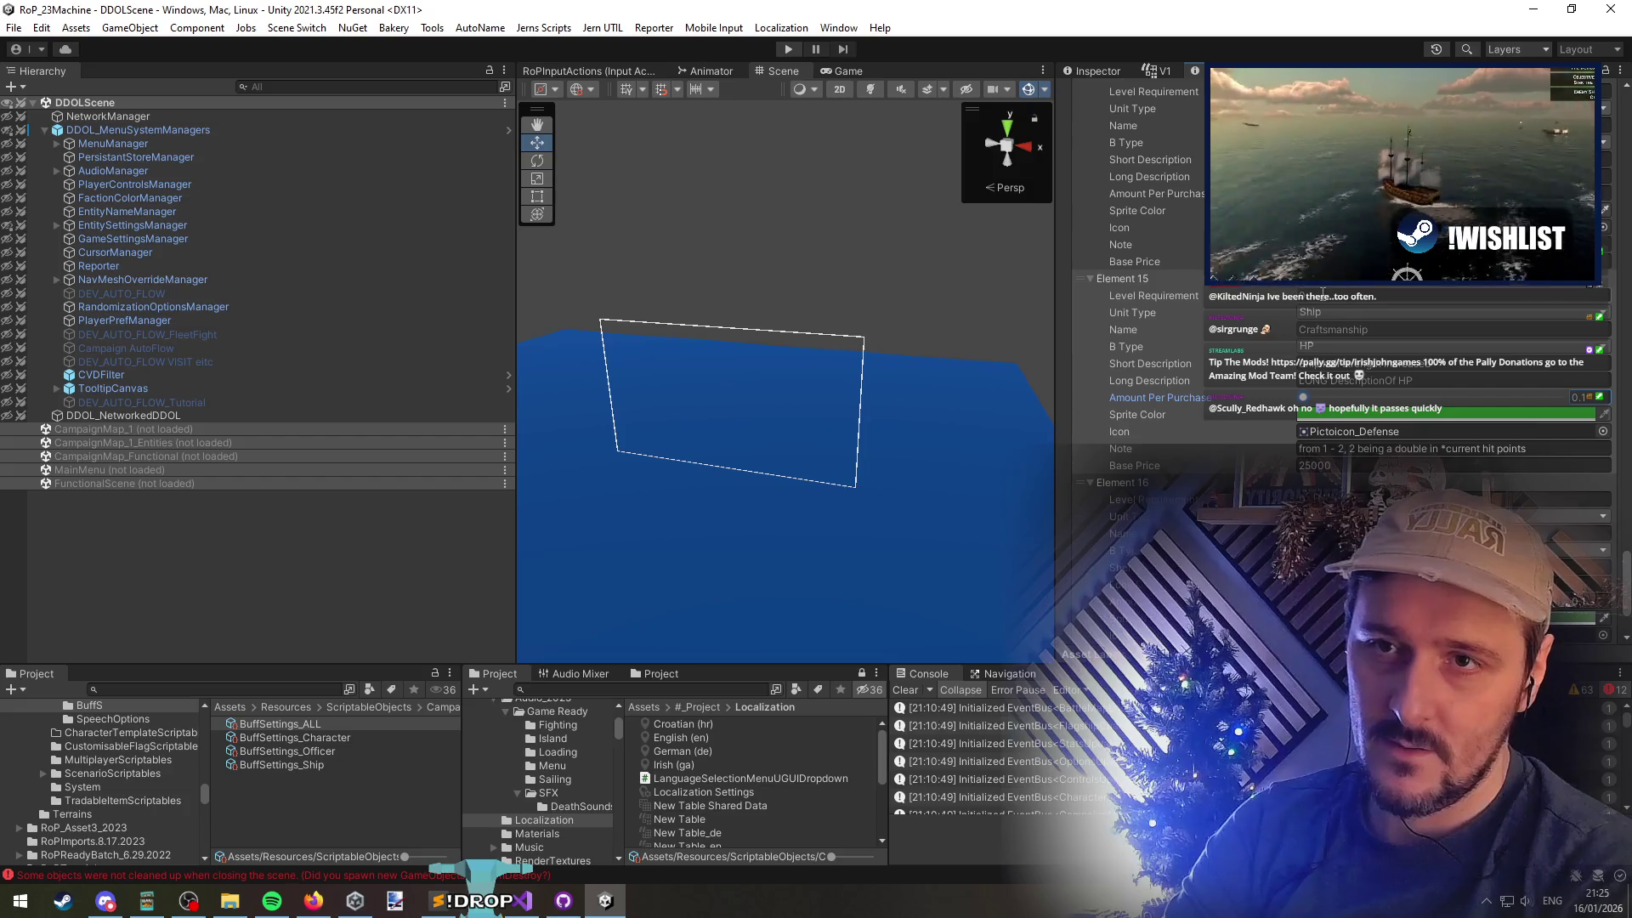
click(1266, 368)
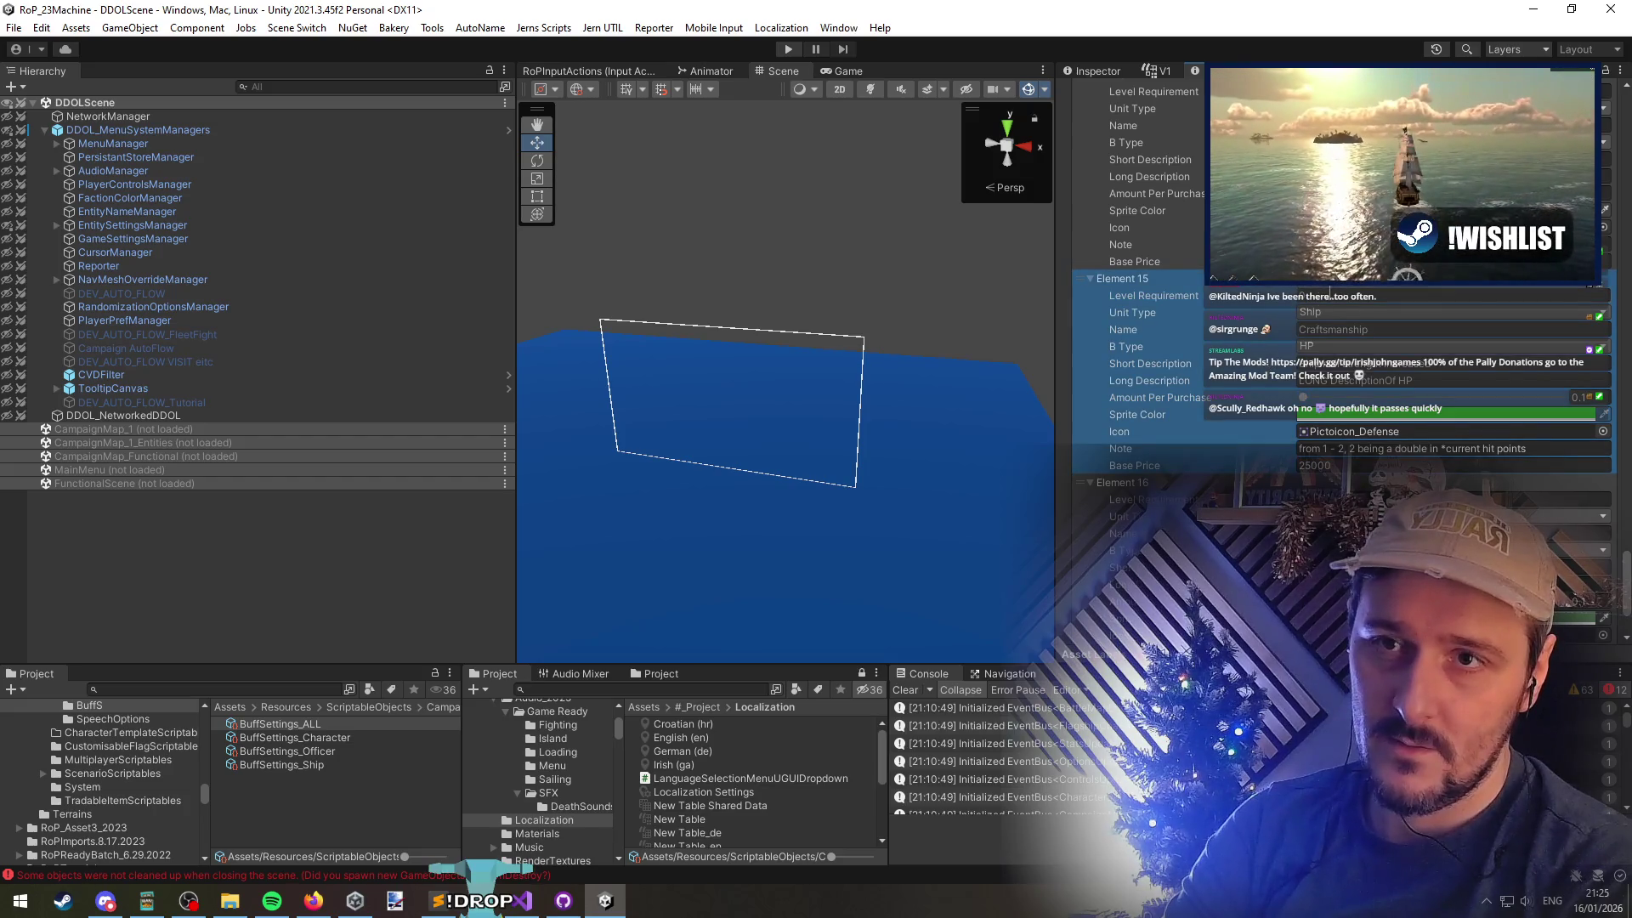
click(1331, 292)
scroll(1327, 295, up, 20)
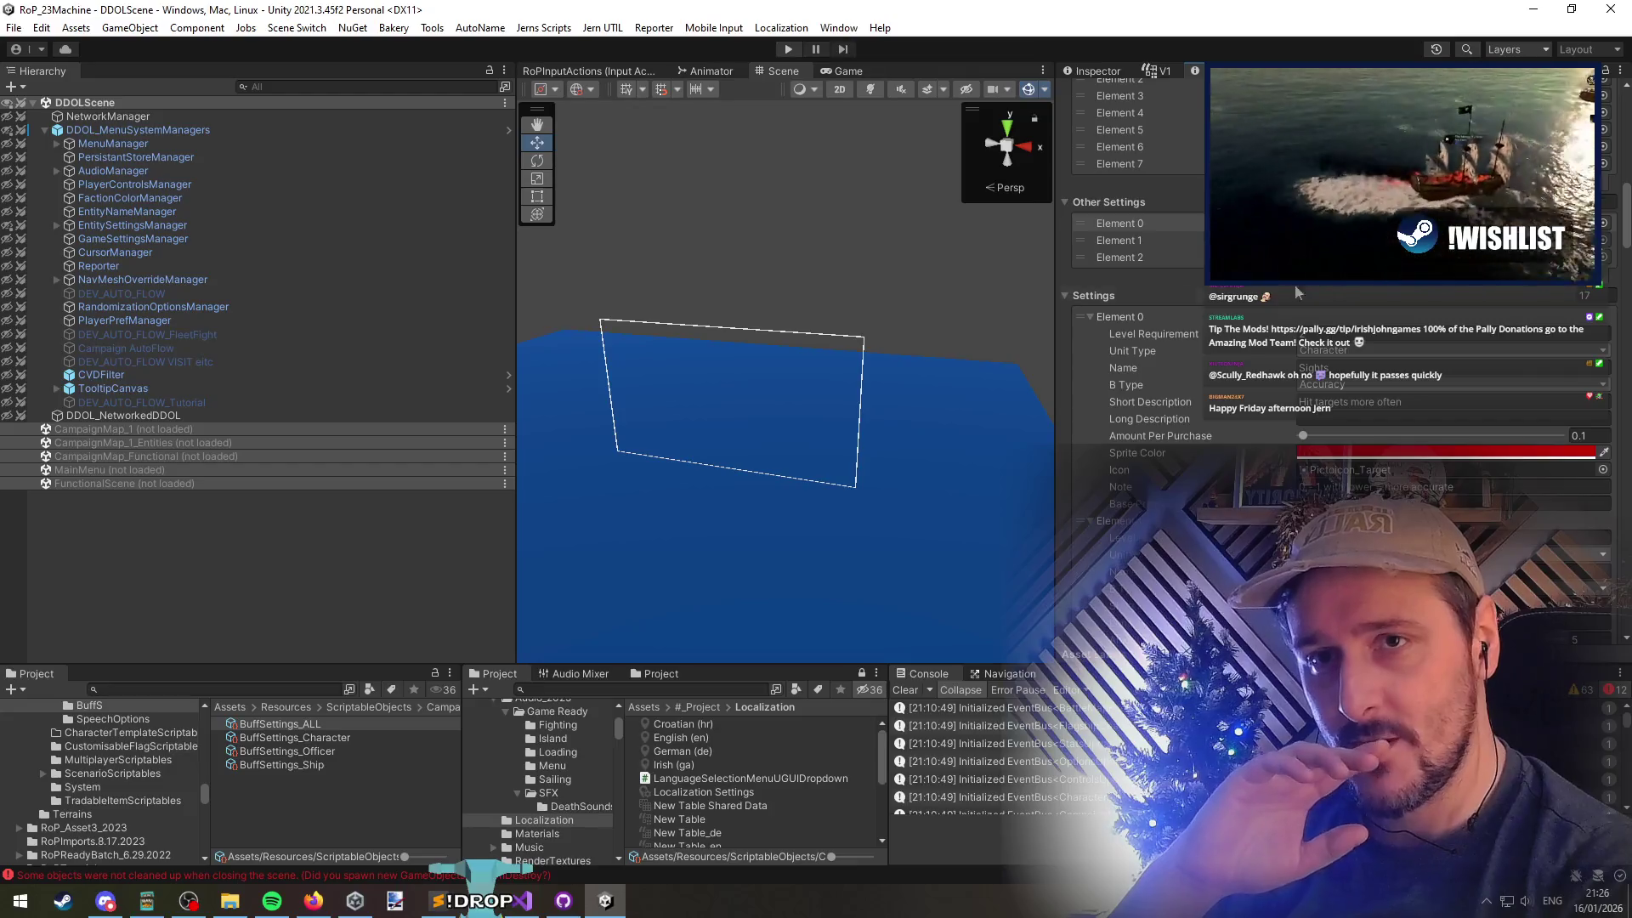
Scroll the buff entries to Element 2, then bring Visual Studio to the front
scroll(1224, 408, down, 4)
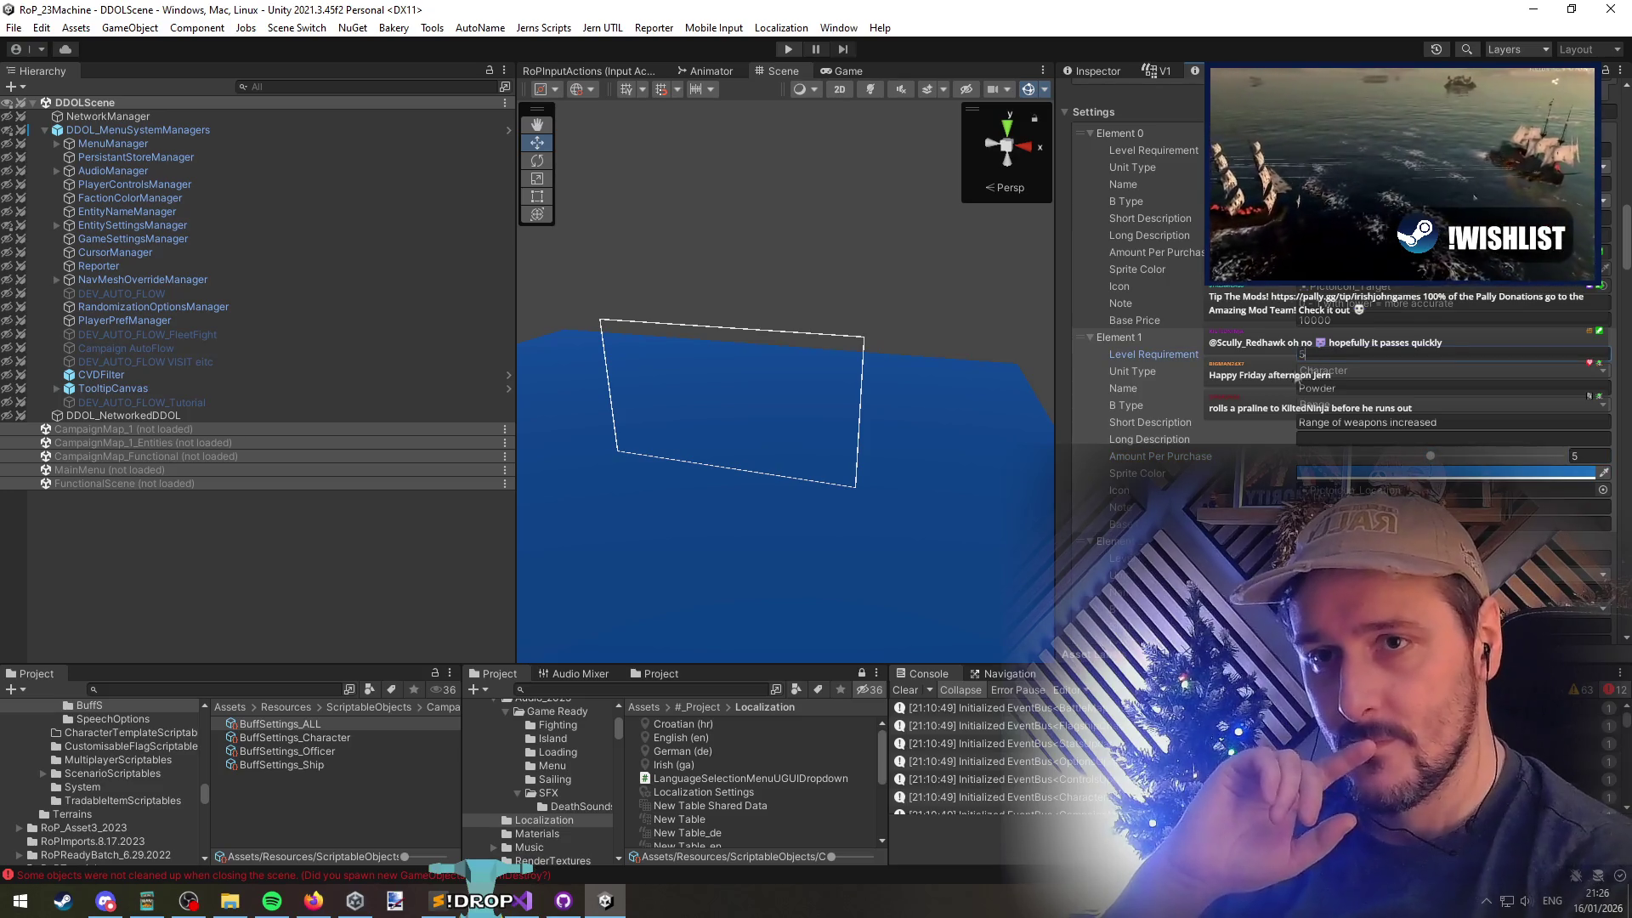
scroll(1275, 382, down, 8)
click(1243, 406)
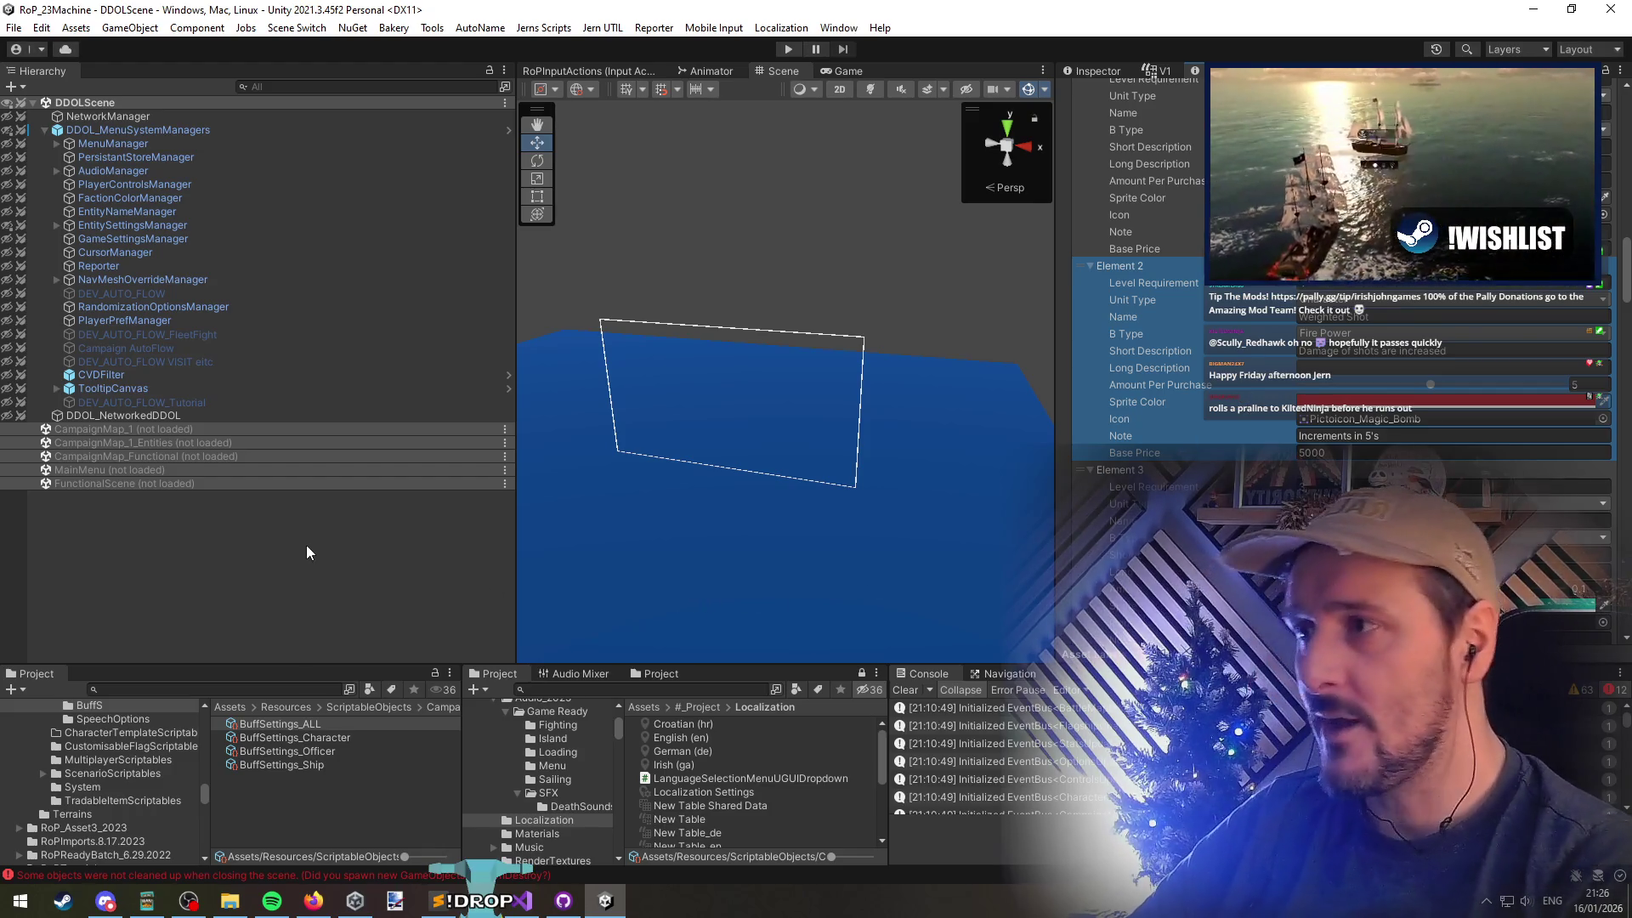
click(470, 895)
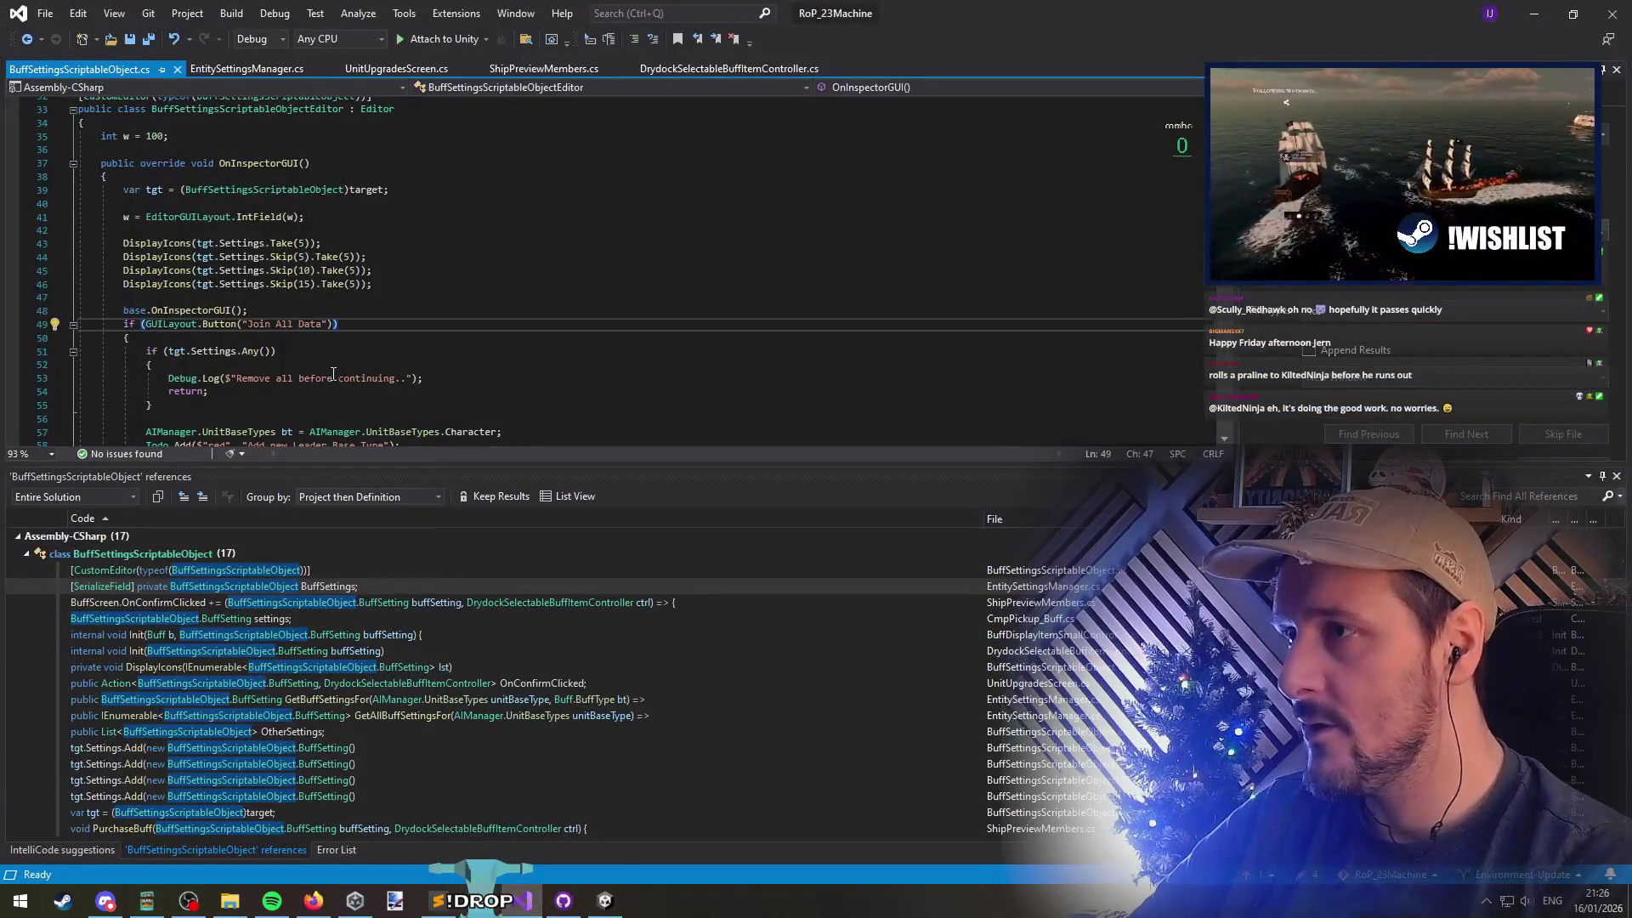
Glance at EntitySettingsManager.cs's GetBuffSettingsFor lookup, then minimize Visual Studio
key(ctrl+Tab)
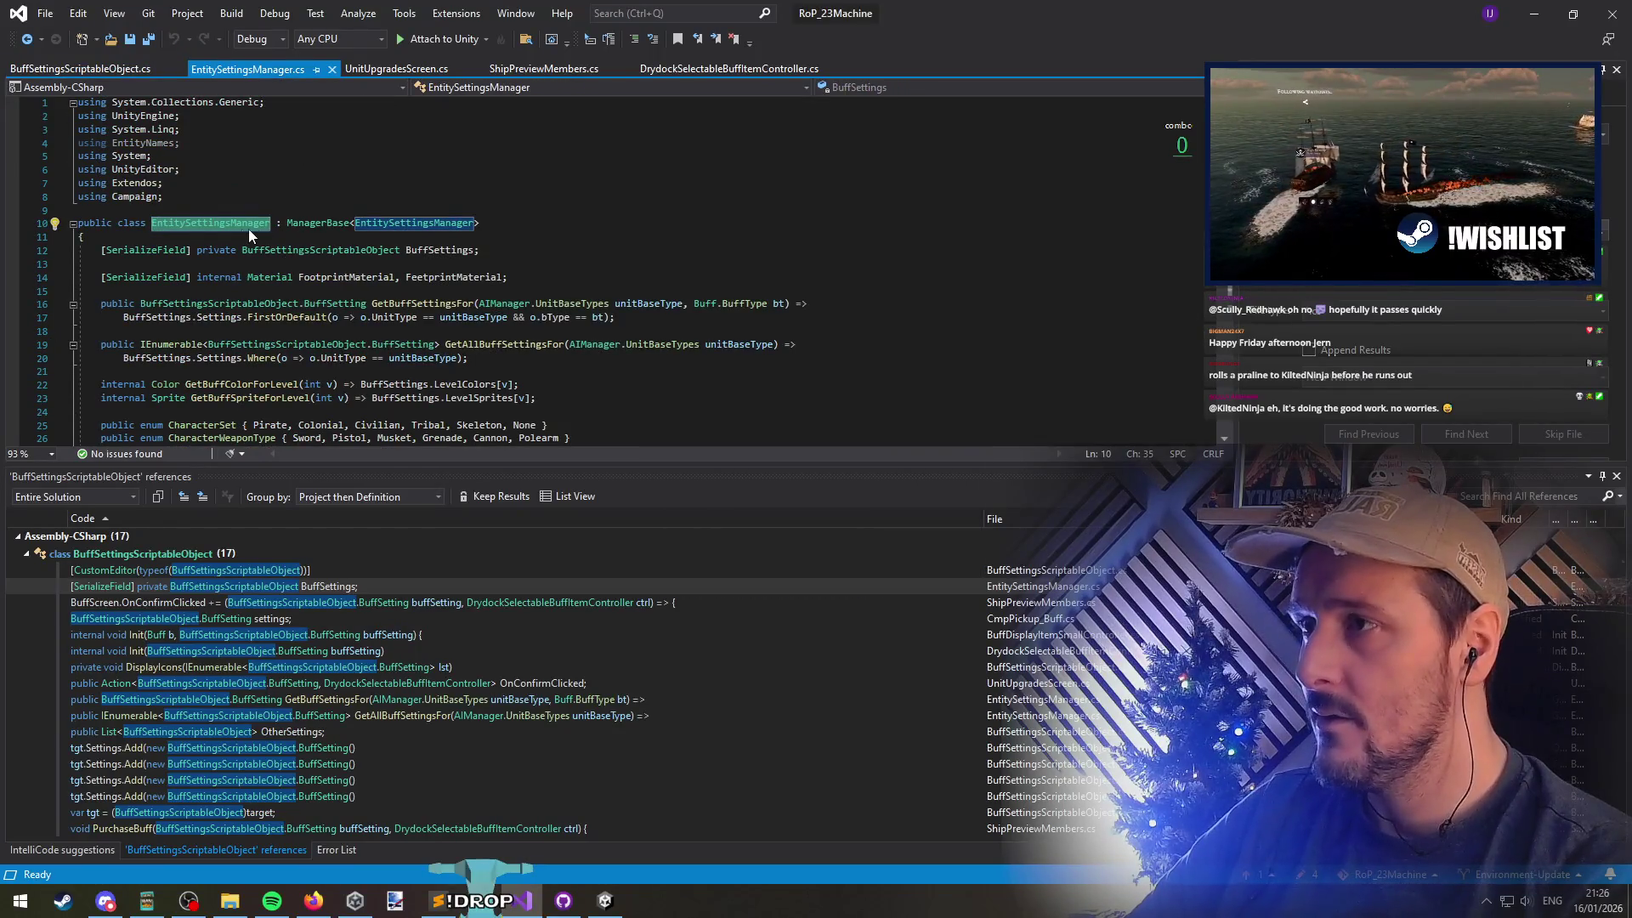
key(ctrl+Tab)
key(ctrl+Tab)
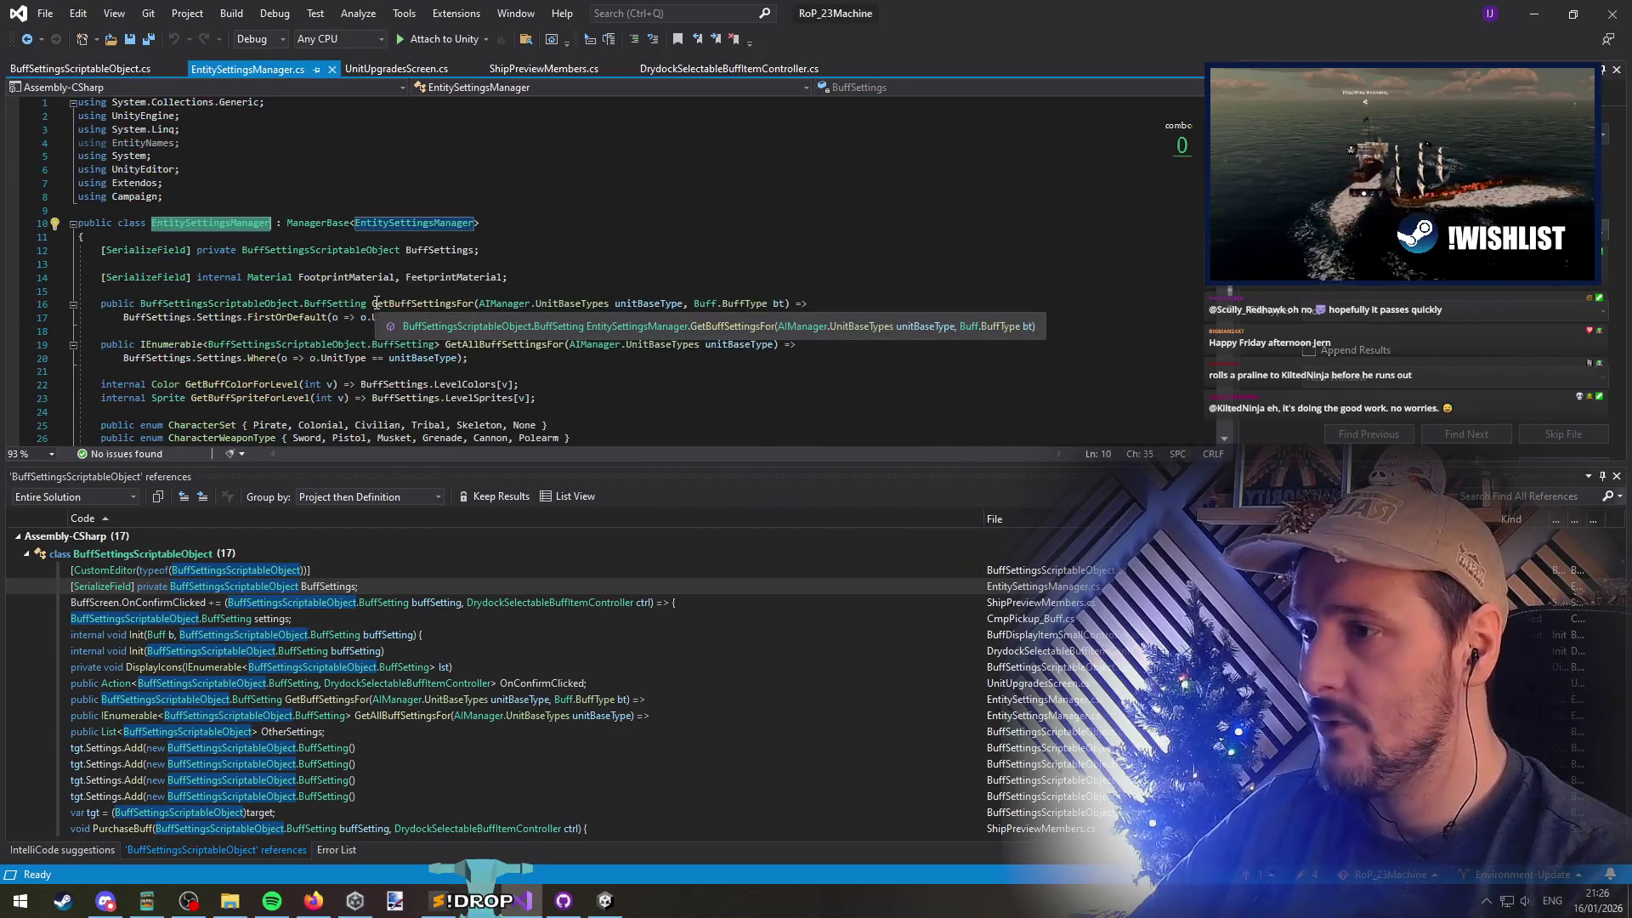
key(alt+Tab)
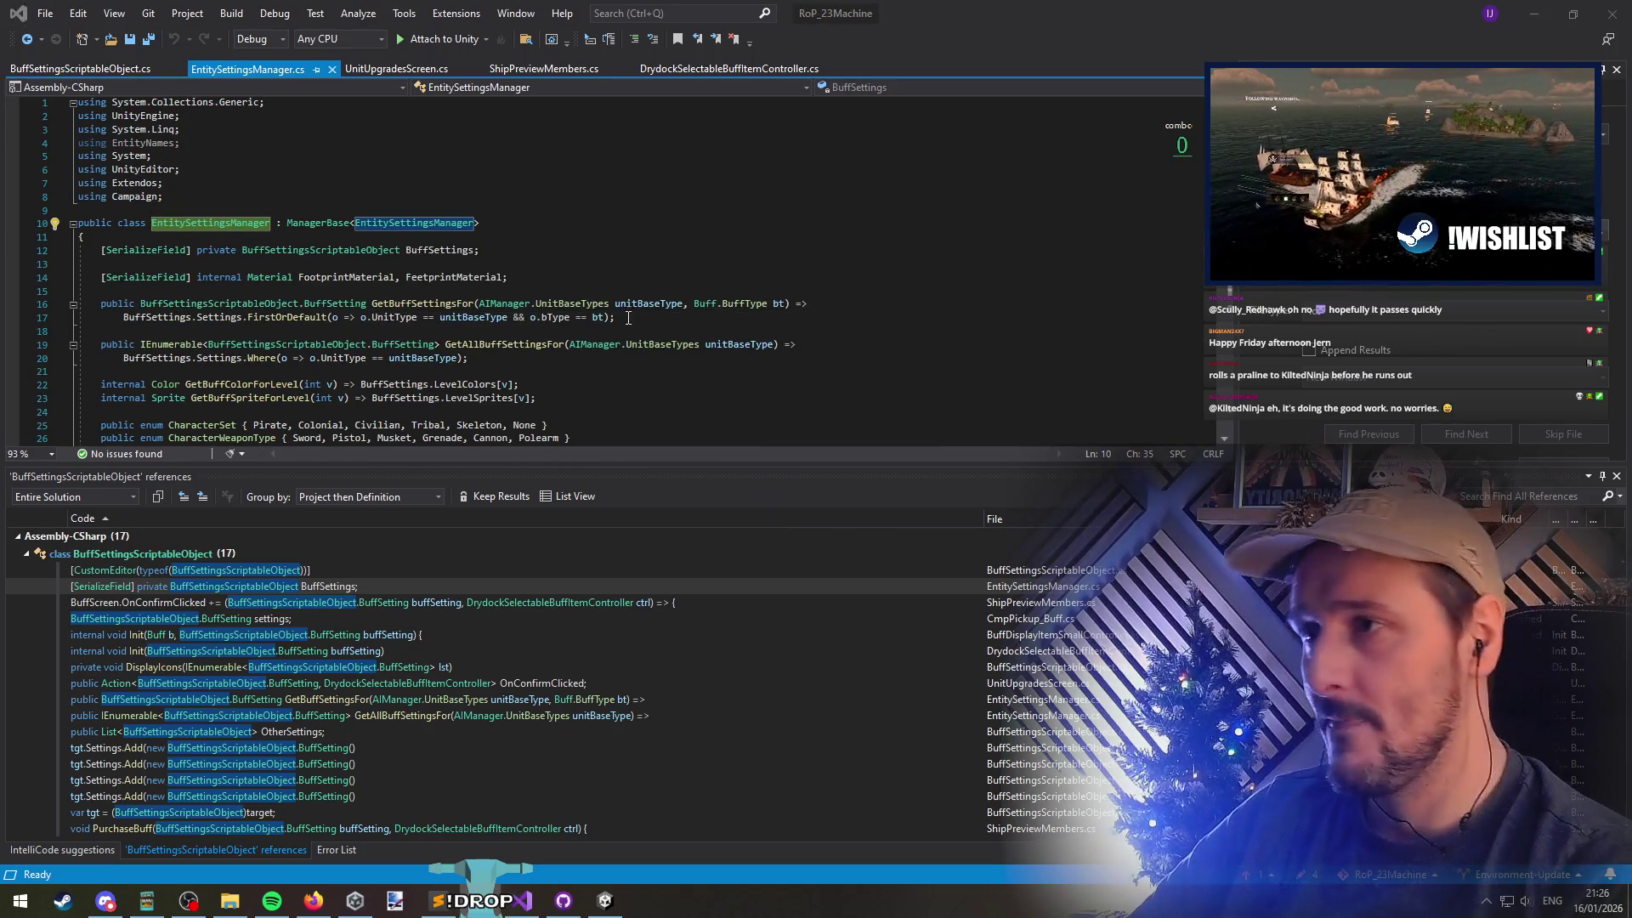
click(1522, 12)
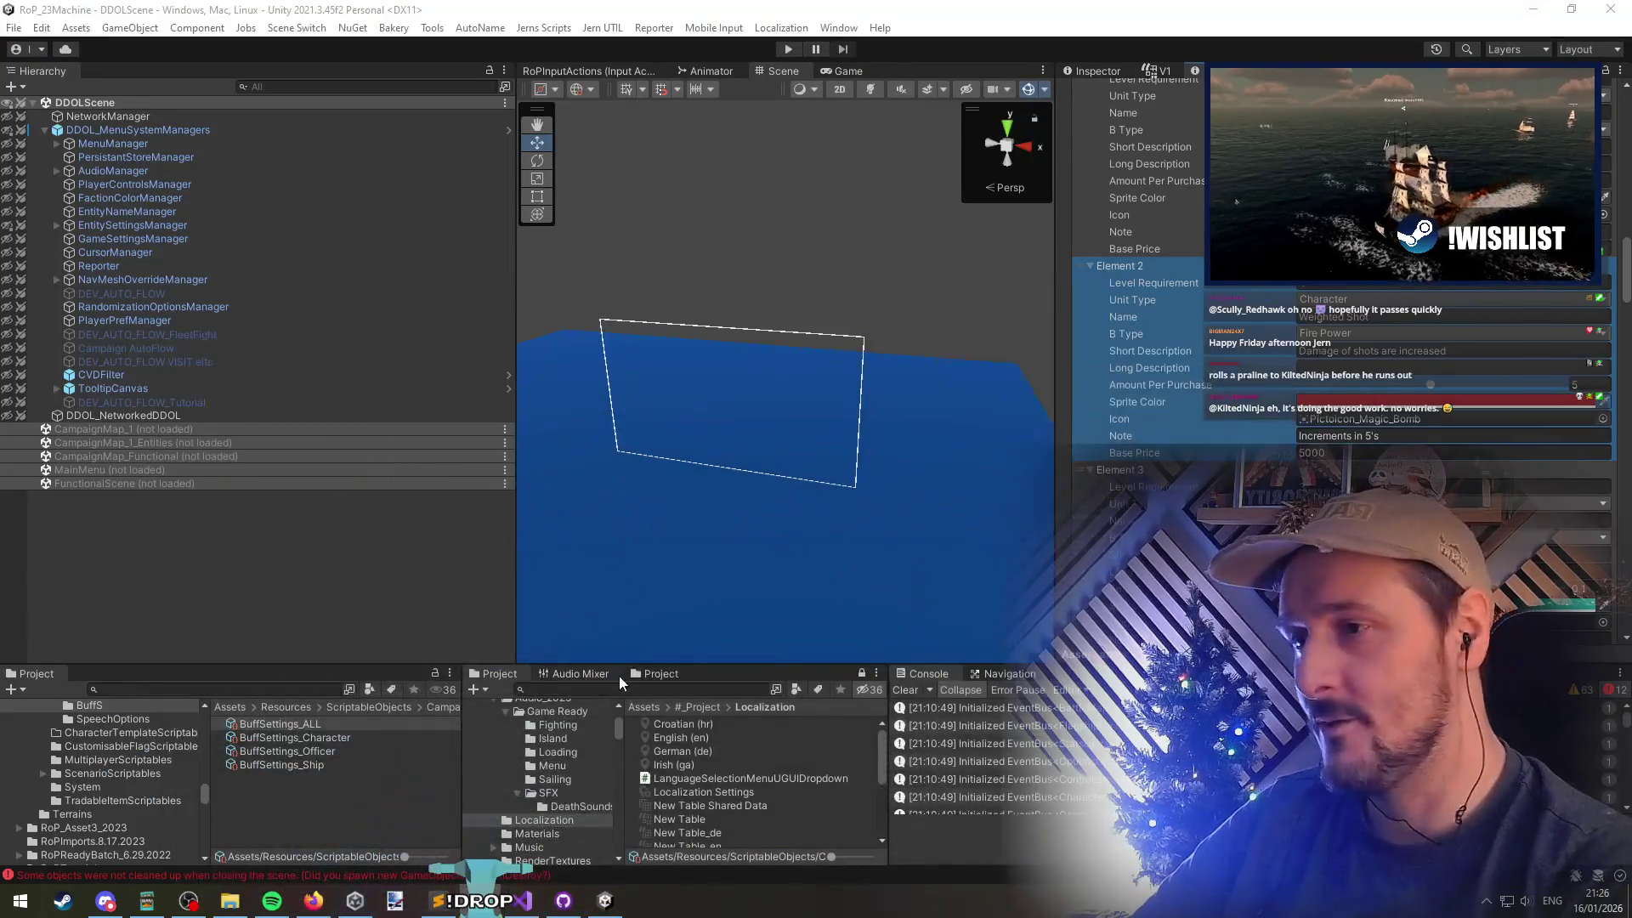
Load an unloaded scene into the Hierarchy and unload it again
click(141, 489)
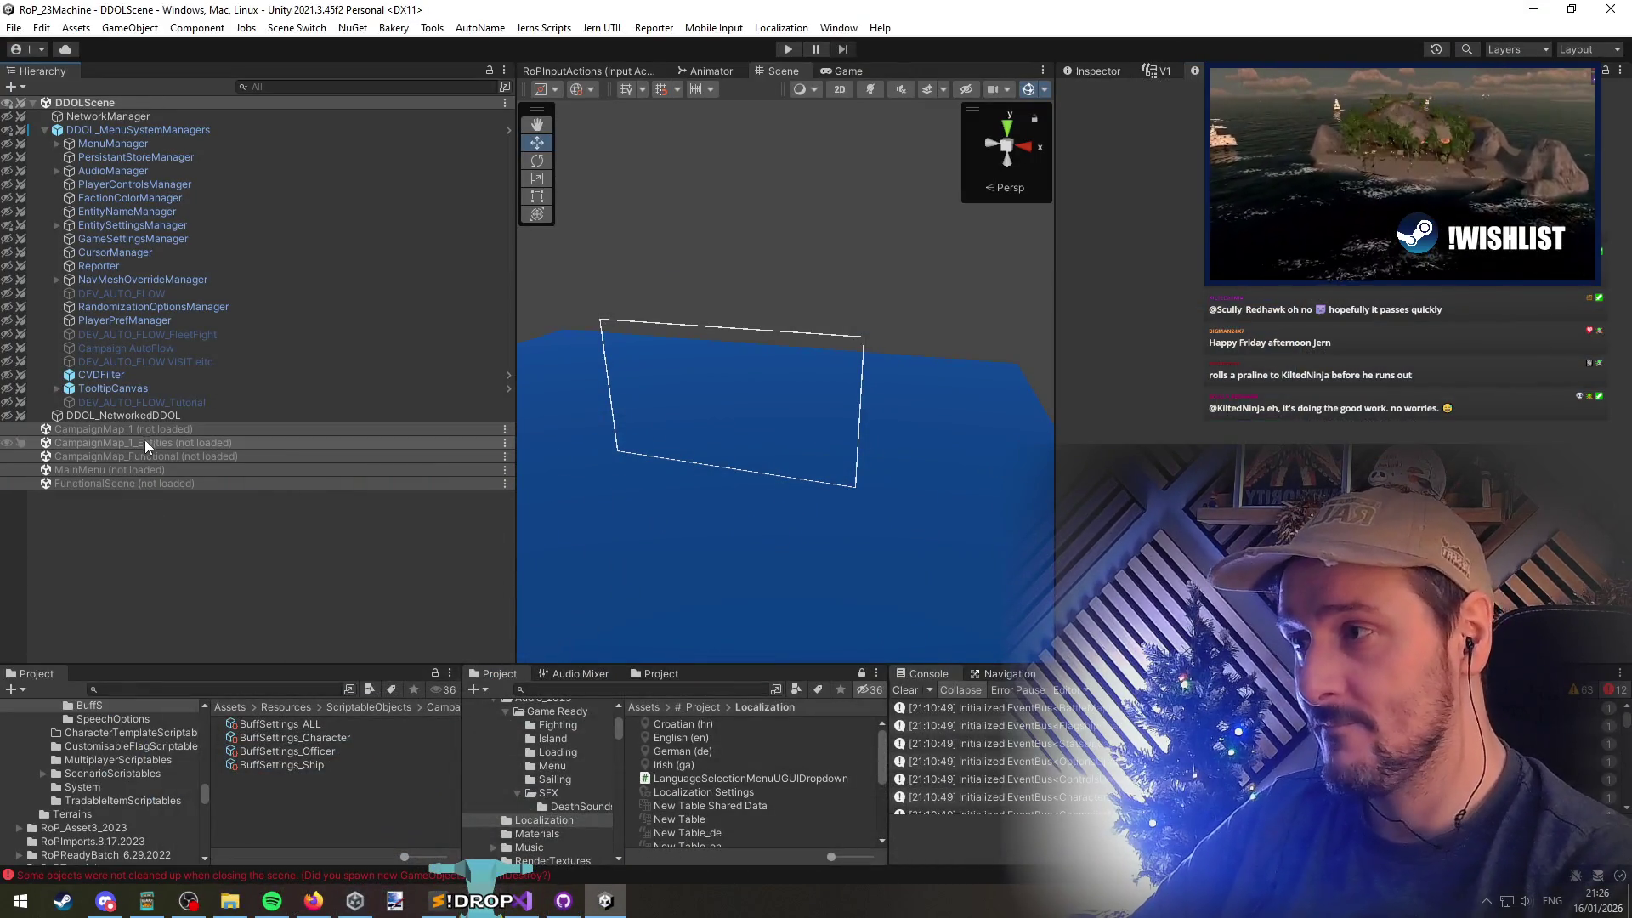
right_click(155, 483)
click(252, 570)
double_click(191, 483)
right_click(109, 486)
click(170, 583)
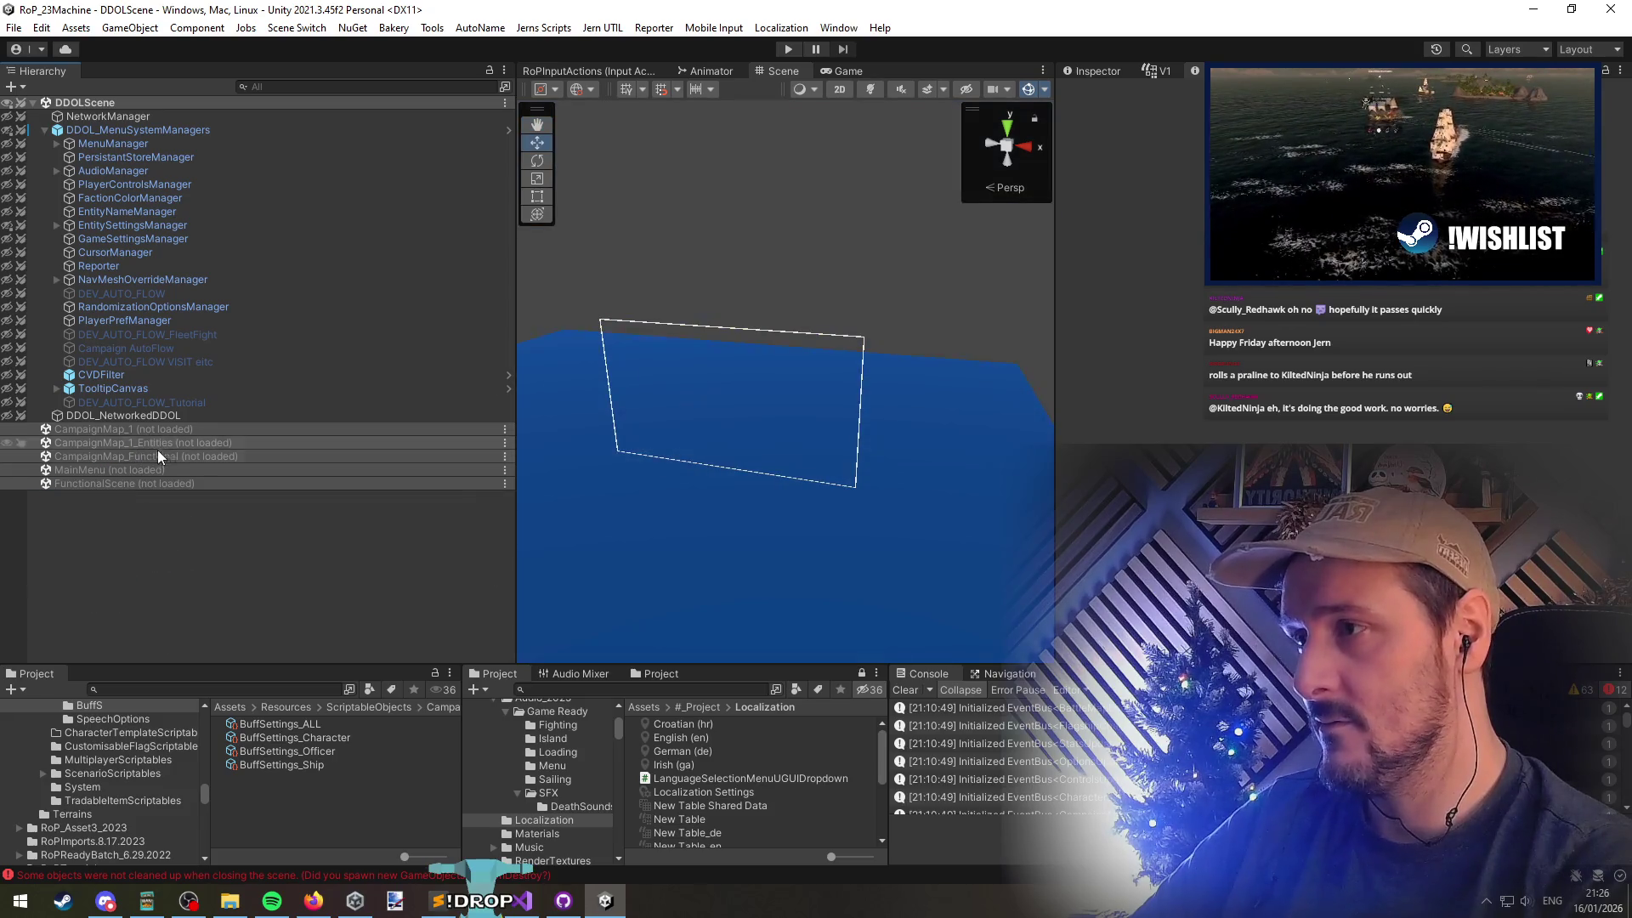
Load CampaignMap_Functional and filter the Hierarchy by 'upgrades' to find CrewUpgradesSection
right_click(157, 455)
click(114, 508)
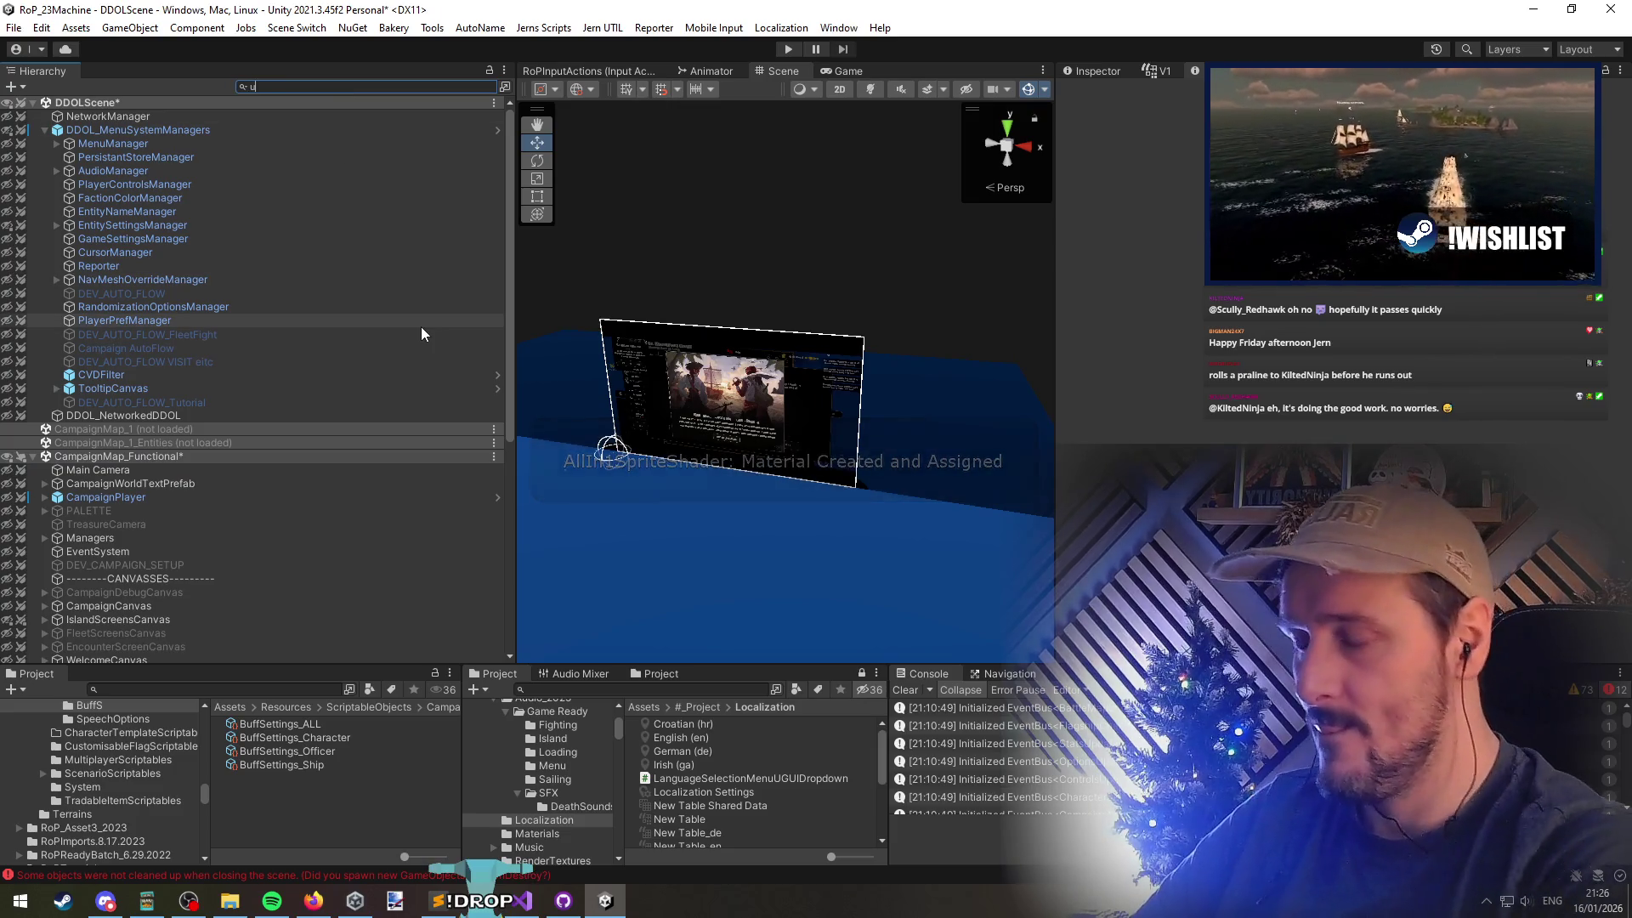
text(upgrades)
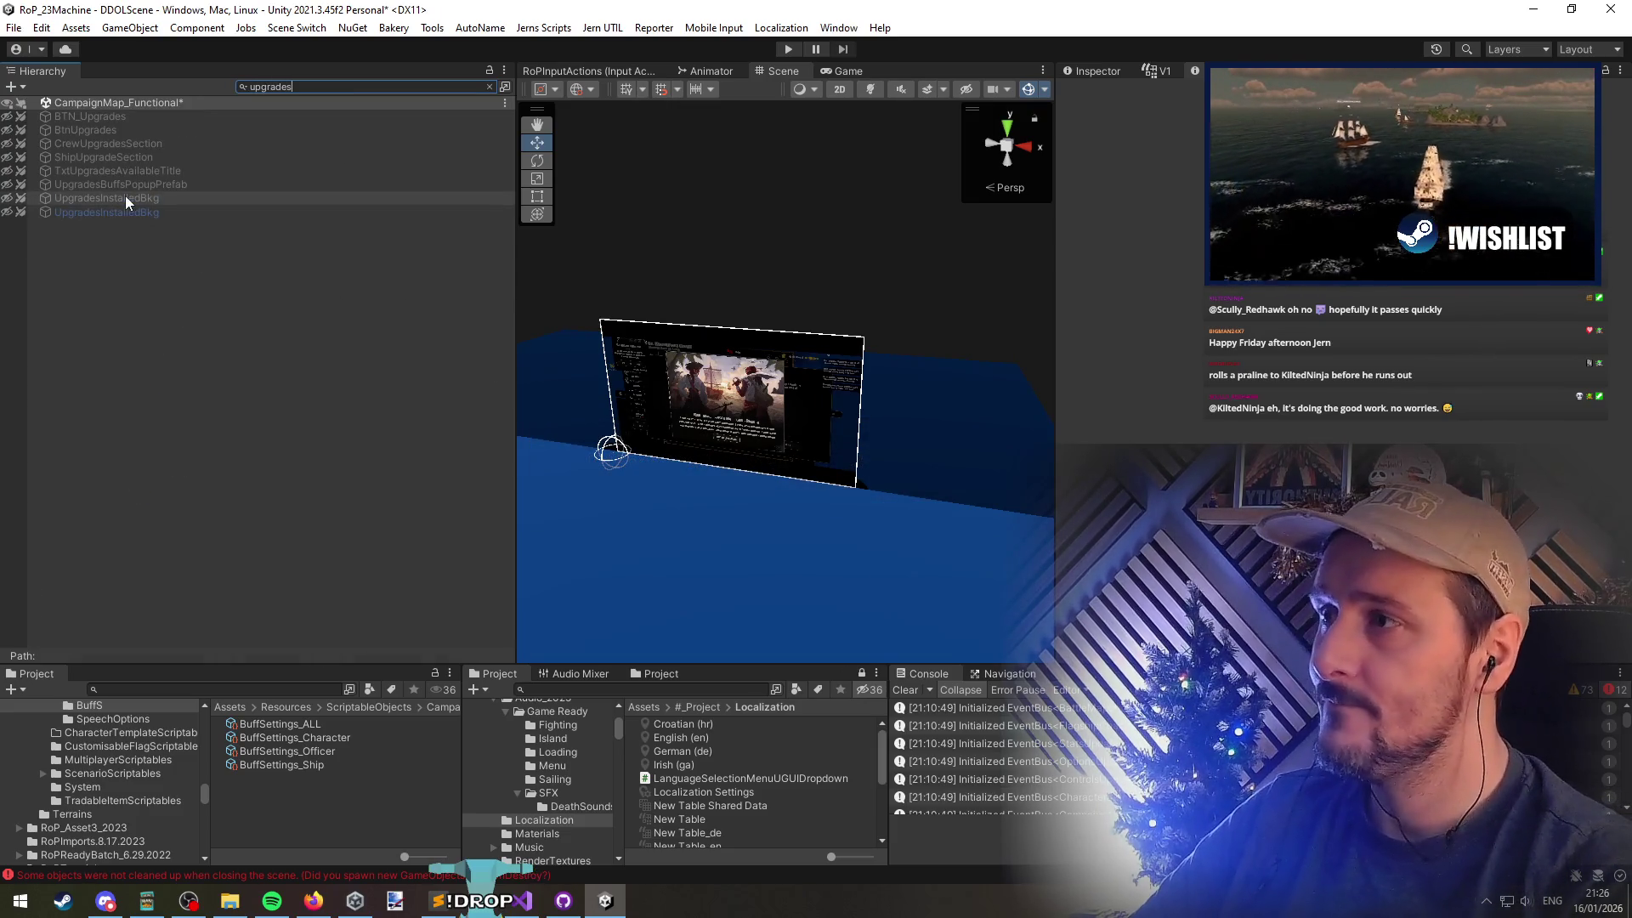
click(124, 153)
click(125, 143)
Clear the filter, expand ShipUpgradeSection down to Content-Holder, and ping the first card's prefab
click(490, 86)
click(176, 443)
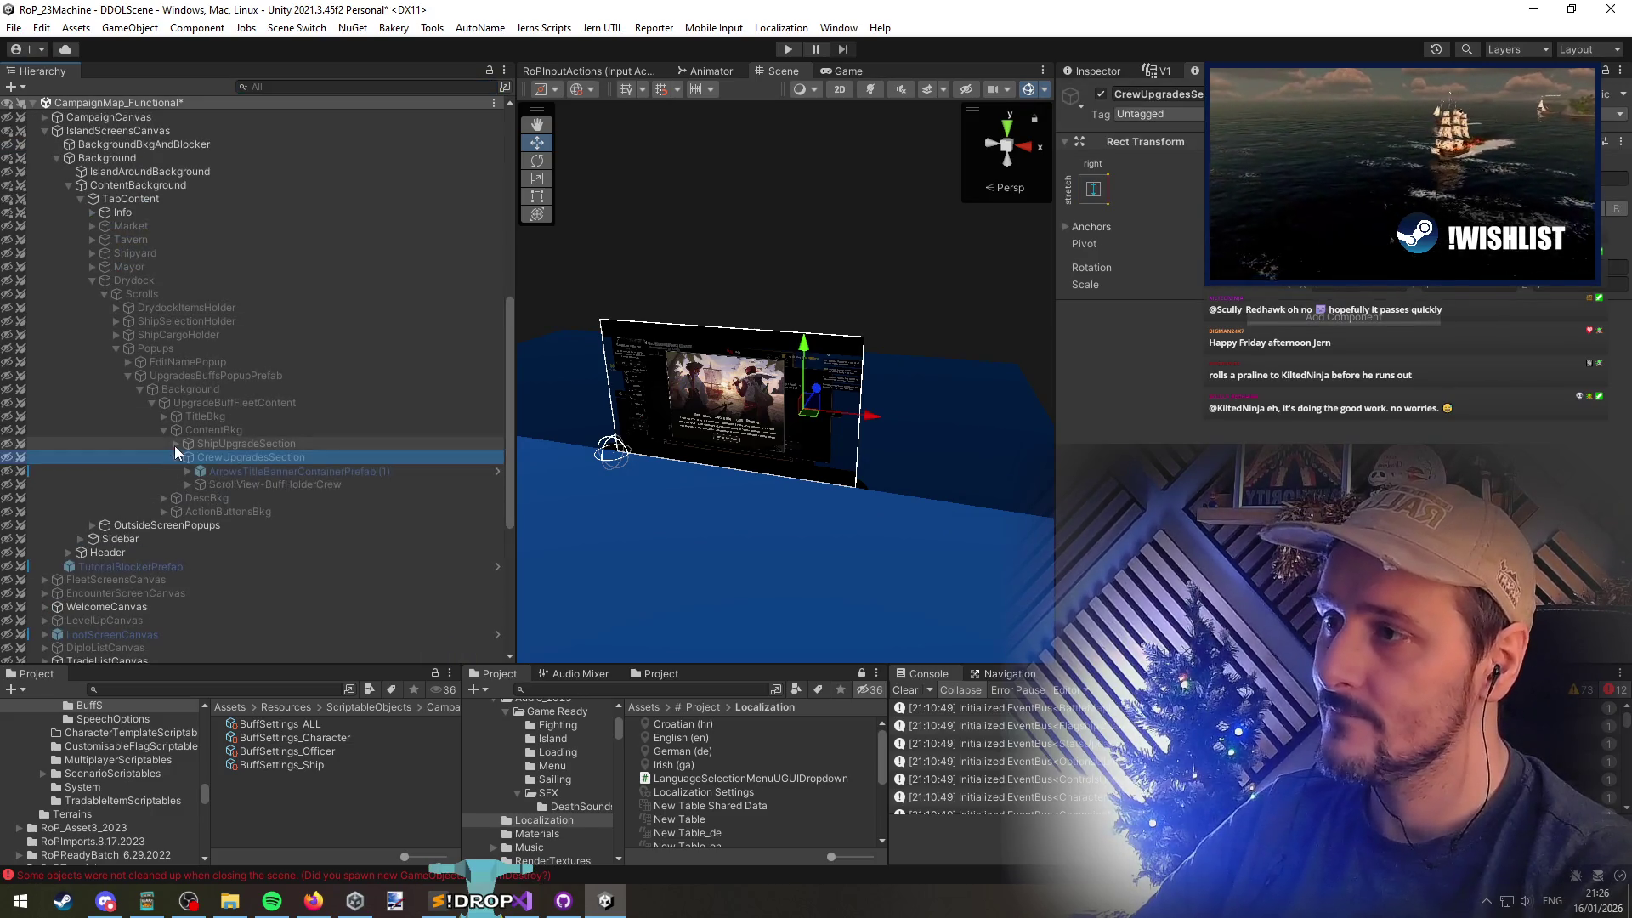
click(176, 484)
click(188, 511)
click(188, 471)
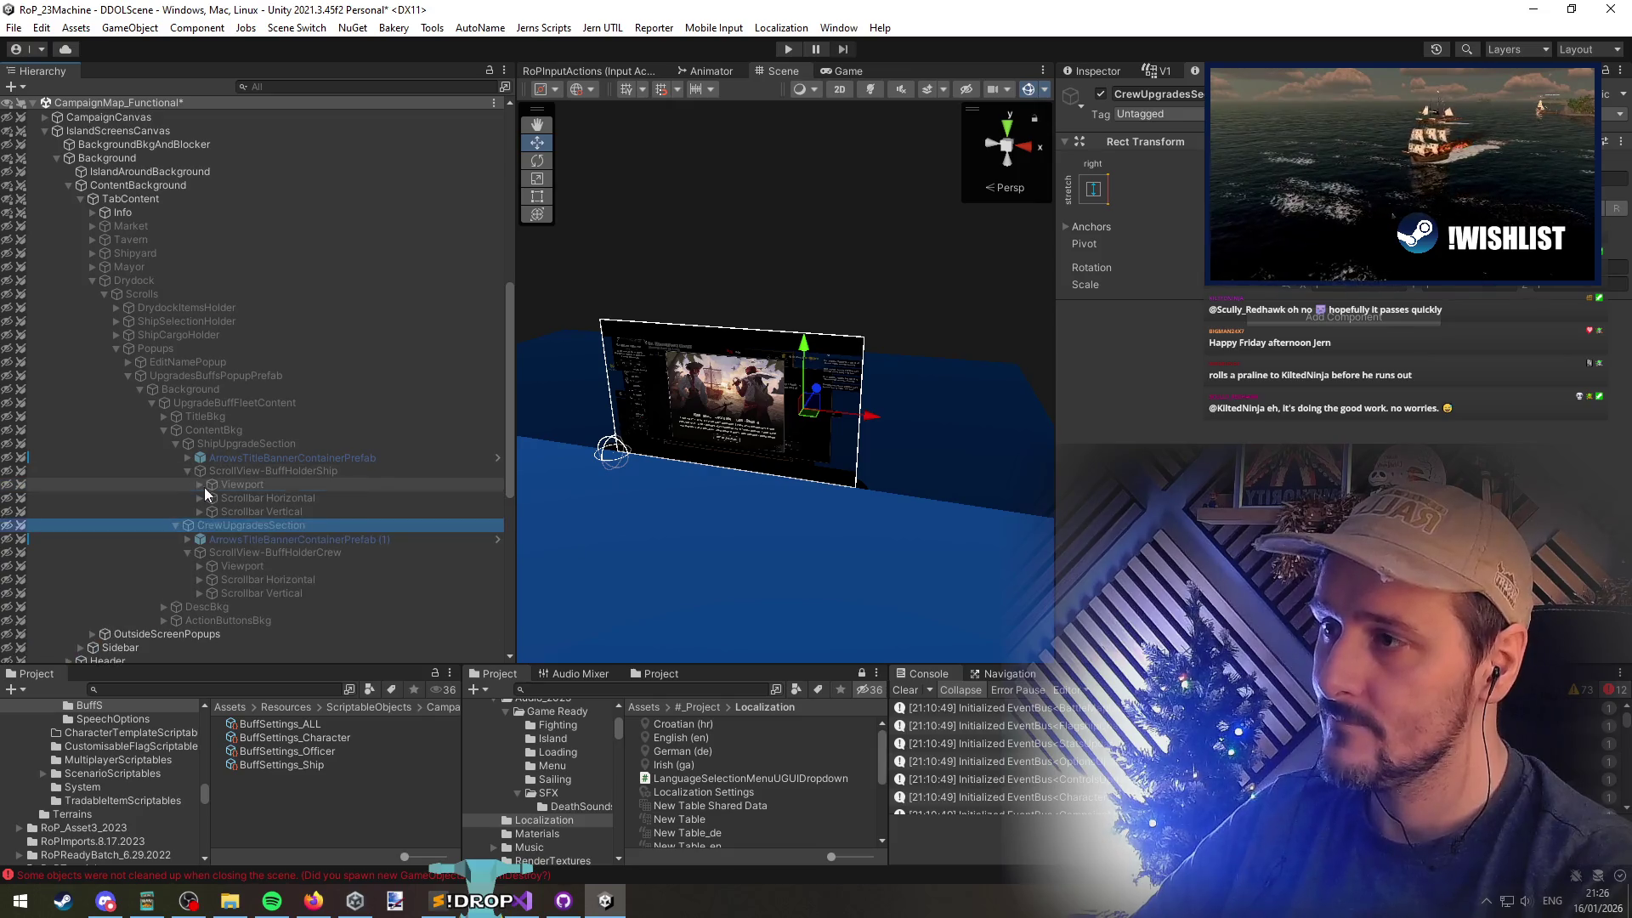
click(204, 486)
key(Right)
click(210, 498)
click(301, 512)
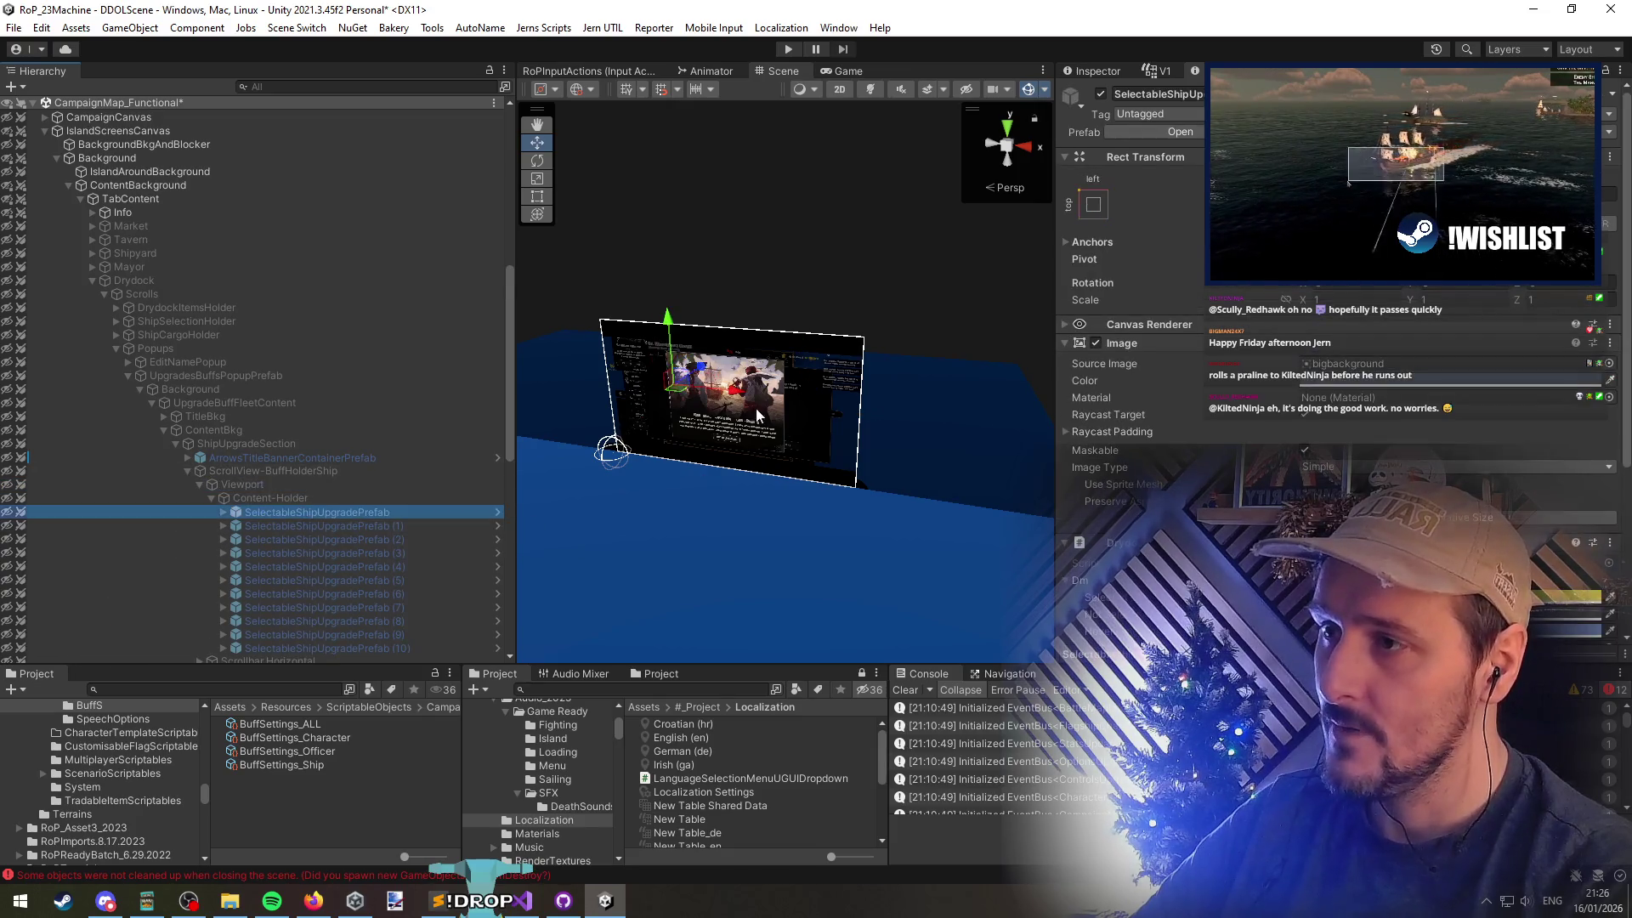
click(1228, 132)
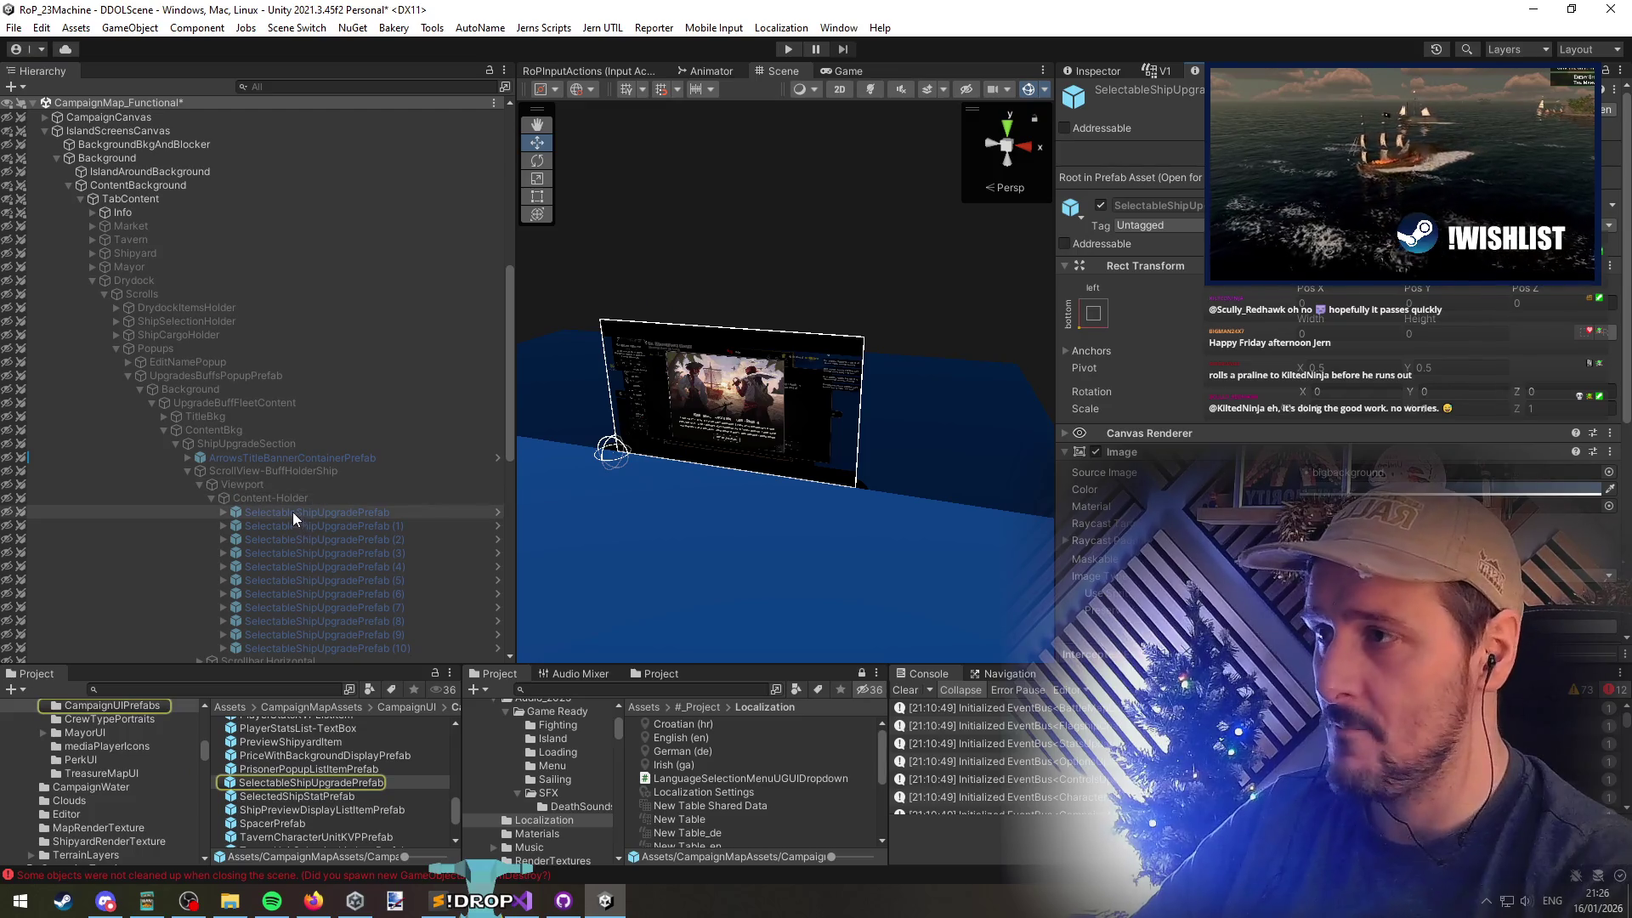
Switch the Scene view to 2D and select UpgradesBuffsPopupPrefab under Drydock
click(155, 279)
click(131, 217)
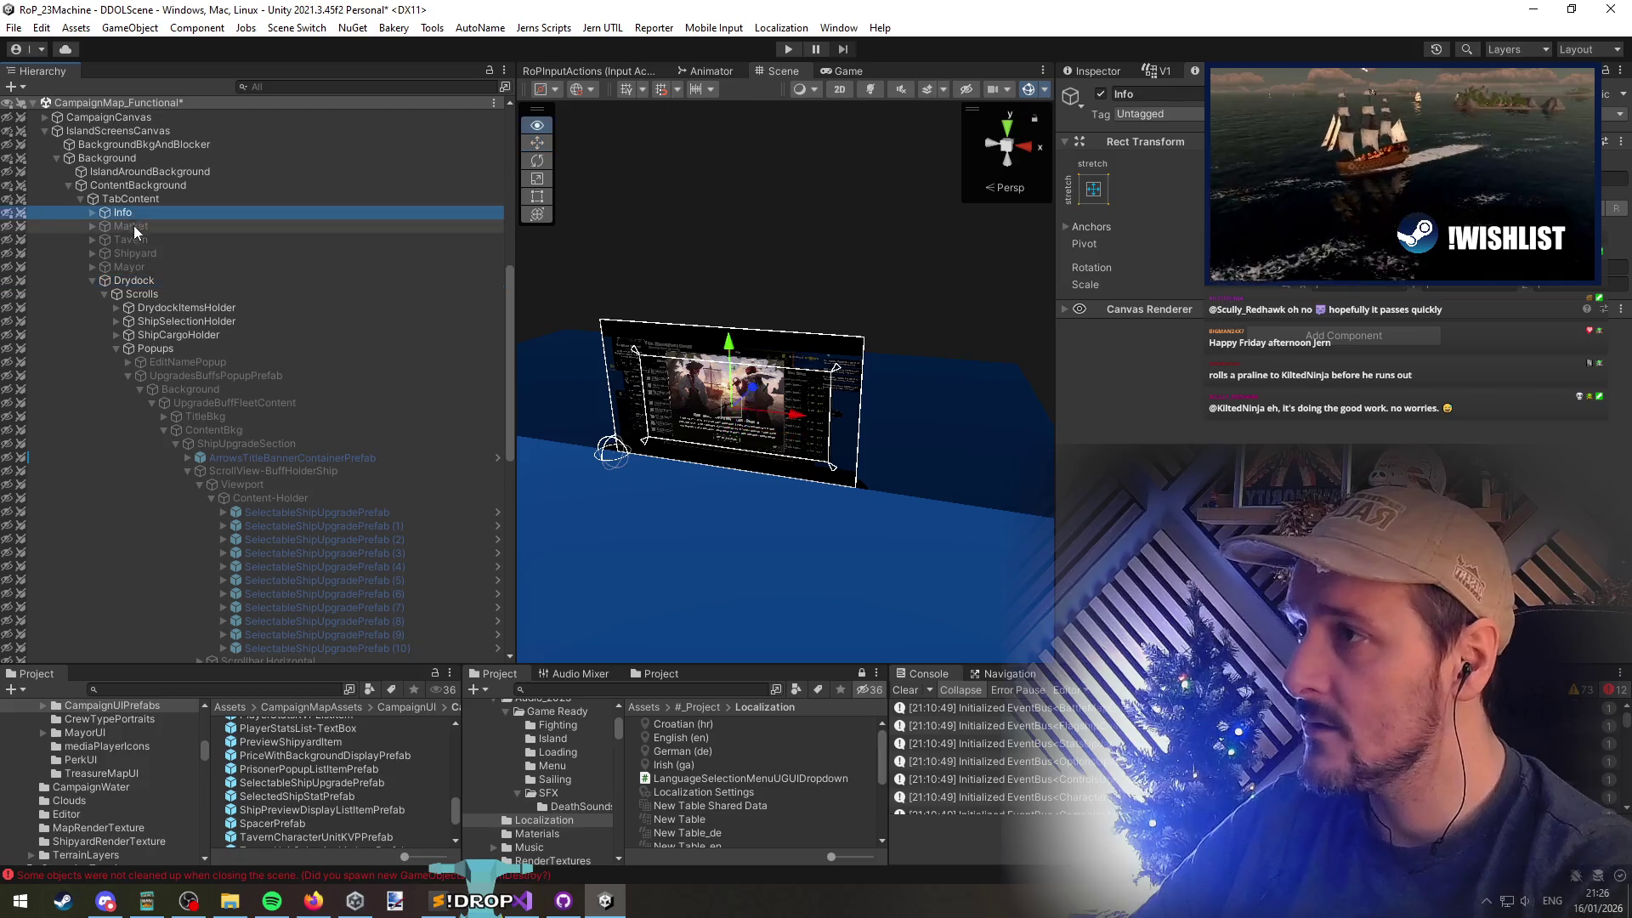
scroll(213, 336, down, 3)
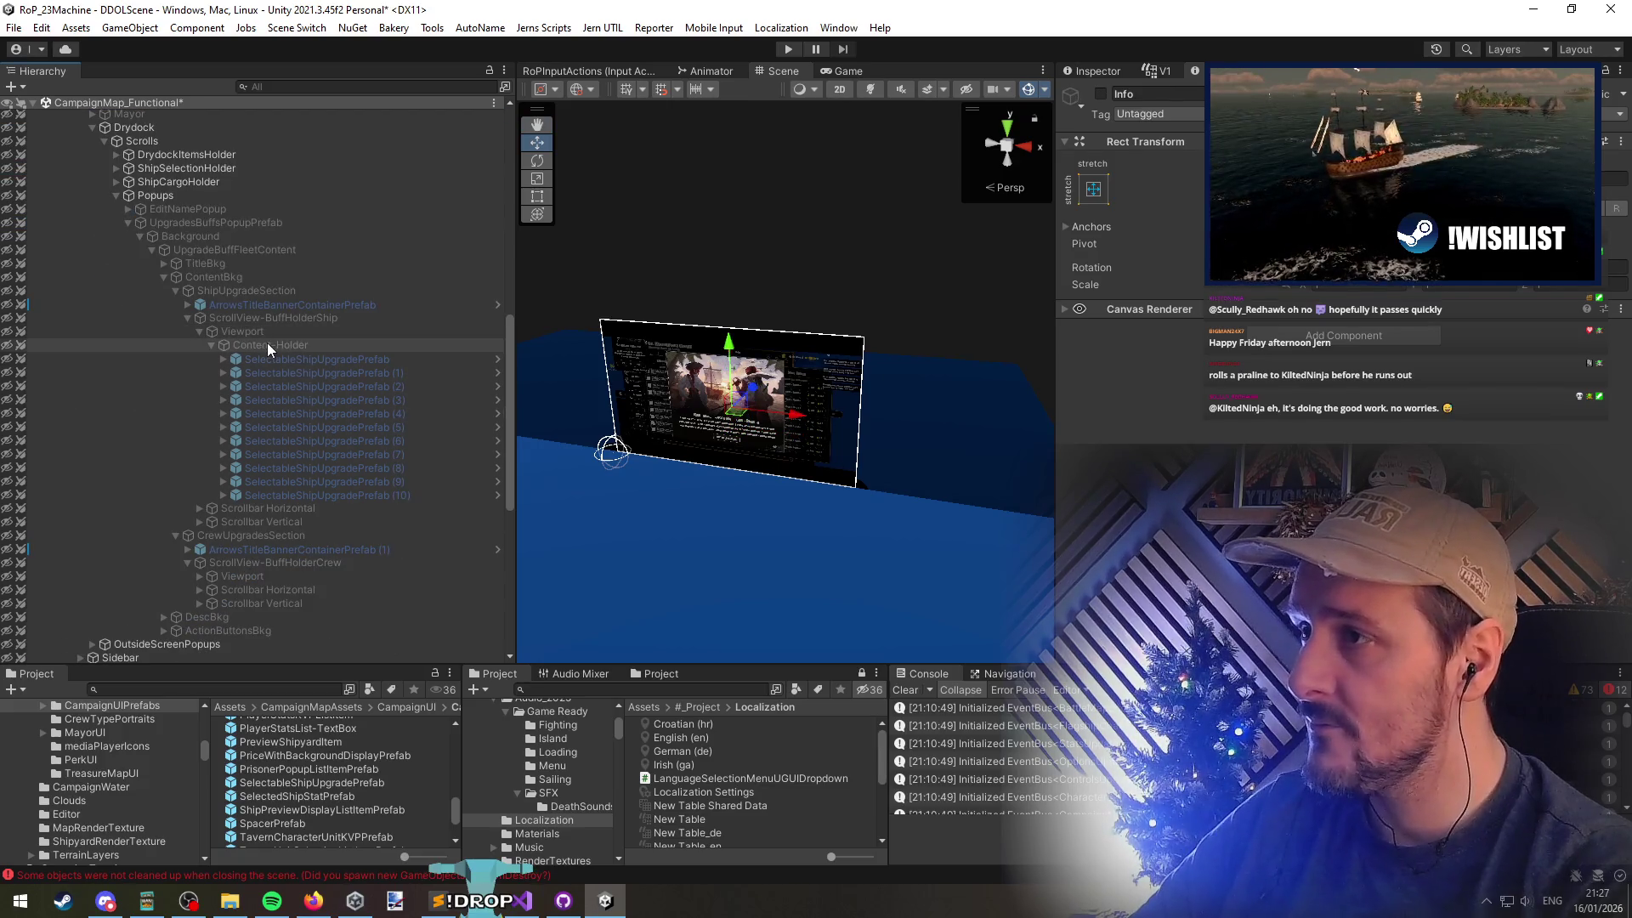
click(221, 287)
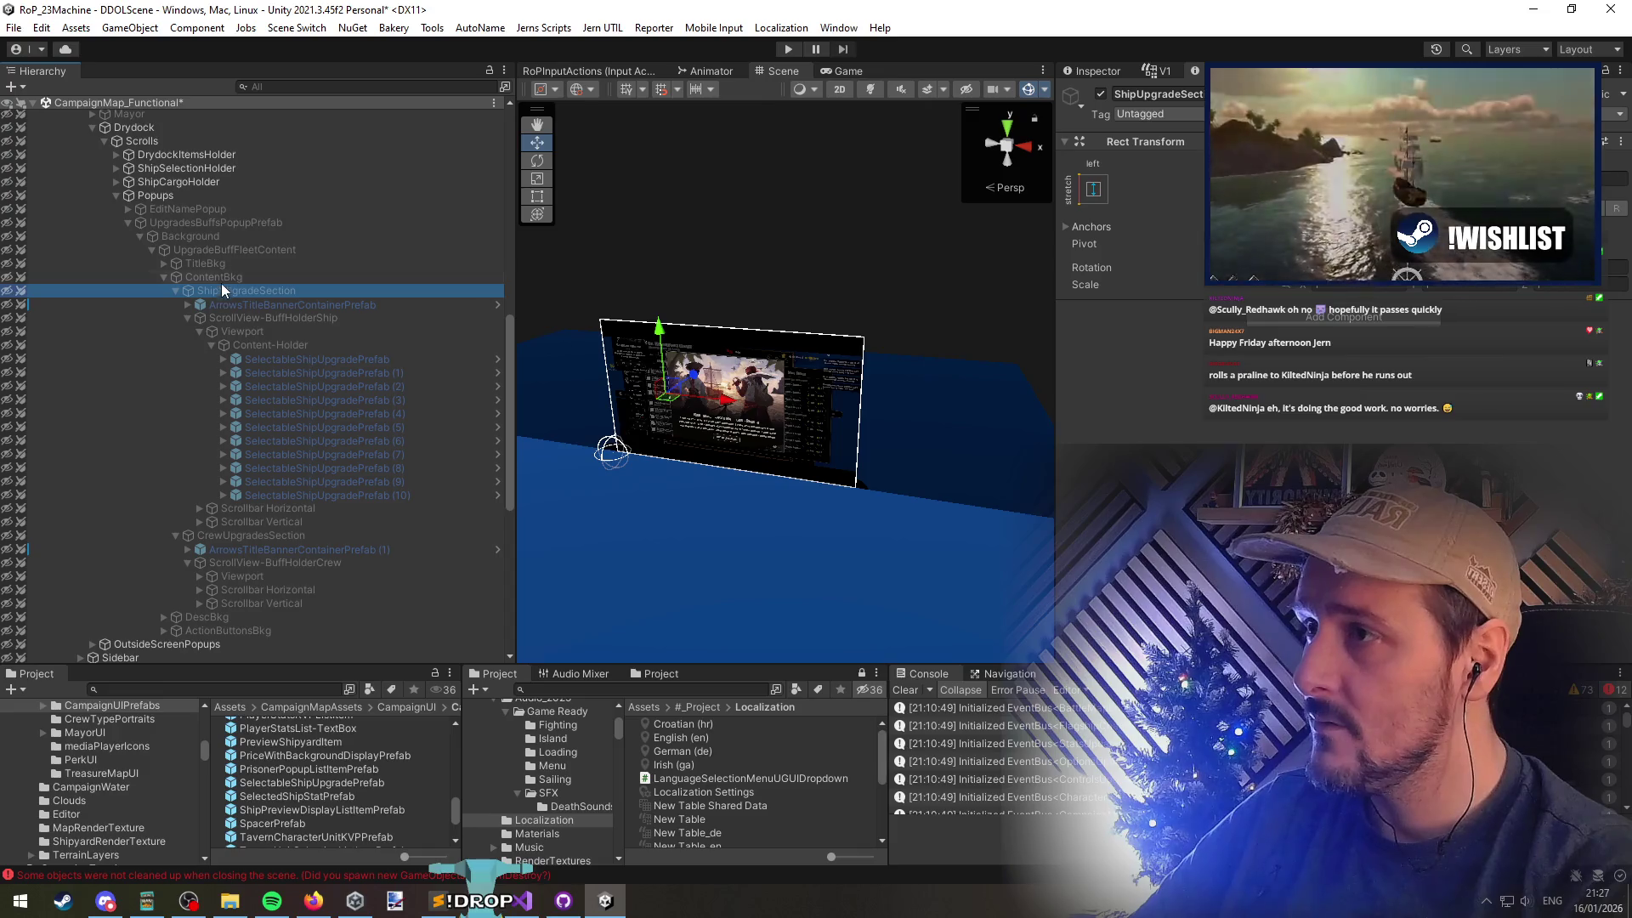
click(846, 91)
click(255, 222)
scroll(701, 415, up, 5)
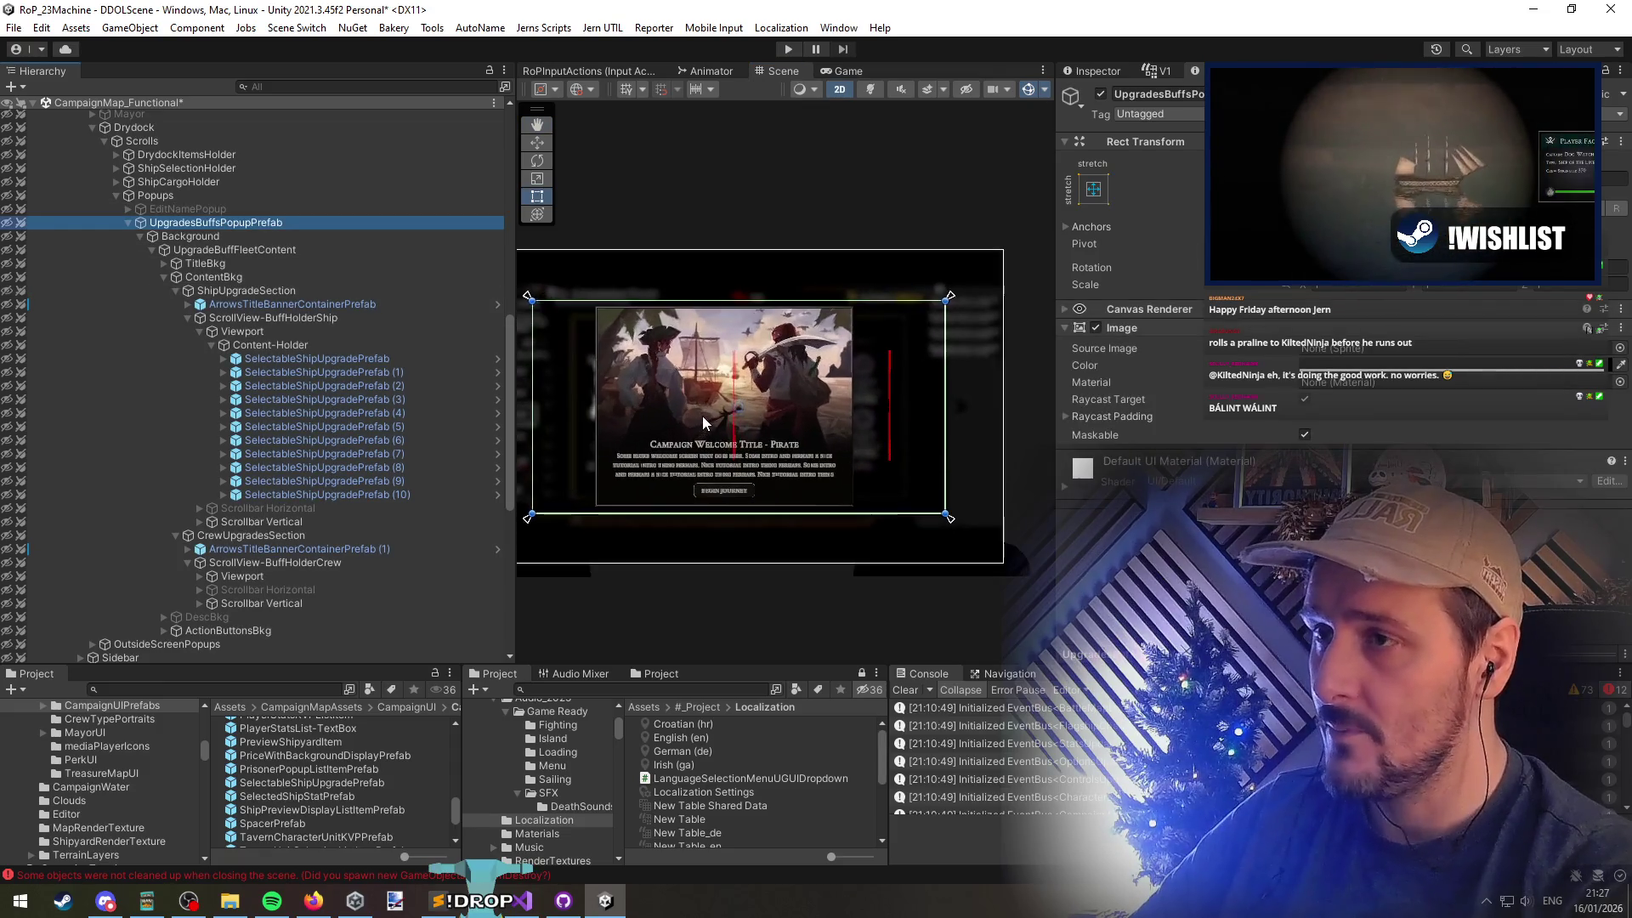
Make UpgradesBuffsPopupPrefab render in the Scene view and zoom onto its upgrade cards
scroll(207, 268, up, 5)
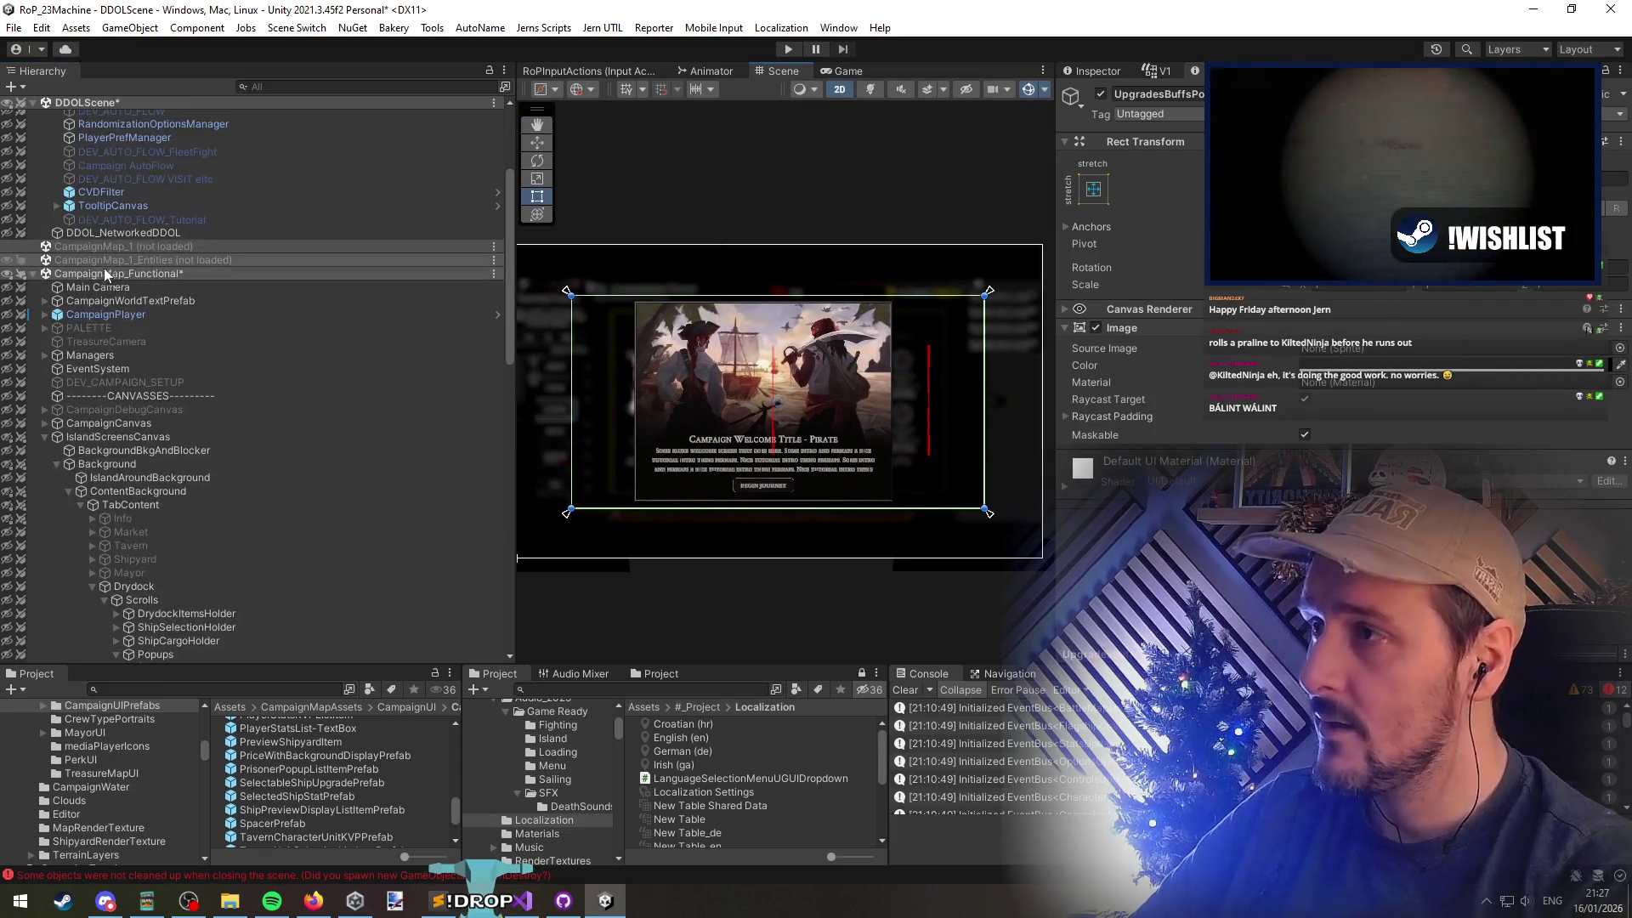
scroll(122, 340, down, 4)
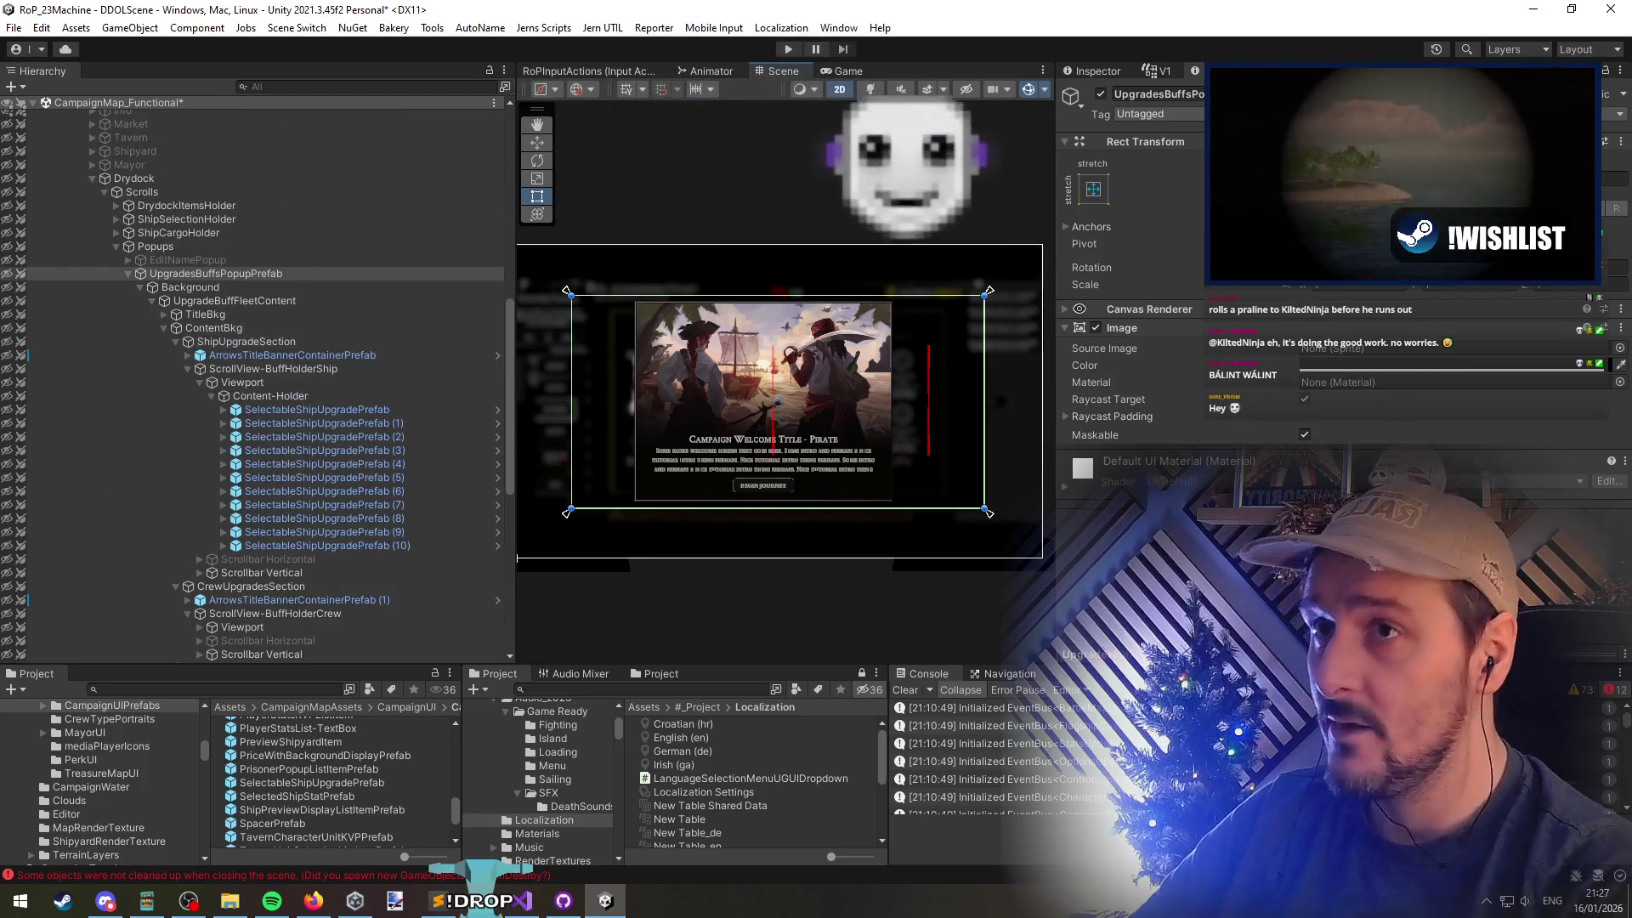
click(967, 89)
click(6, 274)
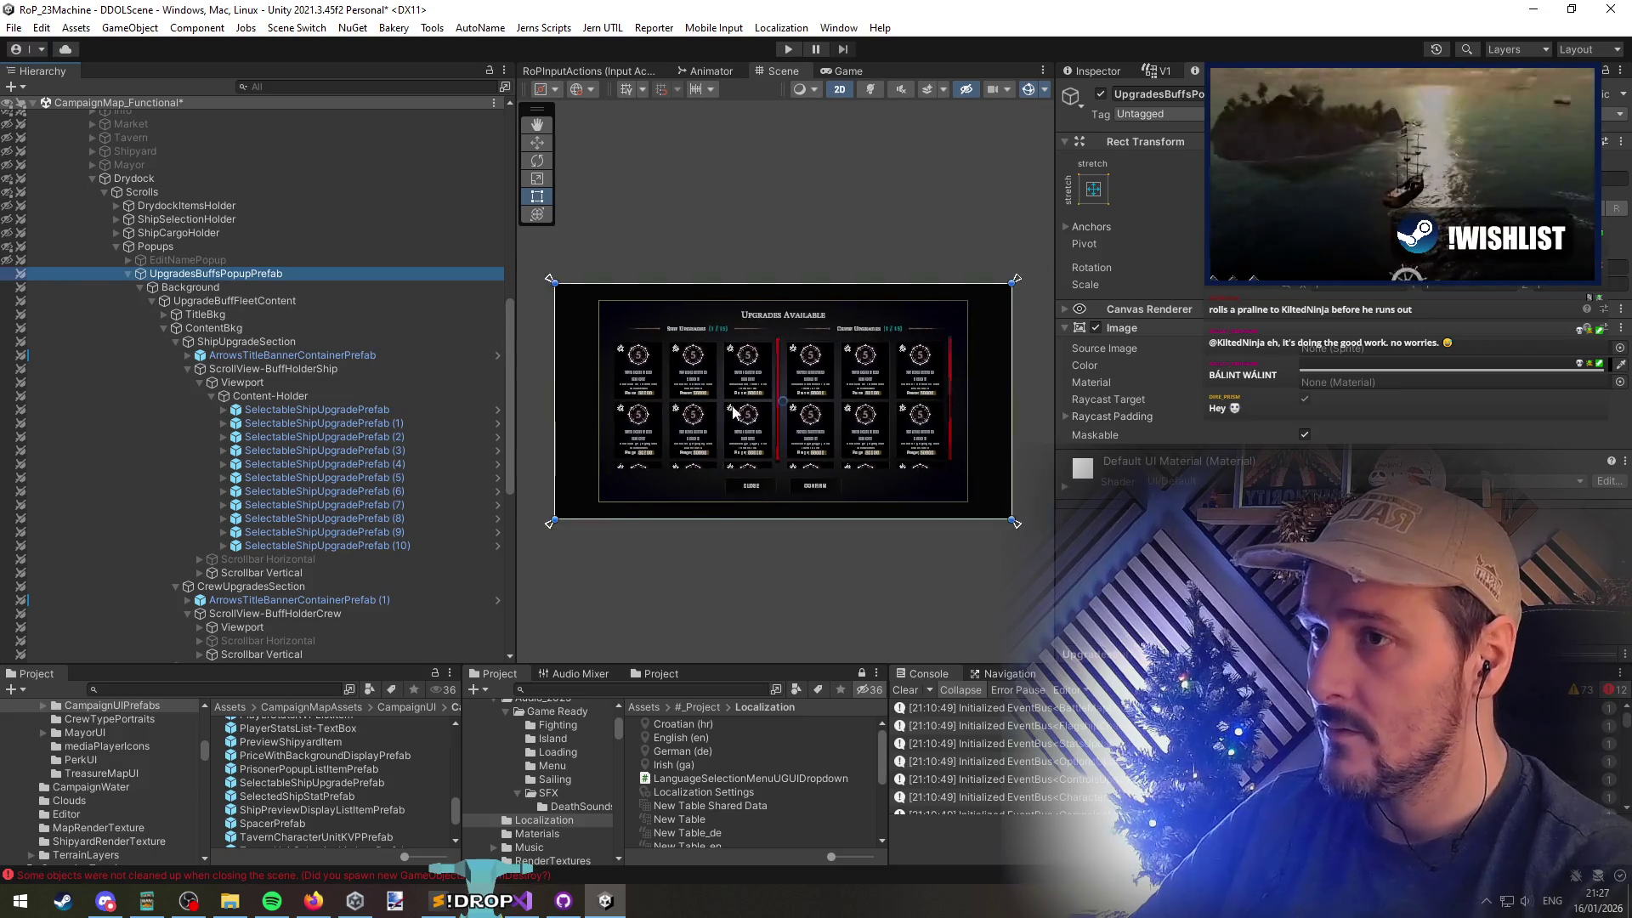
scroll(629, 378, up, 5)
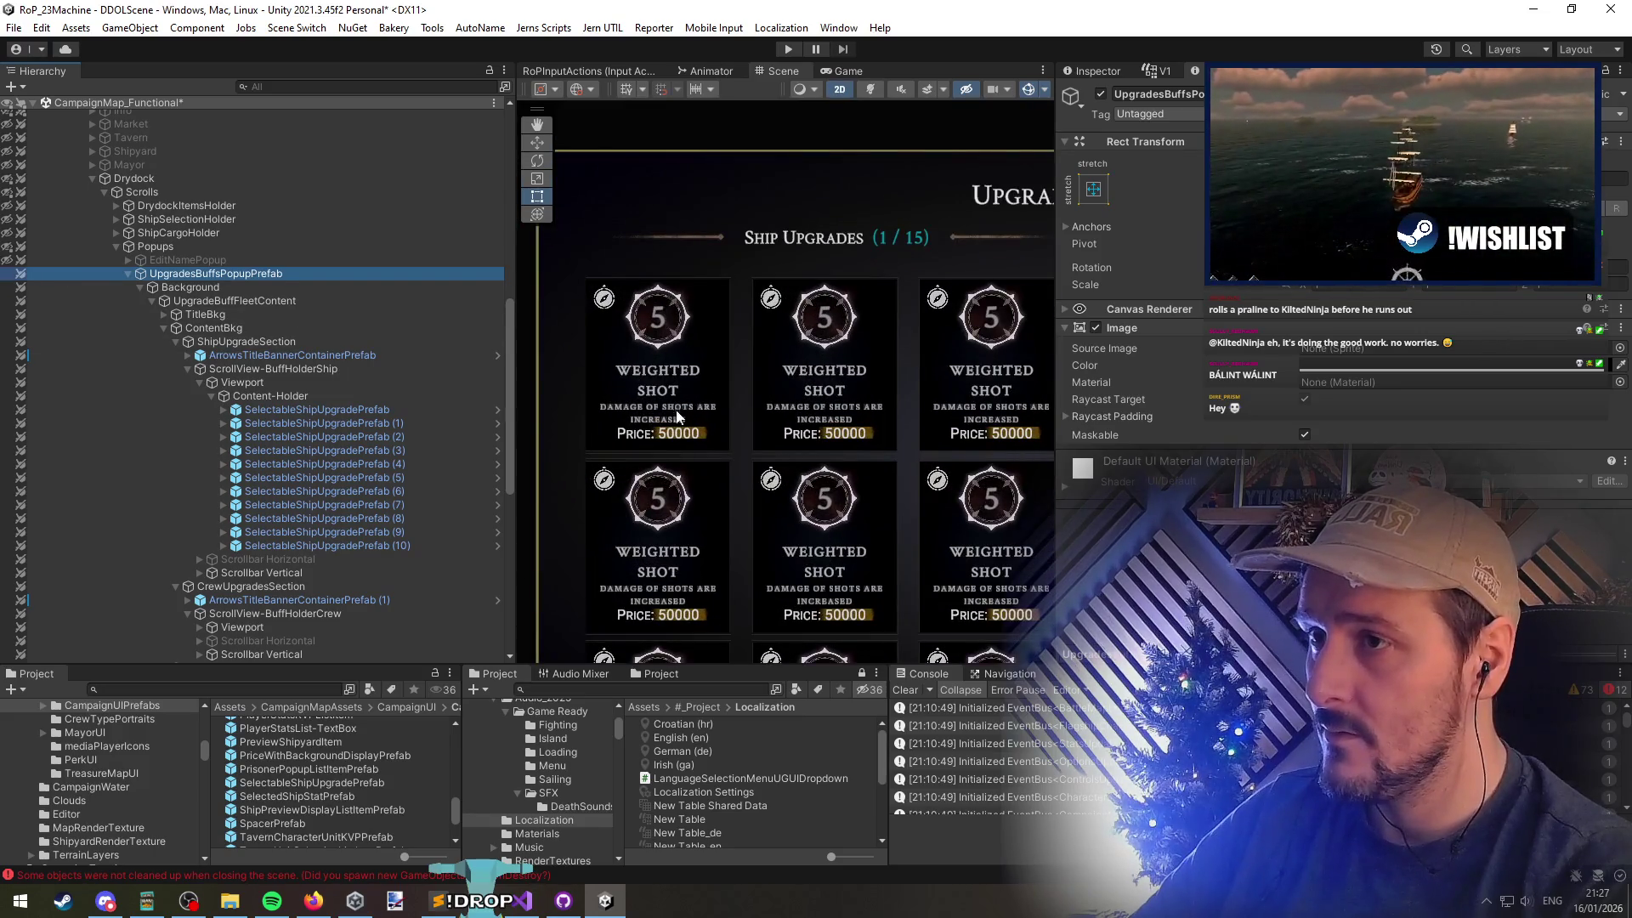
scroll(687, 399, down, 4)
drag(687, 399, 877, 425)
scroll(850, 408, up, 3)
Expand the first SelectableShipUpgradePrefab card and its Content child in the Hierarchy
click(527, 374)
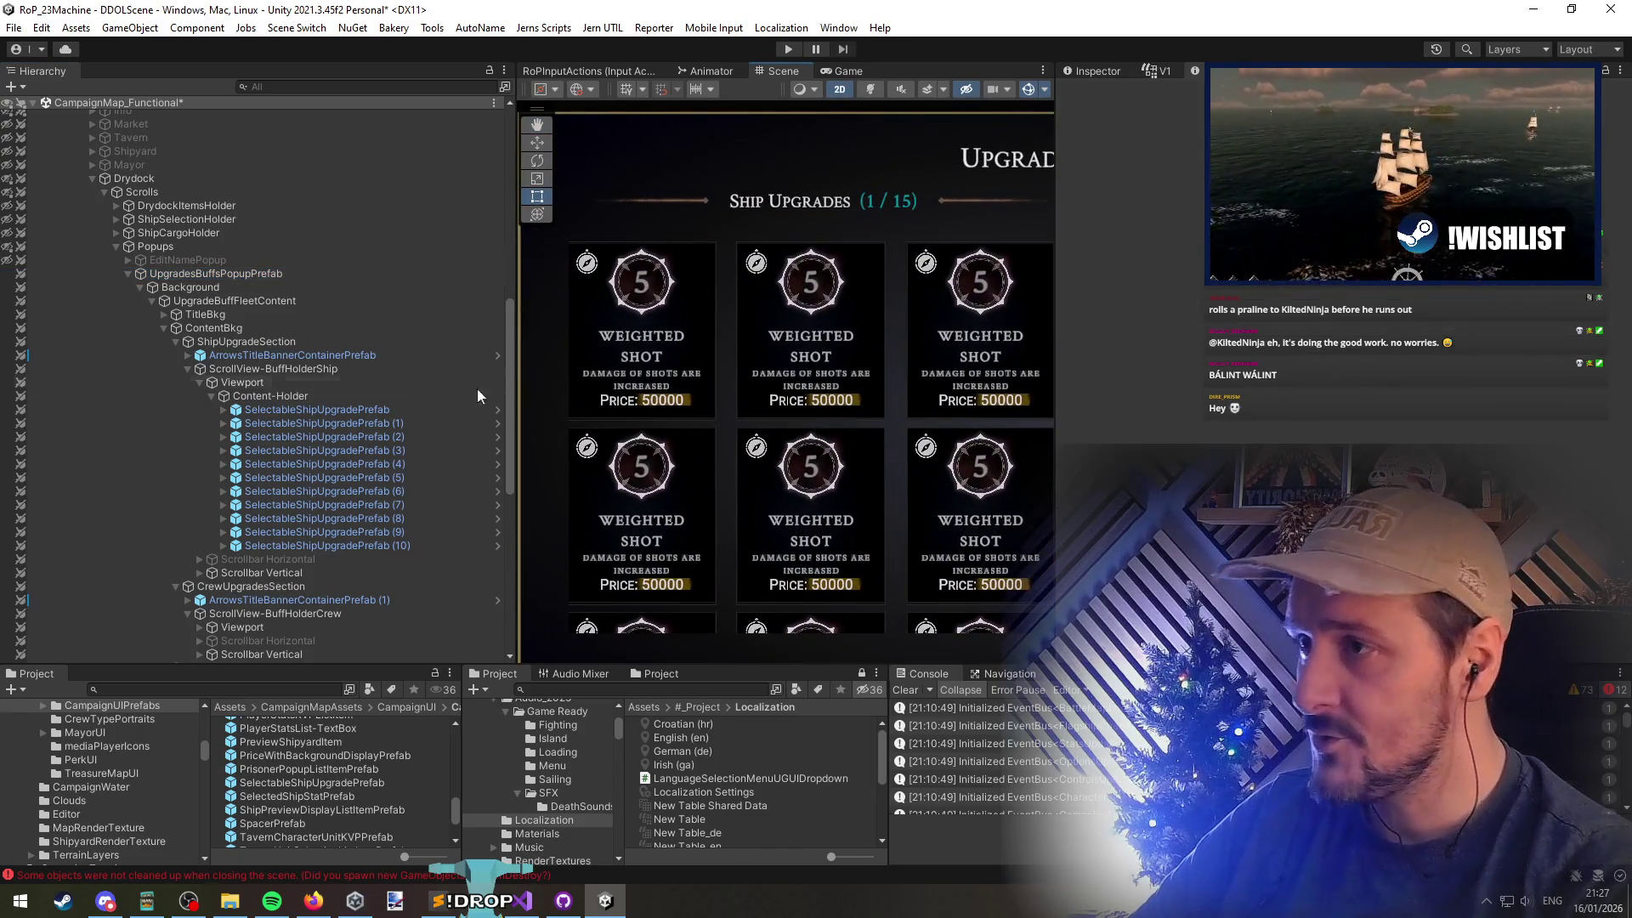
click(350, 411)
key(Right)
key(Down)
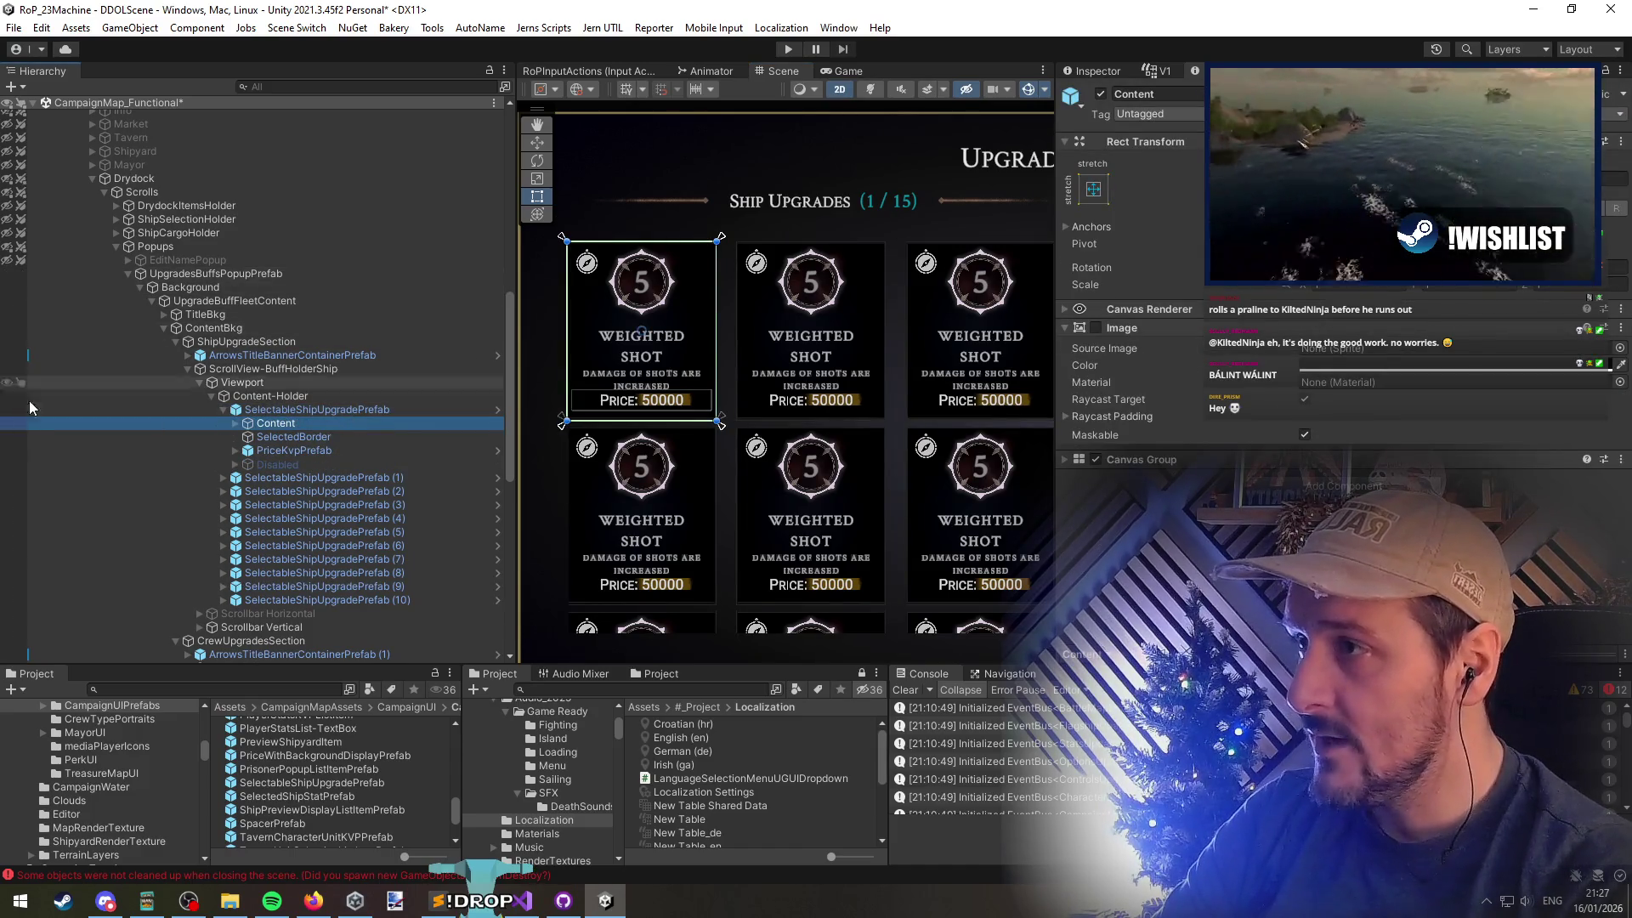
key(Right)
click(355, 410)
In the card prefab, try retitling it 'Concentration', revert to WEIGHTED SHOT, and save
click(498, 411)
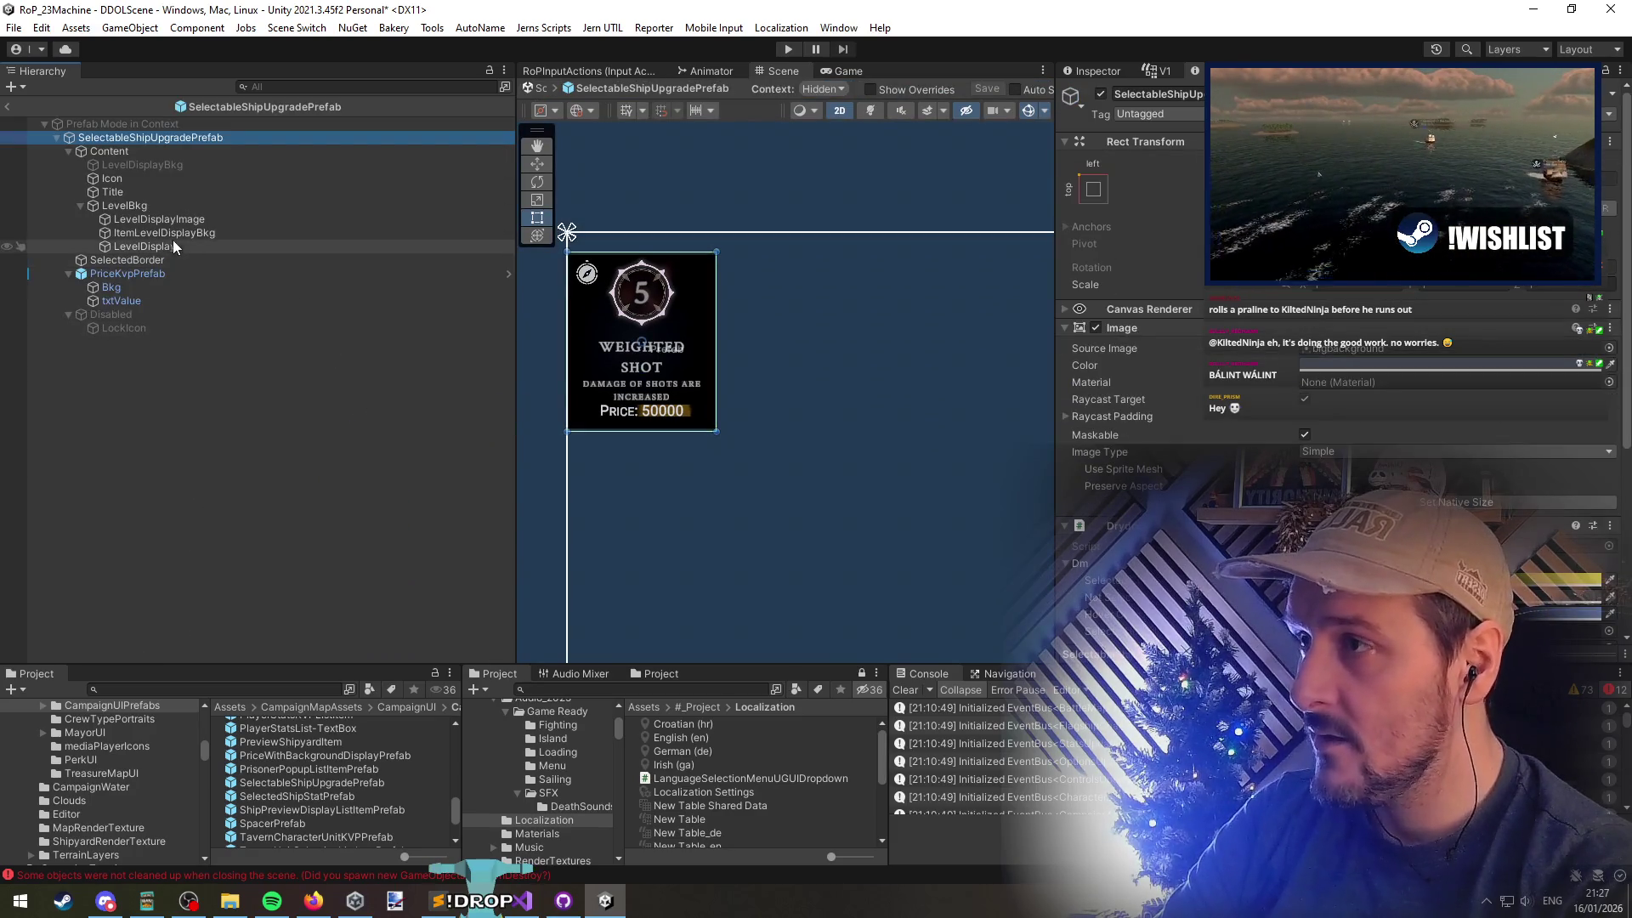
click(156, 192)
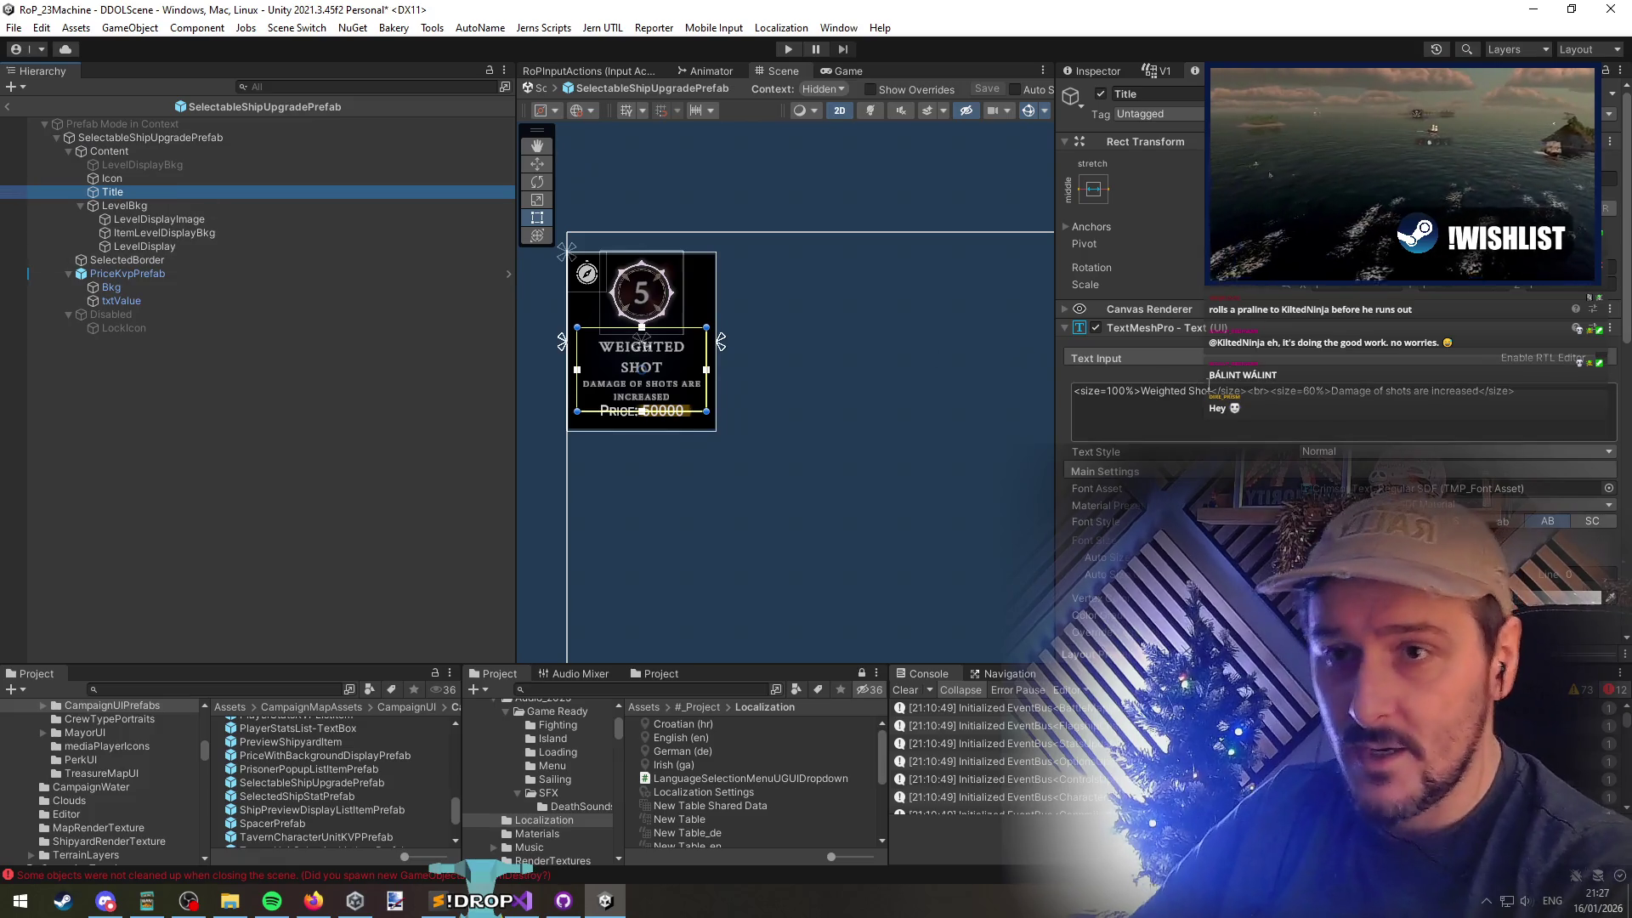
drag(1211, 391, 1140, 391)
text(Con)
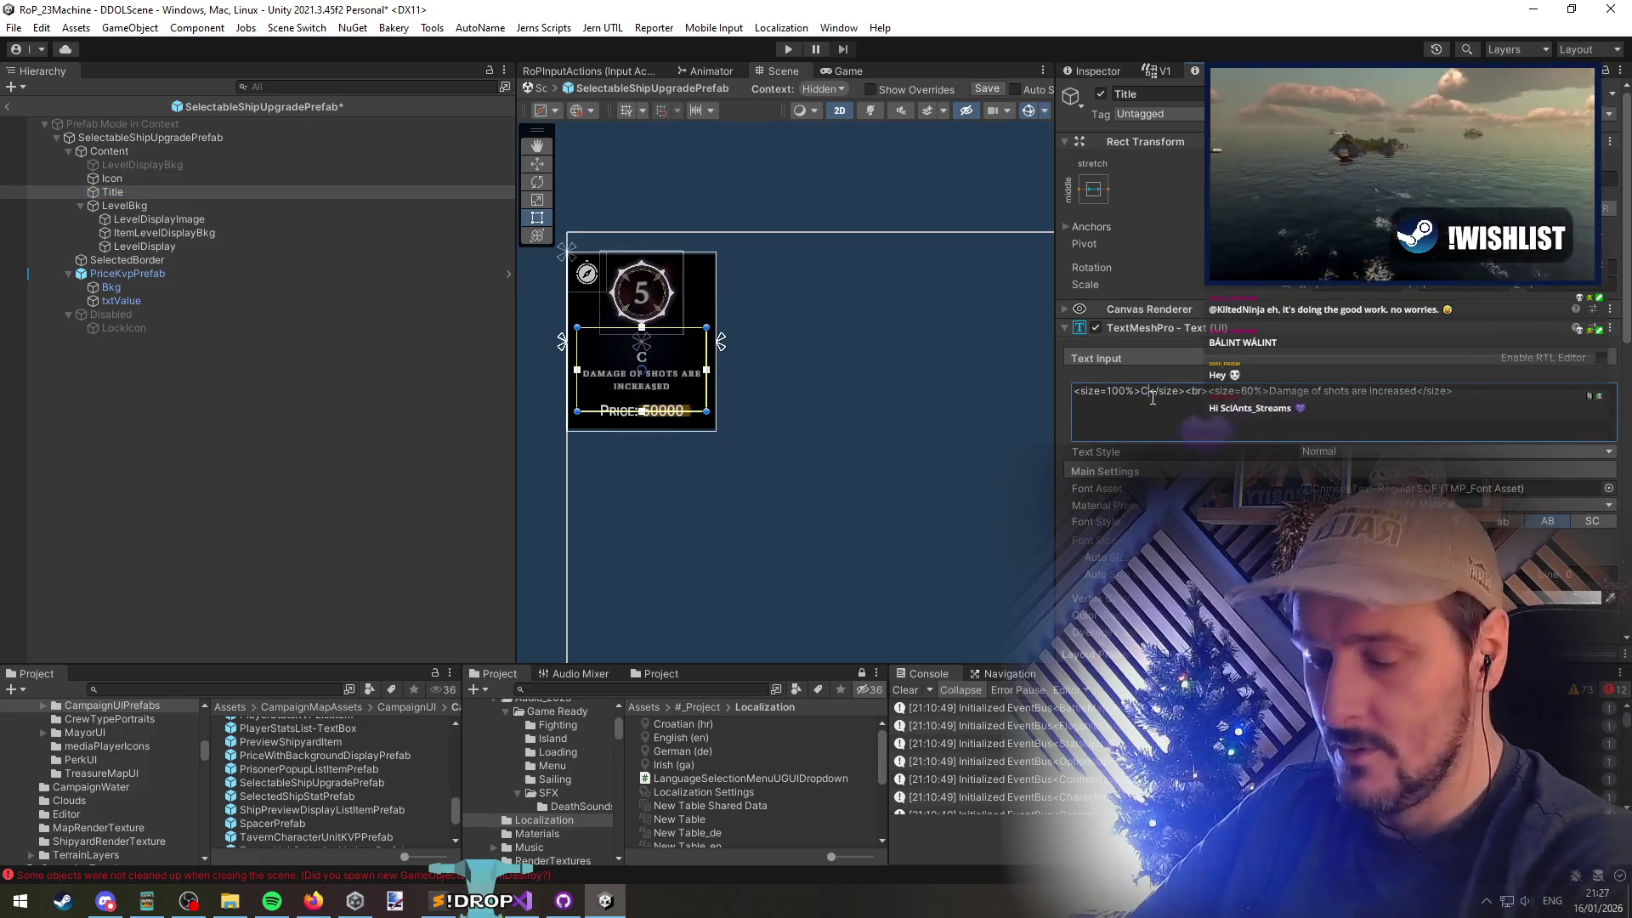
text(centration)
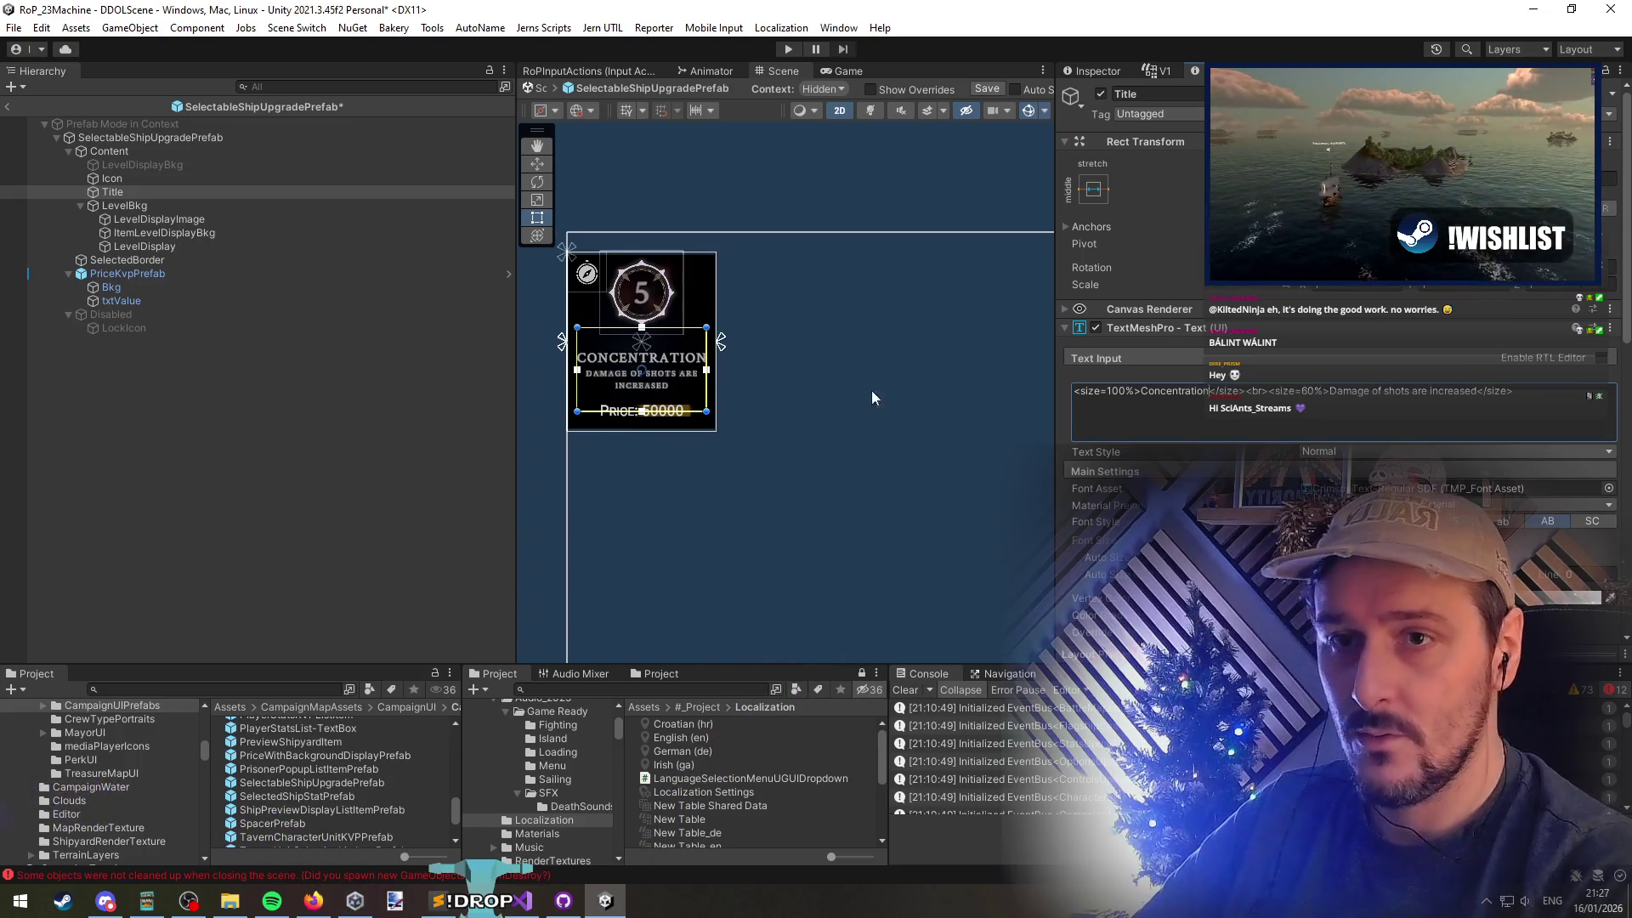
scroll(680, 374, up, 3)
scroll(629, 388, up, 2)
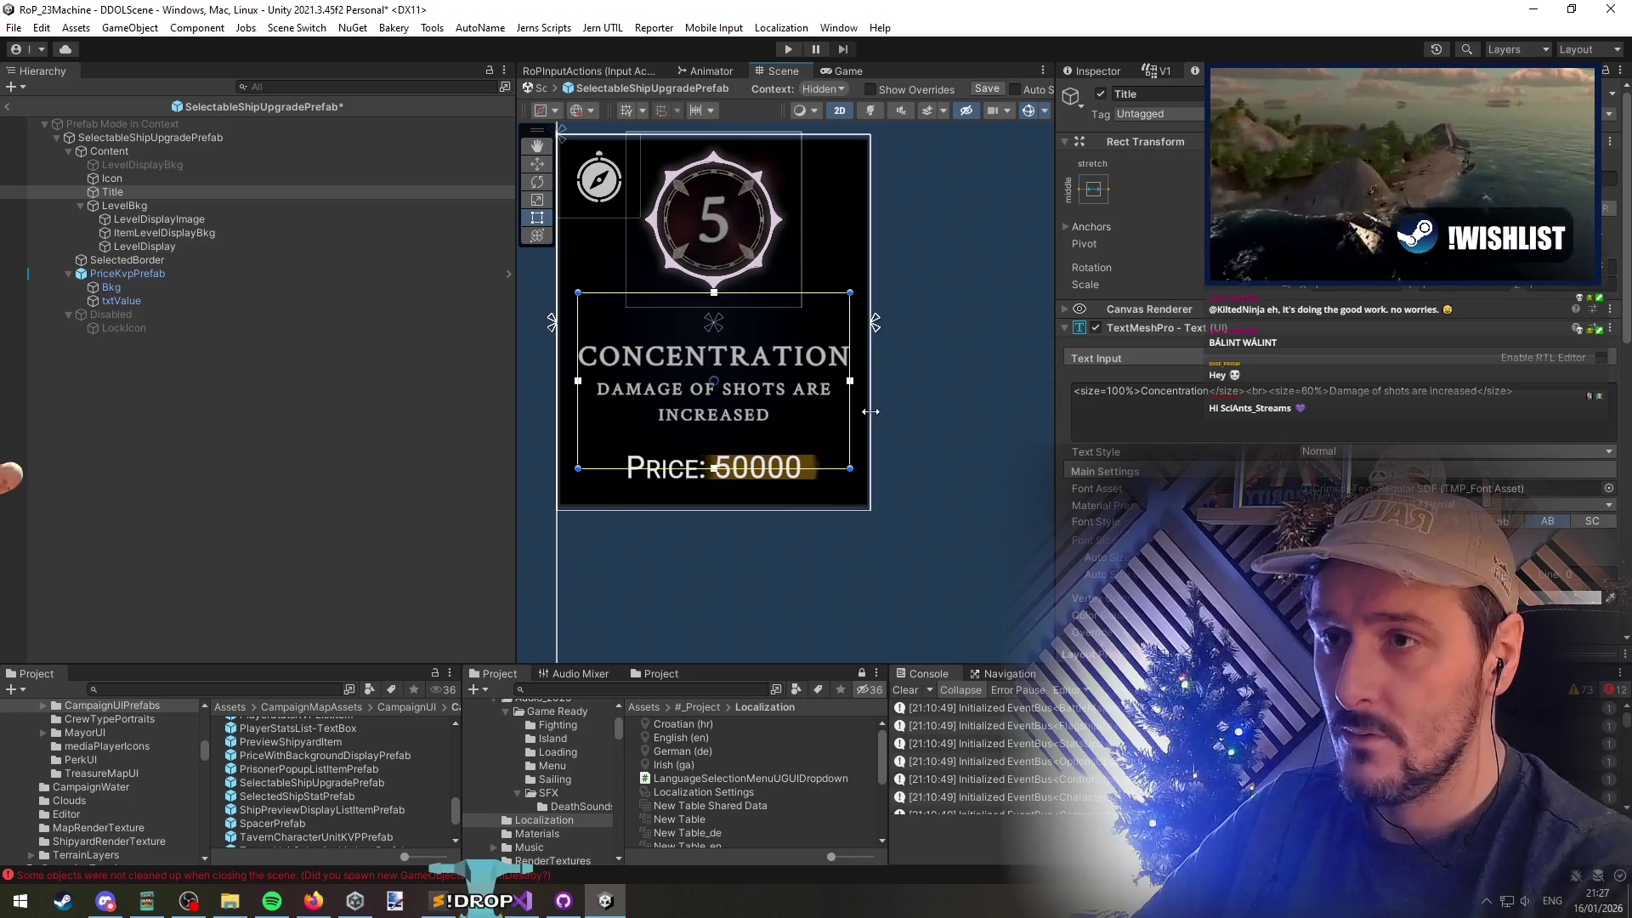
key(ctrl+z)
click(240, 371)
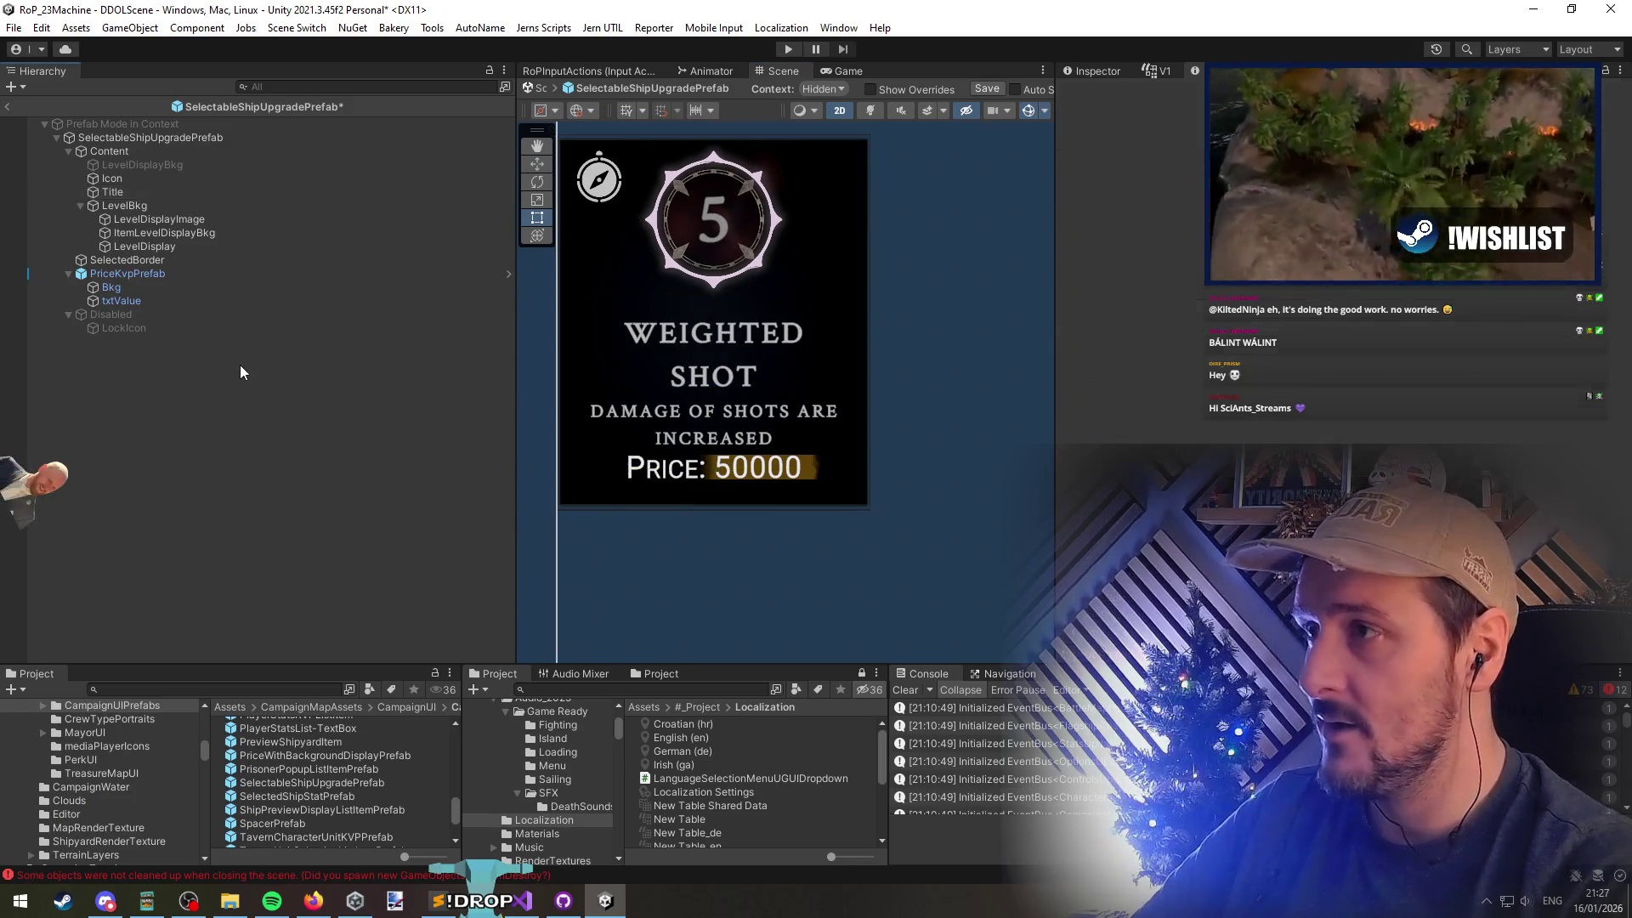
key(ctrl+s)
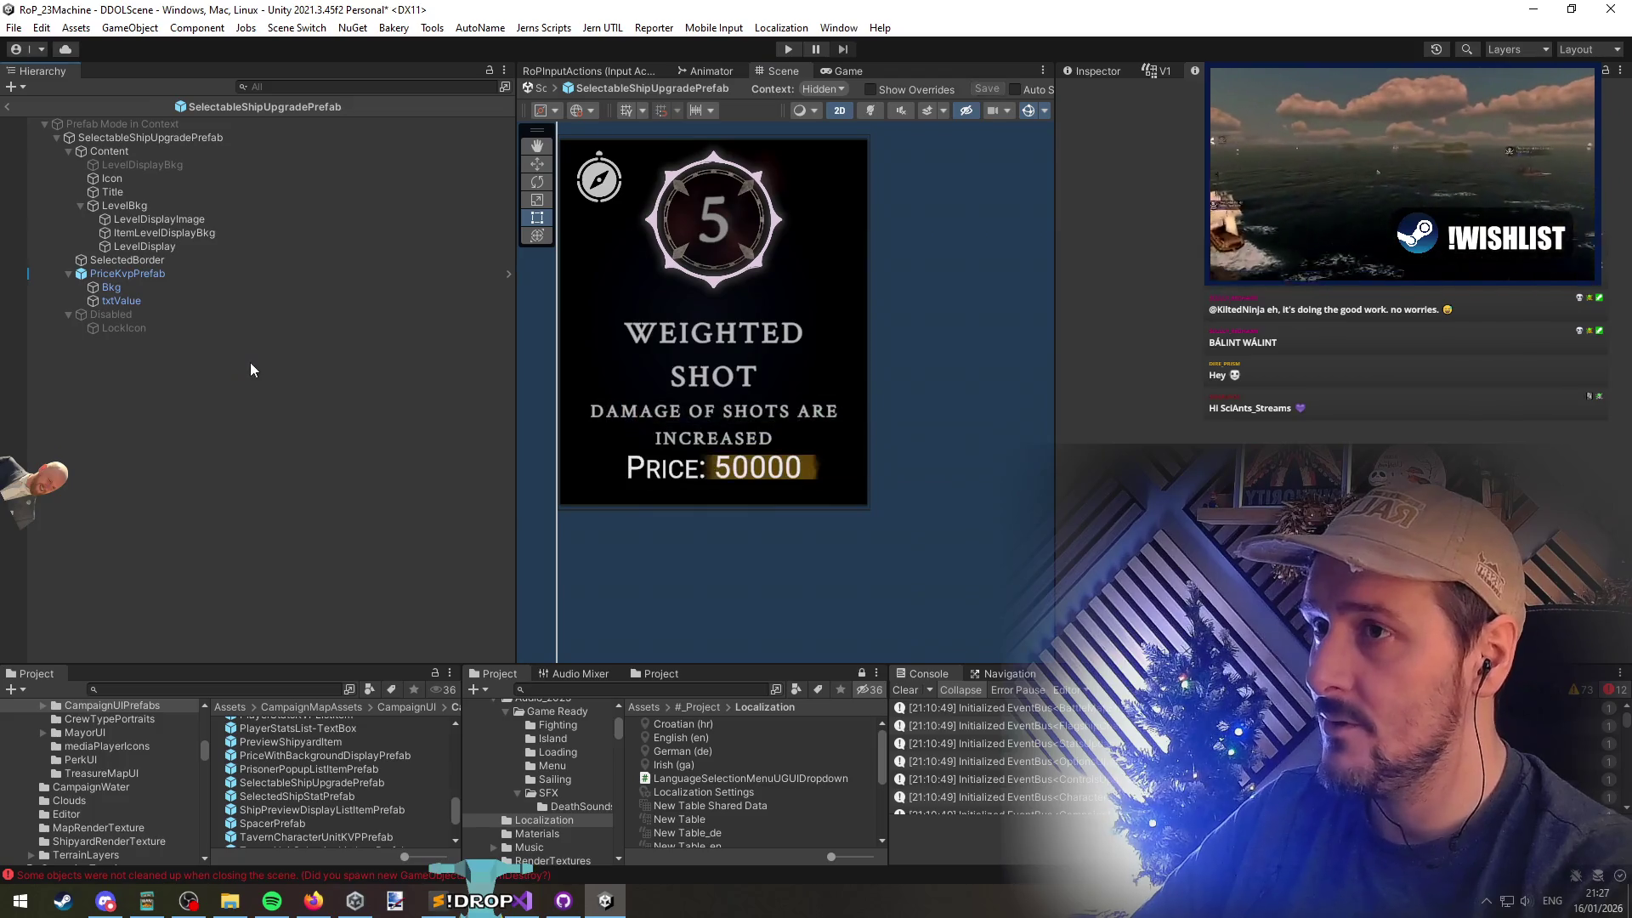
Preview the lock by toggling the Disabled and LockIcon objects, leaving Disabled inactive
click(125, 180)
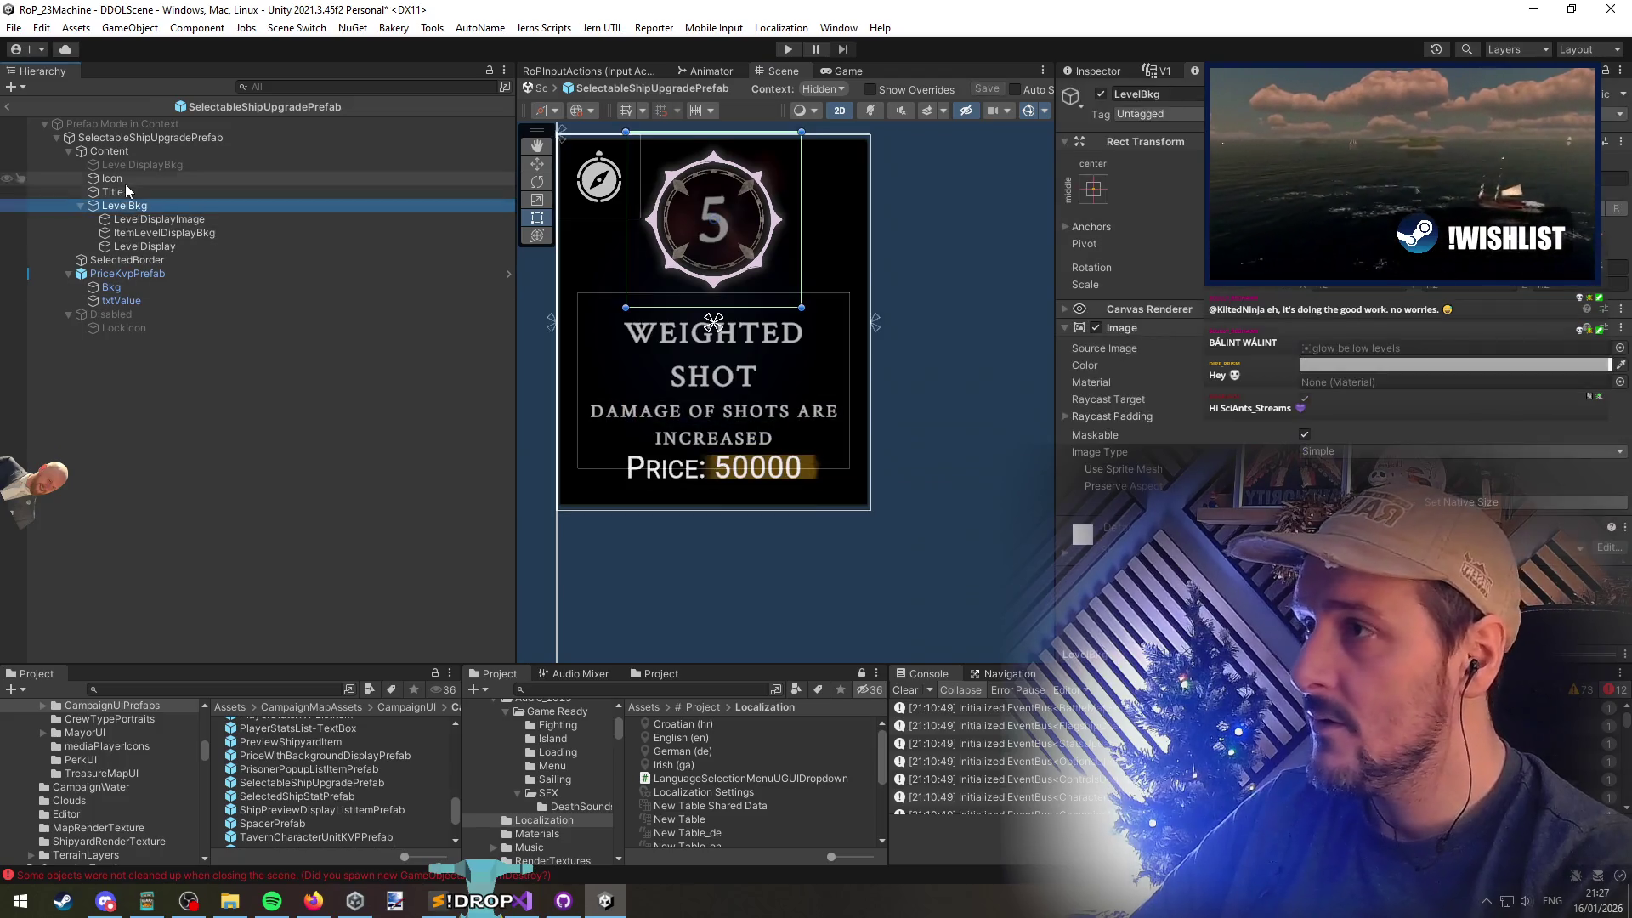
click(136, 316)
key(alt+shift+a)
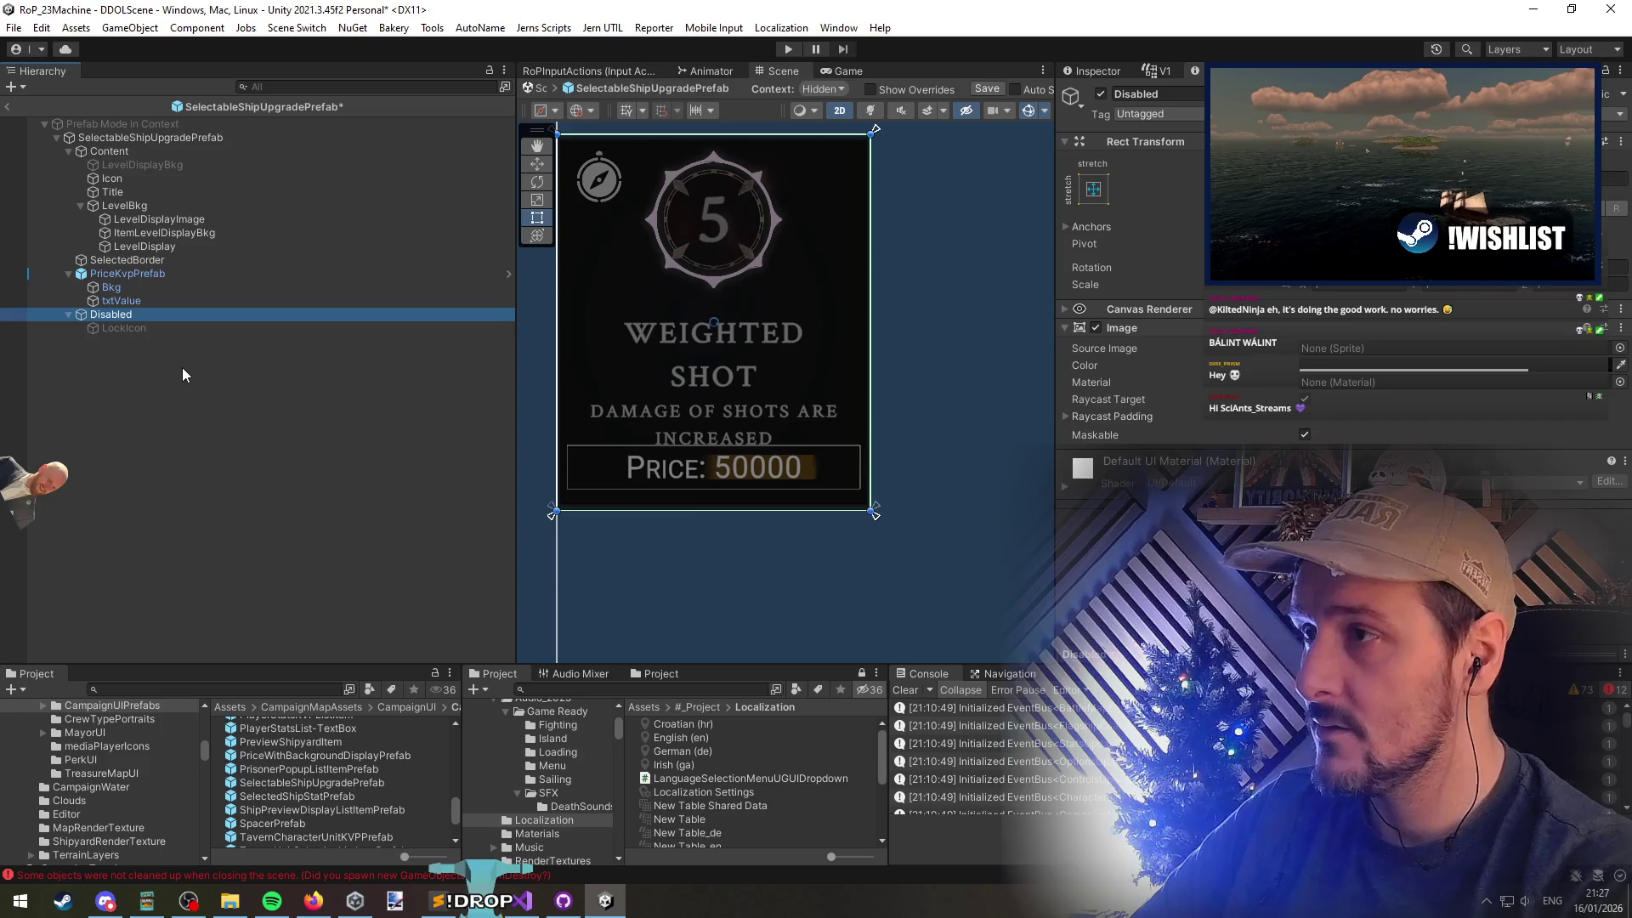
click(139, 330)
key(alt+shift+a)
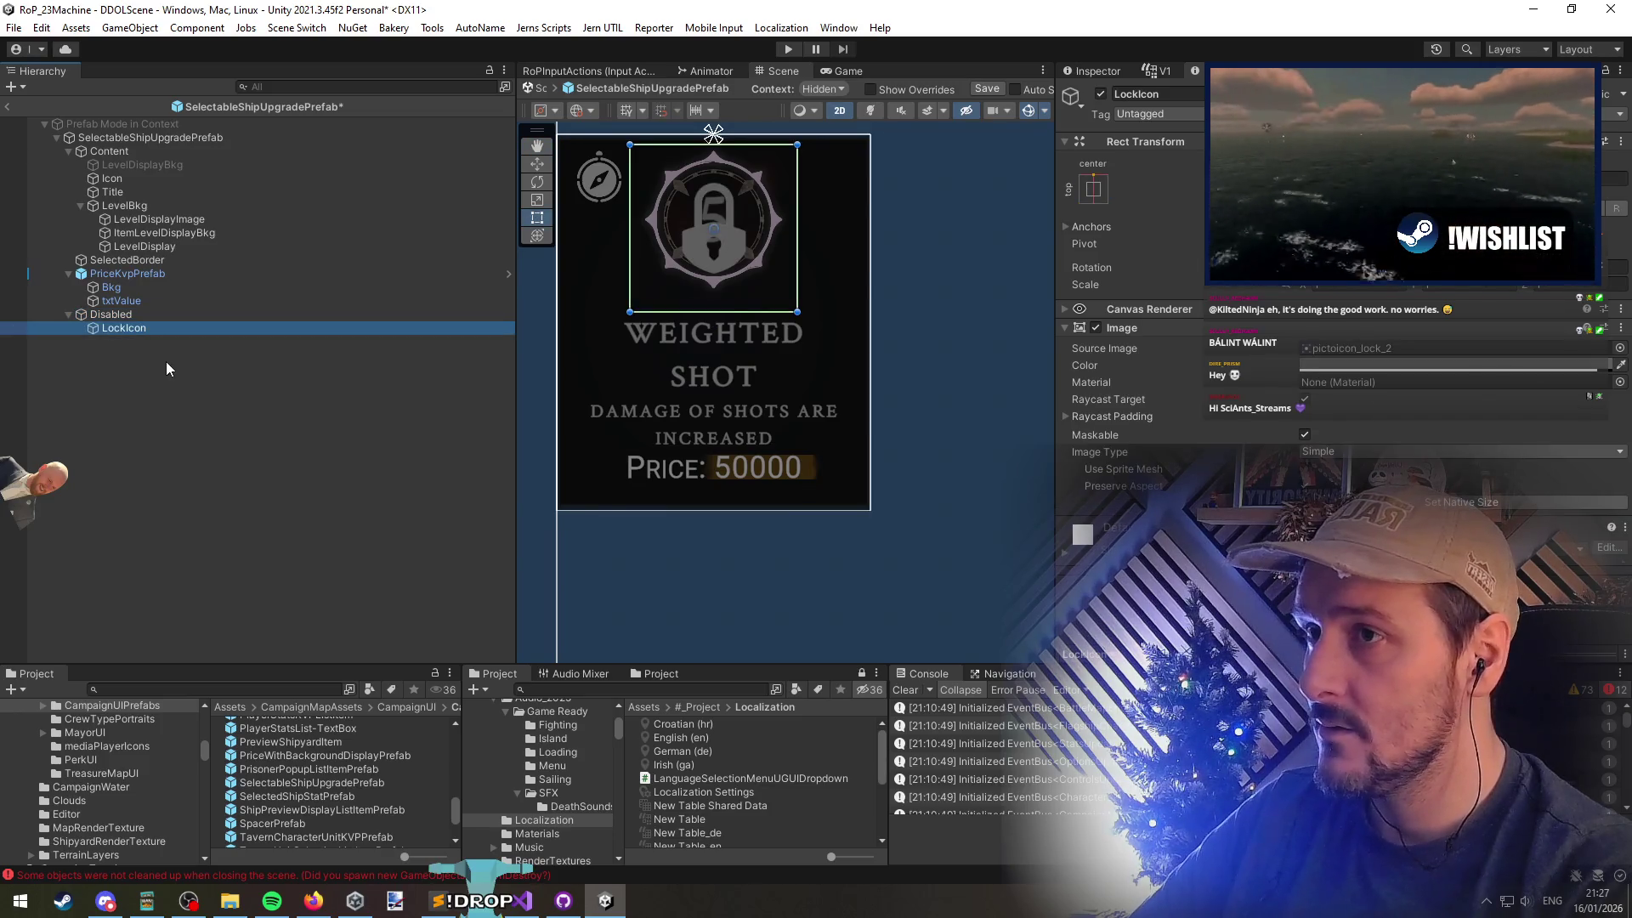
key(alt+shift+a)
ctrl+click(117, 320)
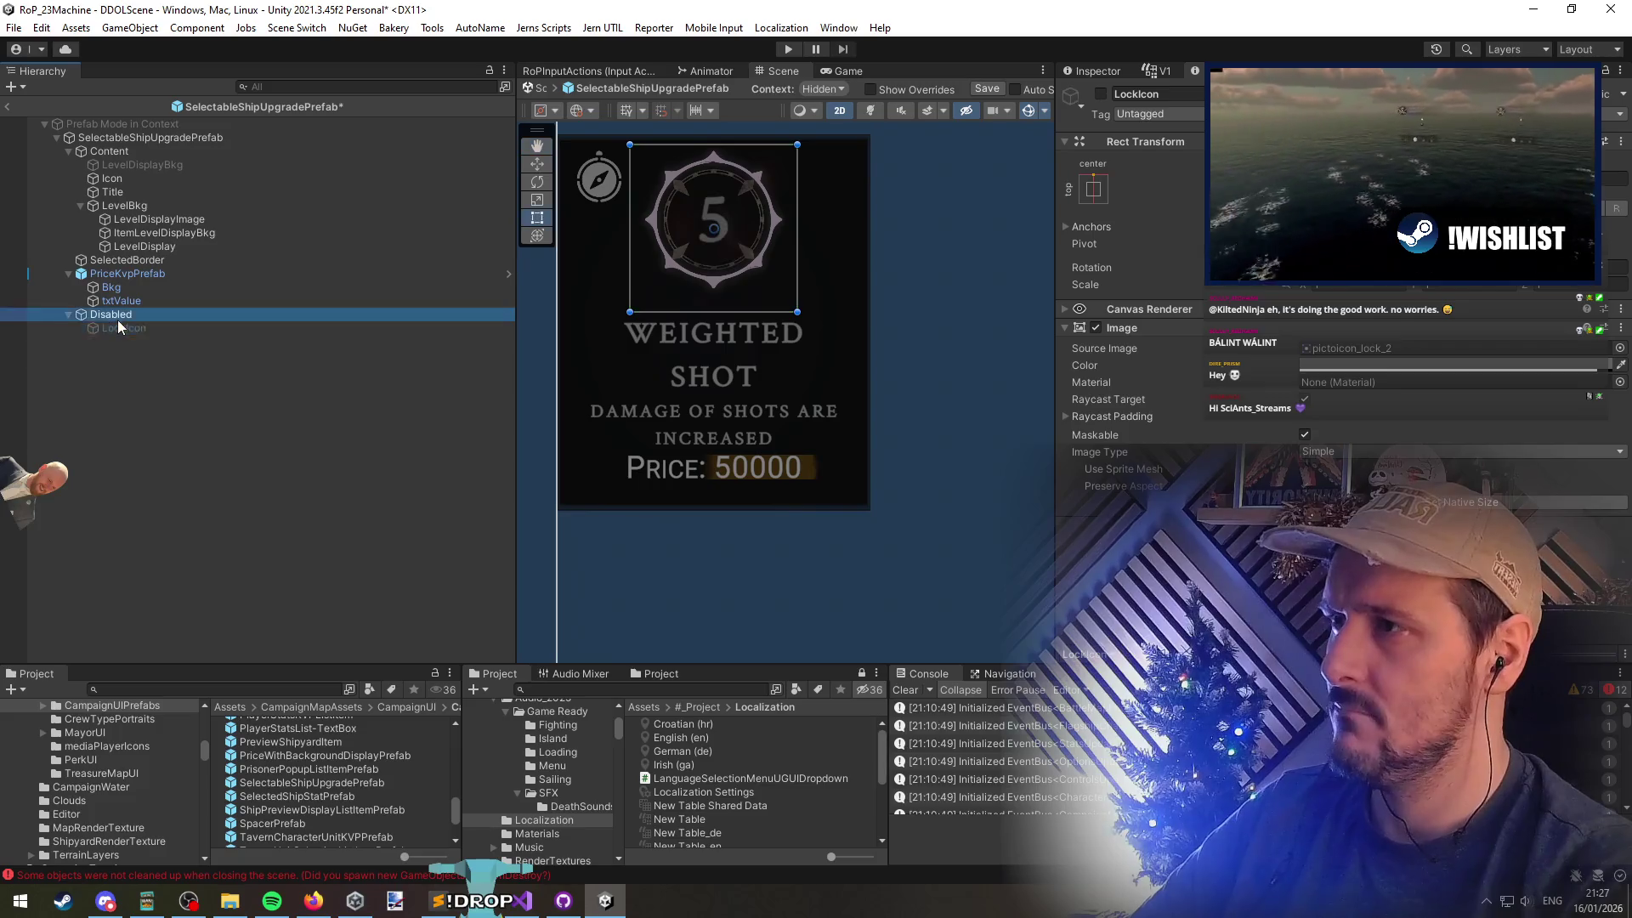
key(alt+shift+a)
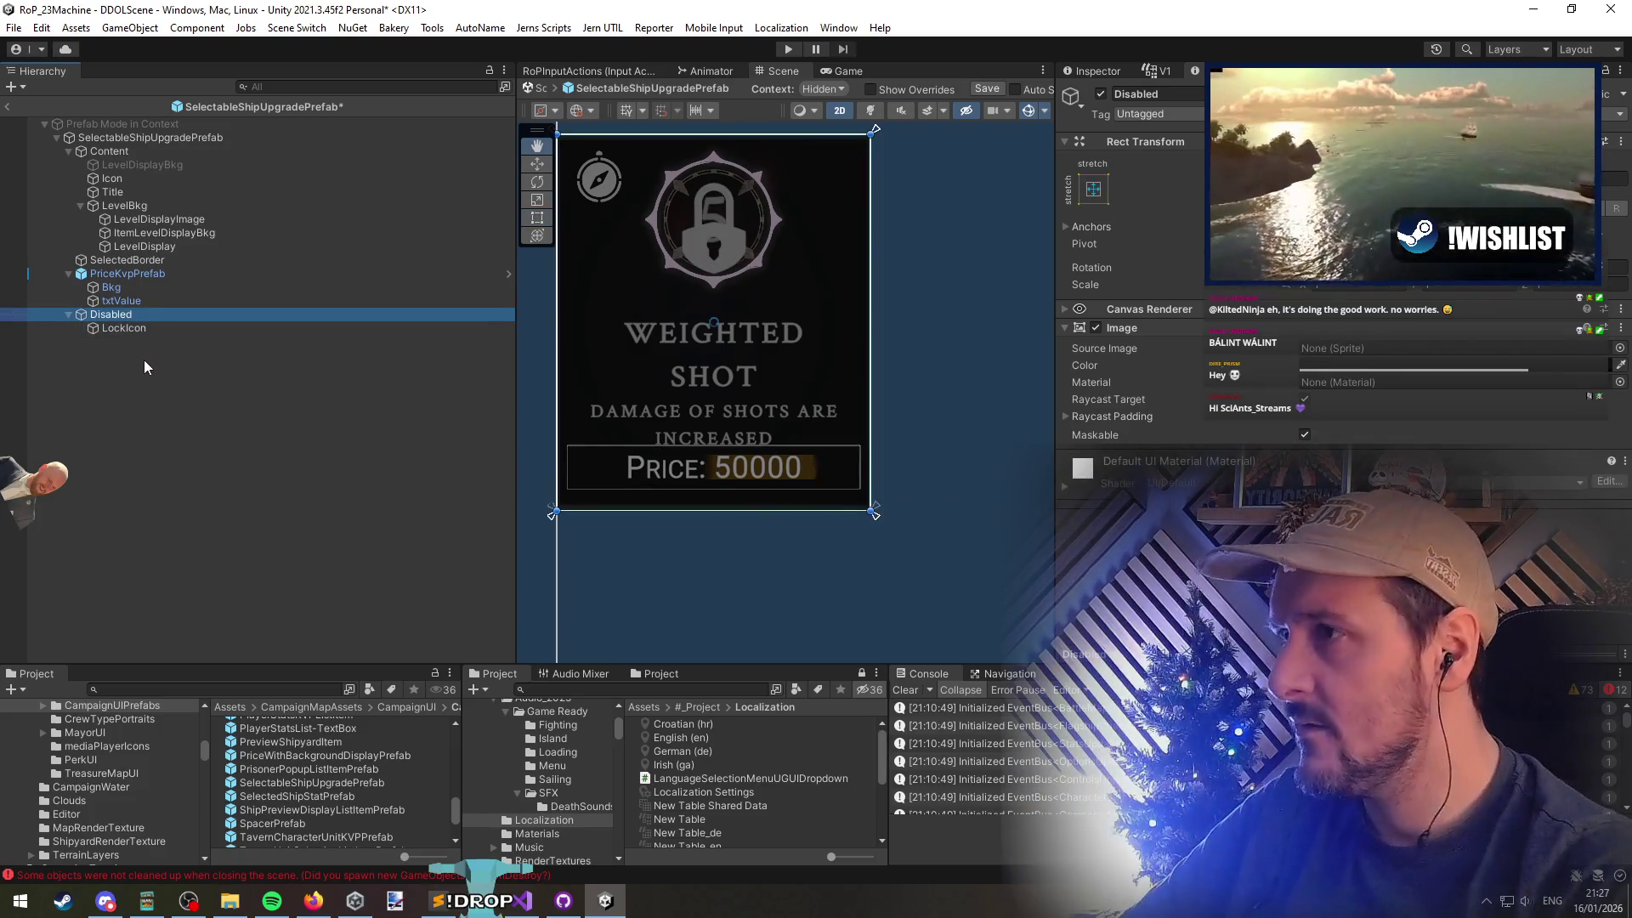
key(alt+shift+a)
click(136, 328)
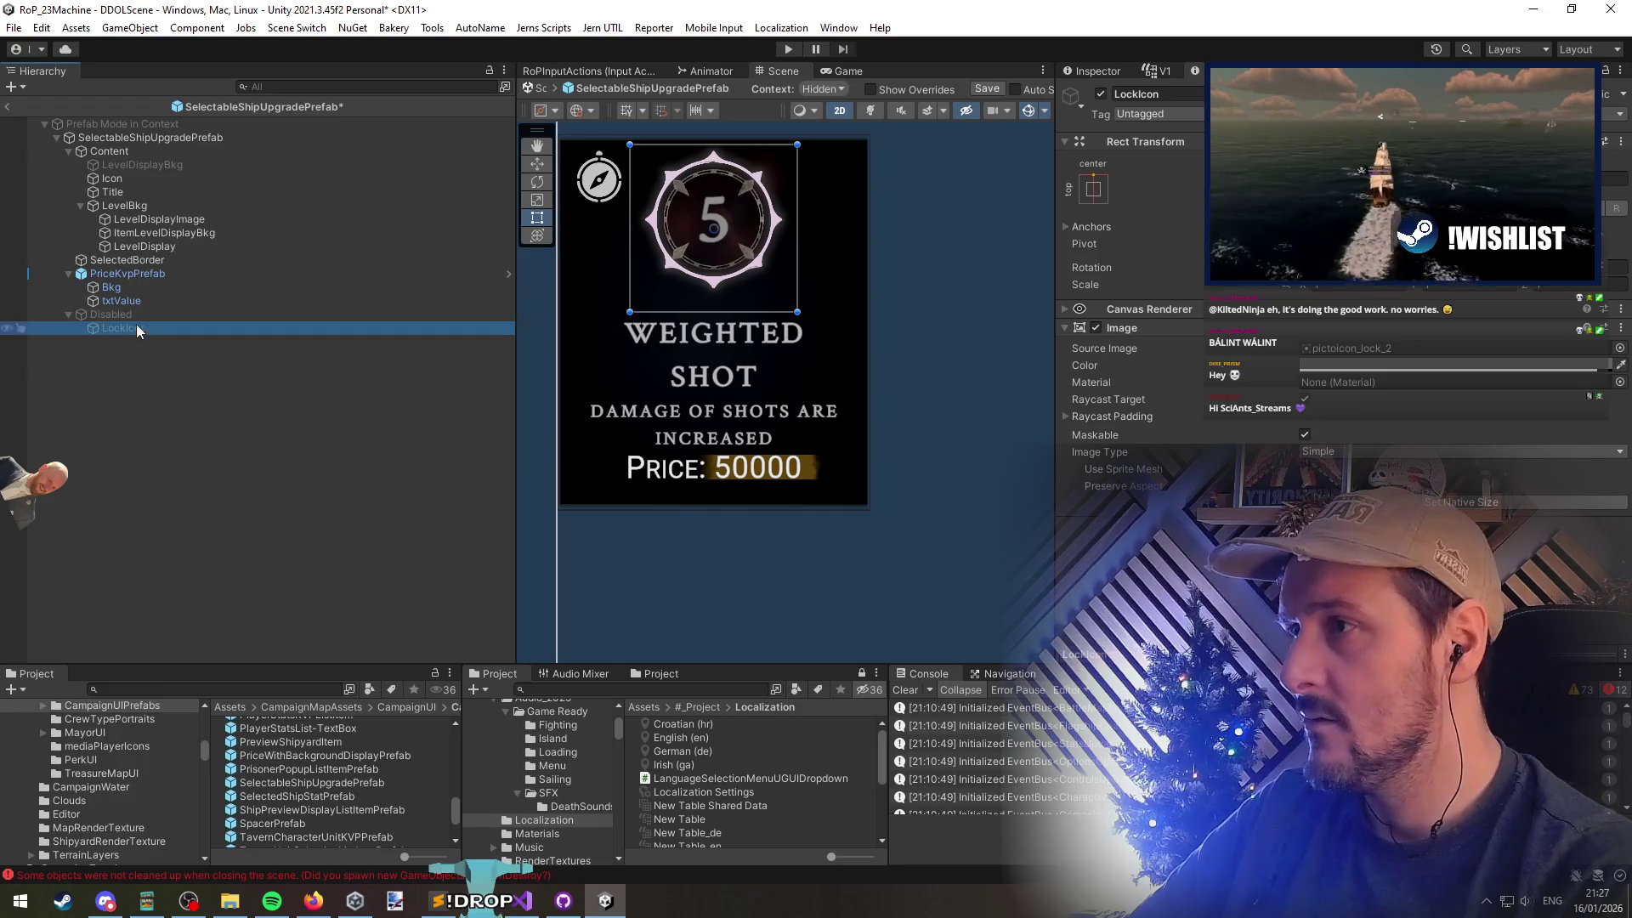
ctrl+click(136, 317)
key(alt+shift+a)
click(146, 330)
ctrl+click(139, 315)
key(alt+shift+a)
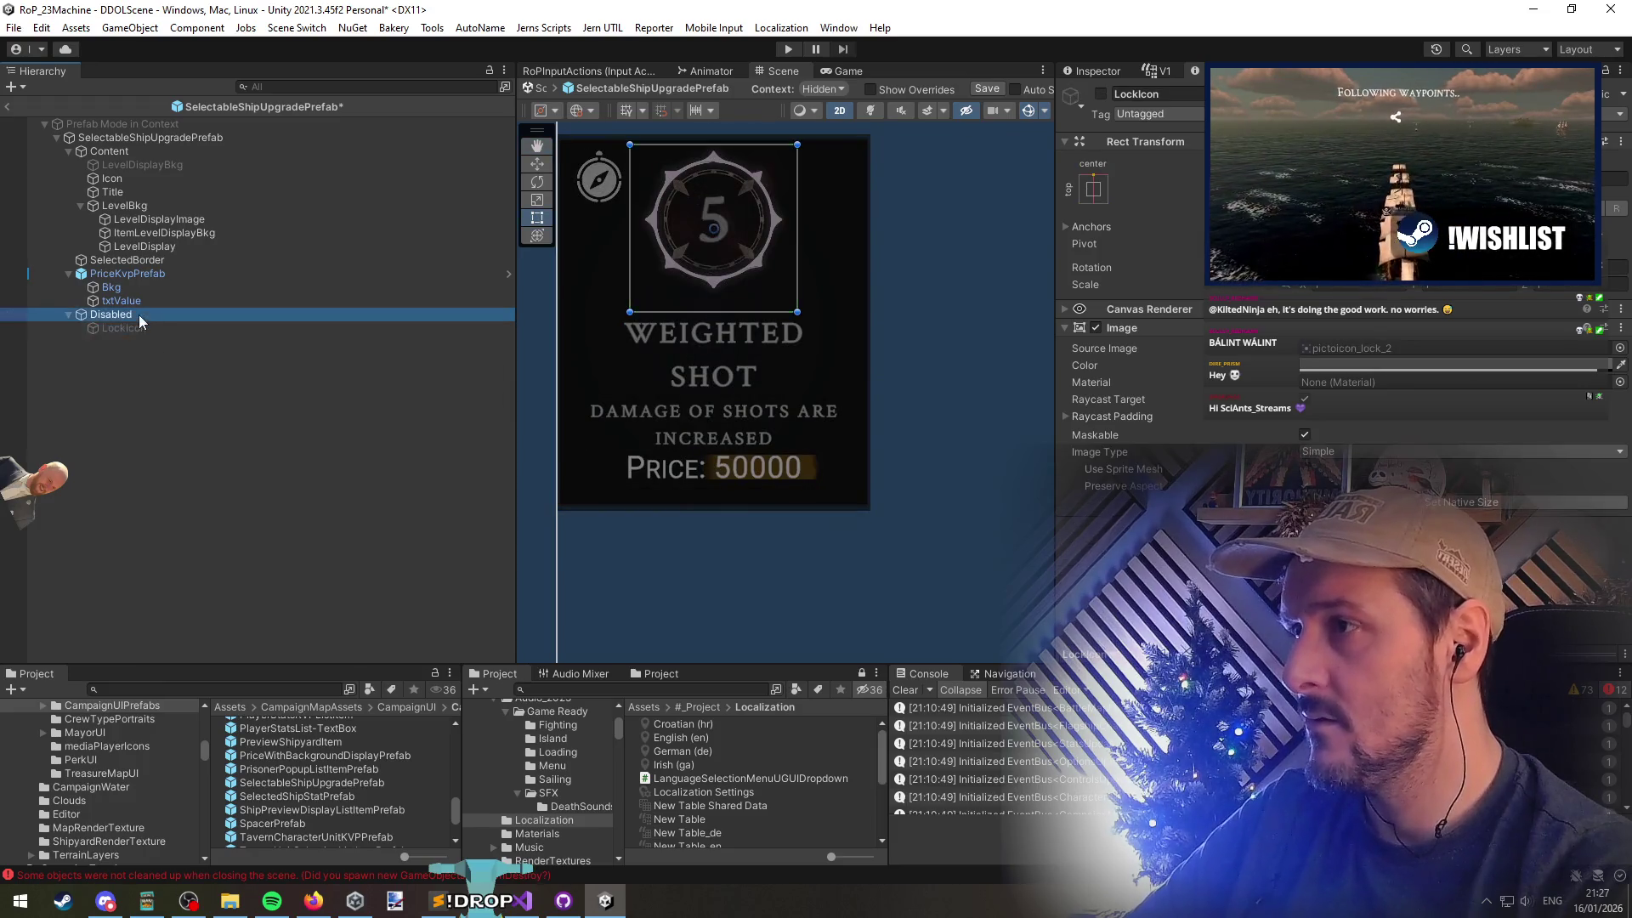
Select the prefab root and switch to the controller script in Visual Studio to search it
click(160, 370)
click(139, 139)
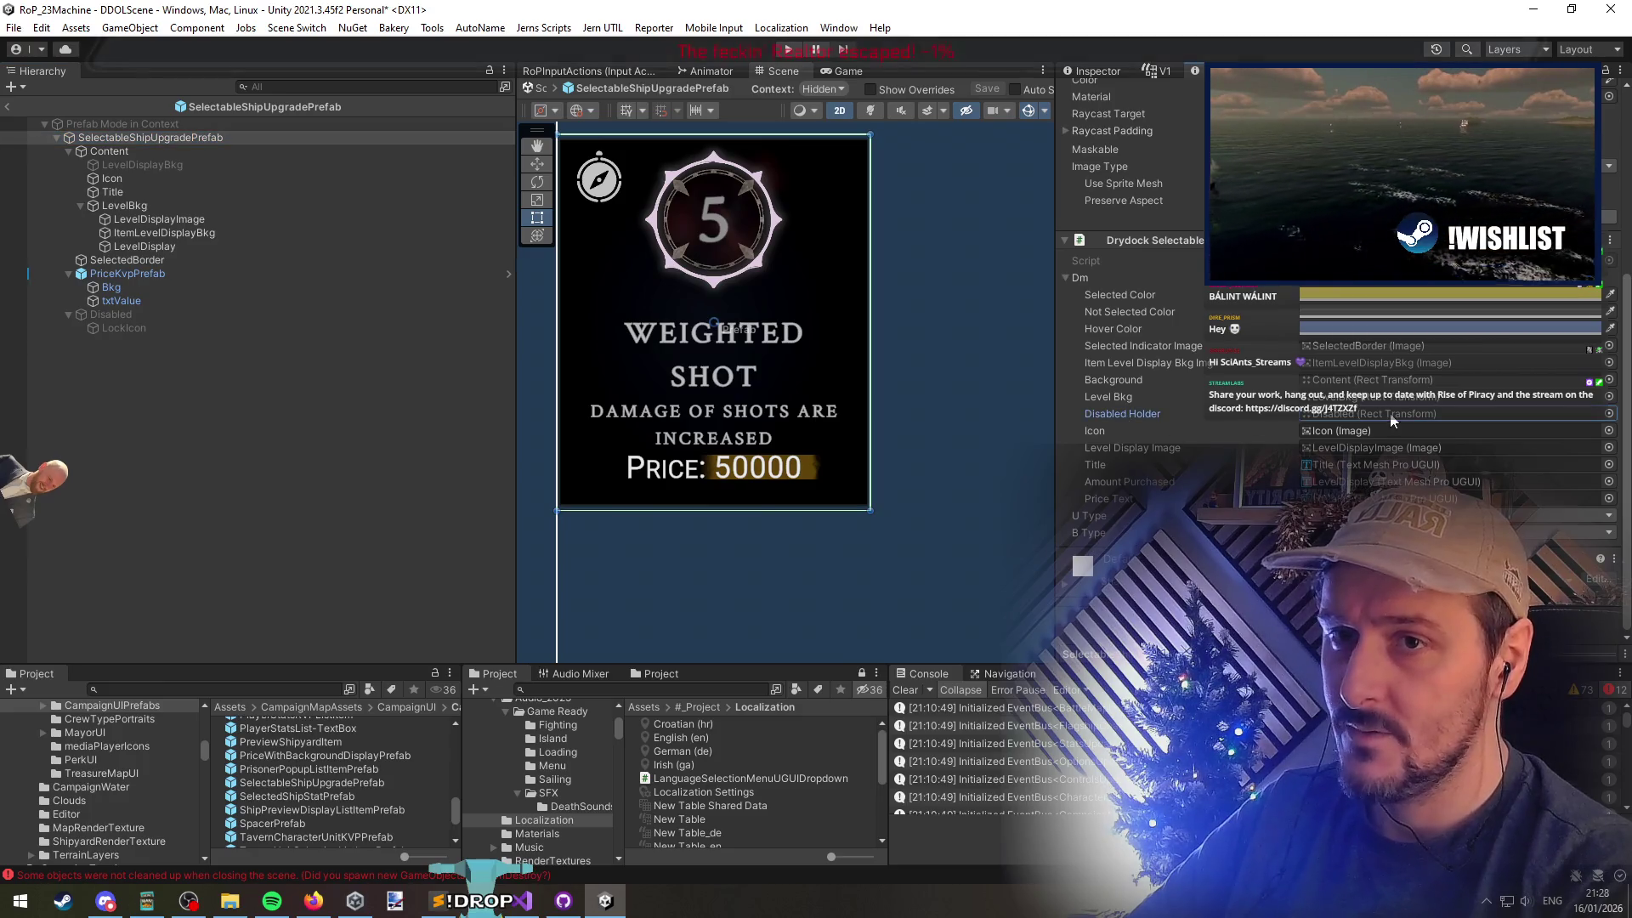
key(alt+Tab)
key(ctrl+f)
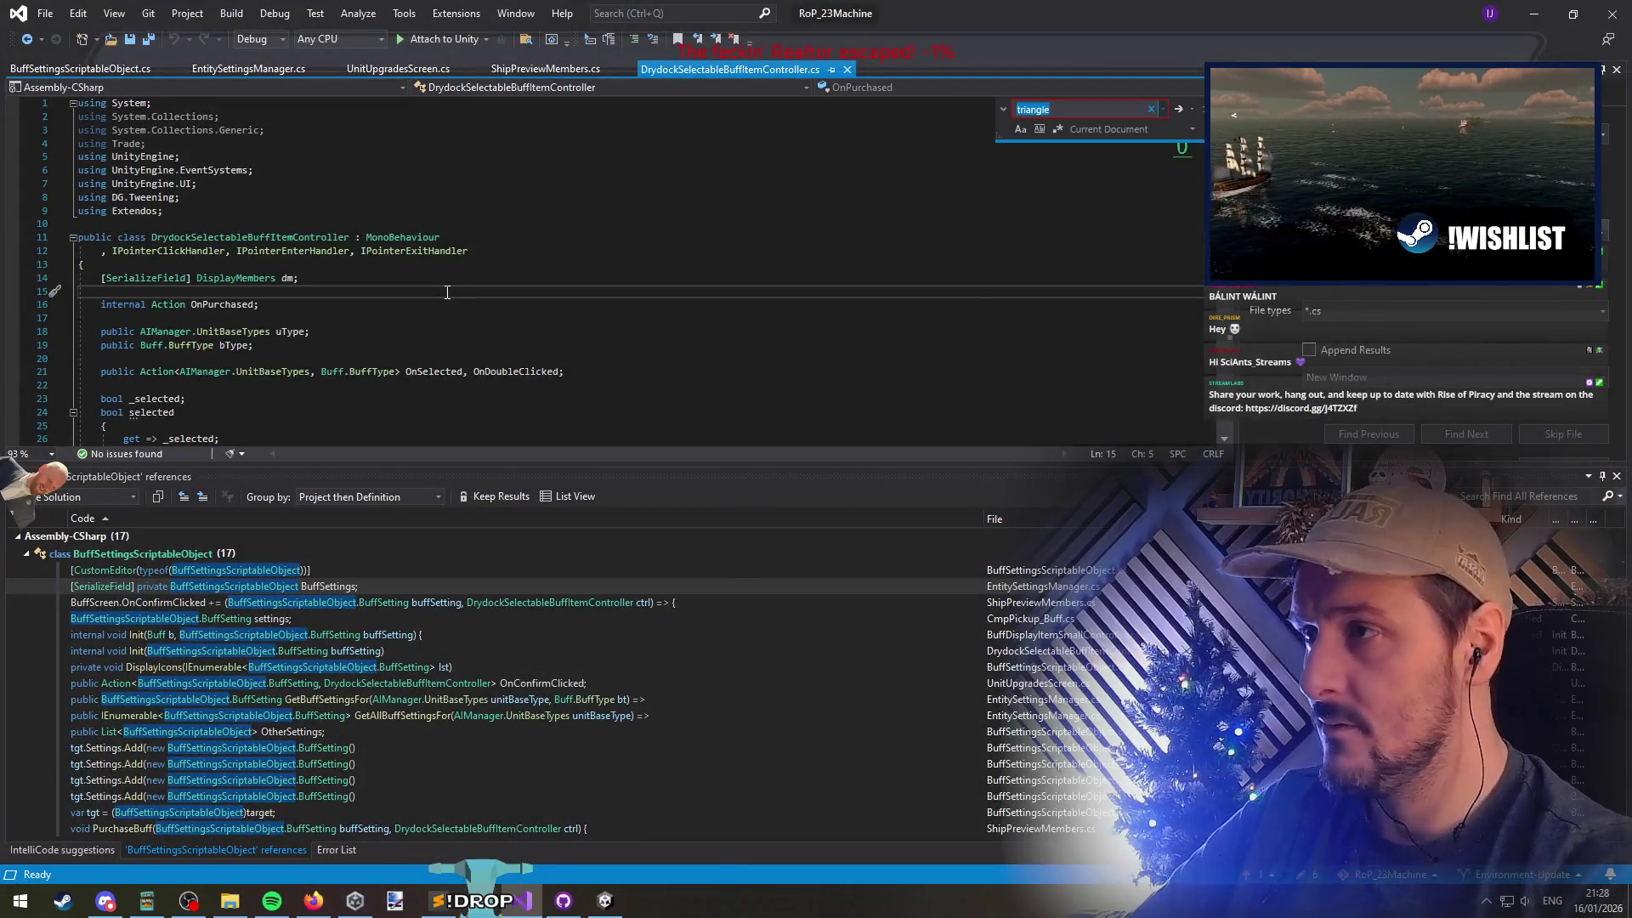
Find DisabledHolder in the script and list all its references
text(disabled)
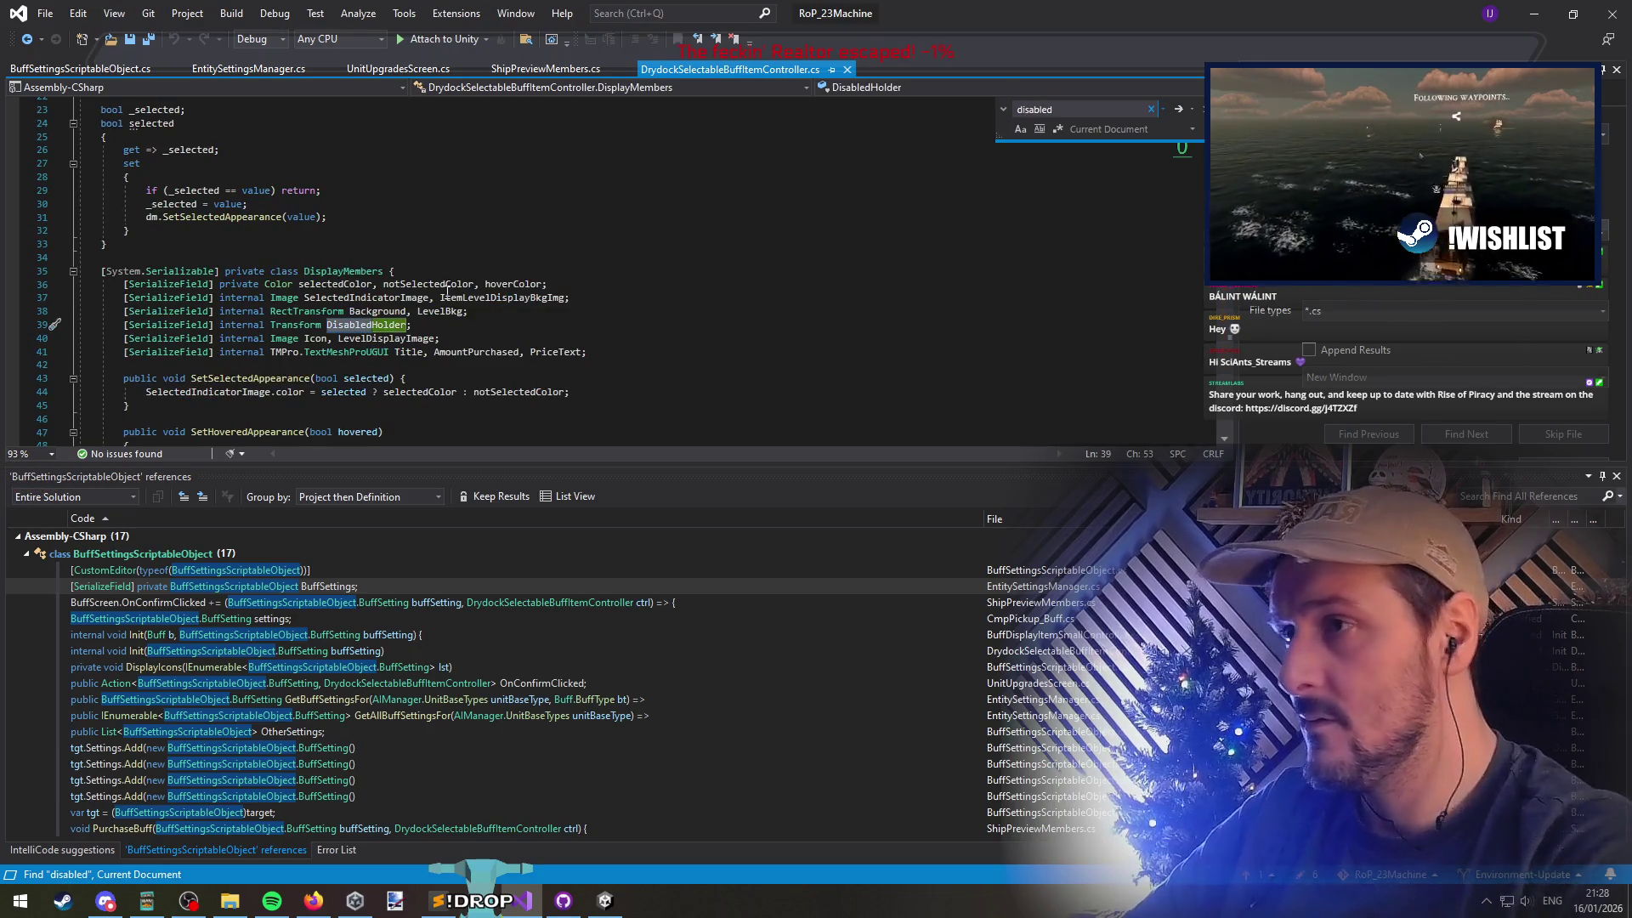
right_click(380, 332)
click(461, 464)
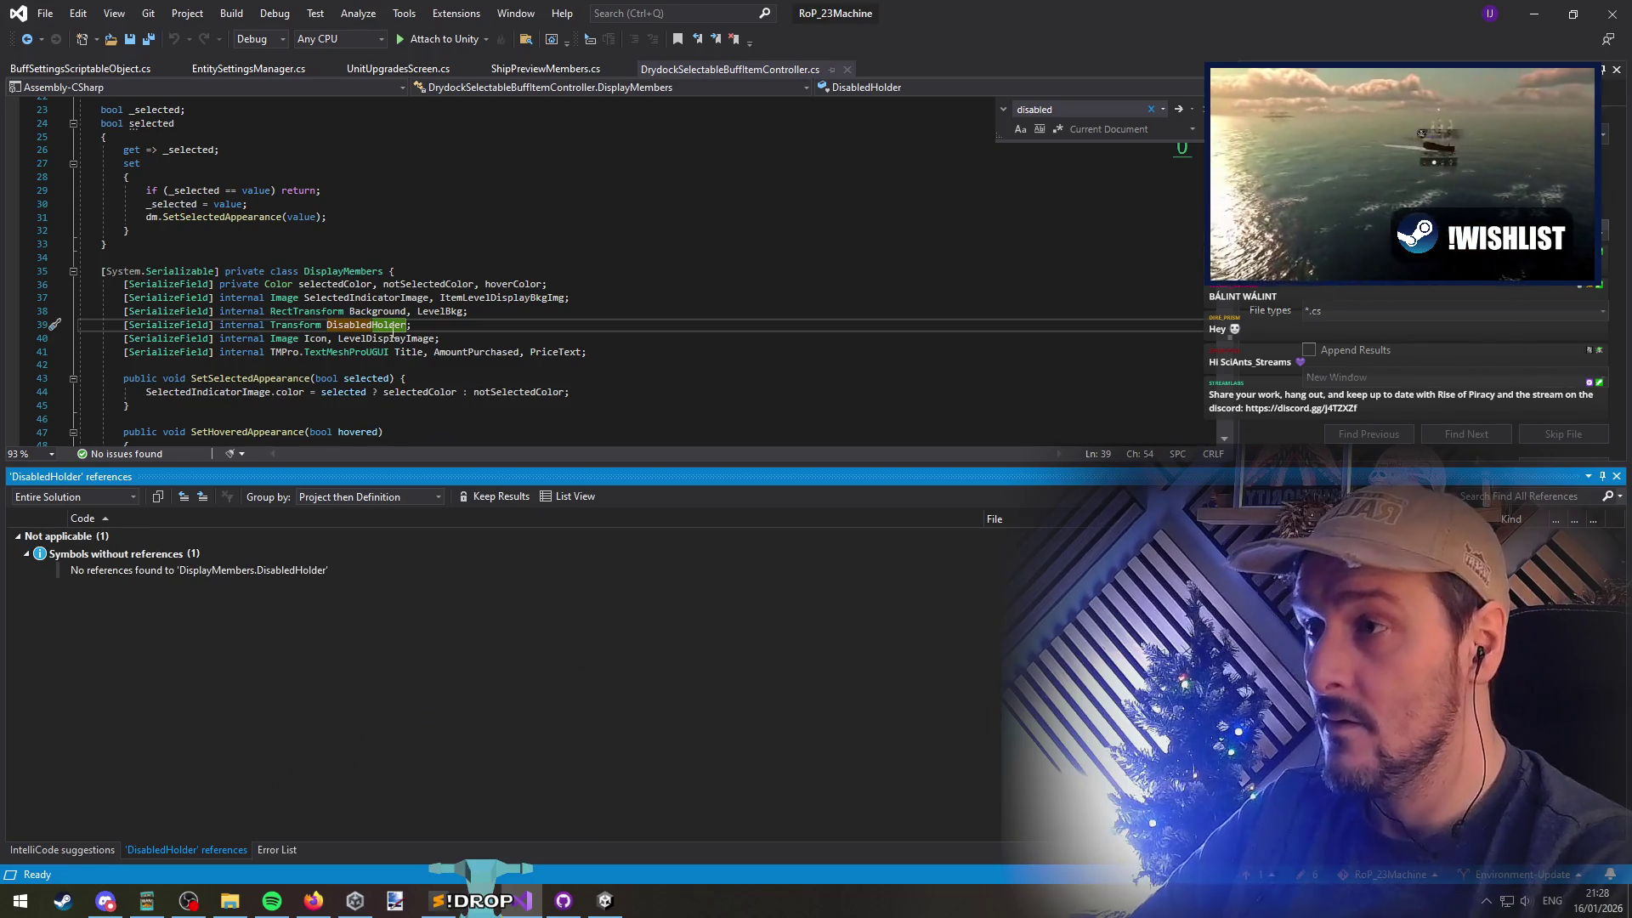
click(407, 326)
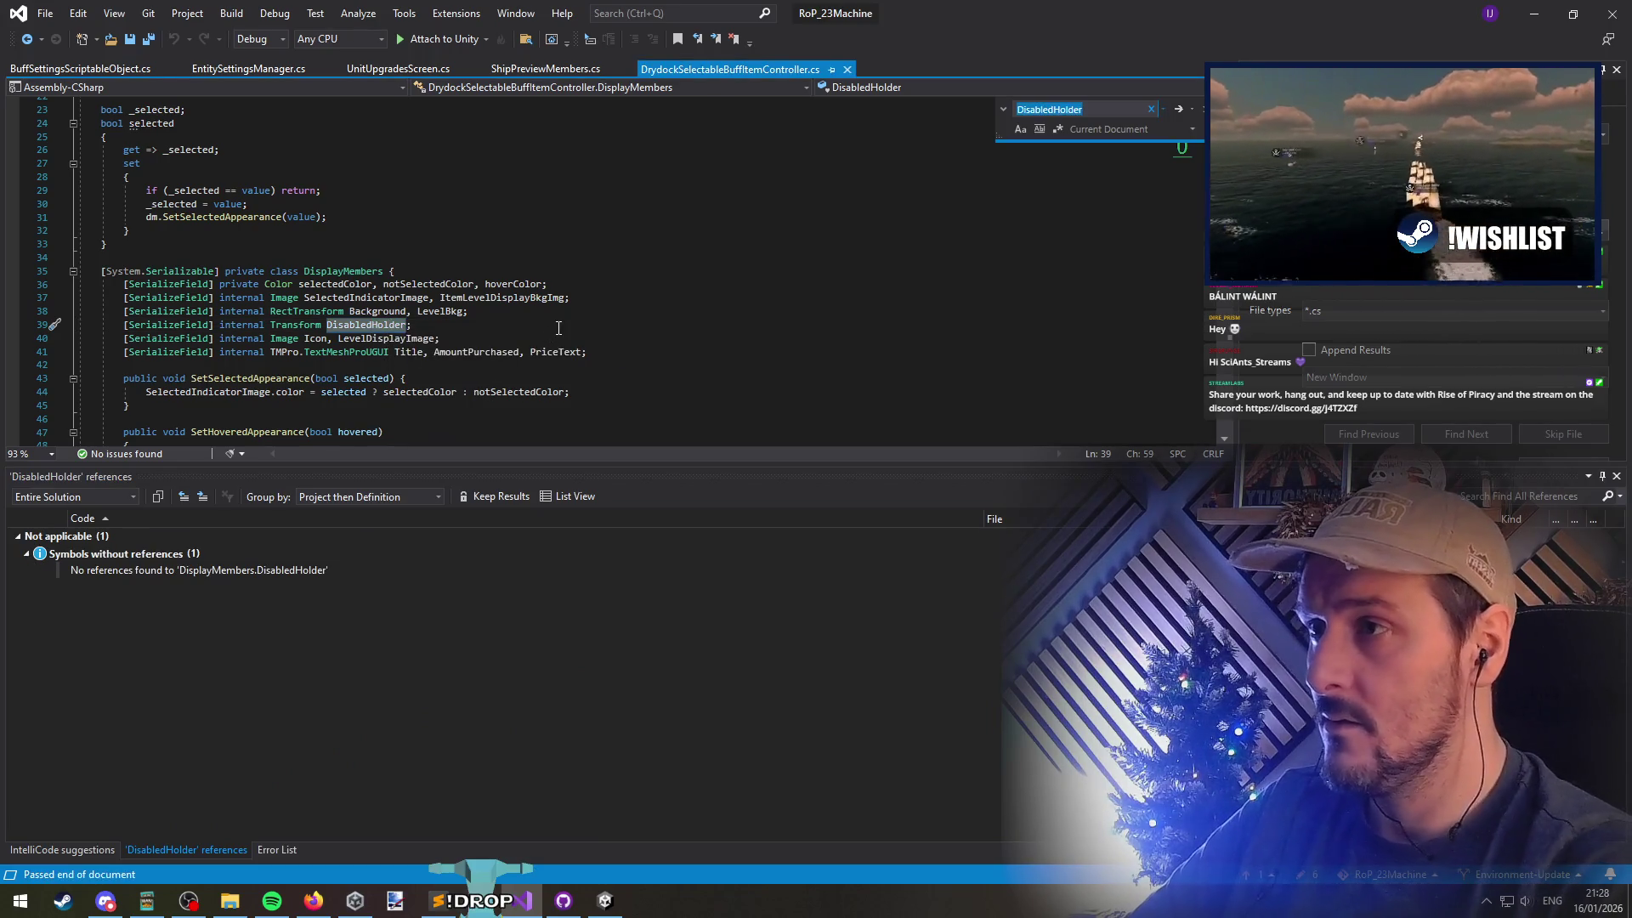
key(F3)
key(Escape)
key(Escape)
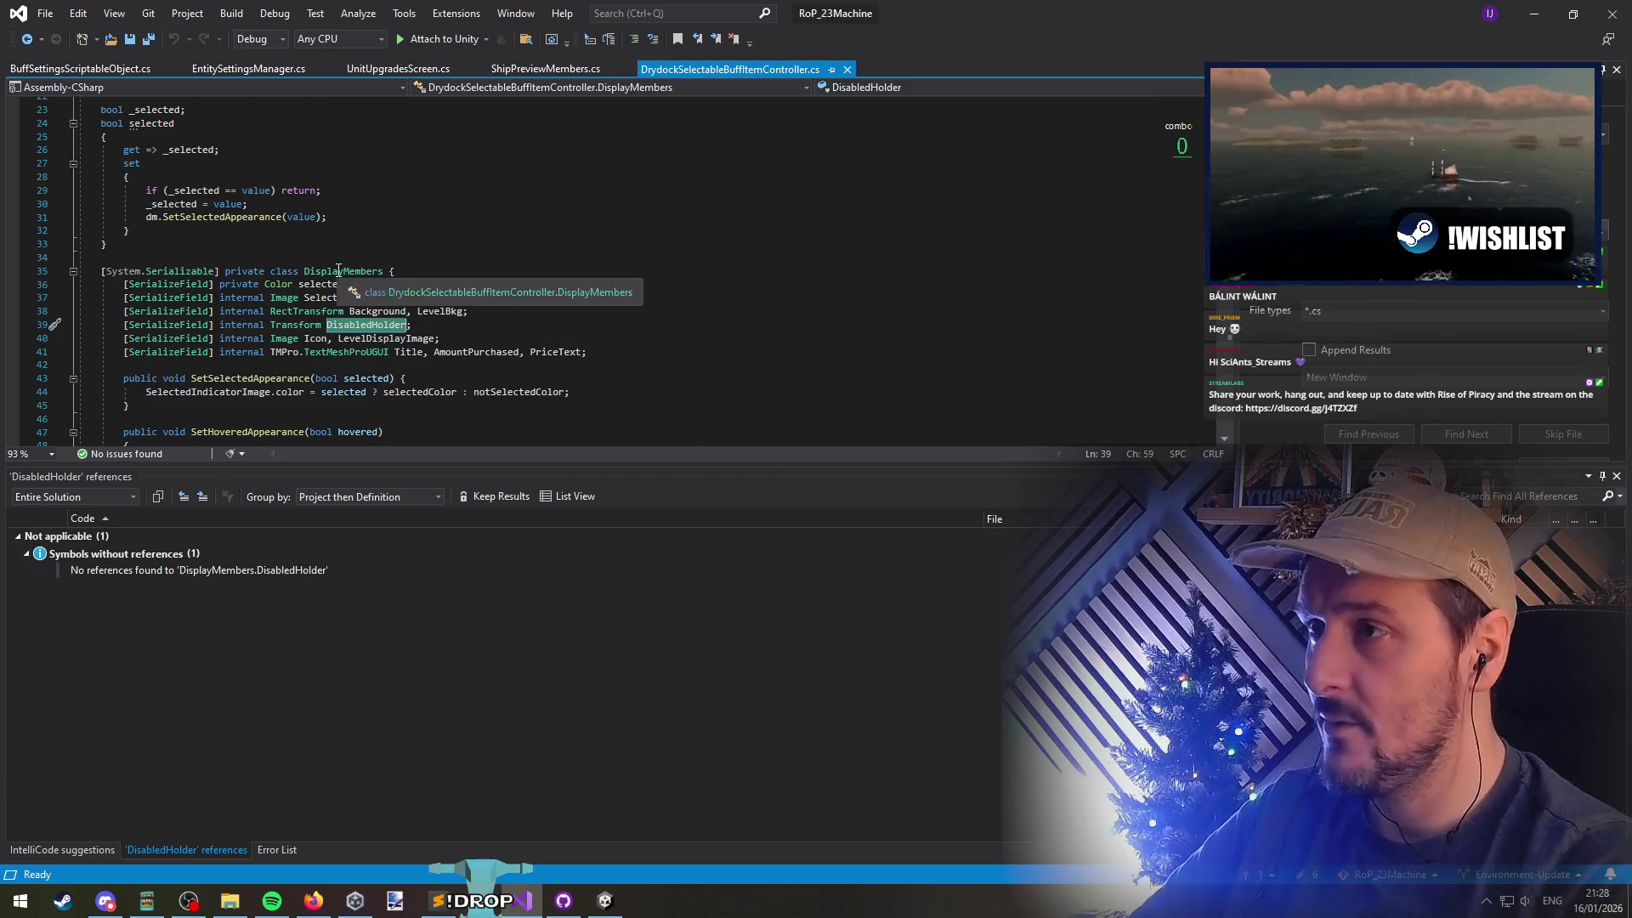
Change DisplayMembers' [System.Serializable] attribute to [Serializable] on line 35
double_click(126, 272)
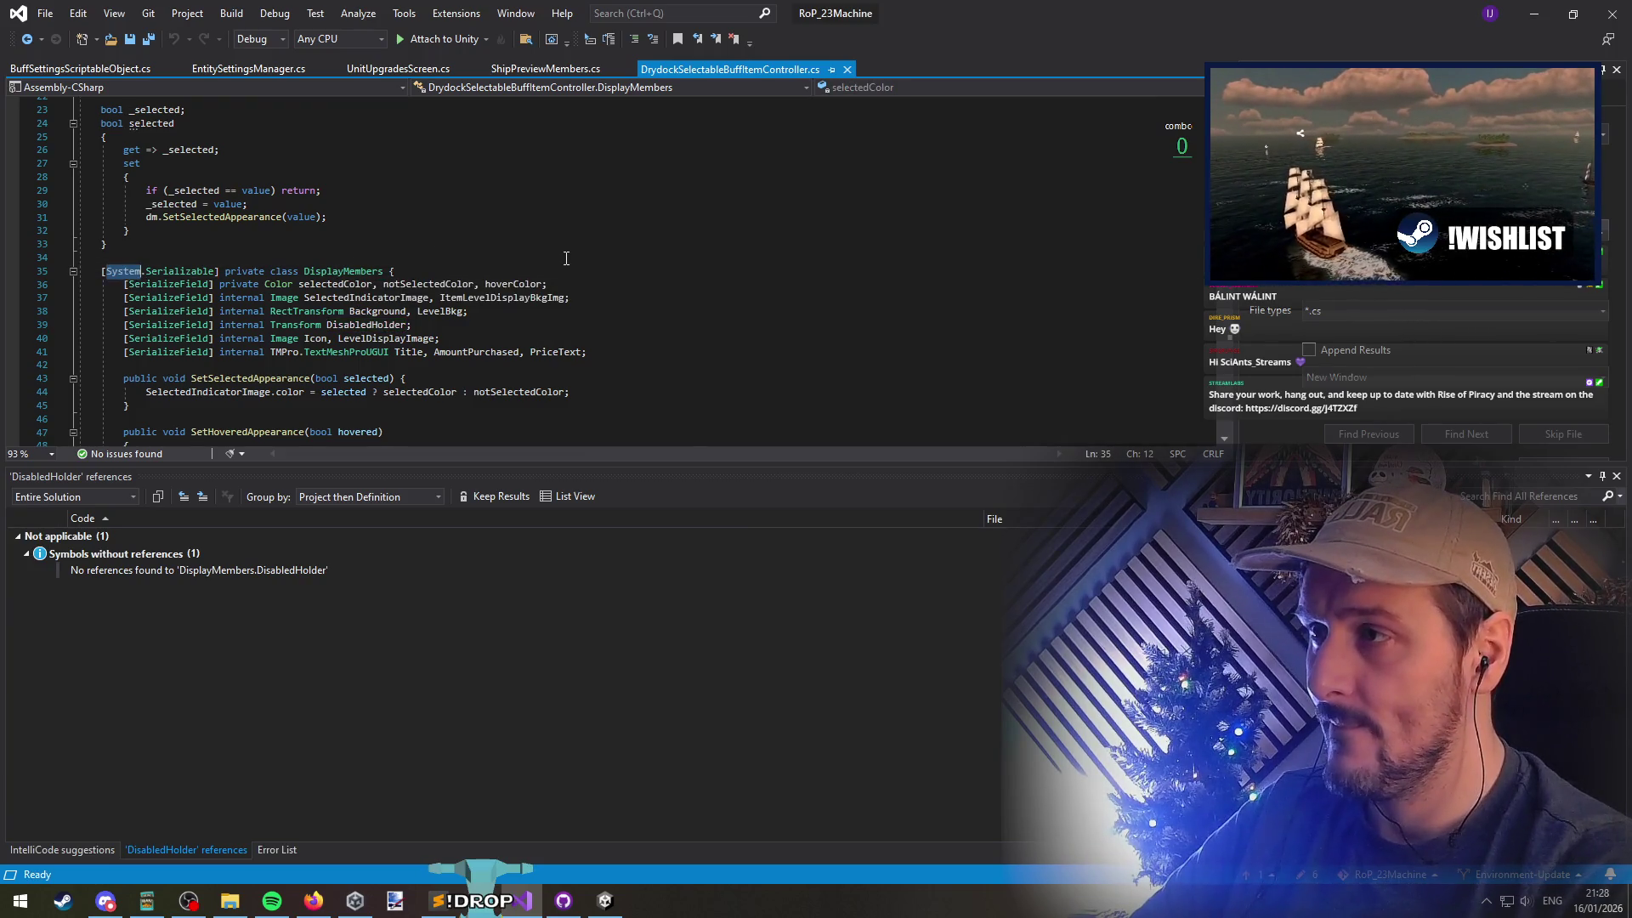
key(Delete)
key(Delete)
click(354, 284)
Find all references to LevelBkg and jump to its first usage
scroll(365, 272, down, 2)
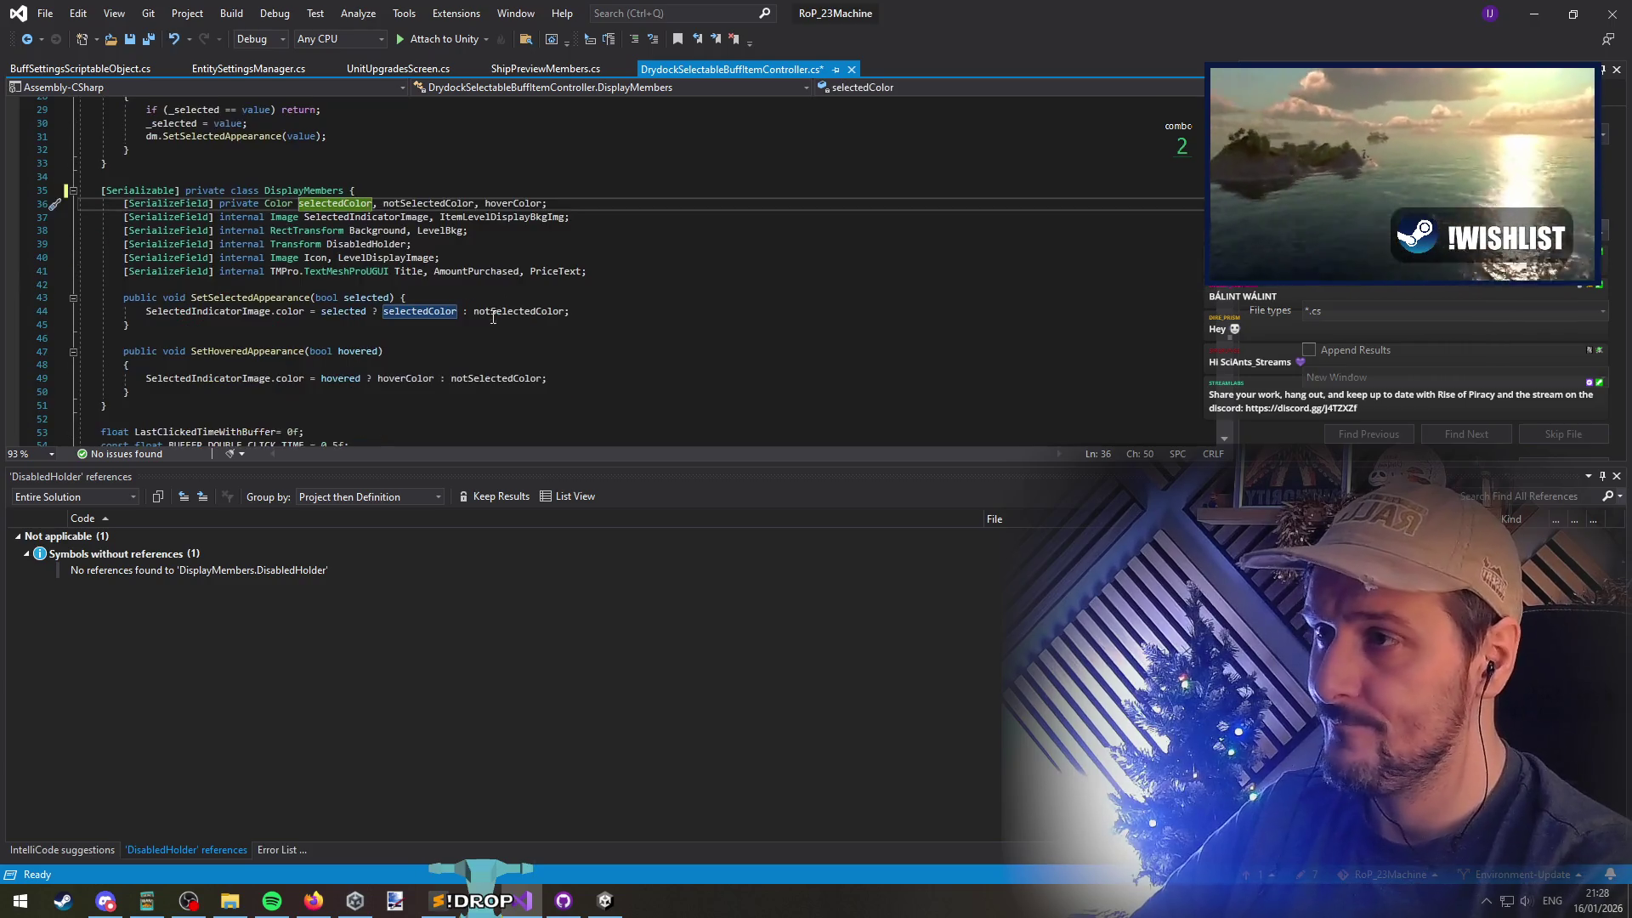
right_click(444, 231)
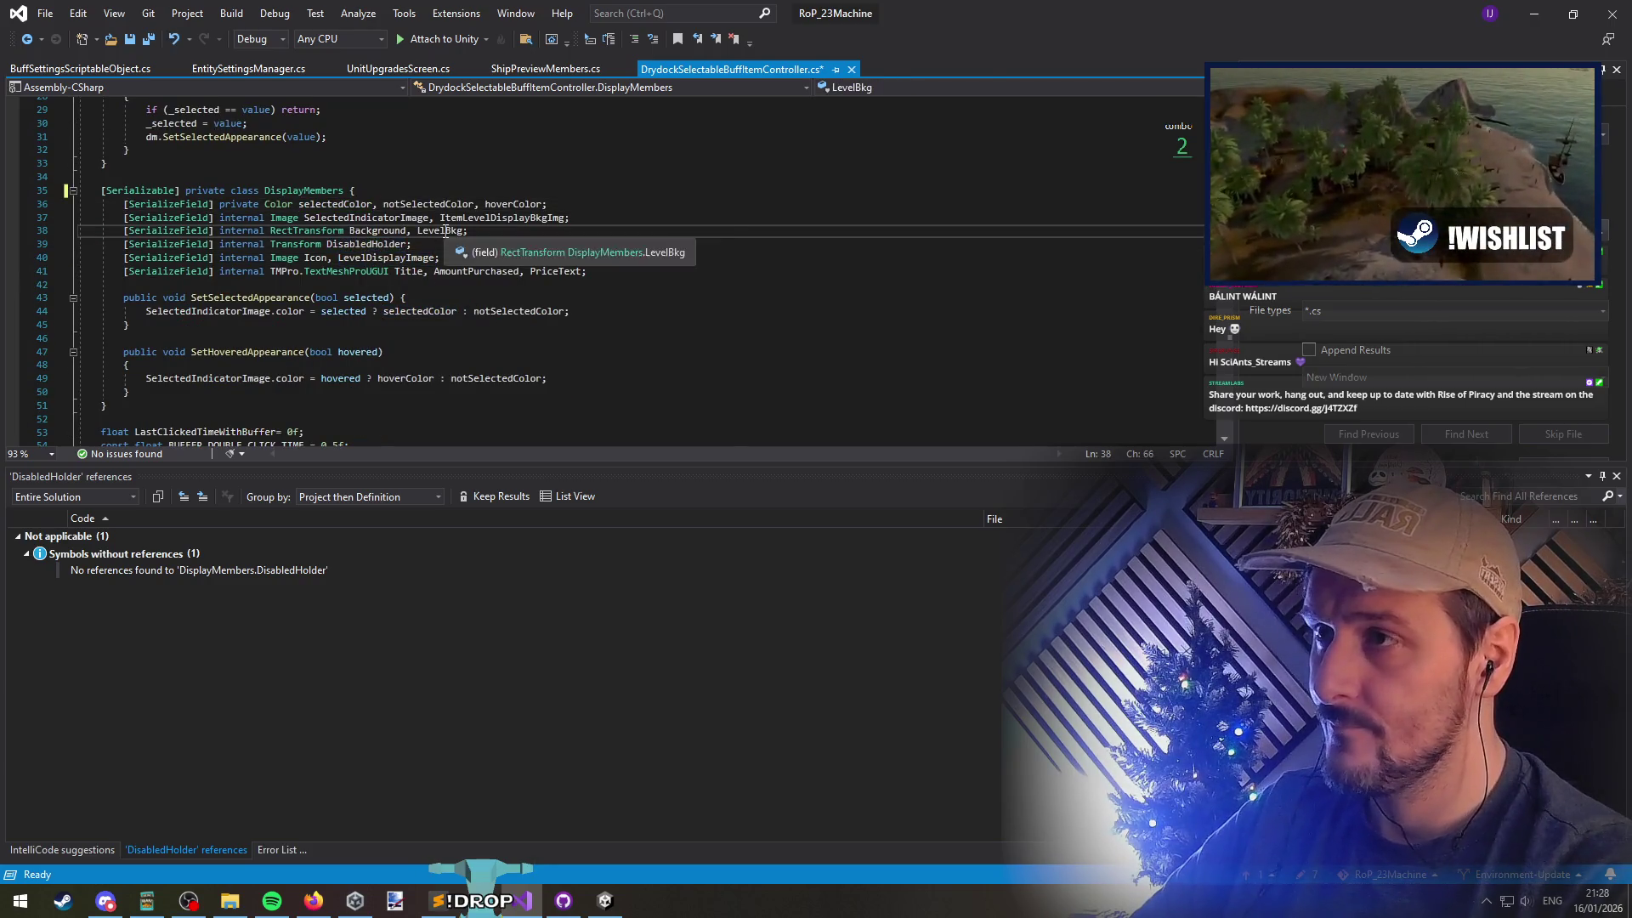
click(519, 399)
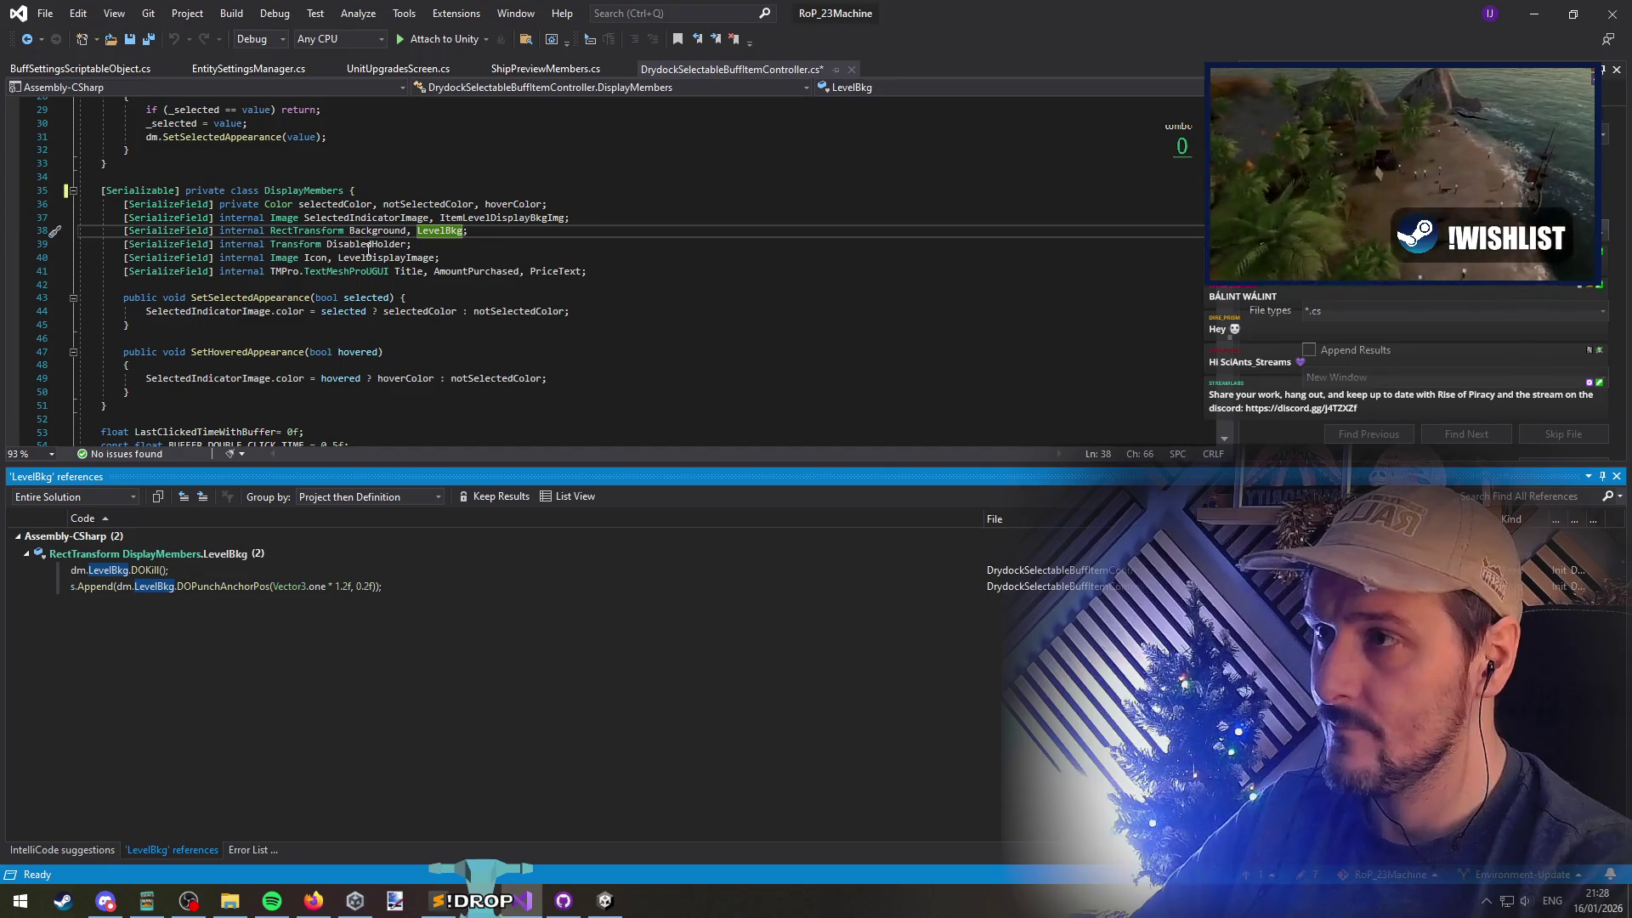
double_click(185, 574)
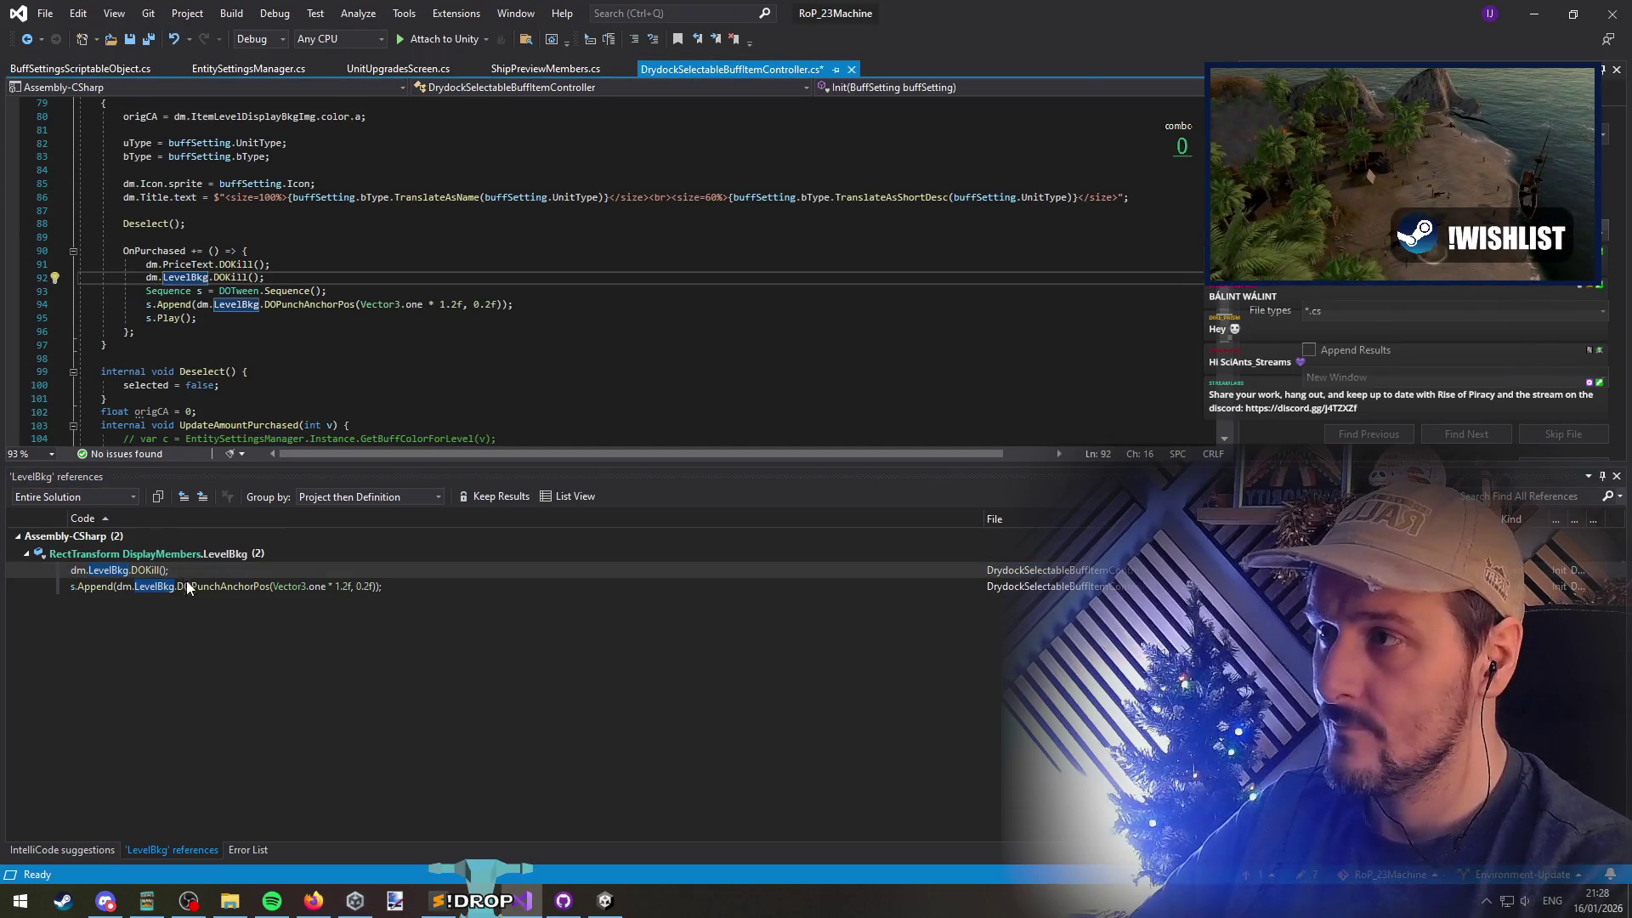
double_click(192, 585)
key(alt+Tab)
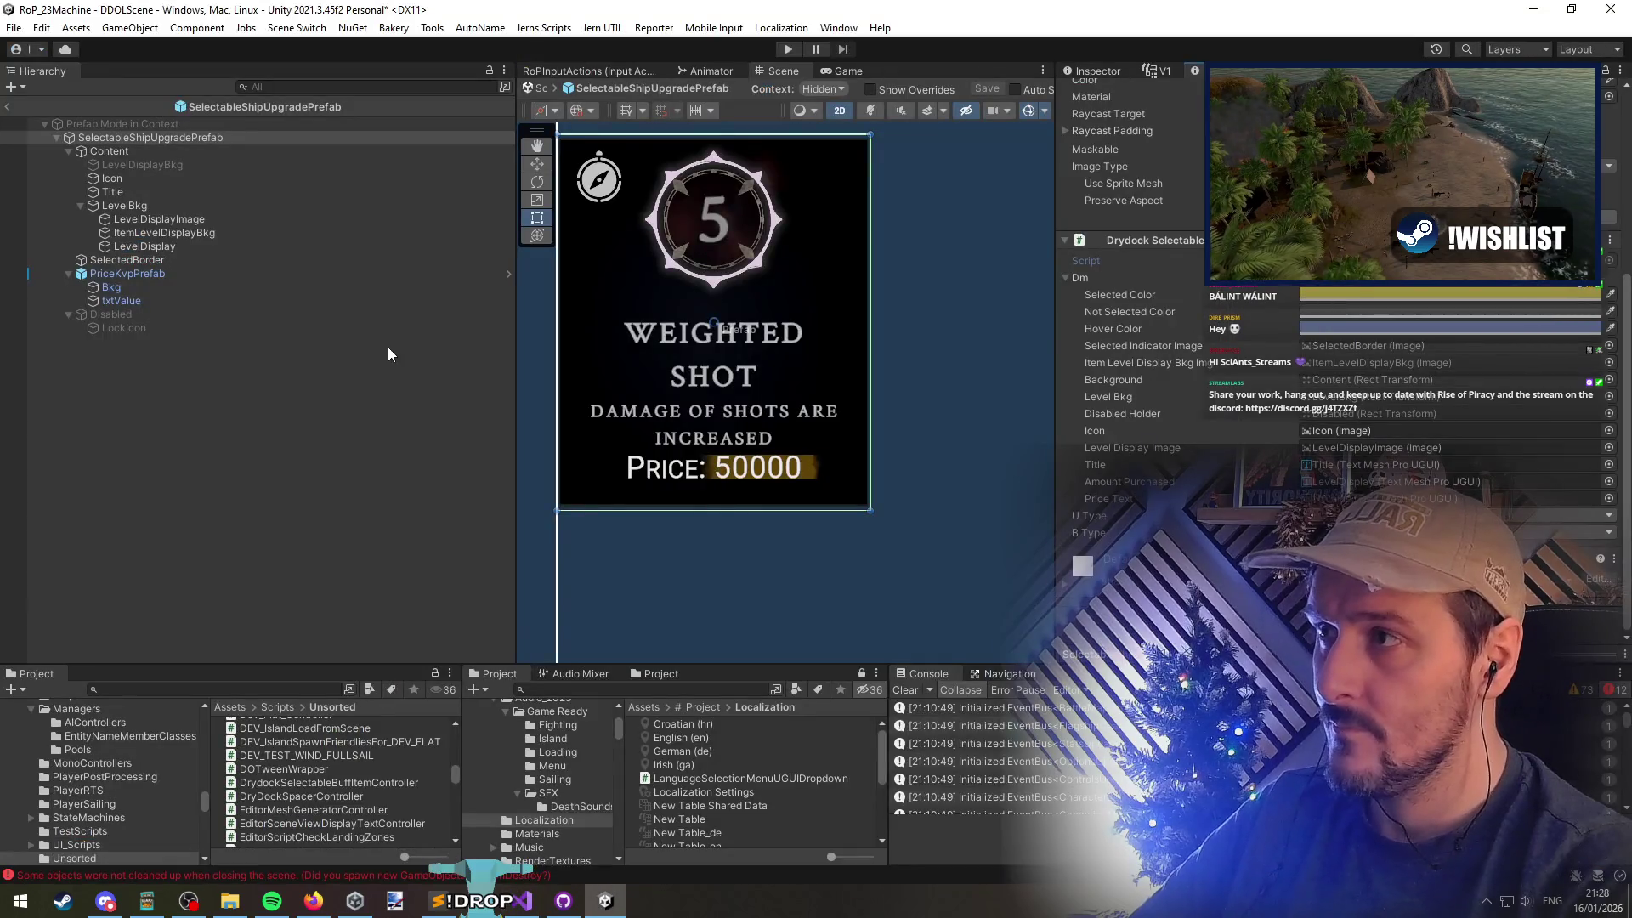
click(171, 317)
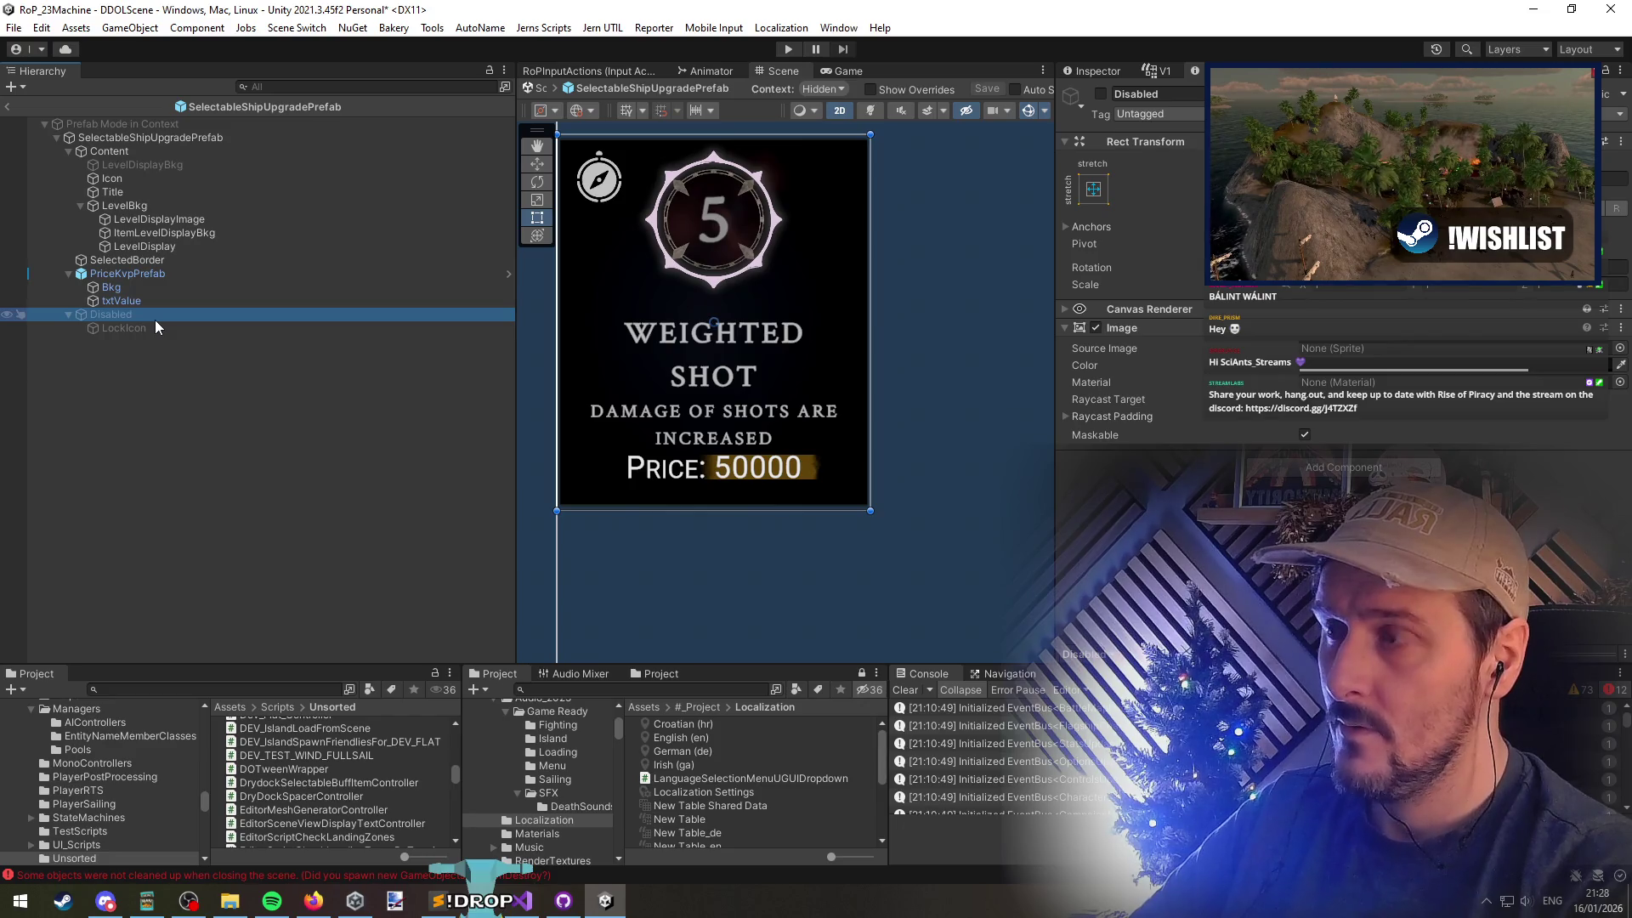
key(alt+Tab)
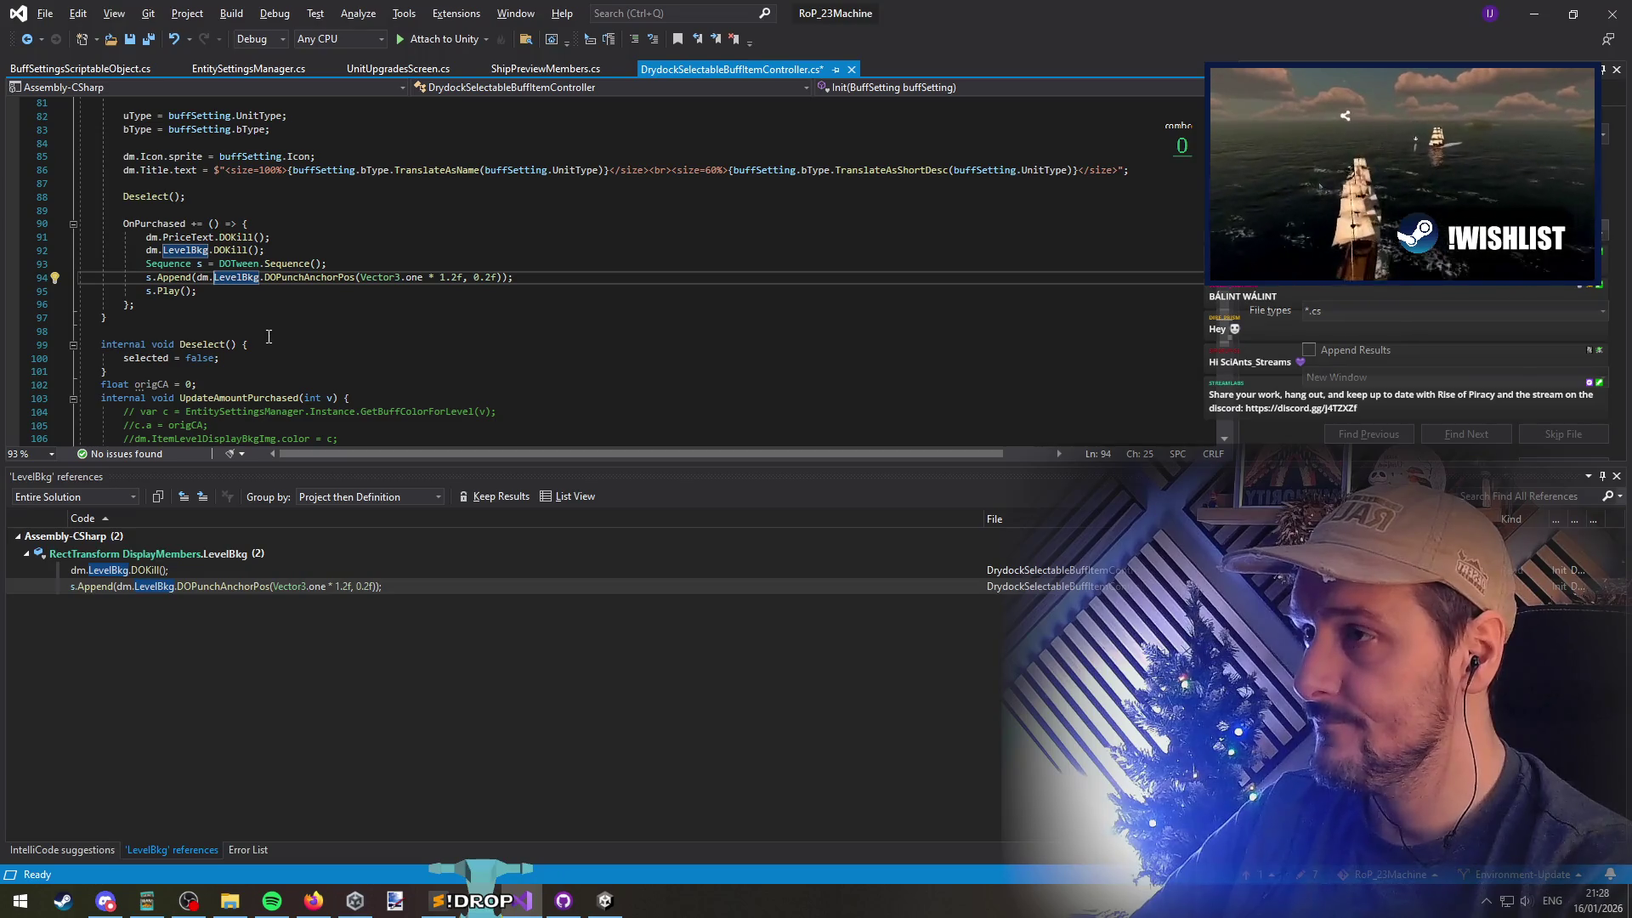
scroll(268, 336, up, 2)
scroll(335, 408, up, 1)
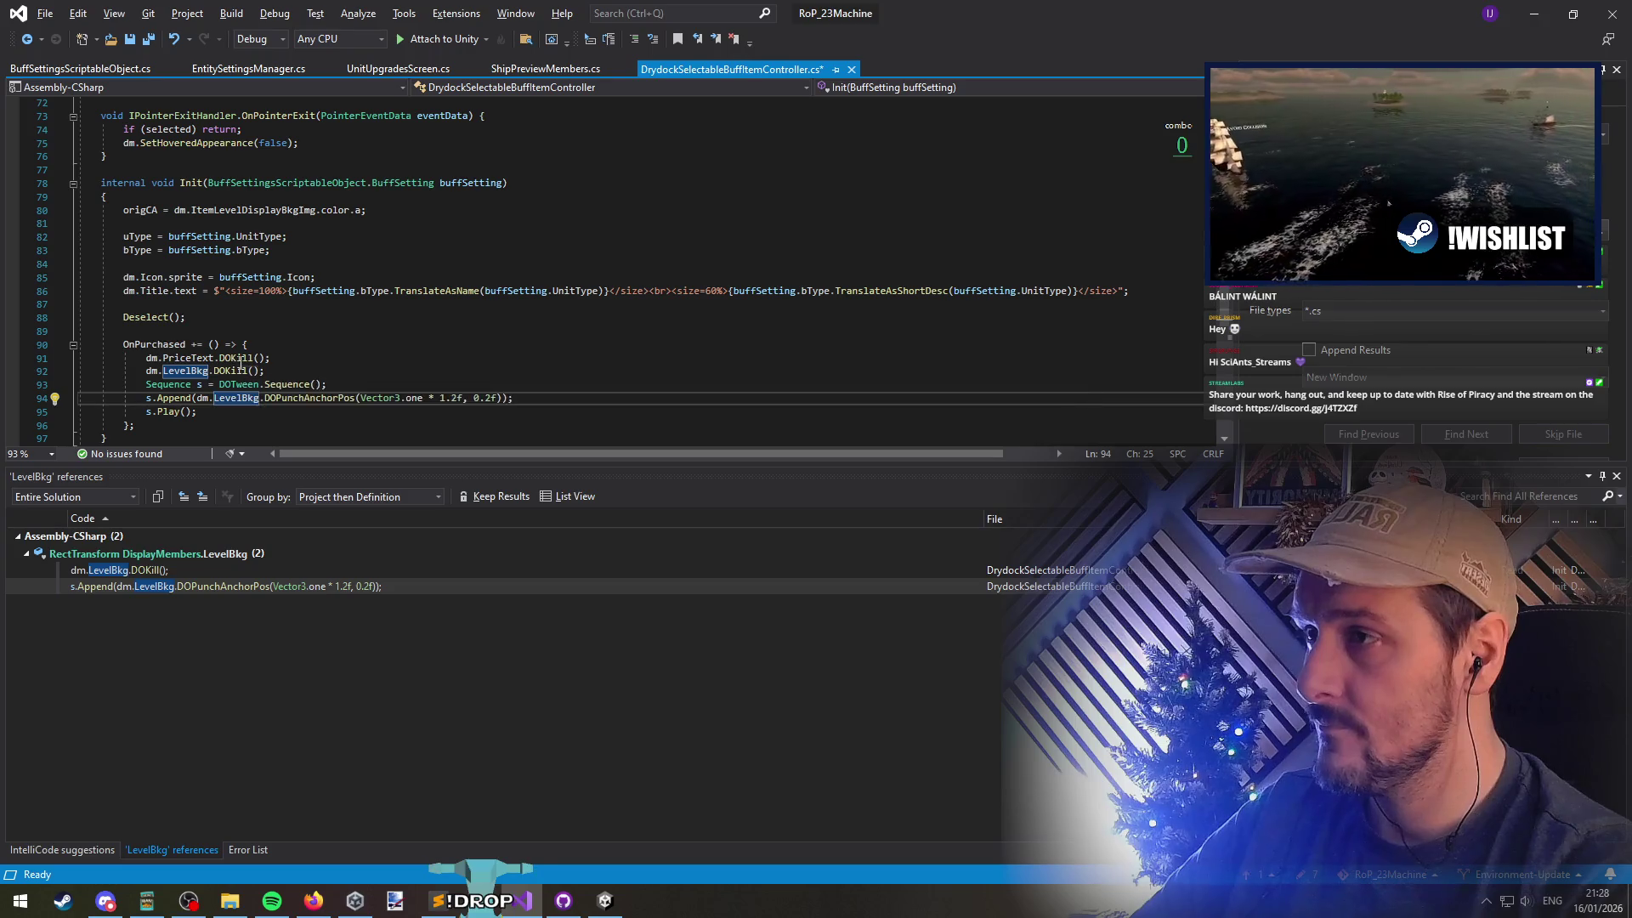
click(186, 183)
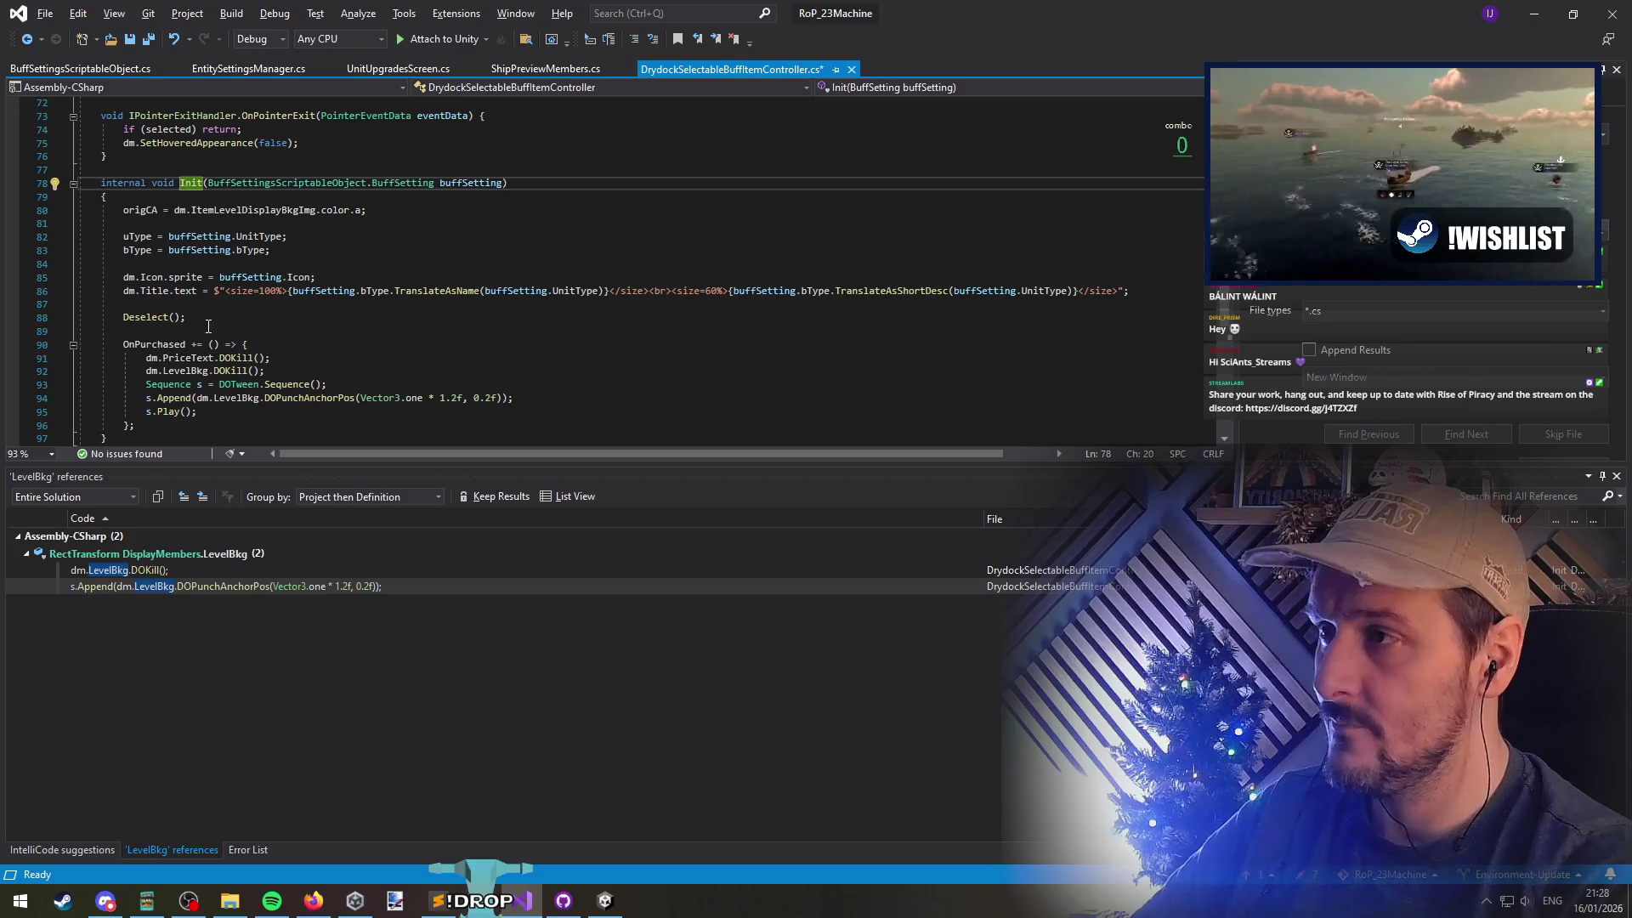
click(162, 318)
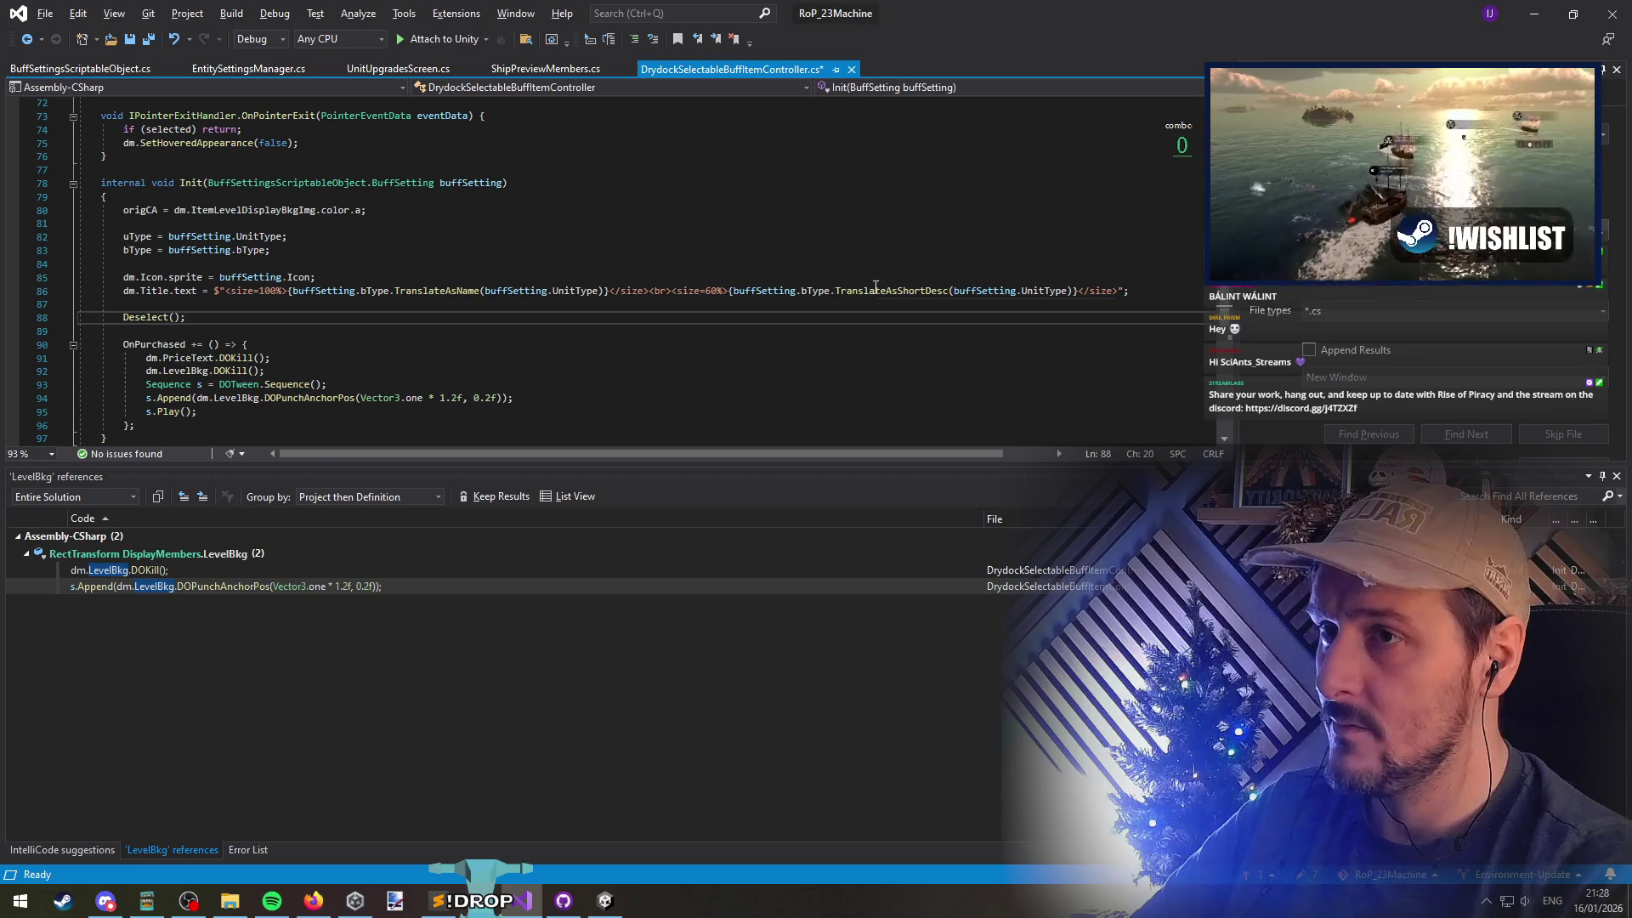
click(381, 304)
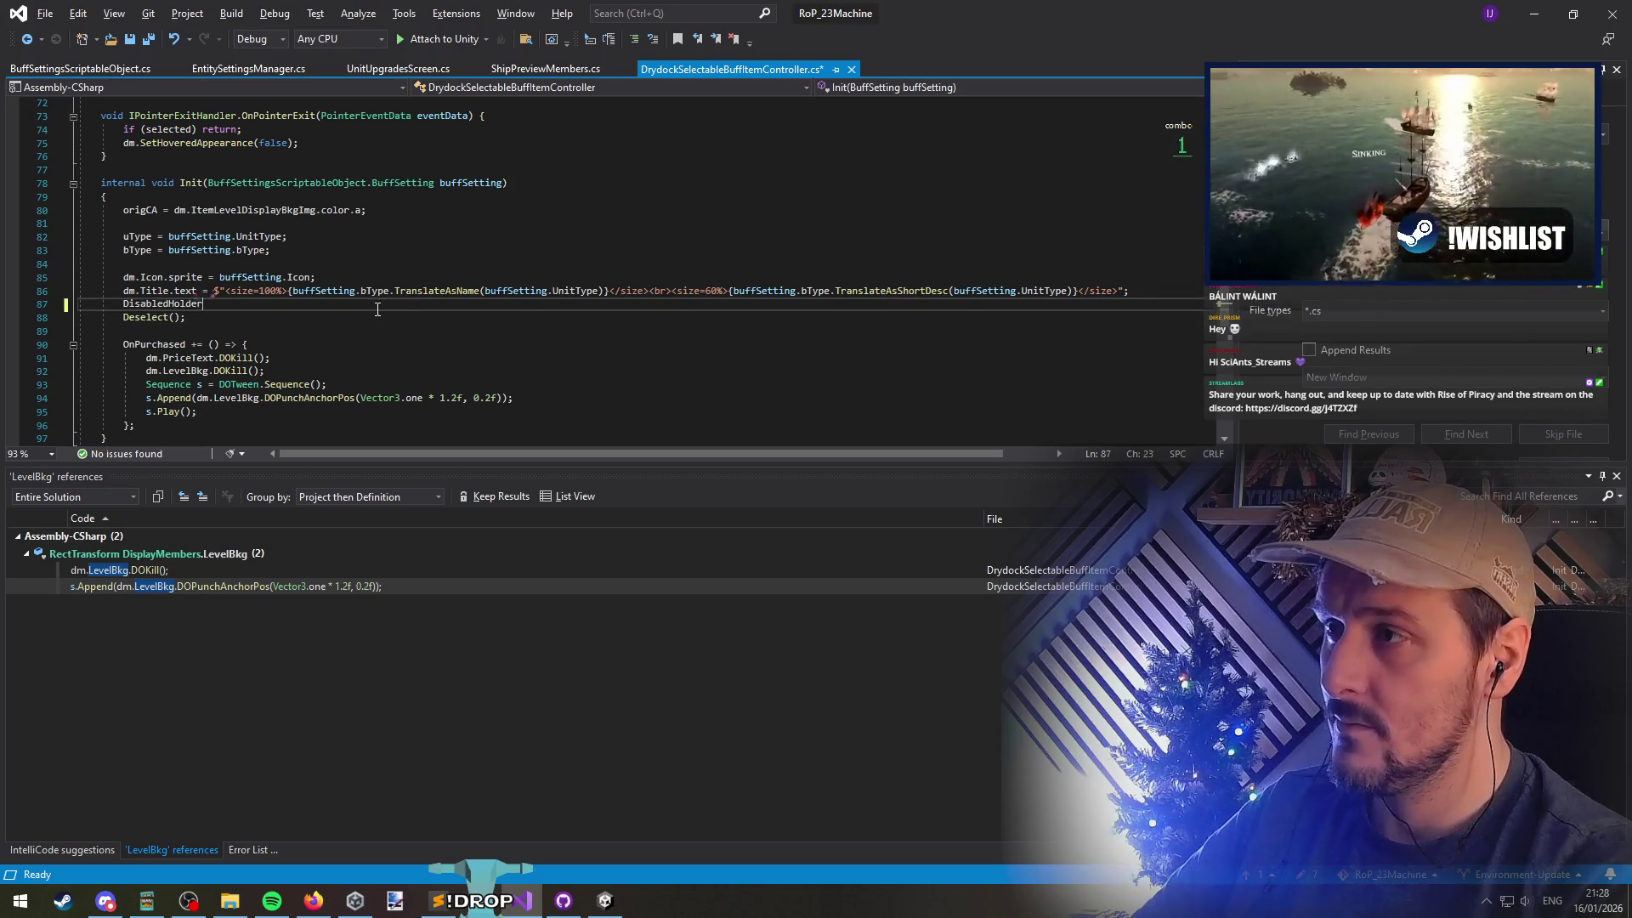
scroll(216, 326, down, 1)
key(ctrl+z)
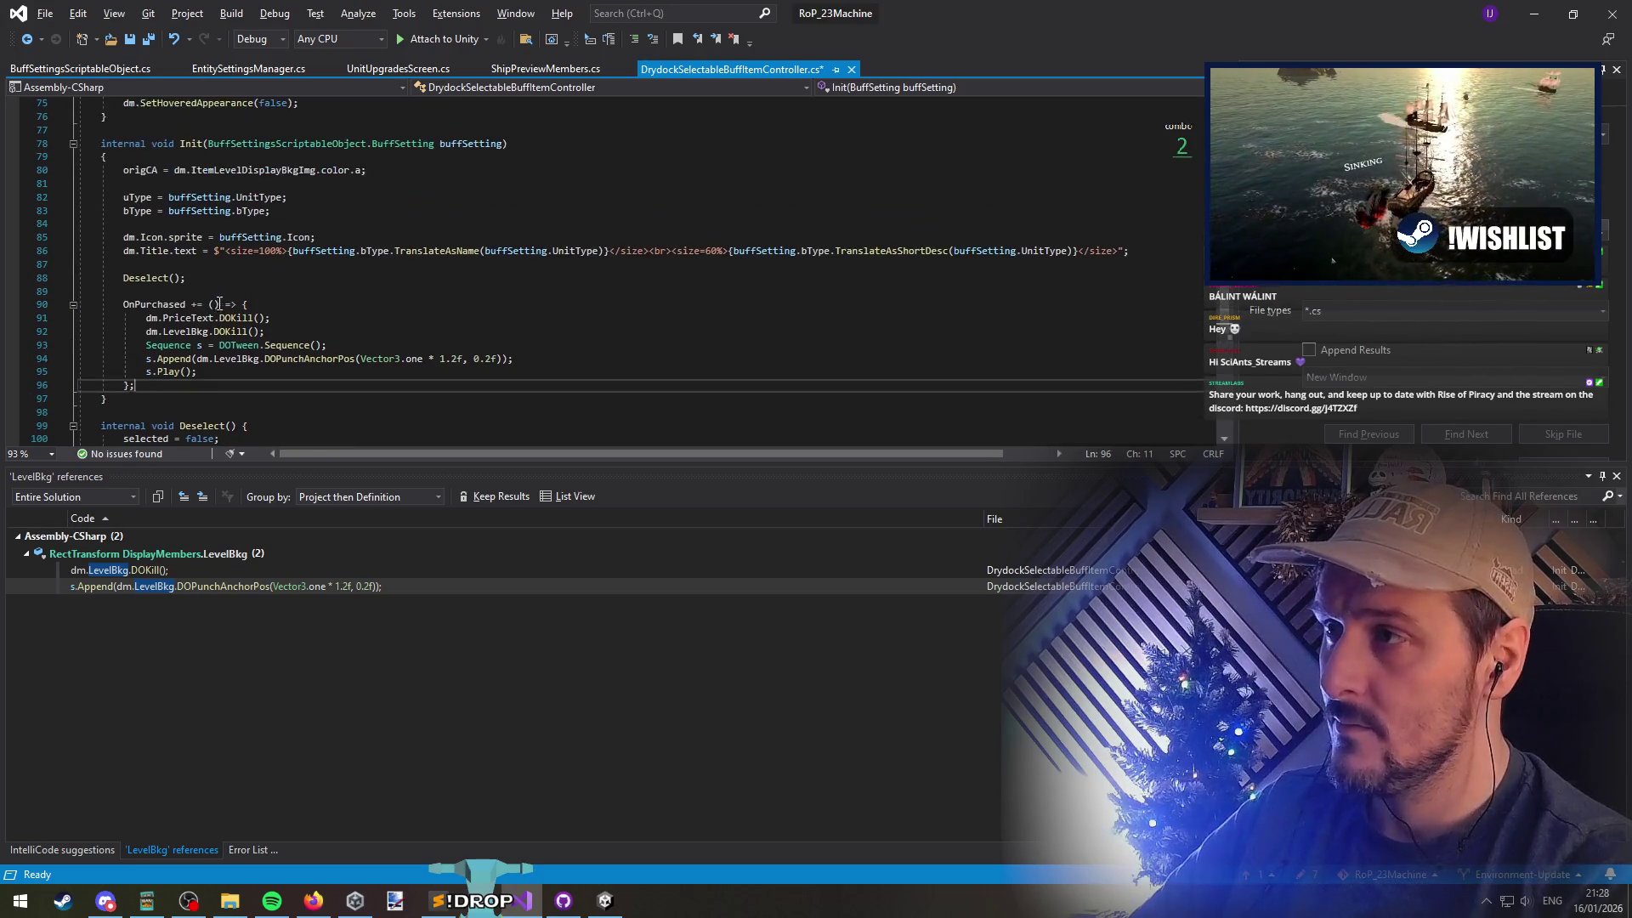
scroll(362, 267, down, 8)
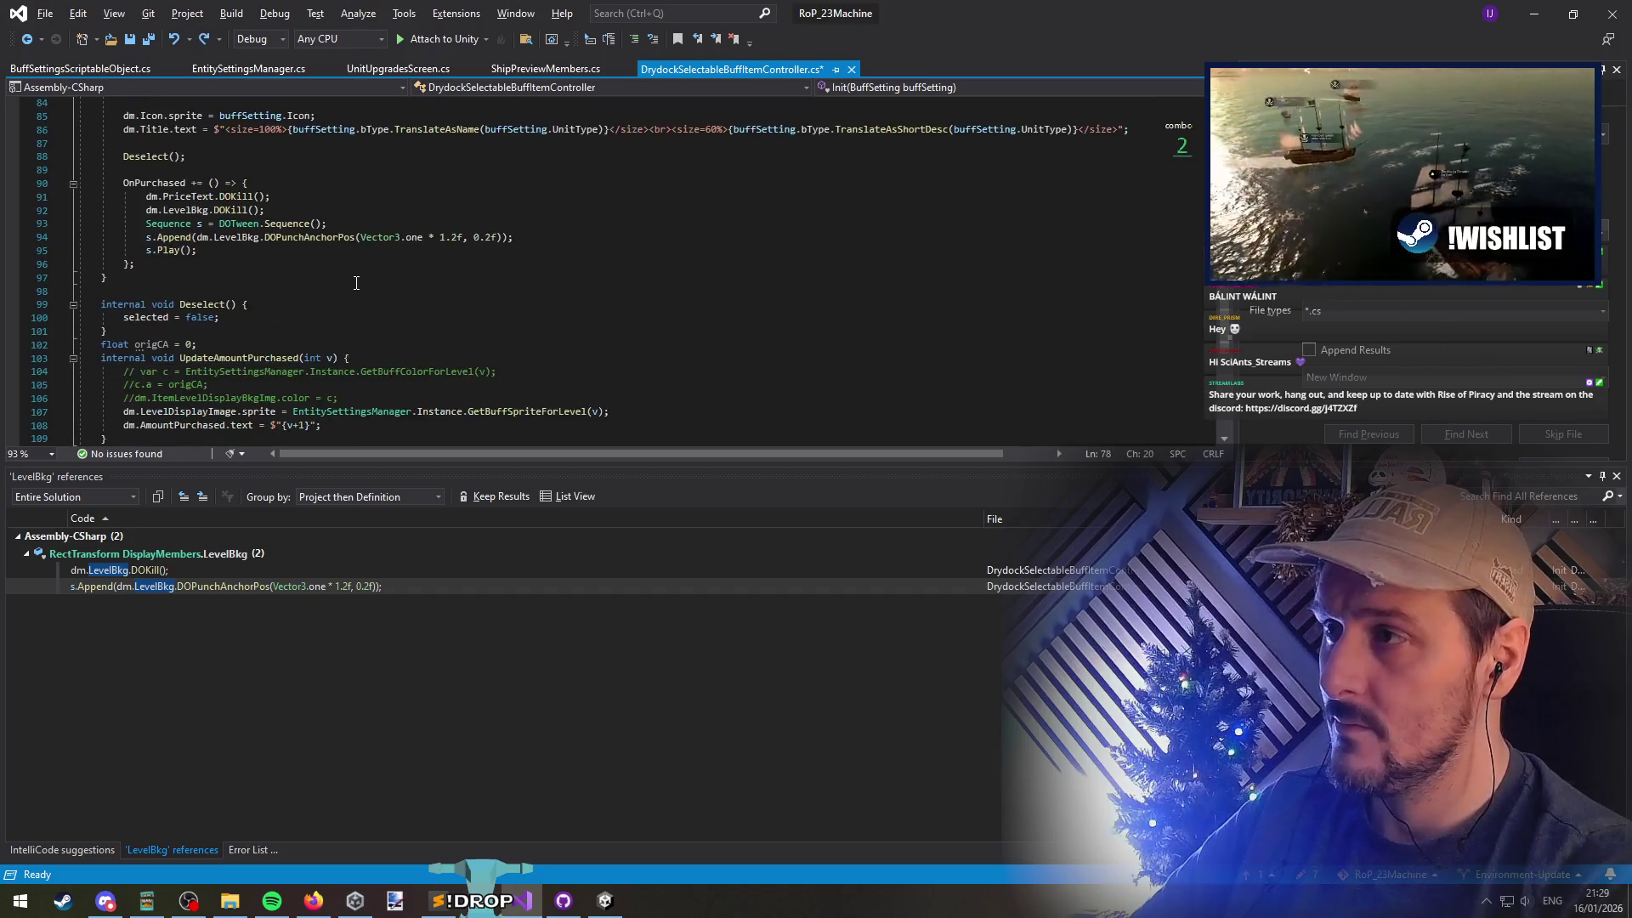
click(163, 181)
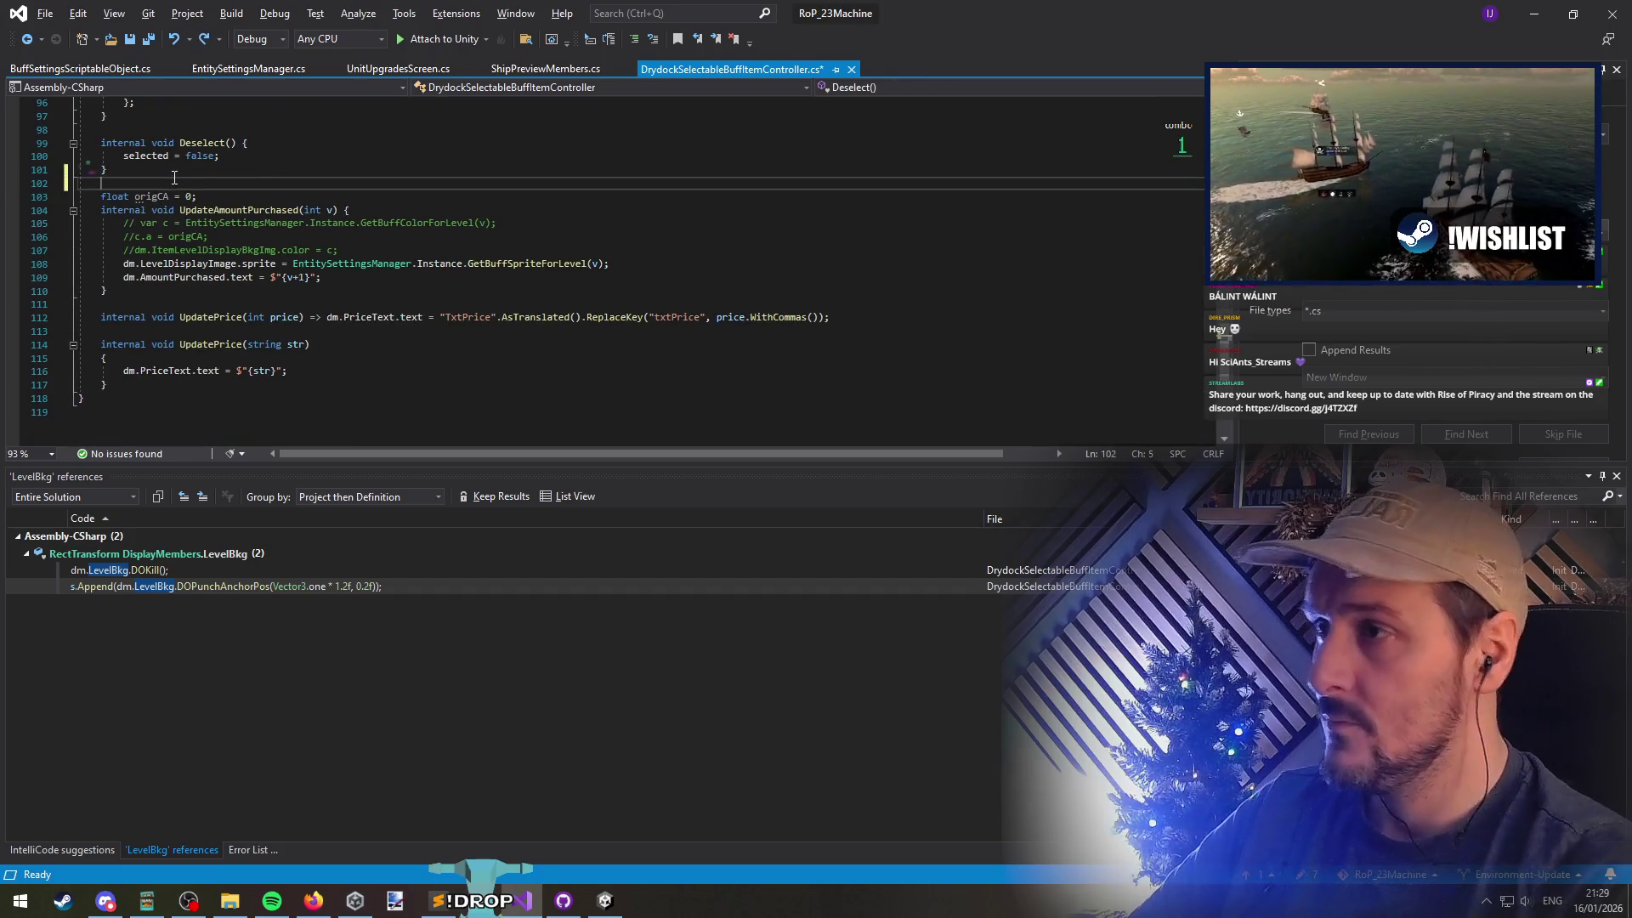
scroll(242, 183, up, 7)
scroll(242, 182, up, 20)
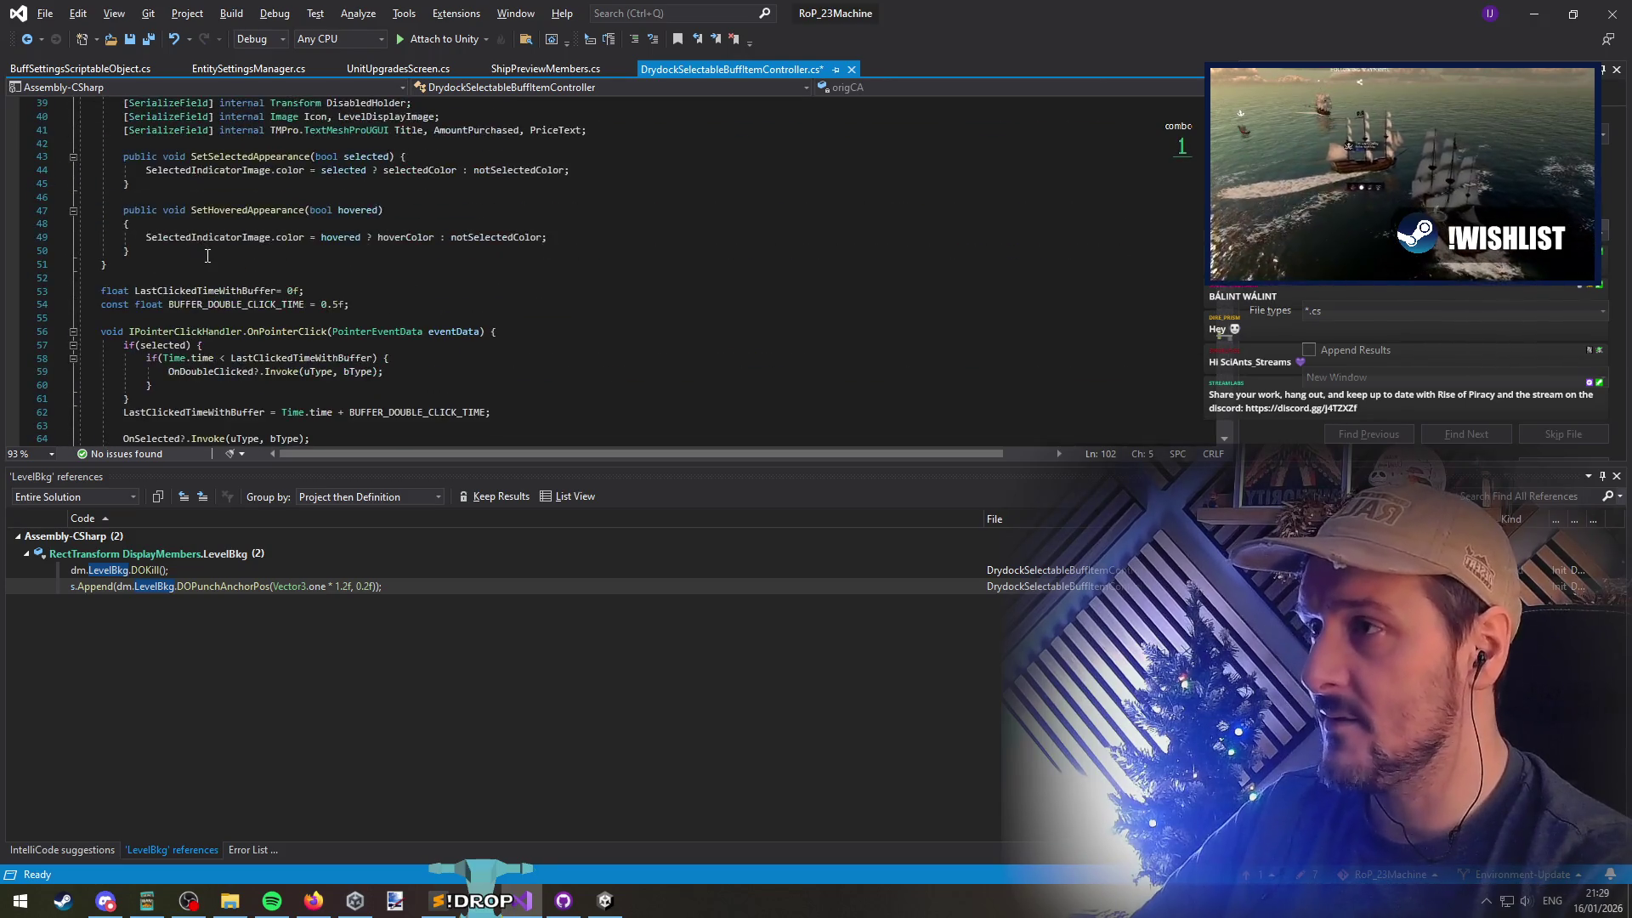
scroll(228, 263, down, 12)
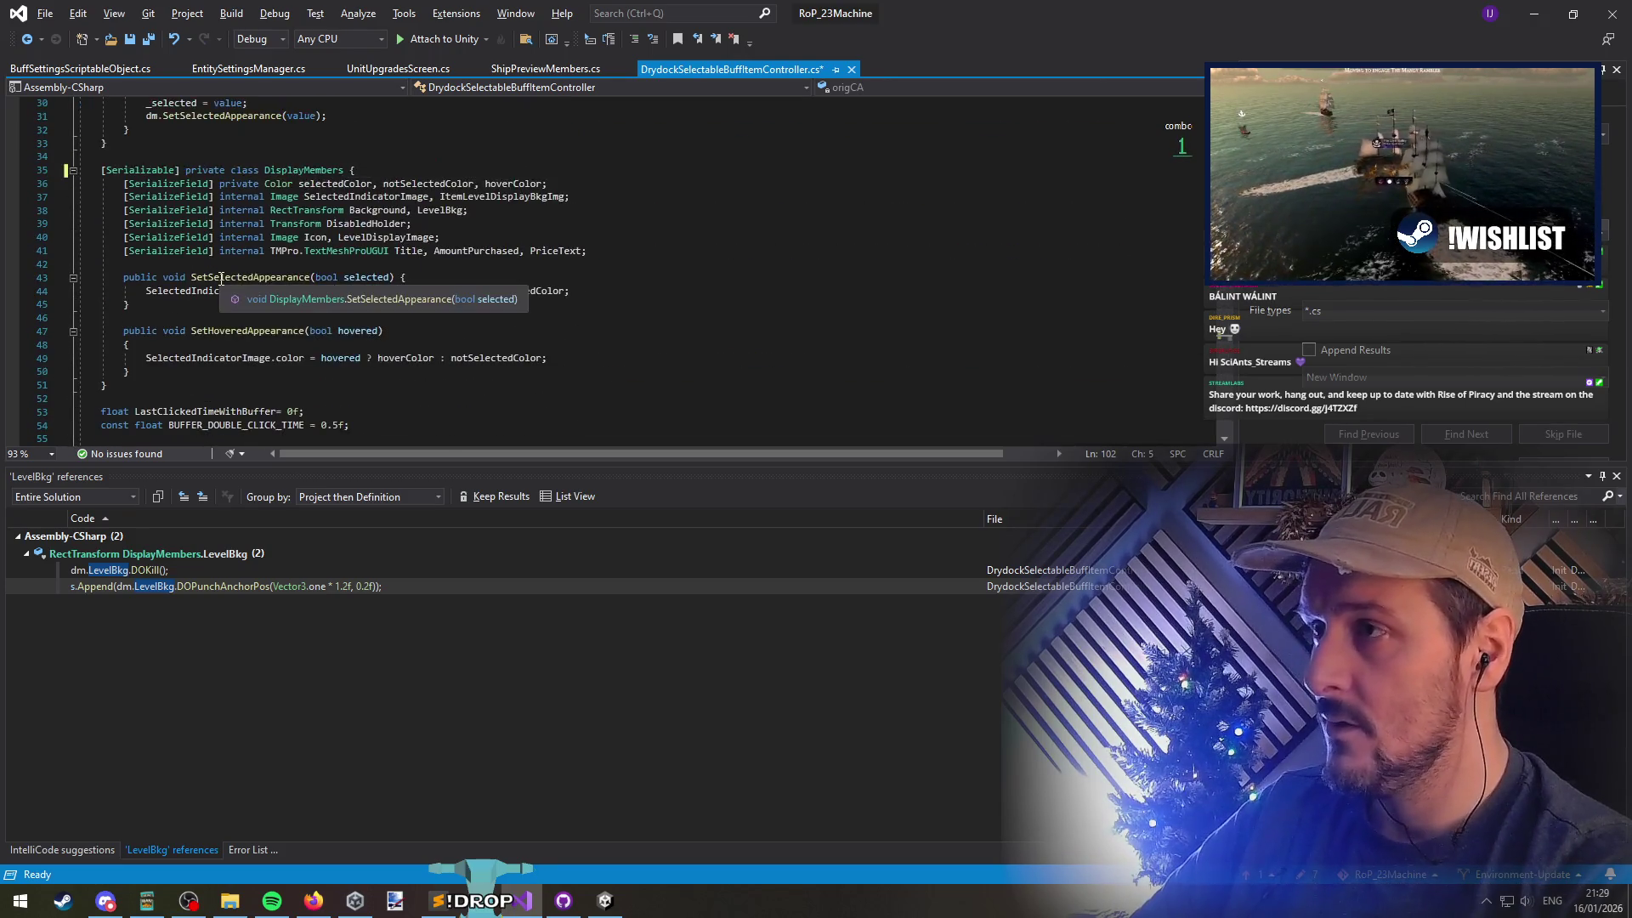
scroll(218, 290, down, 2)
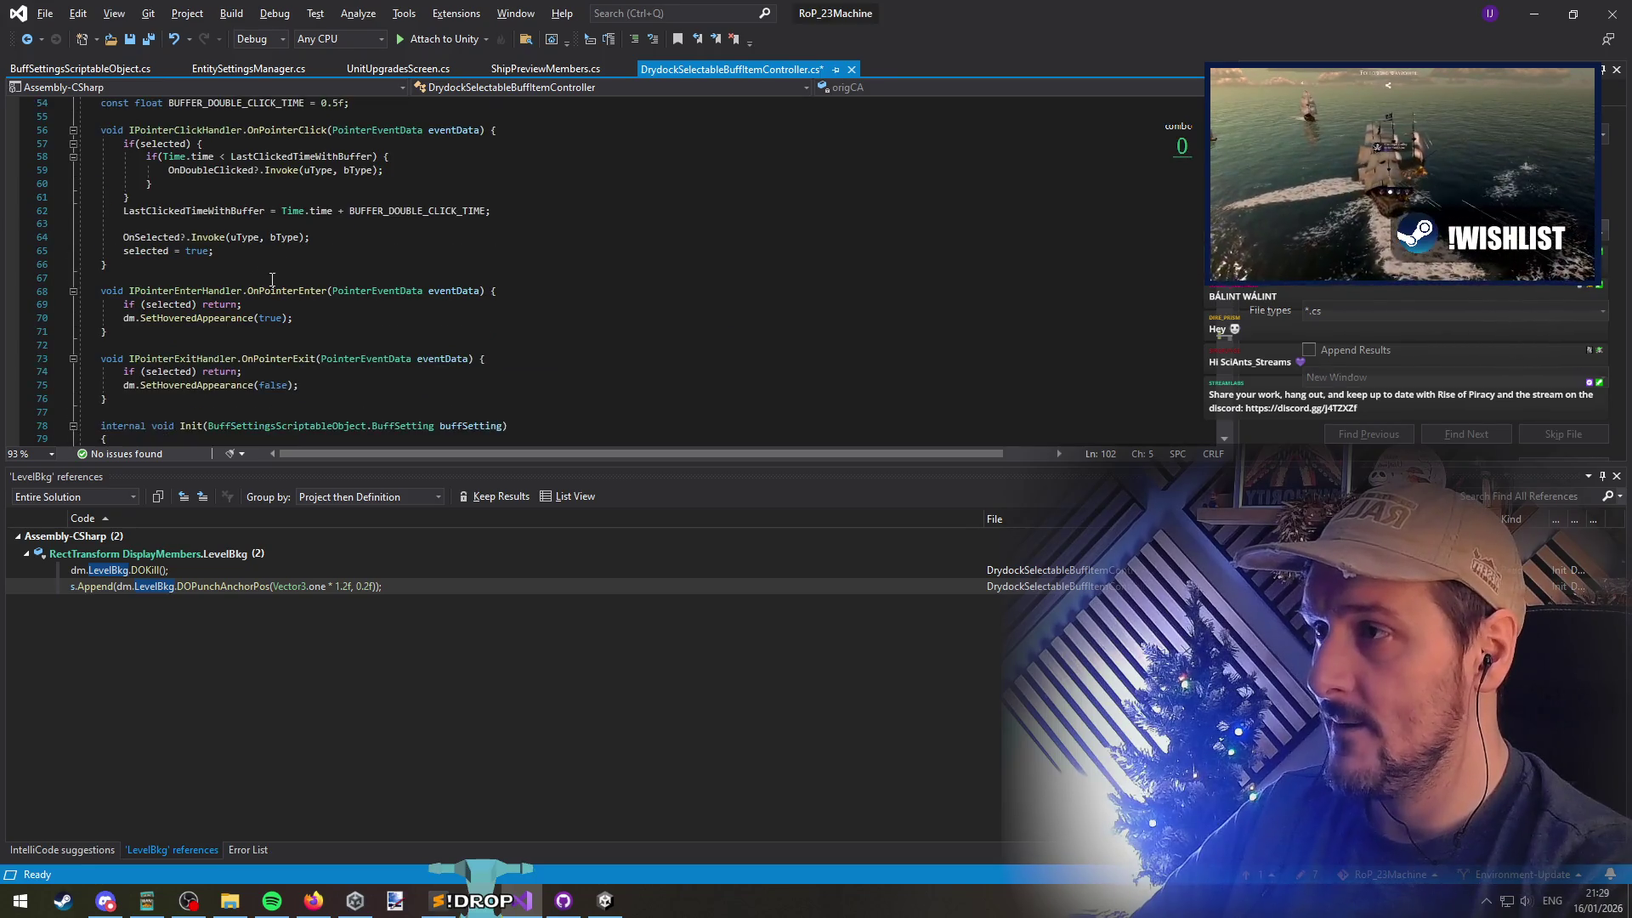
scroll(191, 222, down, 4)
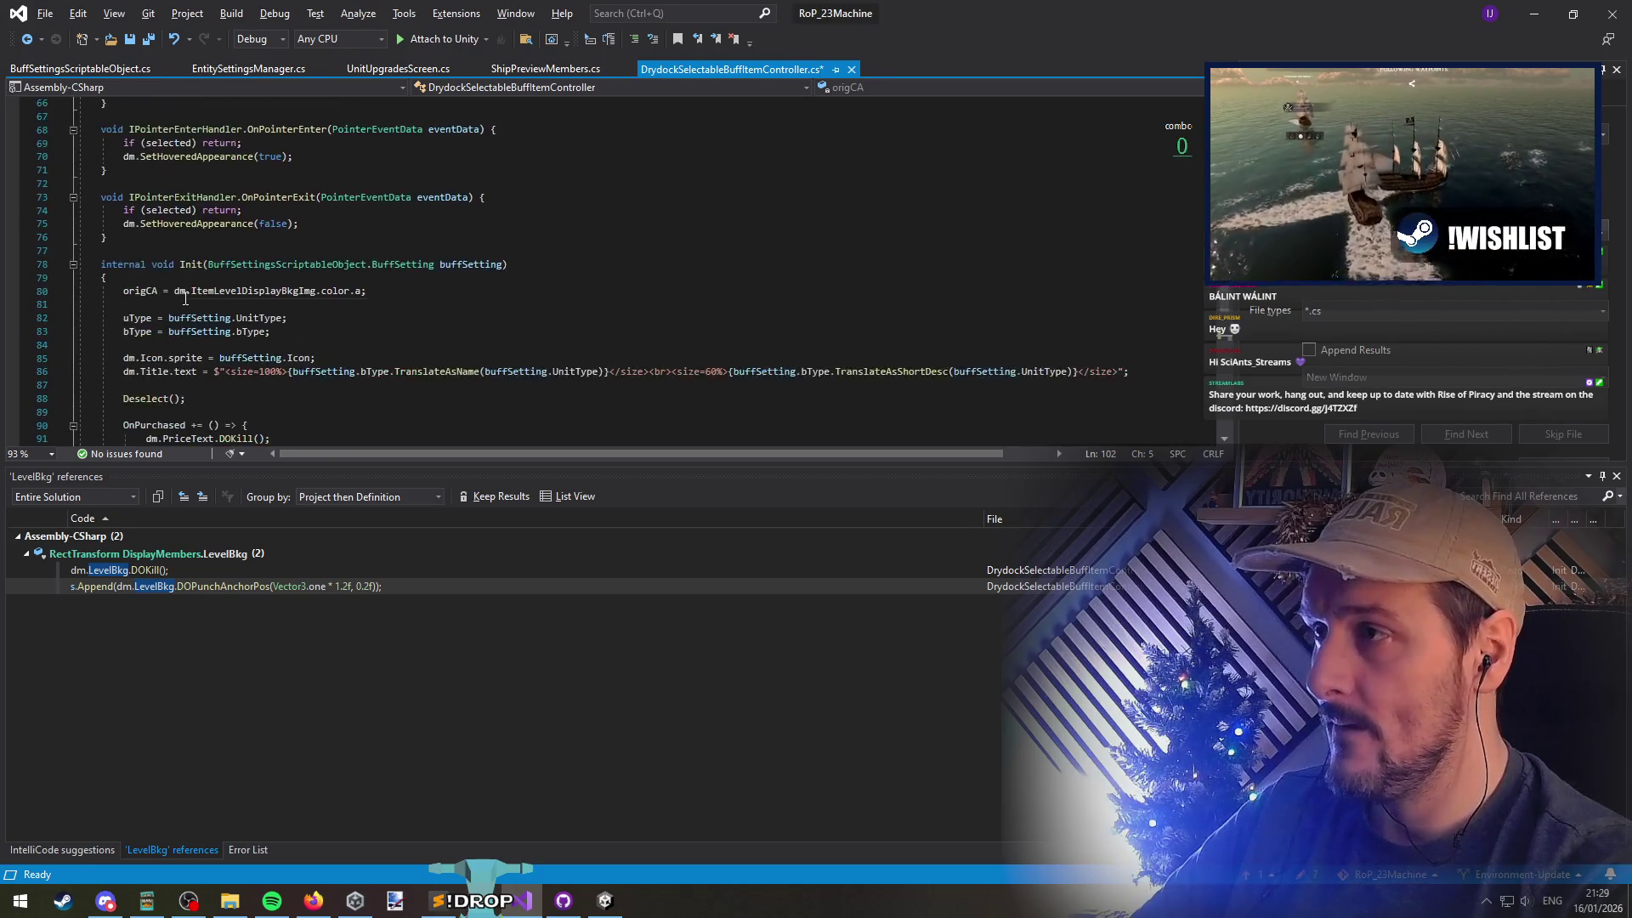
scroll(340, 213, up, 5)
click(535, 207)
Add 'if (dm.DisabledHolder.gameObject.activeInHierarchy) return;' at the top of OnPointerClick and save
key(Return)
key(Return)
key(Up)
text(if(dm.)
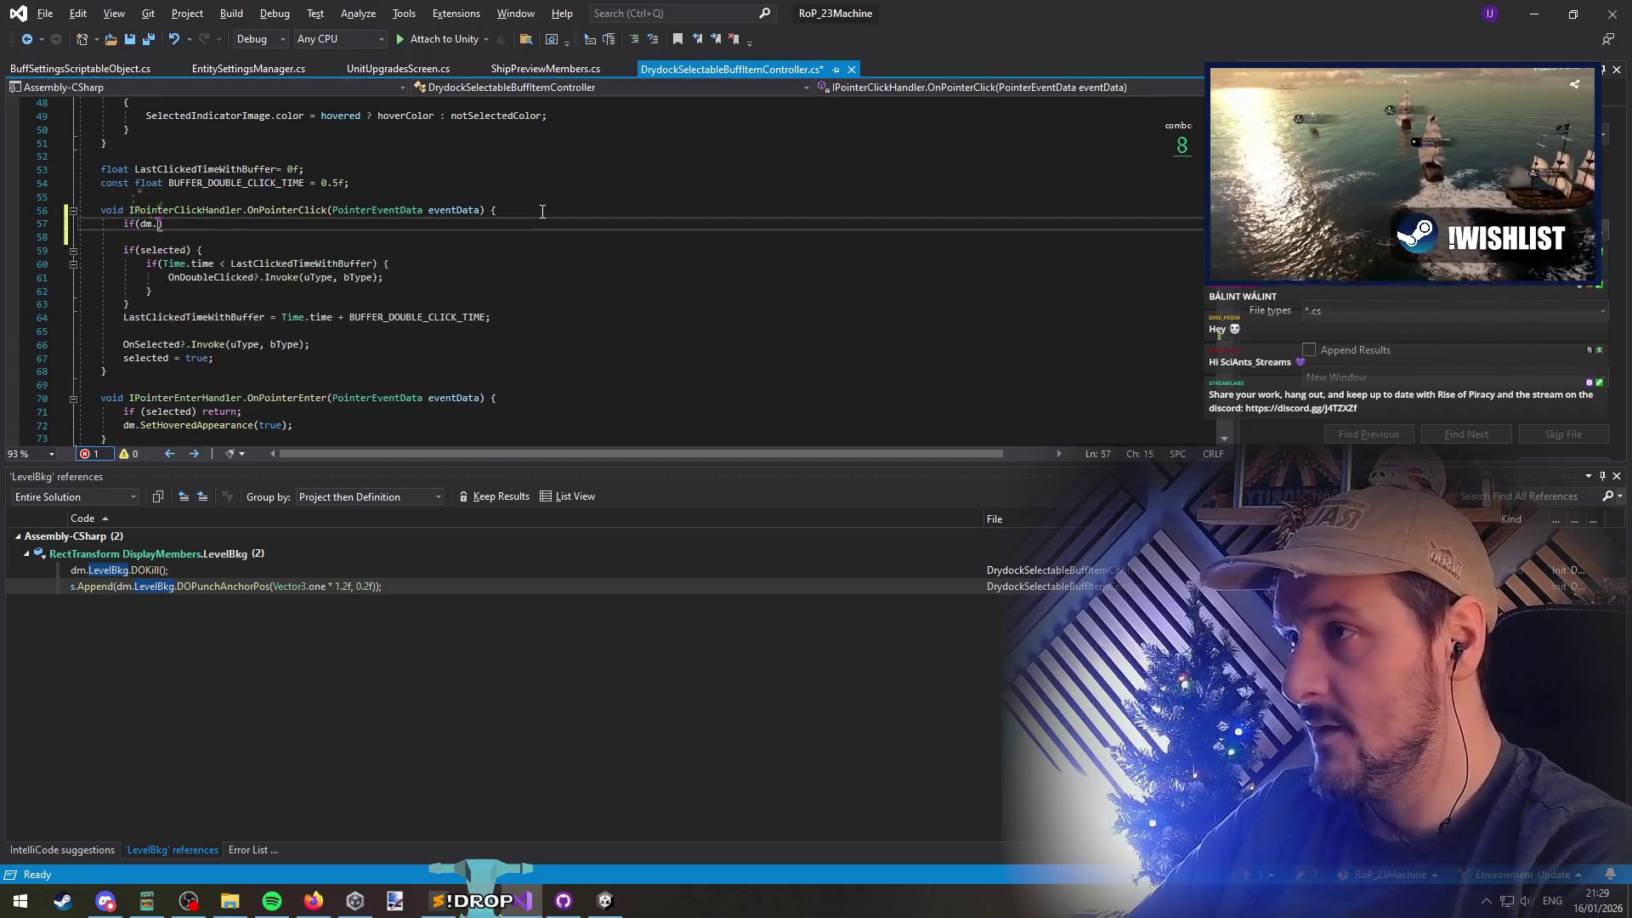
text(Dis)
key(Tab)
text(.gameObject.)
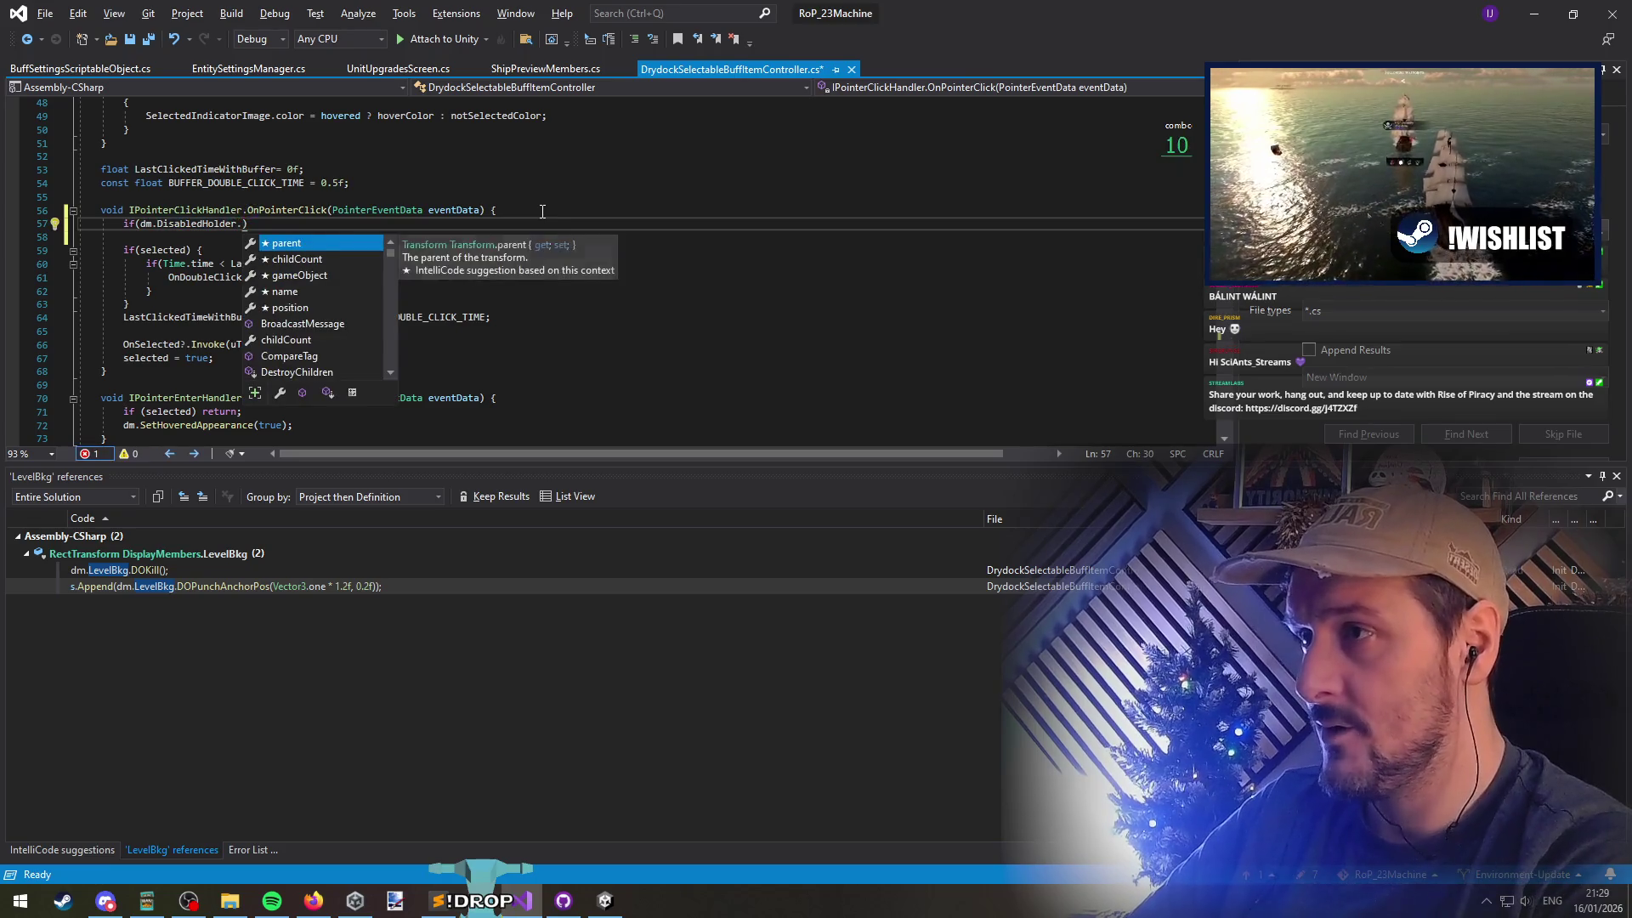
text(activ)
key(Tab)
text() return;)
key(Down)
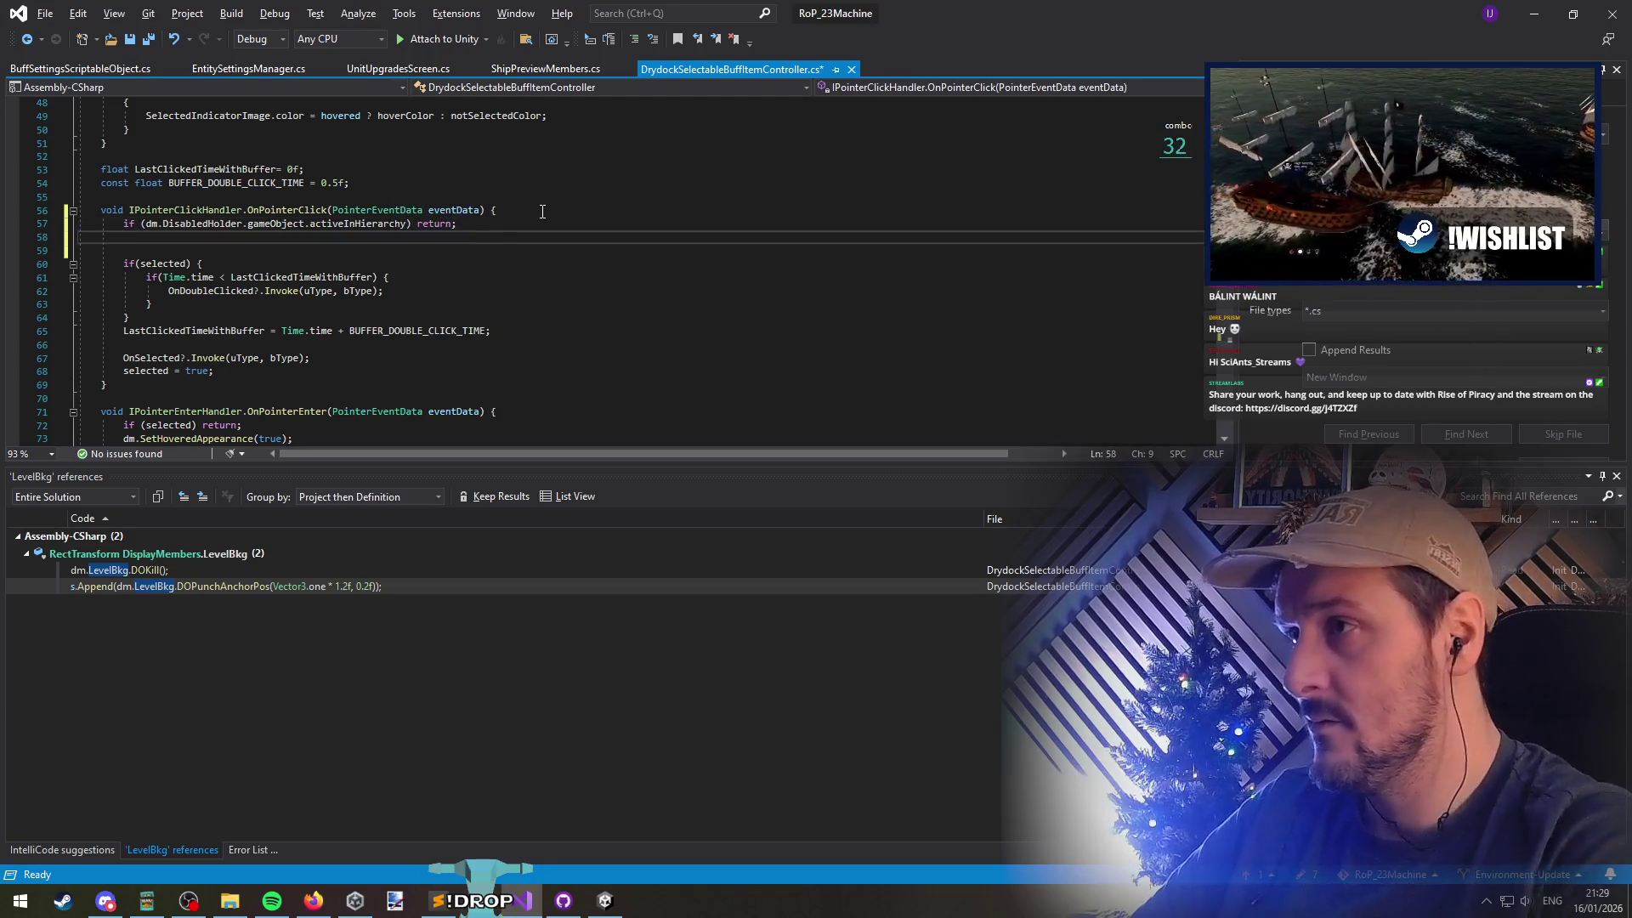
key(ctrl+s)
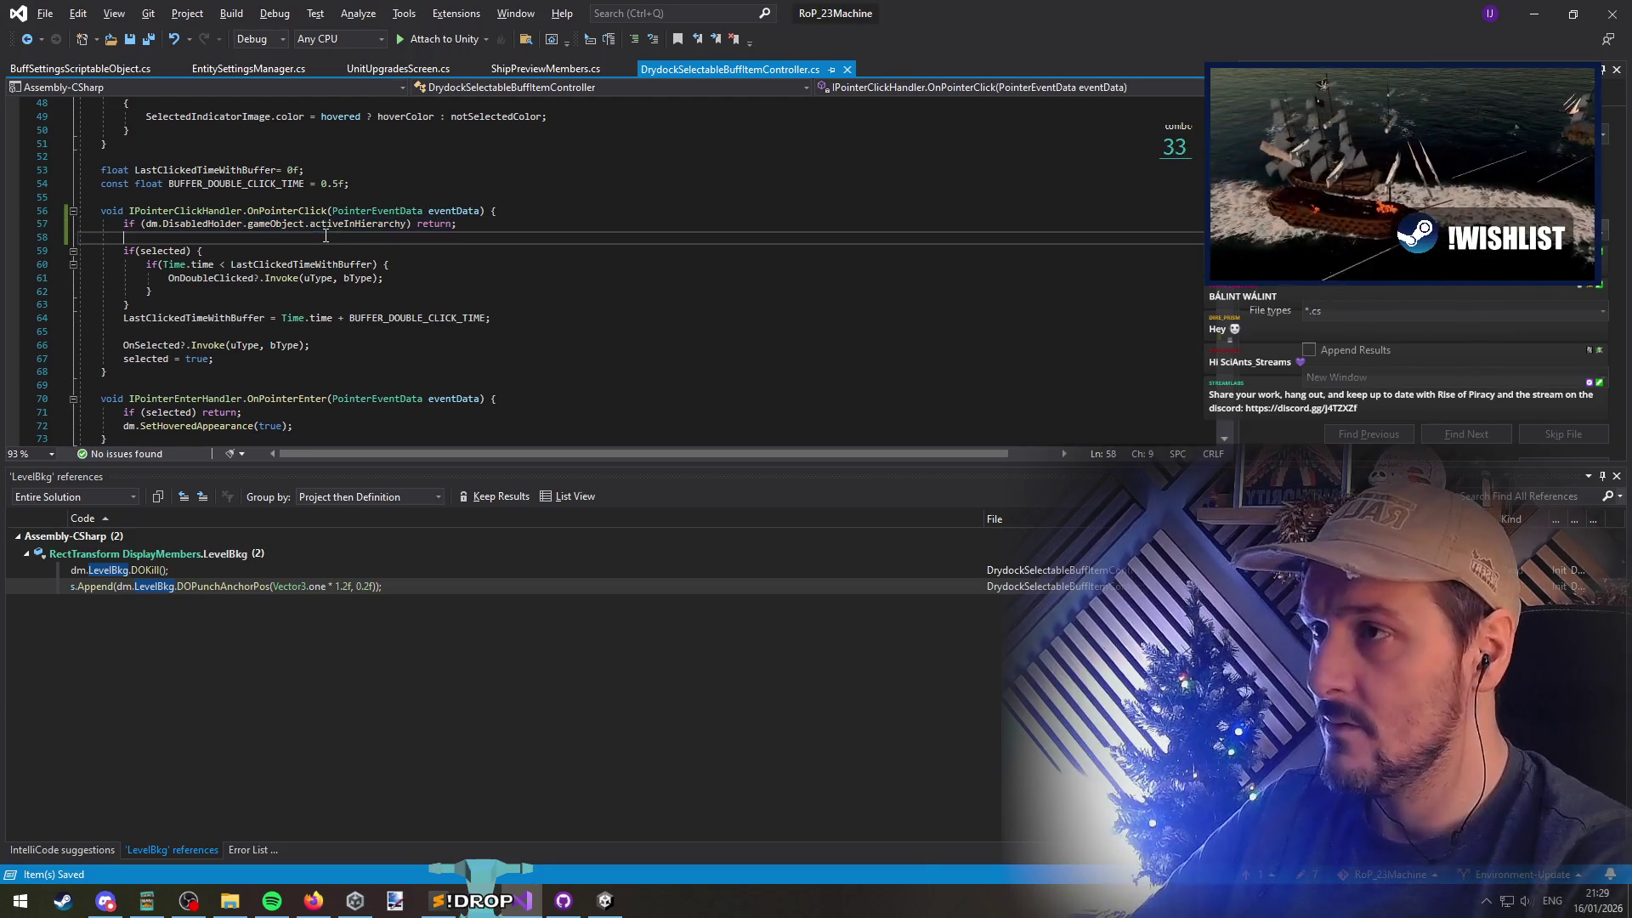
Select the new DisabledHolder guard line and insert a blank line above OnPointerClick
double_click(211, 226)
scroll(295, 248, up, 1)
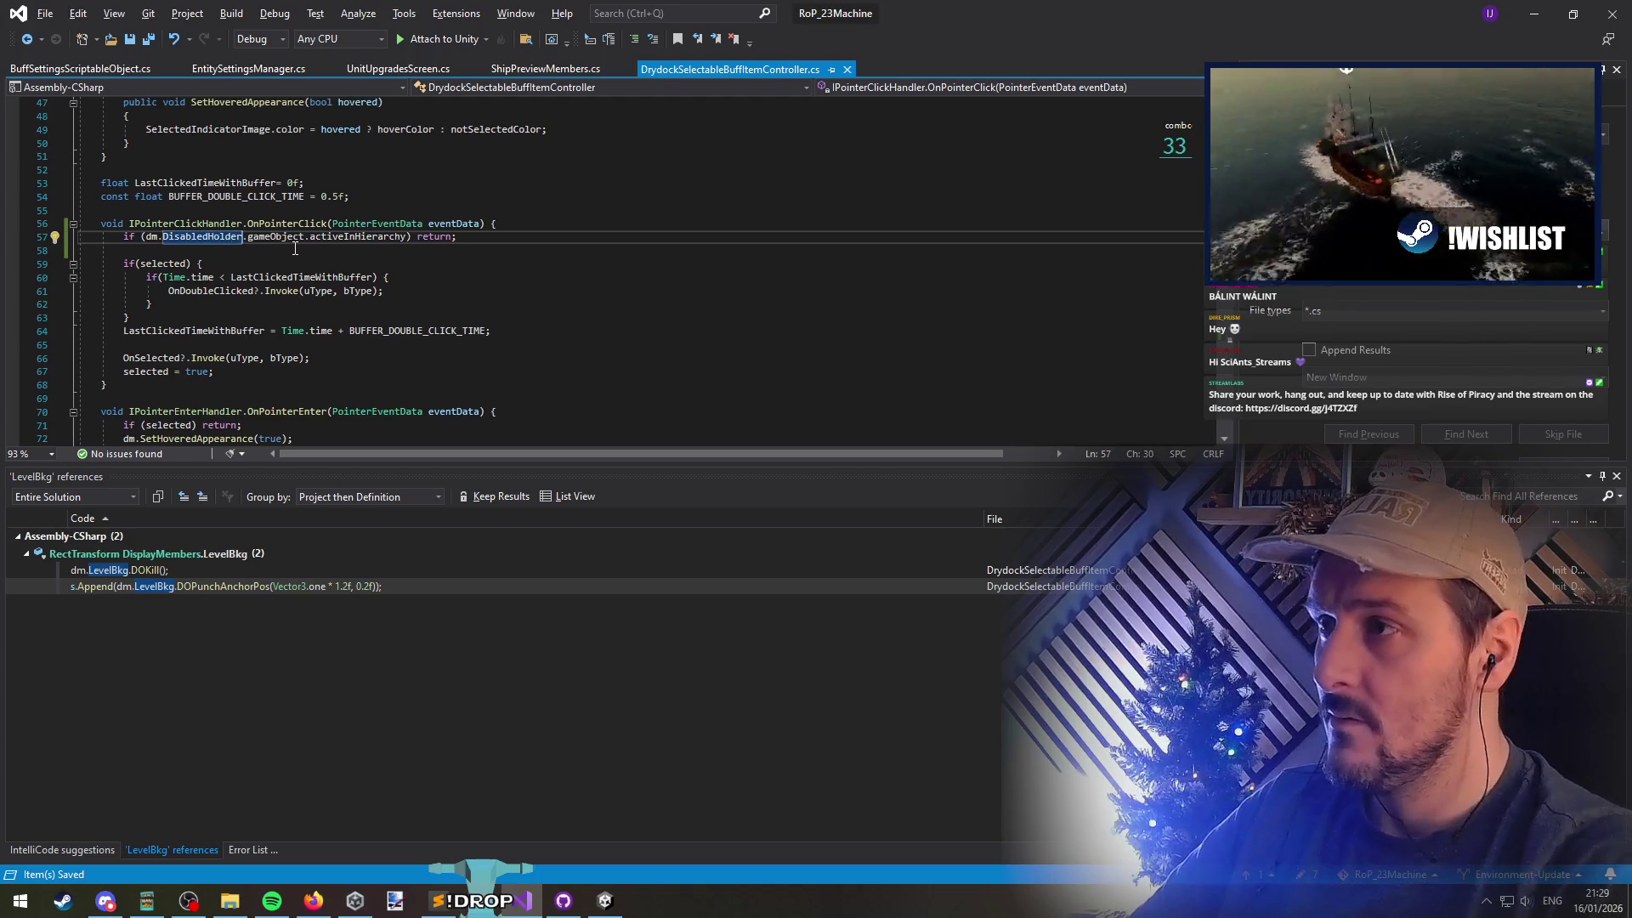
key(ctrl+shift+Left)
key(ctrl+shift+Left)
key(ctrl+shift+Left)
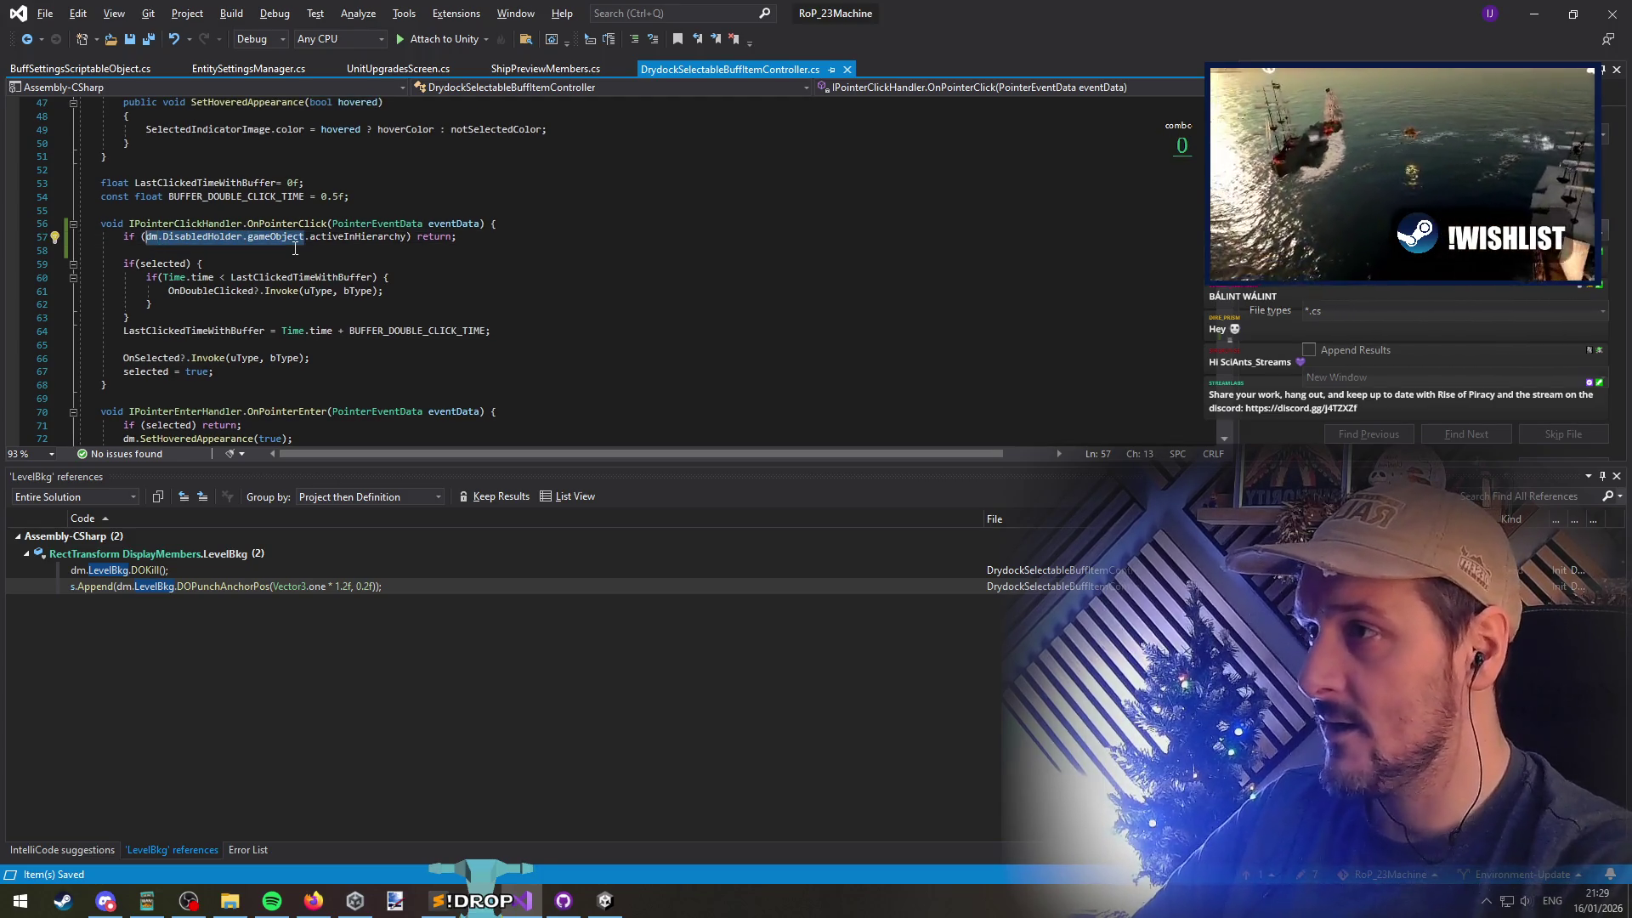
scroll(252, 246, down, 5)
click(264, 326)
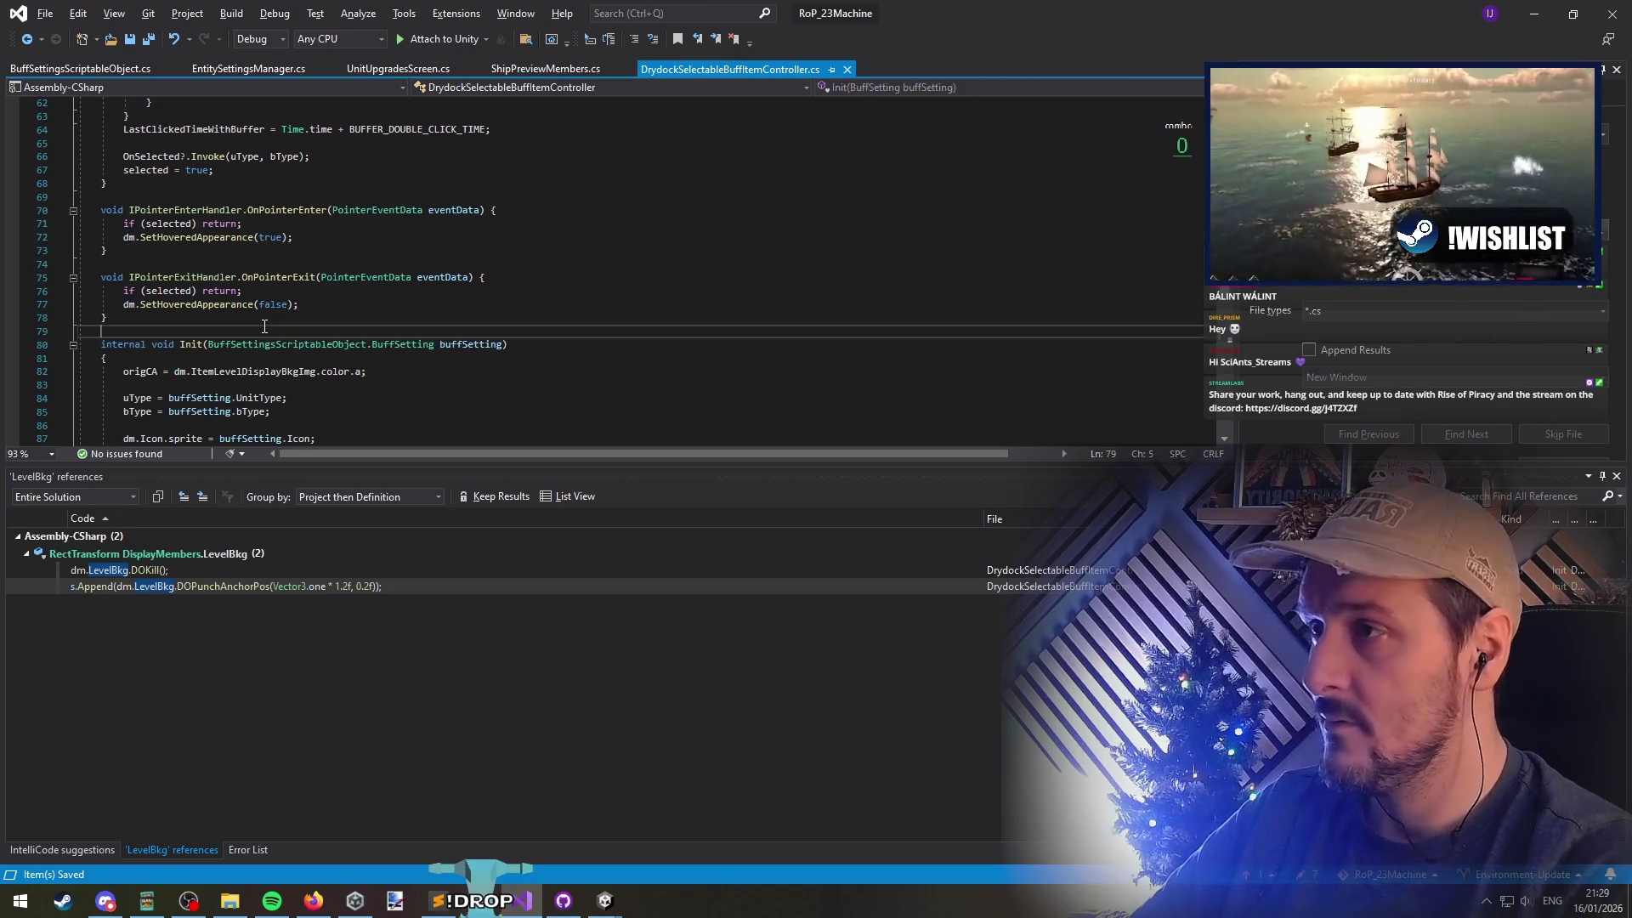
click(255, 223)
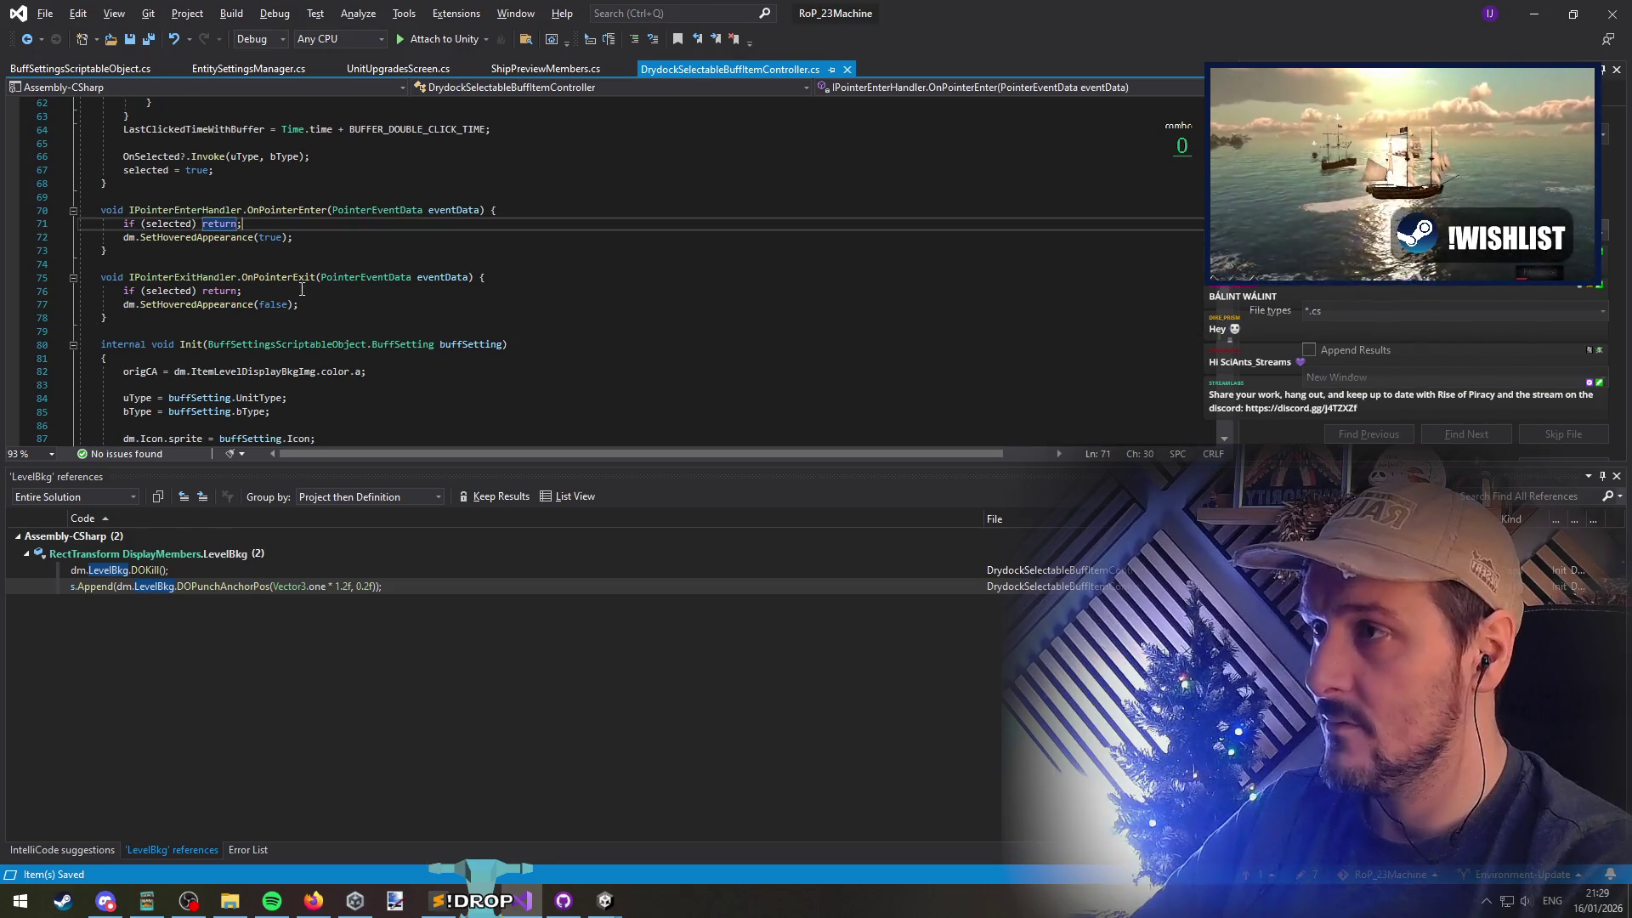
key(ctrl+minus)
scroll(304, 326, up, 3)
scroll(253, 243, up, 1)
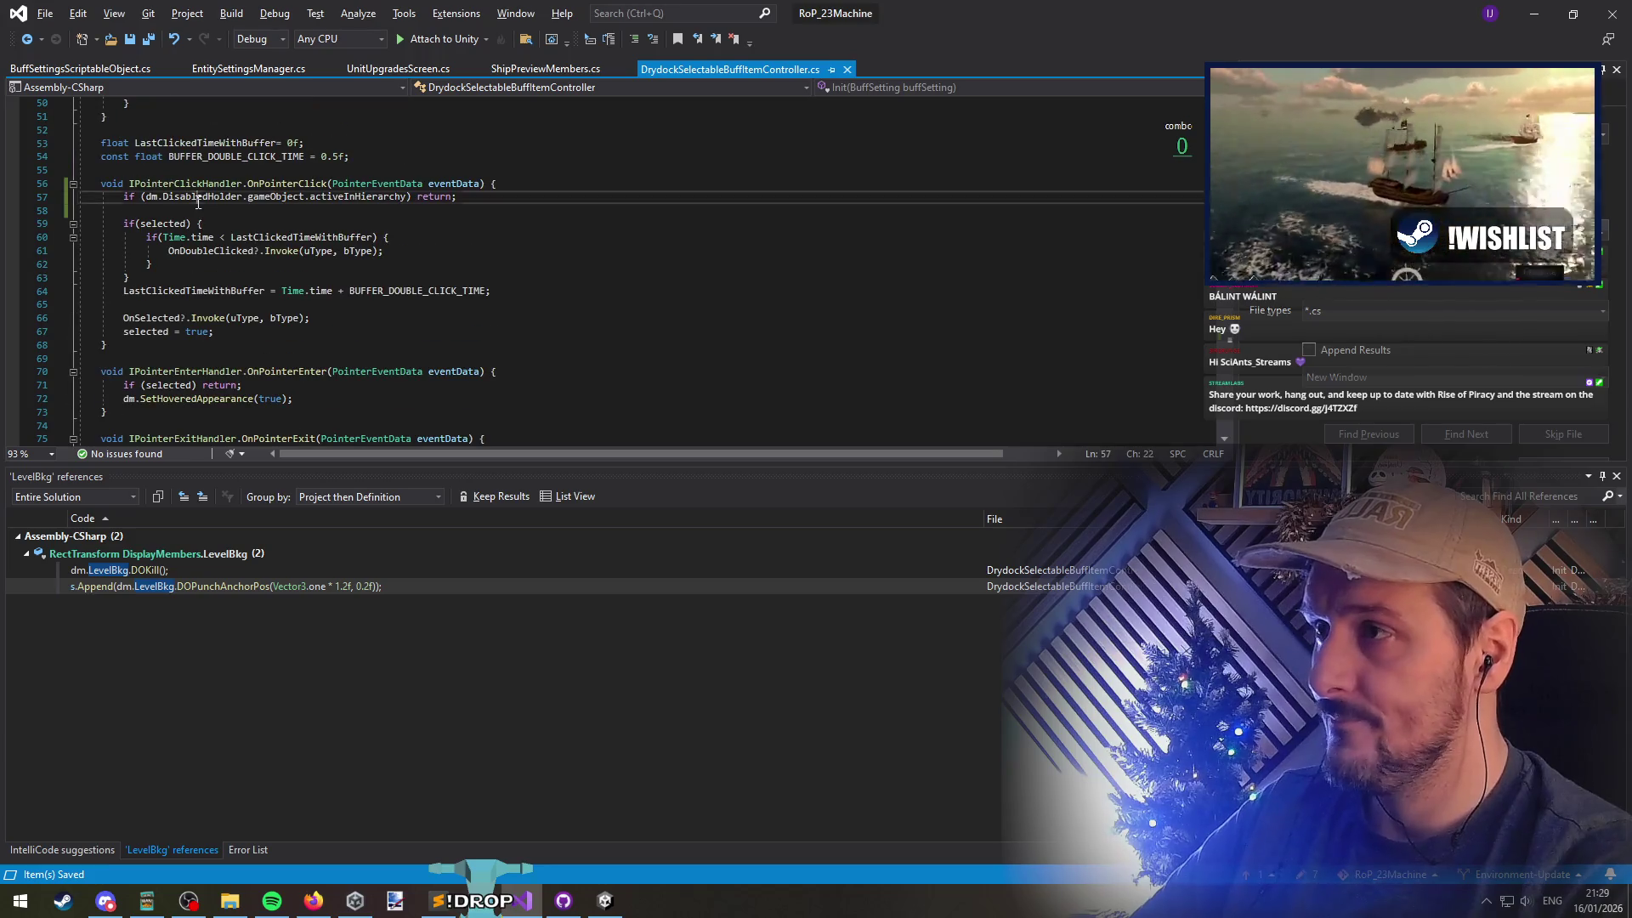
triple_click(201, 201)
click(142, 197)
click(165, 170)
key(Return)
key(Return)
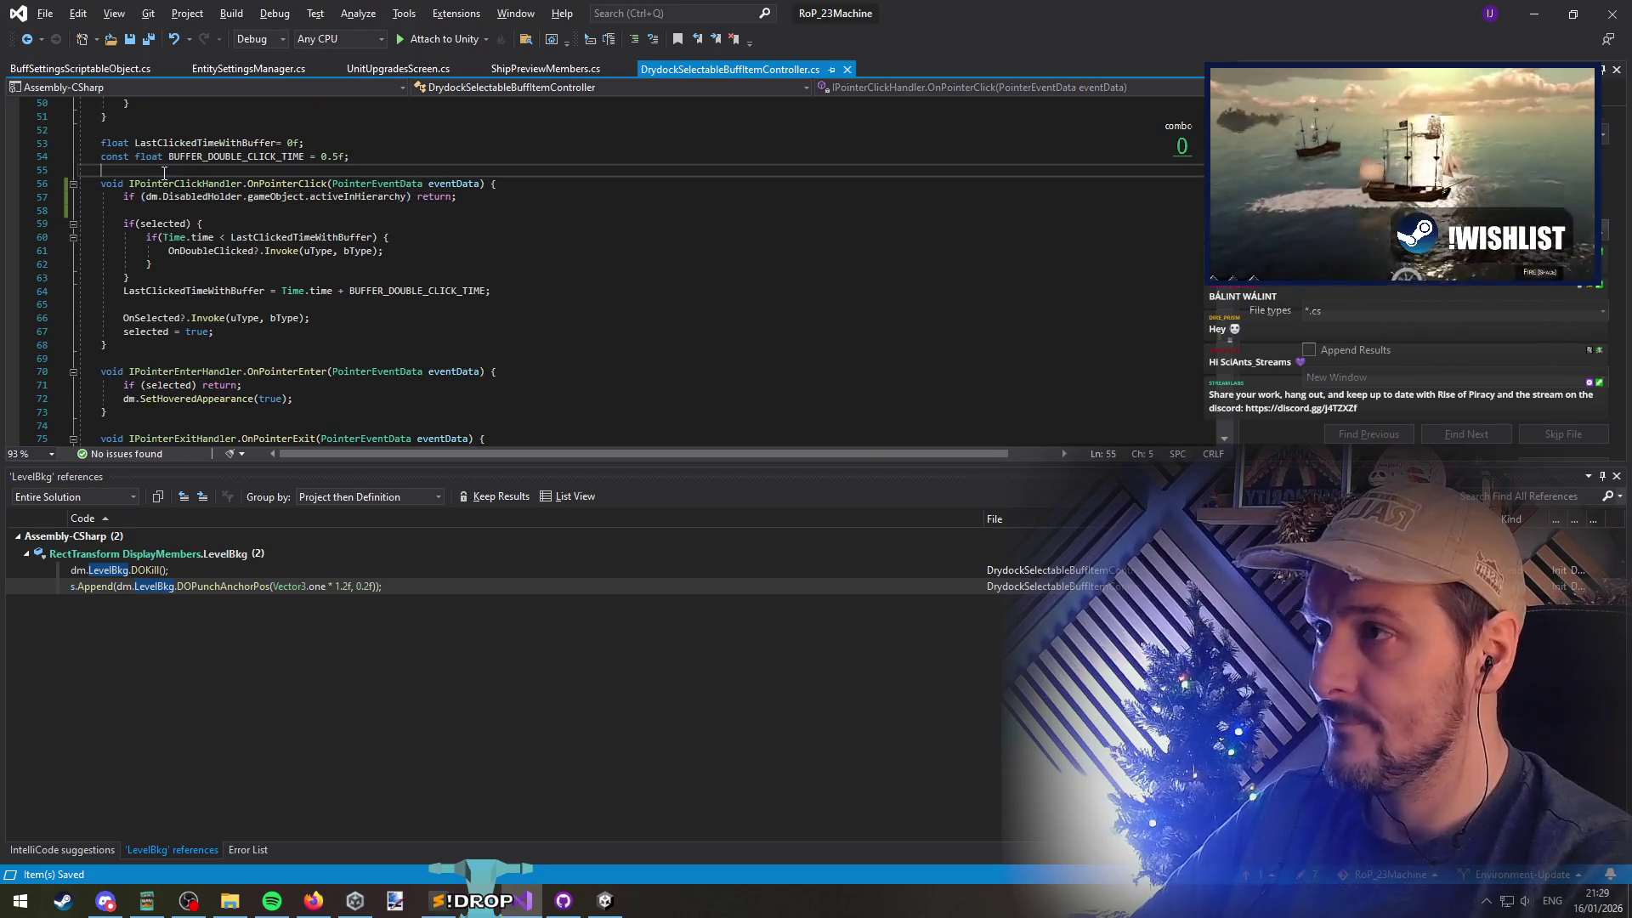
Remove the stray blank lines above OnPointerClick and select the DisabledHolder guard line
key(Up)
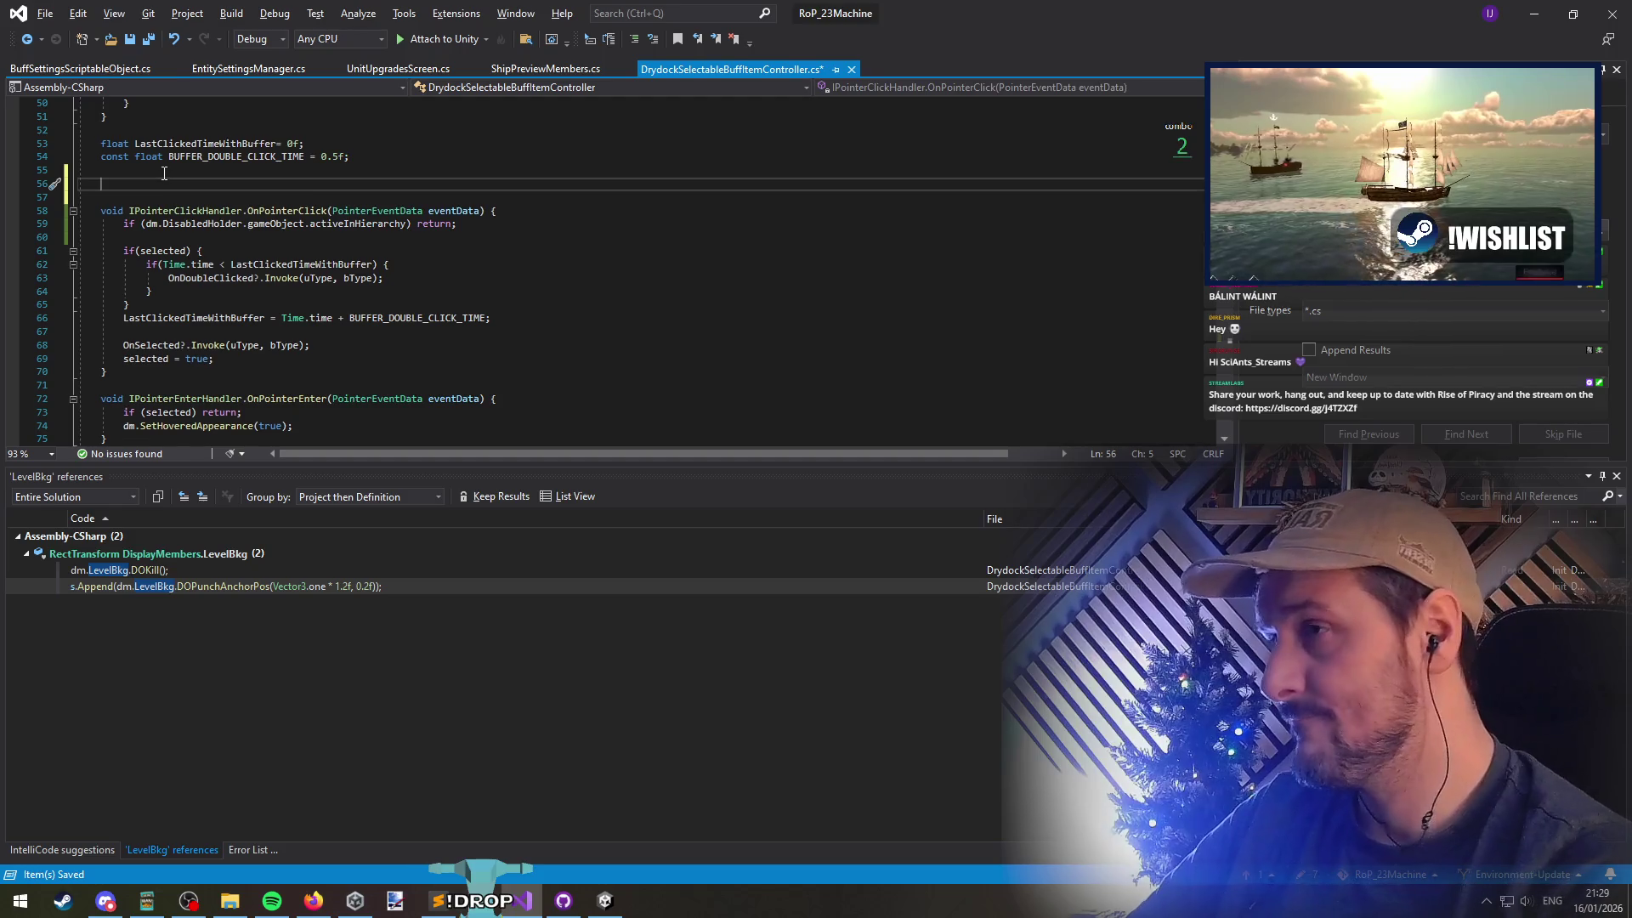
key(shift+Home)
key(BackSpace)
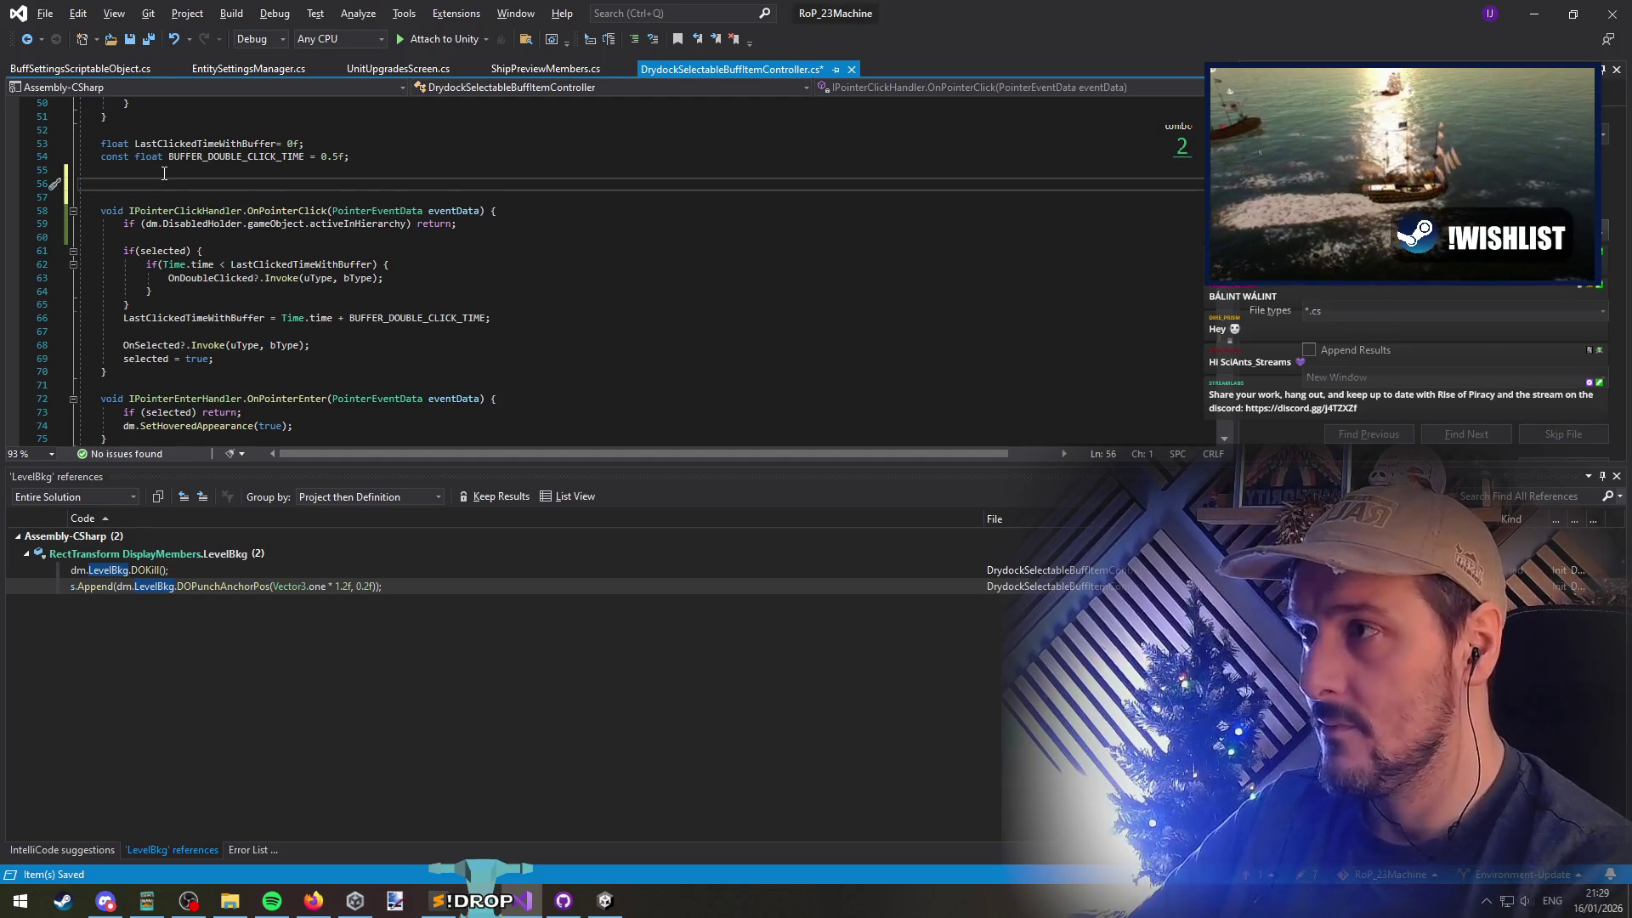
key(Delete)
key(Delete)
key(Down)
key(shift+End)
key(ctrl+c)
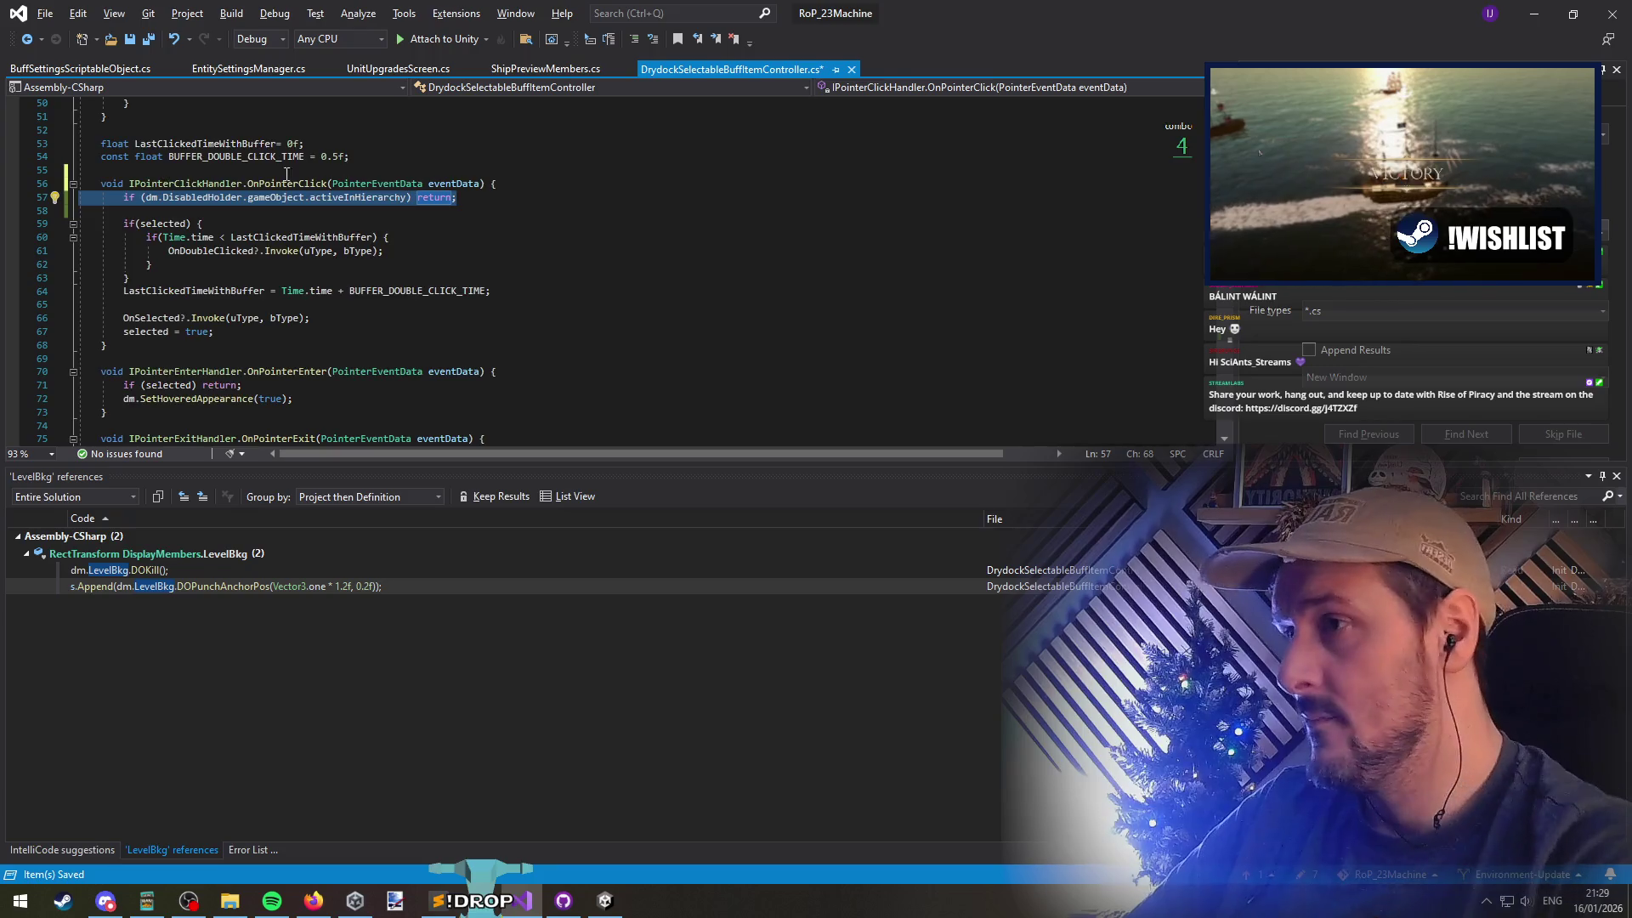
Paste the DisabledHolder guard at the top of OnPointerEnter and OnPointerExit
scroll(286, 165, down, 3)
click(382, 255)
key(Home)
key(Home)
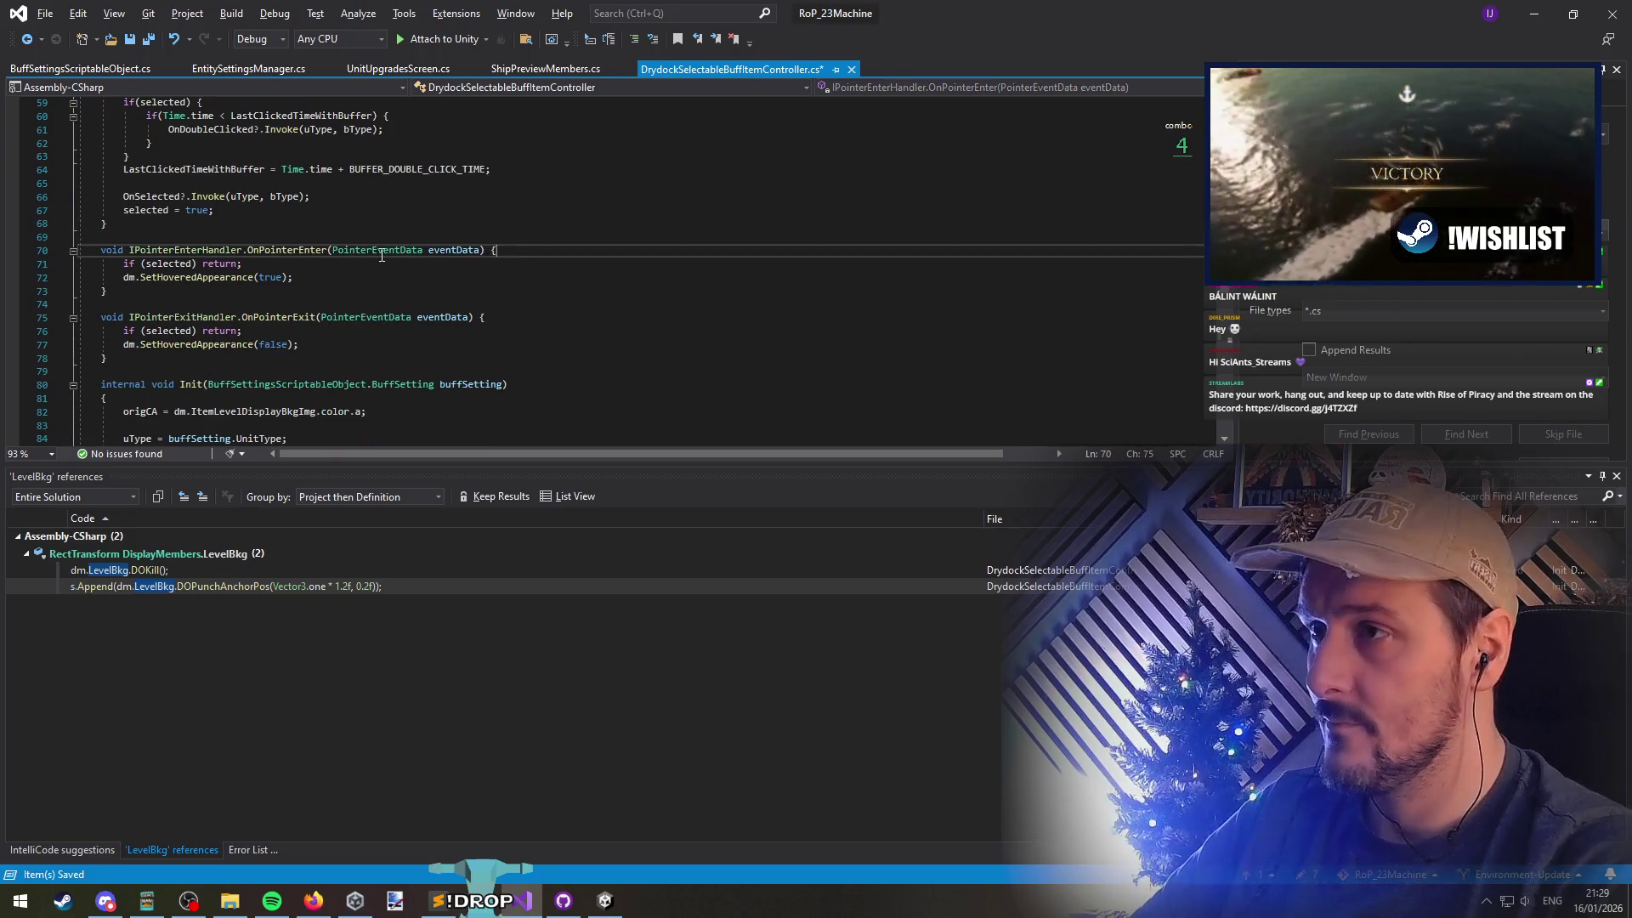
key(End)
key(Return)
key(ctrl+v)
key(Return)
key(Down)
key(Down)
key(Down)
key(End)
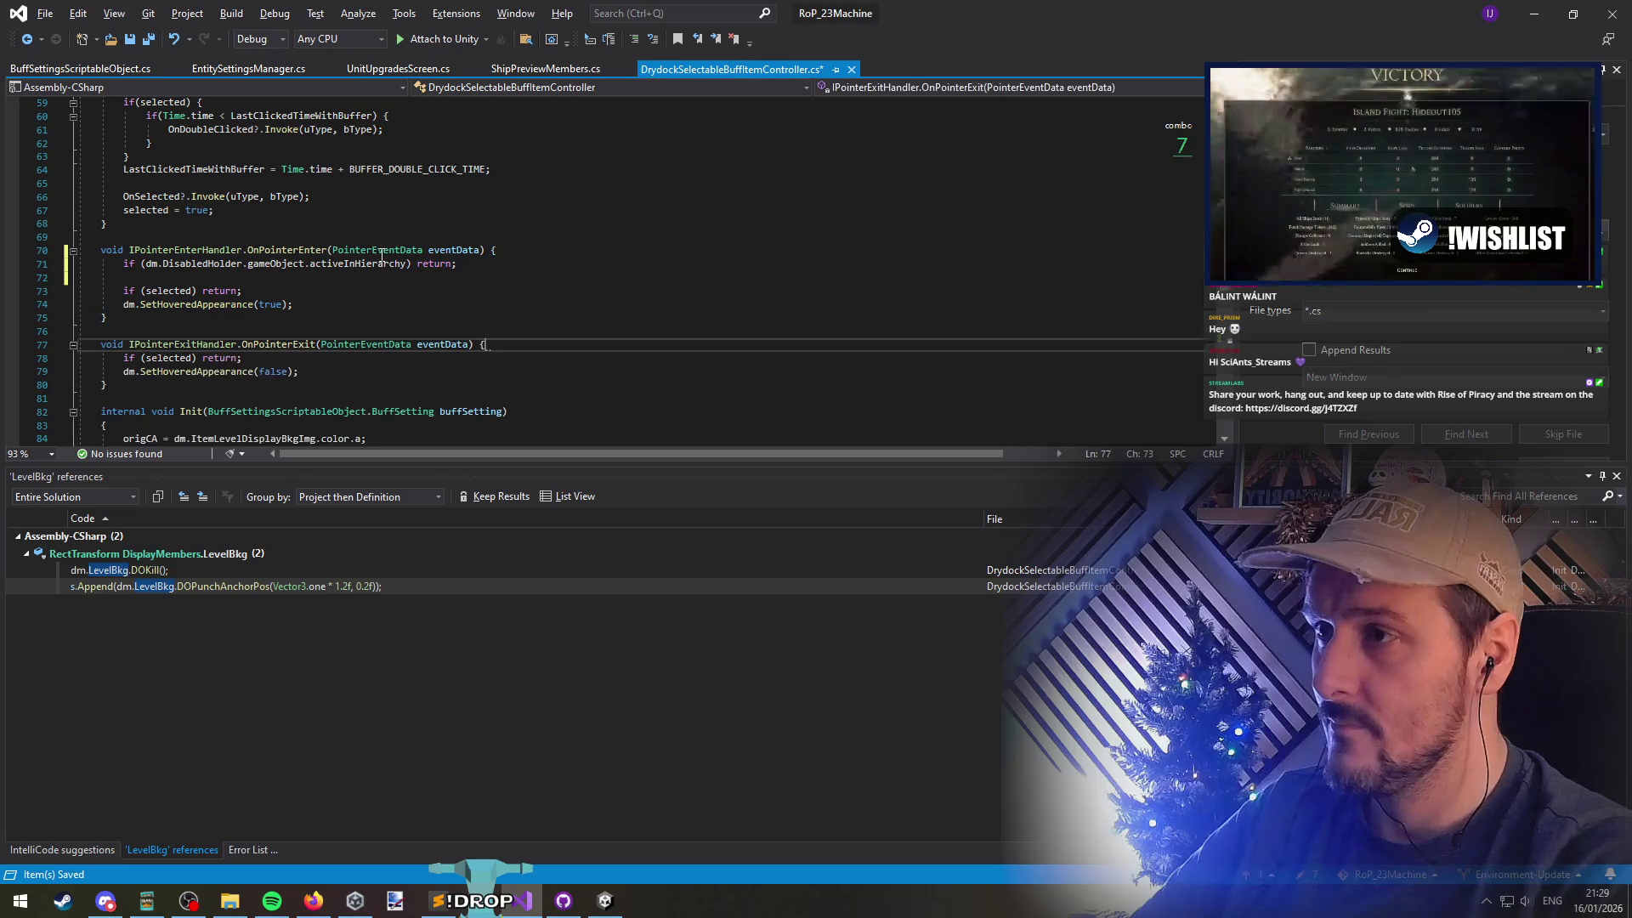
key(Return)
key(ctrl+v)
key(Return)
Review the updated handlers and start an if statement at the top of Init
scroll(387, 236, down, 5)
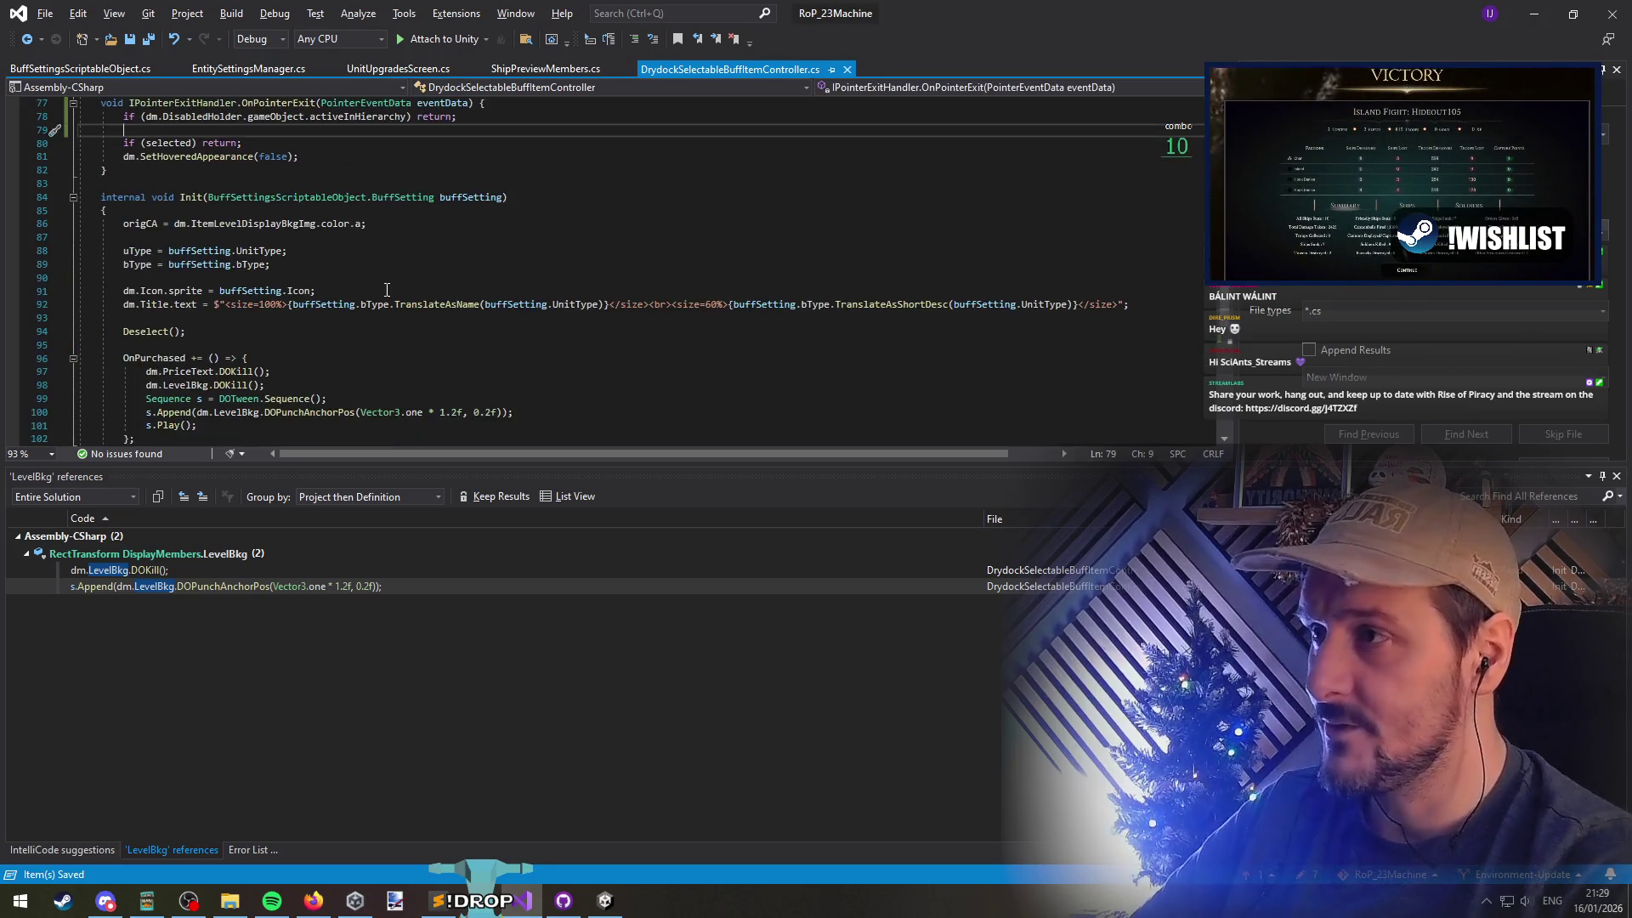
scroll(255, 340, up, 3)
click(192, 317)
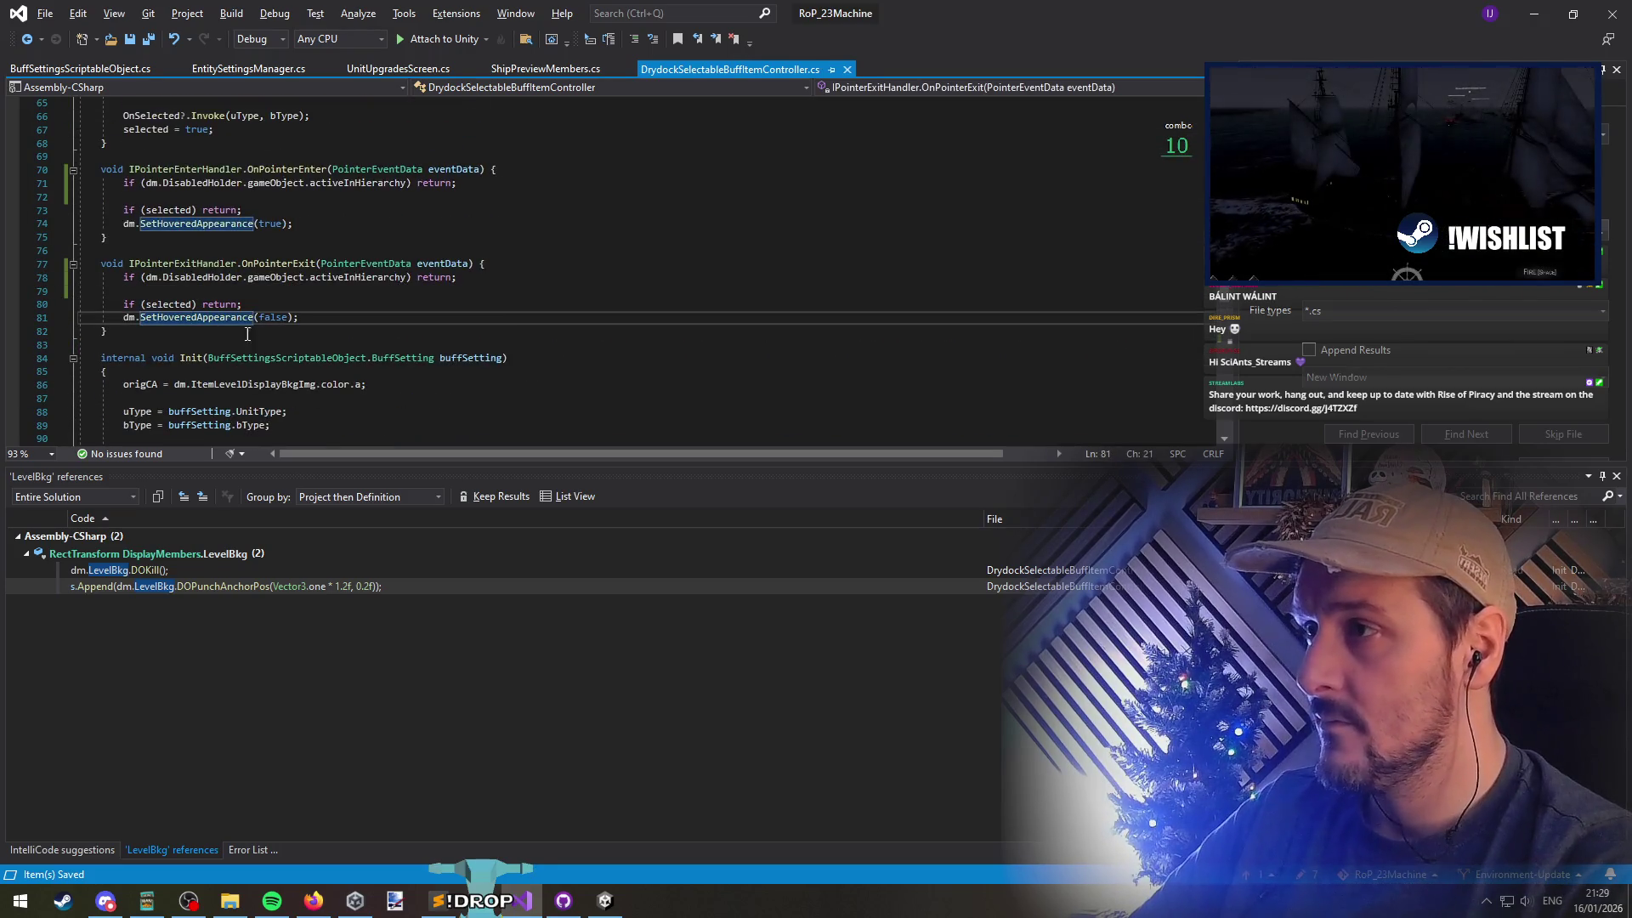
scroll(210, 192, down, 14)
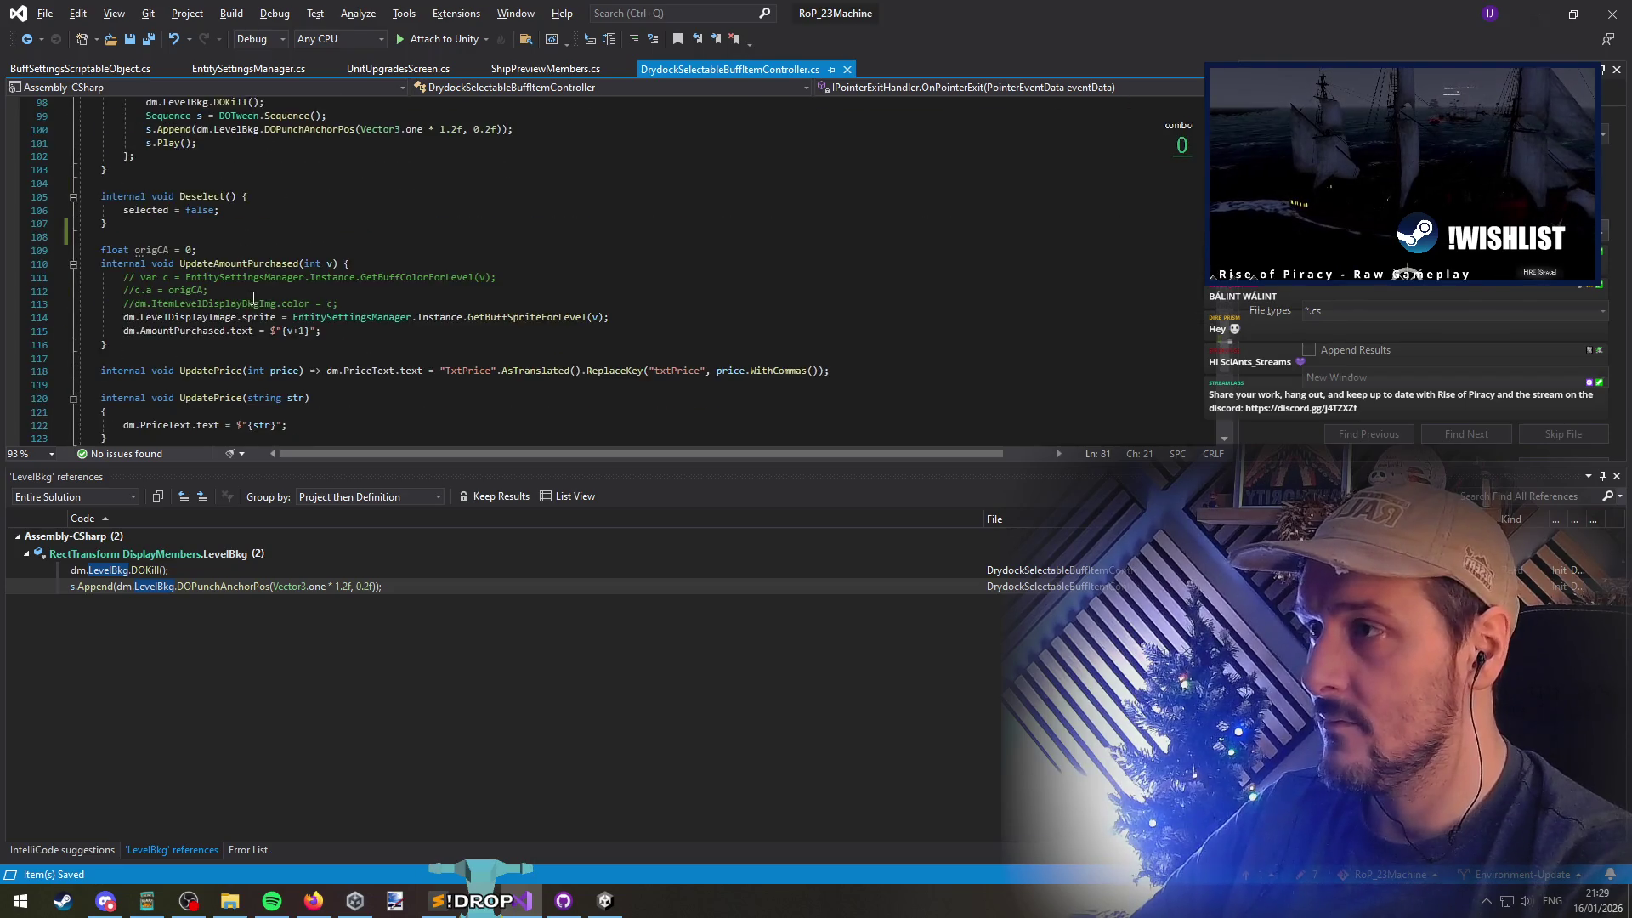
scroll(255, 323, up, 13)
click(176, 320)
scroll(364, 340, down, 5)
scroll(365, 340, up, 2)
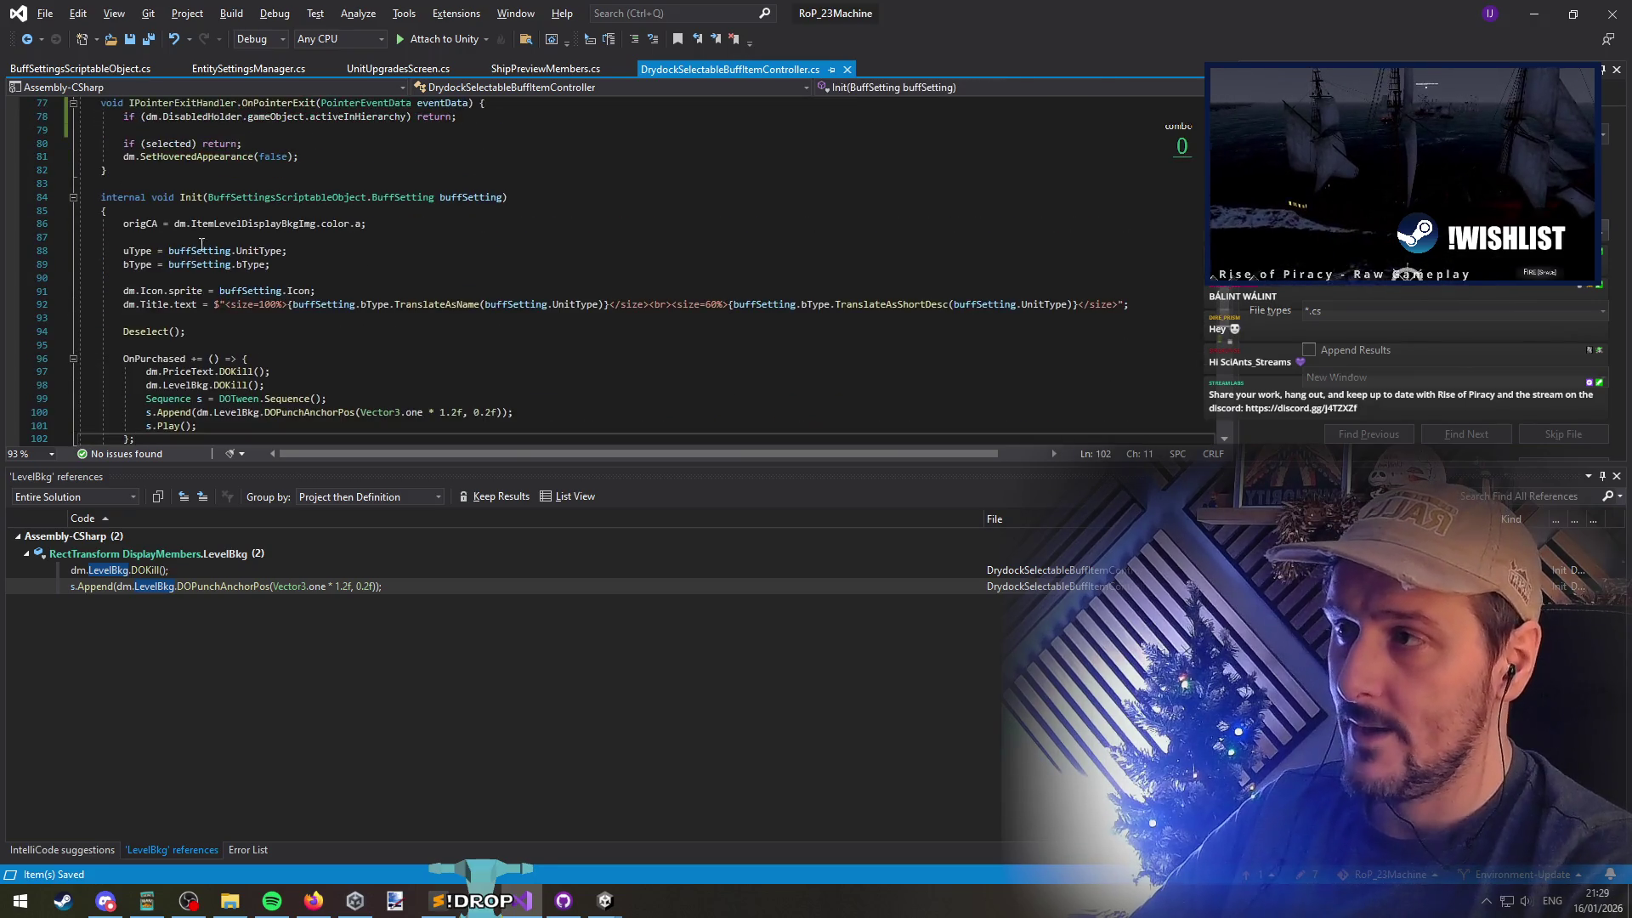
click(190, 219)
key(Return)
key(Return)
key(Up)
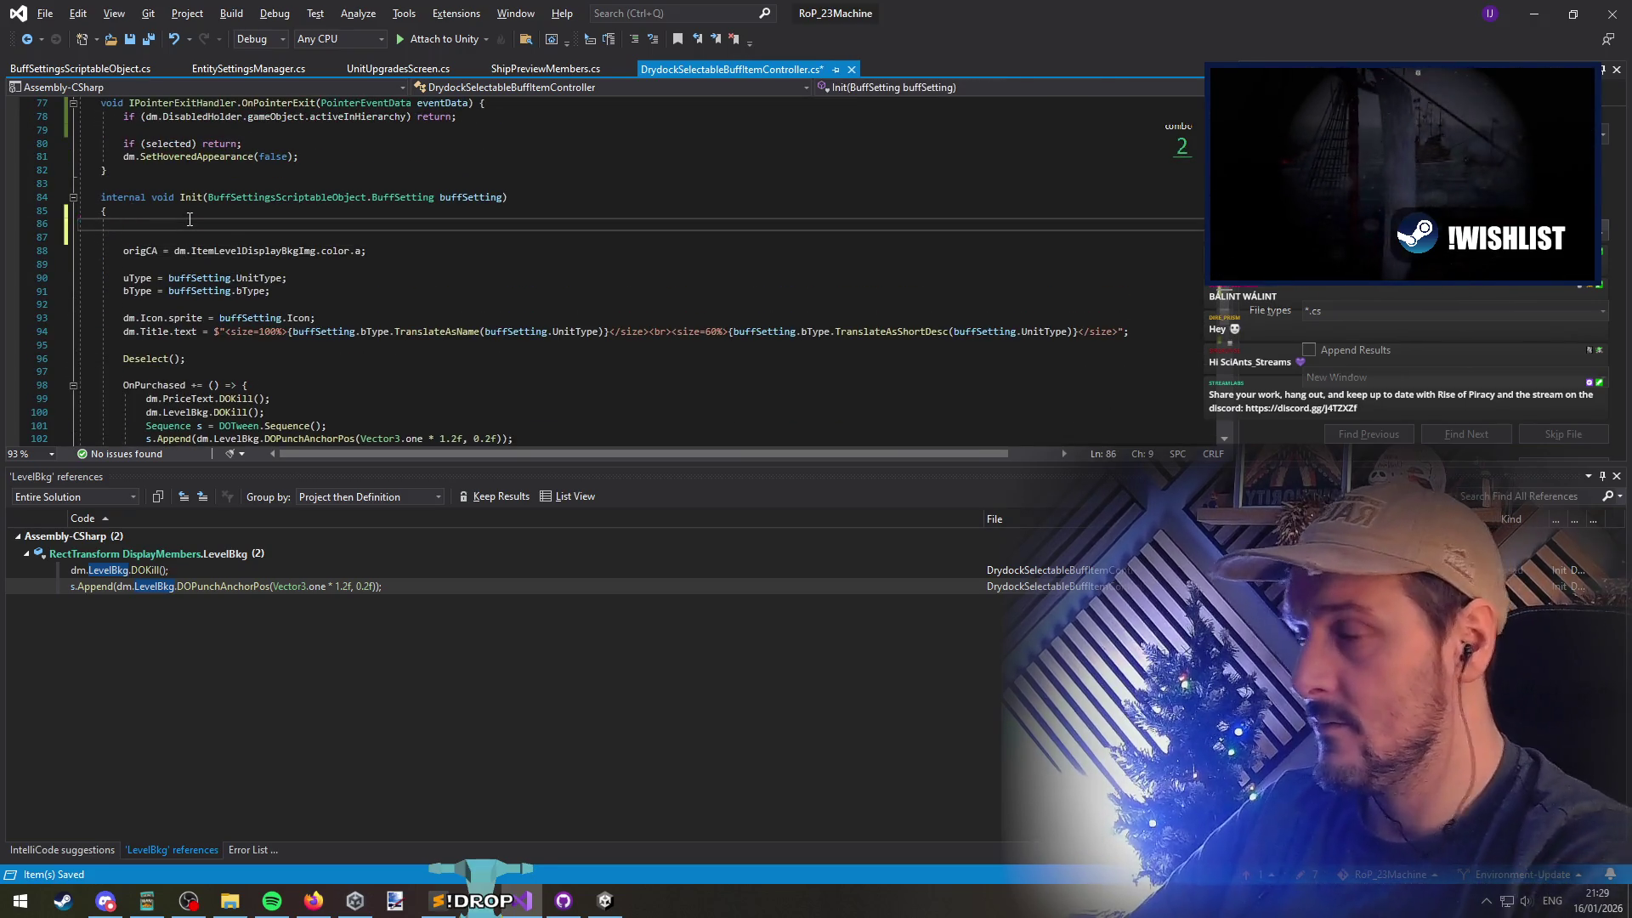
key(ctrl+z)
key(ctrl+z)
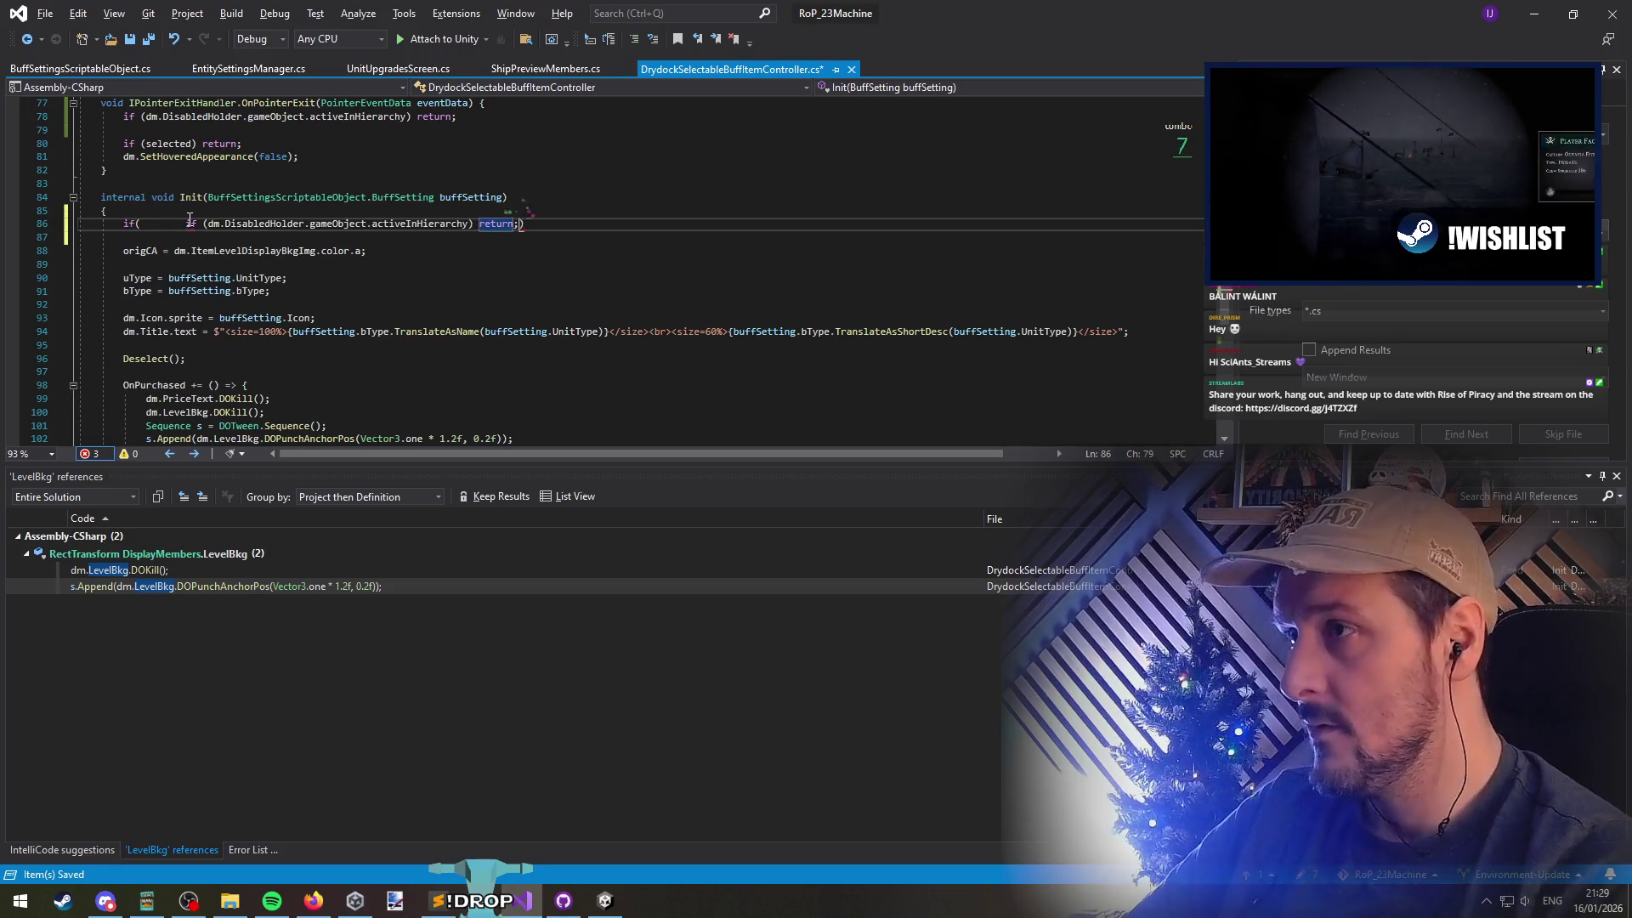
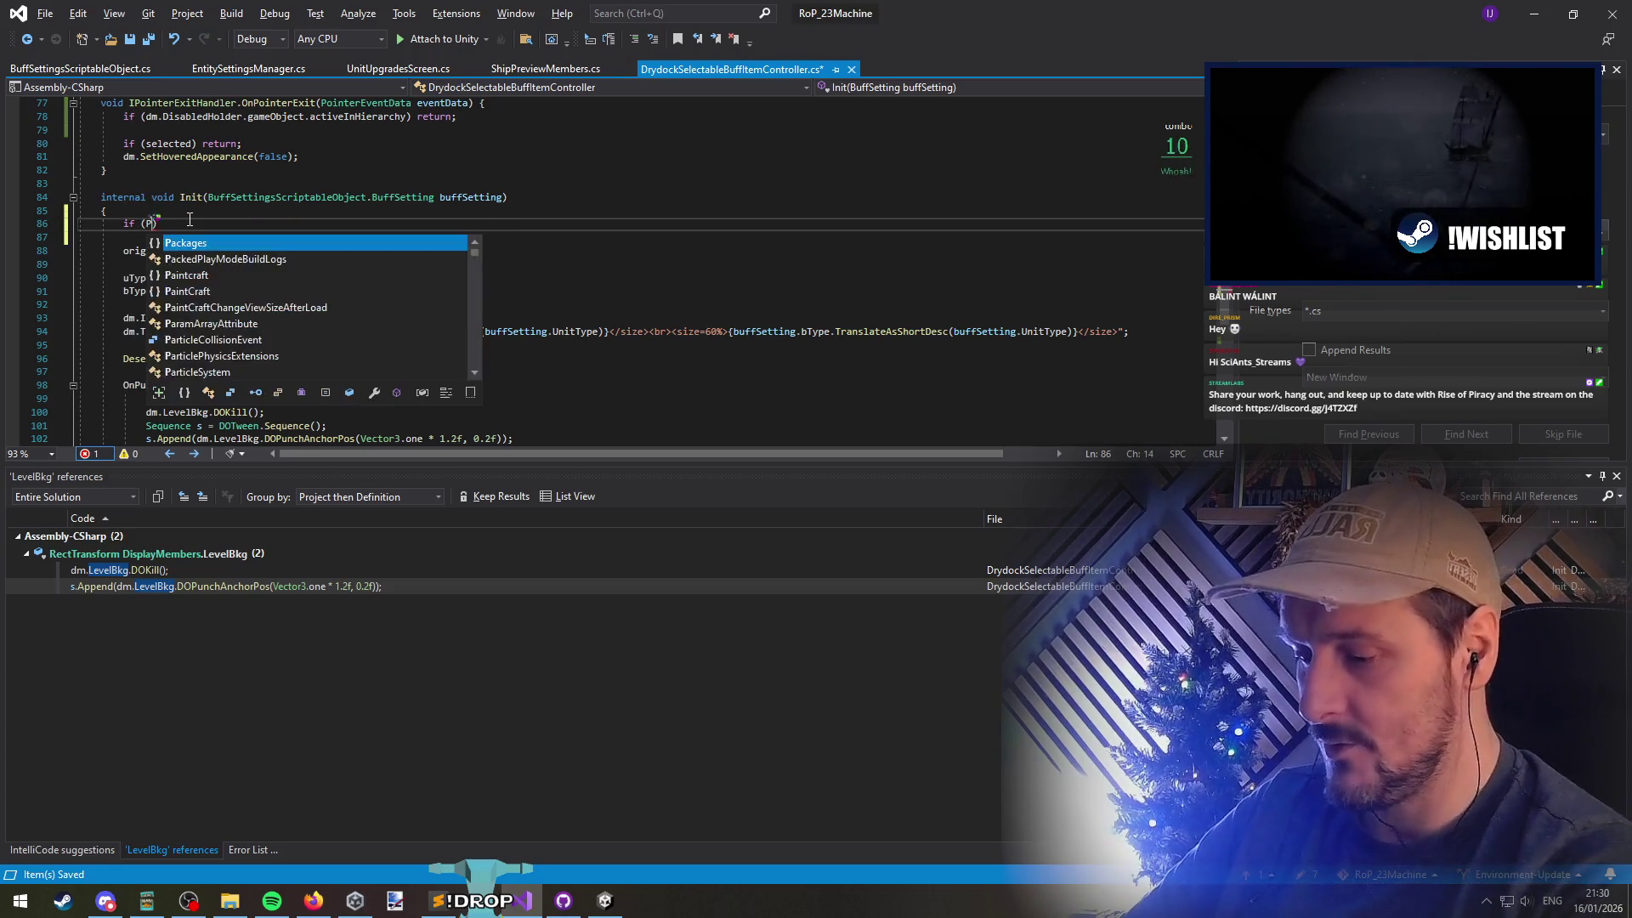
Wrap the buff item controller class in namespace Campaign and save the script
key(BackSpace)
text(CampaignMap)
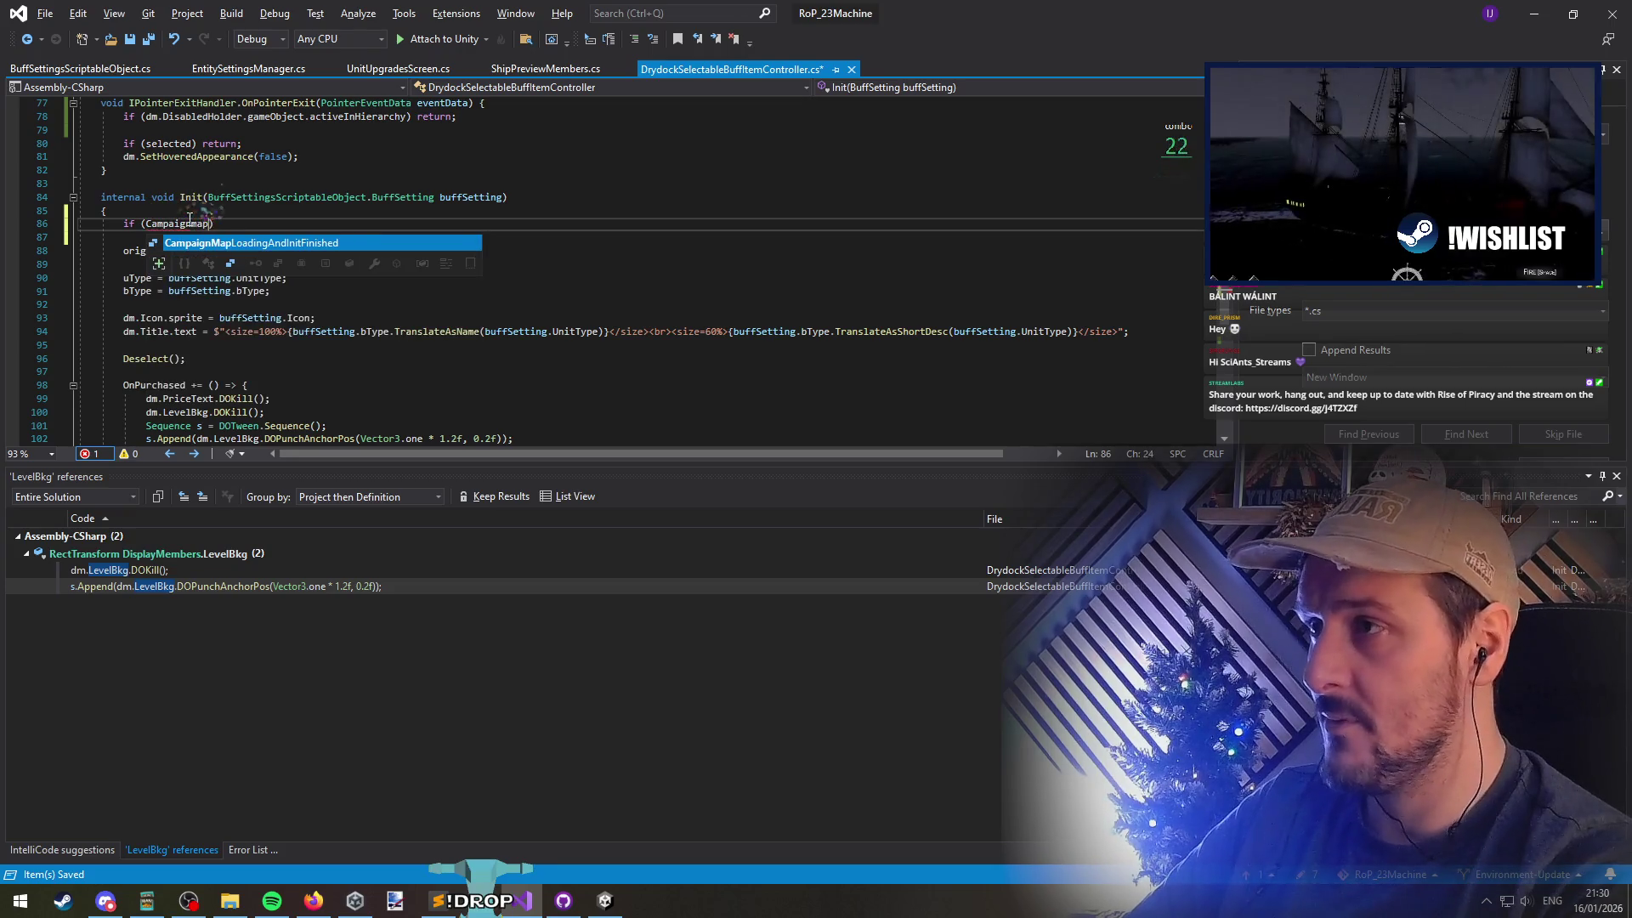
key(Tab)
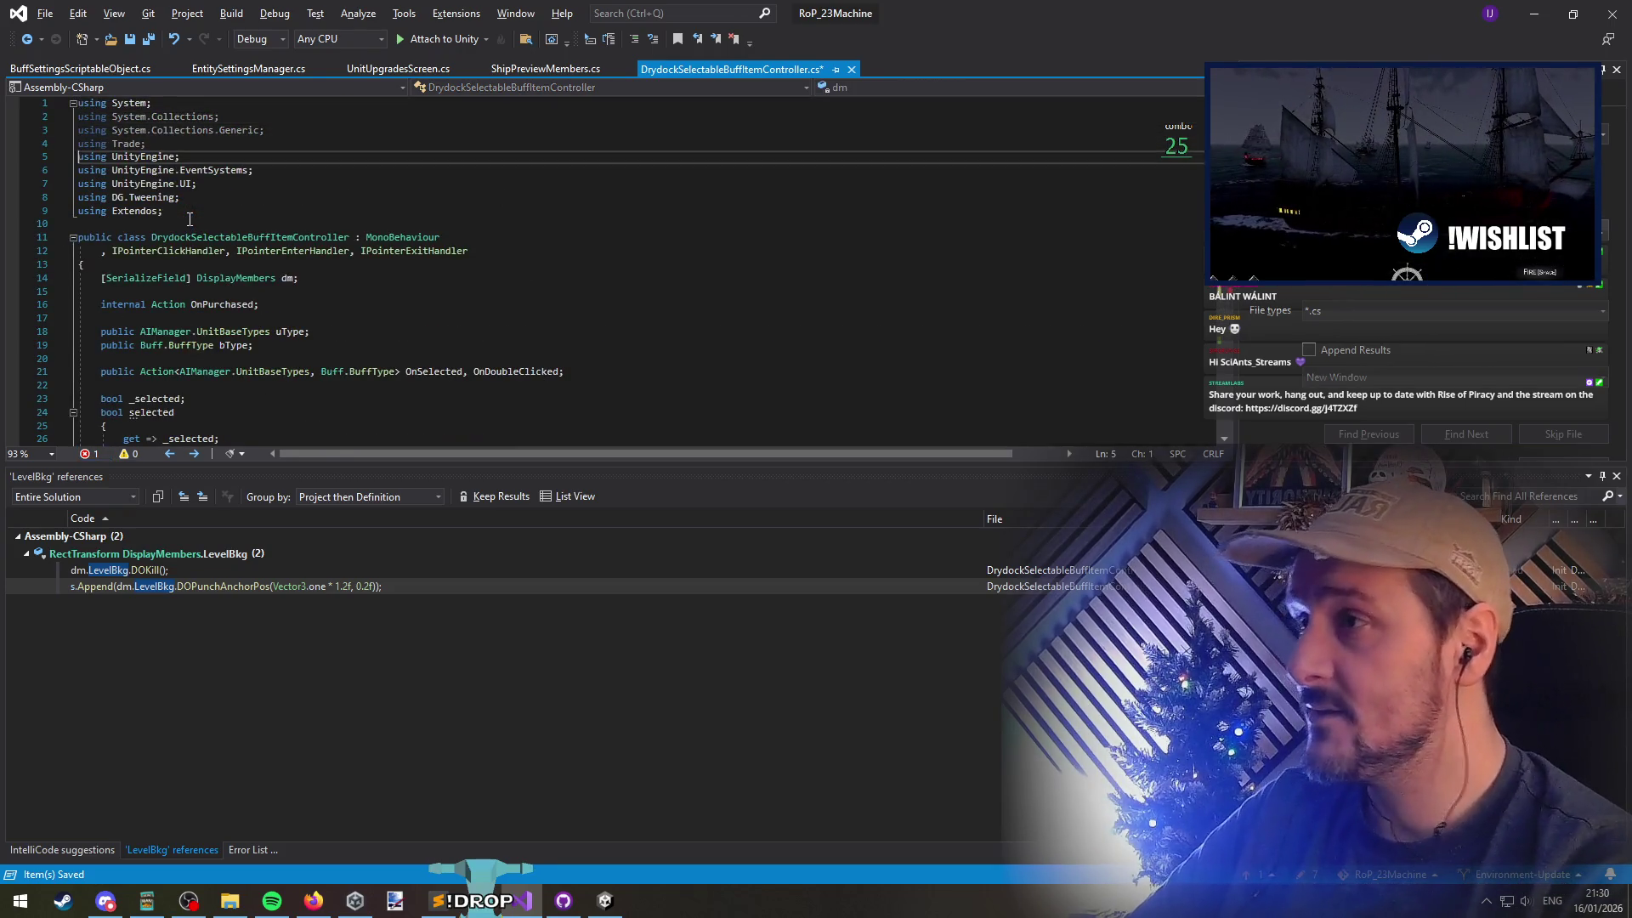
click(190, 220)
key(Return)
text(namespace Campaign)
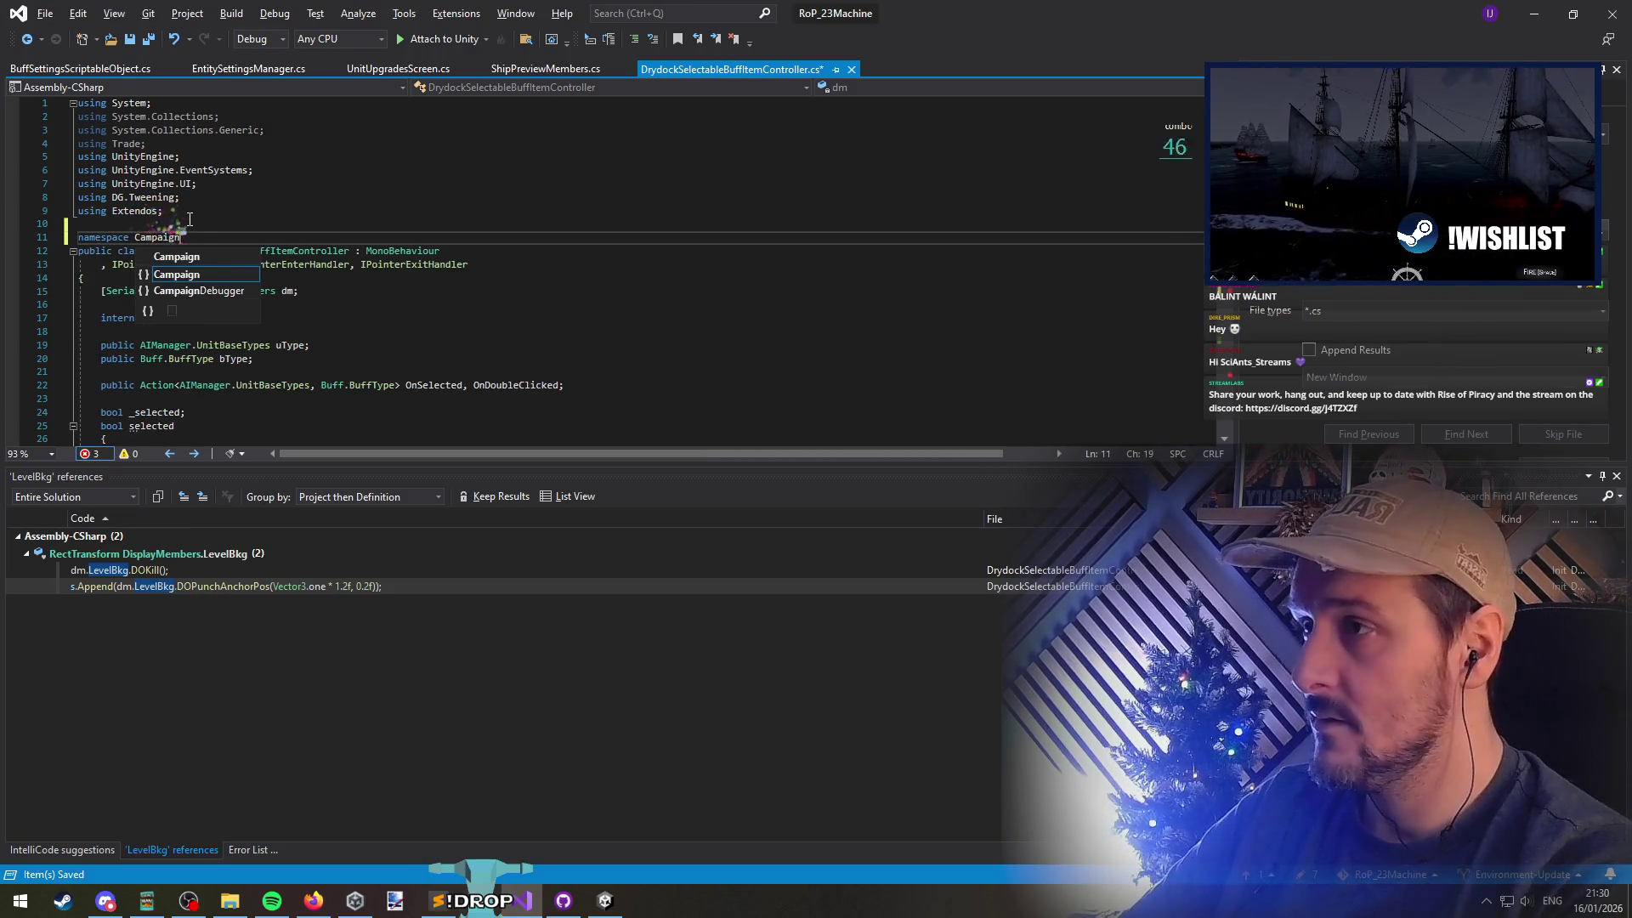
text( {)
key(Delete)
key(ctrl+End)
text(})
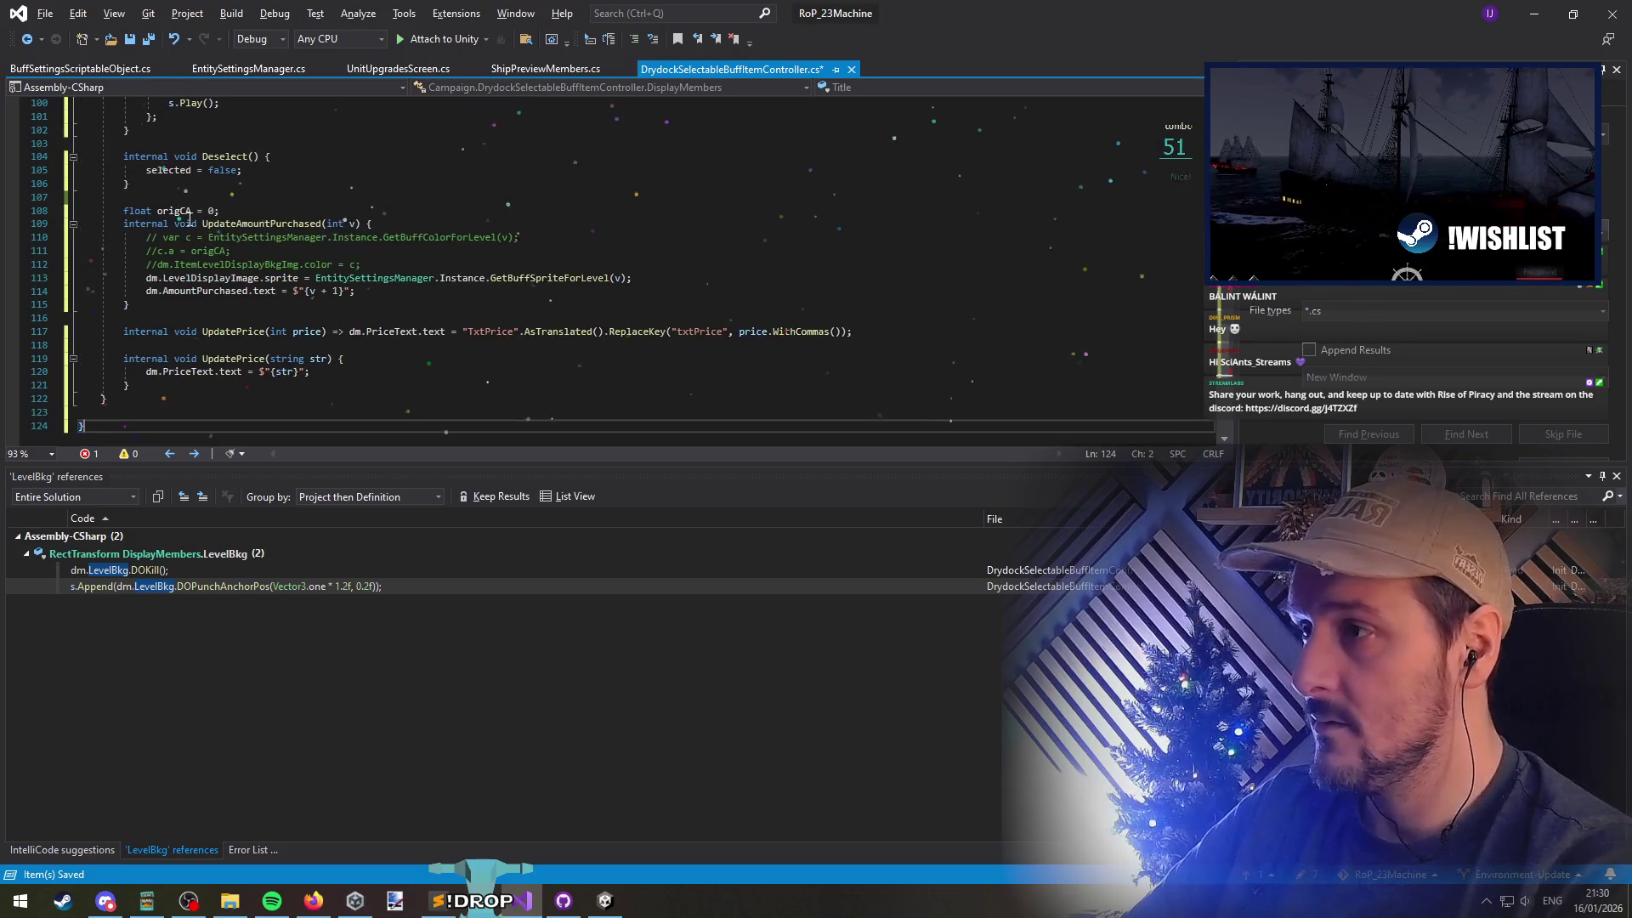
key(ctrl+s)
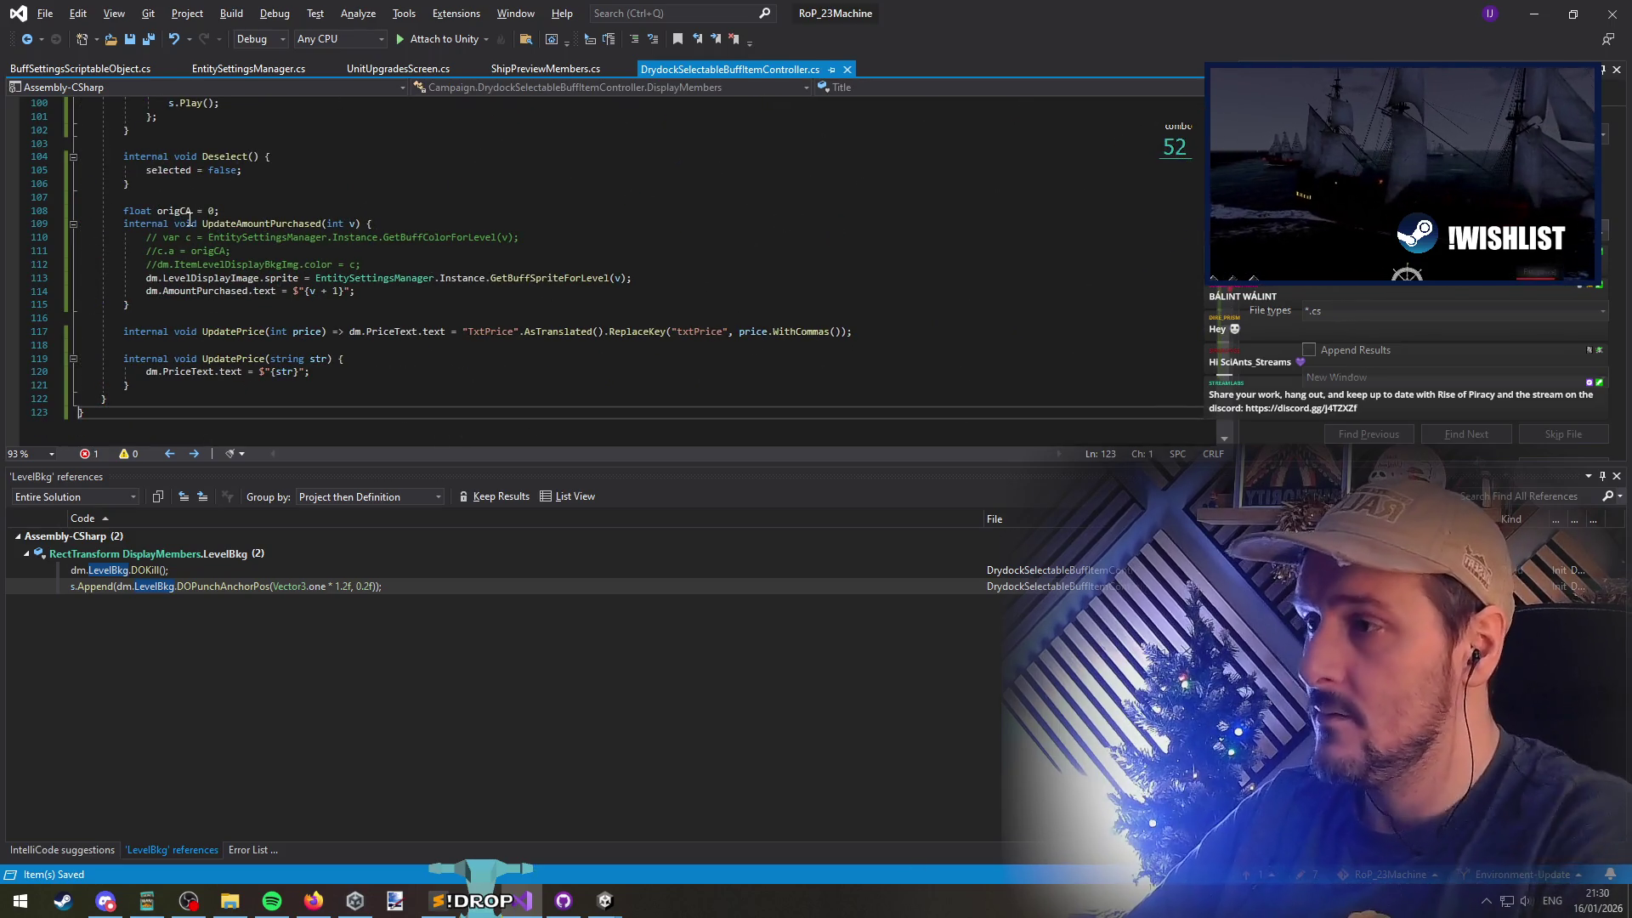
In Init, write a condition checking buffSetting.LevelRequirement against the player's Level
click(26, 39)
click(26, 40)
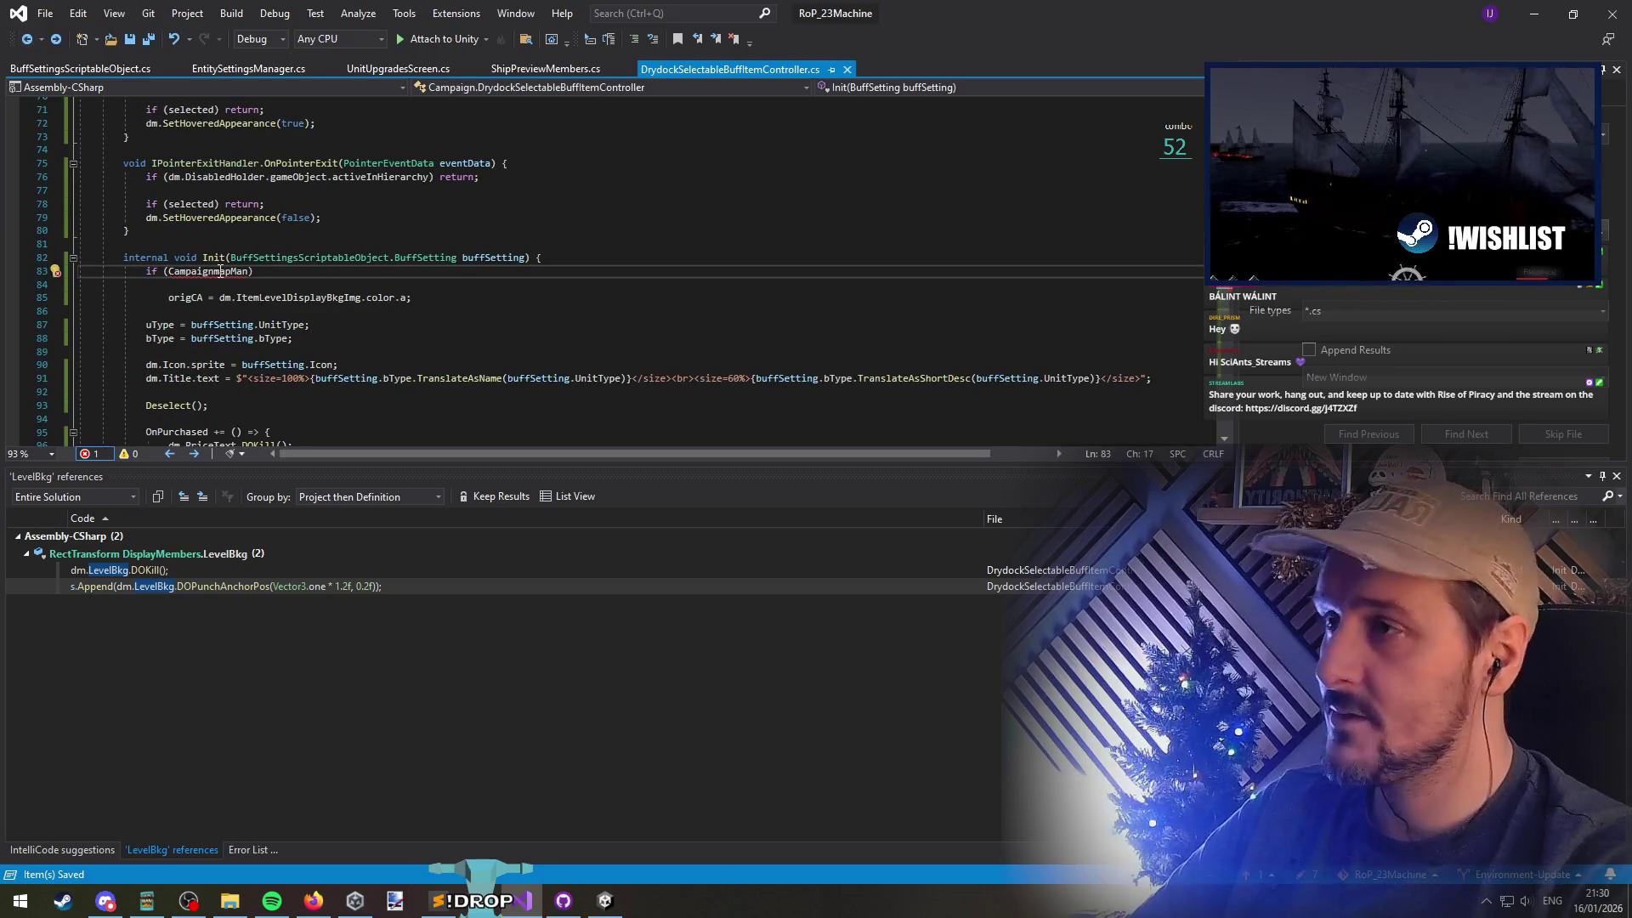
text(.Instance.getplayer)
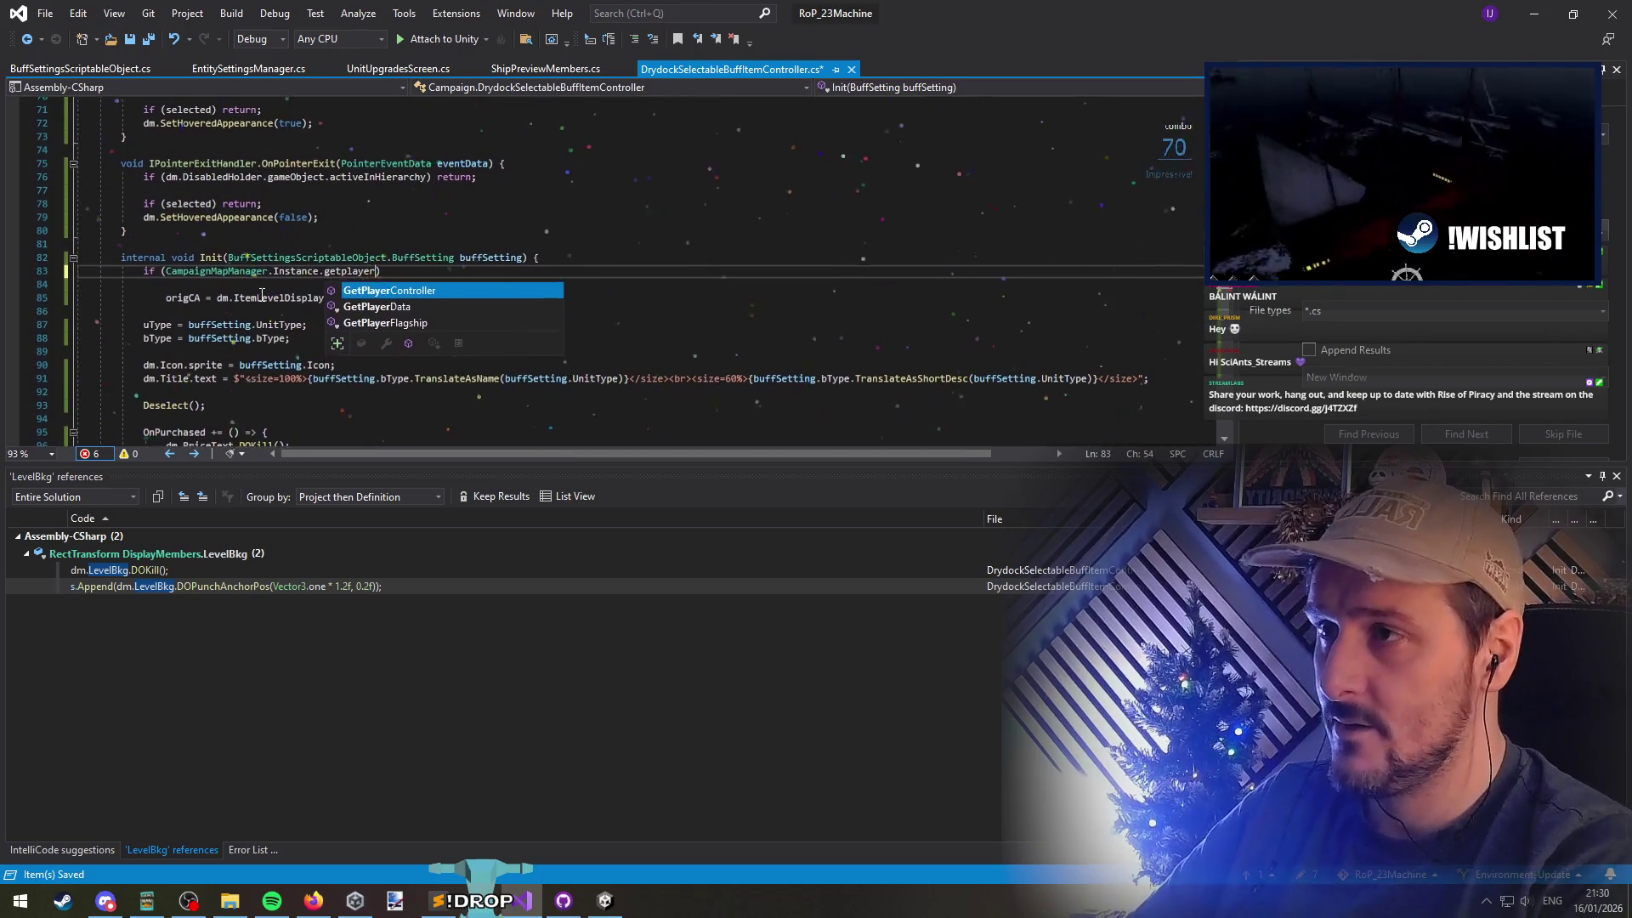
key(Tab)
text(().lev)
key(Tab)
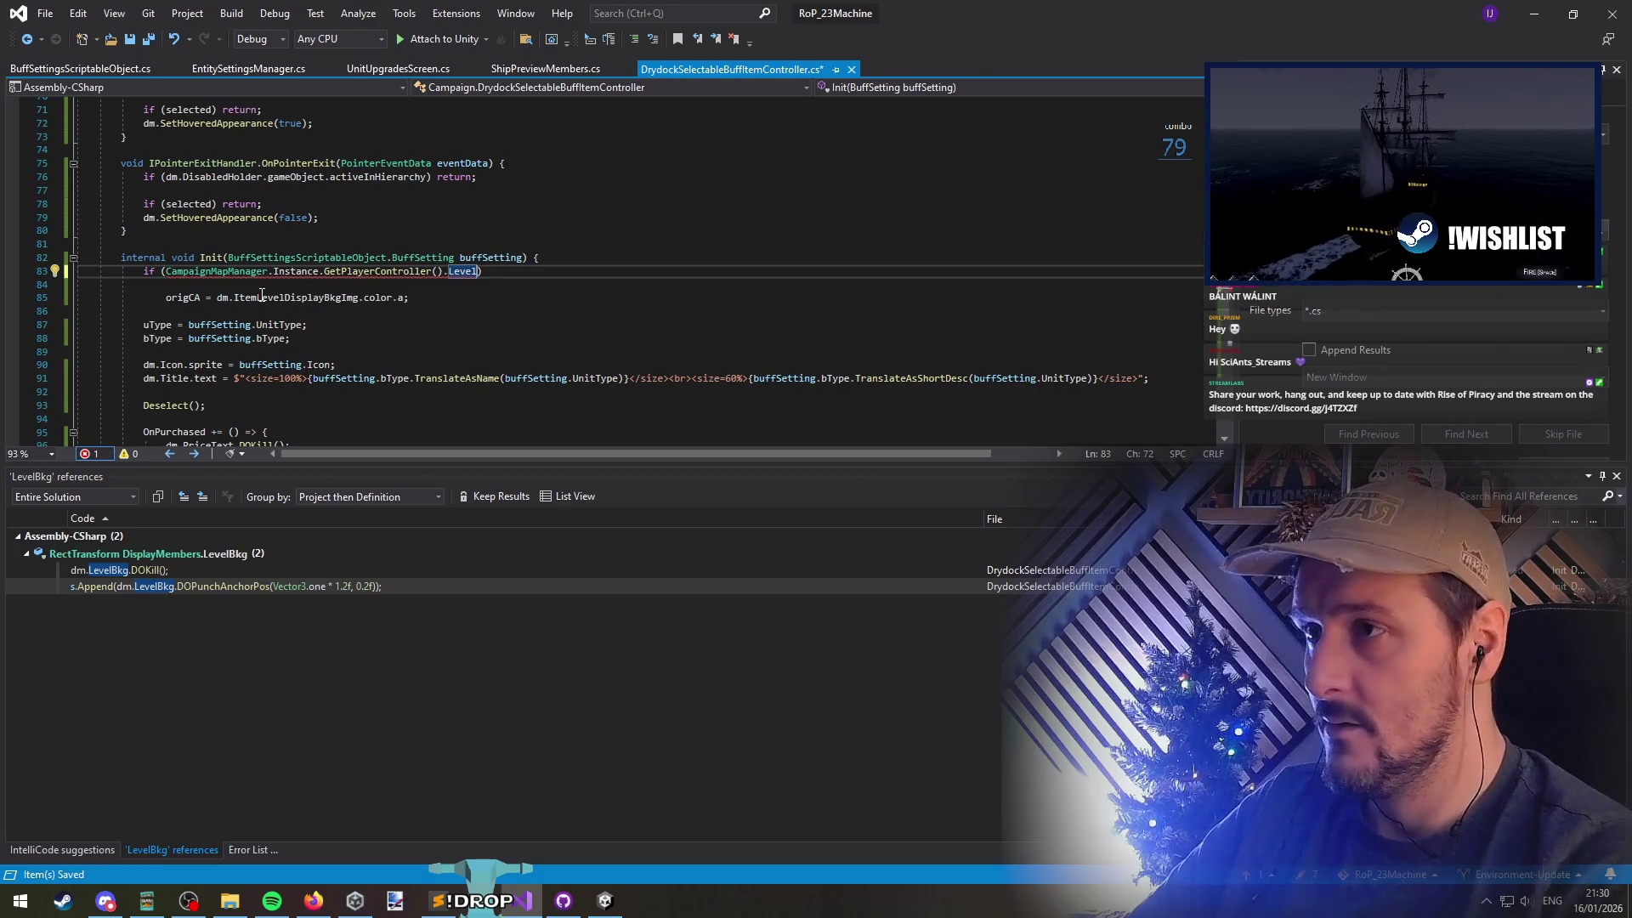
text(>)
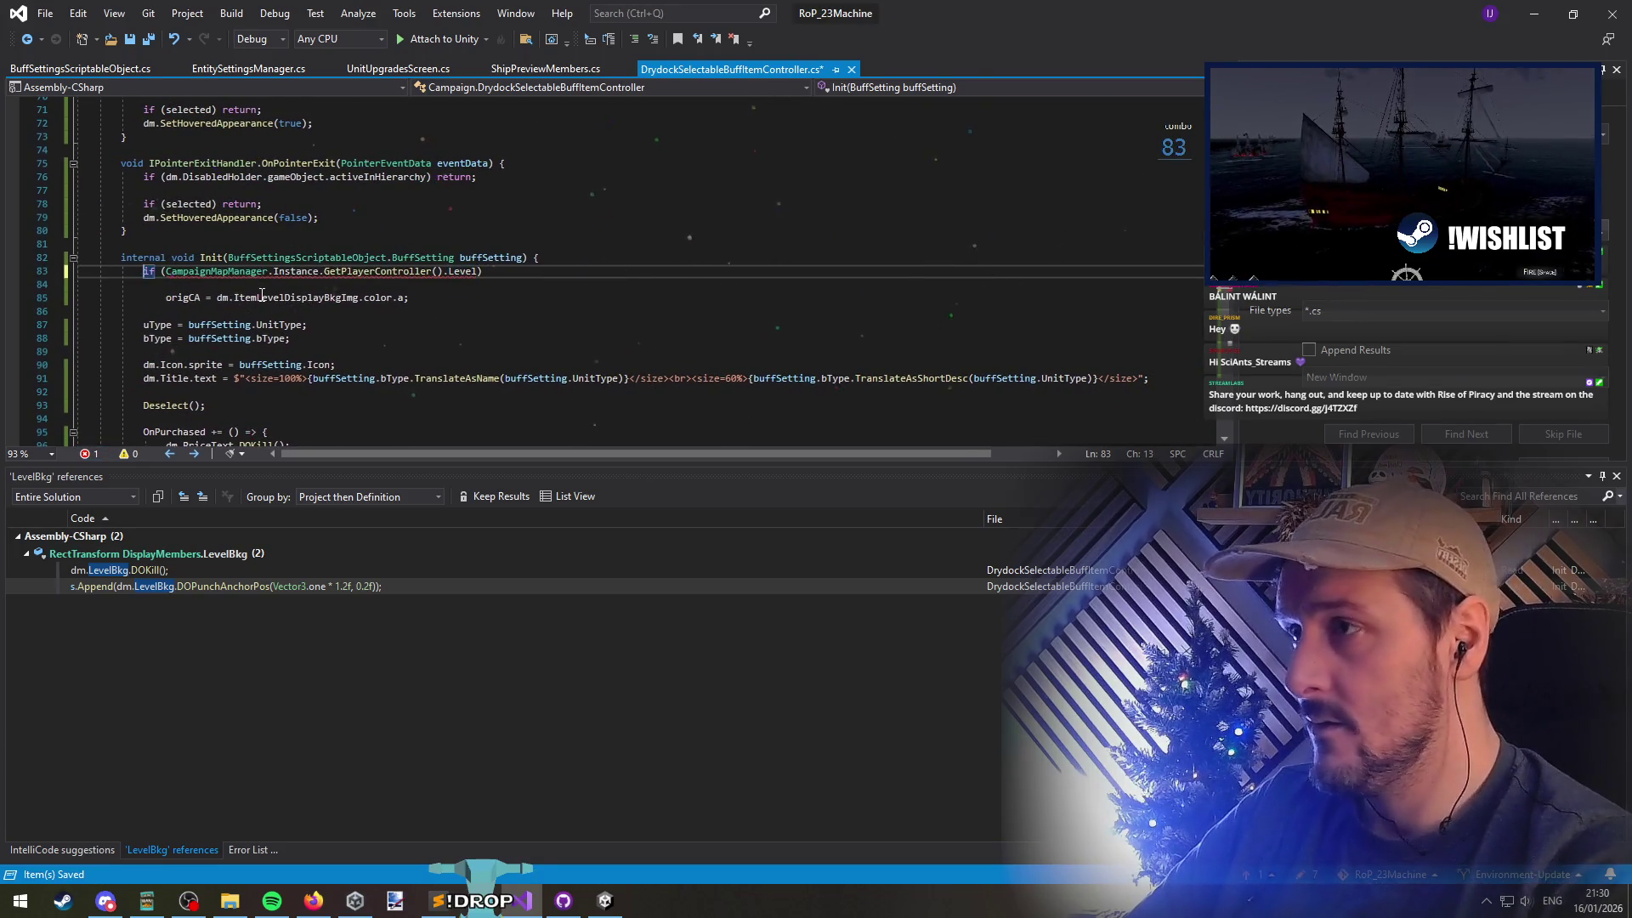
text(buffset)
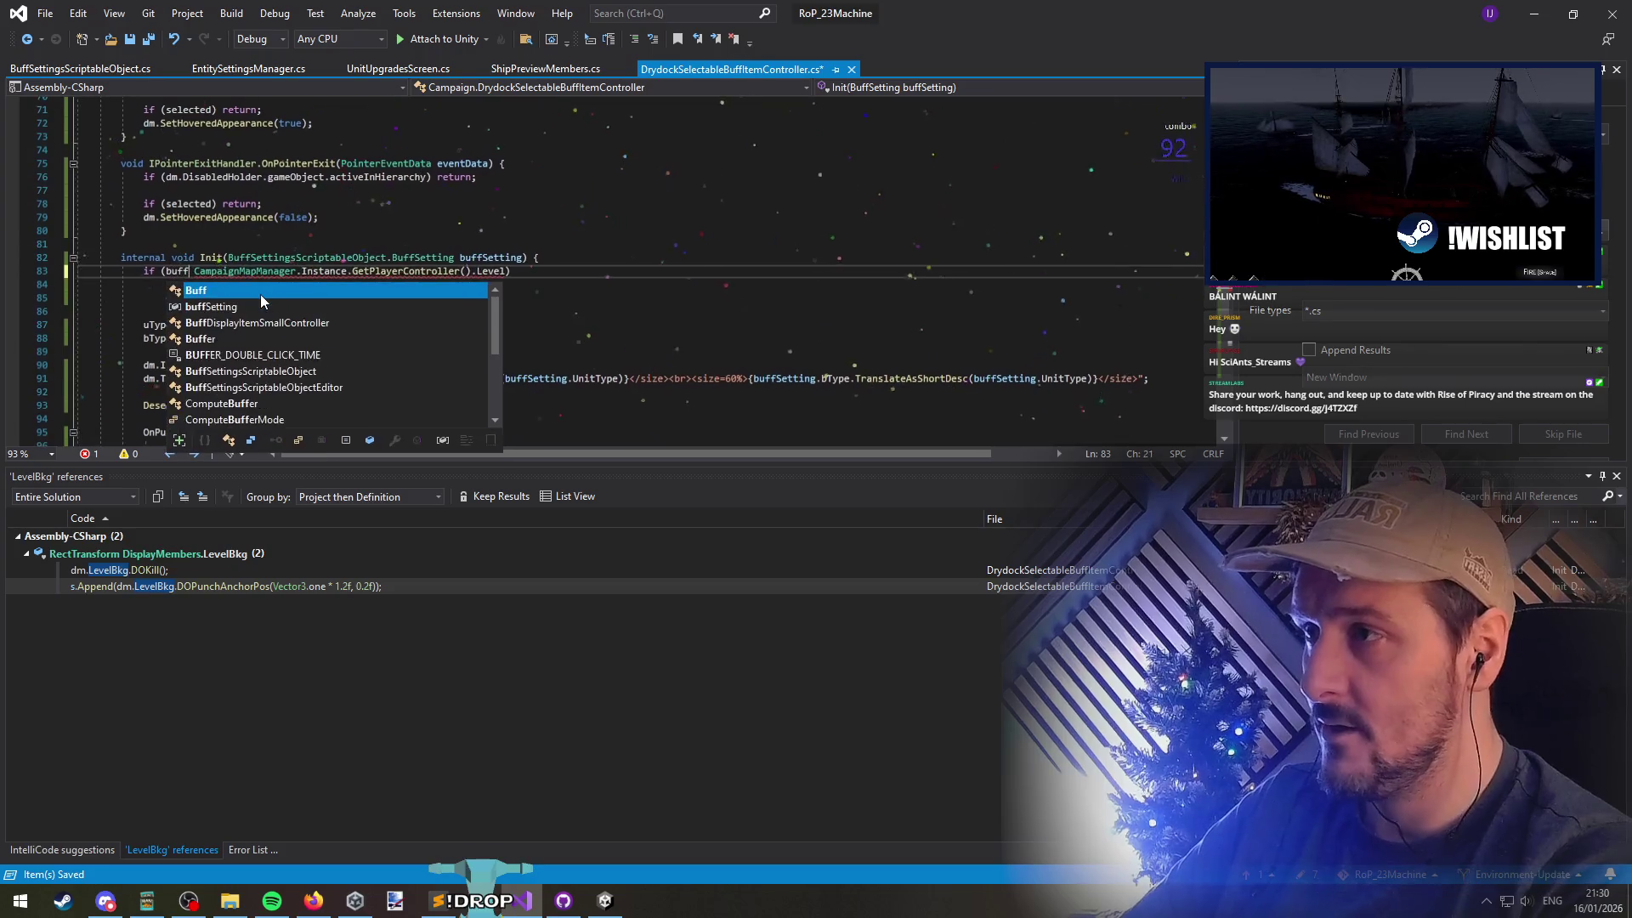
key(Tab)
text(.)
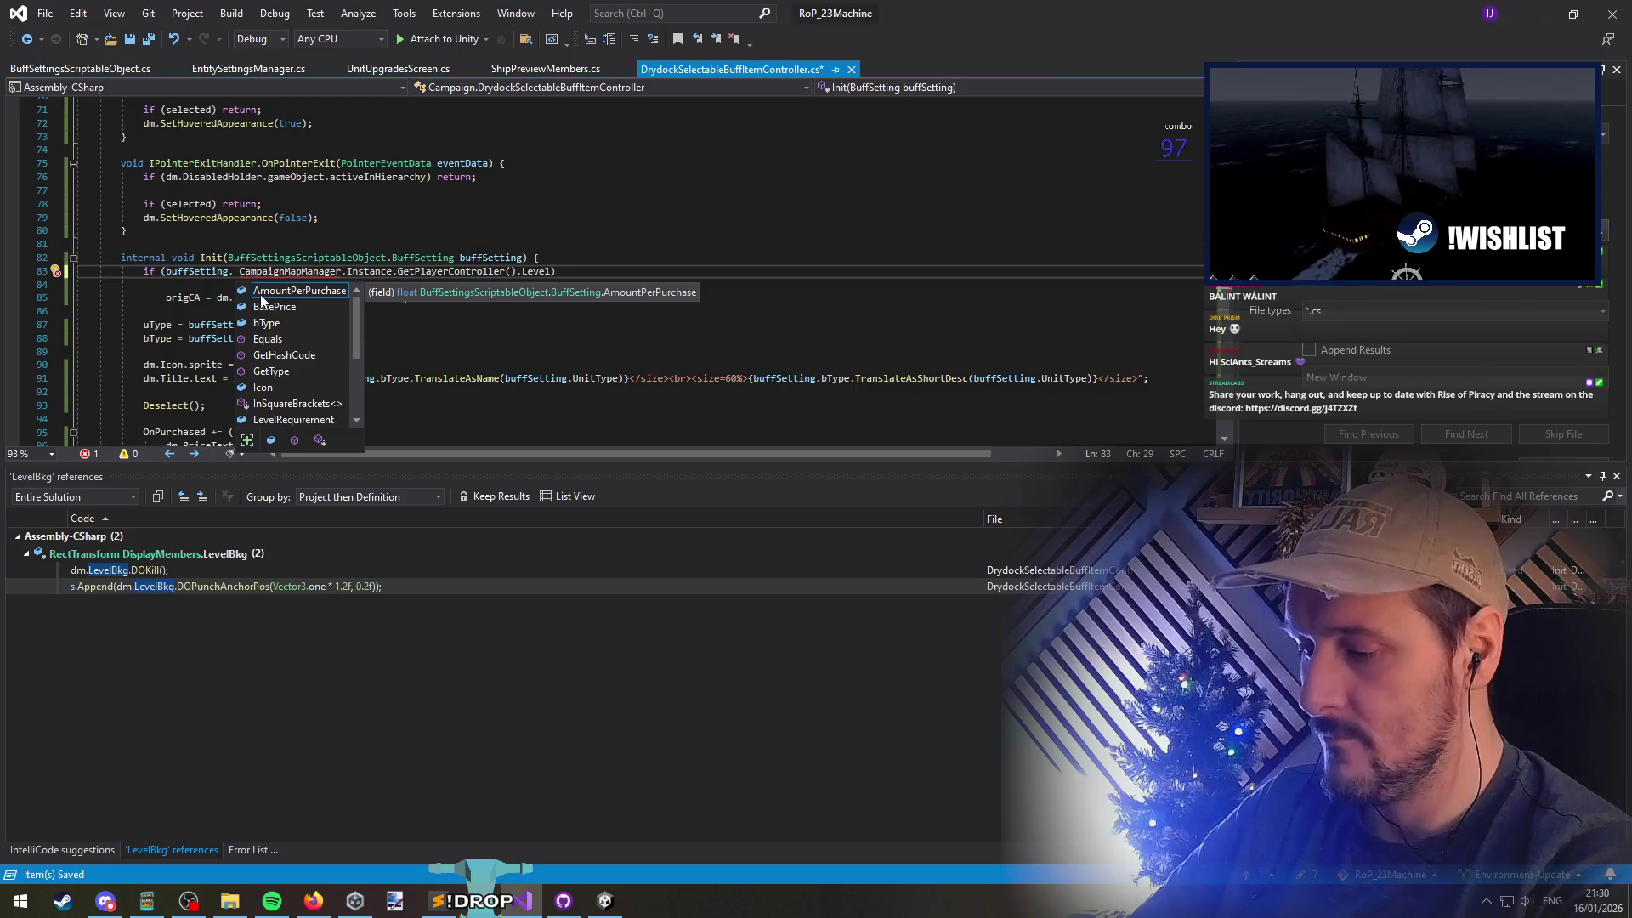
text(lev)
key(Tab)
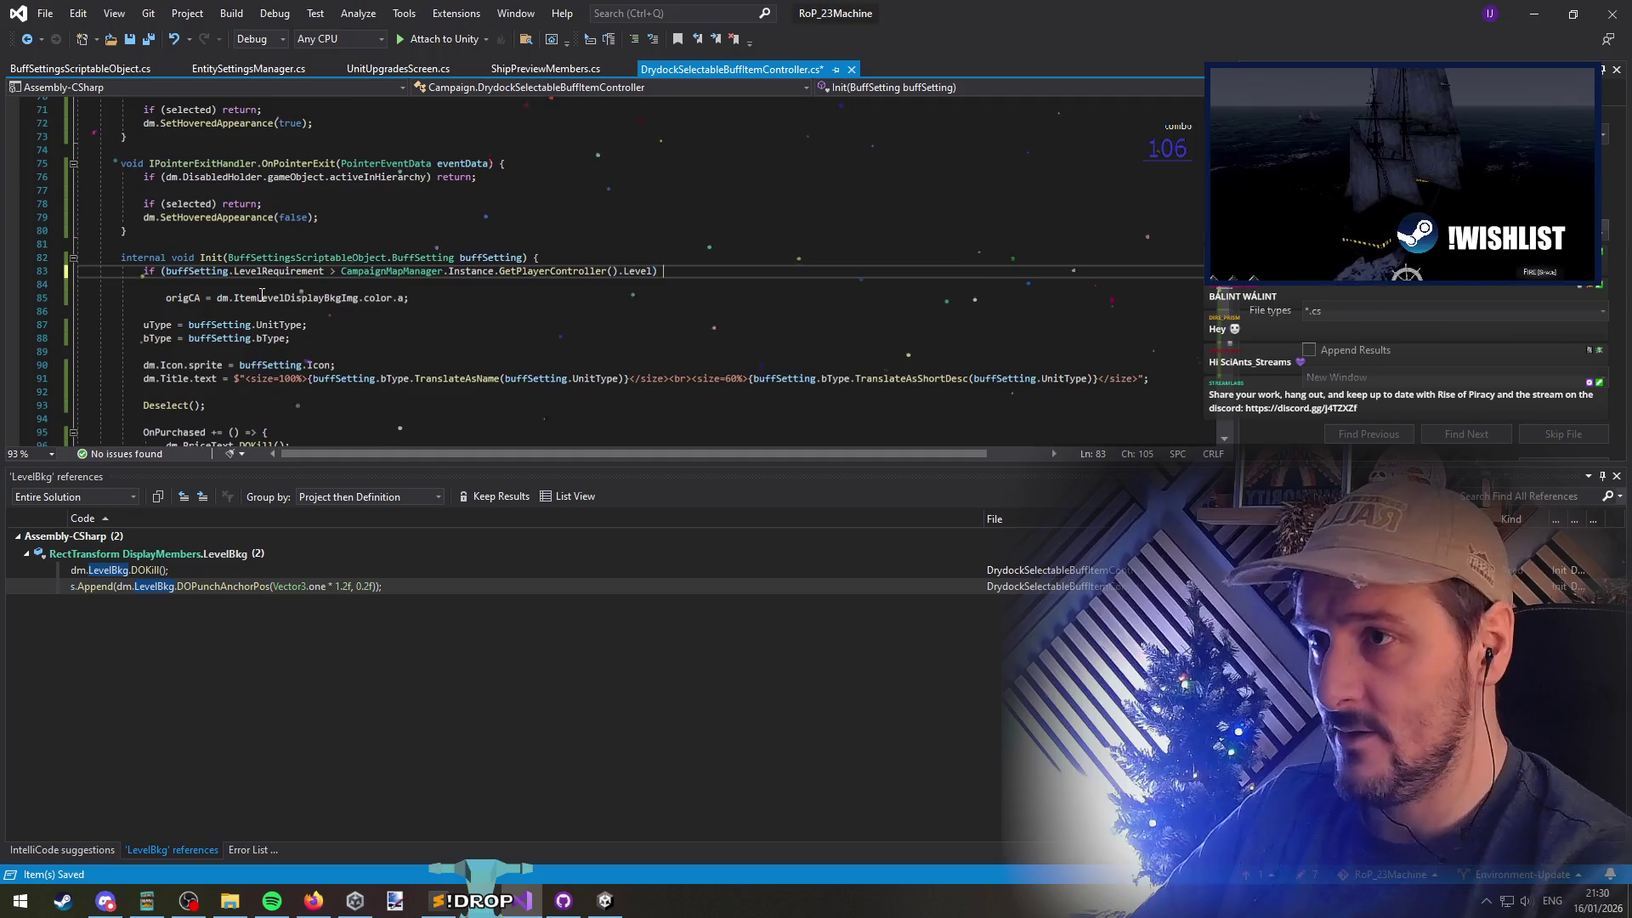
Under the level condition, call dm.DisabledHolder.gameObject.SetActive(true)
text({)
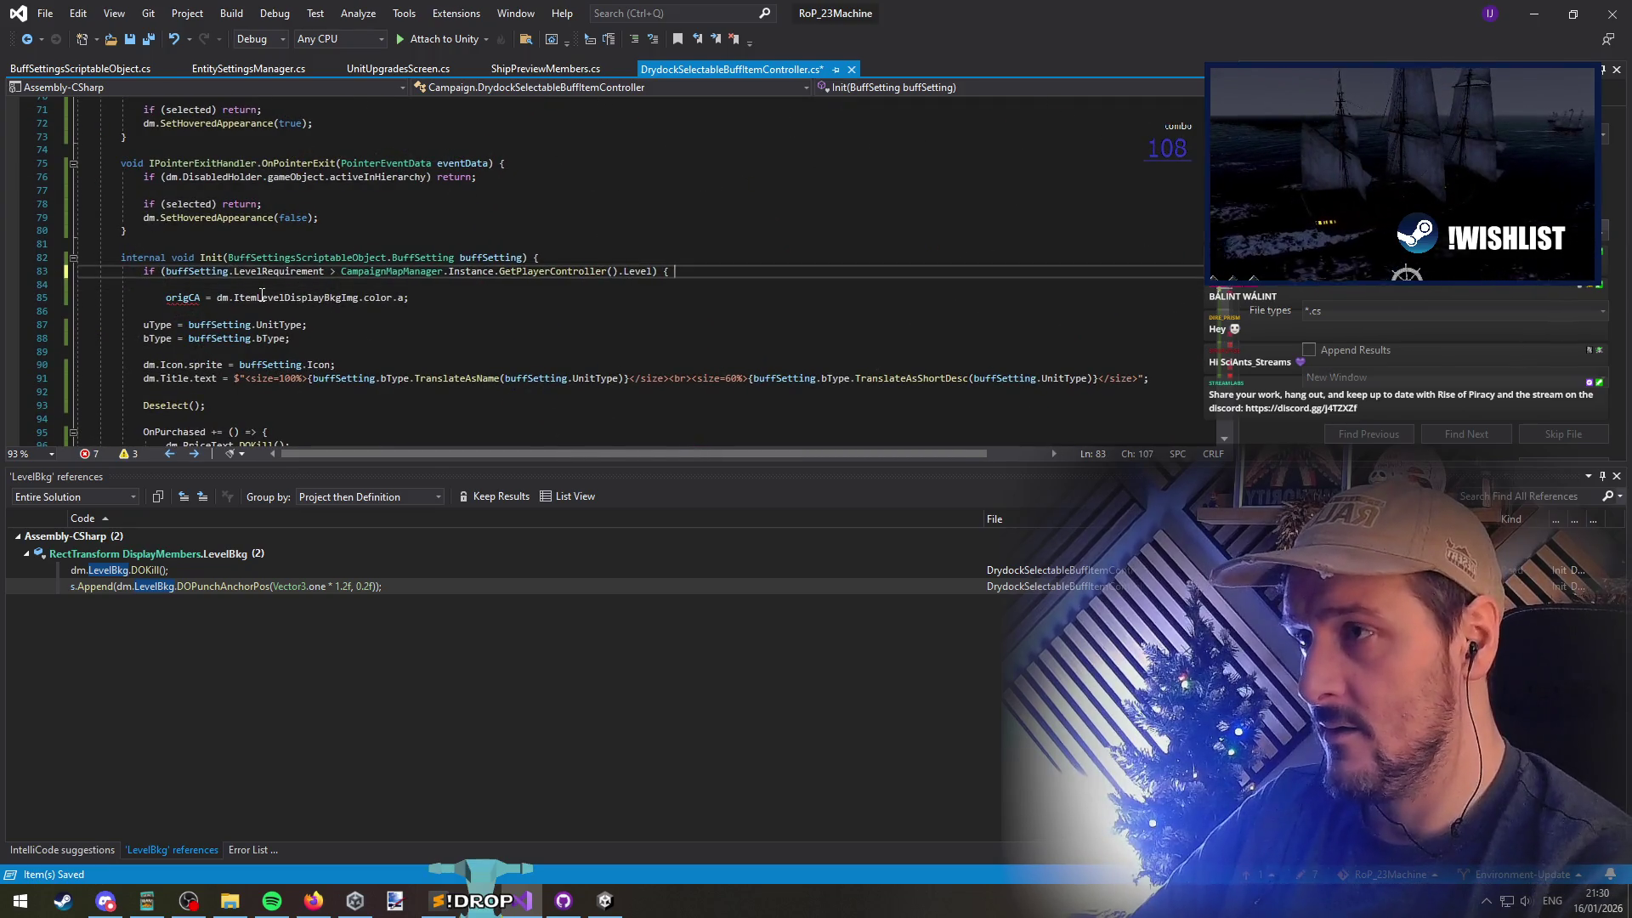
key(BackSpace)
key(BackSpace)
key(Return)
text(if (dm.DisabledHolder.gameObject.activeInHierarchy) return;)
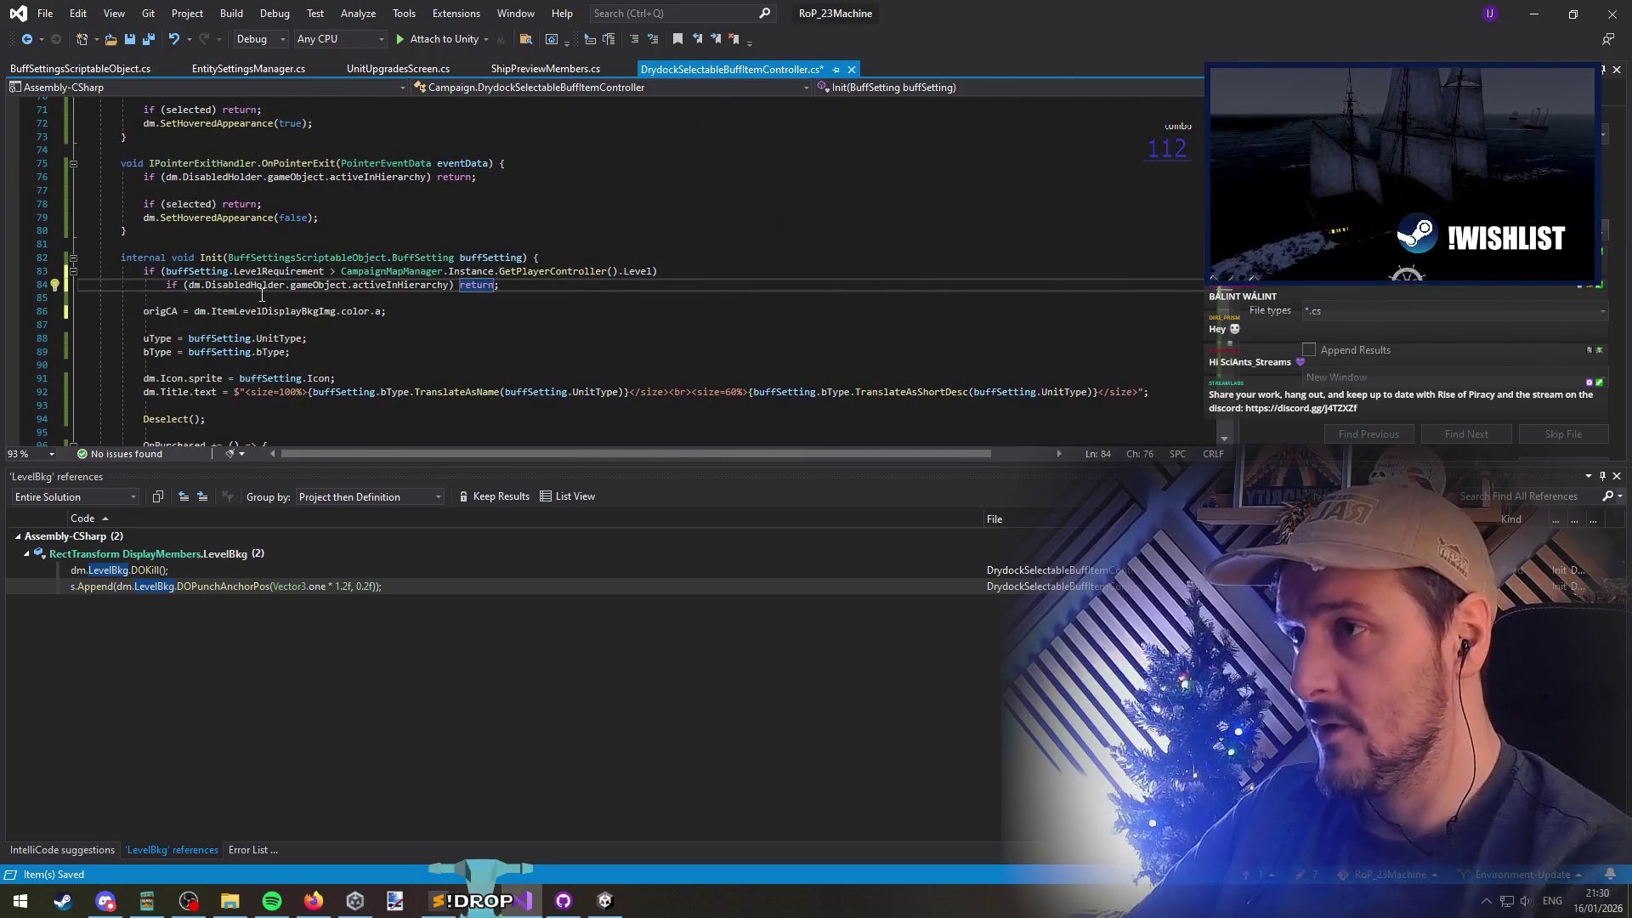
key(Delete)
key(Delete)
key(Delete)
key(End)
key(Left)
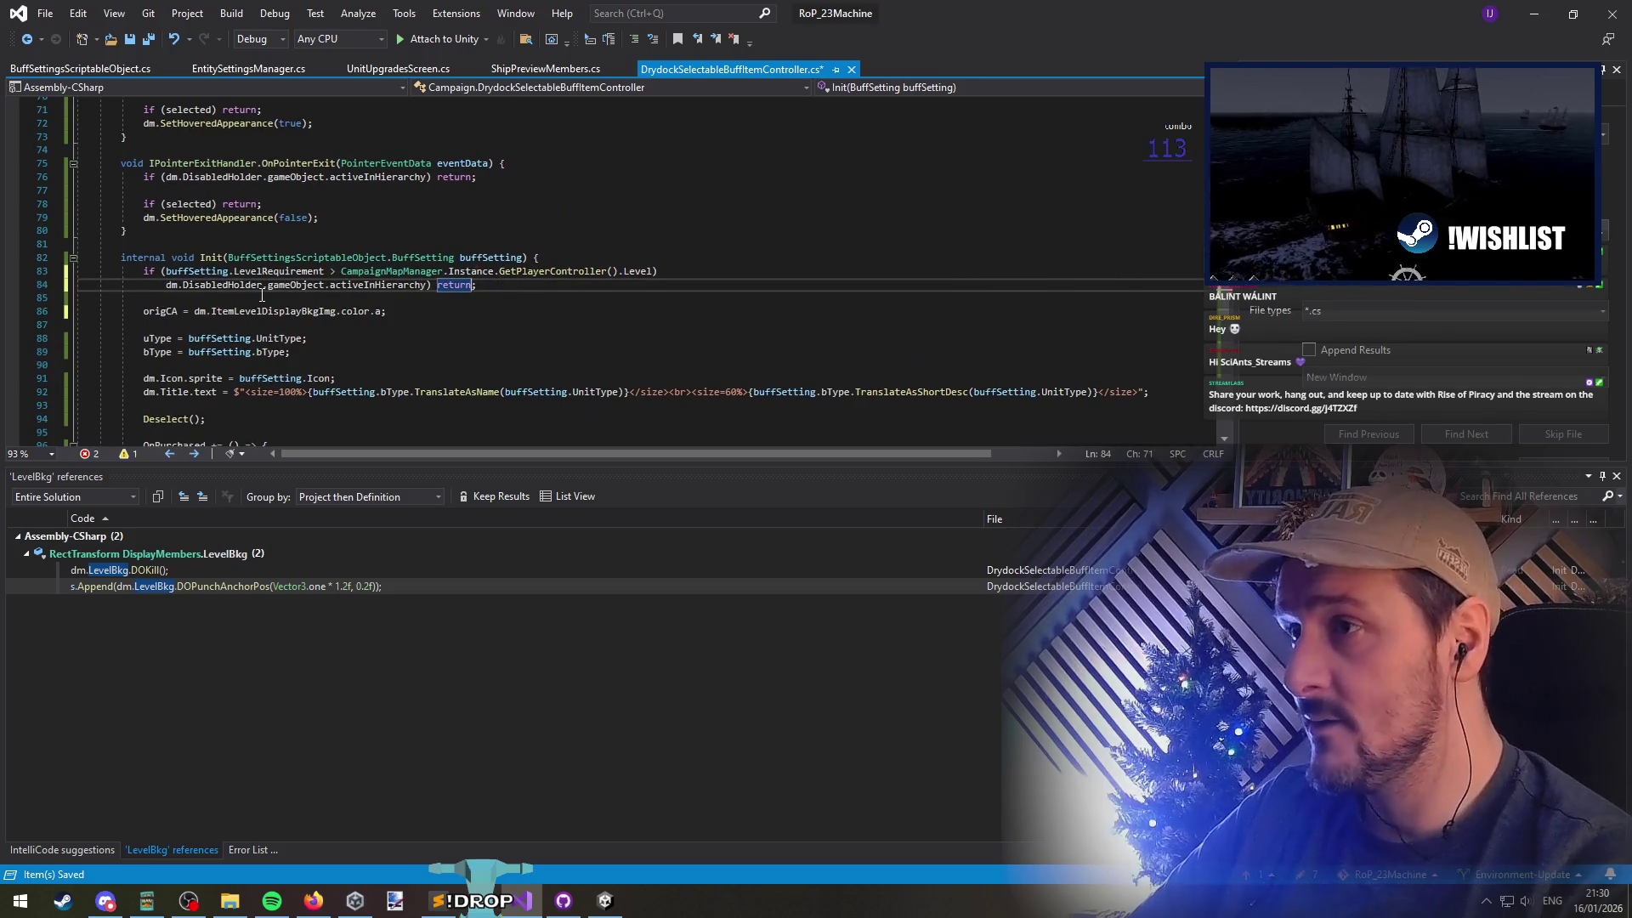
key(shift+End)
key(Delete)
text(.SetActive)
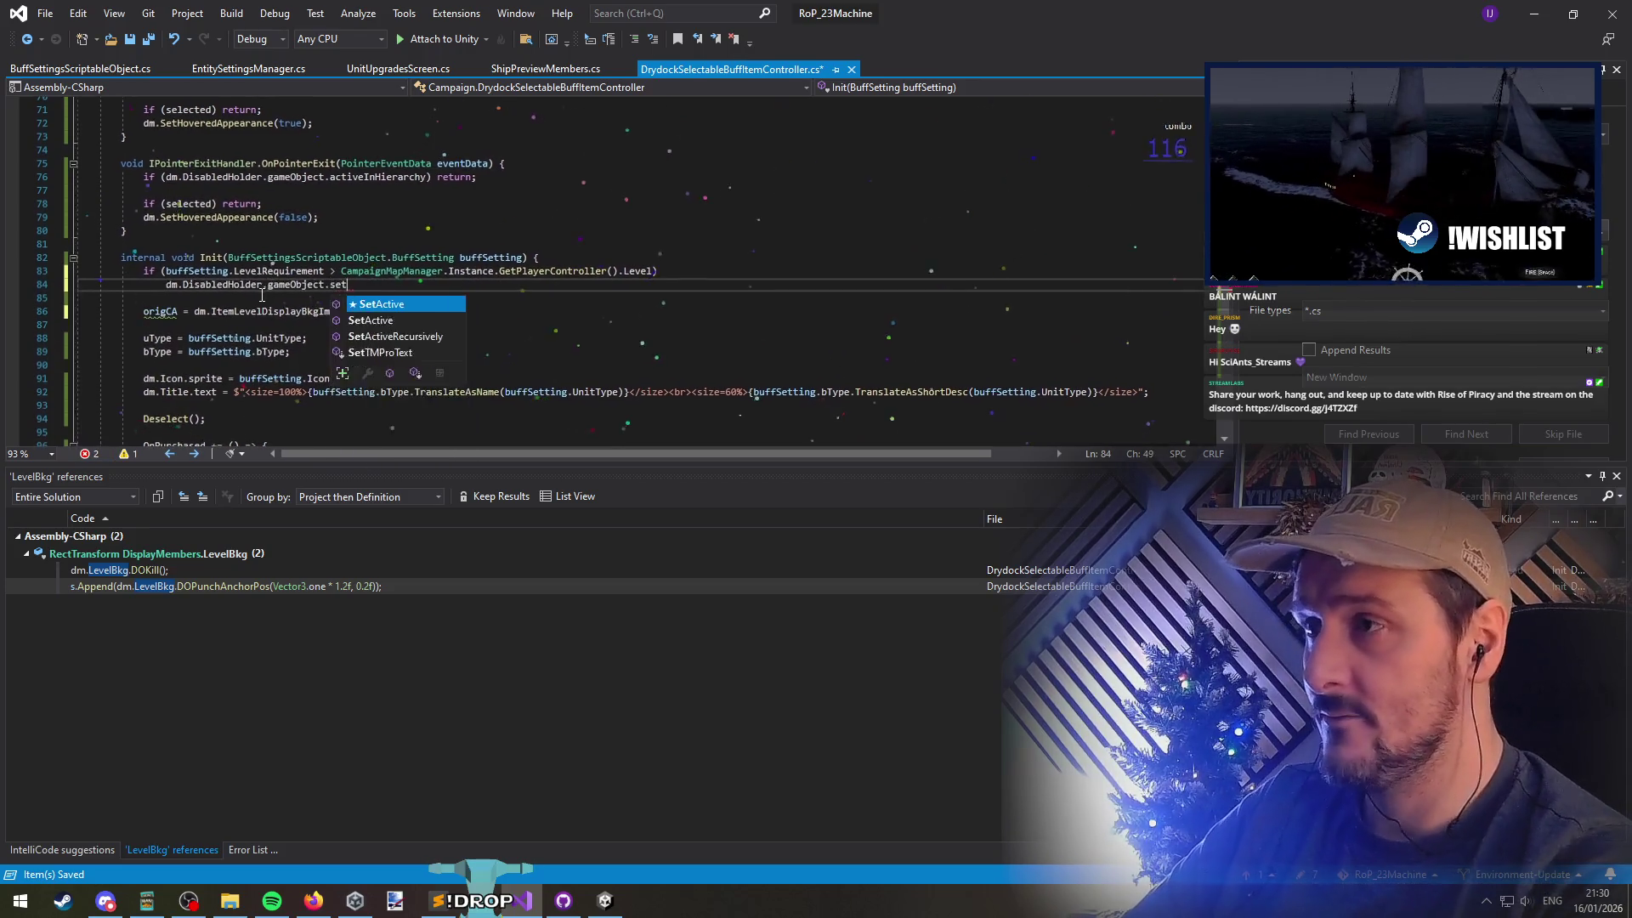
text((true);)
key(Return)
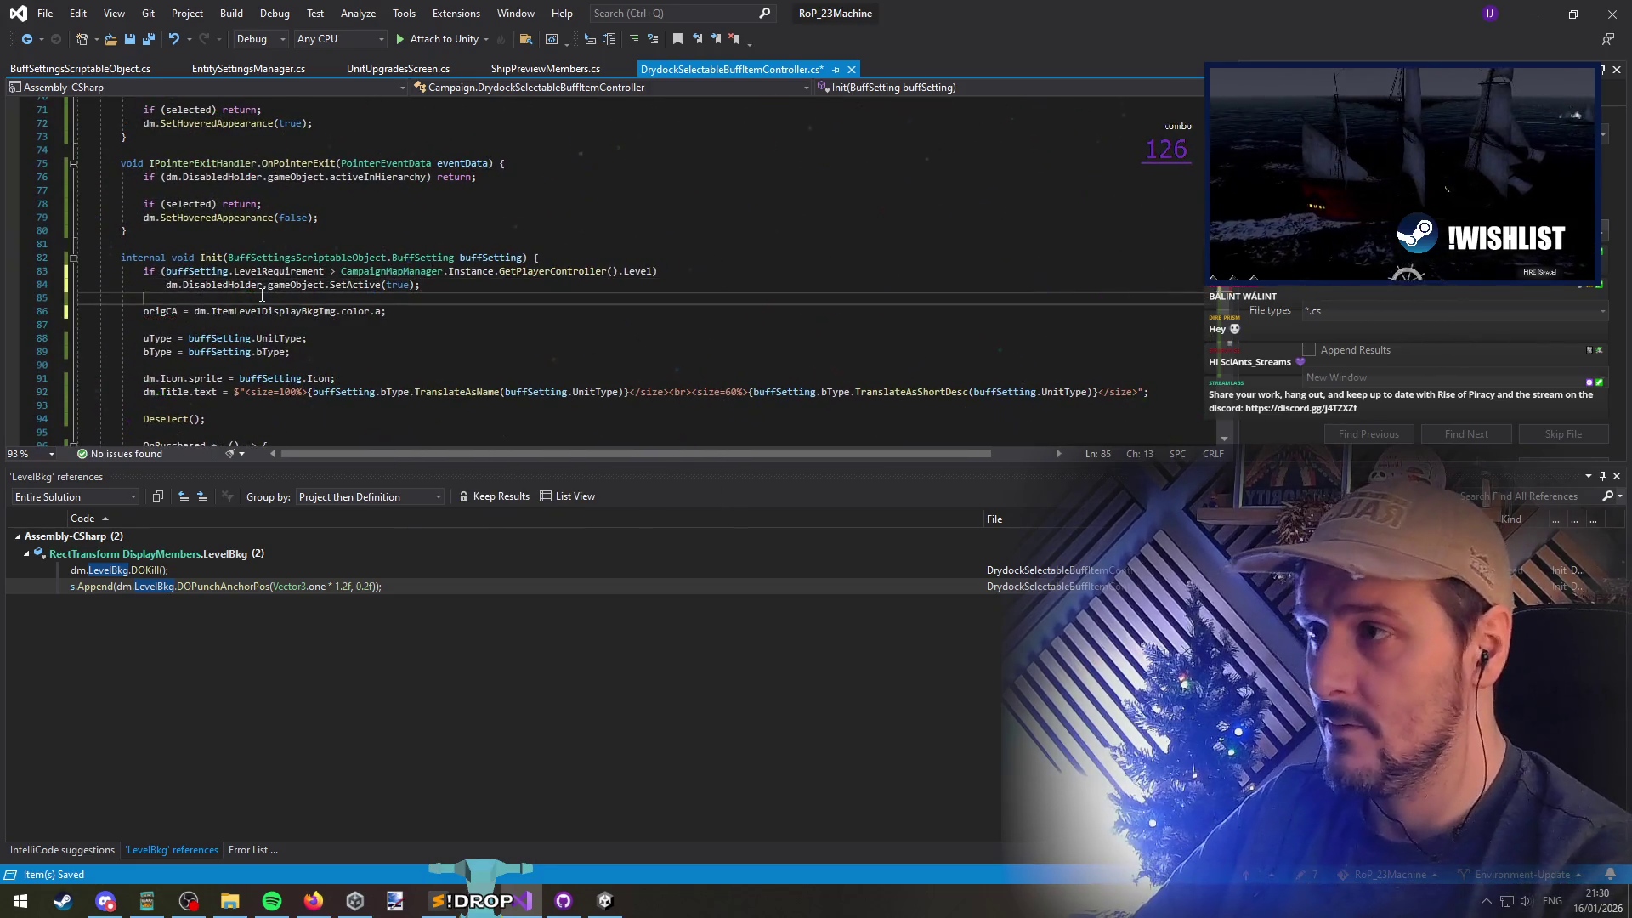
key(alt+Tab)
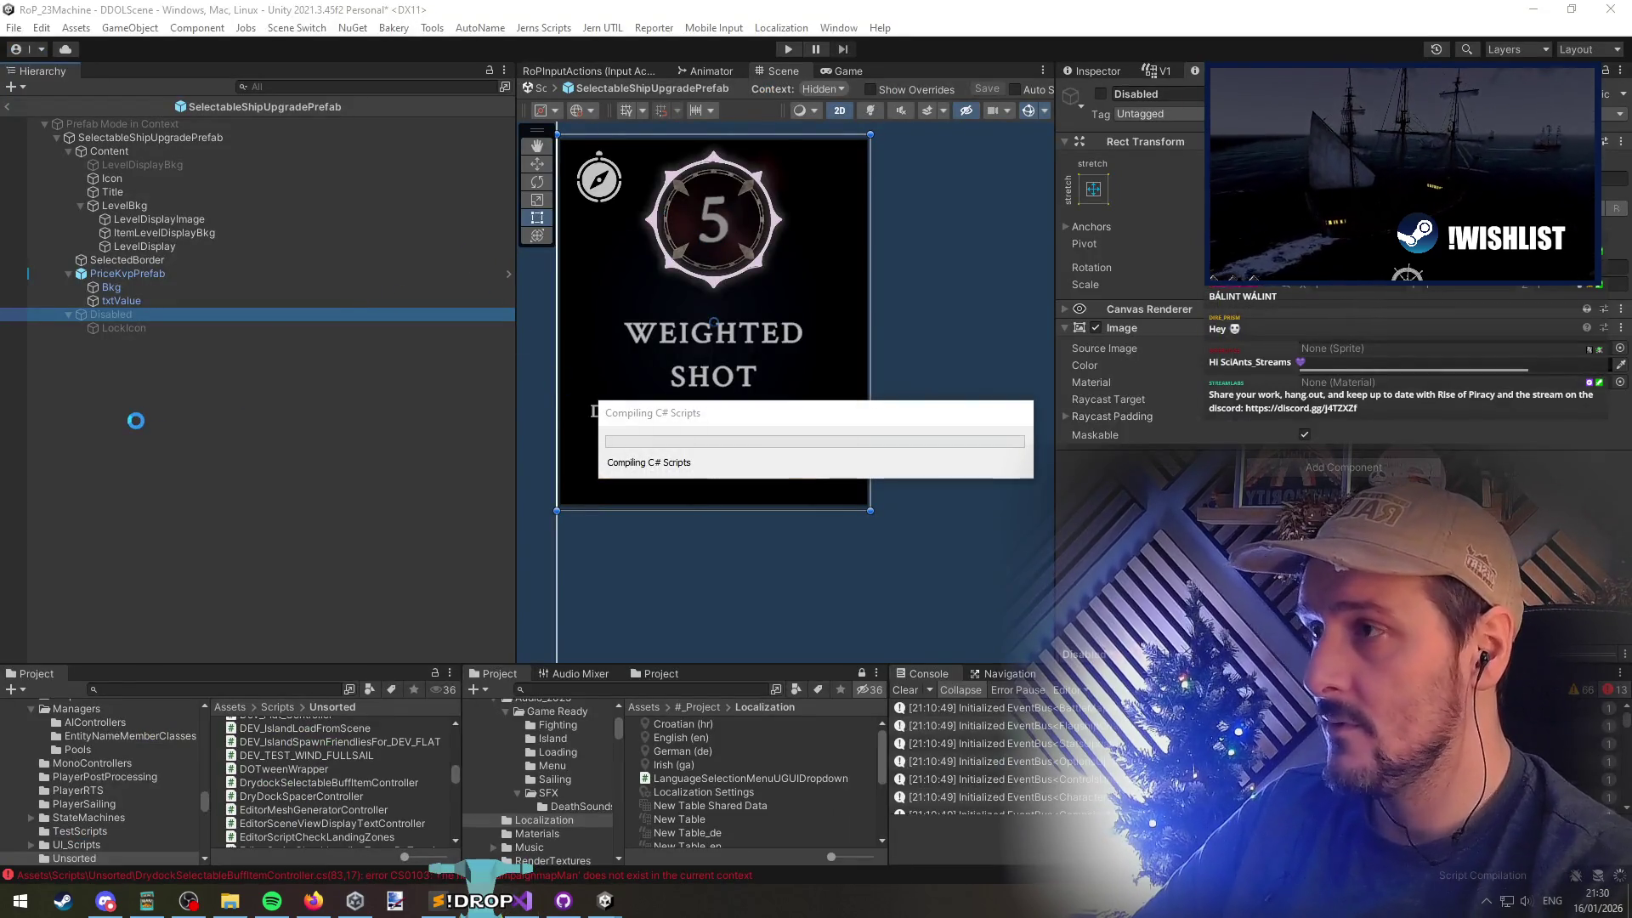
Save, then wrap the SetActive line in a braced block under the level check
key(alt+Tab)
click(444, 287)
key(ctrl+s)
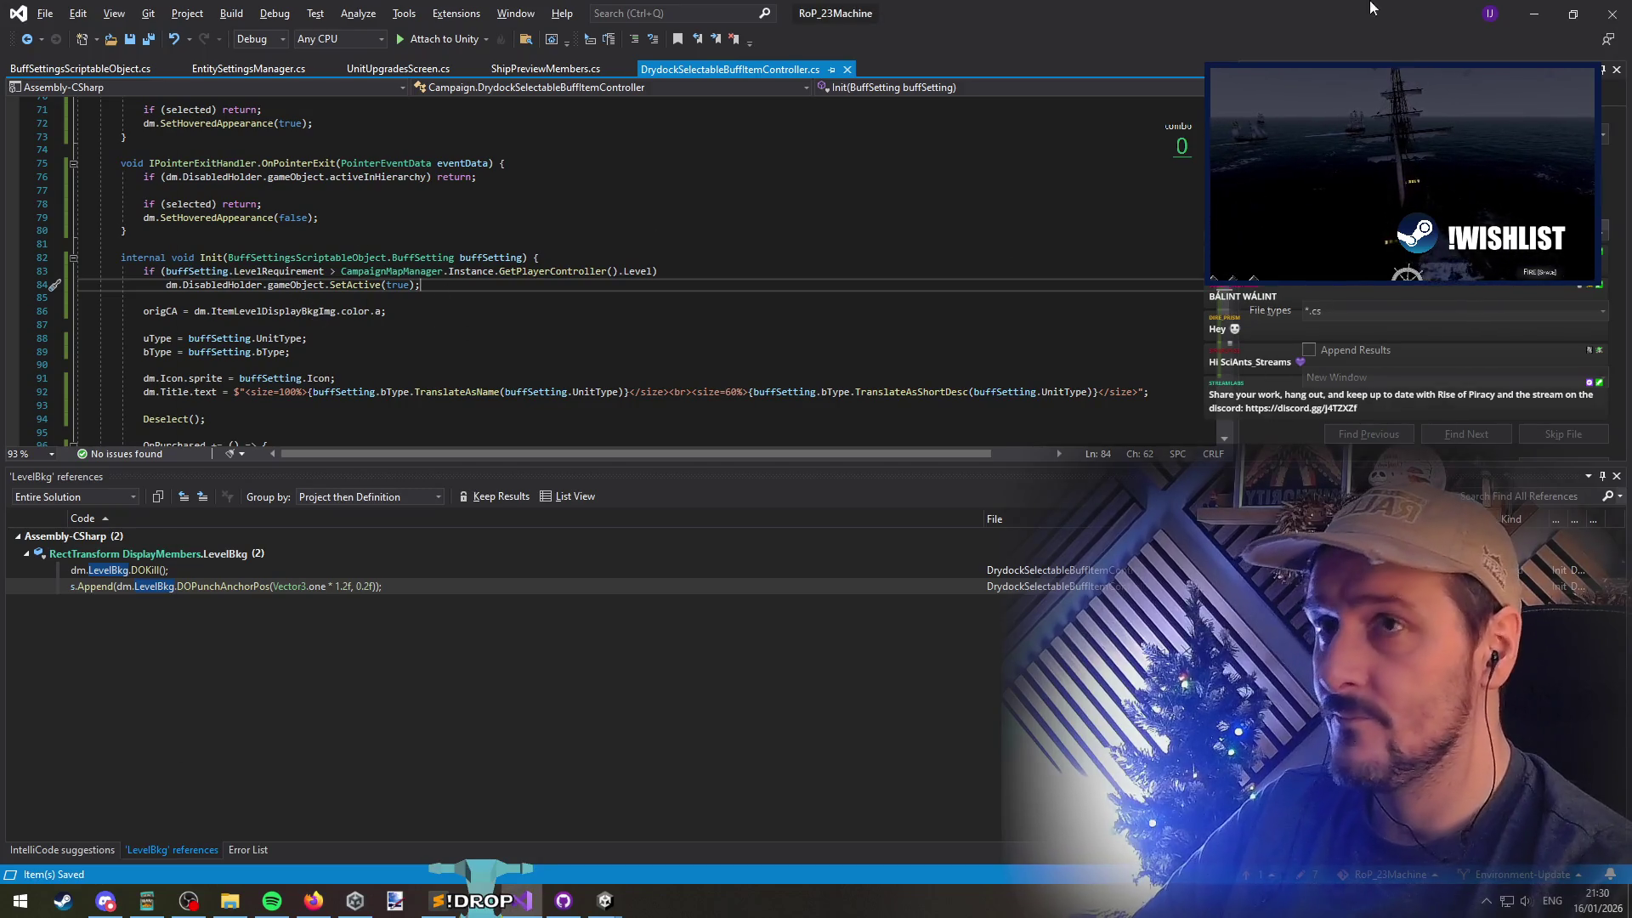
click(751, 273)
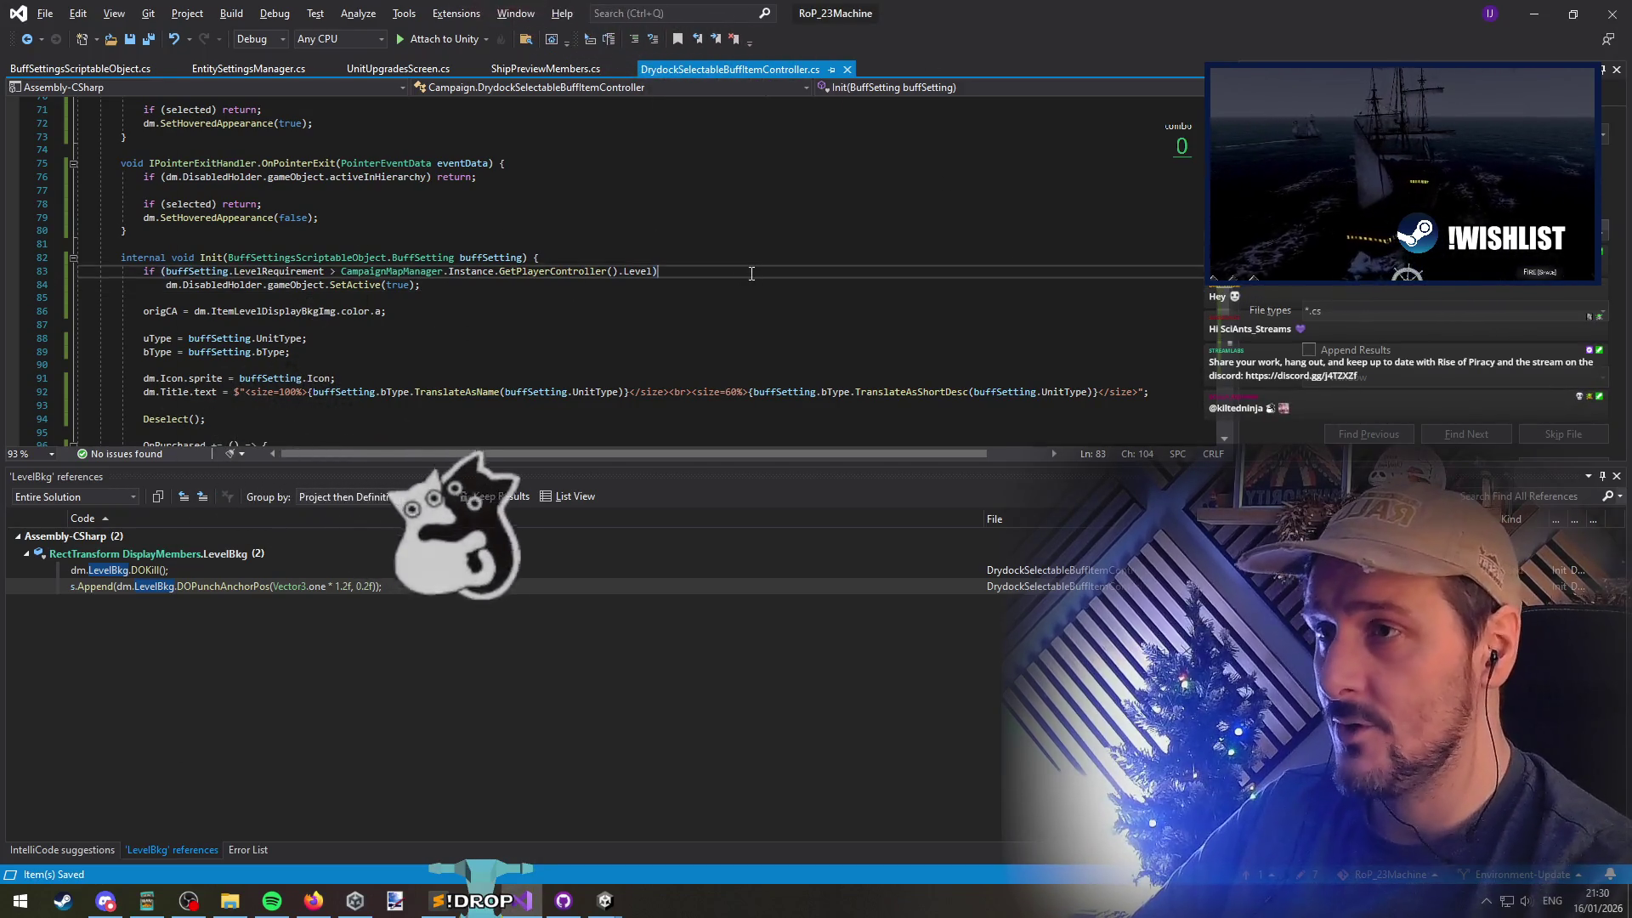
text({)
key(Down)
key(End)
key(Return)
text(})
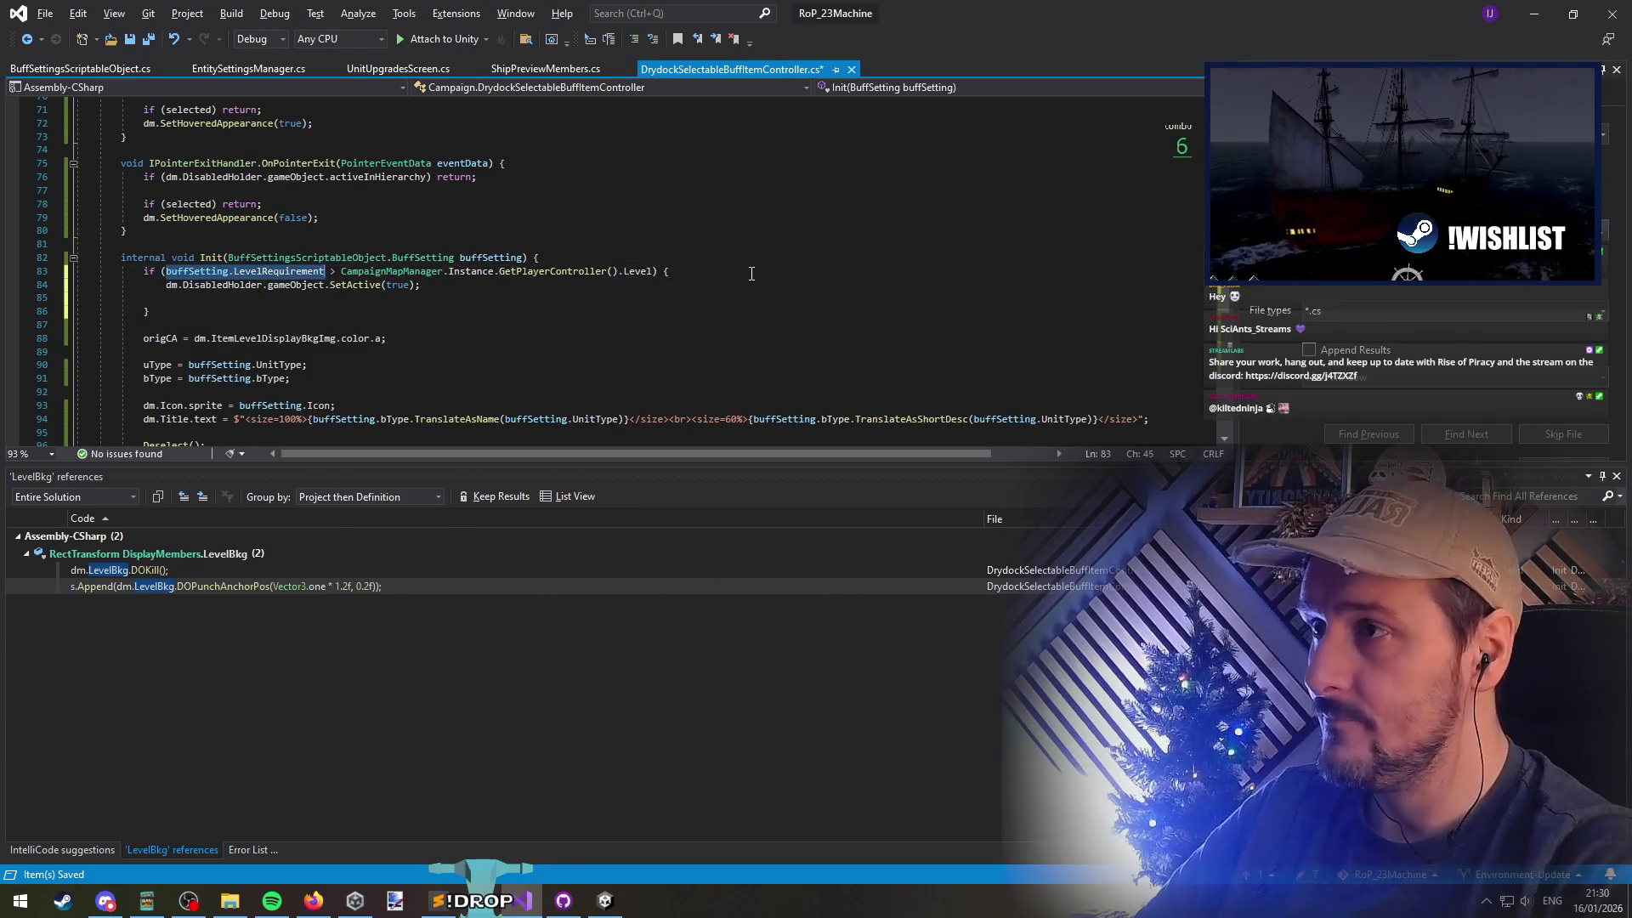
key(Return)
Start setting dm.LevelRequirement.Text to a $"Level requirement" interpolated string
key(ctrl+v)
text(dm.Level)
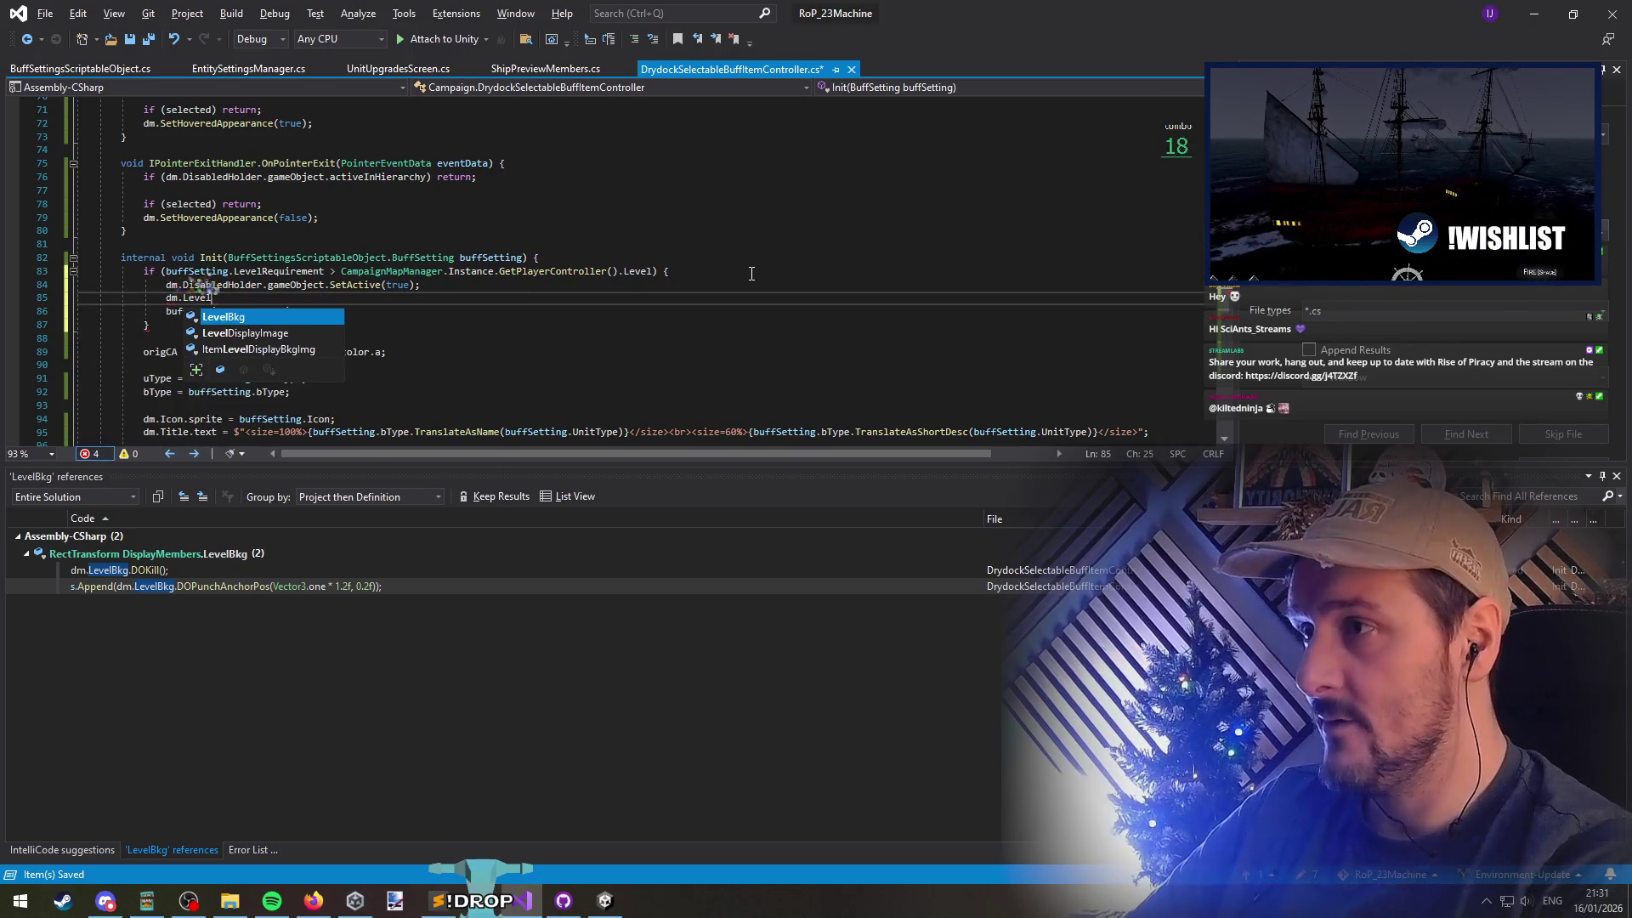
text(Requirement.Text = $")
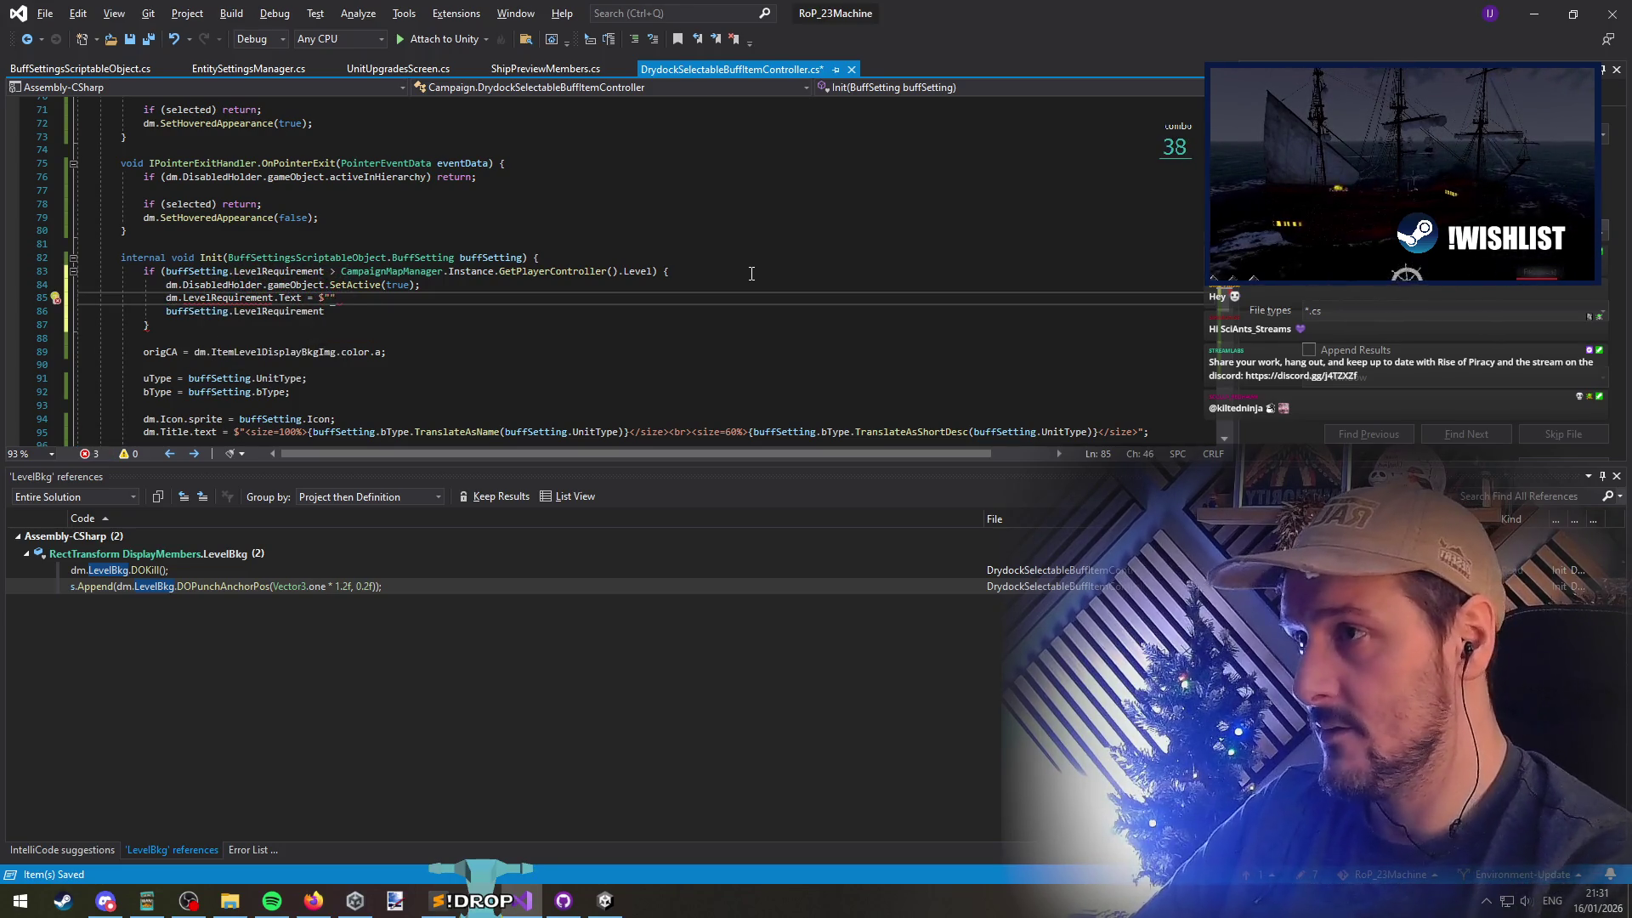
text(Level requirement {)
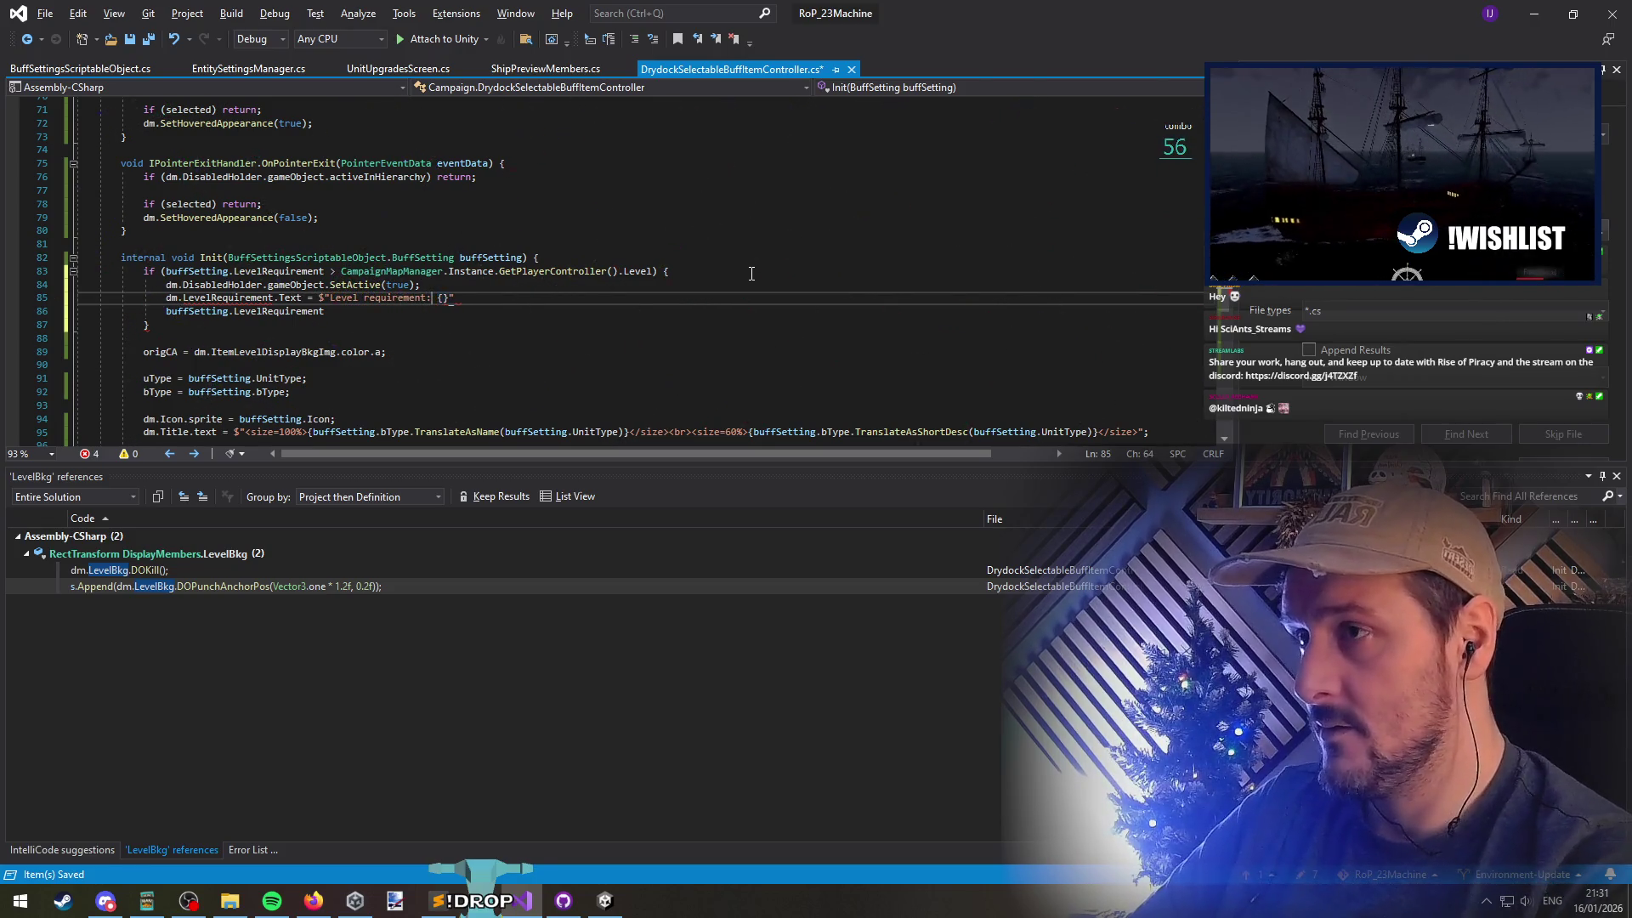
key(alt+Tab)
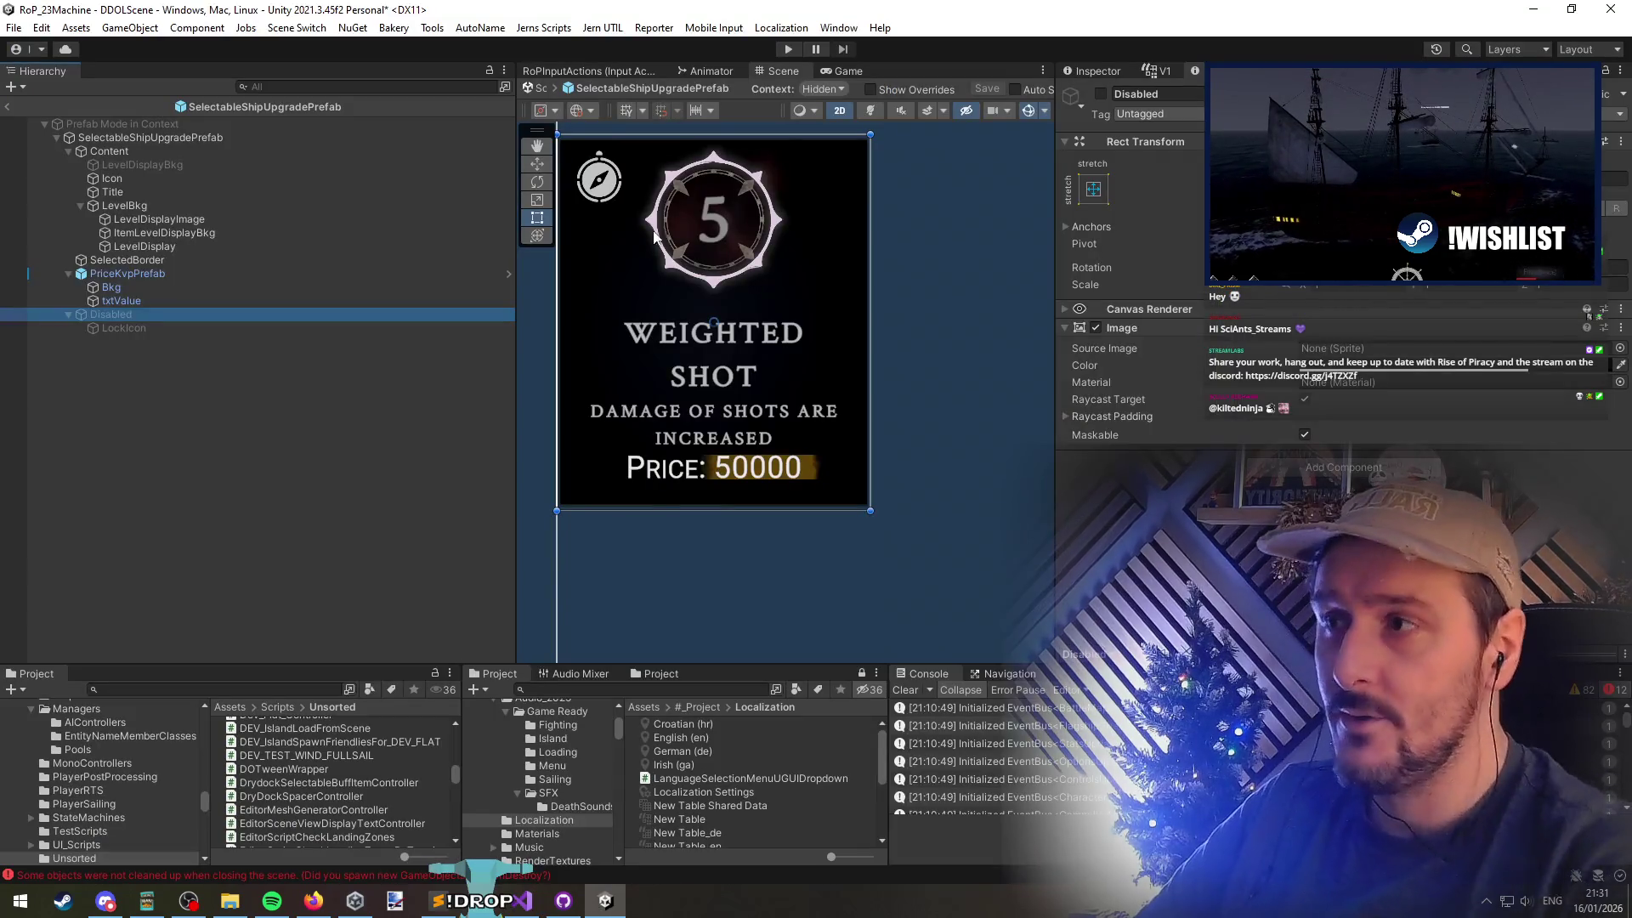
Find the PreviewShipyardItem prefab, add it to the Hierarchy, and frame it
click(661, 690)
text(shi)
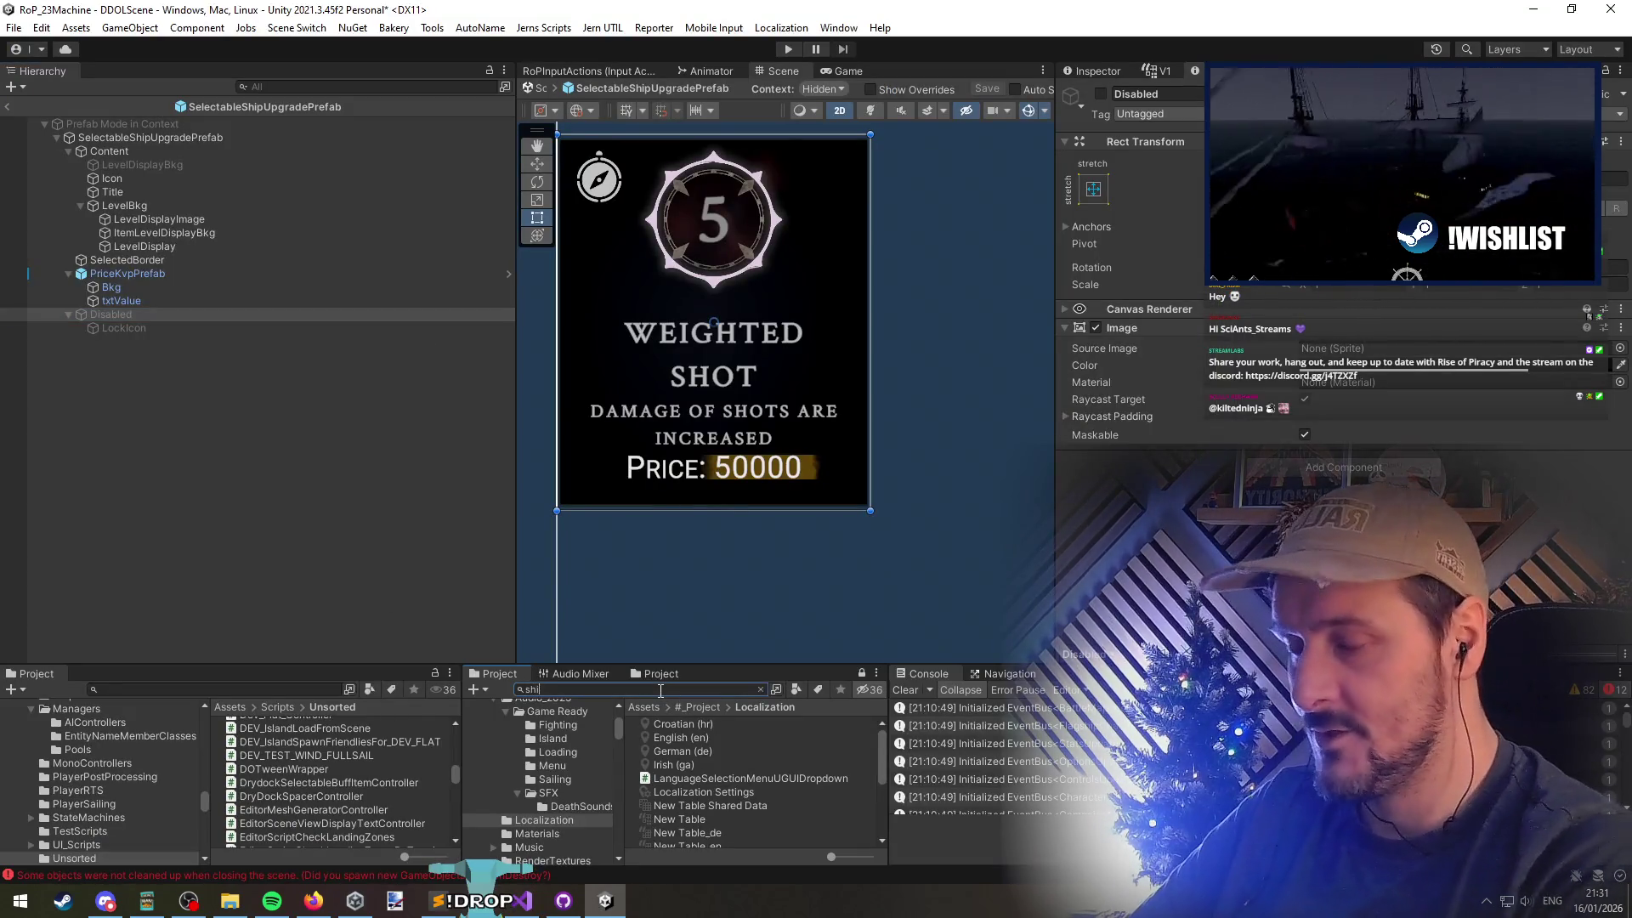
text(pyard display)
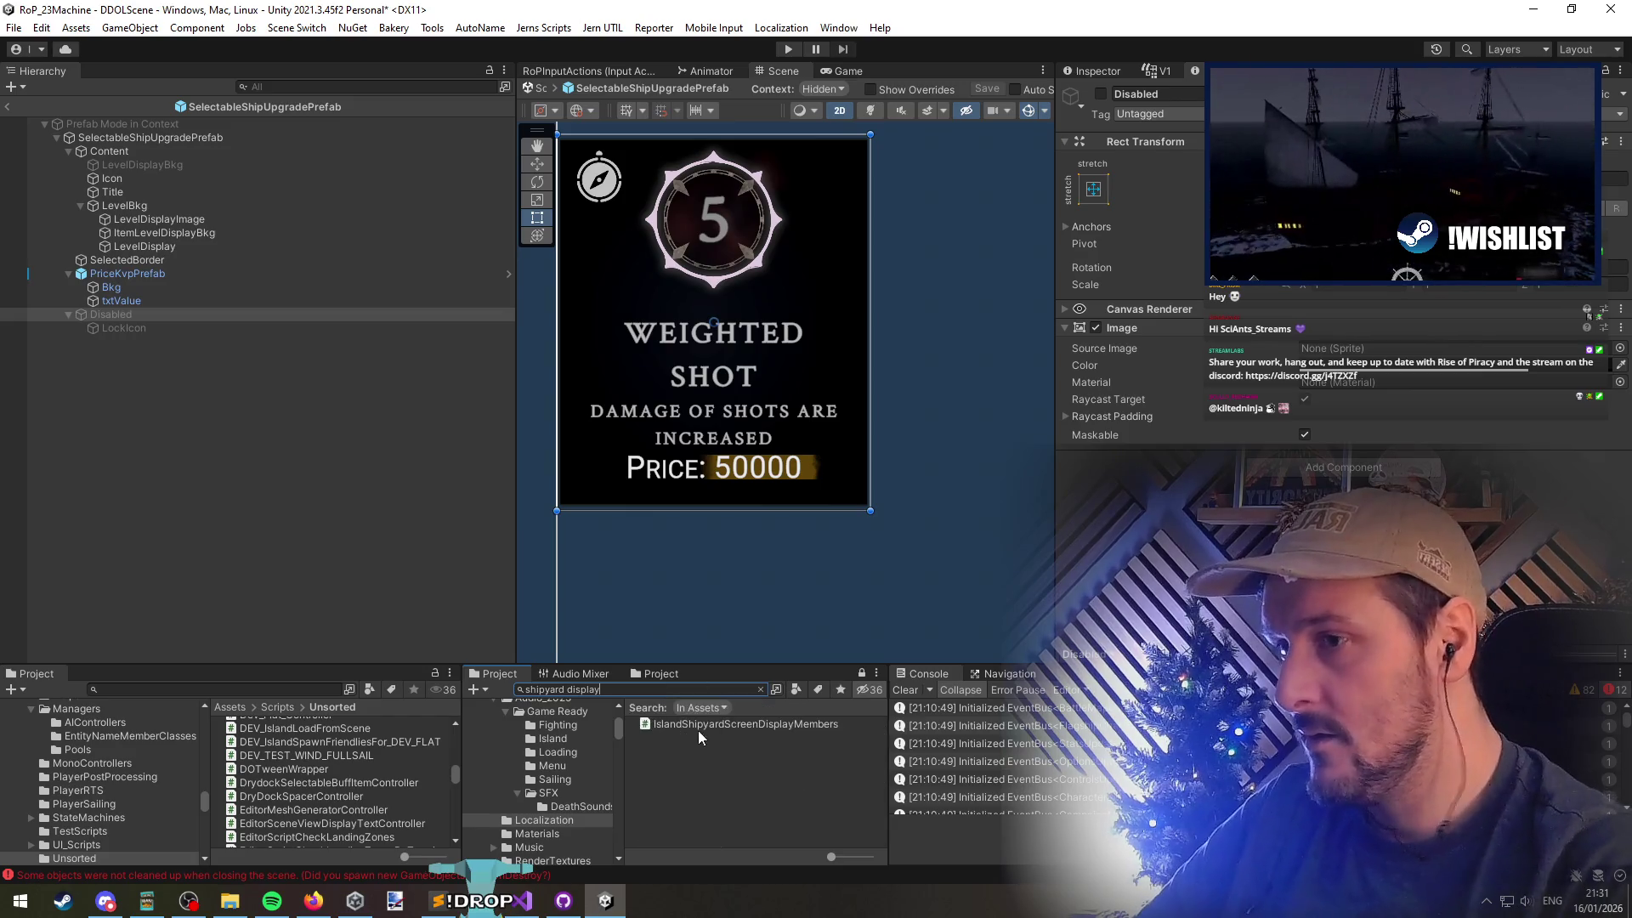
key(BackSpace)
key(BackSpace)
key(BackSpace)
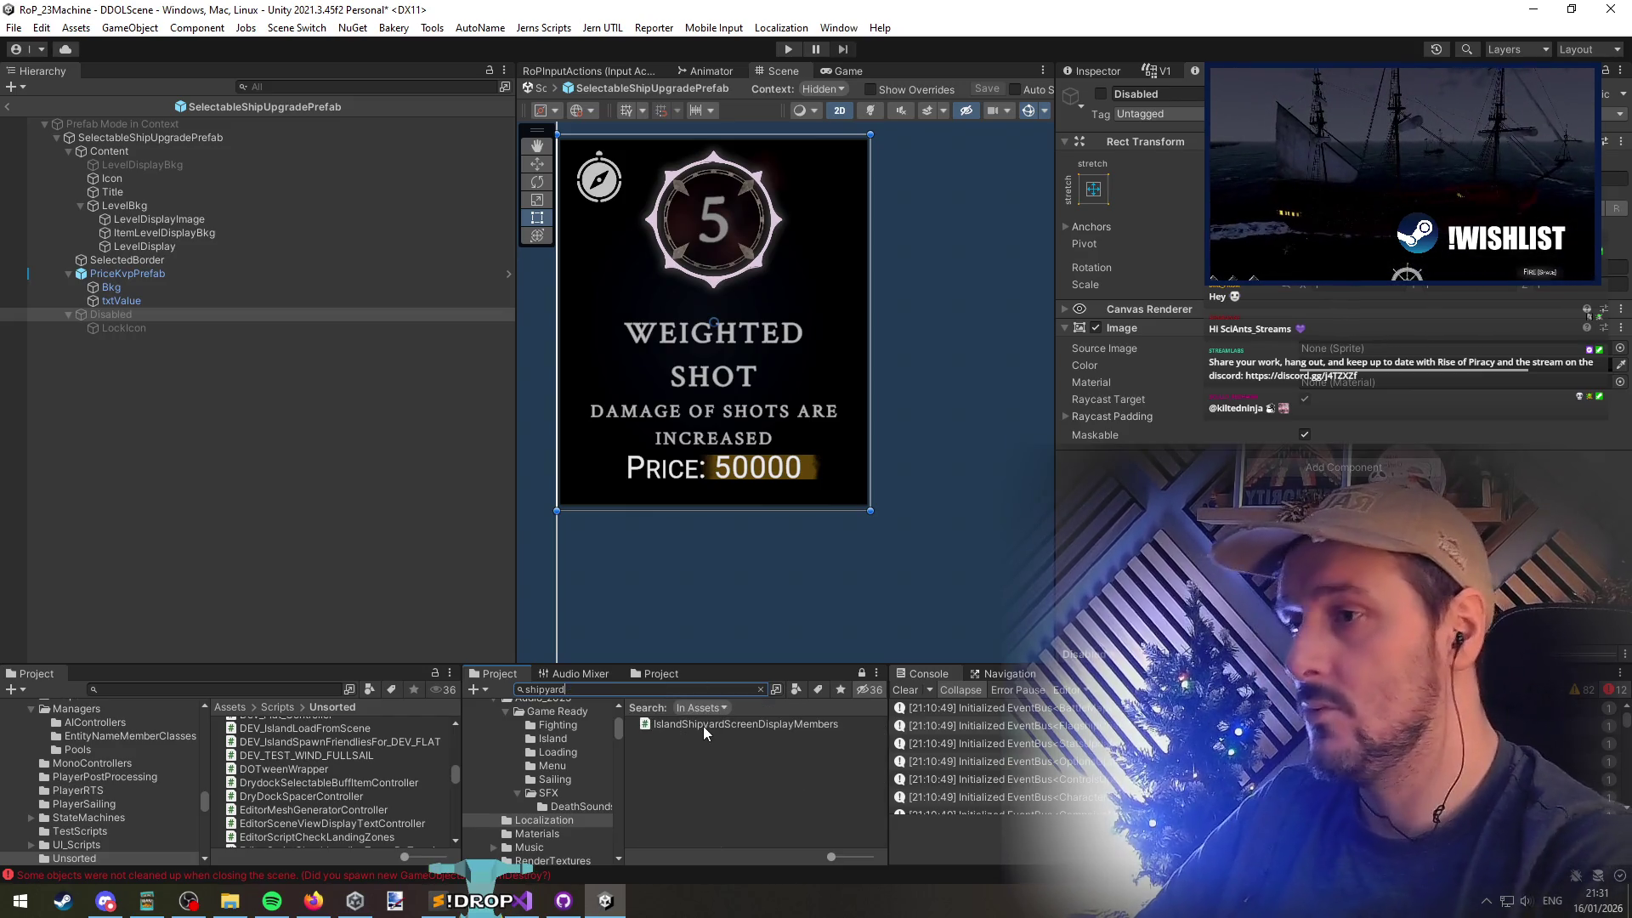
drag(729, 752, 325, 411)
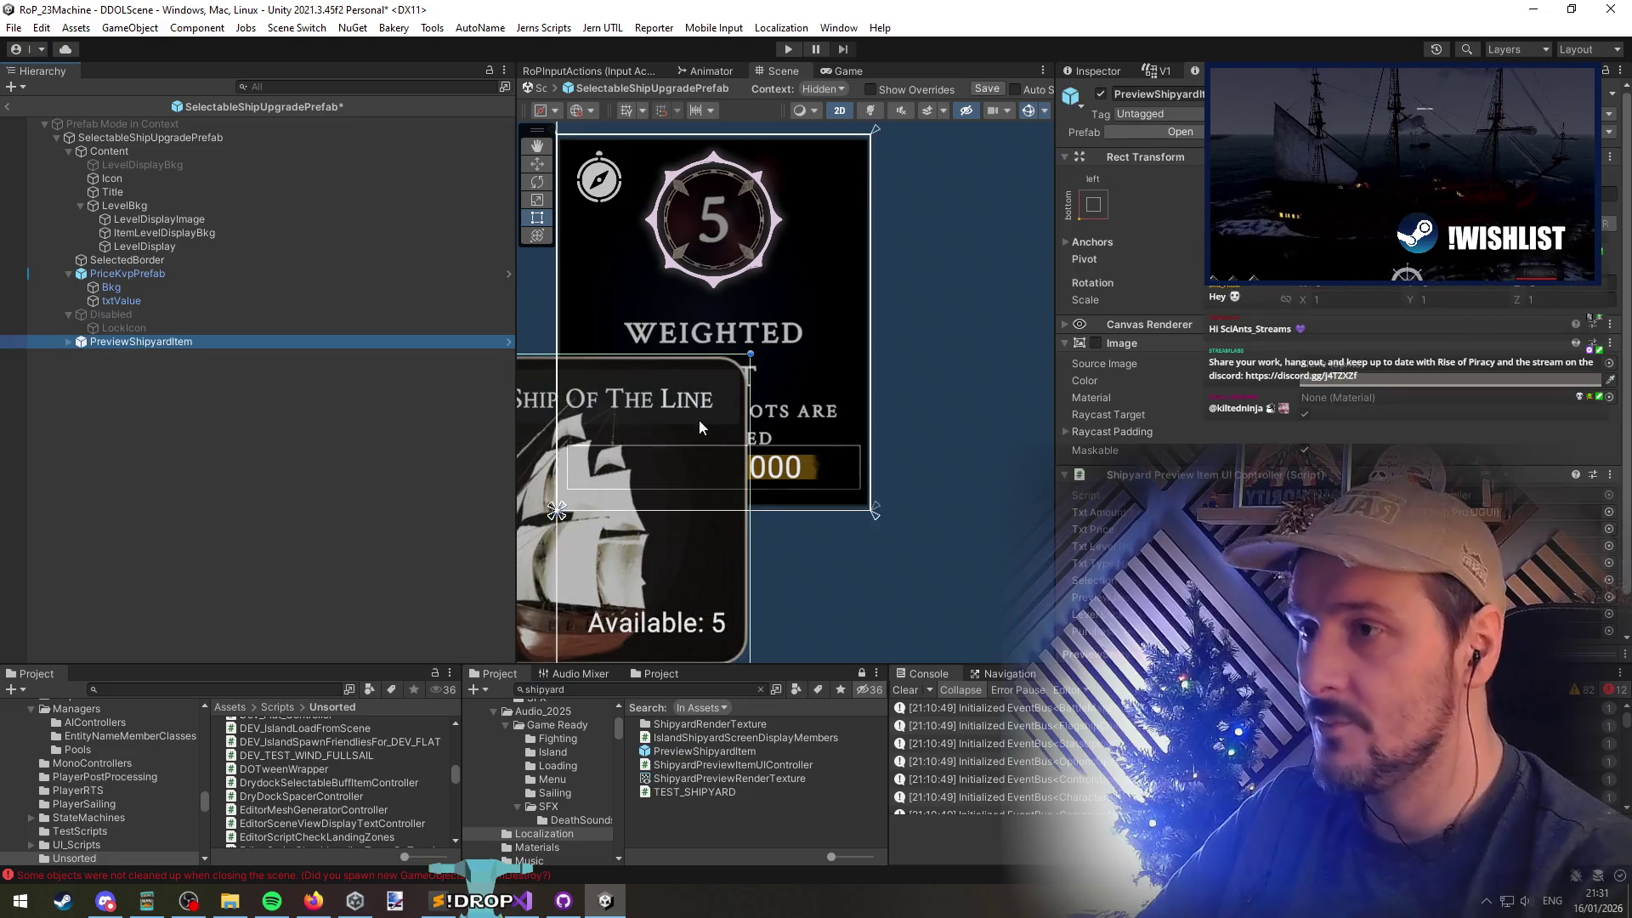
key(f)
Enable the LevelLocked overlay showing LEVEL 11 REQUIRED on the ship card
click(67, 340)
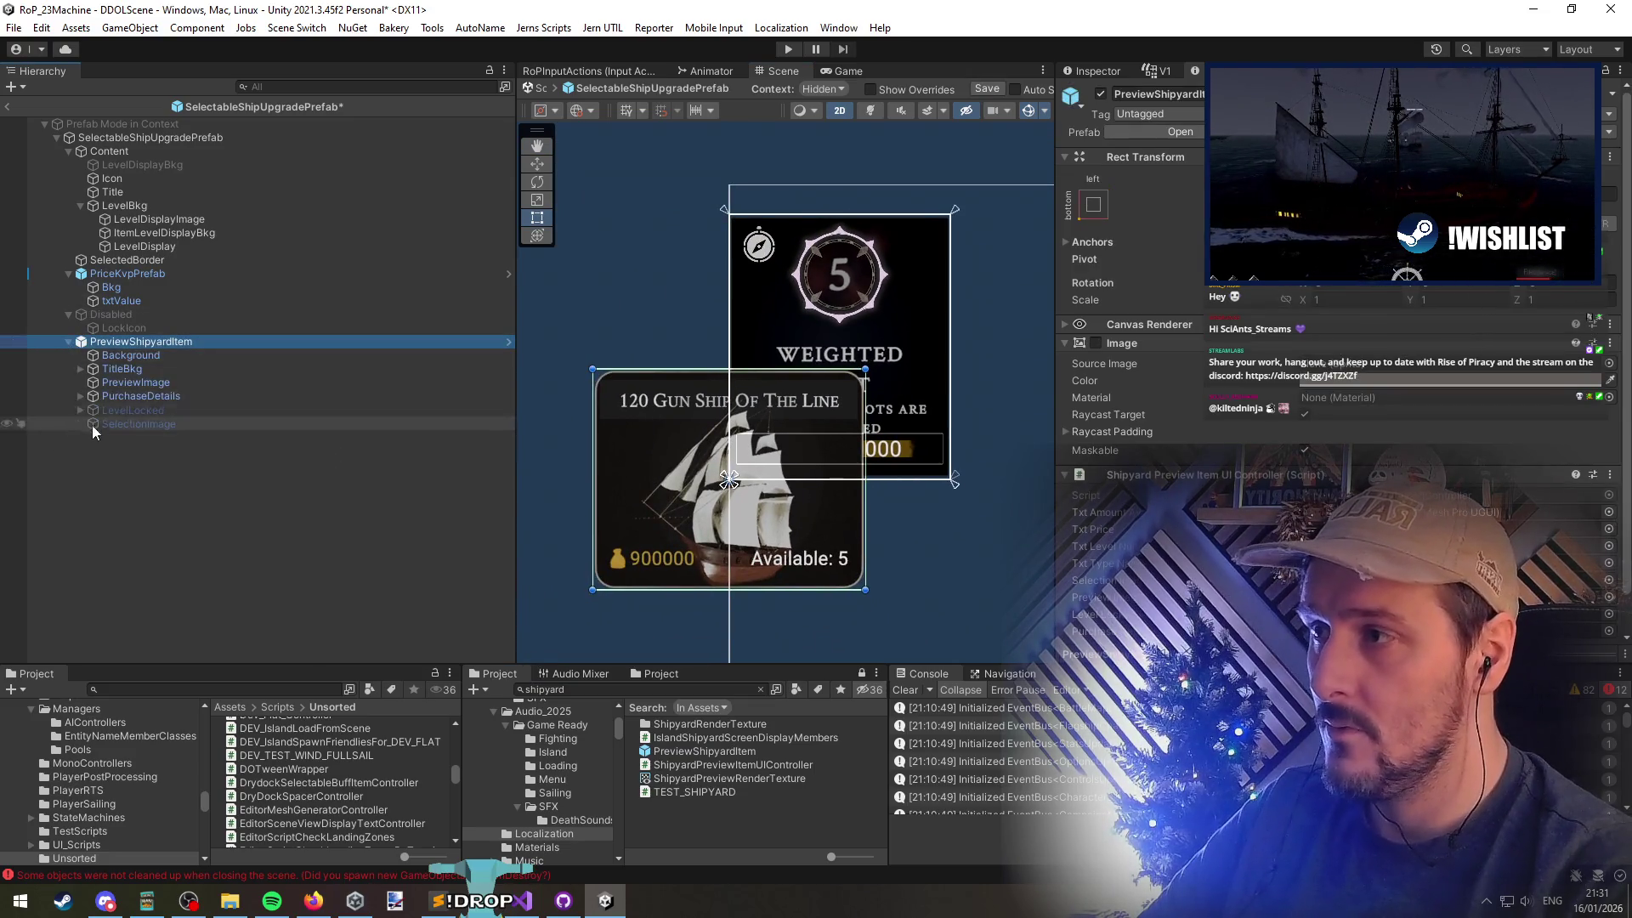
click(95, 413)
key(alt+shift+a)
key(alt+Tab)
text({)
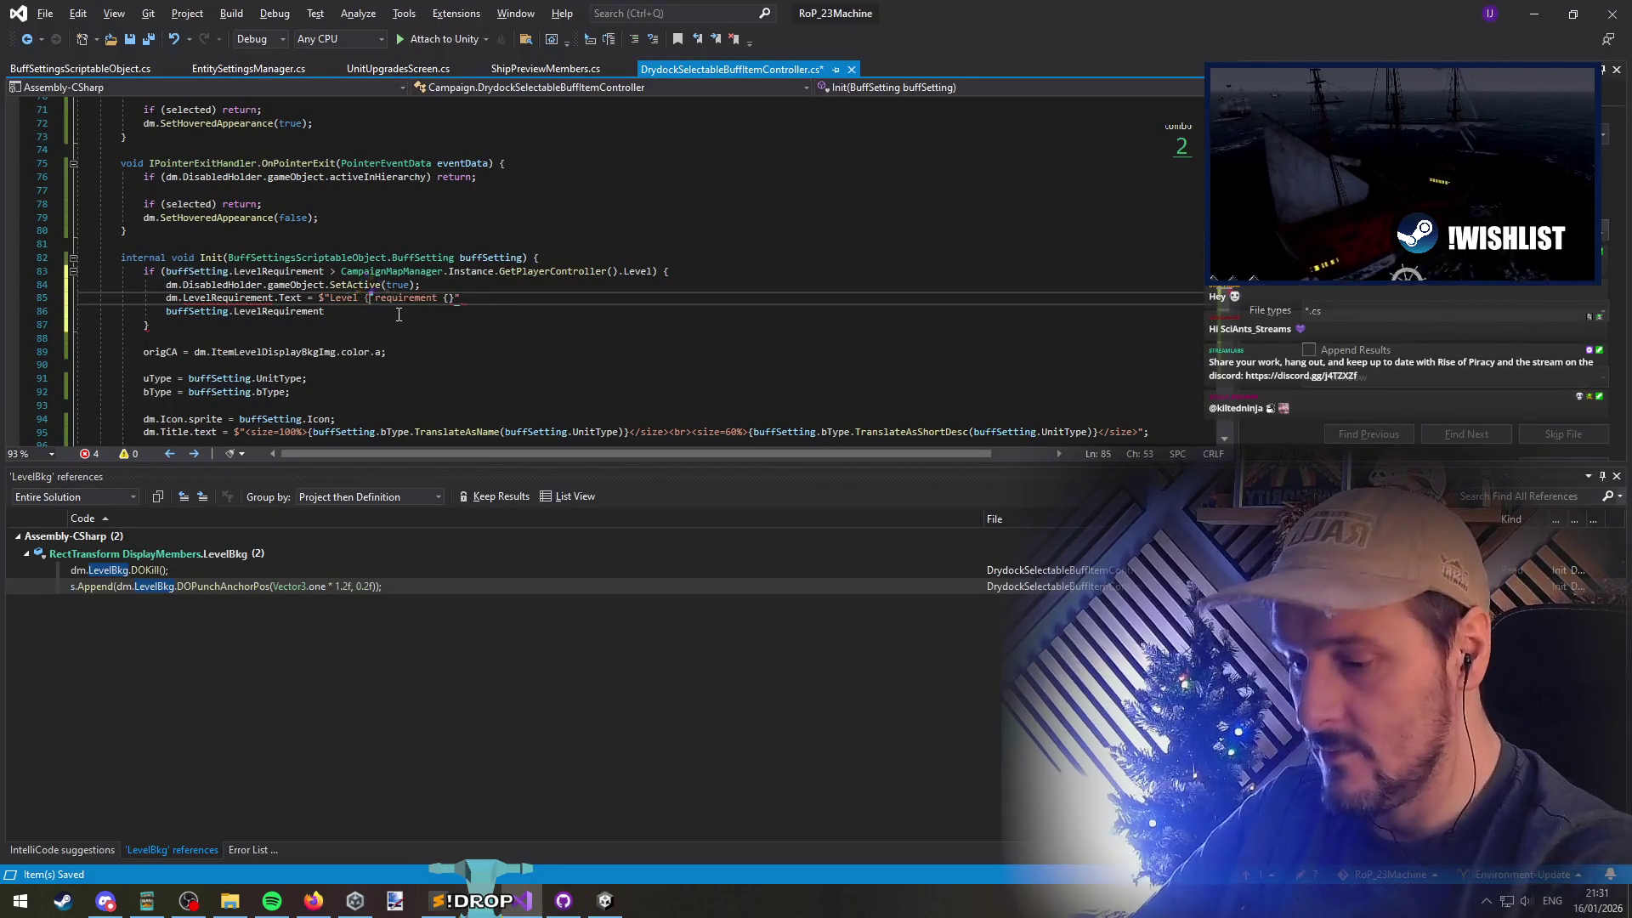
Make the label string "Level {buffSetting.LevelRequirement} required" and save
key(BackSpace)
key(BackSpace)
key(BackSpace)
text(d";)
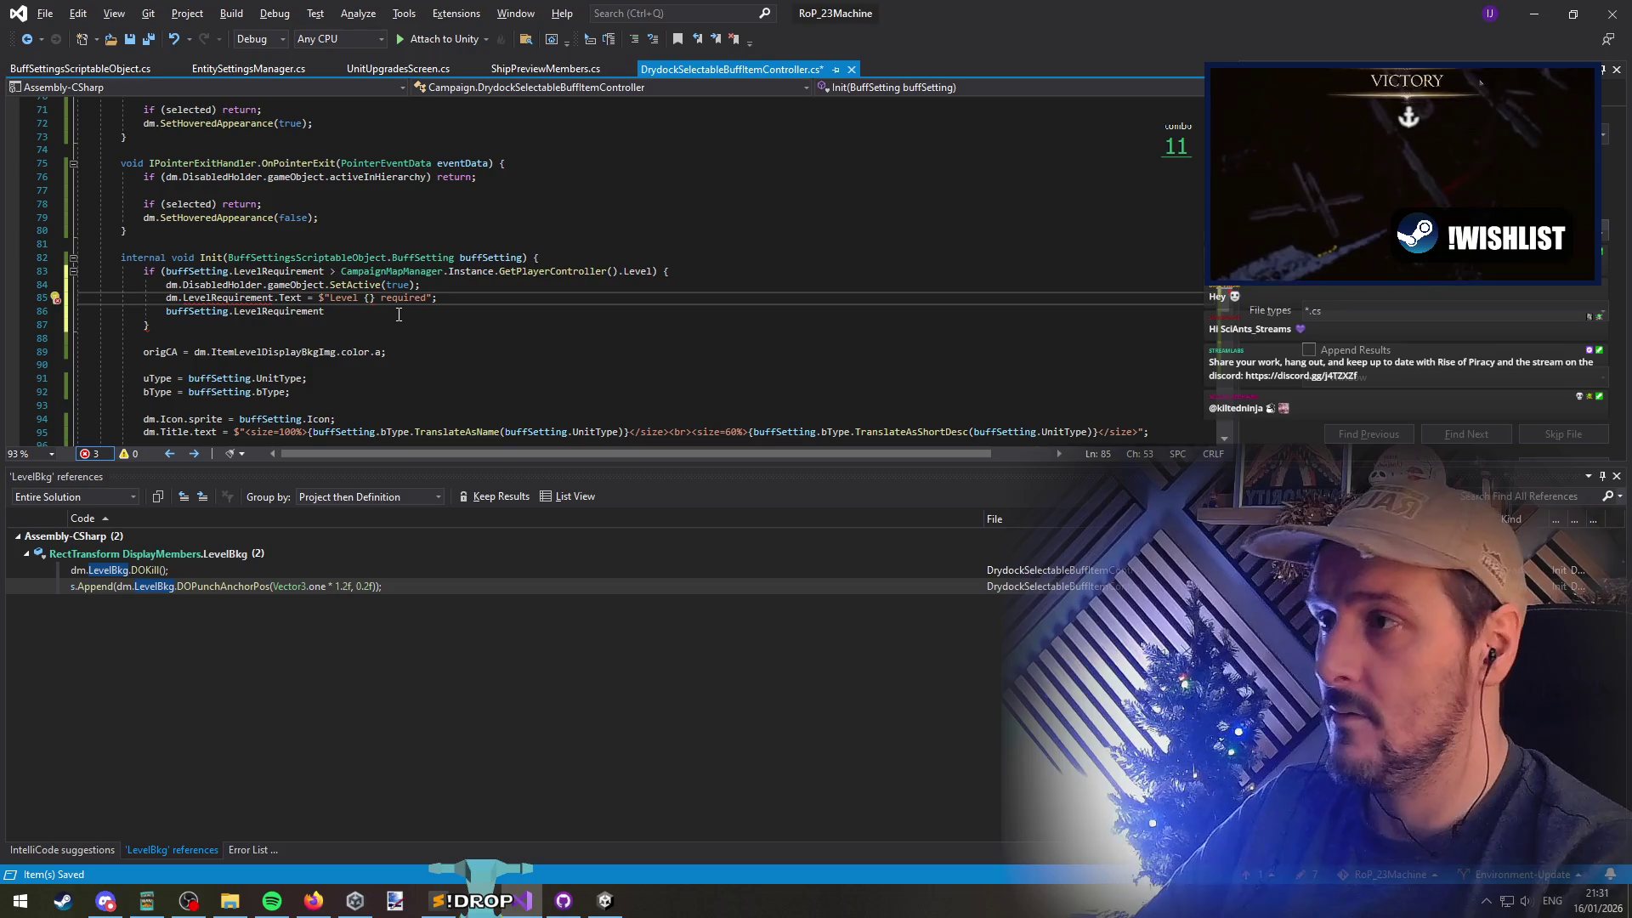
key(alt+Tab)
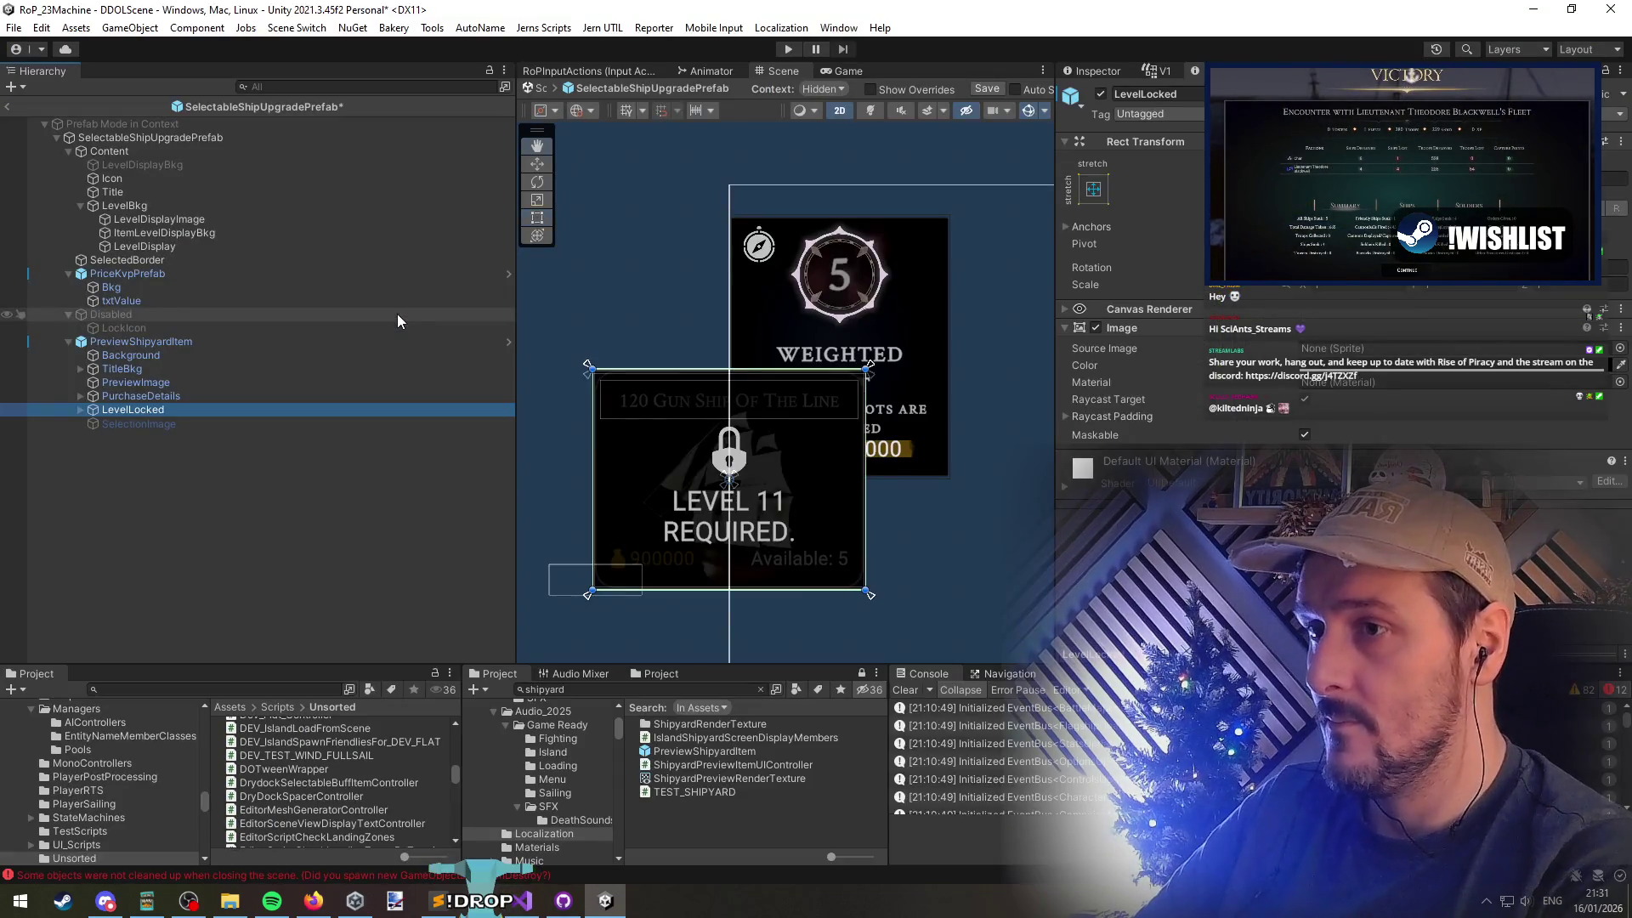
key(alt+Tab)
text(buffSetting.lev)
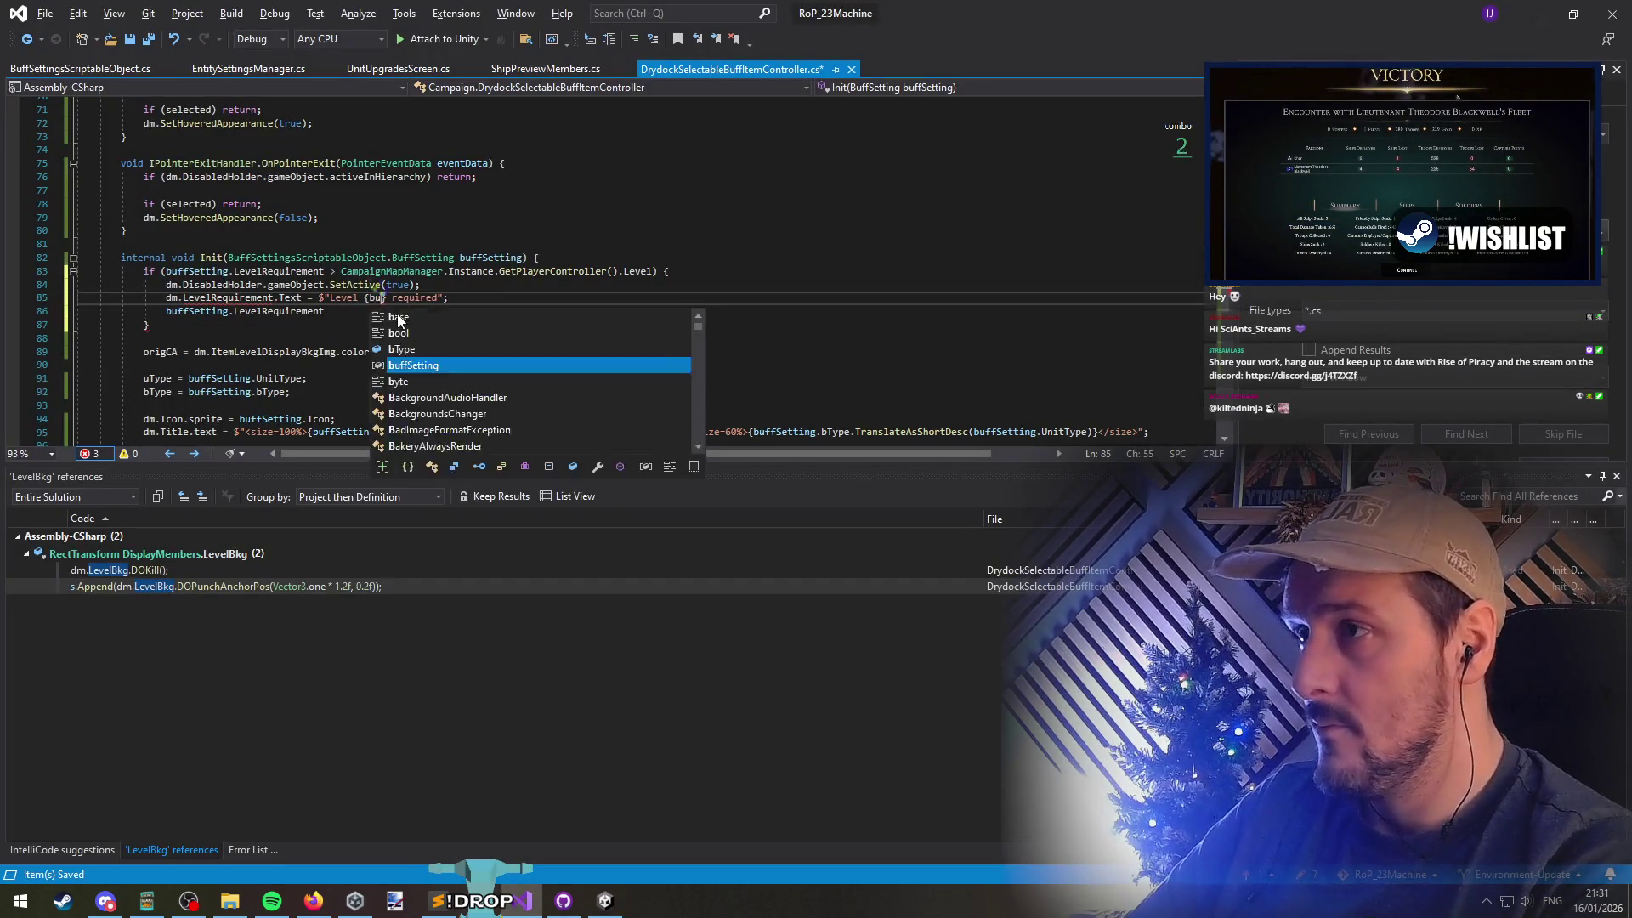
key(Tab)
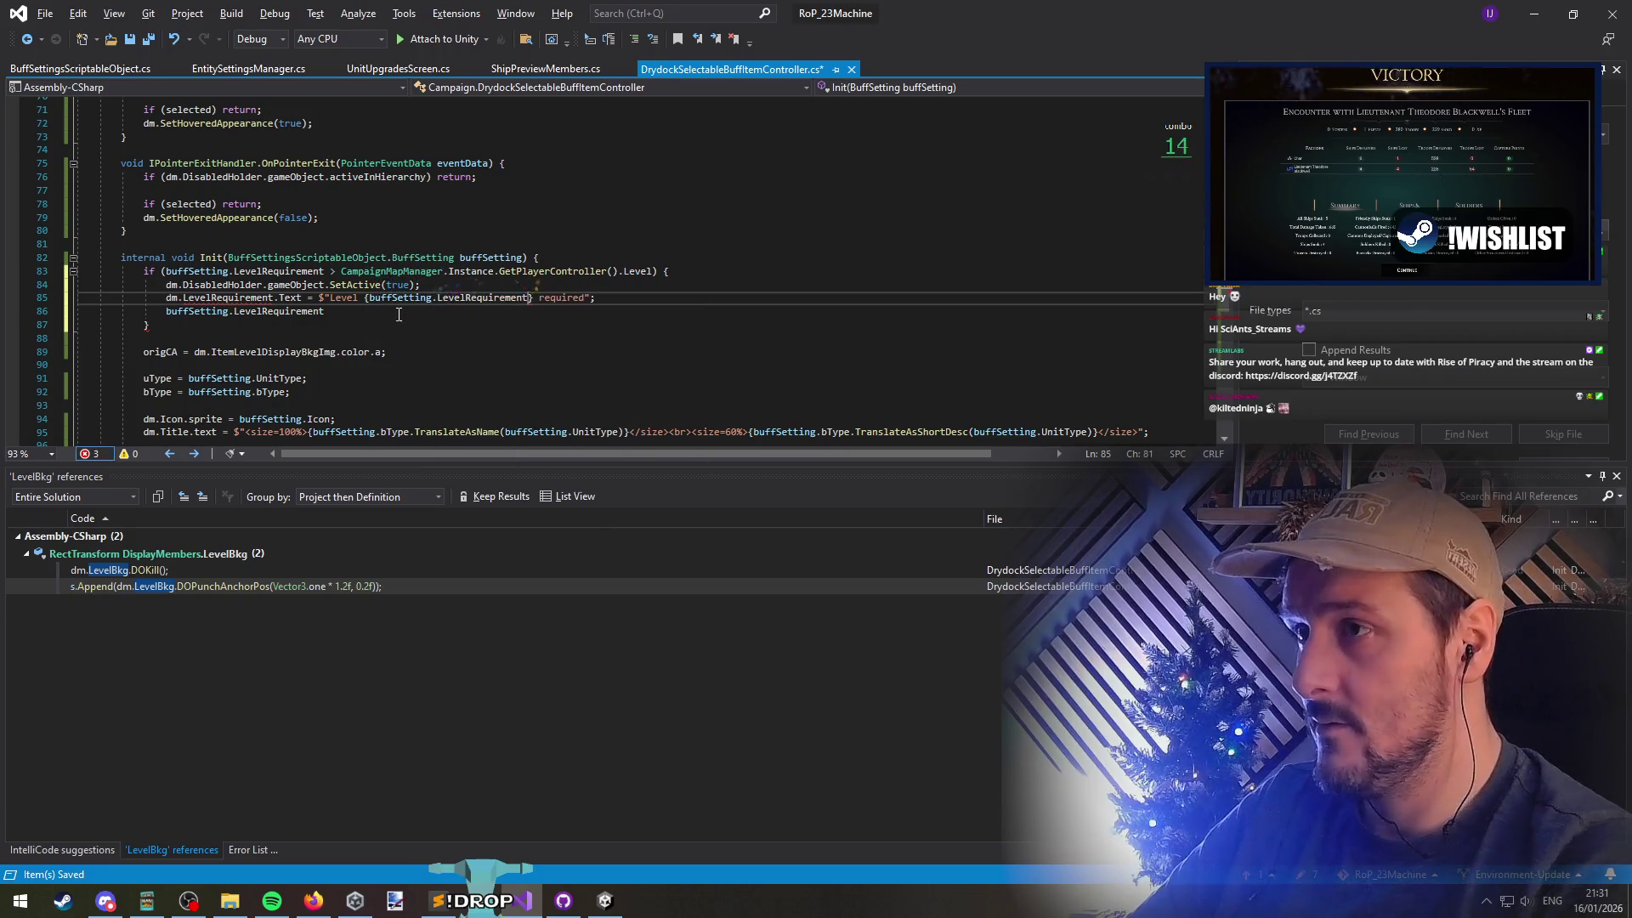
key(ctrl+Left)
key(ctrl+Left)
key(ctrl+Left)
key(ctrl+s)
Add LevelRequirement to the TextMeshProUGUI field declarations in DisplayMembers
key(Up)
key(Up)
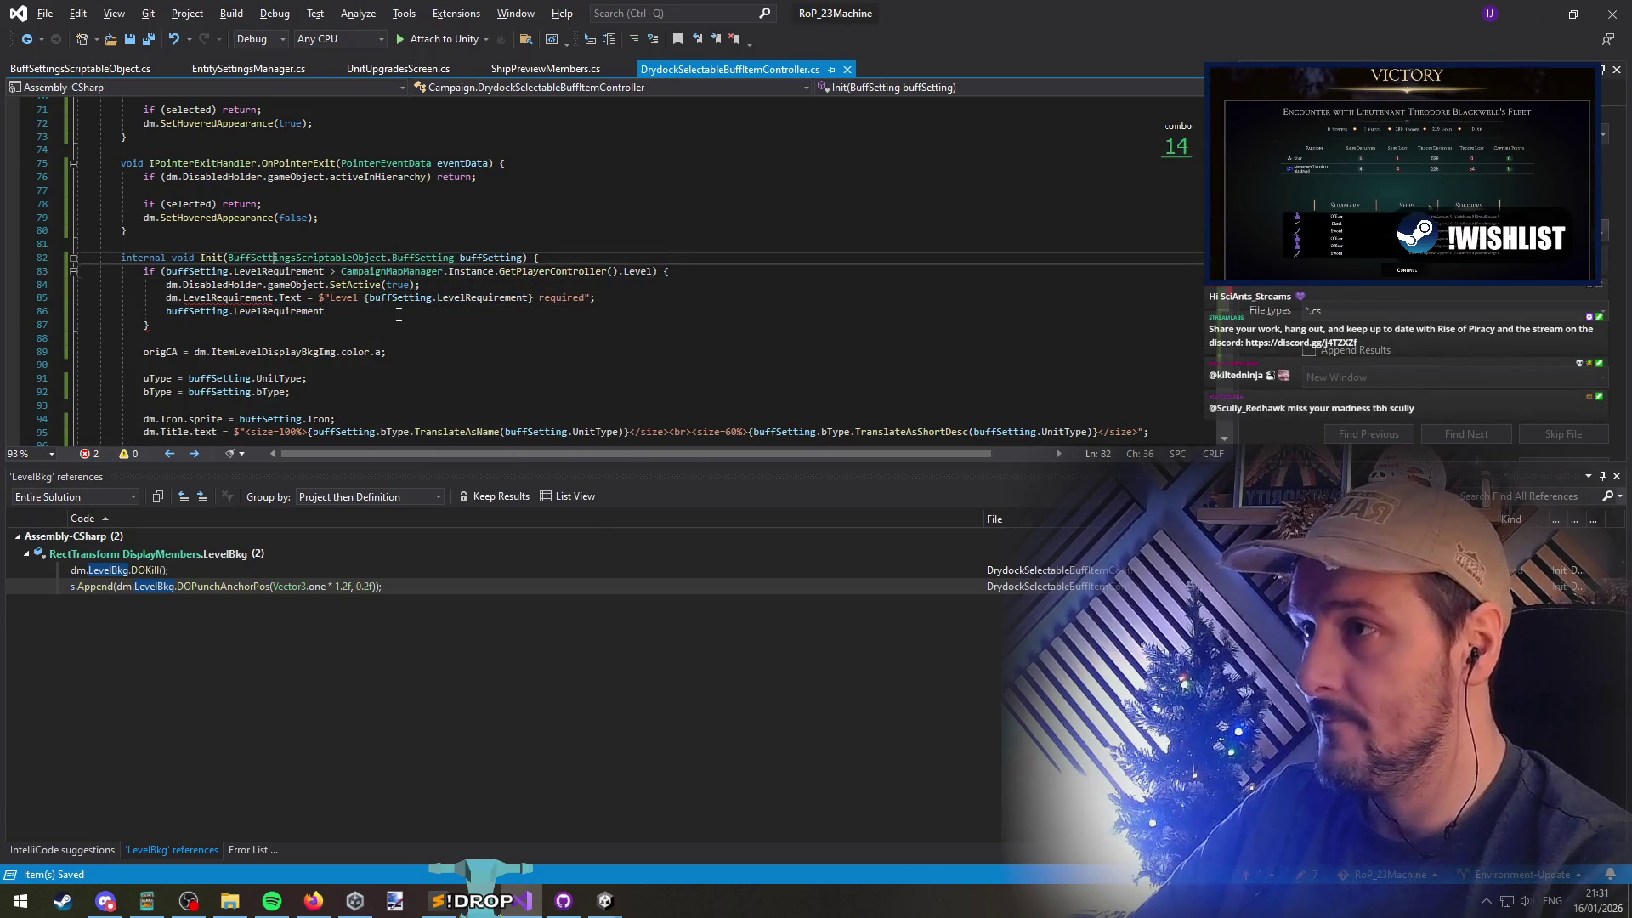
key(Down)
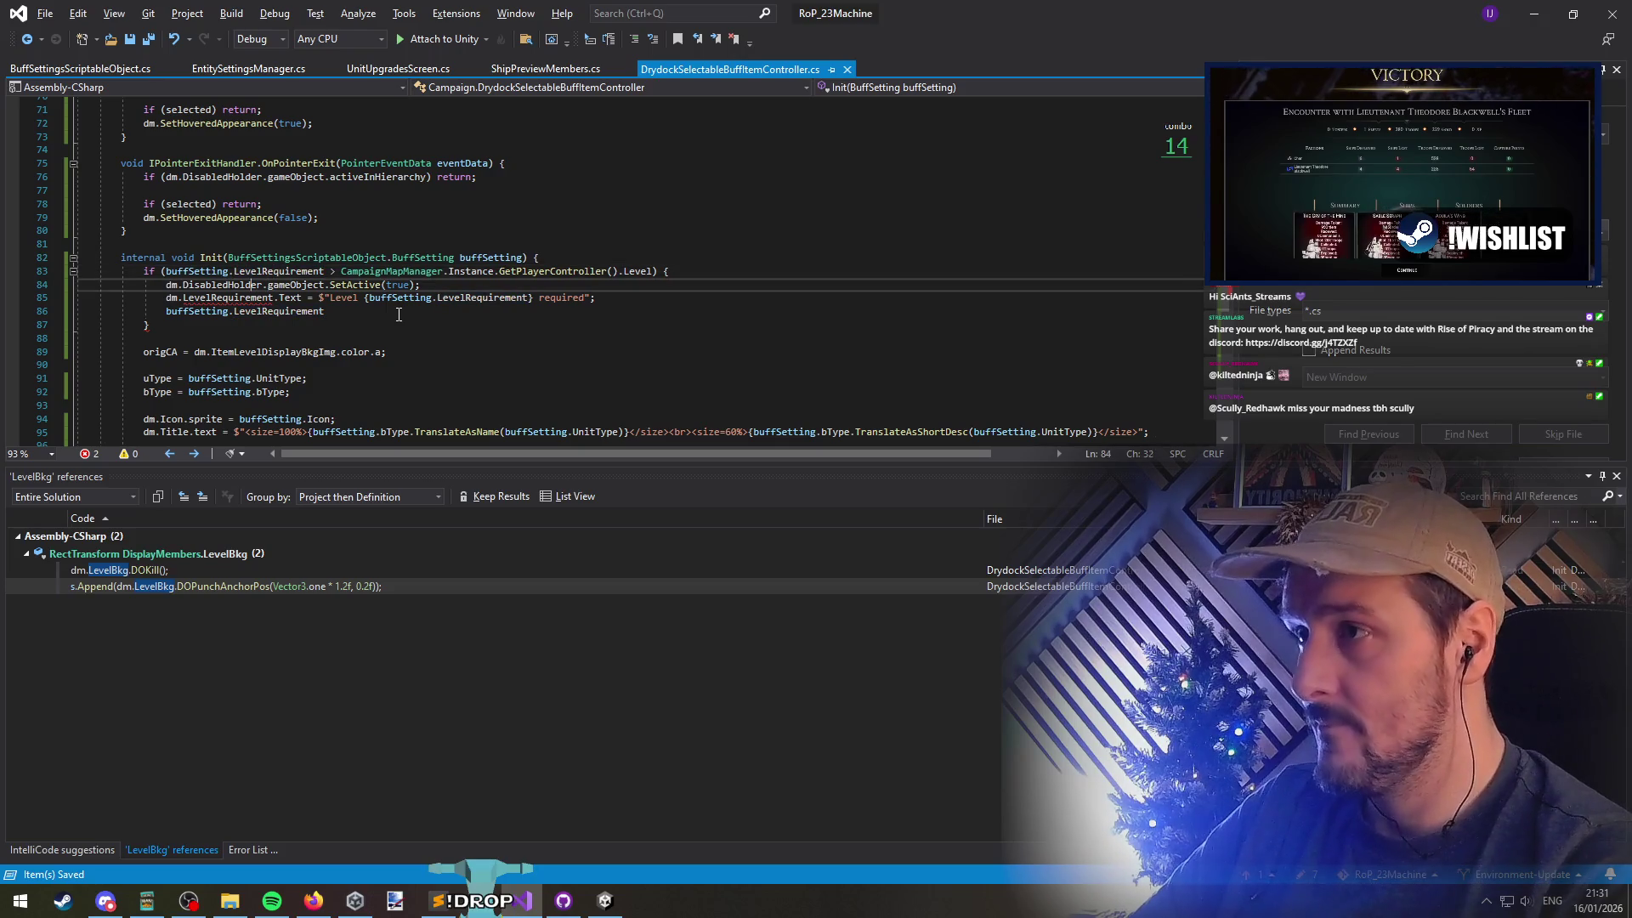
key(F12)
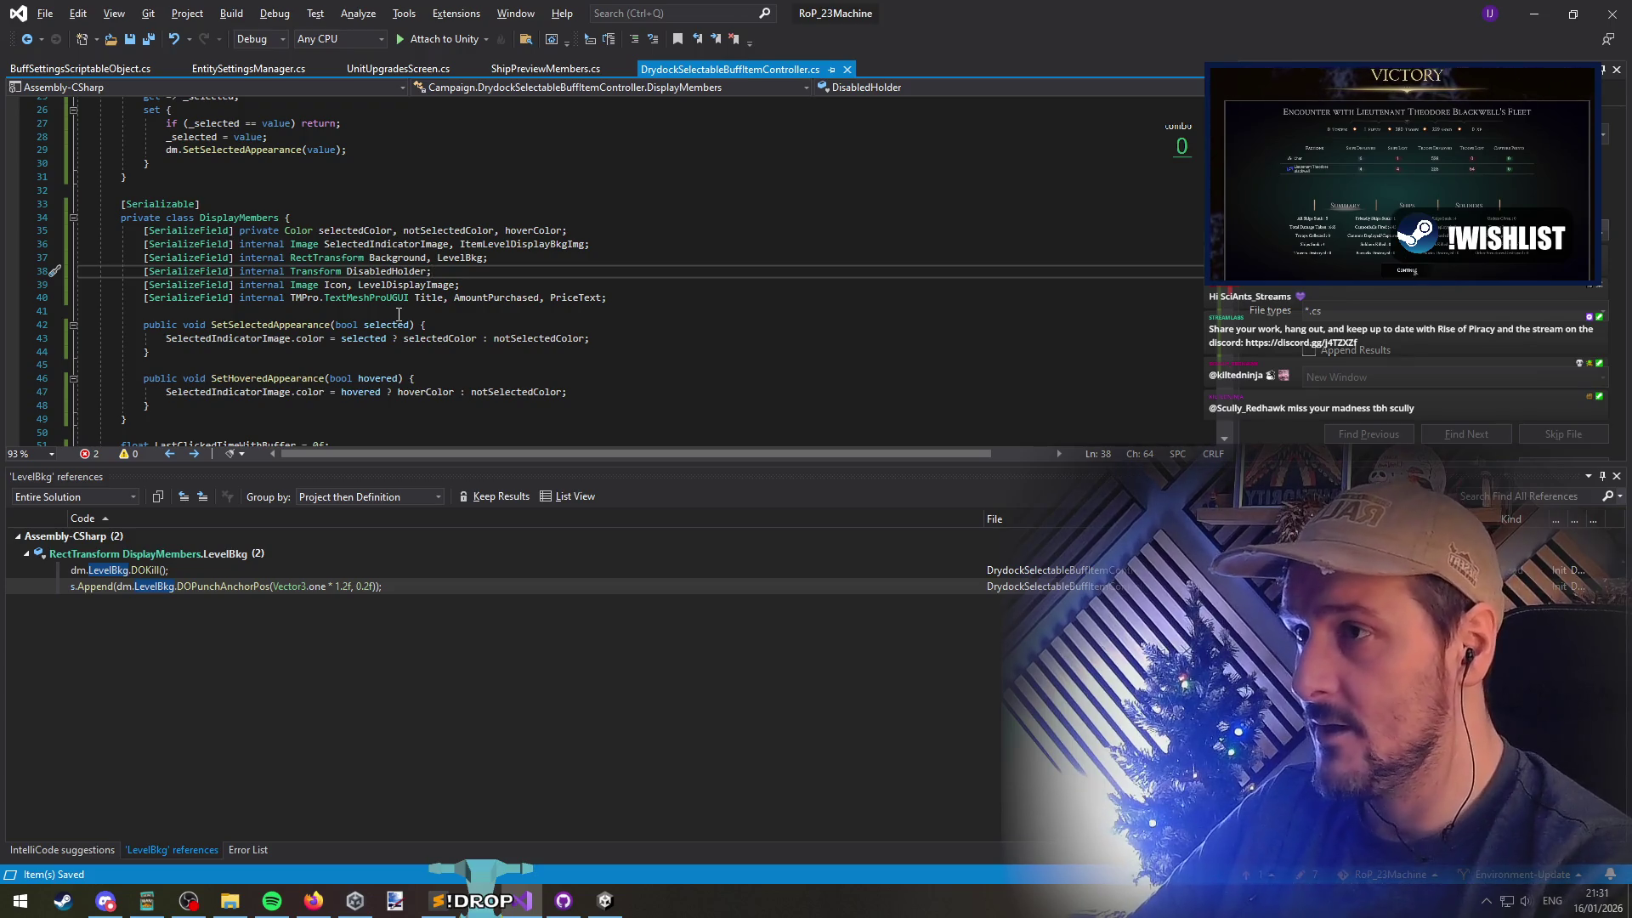
key(Down)
key(Down)
key(End)
text(, LevelRequirement)
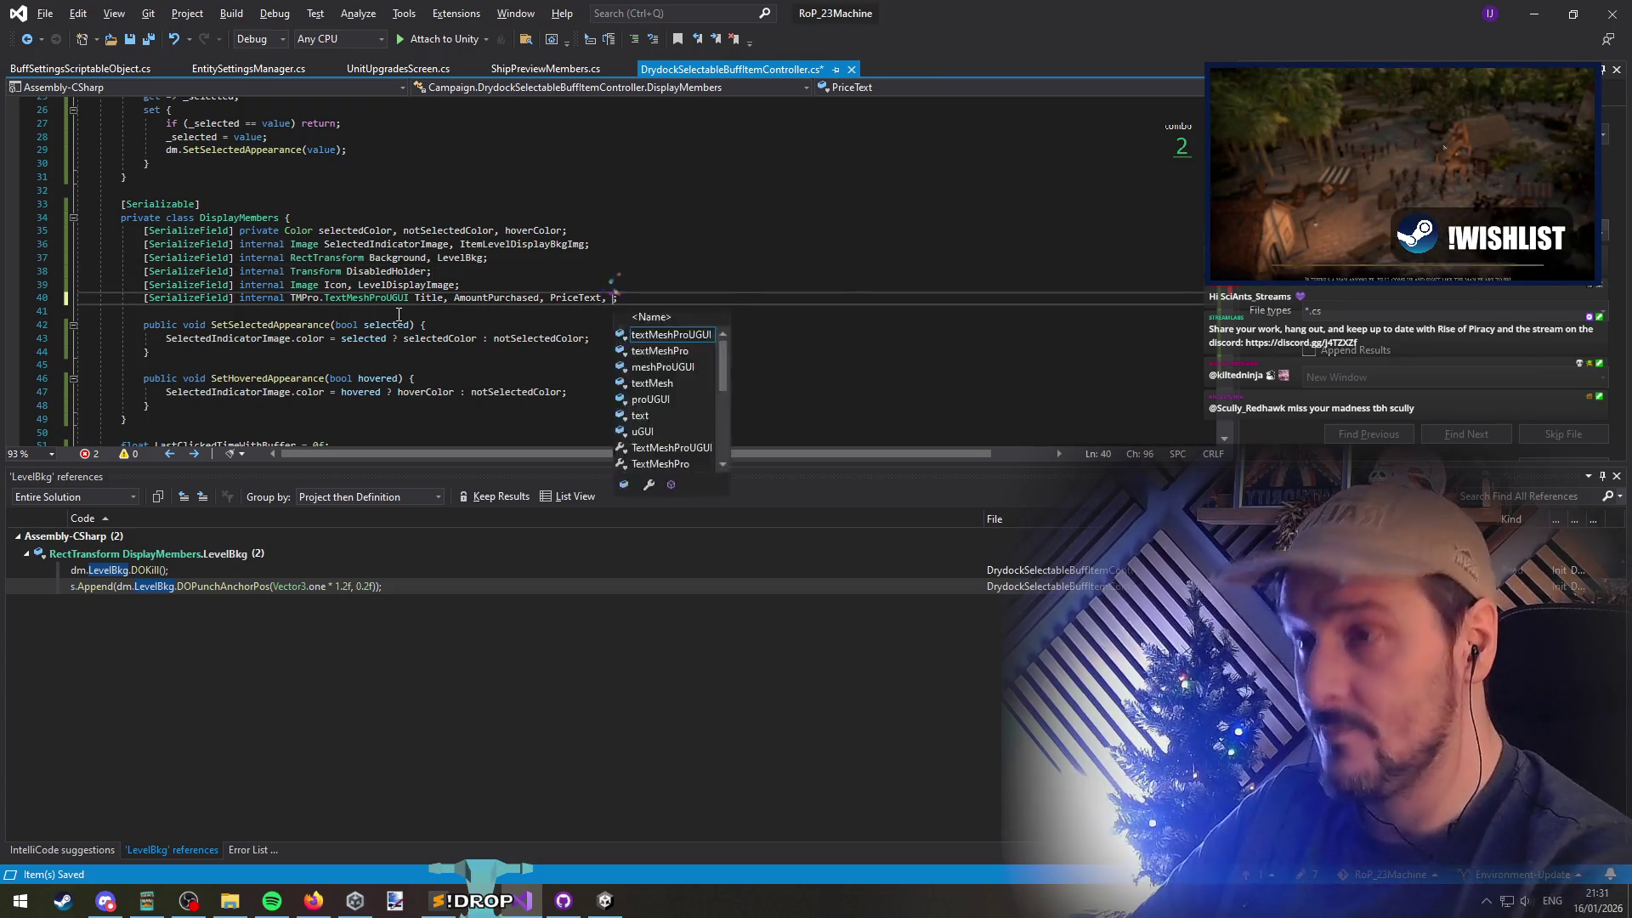
Change .Text to .text on the LevelRequirement line, save, and return to Unity
key(ctrl+shift+Left)
key(ctrl+f)
key(Return)
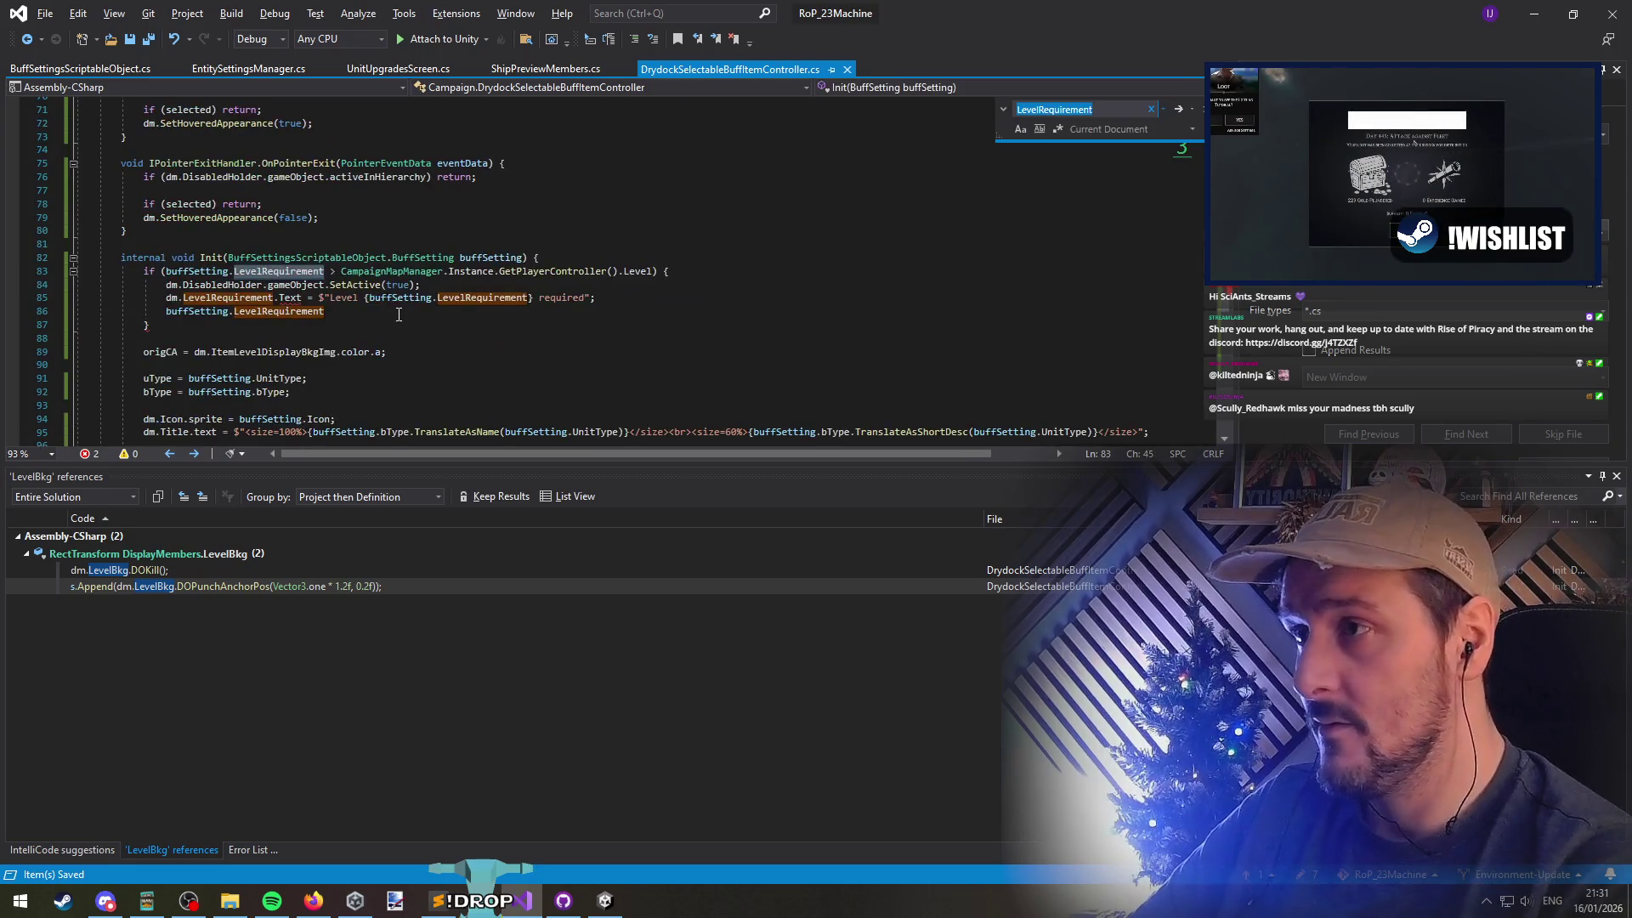
key(Escape)
click(353, 298)
double_click(293, 300)
text(text)
click(401, 312)
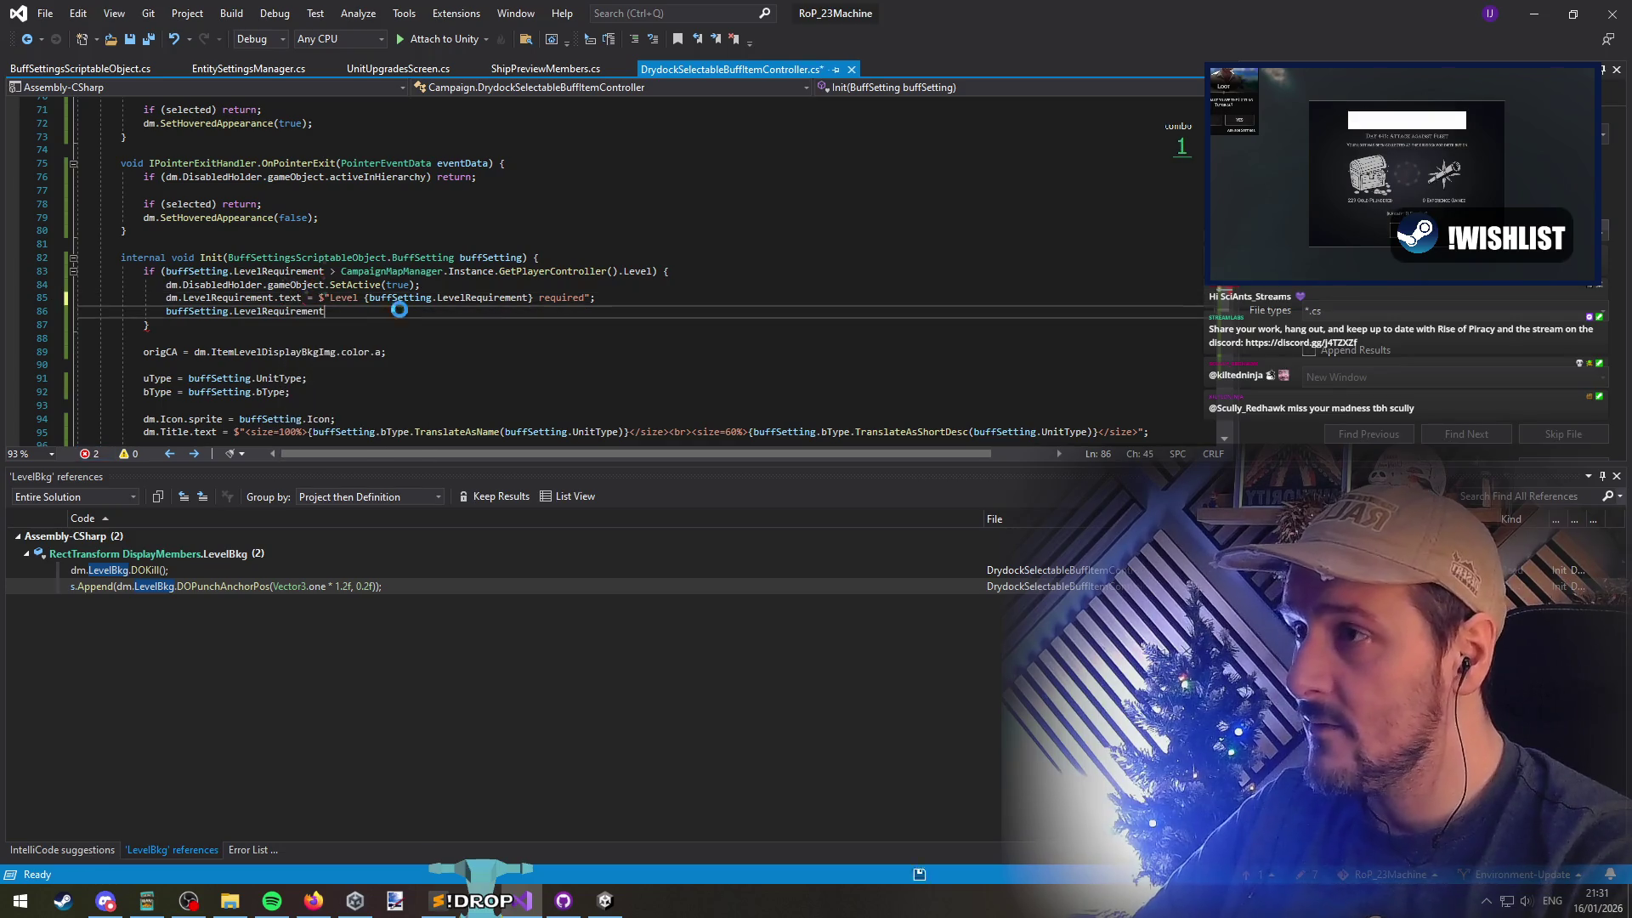
key(ctrl+s)
key(alt+Tab)
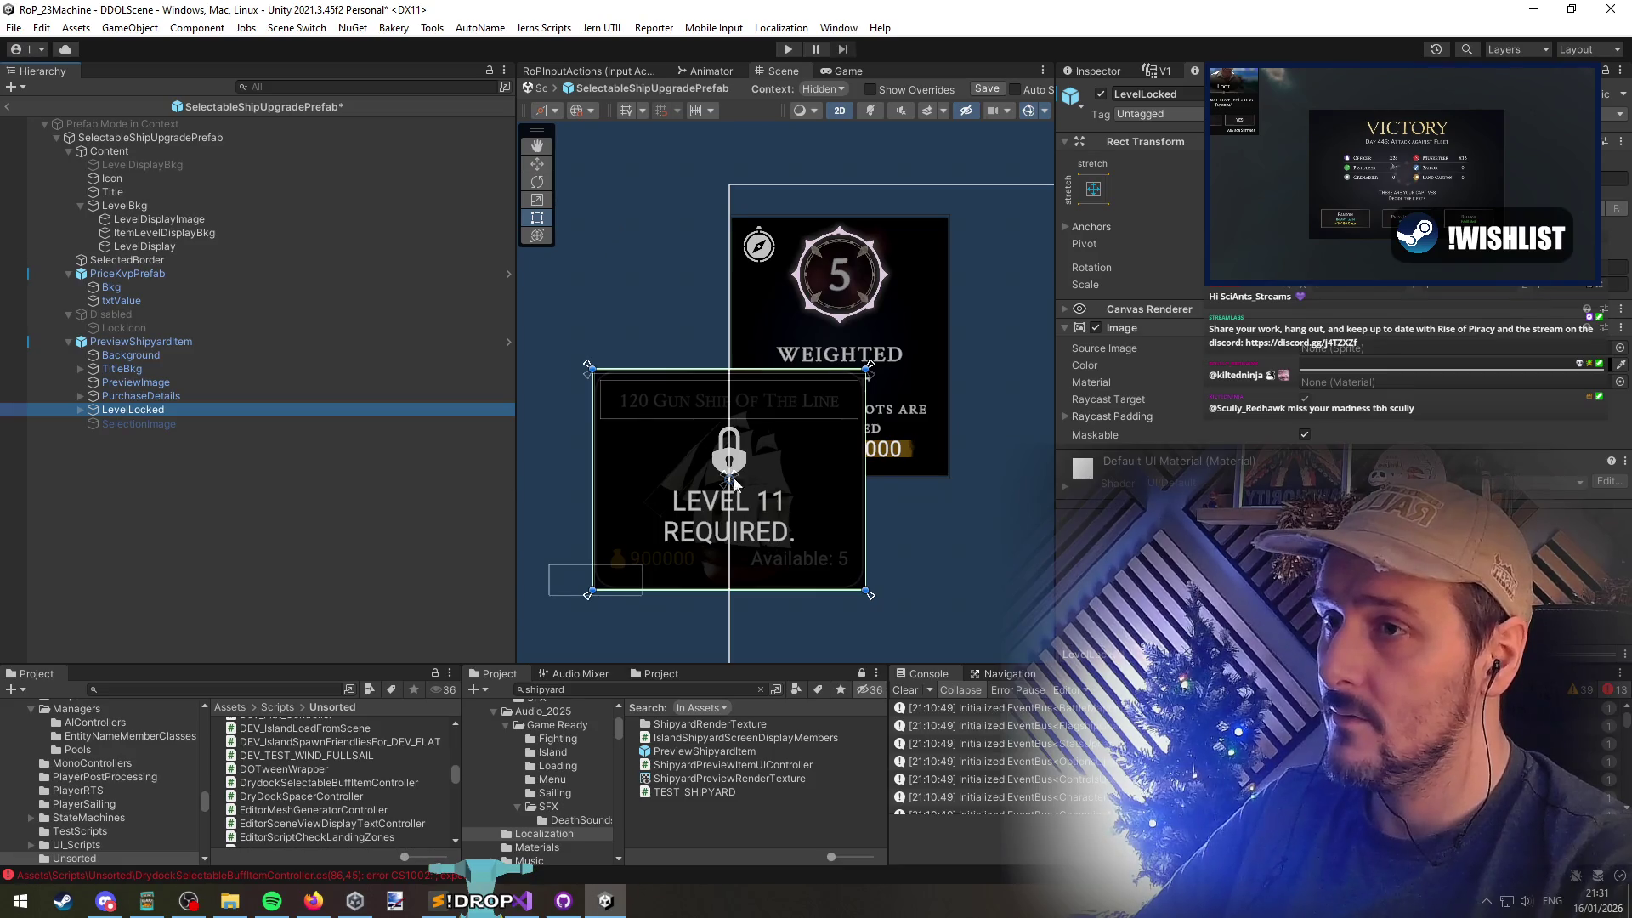
Delete the old Disabled lock object from the upgrade prefab
click(199, 328)
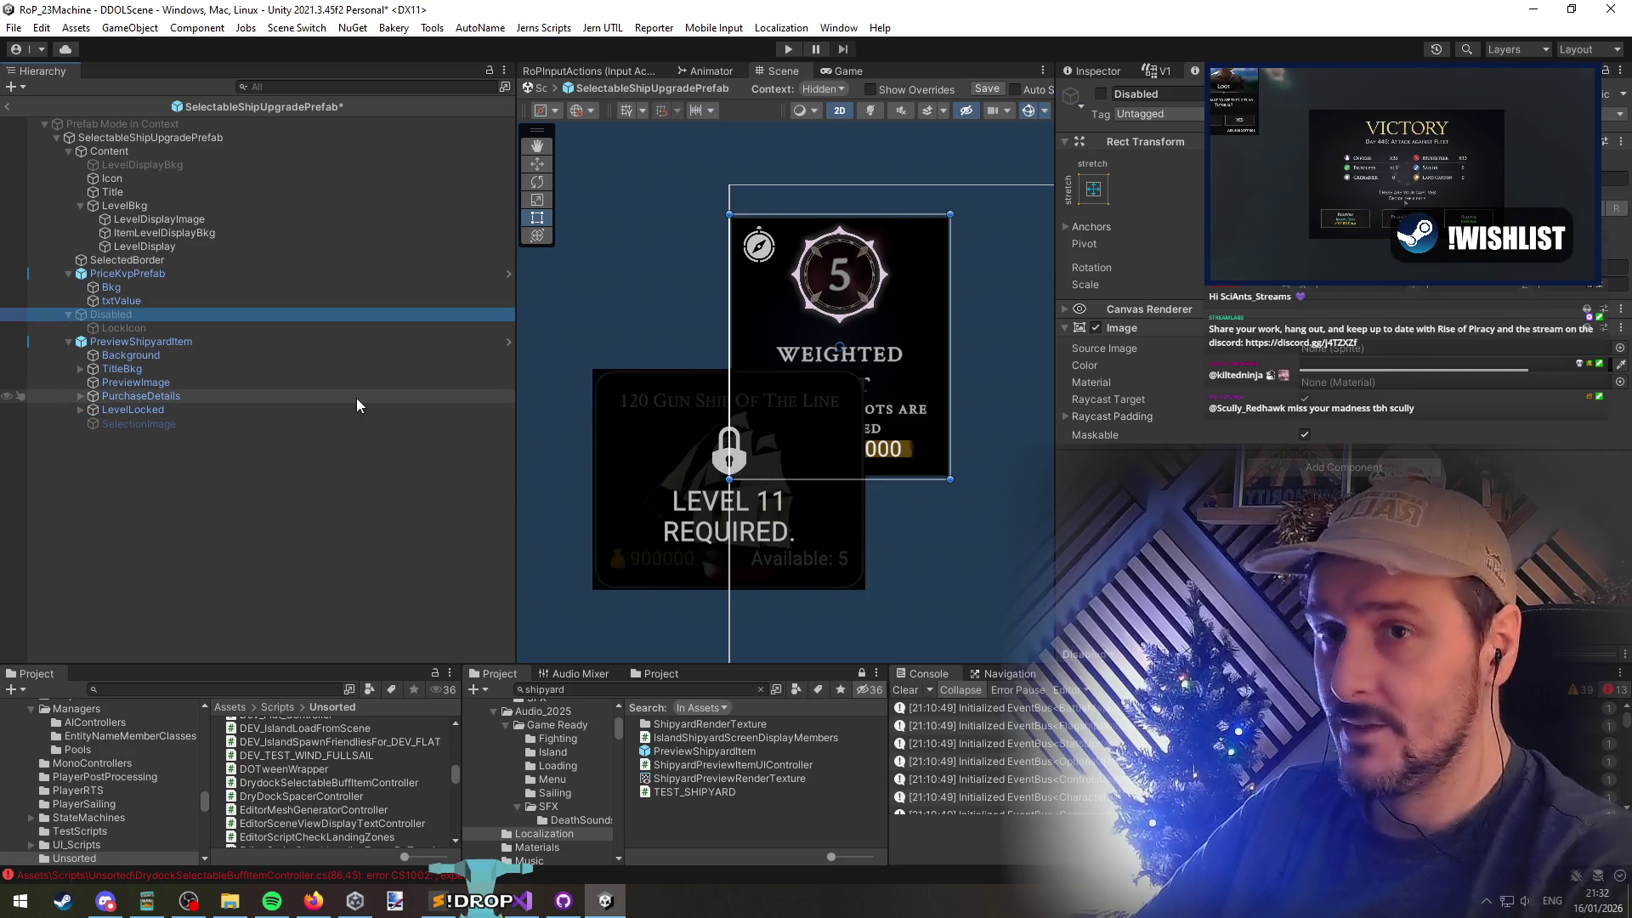
key(alt+shift+a)
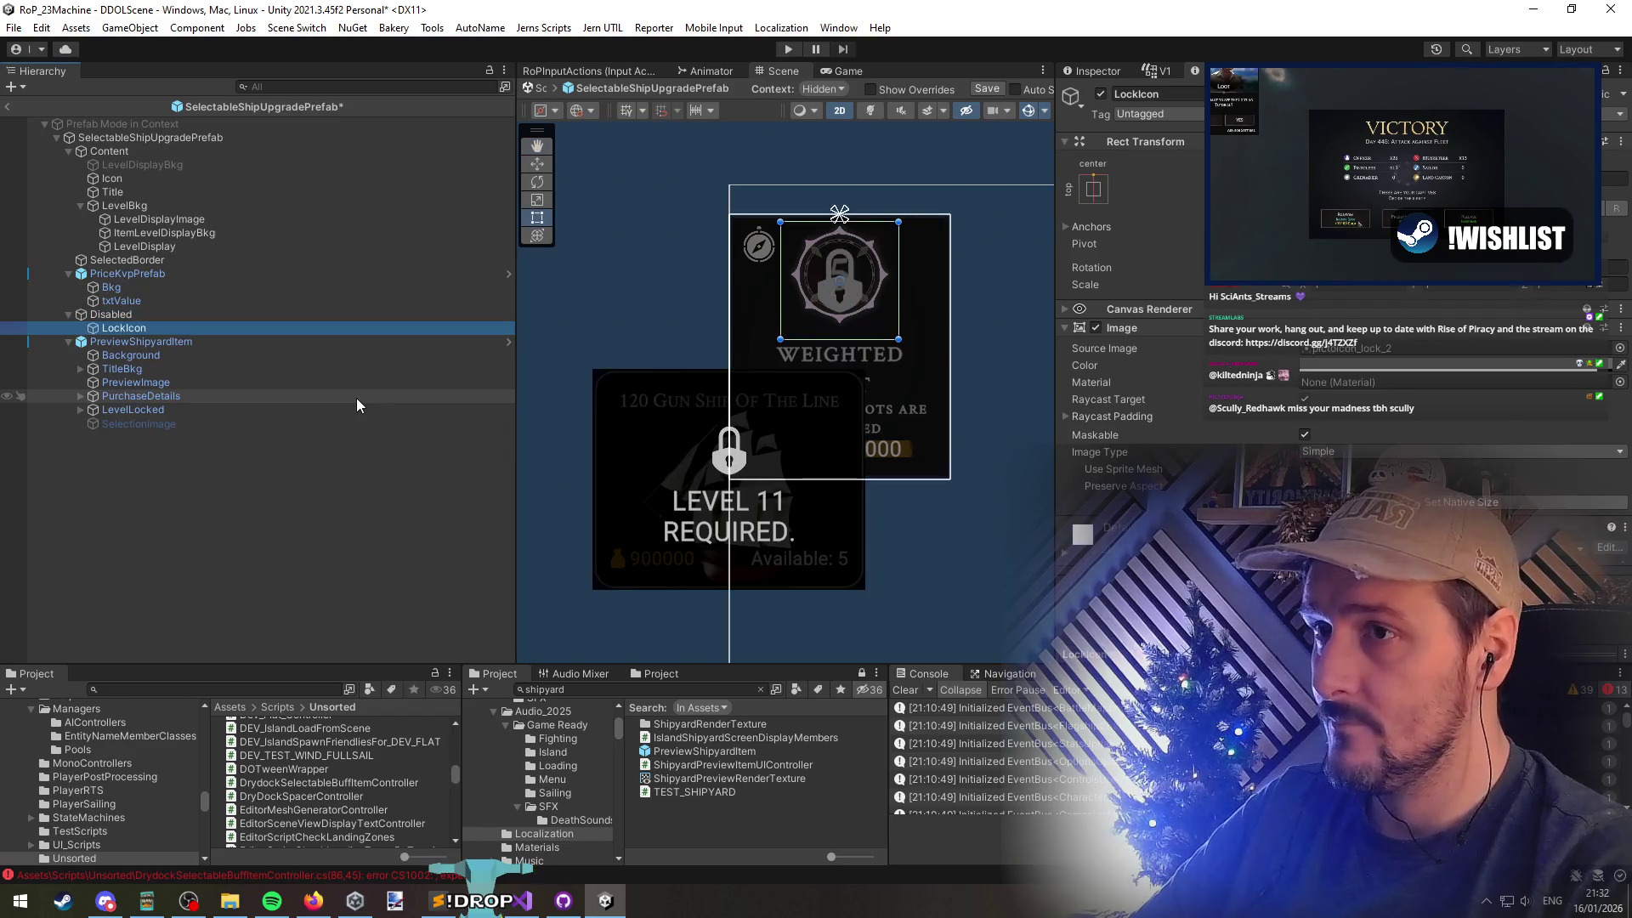
key(Left)
key(alt+shift+a)
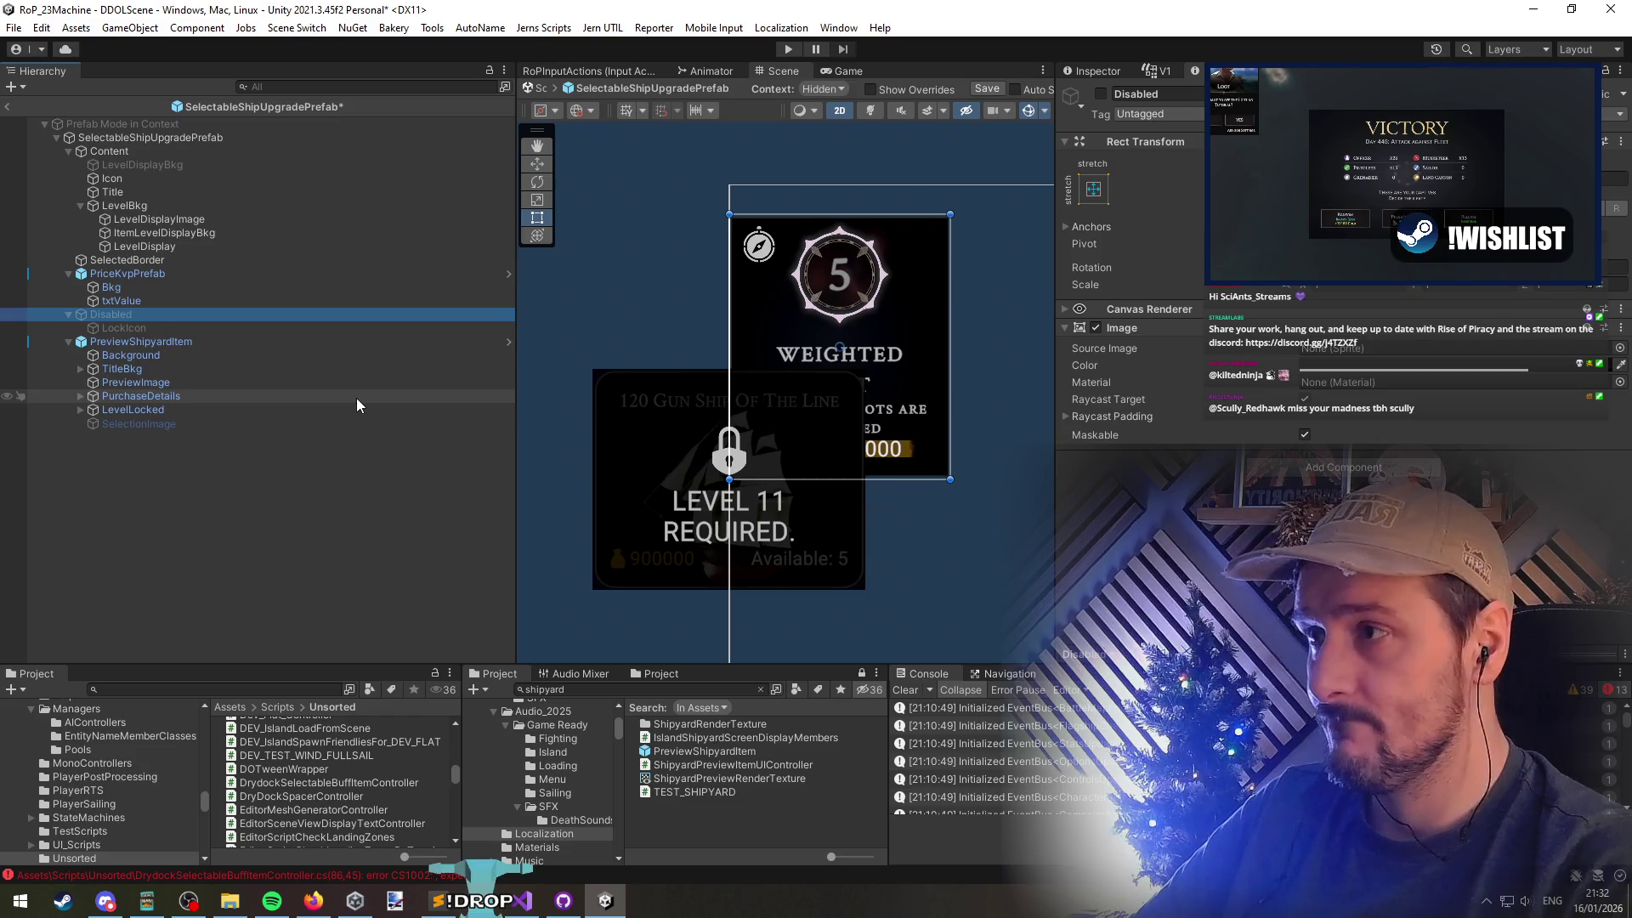
key(Delete)
Copy the LevelLocked overlay to the card's root and delete PreviewShipyardItem
click(222, 371)
click(217, 382)
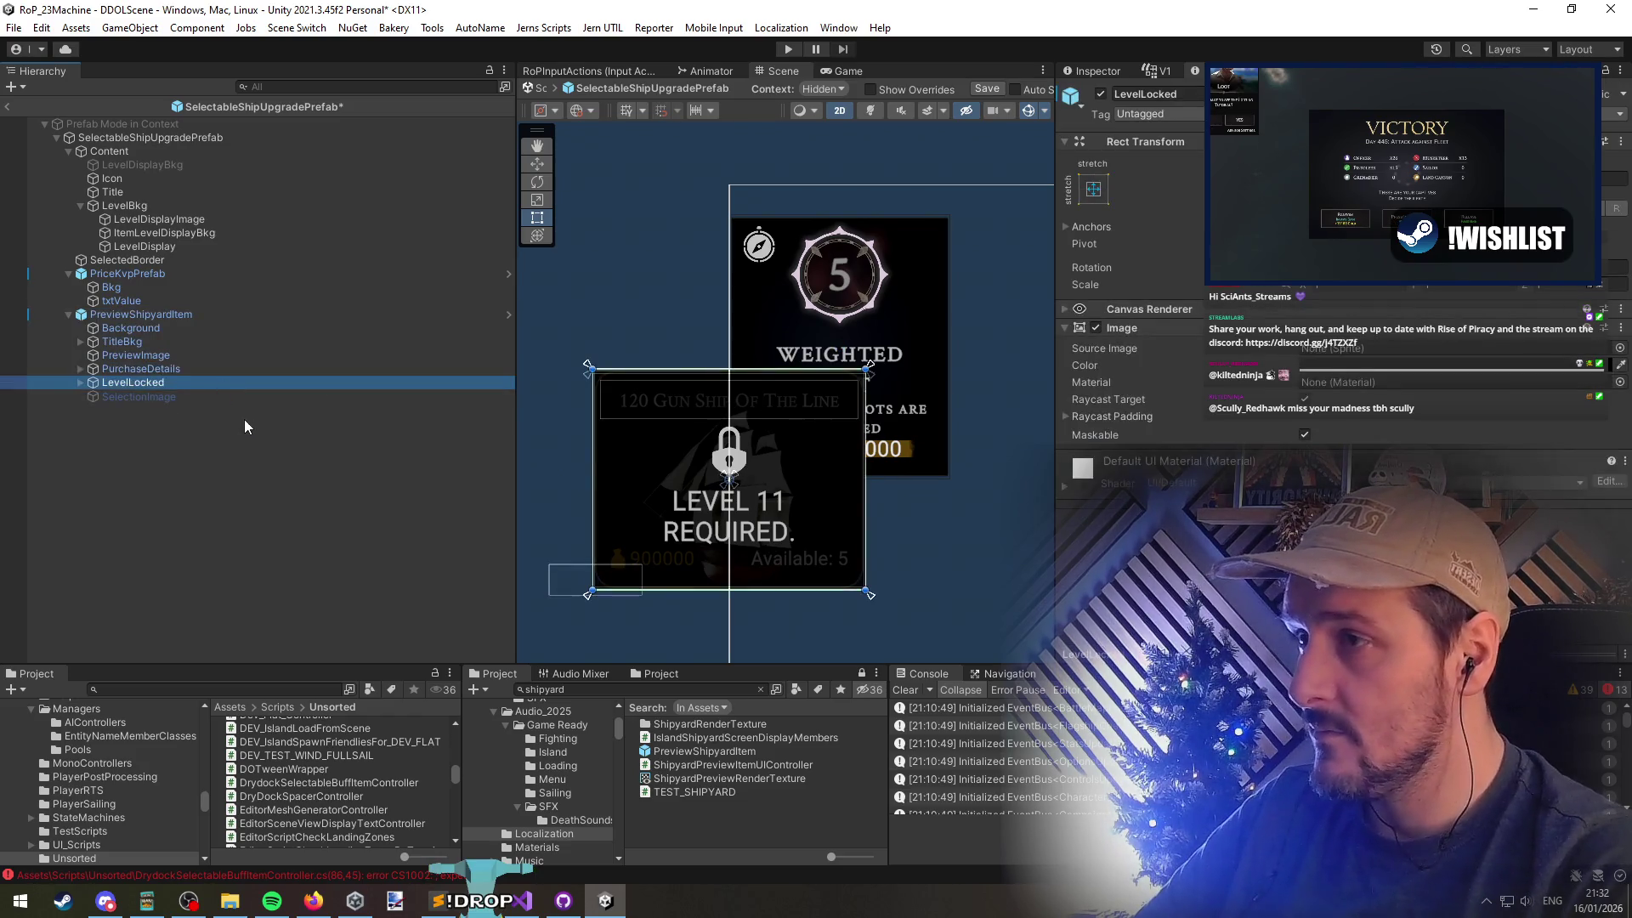
key(ctrl+d)
drag(144, 412, 74, 277)
click(129, 330)
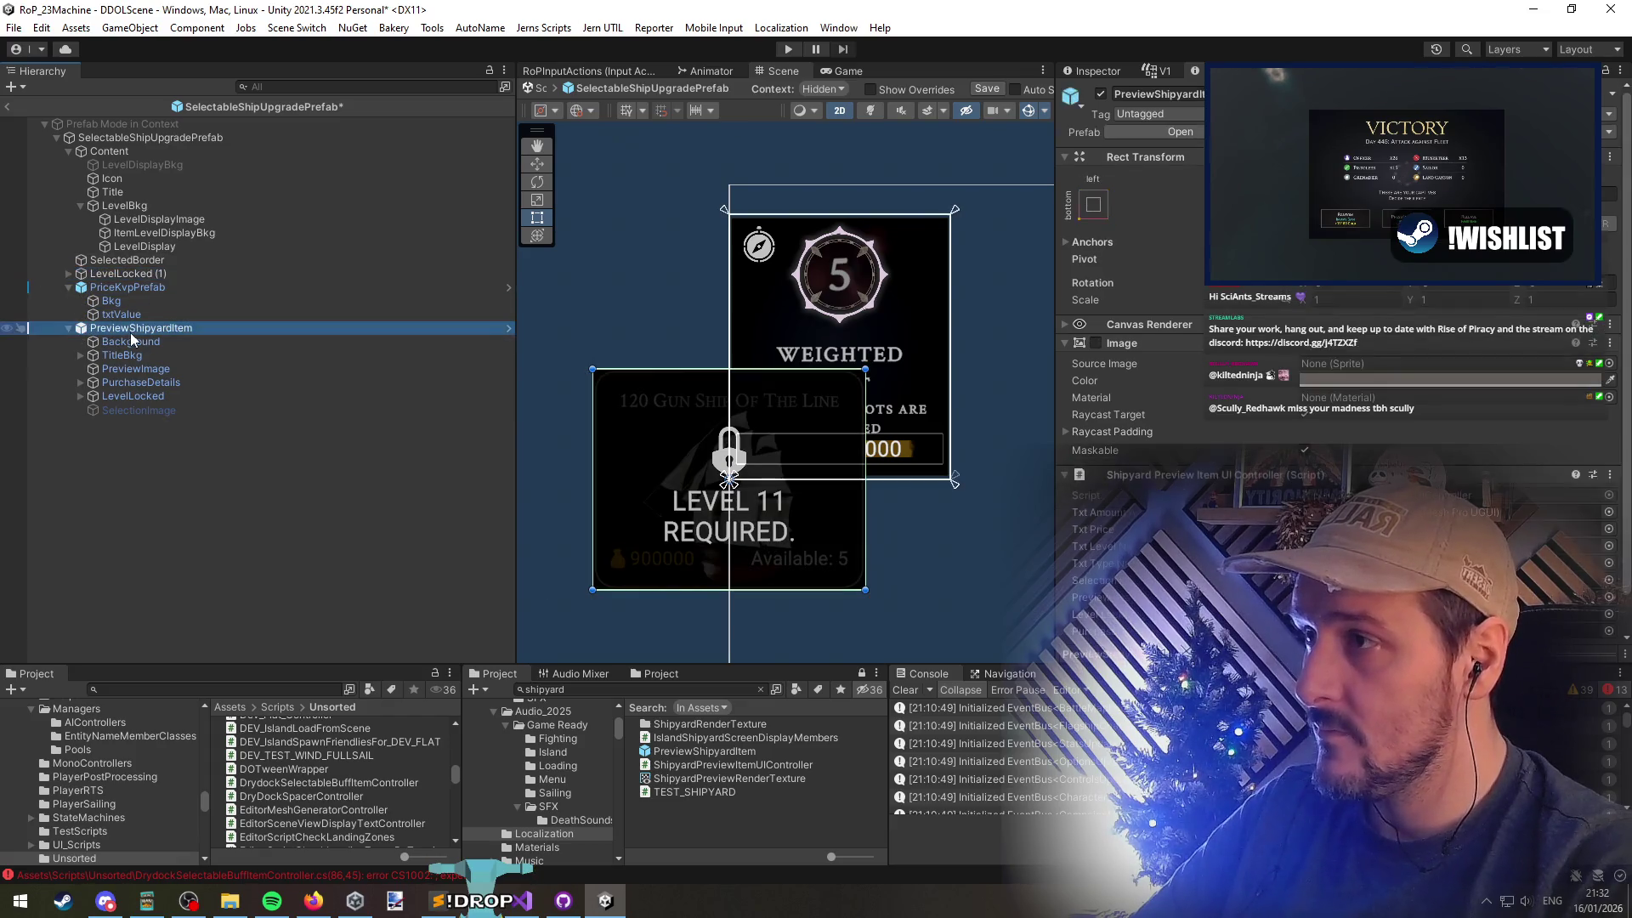
key(Delete)
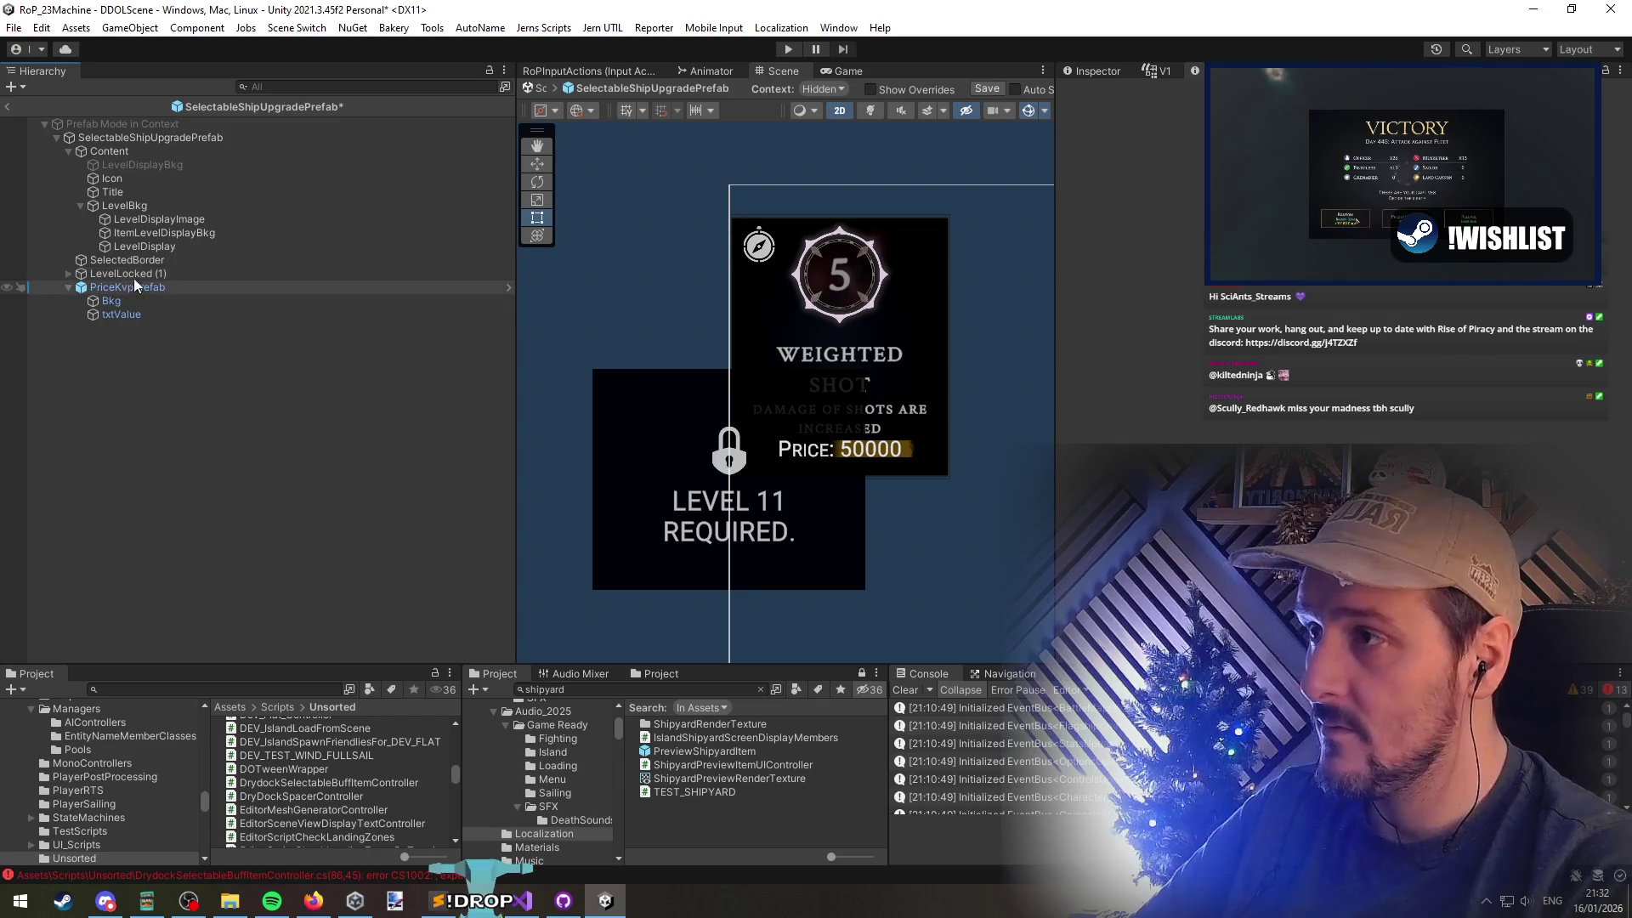
Stretch the overlay over the whole card and move it below PriceKvpPrefab
click(131, 274)
alt+click(1275, 443)
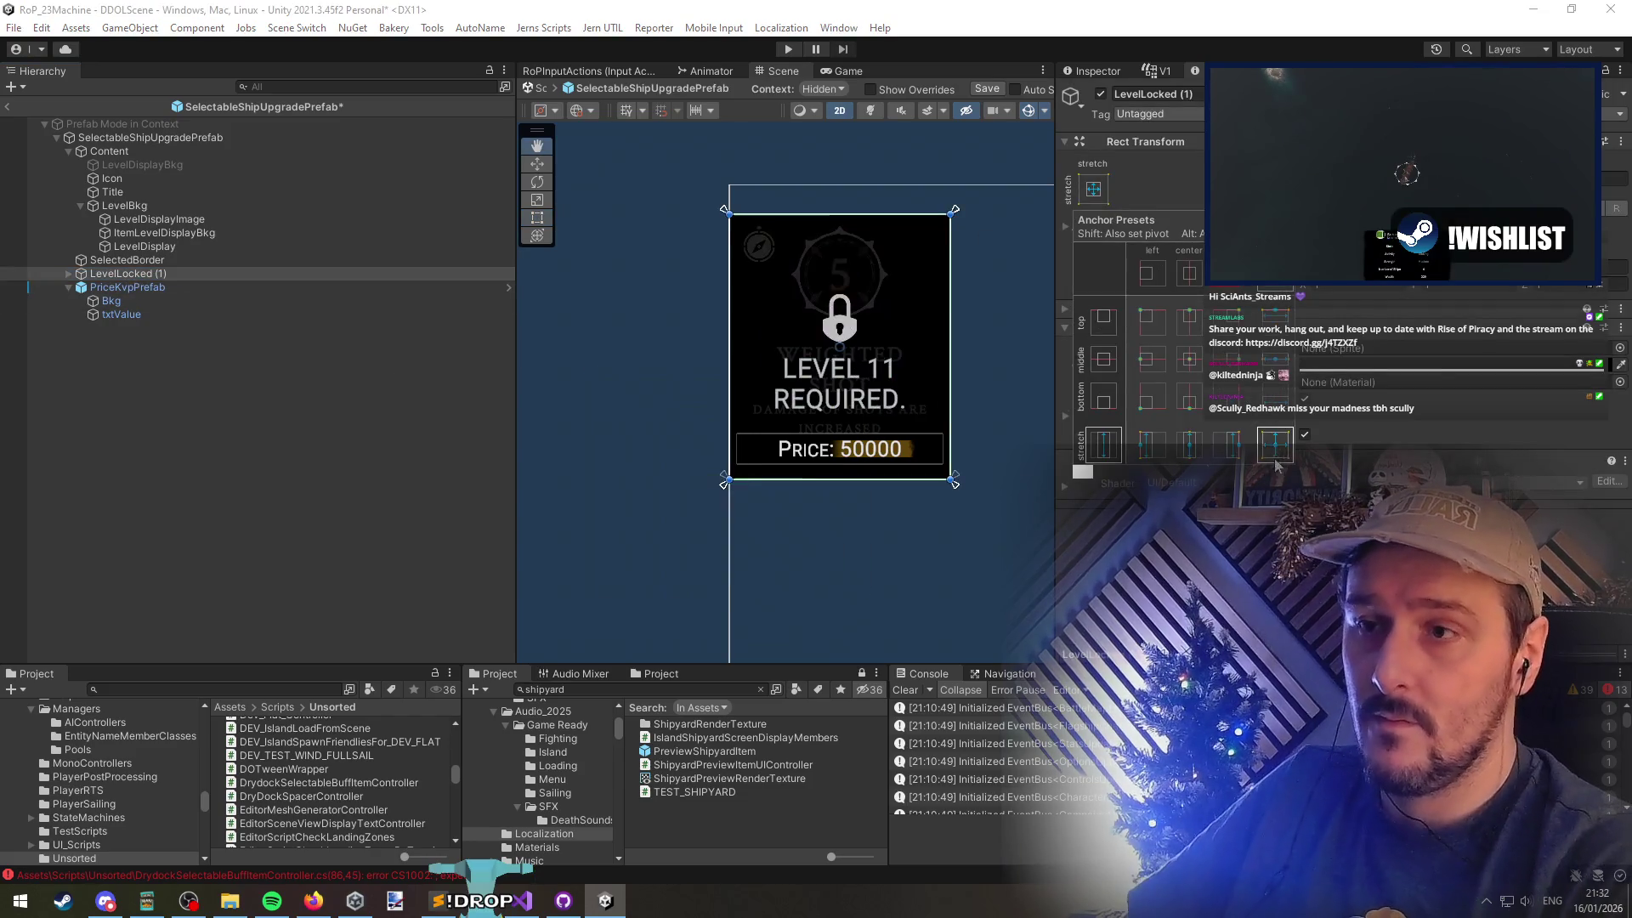
scroll(859, 429, up, 2)
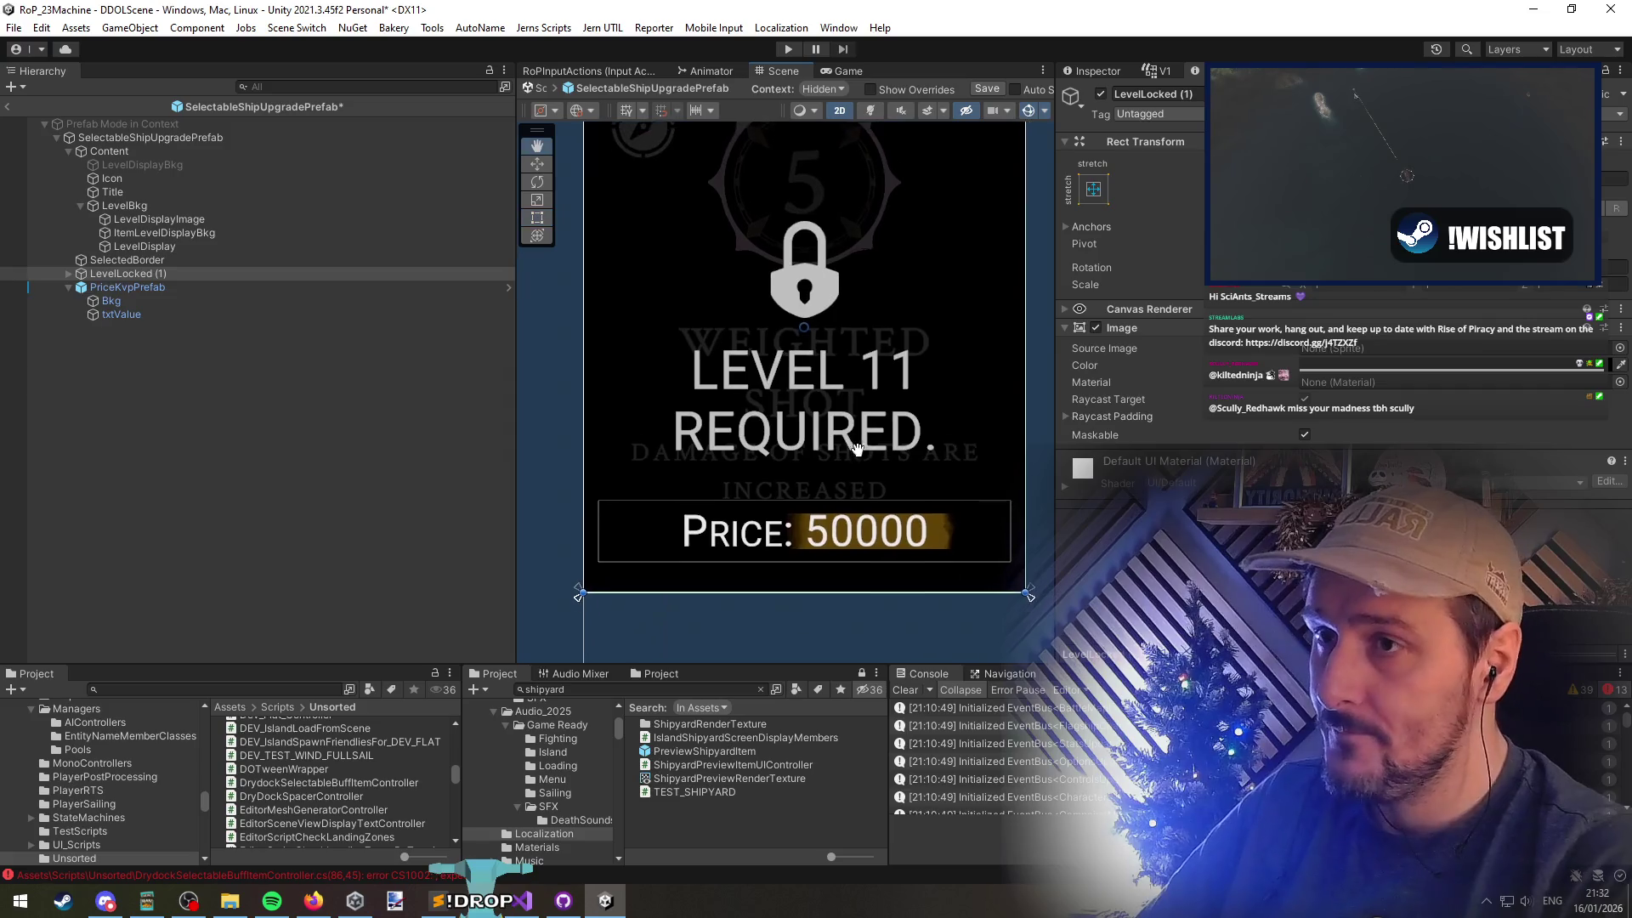
scroll(775, 434, down, 3)
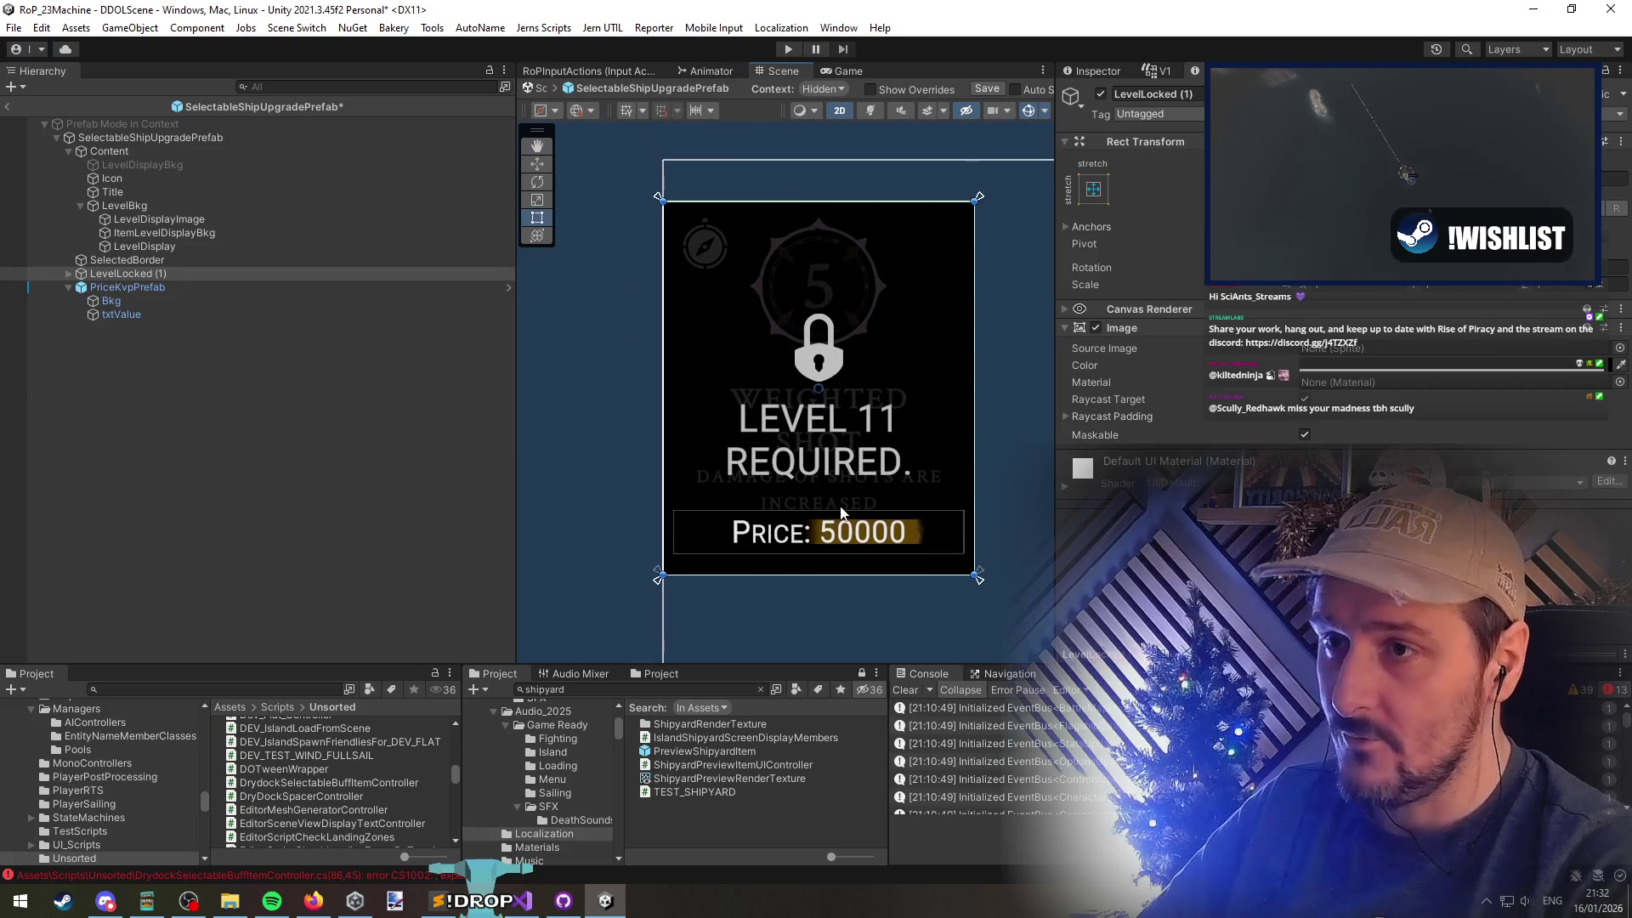
scroll(840, 511, up, 2)
drag(127, 273, 200, 330)
click(204, 357)
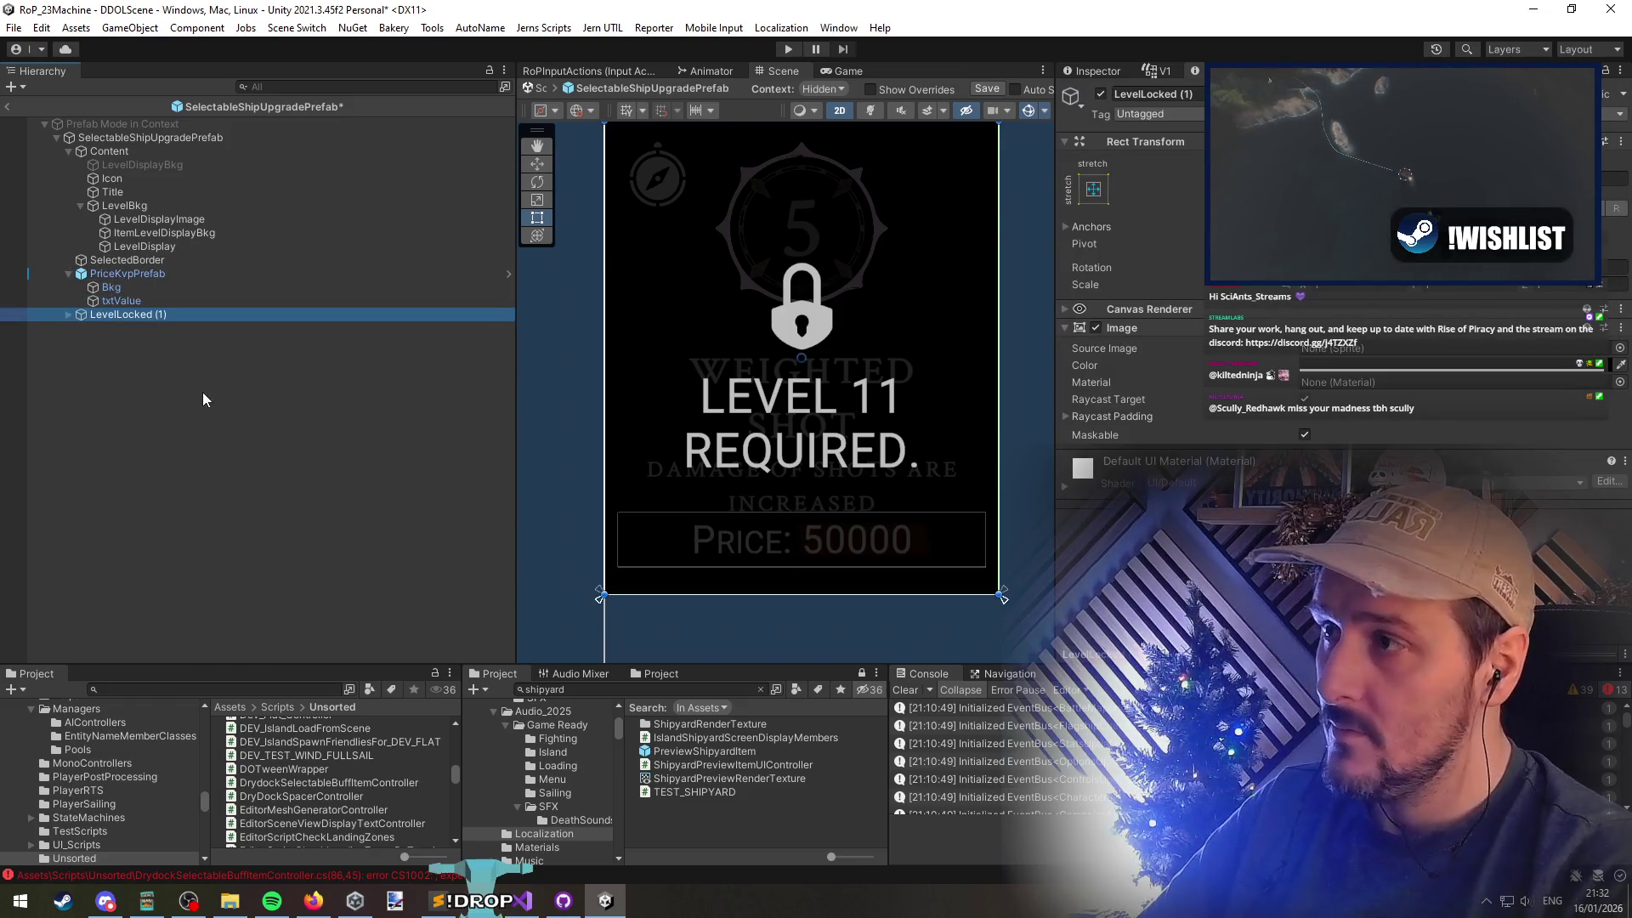
Rename the overlay copy to LevelLocked
key(Right)
key(Down)
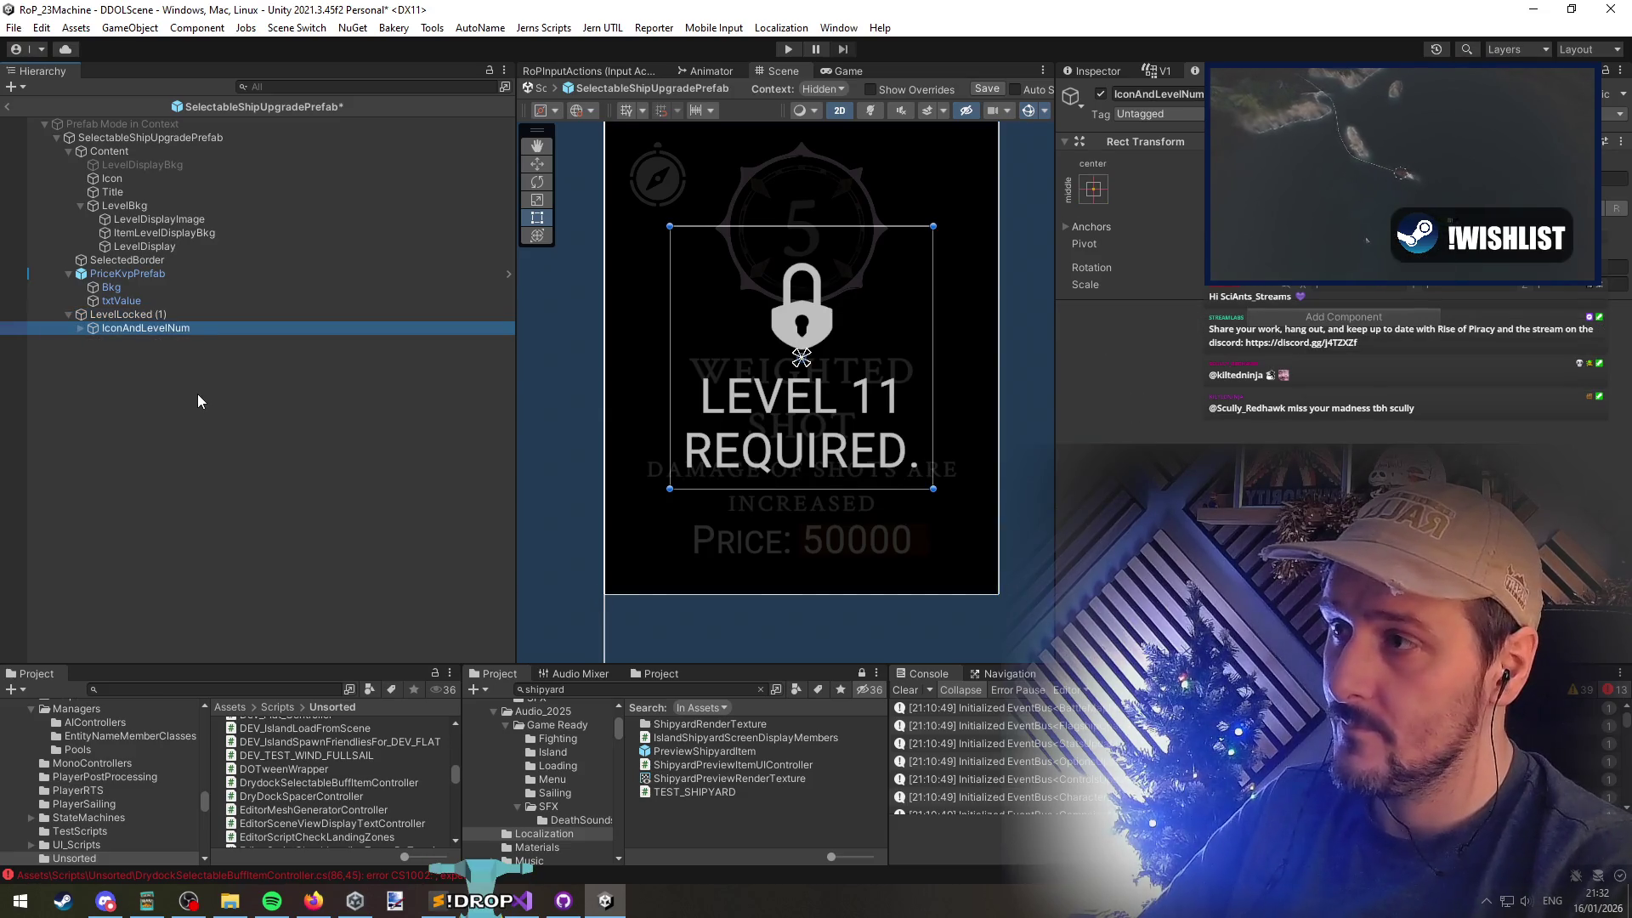
key(Up)
key(F2)
key(End)
key(BackSpace)
key(BackSpace)
key(BackSpace)
key(Return)
Try raising the lock and level text group on the card, then undo the move
key(Down)
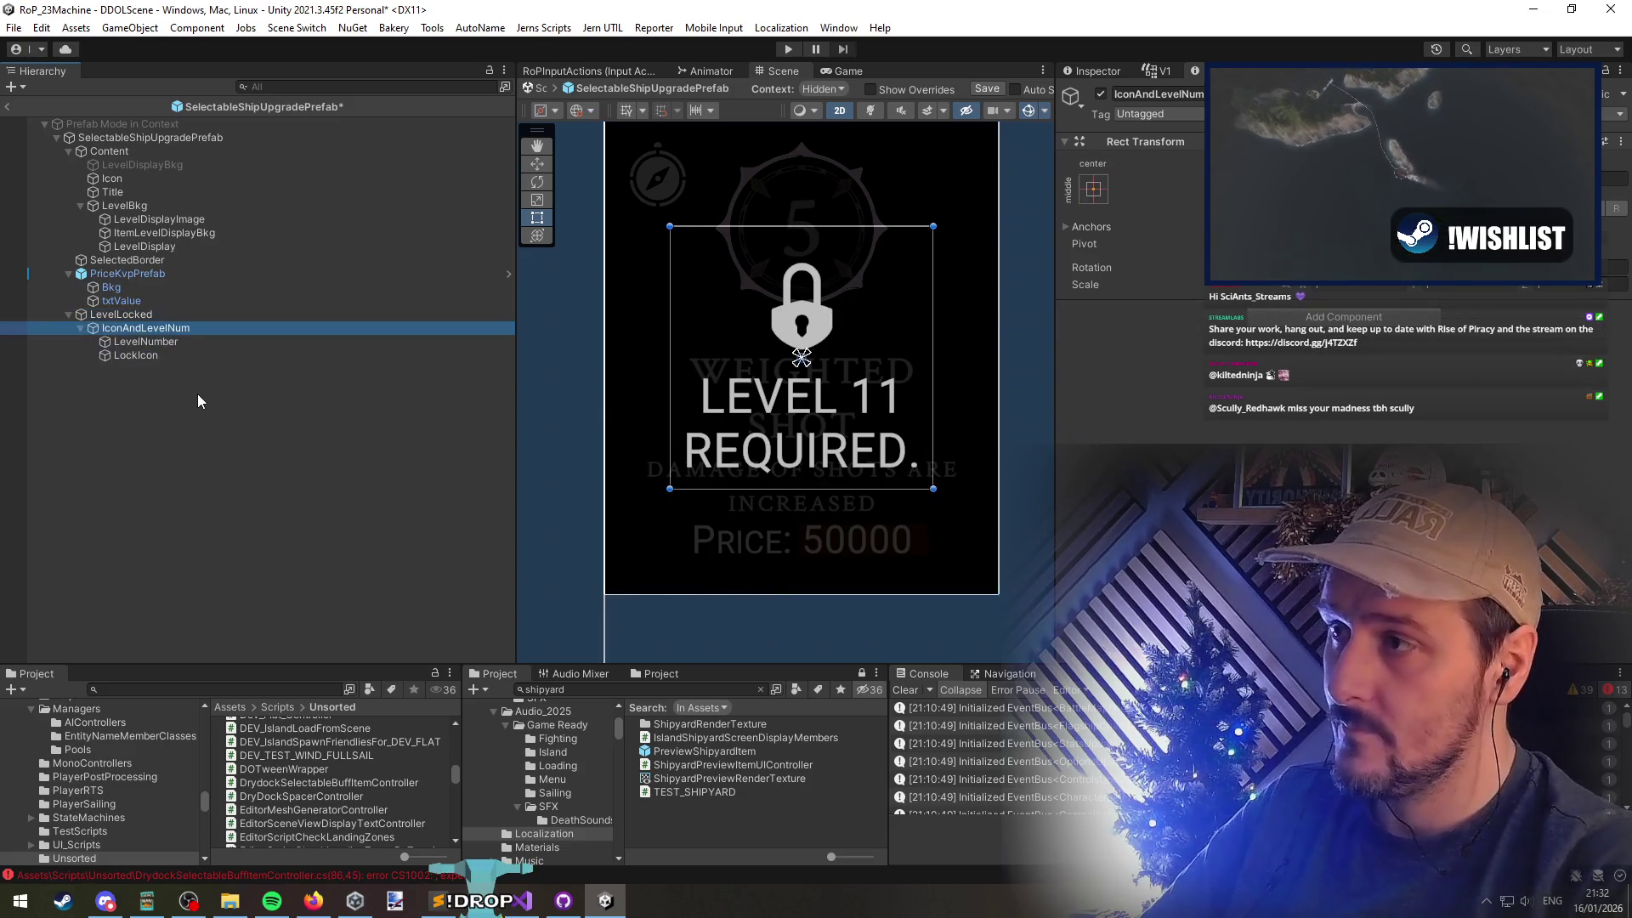
key(Right)
key(Down)
click(261, 447)
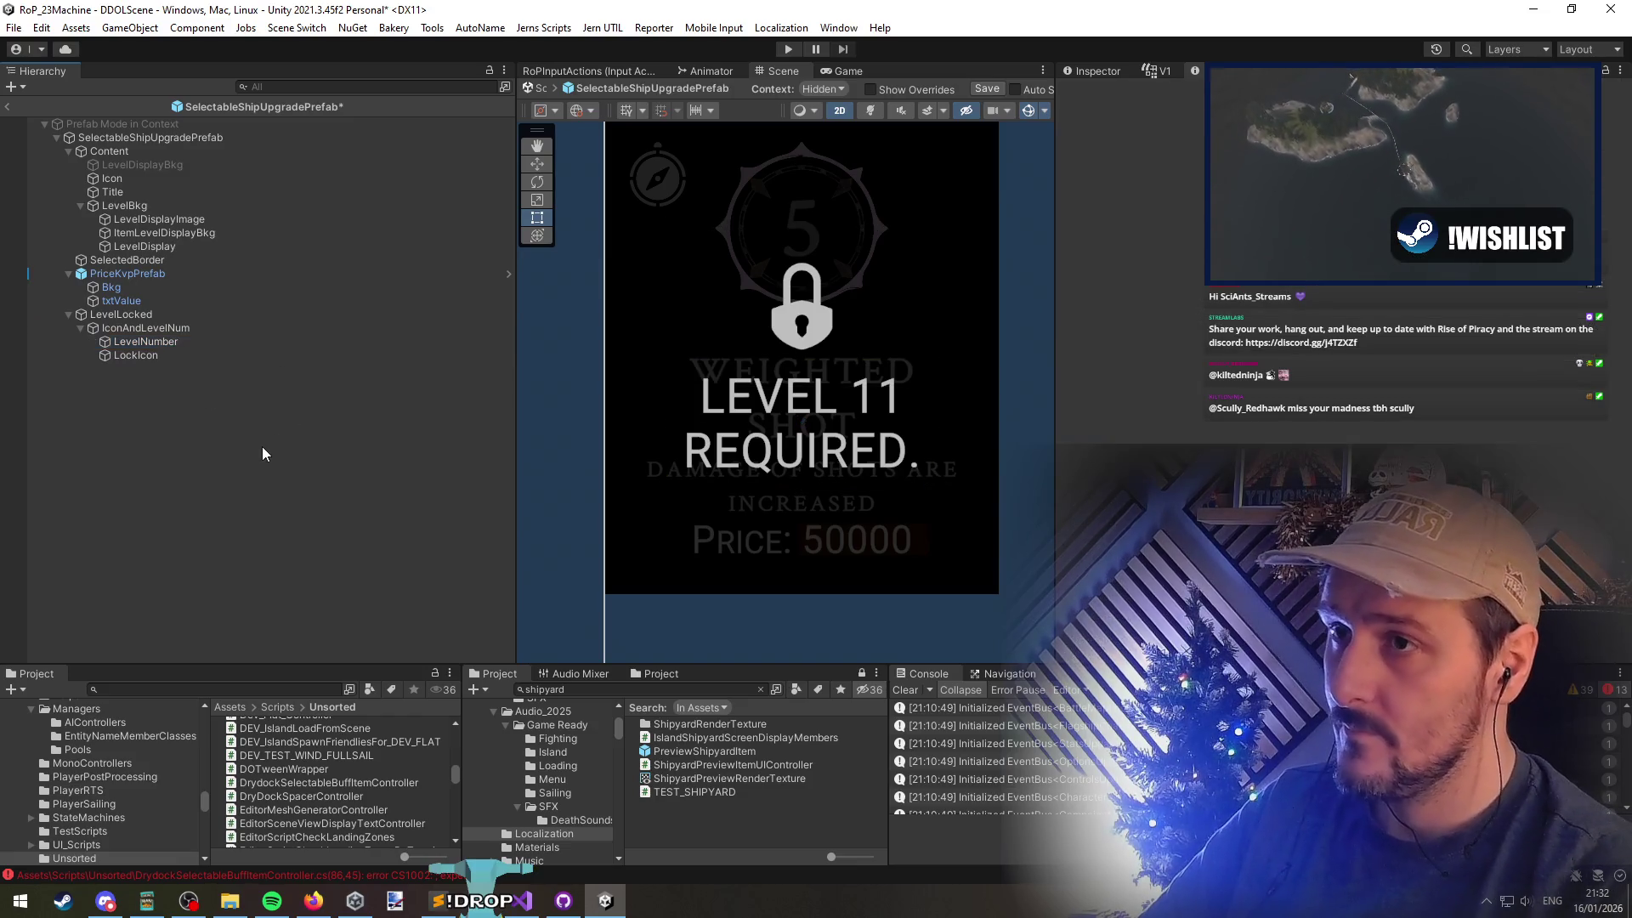
click(168, 331)
key(w)
drag(800, 293, 801, 166)
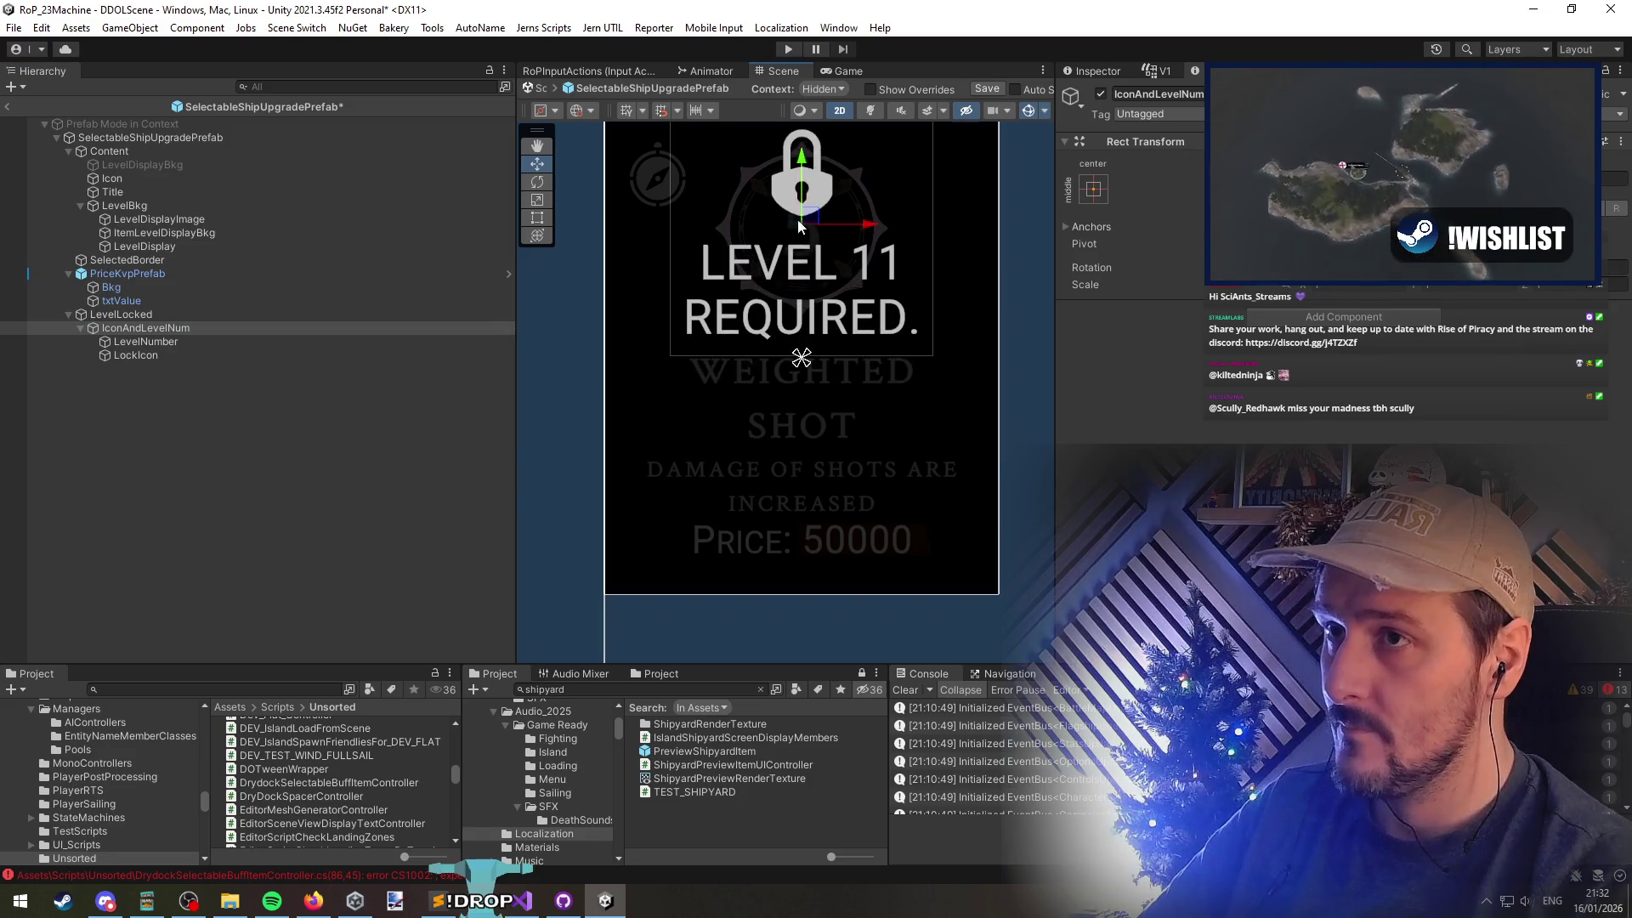
scroll(799, 280, down, 2)
drag(770, 281, 791, 315)
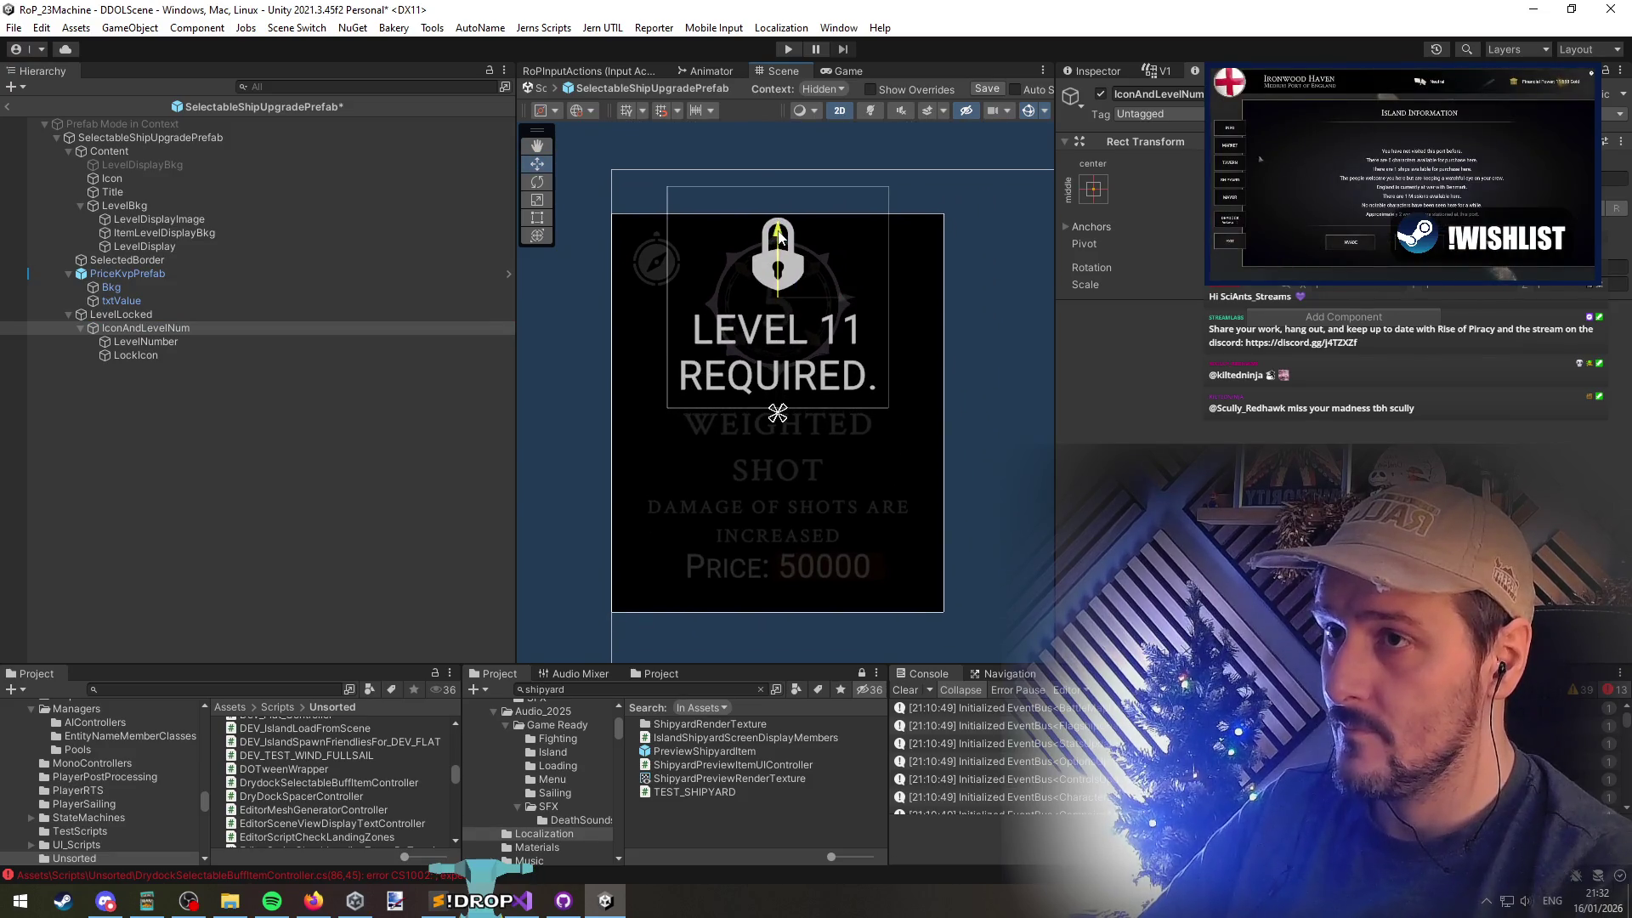
key(ctrl+z)
key(ctrl+y)
key(ctrl+z)
click(231, 425)
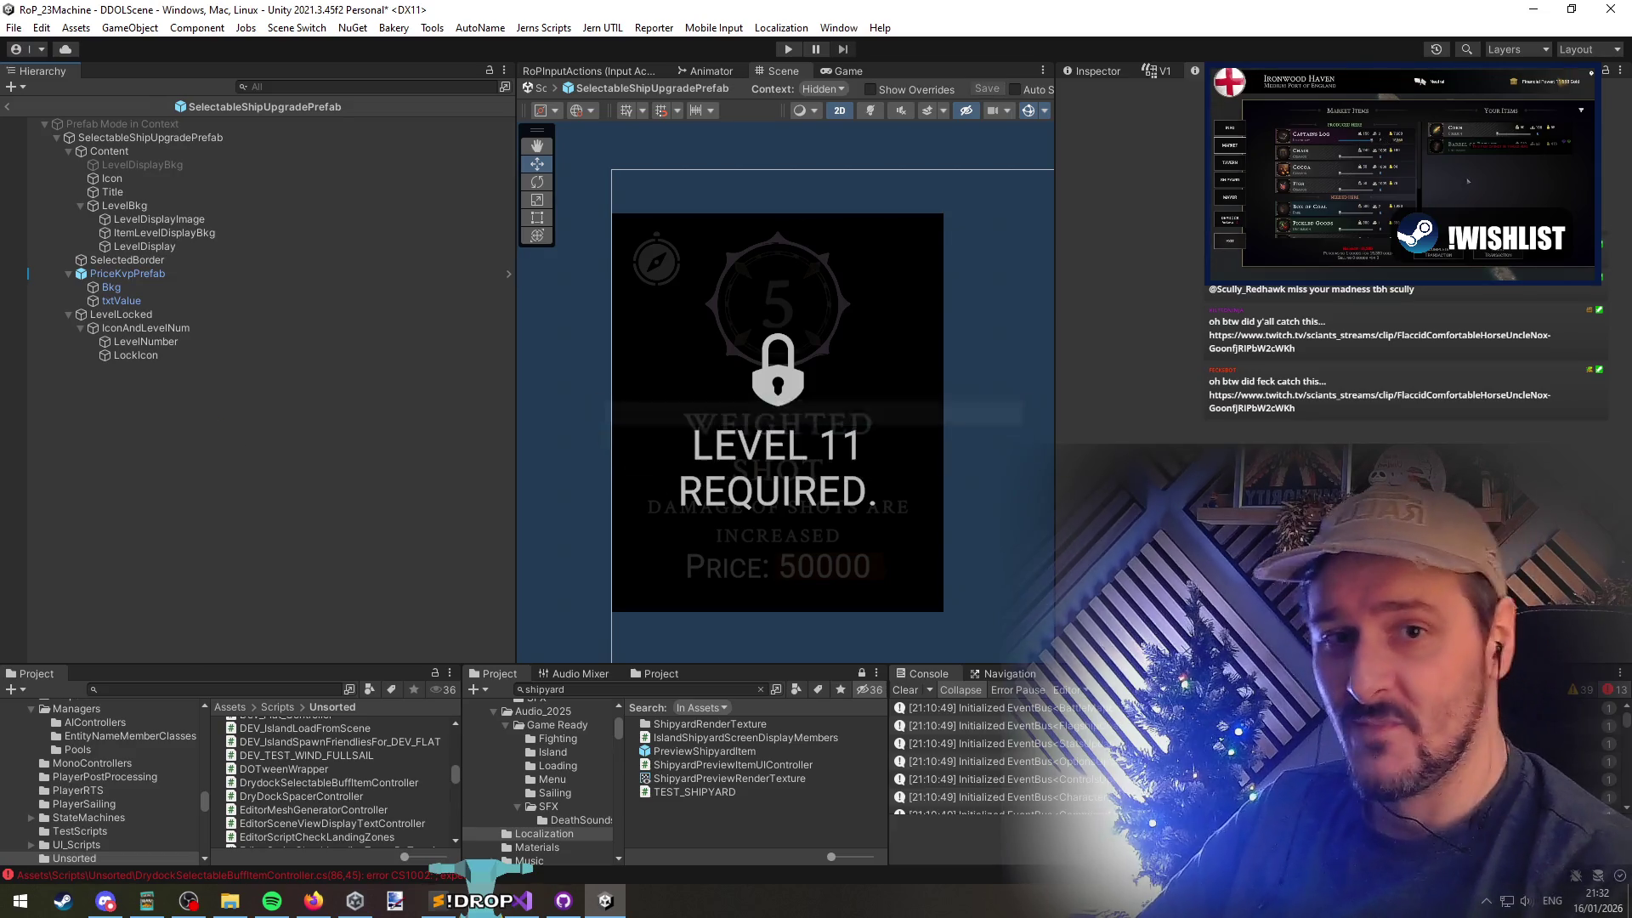
Assign LevelLocked to the prefab's Disabled Holder field and open the compile error in Visual Studio
key(alt+Tab)
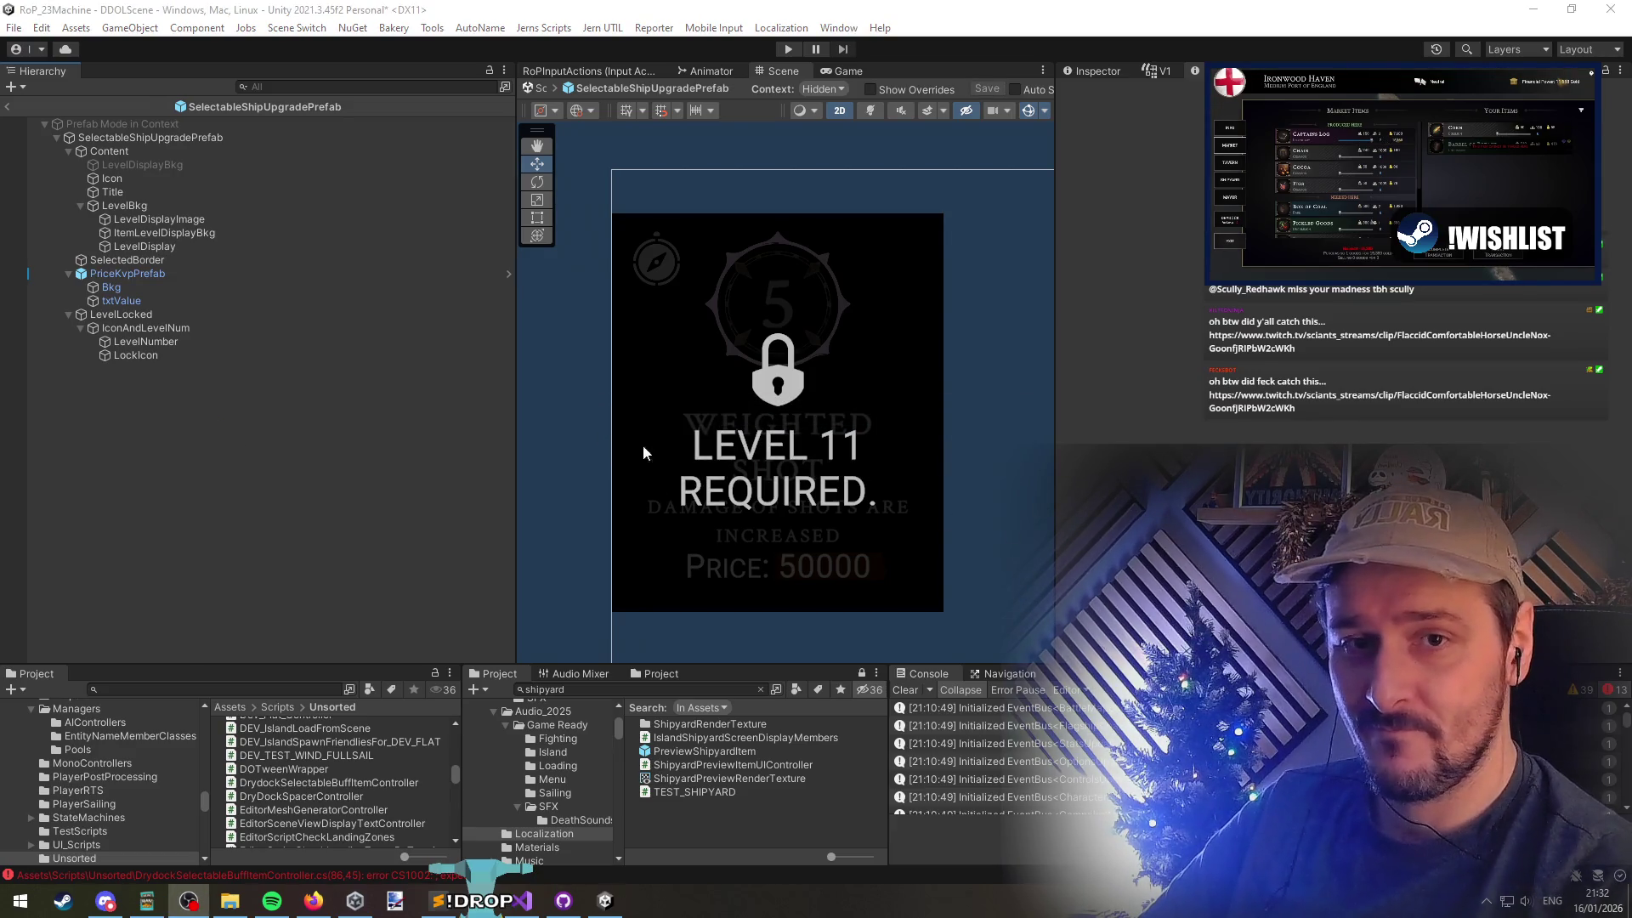
key(alt+Tab)
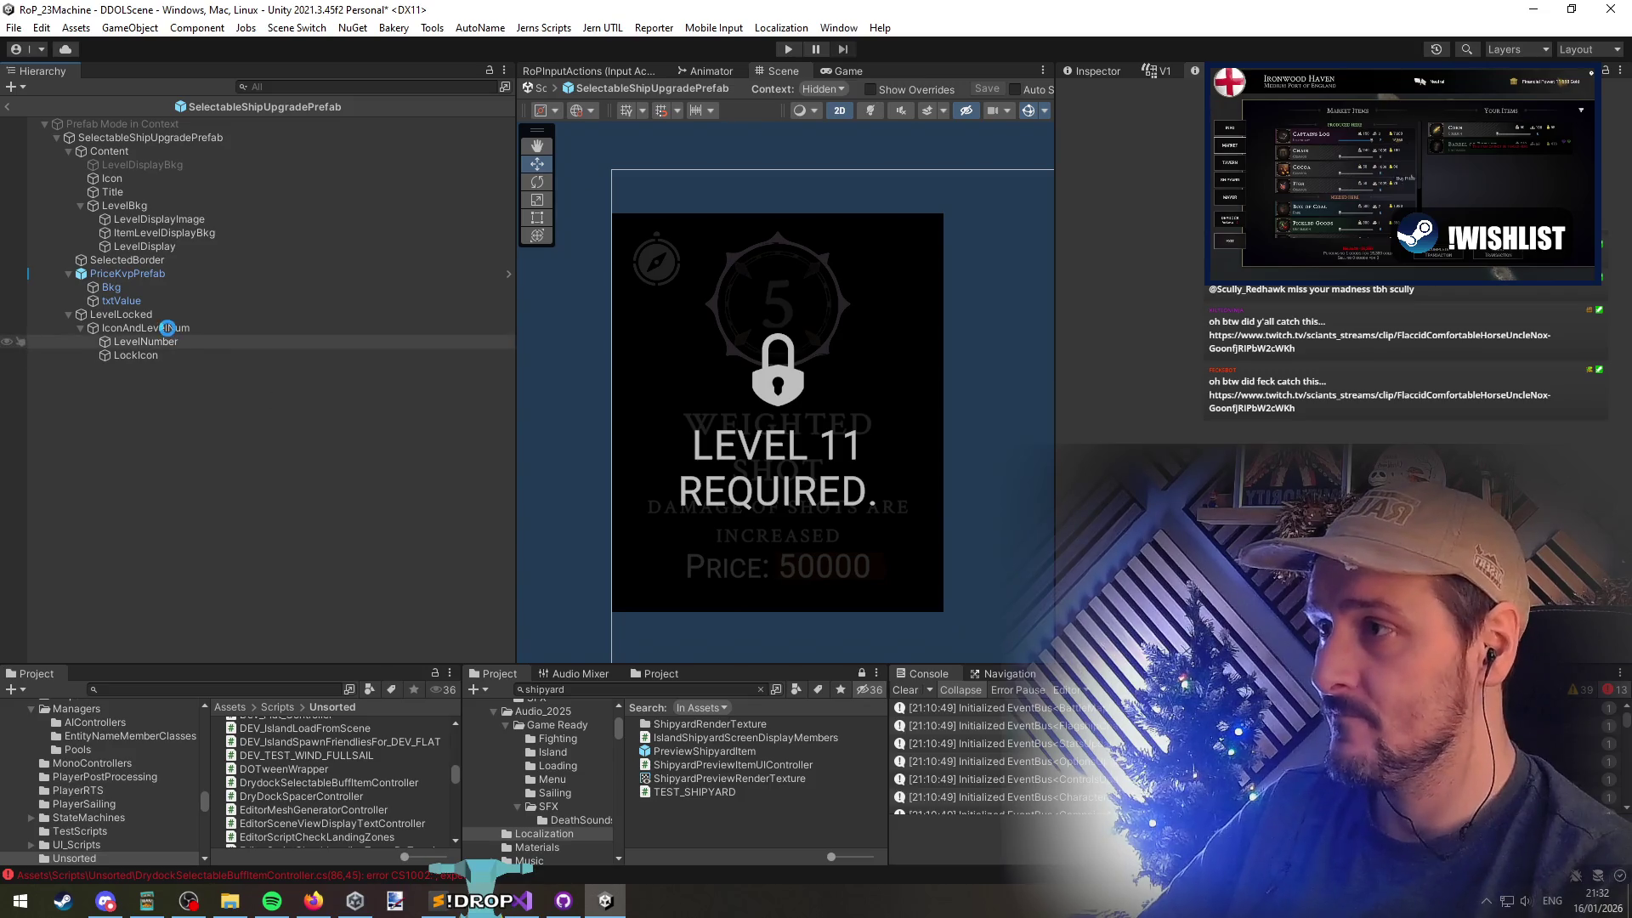
click(127, 315)
click(104, 134)
scroll(1358, 455, down, 3)
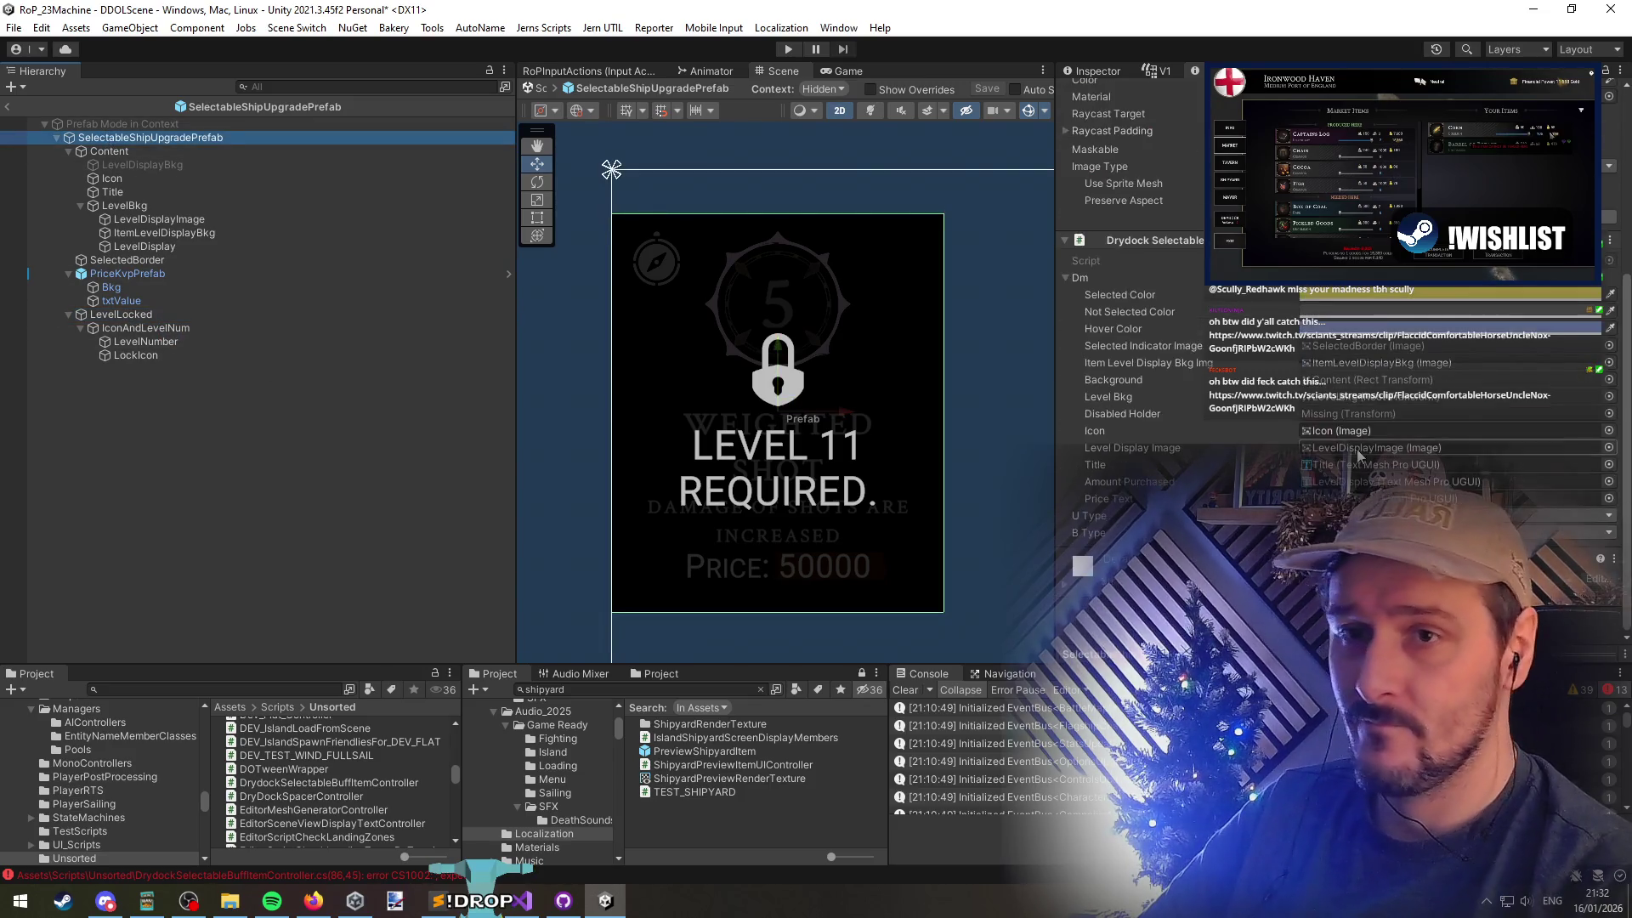
drag(1101, 423, 1058, 398)
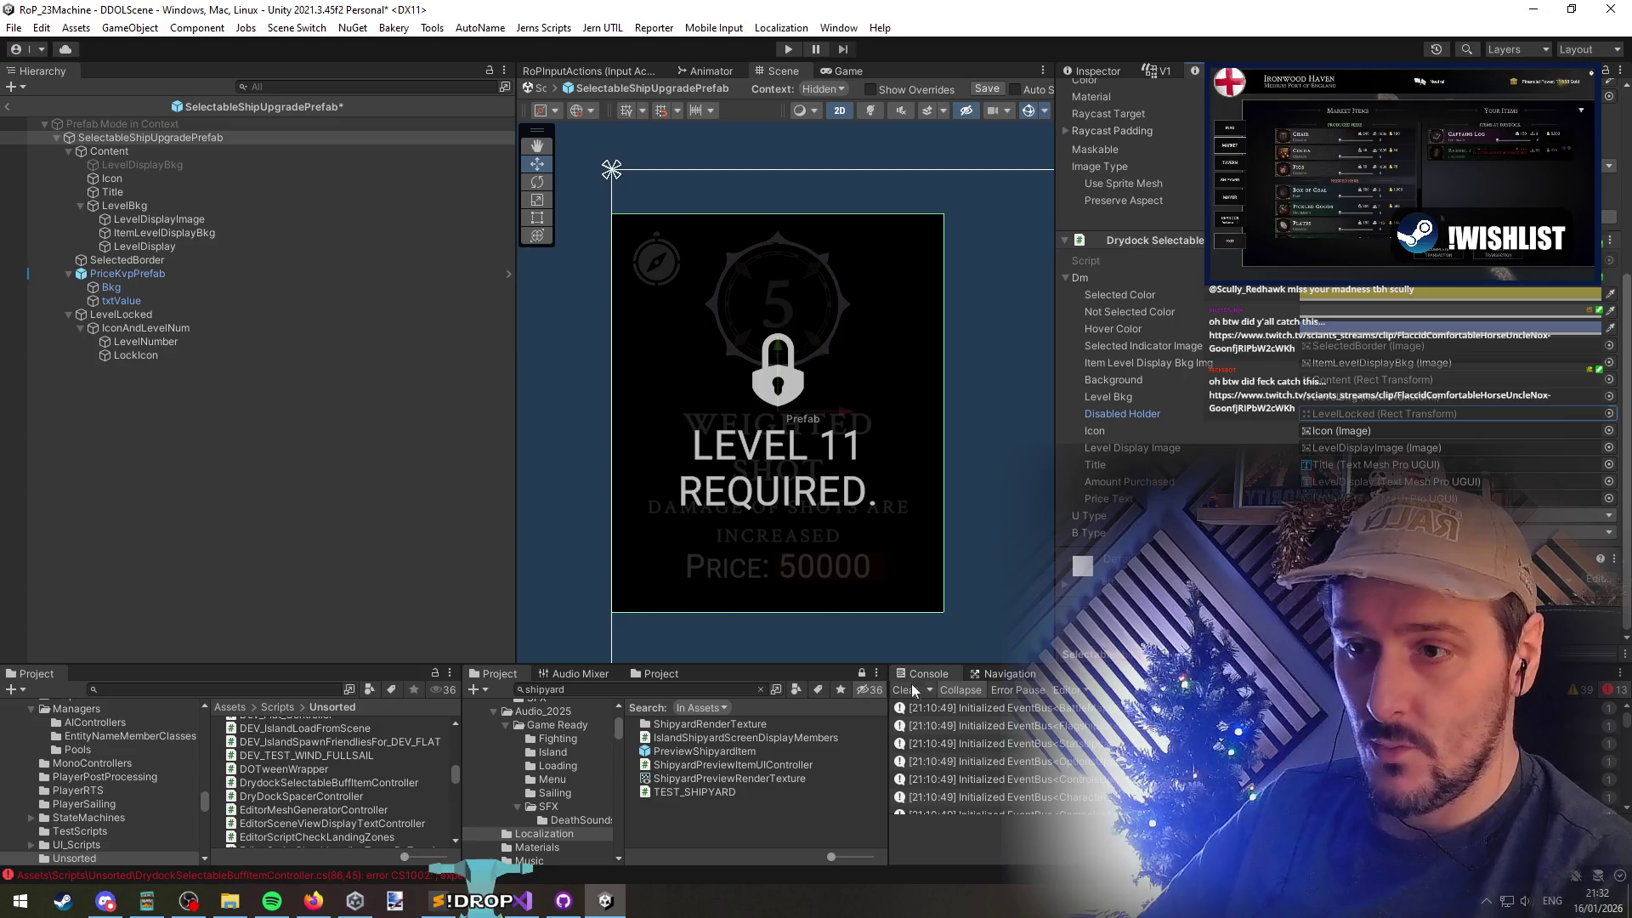
double_click(212, 875)
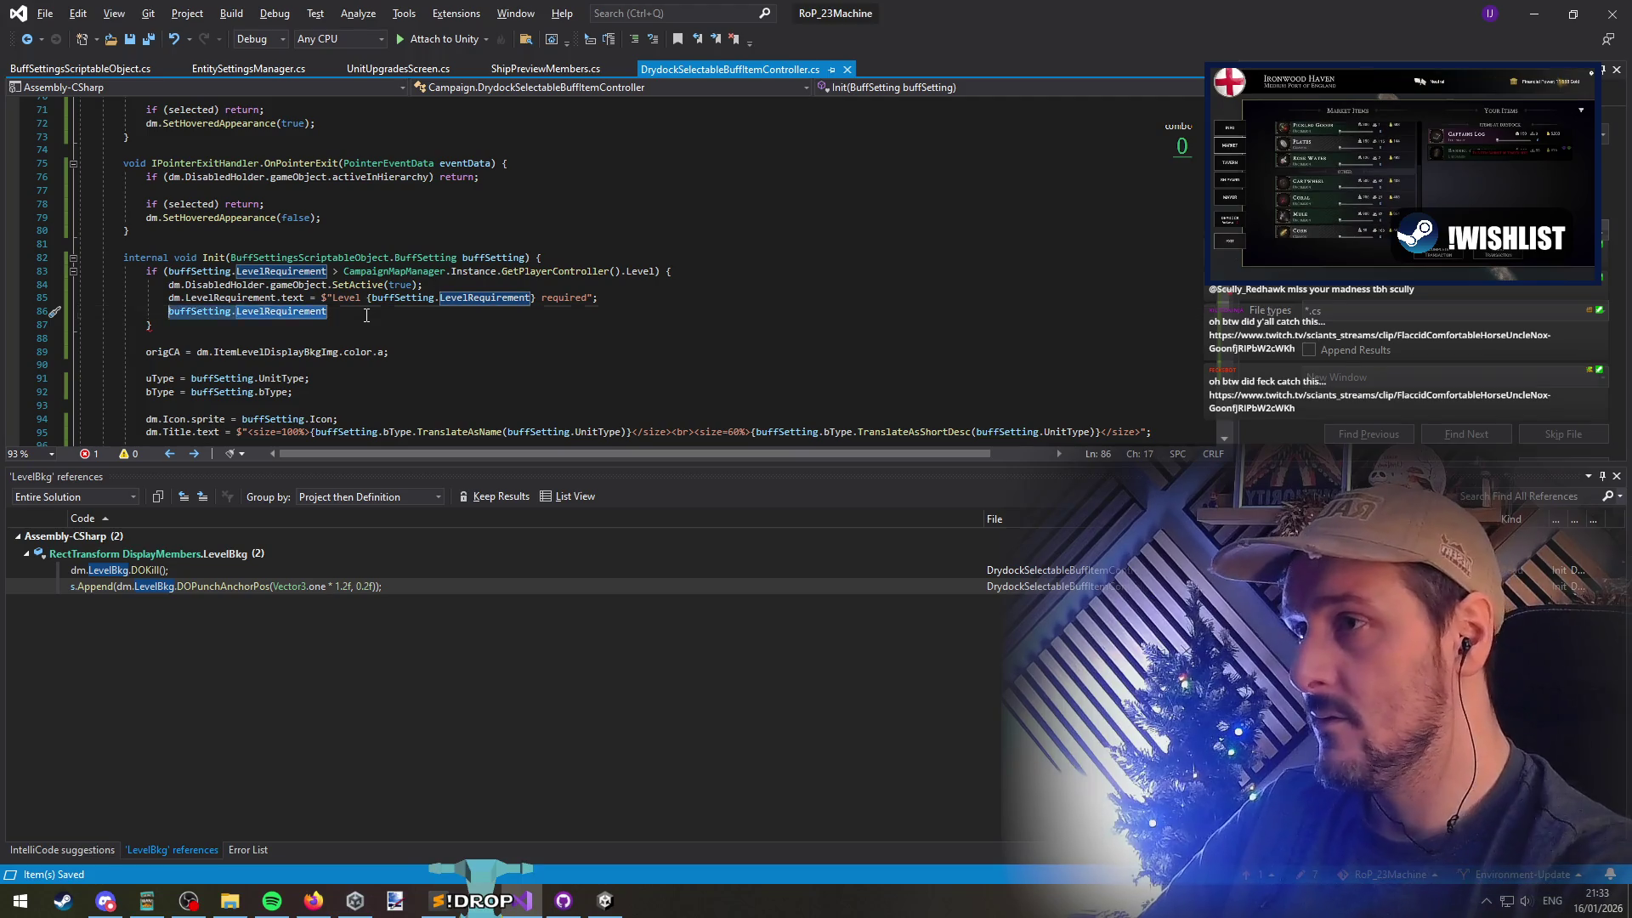
Delete the stray buffSetting.LevelRequirement line from Init and let Unity recompile
key(ctrl+shift+l)
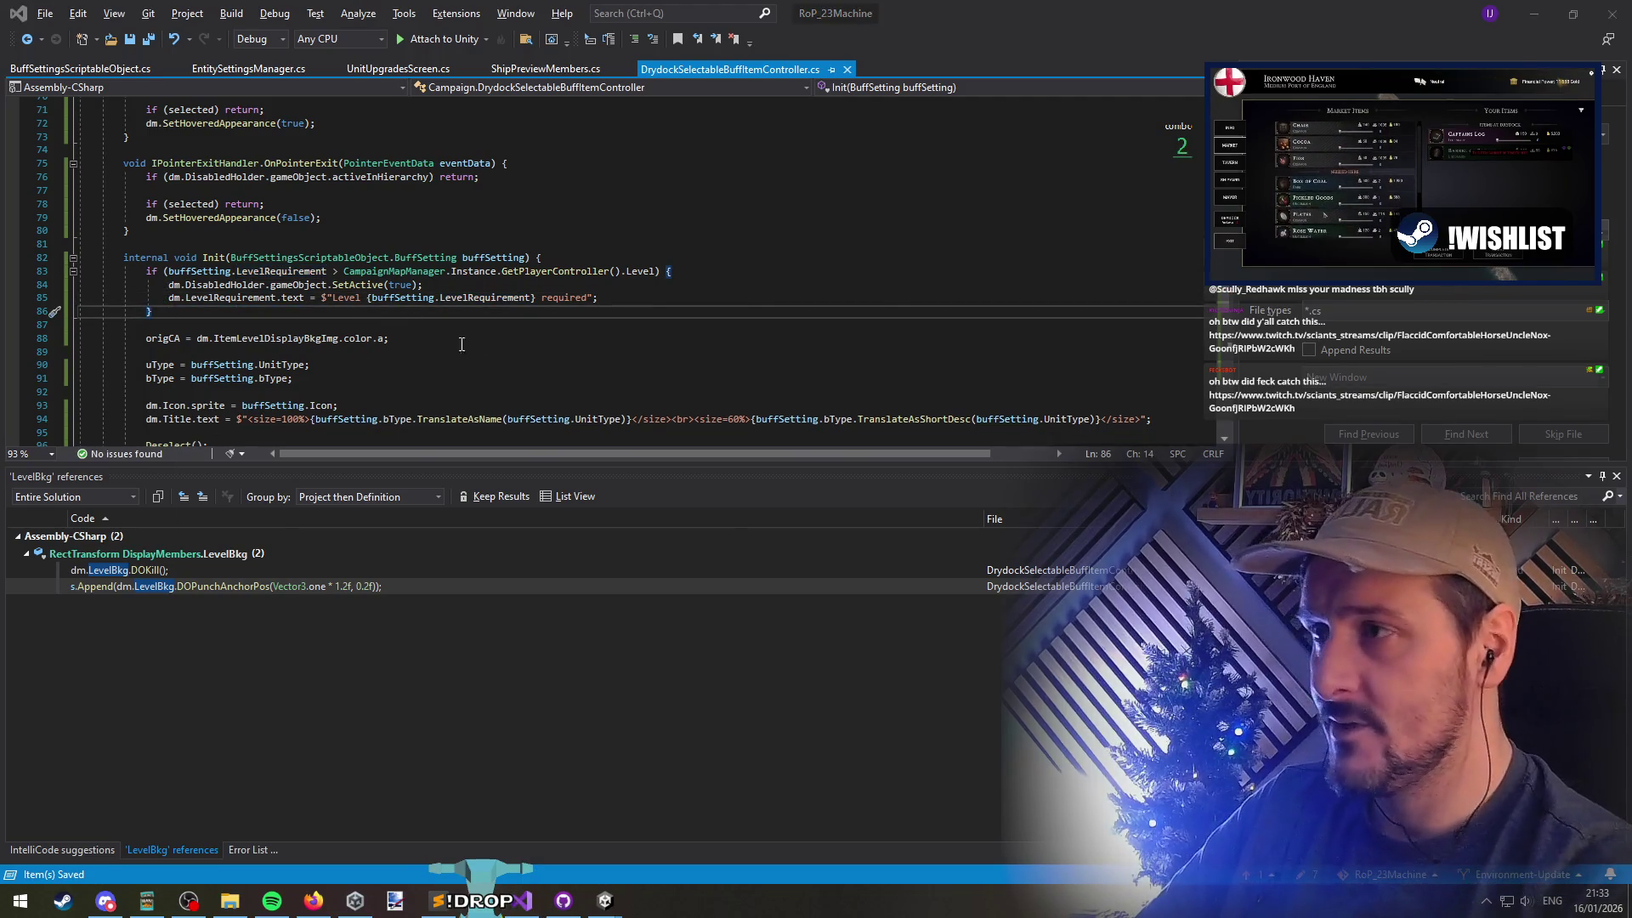
key(alt+Tab)
key(alt+Tab)
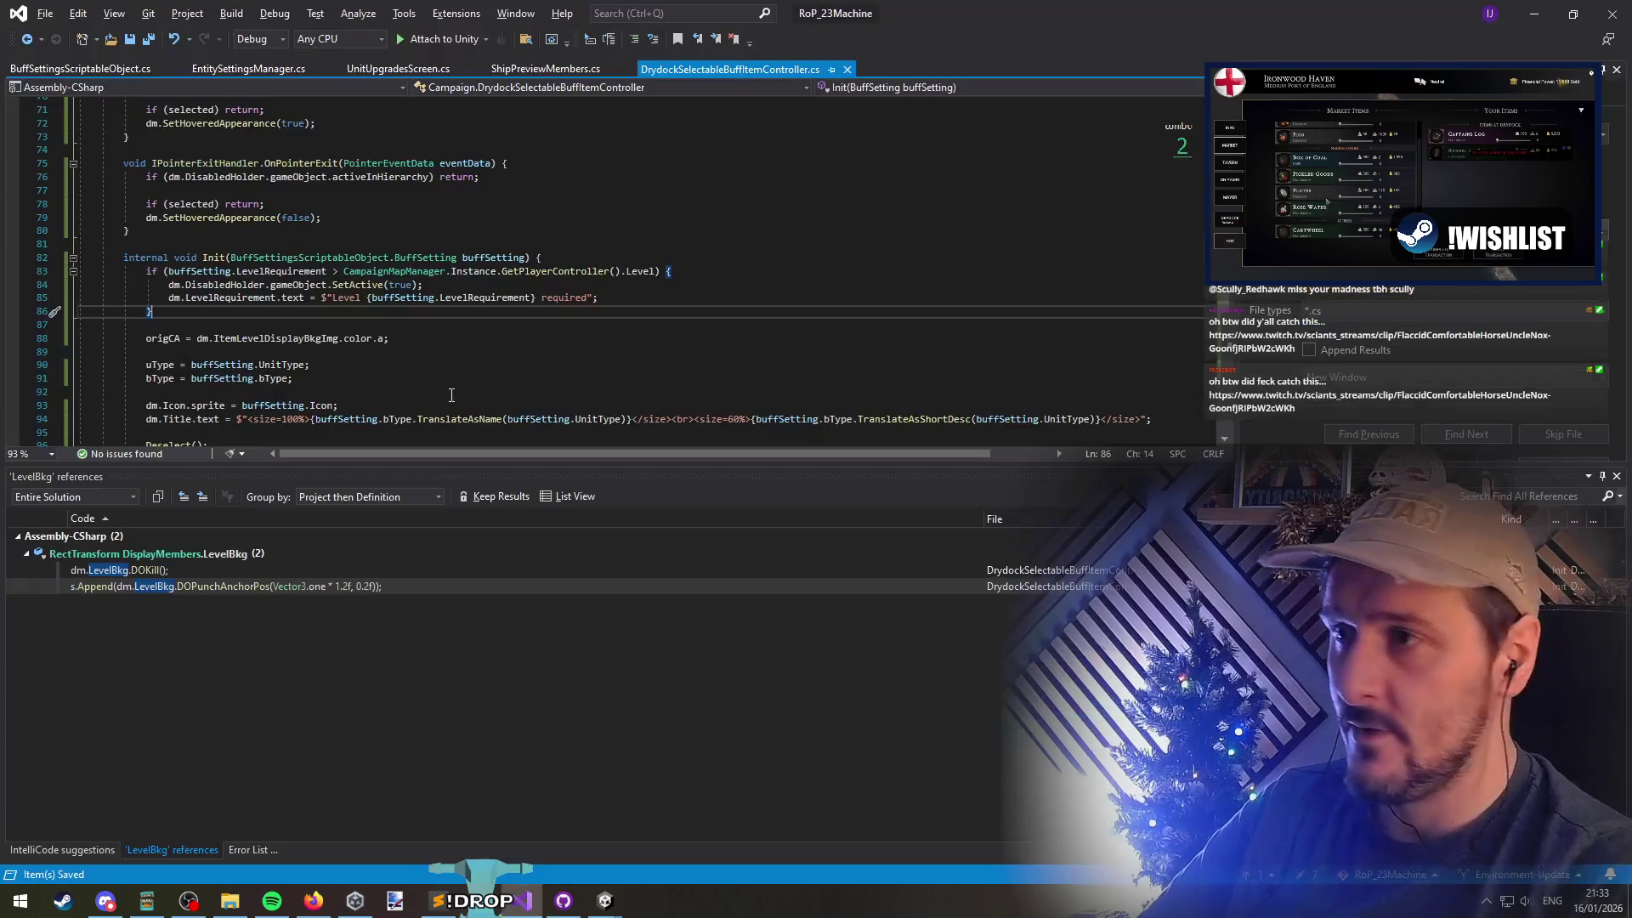
scroll(207, 382, down, 3)
Select and review the OnPurchased animation block in the script
drag(149, 297, 207, 383)
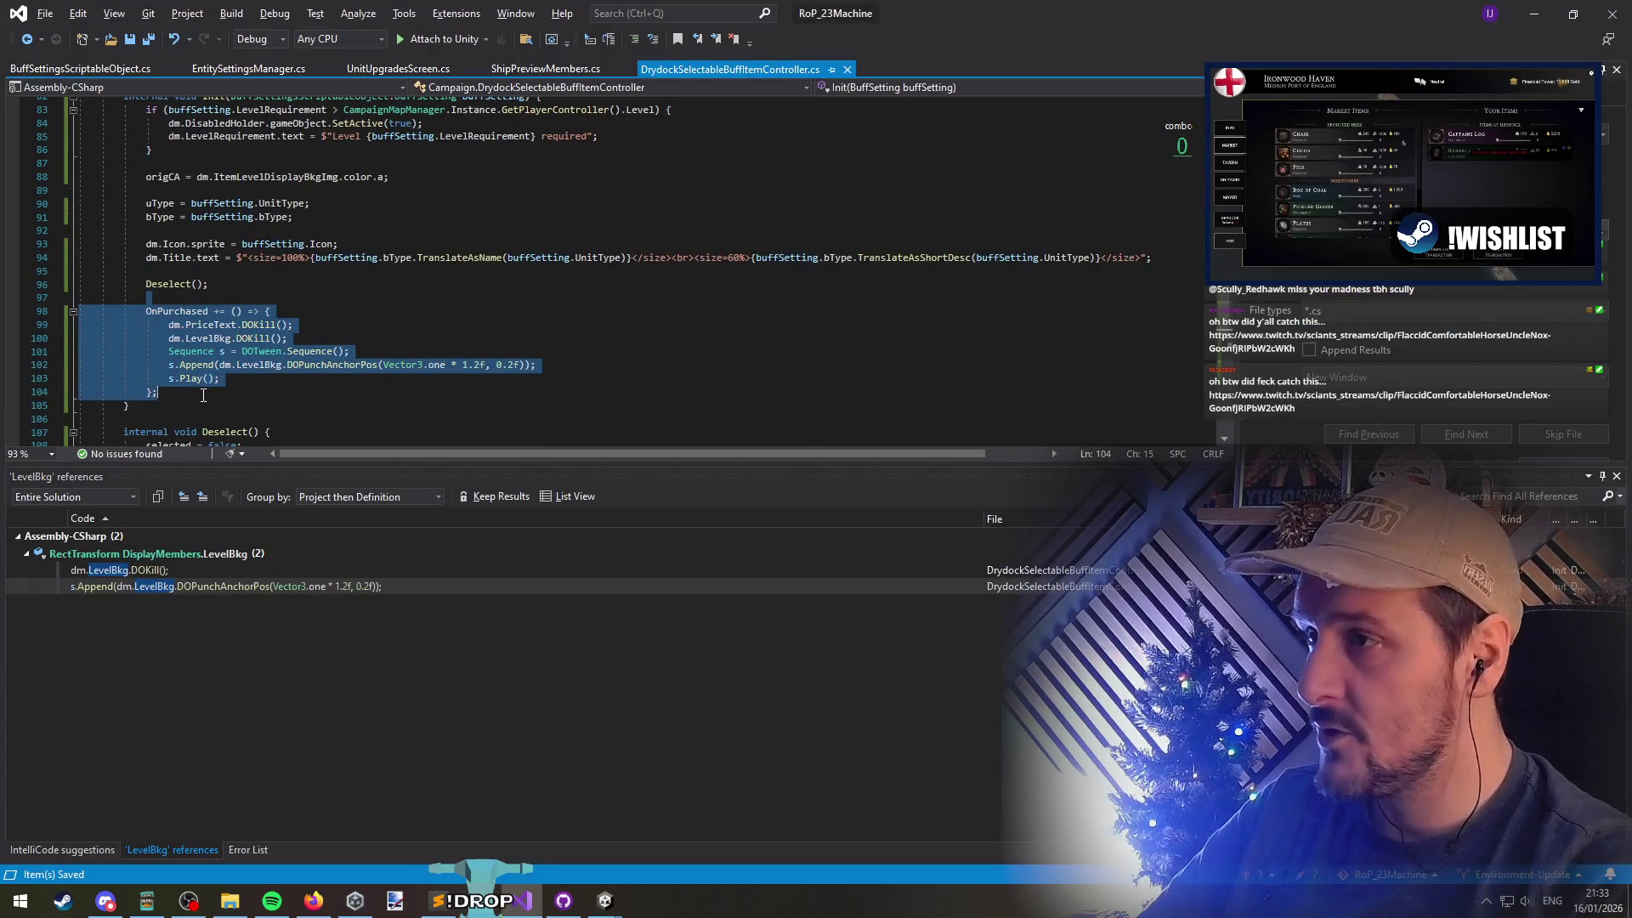
click(203, 395)
click(200, 298)
scroll(227, 338, up, 4)
scroll(227, 338, down, 5)
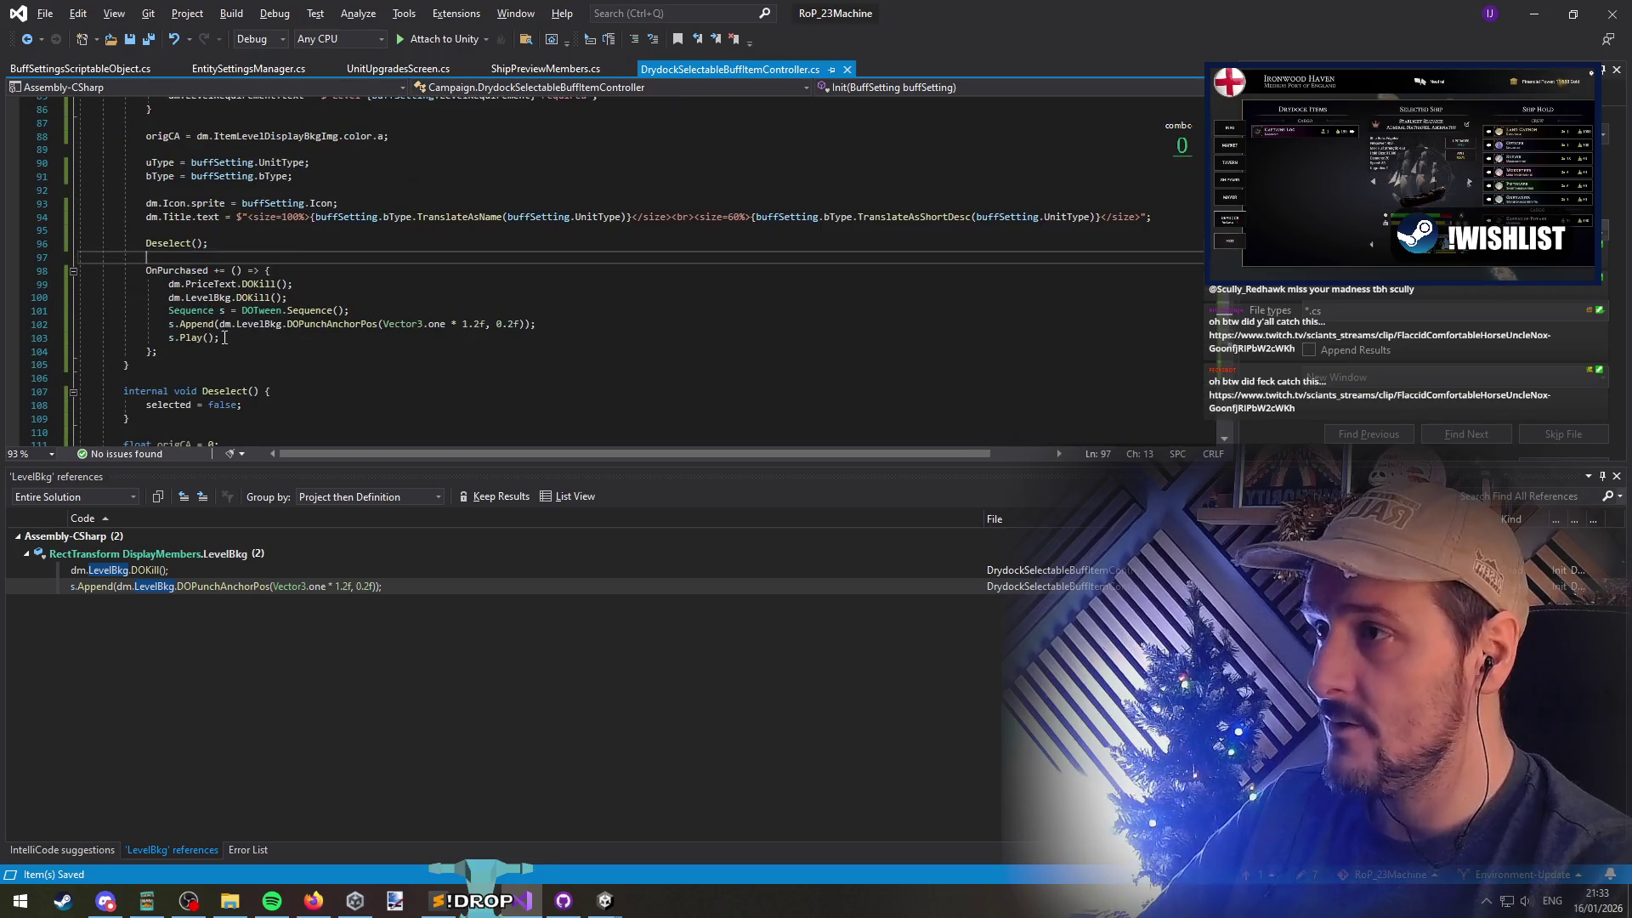
shift+click(227, 351)
scroll(255, 344, up, 2)
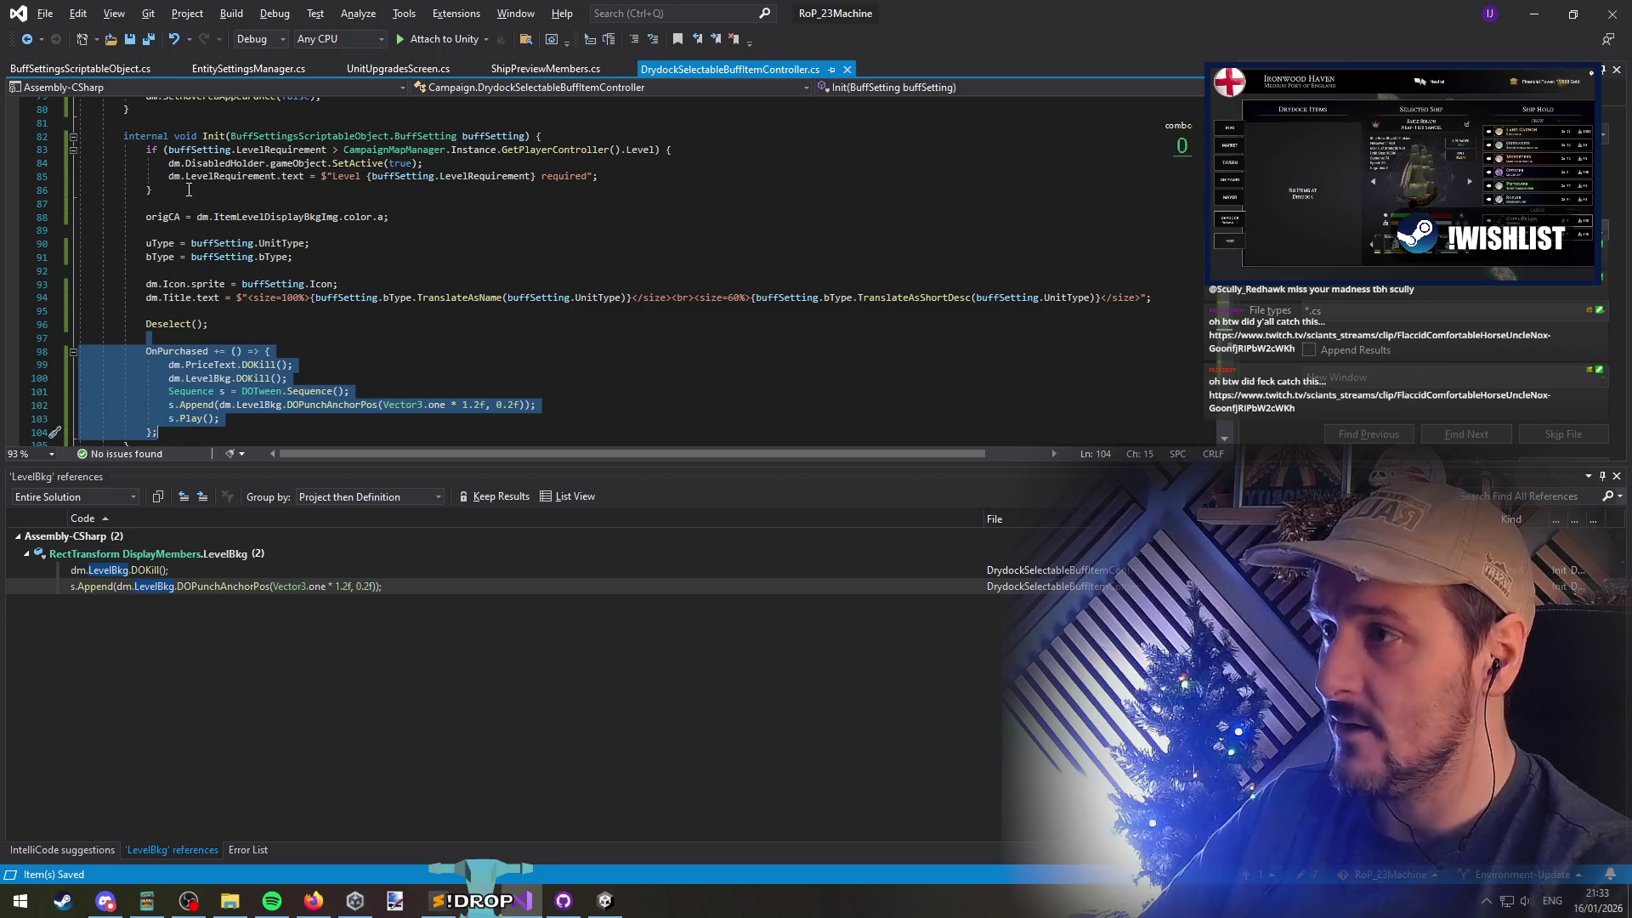
Check Unity, look over the code once more, then return to the Unity editor
key(alt+Tab)
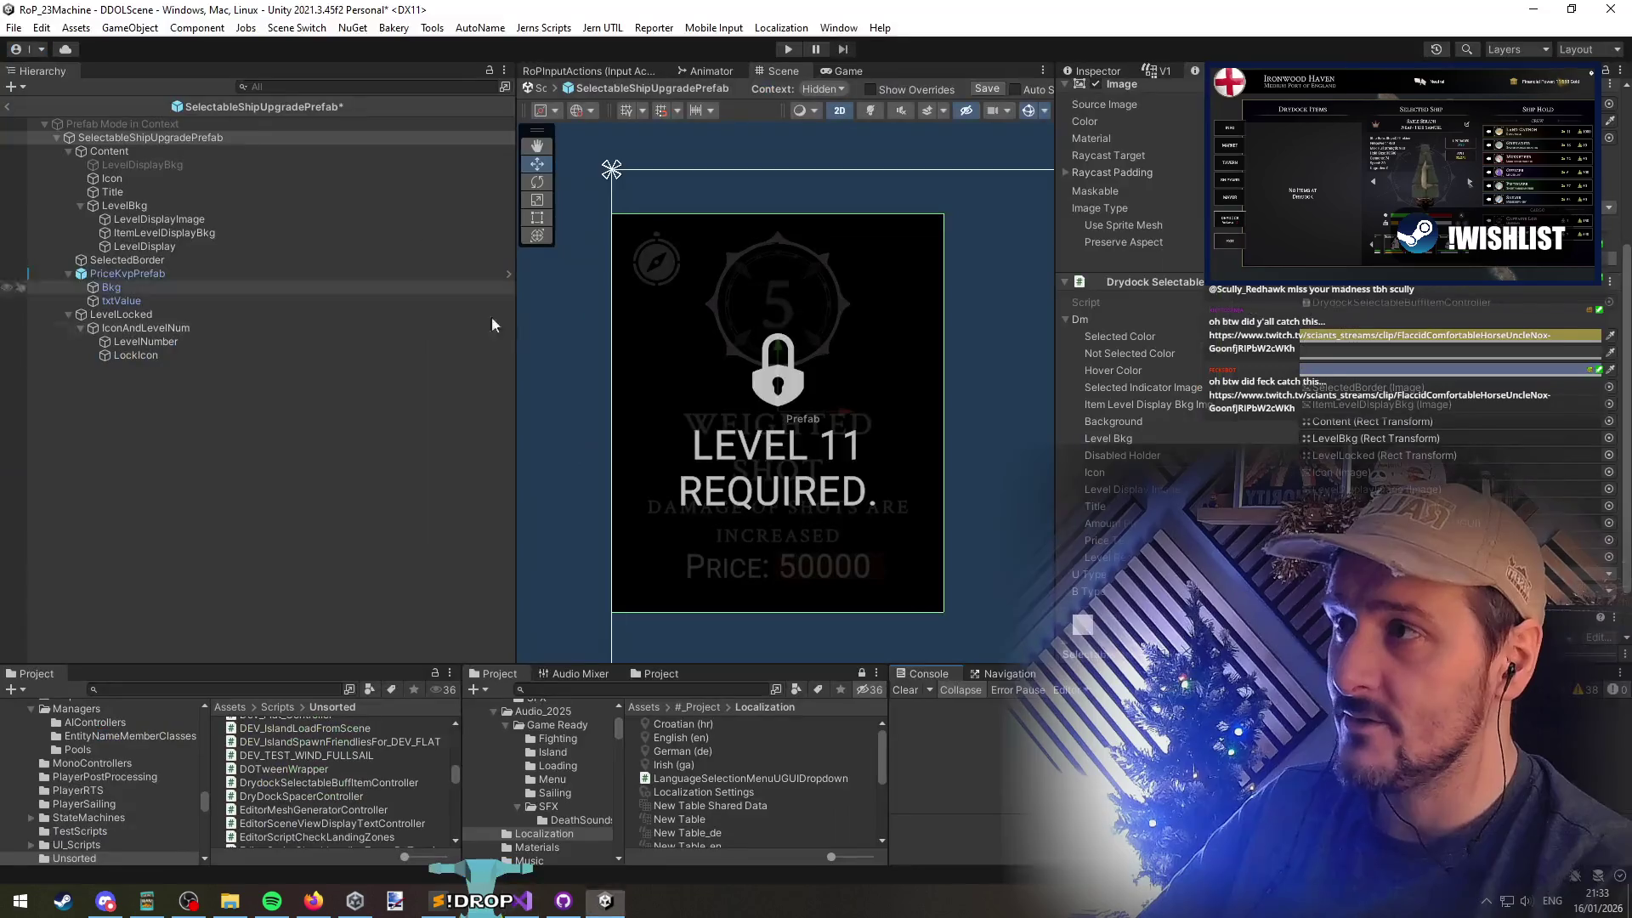
key(alt+Tab)
scroll(382, 310, up, 12)
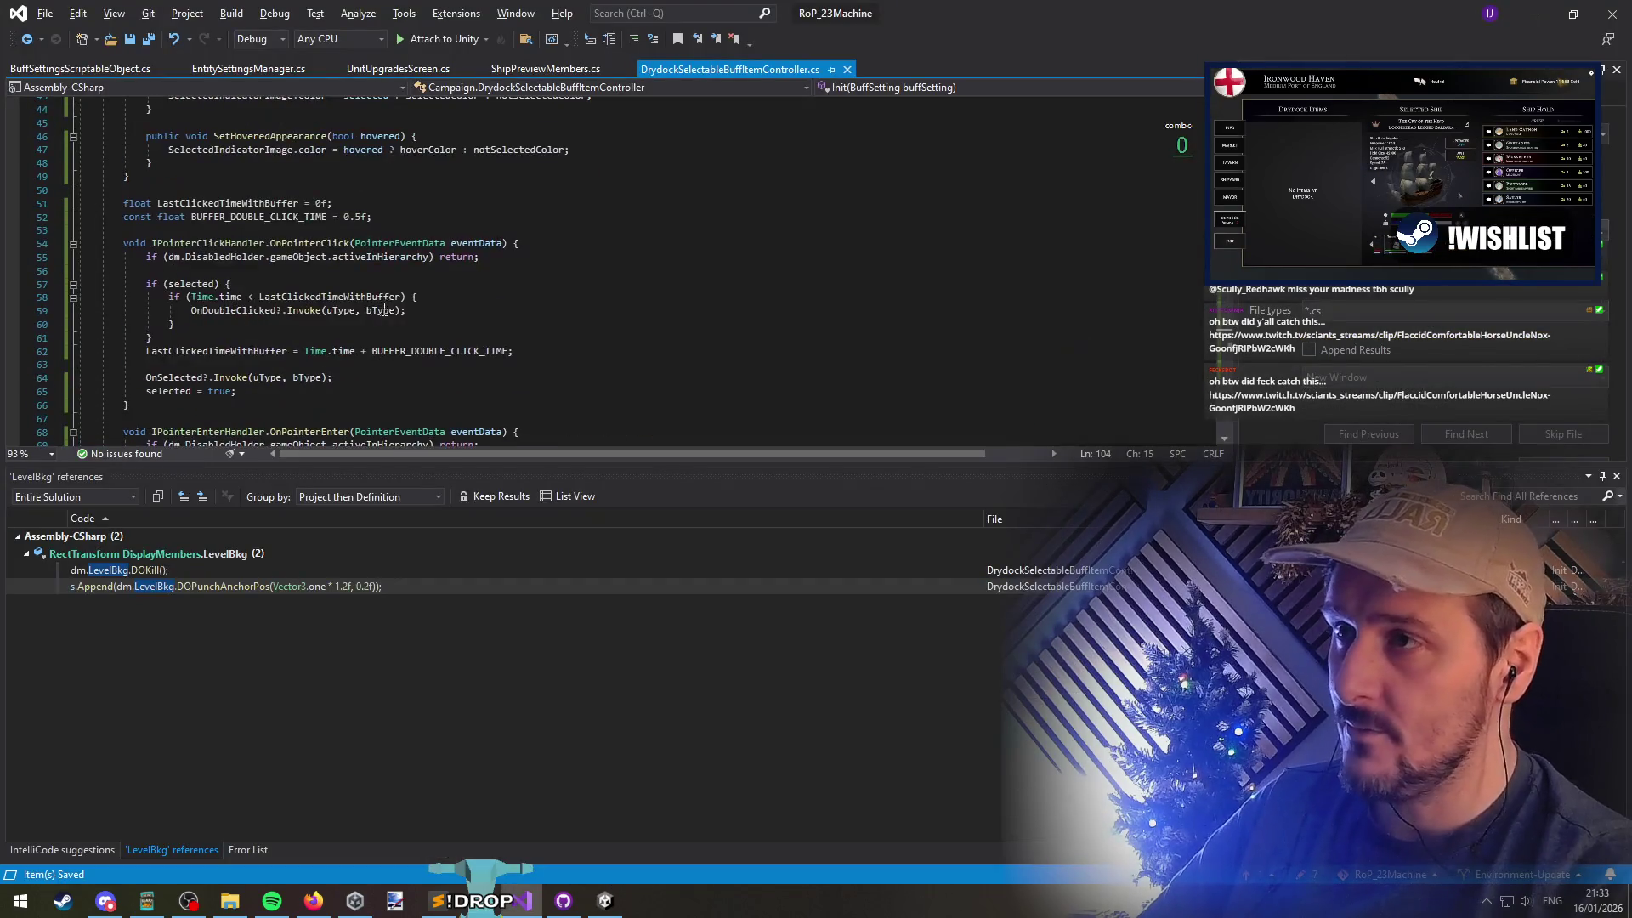
scroll(349, 296, down, 4)
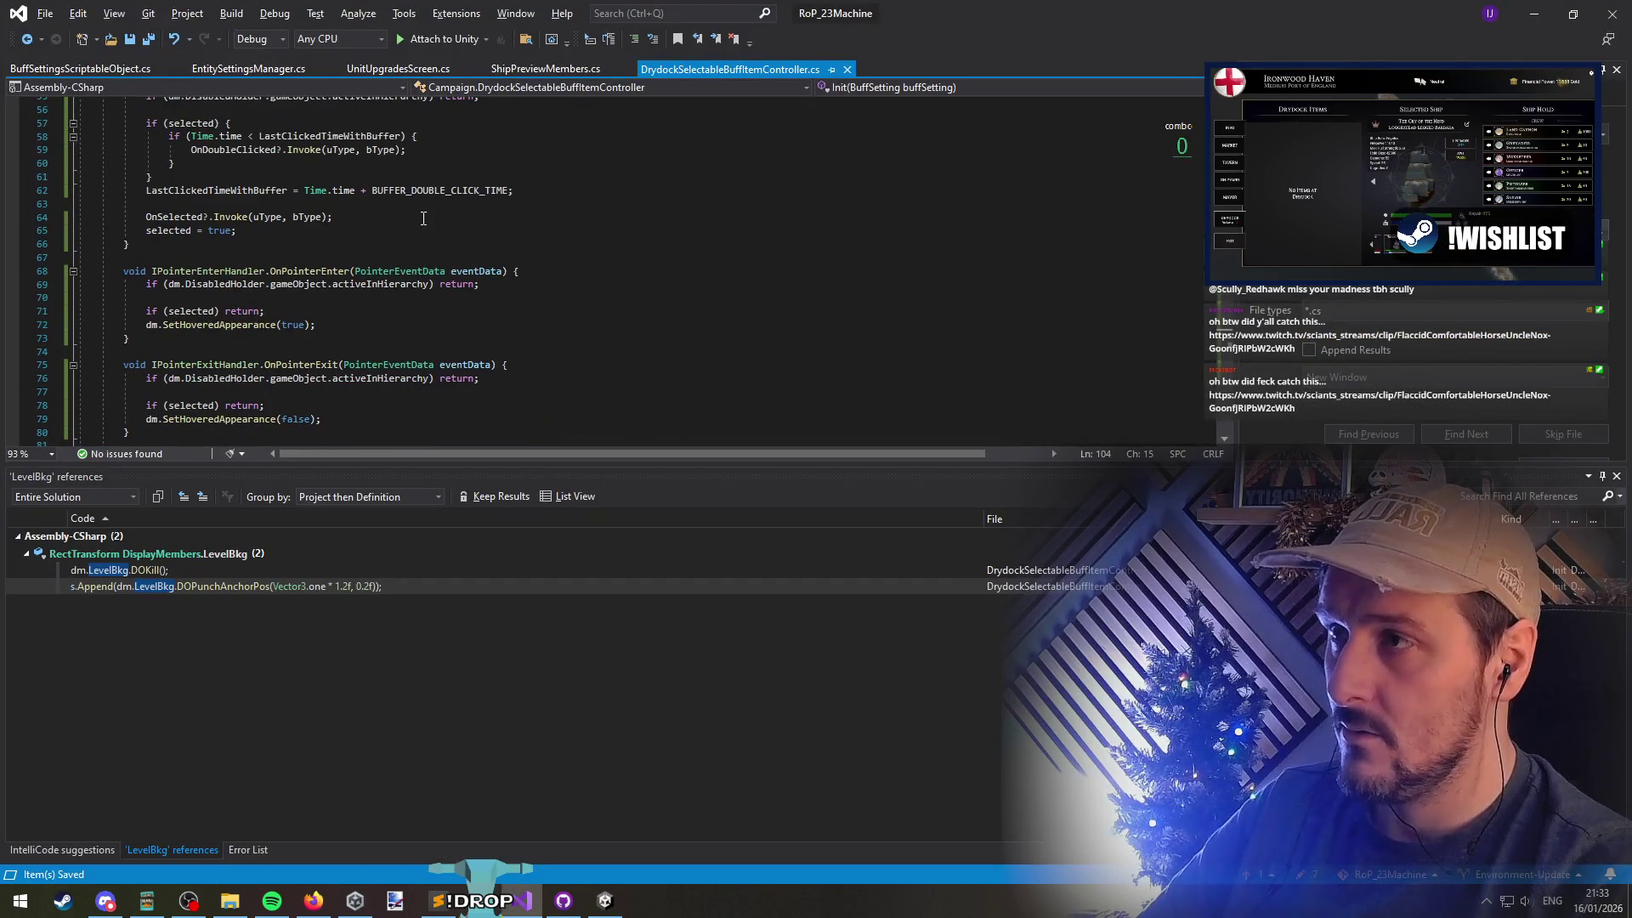
scroll(273, 243, up, 3)
scroll(442, 216, down, 2)
key(alt+Tab)
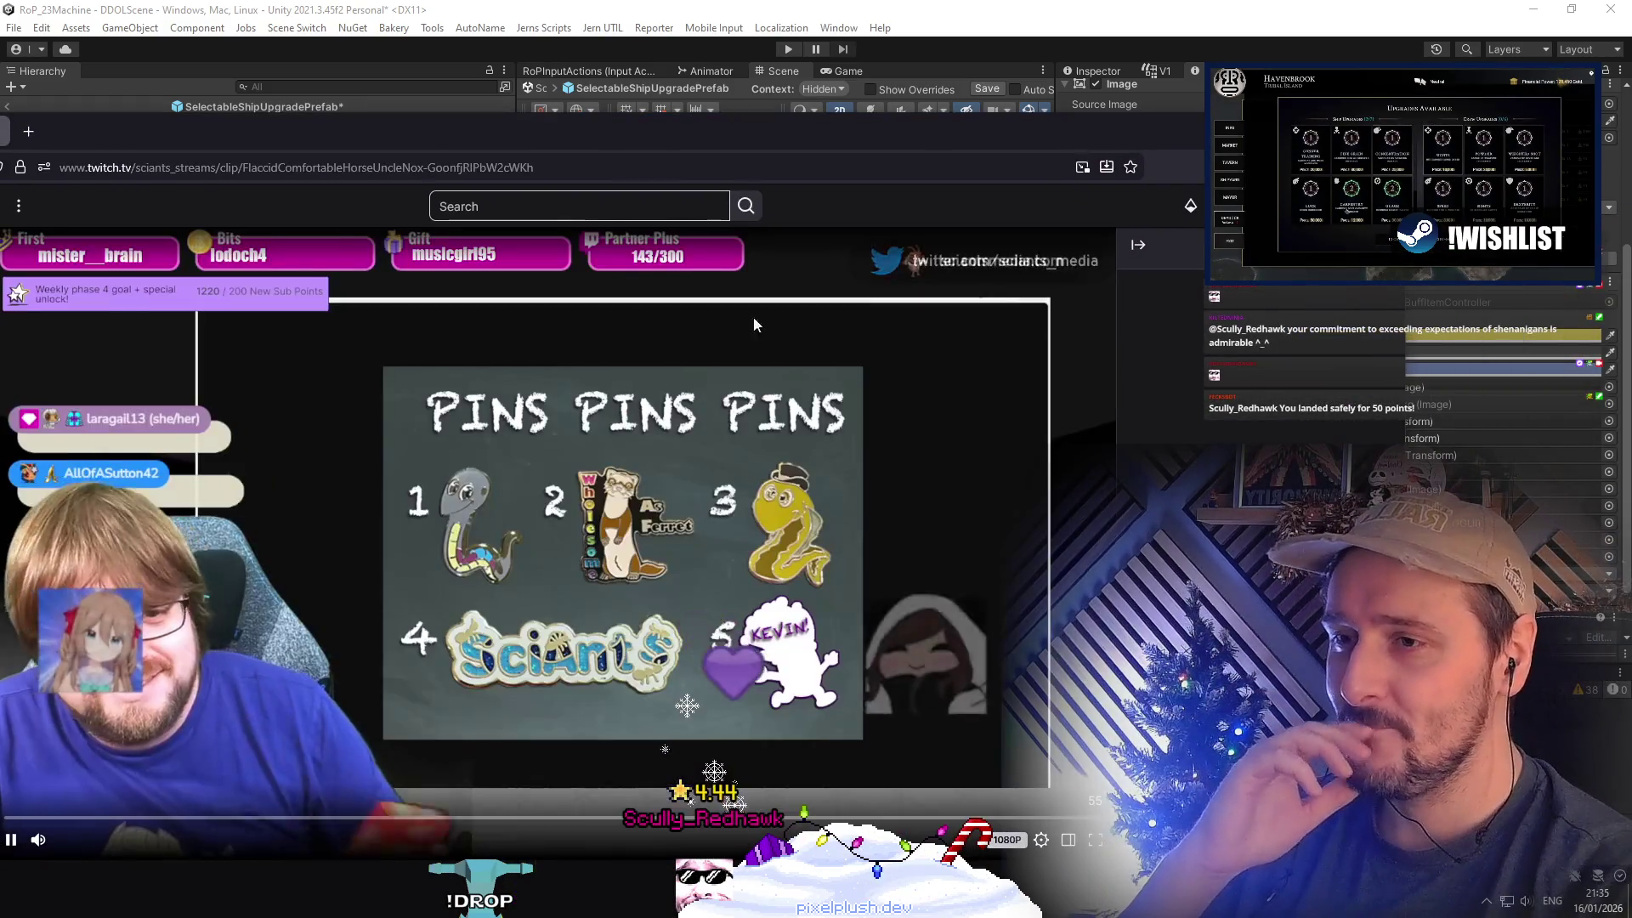
Finish watching the Twitch clip and minimize the browser to get back to Unity
mouse_move(119, 848)
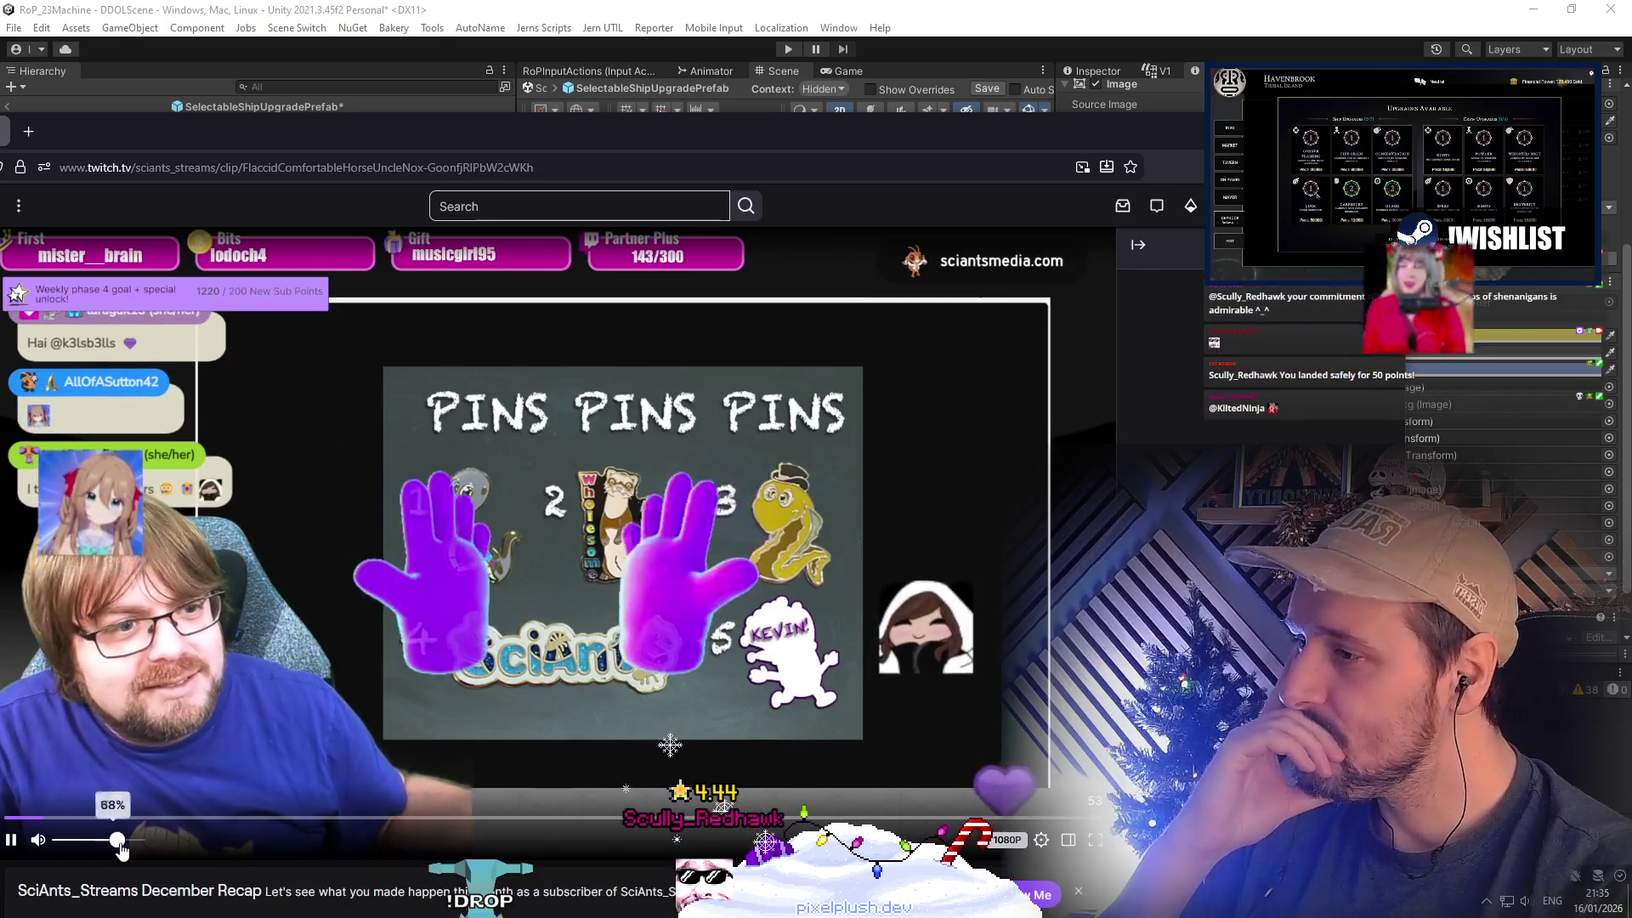
scroll(675, 562, down, 5)
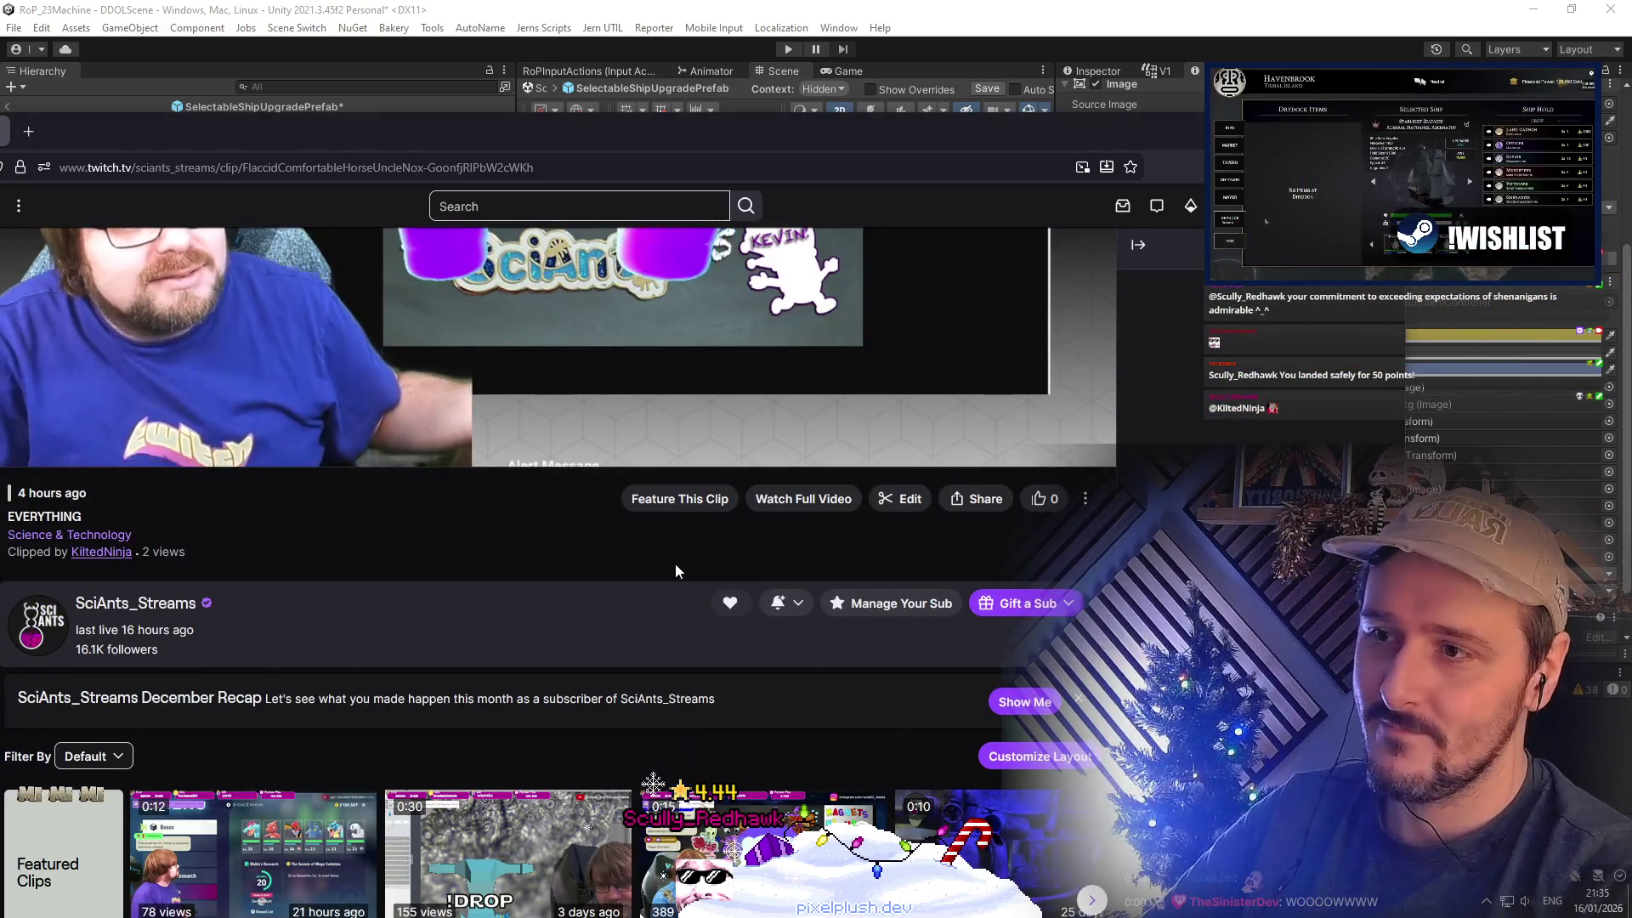
scroll(675, 563, up, 5)
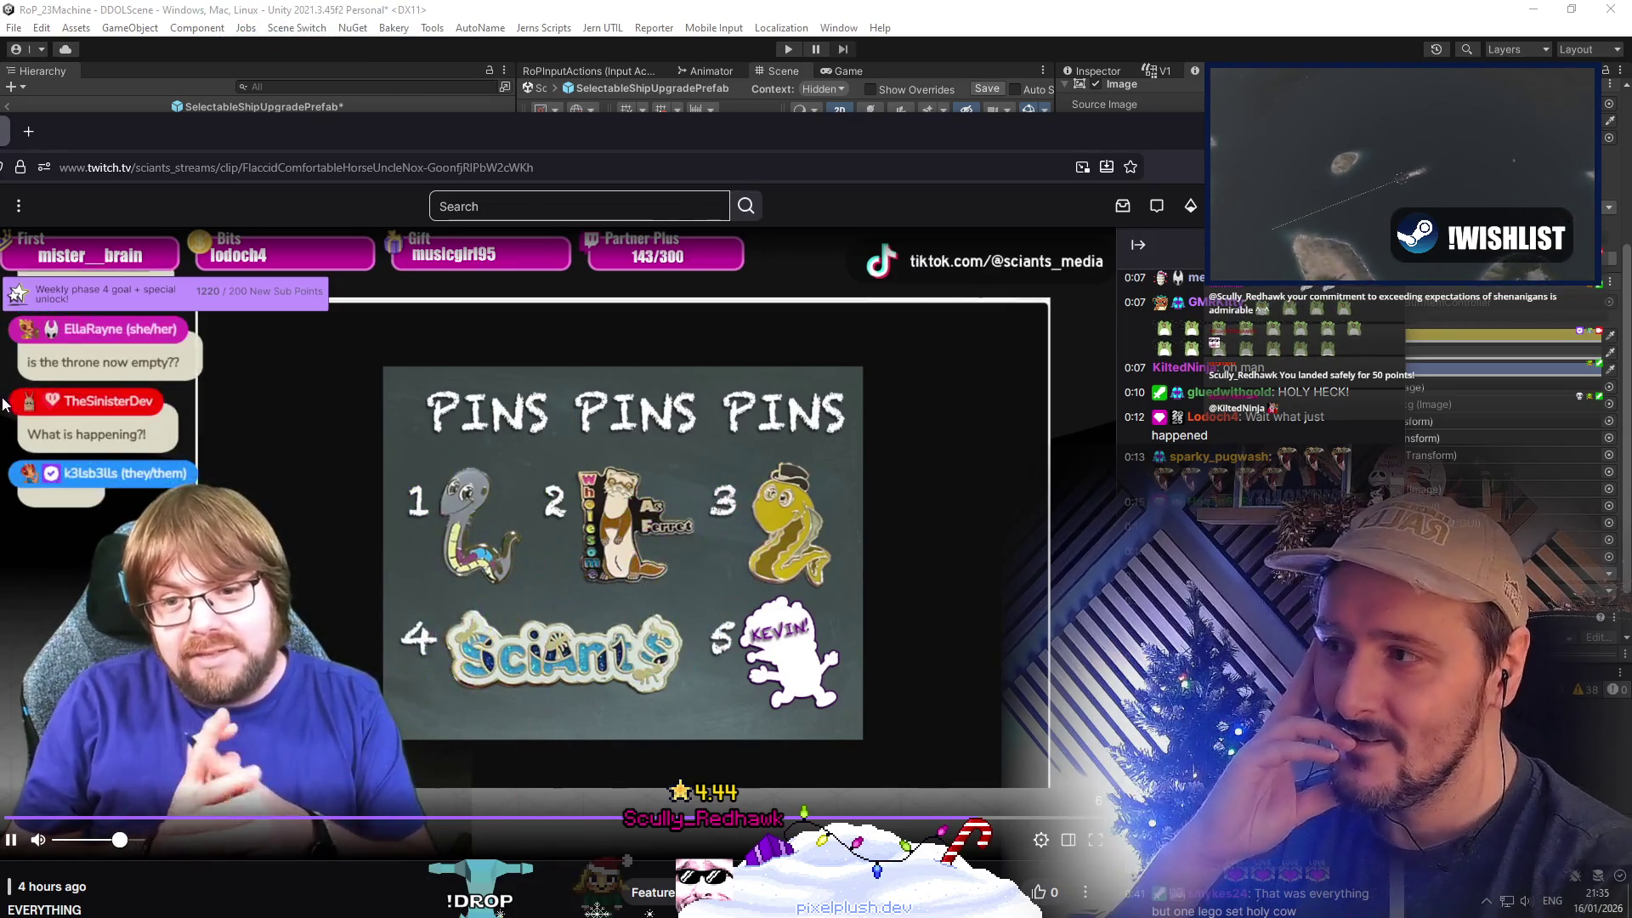
click(1553, 34)
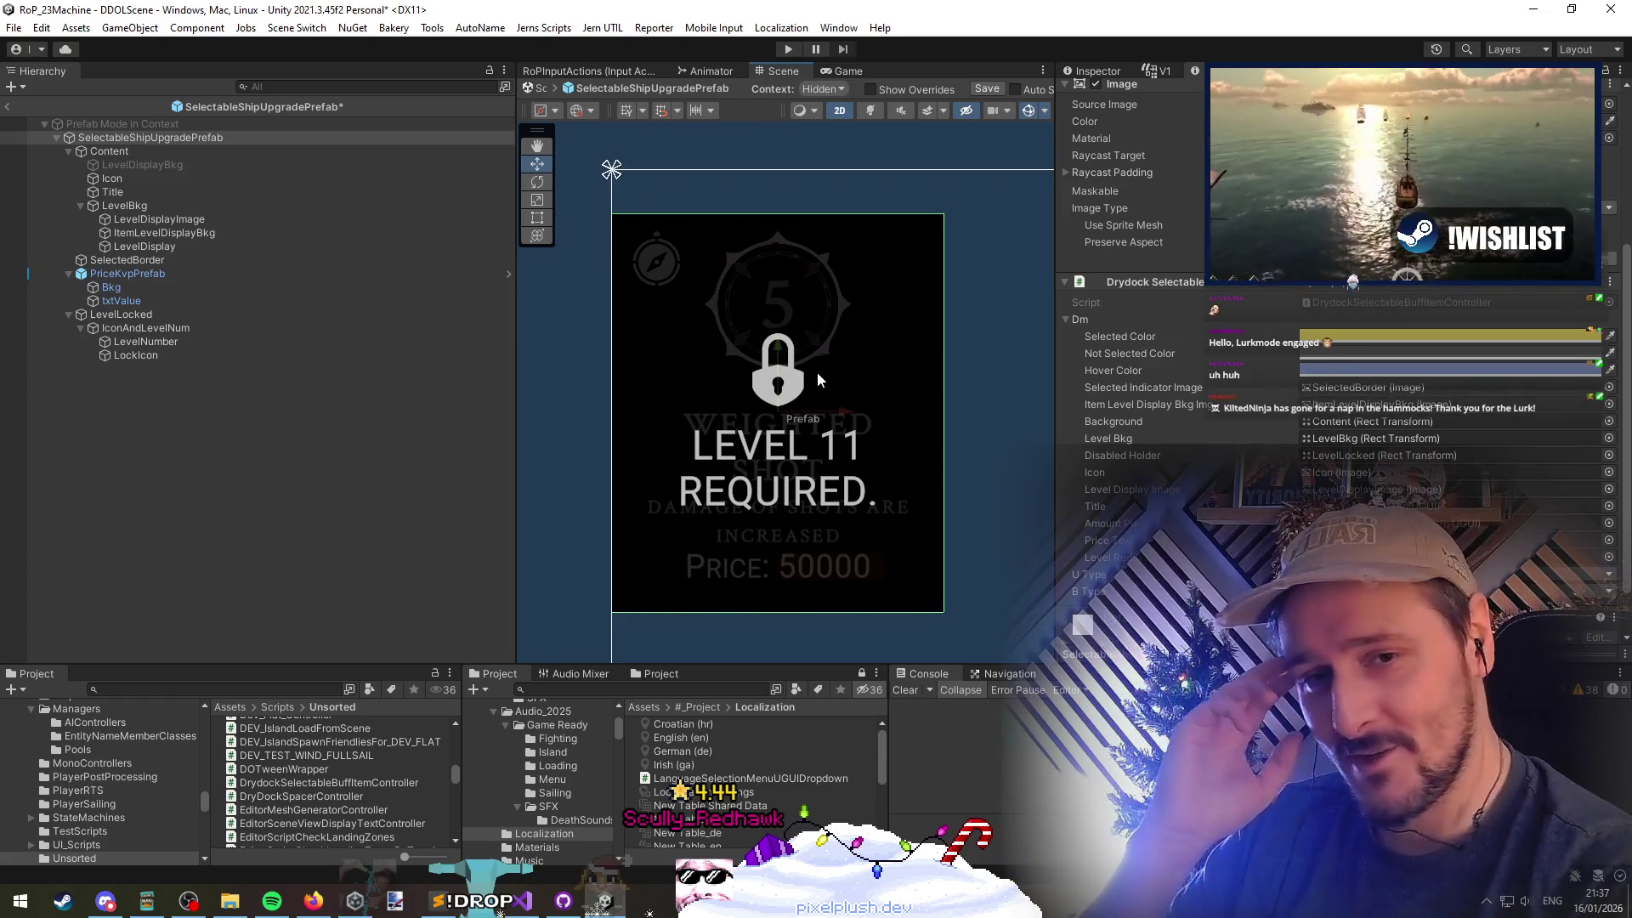
Zoom onto the prefab, select LevelNumber and LevelLocked, and open the item controller script
scroll(726, 345, down, 4)
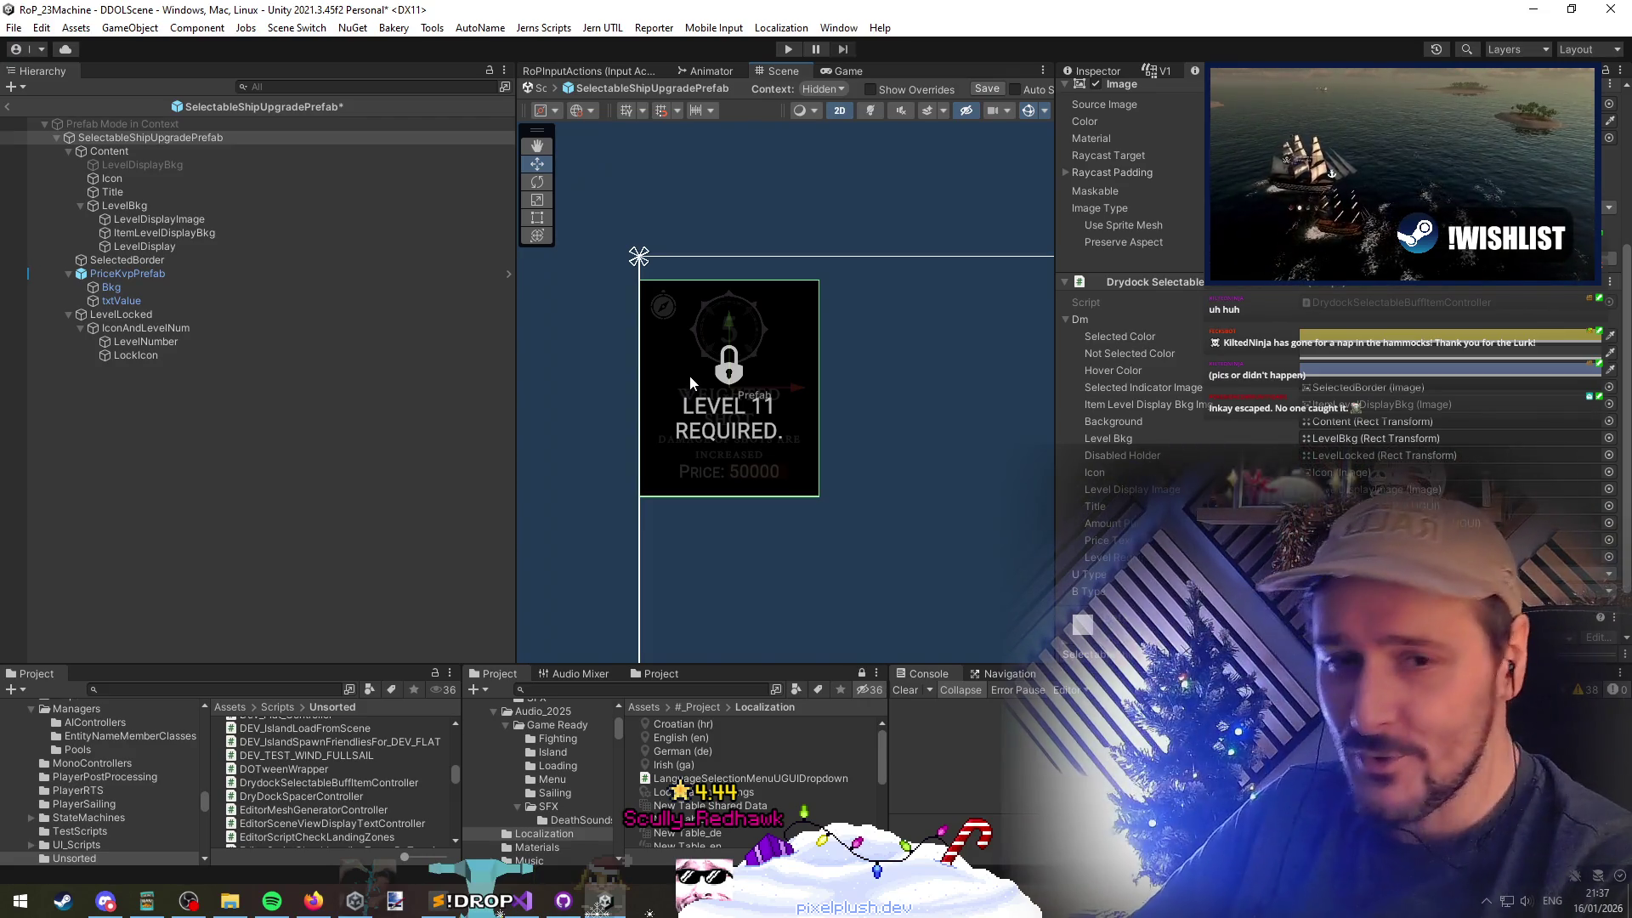
scroll(761, 419, up, 2)
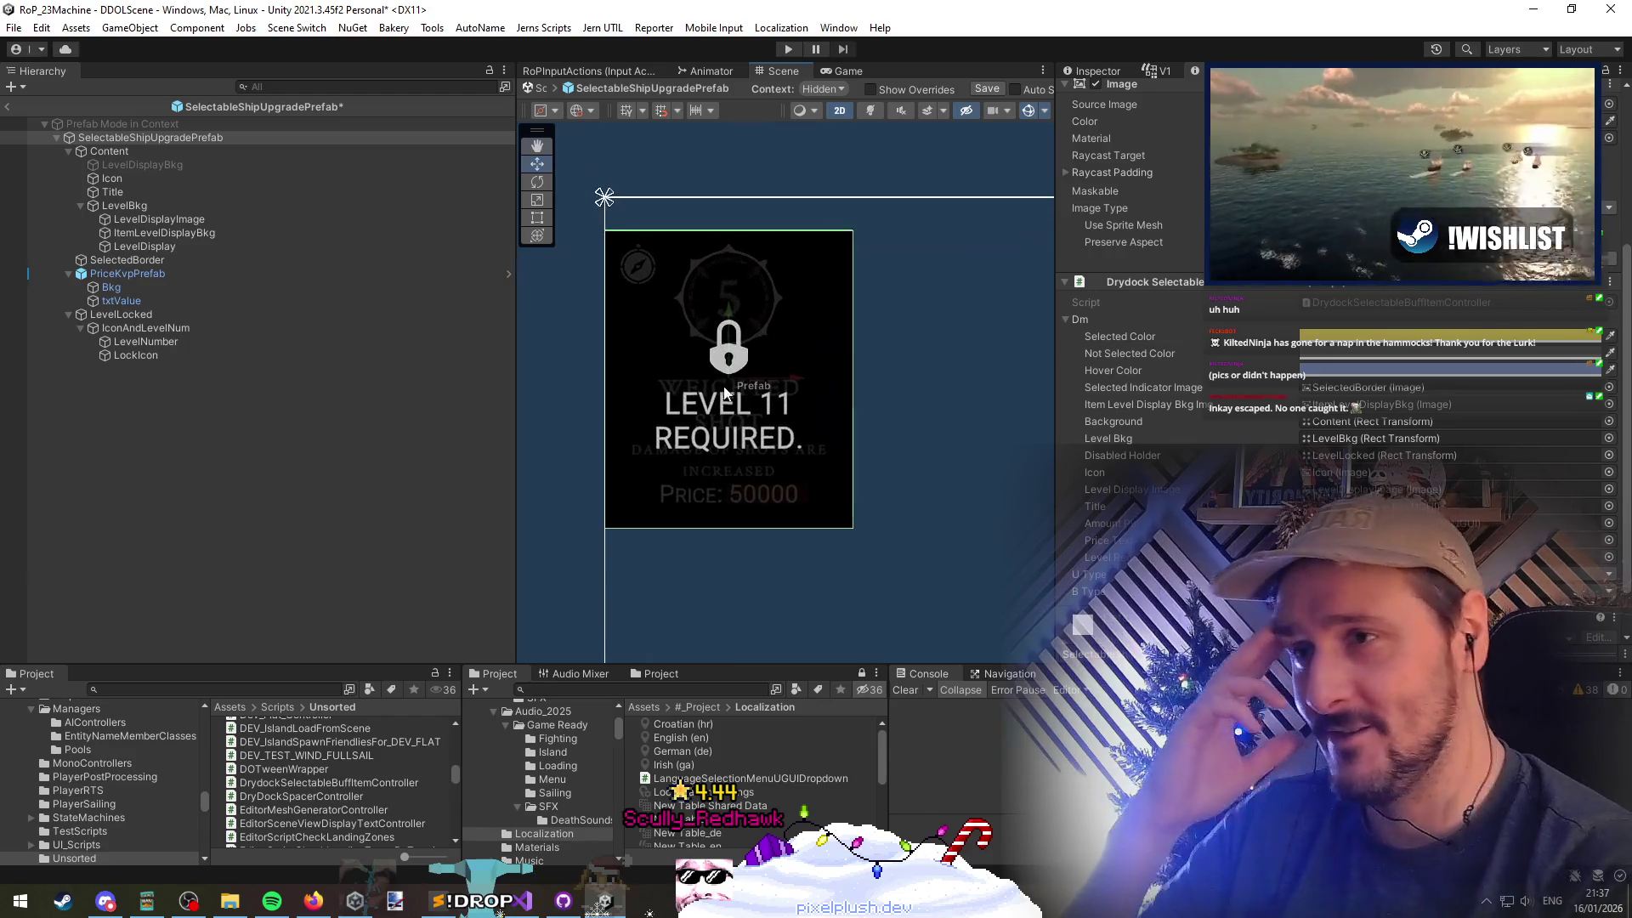
scroll(761, 419, up, 2)
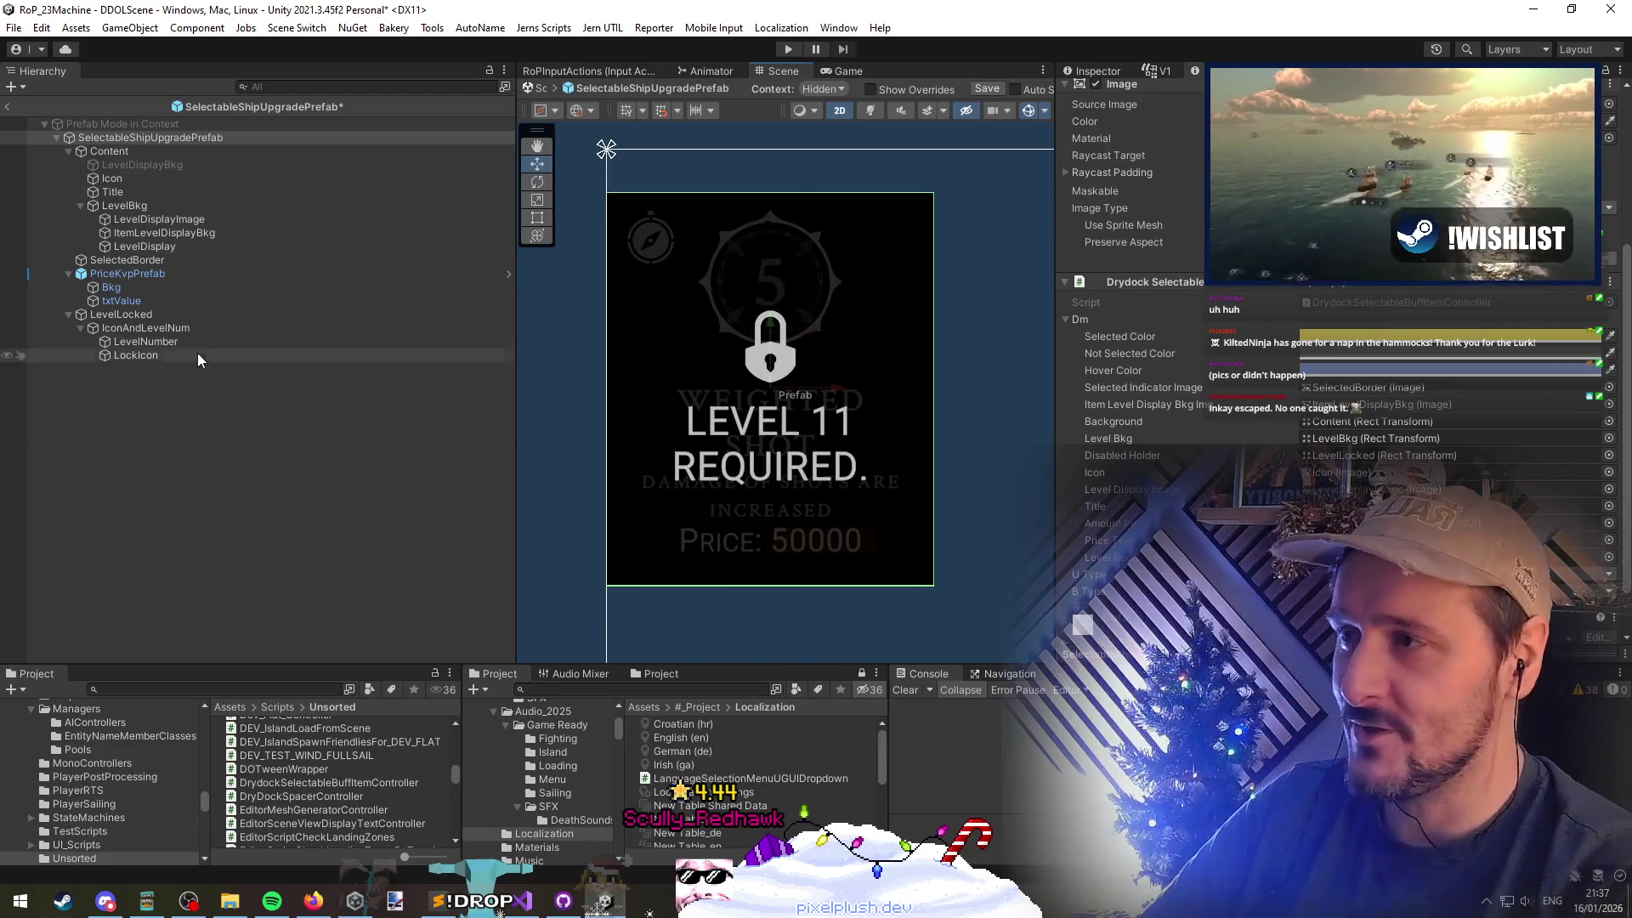
click(191, 345)
click(172, 314)
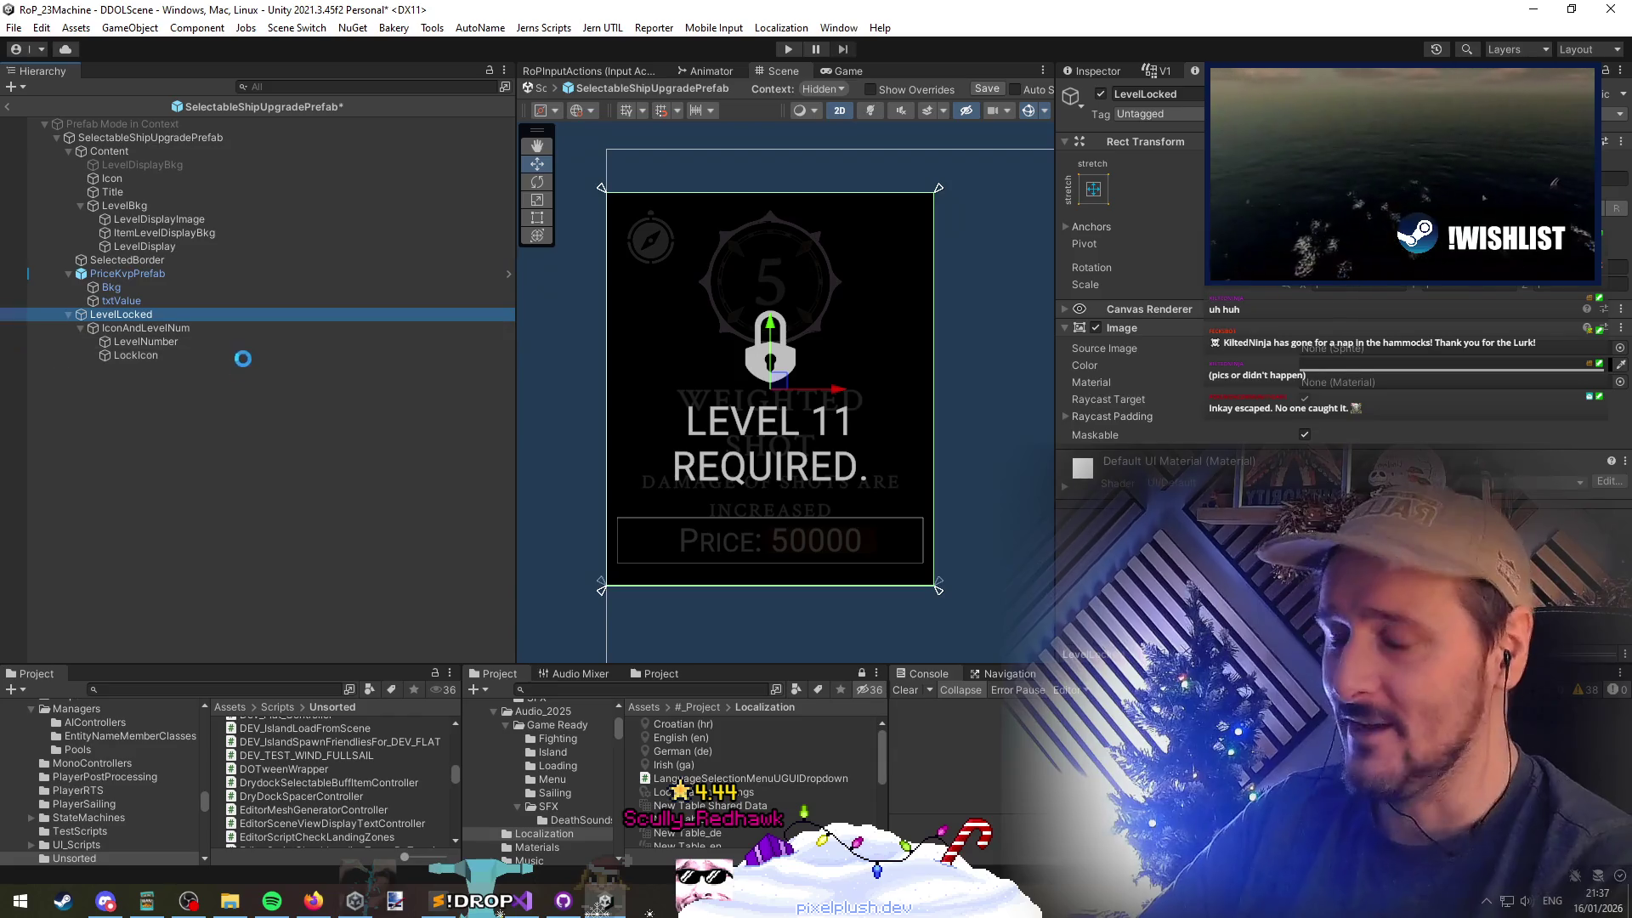
double_click(332, 782)
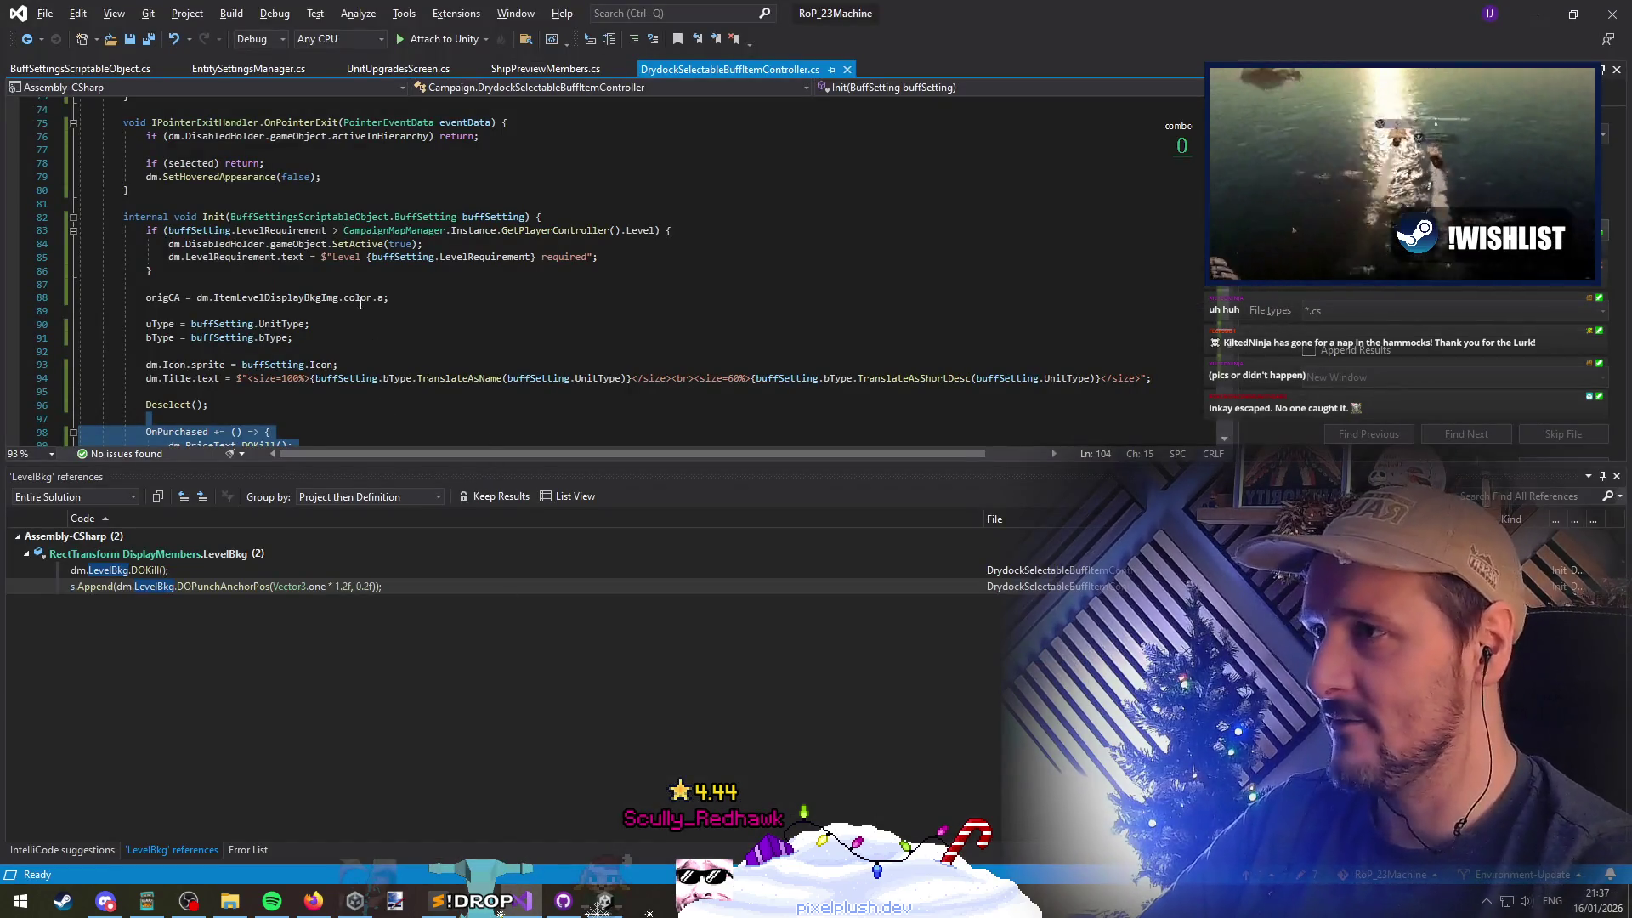
Add an else branch to Init calling DisabledHolder.SetActive(false), save, and return to Unity
click(460, 242)
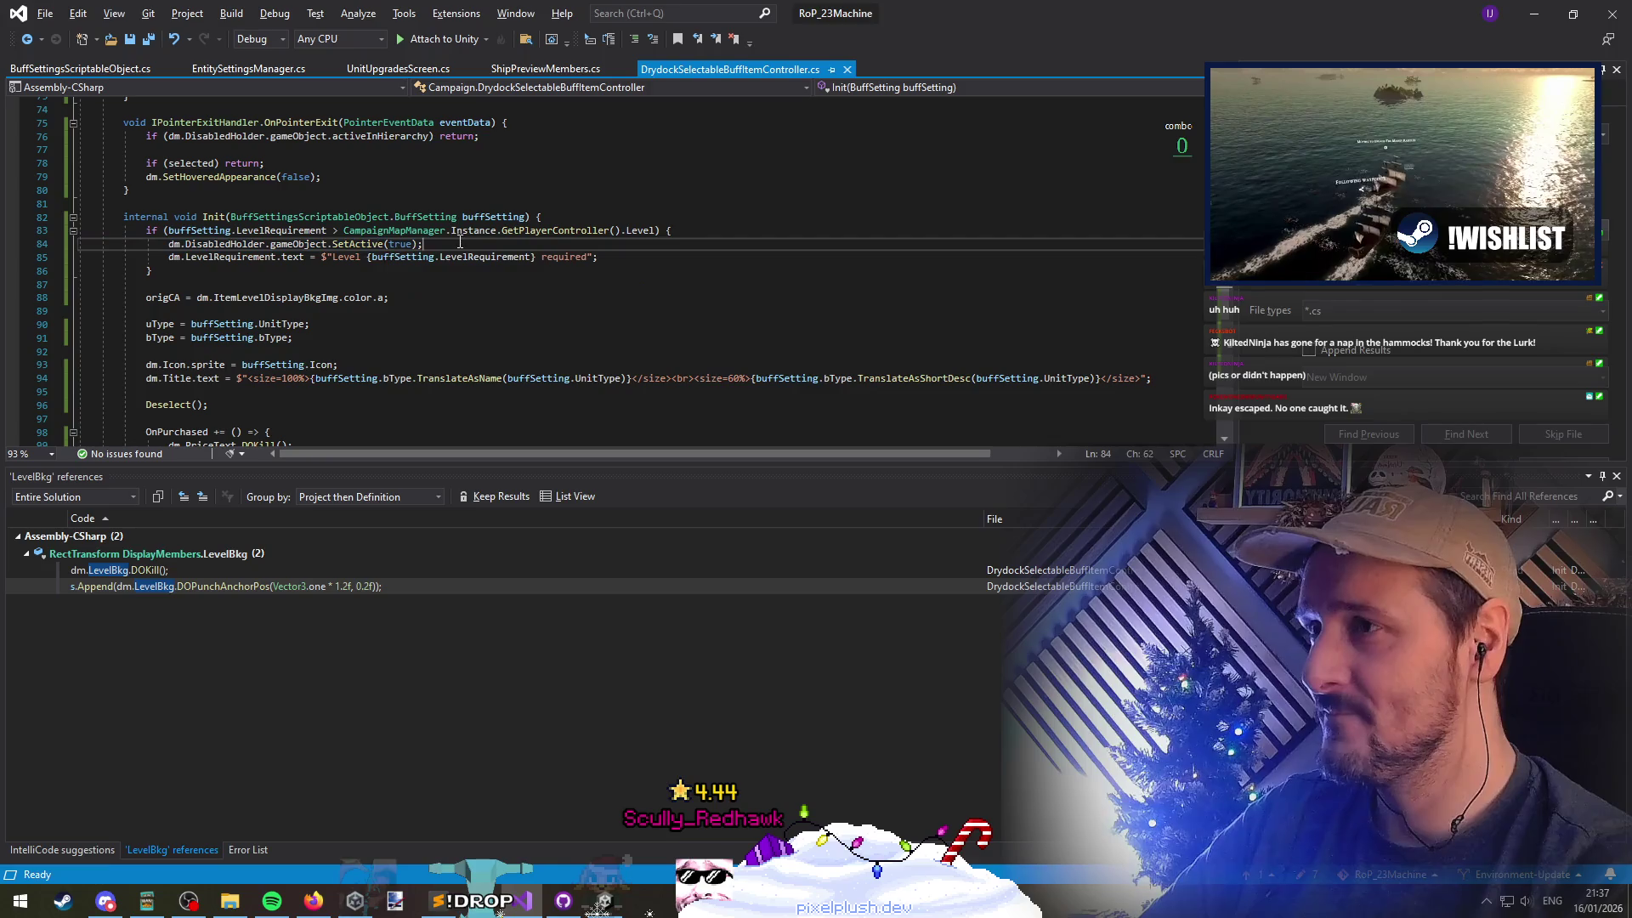
shift+click(169, 244)
key(ctrl+c)
click(179, 271)
text(else)
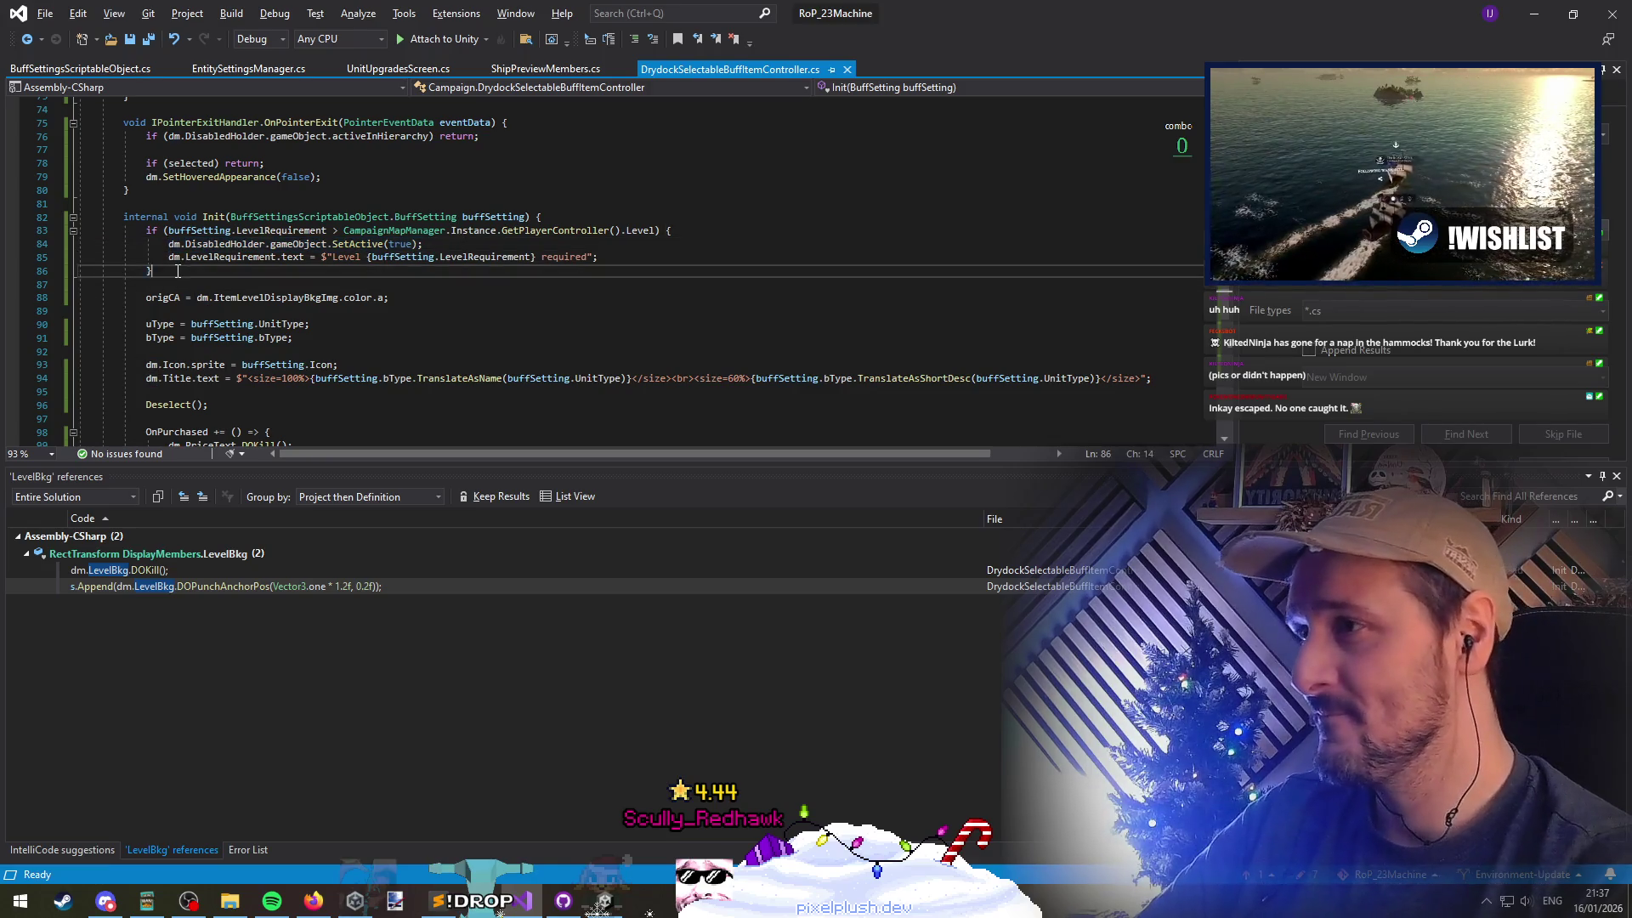
key(Return)
key(ctrl+v)
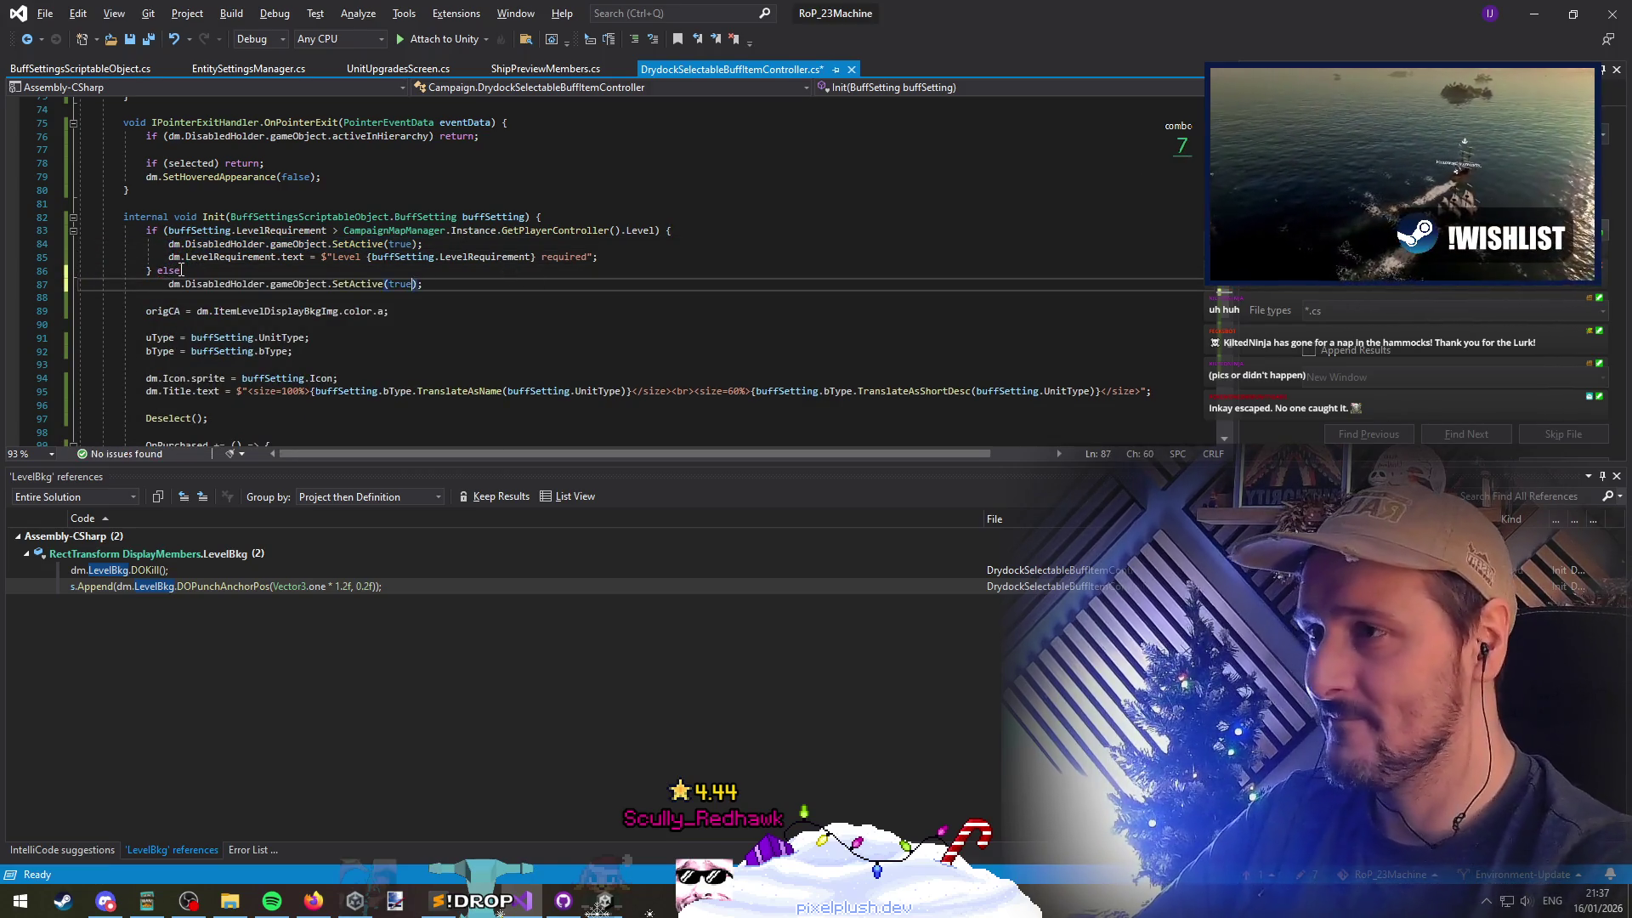
key(BackSpace)
key(BackSpace)
key(BackSpace)
text(false);)
key(Return)
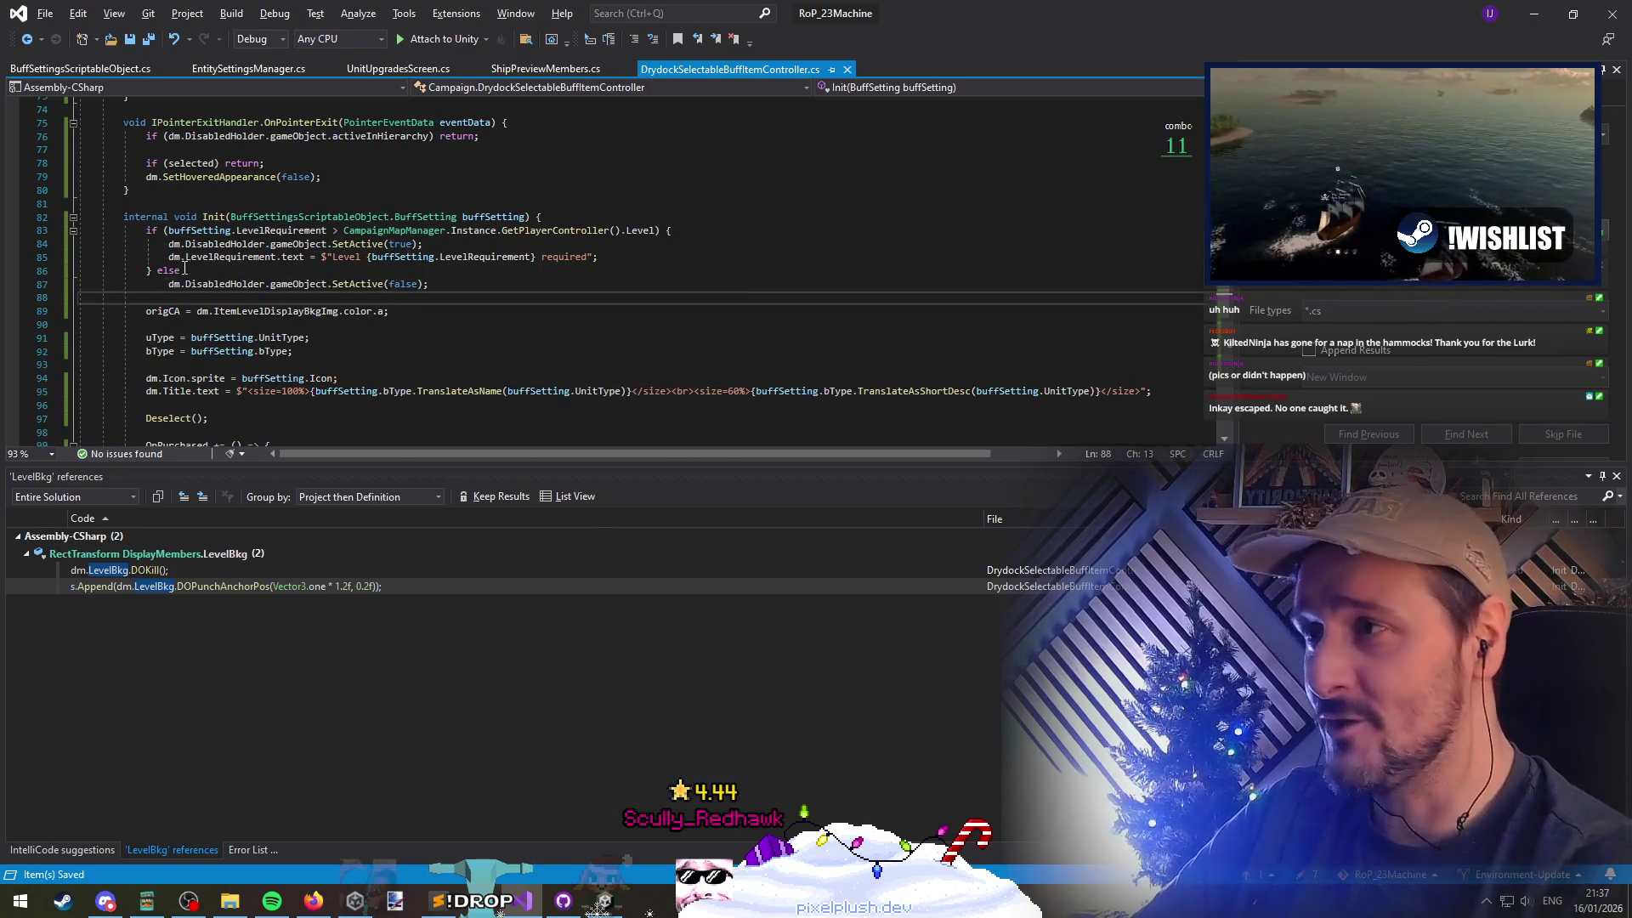
key(alt+Tab)
key(alt+Tab)
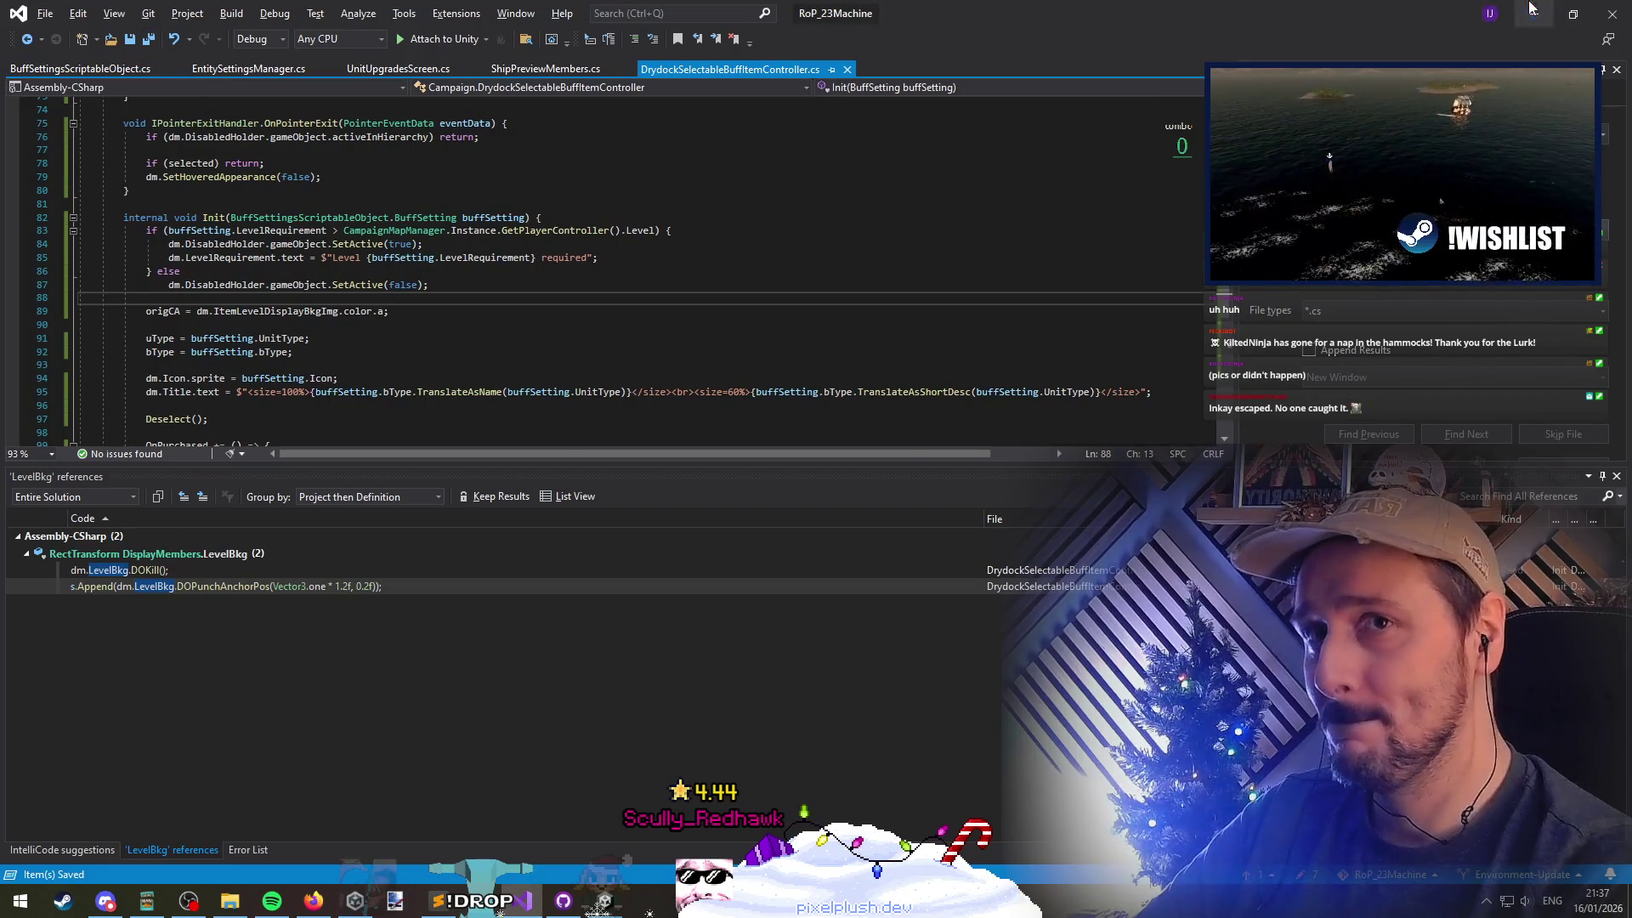
click(1530, 9)
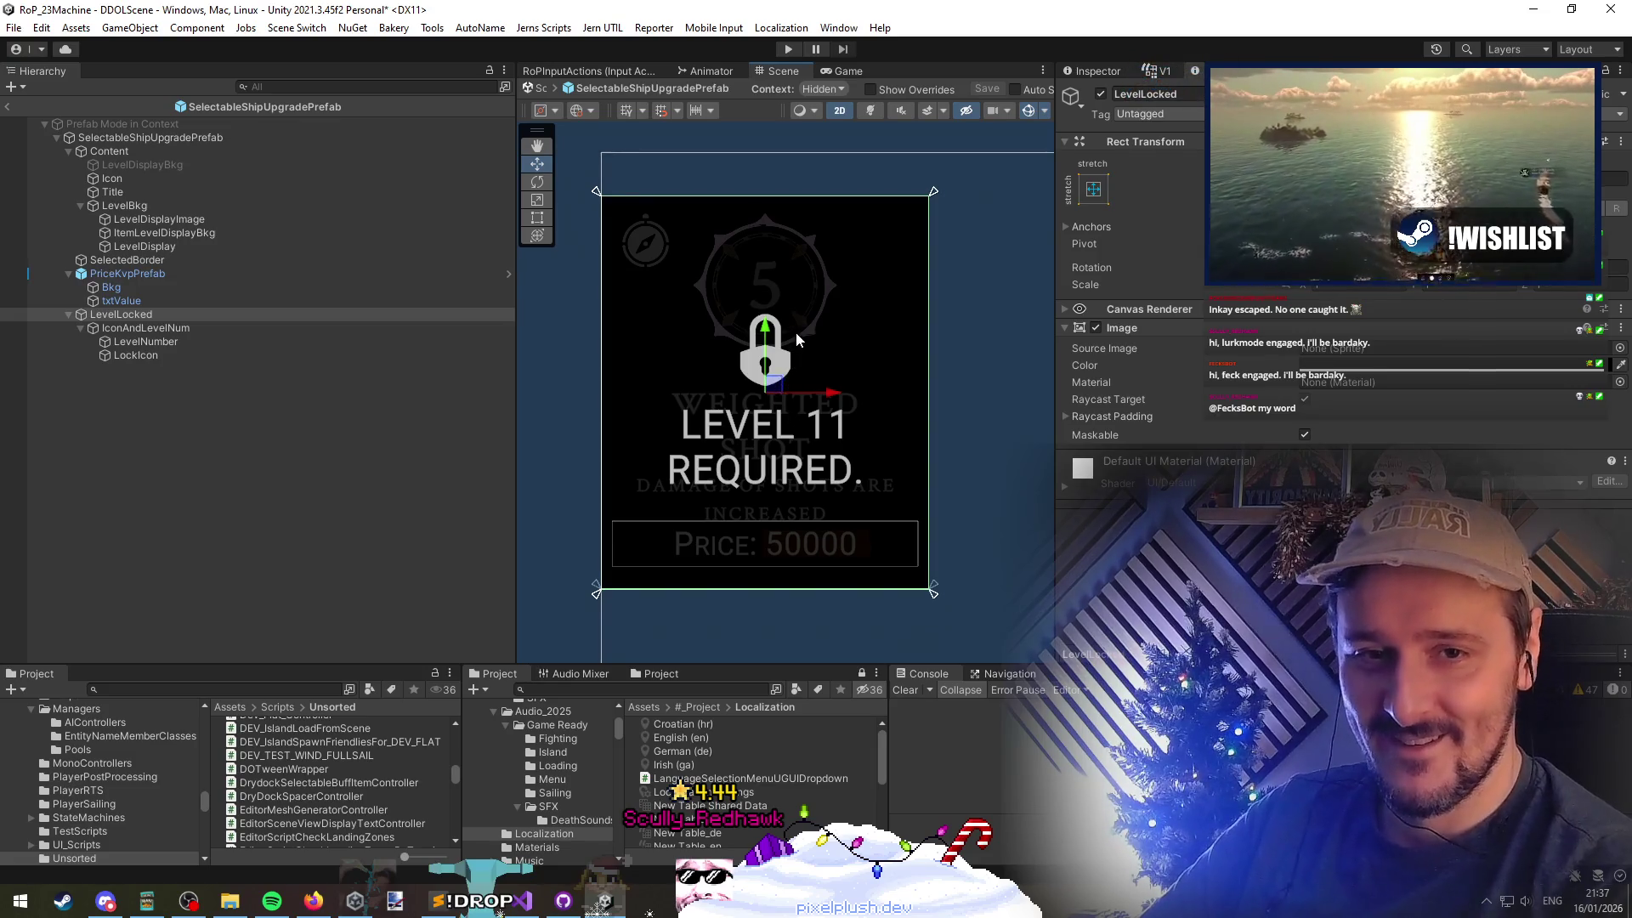
Check SelectableShipUpgradePrefab's Inspector fields, then select the DisabledHolder field name in Visual Studio
scroll(796, 340, down, 3)
scroll(807, 382, up, 2)
scroll(829, 432, down, 1)
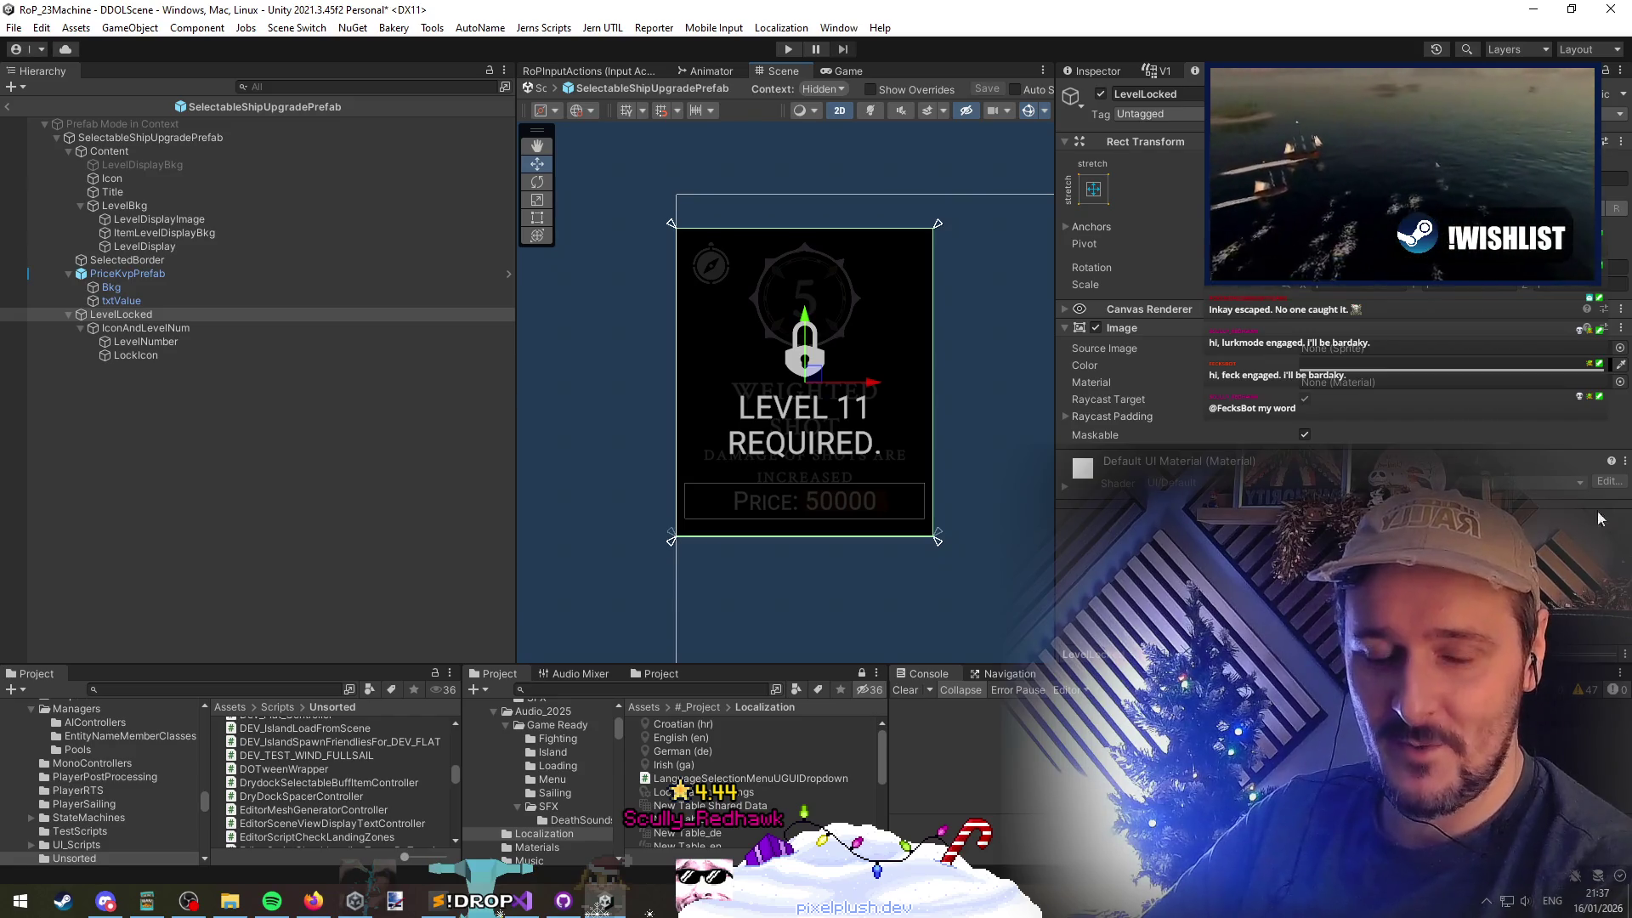
click(153, 140)
scroll(1194, 415, down, 5)
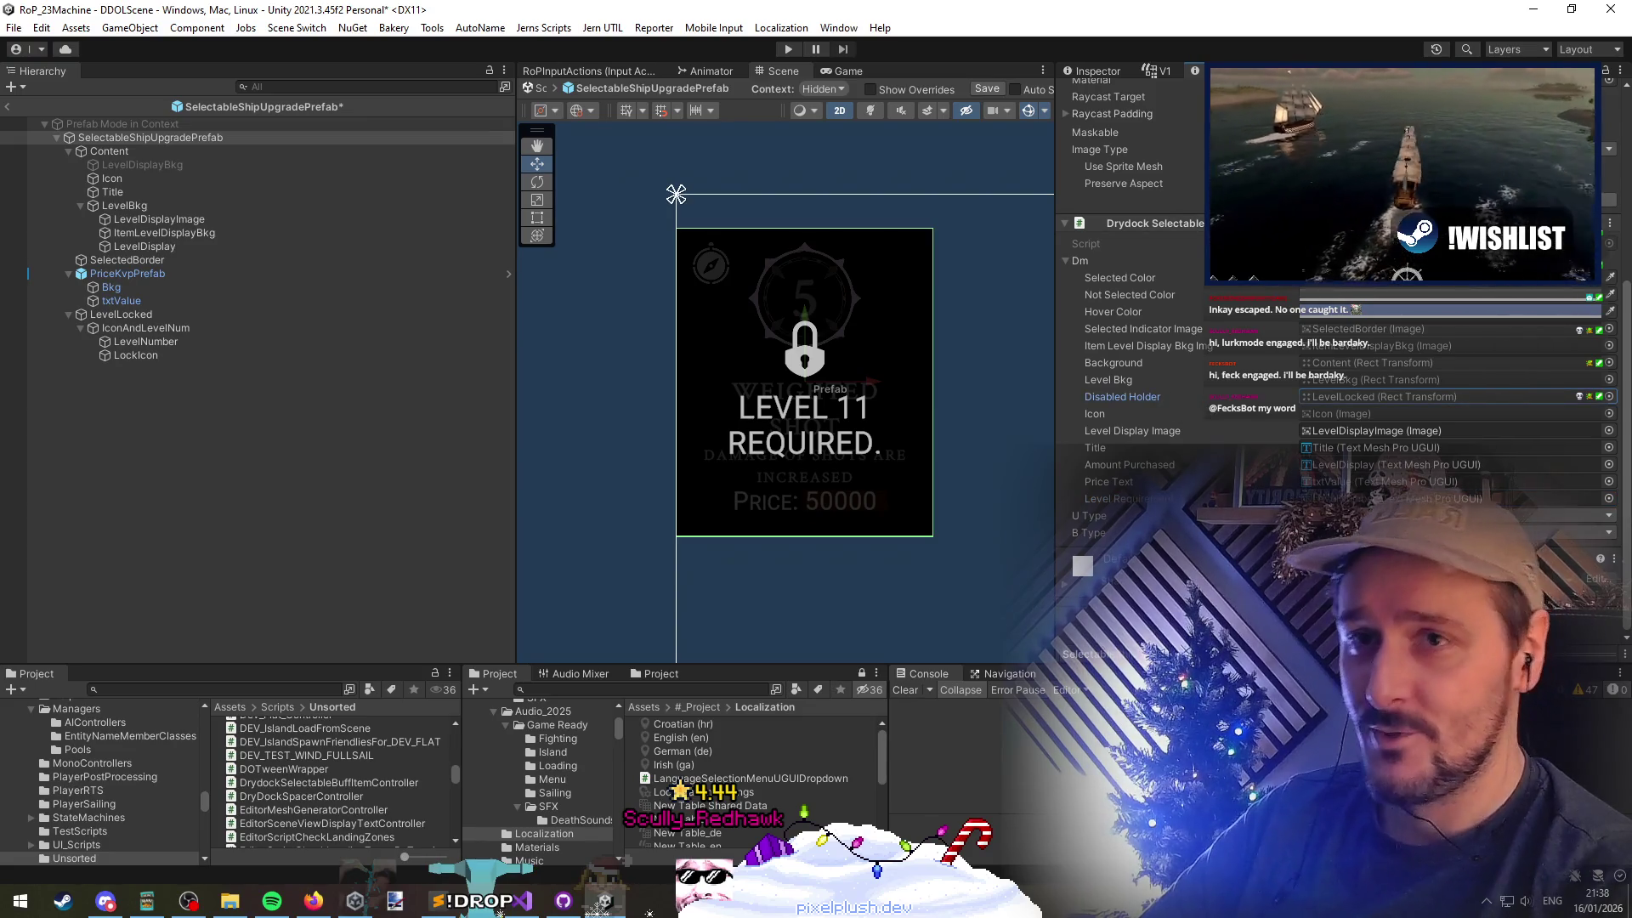
key(alt+Tab)
click(234, 246)
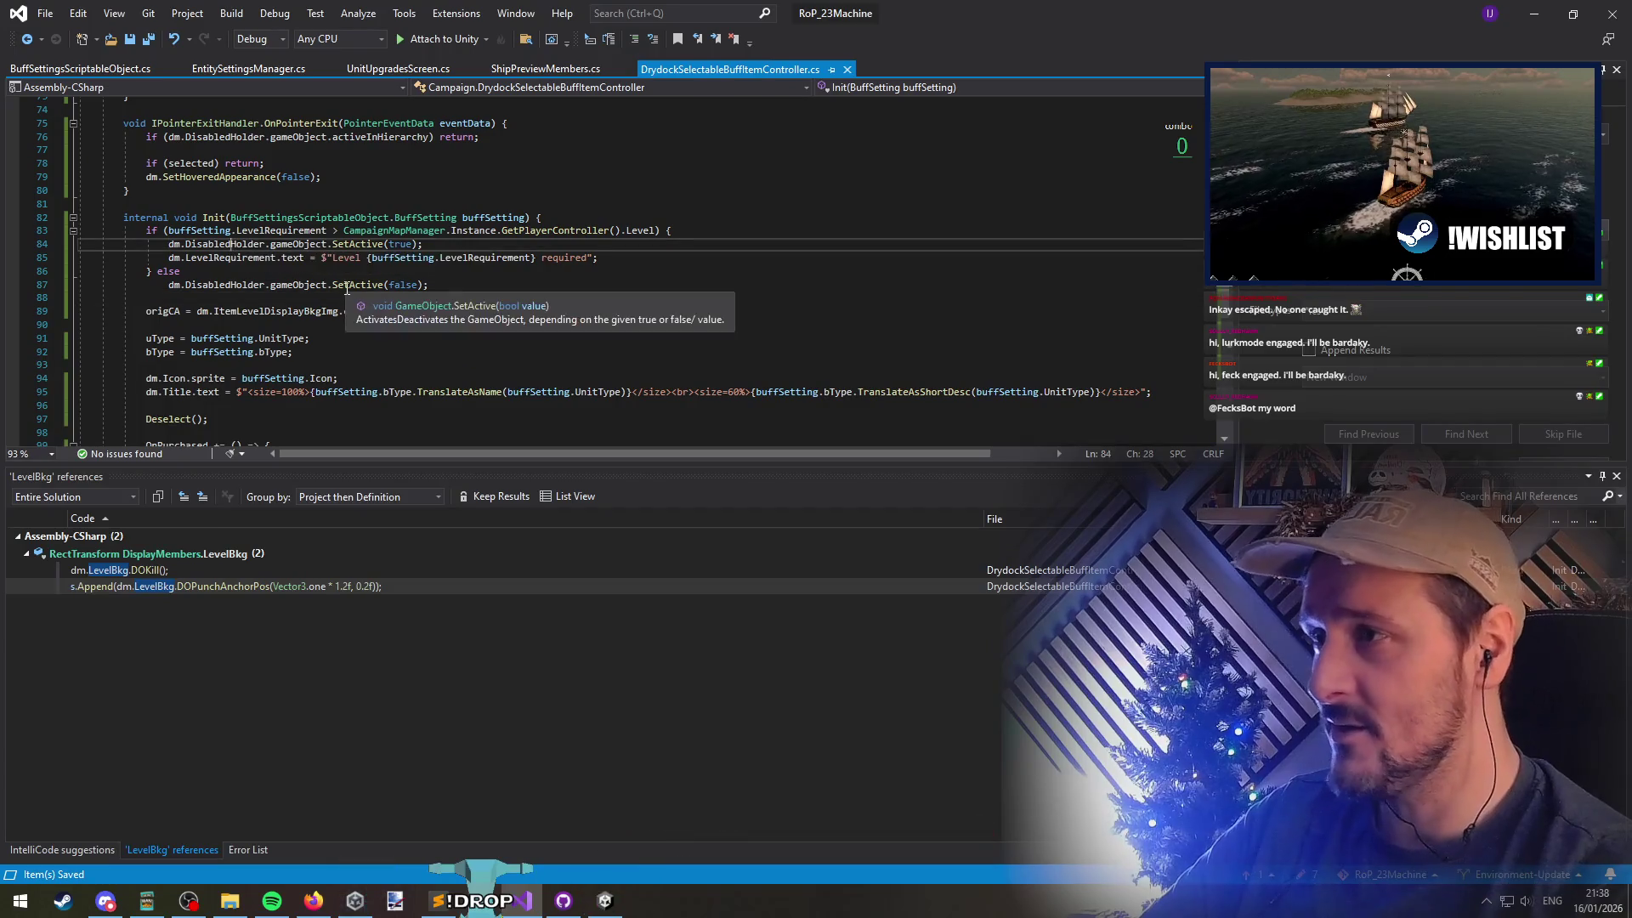
Rename DisabledHolder to LevelRequirementNotMetHolder across all references and recompile in Unity
key(ctrl+r)
key(ctrl+r)
text(LevelRequi)
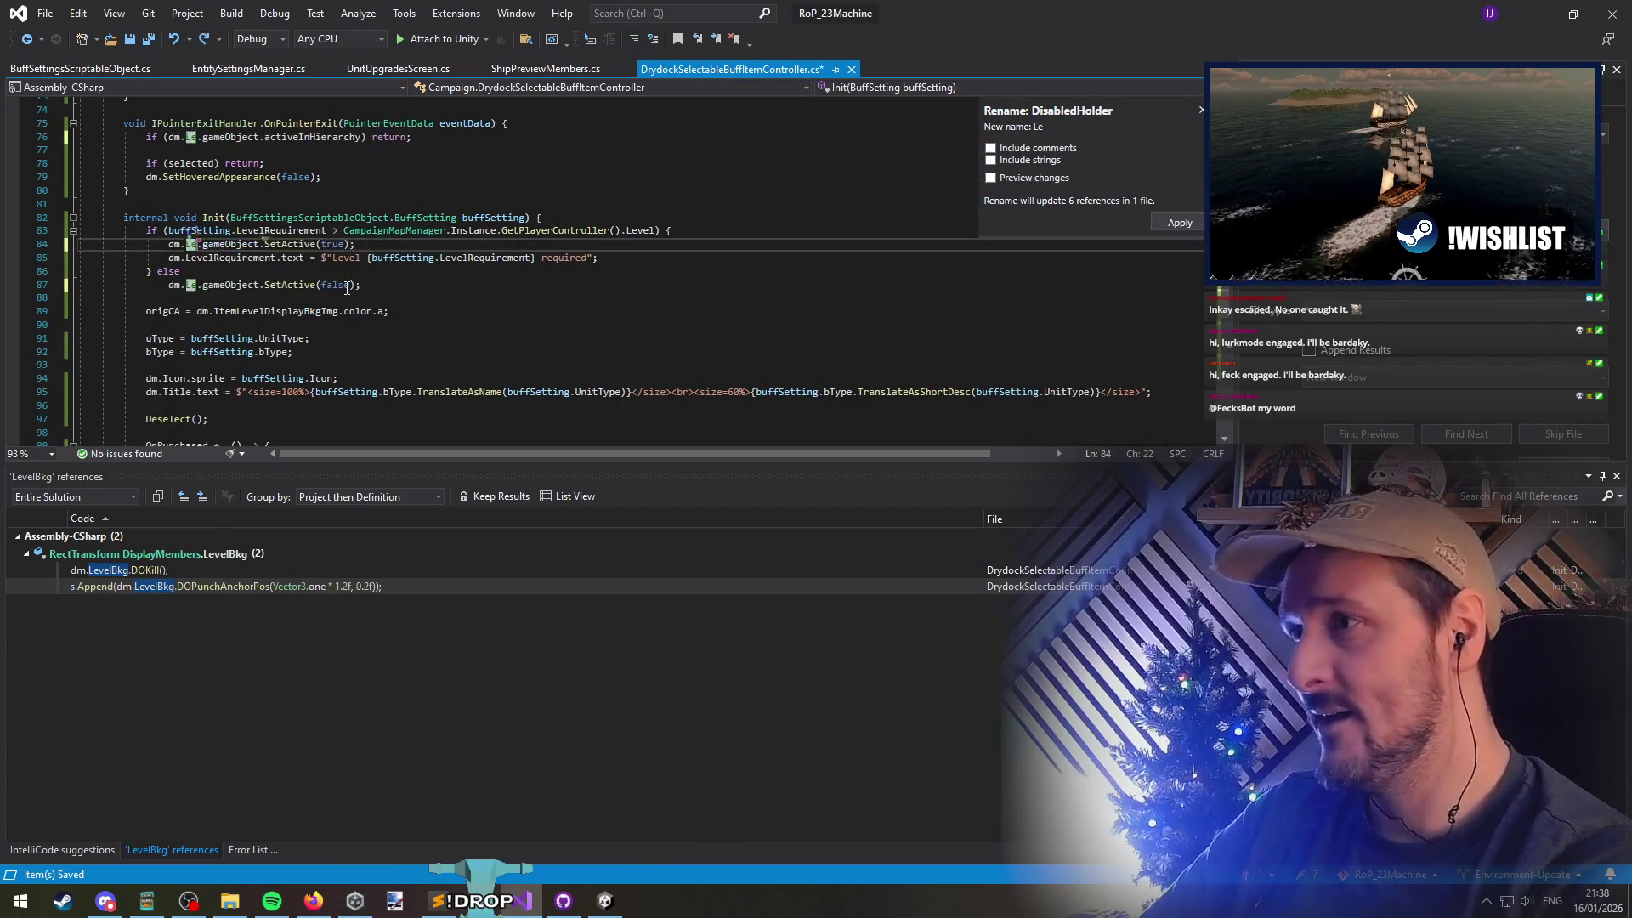
text(rementNotMet)
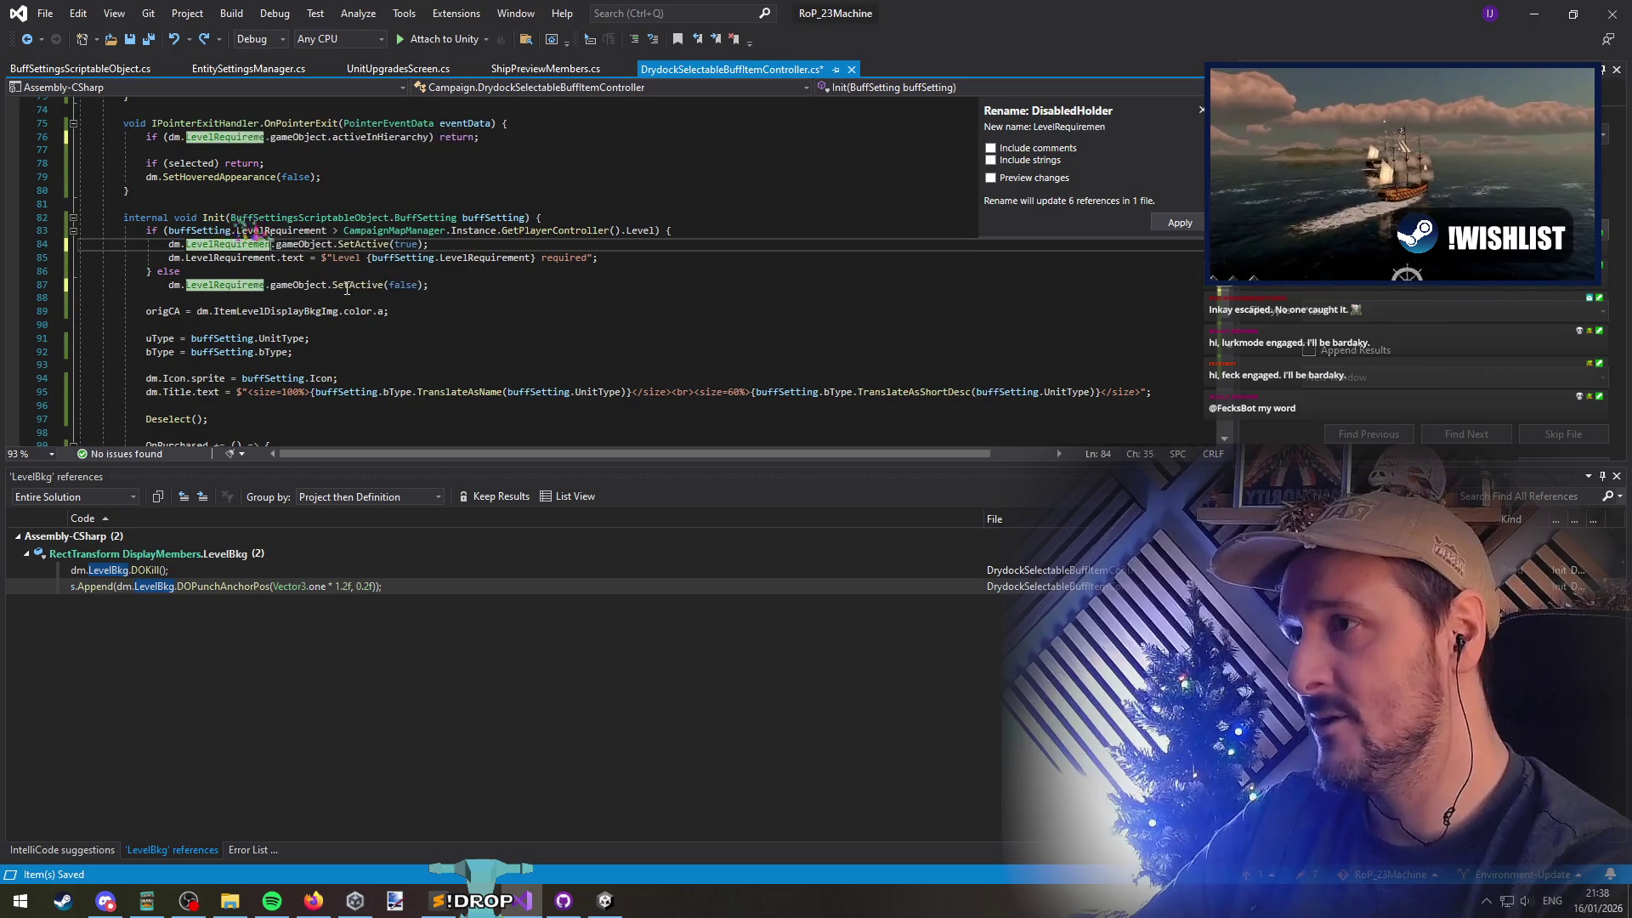
text(Holder)
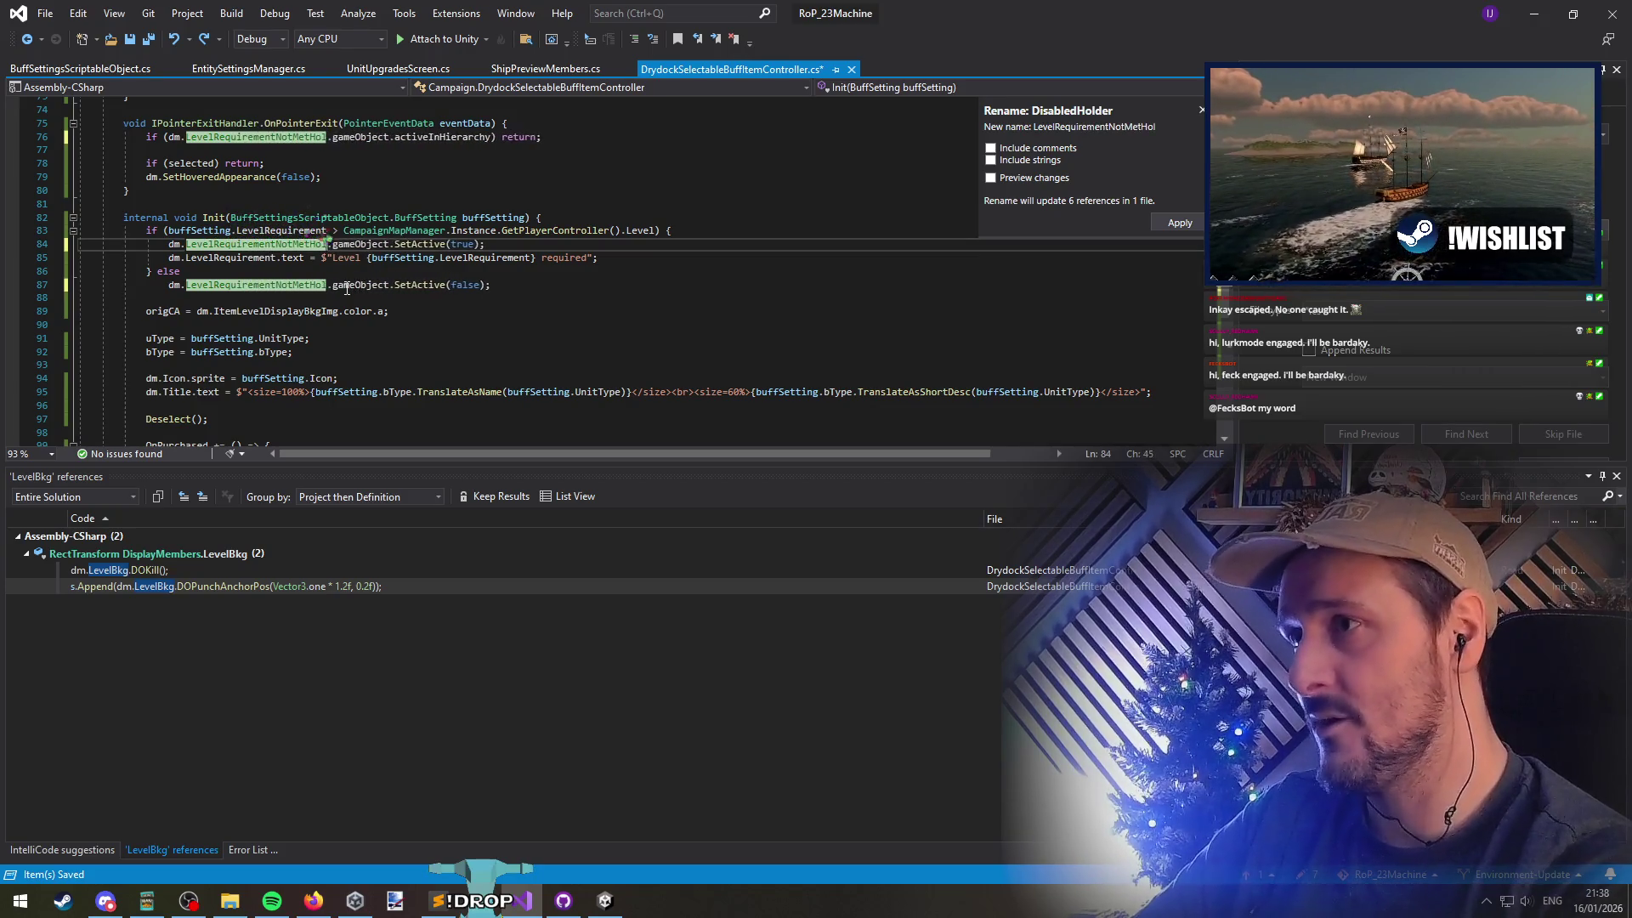
key(Return)
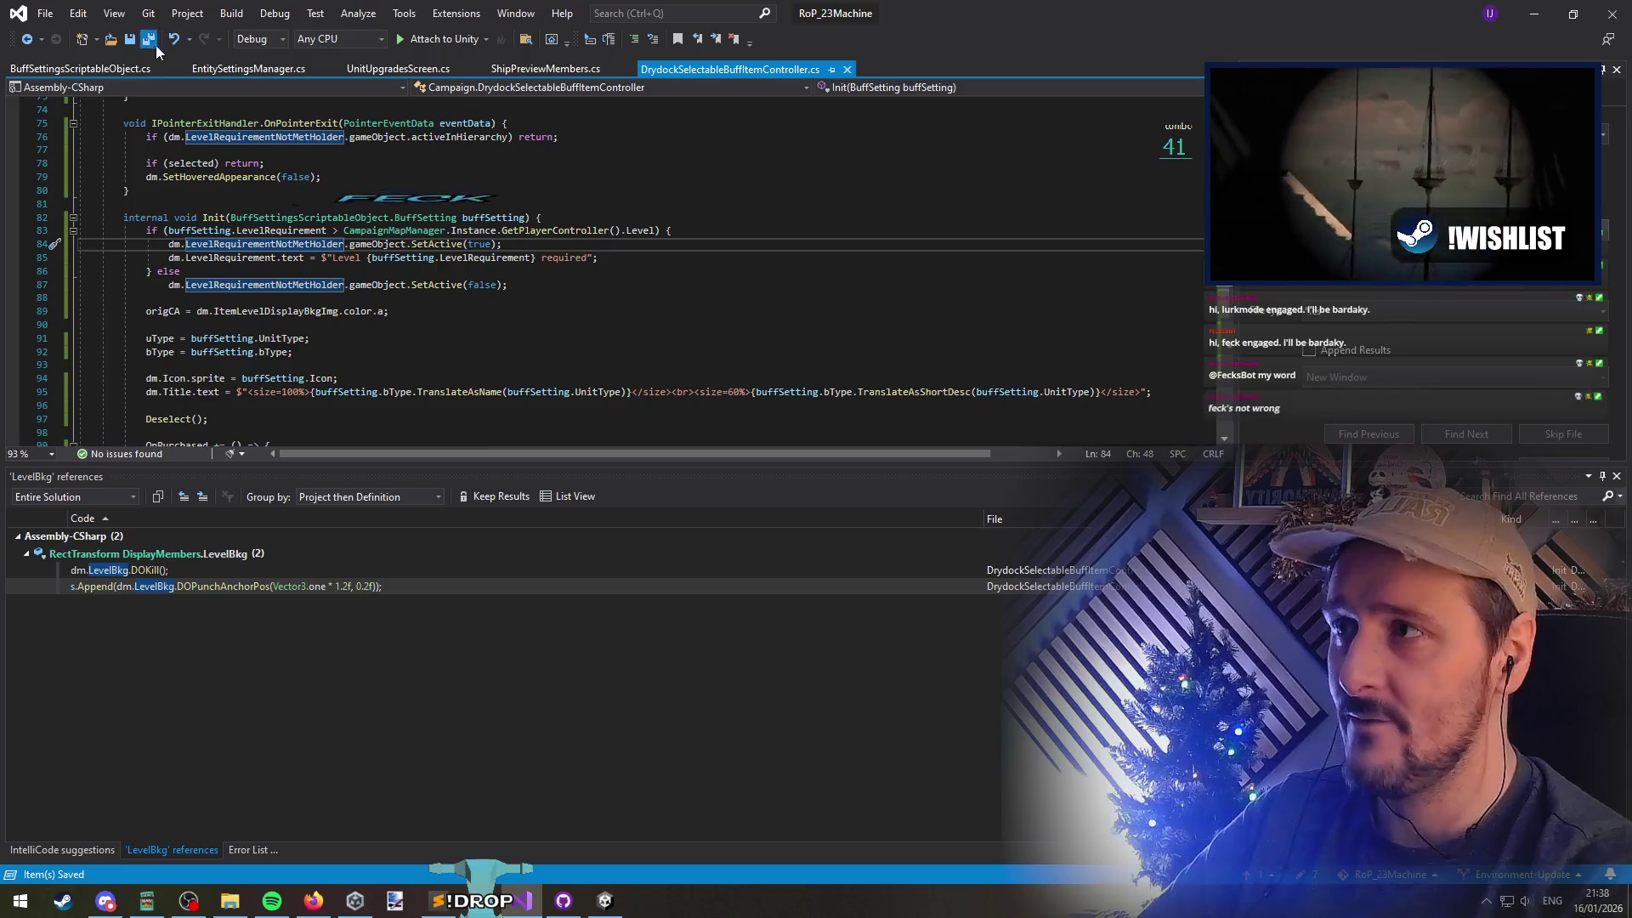
key(alt+Tab)
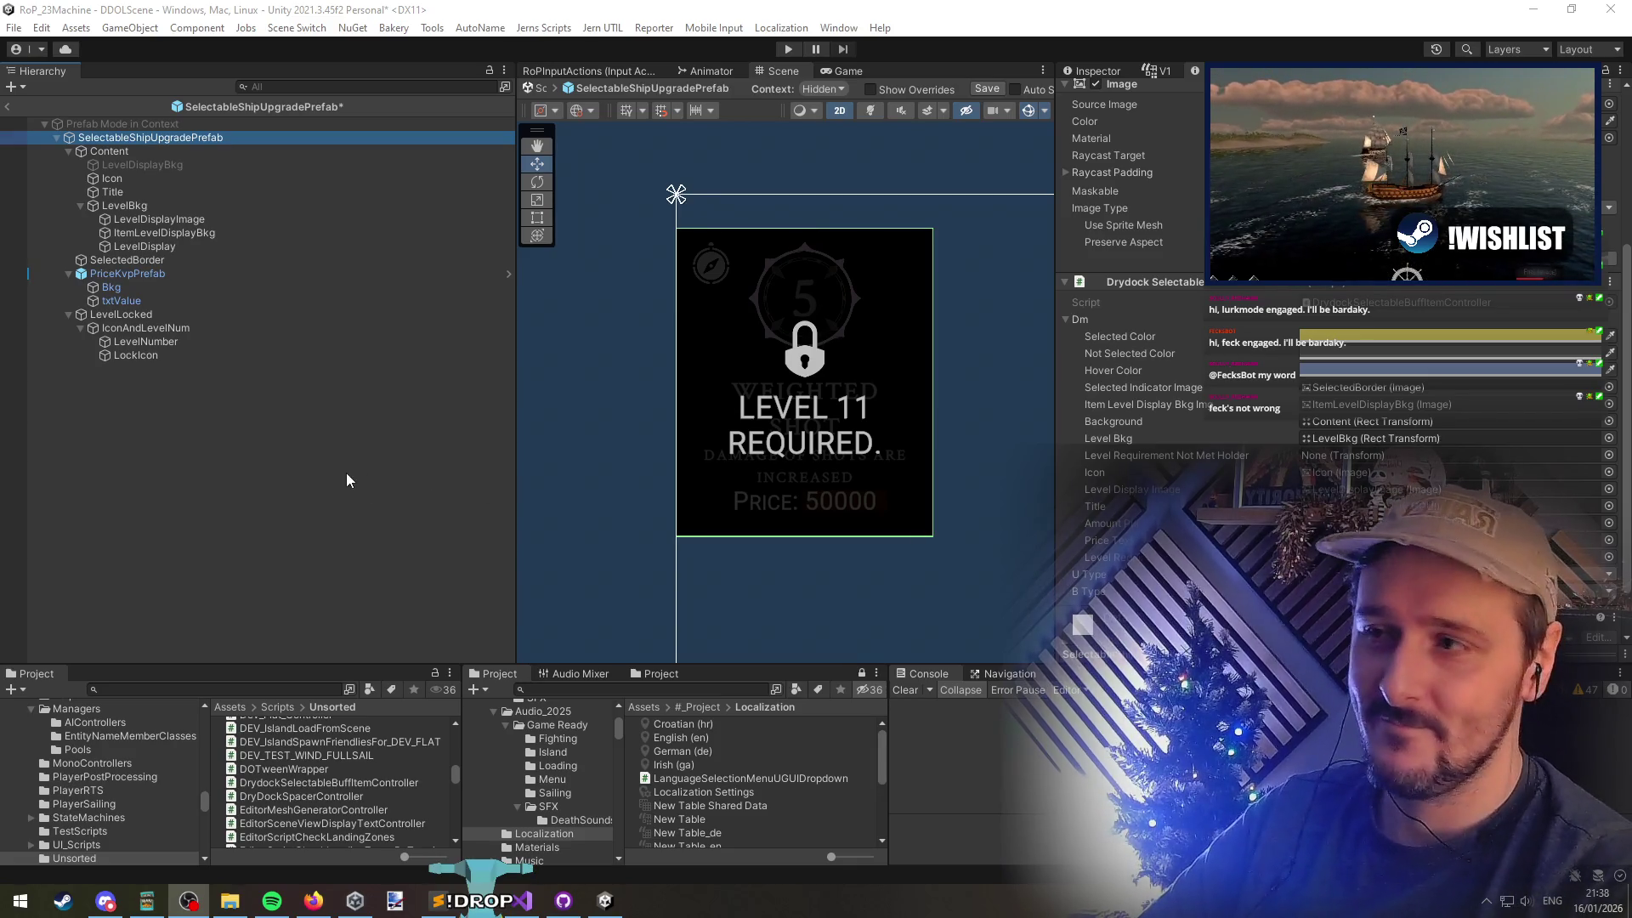
Assign LevelLocked to the Level Requirement Not Met Holder field and save the prefab
scroll(1258, 383, down, 2)
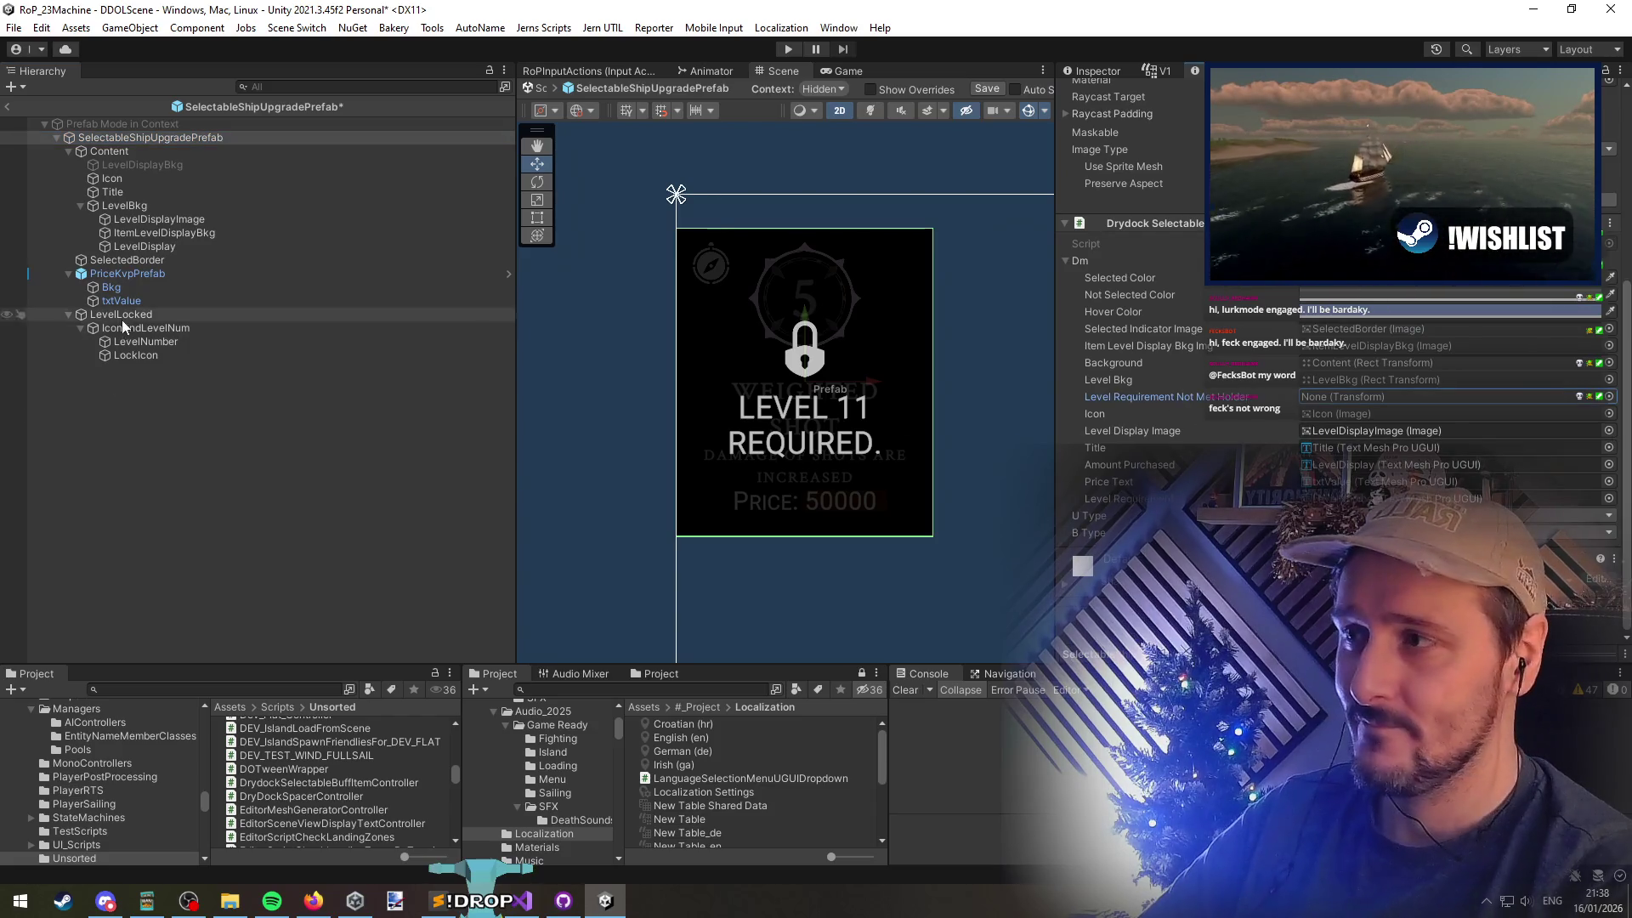
drag(134, 315, 1355, 406)
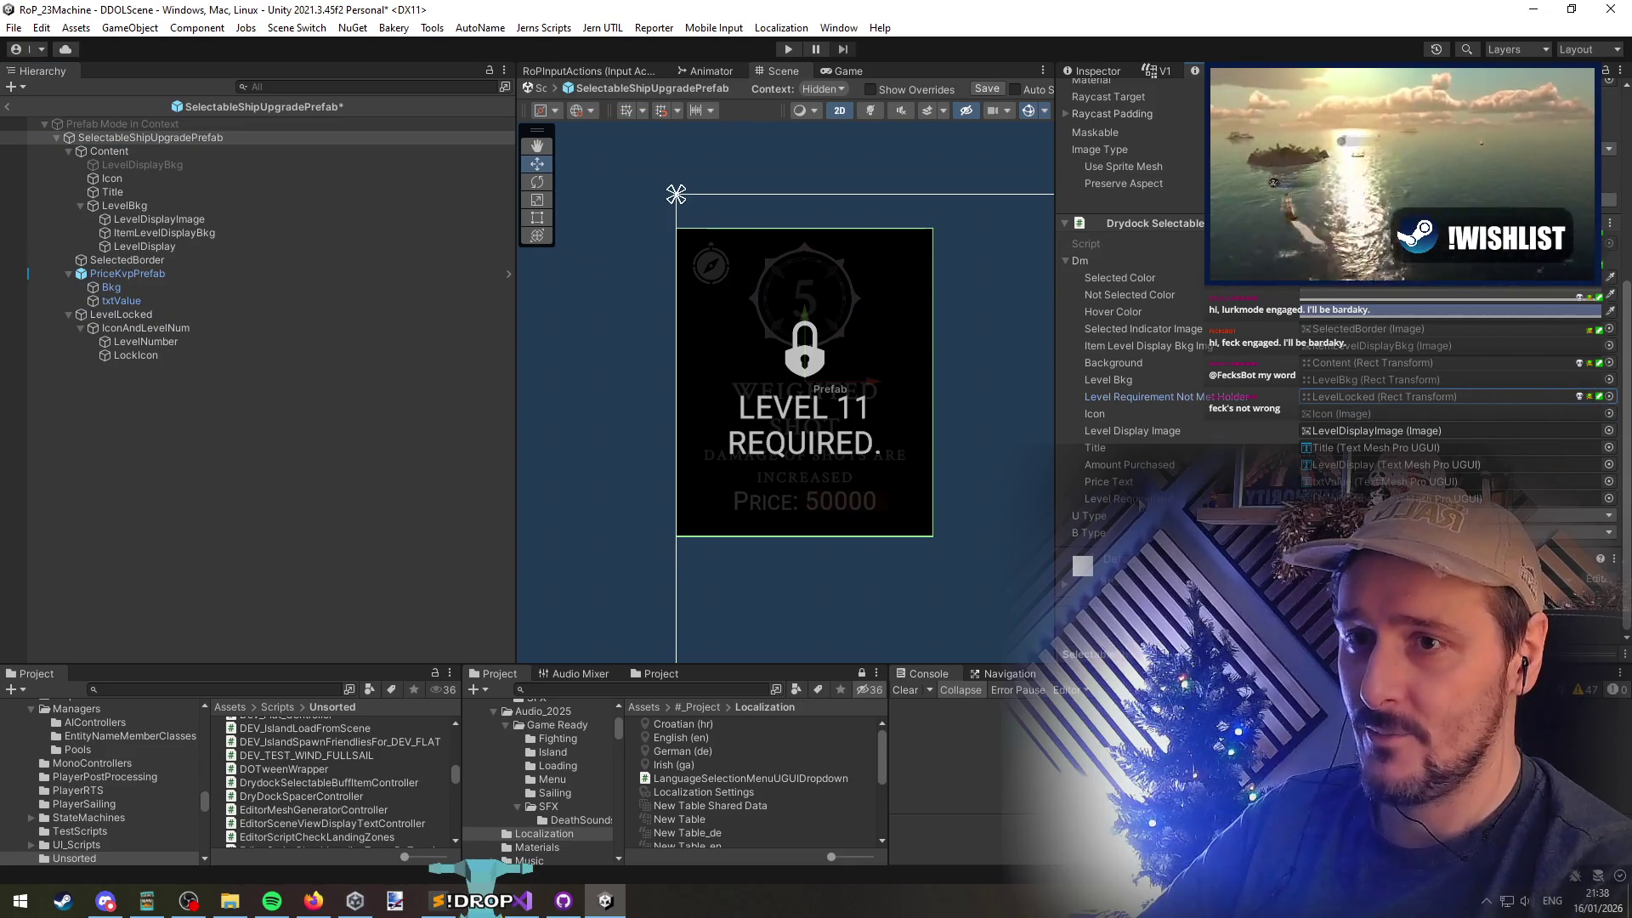
drag(1356, 406, 1356, 399)
key(ctrl+s)
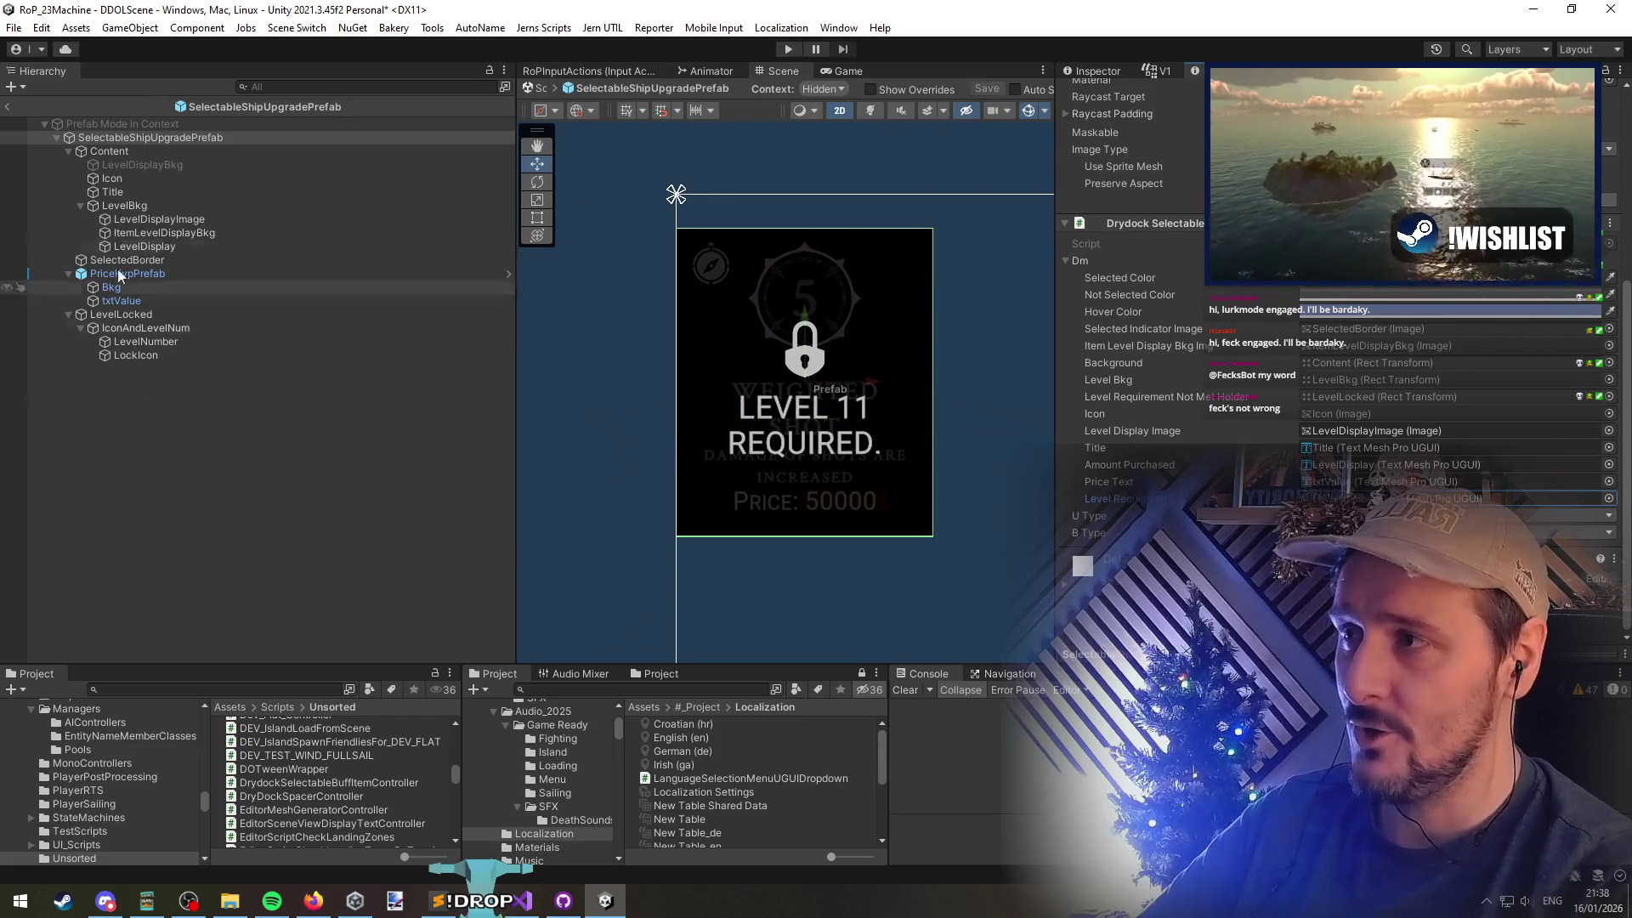
click(9, 107)
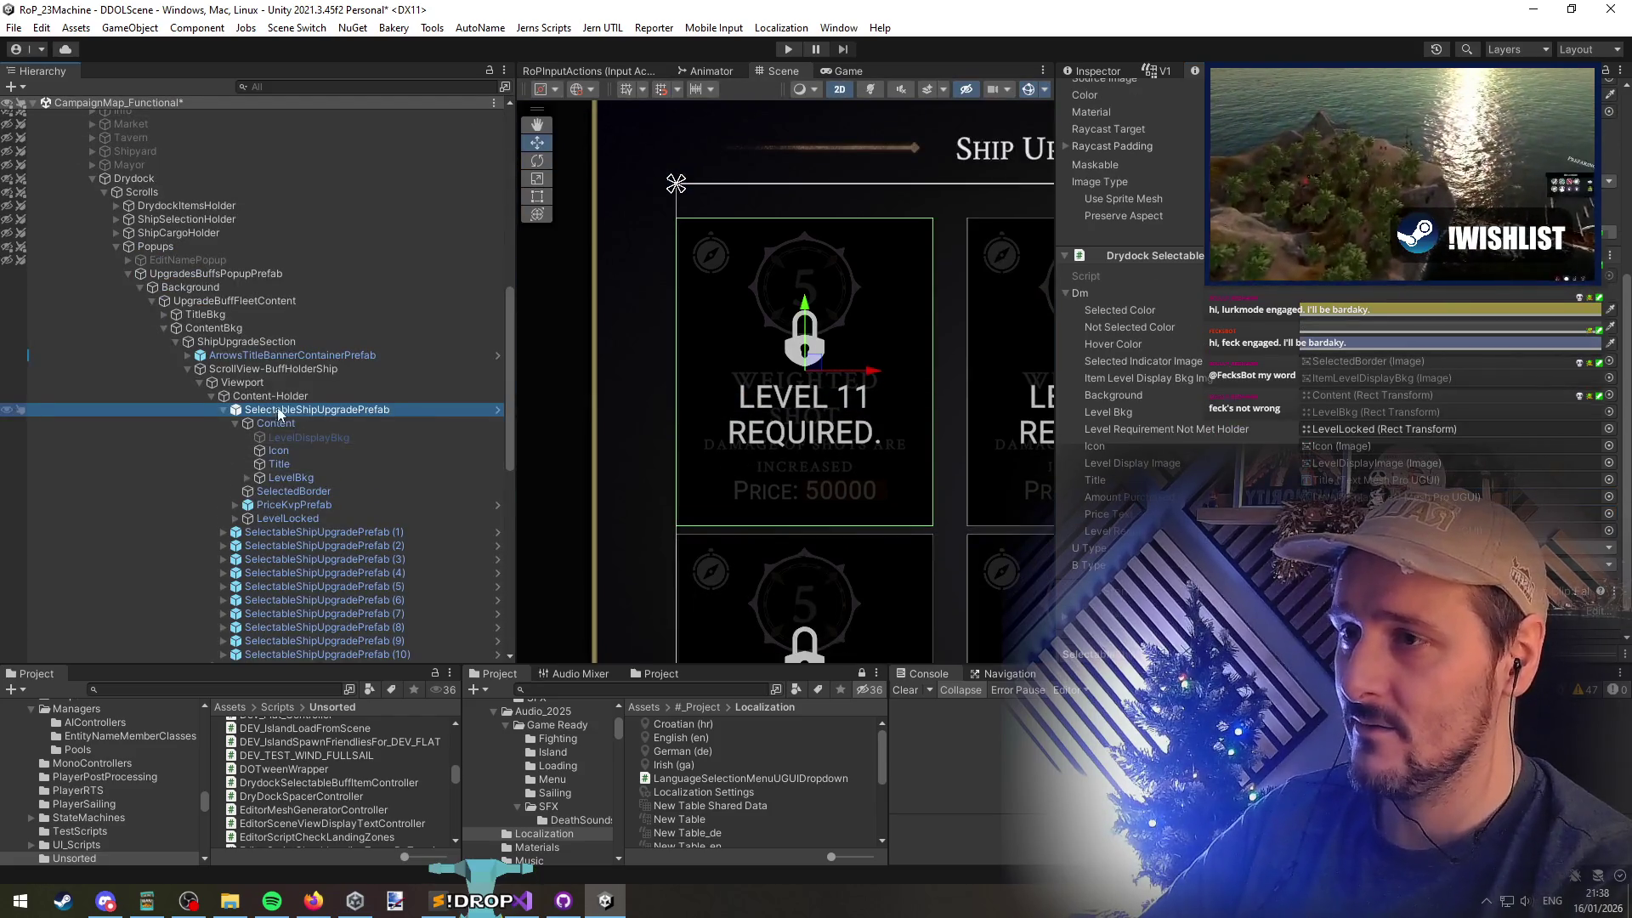
Reopen the ship upgrade card prefab, deactivate LevelLocked, and return to CampaignMap_Functional
scroll(255, 382, down, 3)
scroll(792, 410, down, 2)
scroll(833, 416, down, 3)
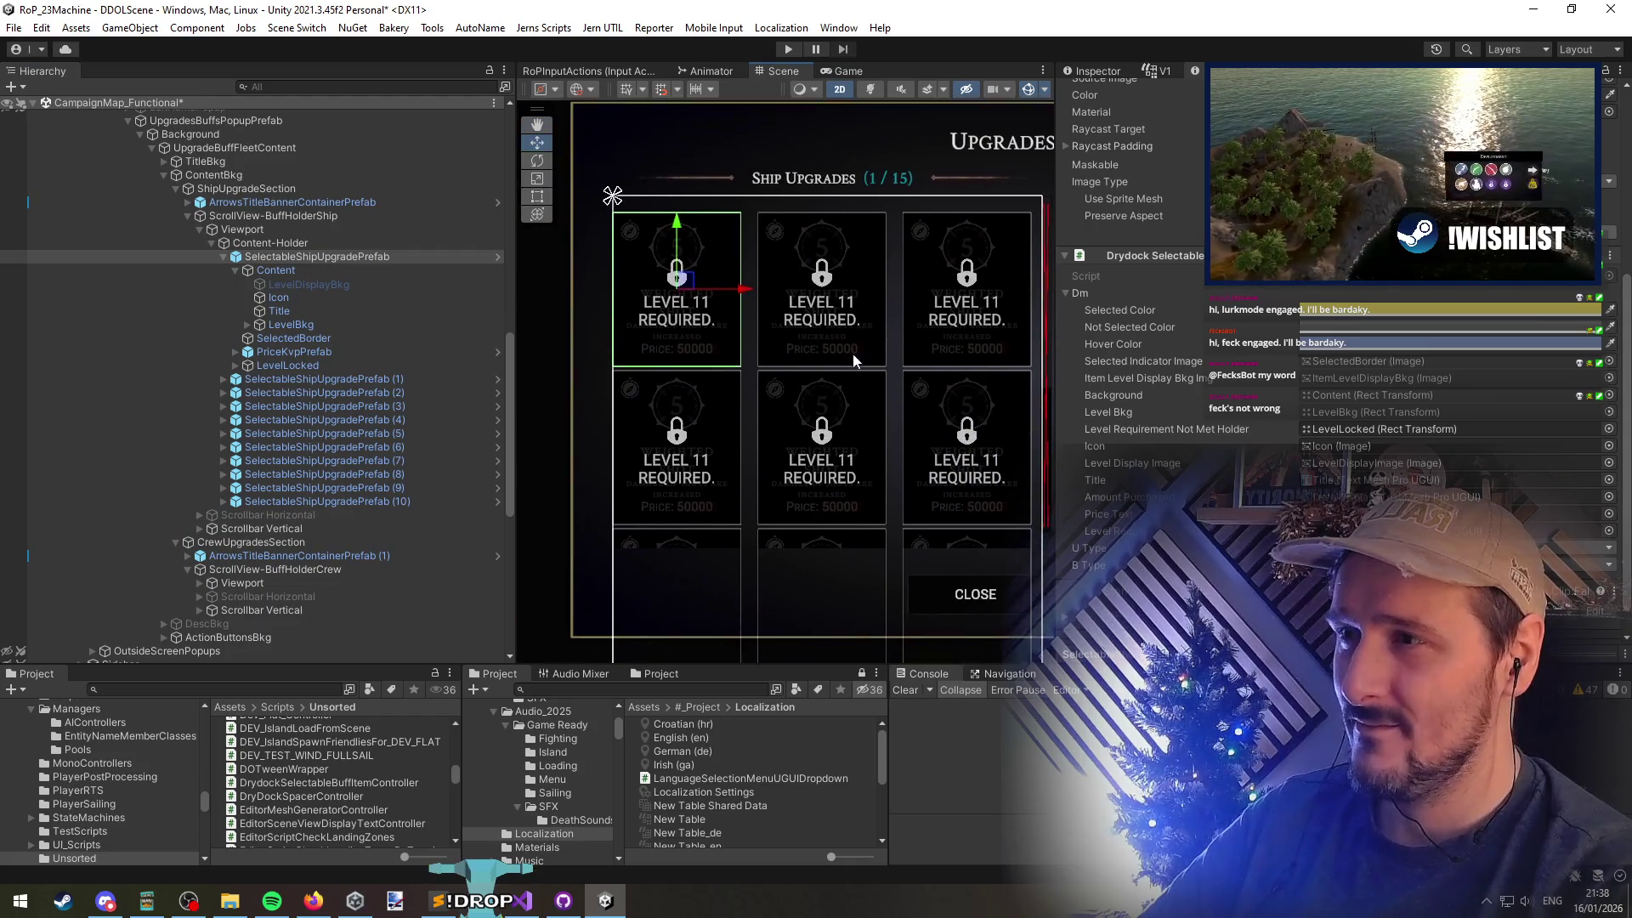
click(497, 256)
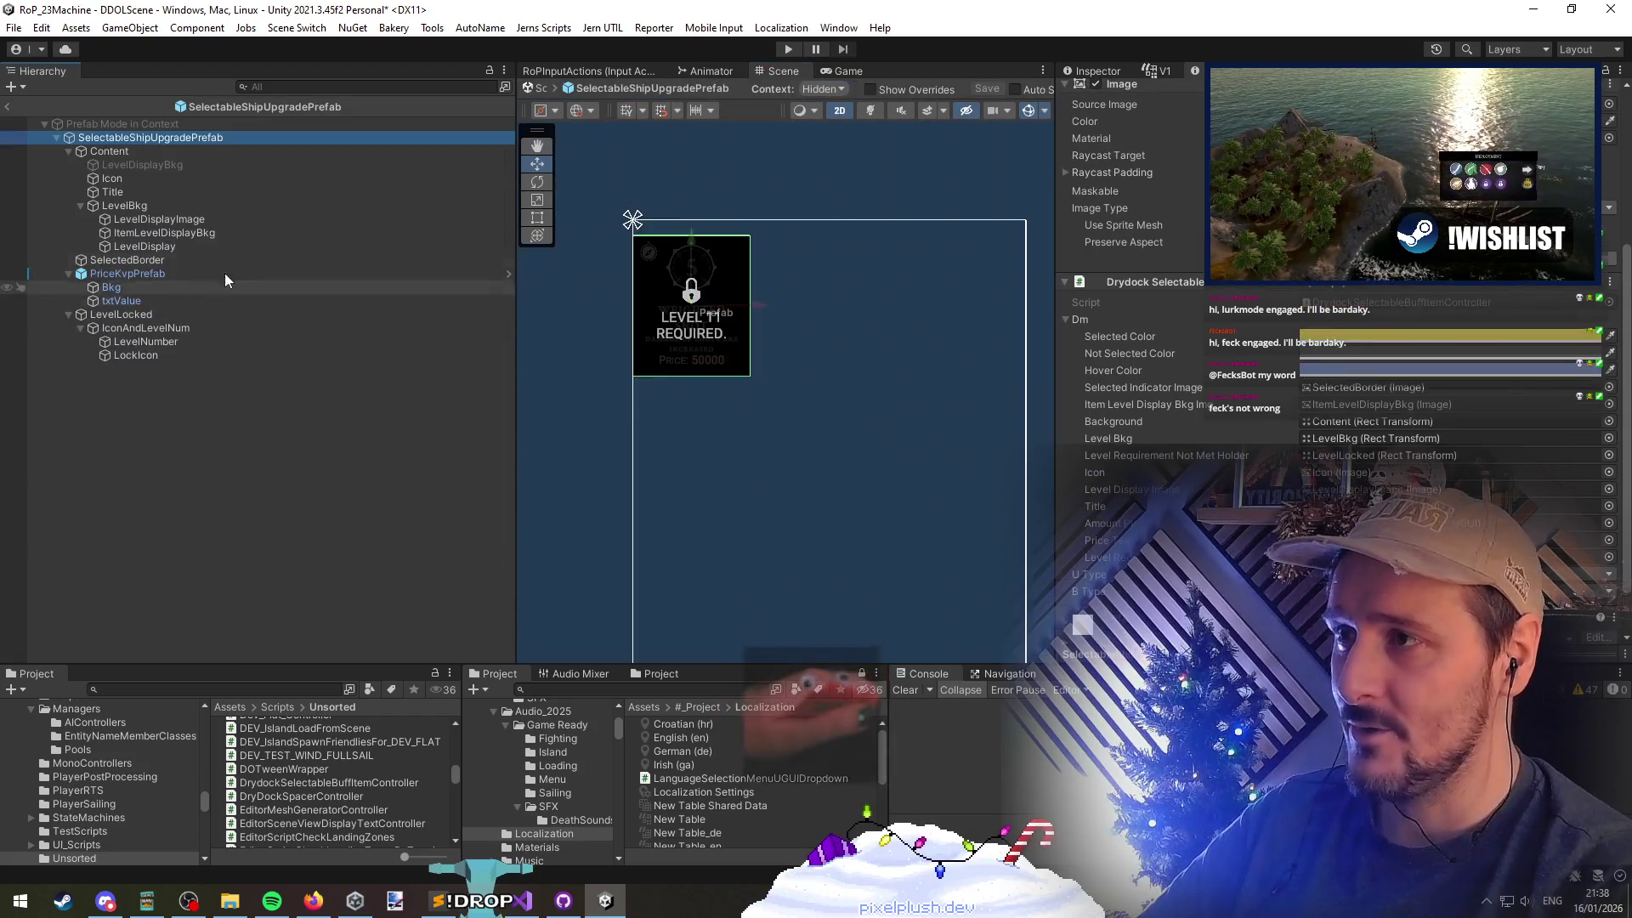
click(181, 314)
key(alt+shift+a)
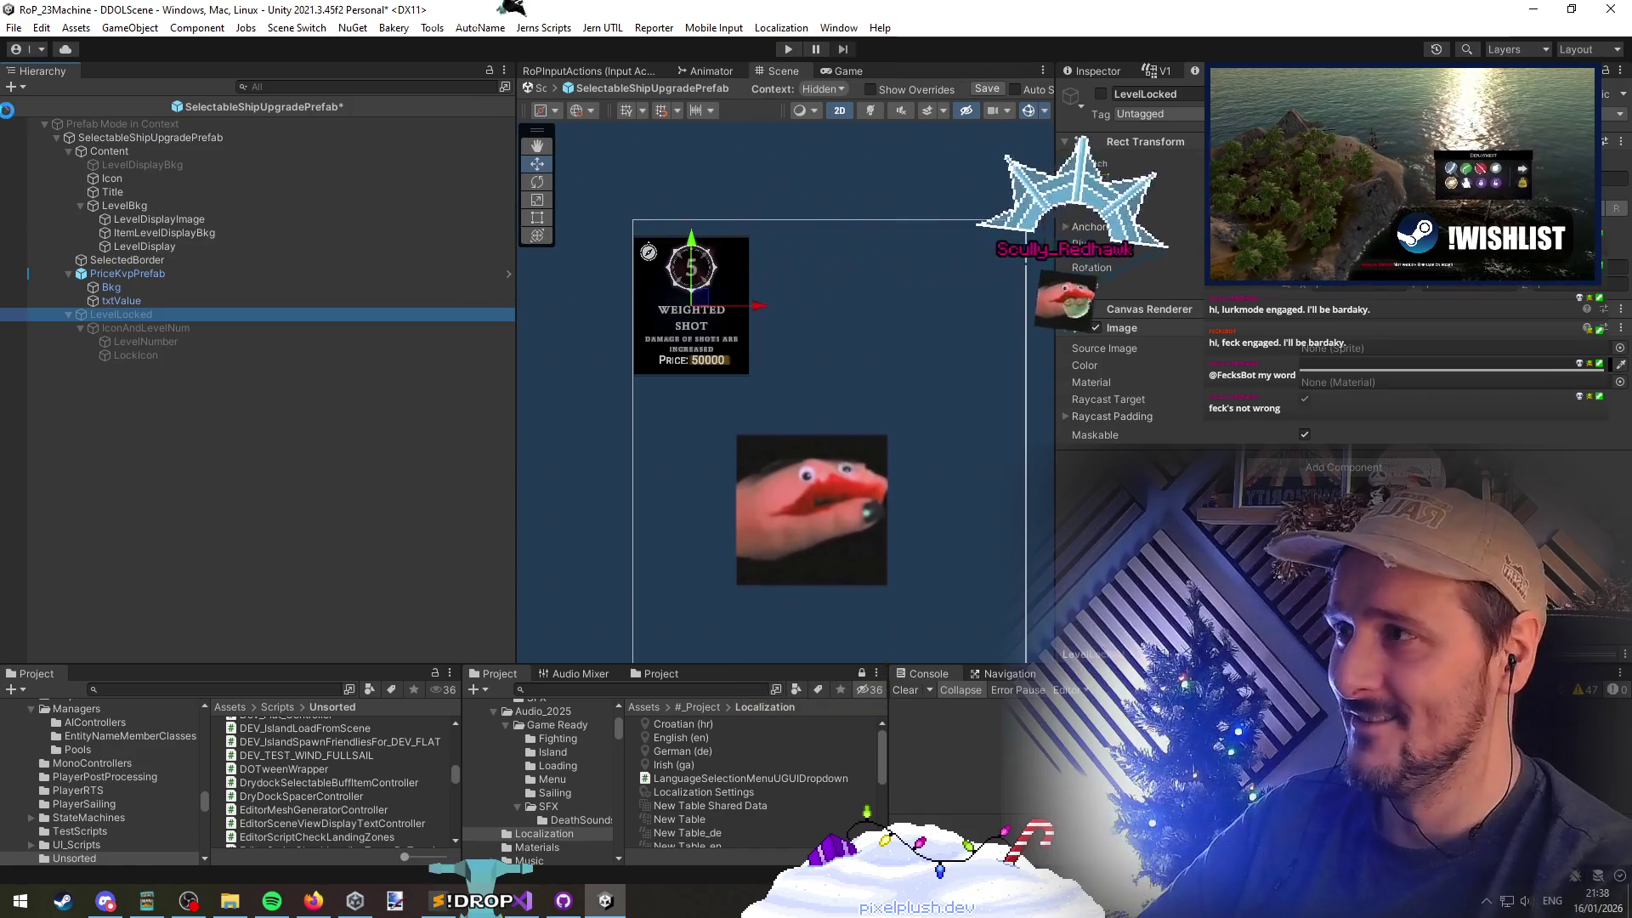
click(539, 88)
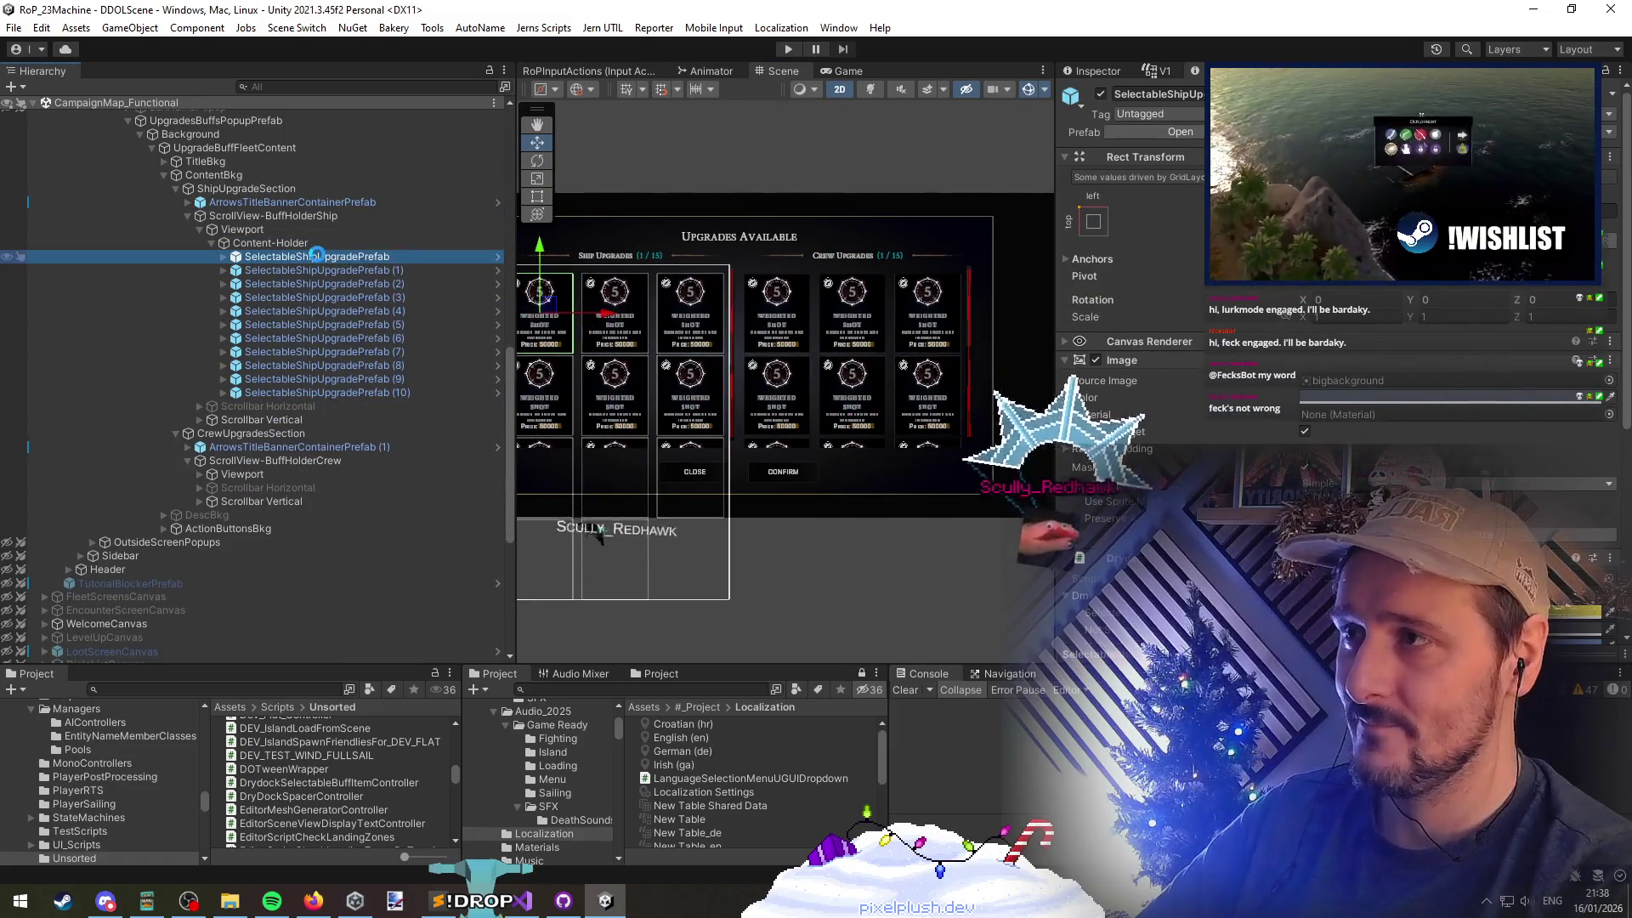
Select and frame the Drydock object, then bring up the CampaignMap_Functional scene options
scroll(316, 253, up, 10)
click(152, 382)
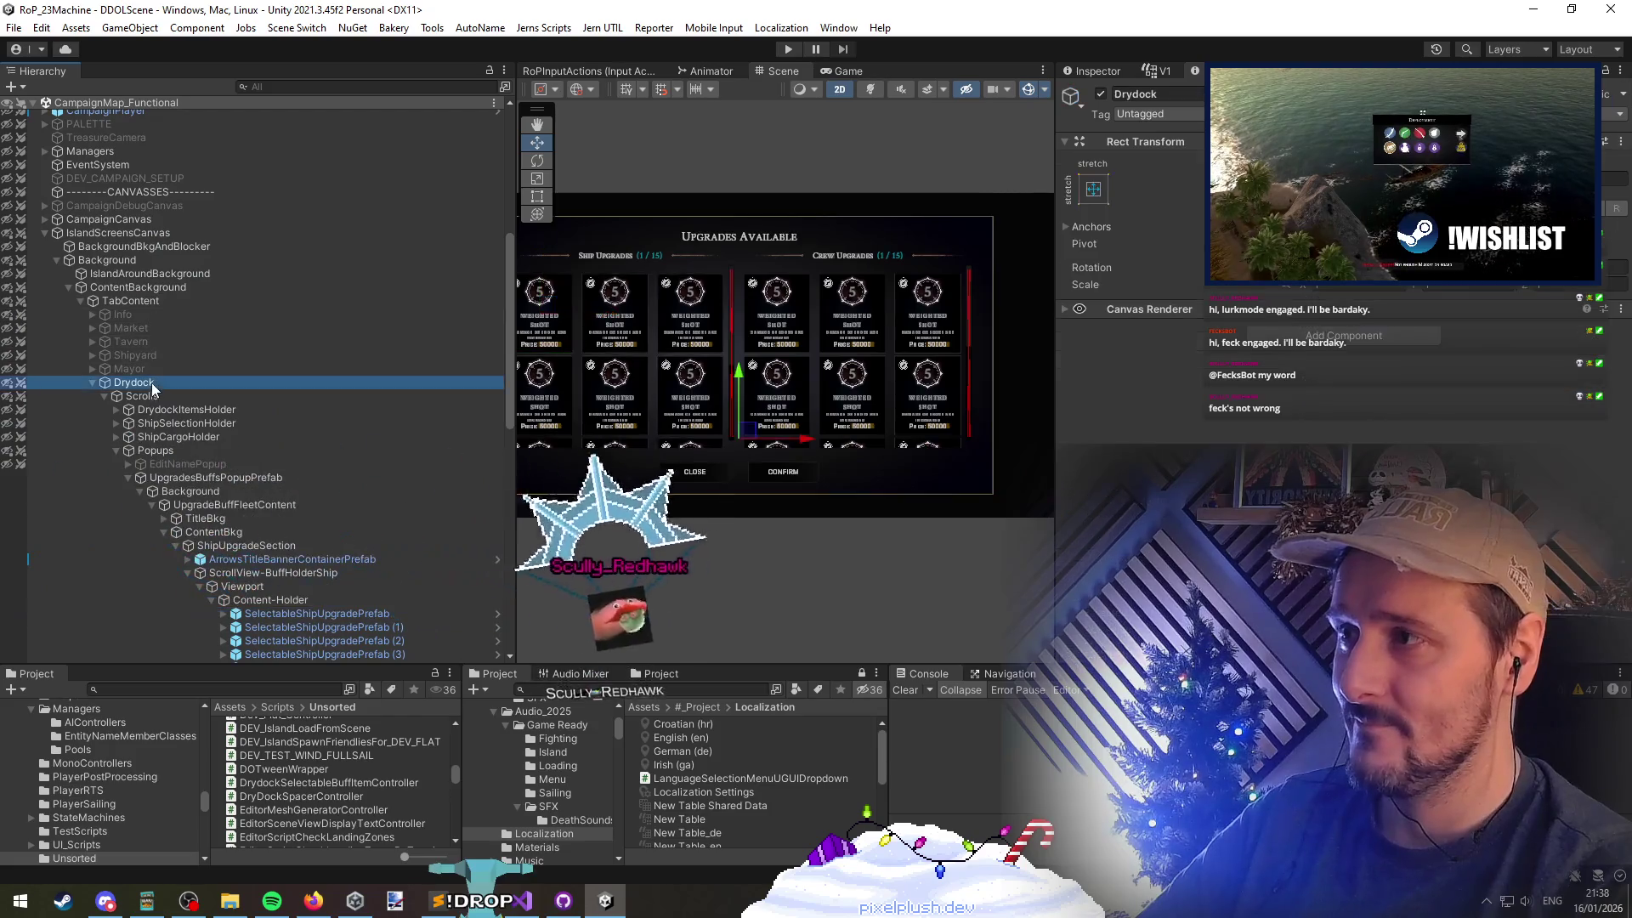
key(f)
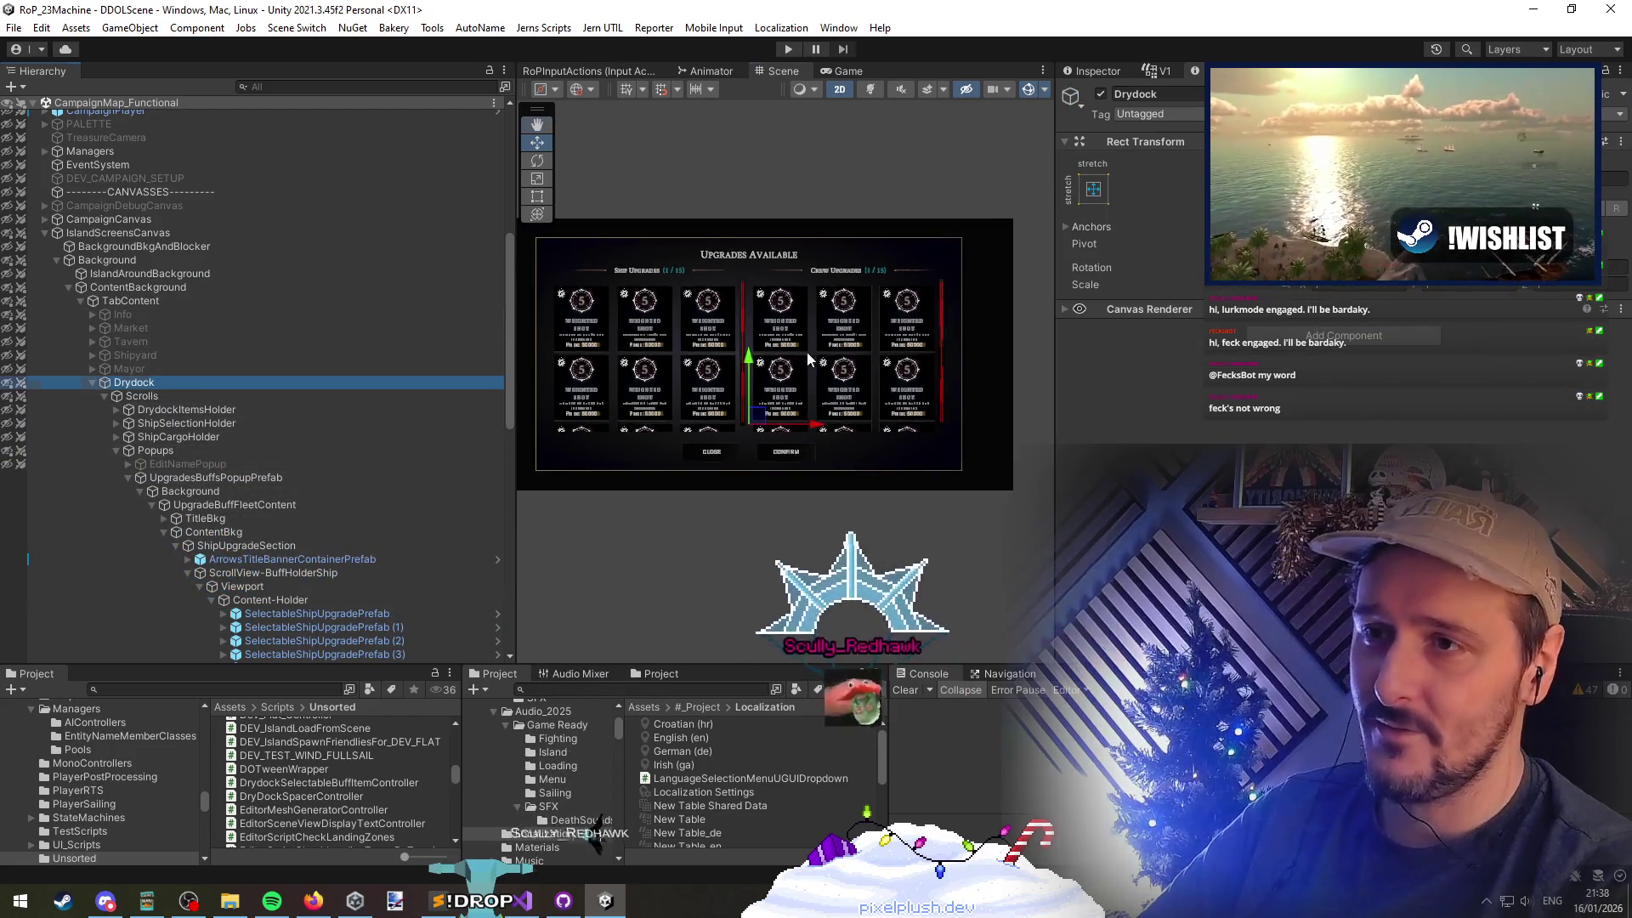
right_click(94, 109)
Unload CampaignMap_Functional, clear the Console, enter Play mode, and continue the saved campaign
click(182, 218)
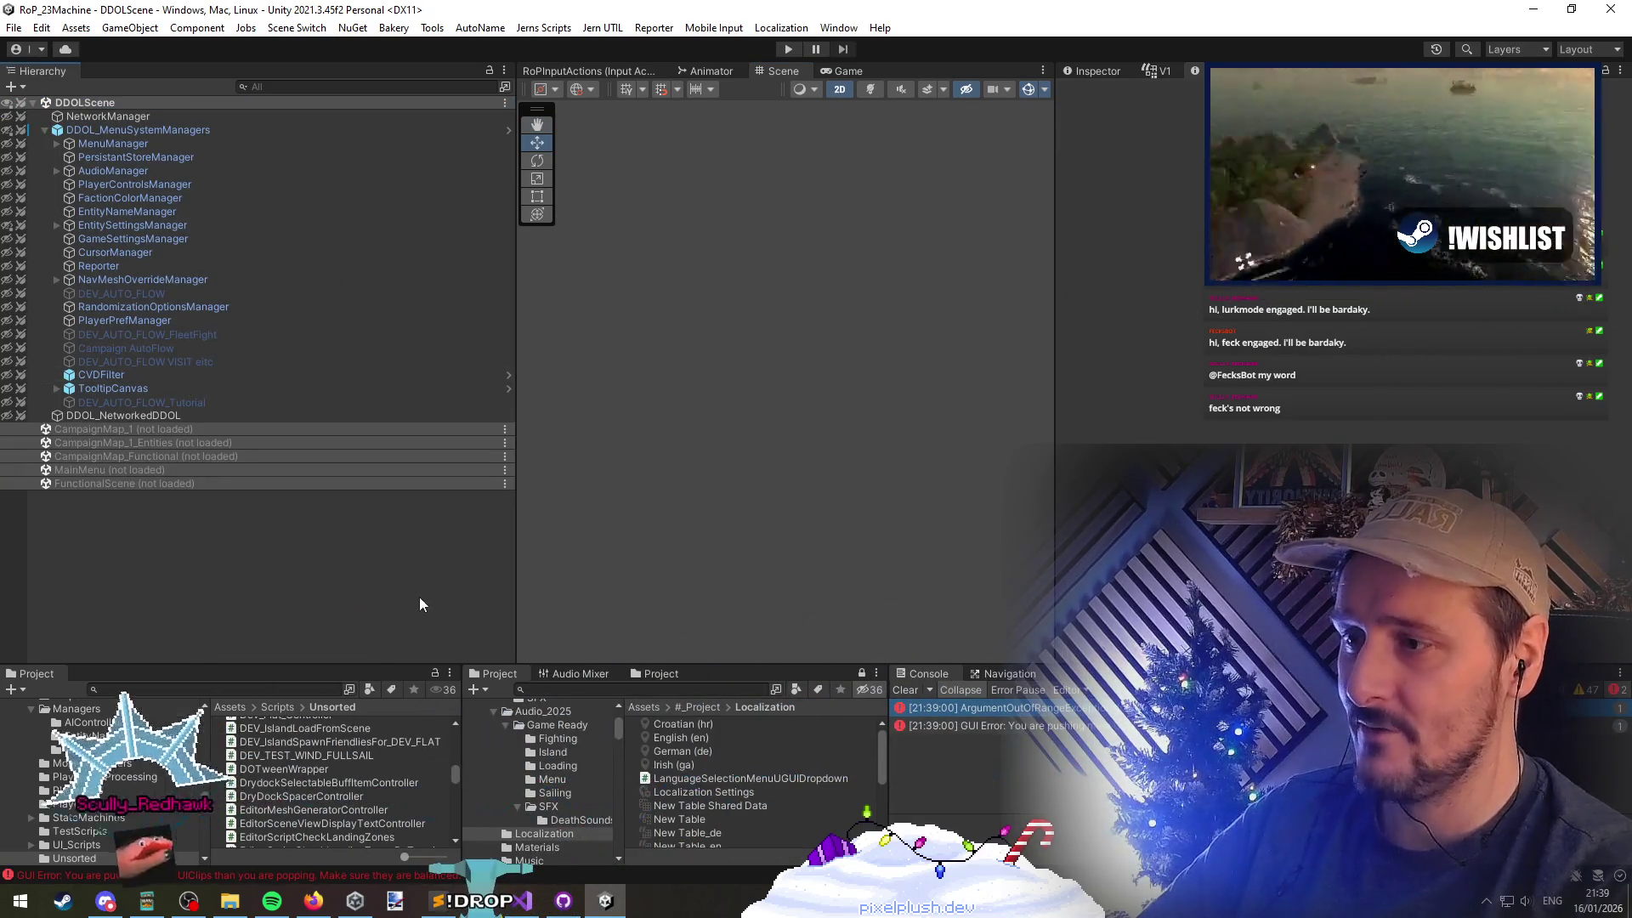
click(905, 690)
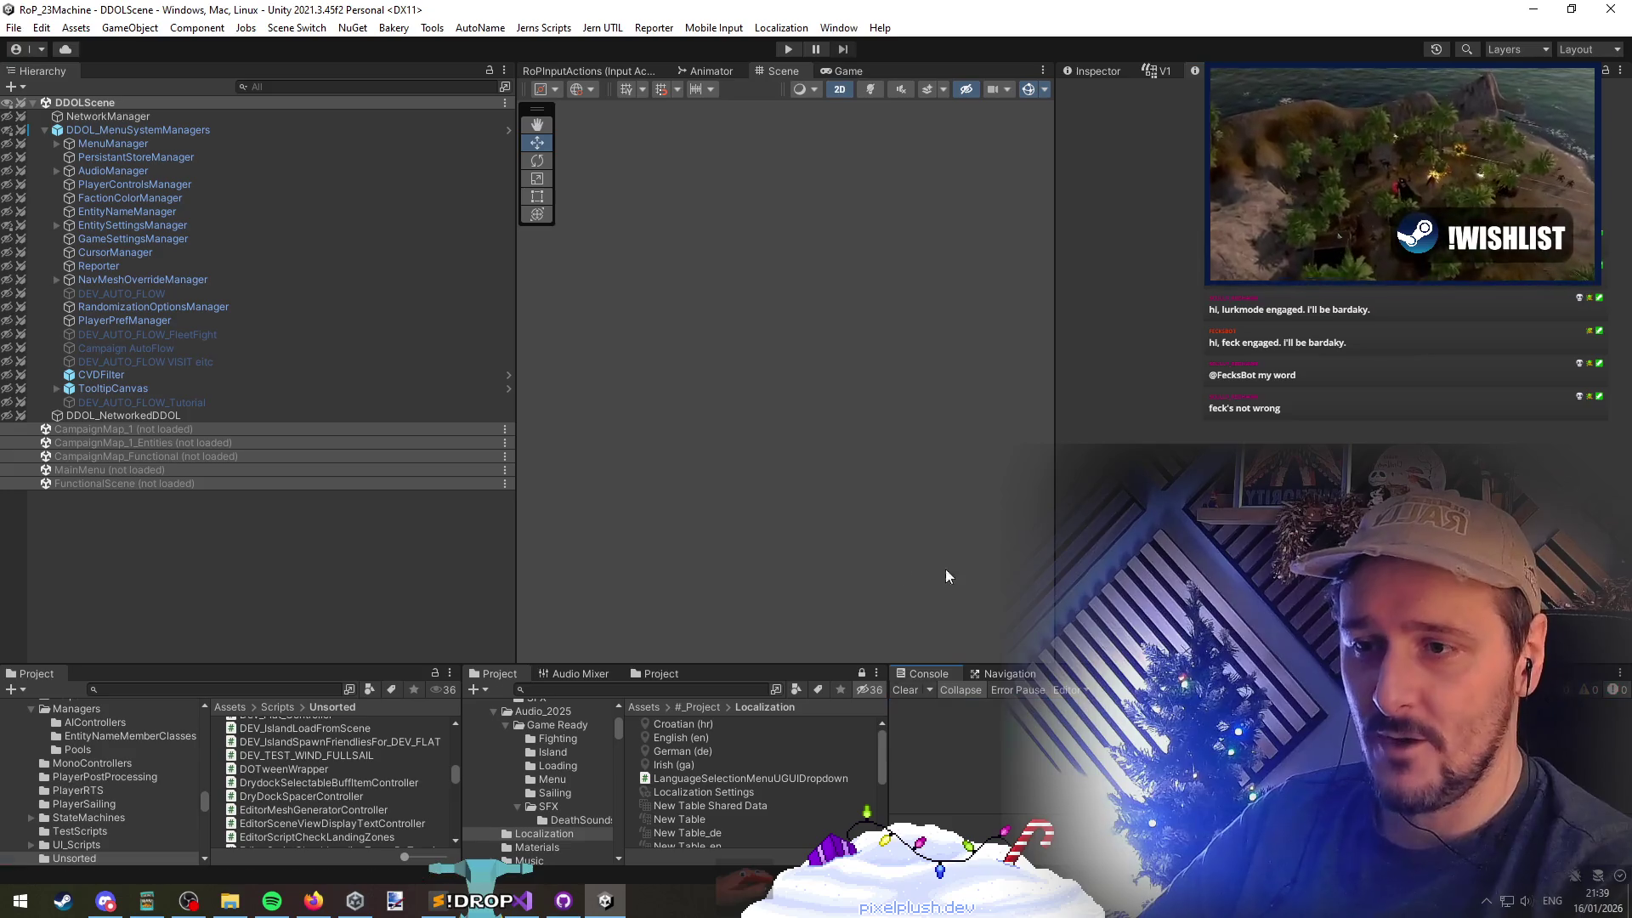
click(788, 50)
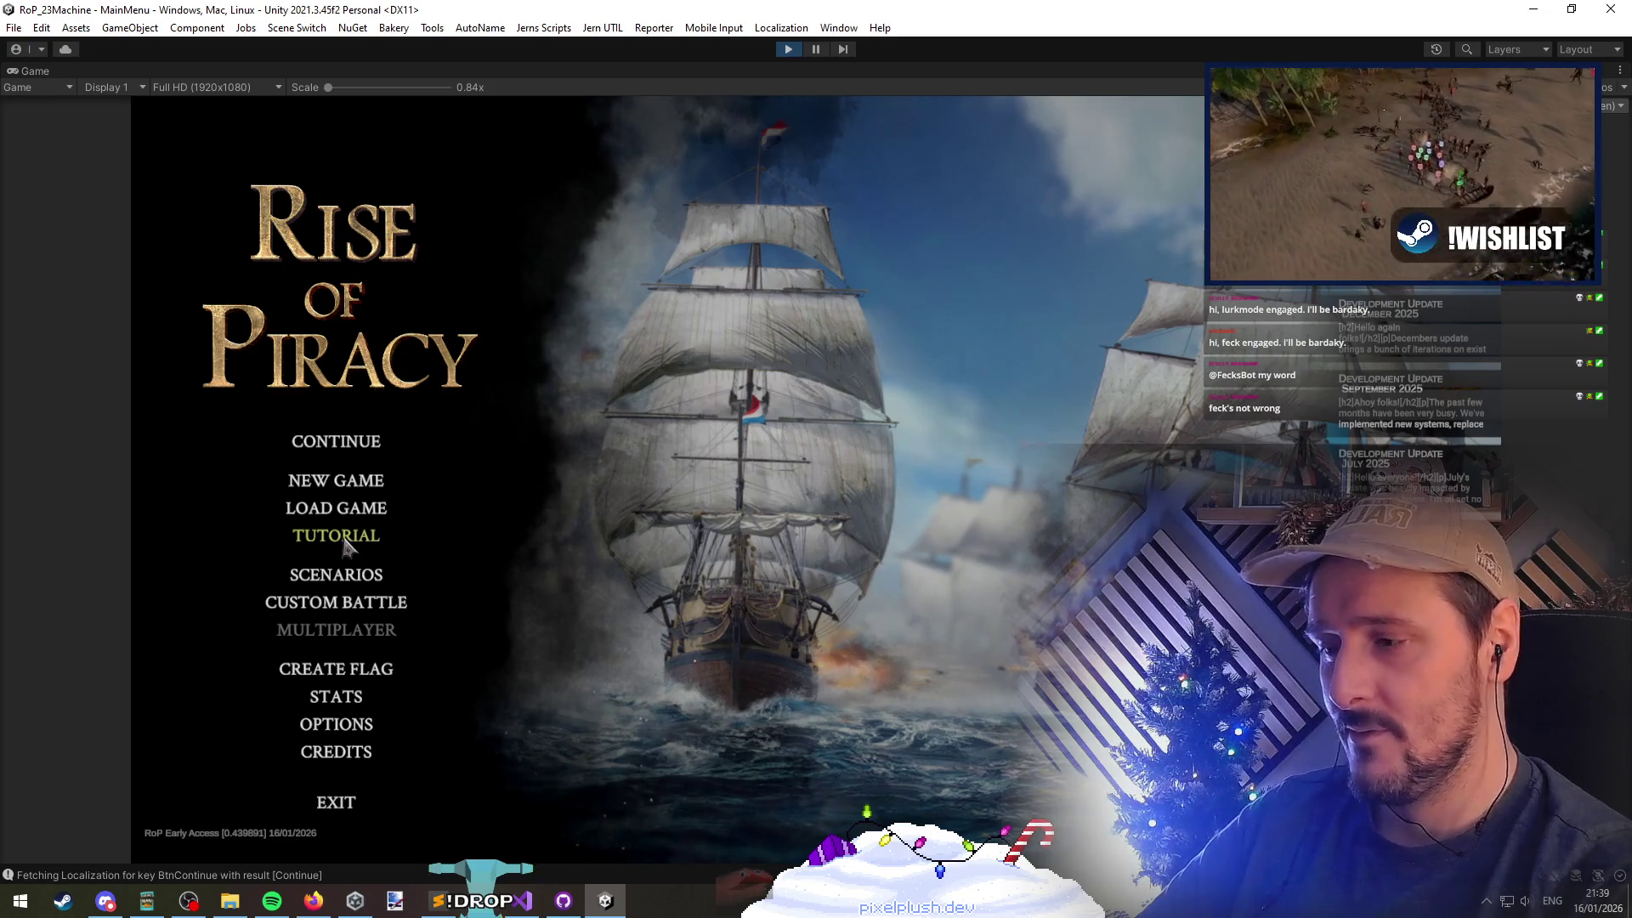
click(344, 440)
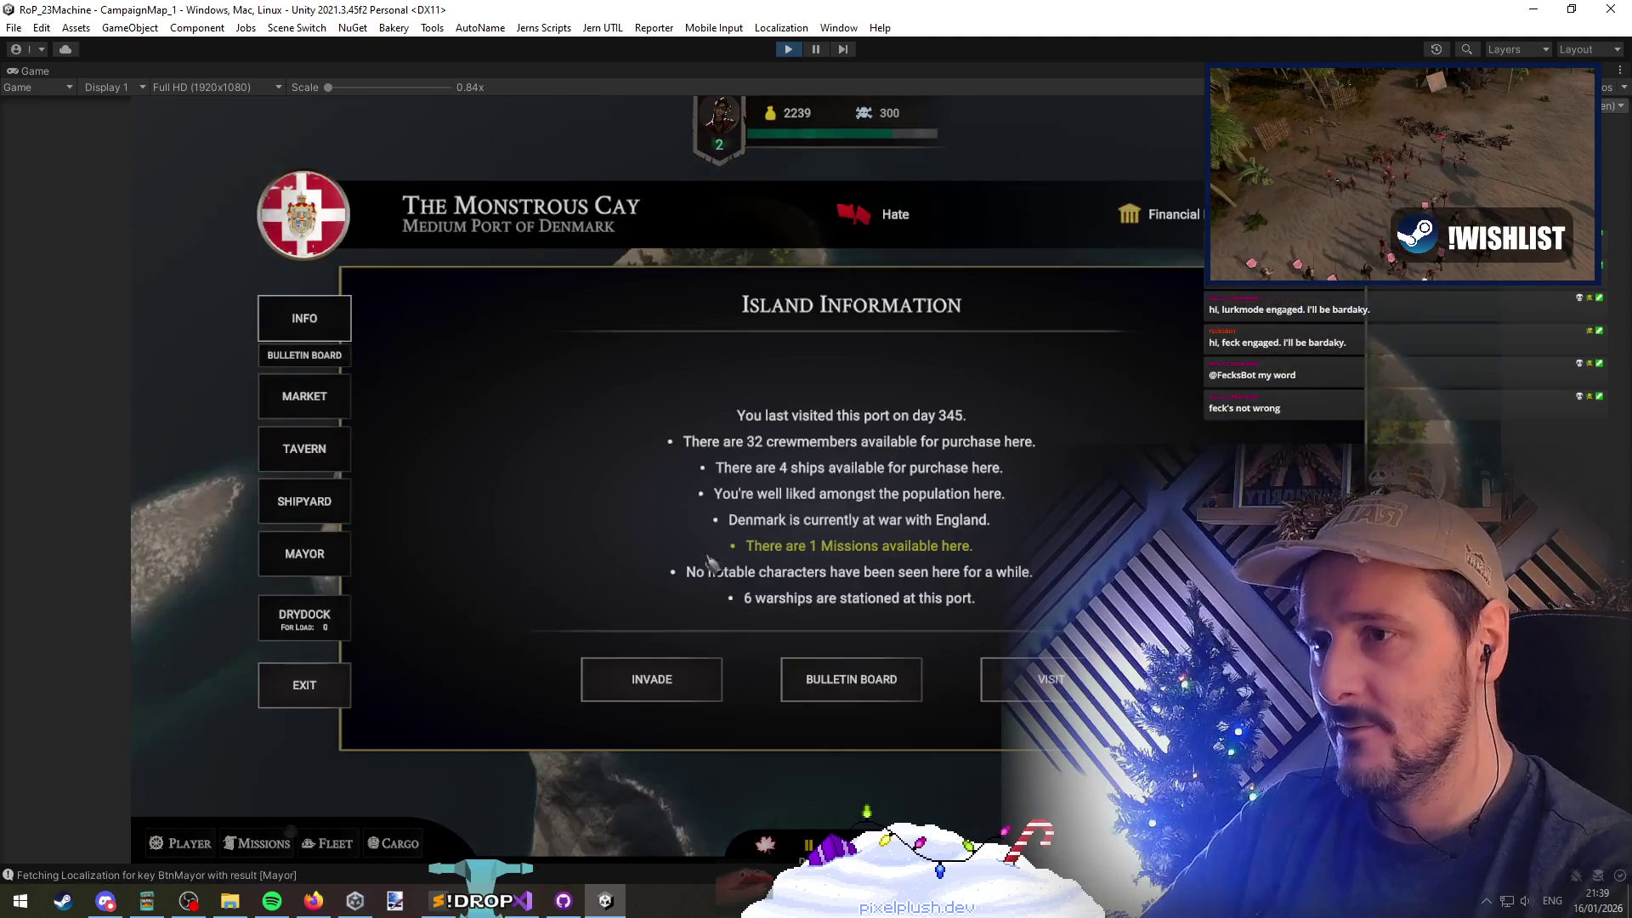
Open the port's Drydock Upgrades Available dialog to see locked cards, then return to the controller code
click(304, 505)
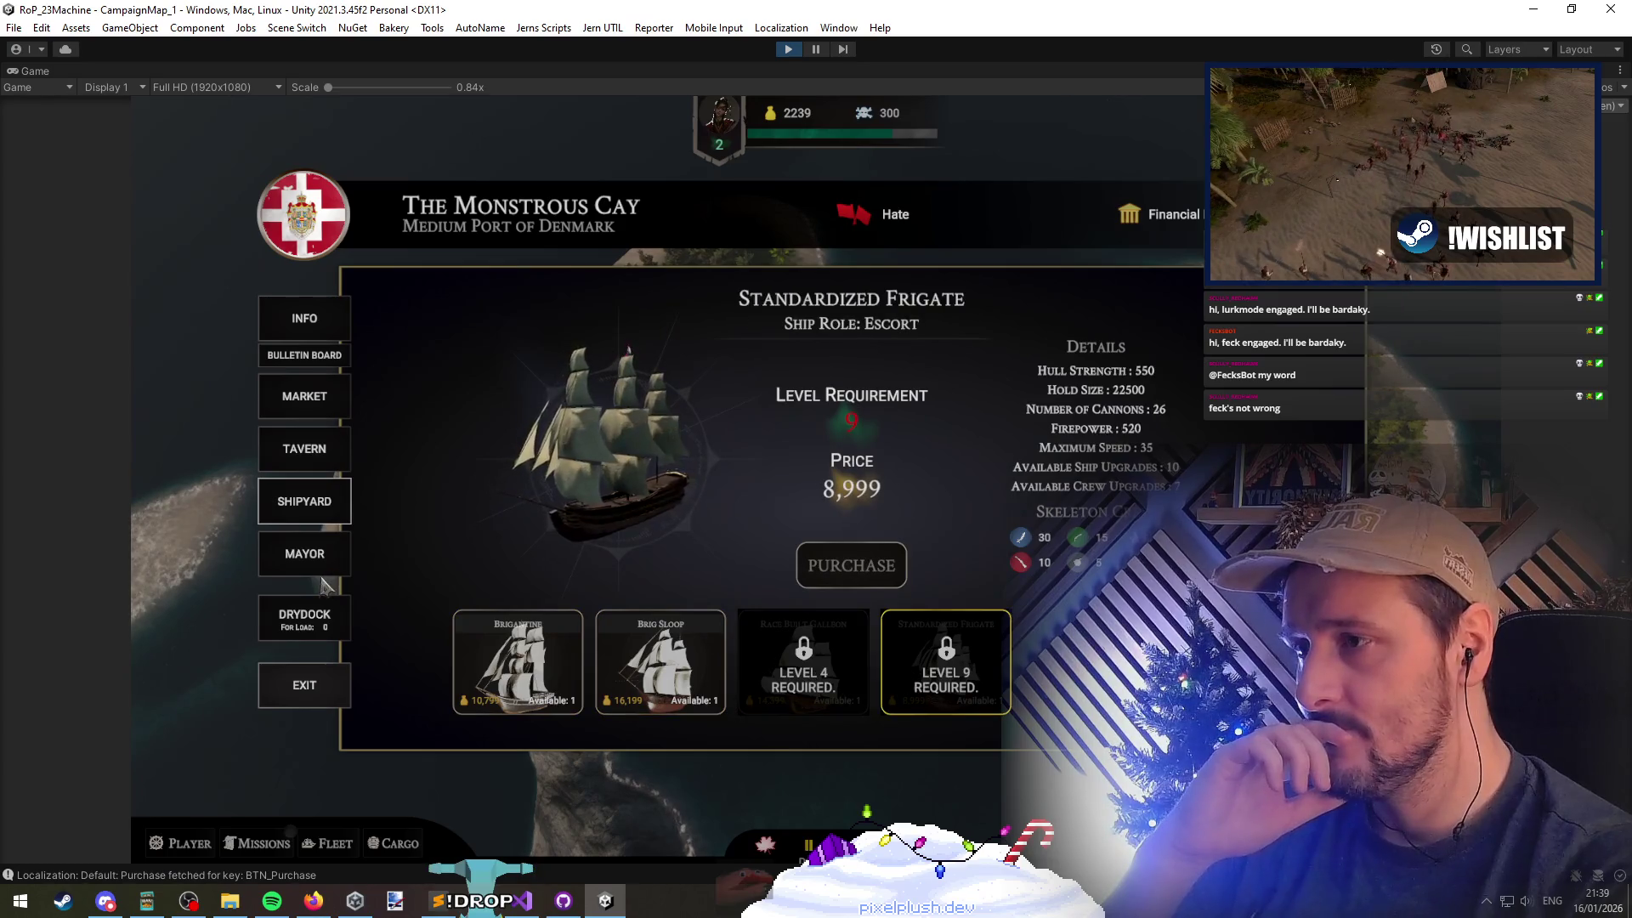
click(305, 553)
click(319, 608)
click(965, 415)
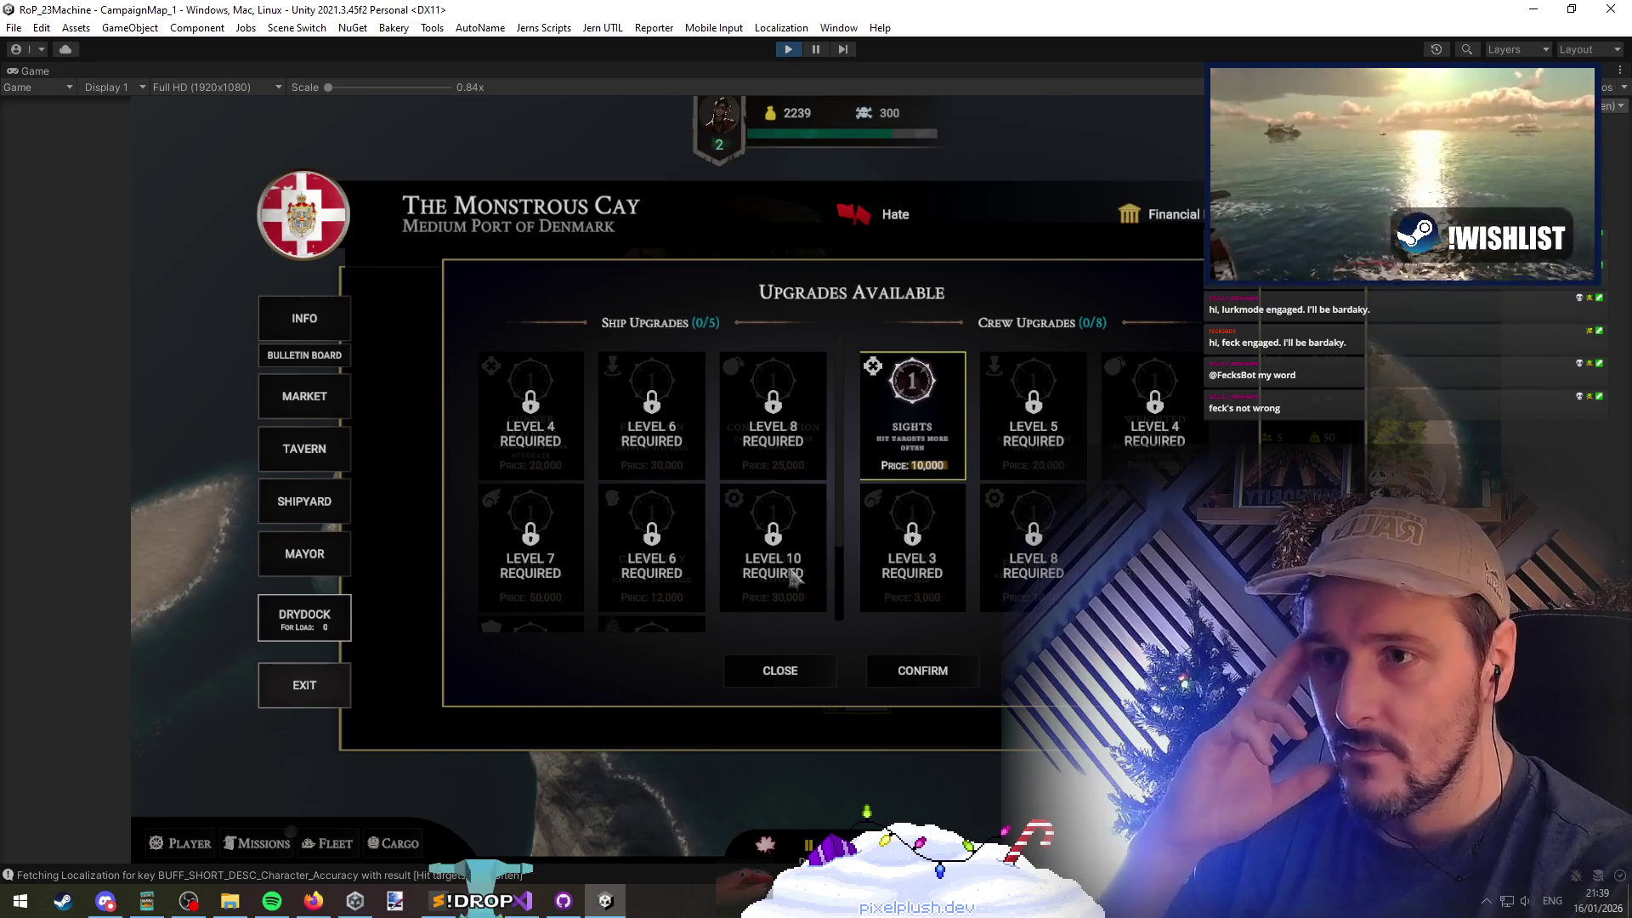
click(520, 900)
click(327, 343)
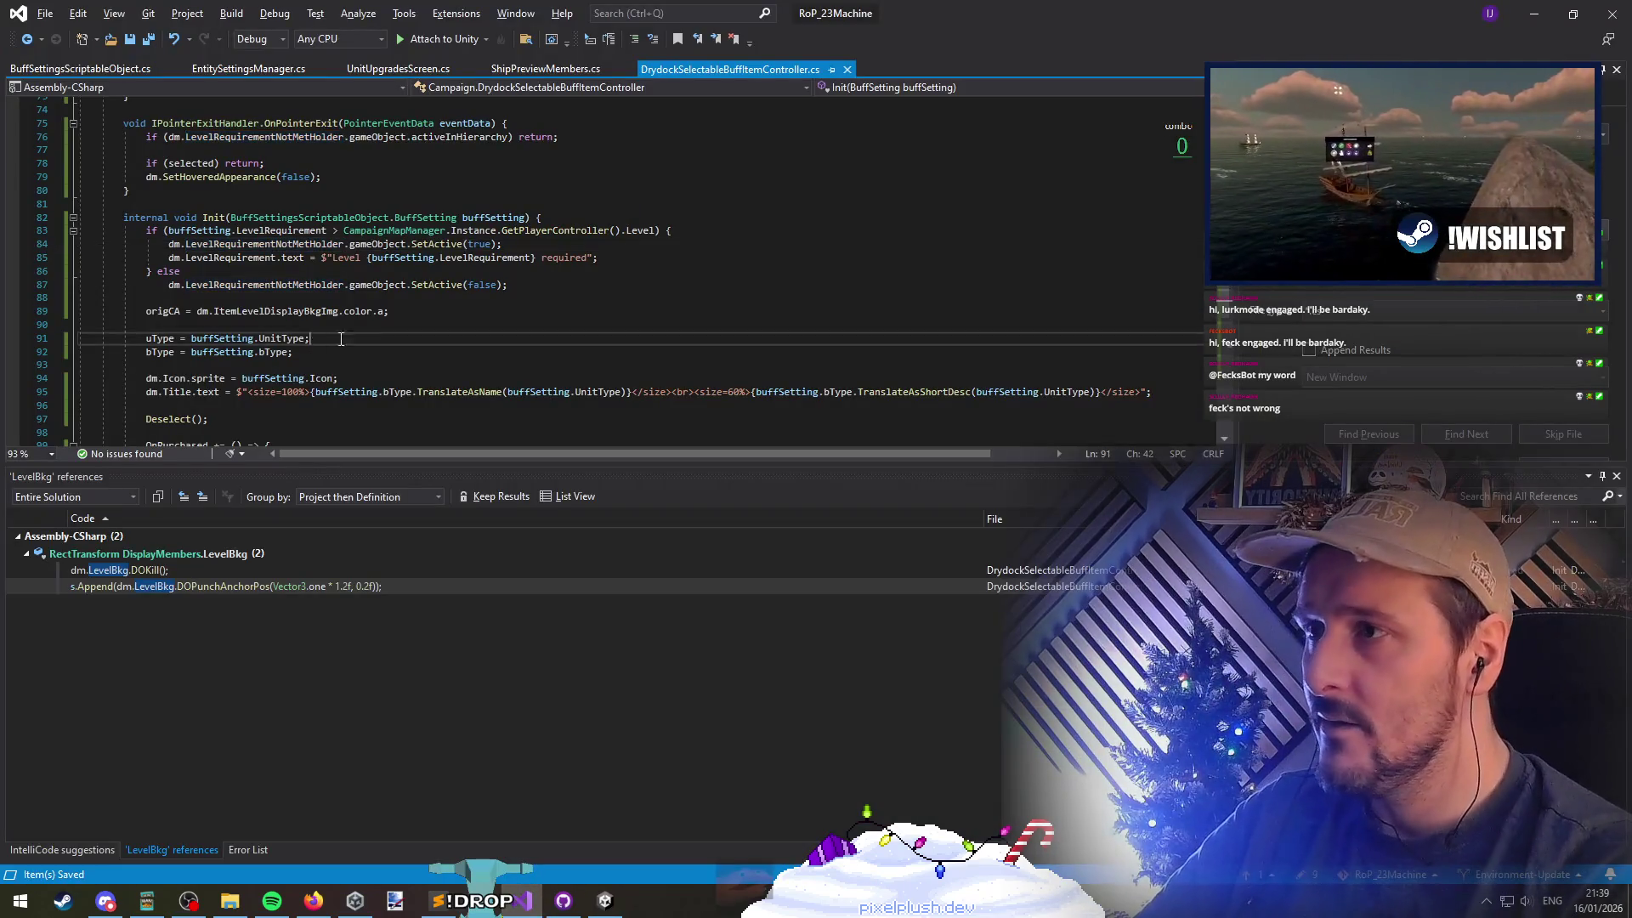
Make room in the pointer-enter handler, moving the selected check line upward
scroll(330, 314, up, 5)
click(339, 262)
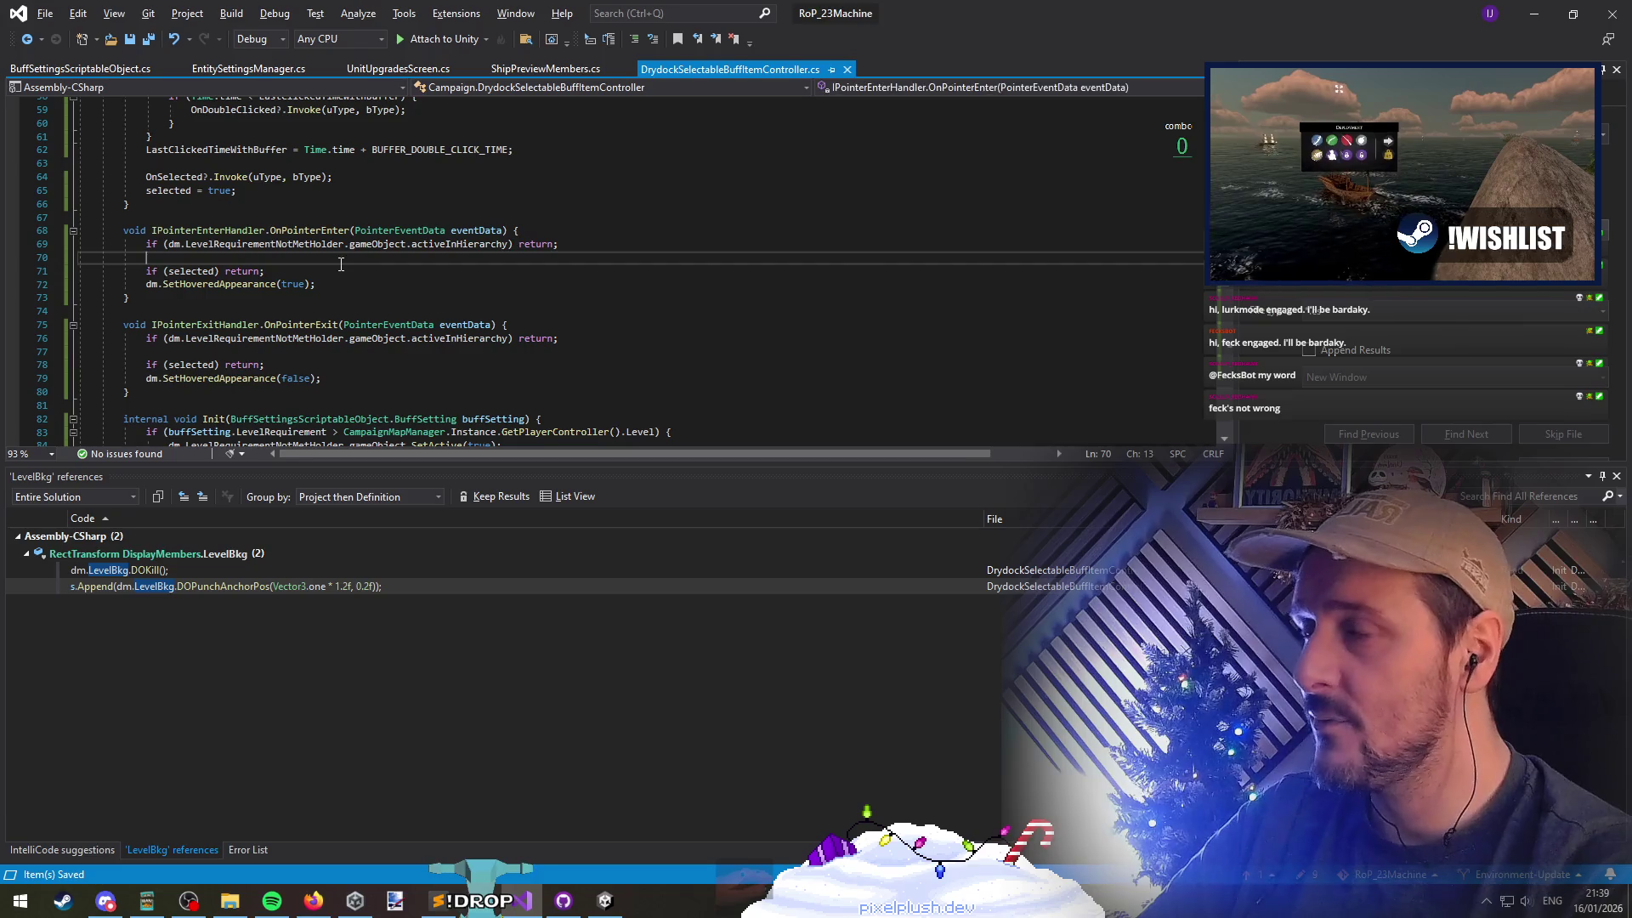
key(Return)
key(Return)
key(Up)
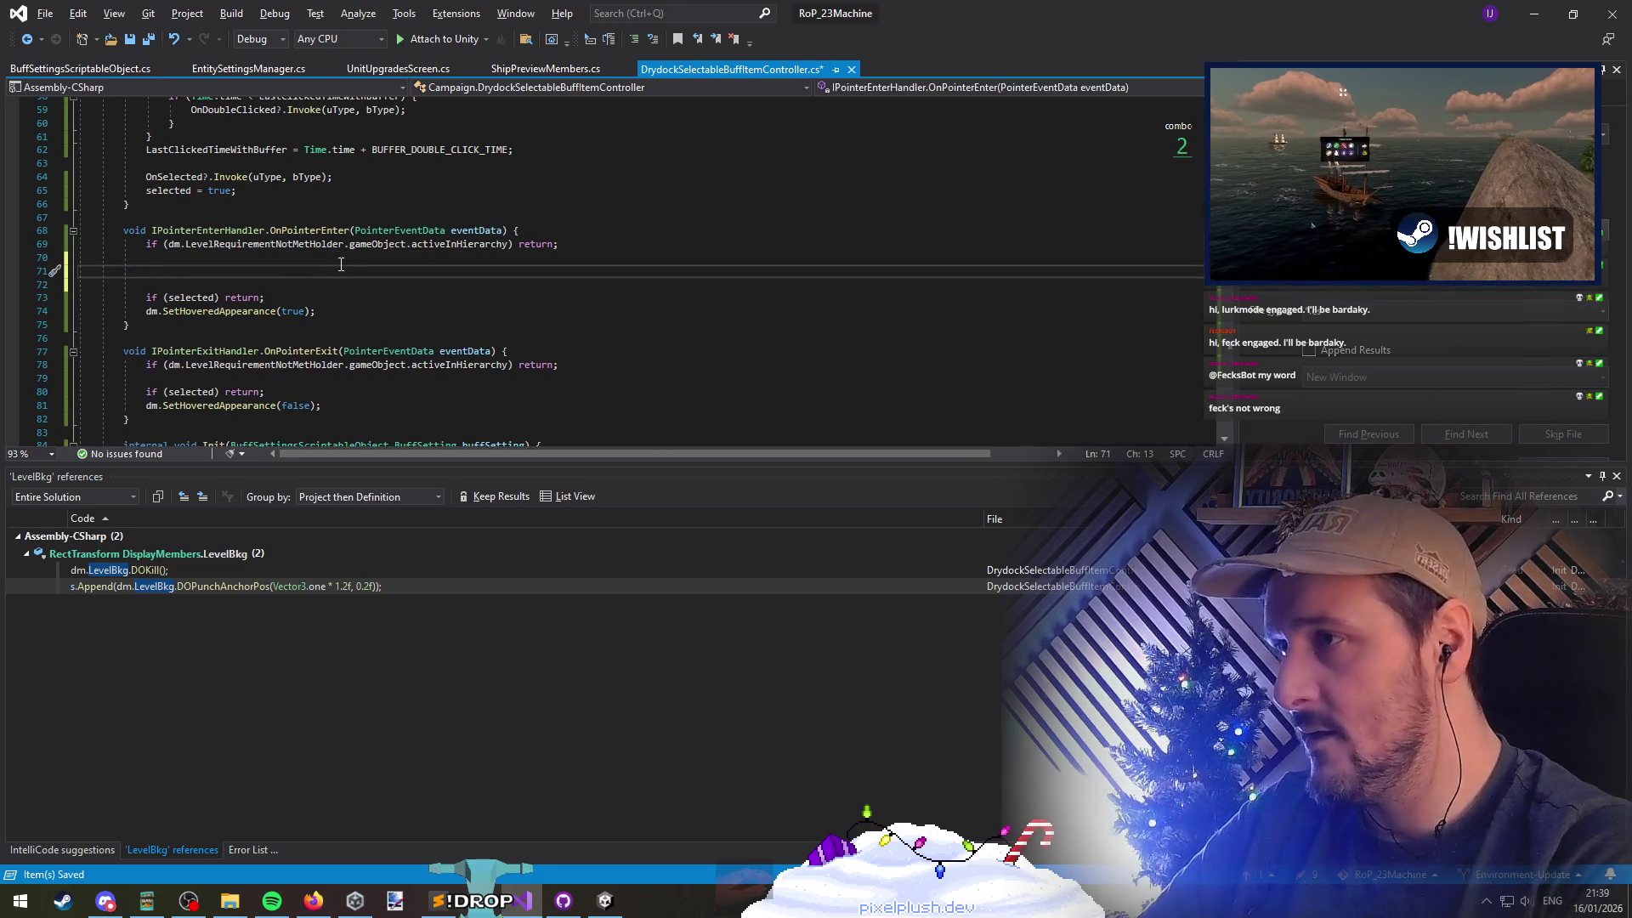
key(Down)
key(Down)
key(alt+Up)
key(alt+Up)
key(Down)
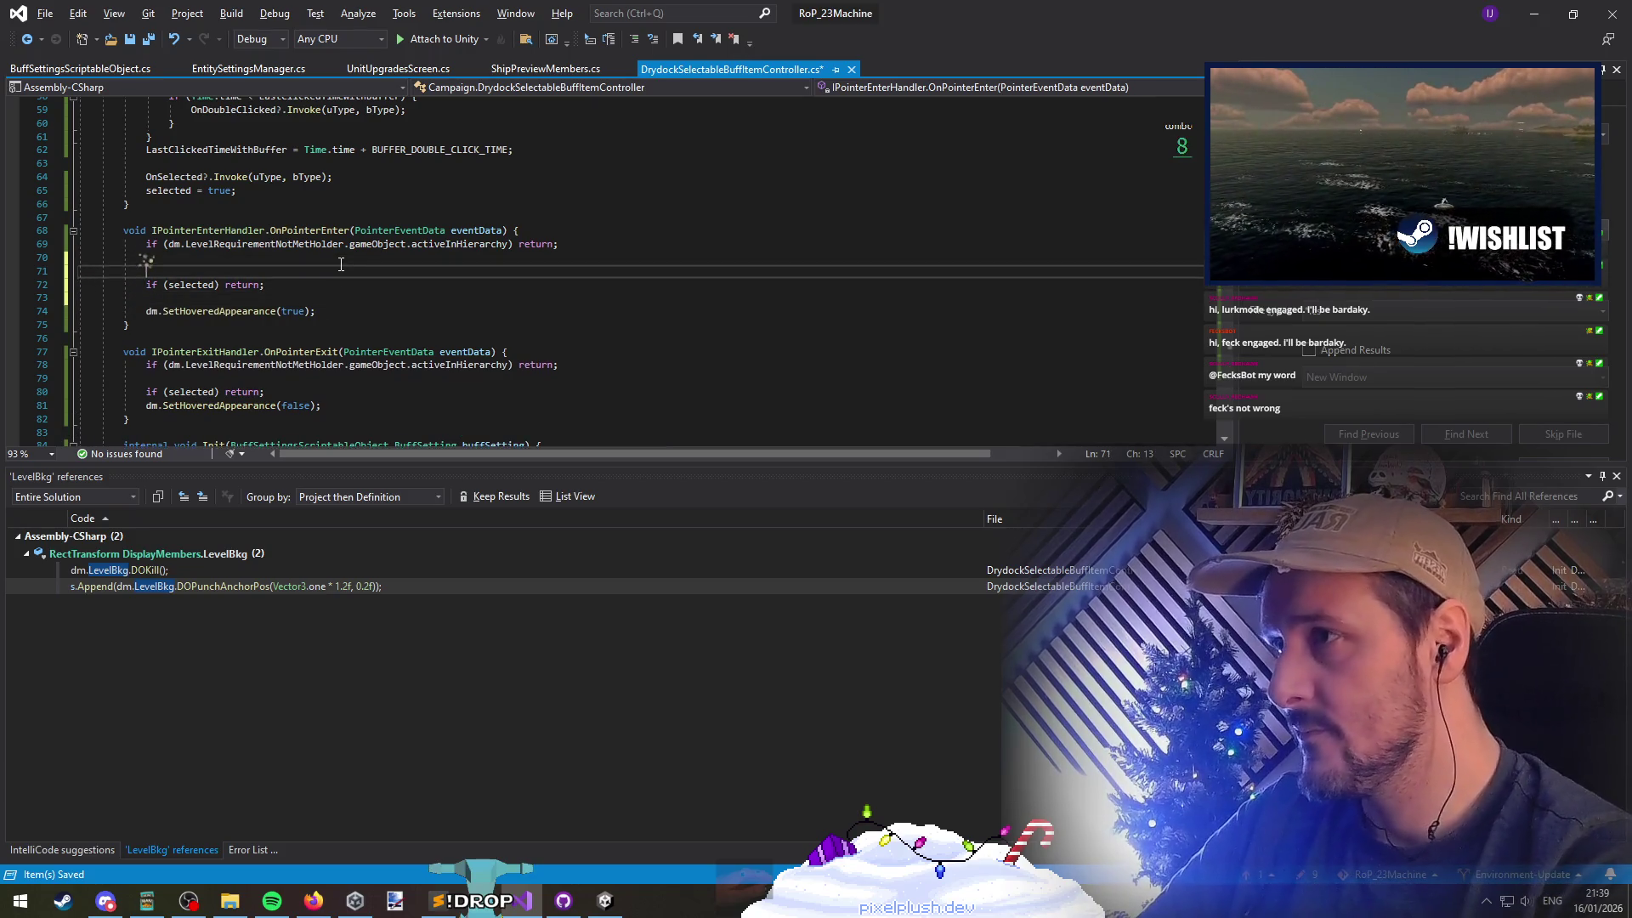
Add CursorManager.Instance.SetCursor(CursorManager.CursorType.Pointer) to the pointer-enter handler
key(ctrl+Return)
text(CursorMan)
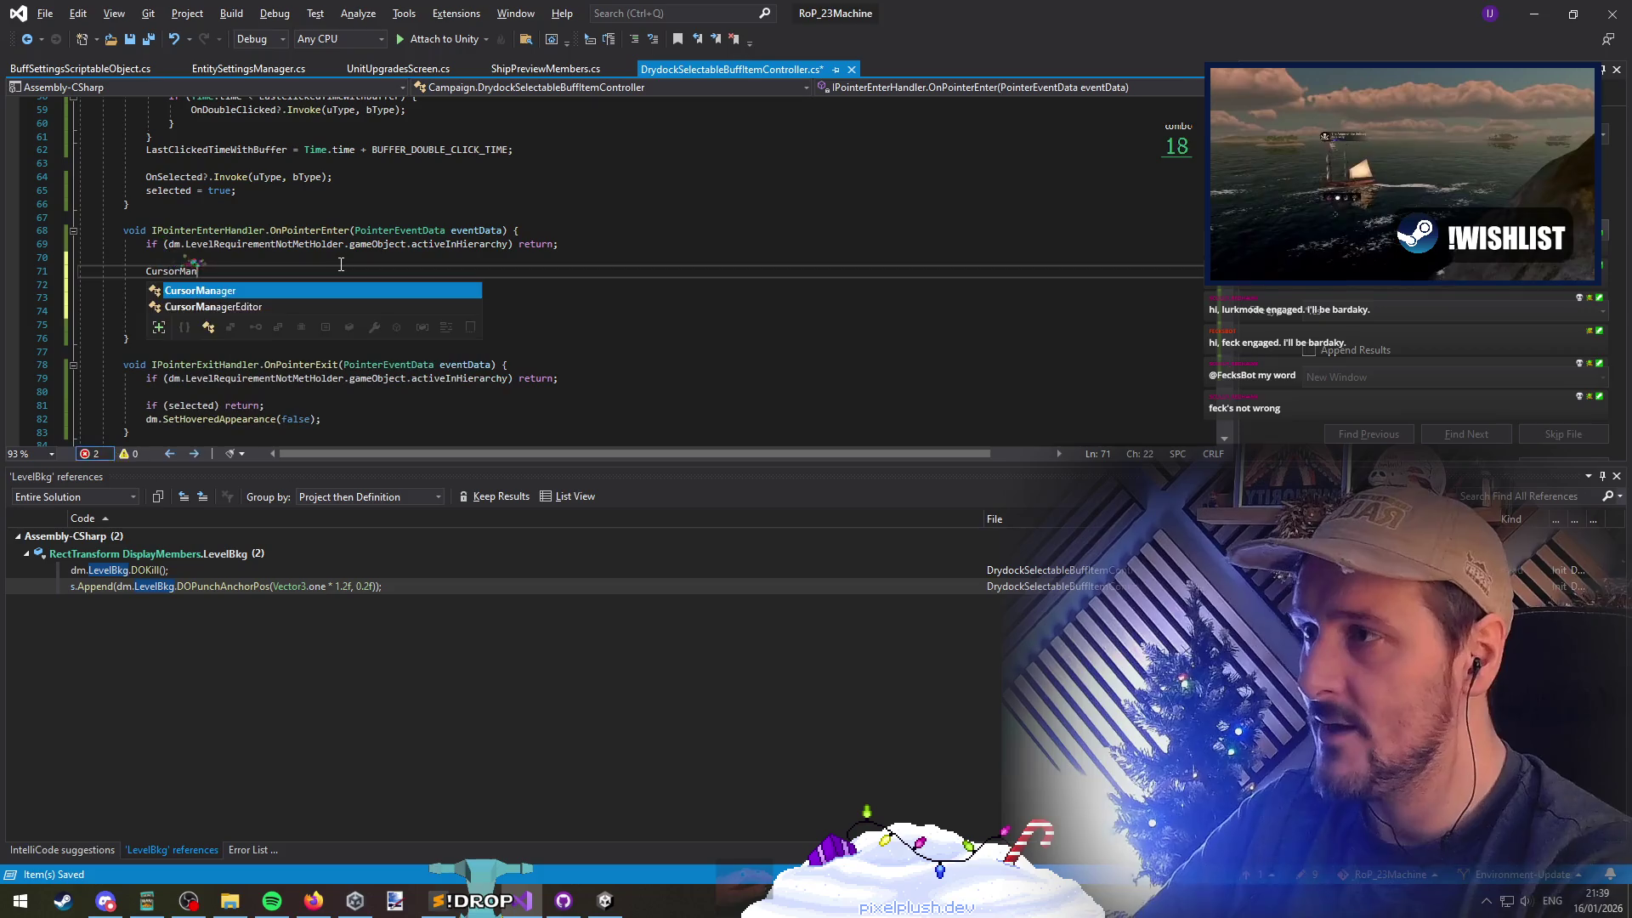
text(ager.Instance.)
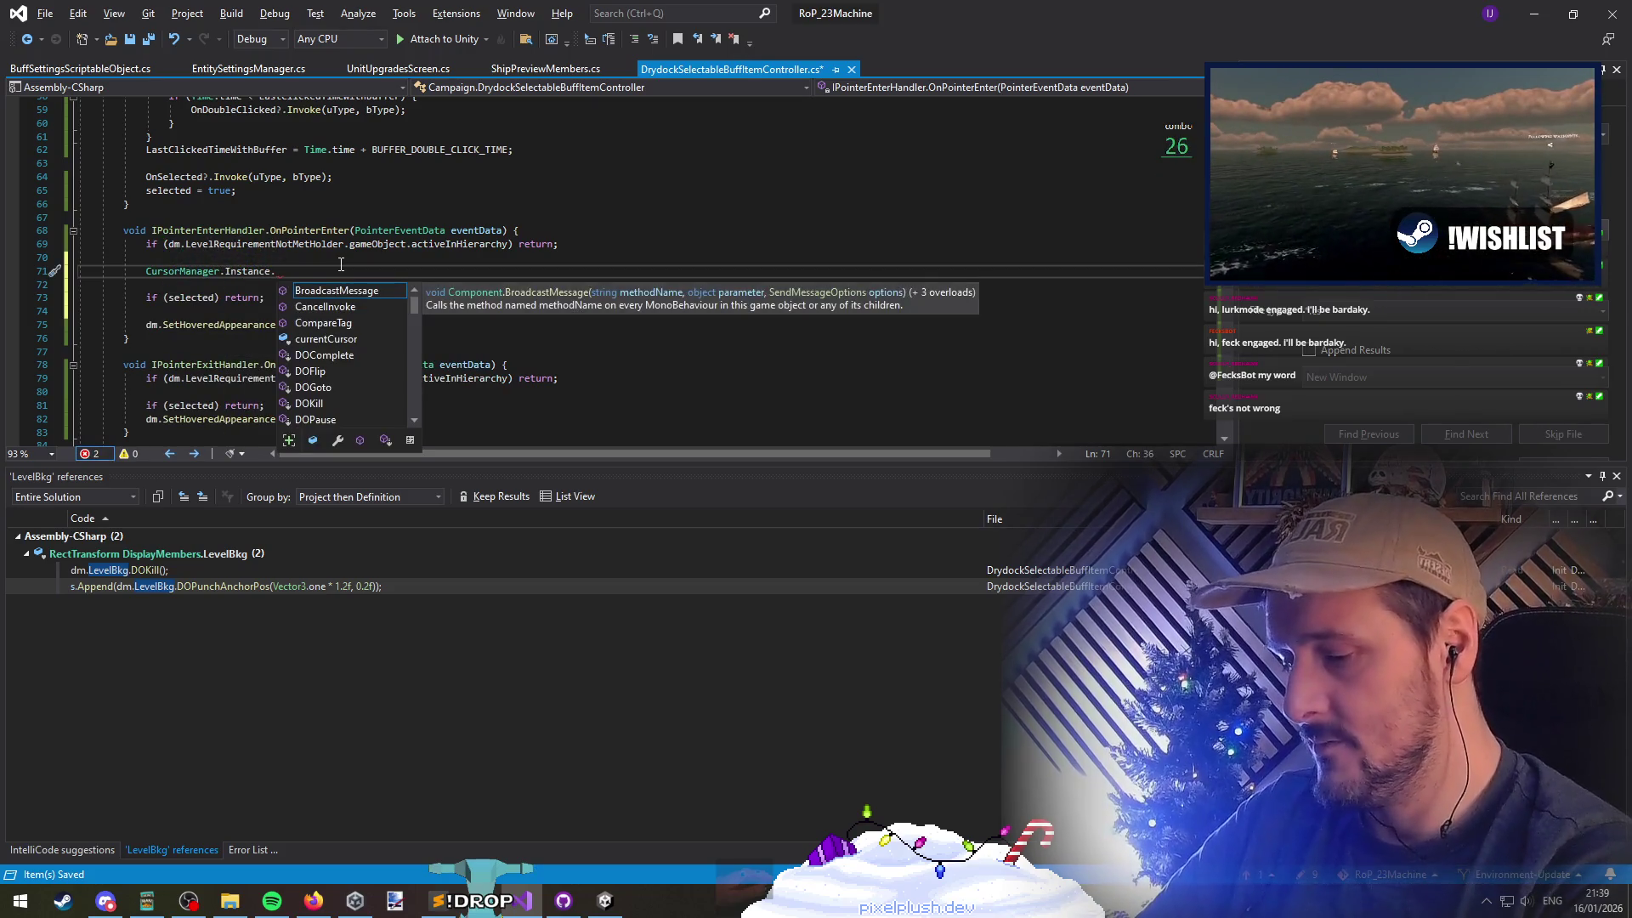
text(setco()
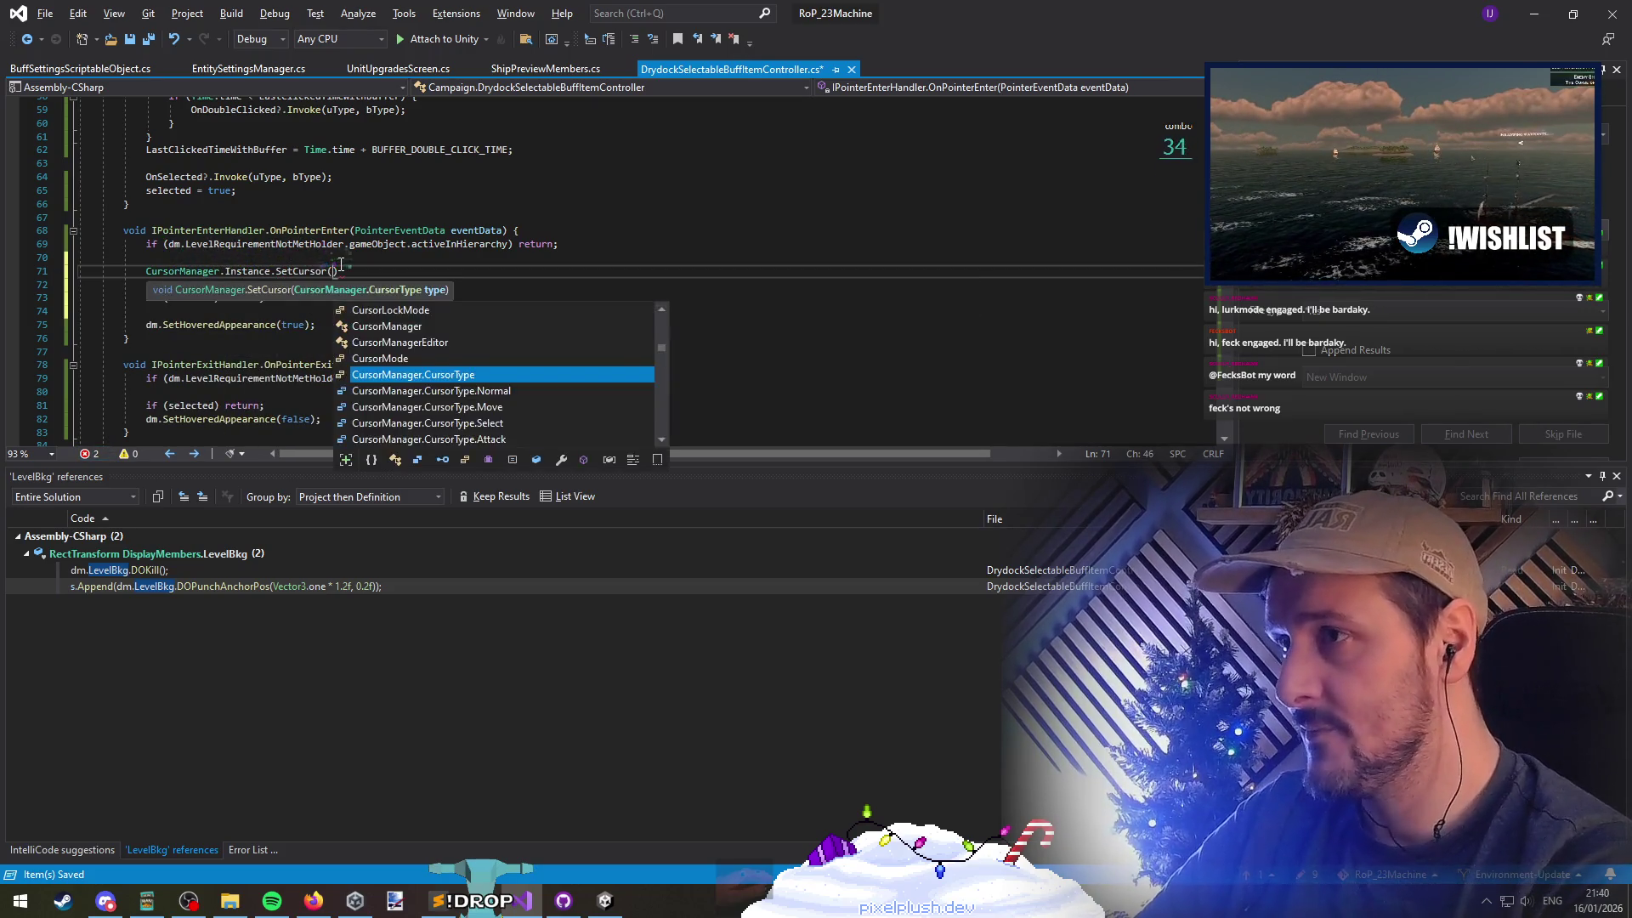
key(Tab)
text(.hand)
key(BackSpace)
key(BackSpace)
key(BackSpace)
text(pou)
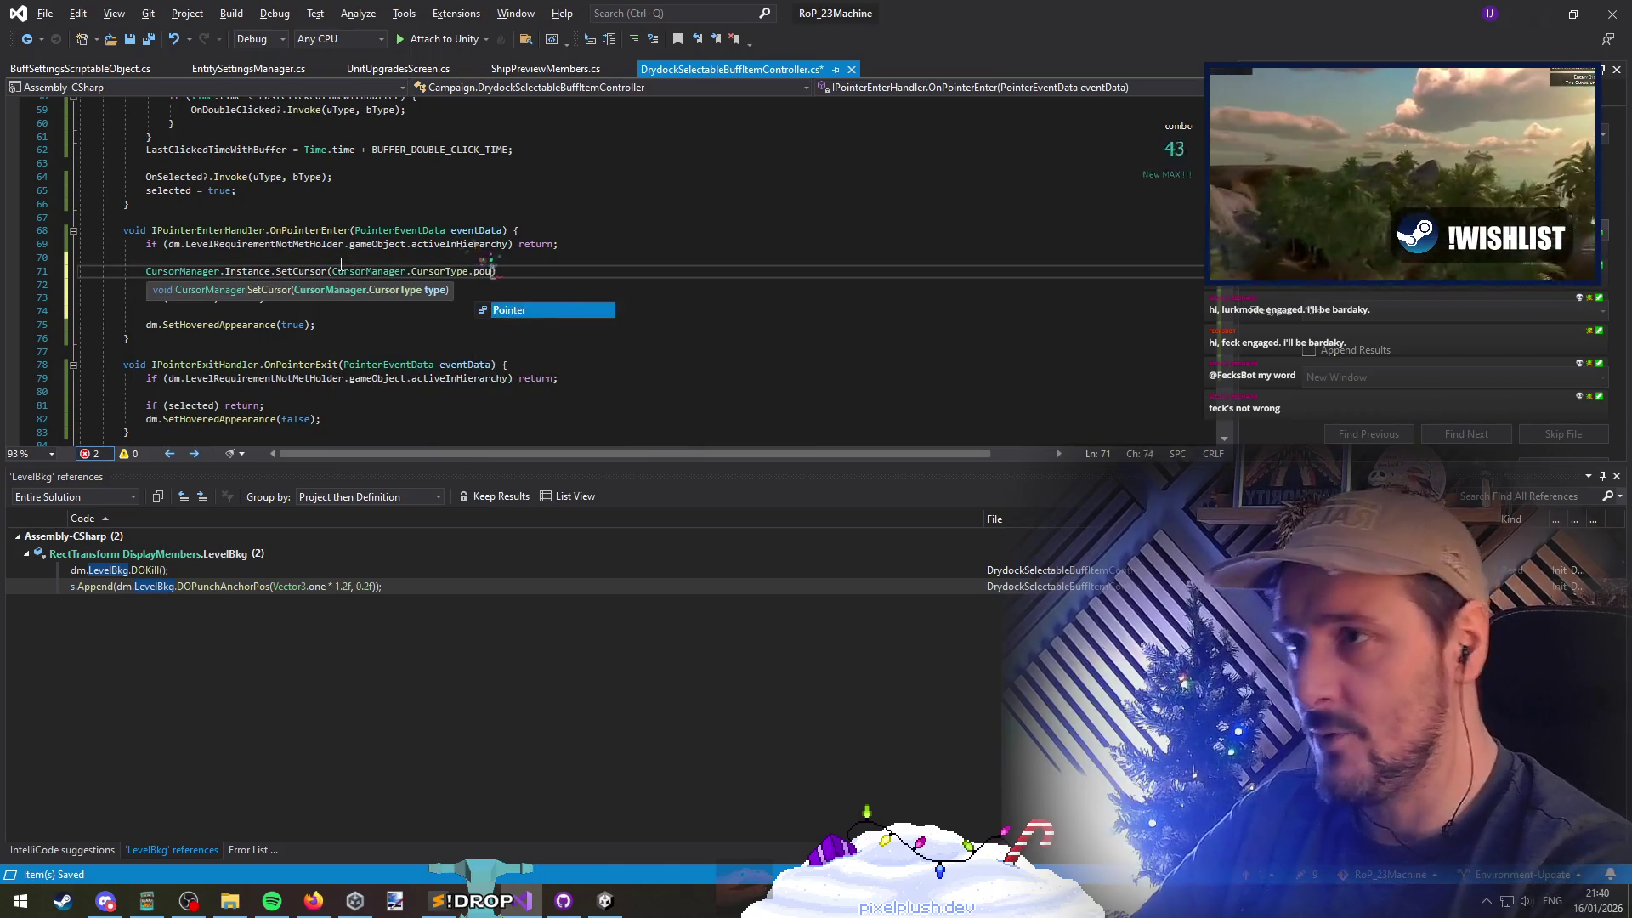
key(Tab)
key(End)
key(Delete)
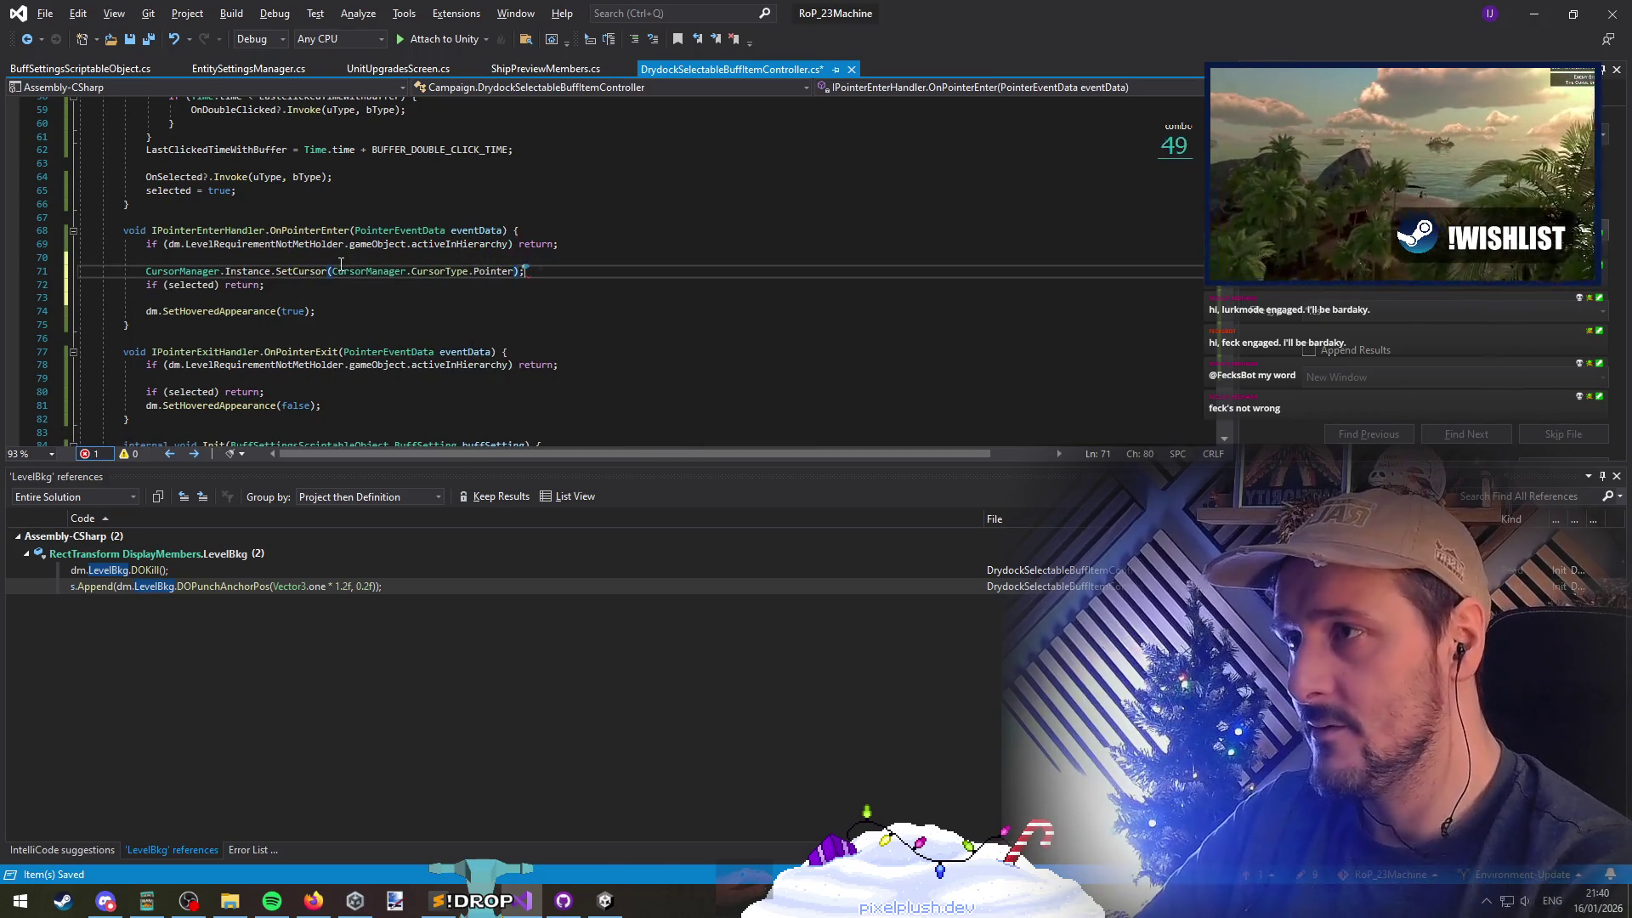
Copy the cursor statement into OnPointerExit, changing the cursor type to Normal
key(shift+Home)
key(ctrl+c)
key(Down)
key(Down)
key(Down)
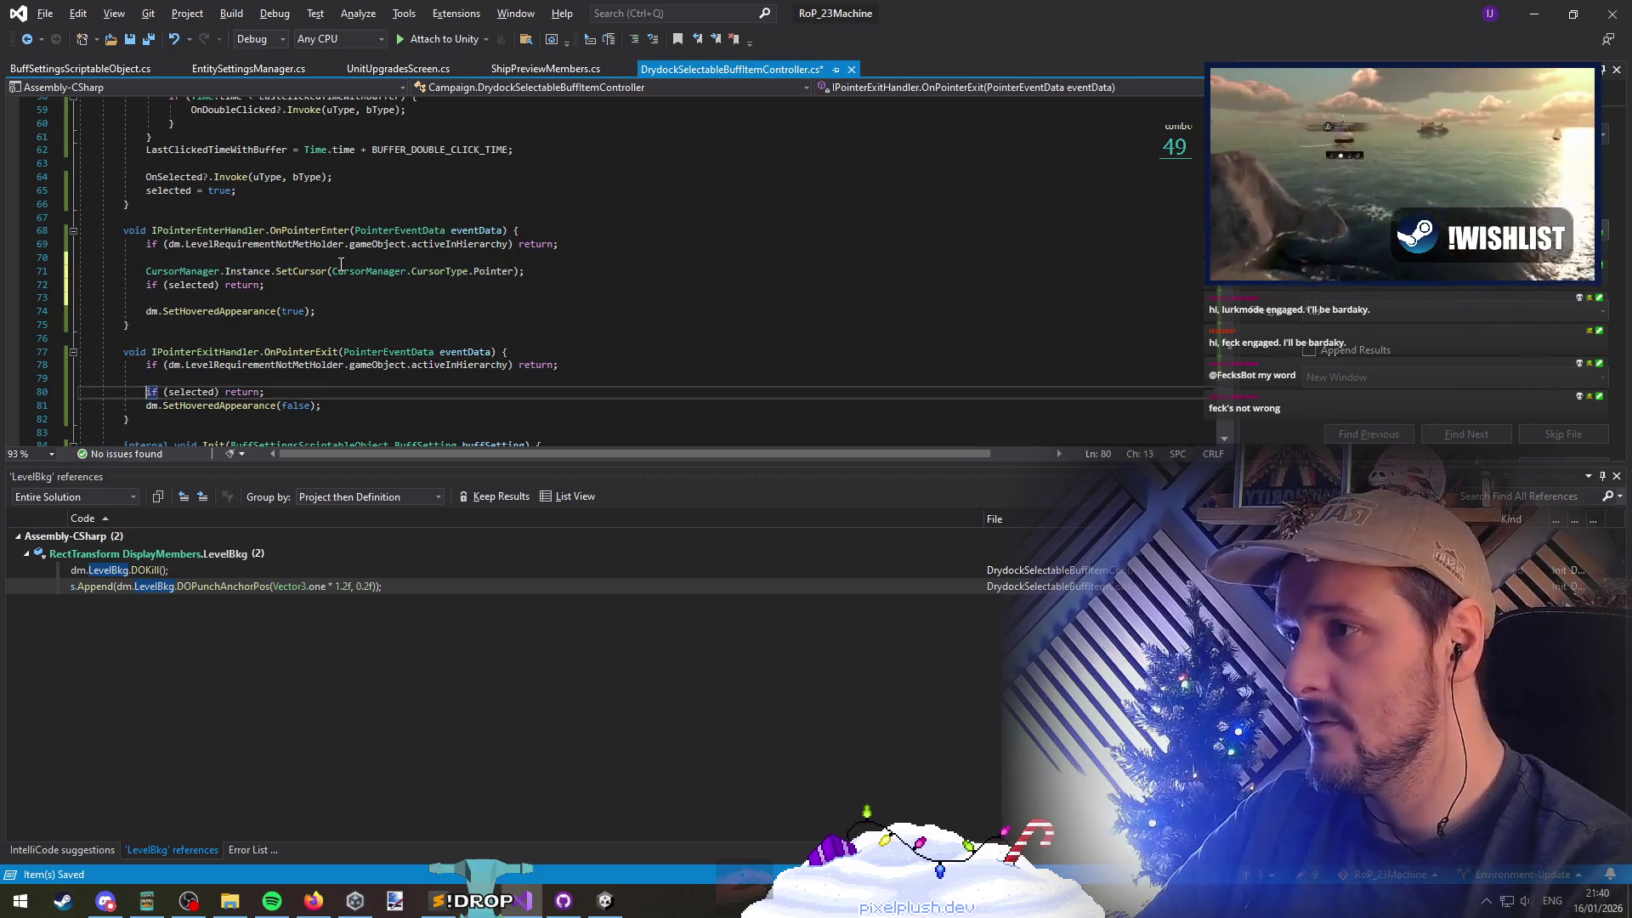
key(End)
key(Return)
key(ctrl+v)
key(Left)
key(Left)
key(ctrl+shift+Left)
text(no)
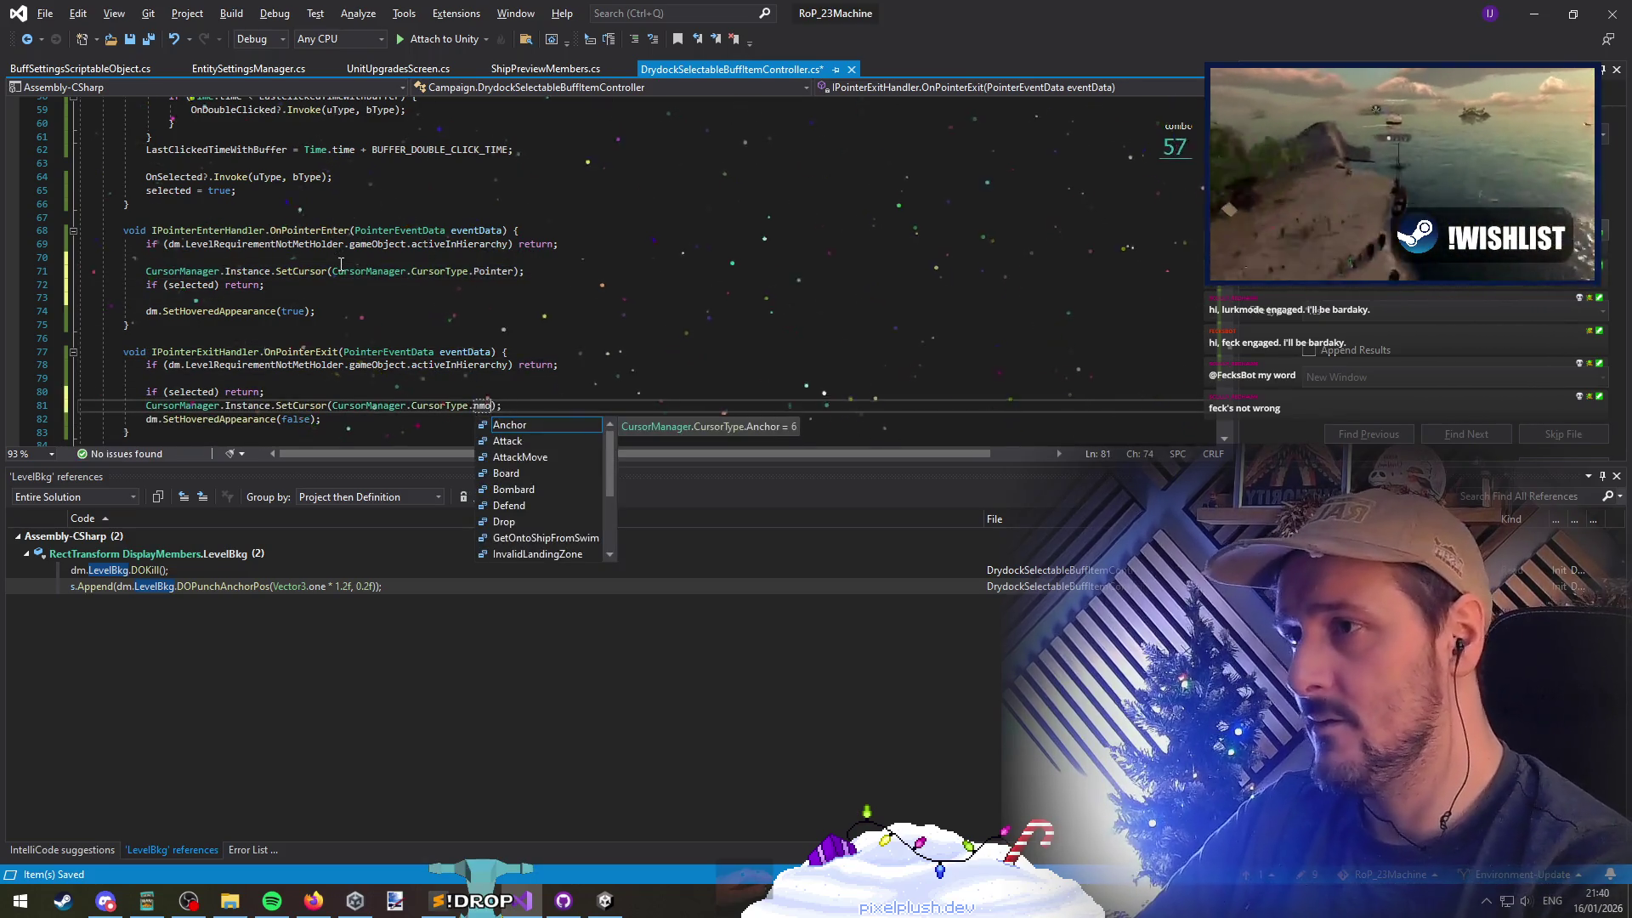
key(Tab)
key(End)
key(Return)
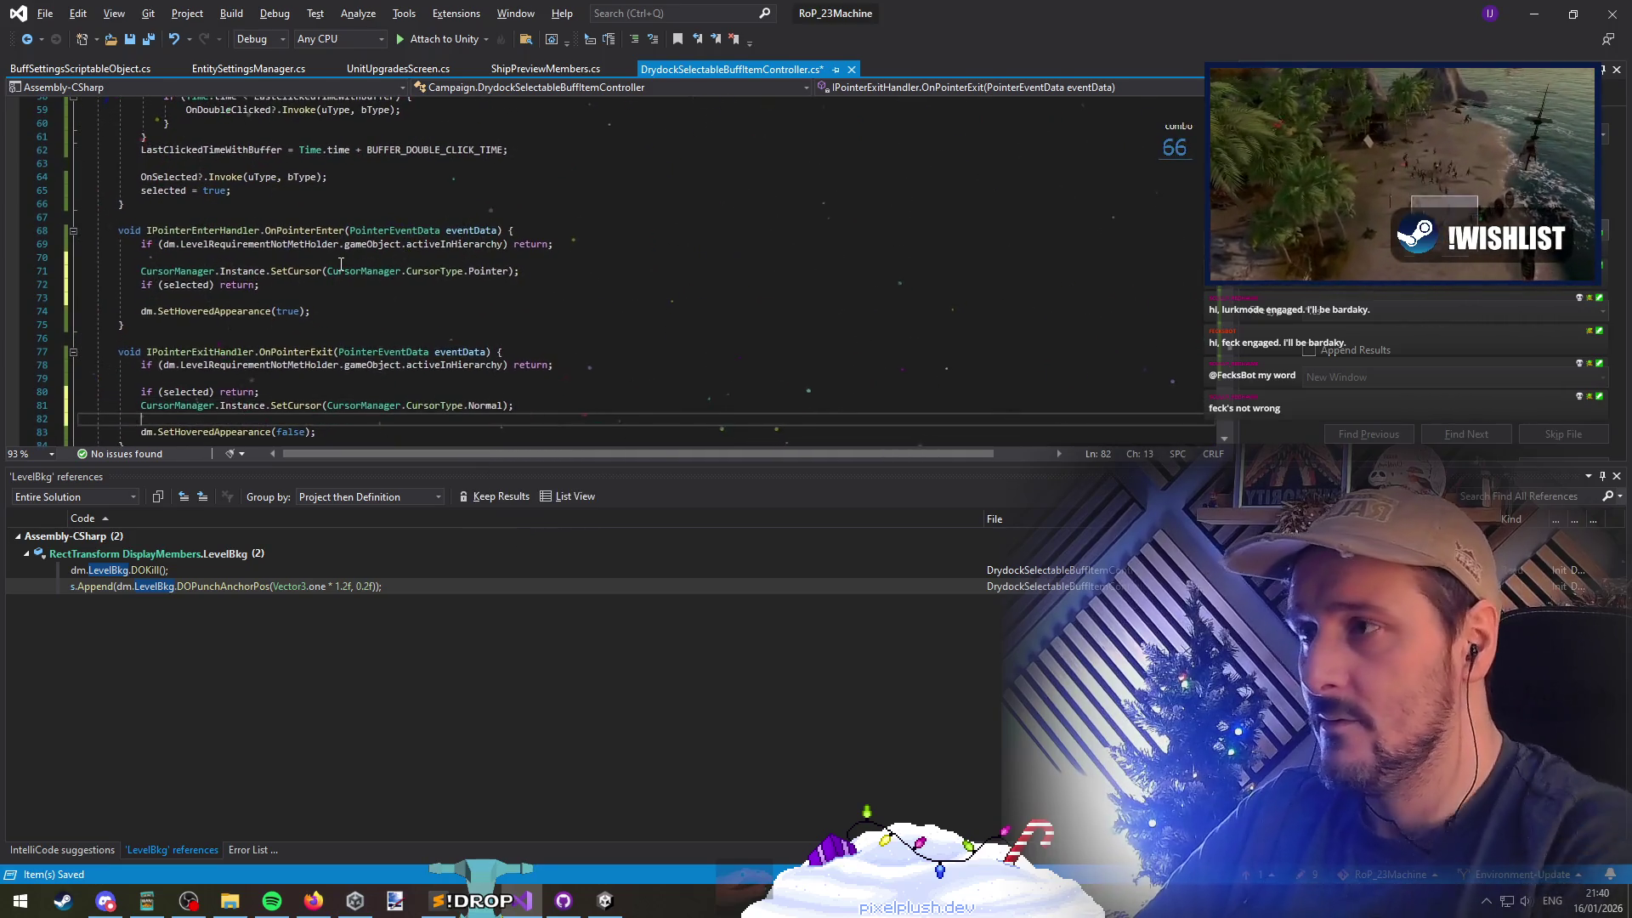
Move the Normal cursor line above 'if (selected) return;' and switch to Unity
key(Up)
key(End)
key(alt+Up)
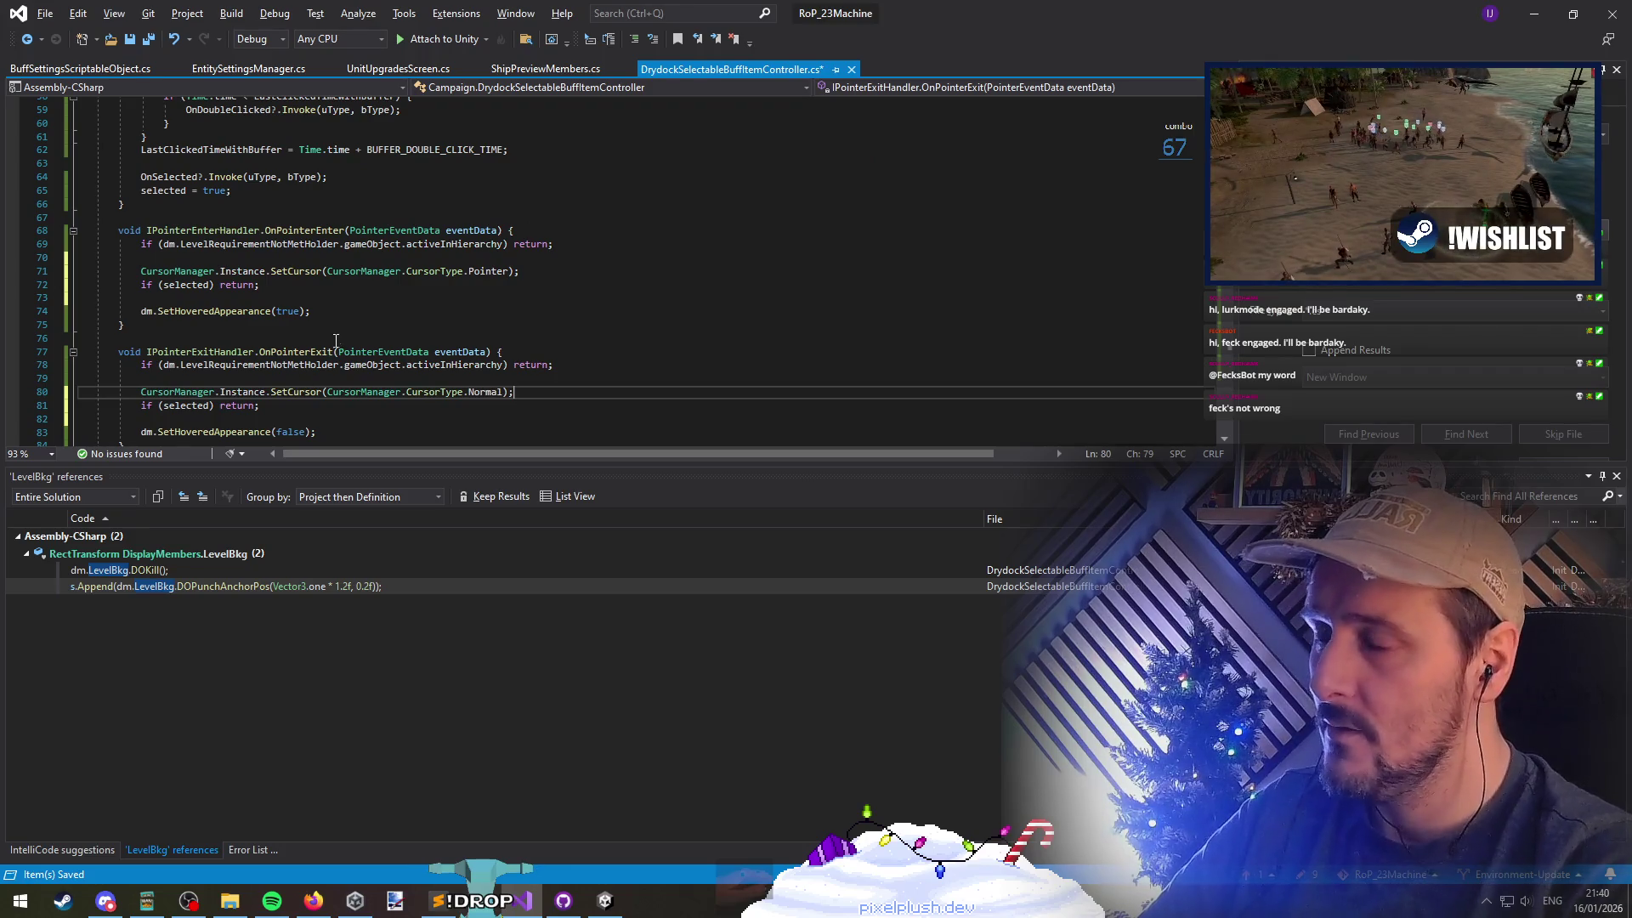
click(332, 252)
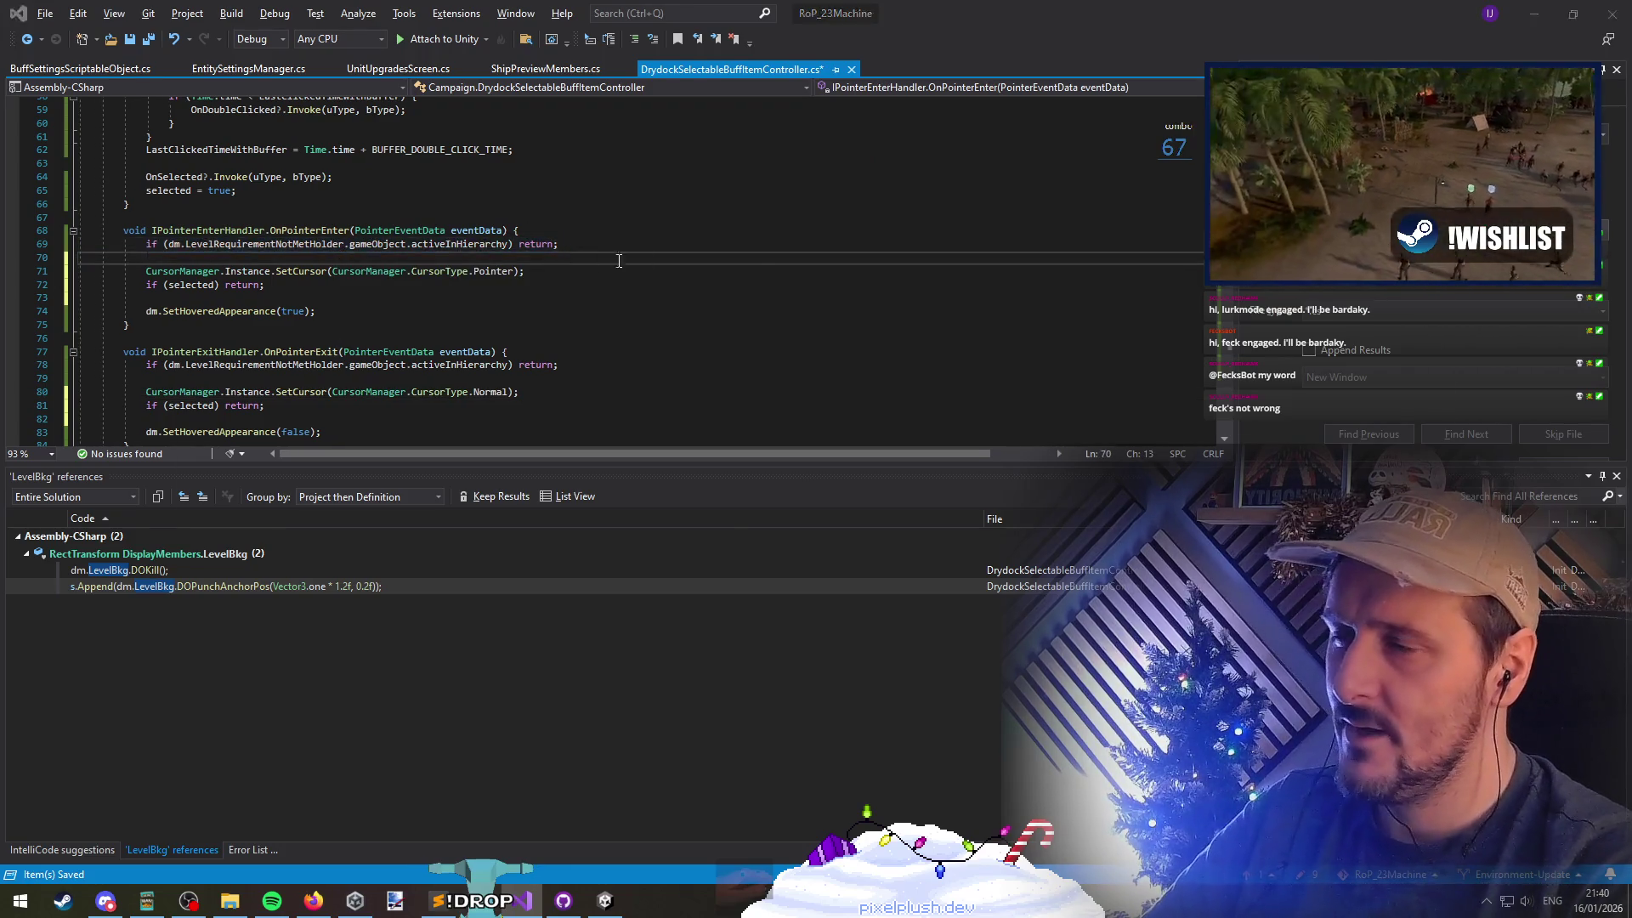
key(alt+Tab)
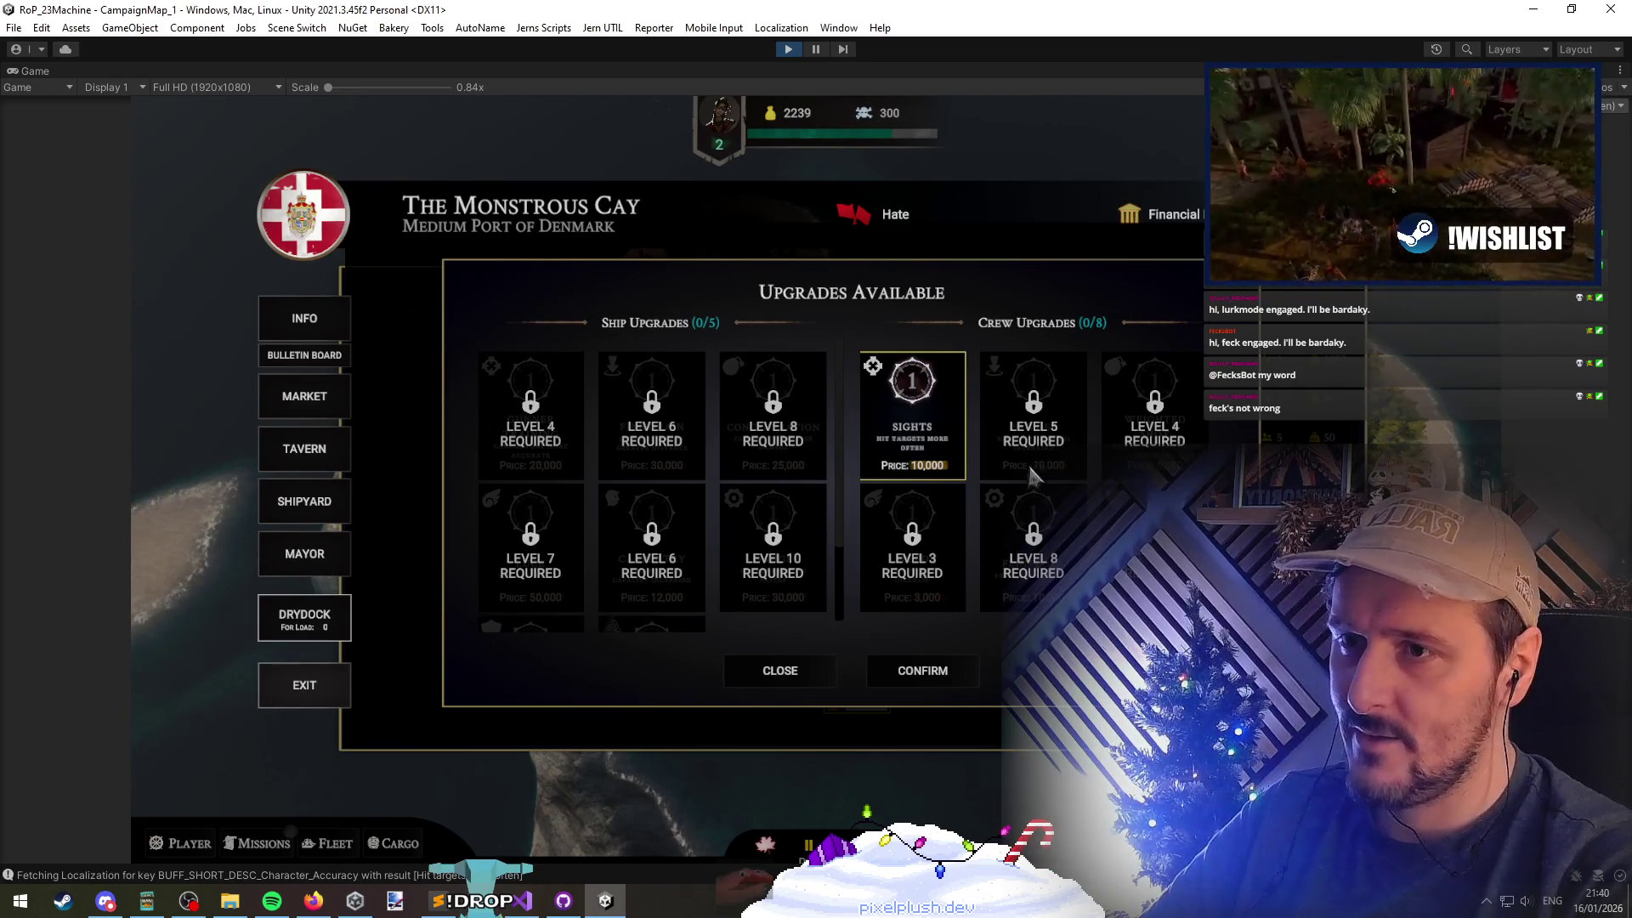
Leave the maximized Game view and inspect the arrows title banner and crew upgrades scroll view
scroll(748, 476, down, 2)
scroll(747, 502, up, 2)
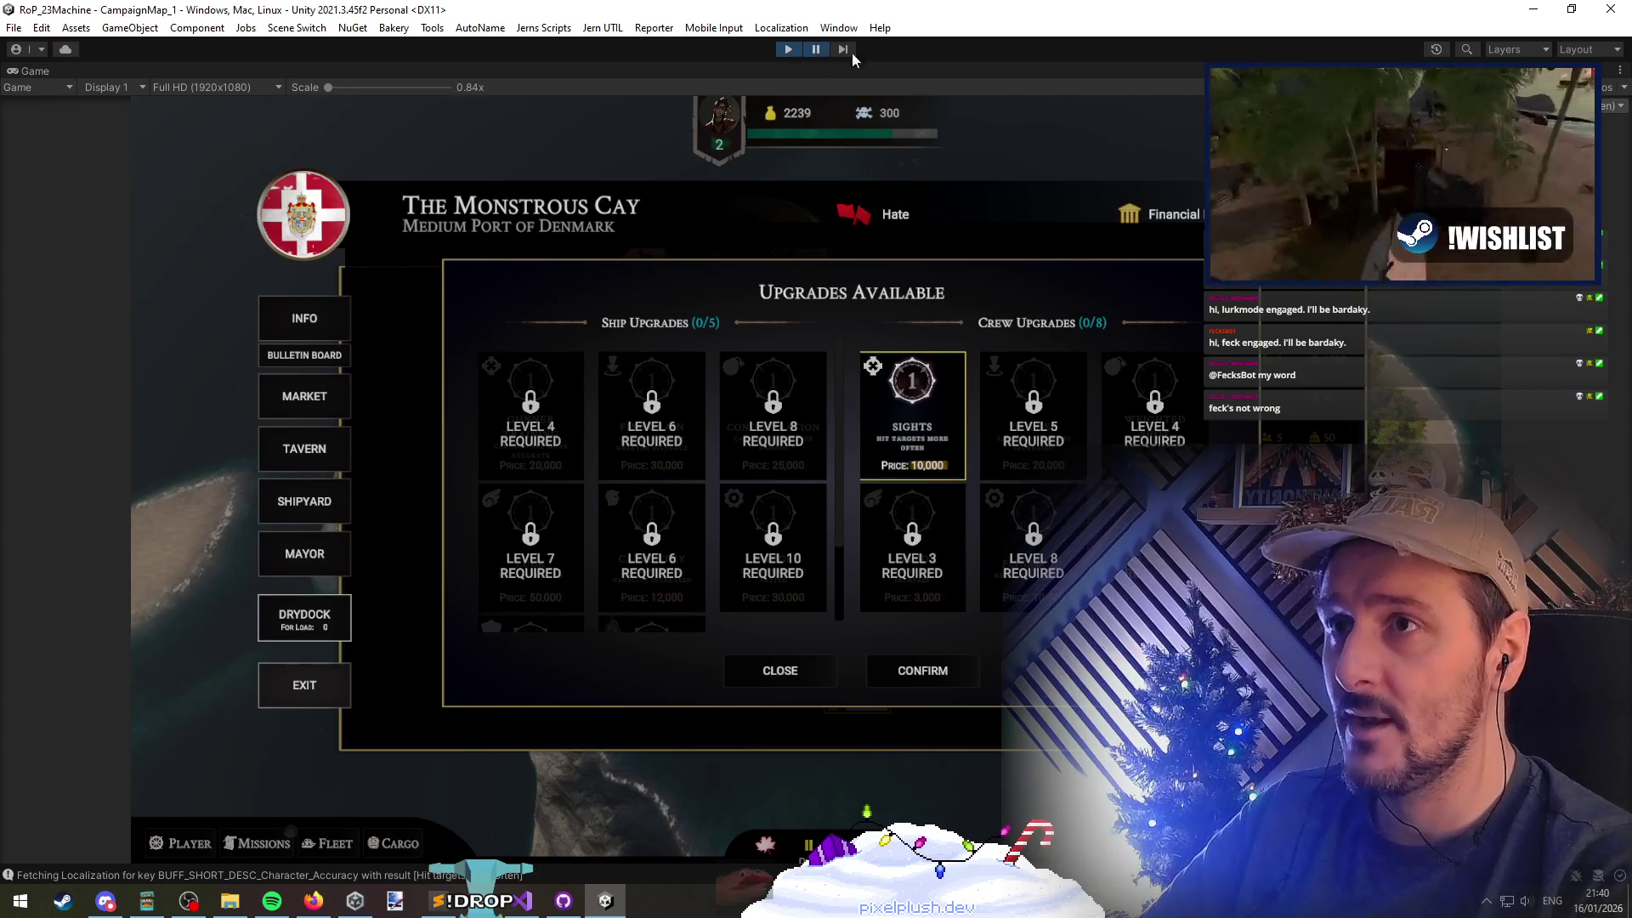
click(816, 49)
scroll(807, 306, up, 5)
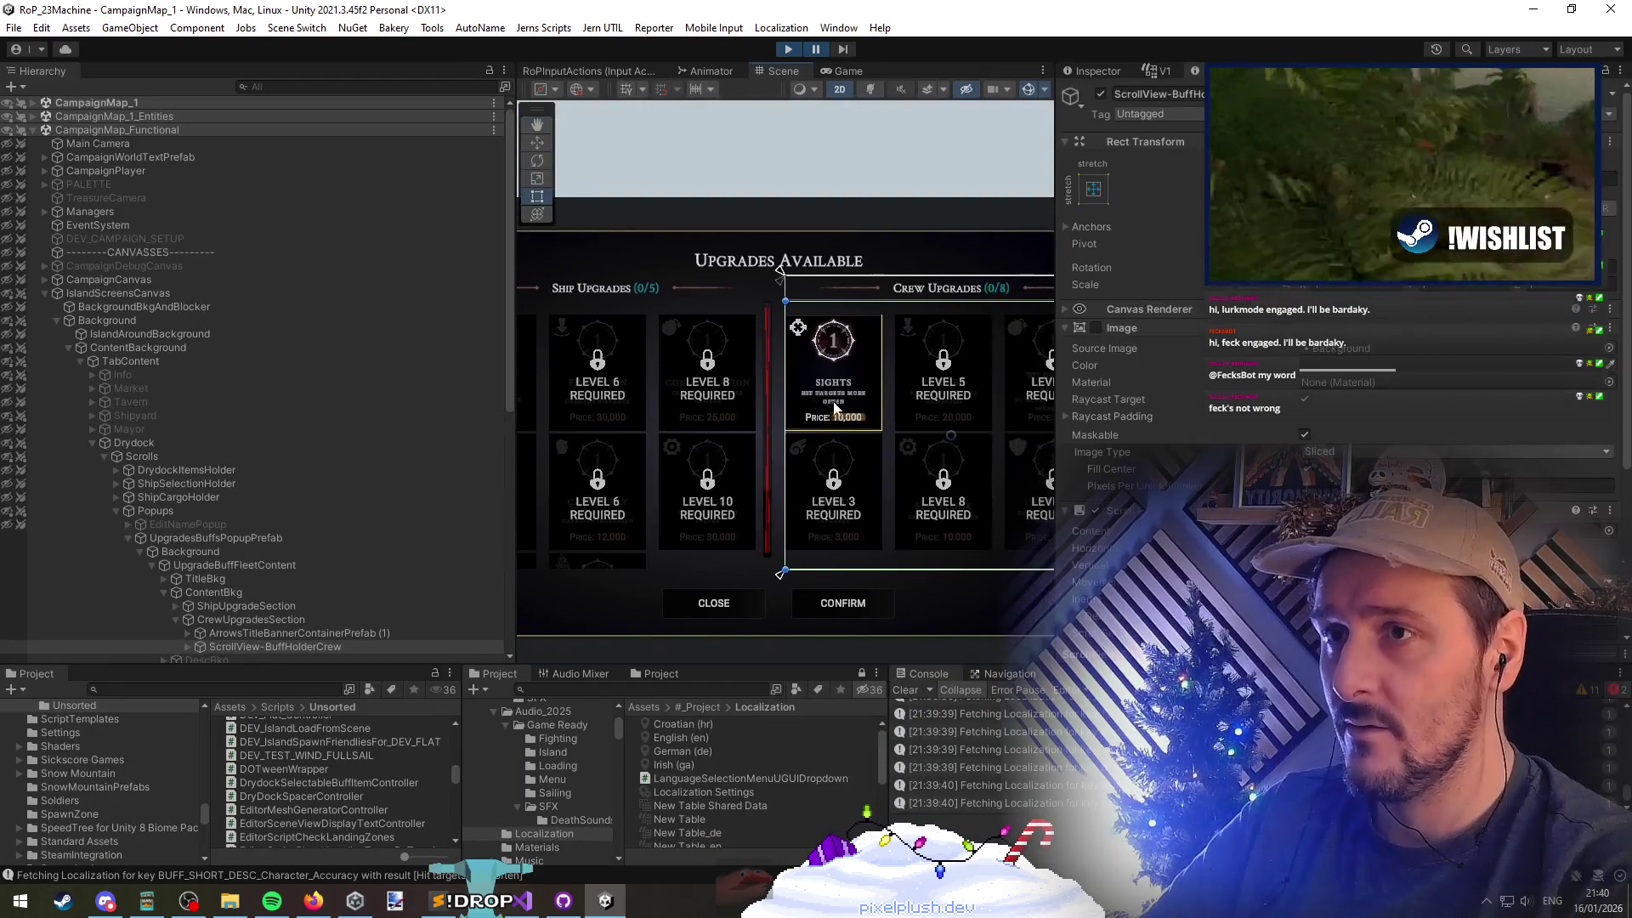
scroll(833, 400, up, 5)
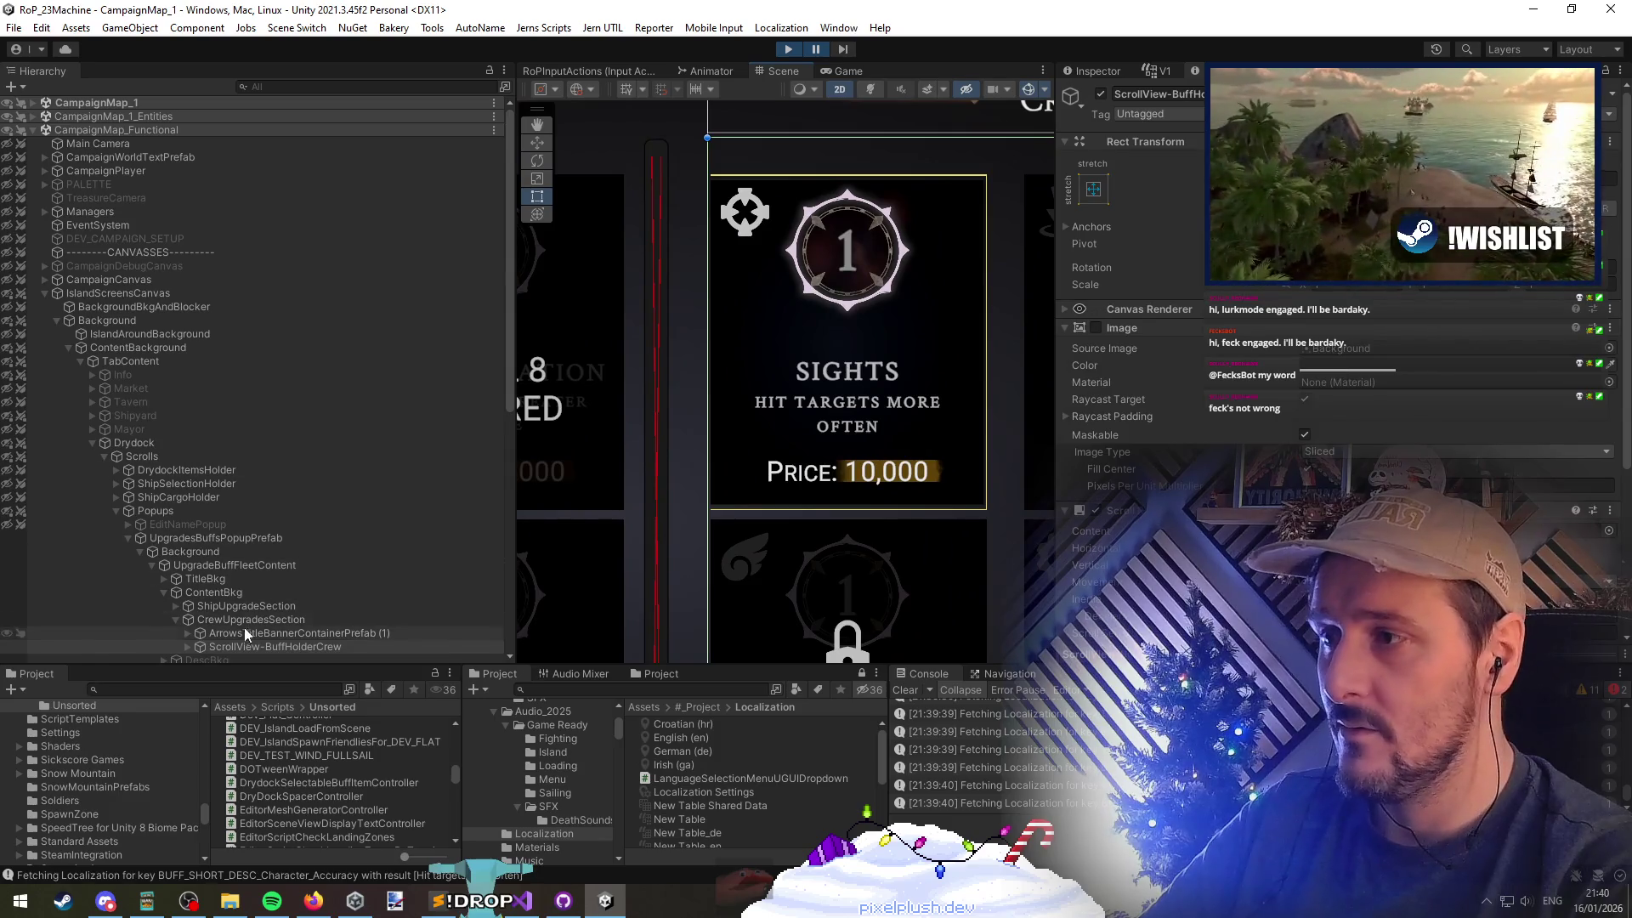
click(245, 631)
click(303, 645)
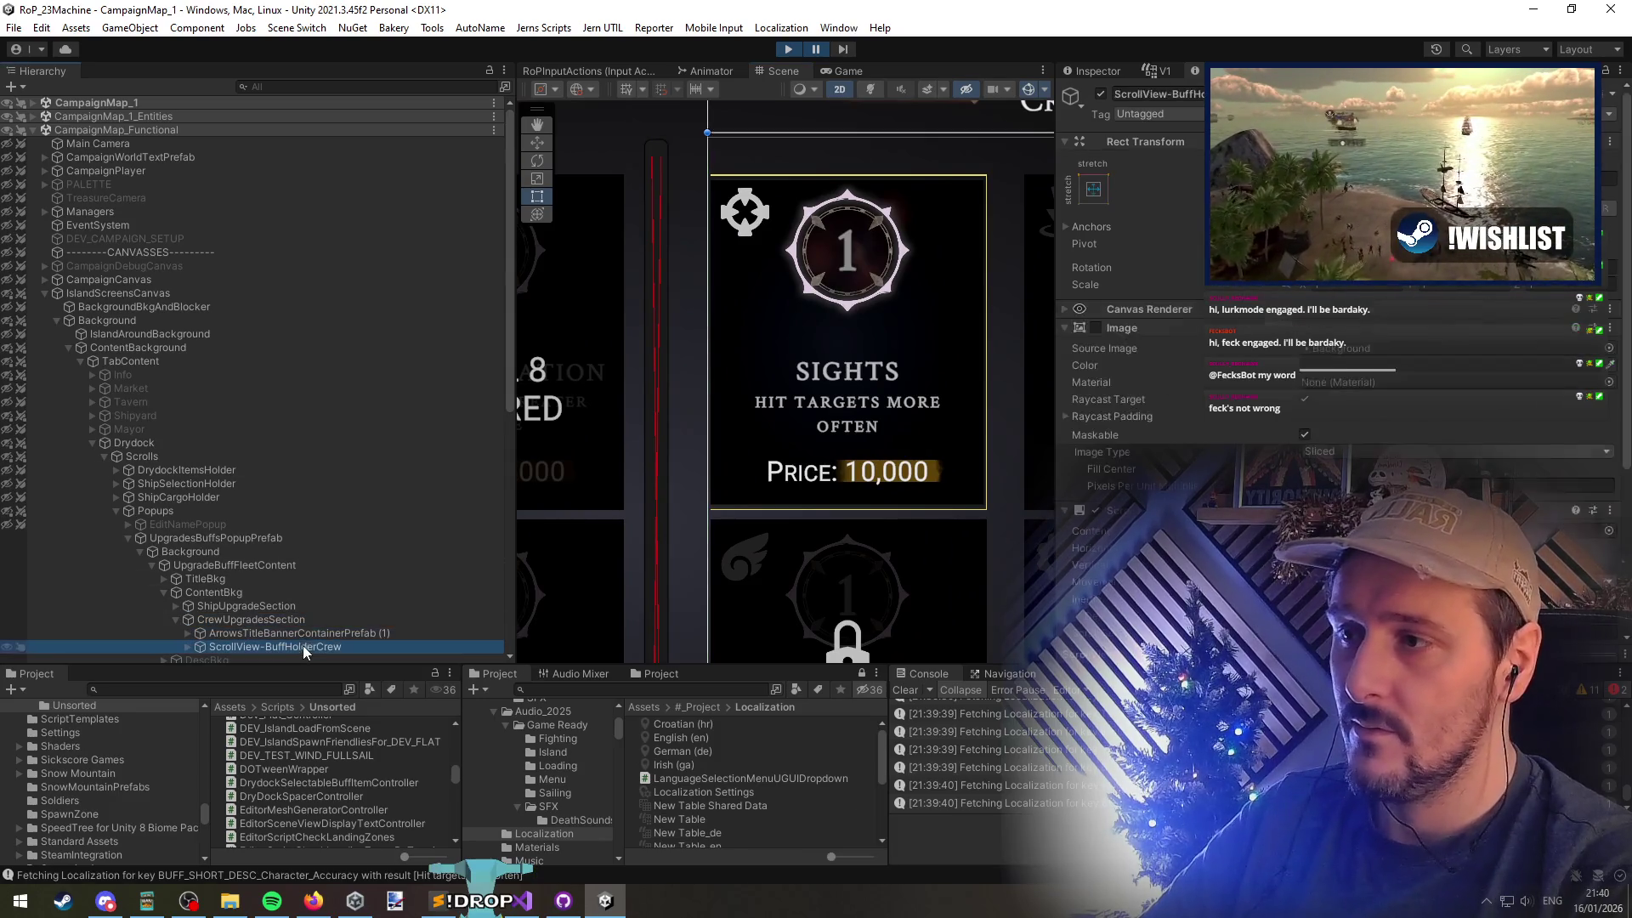
Expand ScrollView-BuffHolderCrew > Viewport and select Content-Holder to view its Grid Layout Group
scroll(1186, 462, down, 5)
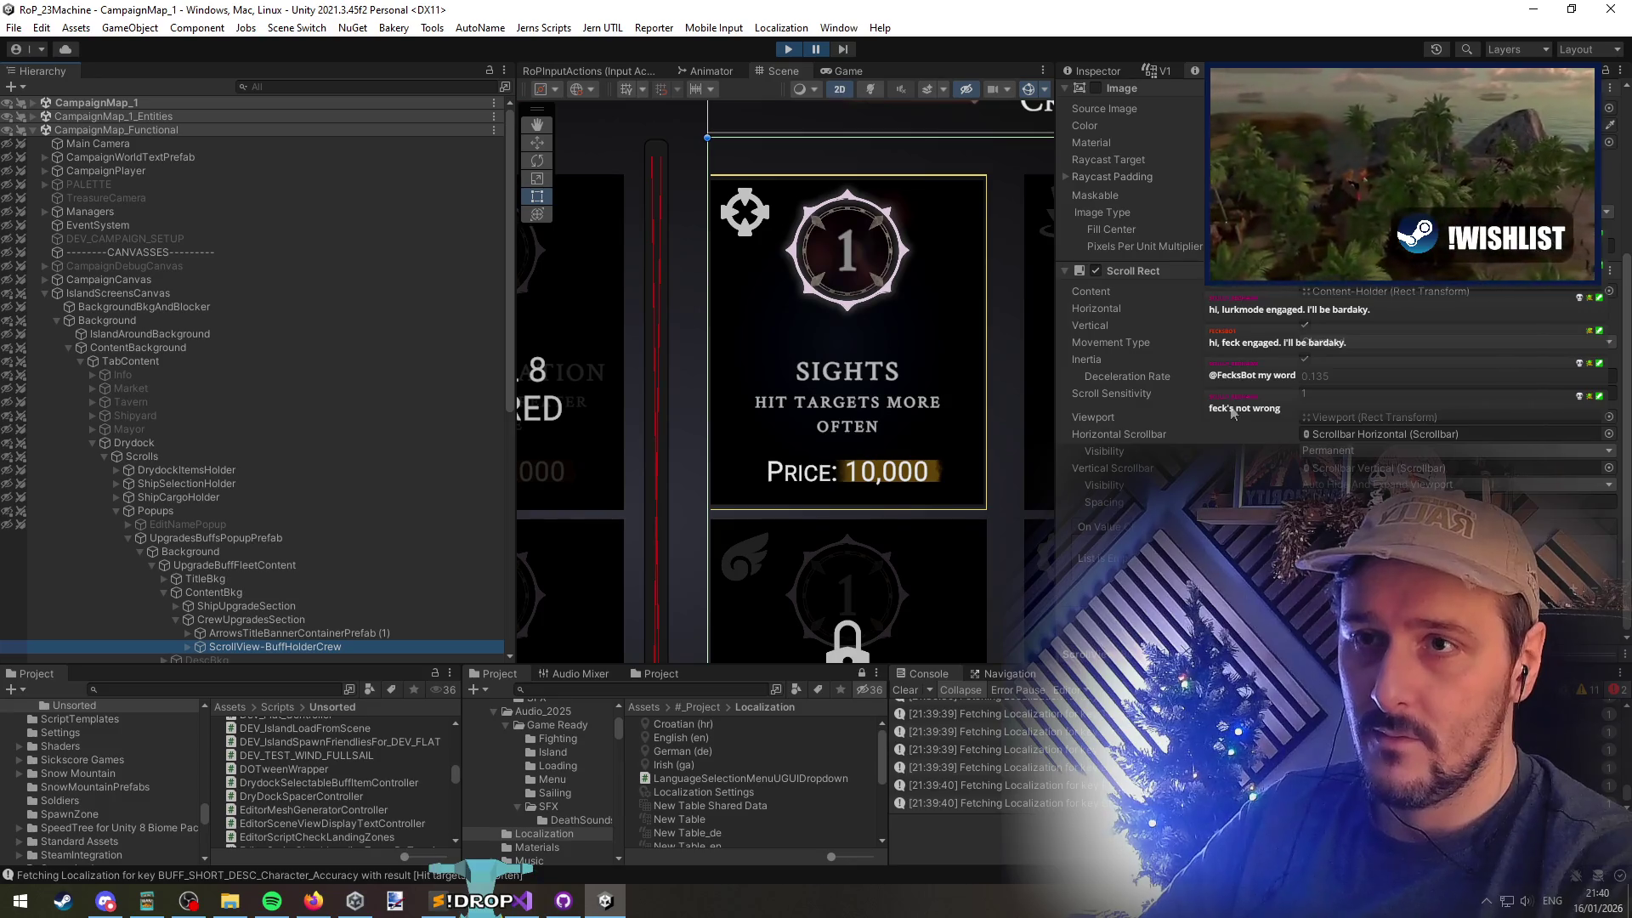
scroll(272, 608, down, 3)
click(190, 546)
click(221, 557)
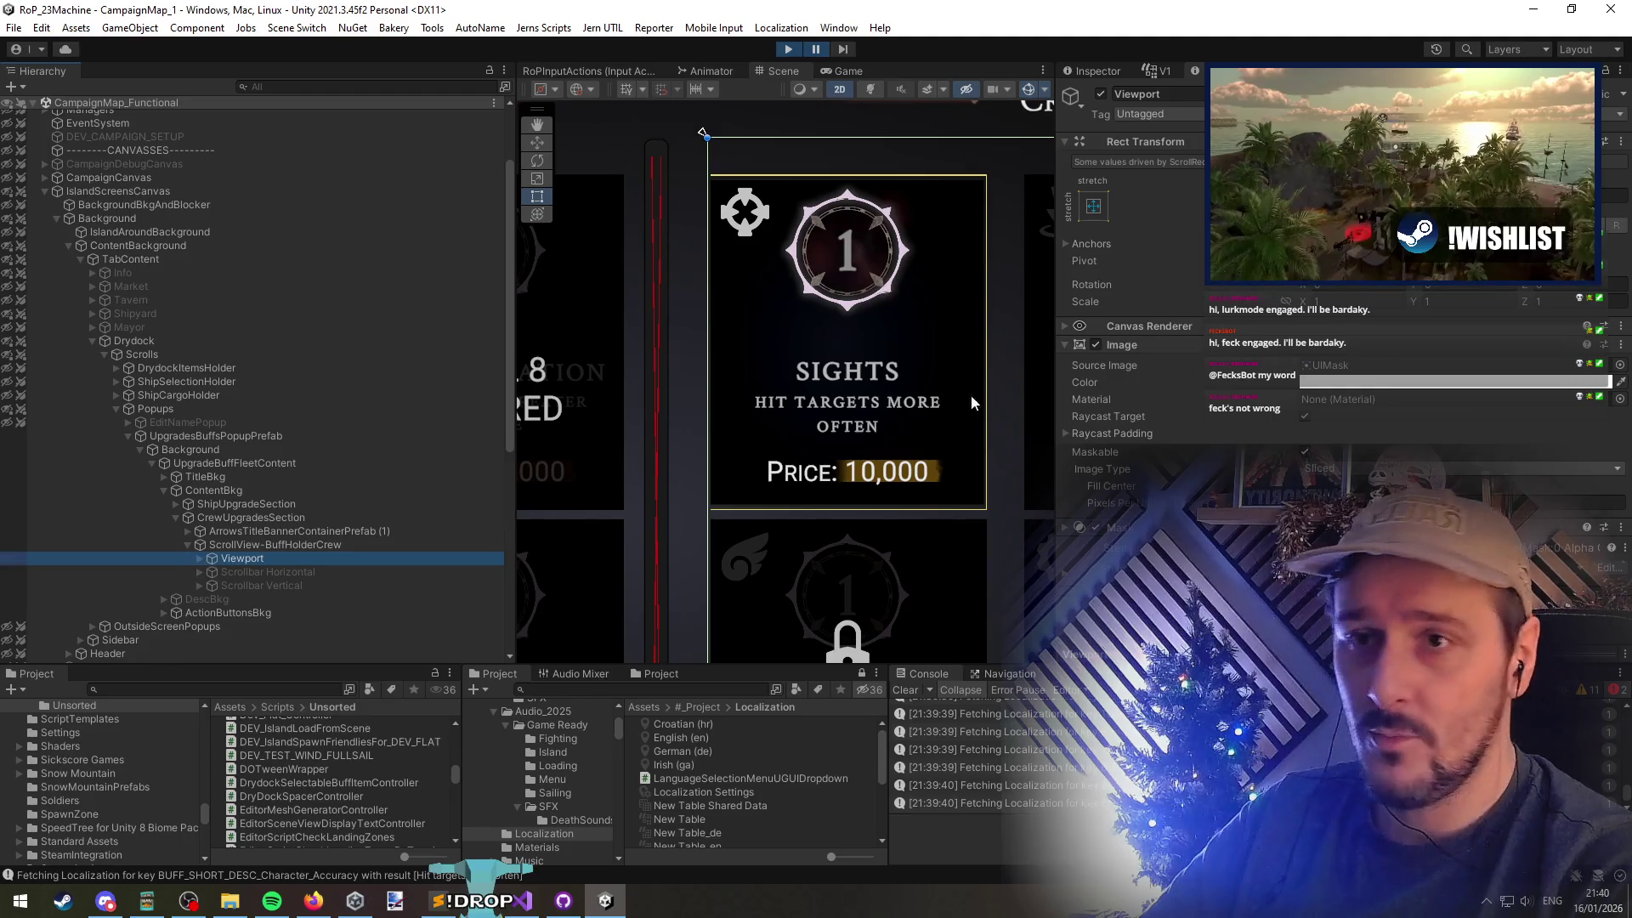
click(201, 559)
click(249, 573)
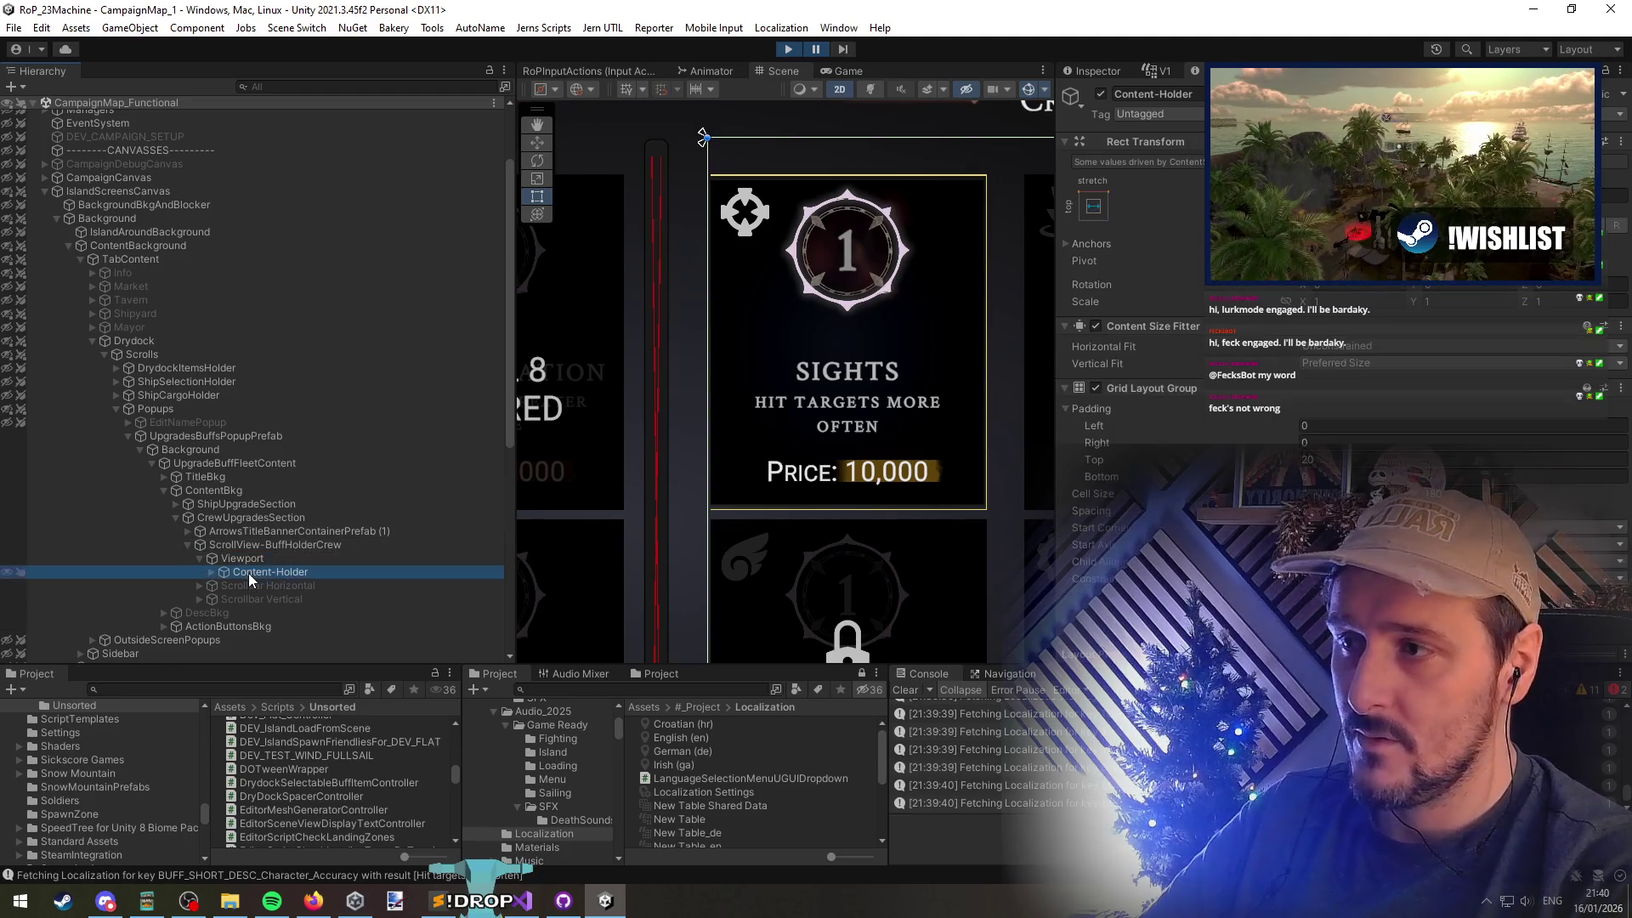
Raise the crew Content-Holder's Grid Layout Group left padding to 6
mouse_move(1166, 429)
mouse_down()
mouse_move(1211, 432)
mouse_move(1171, 443)
mouse_up()
scroll(930, 359, down, 6)
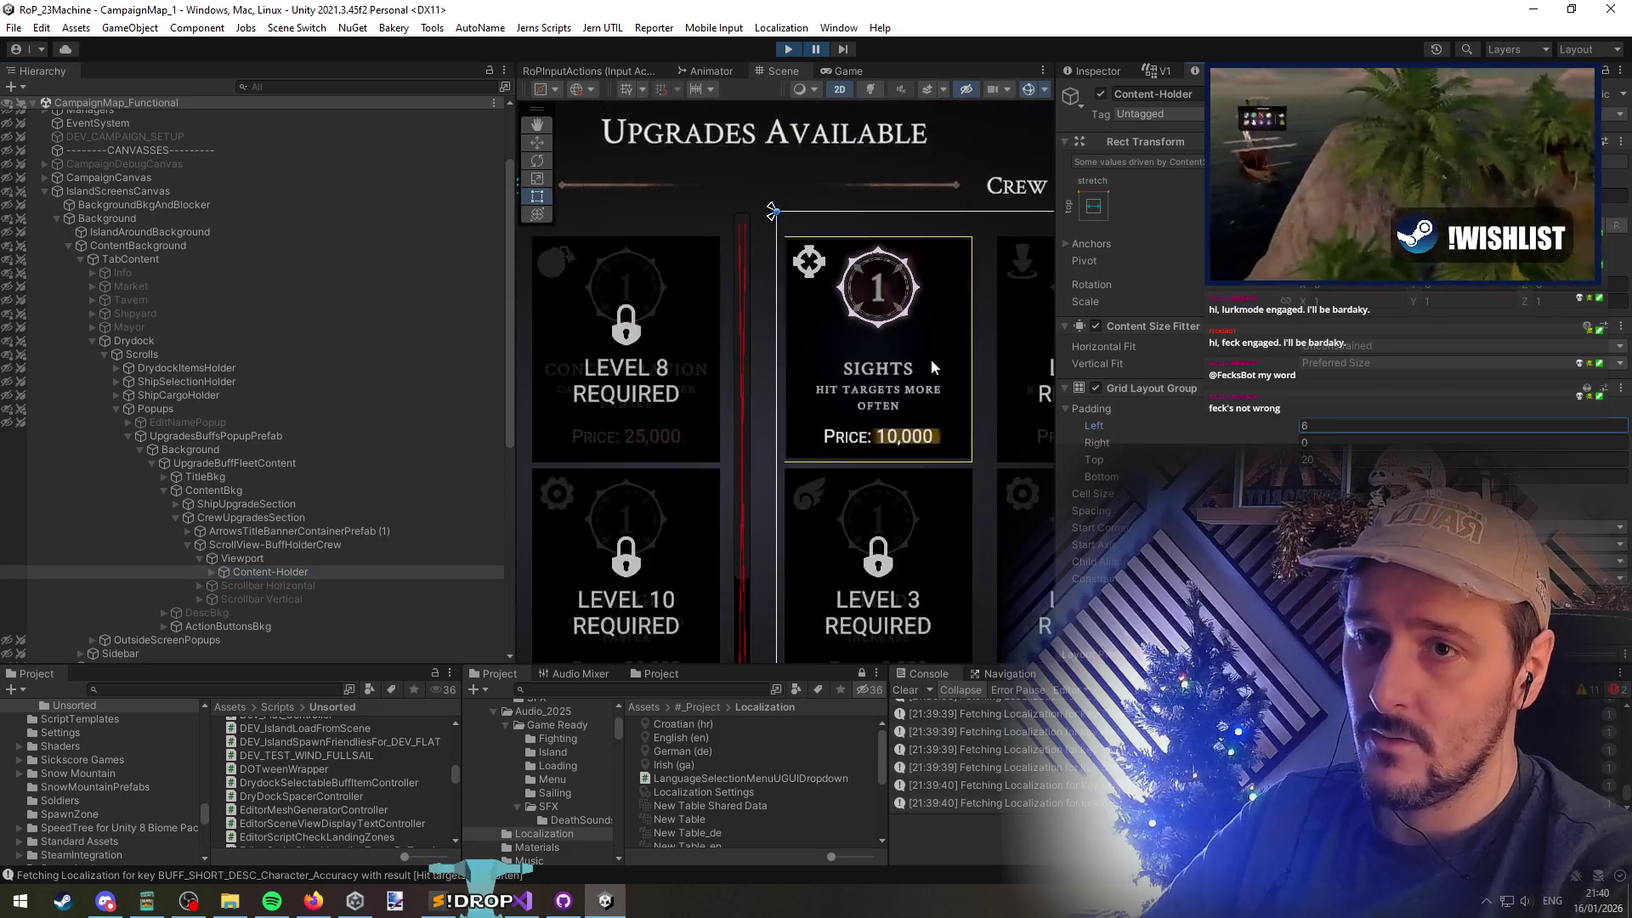
scroll(876, 380, up, 5)
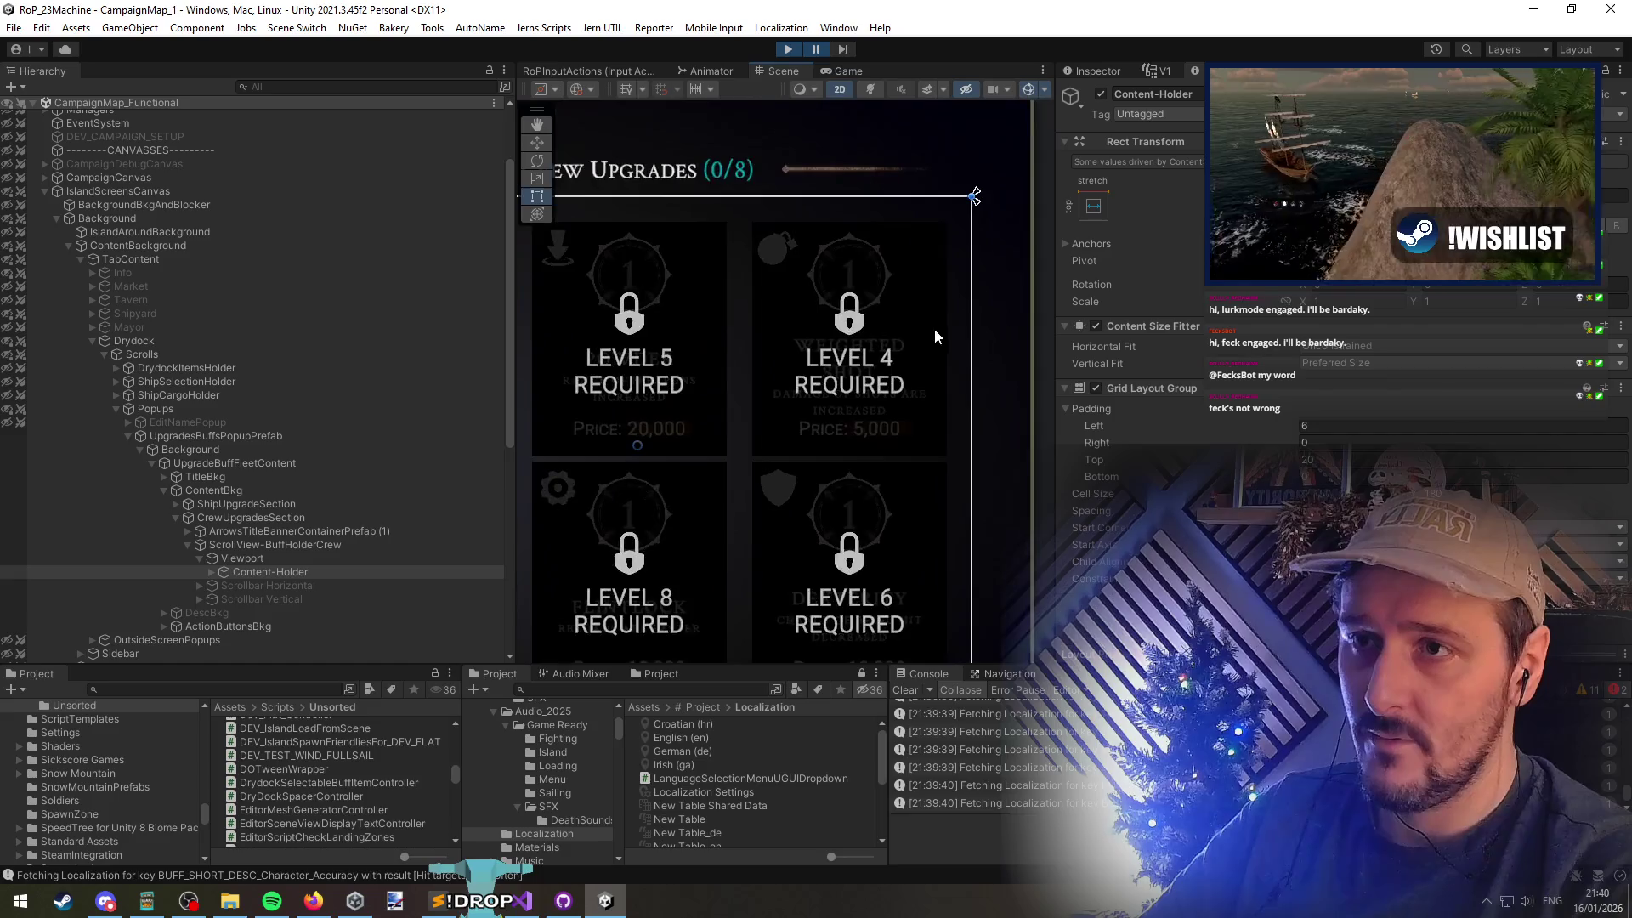
scroll(864, 306, down, 5)
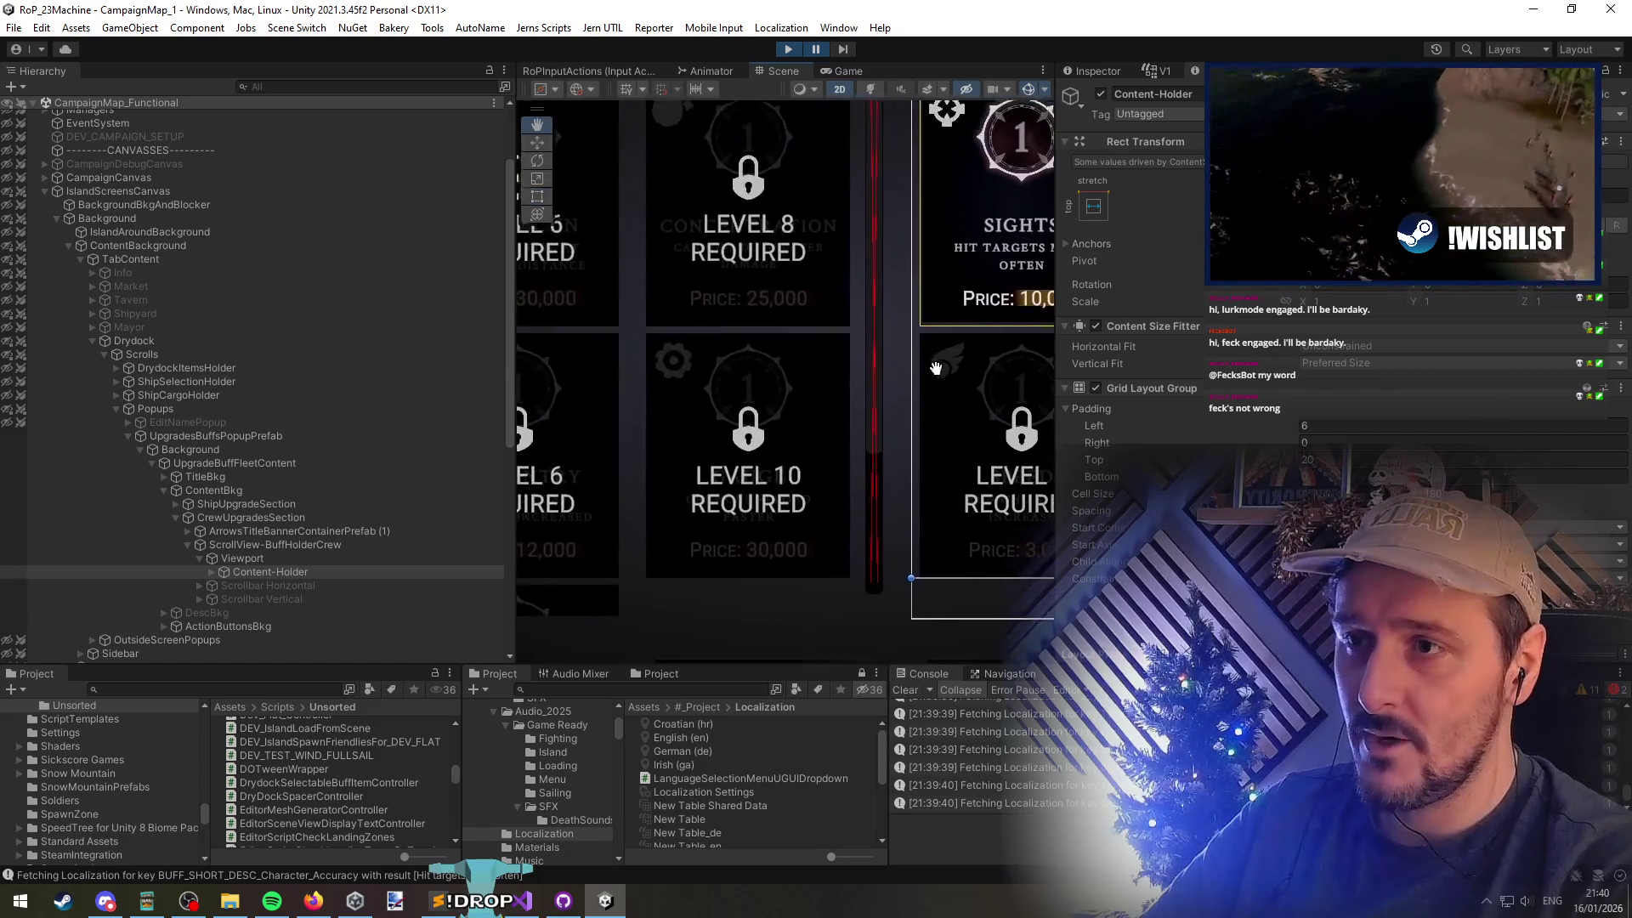
Set the ship upgrades Content-Holder's Grid Layout Group left padding to 5
click(597, 254)
click(596, 254)
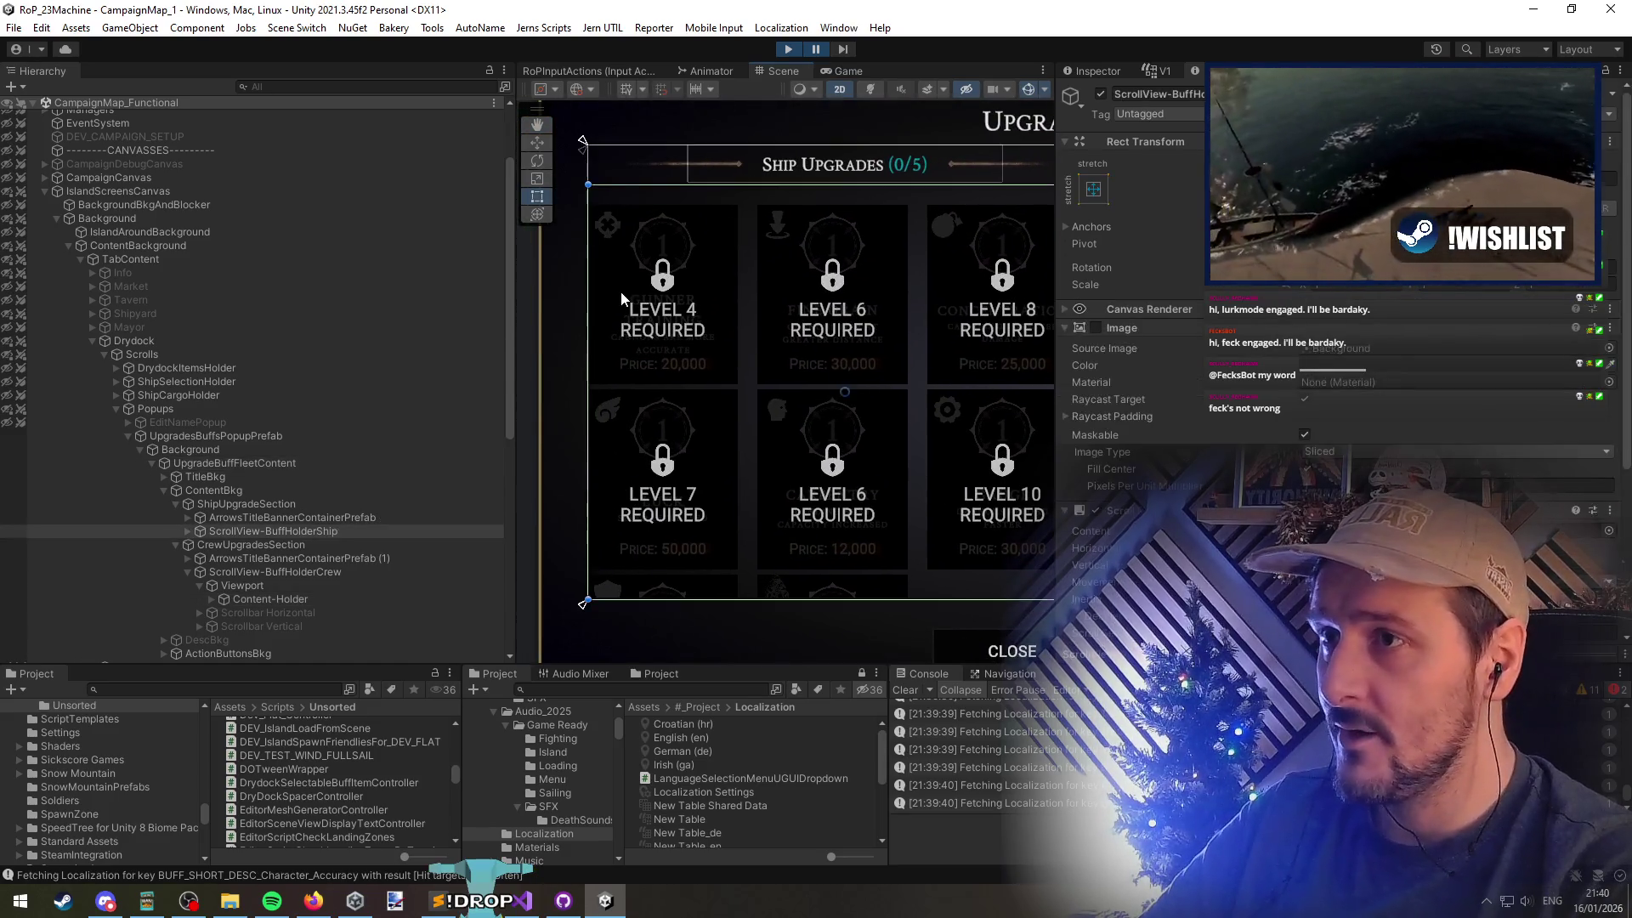
key(Right)
click(340, 557)
key(Right)
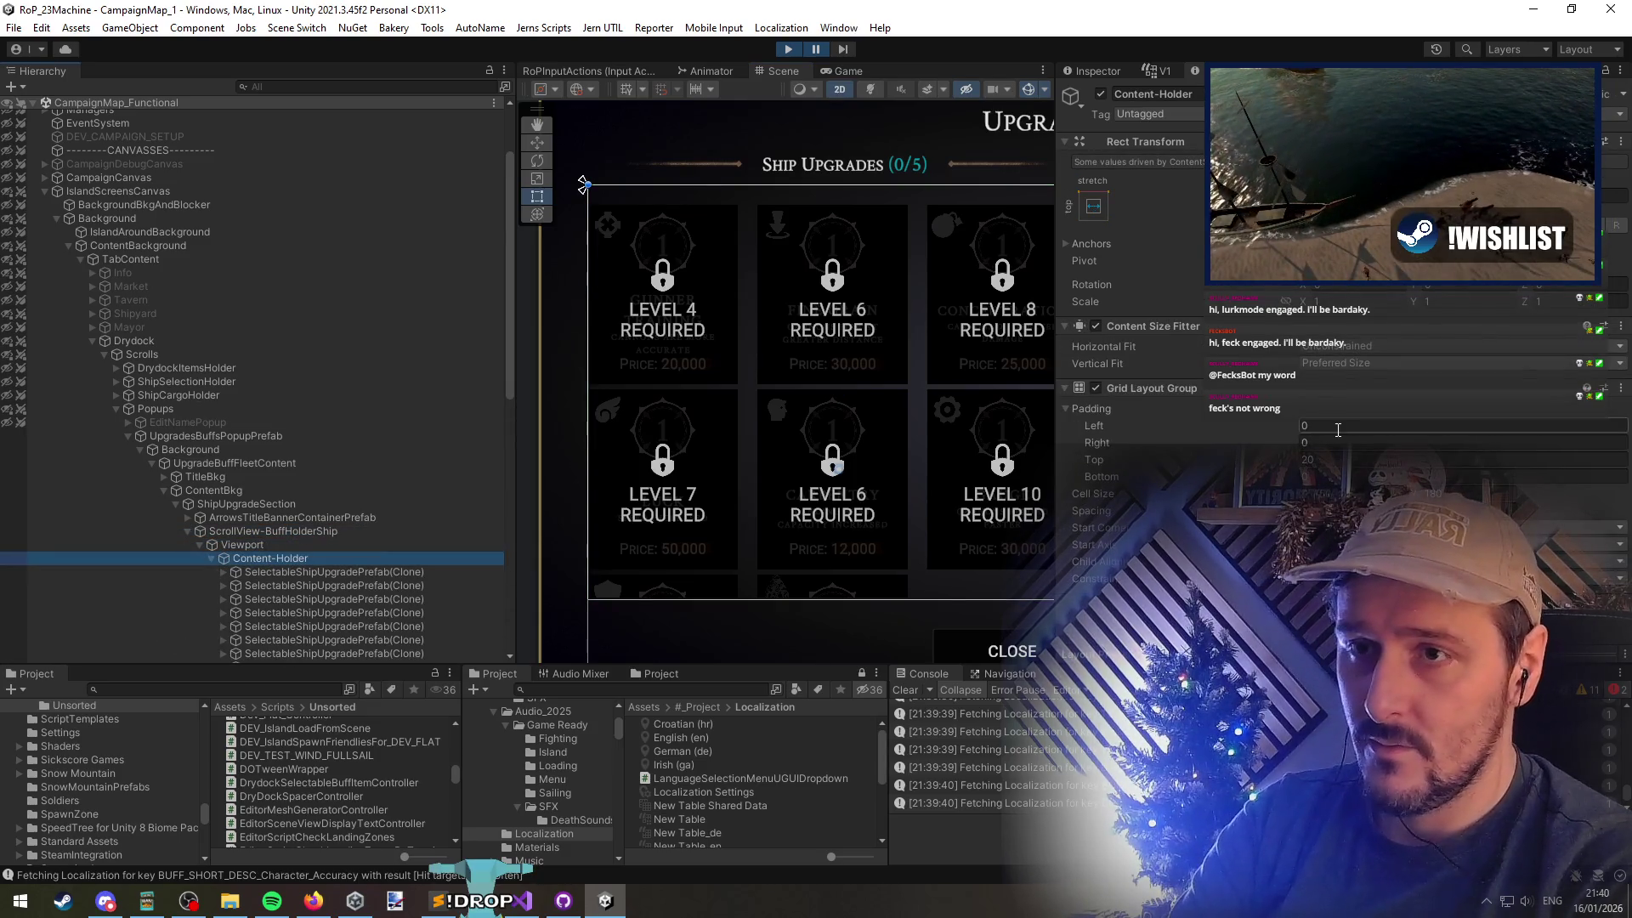
text(5)
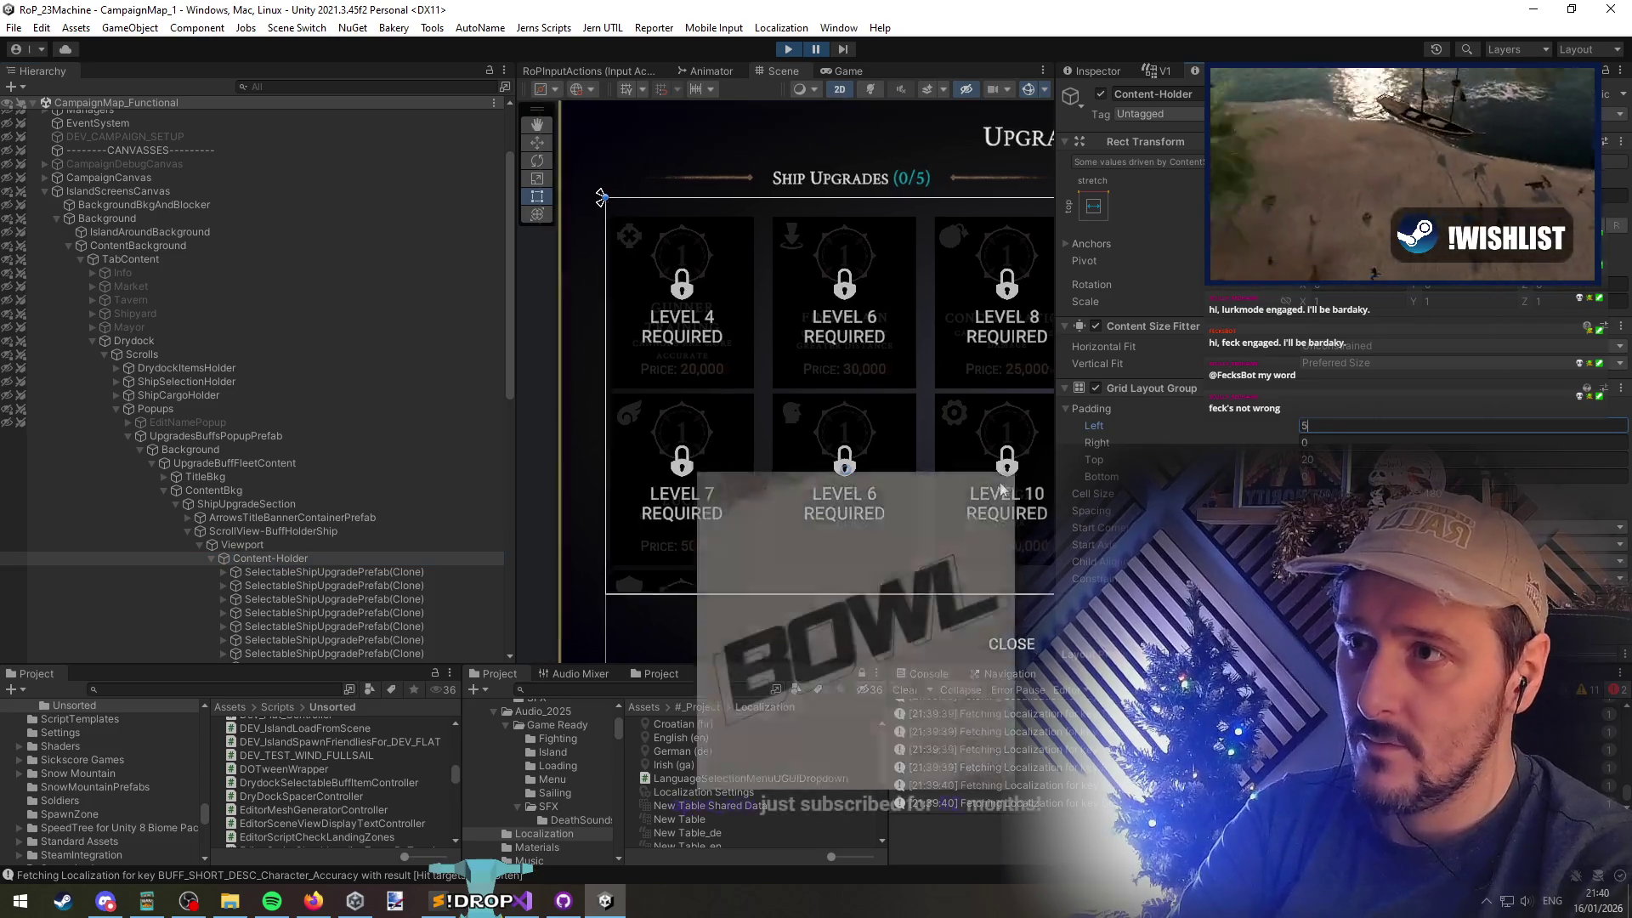
scroll(884, 435, down, 2)
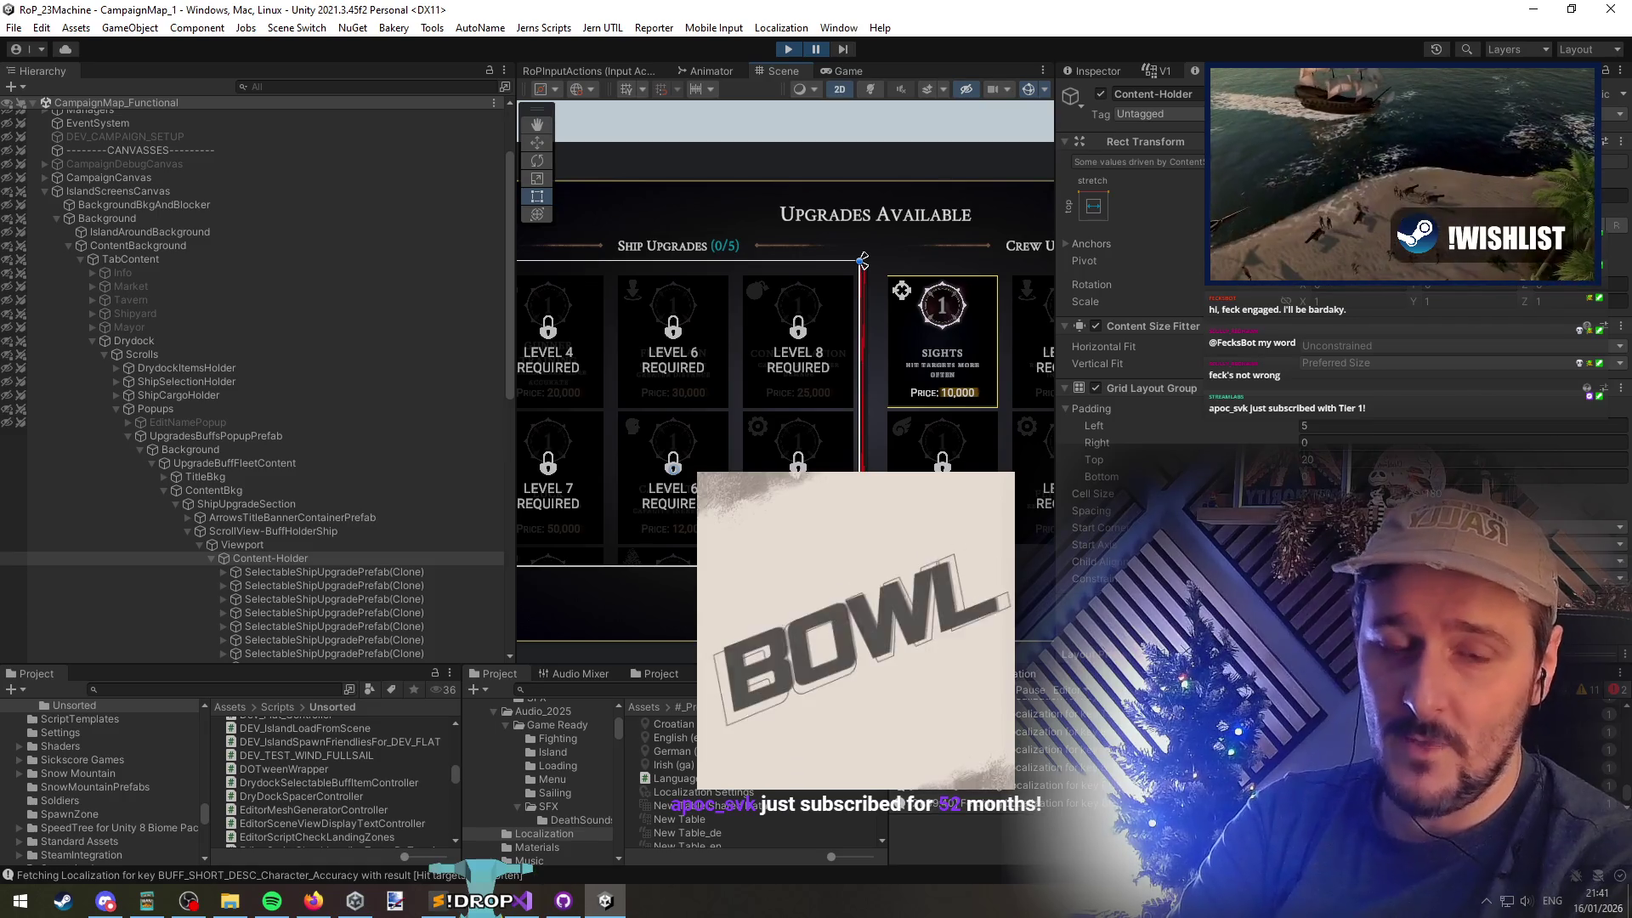
scroll(862, 260, up, 5)
scroll(886, 731, down, 2)
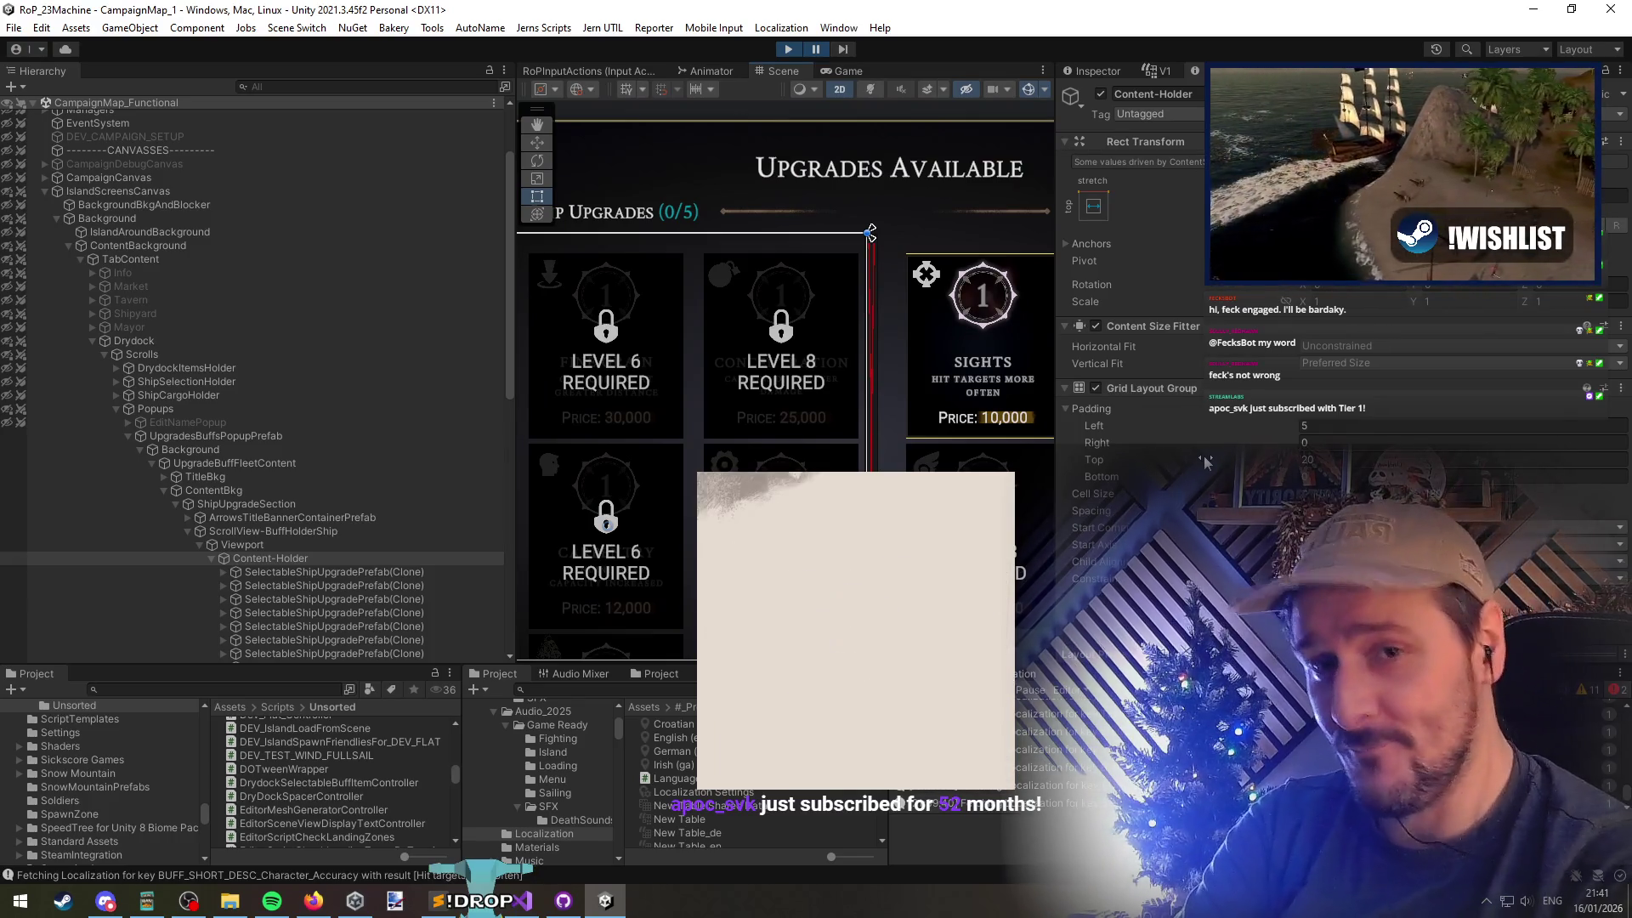
Select the ship Content-Holder and move up to its Viewport object
click(380, 559)
scroll(825, 278, up, 2)
scroll(787, 374, down, 3)
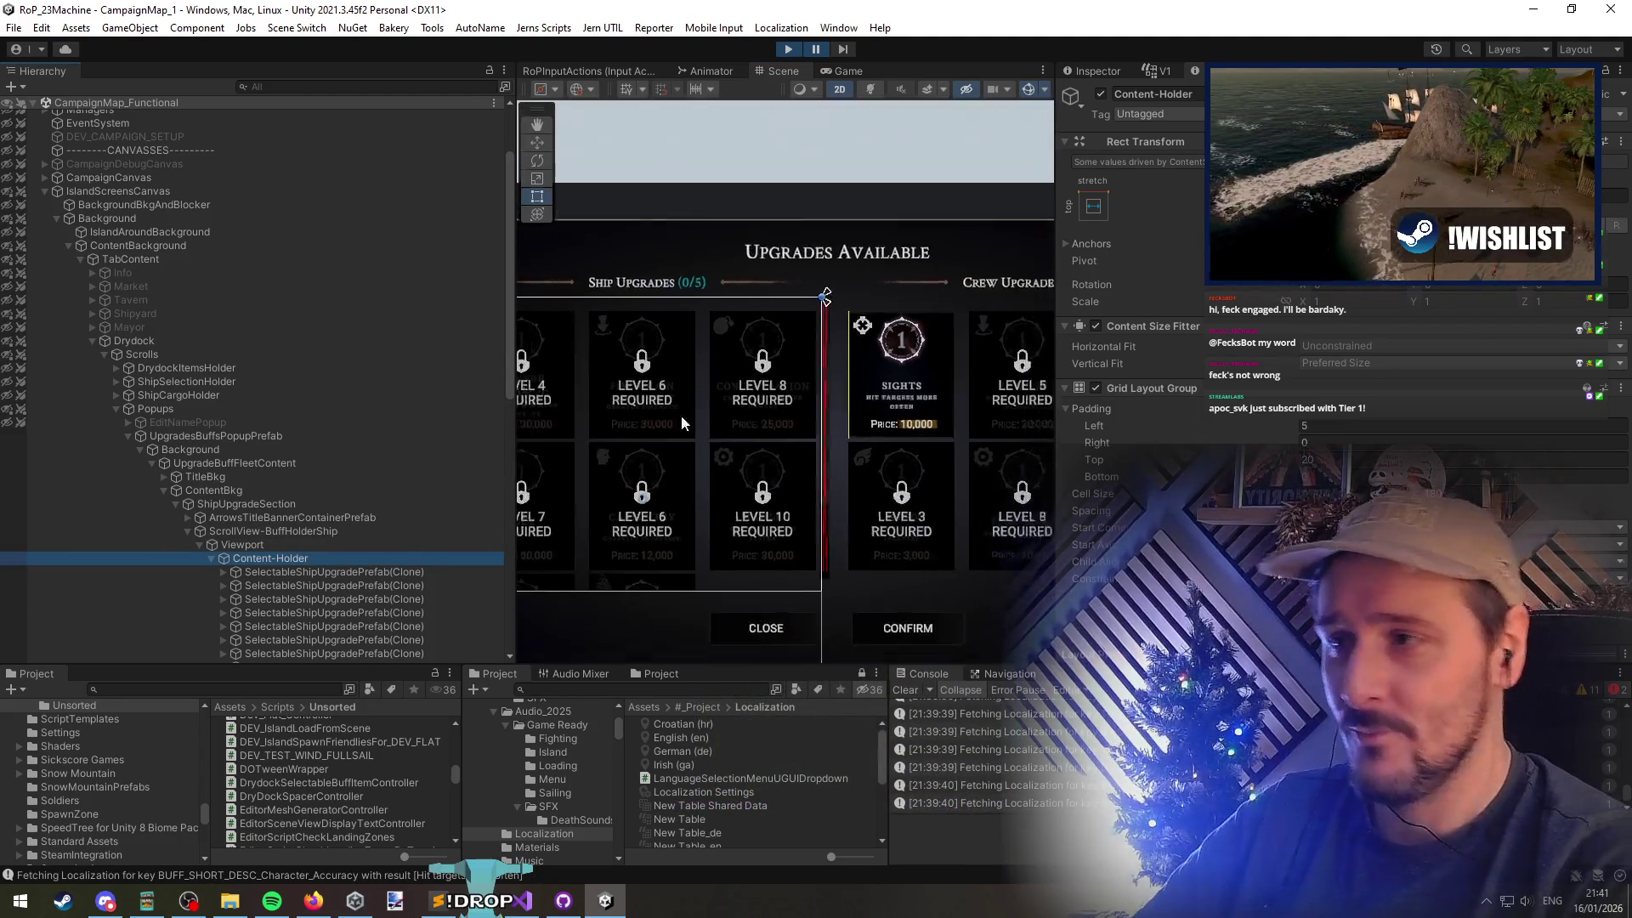
key(Up)
scroll(646, 379, down, 1)
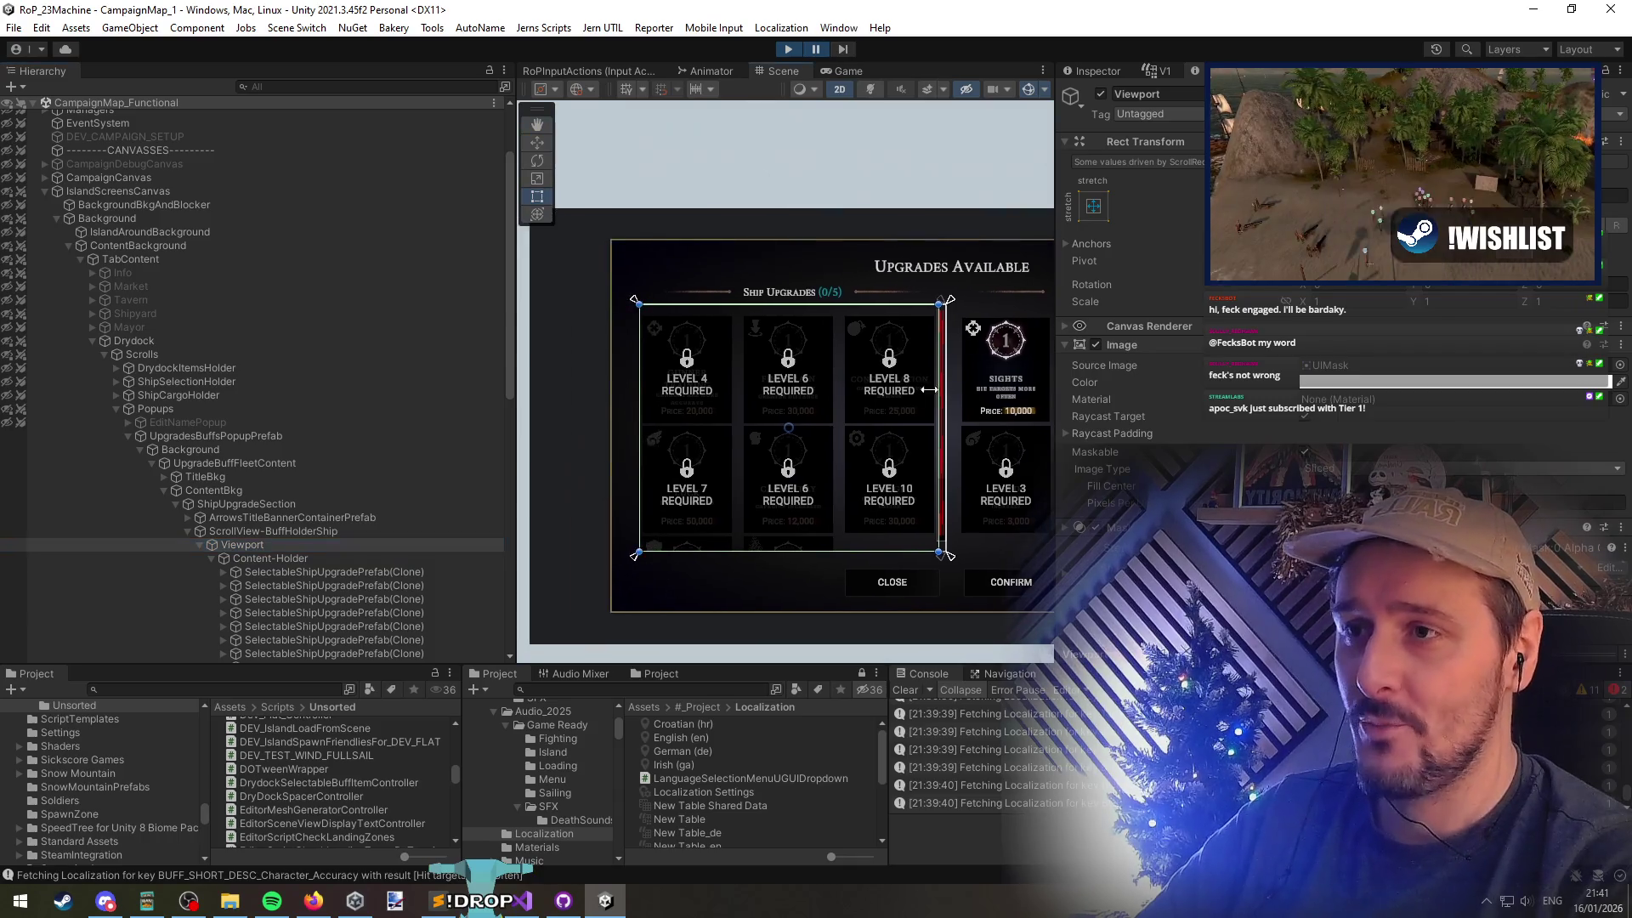
scroll(798, 379, up, 4)
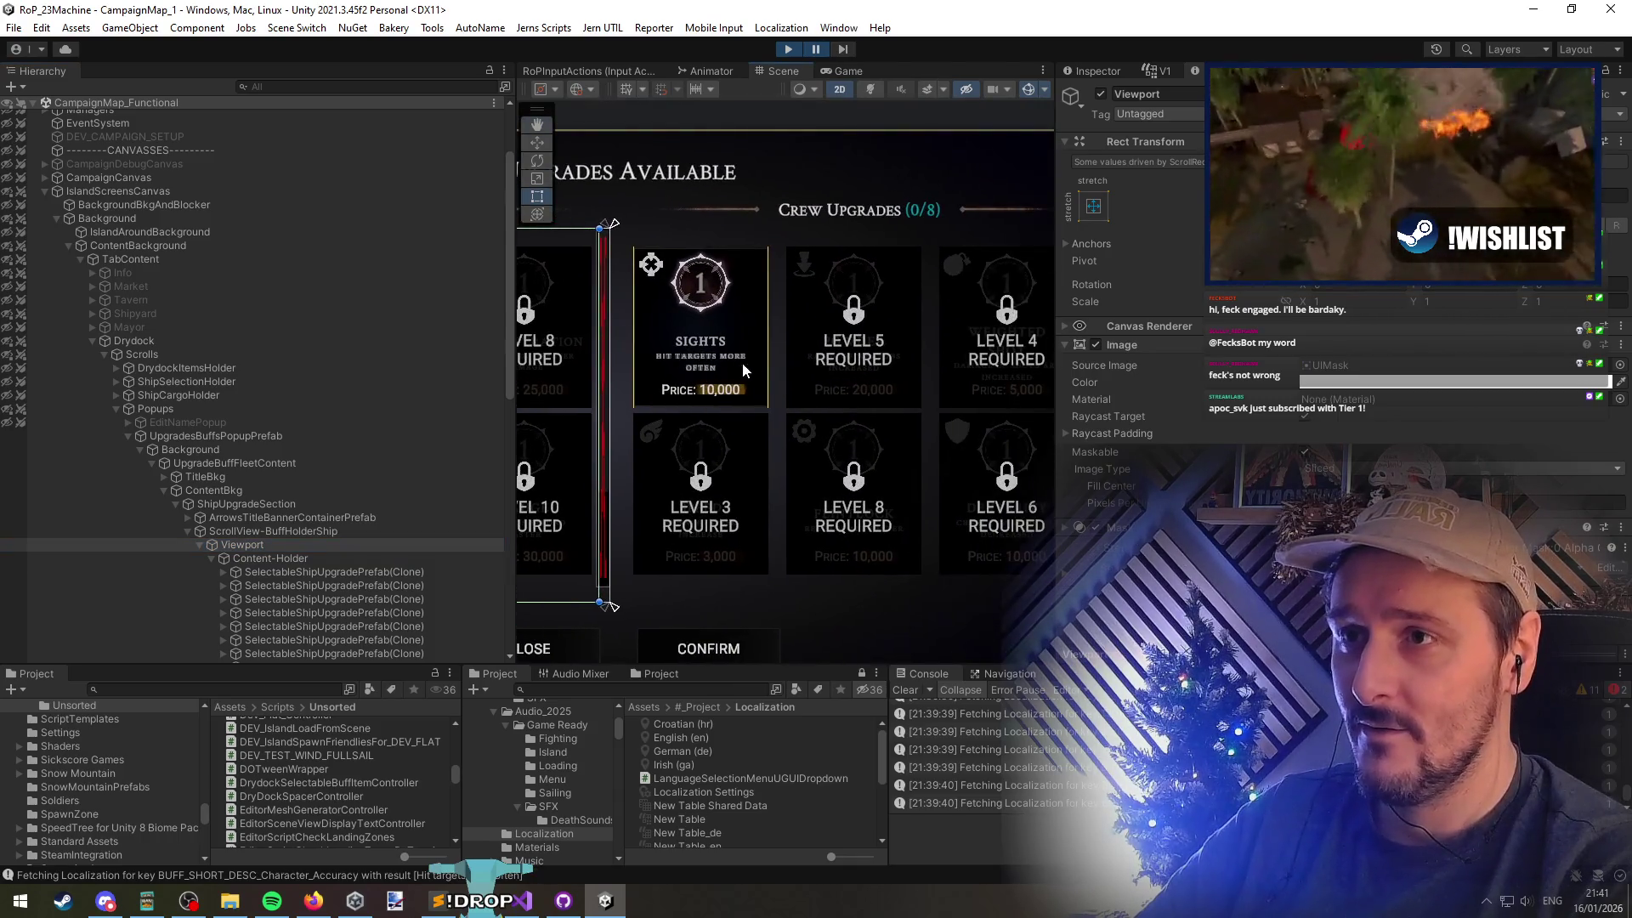
In the running game, close the upgrades popup and run GiveXP 10000 from the debug console
scroll(781, 227, down, 2)
click(817, 49)
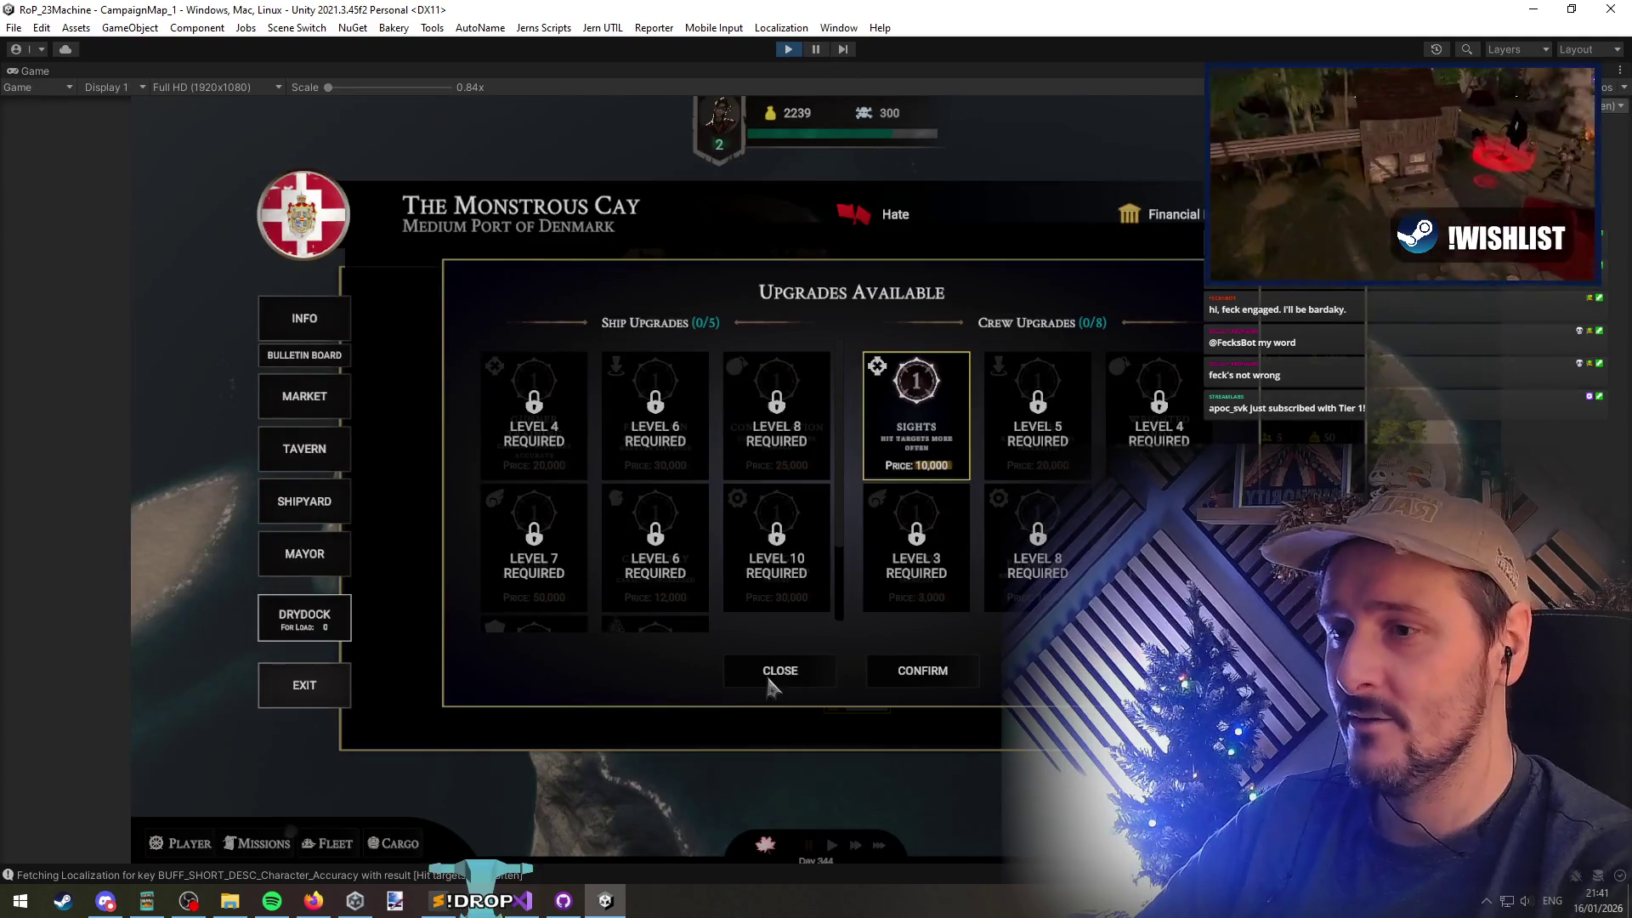
click(769, 685)
key(grave)
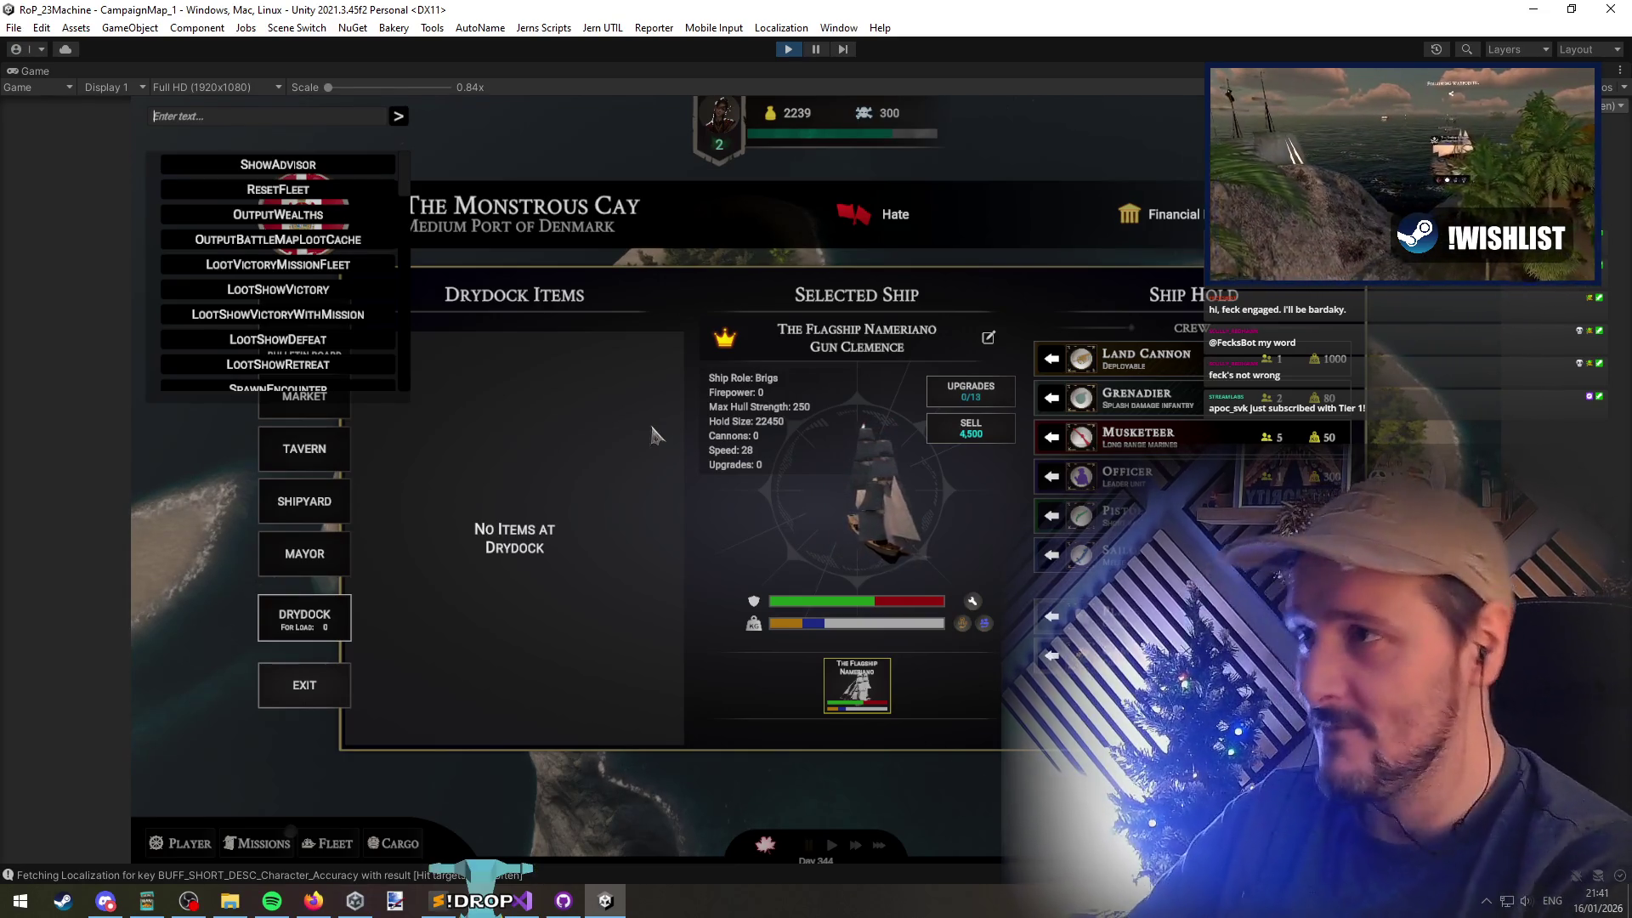
text(exp)
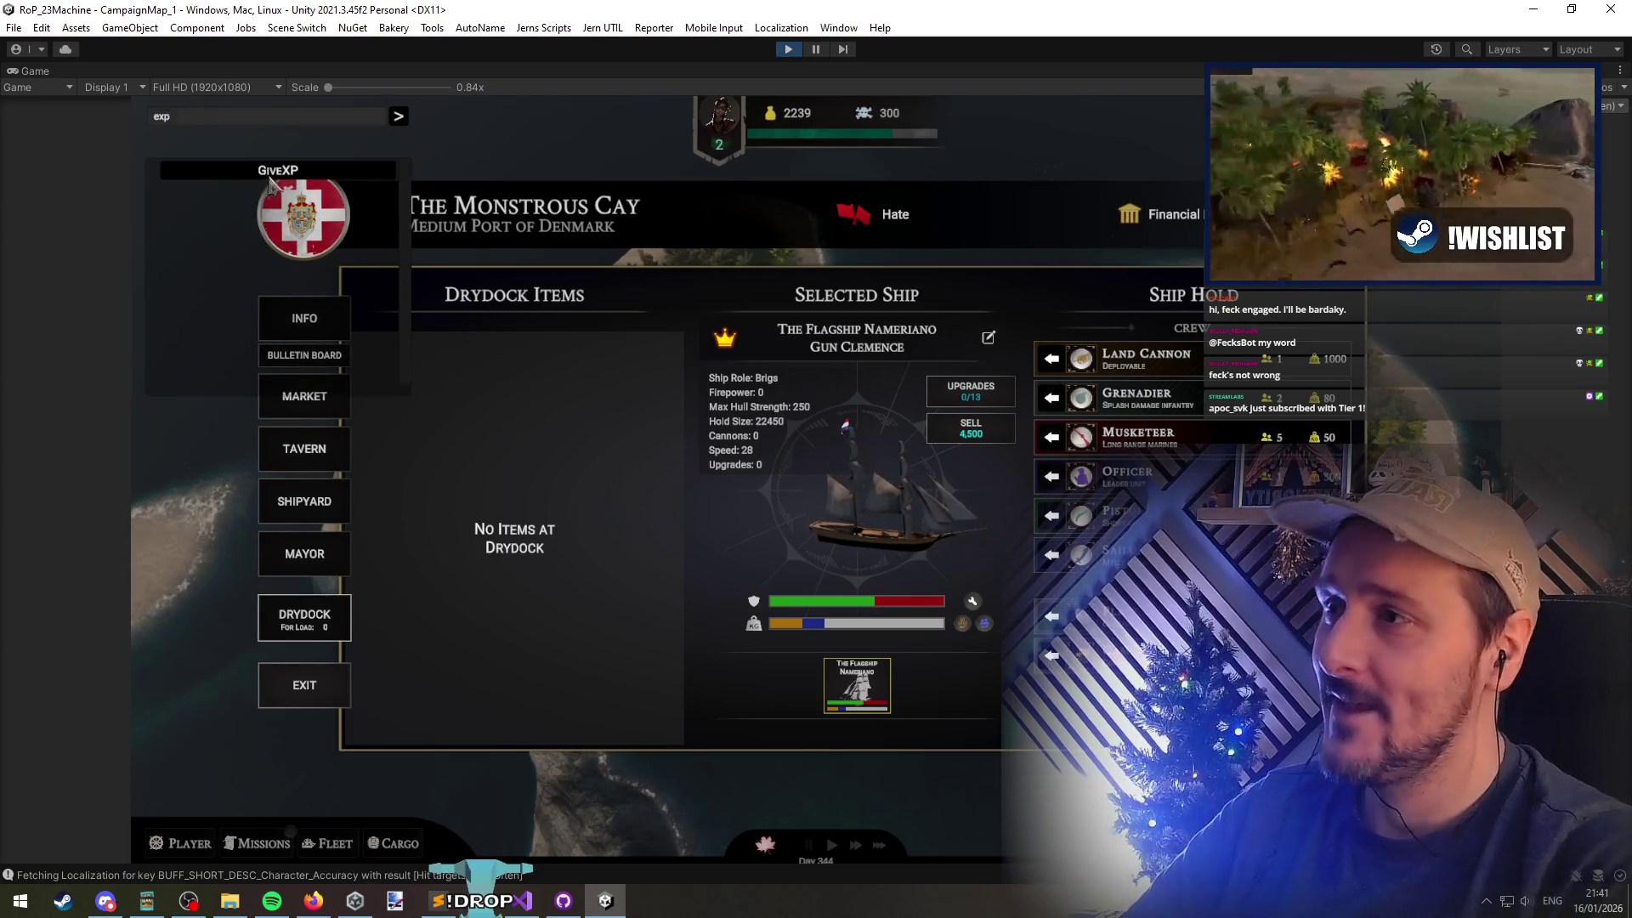
click(270, 172)
text(10000)
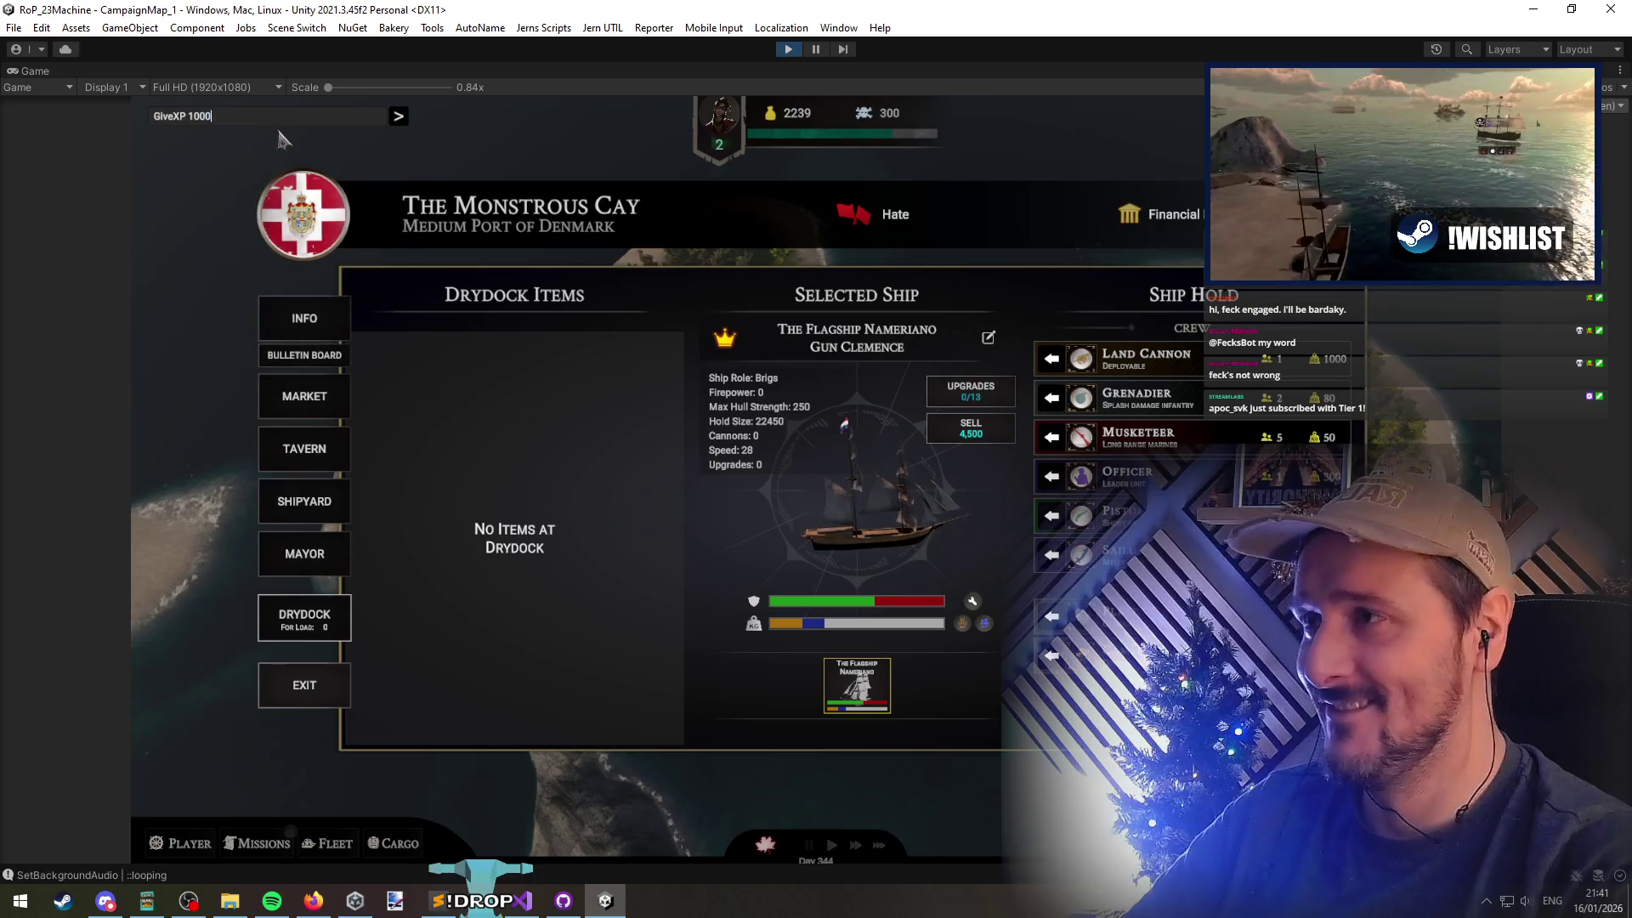
click(399, 117)
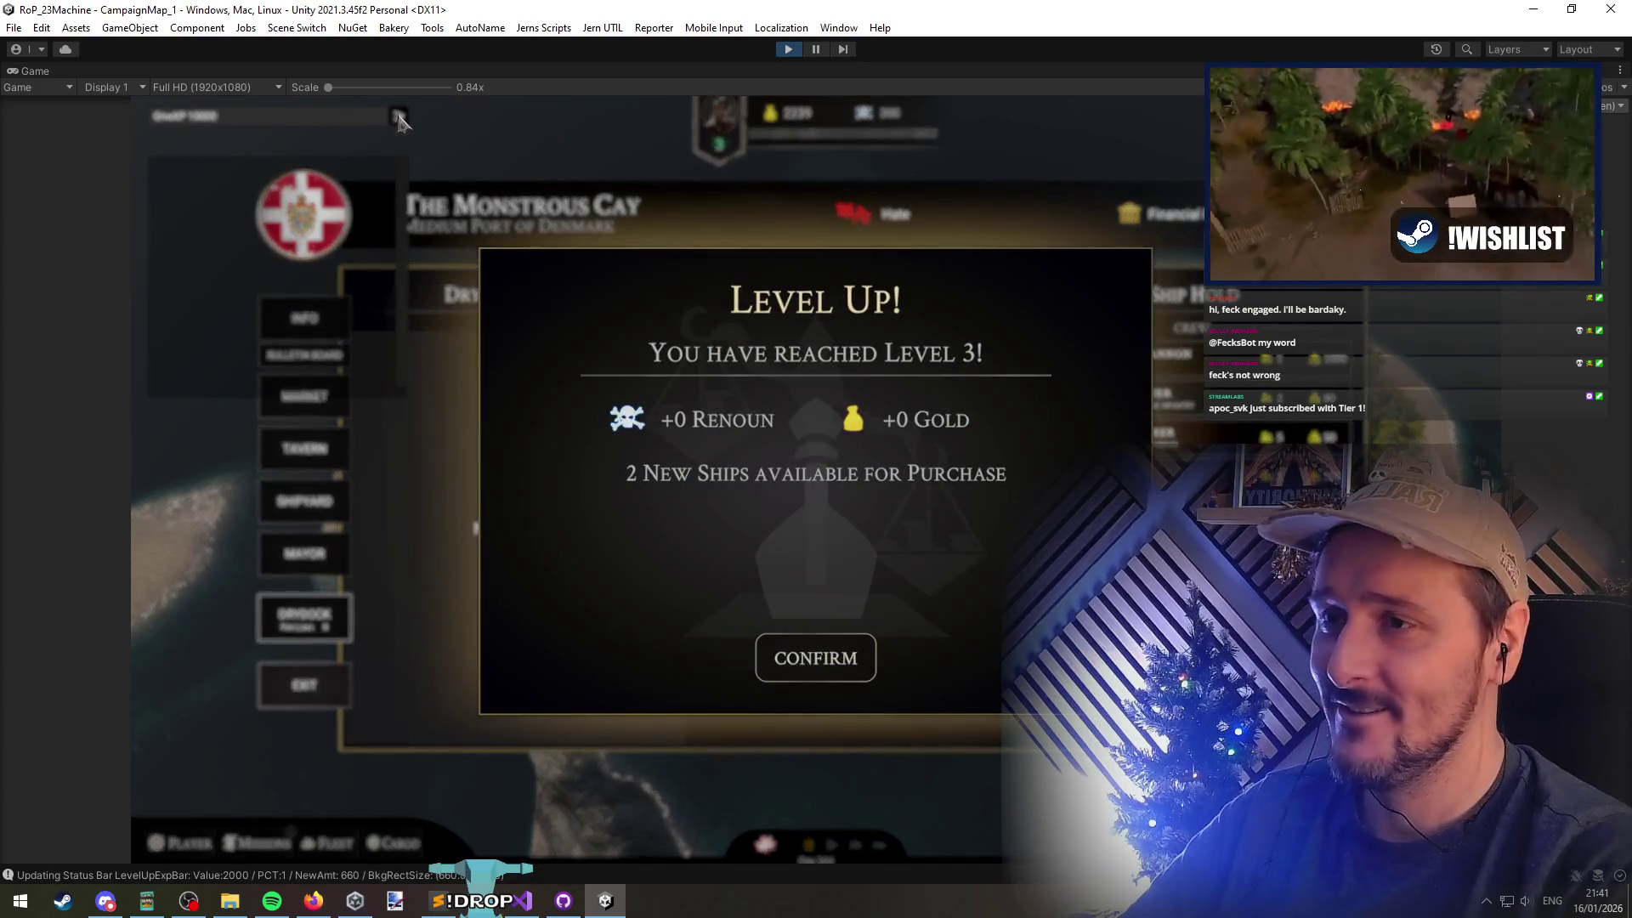
Dismiss the level 4 and level 5 level-up messages and open the ship's Upgrades Available list
click(816, 644)
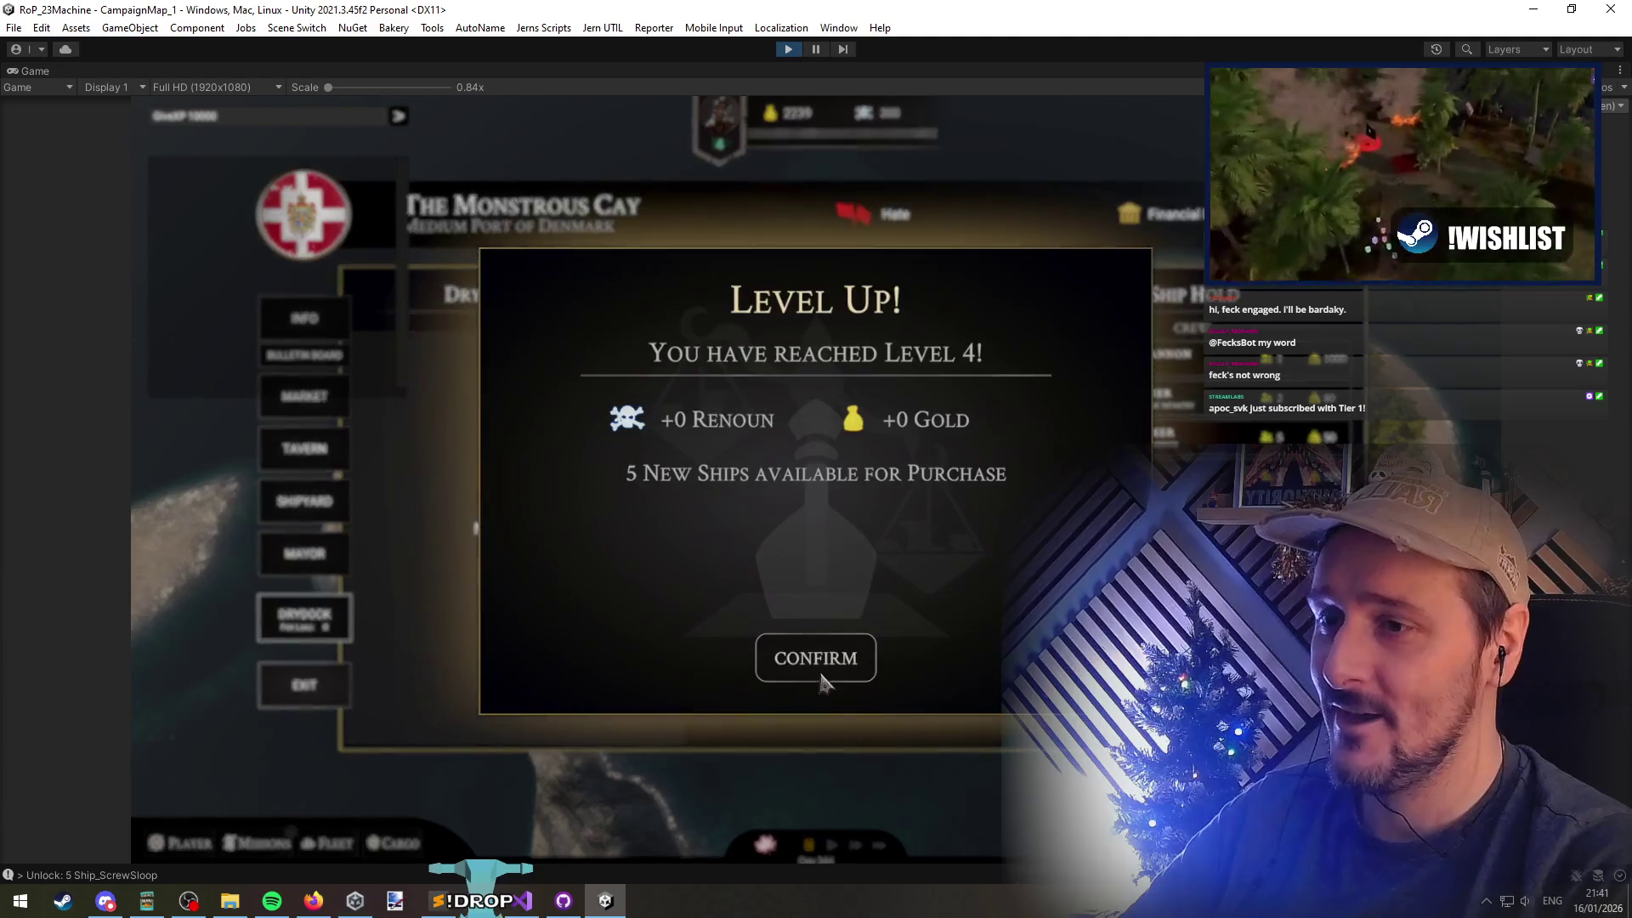
click(818, 661)
click(403, 124)
click(829, 665)
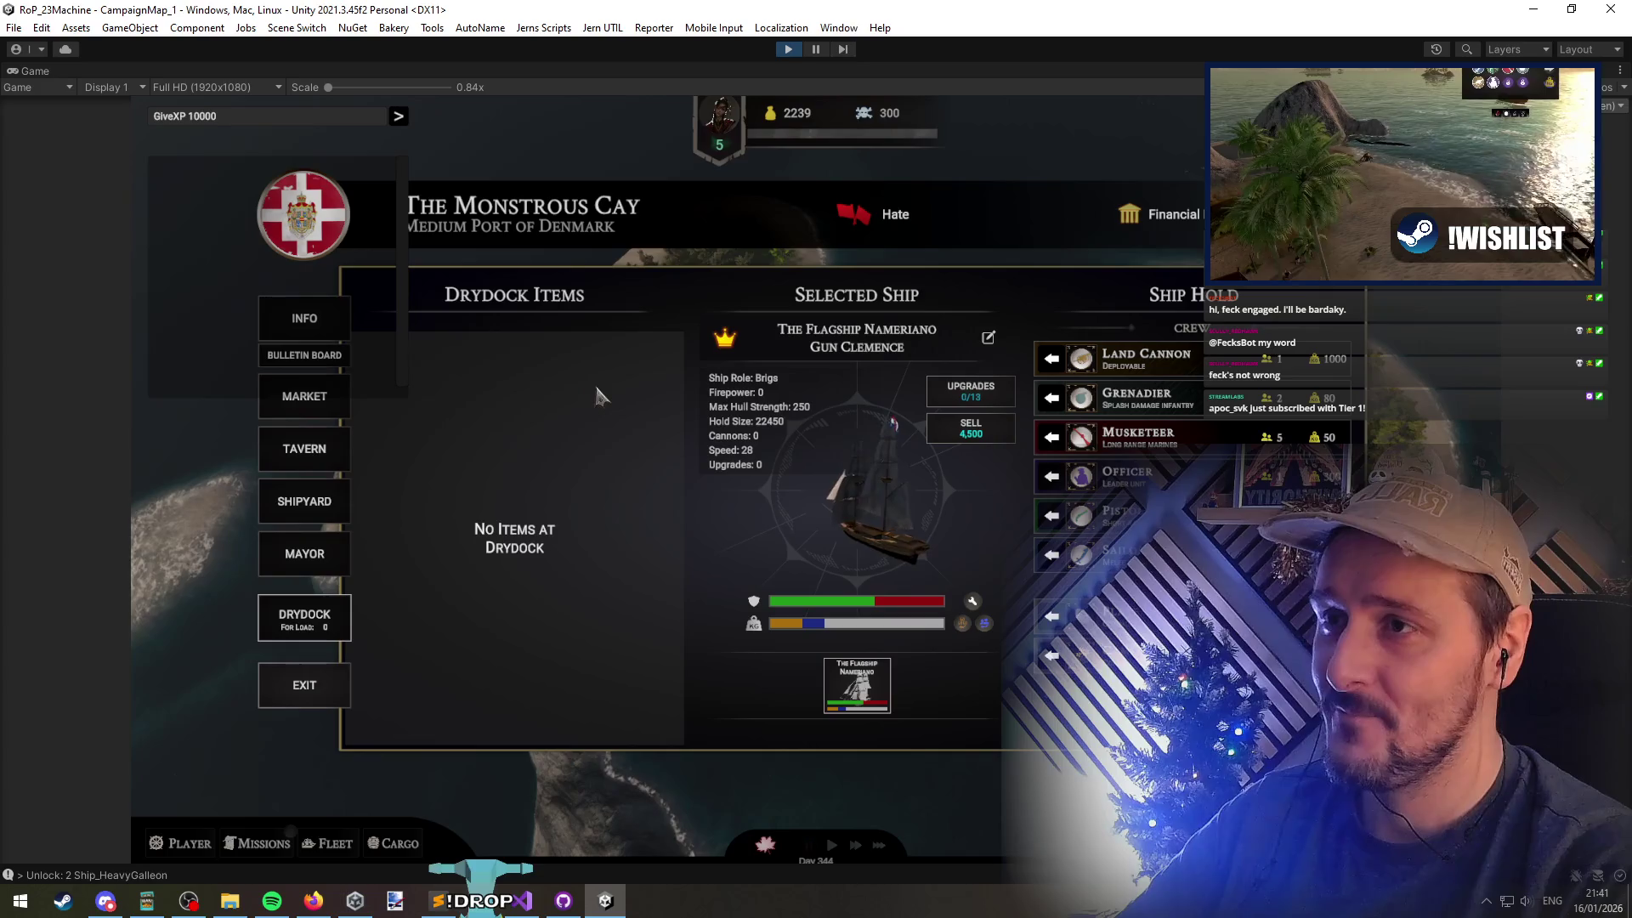
click(971, 391)
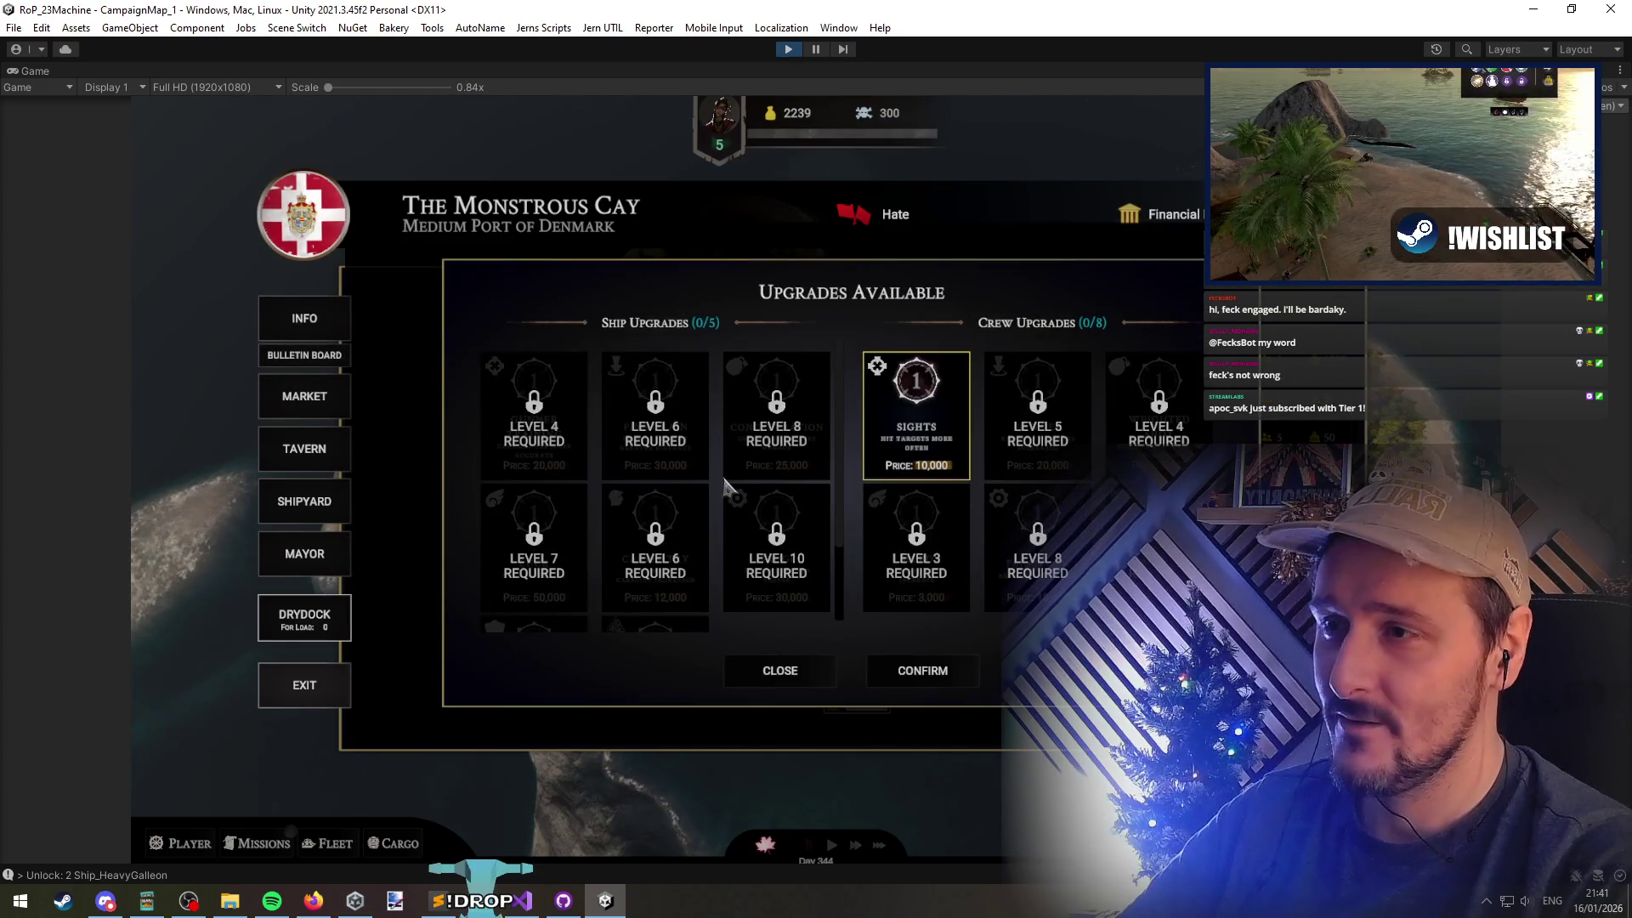
Grant extra experience and gold, then reopen the upgrades list to refresh its unlocks
key(g)
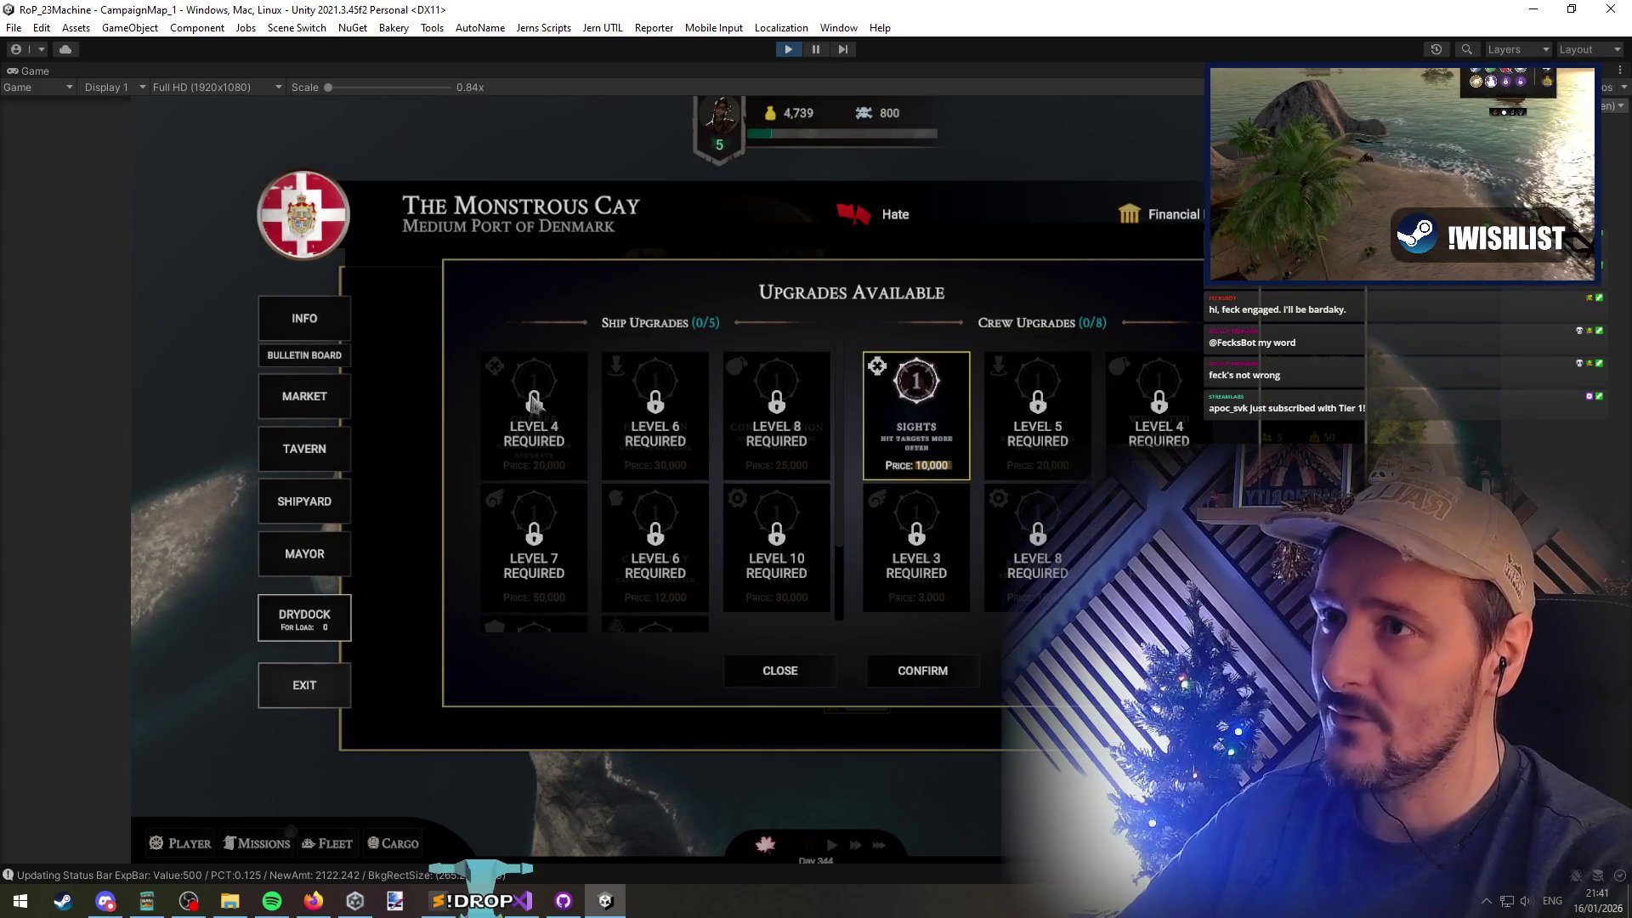
key(grave)
key(grave)
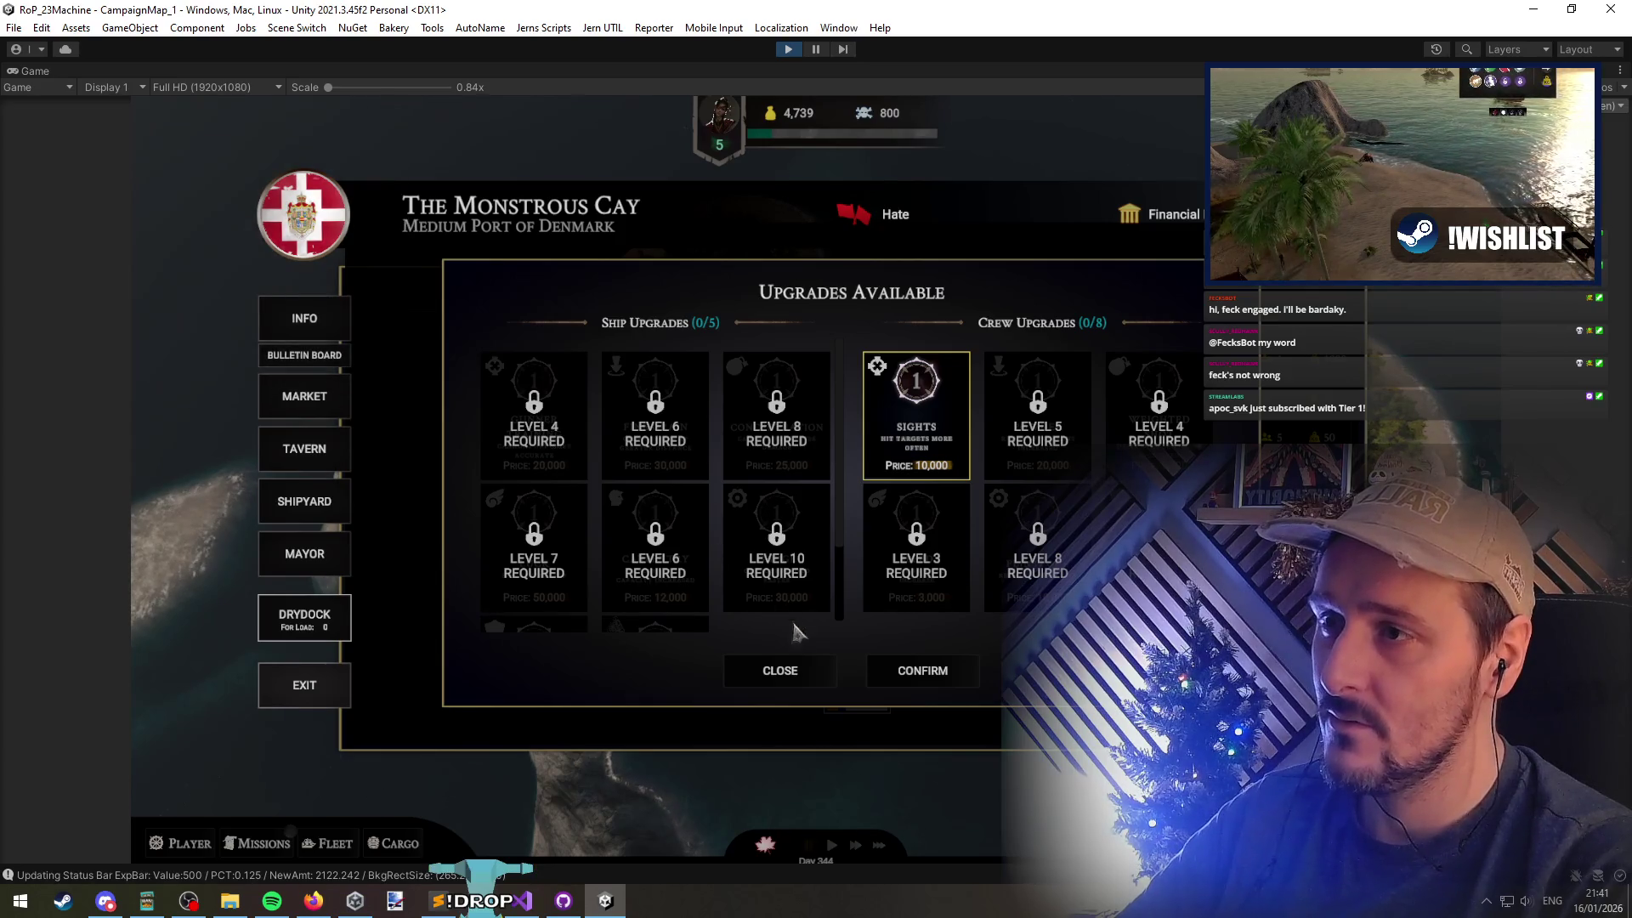
click(802, 676)
click(975, 401)
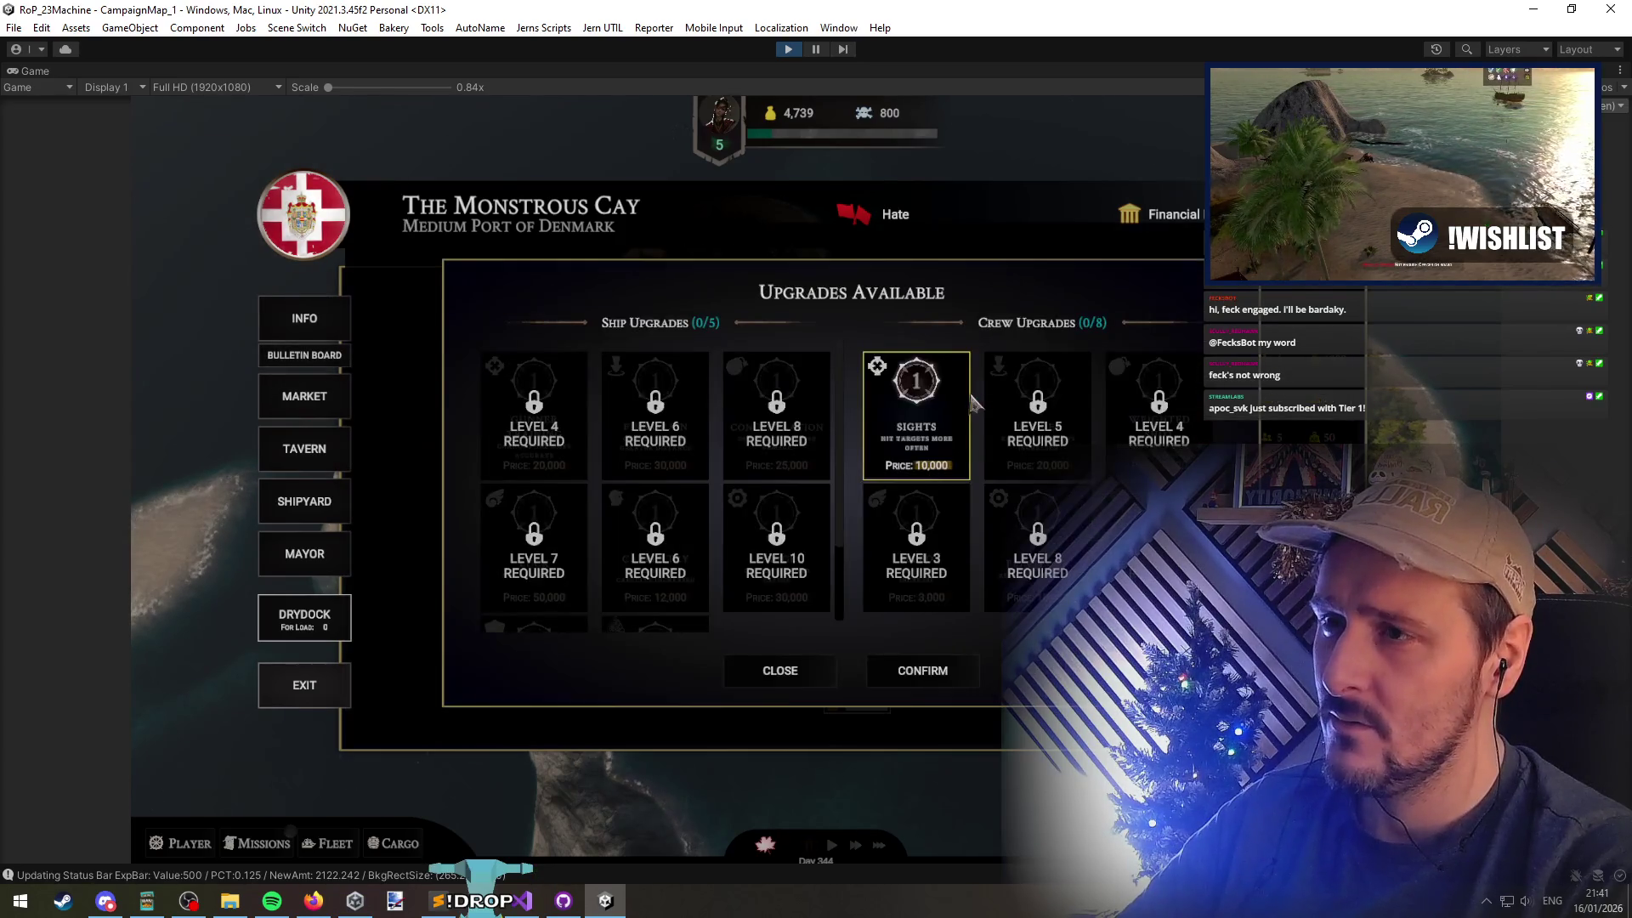
scroll(718, 510, down, 2)
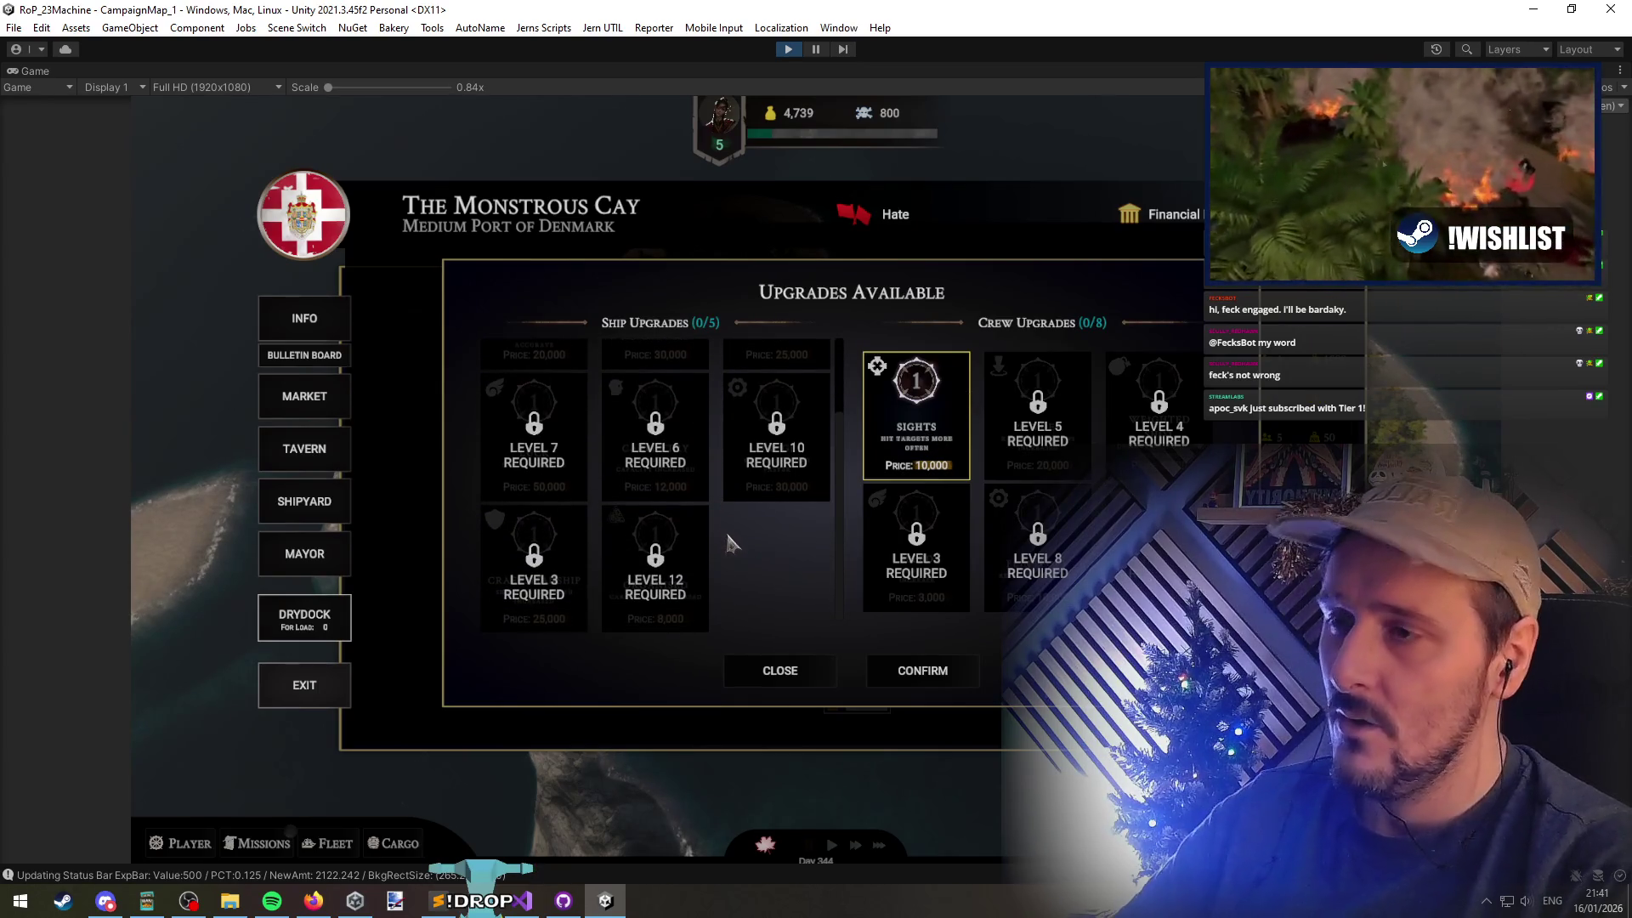
scroll(728, 527, up, 2)
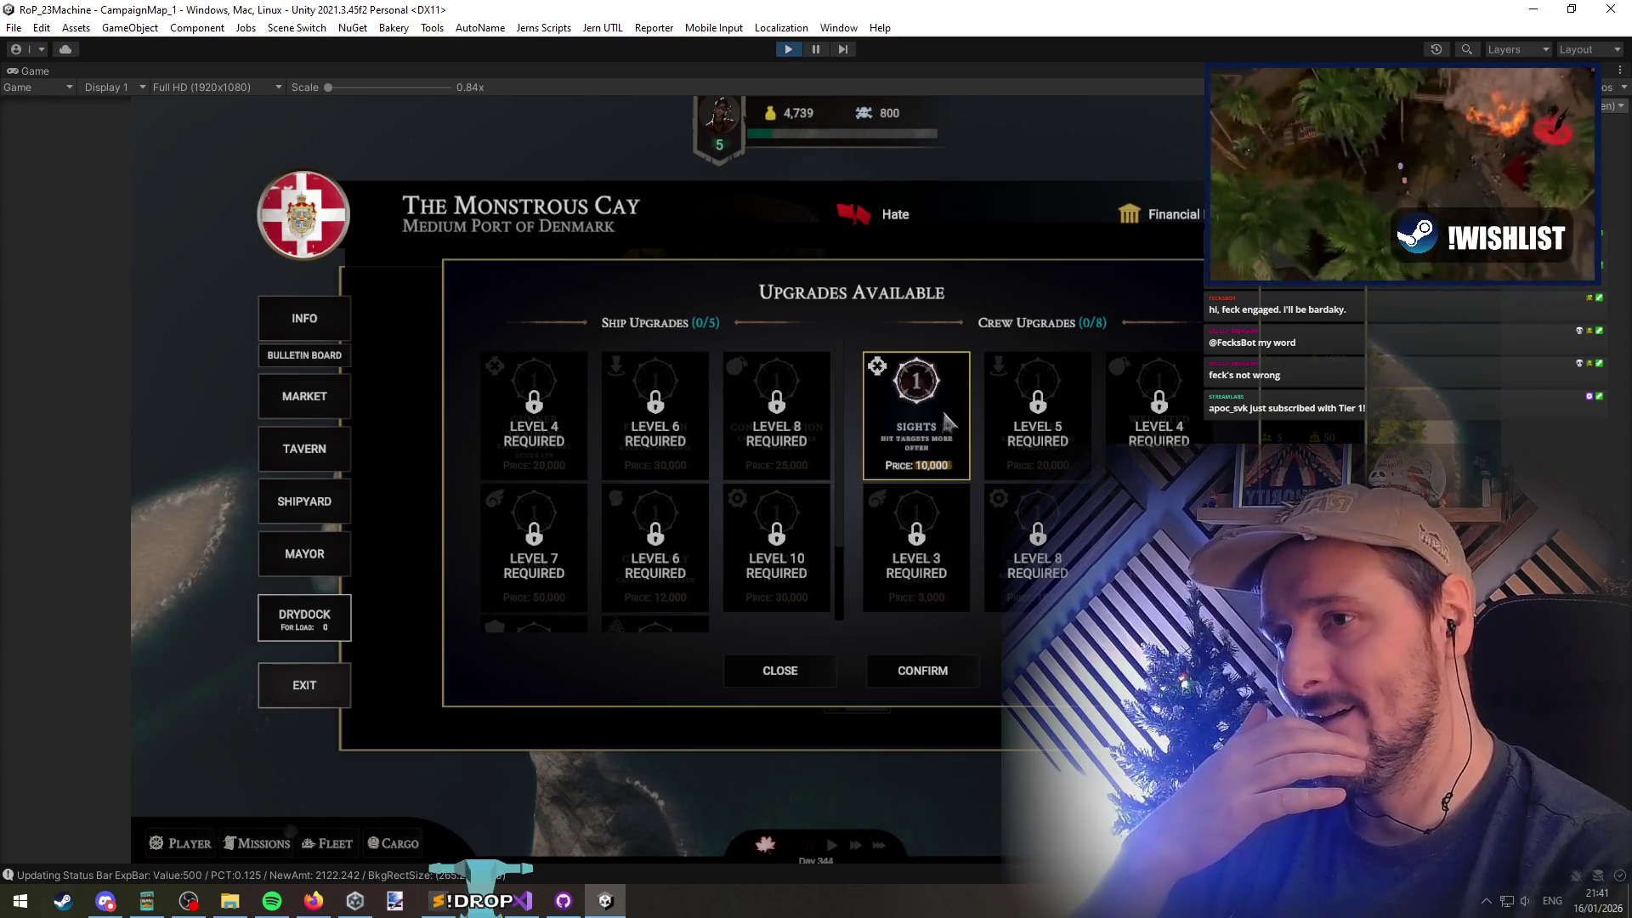
Re-enter the port, reopen the Drydock upgrades, then pause and pan to the ship upgrades panel
click(780, 670)
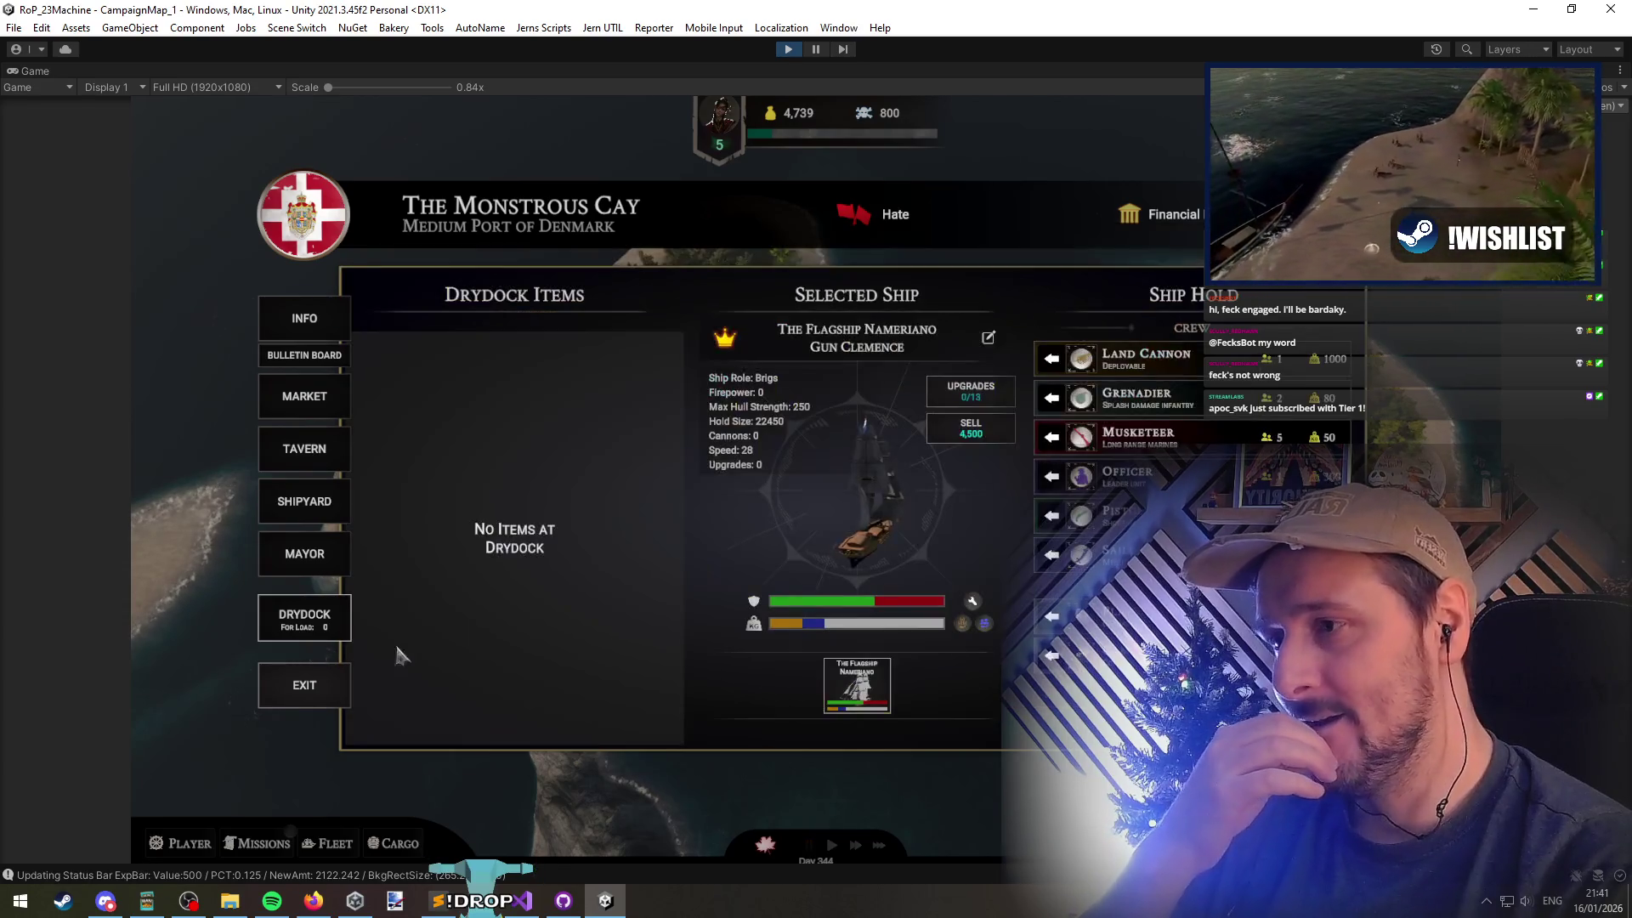
click(304, 686)
click(583, 535)
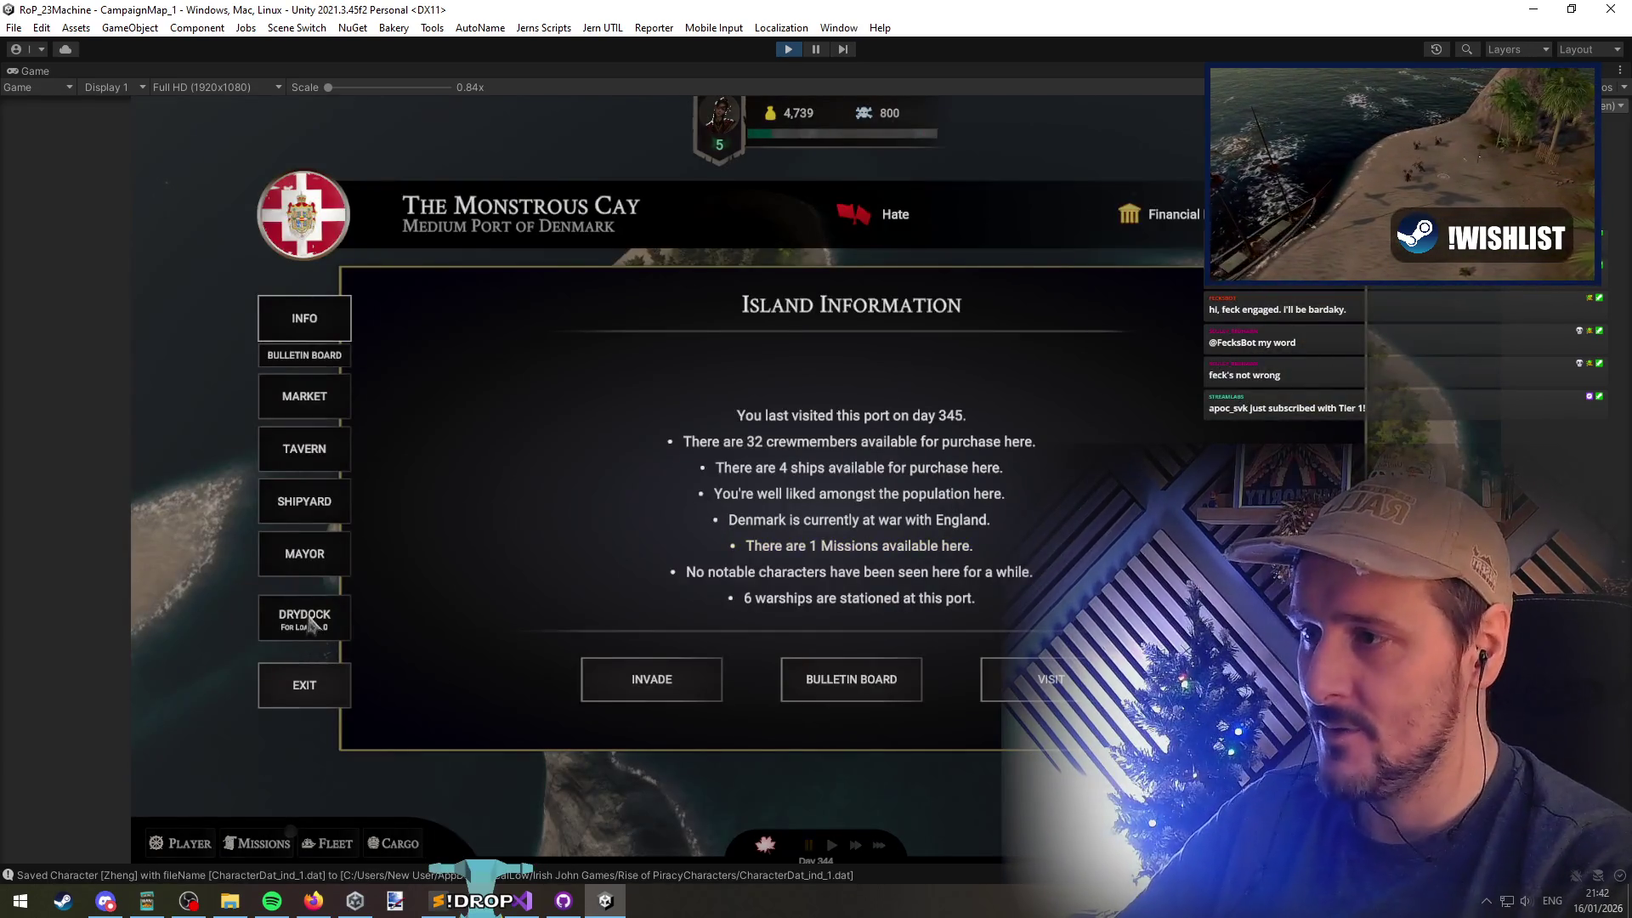
click(308, 621)
click(969, 384)
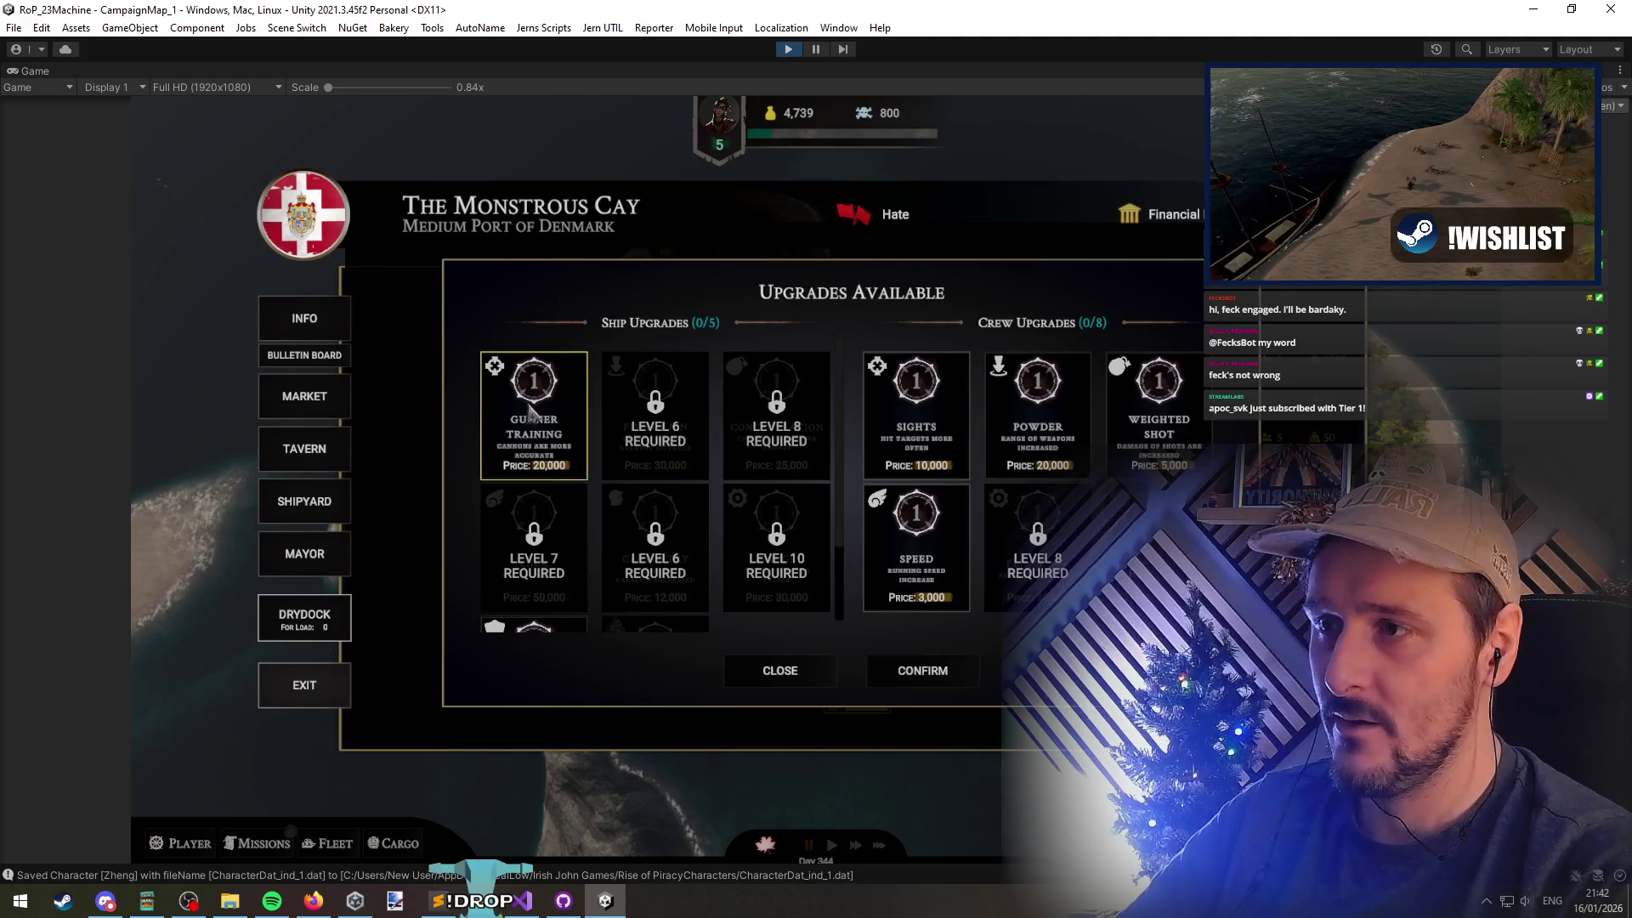
scroll(530, 414, down, 2)
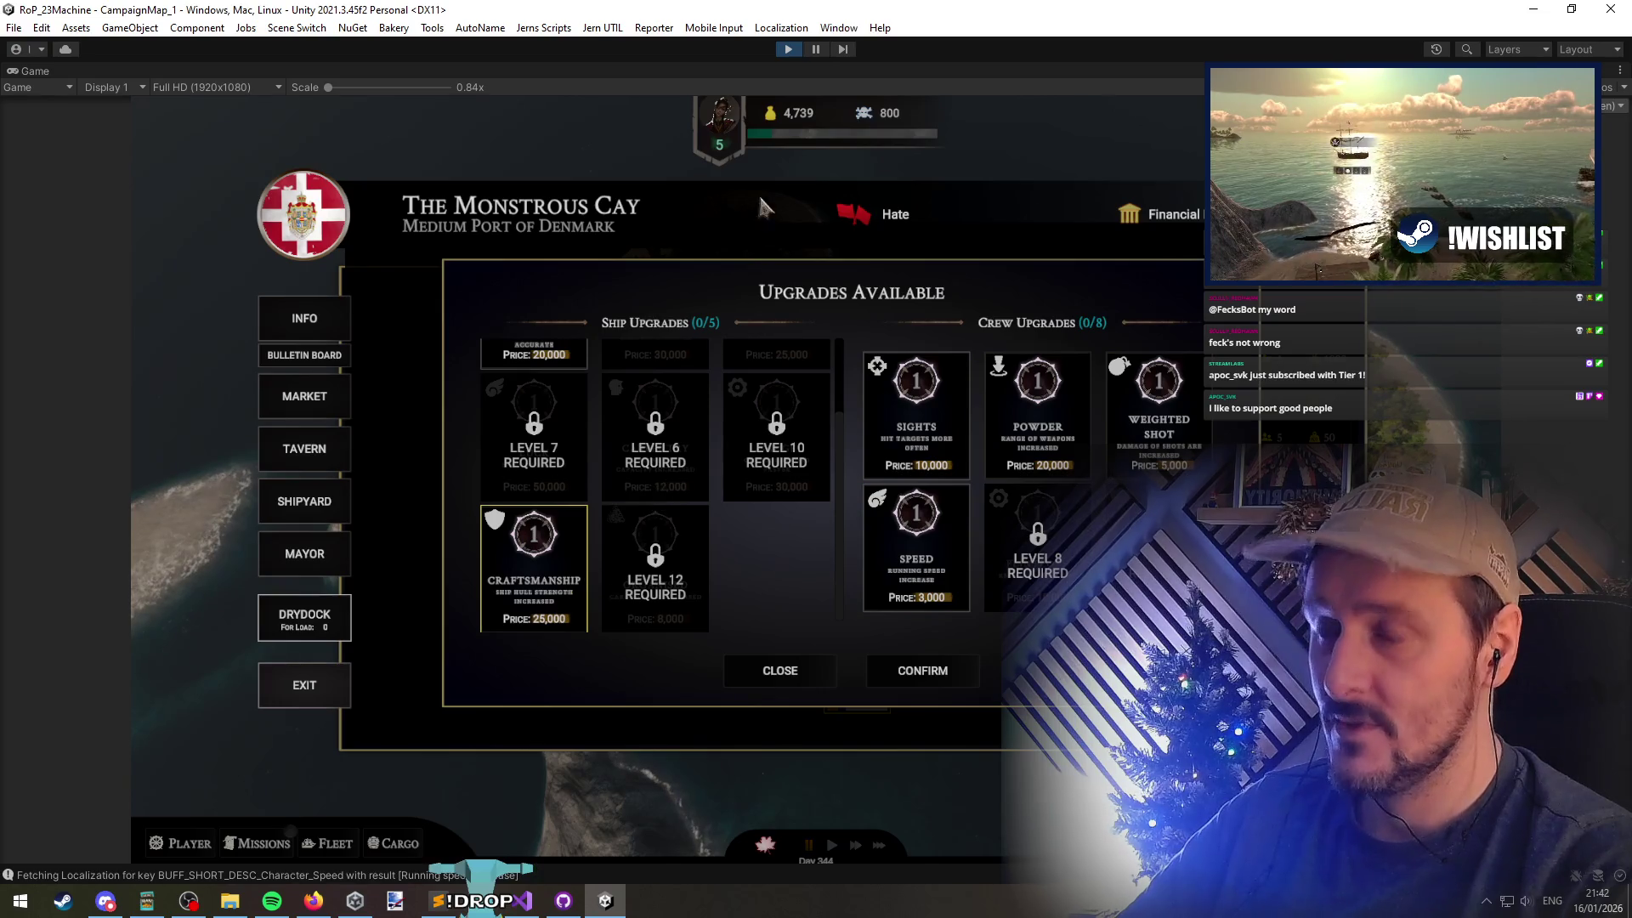
click(817, 51)
drag(566, 429, 813, 408)
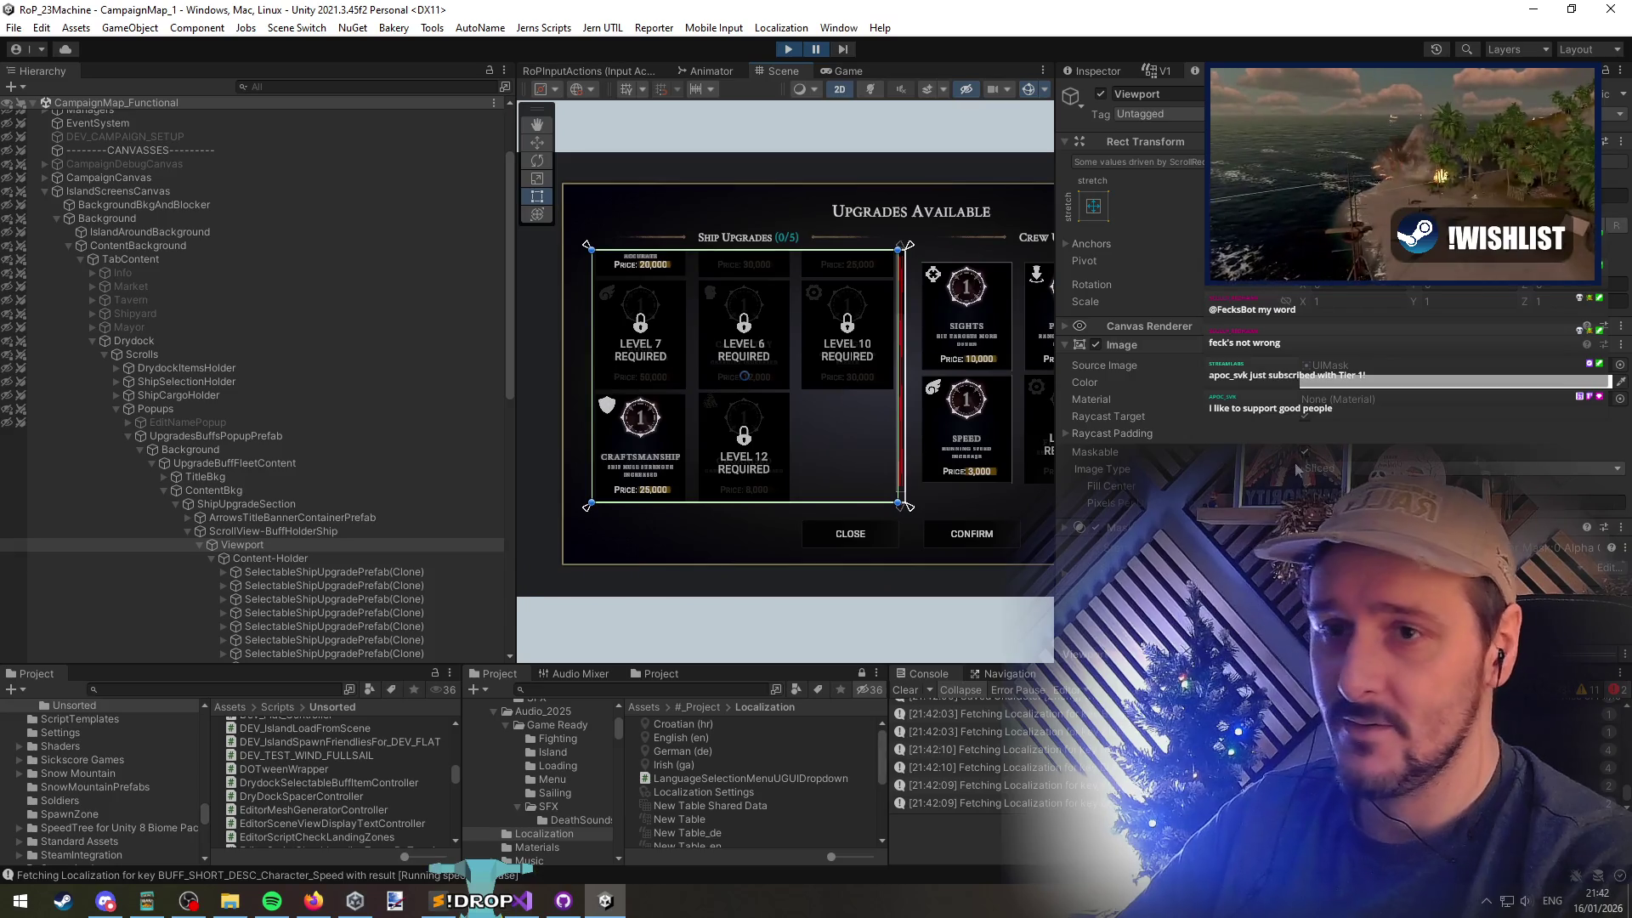
Give the ship Content-Holder Grid Layout bottom padding 10, then resume the game full-size
click(294, 561)
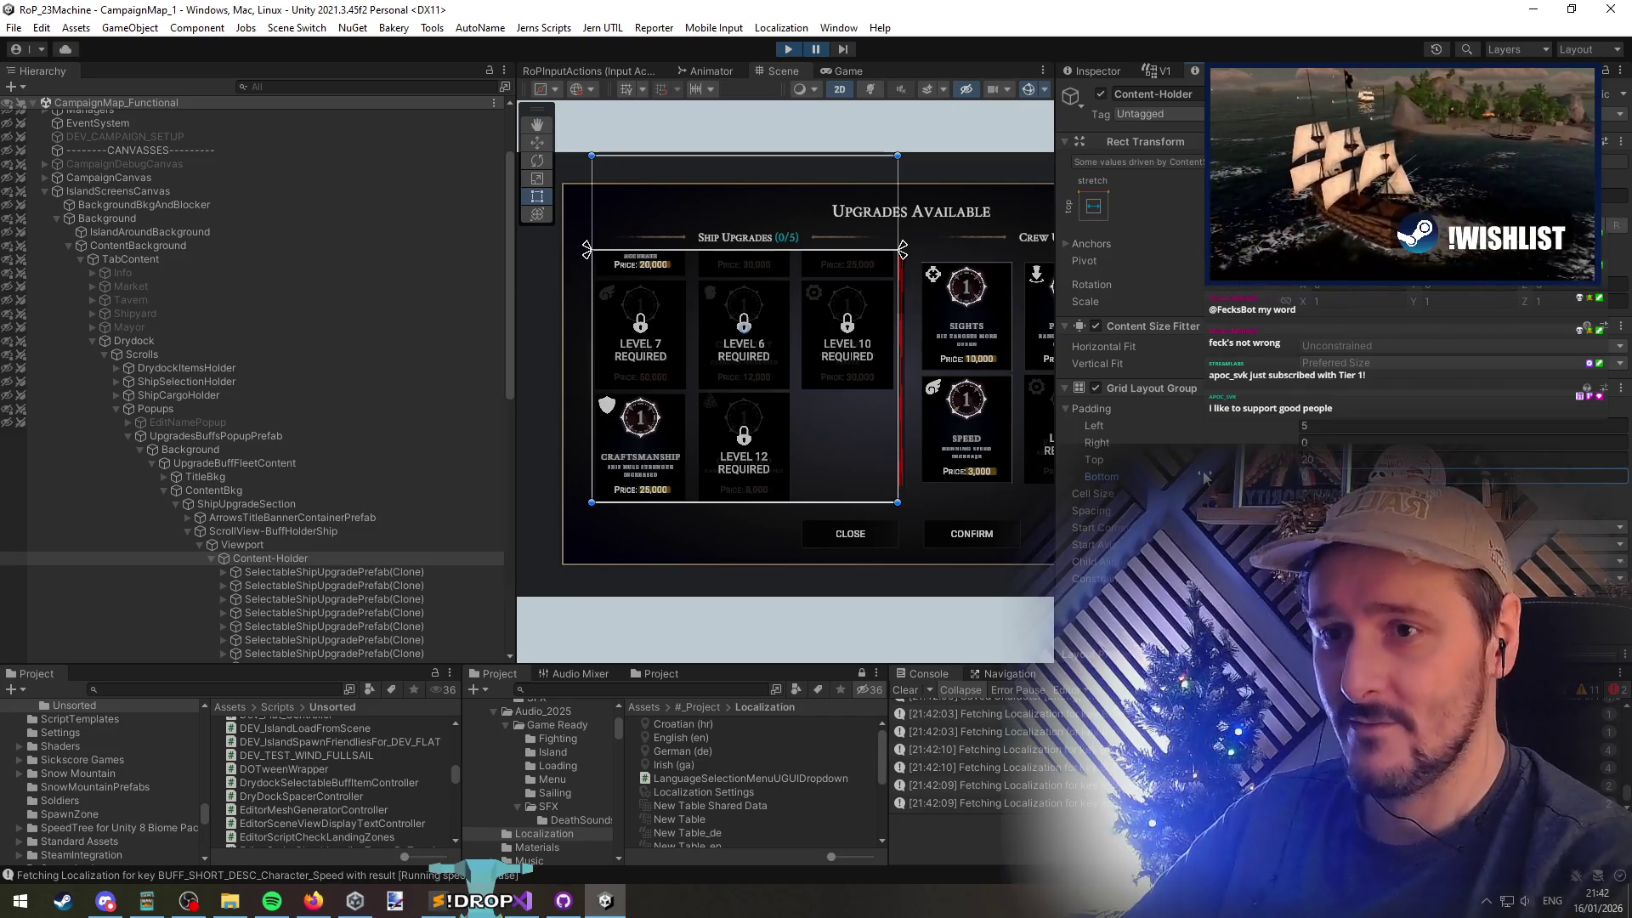
text(10)
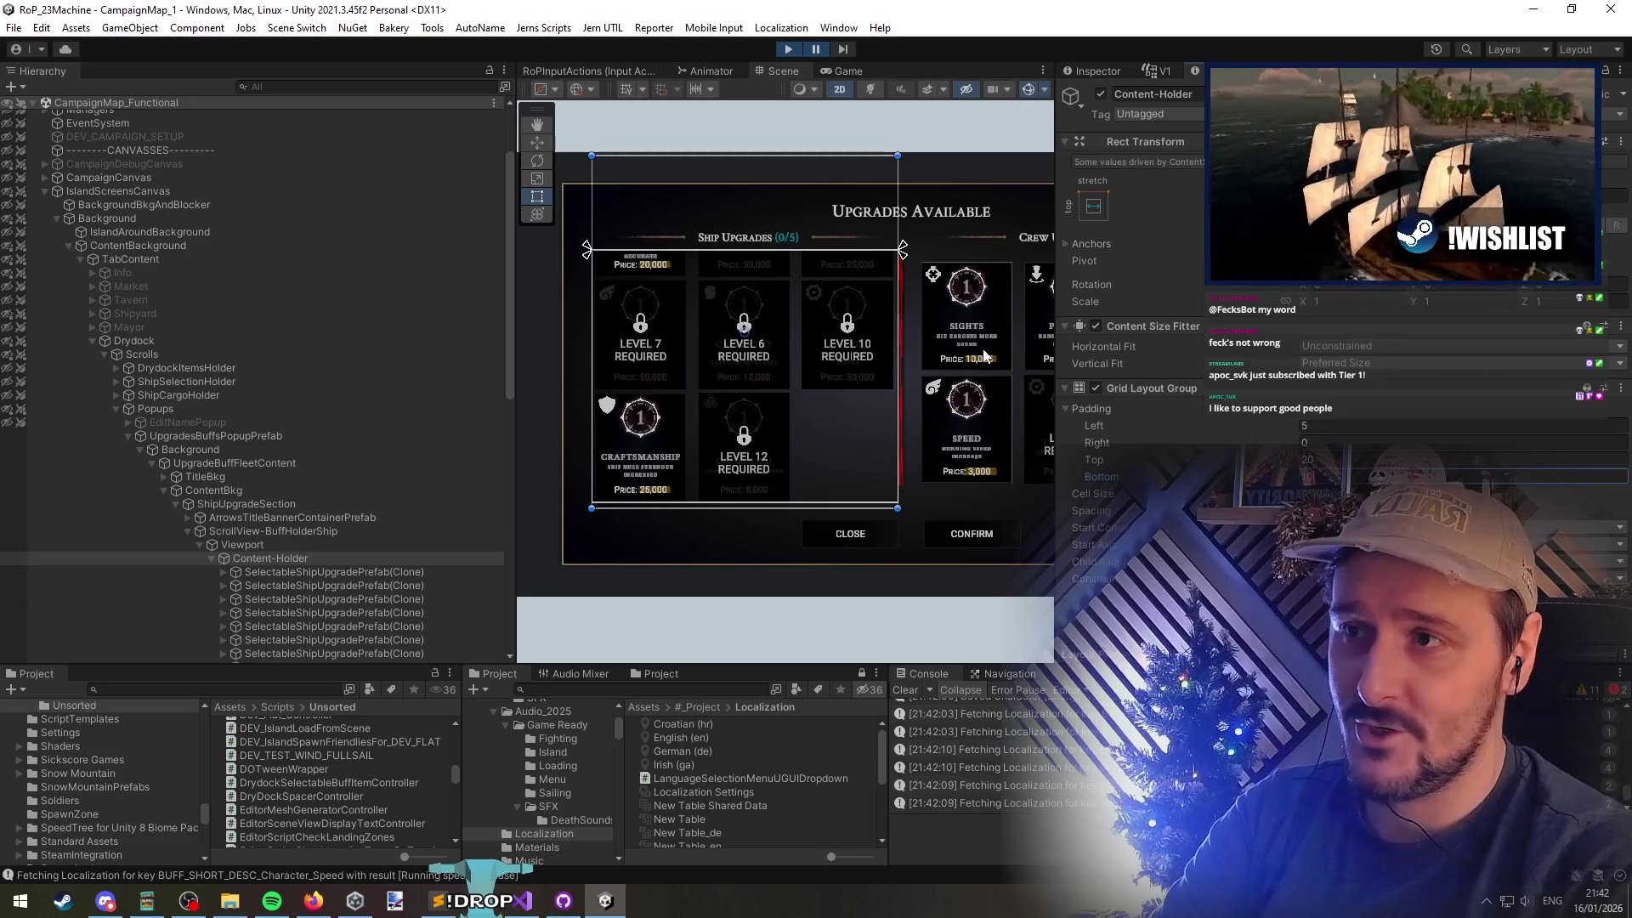
click(817, 50)
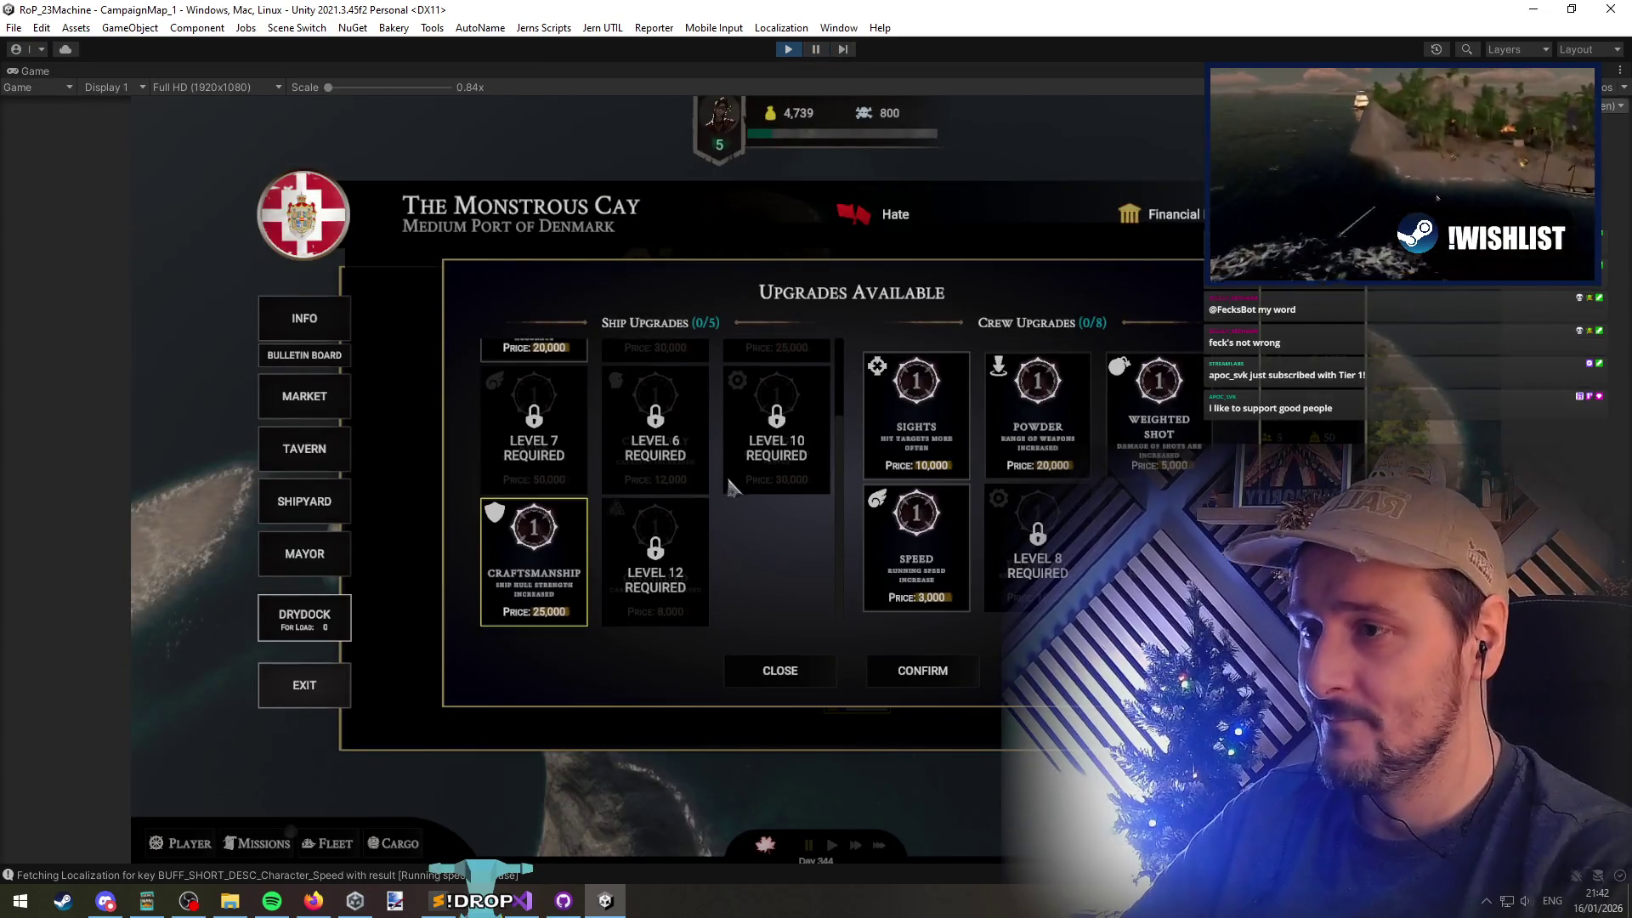
scroll(697, 510, up, 3)
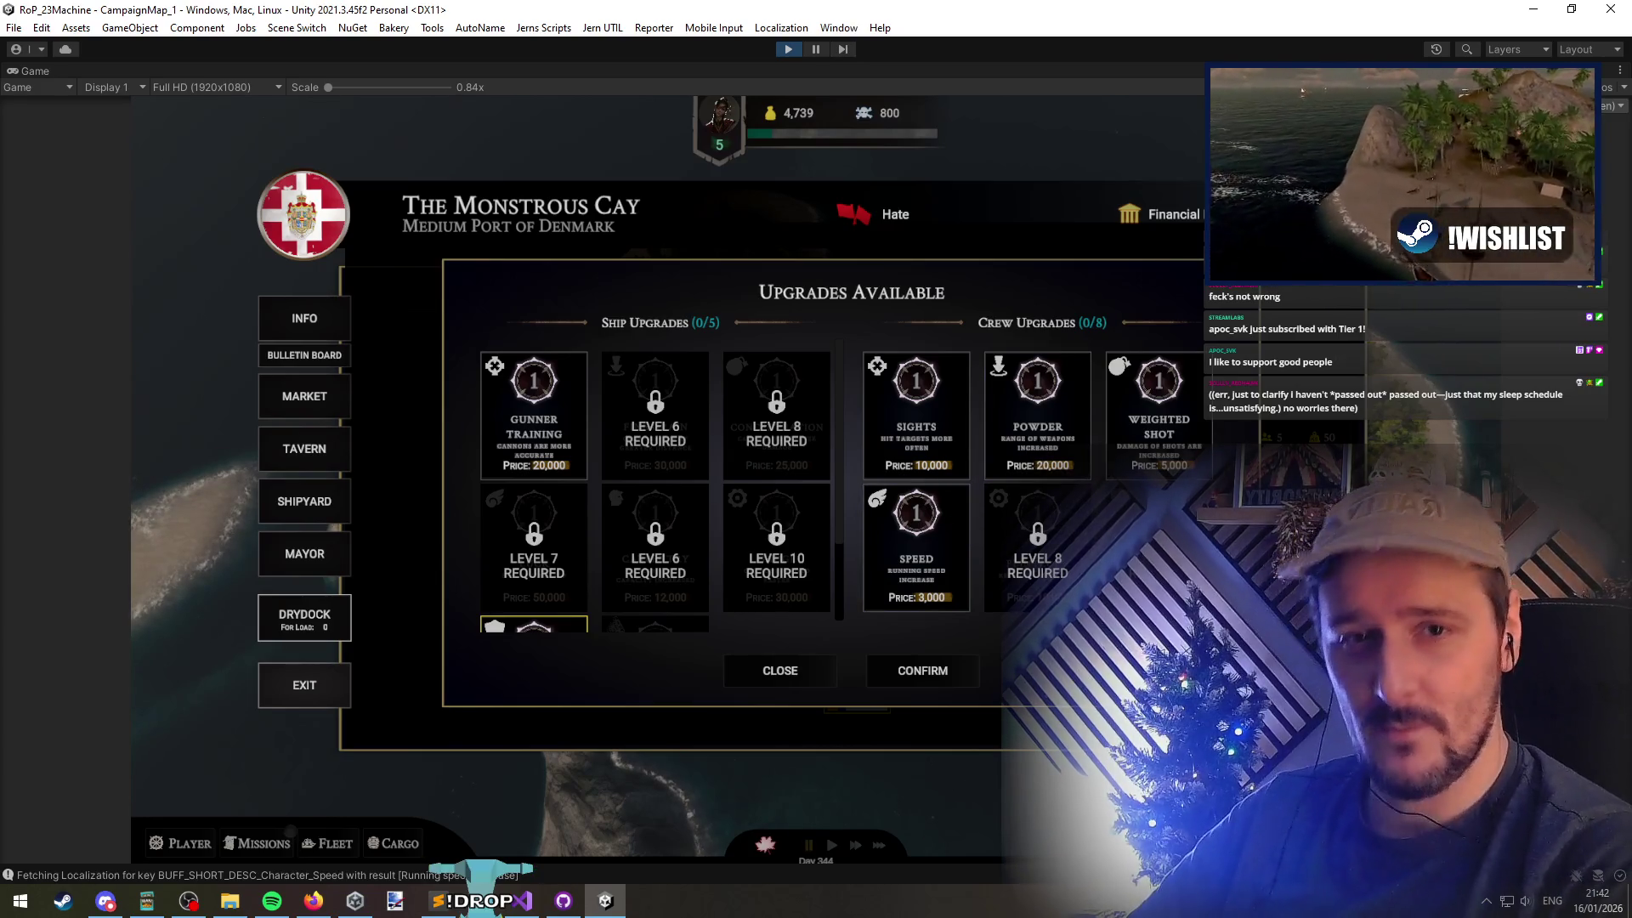
click(1217, 100)
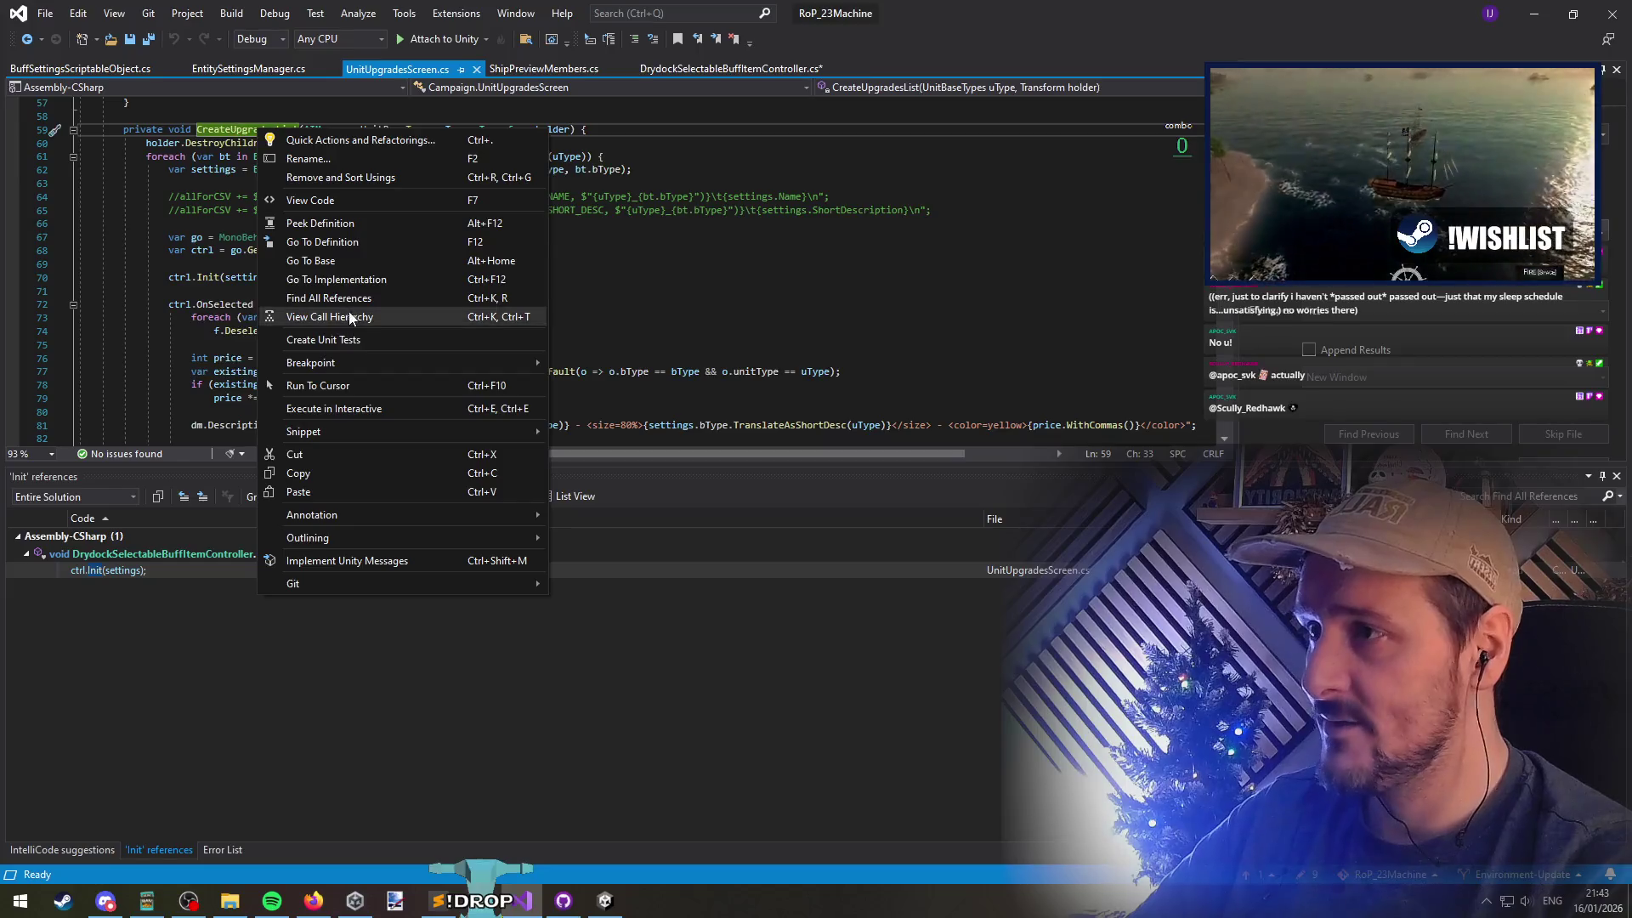
Trace references to CreateUpgradesList and Init to the BuffScreen.Init call in ShipPreviewMembers
click(348, 298)
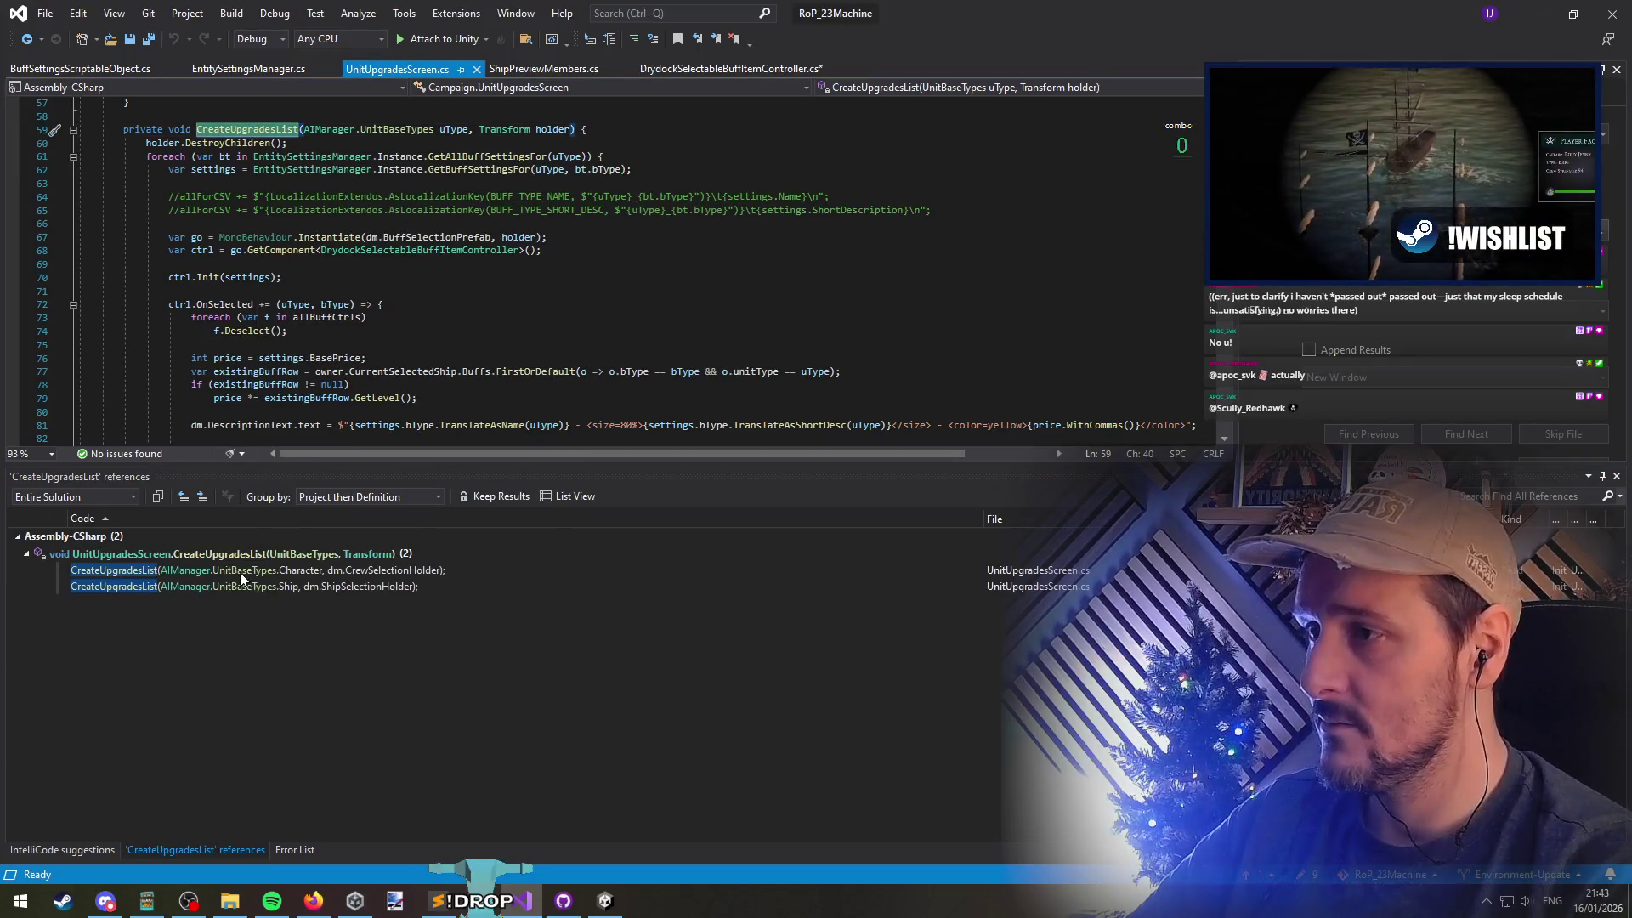
double_click(314, 566)
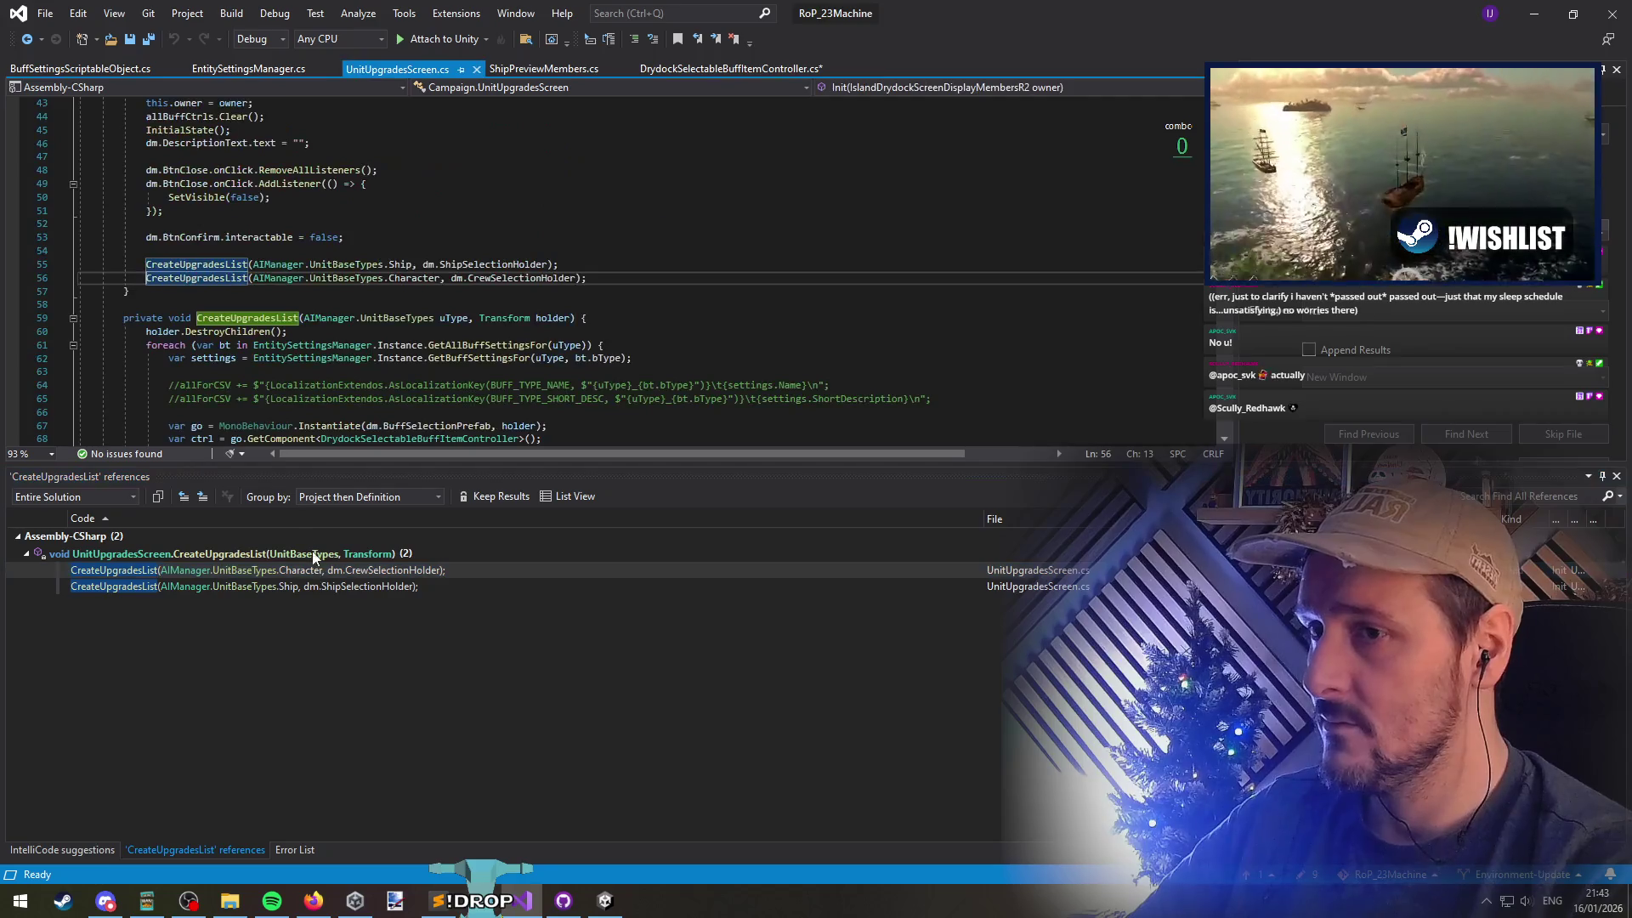
scroll(226, 280, up, 2)
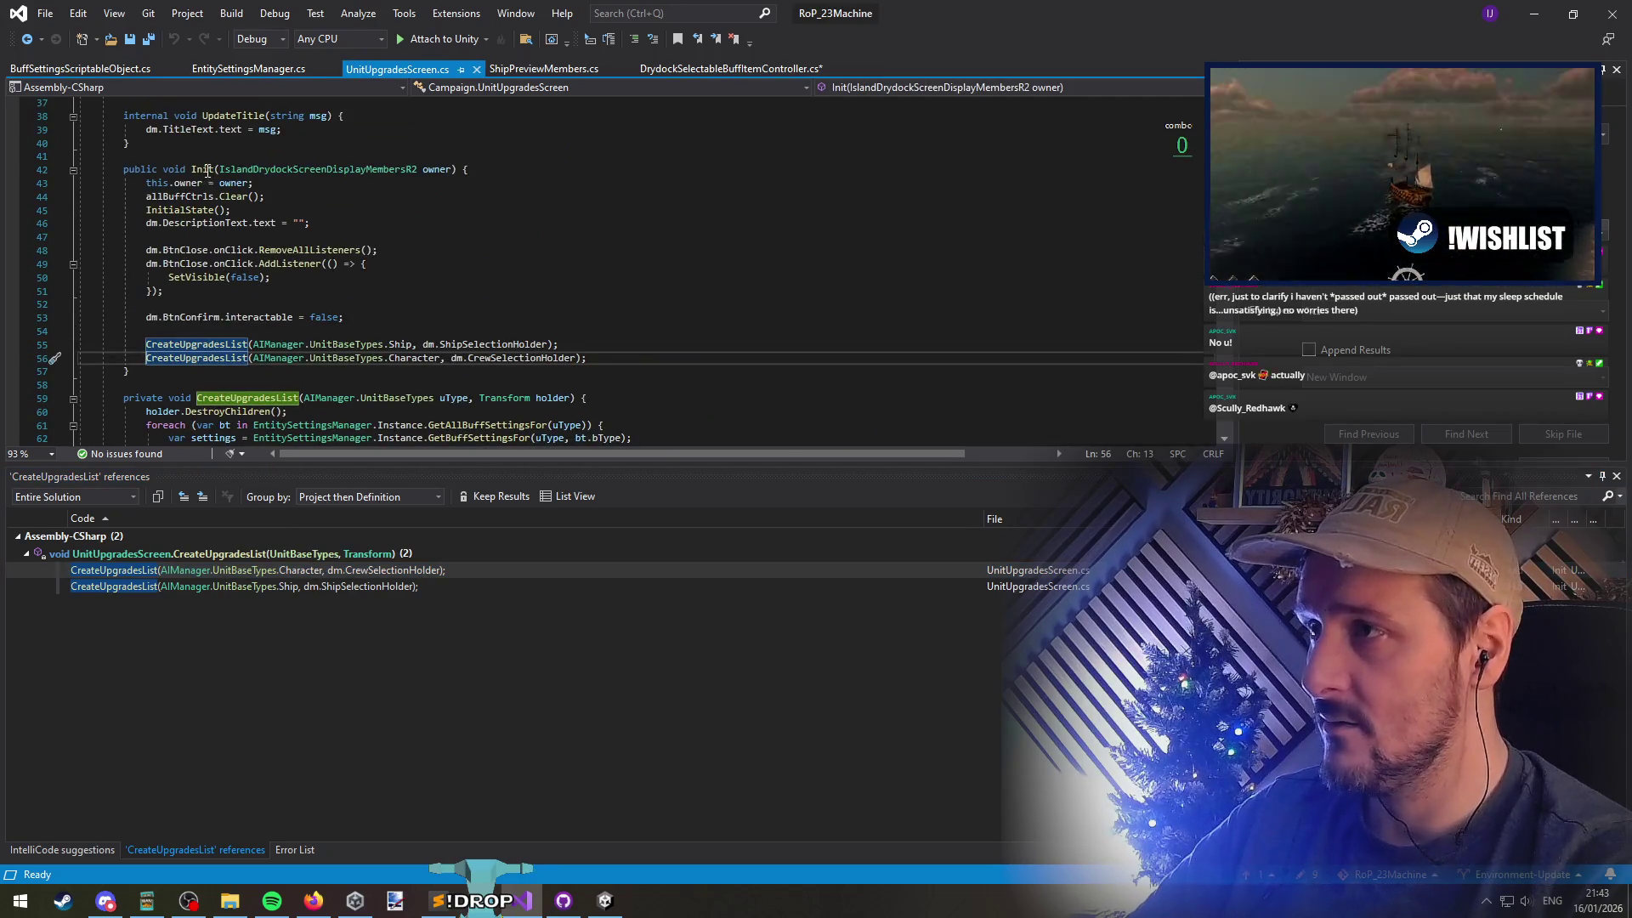
right_click(207, 170)
click(319, 345)
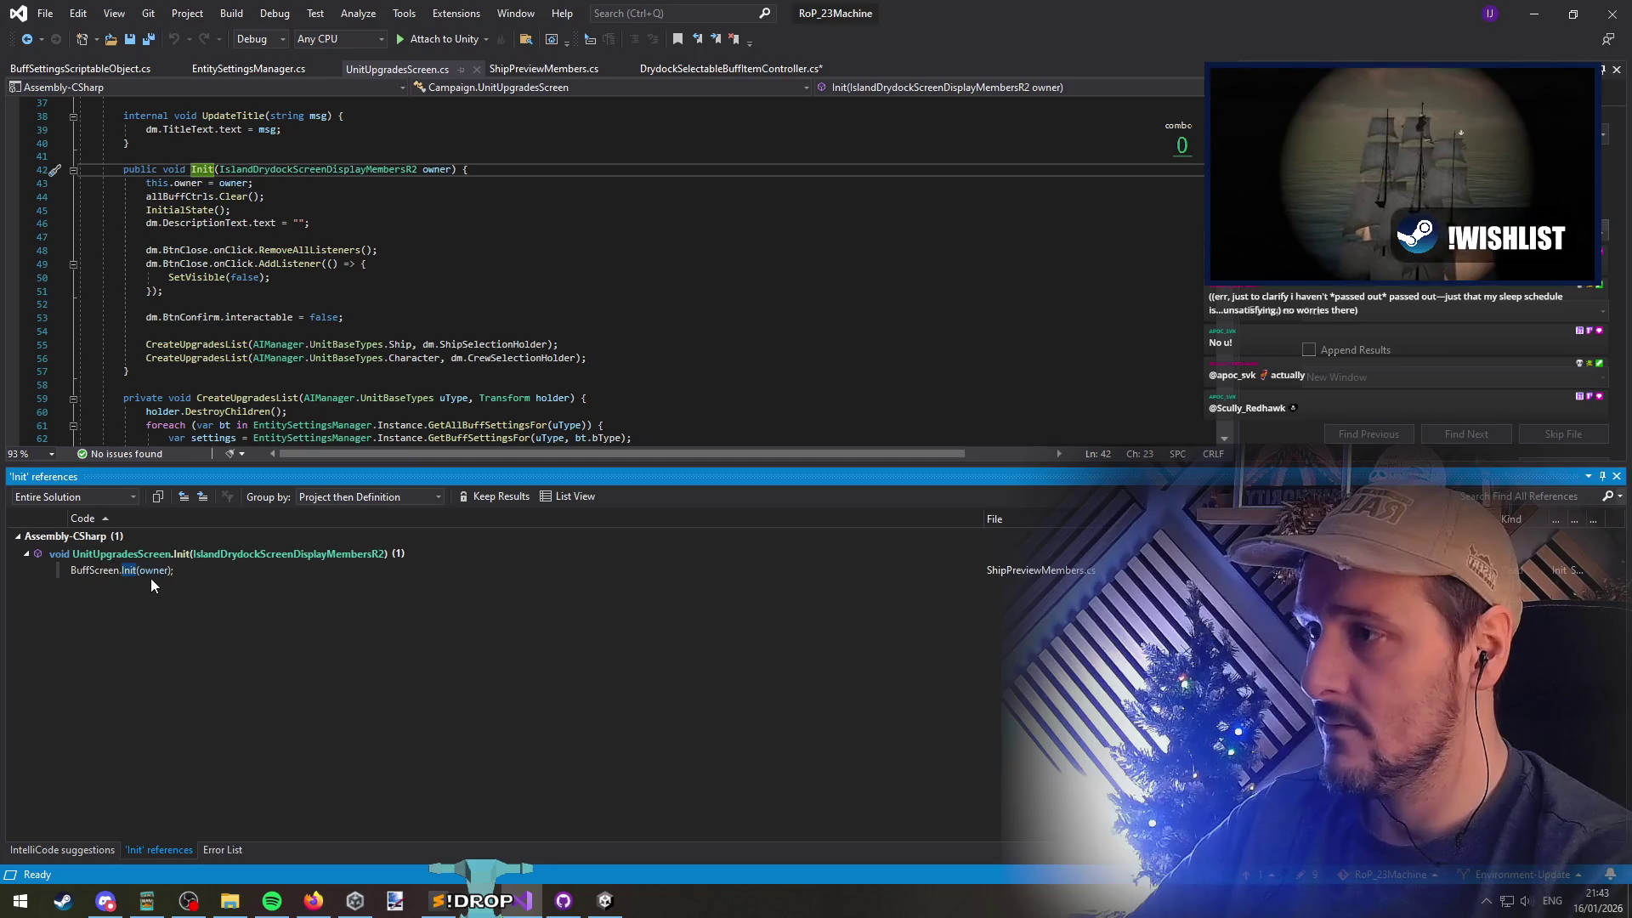
double_click(149, 570)
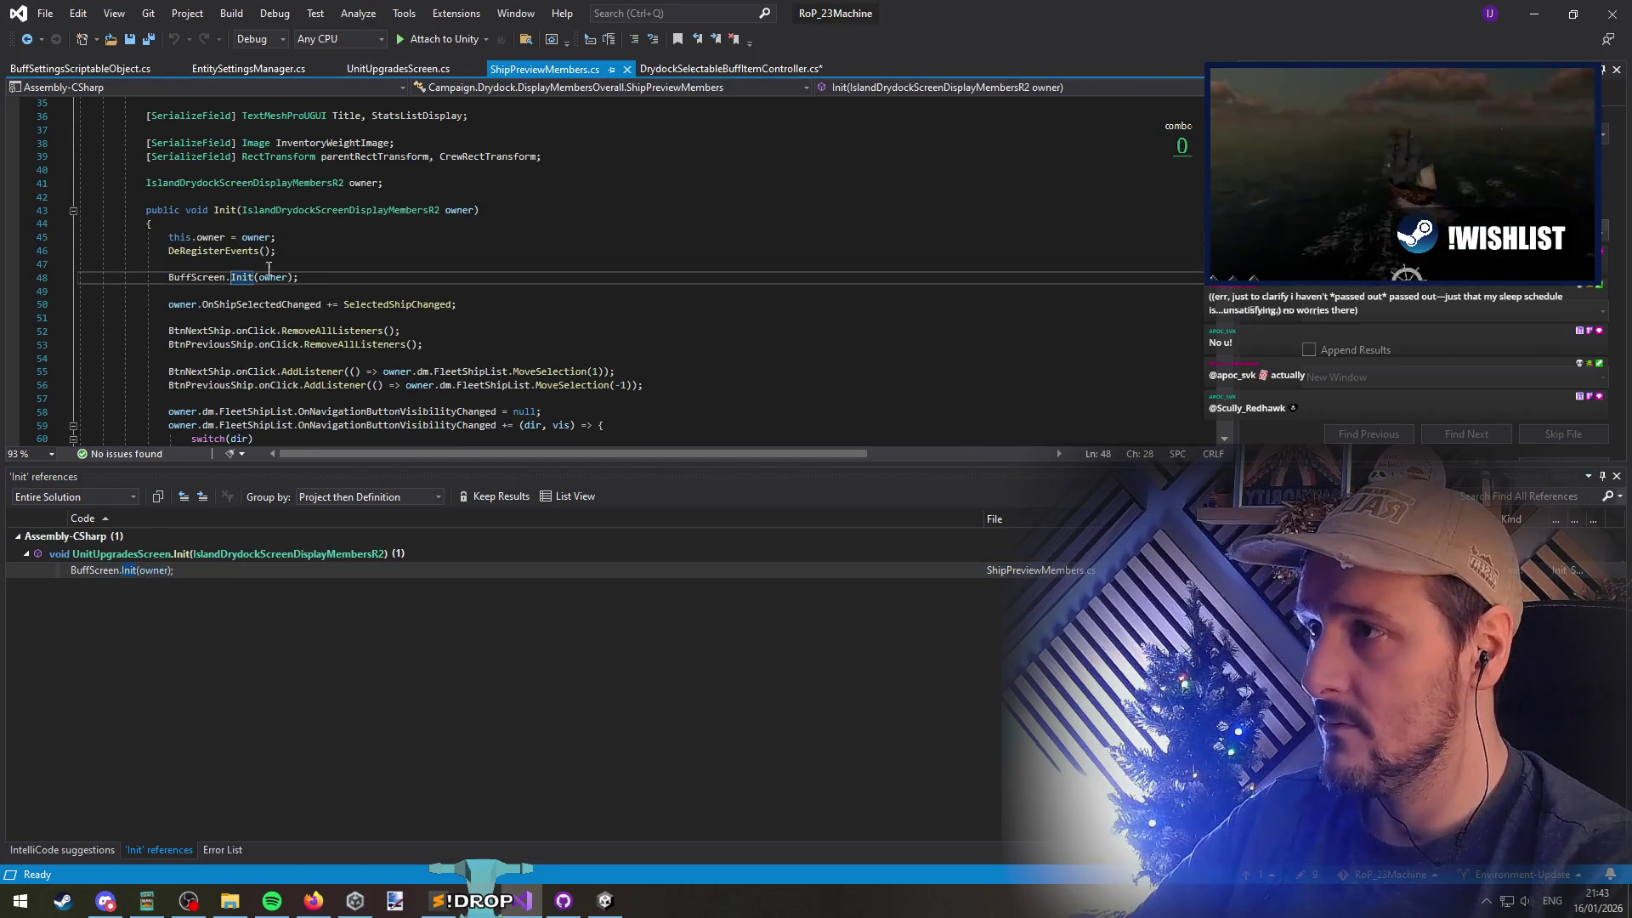
key(F12)
key(ctrl+minus)
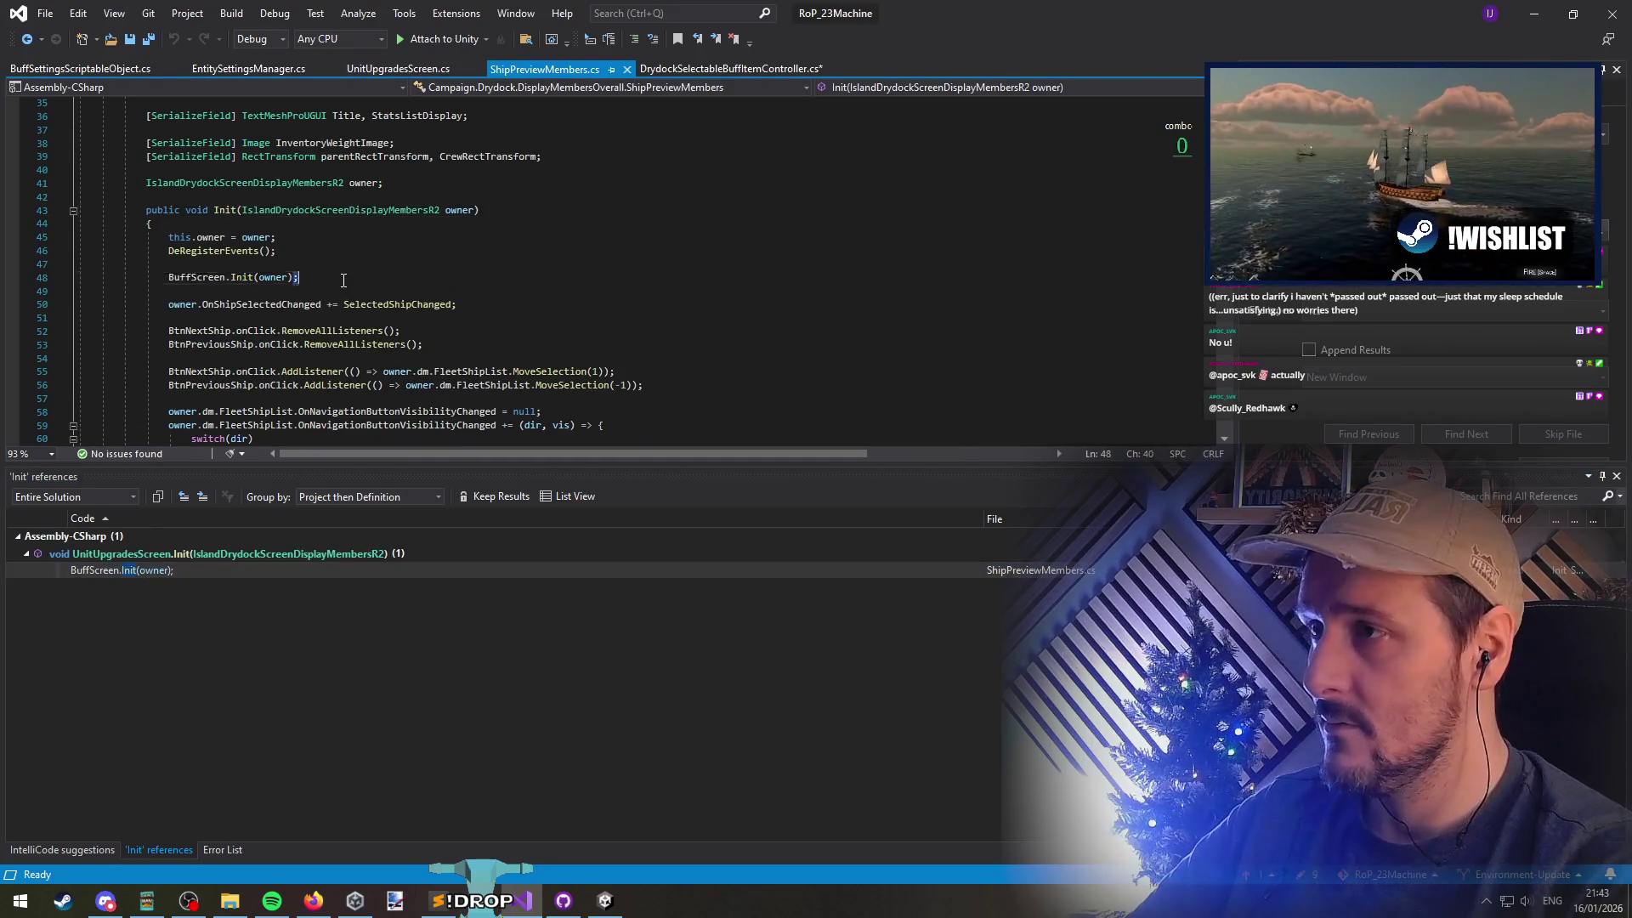
key(ctrl+shift+minus)
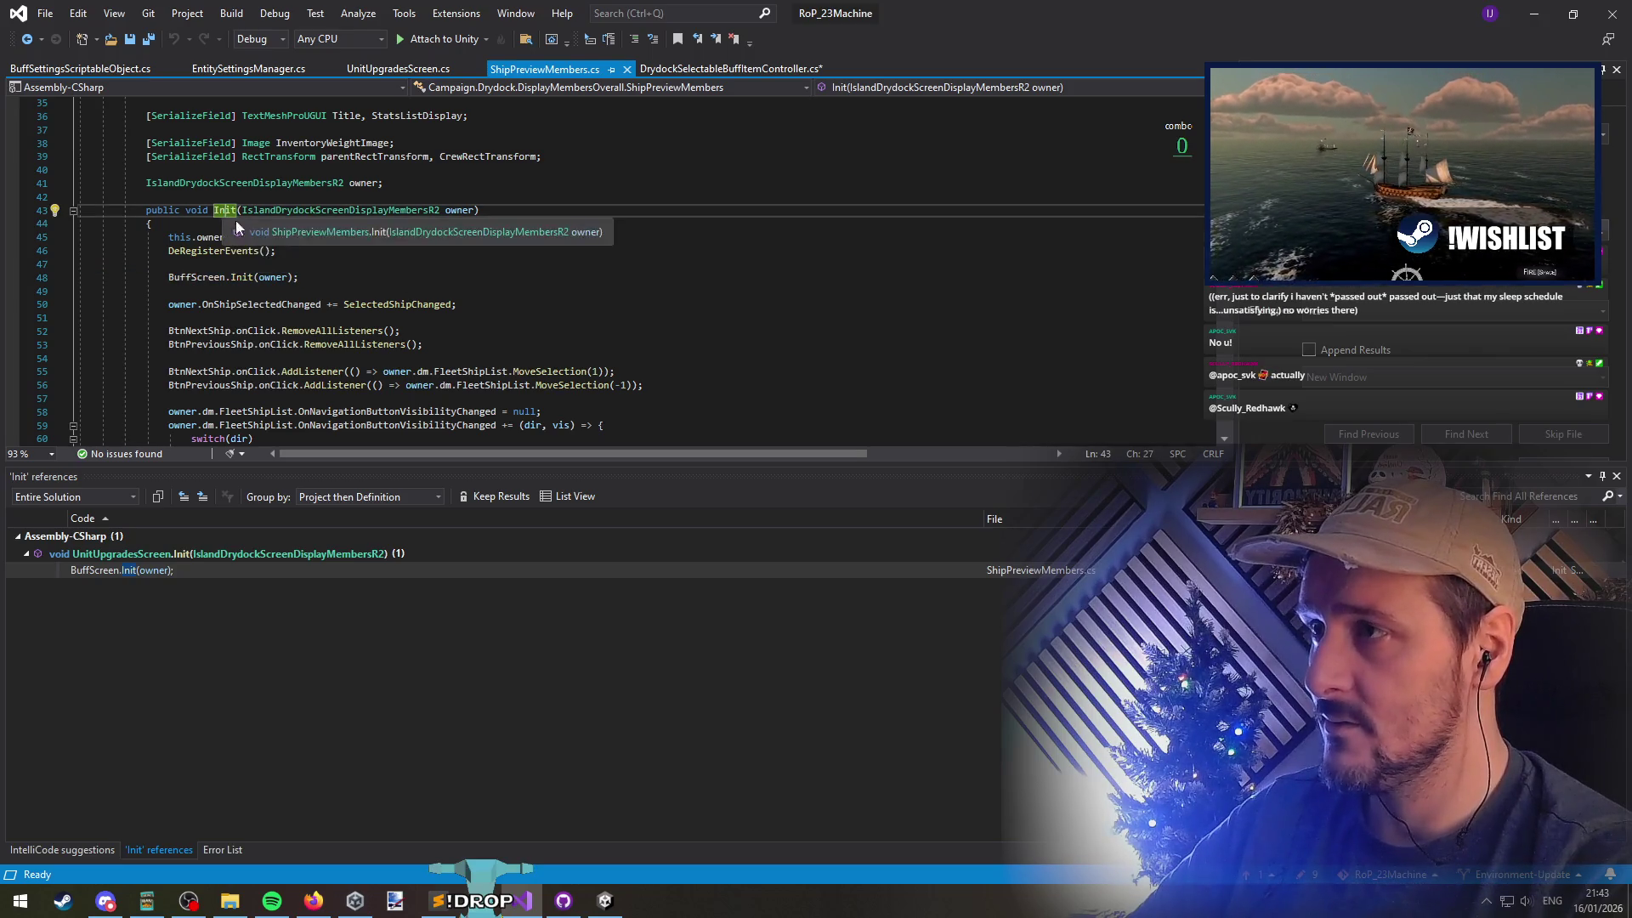
scroll(418, 304, down, 2)
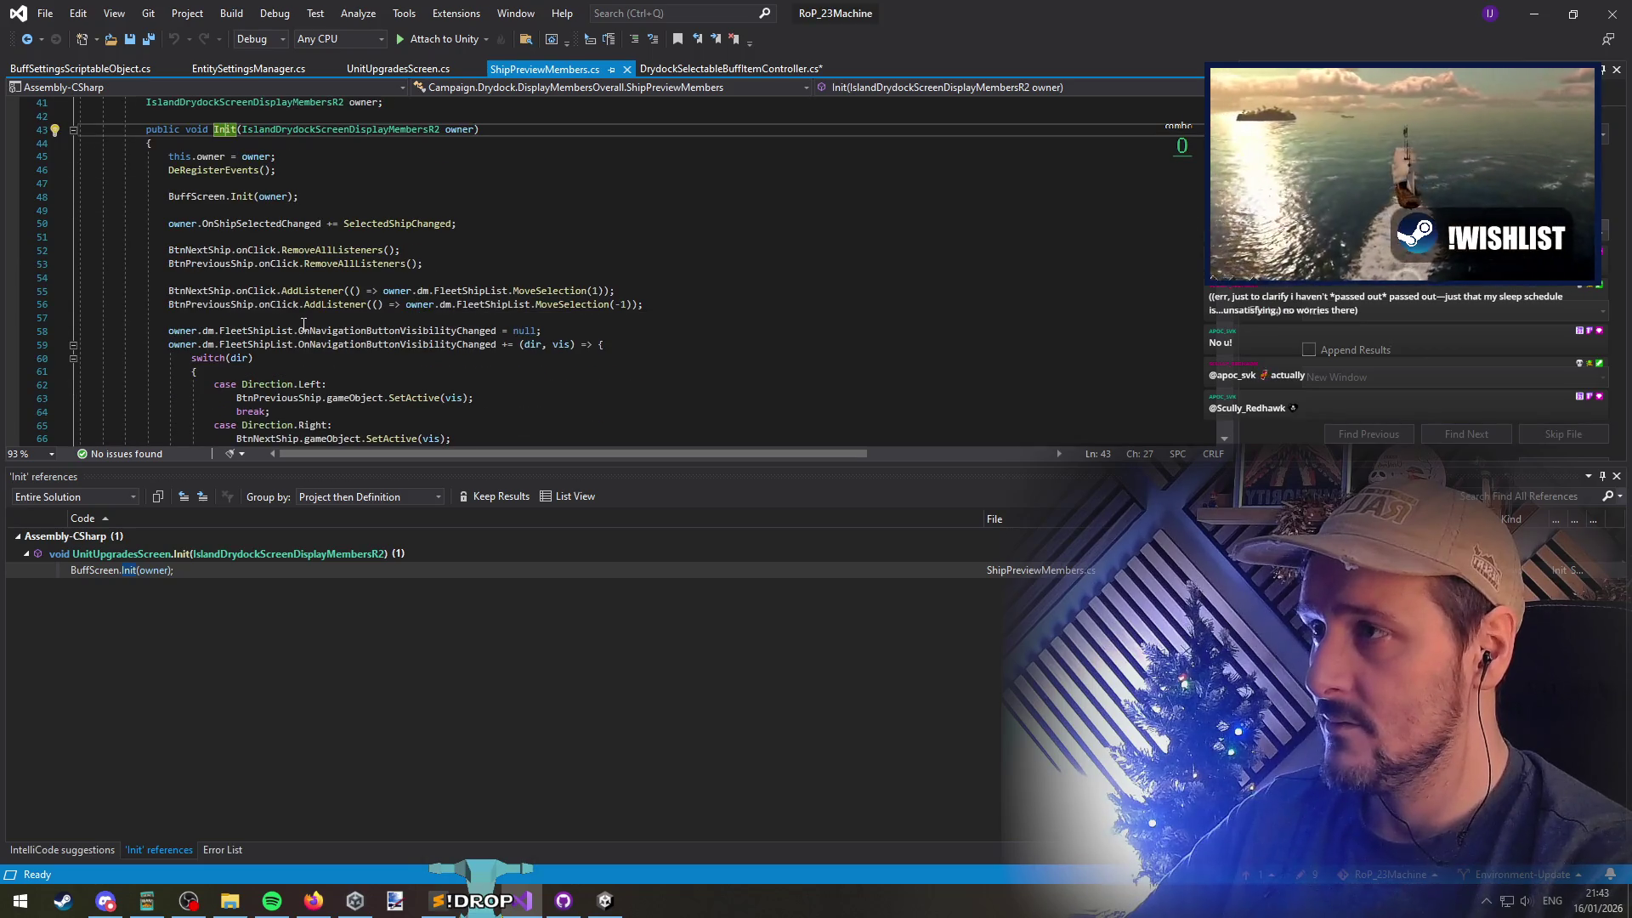
scroll(315, 321, up, 1)
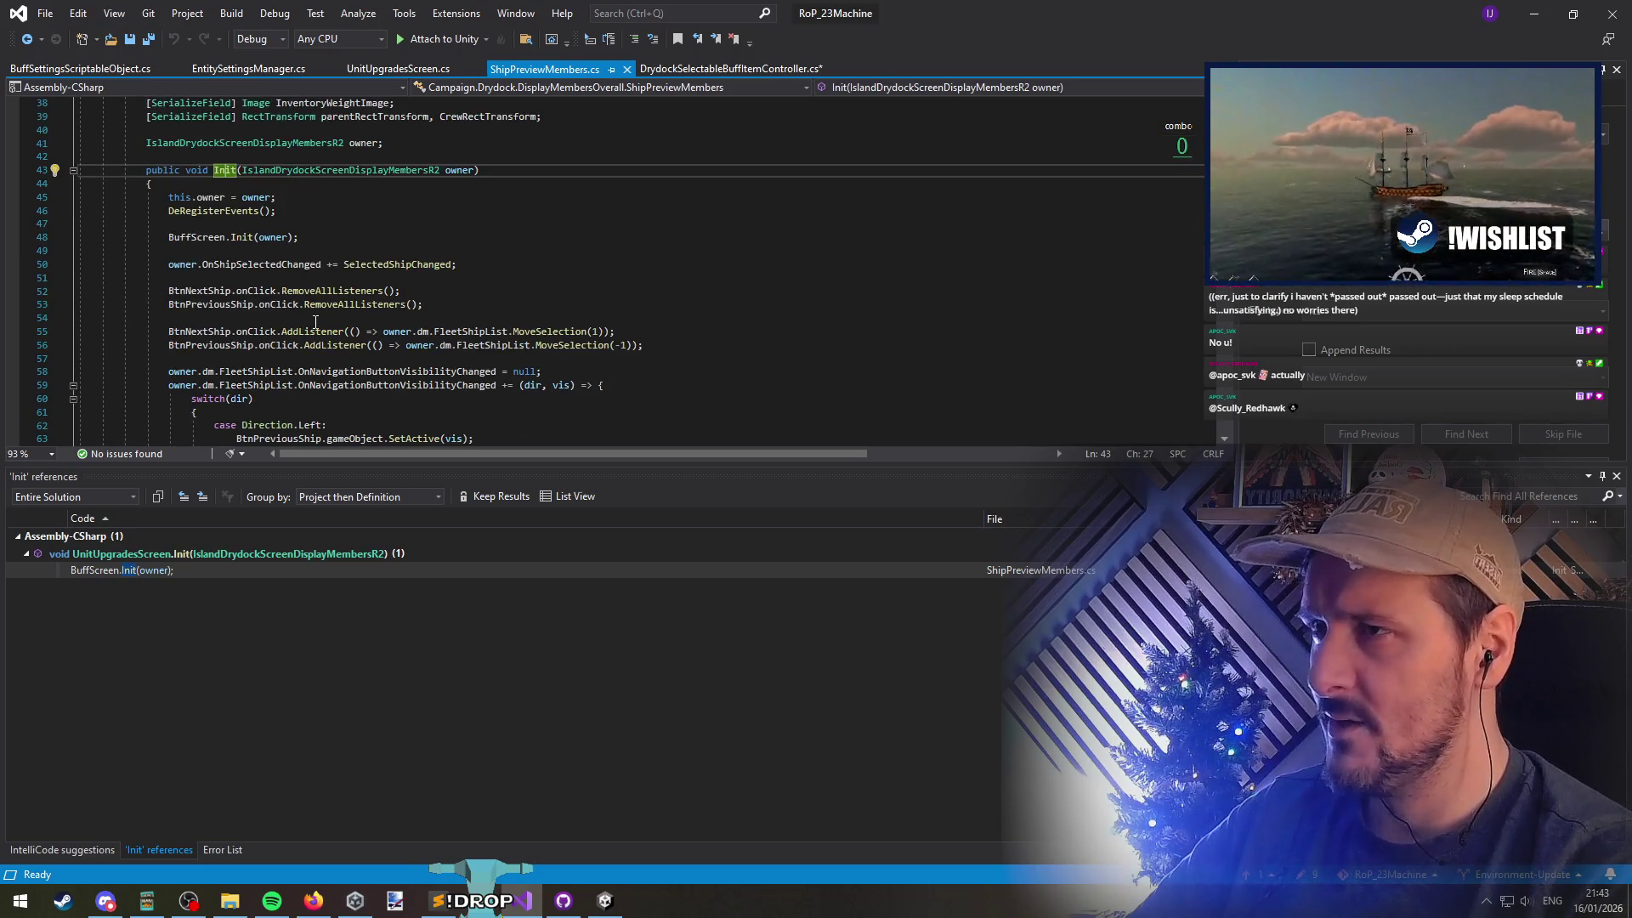
Select the BuffScreen.Init(owner) call on line 48
click(226, 238)
click(236, 238)
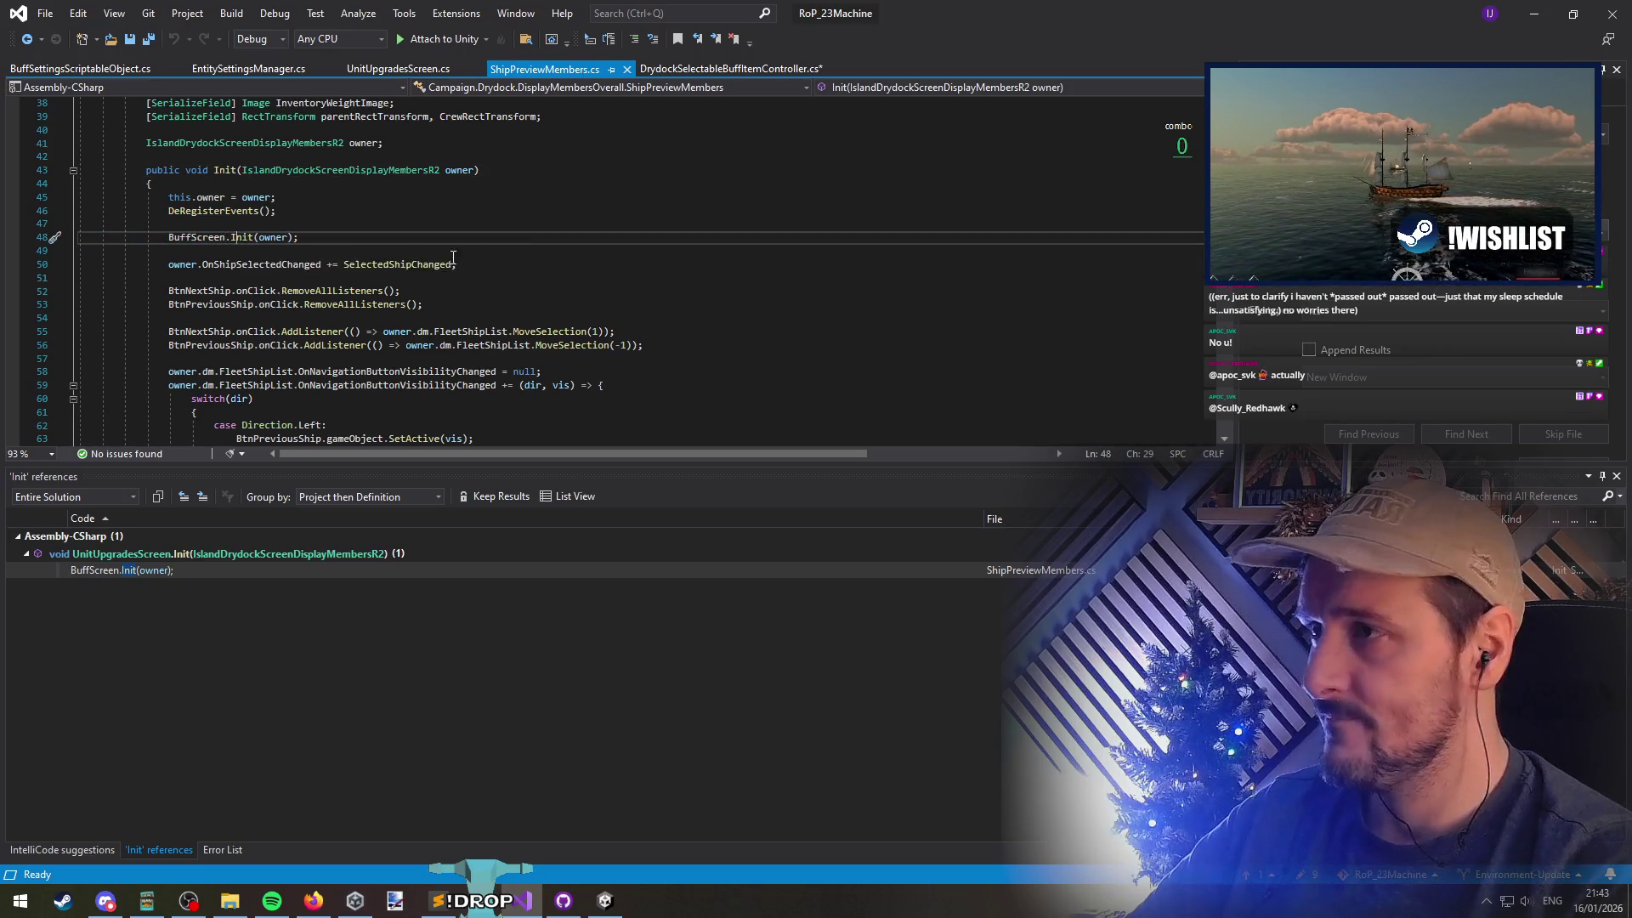
scroll(242, 264, down, 6)
scroll(245, 284, up, 9)
scroll(250, 340, down, 3)
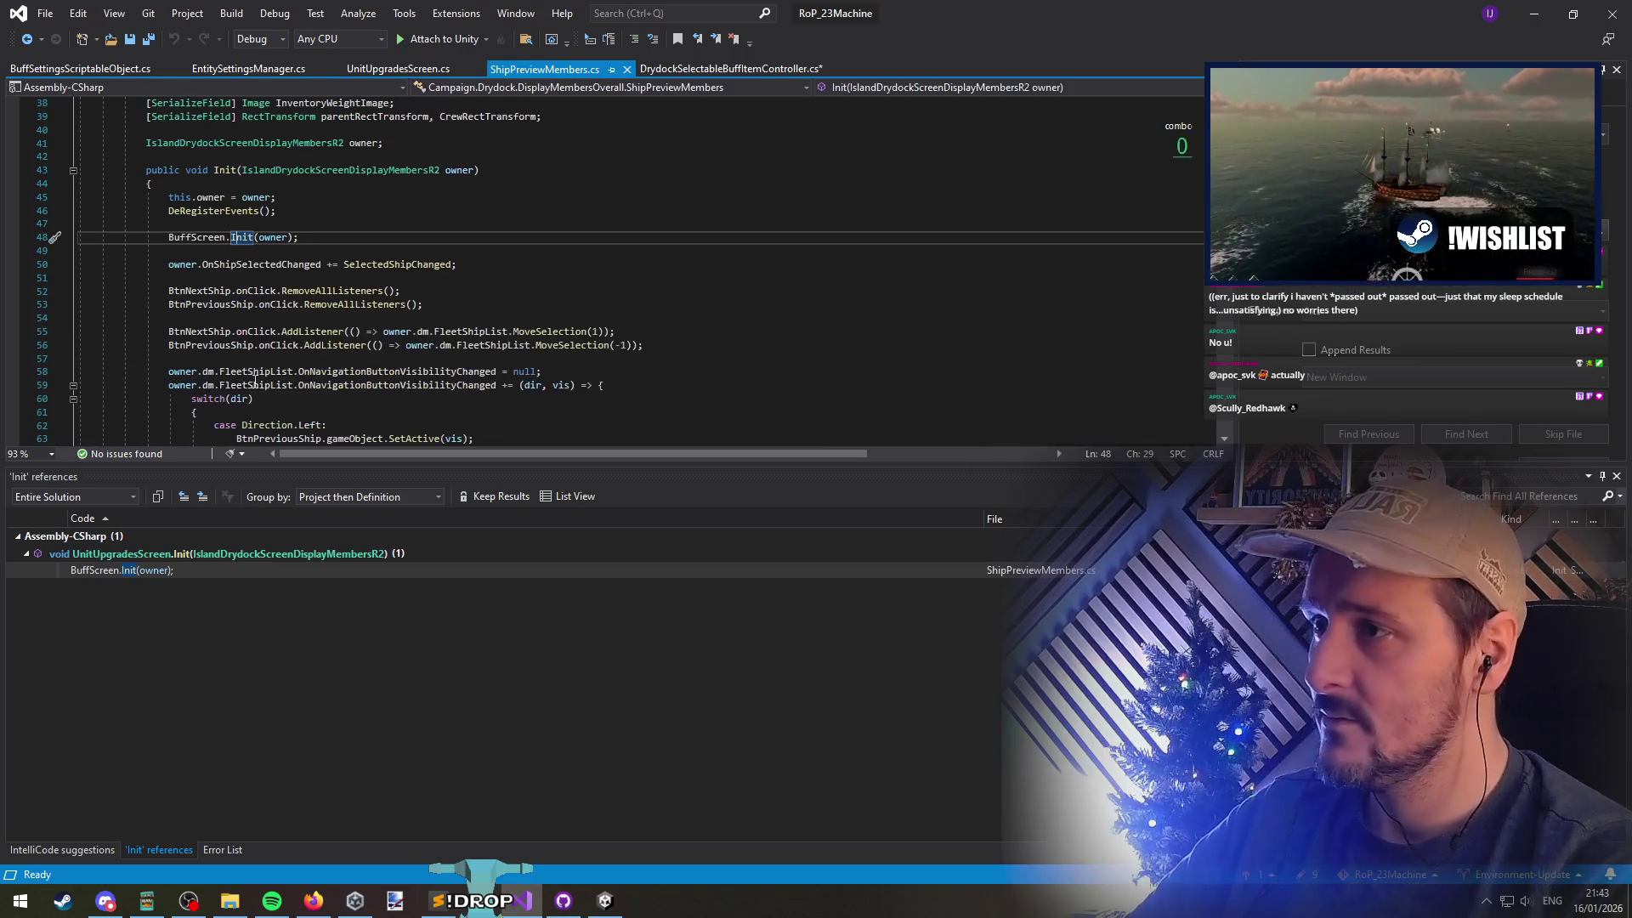
click(343, 239)
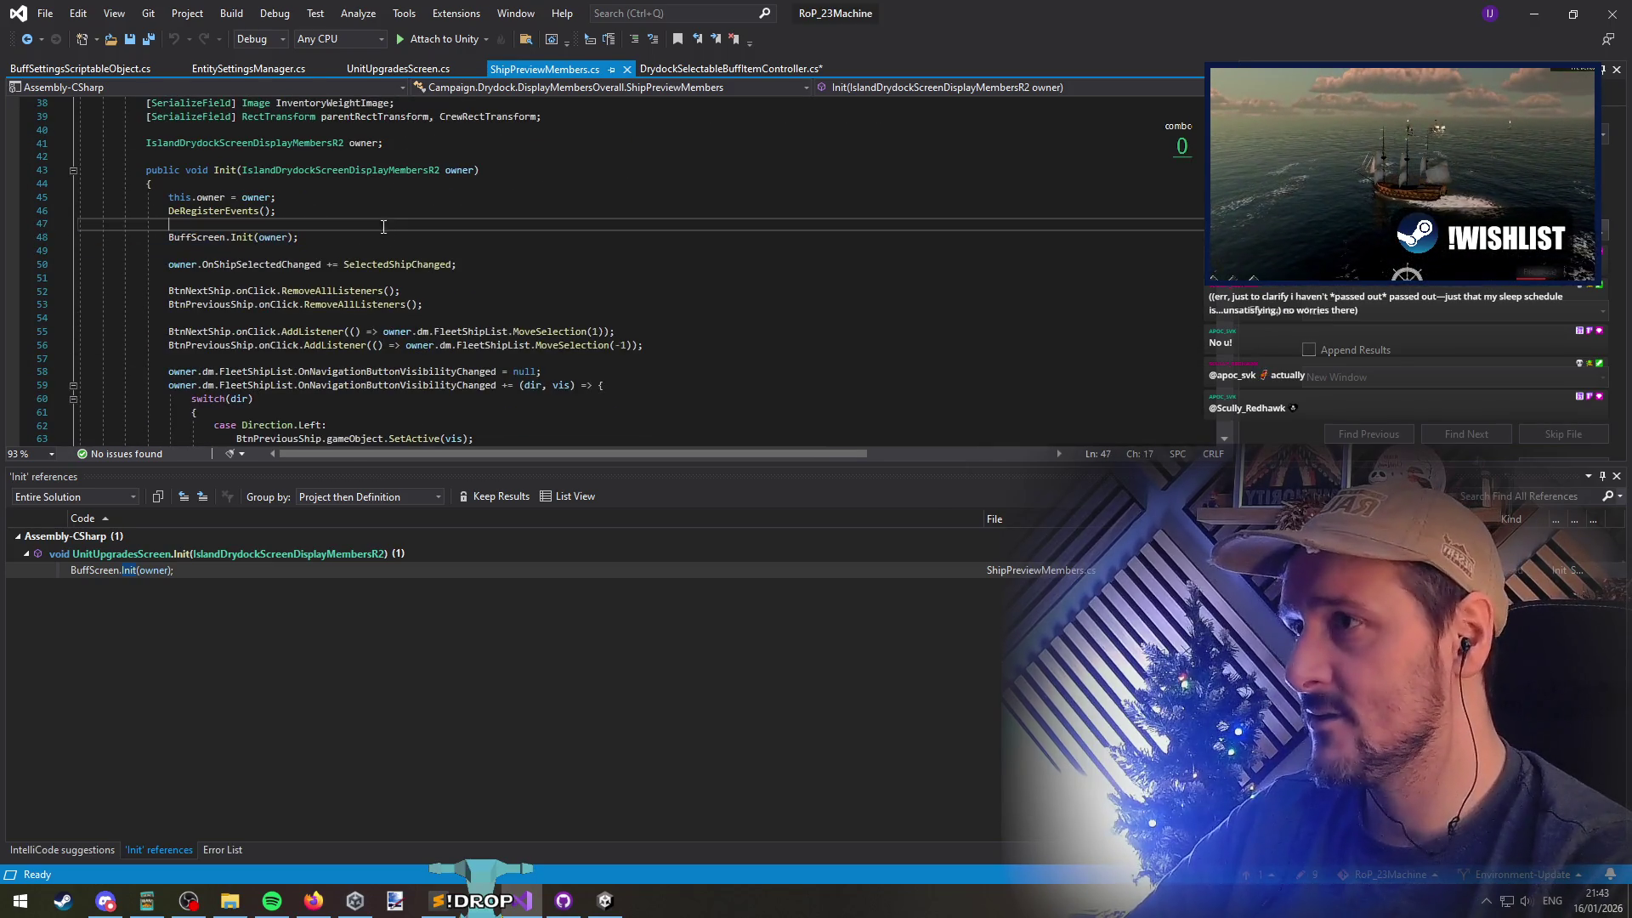
triple_click(257, 238)
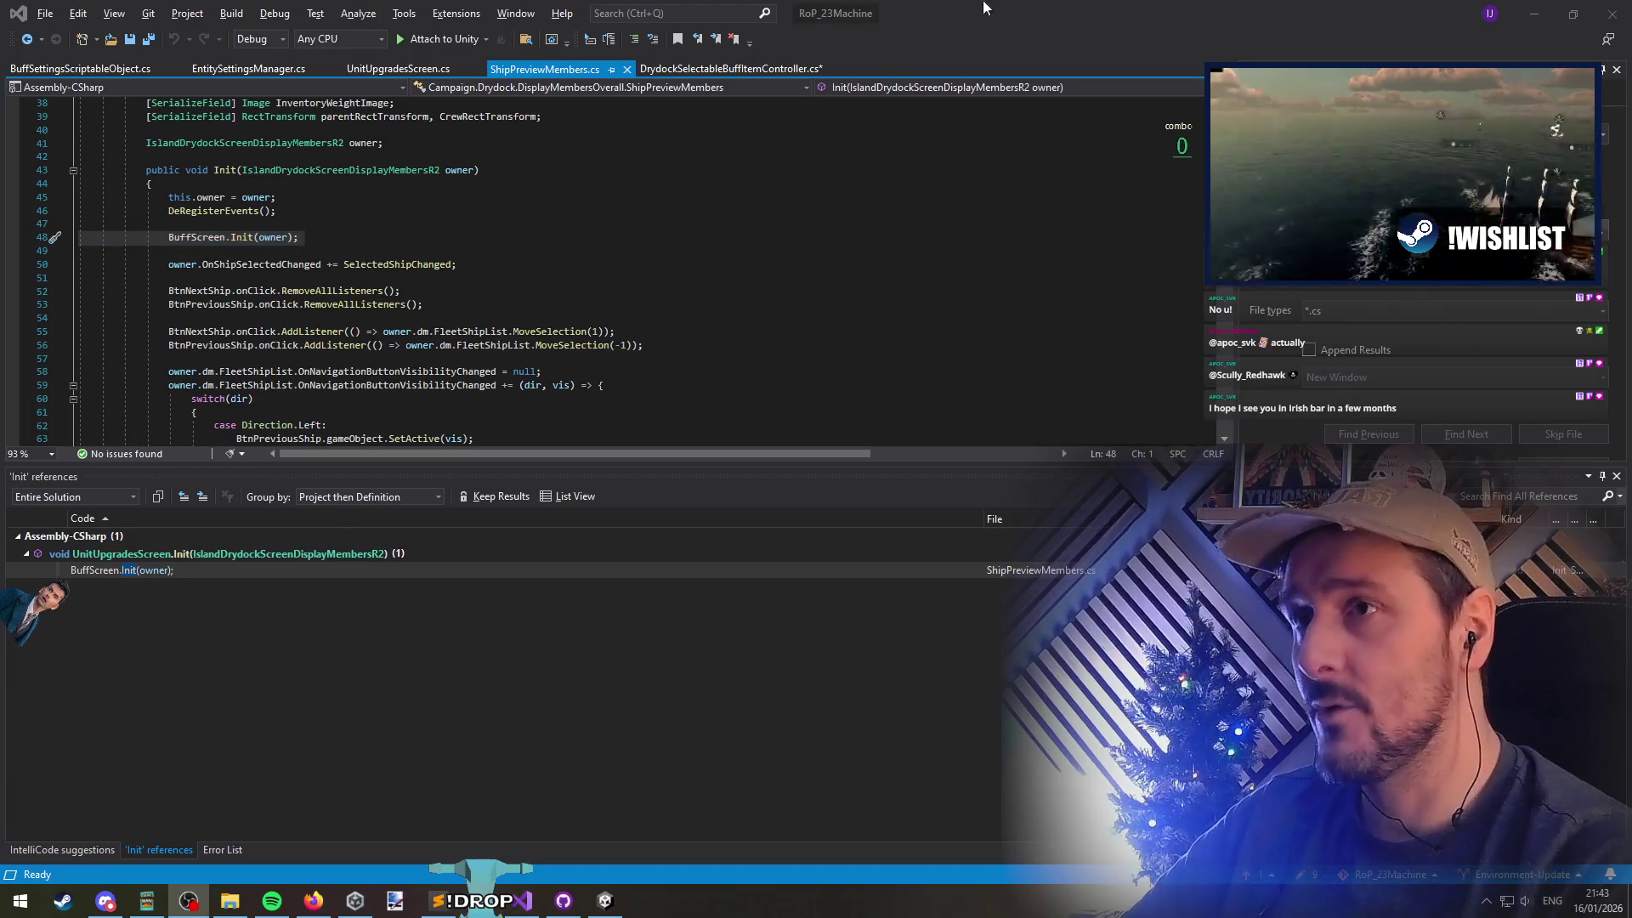
Save, then follow Init to CreateUpgradesList in UnitUpgradesScreen.cs, after GetAllBuffSettingsFor(uType)
click(148, 39)
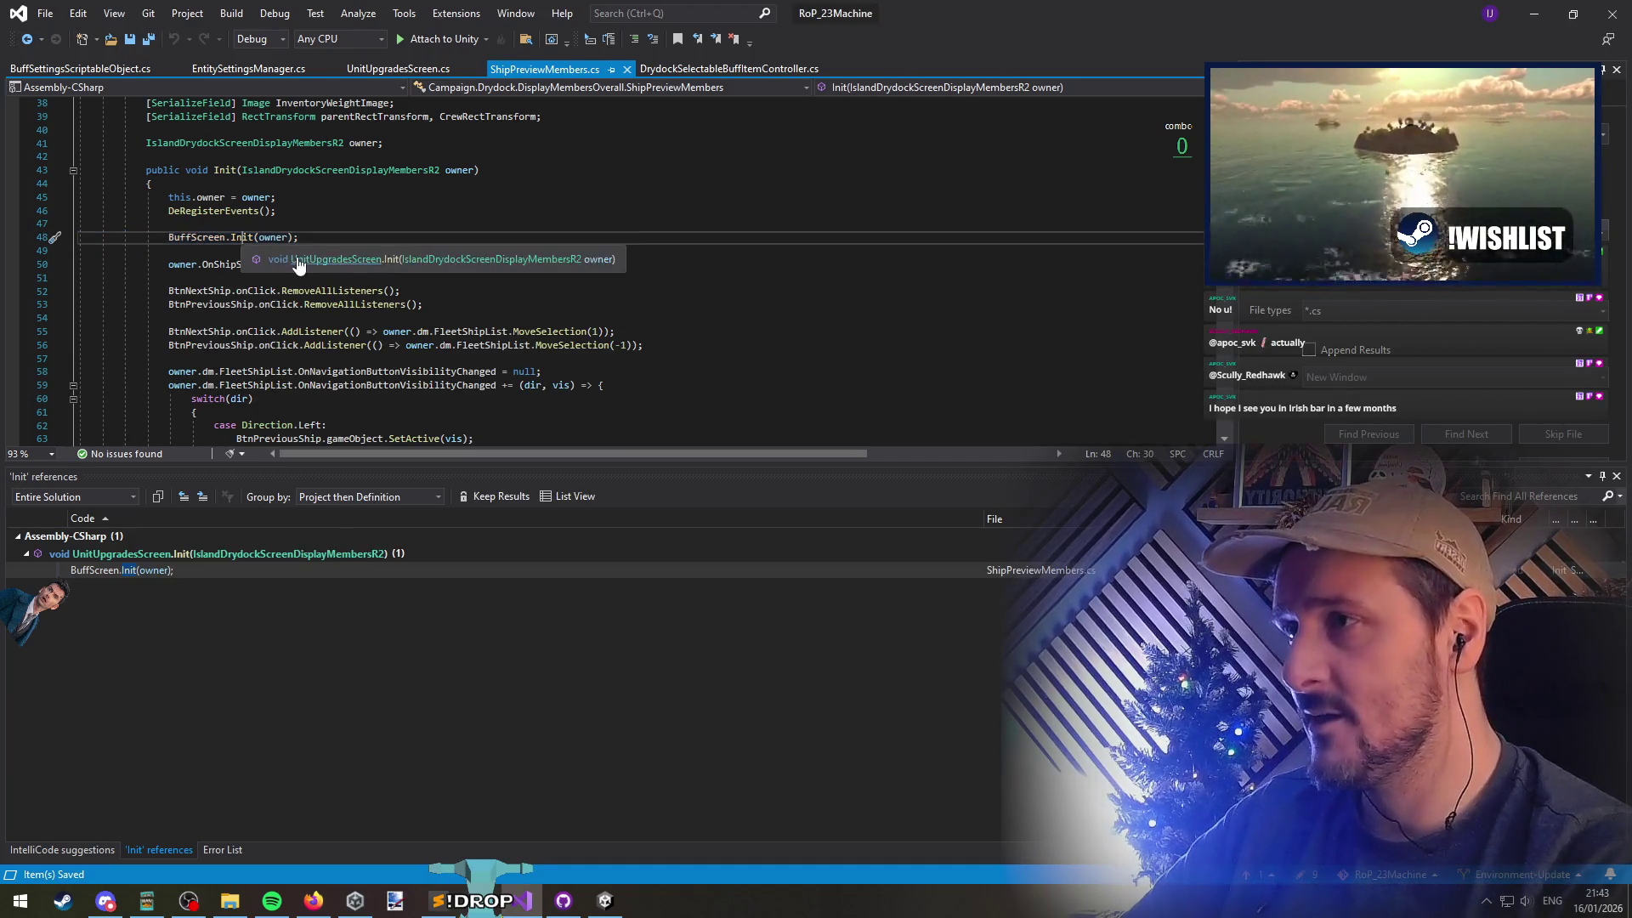
ctrl+click(242, 237)
scroll(255, 281, down, 4)
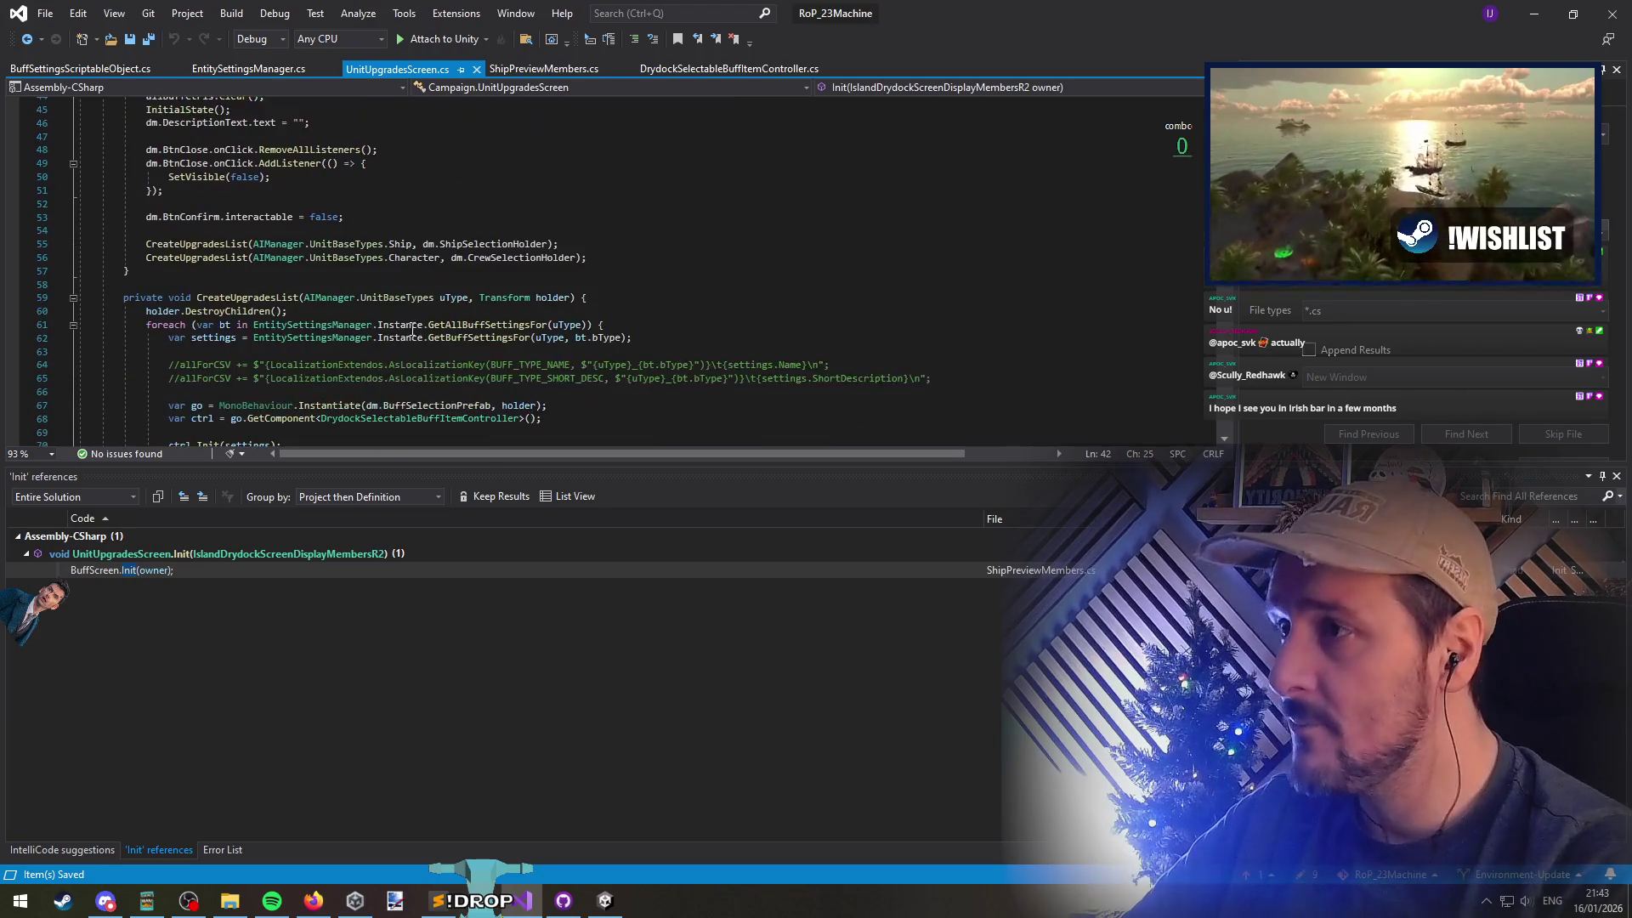
click(218, 285)
ctrl+click(218, 285)
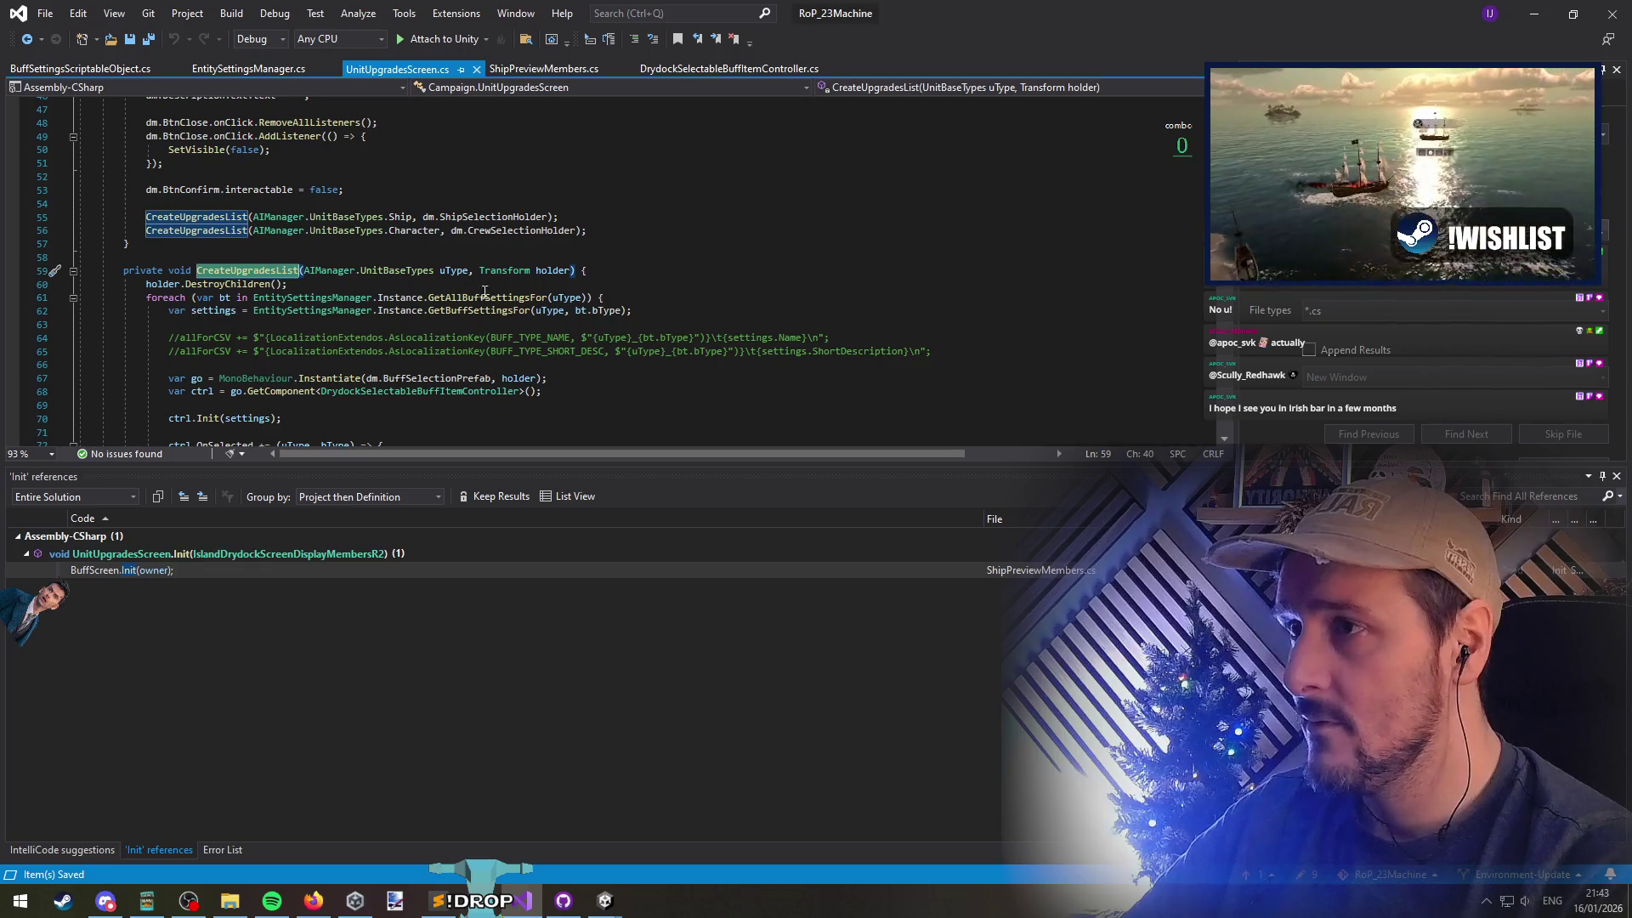
click(604, 299)
Append .OrderBy(o=>o.LevelRequirement) to GetAllBuffSettingsFor(uType) on line 61, save, and return to Unity
text(.OrderBy()
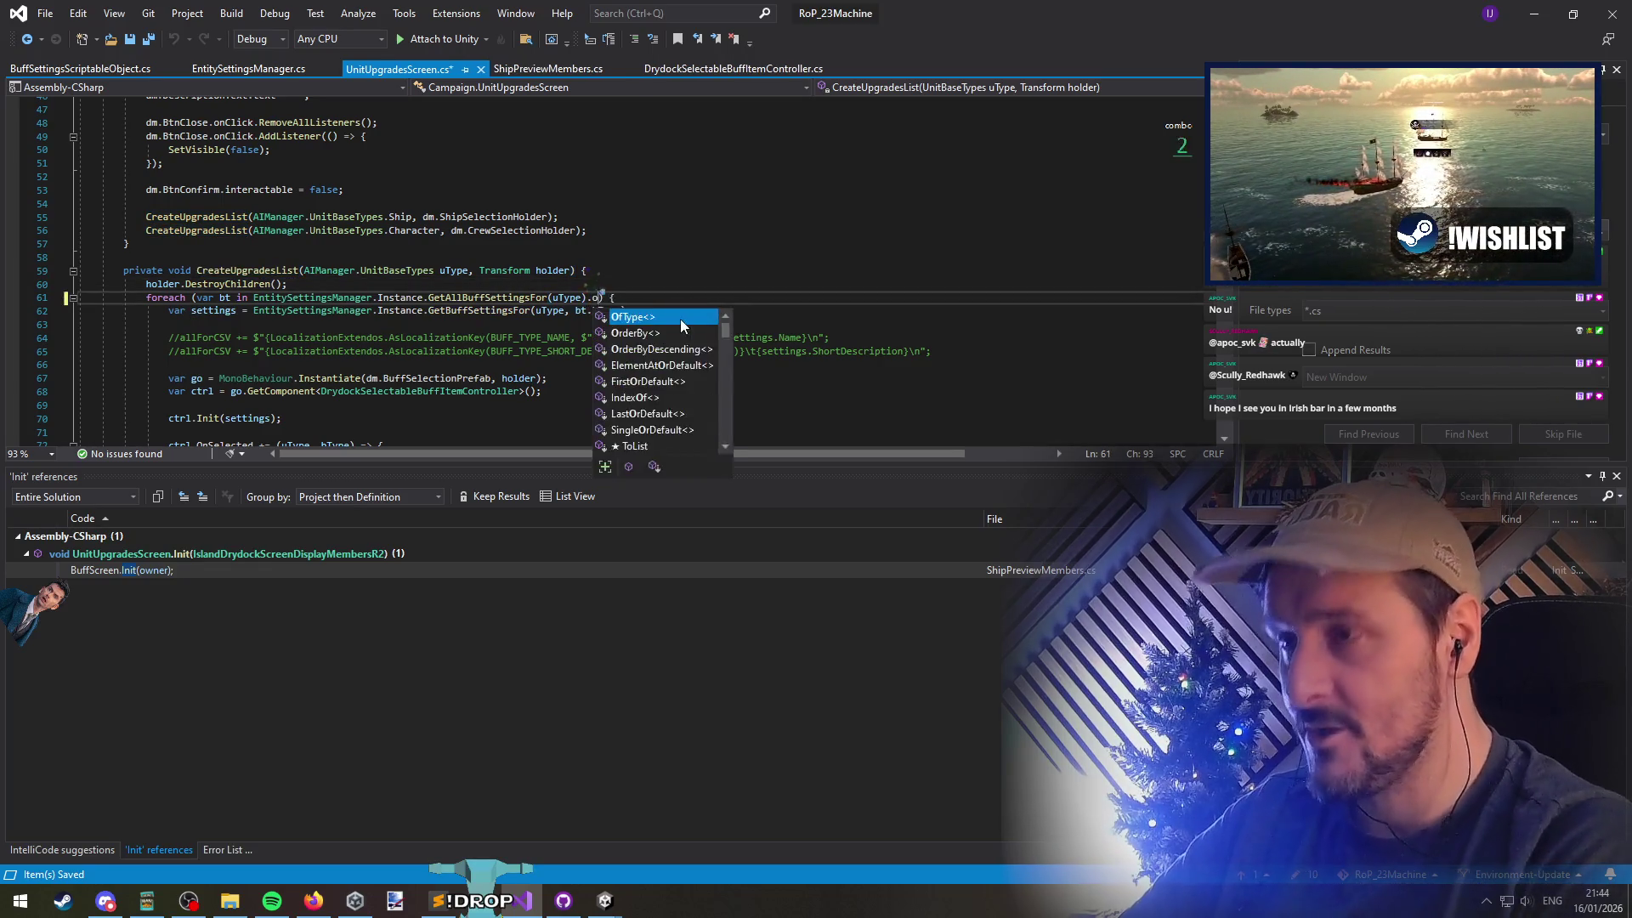
text(o=>o.level)
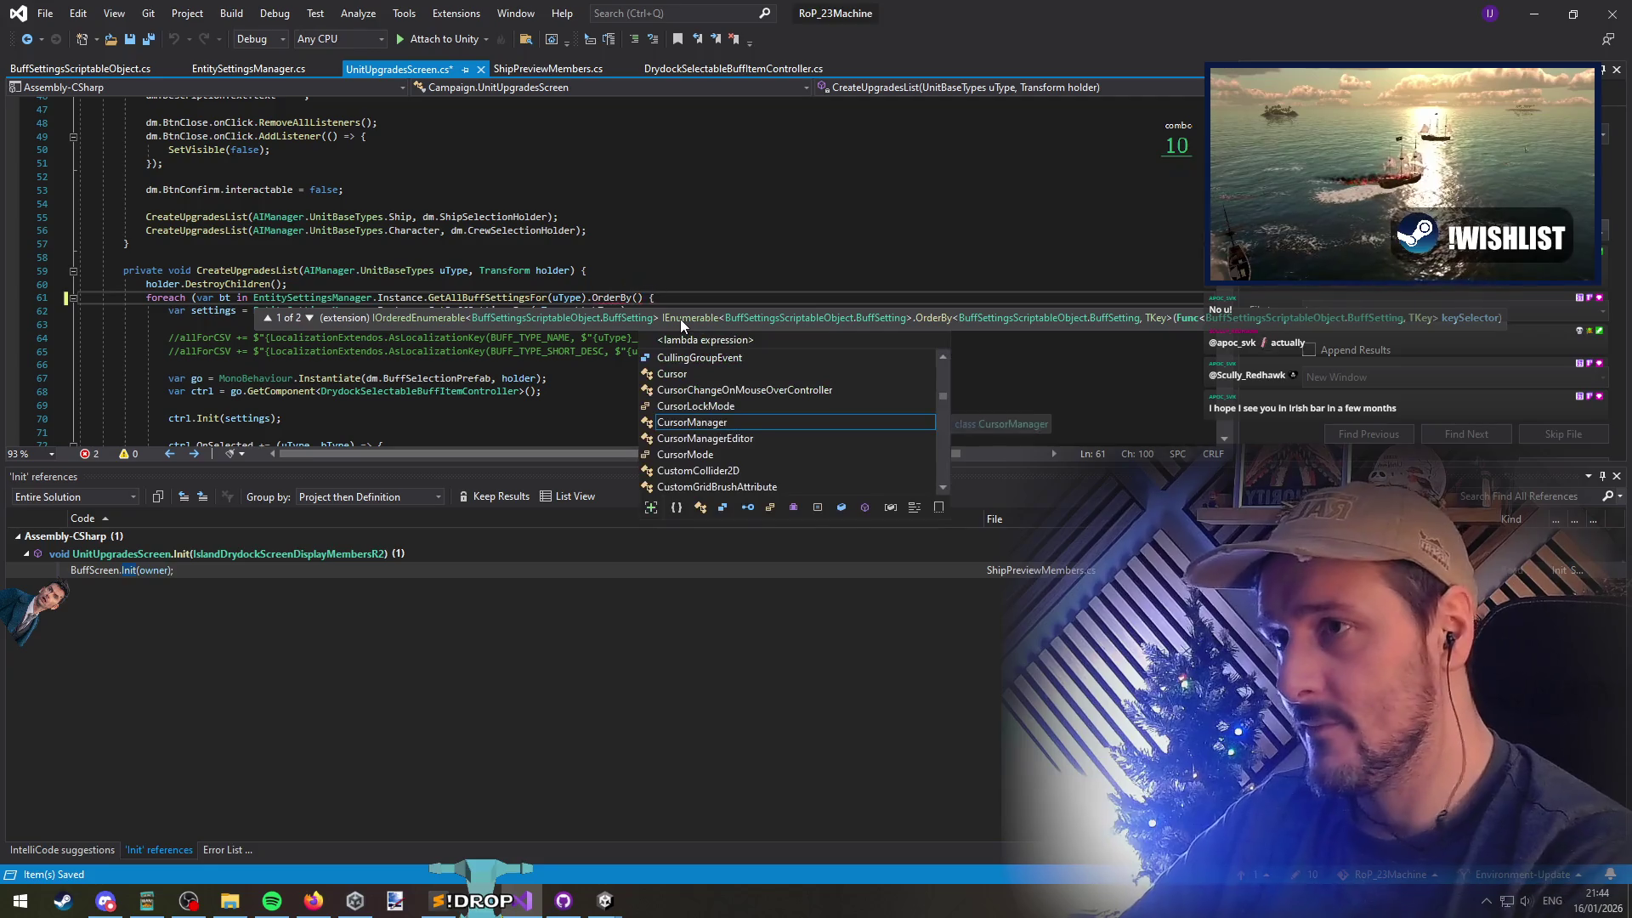
key(Tab)
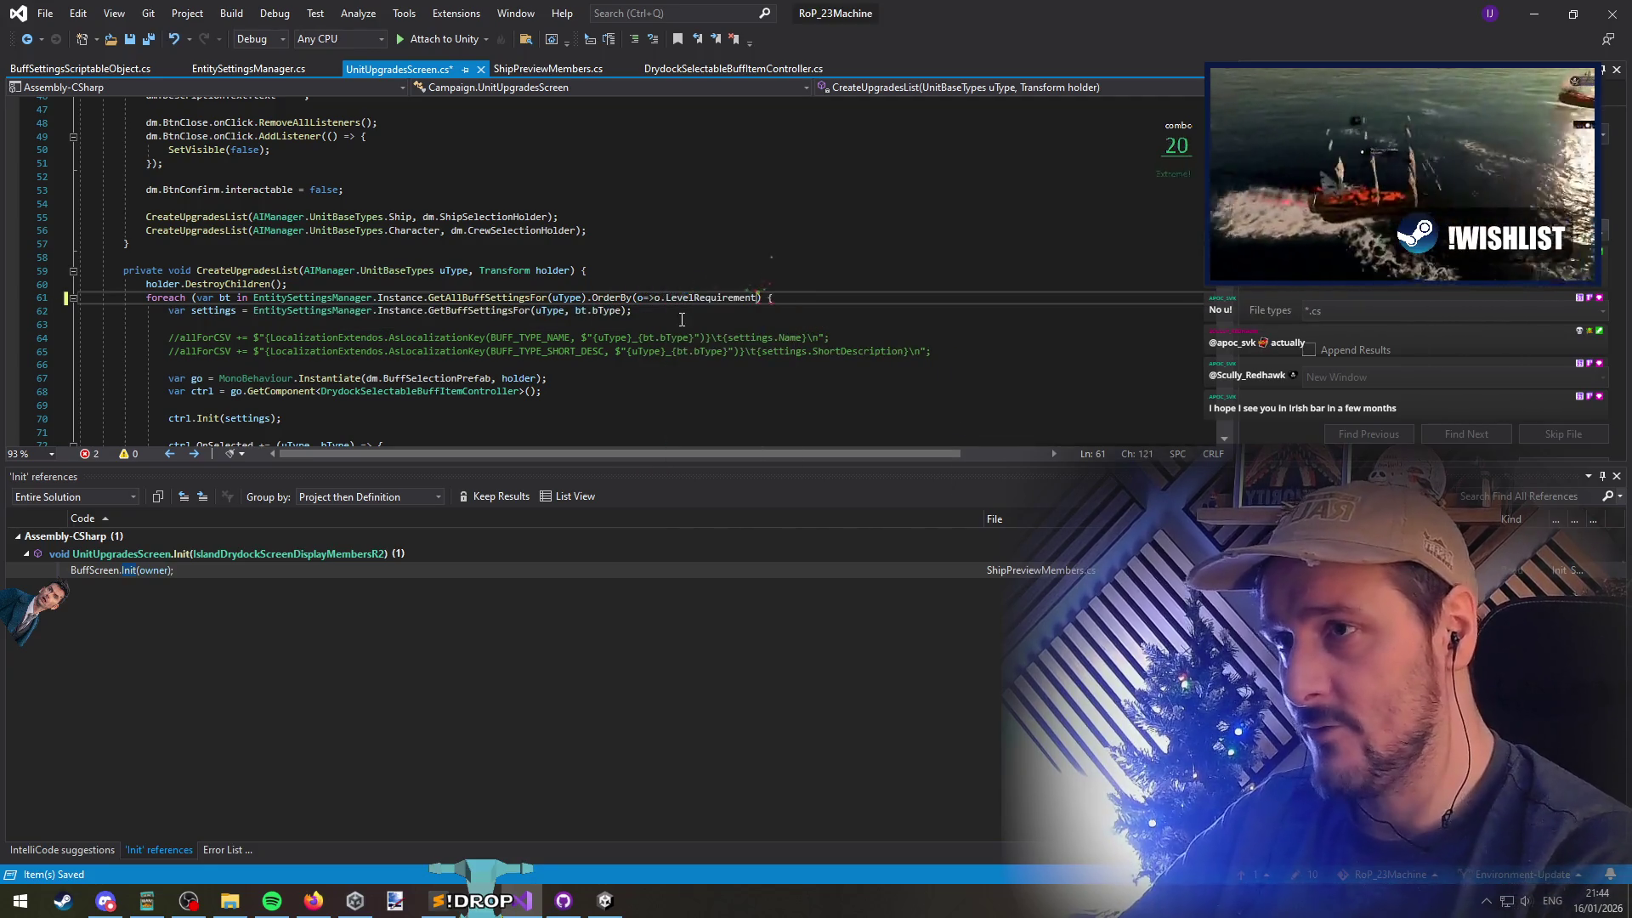
text())
key(ctrl+shift+Left)
key(ctrl+shift+Left)
key(ctrl+shift+Left)
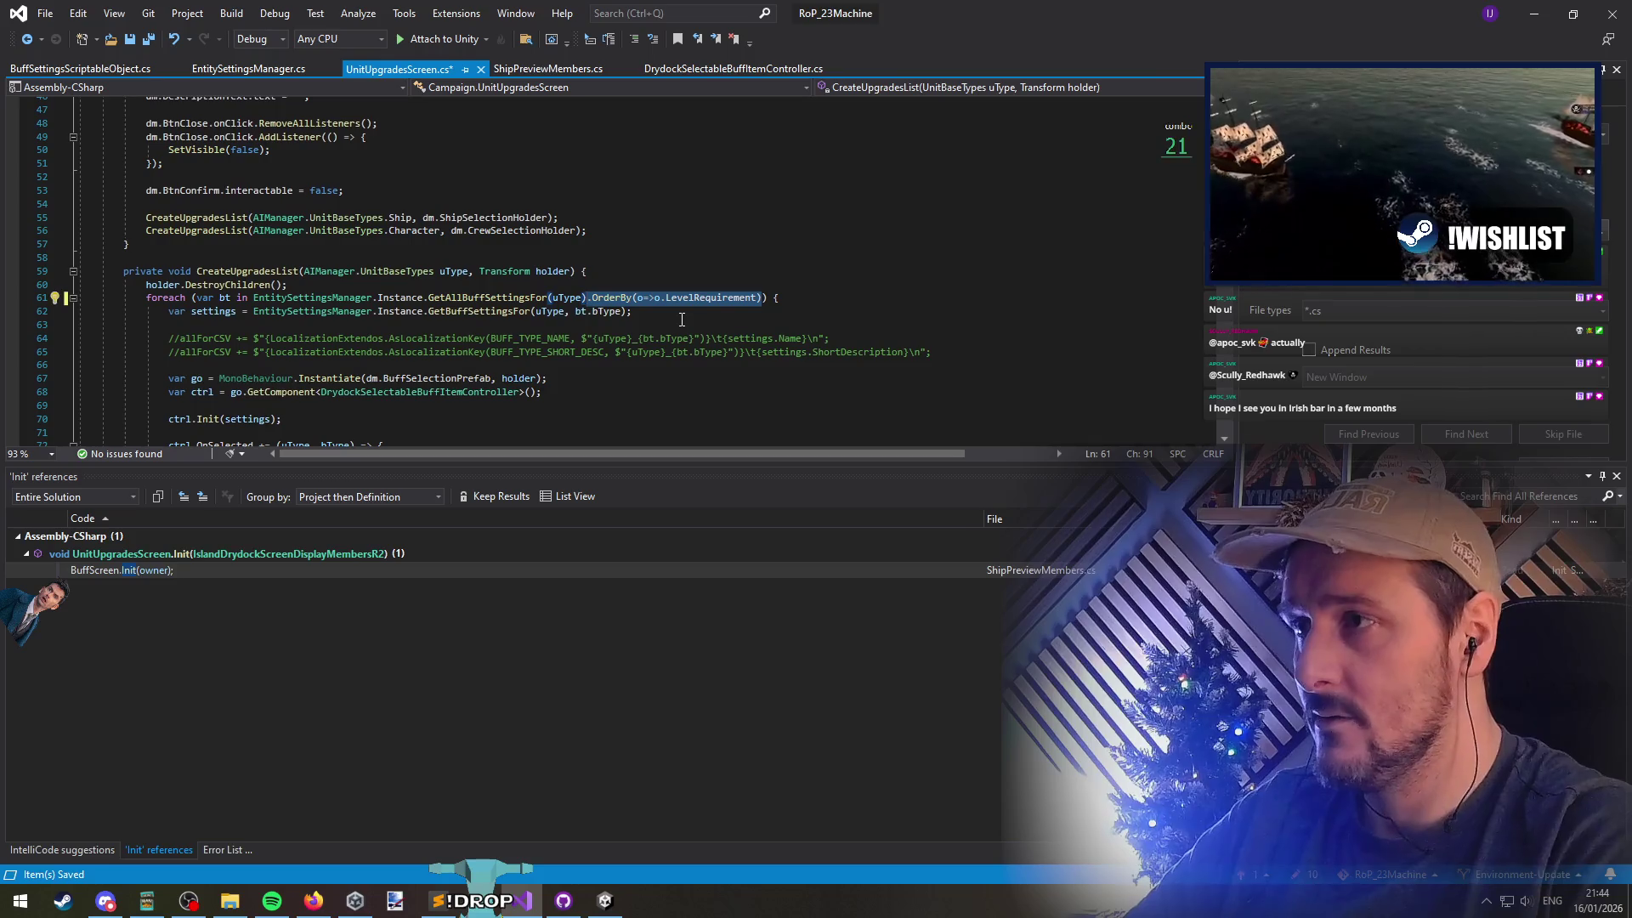
click(234, 230)
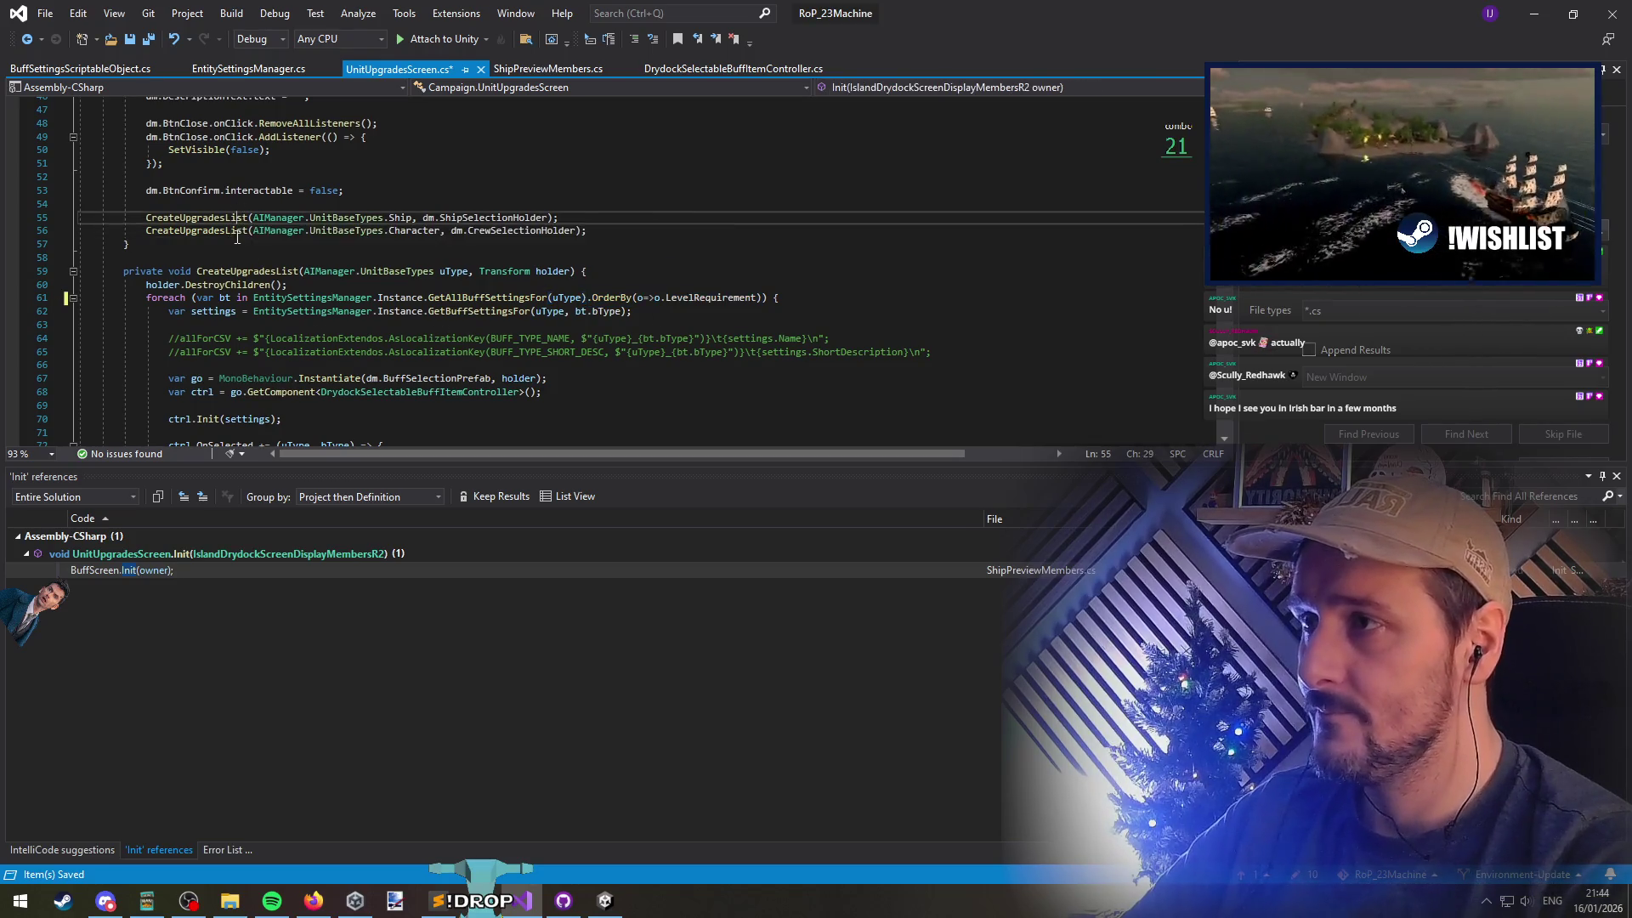
click(306, 258)
scroll(324, 306, down, 6)
scroll(324, 306, down, 4)
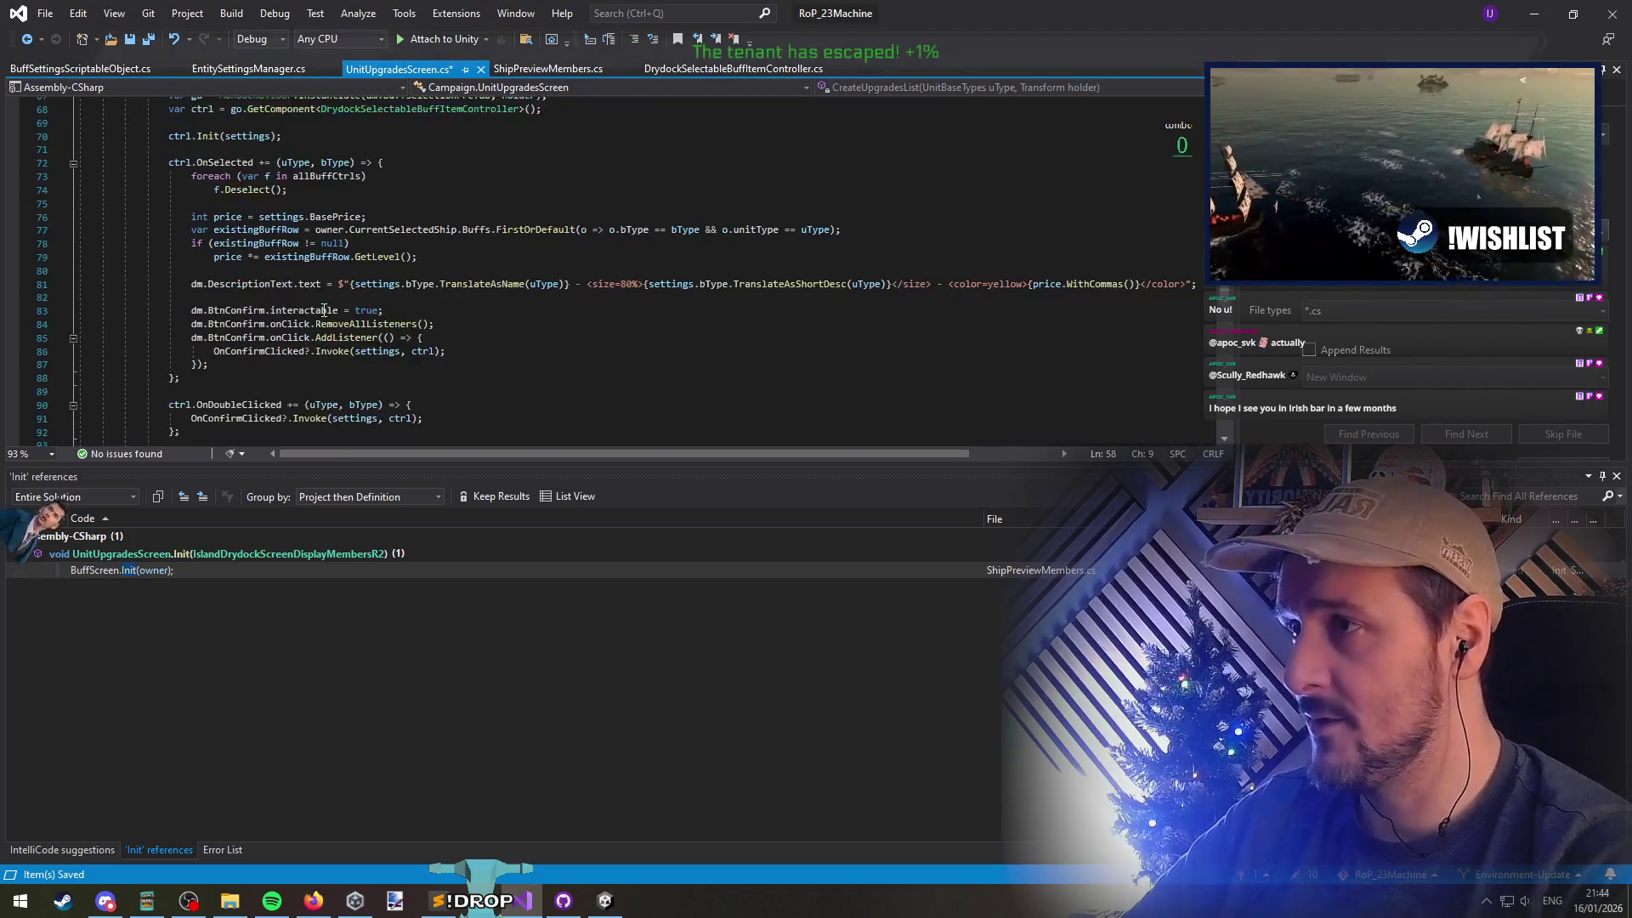
scroll(315, 355, up, 14)
click(148, 40)
click(30, 40)
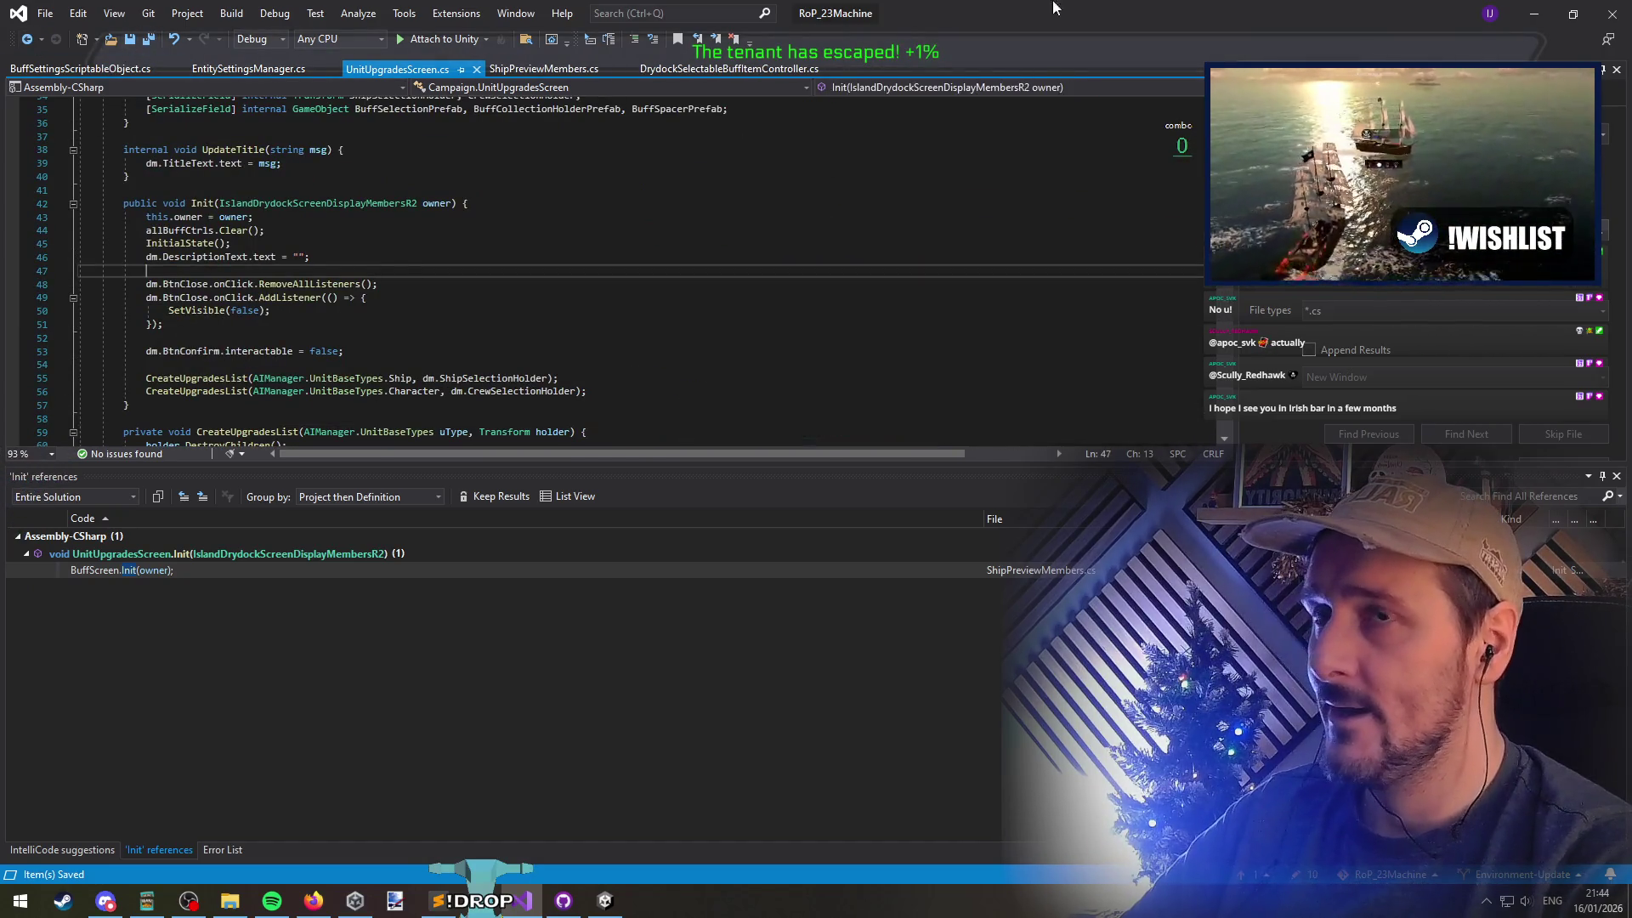
click(1535, 14)
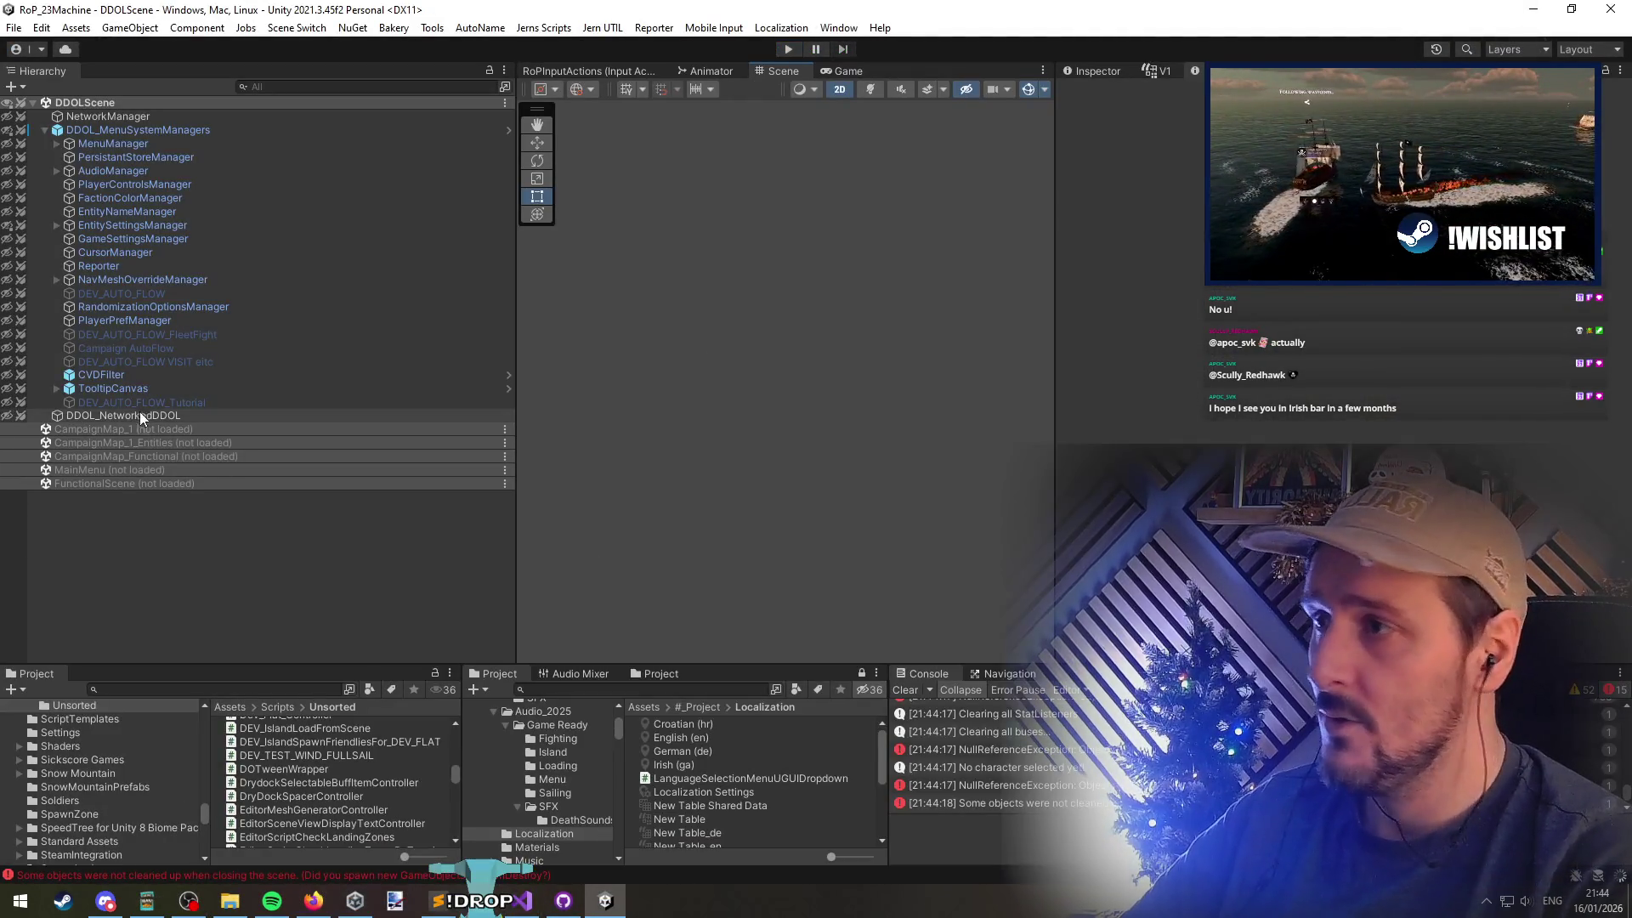
Load the CampaignMap_1_Functional scene from its Hierarchy context menu
right_click(124, 457)
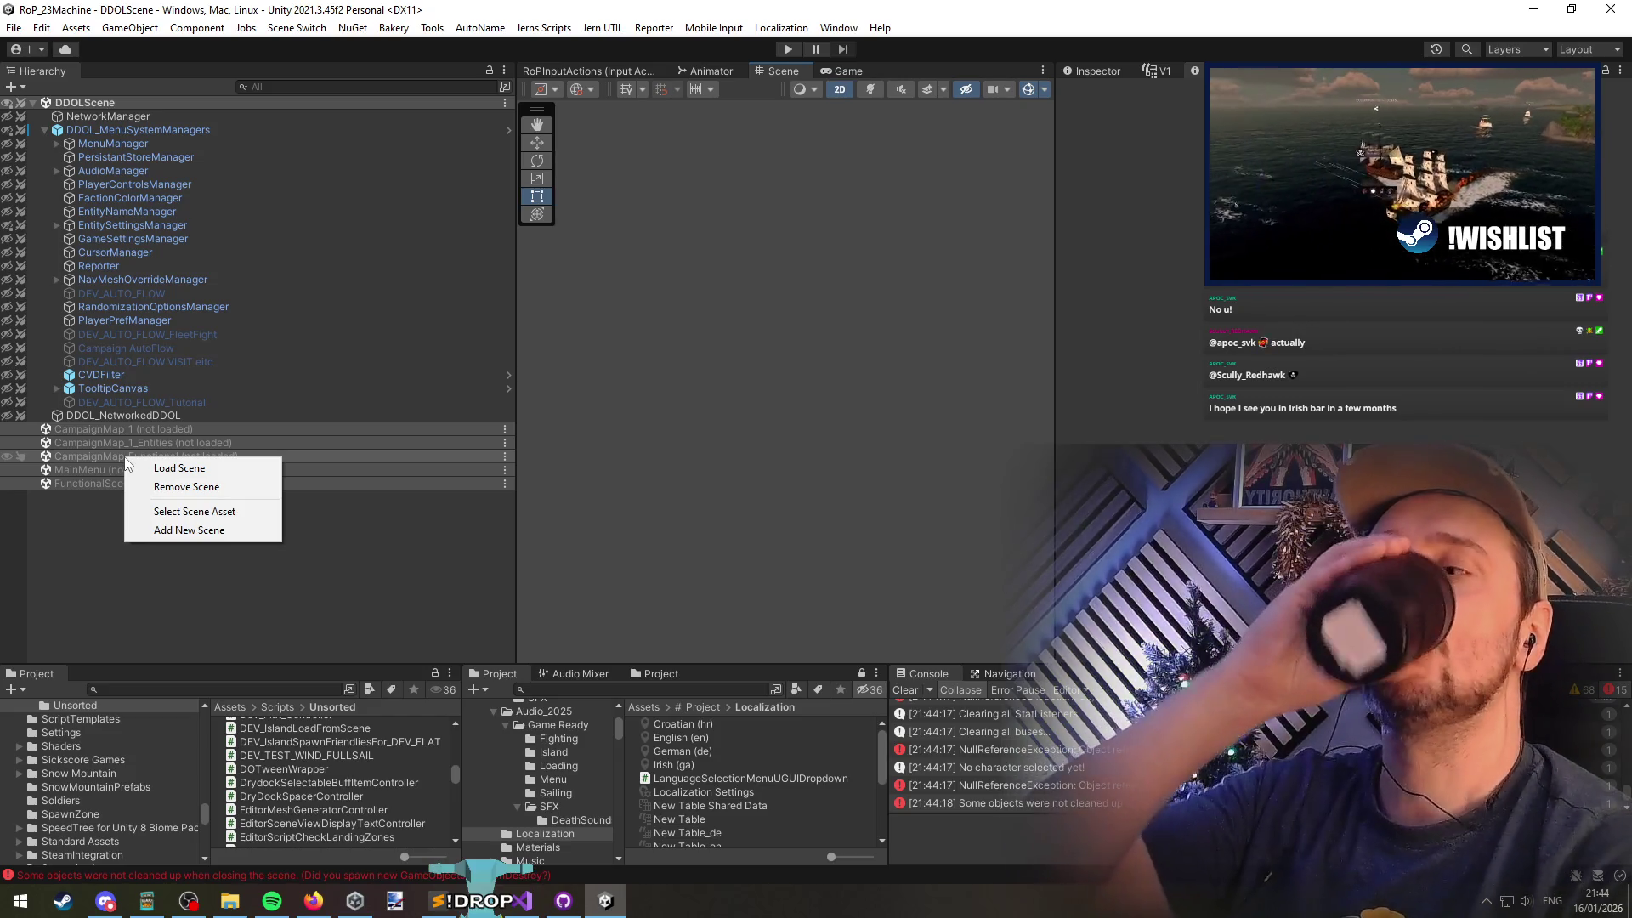
right_click(114, 458)
click(151, 466)
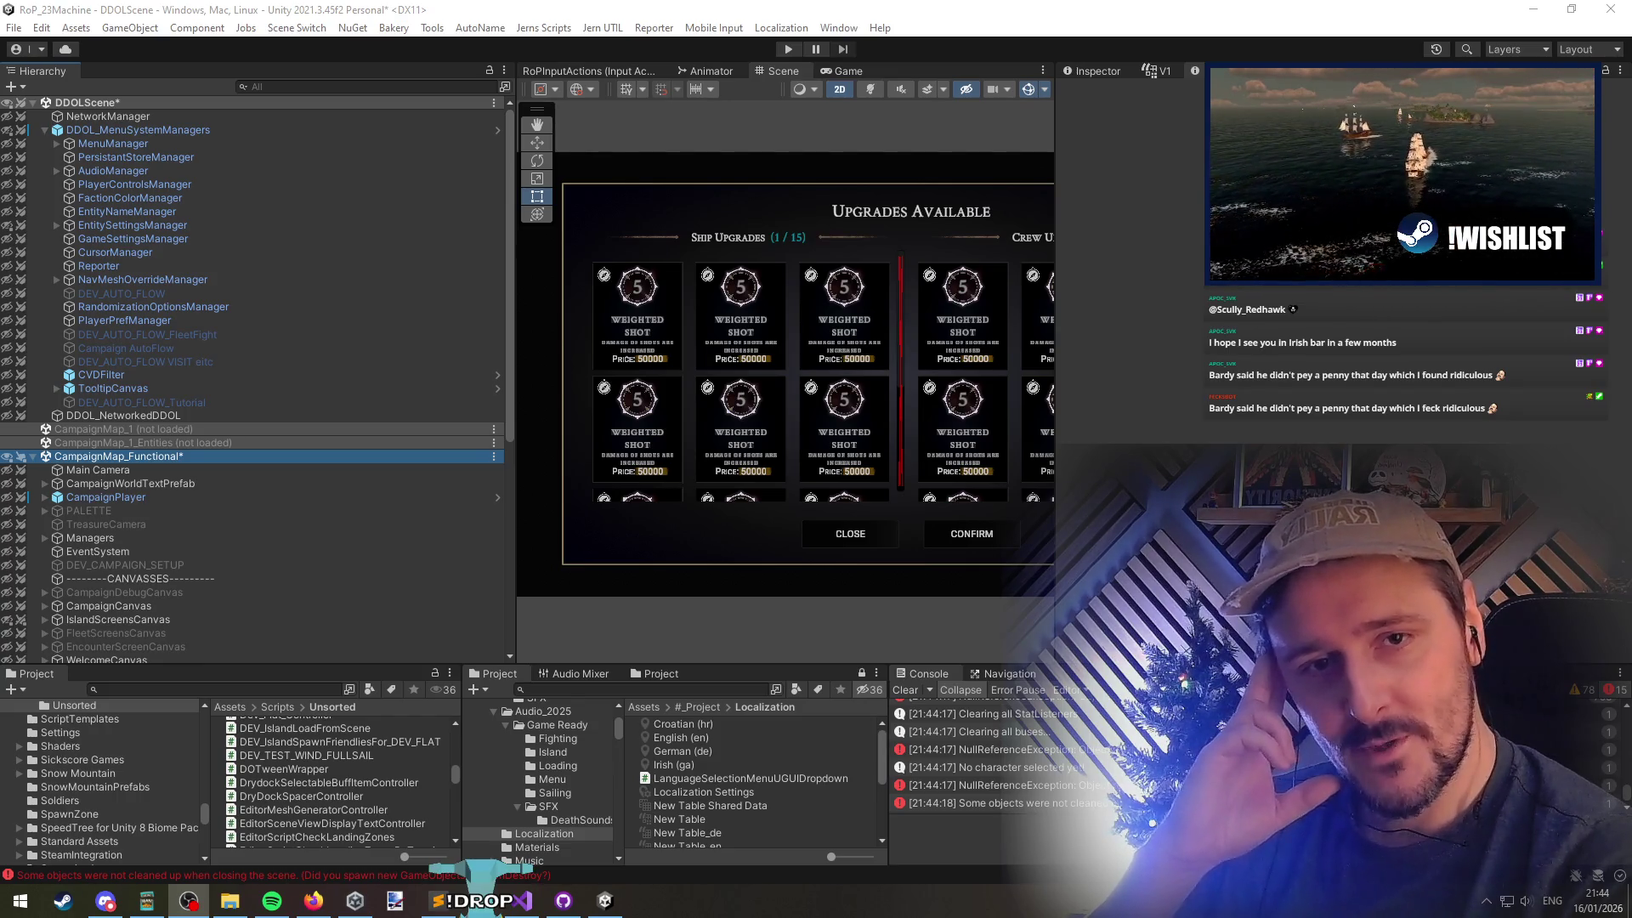
click(244, 457)
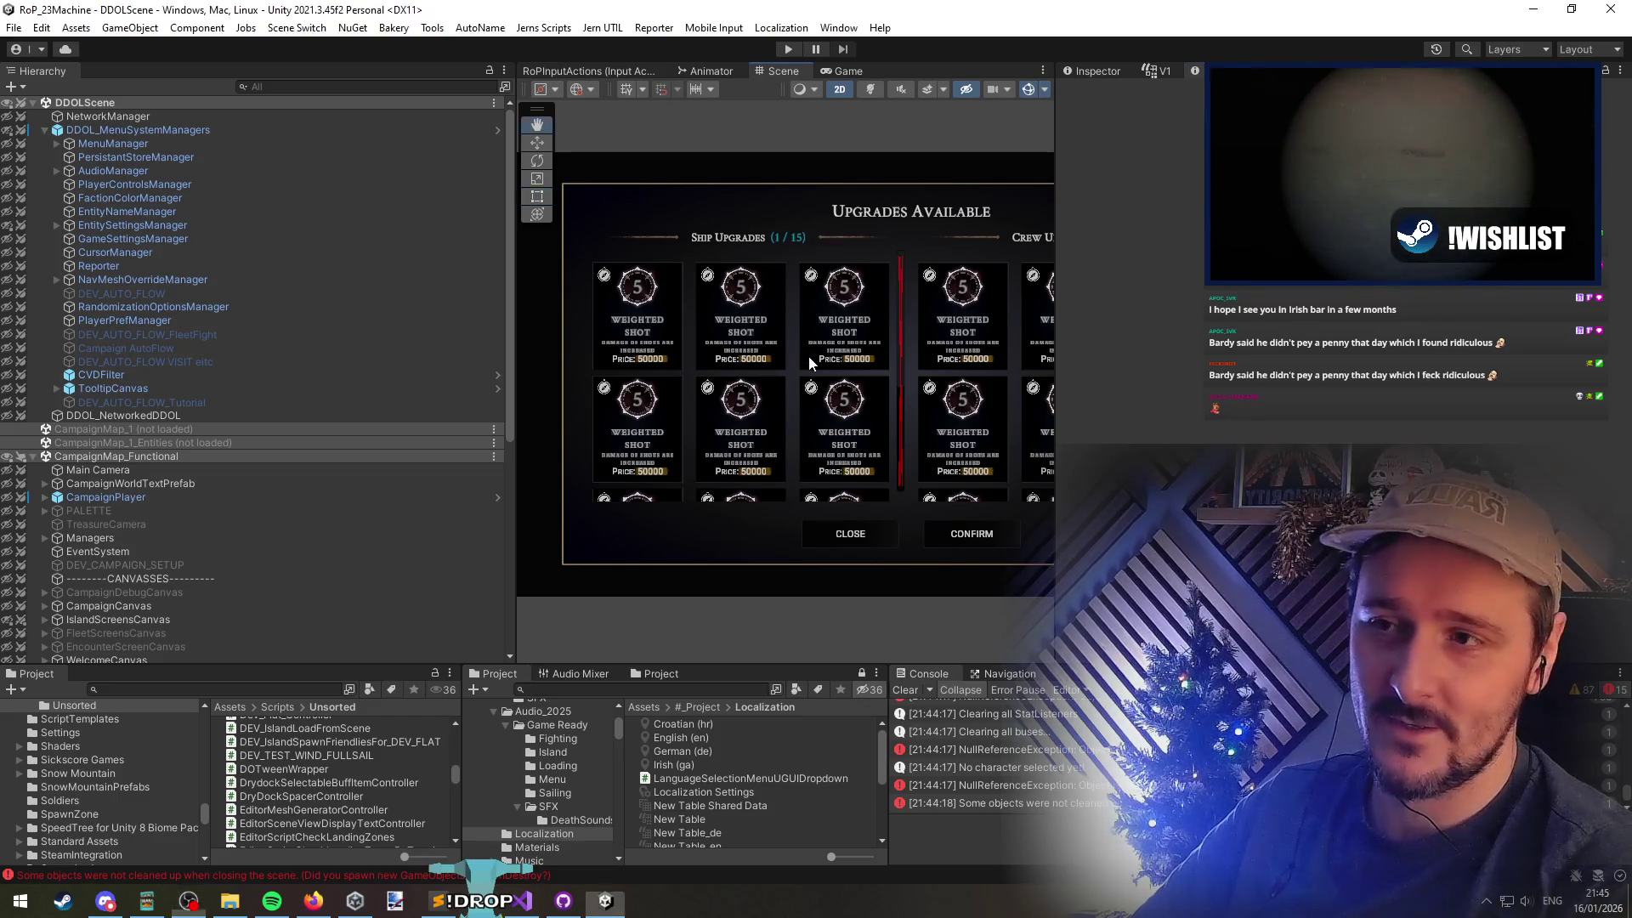
Pan the upgrades panel left and widen the Scene view area
key(q)
scroll(781, 396, down, 4)
drag(782, 396, 720, 392)
key(t)
drag(1051, 381, 1205, 381)
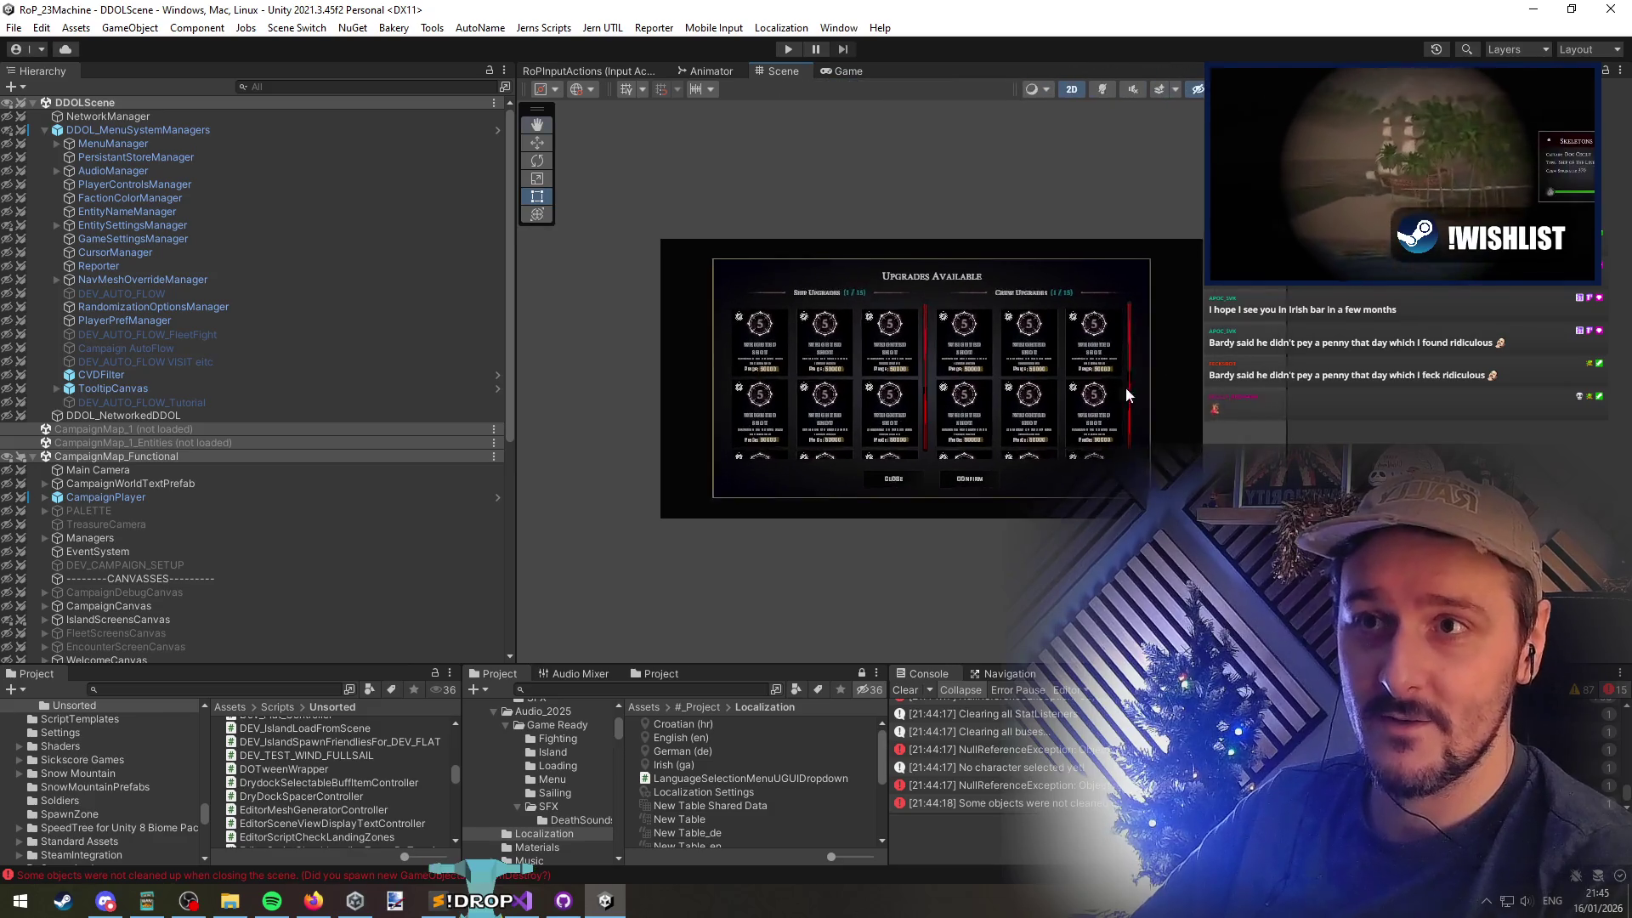
scroll(953, 369, up, 2)
Pan and zoom until the whole Upgrades Available panel with both grids is framed
key(q)
mouse_move(971, 379)
mouse_down()
mouse_move(987, 380)
mouse_move(982, 426)
mouse_up()
scroll(981, 391, up, 1)
scroll(982, 433, down, 1)
key(t)
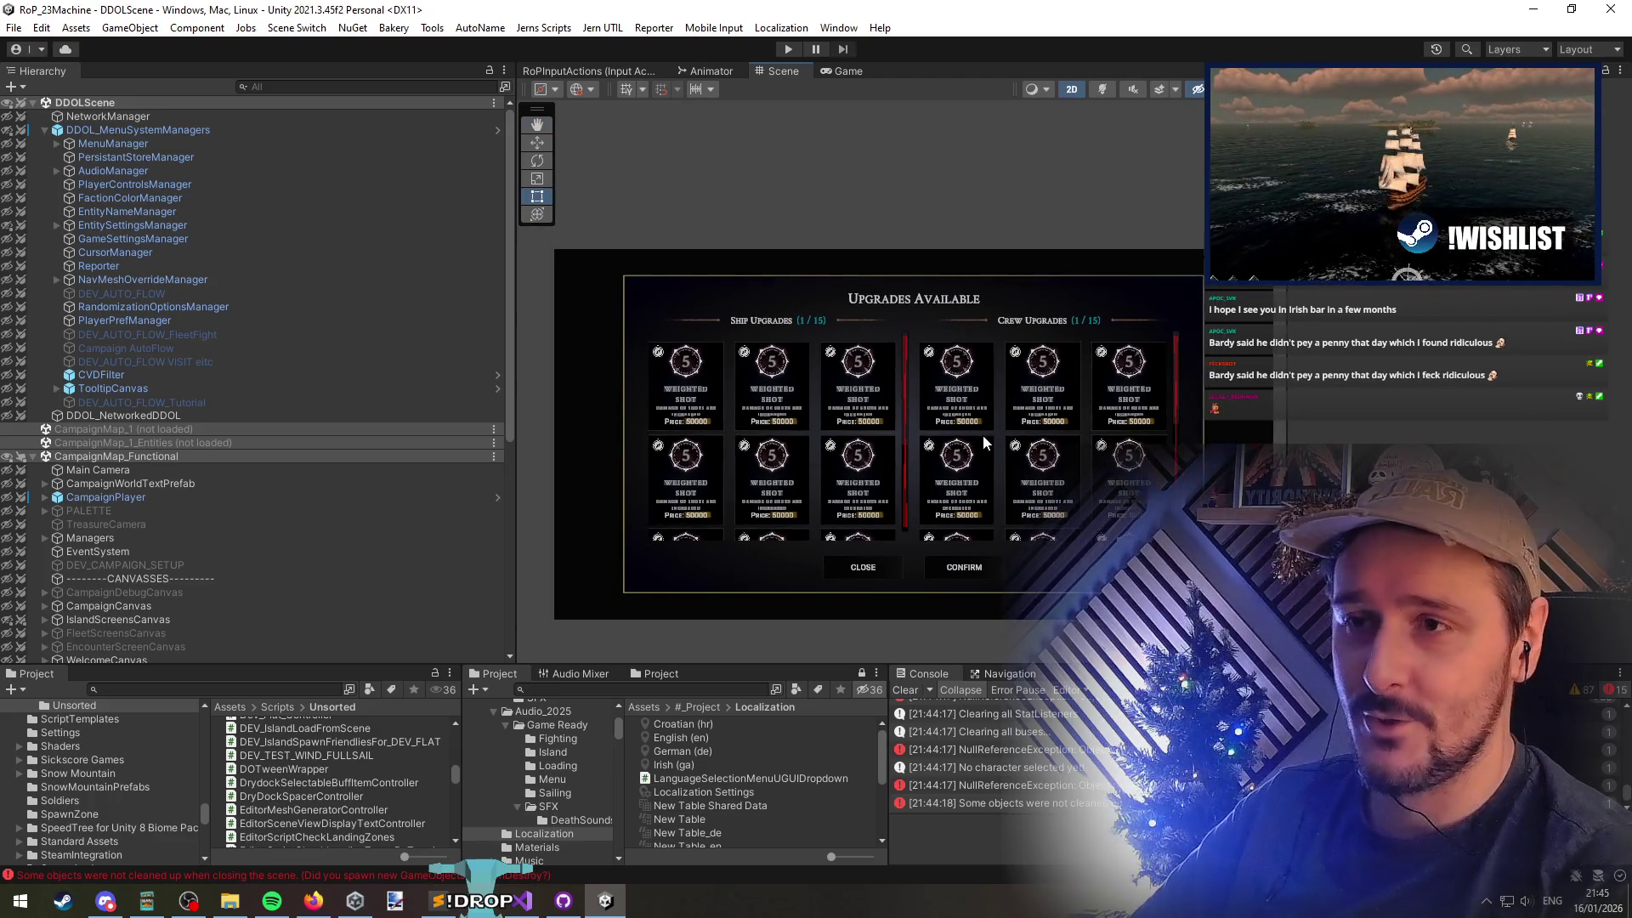
drag(976, 446, 971, 447)
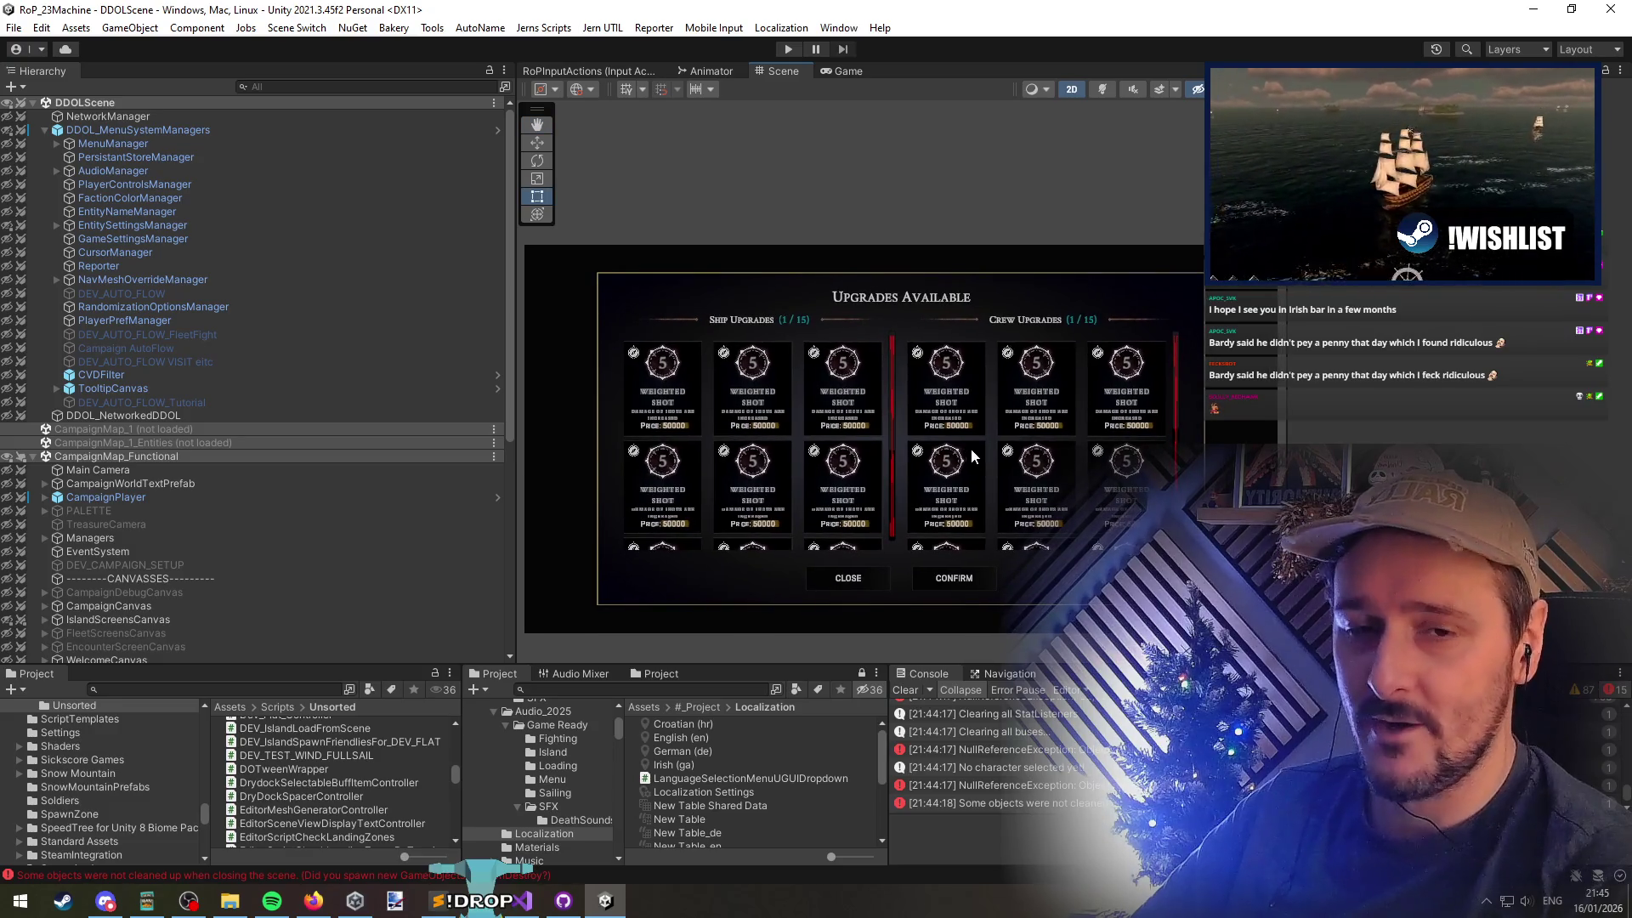
scroll(972, 447, up, 1)
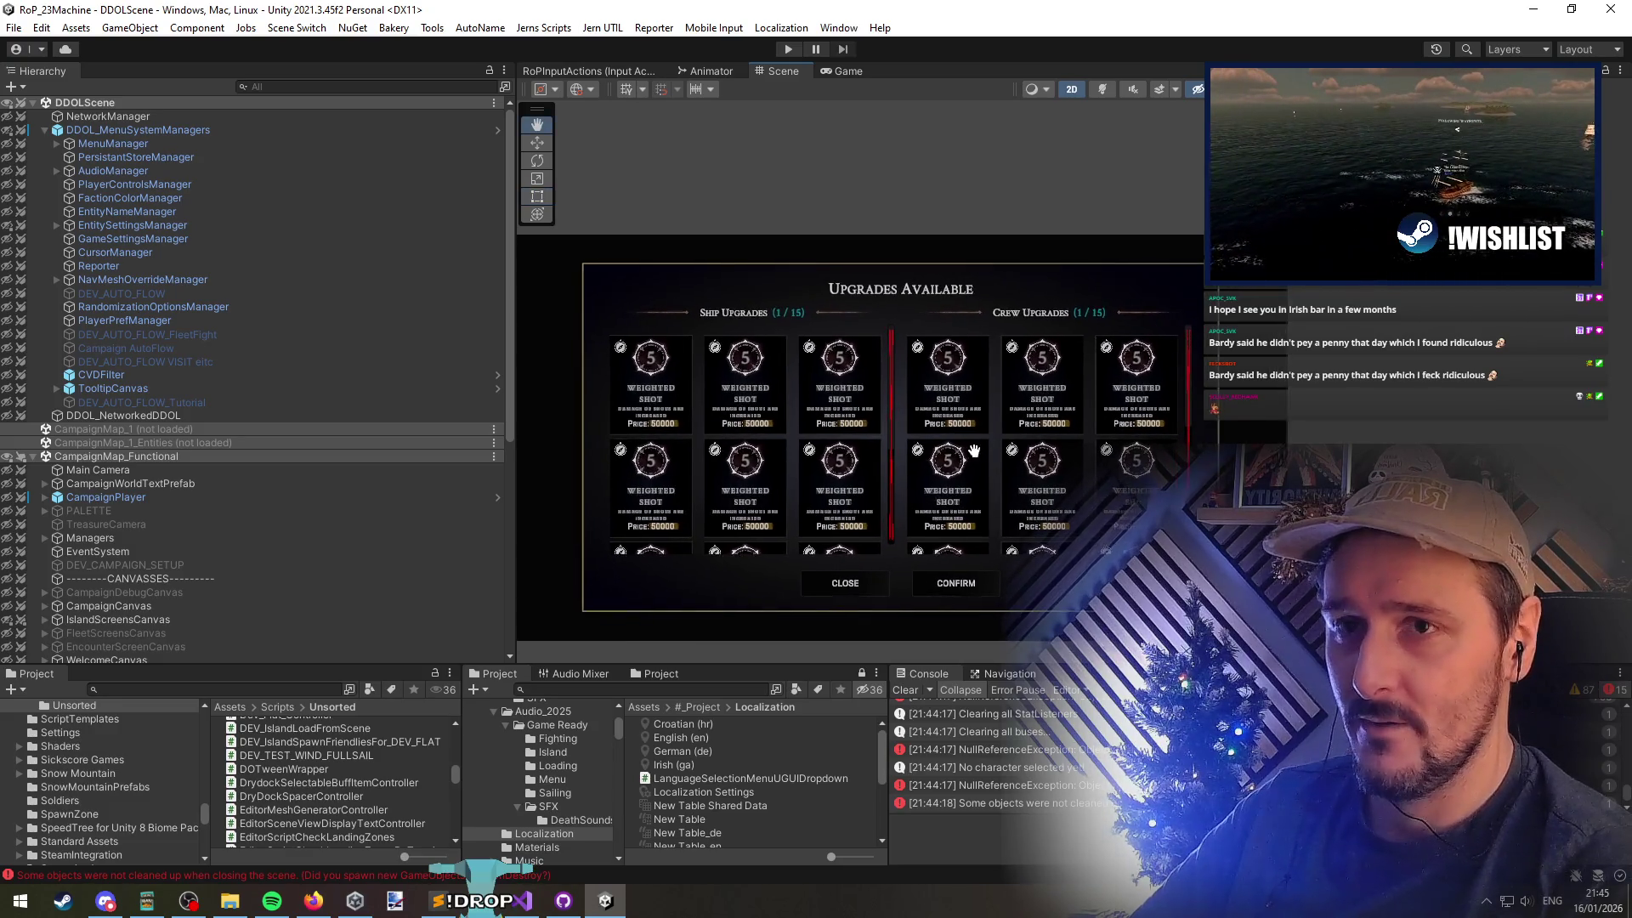
key(alt+Tab)
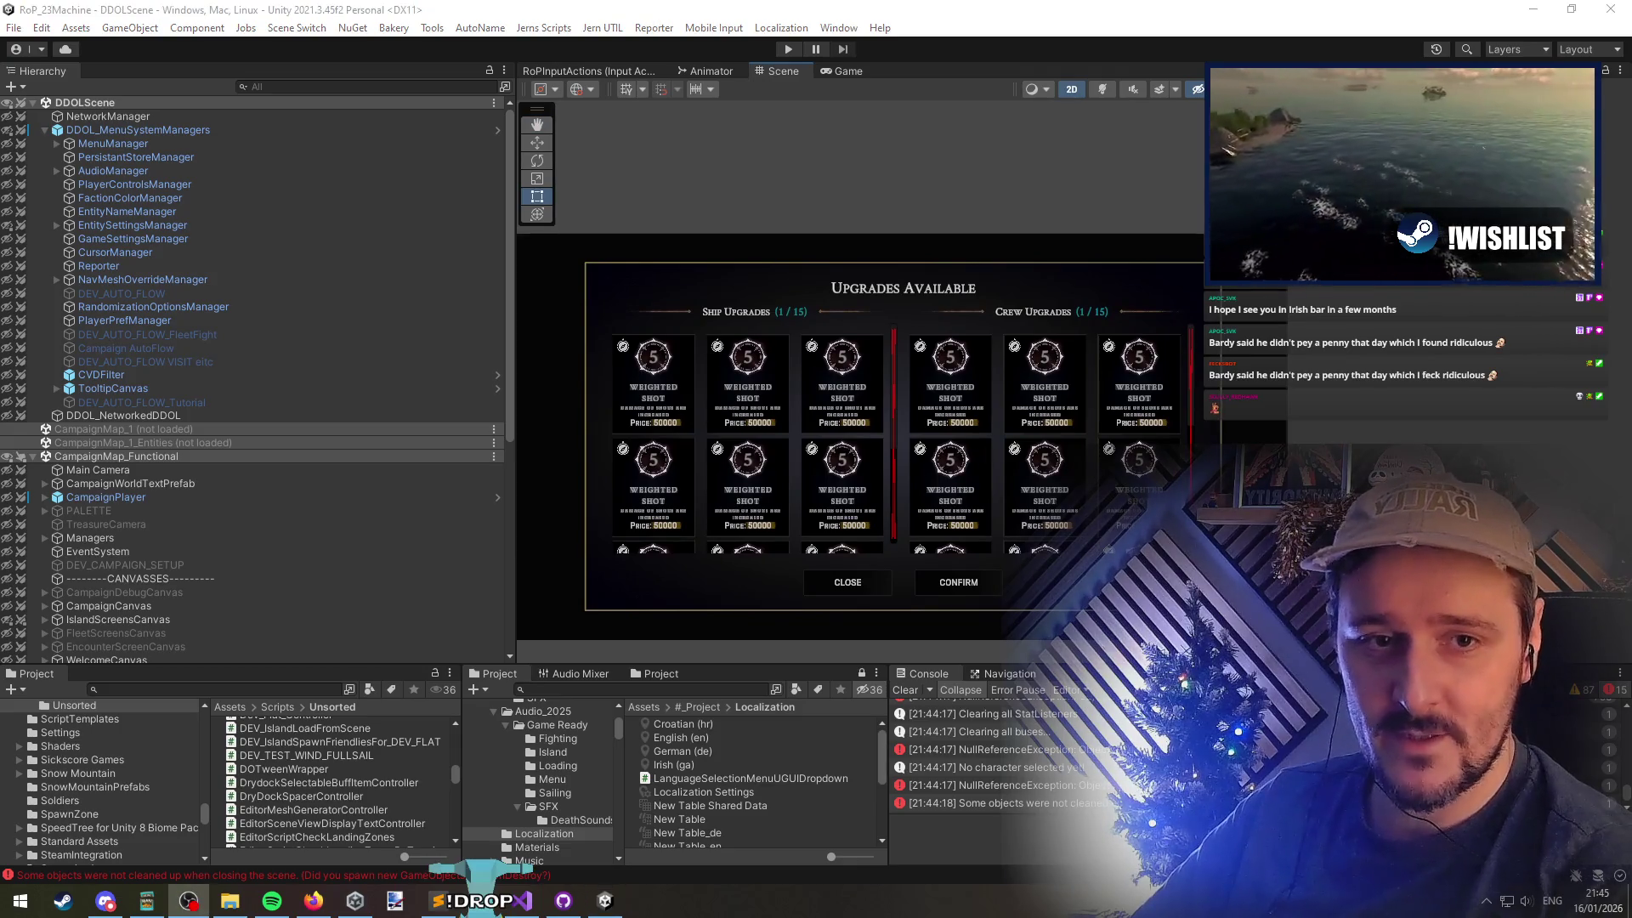
key(alt+Tab)
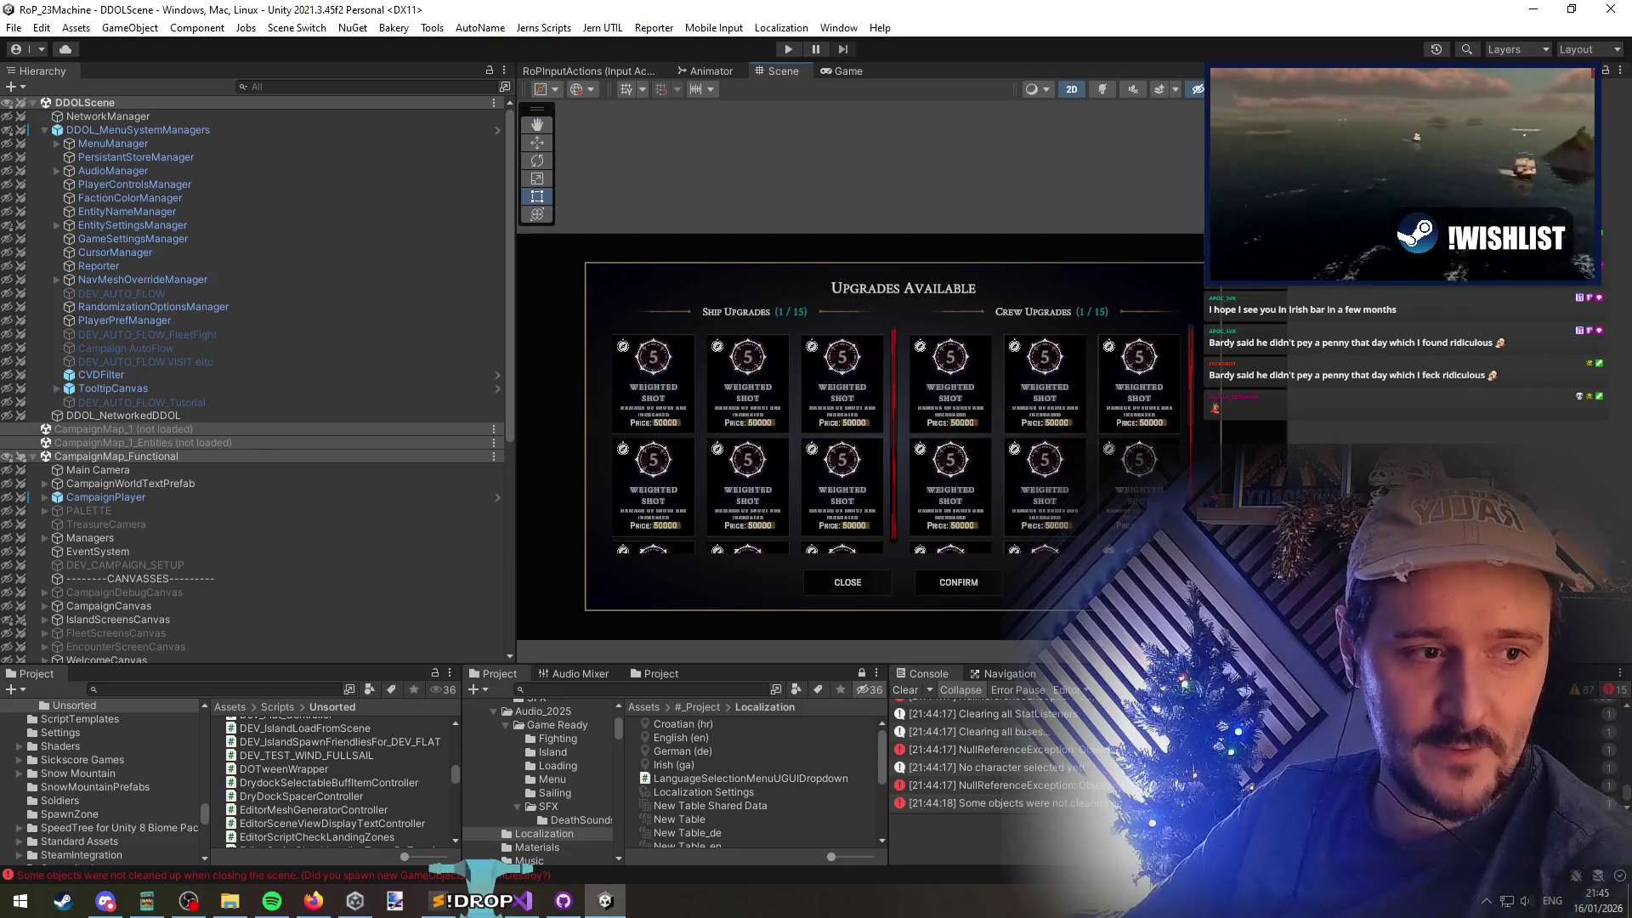
key(alt+Tab)
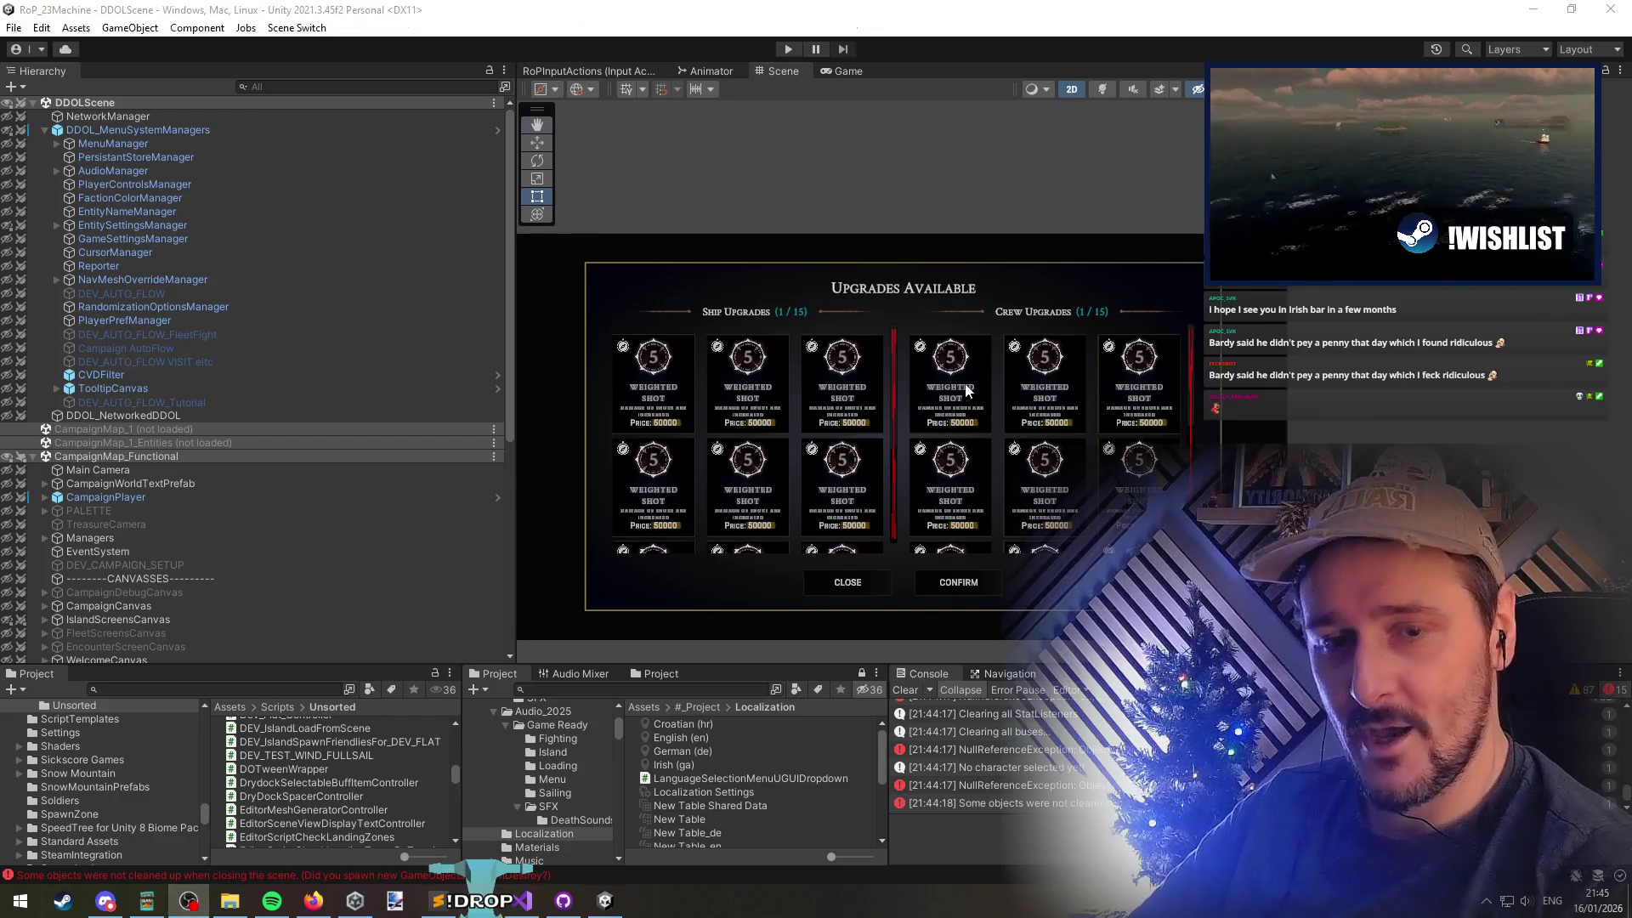
key(alt+Tab)
drag(968, 395, 963, 393)
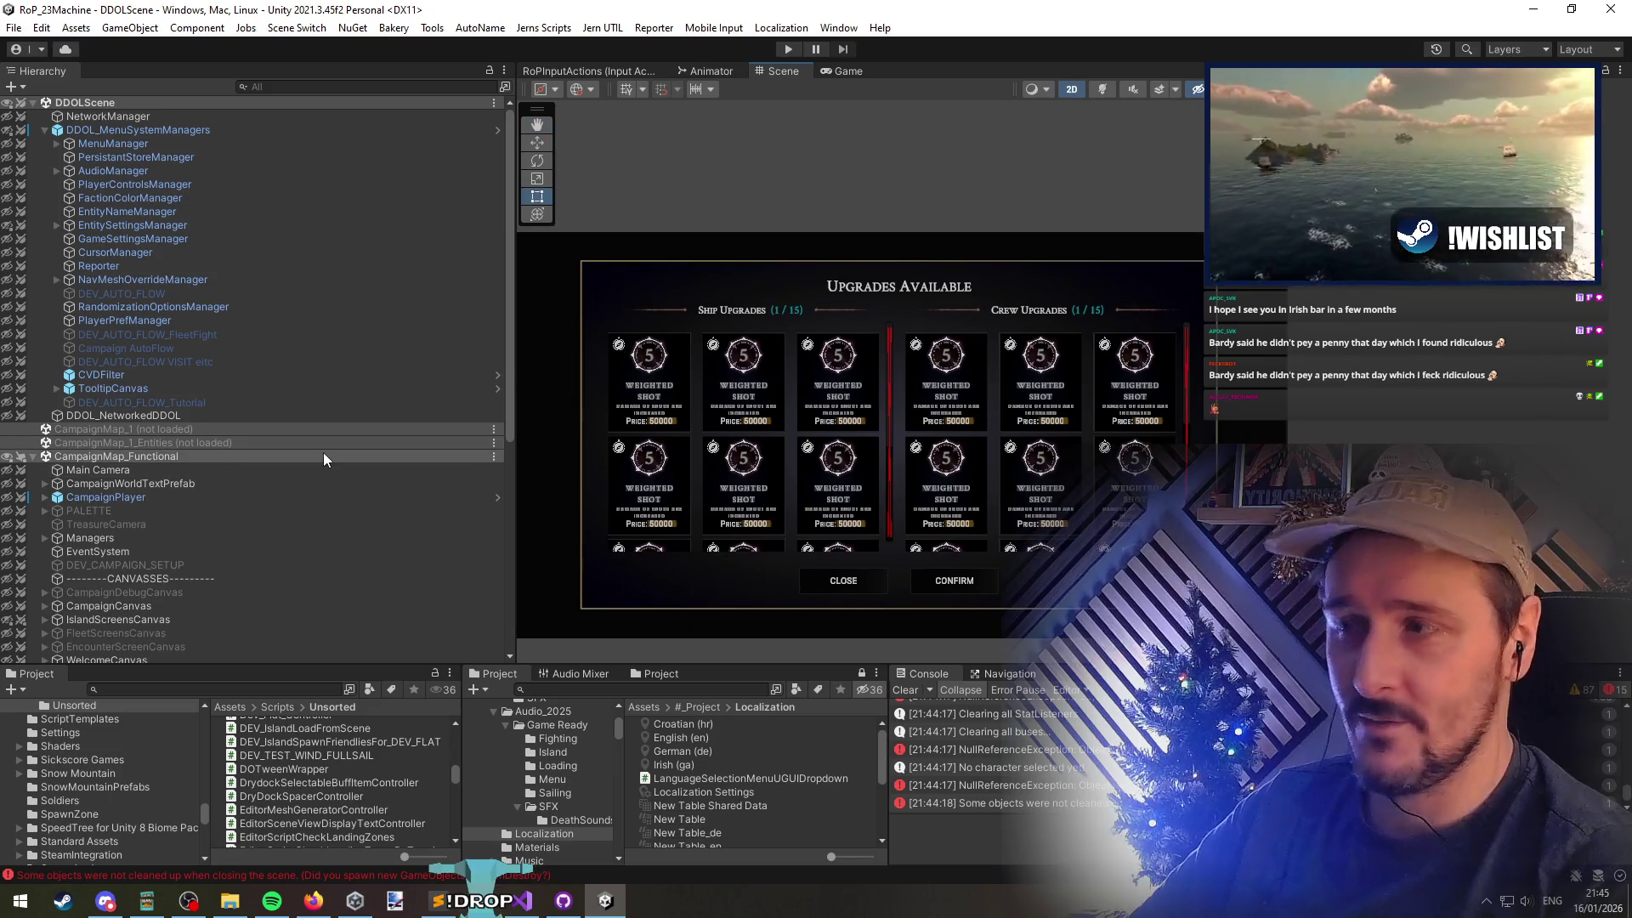
scroll(323, 452, down, 10)
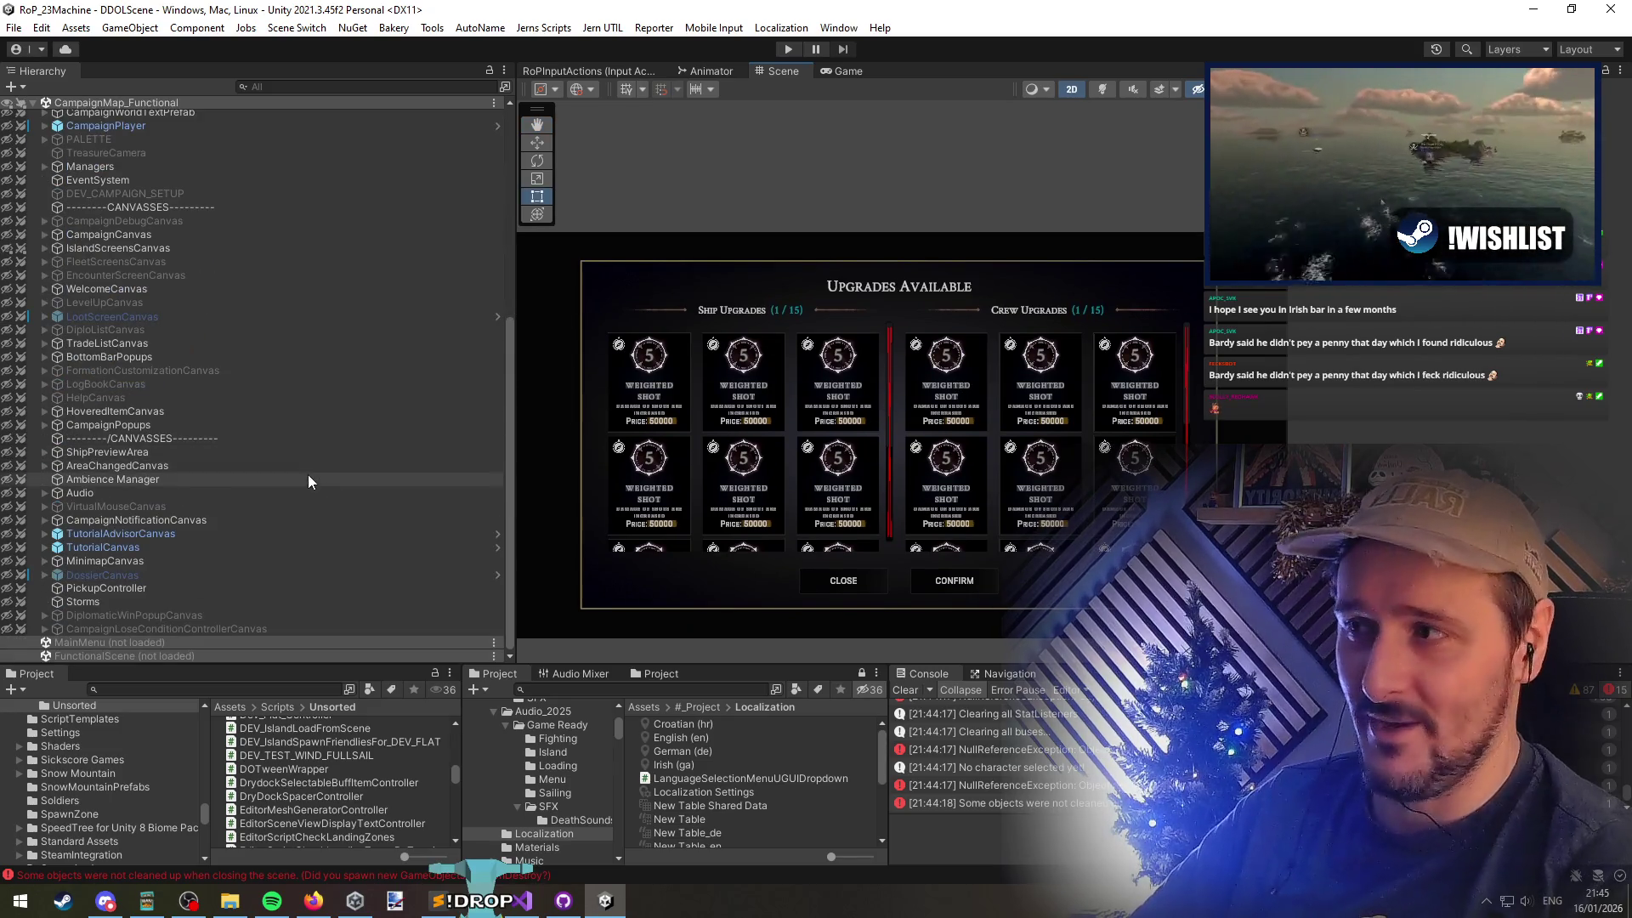
Locate and select the ship upgrades Content-Holder in the Hierarchy
click(174, 371)
click(630, 388)
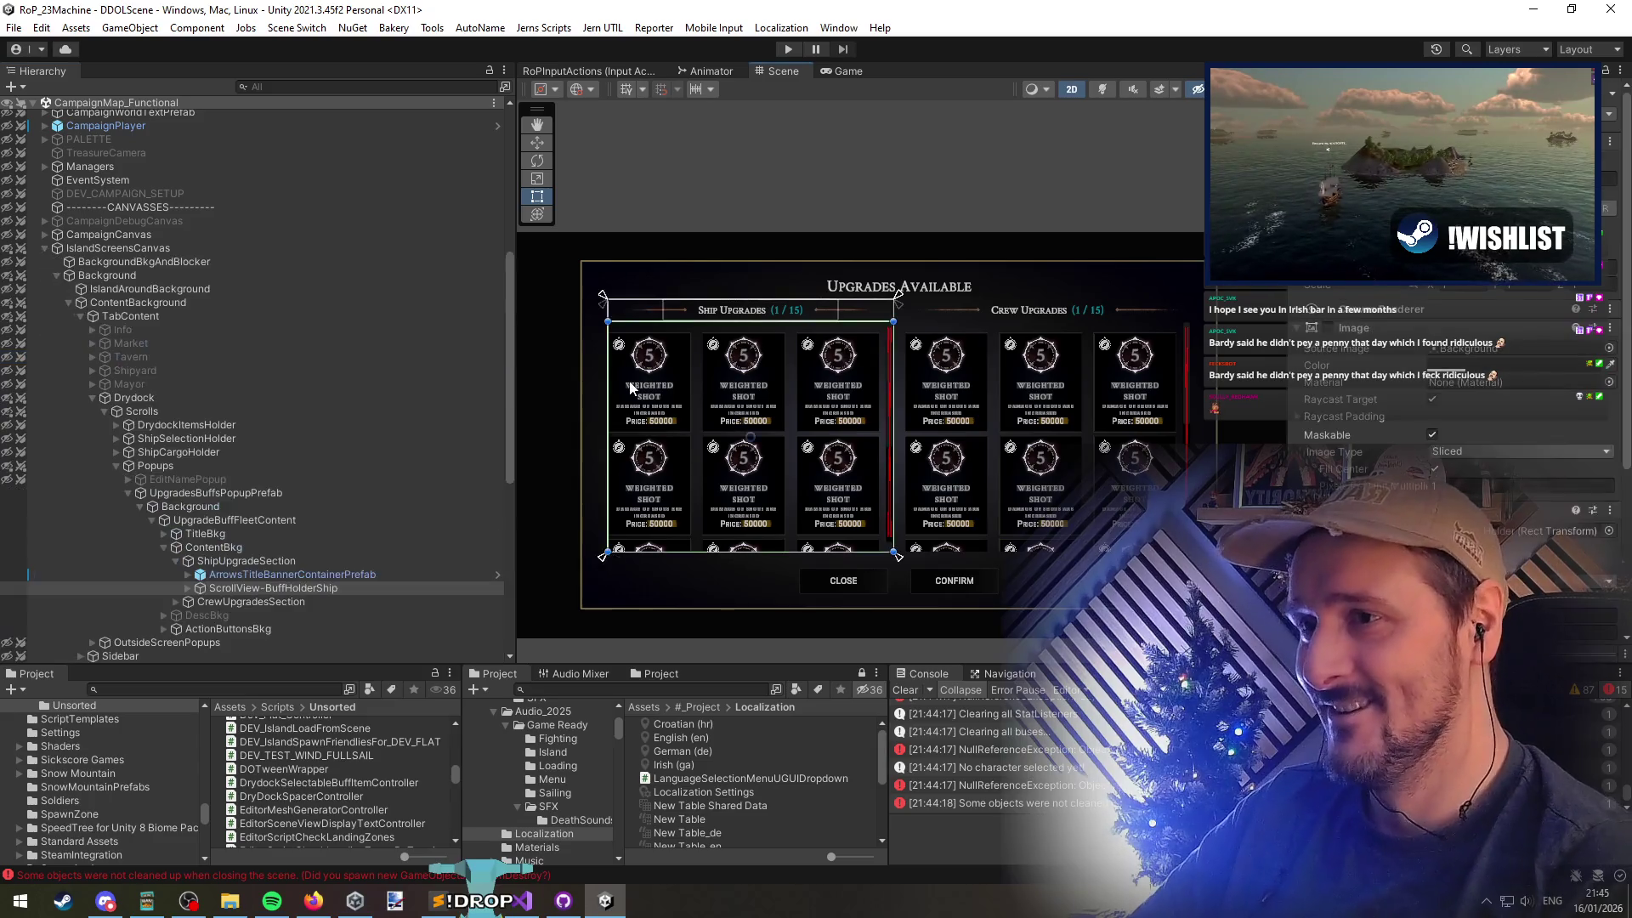
click(640, 390)
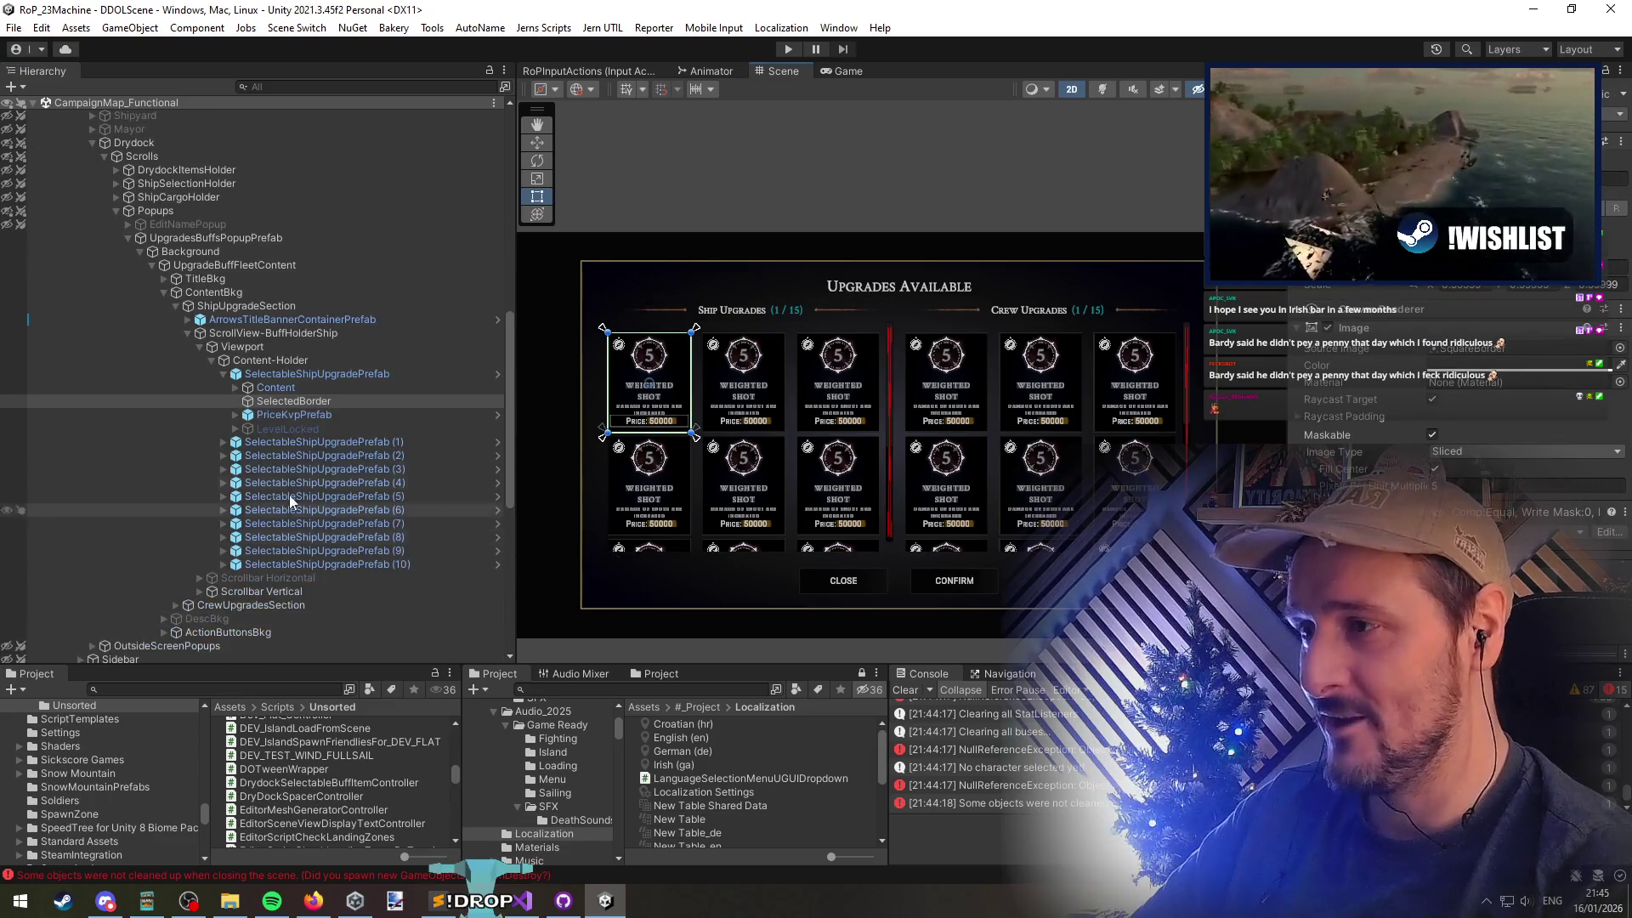
click(306, 388)
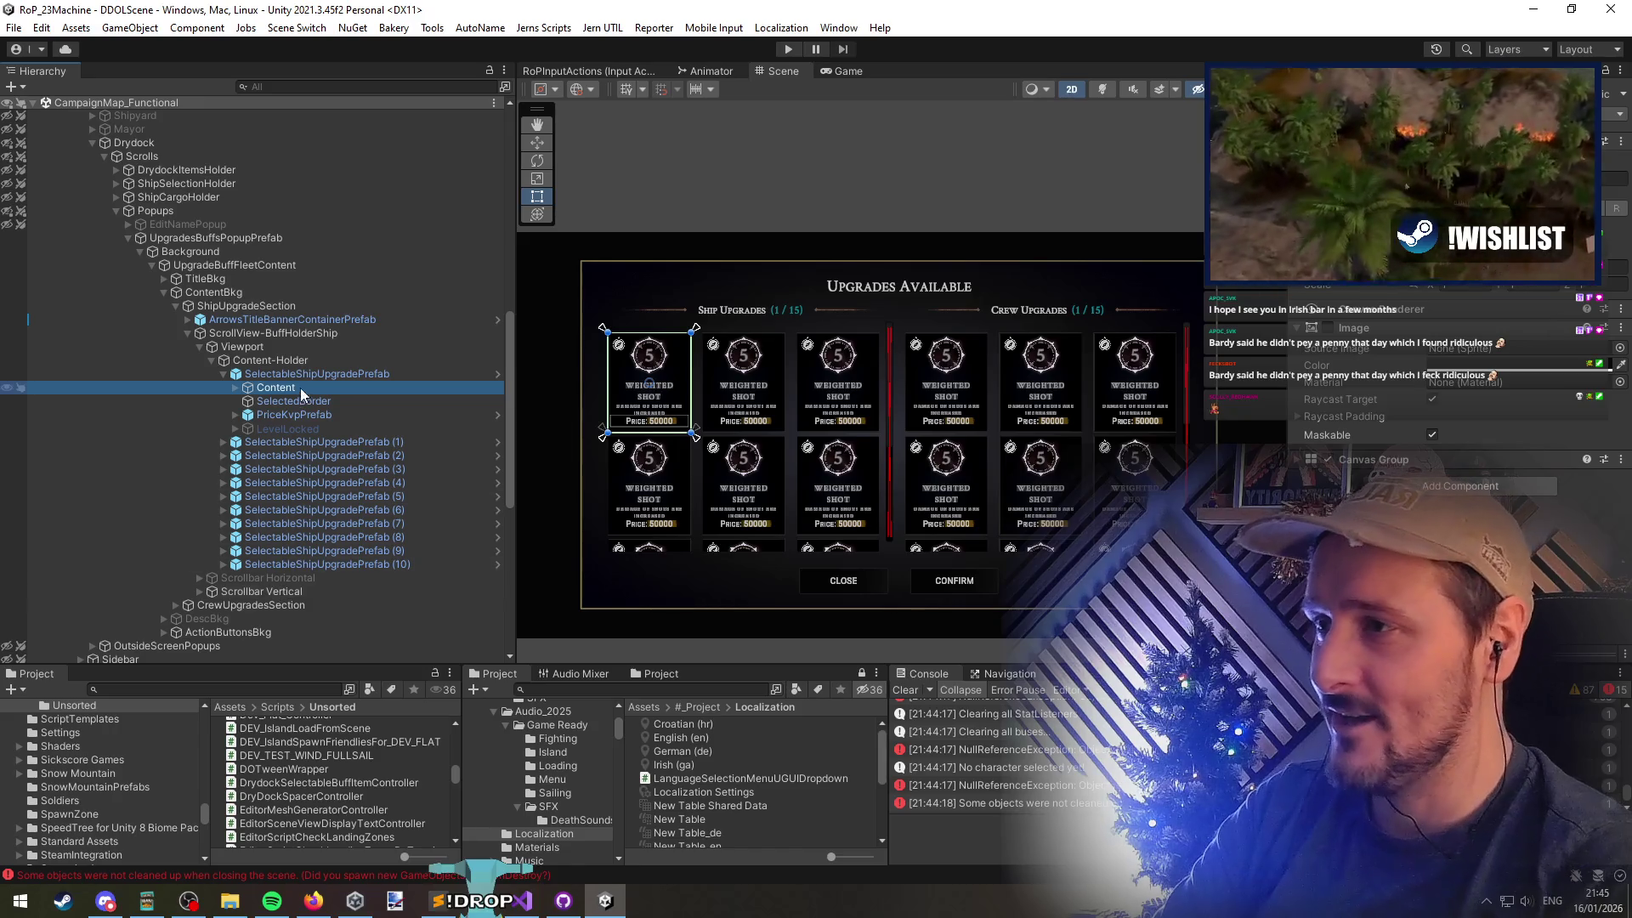
click(267, 360)
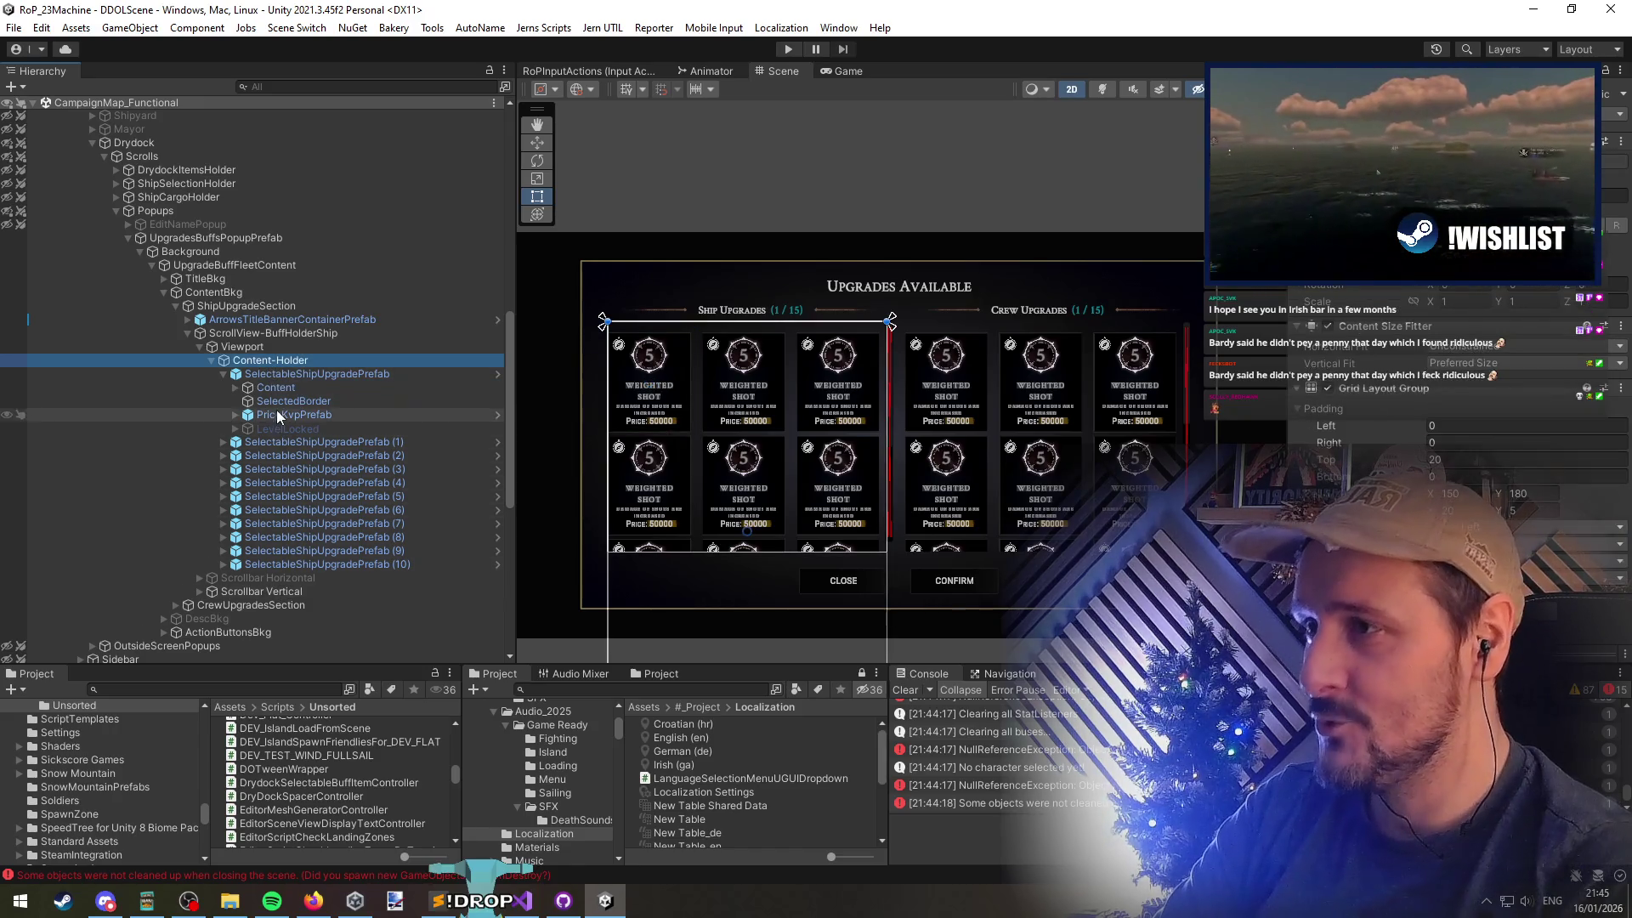
key(Left)
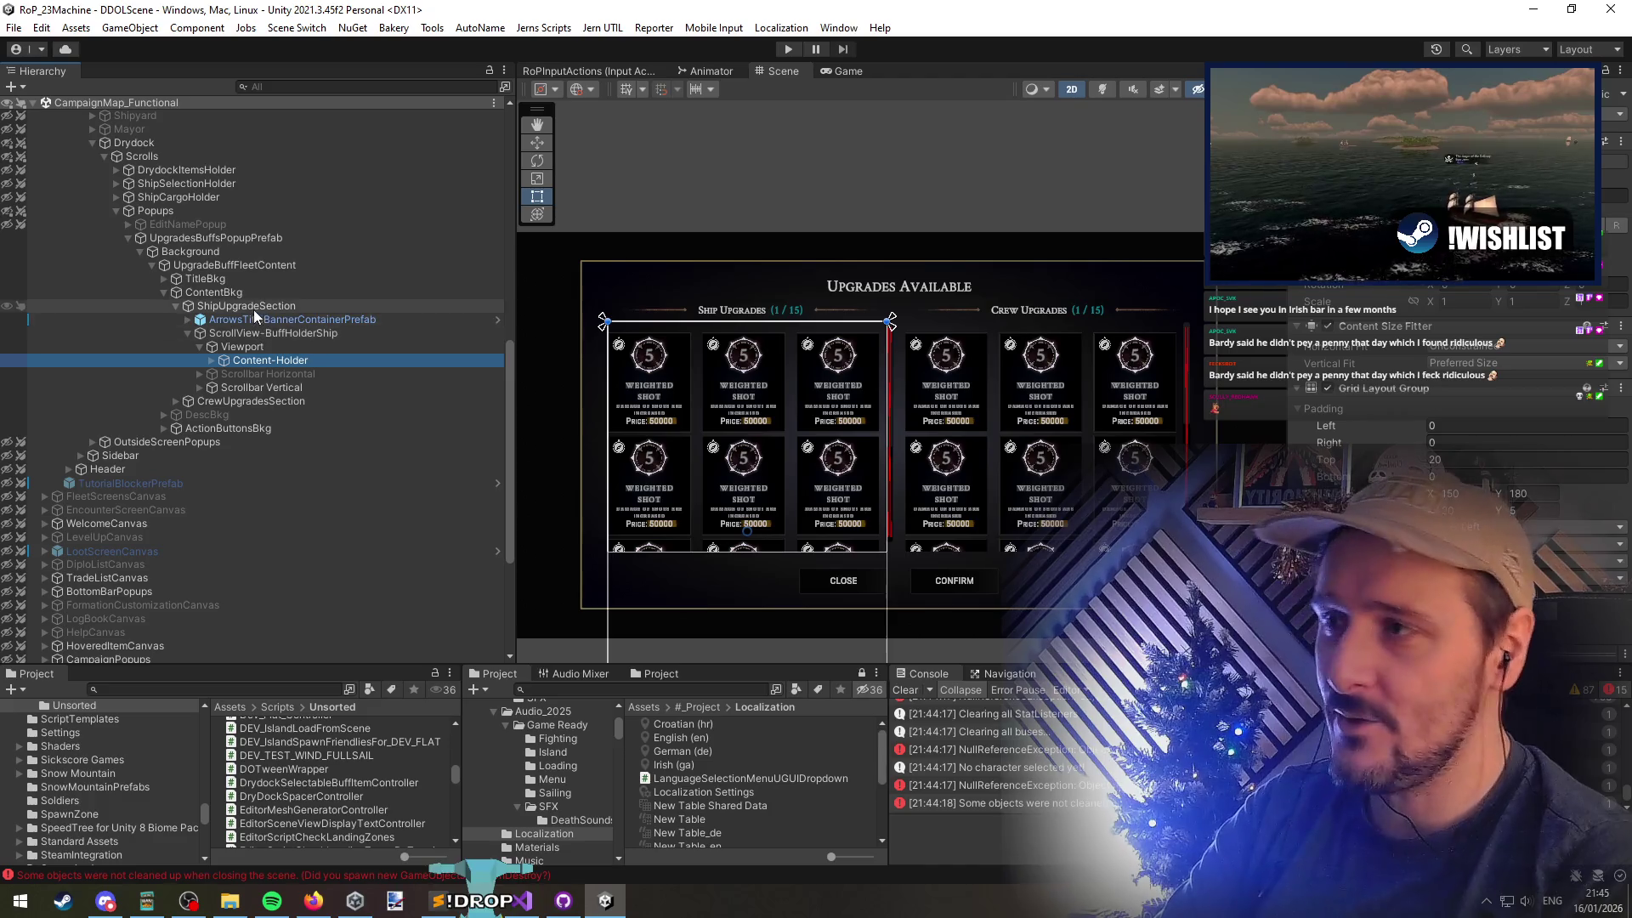
Expand the CrewUpgradesSection and select both ship and crew Content-Holders together
click(245, 402)
key(Right)
key(Down)
key(Down)
key(Right)
key(Down)
key(Right)
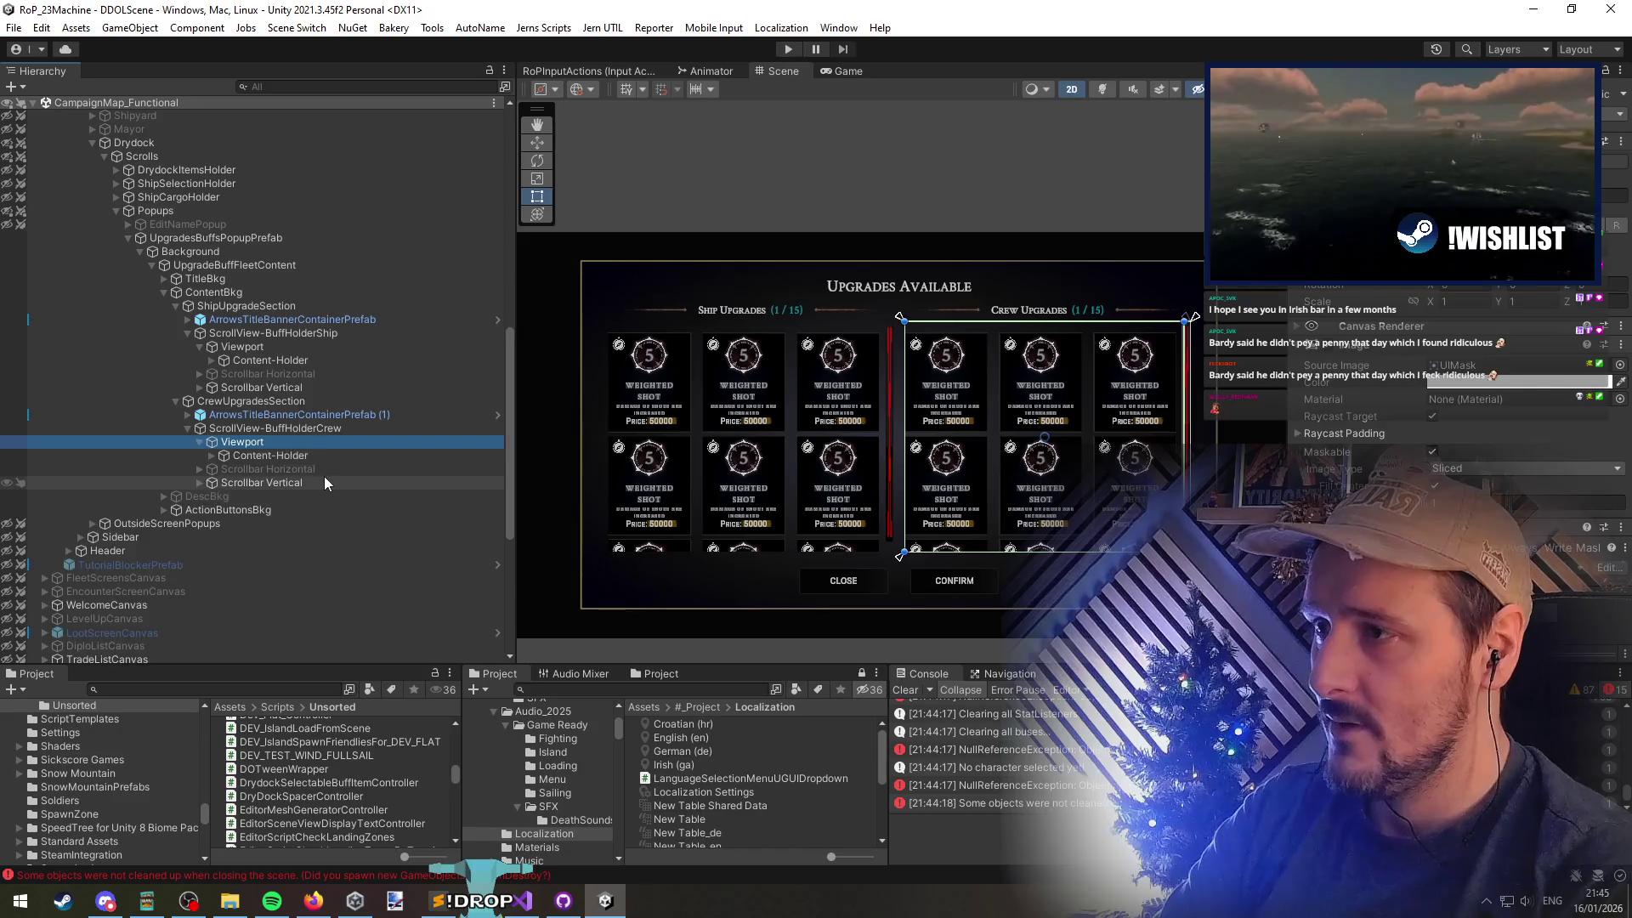
key(Down)
key(Right)
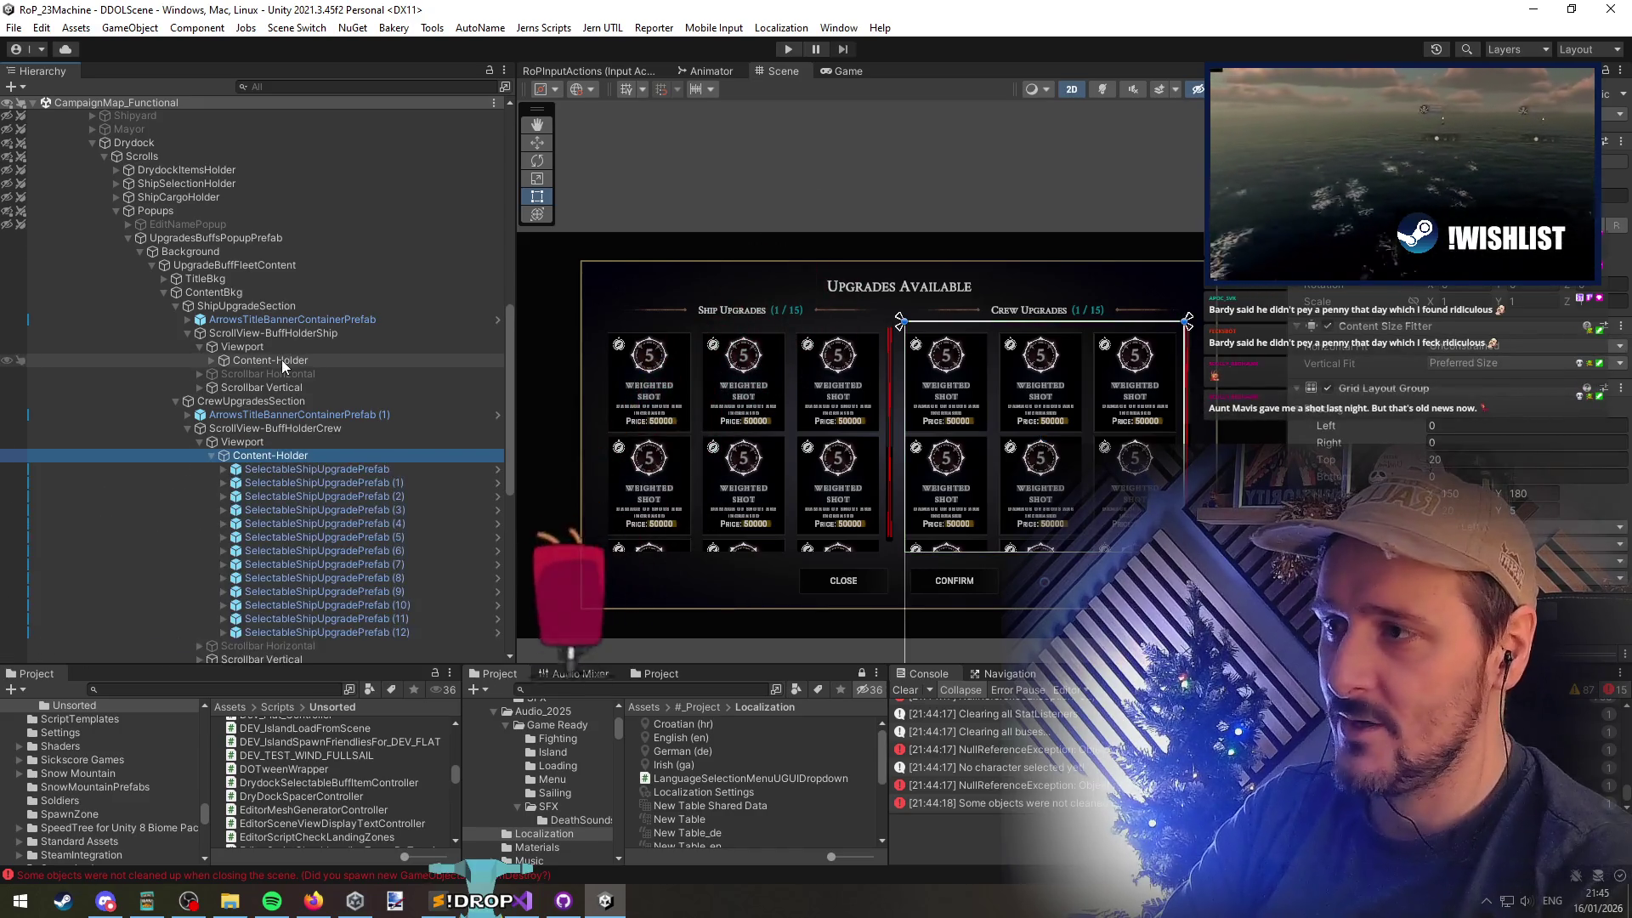
click(282, 359)
ctrl+click(311, 457)
key(Left)
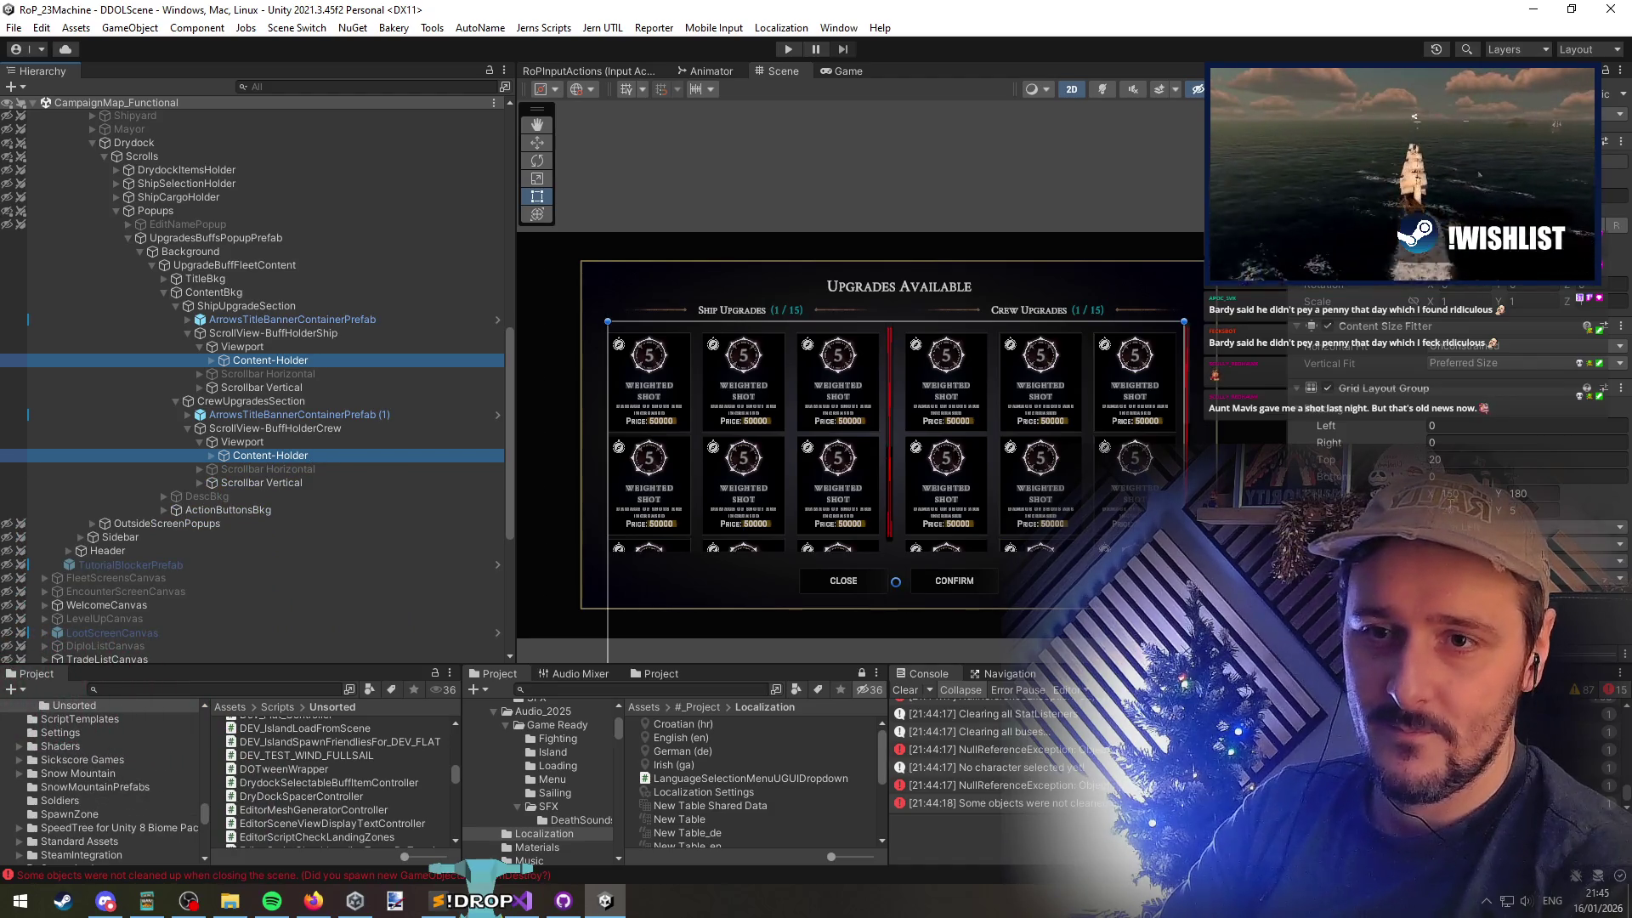
Drag the shared Grid Layout Group left padding up to 6
click(1449, 478)
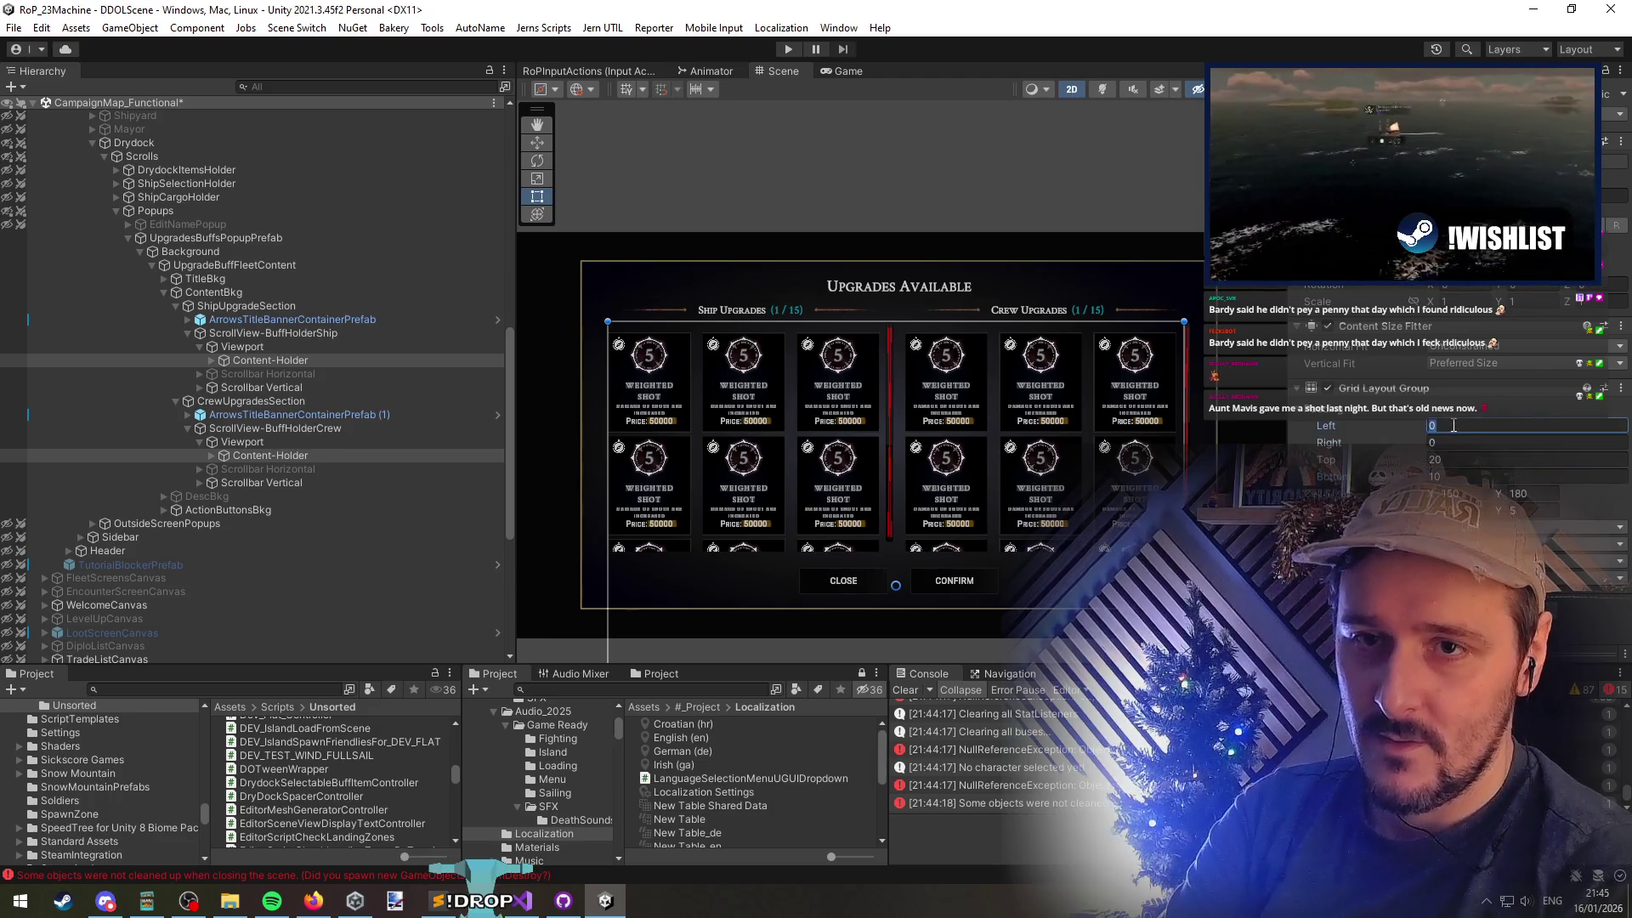
drag(1253, 432, 1257, 432)
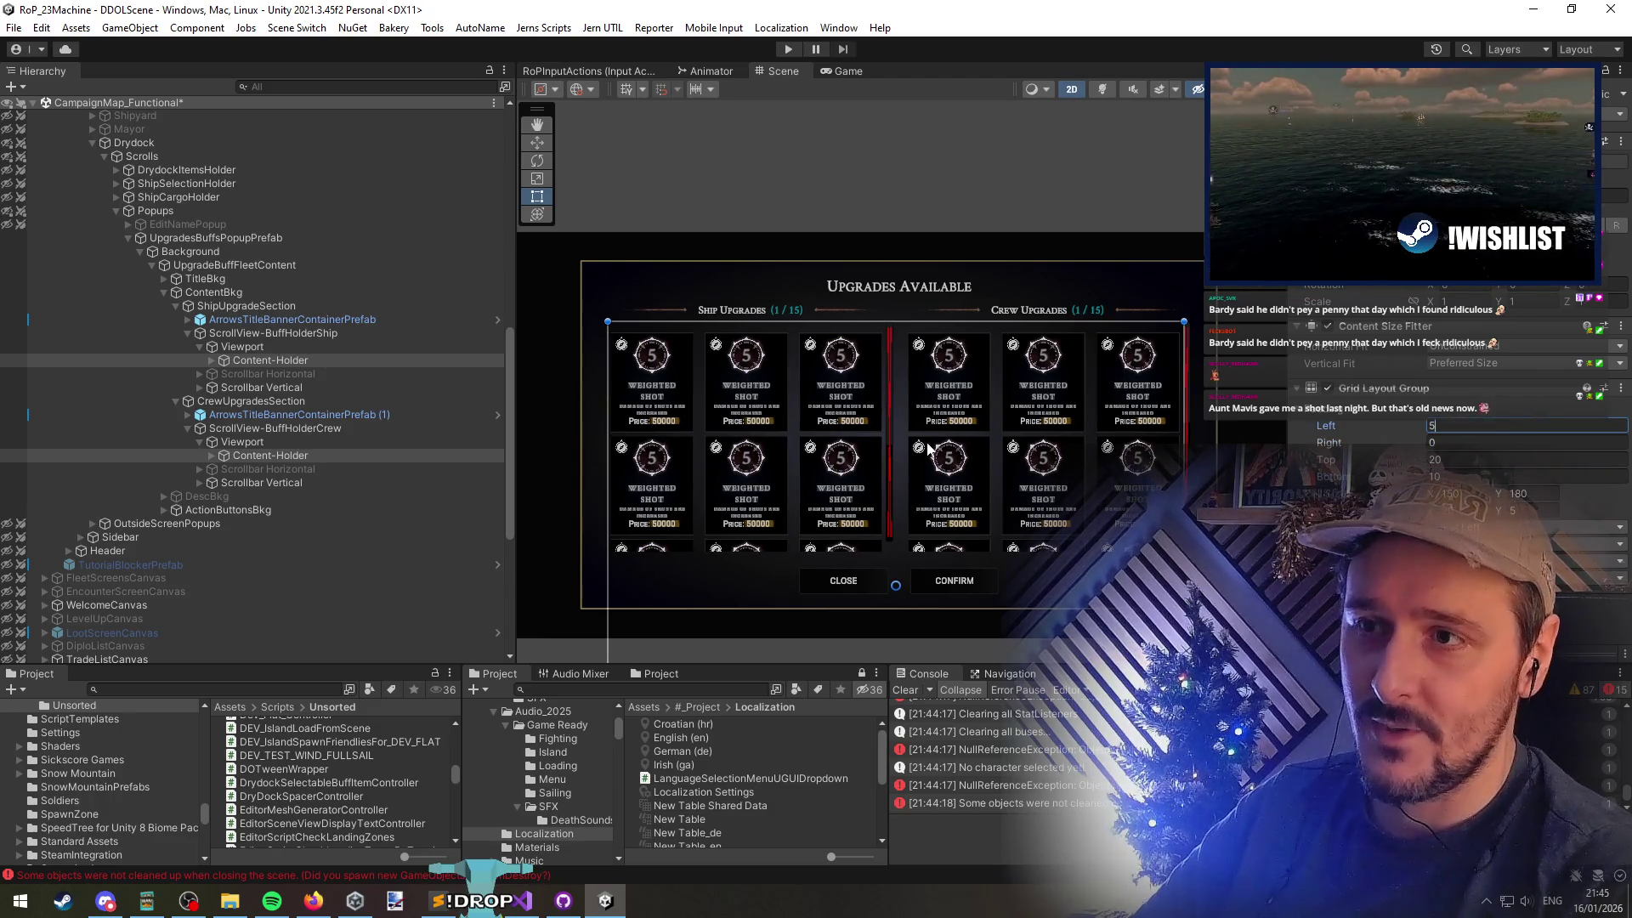
scroll(588, 425, up, 3)
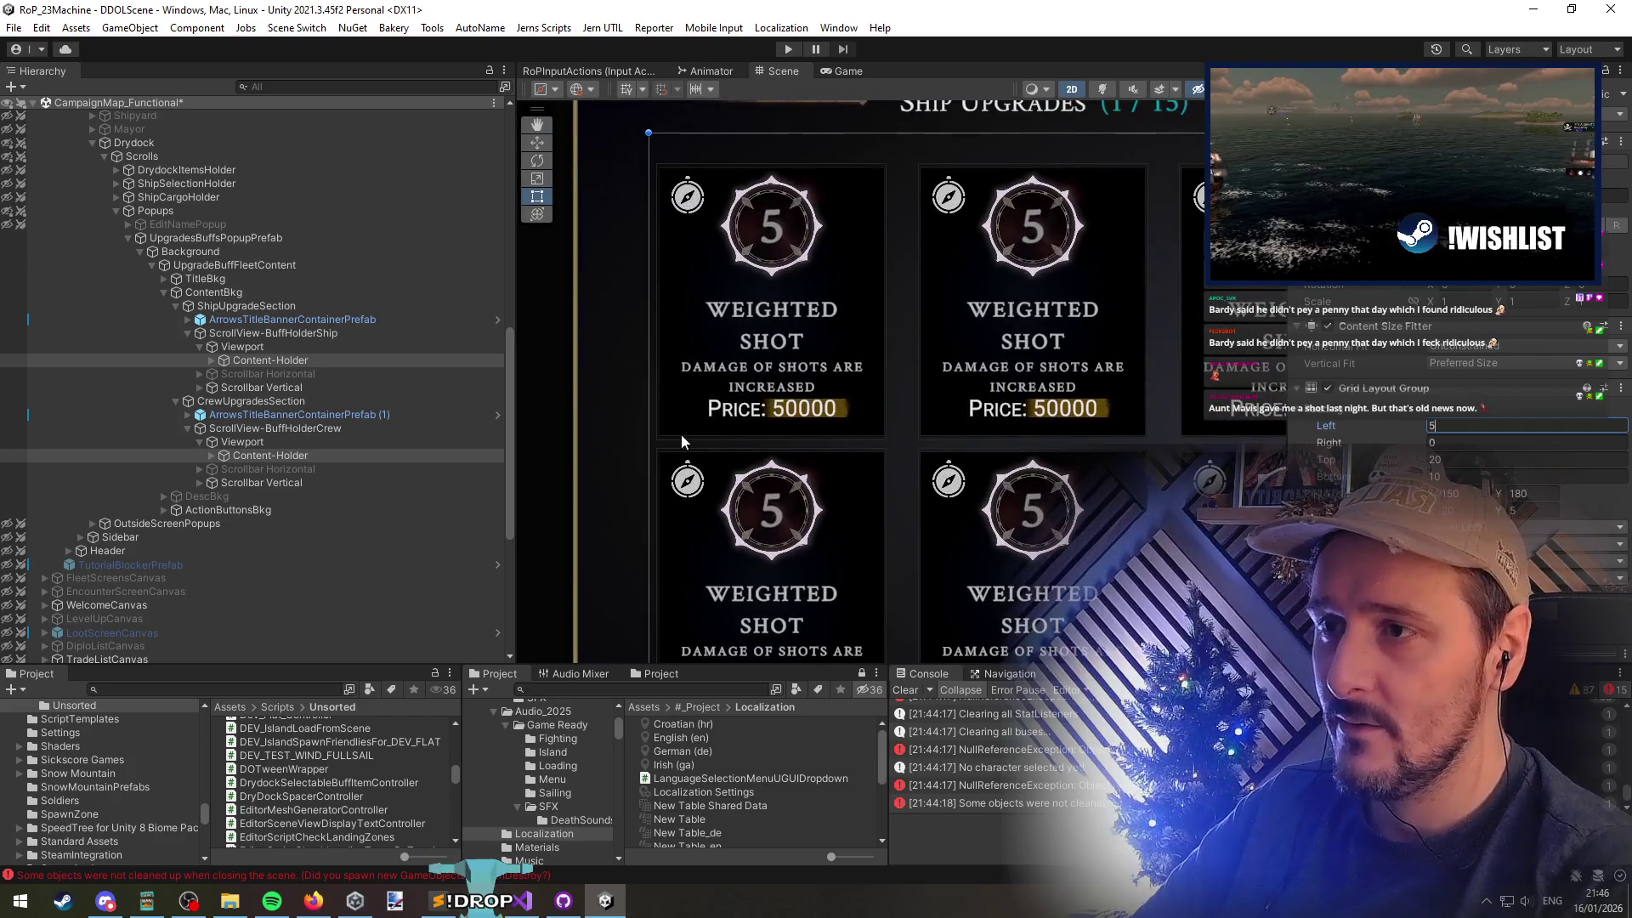
drag(1288, 433, 1293, 433)
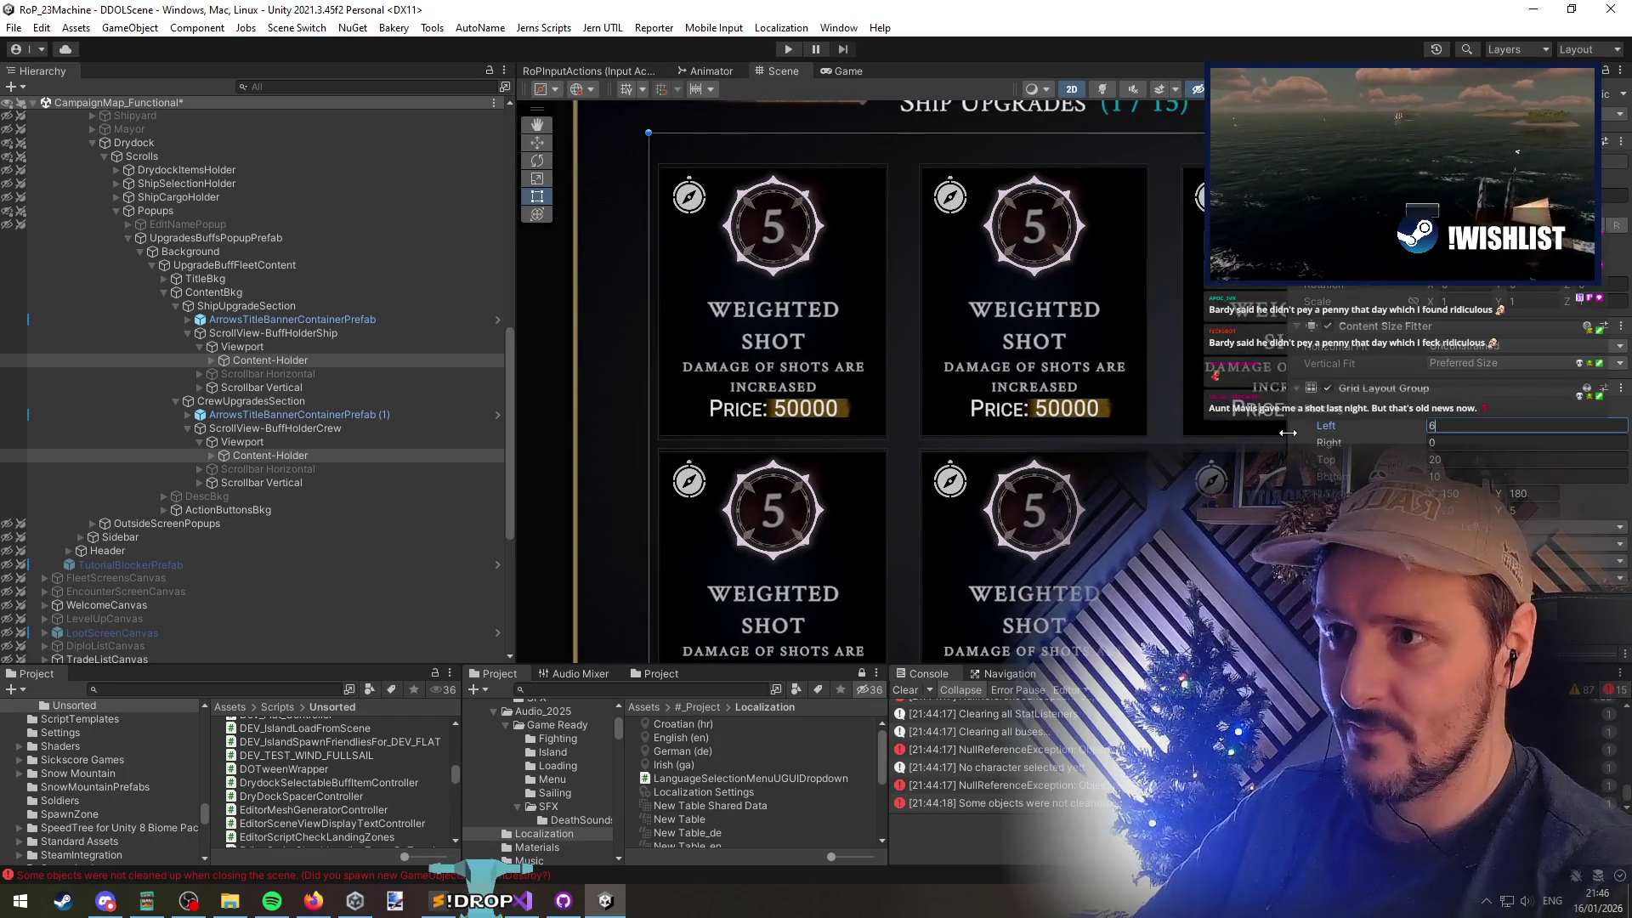
scroll(939, 435, down, 5)
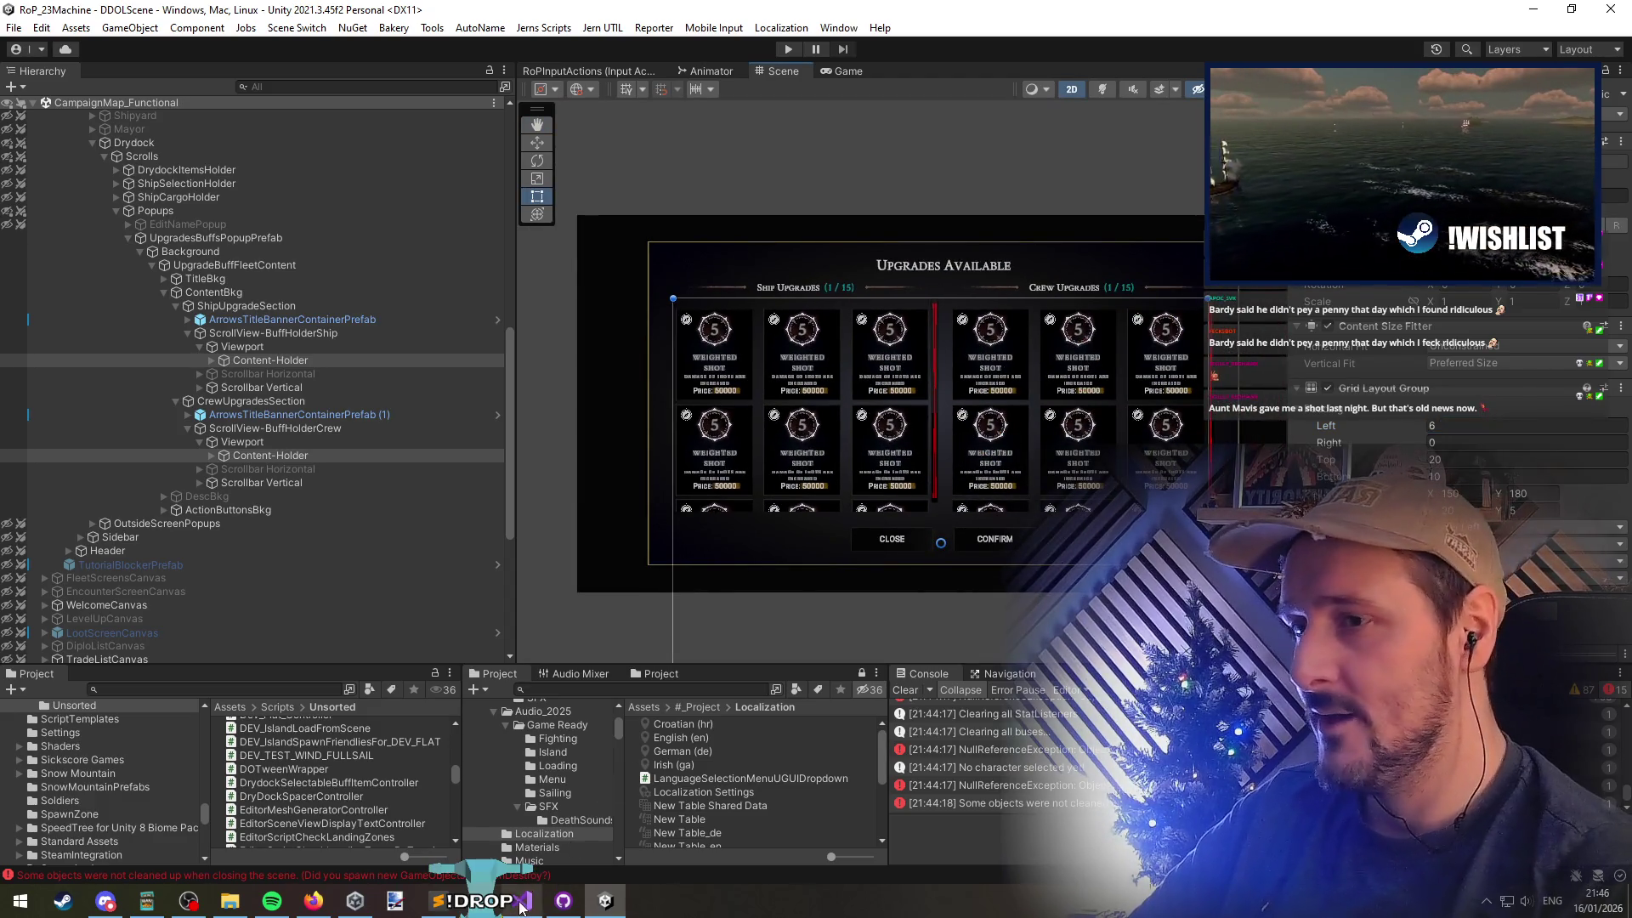
mouse_move(521, 904)
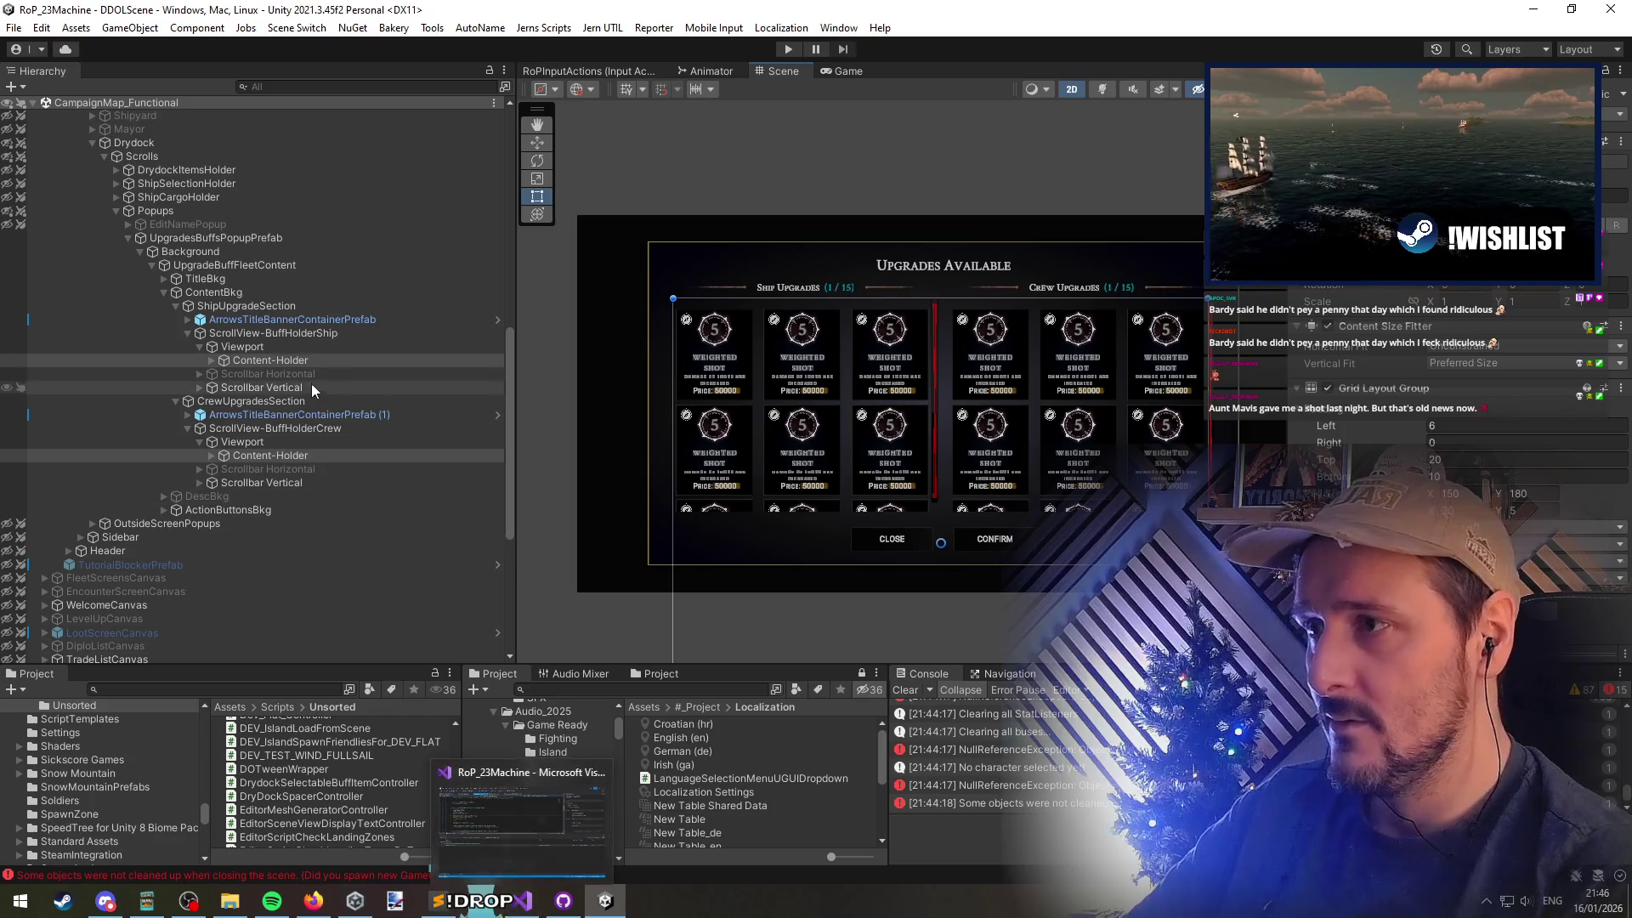
click(795, 431)
Enable the LevelLocked overlay on the middle, third and lower-middle ship upgrade cards
click(794, 431)
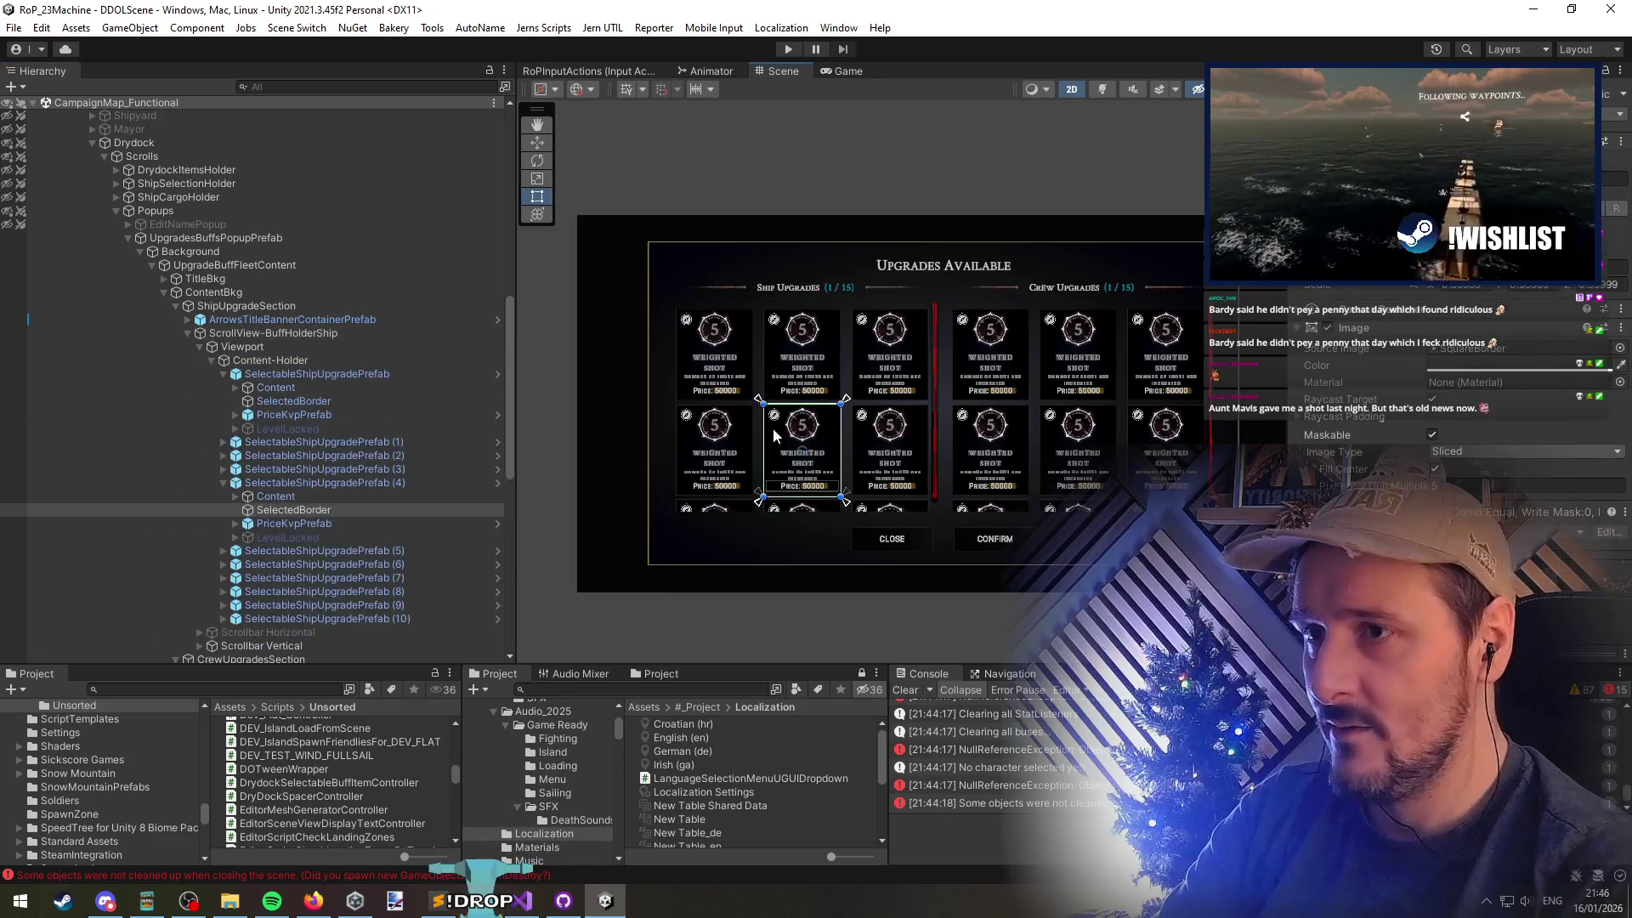
key(alt+shift+a)
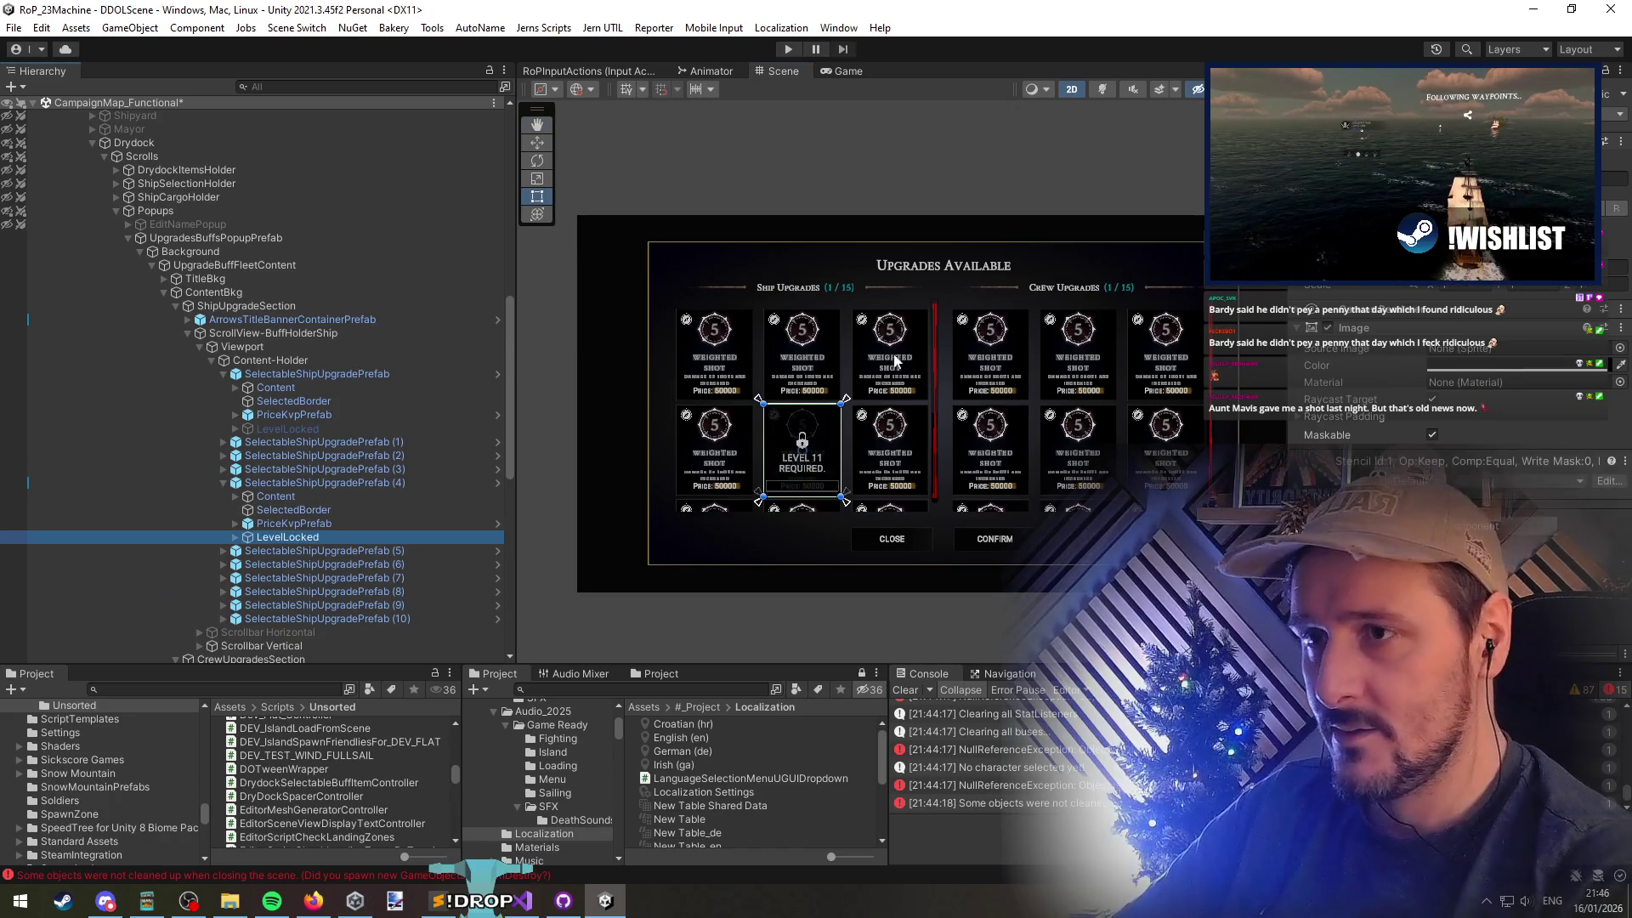
click(557, 544)
click(890, 357)
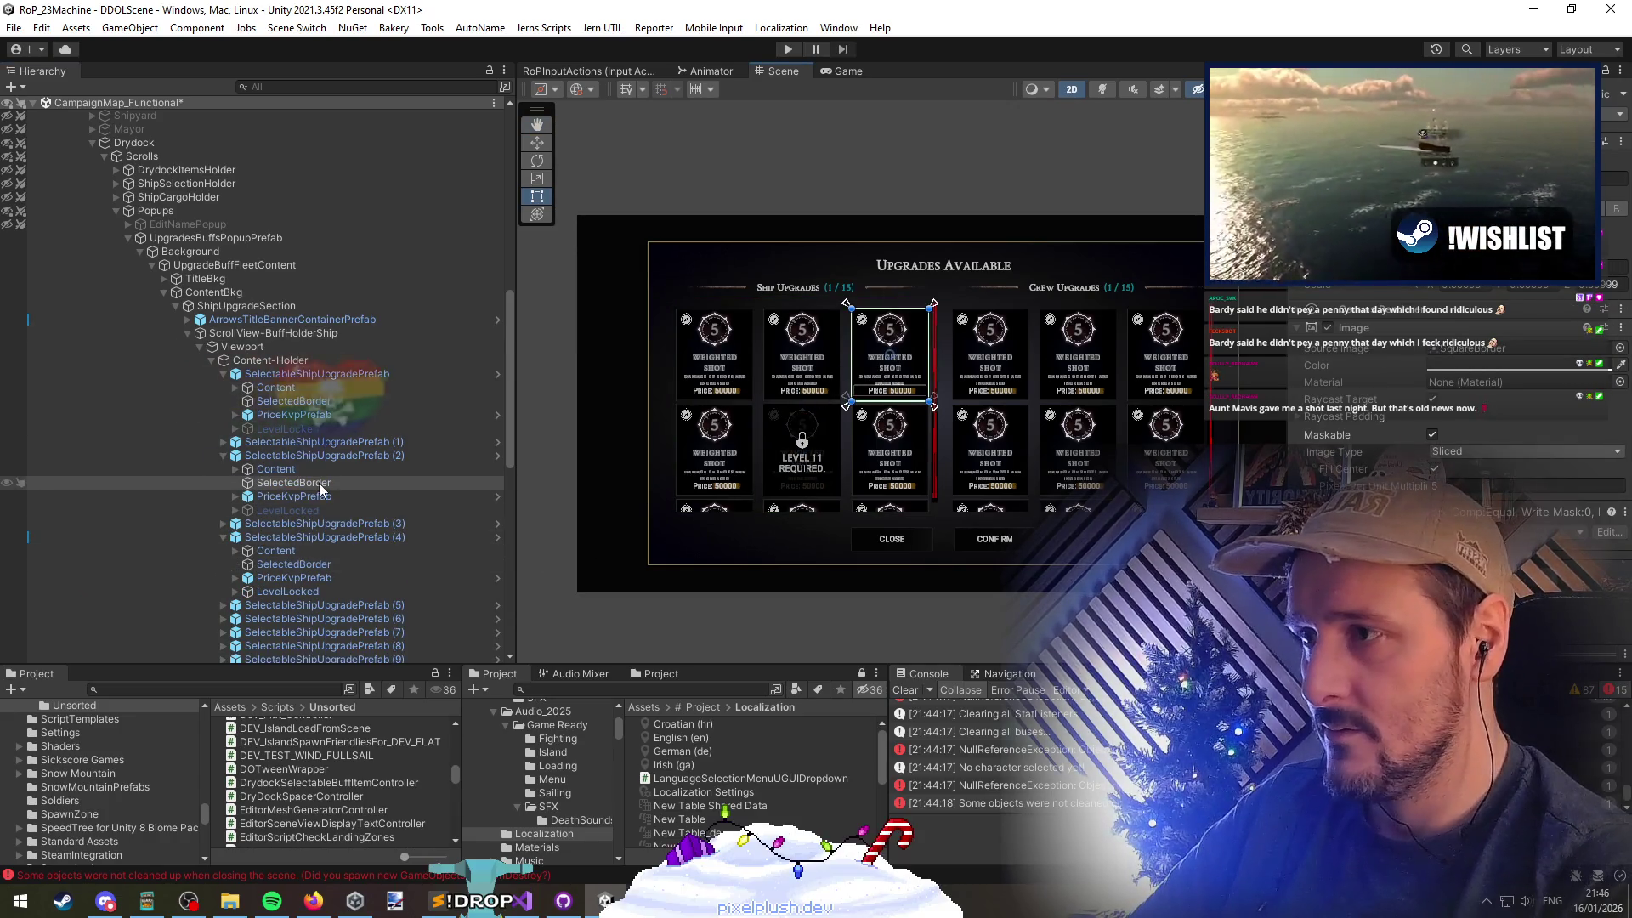
click(287, 510)
key(alt+shift+a)
click(897, 445)
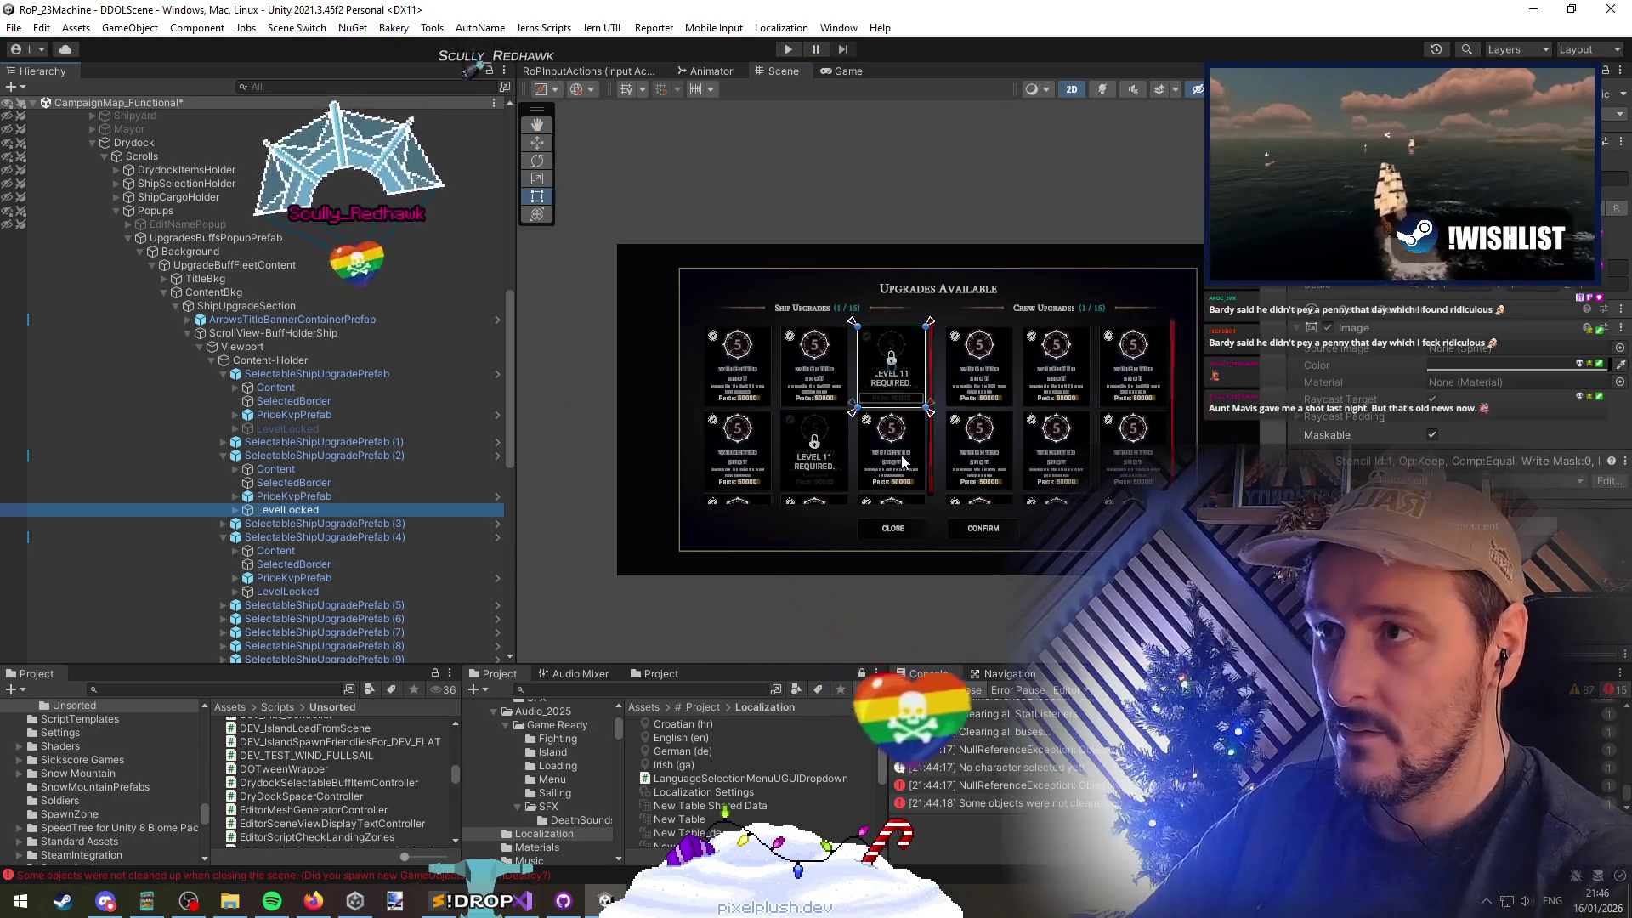
scroll(897, 445, up, 1)
scroll(365, 524, down, 3)
click(328, 558)
key(alt+shift+a)
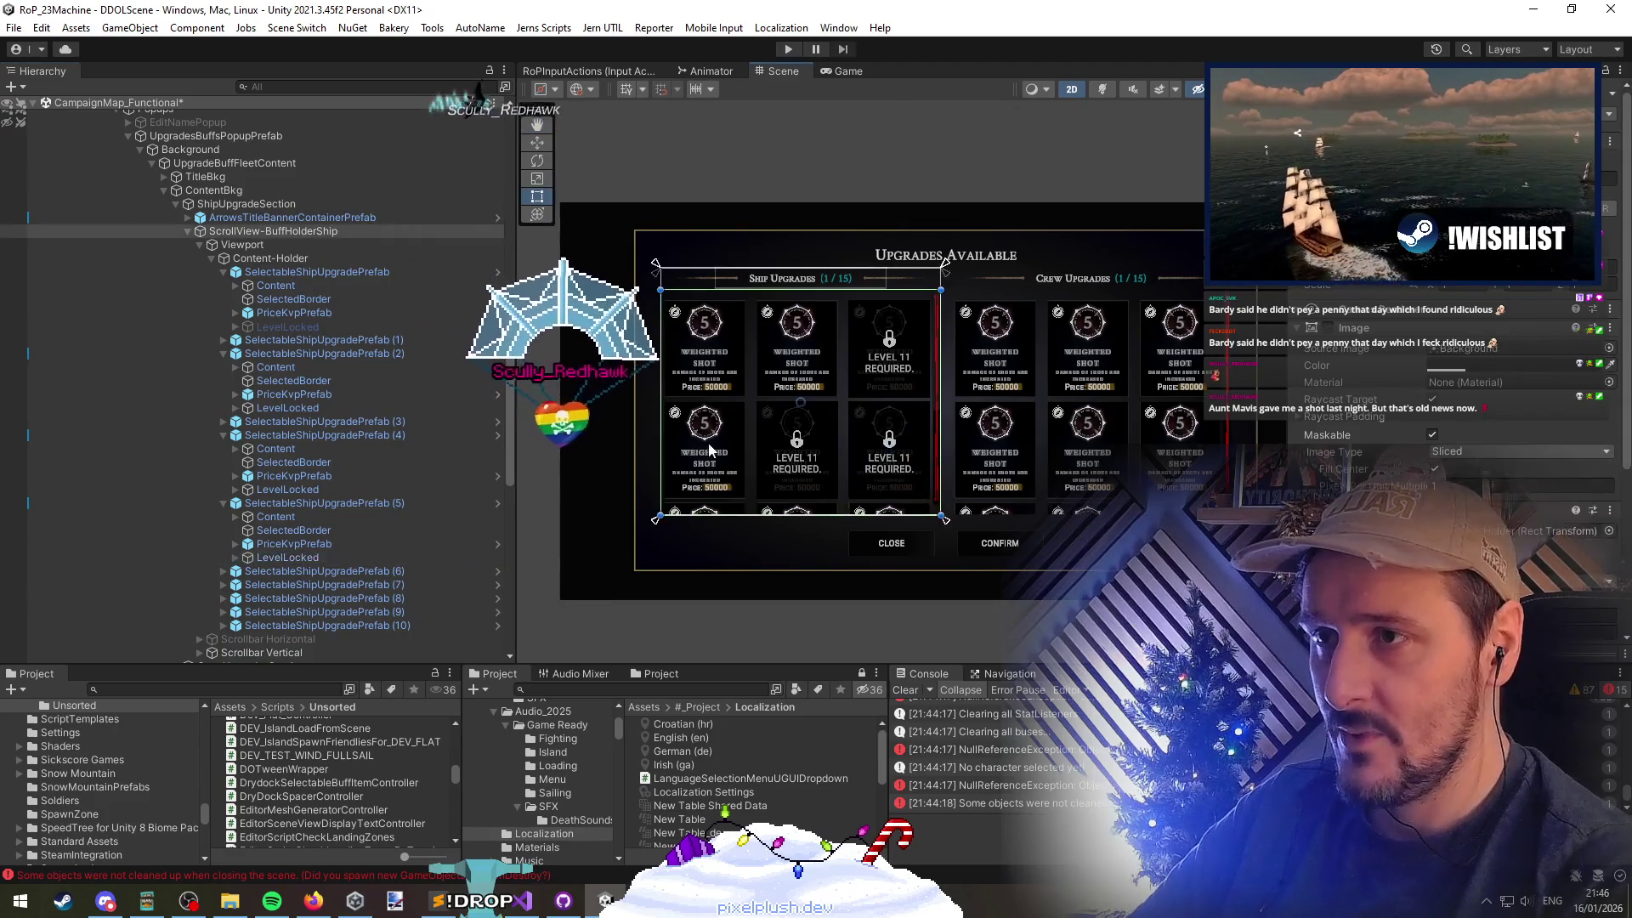
Enable the LevelLocked overlay on the lower-left ship card and a crew upgrade card
click(705, 467)
click(319, 476)
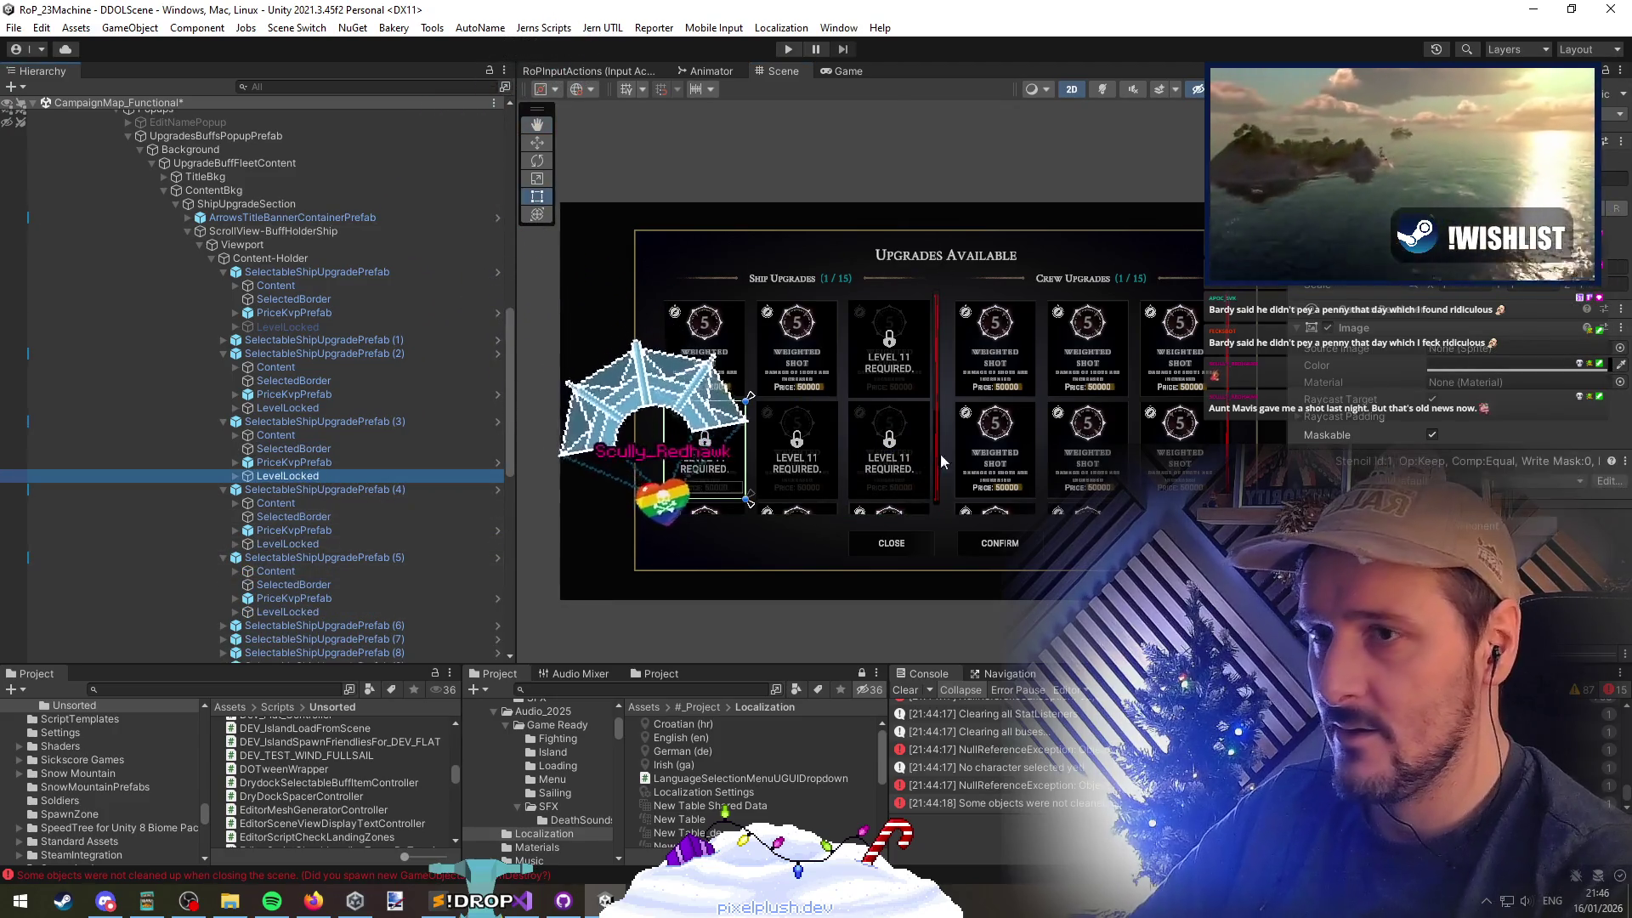
key(alt+shift+a)
key(t)
scroll(1123, 476, up, 3)
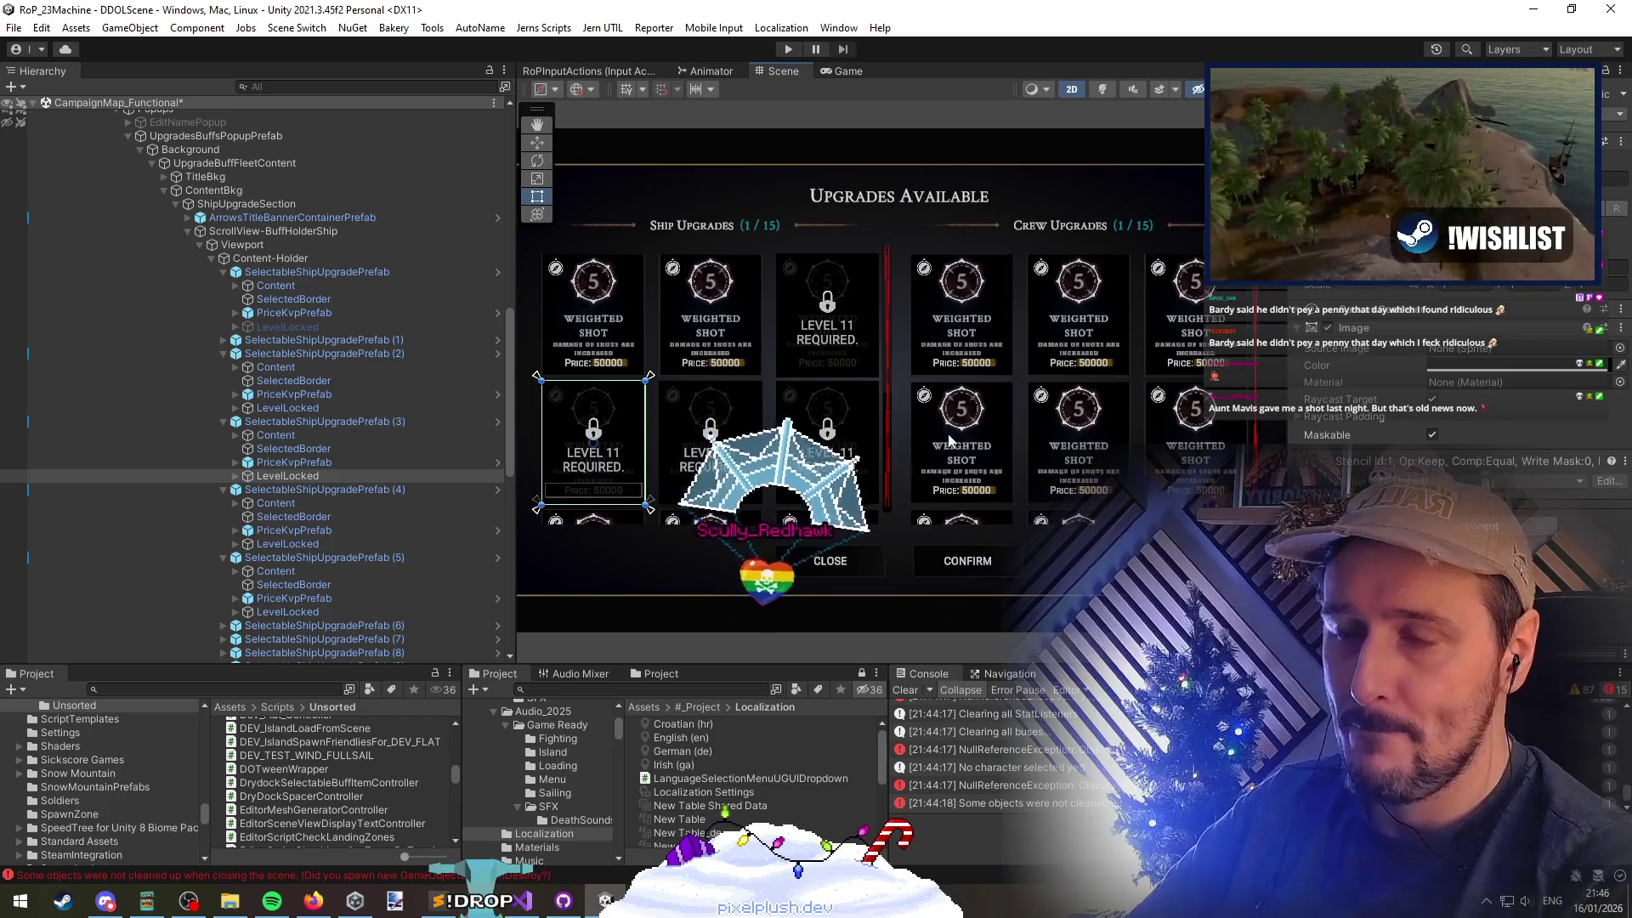
scroll(322, 510, down, 7)
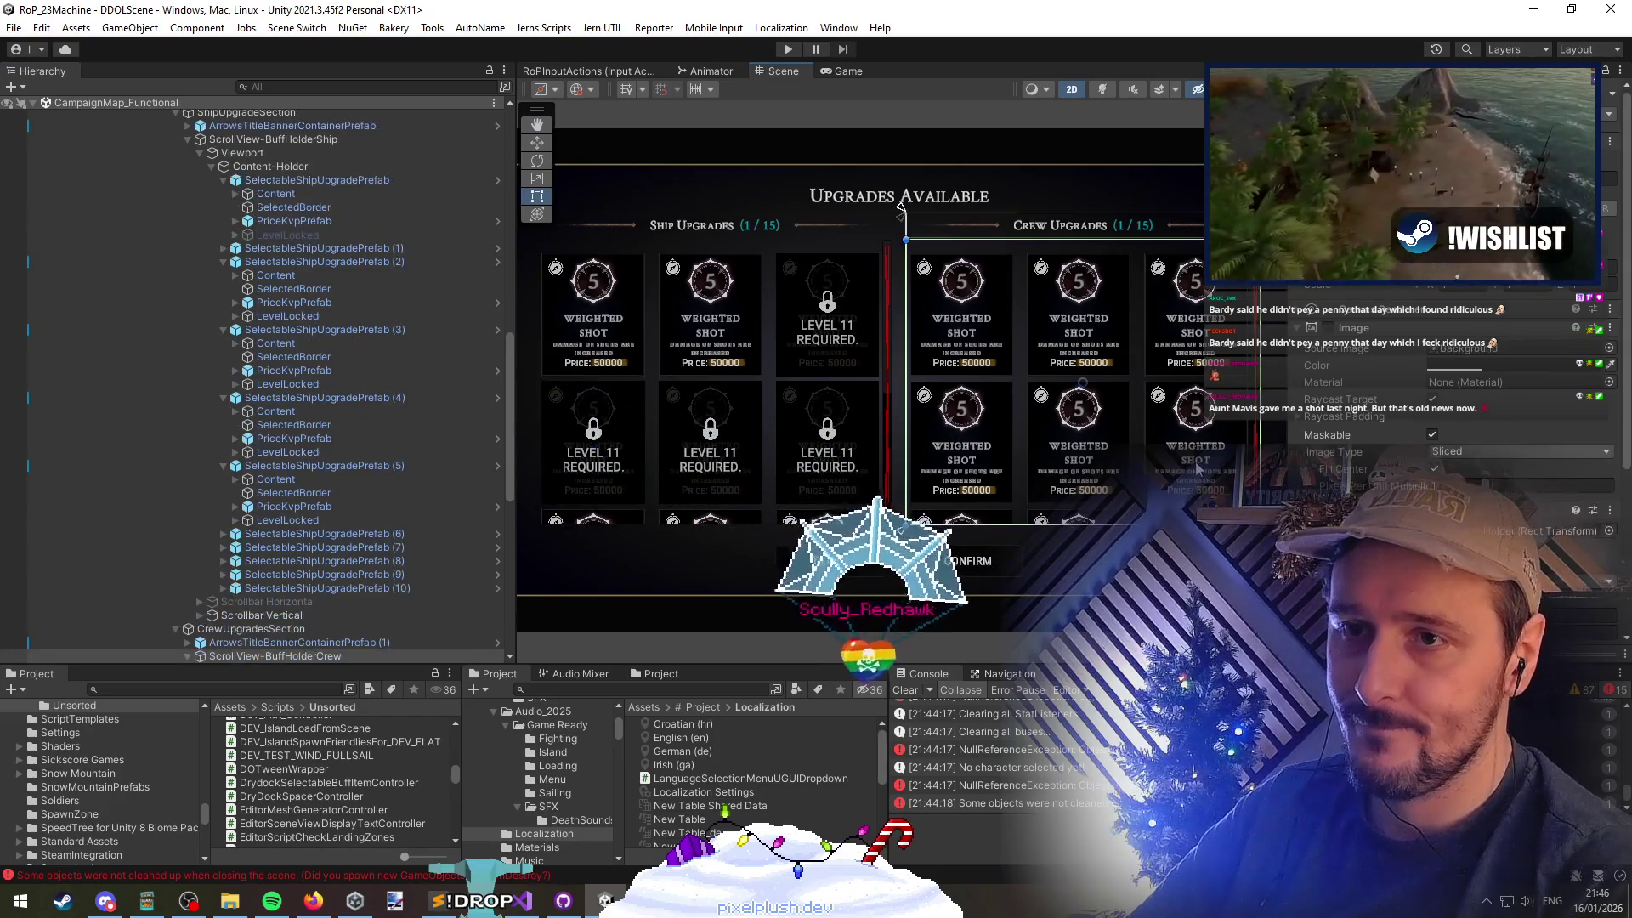
click(293, 605)
click(321, 633)
key(alt+shift+a)
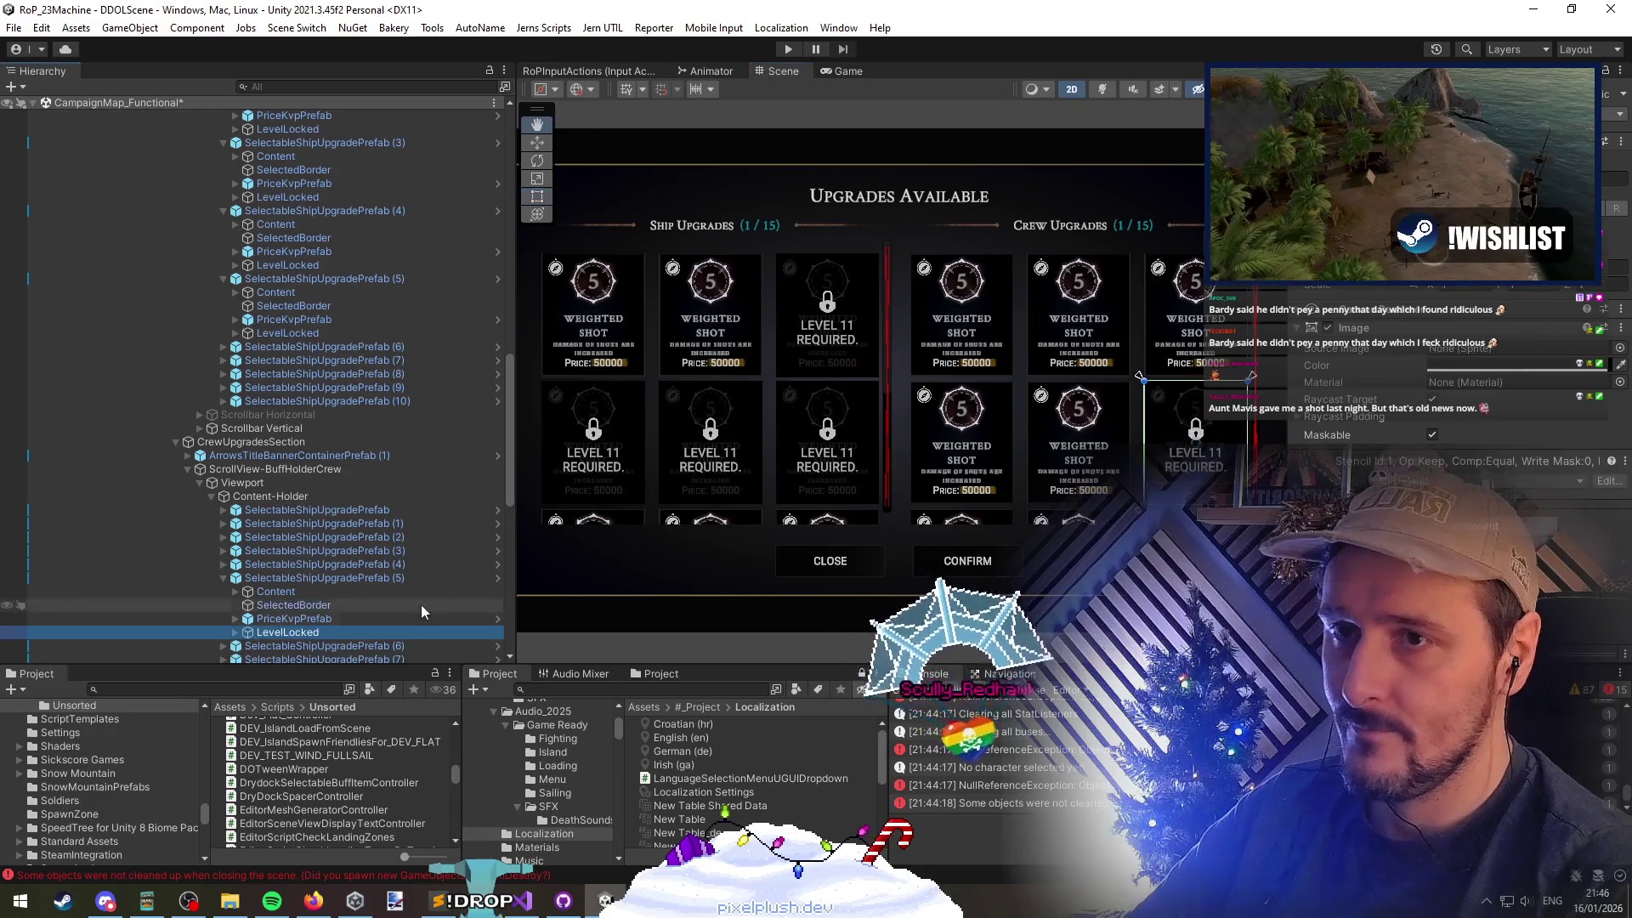
Unload the CampaignMap_Functional scene and return to line 52 in the code editor
right_click(108, 109)
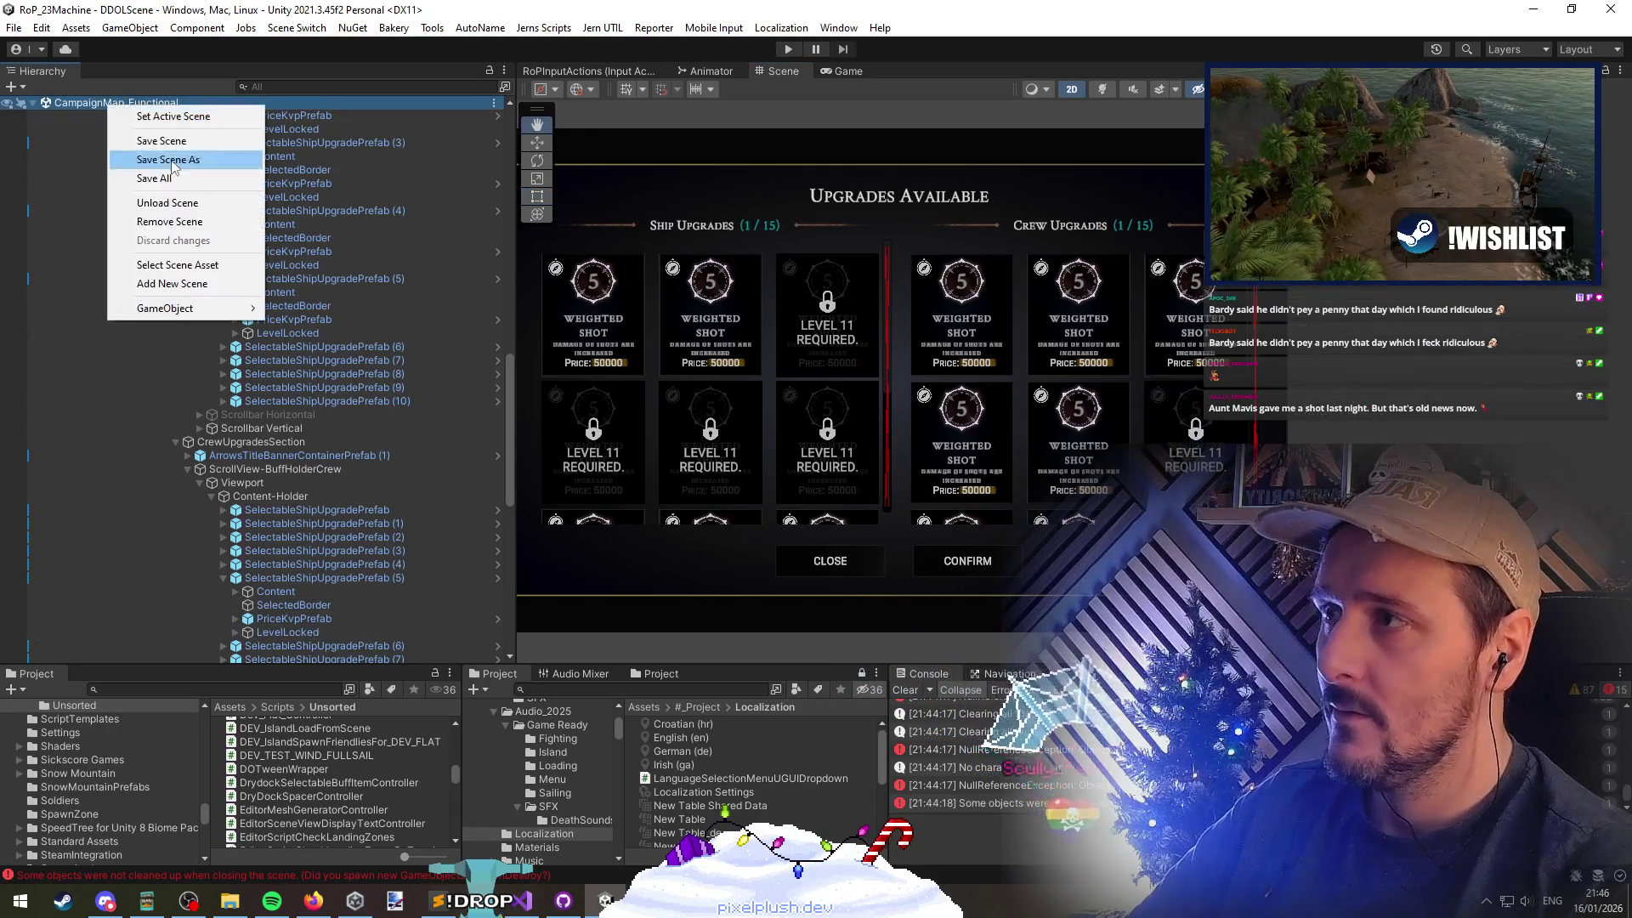
click(170, 204)
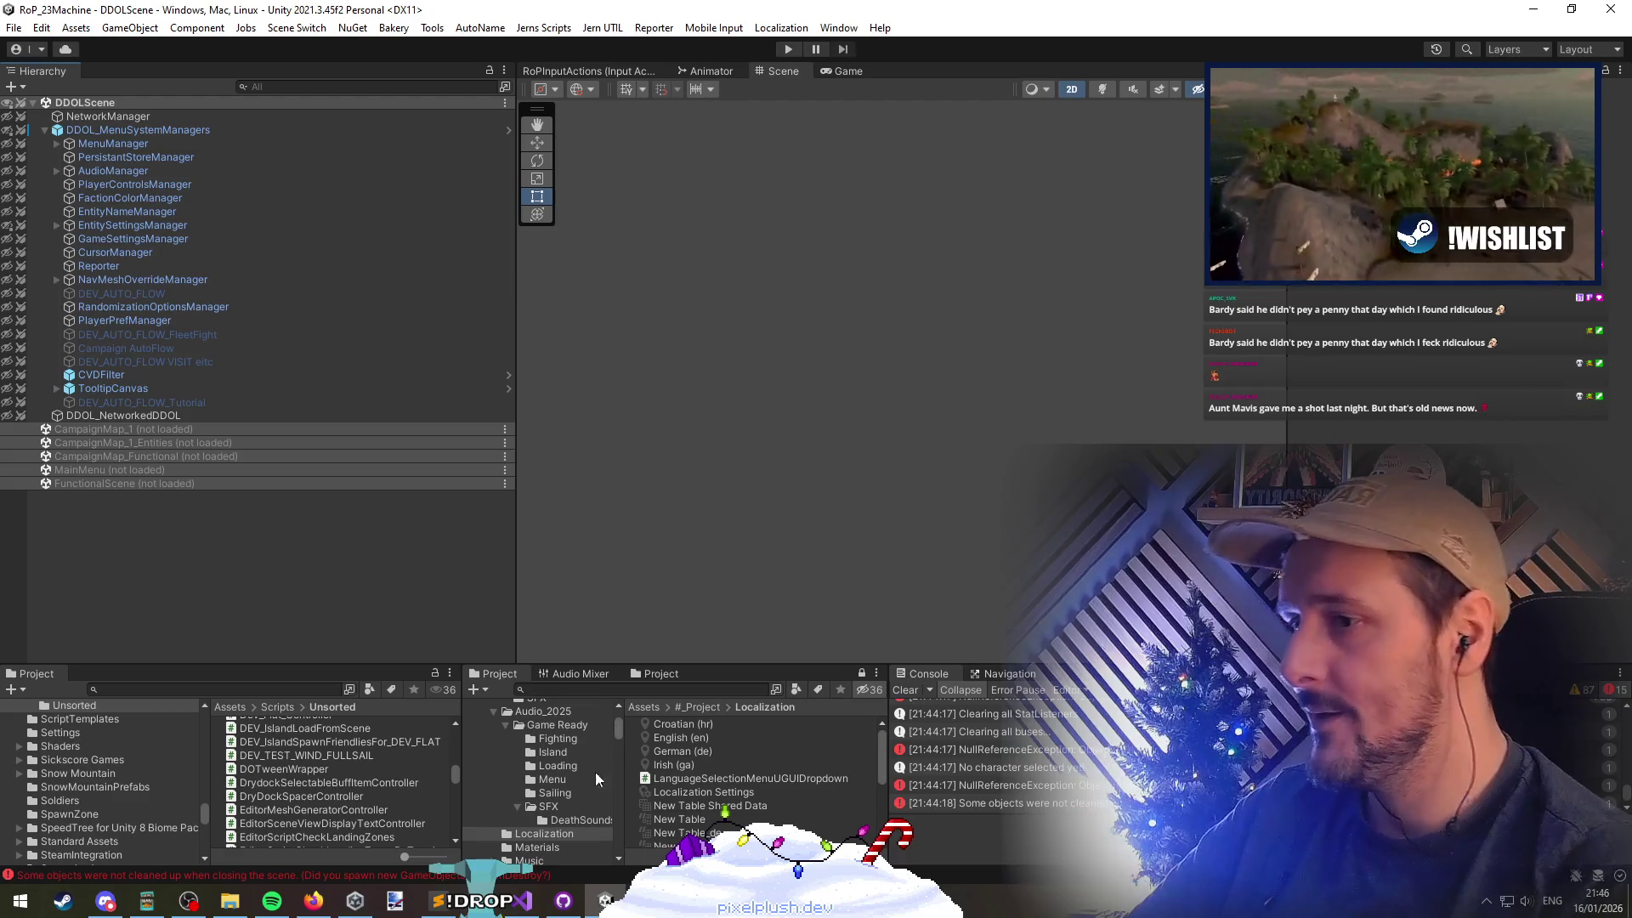
click(522, 900)
click(450, 357)
click(450, 344)
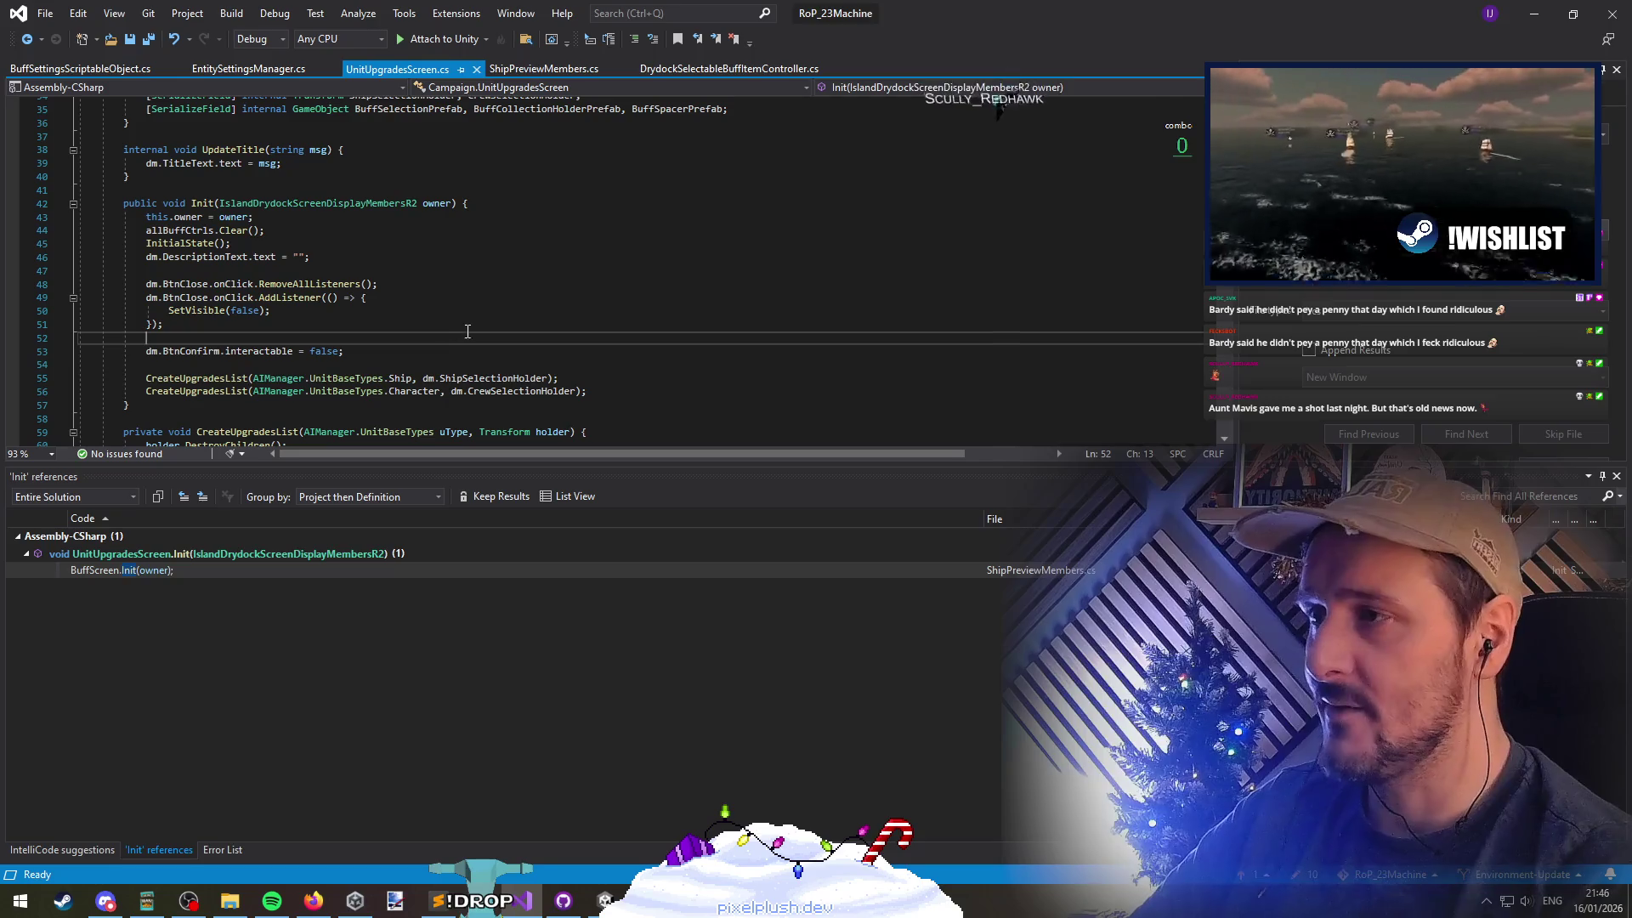
Back in Unity, select FunctionalScene and start the game in play mode
key(alt+Tab)
click(459, 484)
click(788, 50)
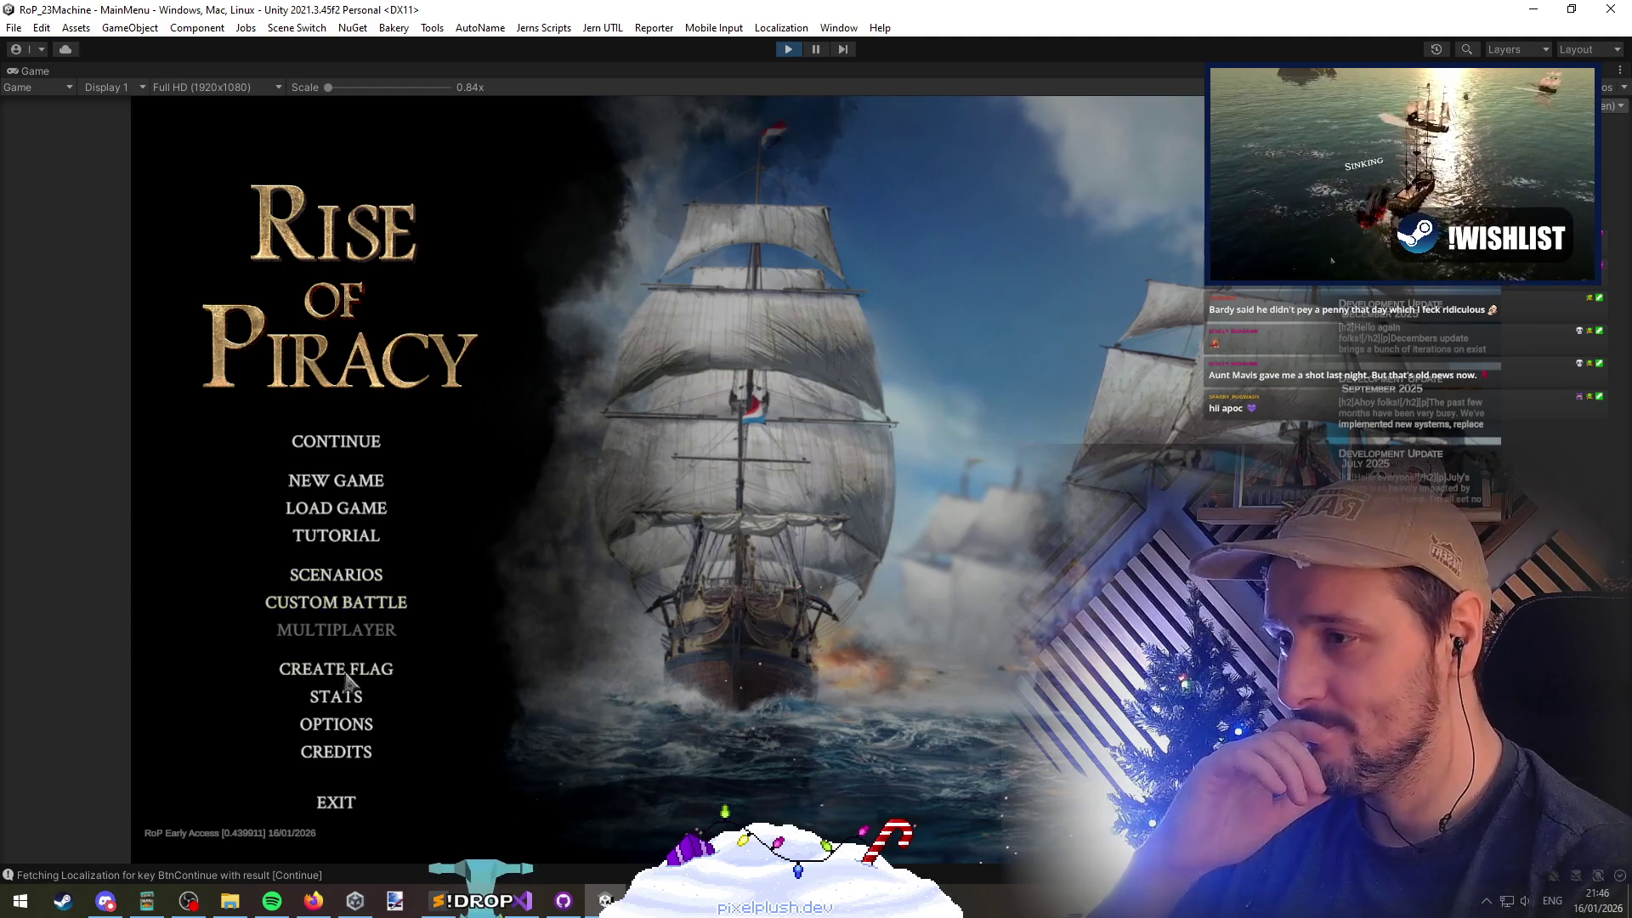
Continue the saved campaign from the main menu
click(347, 578)
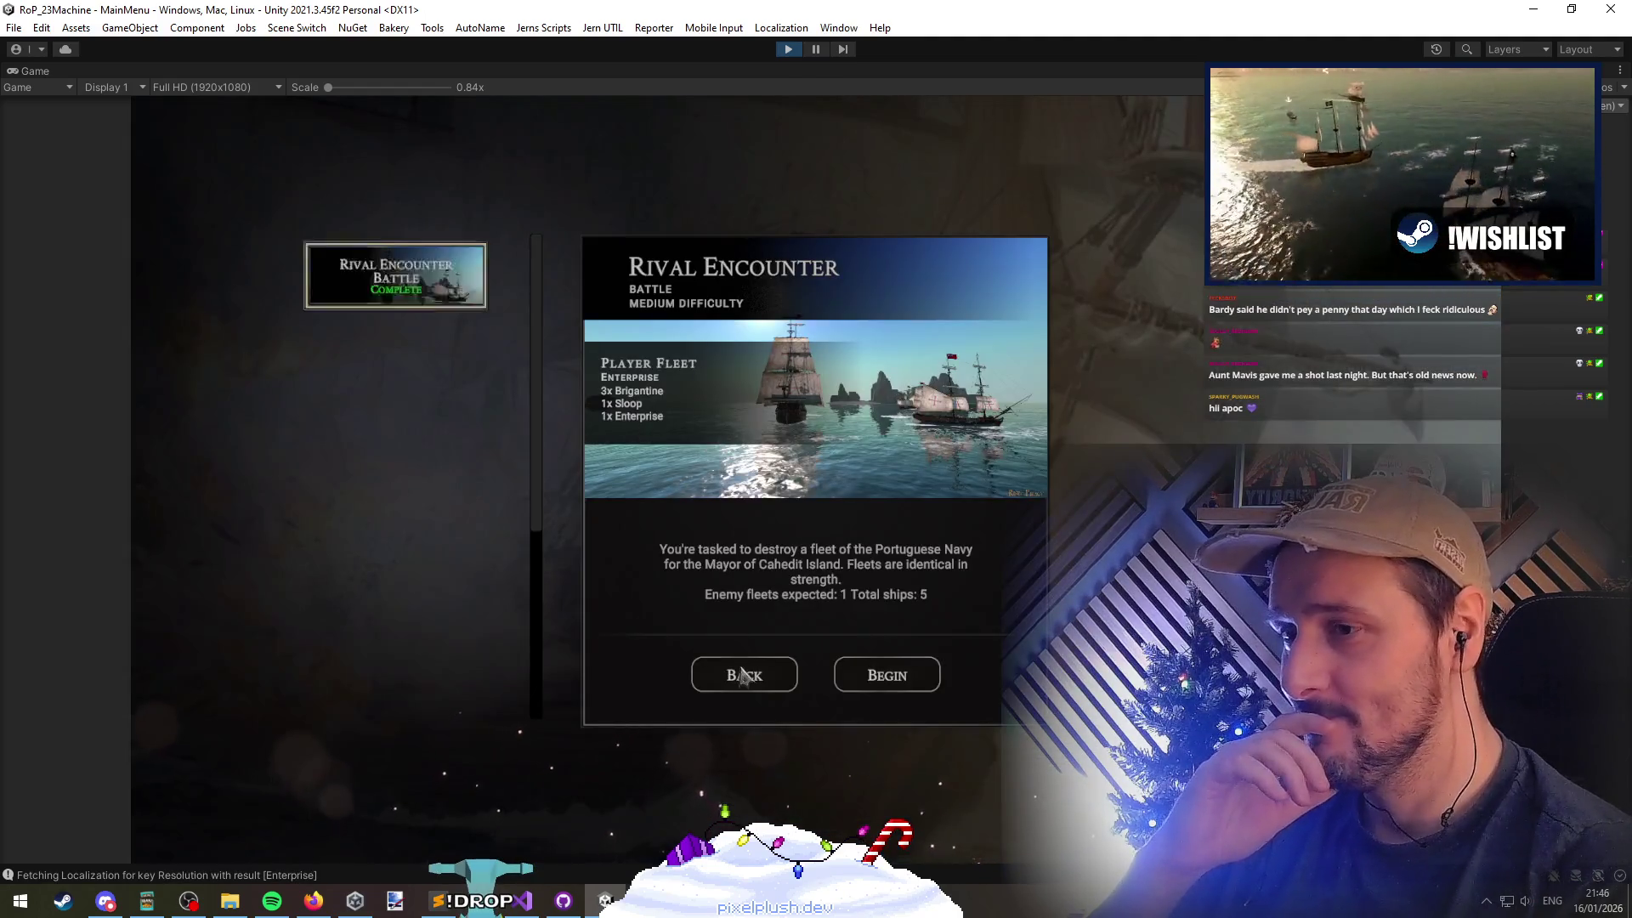
click(742, 674)
click(346, 440)
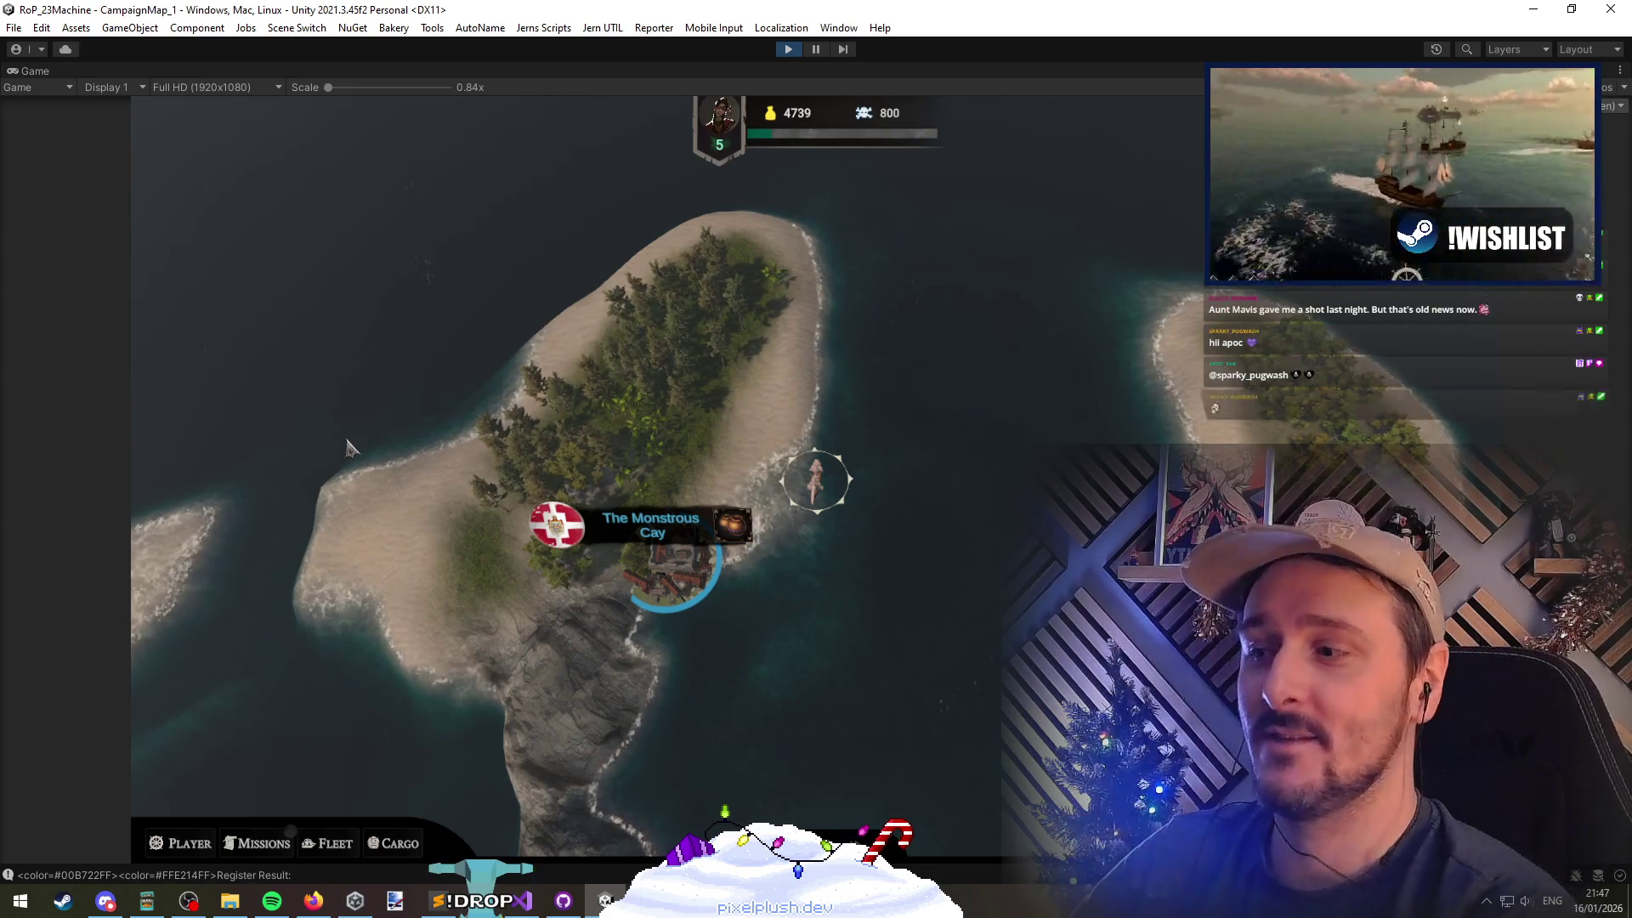
Open The Monstrous Cay drydock's upgrades list and review the level-locked cards
mouse_move(696, 590)
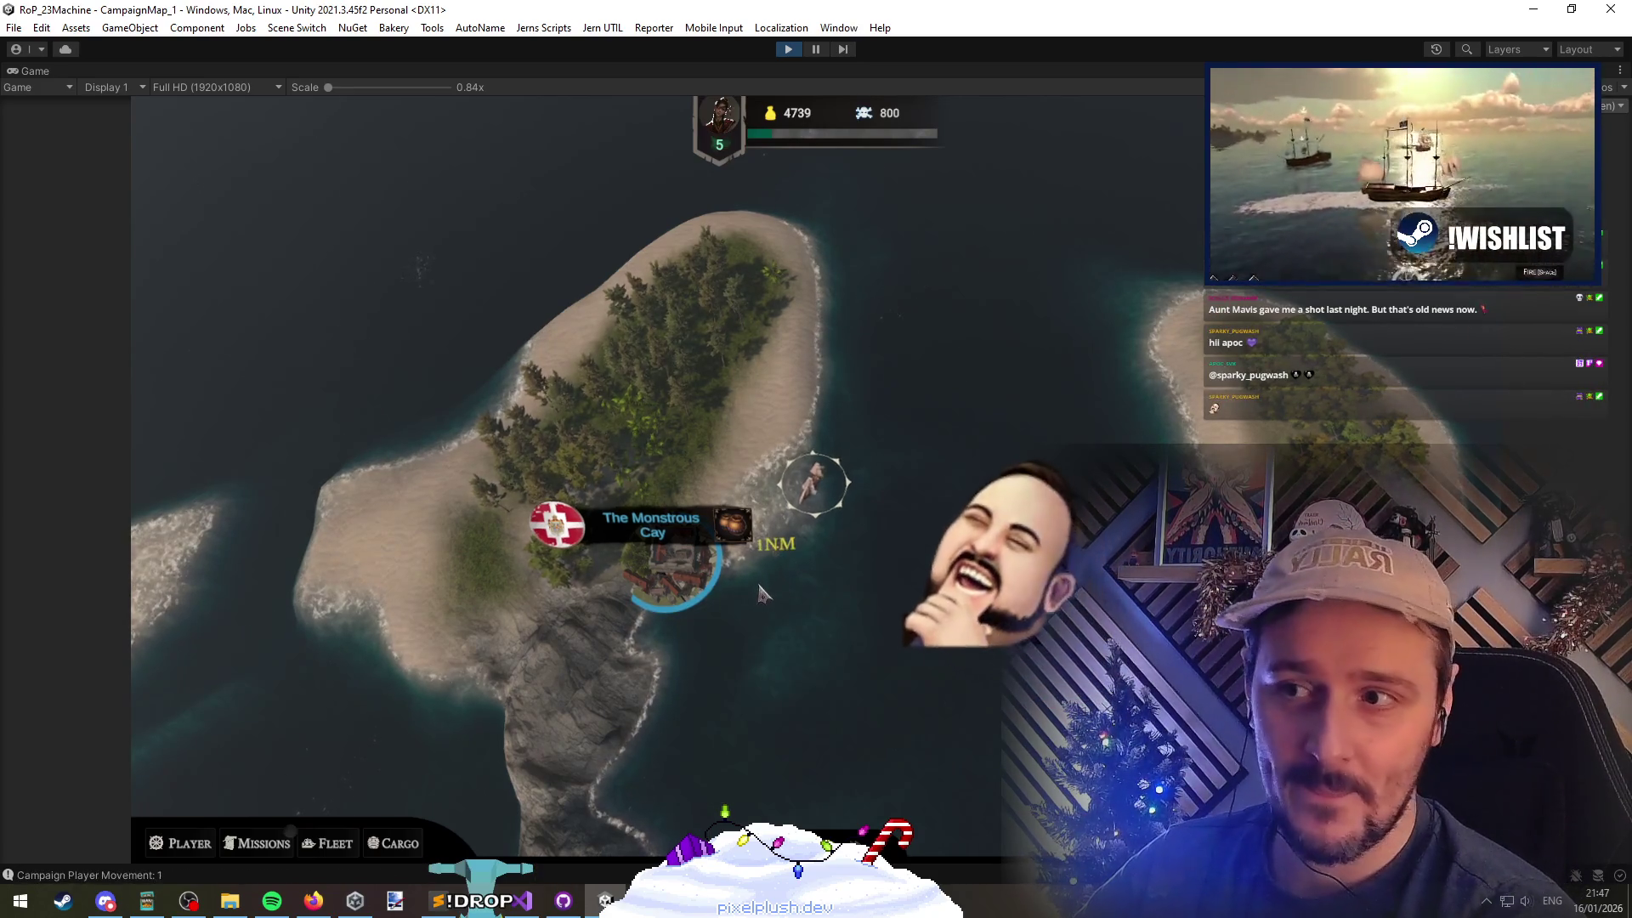
click(691, 586)
click(338, 612)
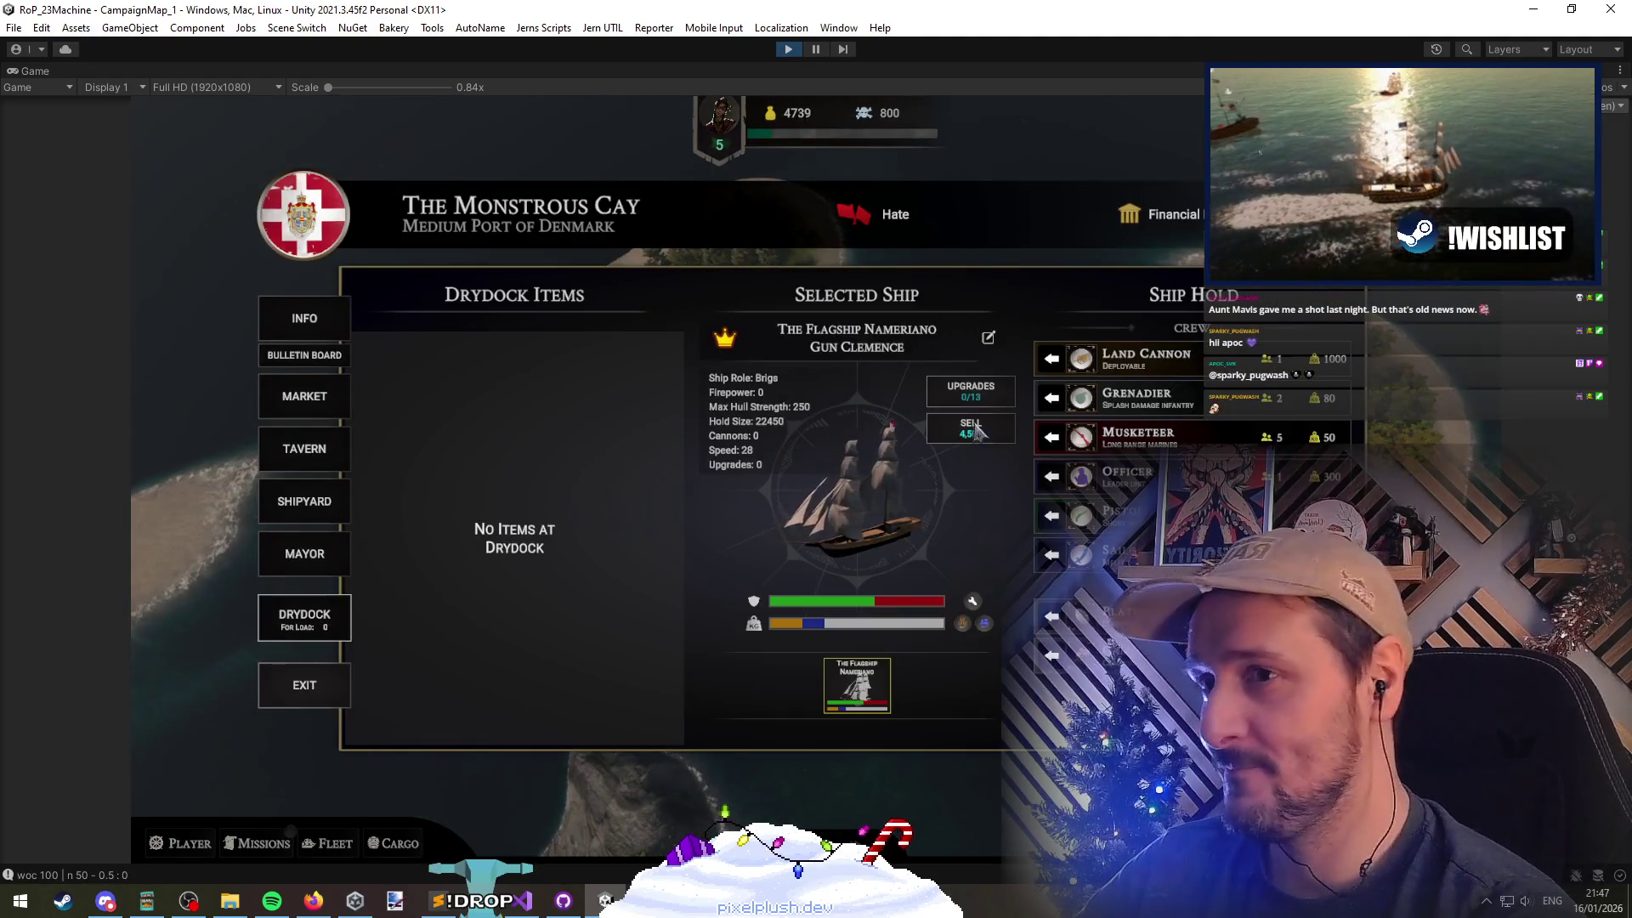
click(967, 392)
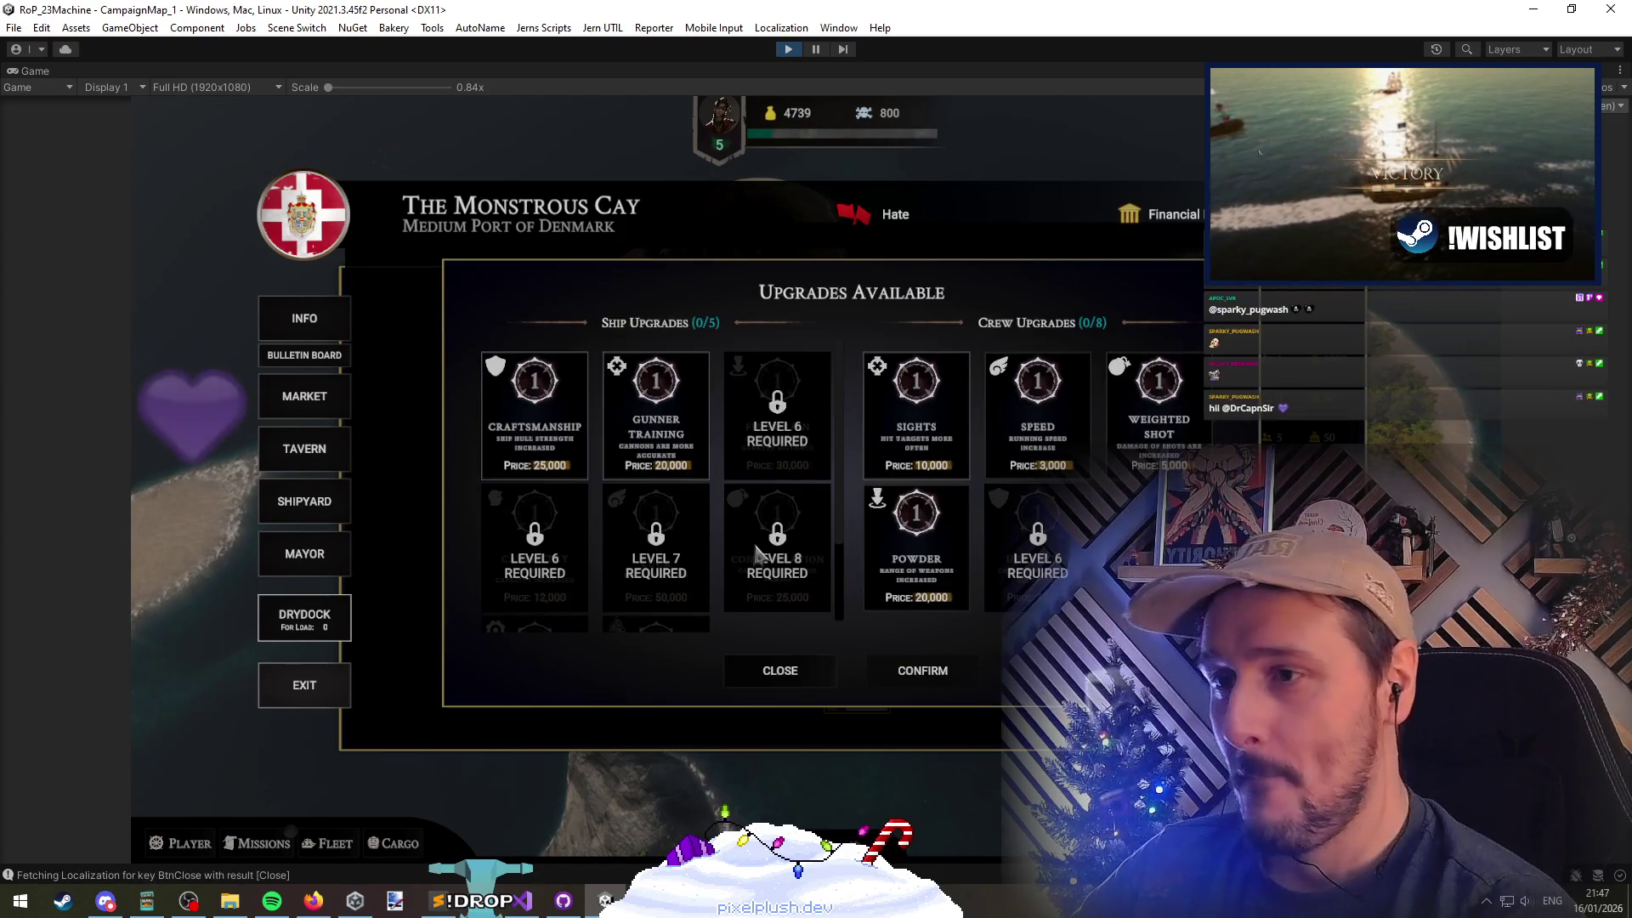
scroll(748, 527, down, 3)
scroll(761, 578, up, 3)
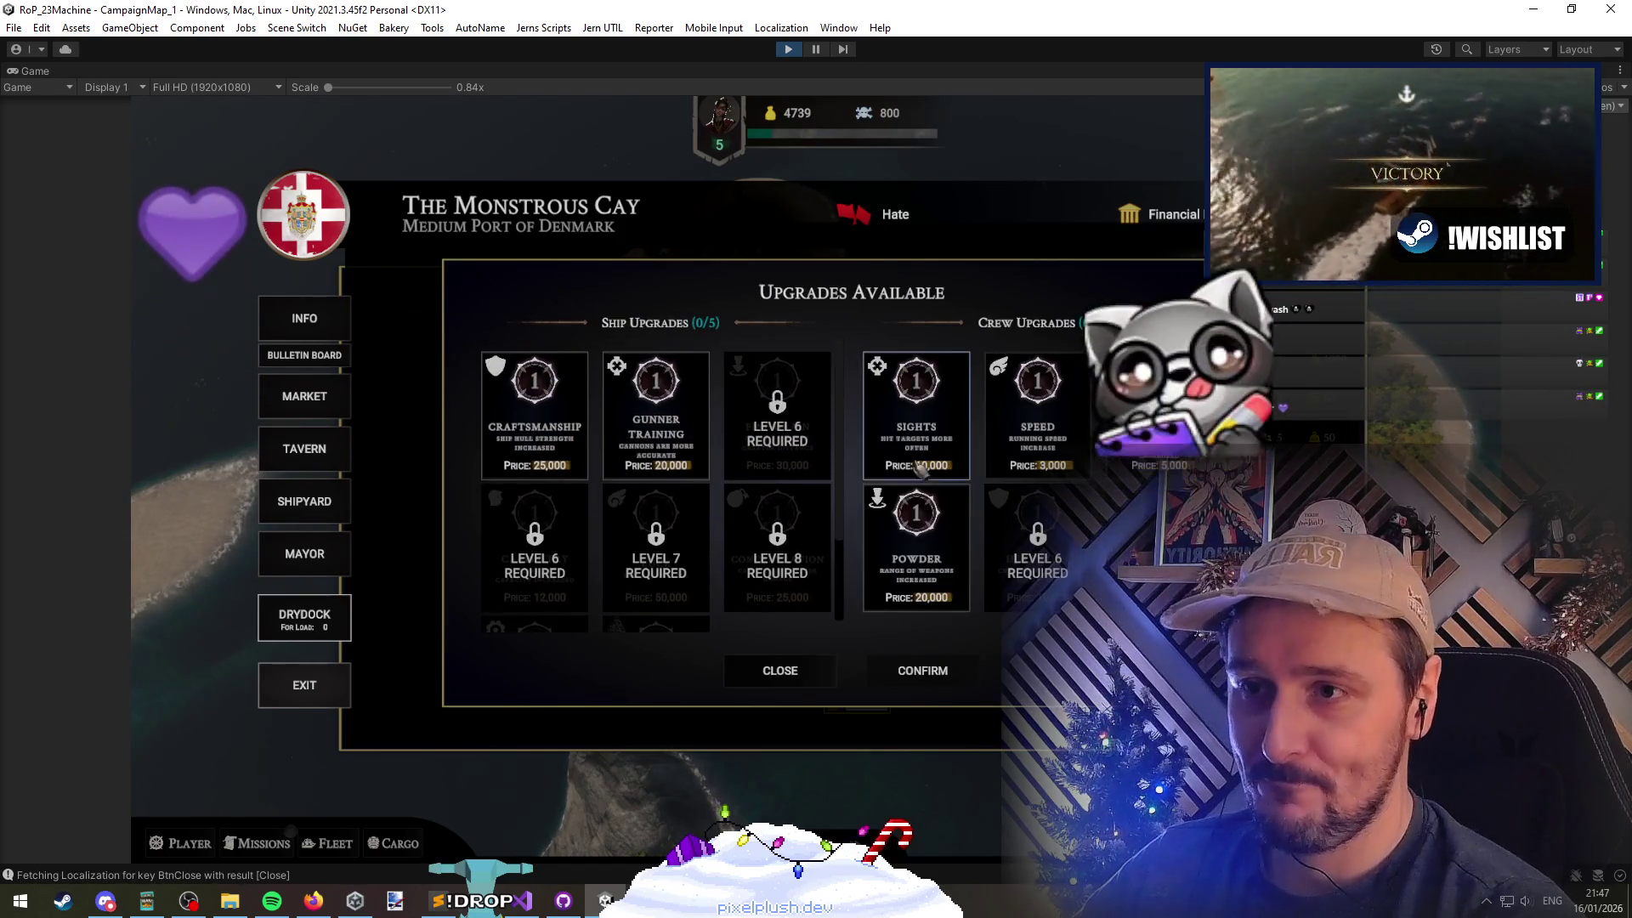
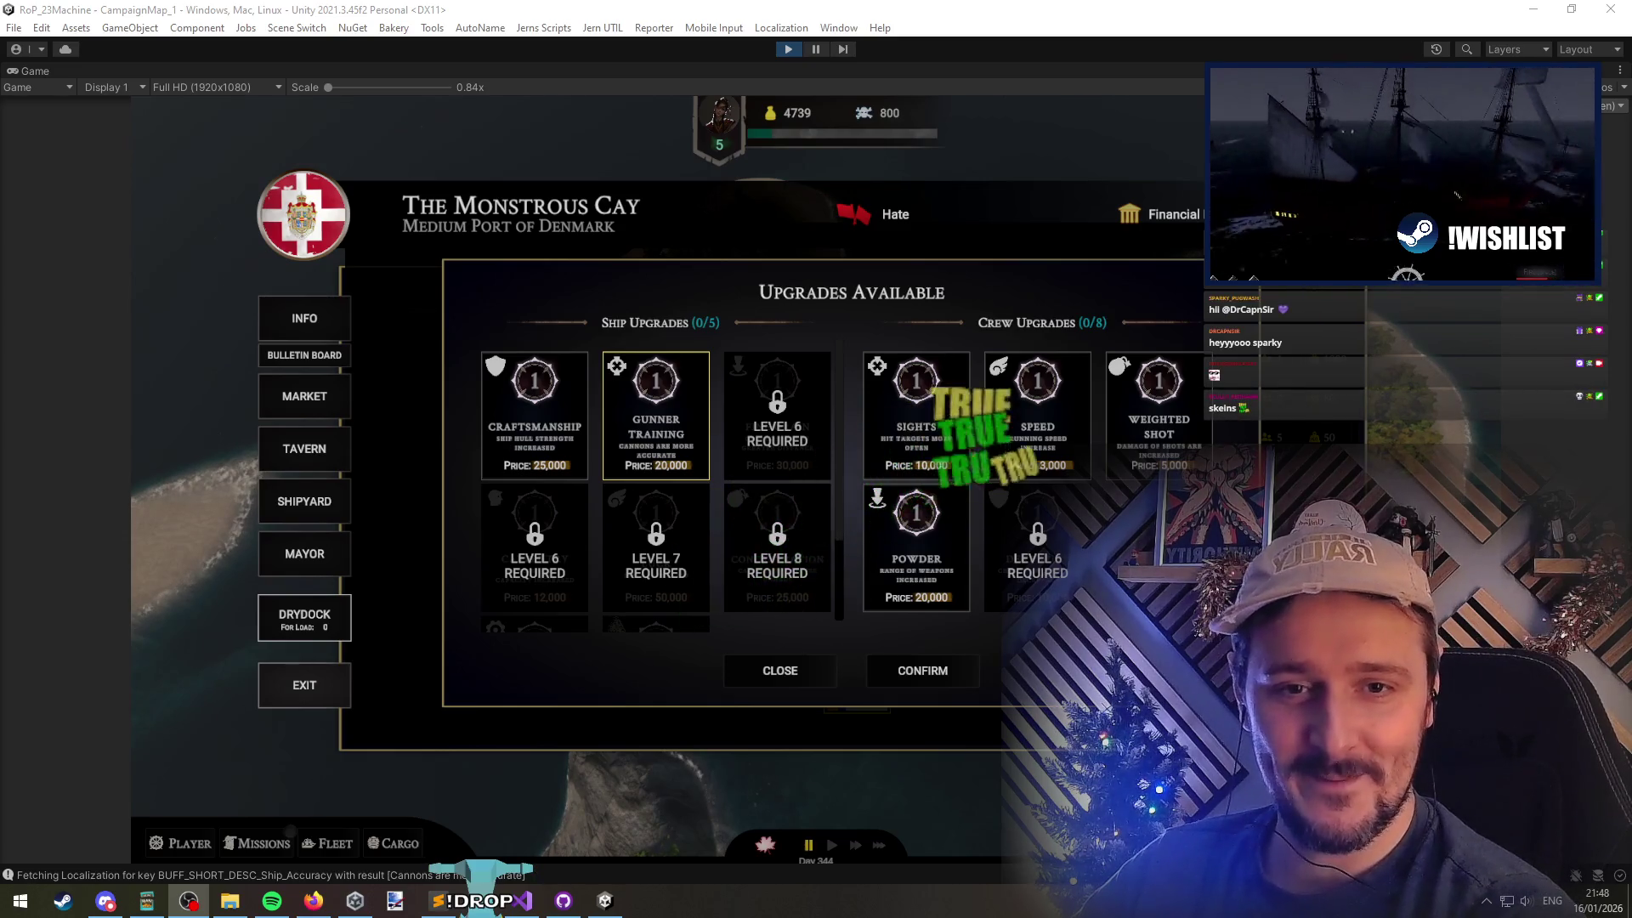
Review the running game's Upgrades Available popup, then bring UnitUpgradesScreen.cs in Visual Studio back forward
click(870, 535)
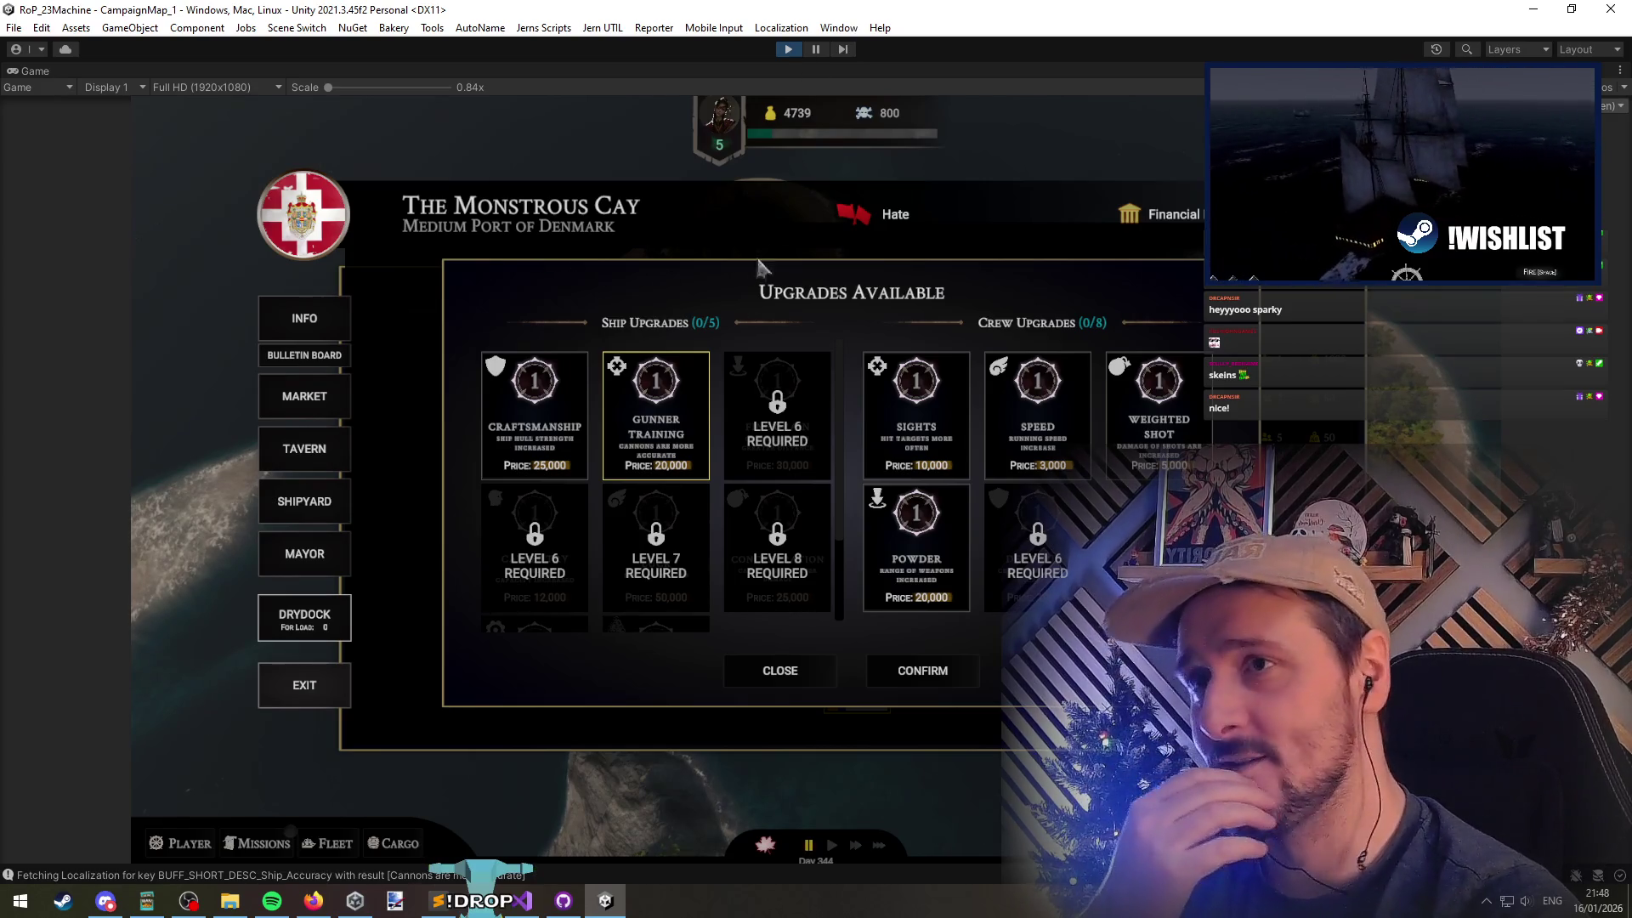
click(521, 900)
click(521, 340)
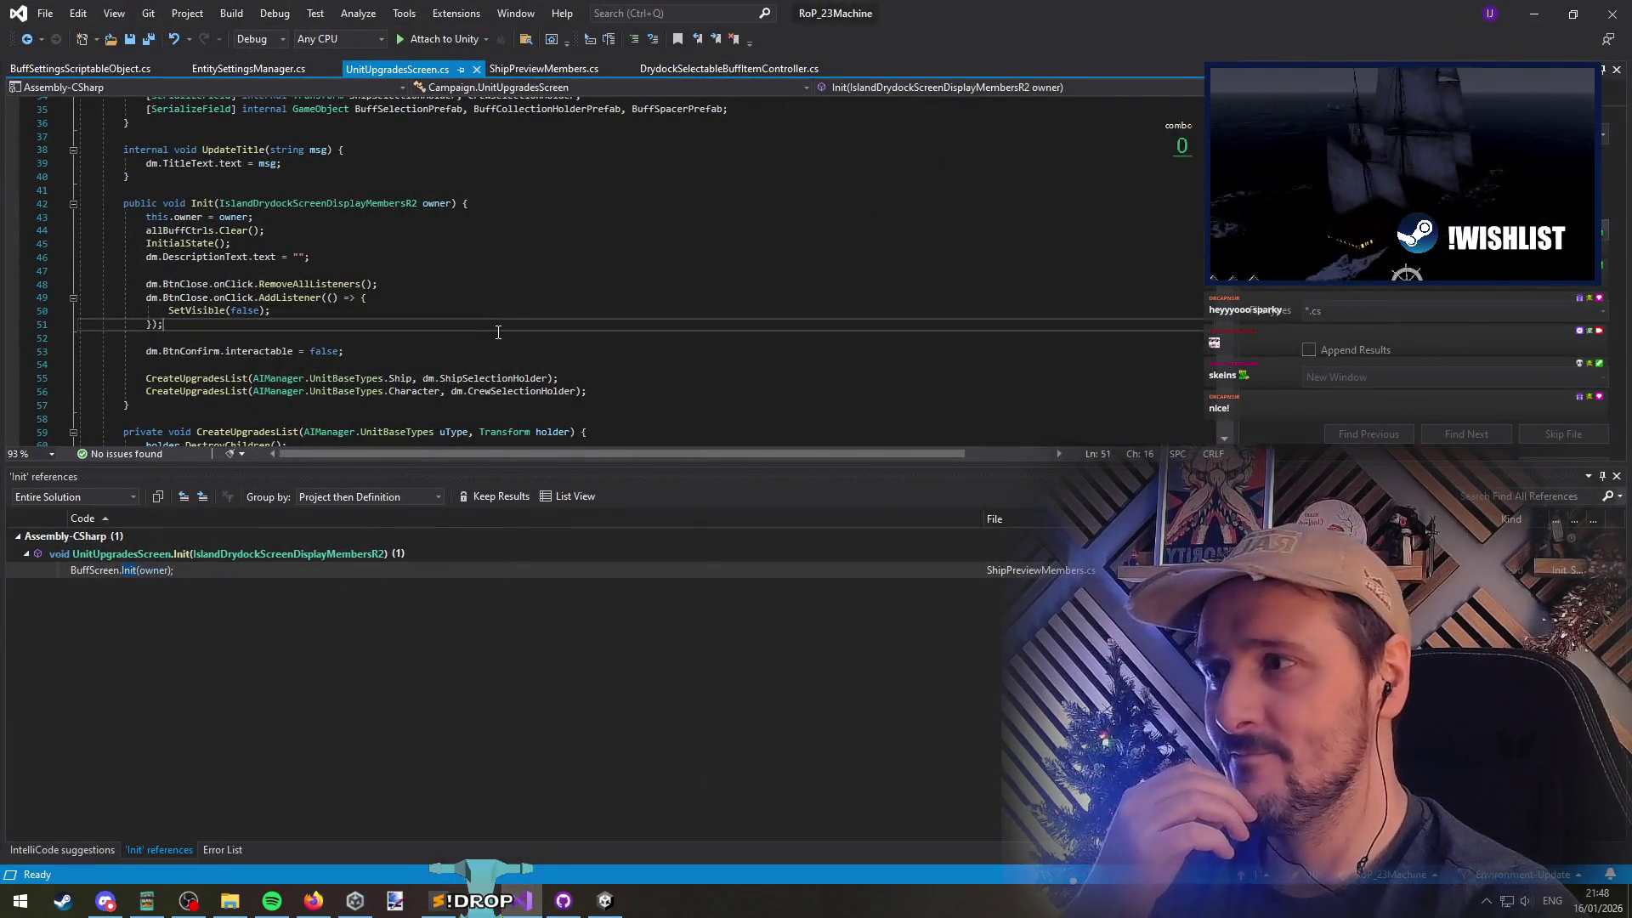
Put the caret at the end of line 53, then un-maximize the editor and move it below the game popup
key(Down)
key(End)
mouse_move(1150, 8)
mouse_down()
mouse_move(1042, 492)
mouse_move(987, 638)
mouse_move(972, 17)
mouse_up()
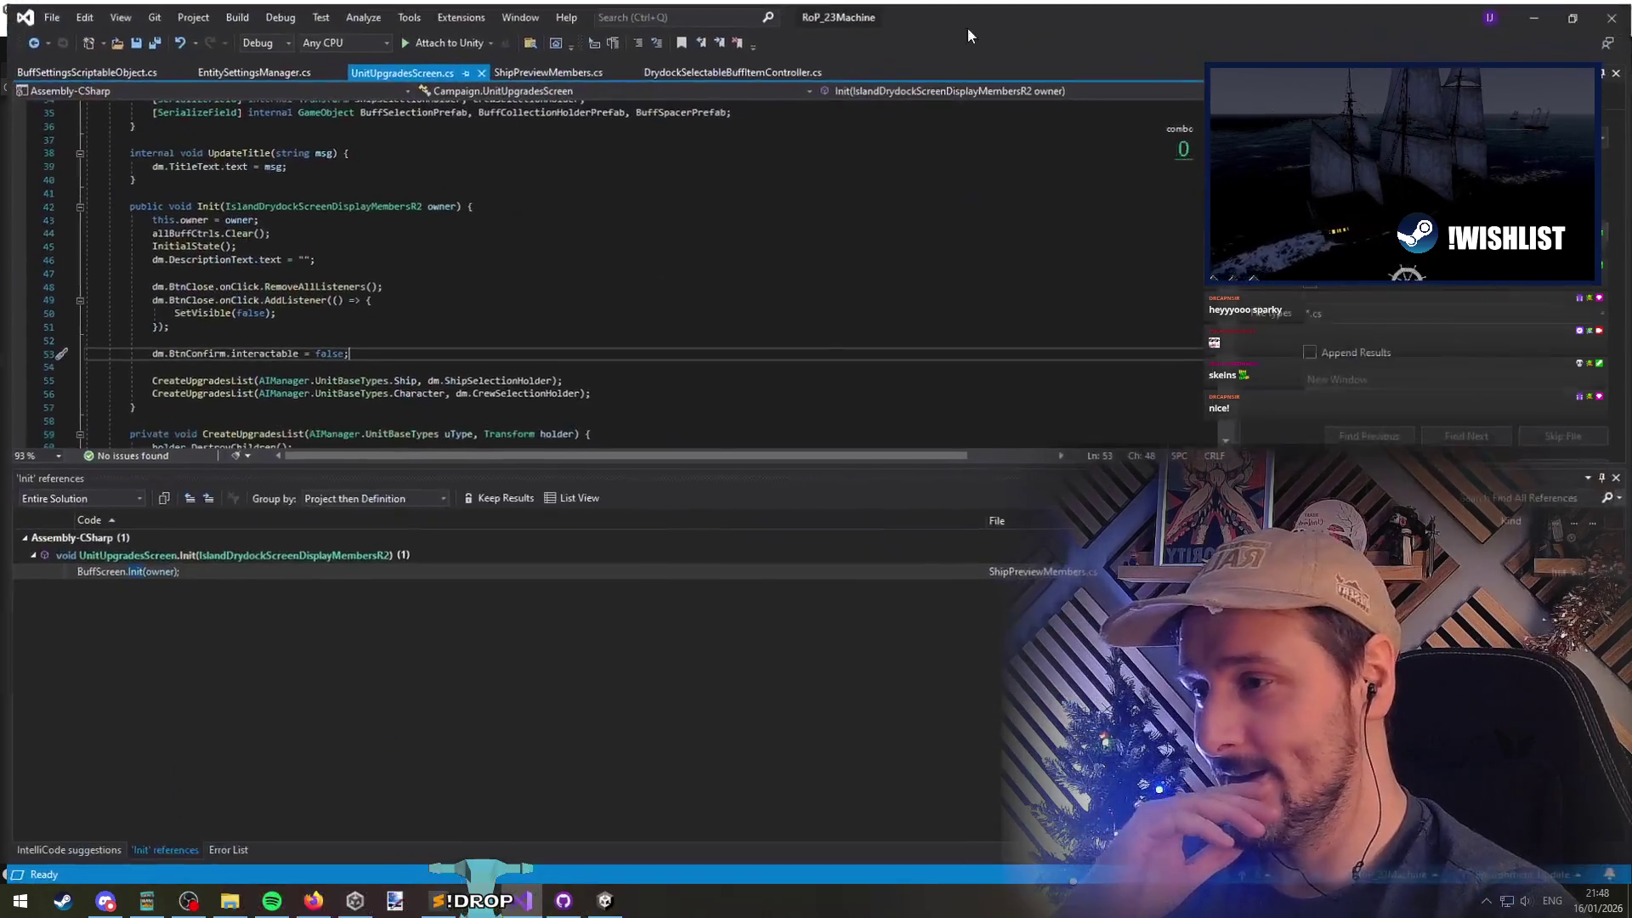
mouse_move(818, 13)
mouse_down()
mouse_move(938, 477)
mouse_move(920, 515)
mouse_move(891, 516)
mouse_move(845, 684)
mouse_move(812, 259)
mouse_move(844, 503)
mouse_move(826, 676)
mouse_up()
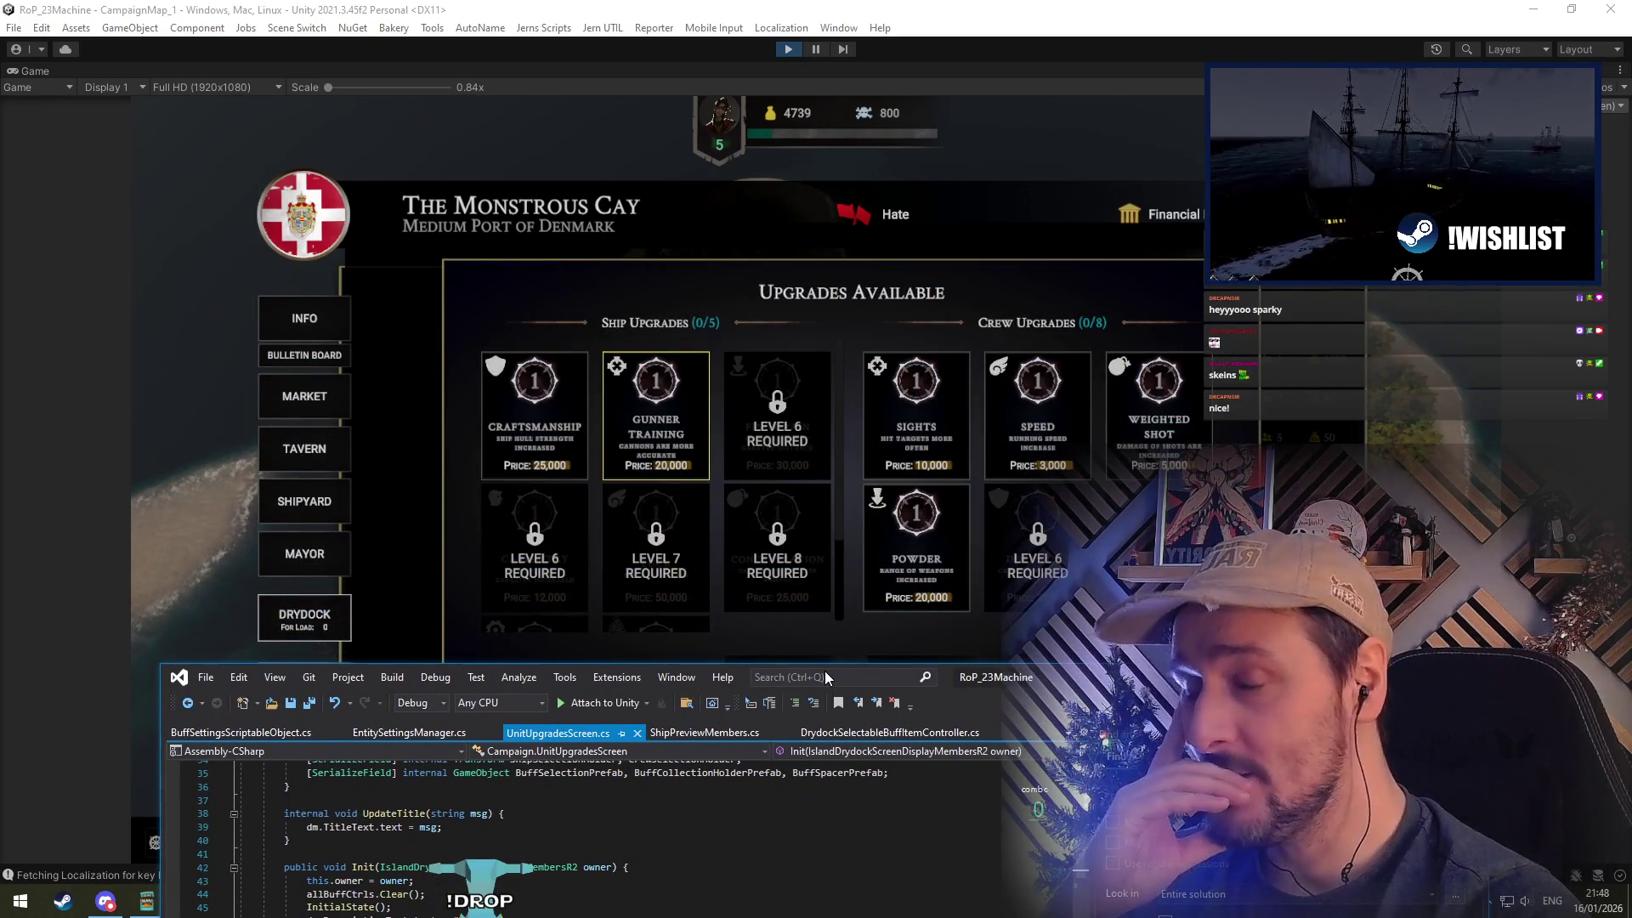
Reposition the Visual Studio window slightly lower and to the left to clear the game view
drag(825, 671, 839, 736)
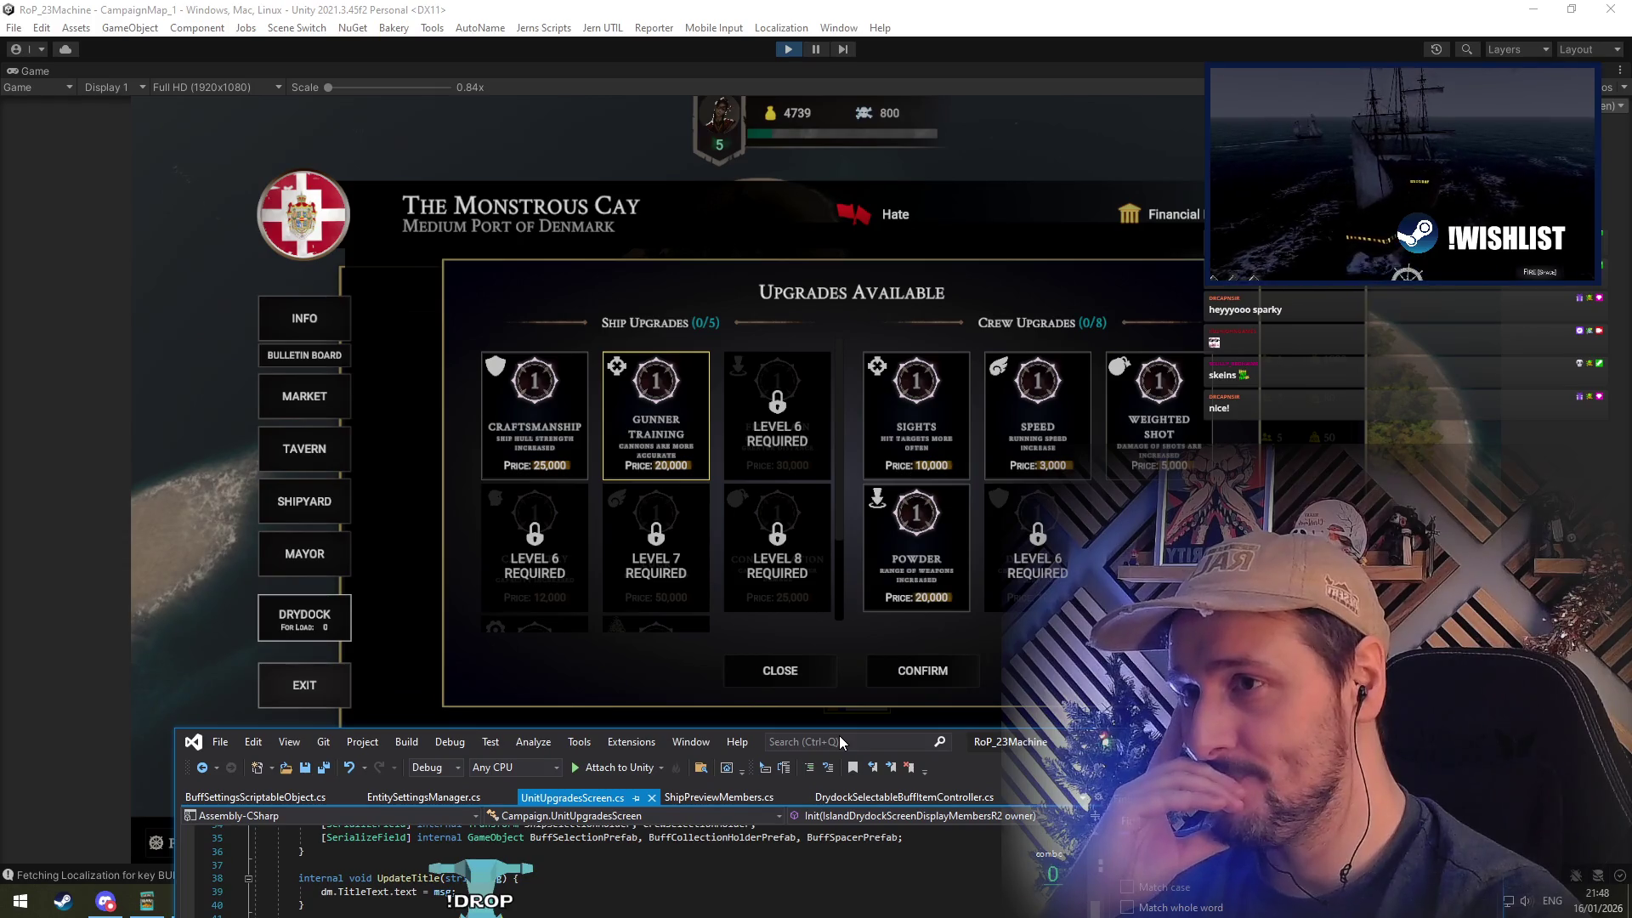
drag(841, 741, 833, 731)
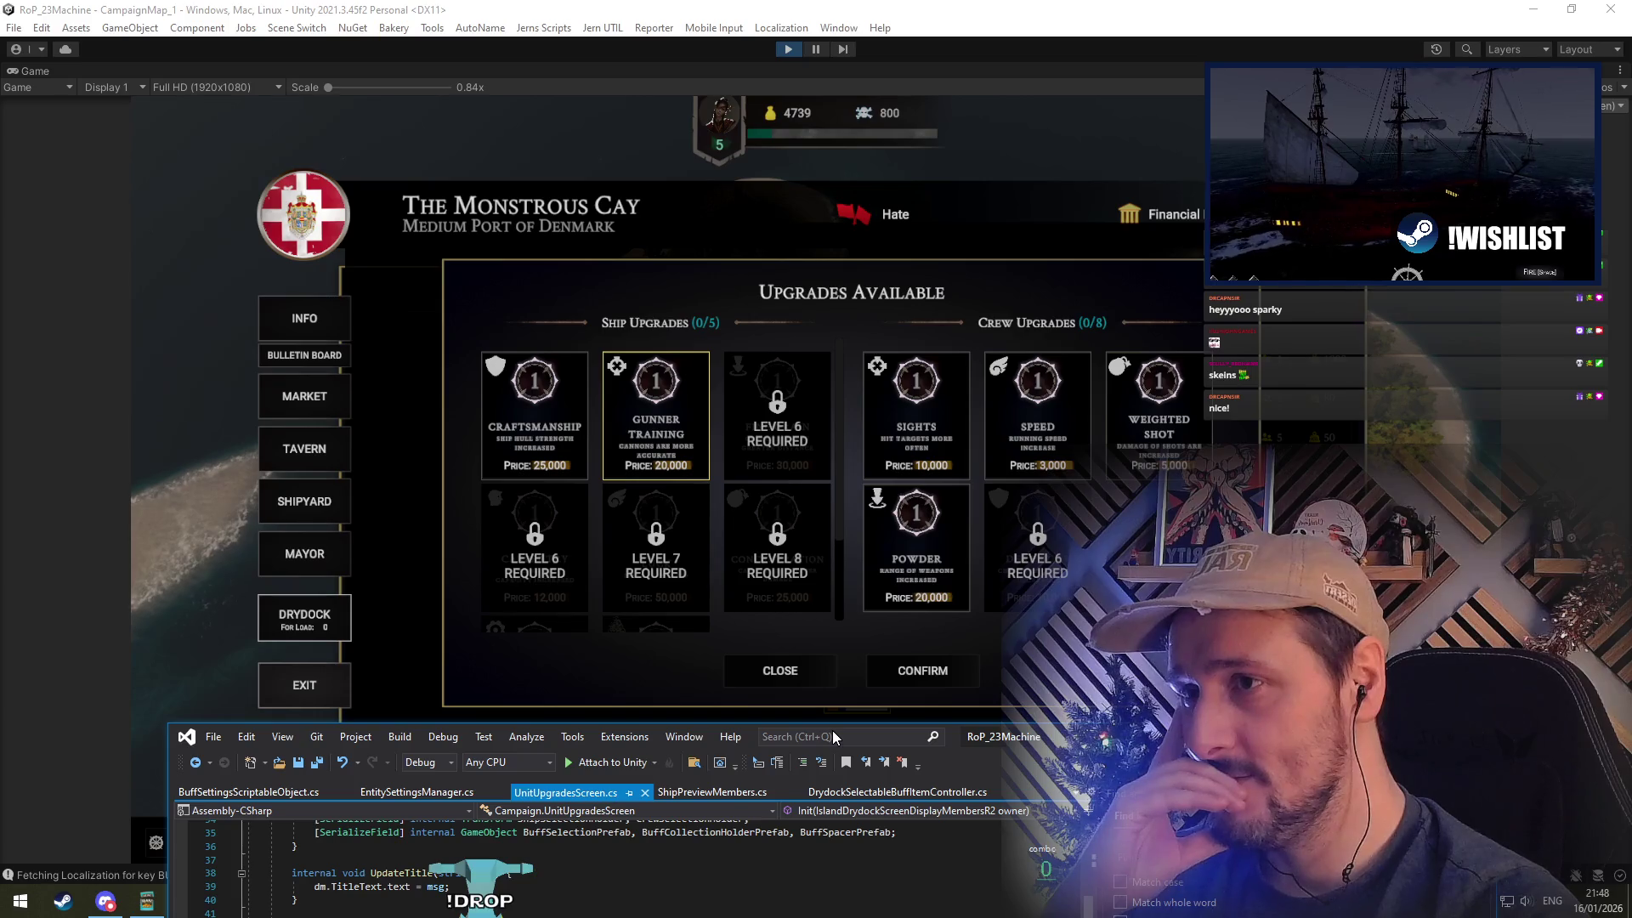
mouse_move(833, 731)
mouse_down()
mouse_move(751, 715)
mouse_move(787, 727)
mouse_up()
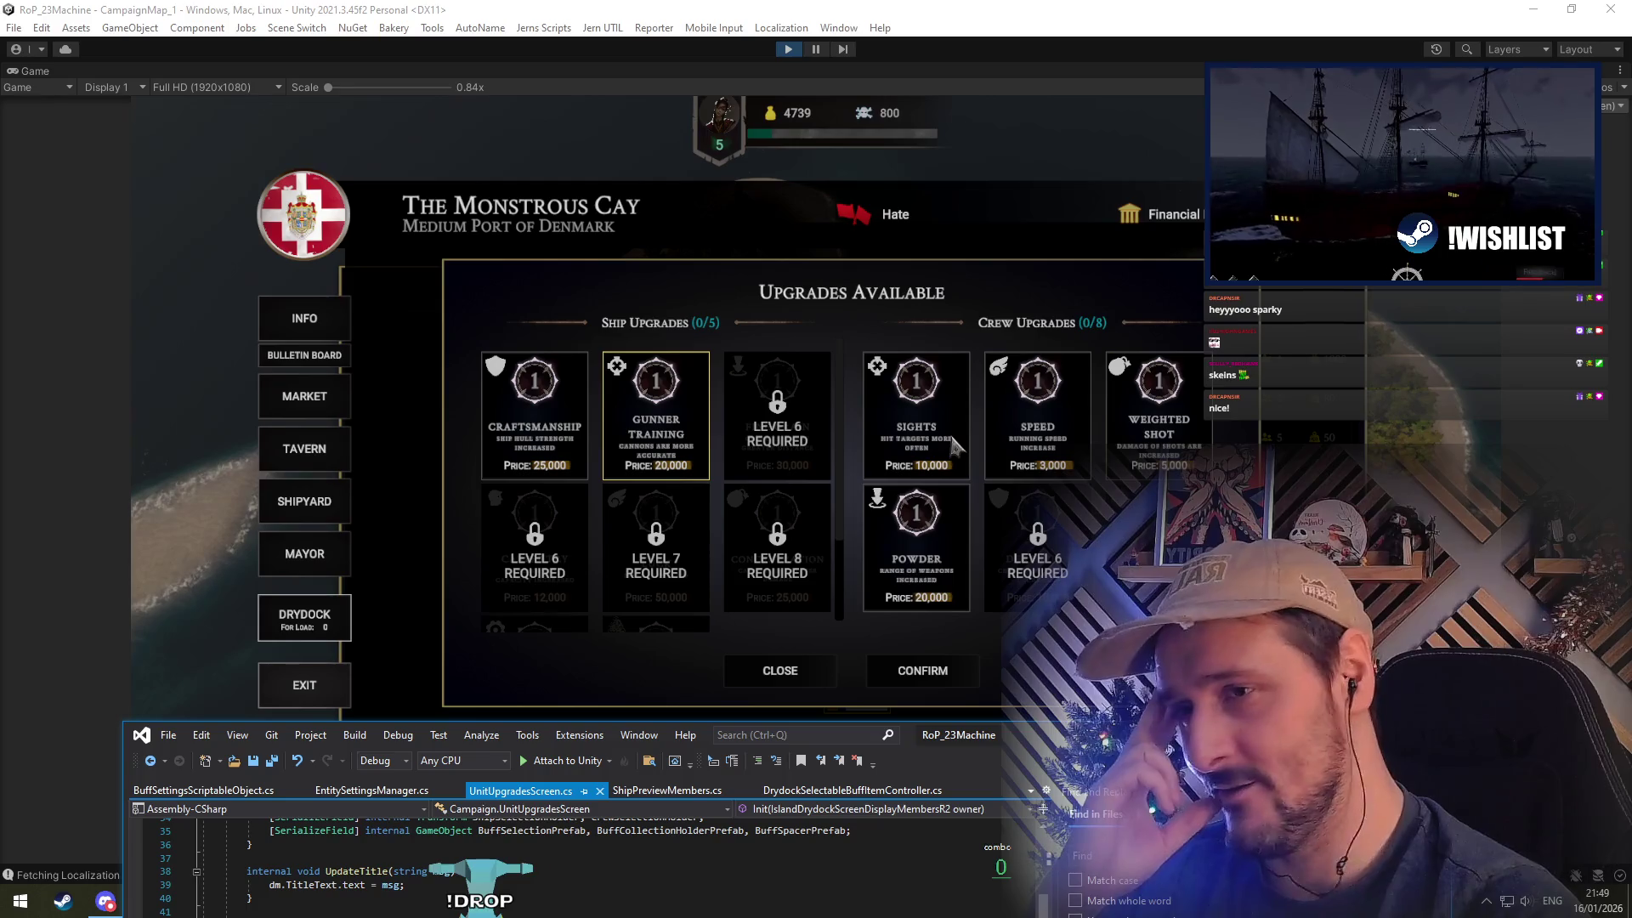
Try the Sights, Gunner Training and Speed upgrade cards in the popup
click(883, 423)
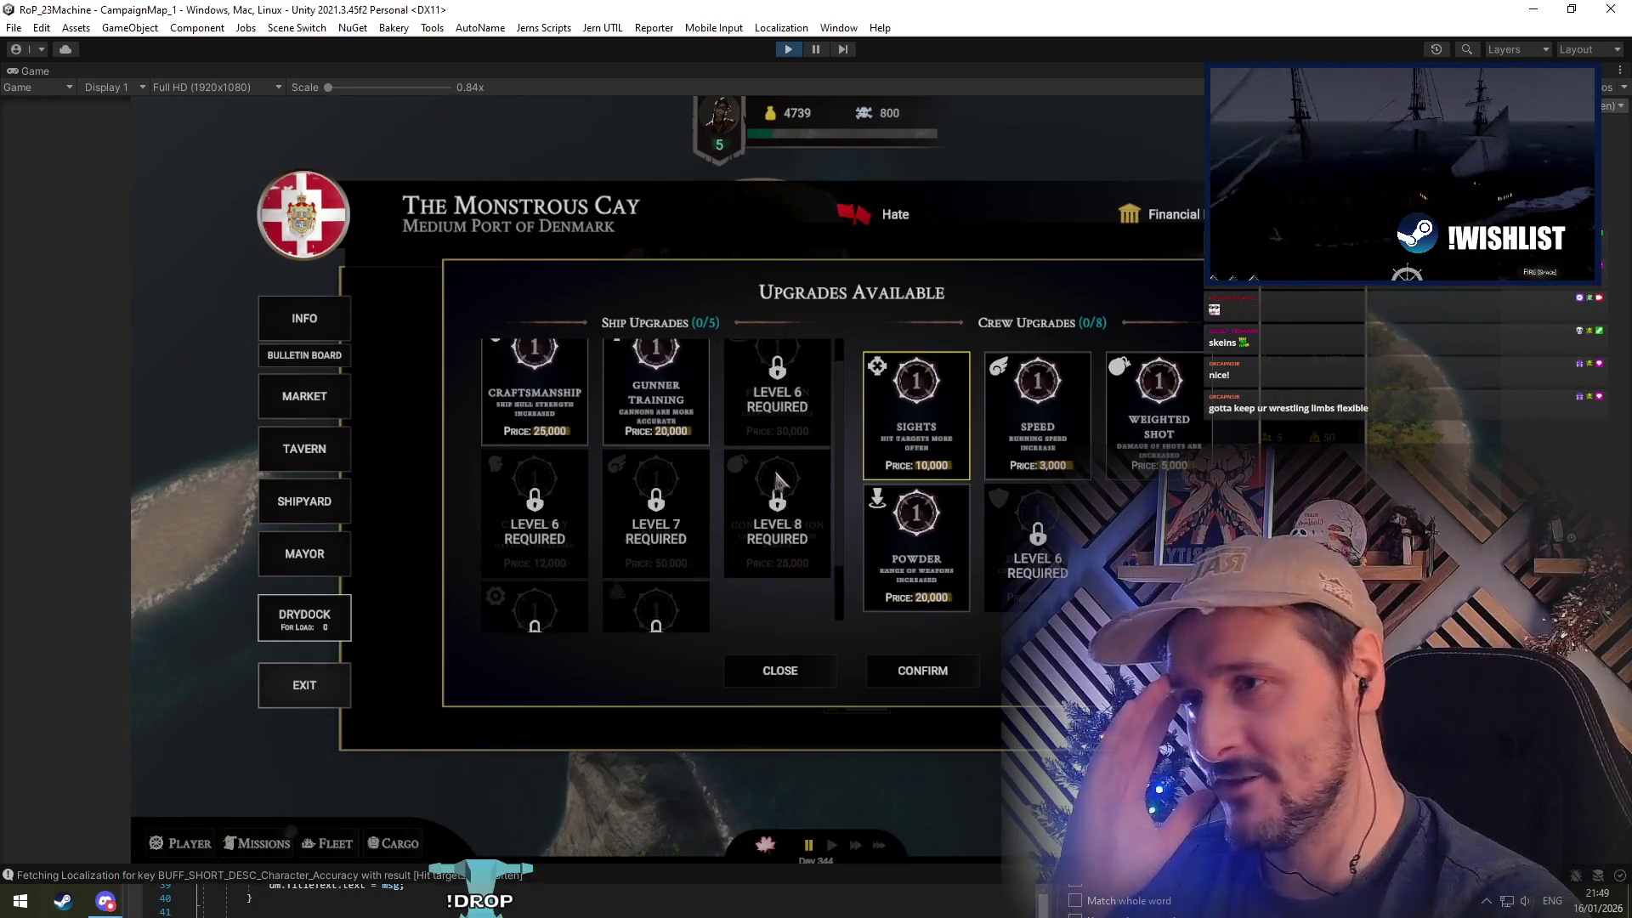
click(655, 437)
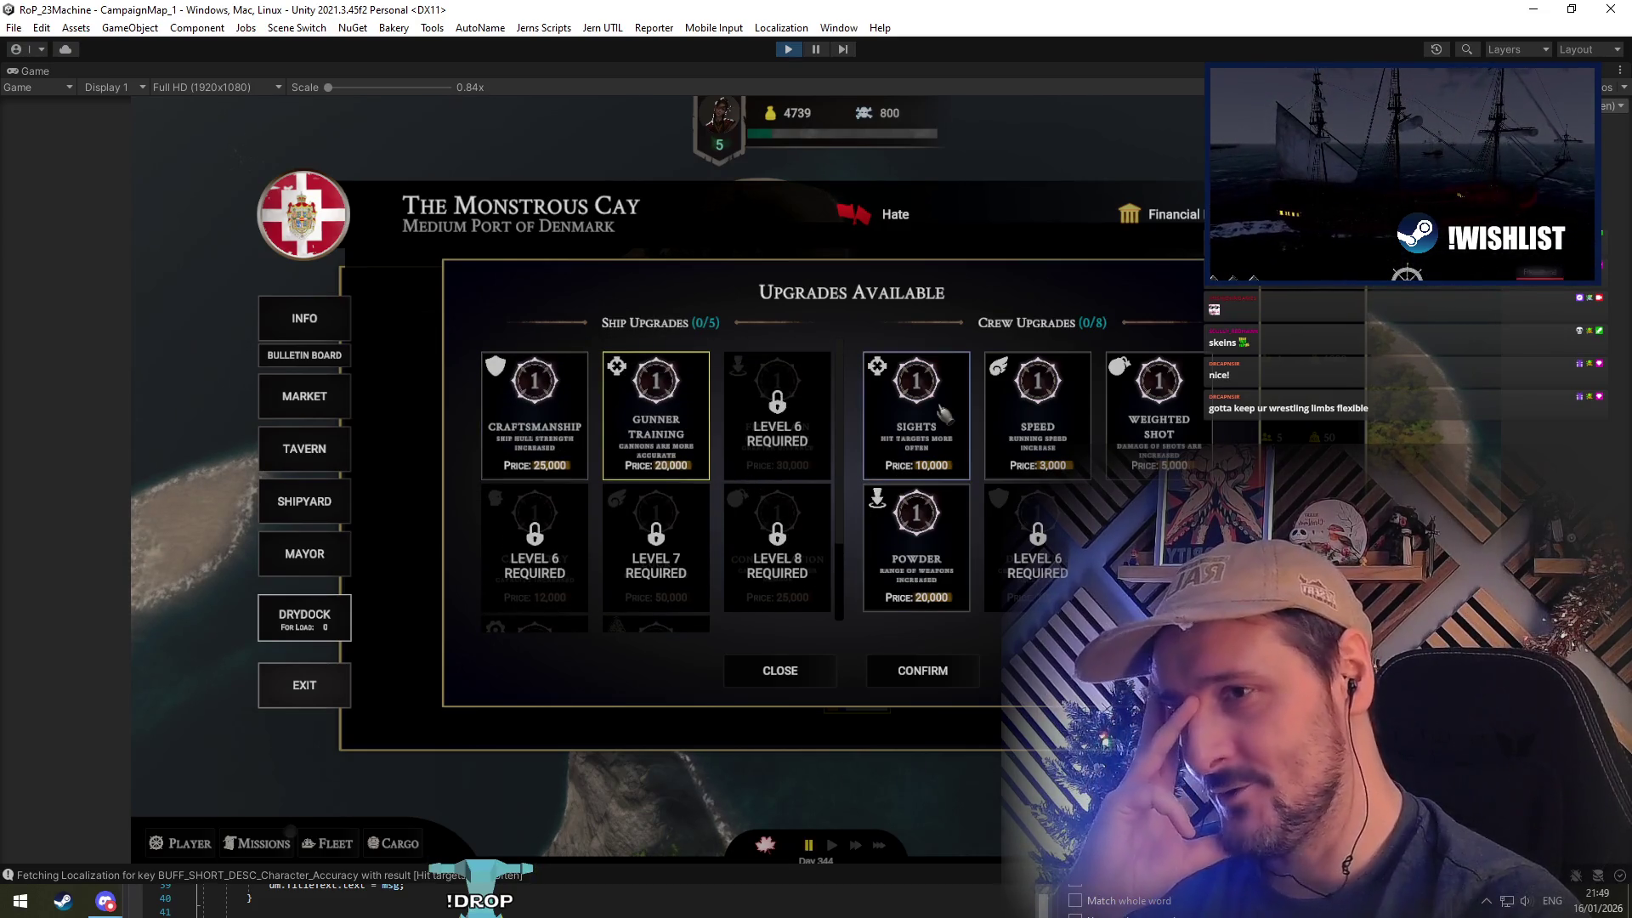
click(1044, 432)
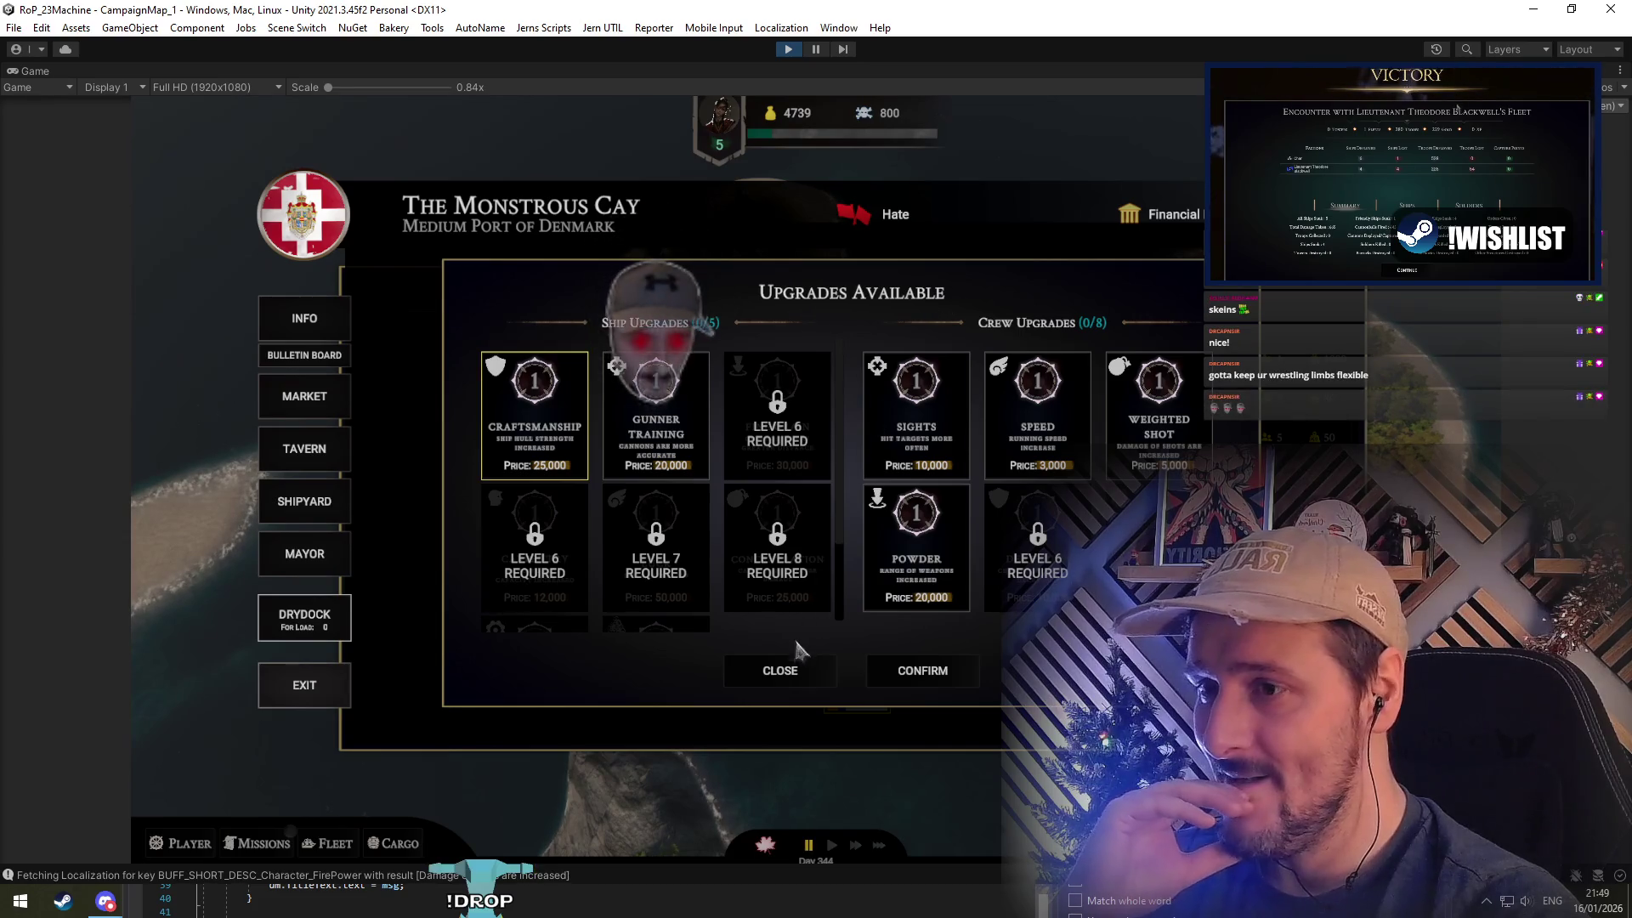
Close the Upgrades Available popup, cancel the ship rename, and return to Visual Studio
click(802, 676)
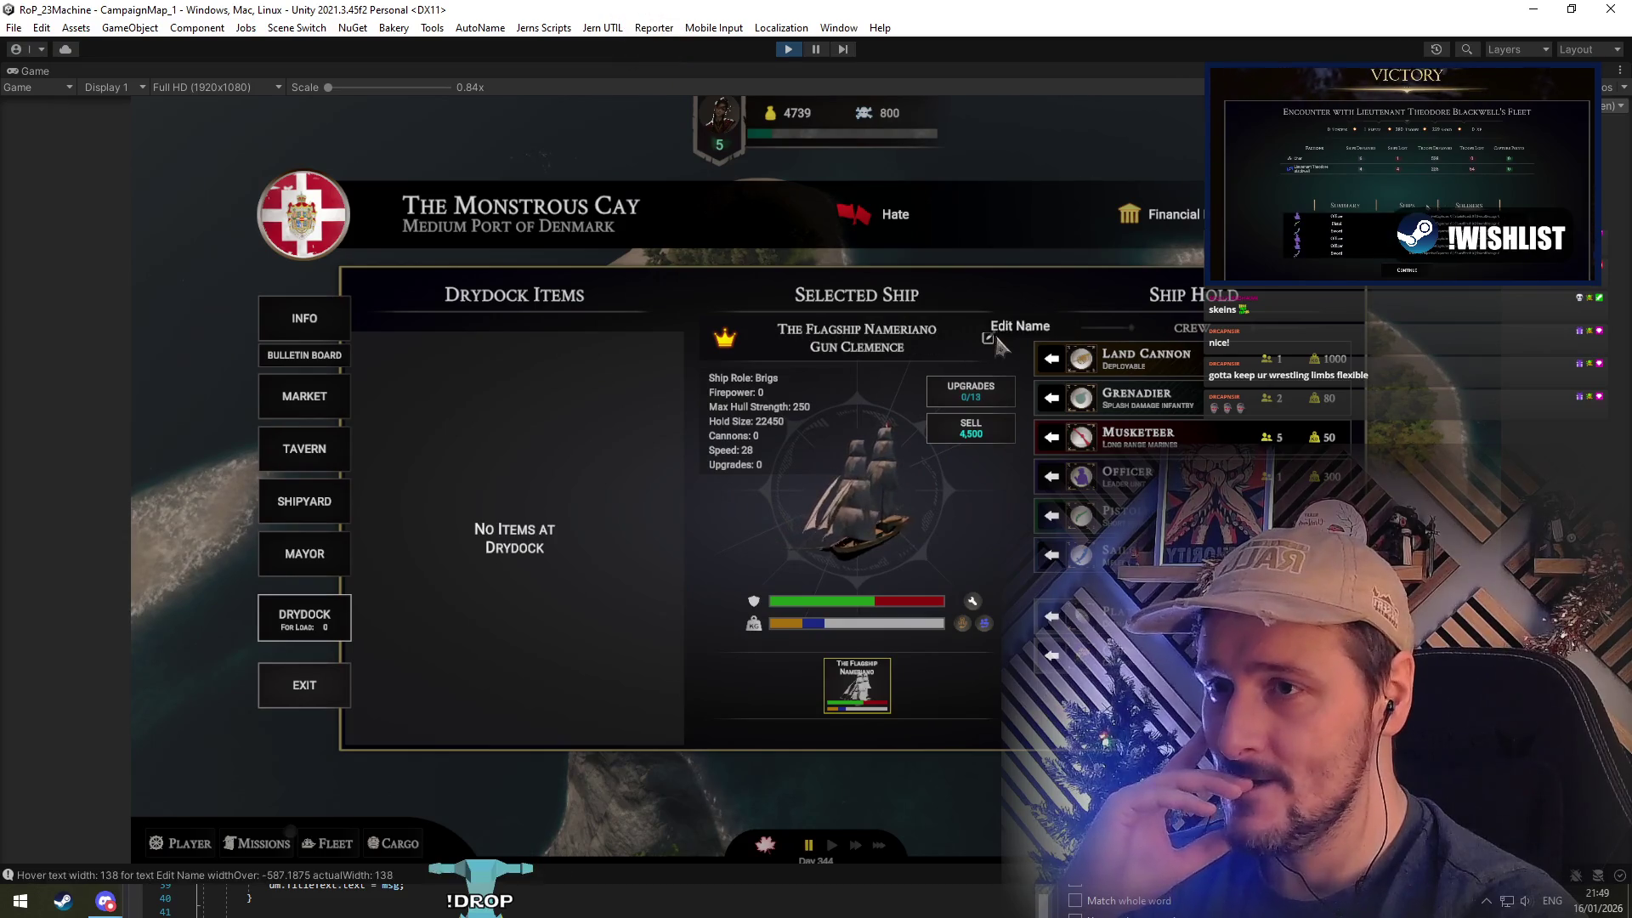
click(854, 497)
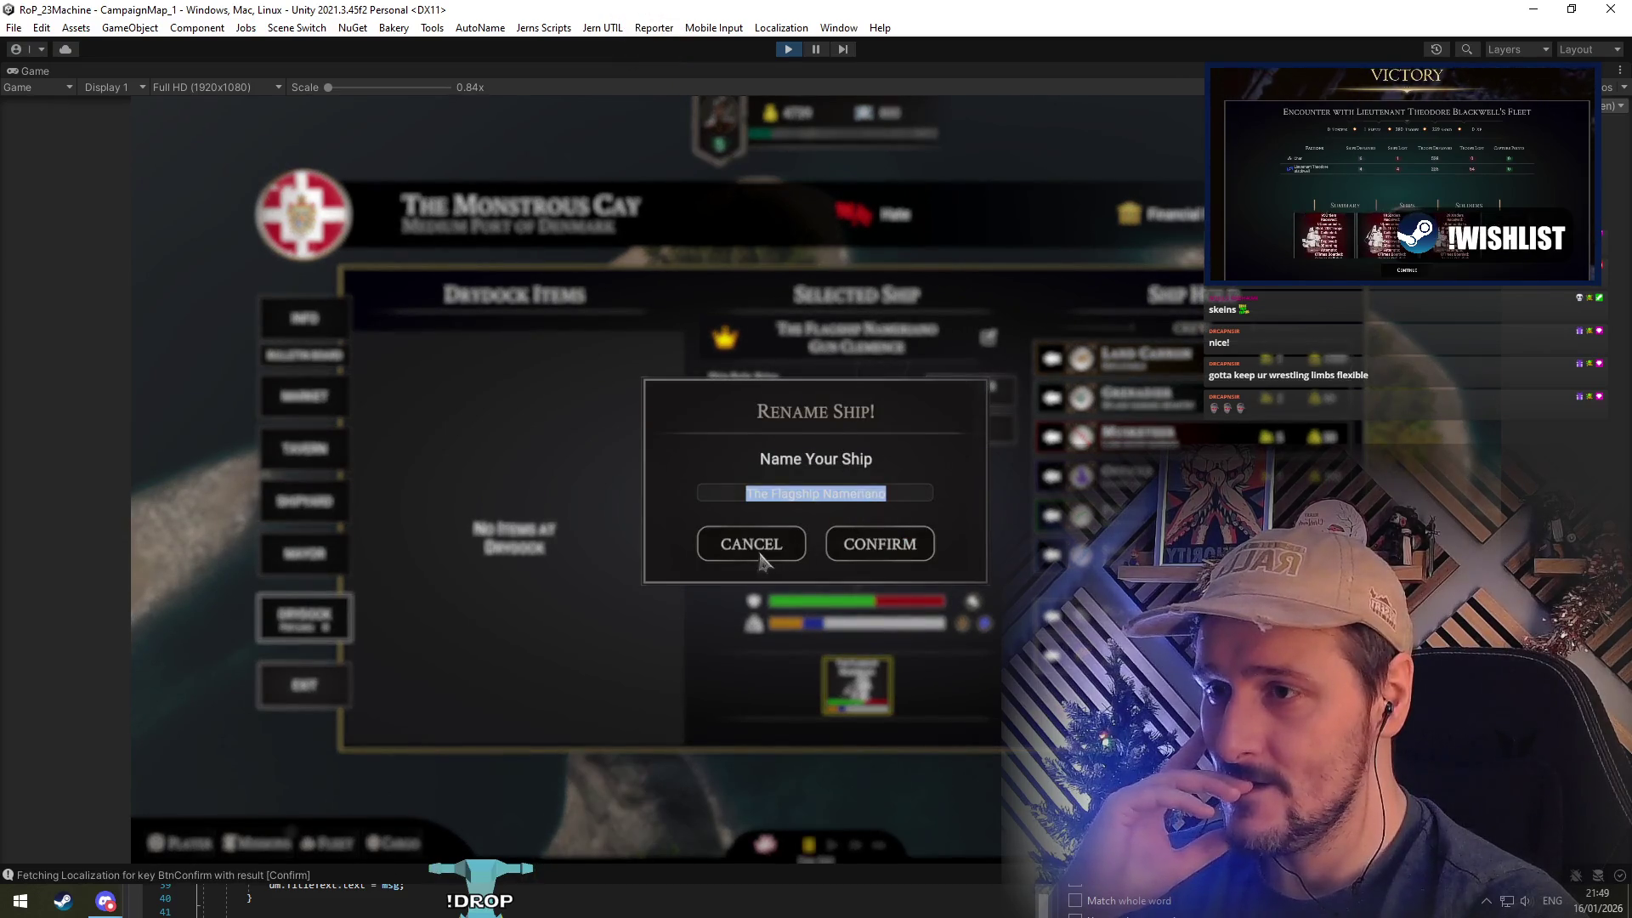
click(759, 548)
click(505, 890)
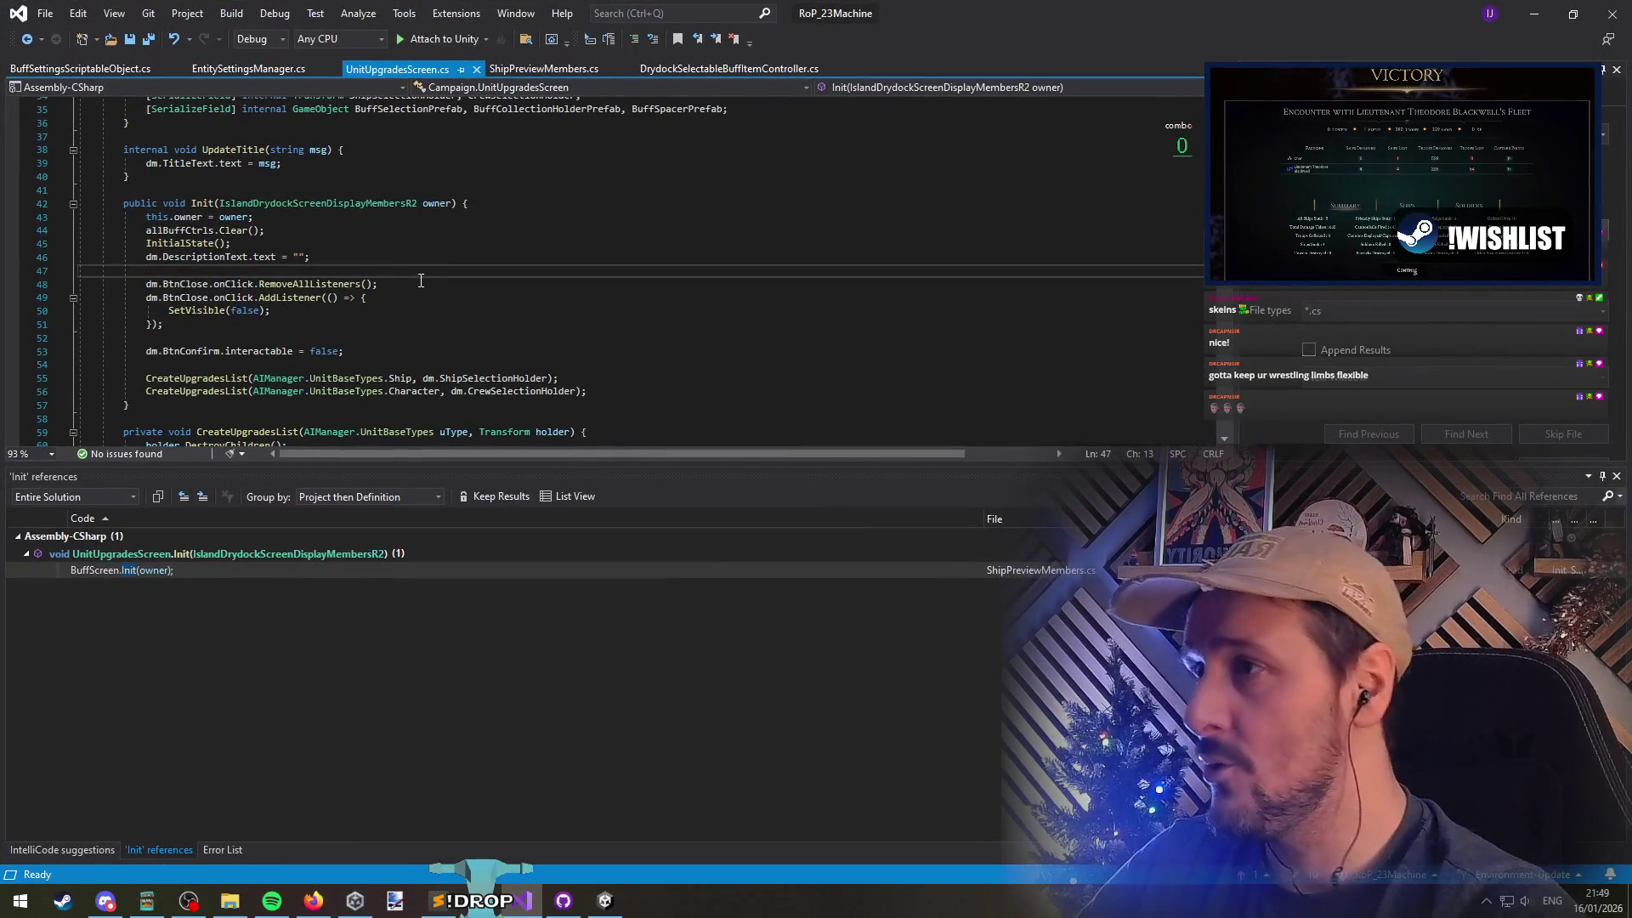
Find all references to UpdateTitle from the Init method and open its call in ShipPreviewMembers.cs
scroll(331, 264, down, 3)
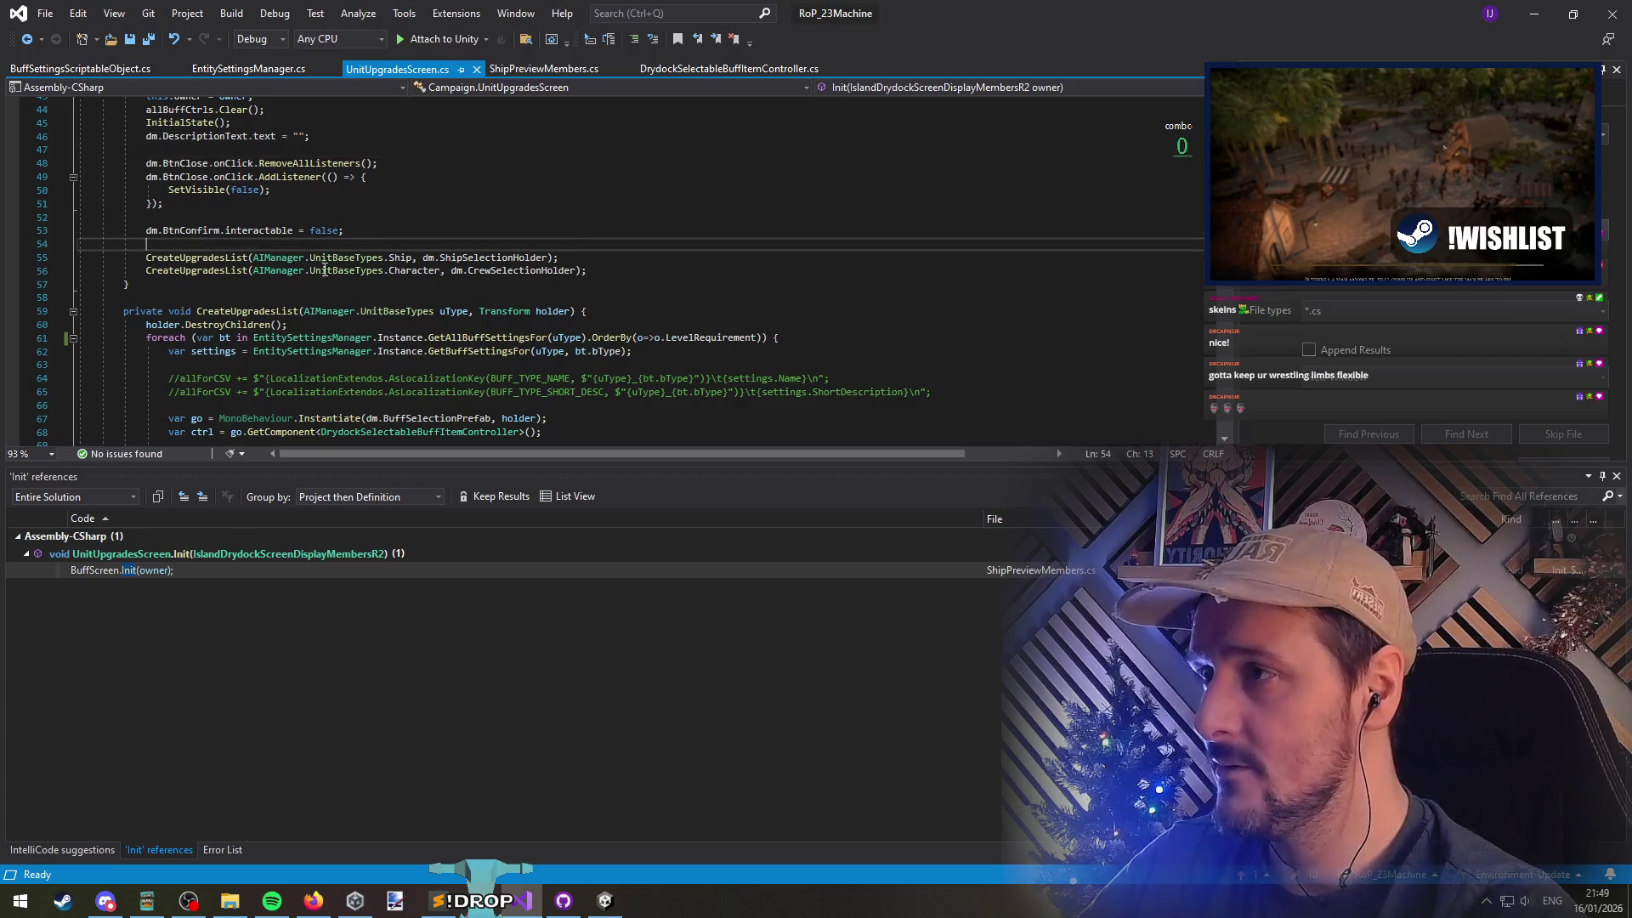
click(235, 311)
scroll(242, 292, up, 5)
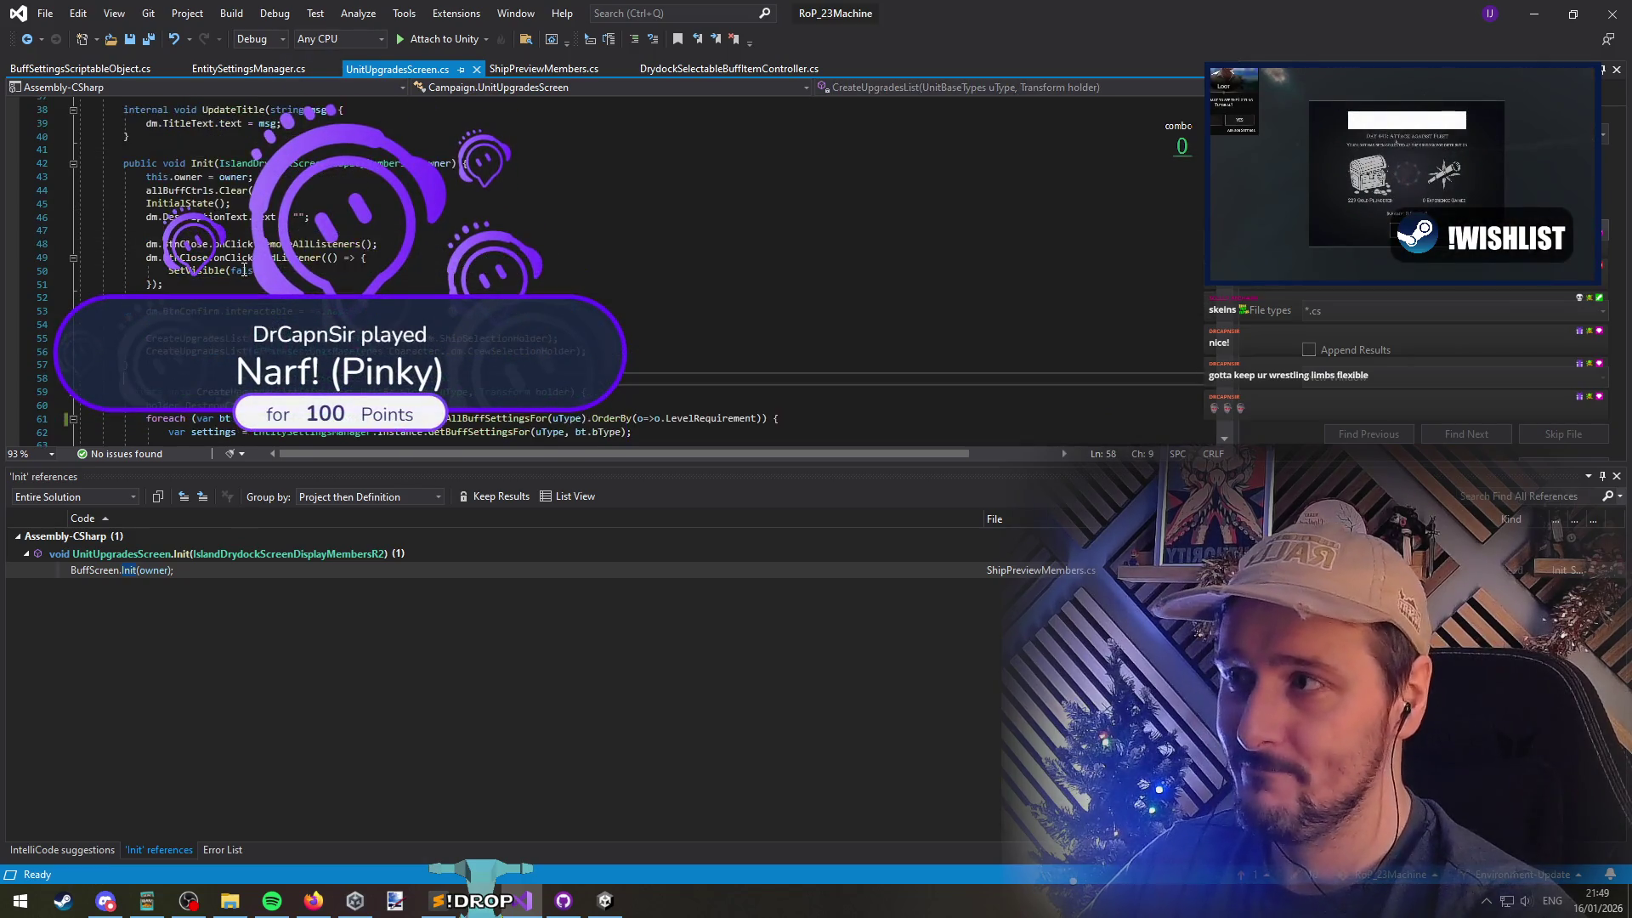
click(201, 284)
click(228, 230)
right_click(446, 432)
click(493, 501)
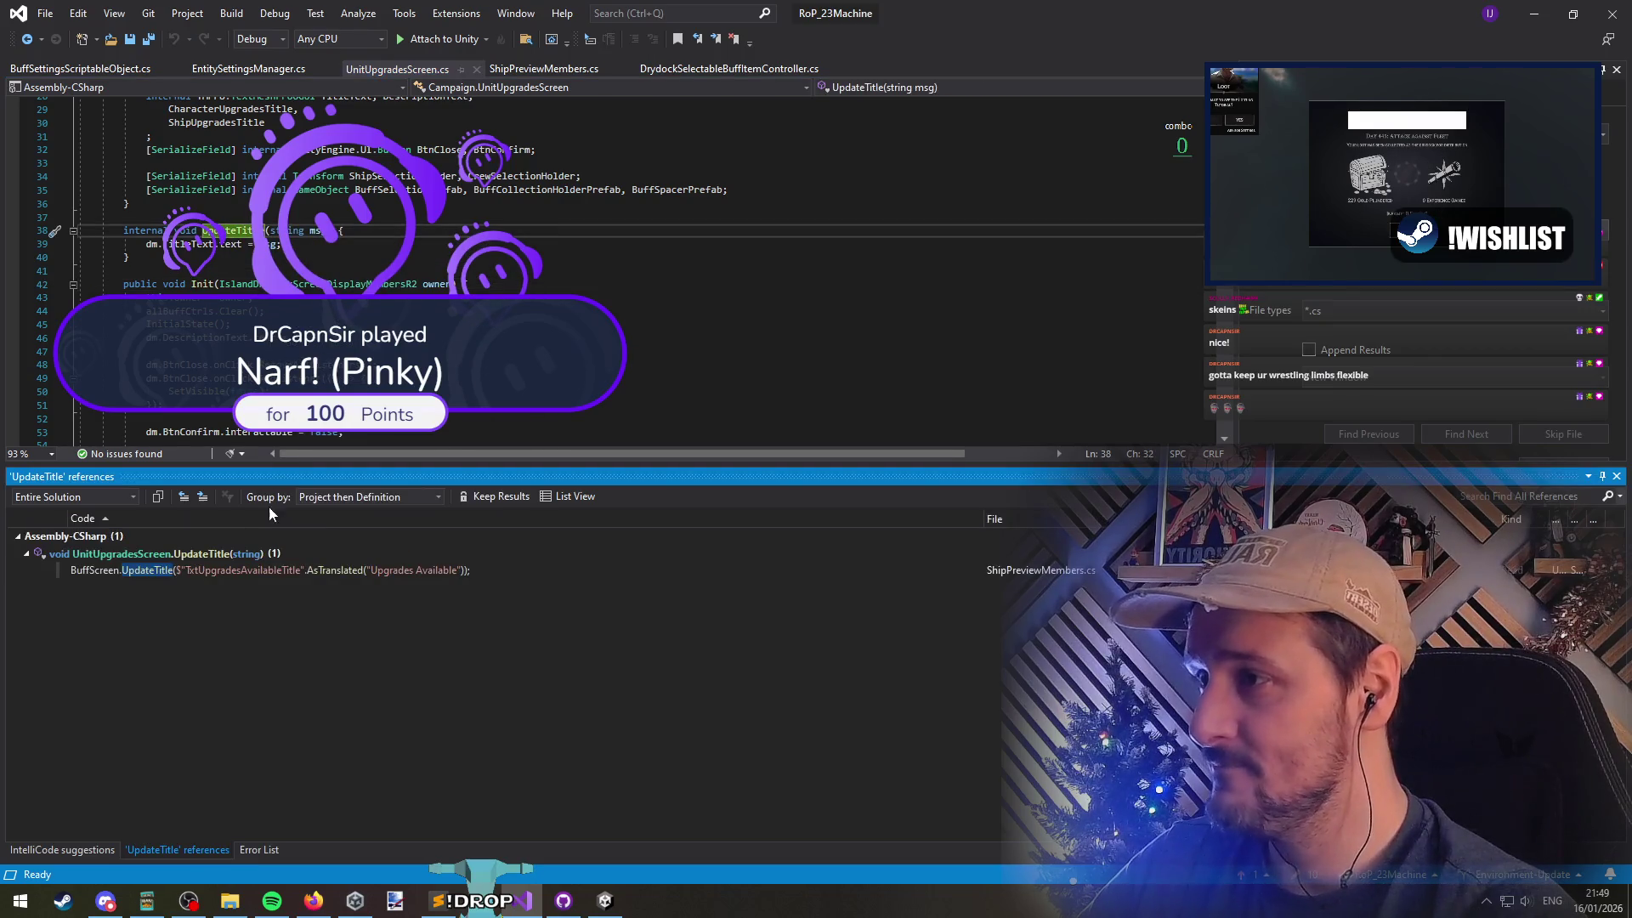
double_click(287, 568)
List UpdateBuffDisplay's references and visit its subscription and the direct call on line 91
key(Up)
key(Up)
key(Up)
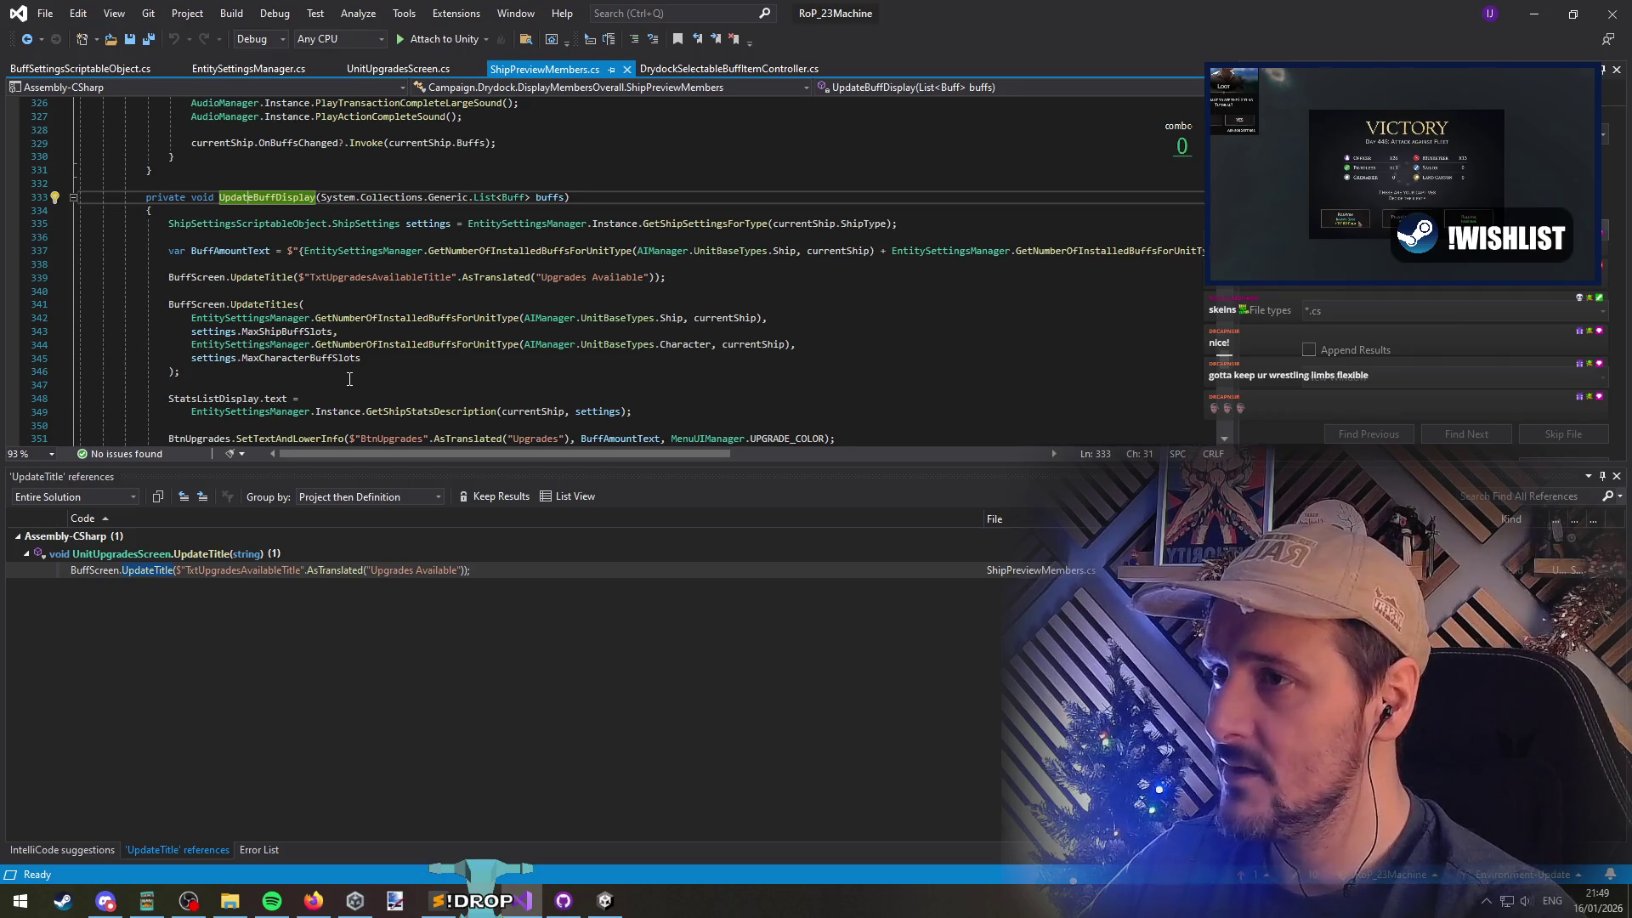
right_click(276, 201)
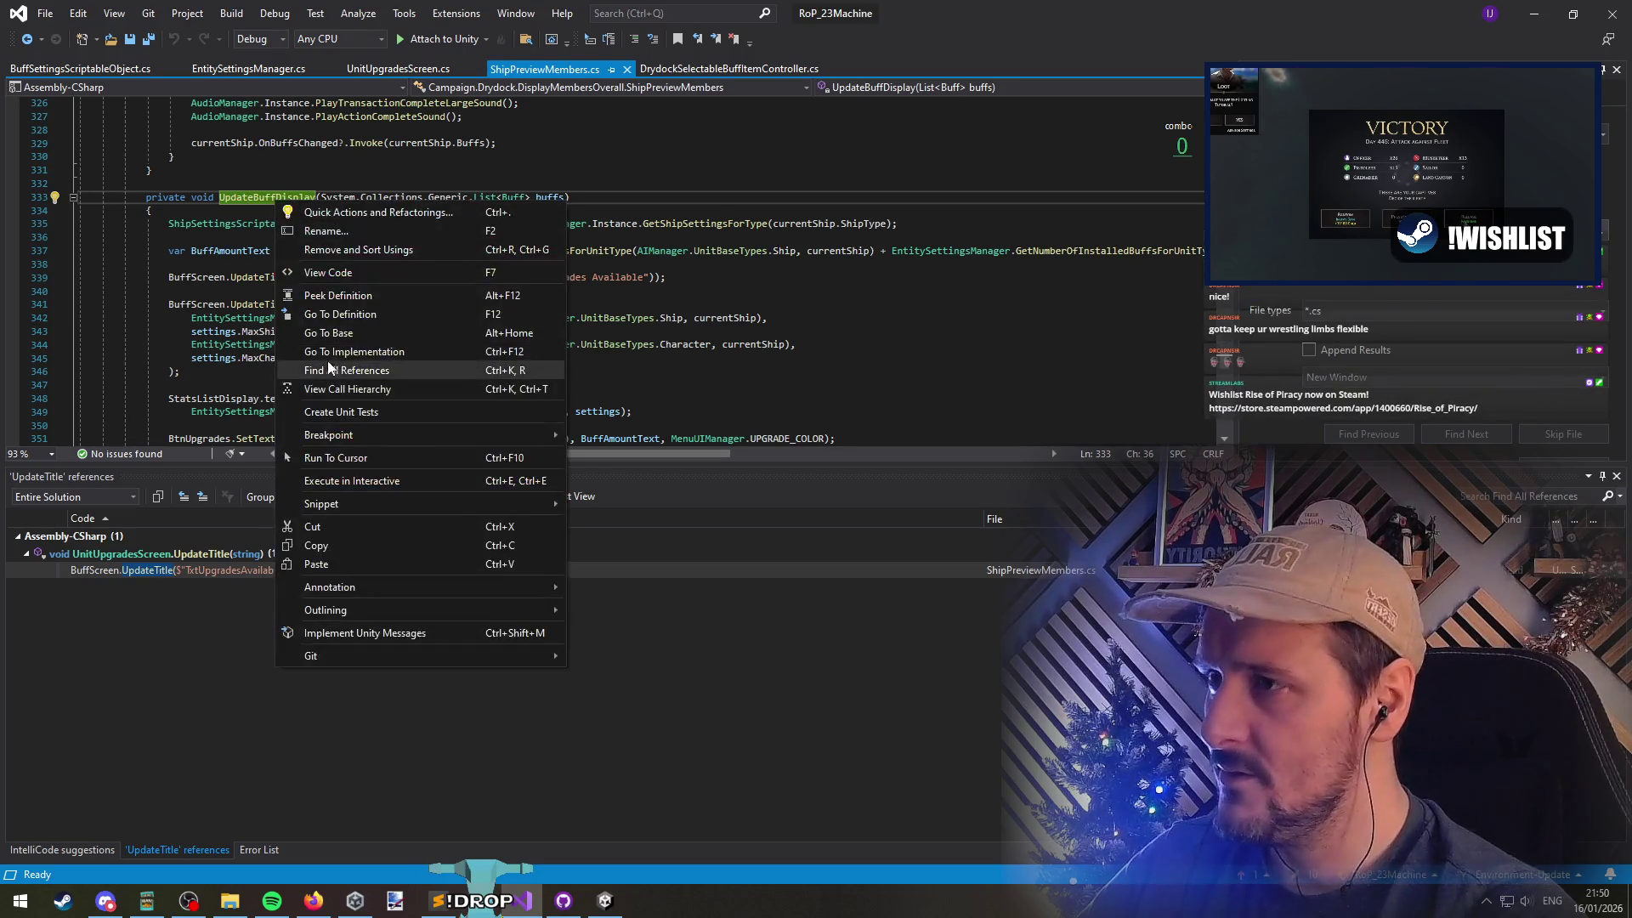
click(289, 352)
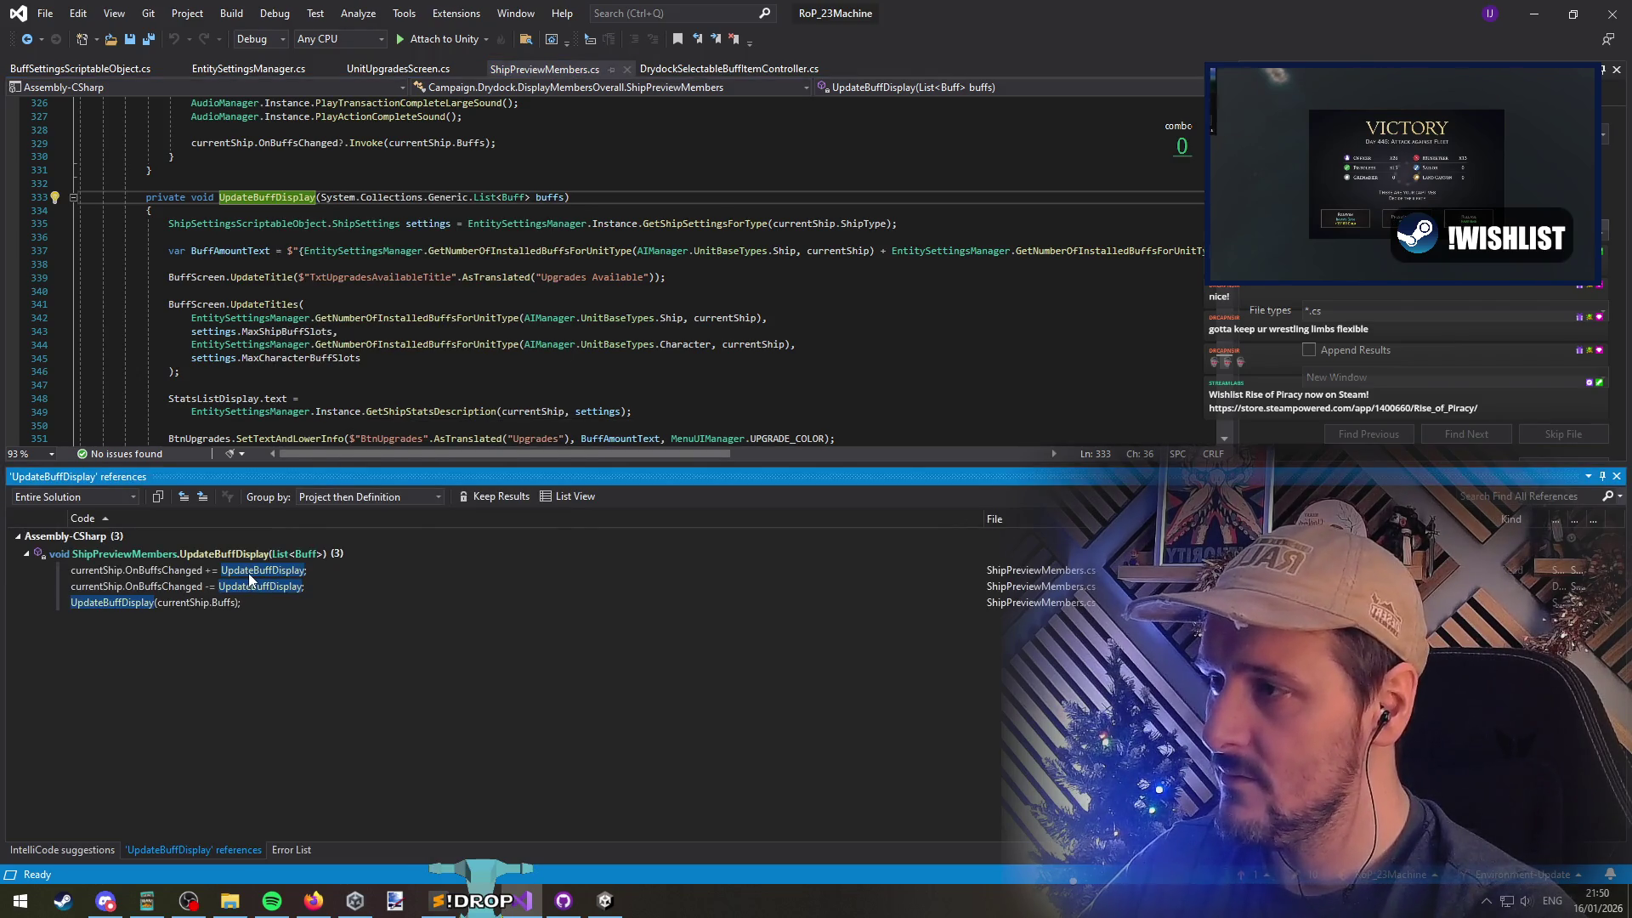
mouse_move(170, 605)
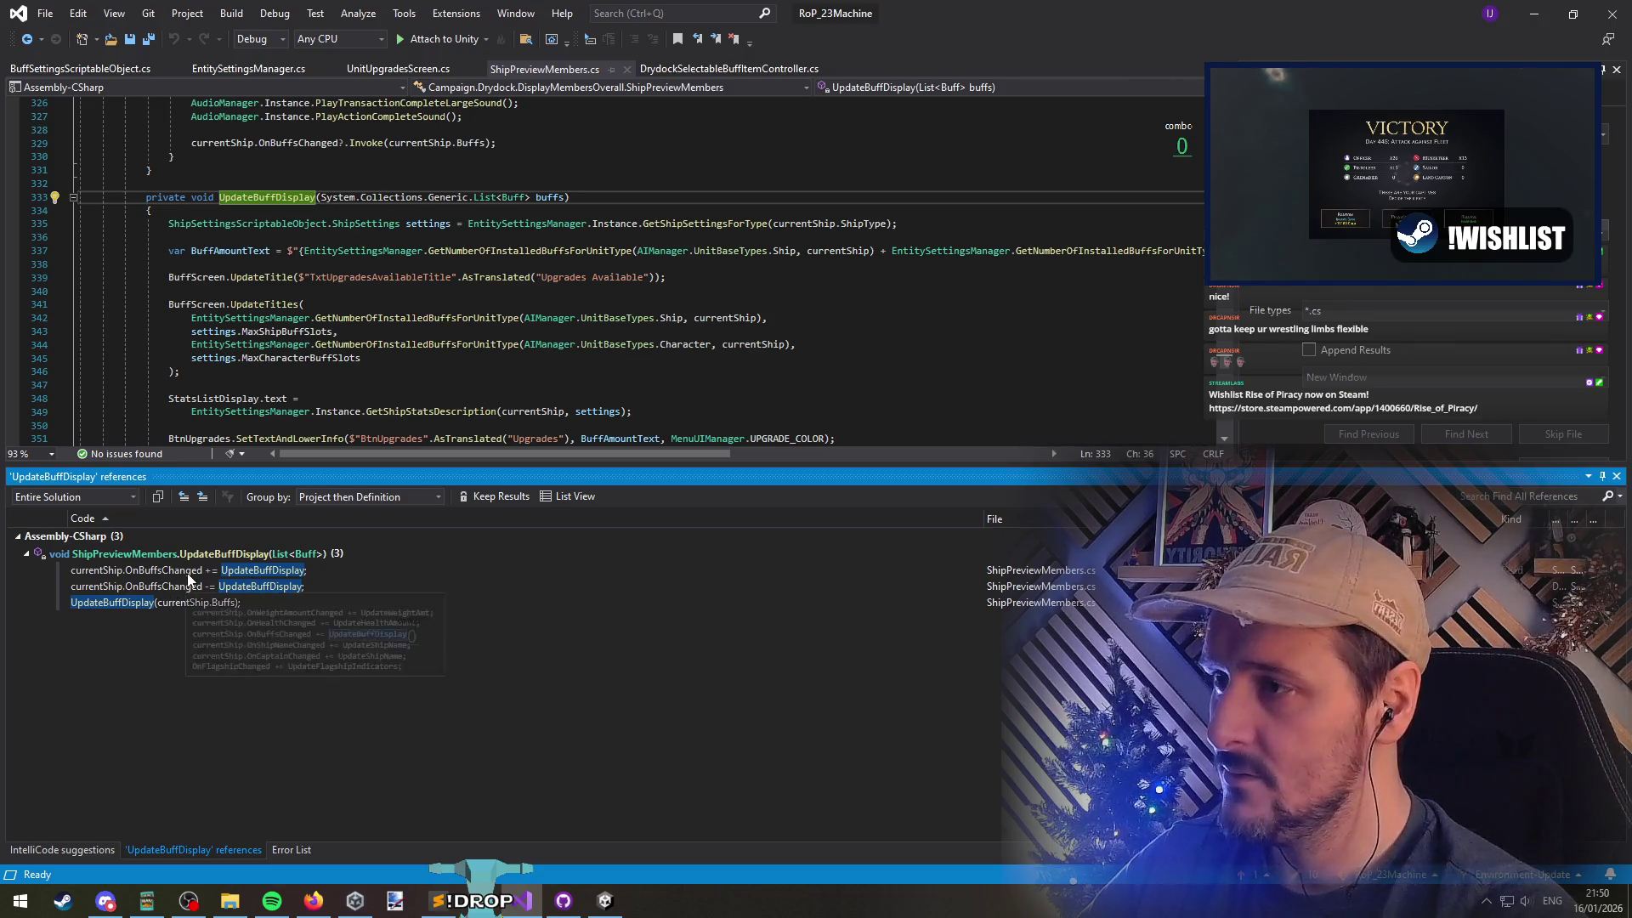
double_click(190, 574)
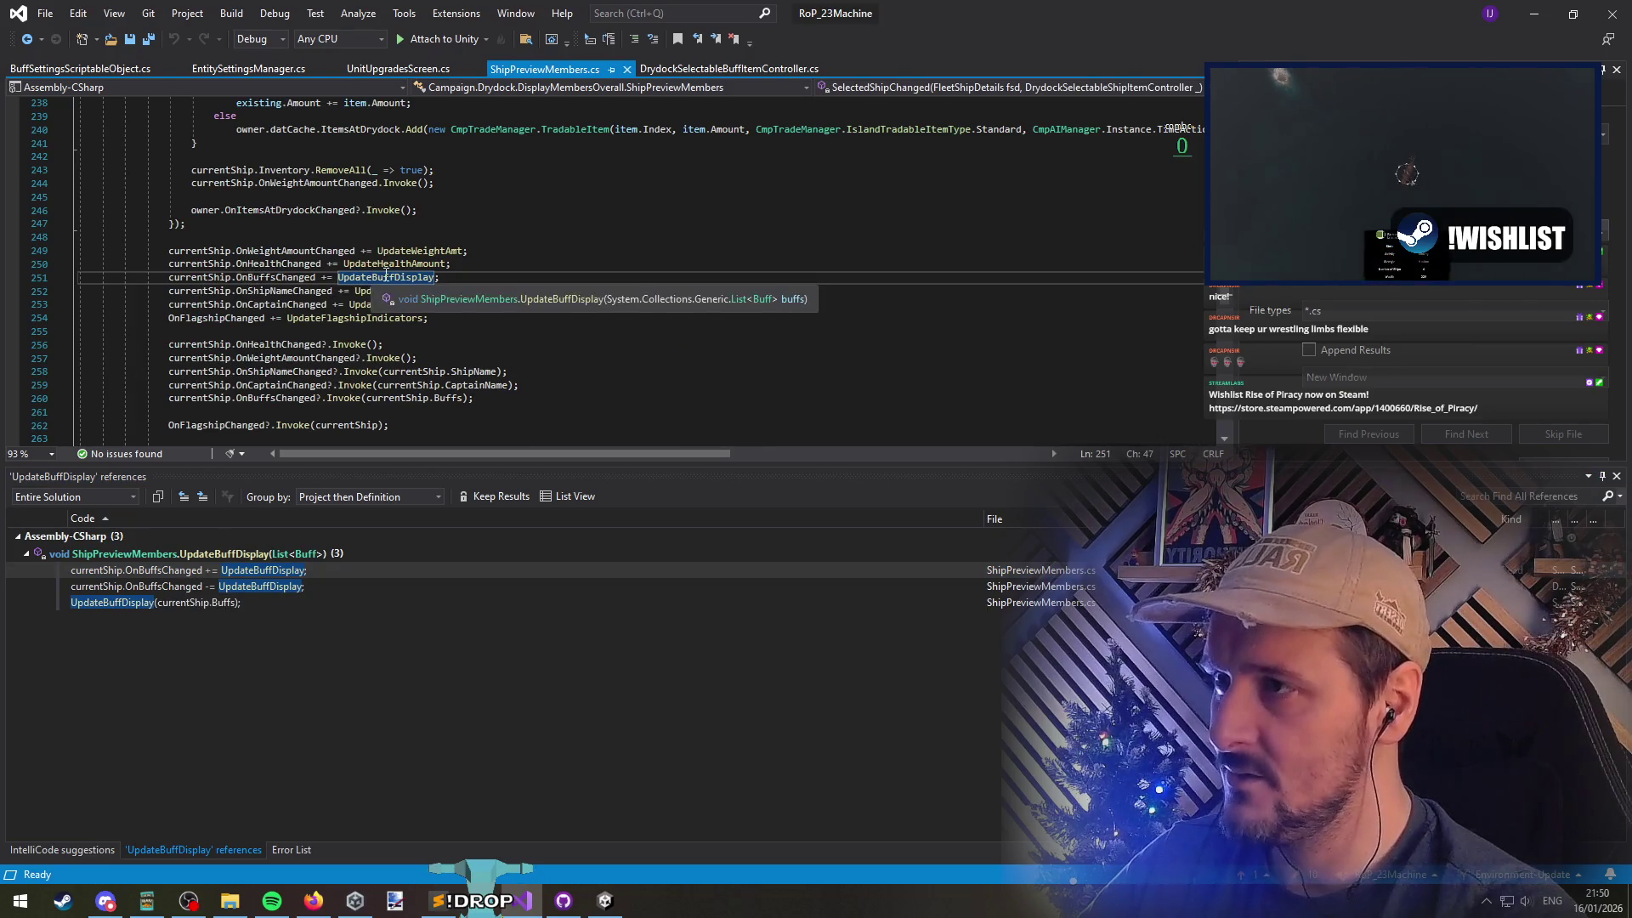
double_click(237, 602)
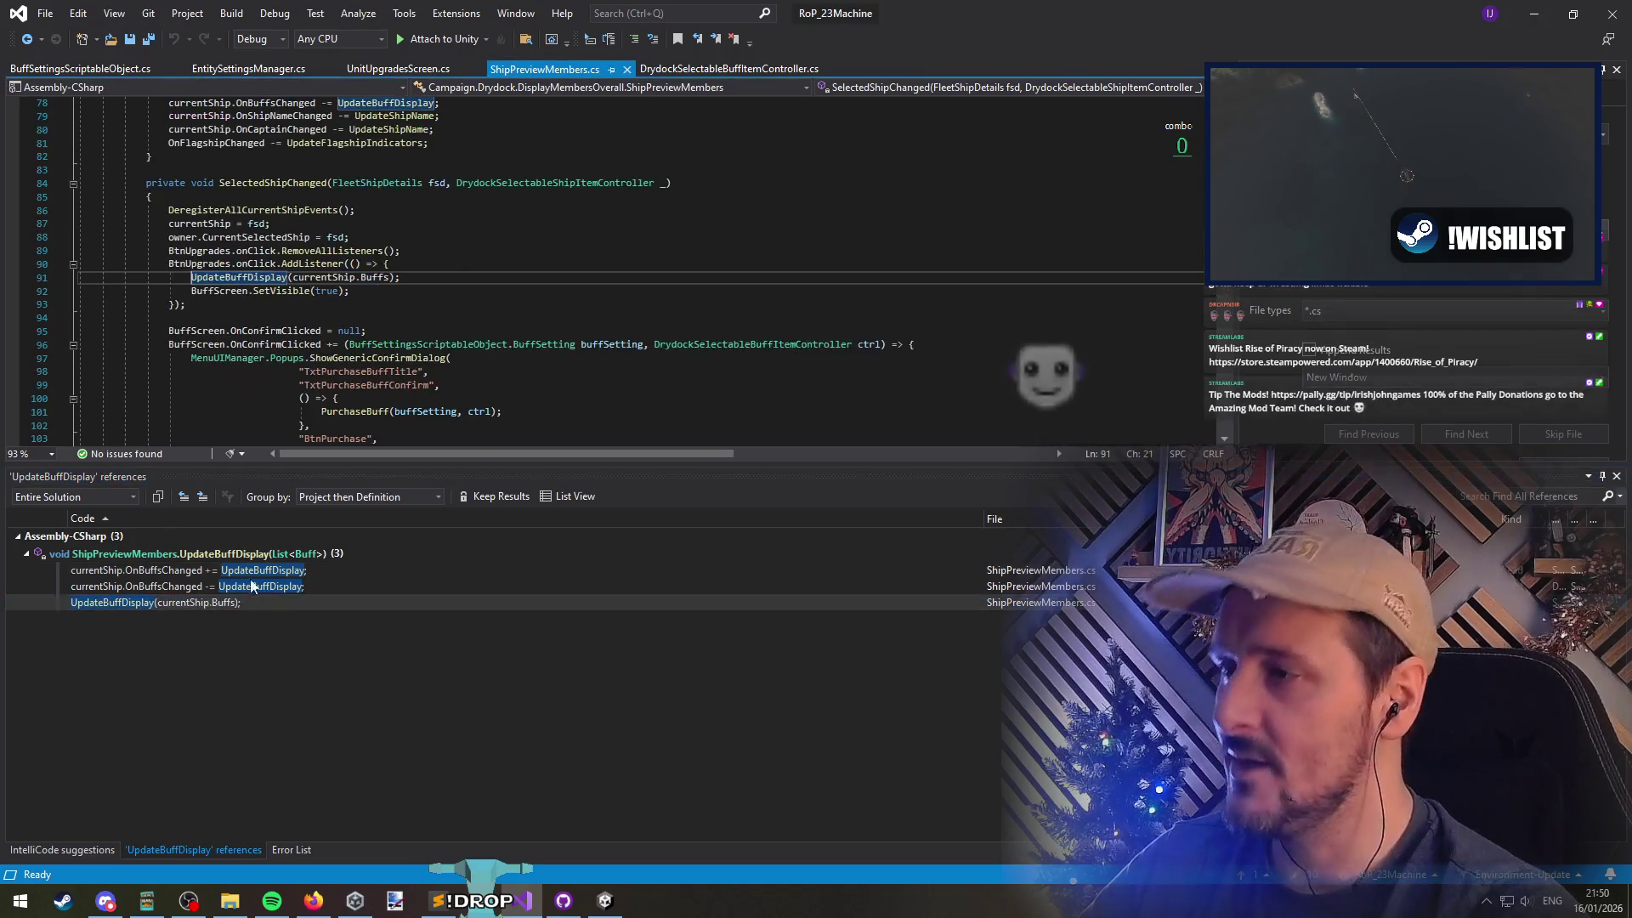
key(ctrl+minus)
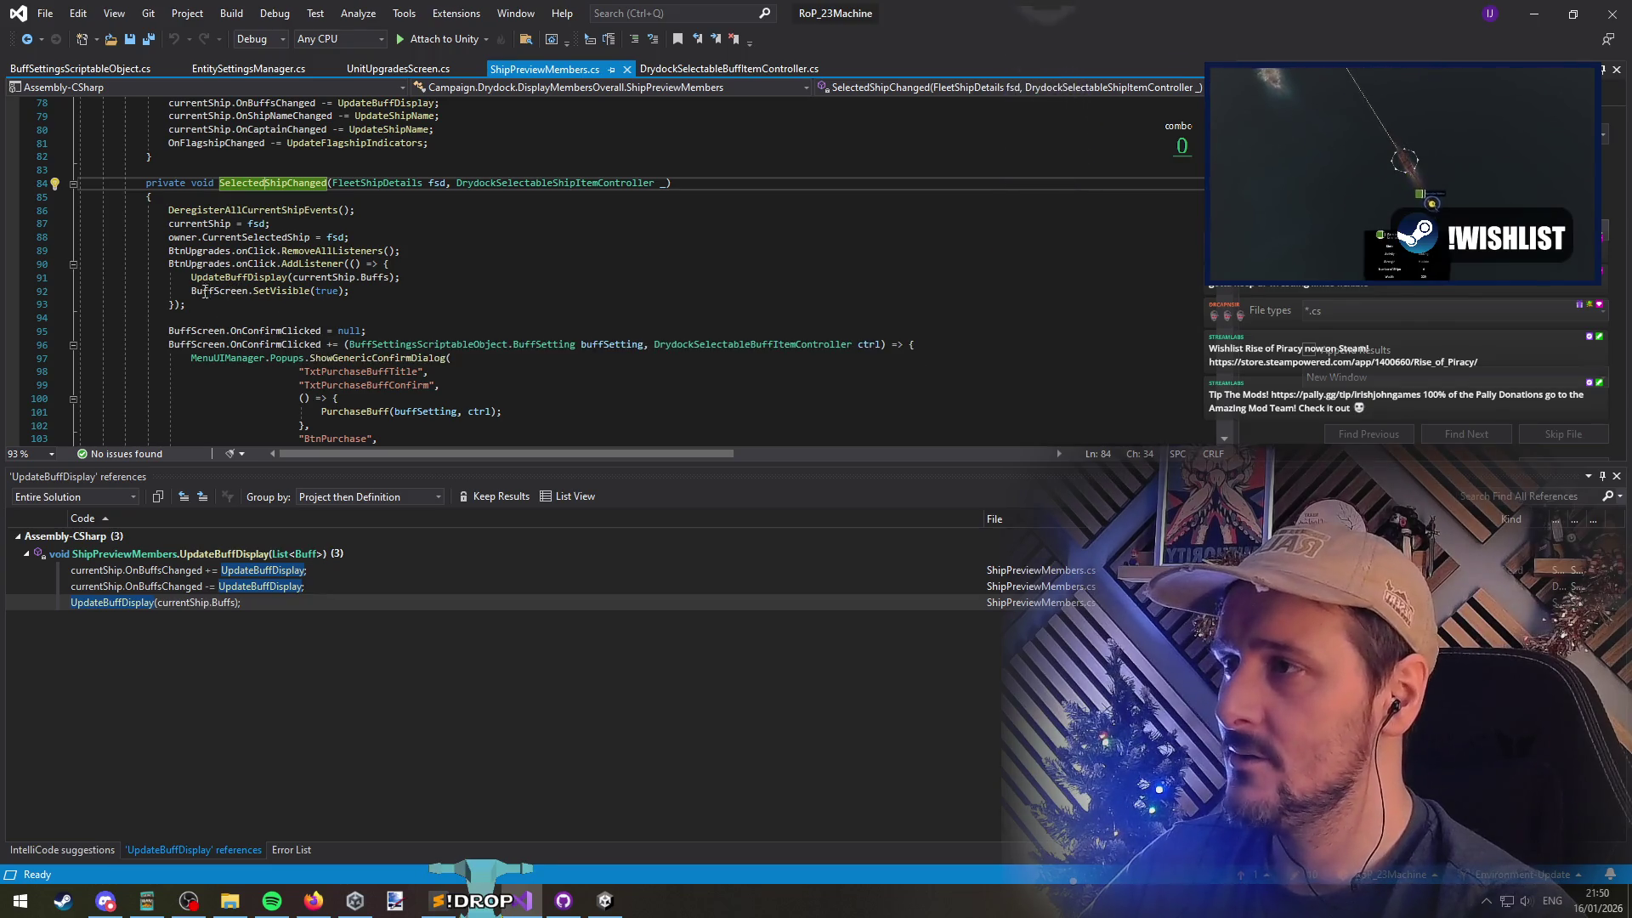
Highlight every use of BuffScreen around the SelectedShipChanged method, with the caret on line 94
click(221, 264)
key(Down)
key(Down)
key(Down)
double_click(220, 291)
click(390, 317)
scroll(390, 319, down, 5)
scroll(390, 320, up, 5)
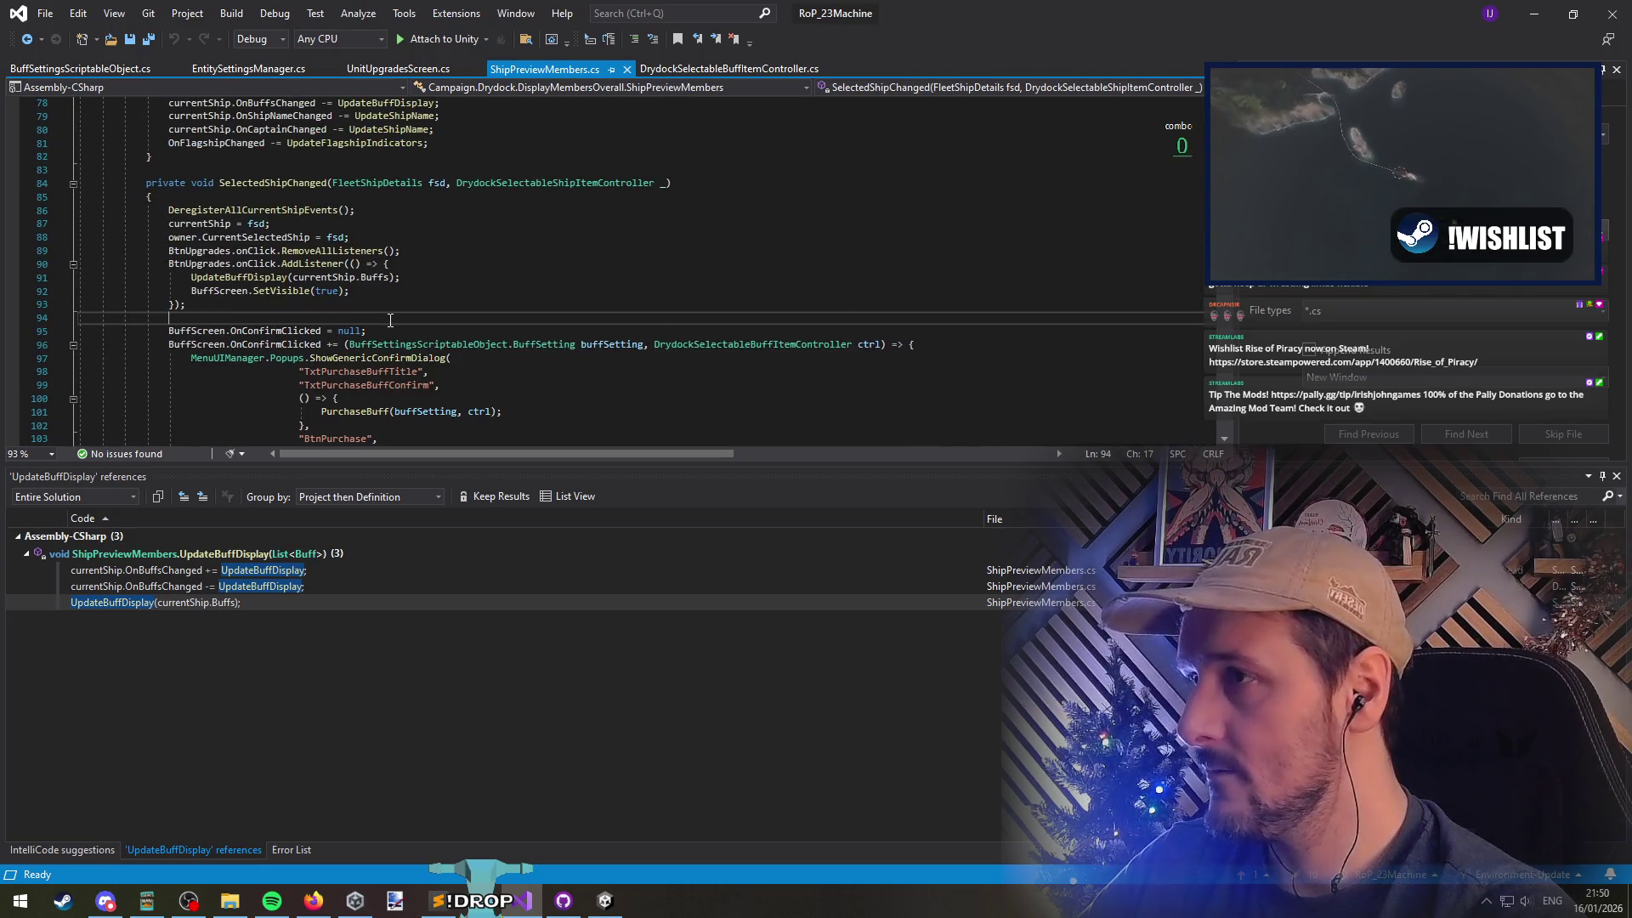
scroll(391, 319, down, 12)
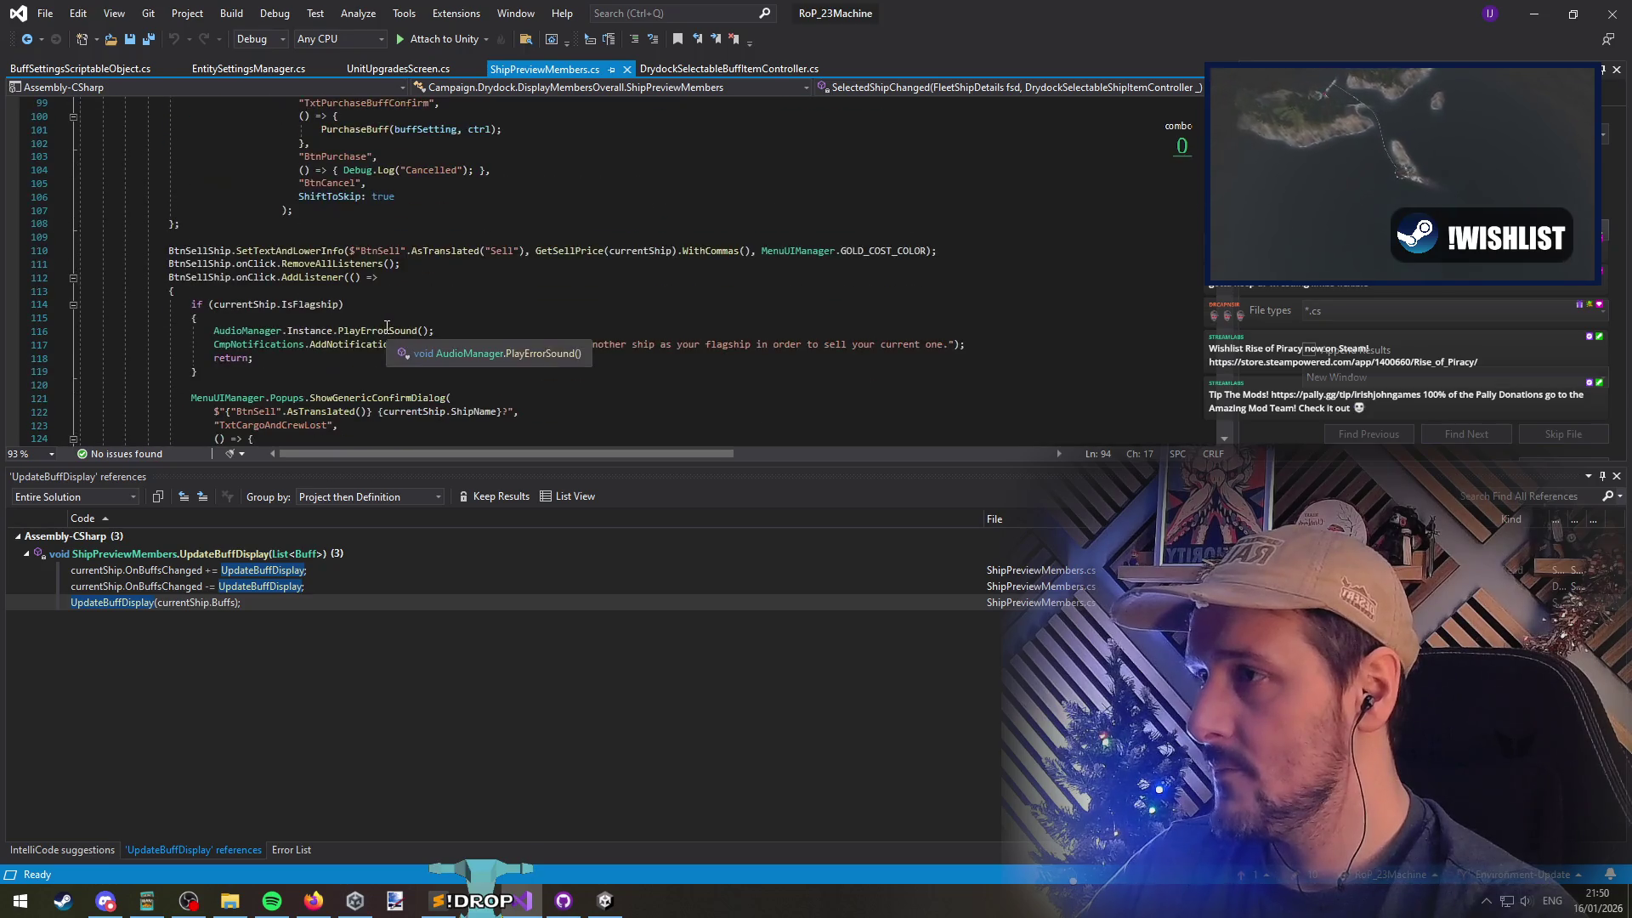
scroll(370, 297, up, 15)
Go to the UpdateBuffDisplay definition, add a comma after buffs in its signature, then navigate back
click(255, 317)
key(F12)
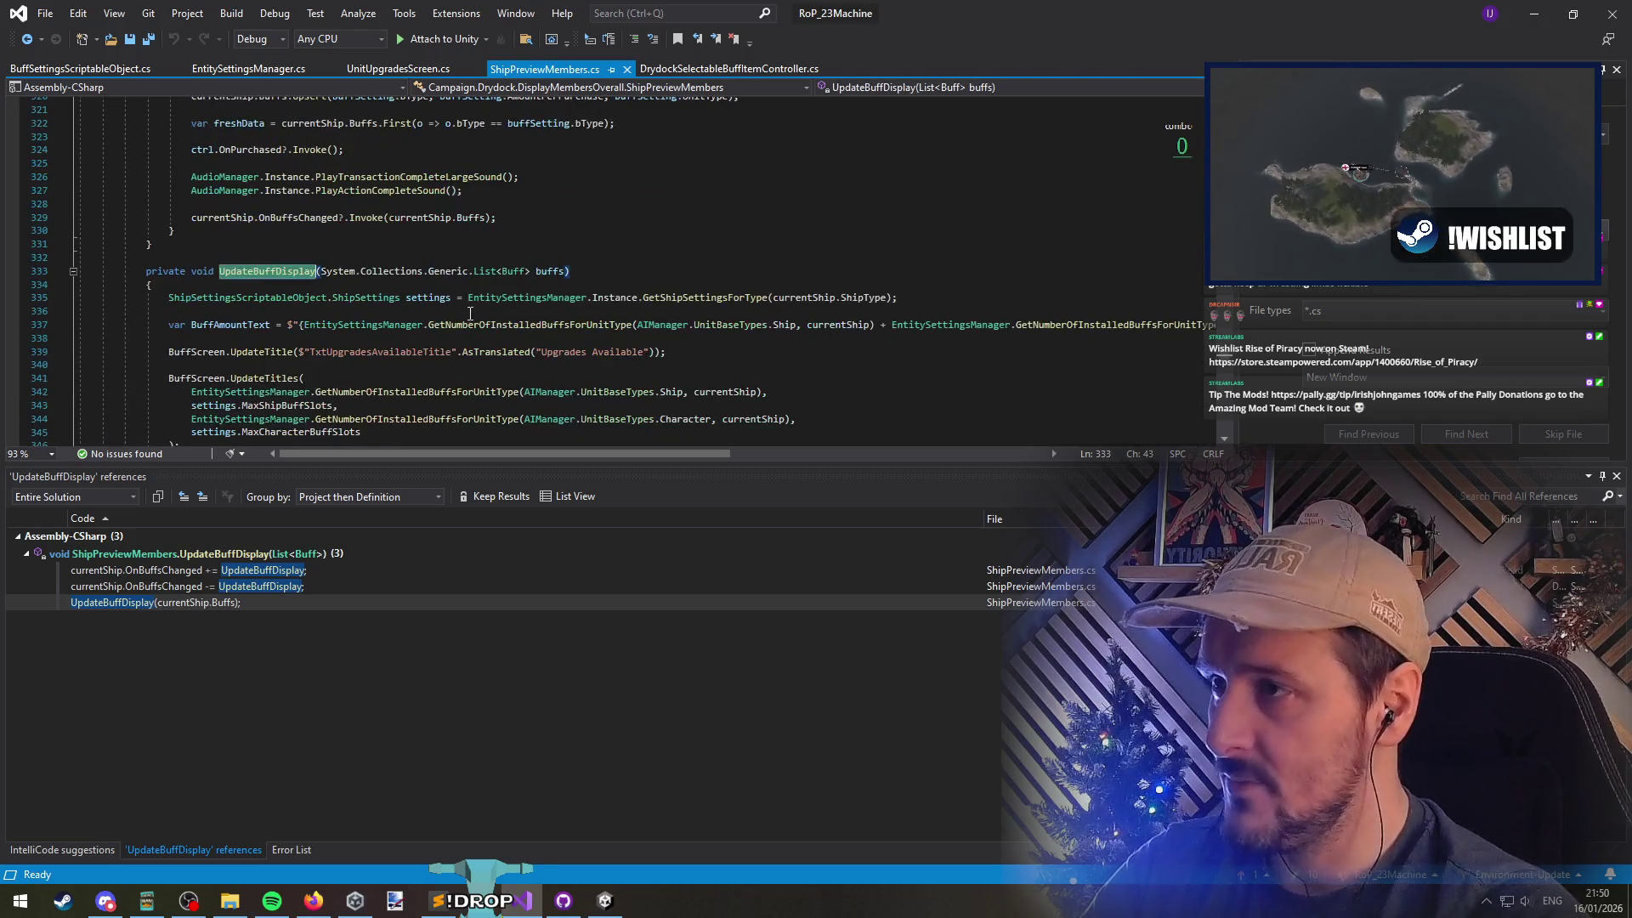
click(544, 272)
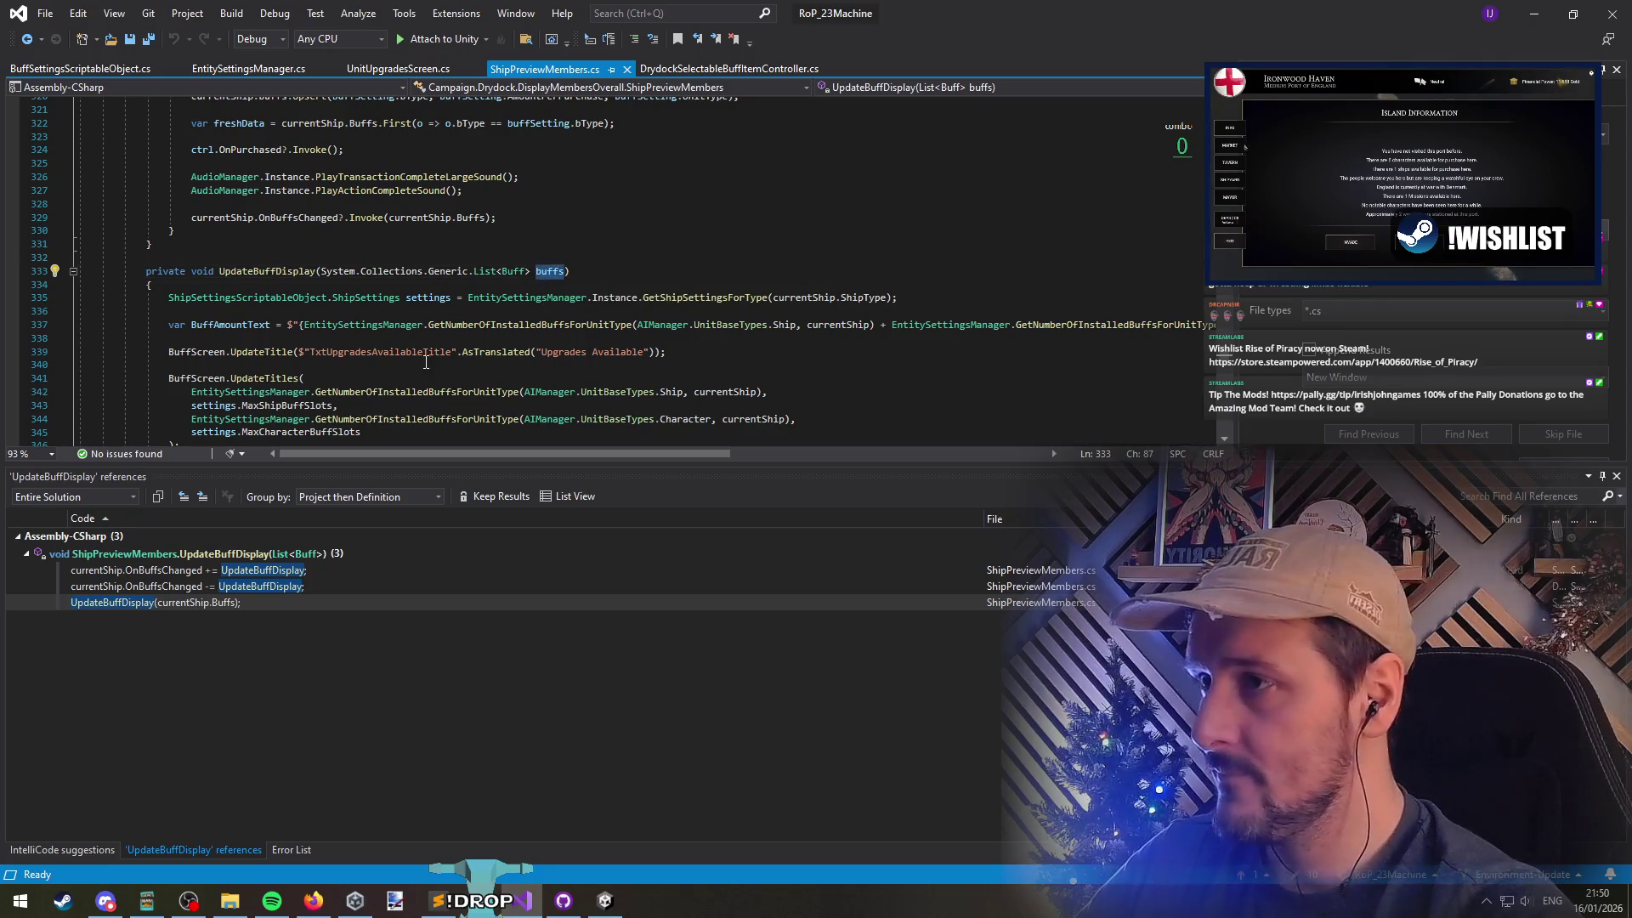
click(650, 351)
click(570, 270)
text(,)
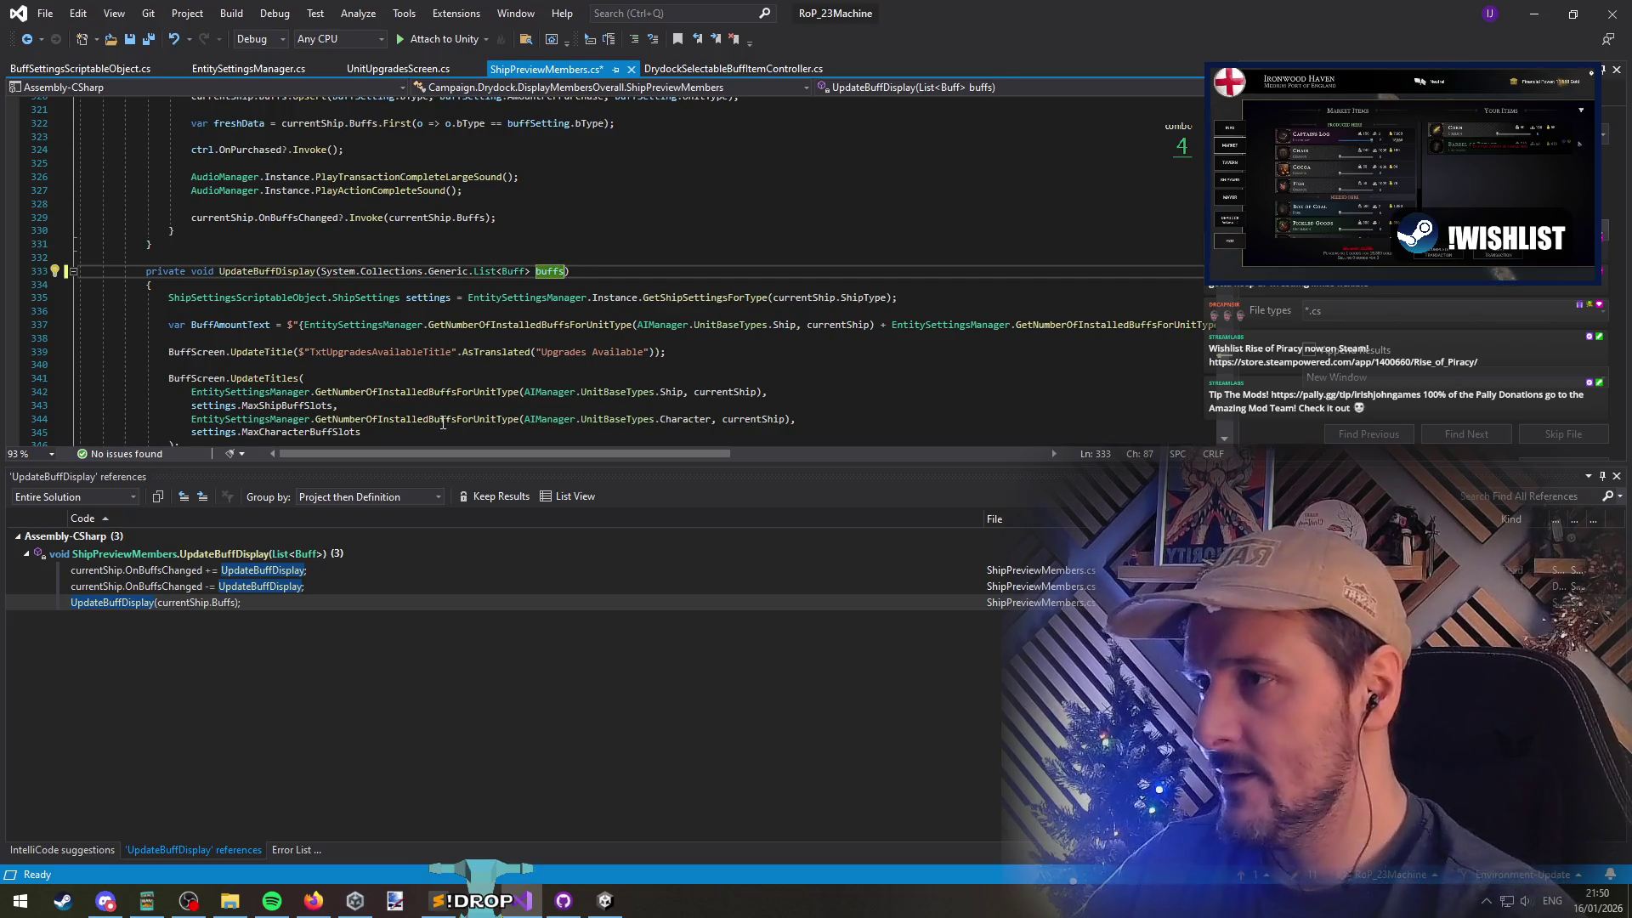
click(30, 40)
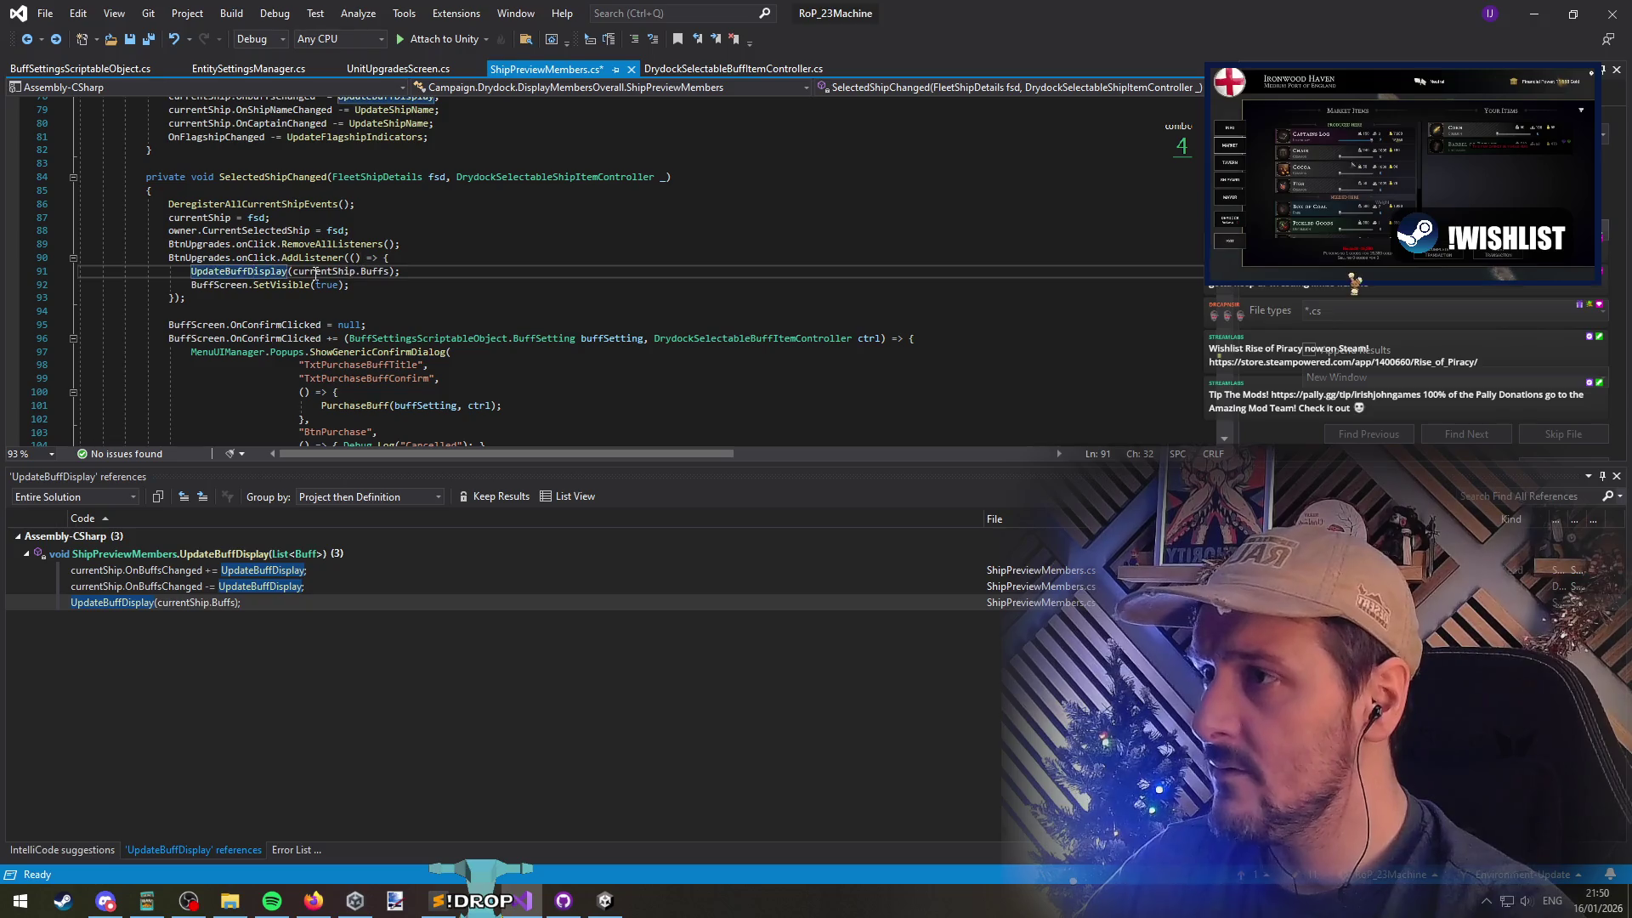
Edit the line 91 call to pass the whole ship, save, and jump to UpdateBuffDisplay's definition
click(389, 272)
key(BackSpace)
key(BackSpace)
key(BackSpace)
key(ctrl+s)
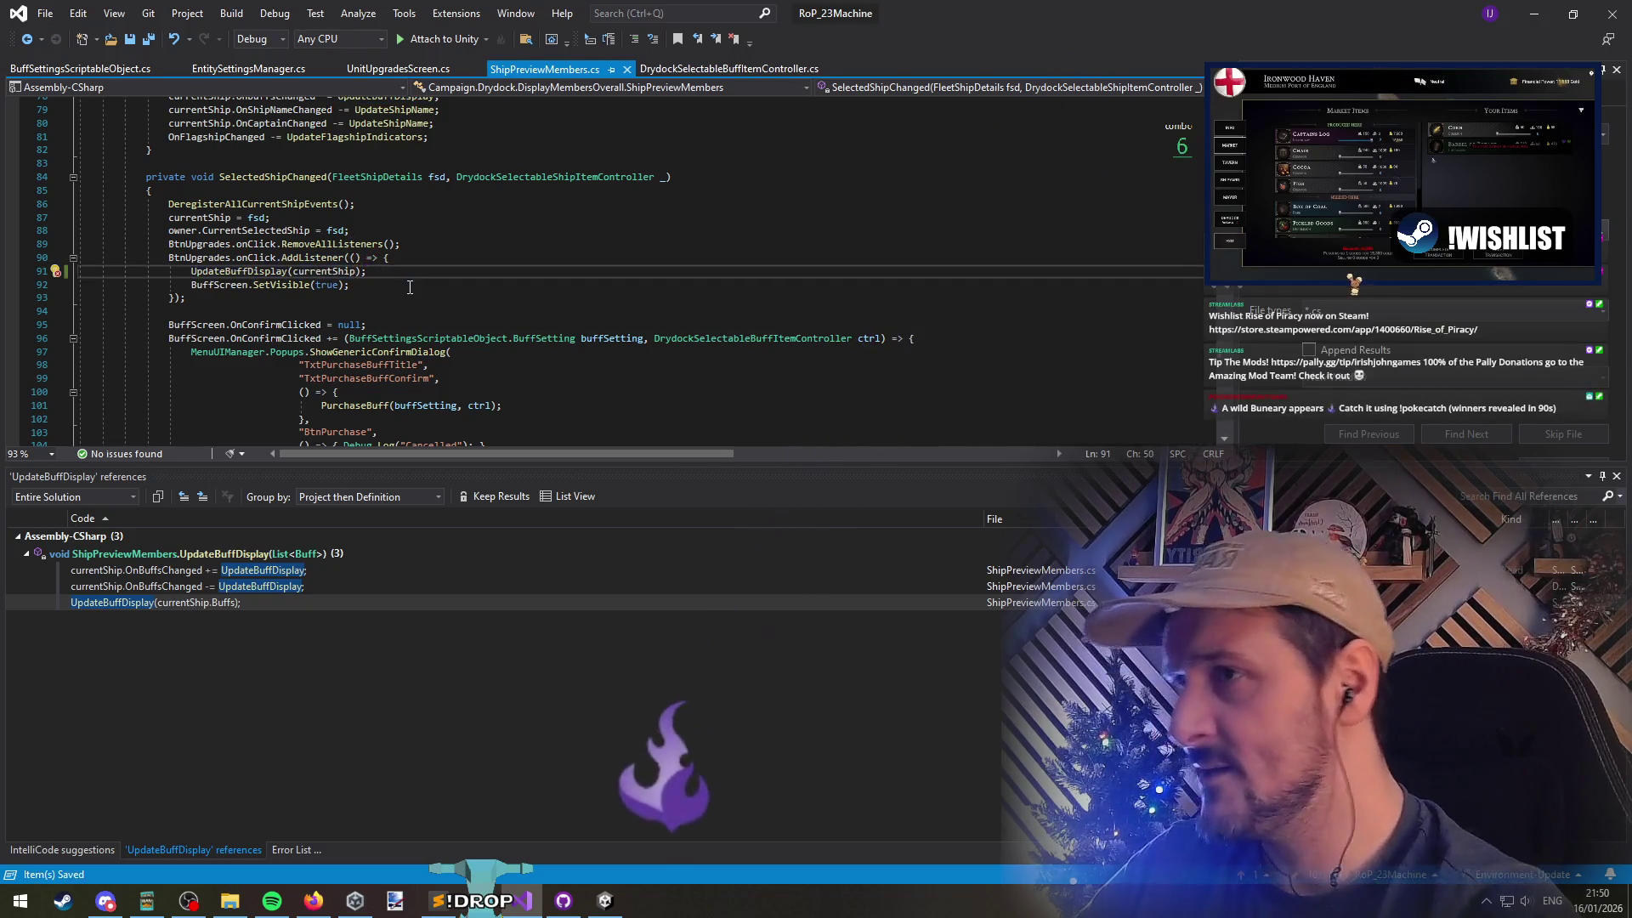
click(260, 271)
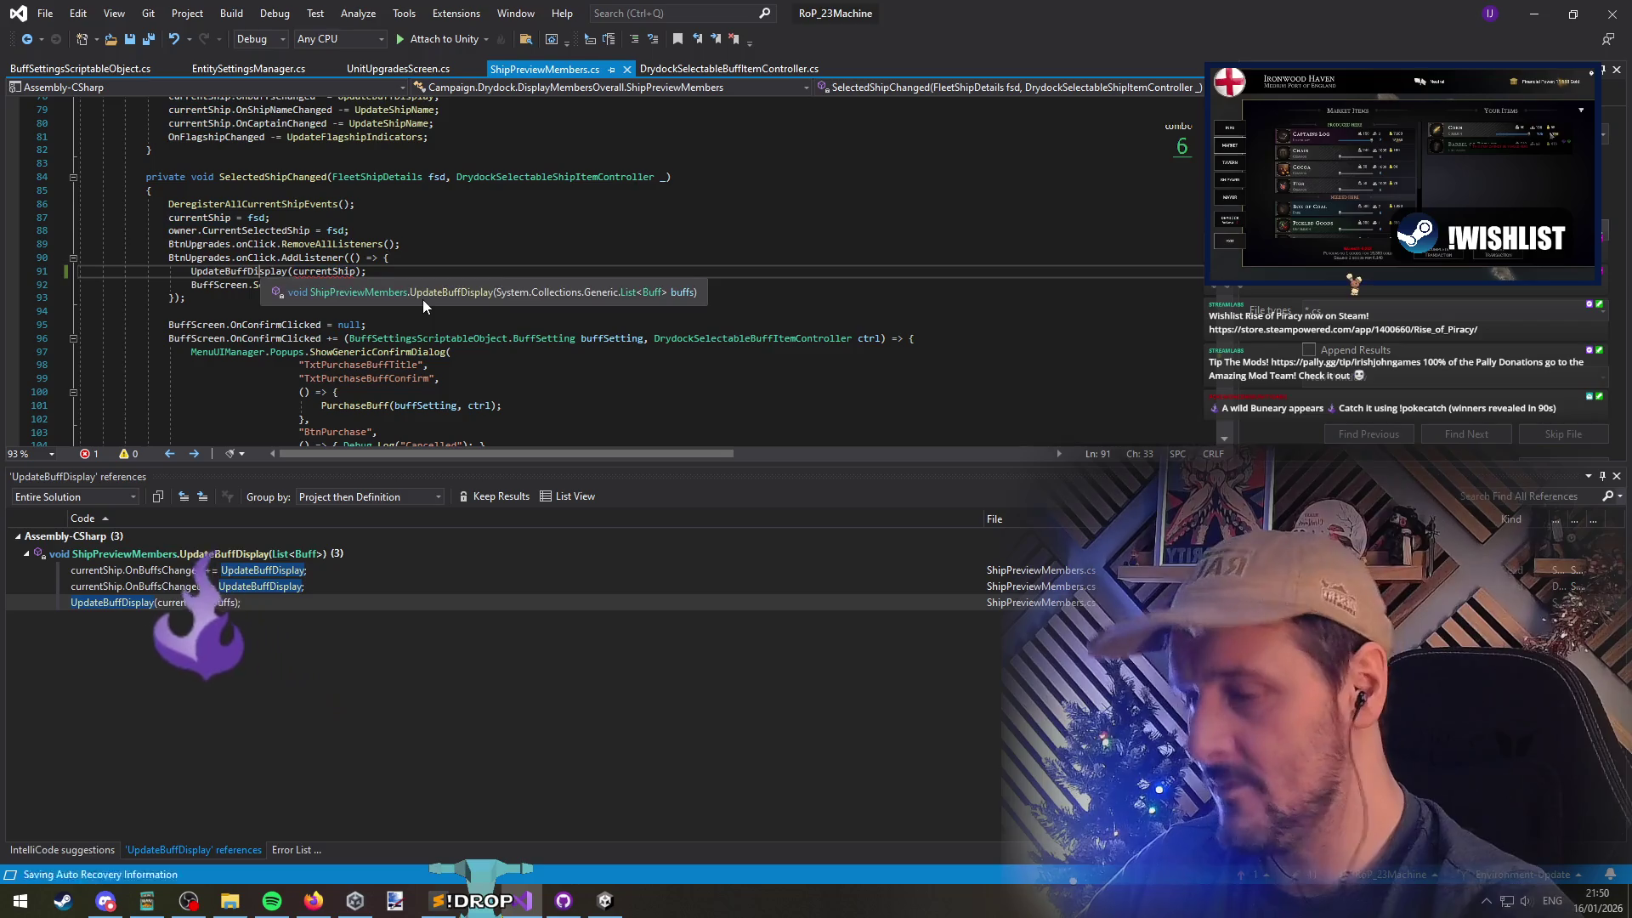
key(F12)
key(ctrl+Tab)
key(ctrl+Tab)
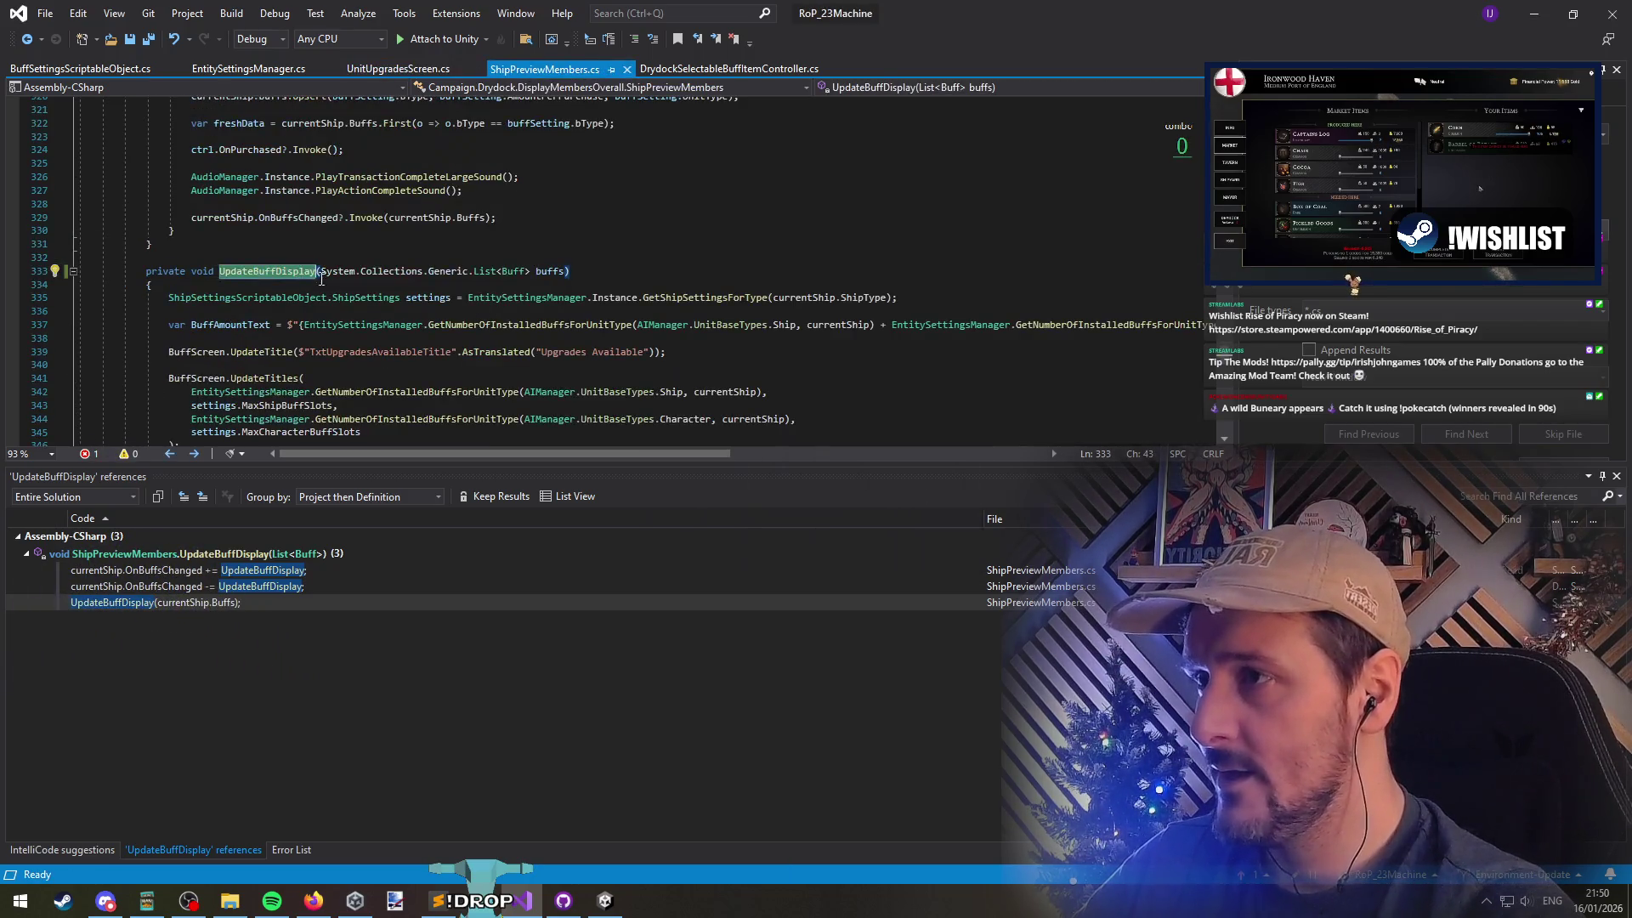
Change UpdateBuffDisplay's parameter to FleetShipDetails ship and save ShipPreviewMembers.cs
shift+click(535, 270)
text(fleetshipite)
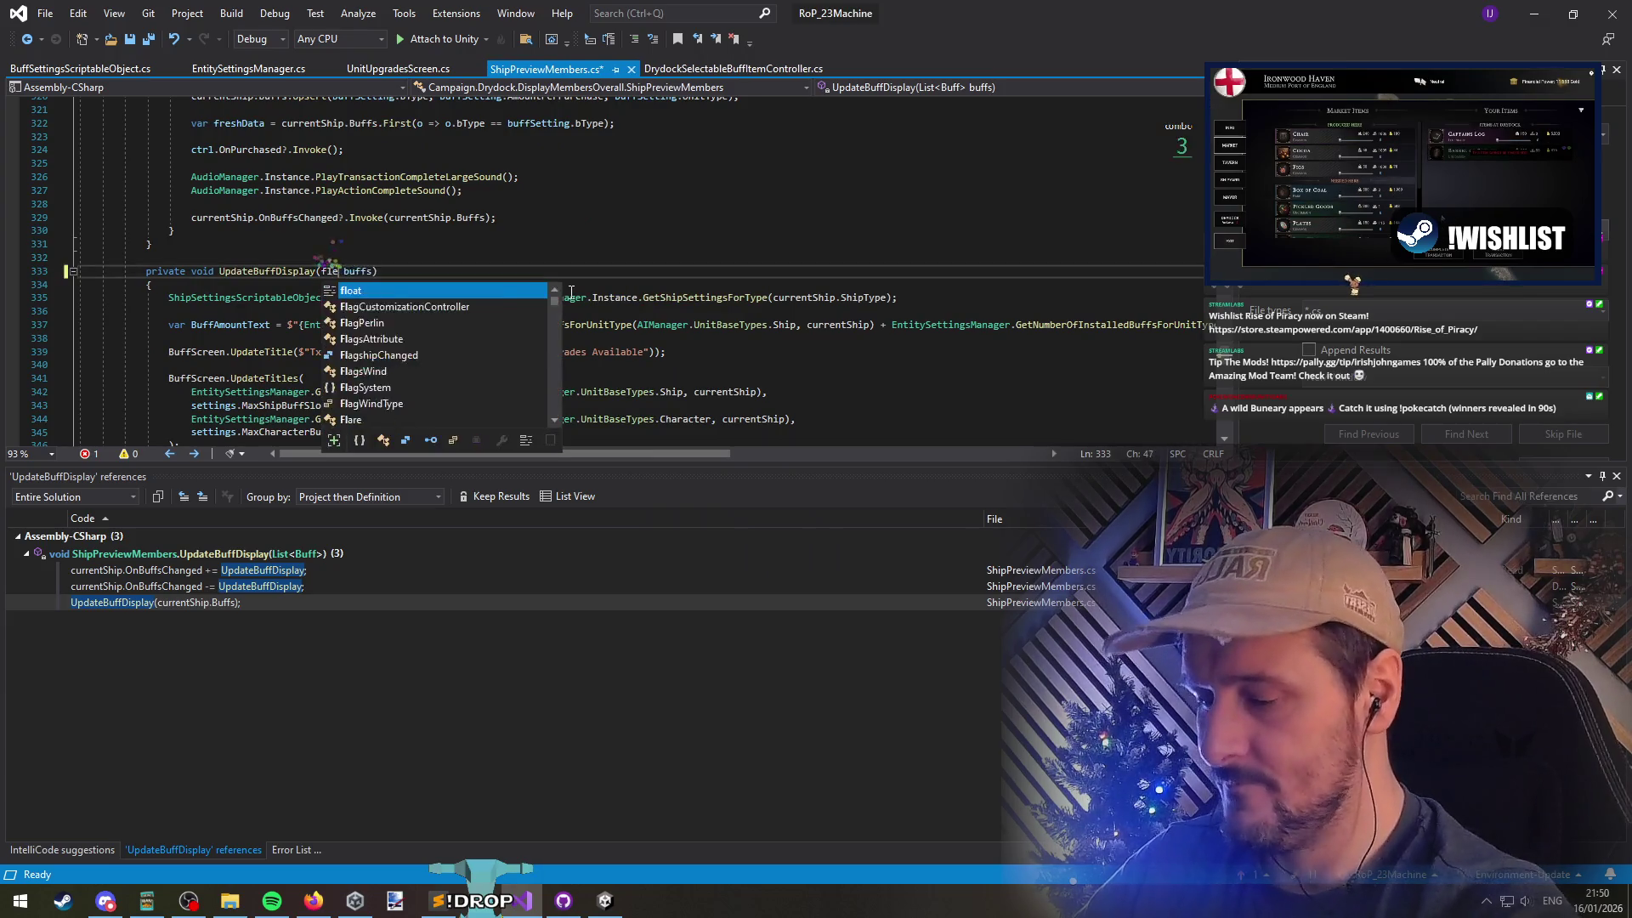
text(m)
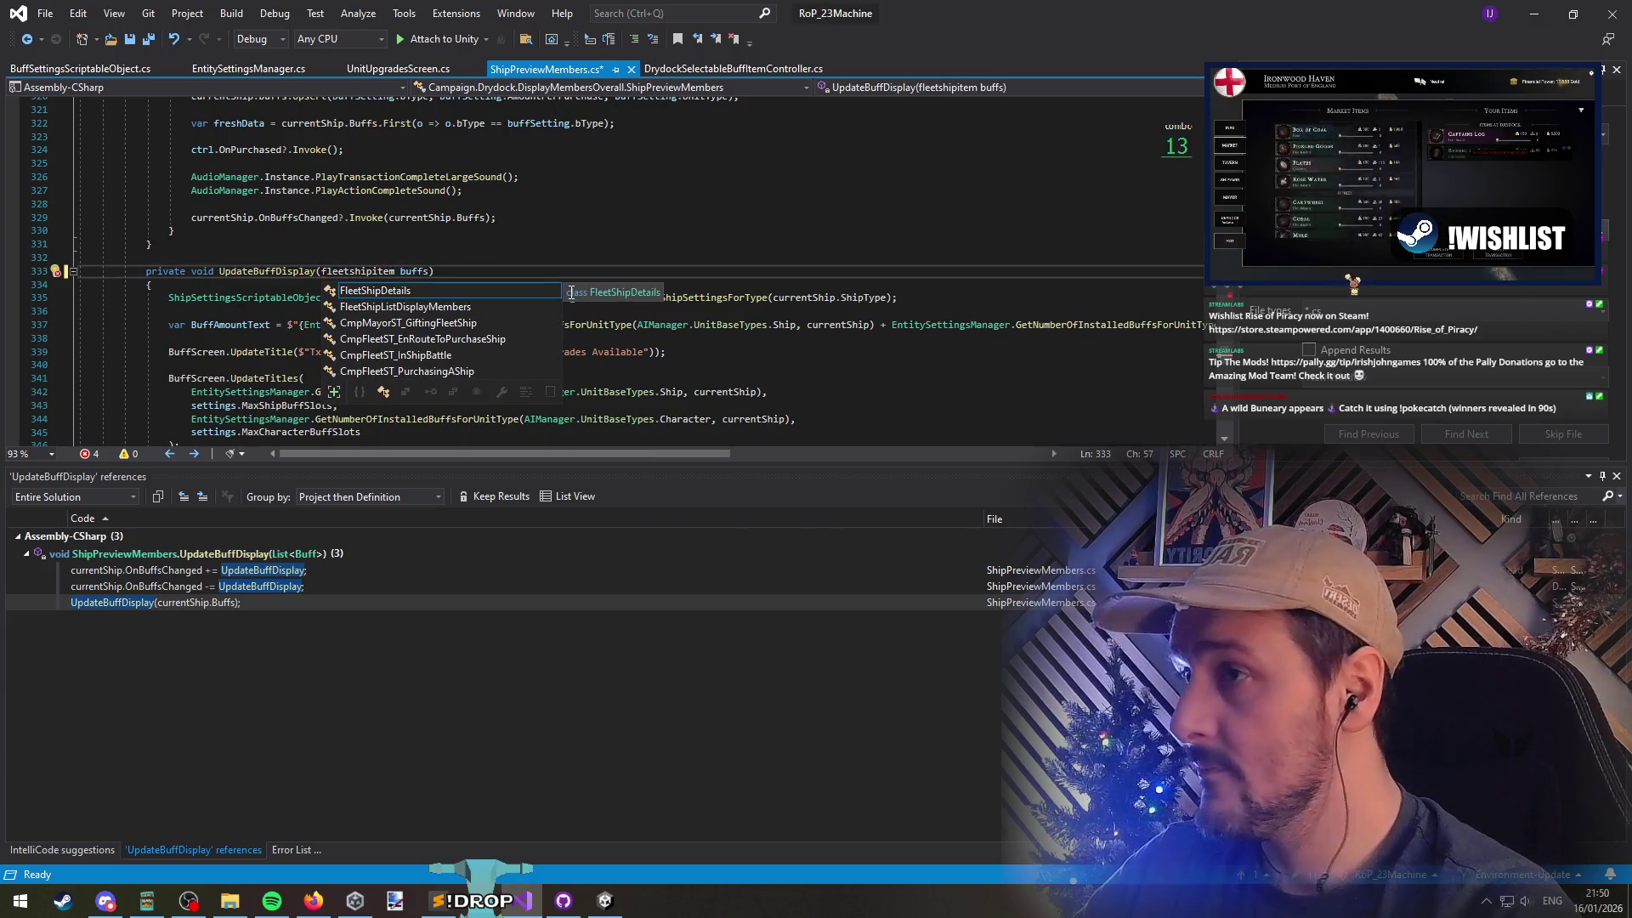
key(Tab)
key(ctrl+Right)
key(ctrl+Right)
key(ctrl+r)
key(ctrl+r)
key(Return)
key(ctrl+s)
Open the Error List and jump to the first UpdateBuffDisplay error
key(ctrl+Tab)
key(ctrl+Tab)
click(27, 39)
click(27, 39)
click(264, 270)
click(291, 850)
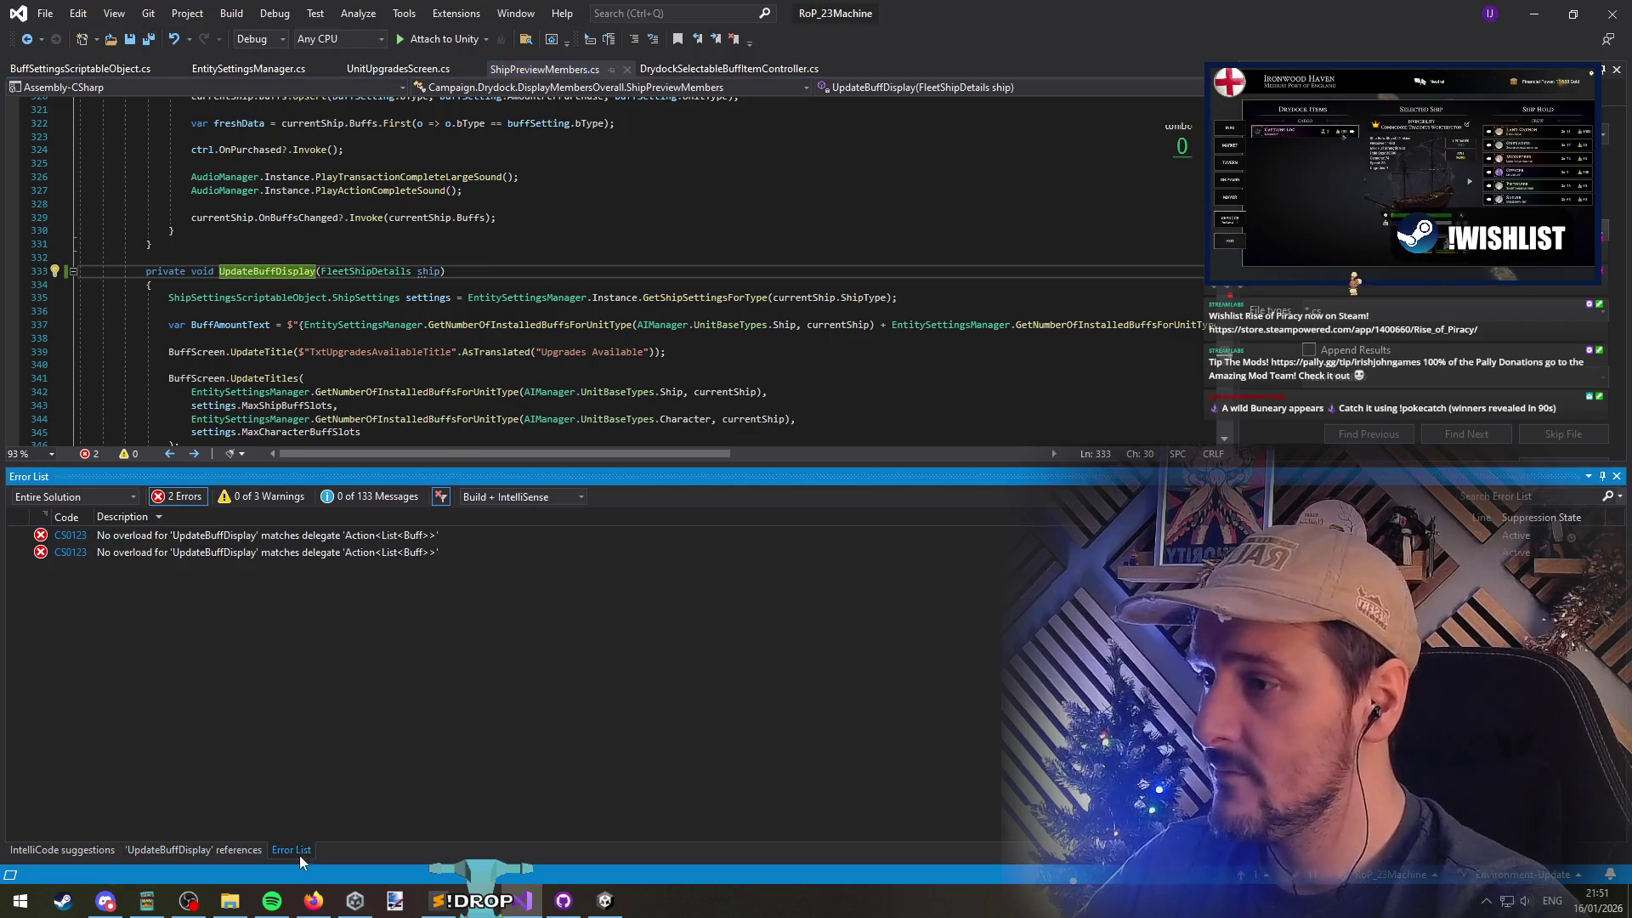
double_click(184, 539)
key(Right)
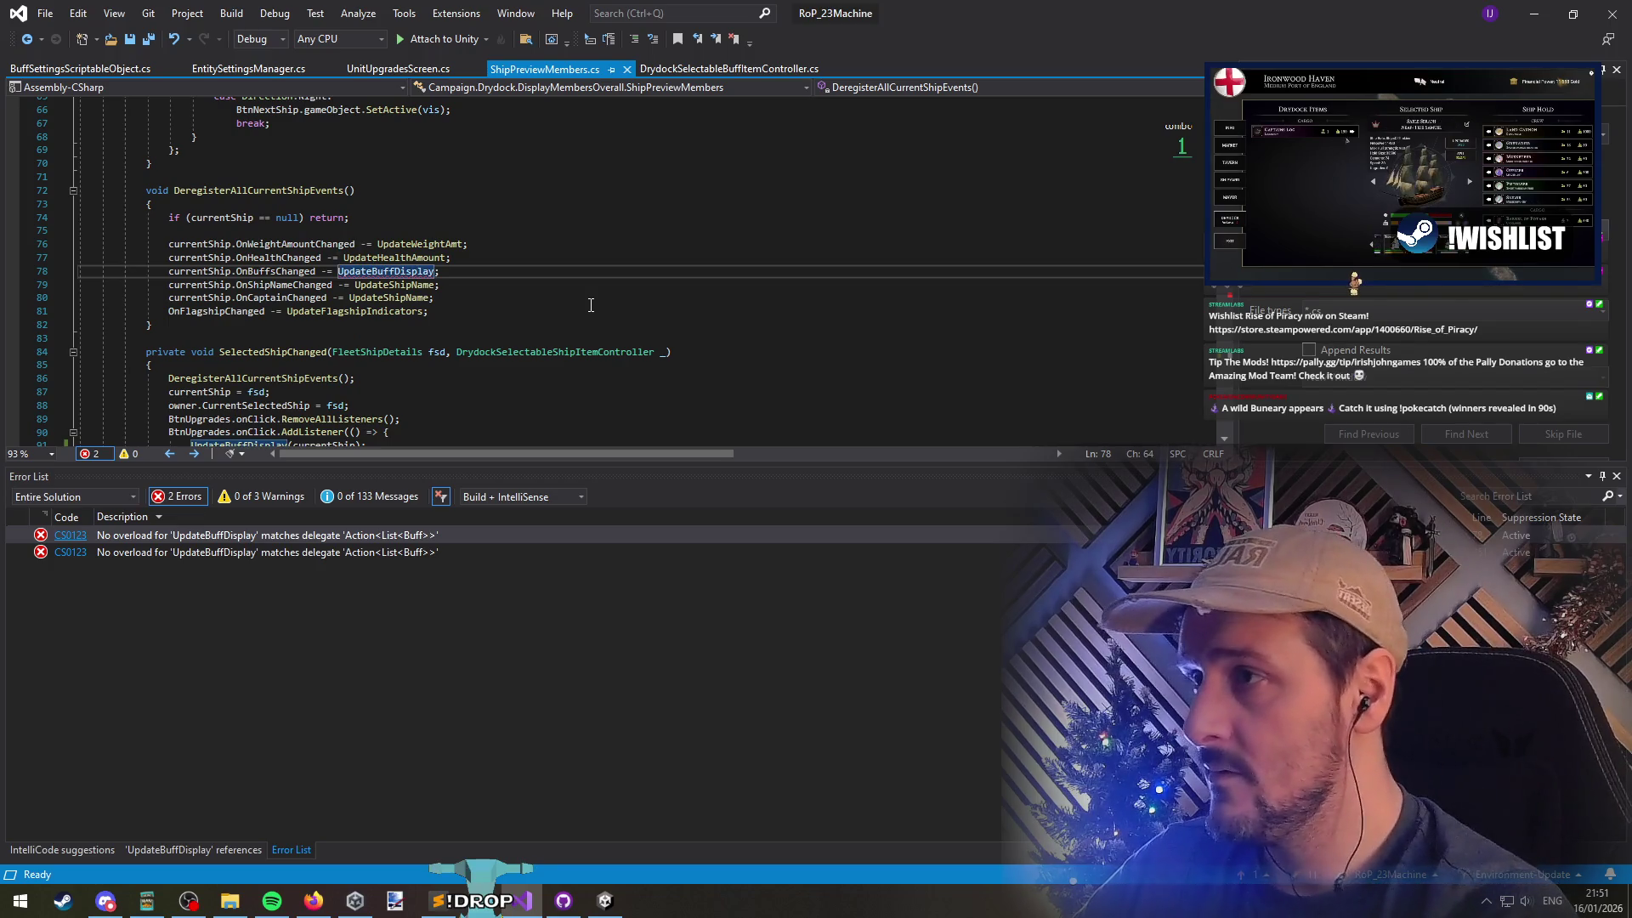
Find references to OnBuffsChanged, inspecting its Invoke on line 260 and the subscription on line 251
mouse_move(276, 270)
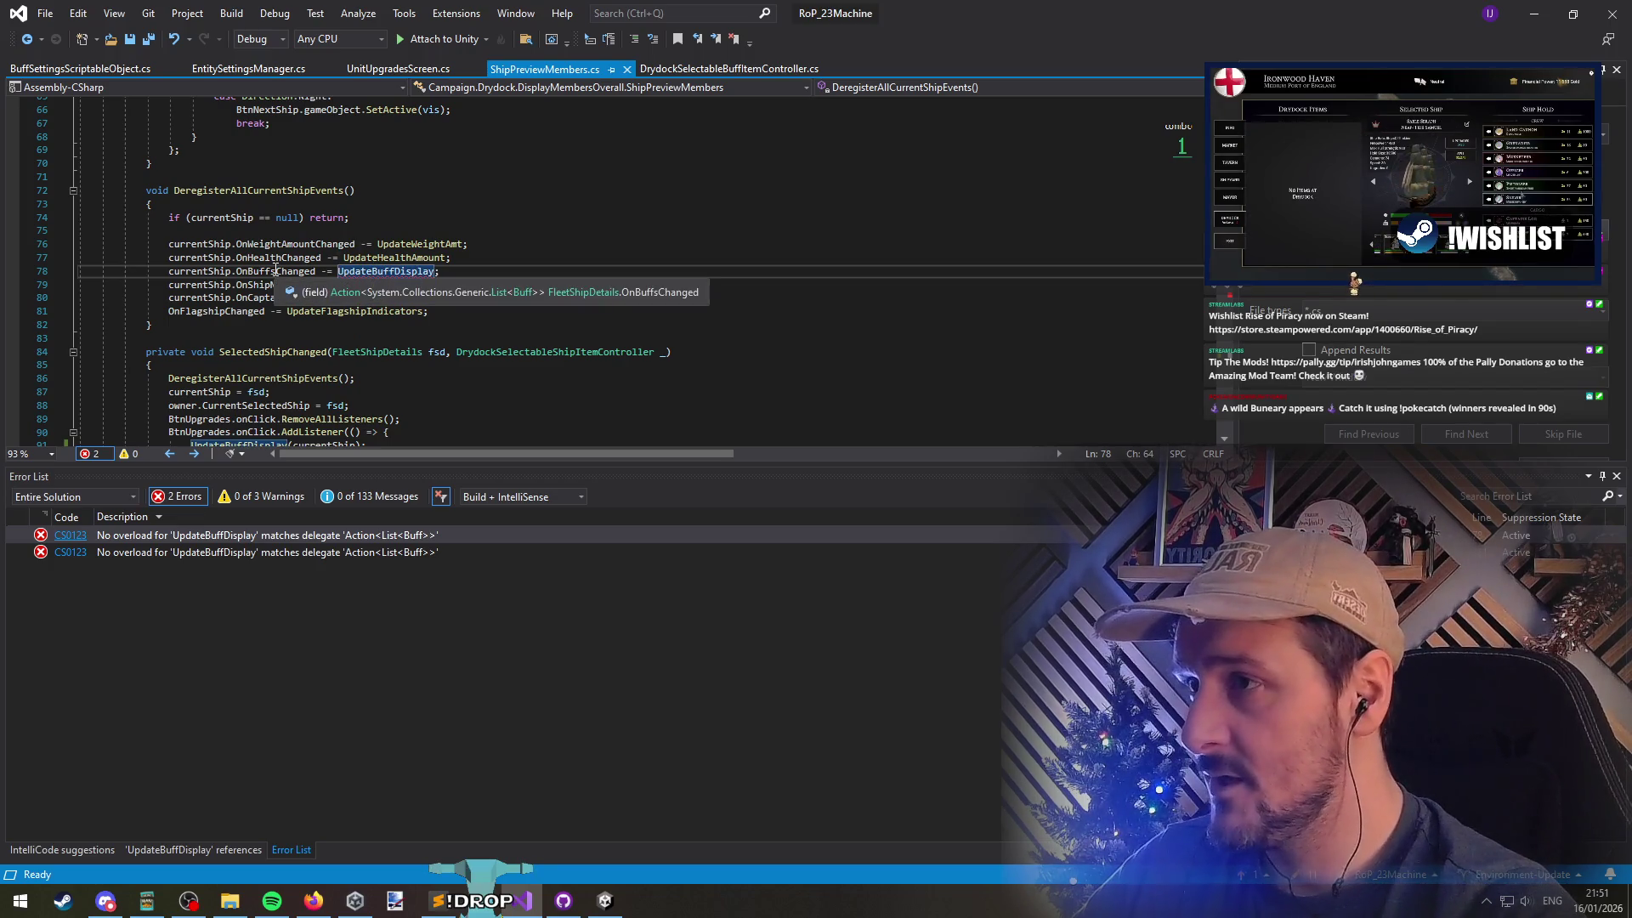
right_click(276, 270)
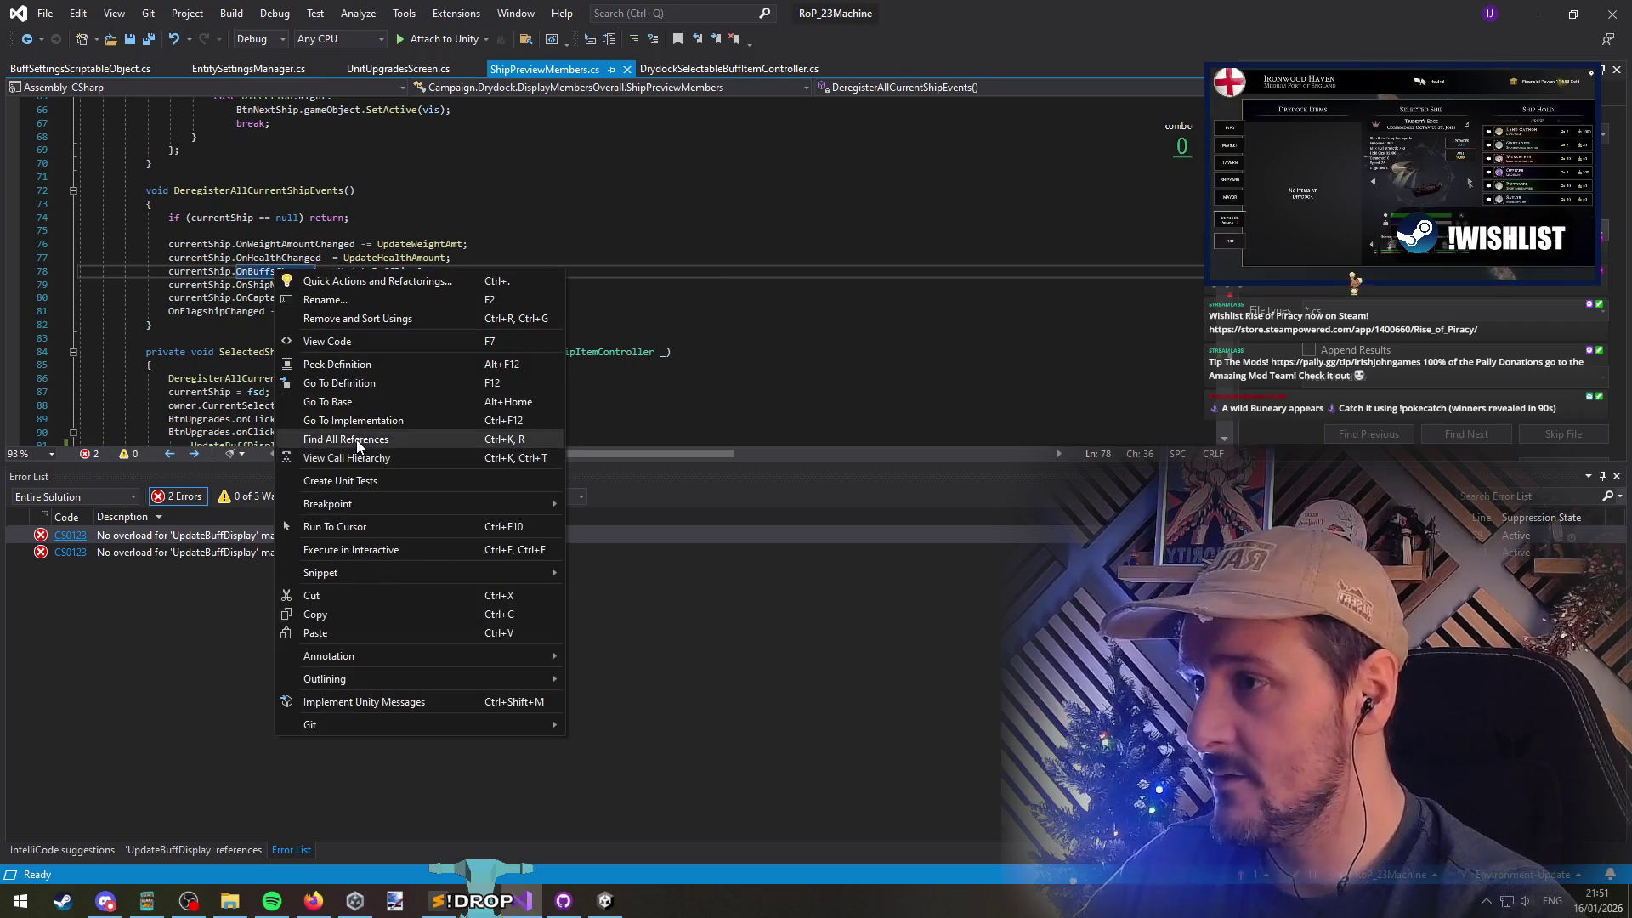
click(361, 435)
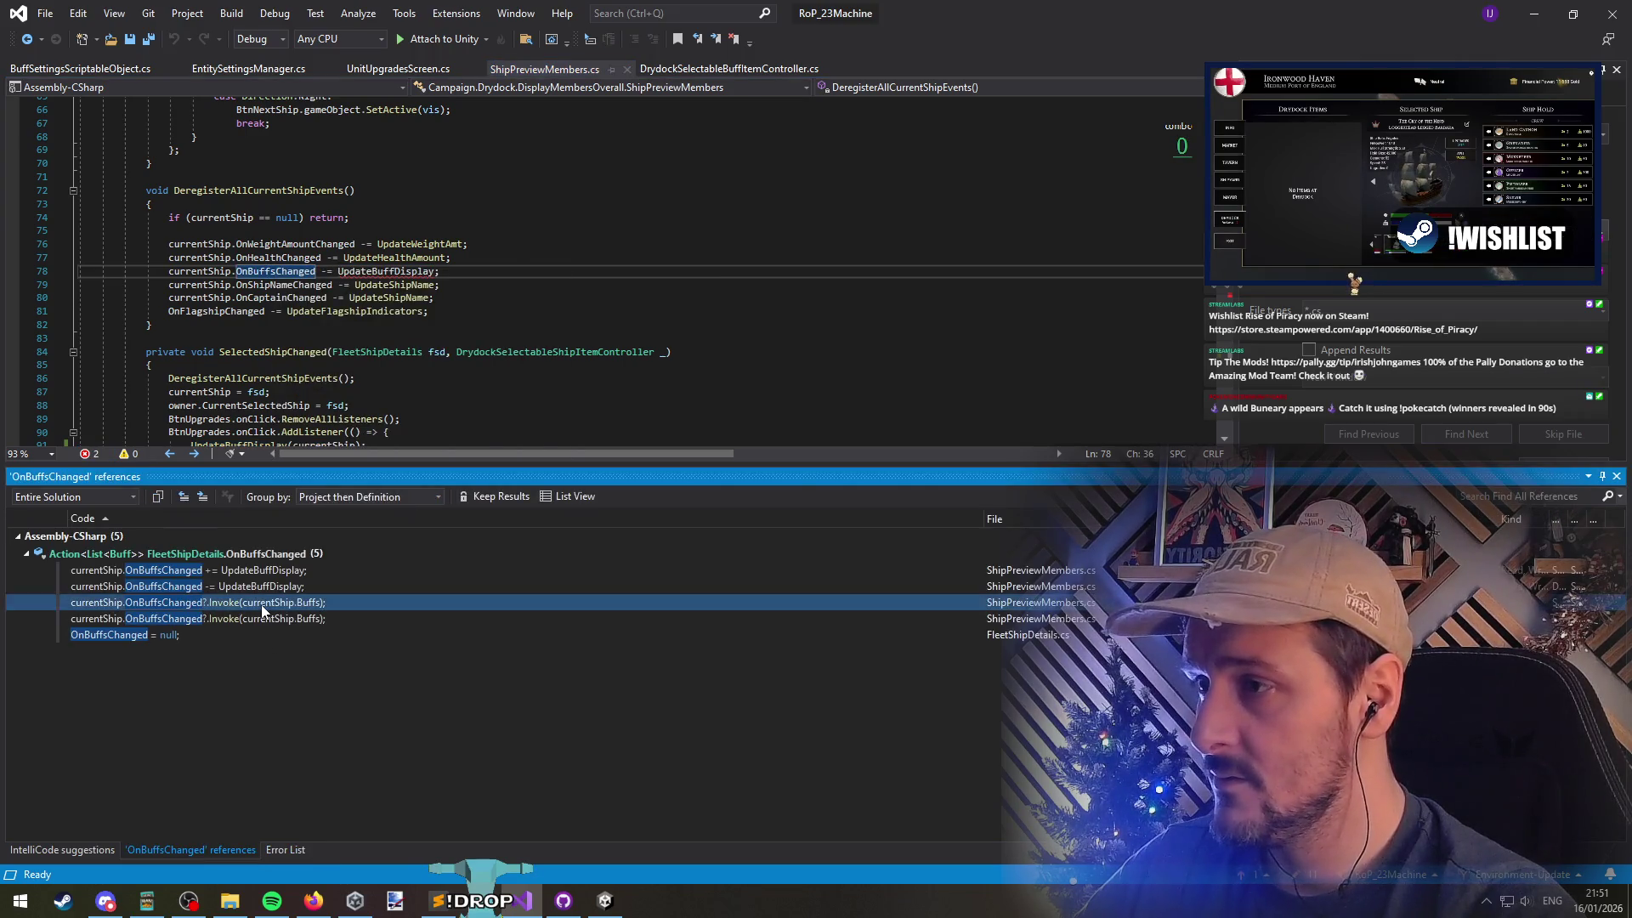
double_click(259, 603)
click(436, 280)
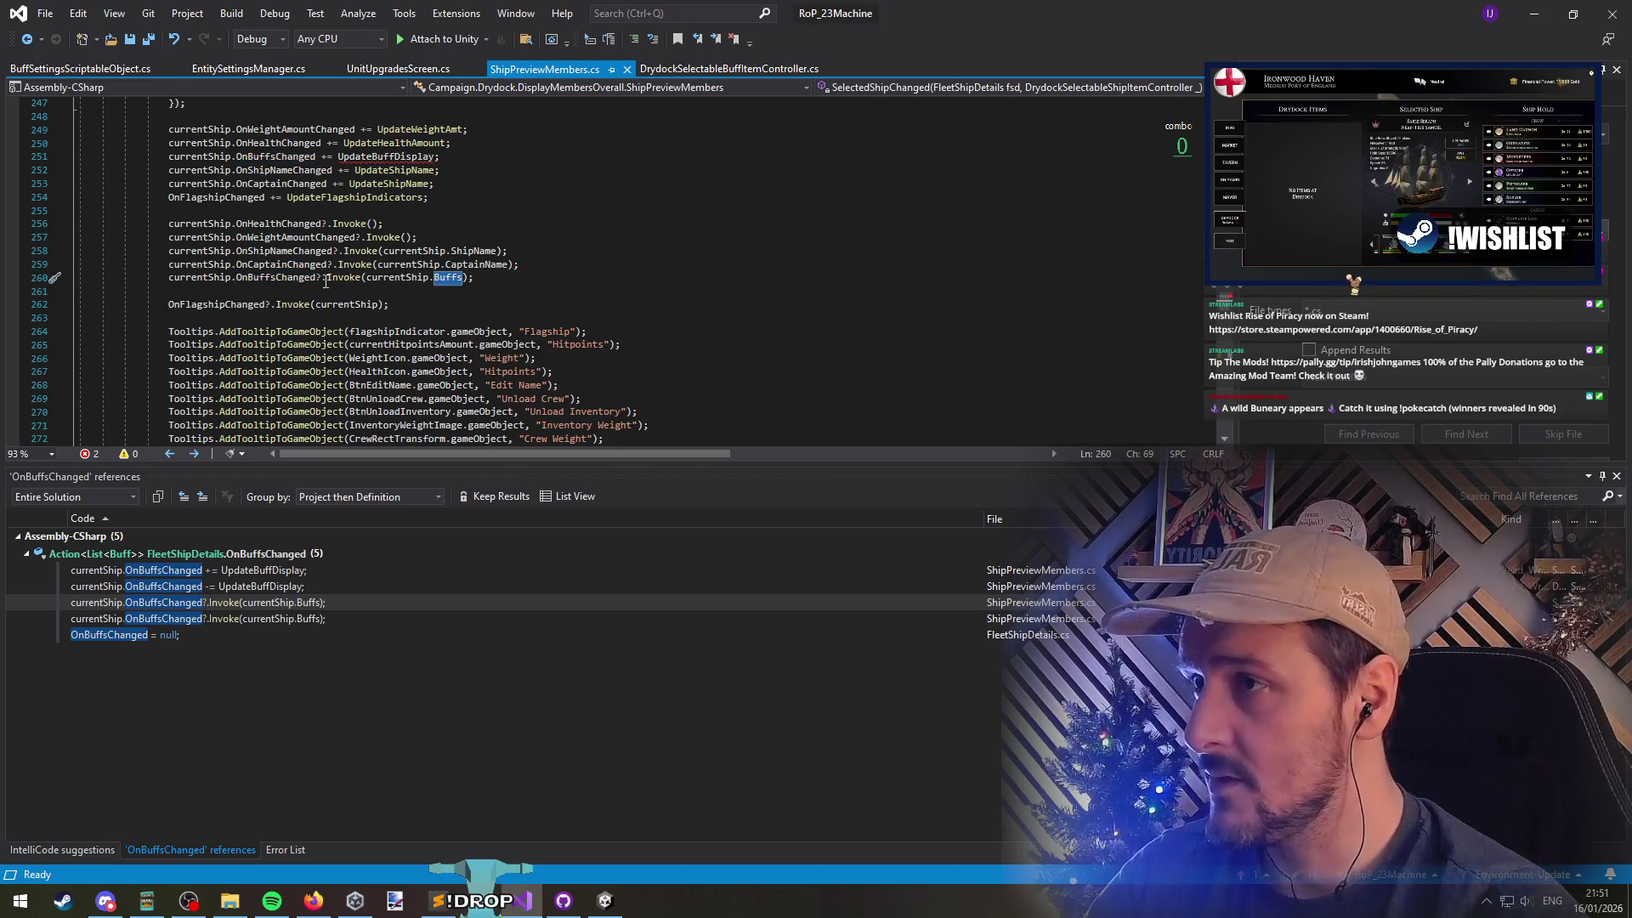
click(539, 156)
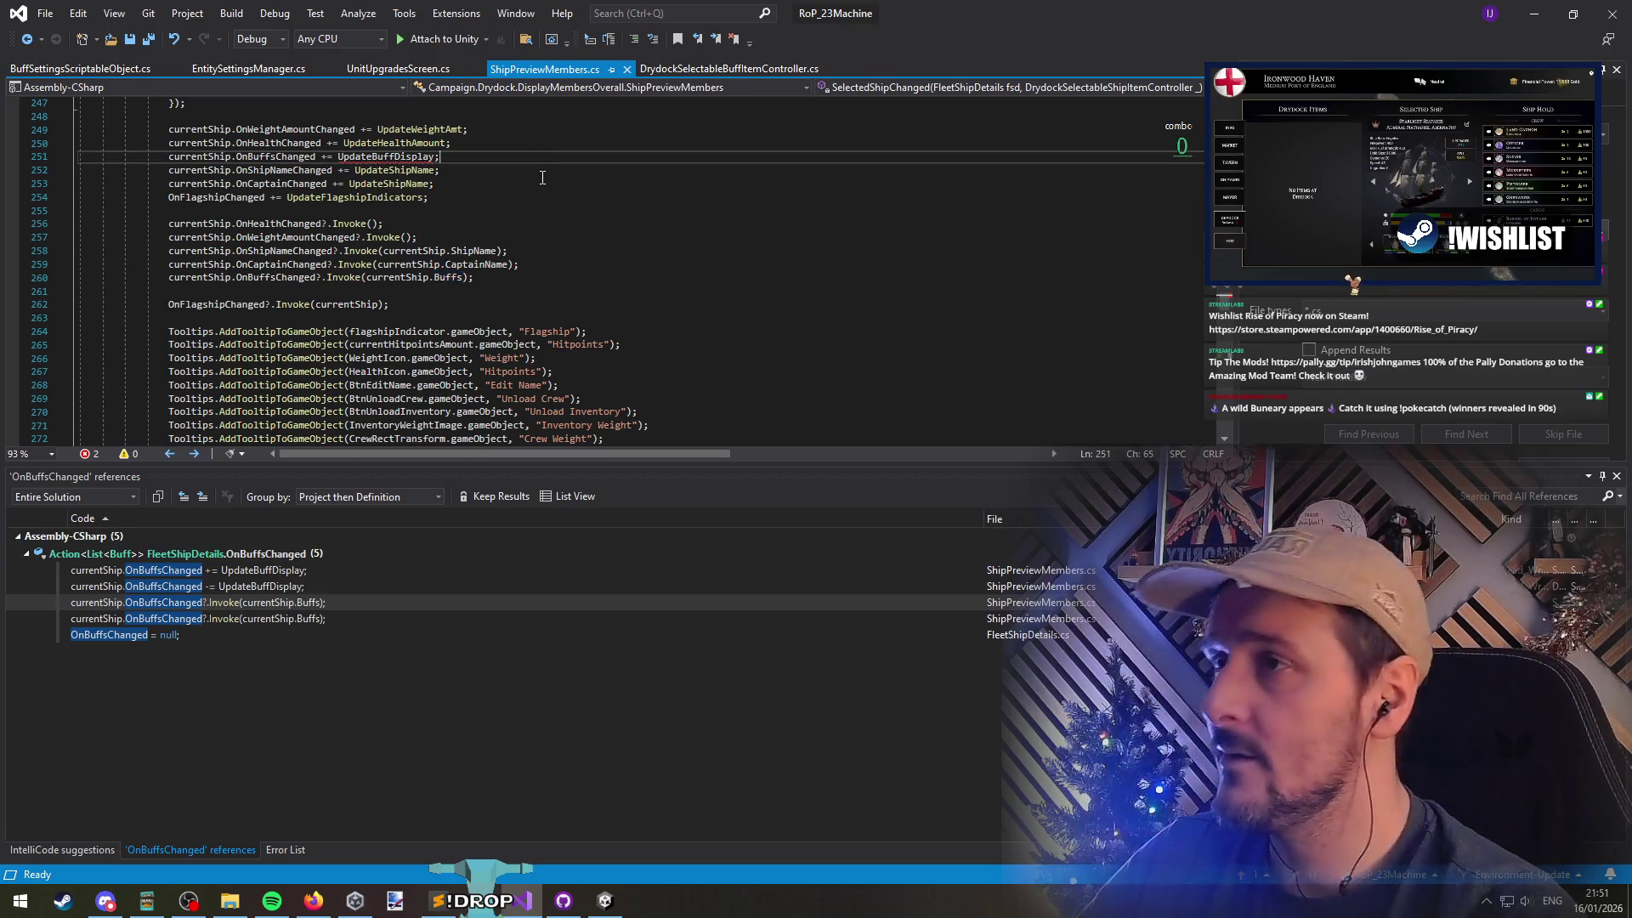
Revert UpdateBuffDisplay's parameter back to List<Buff> and return to the call on line 91
key(ctrl+Tab)
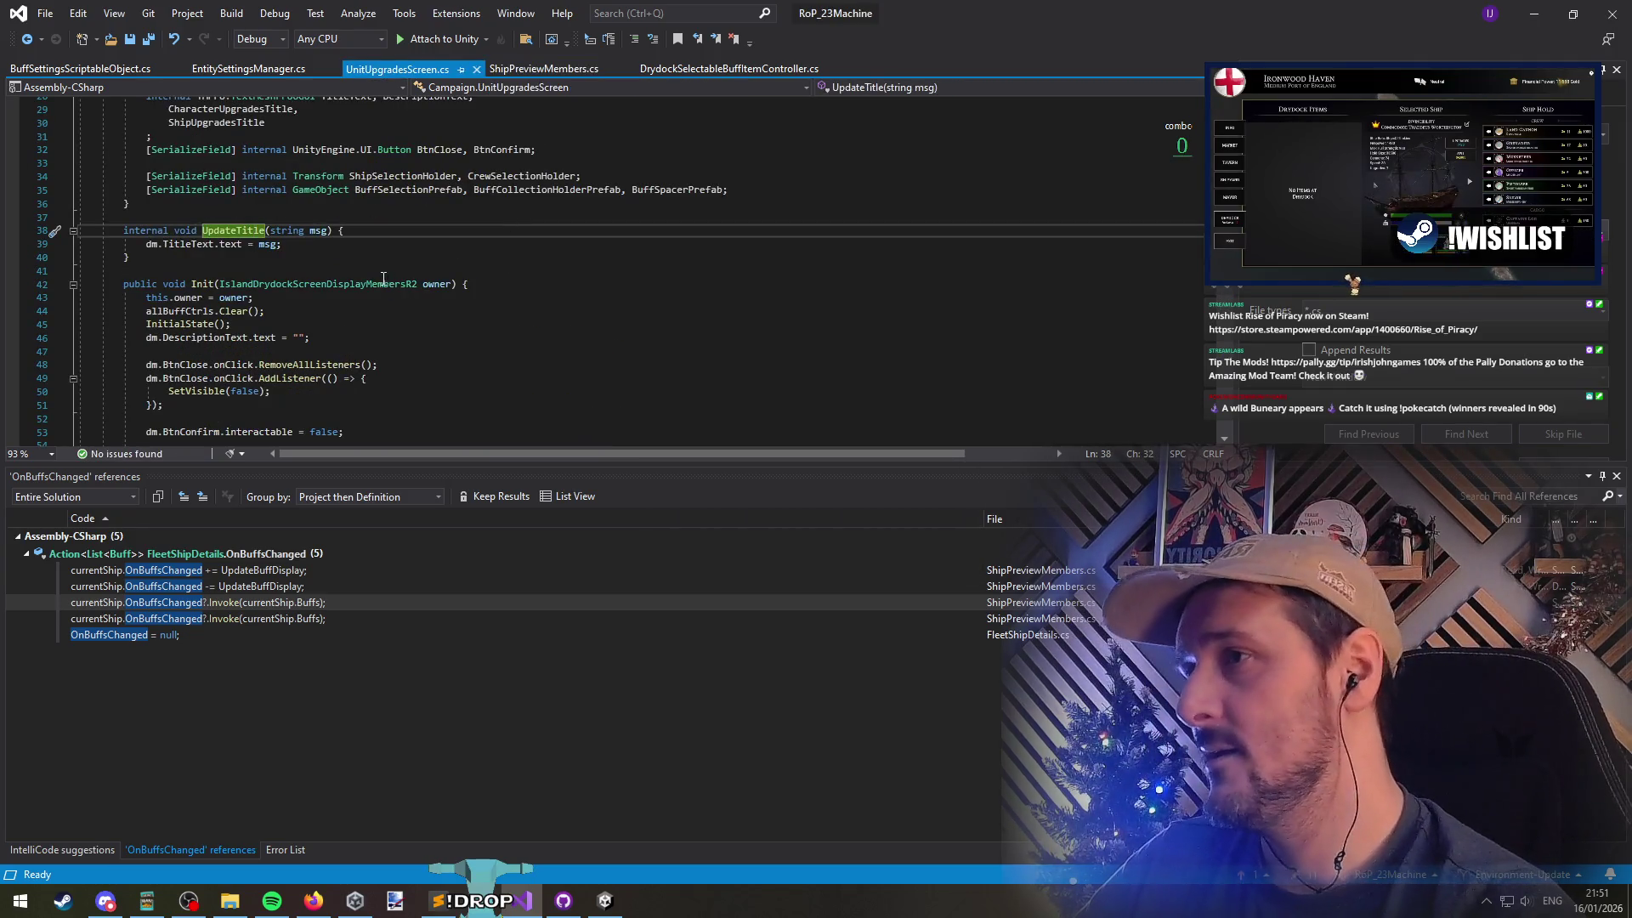
key(ctrl+Tab)
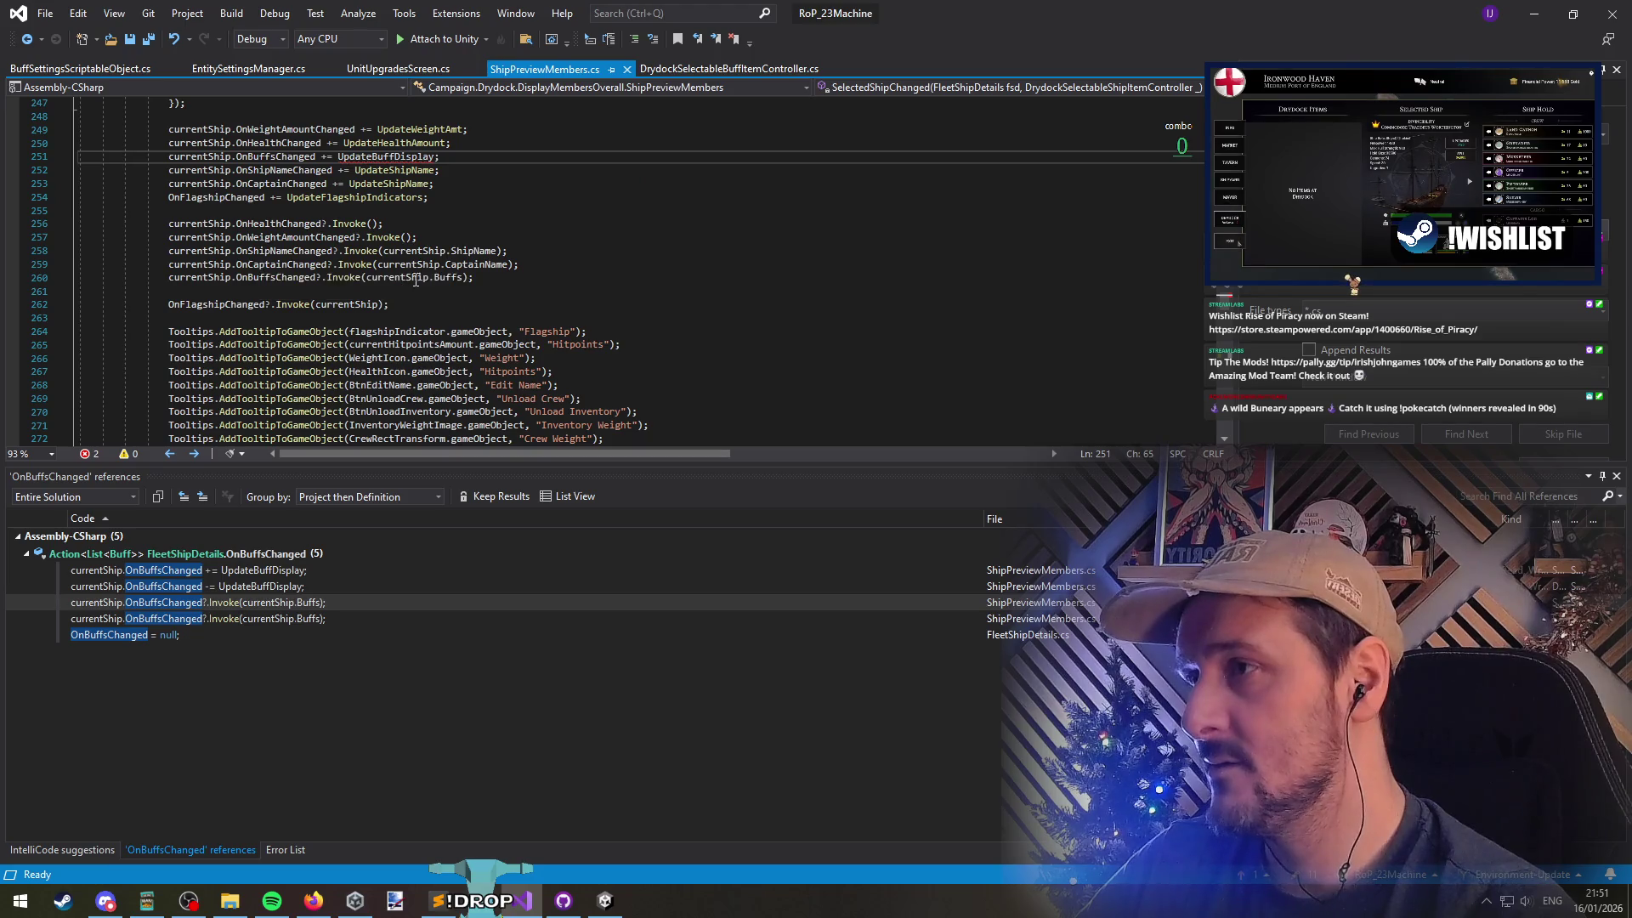
mouse_move(388, 156)
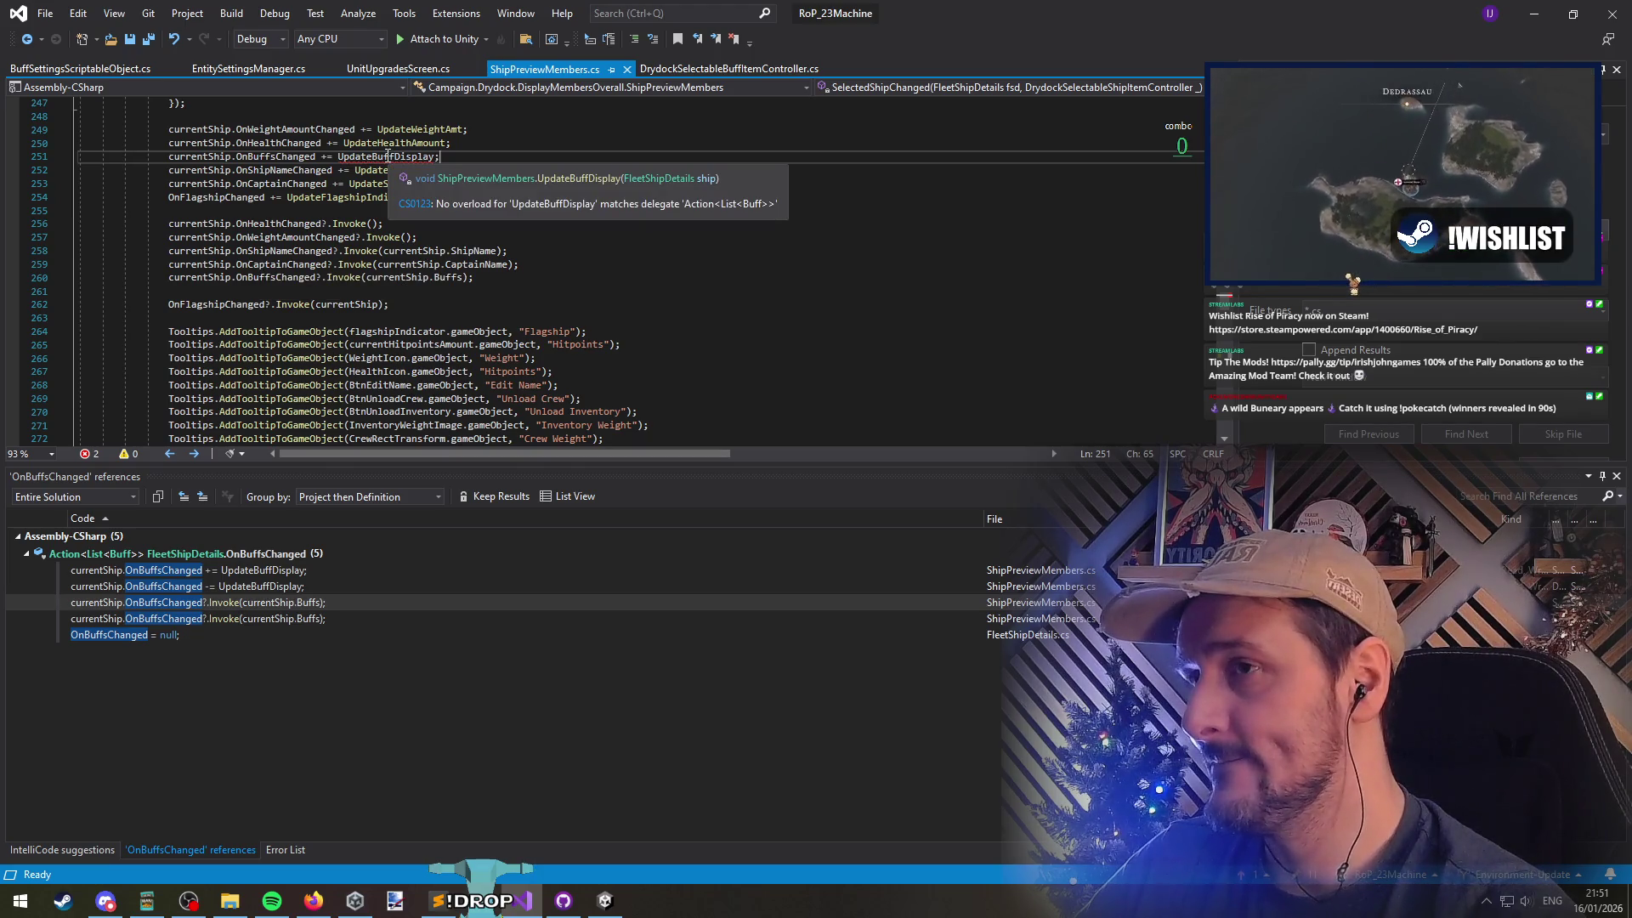
key(ctrl+period)
key(Return)
key(ctrl+minus)
Open a new line below the UpdateBuffDisplay call and begin typing an UpdateTitle call
scroll(489, 273, up, 2)
click(246, 252)
click(232, 267)
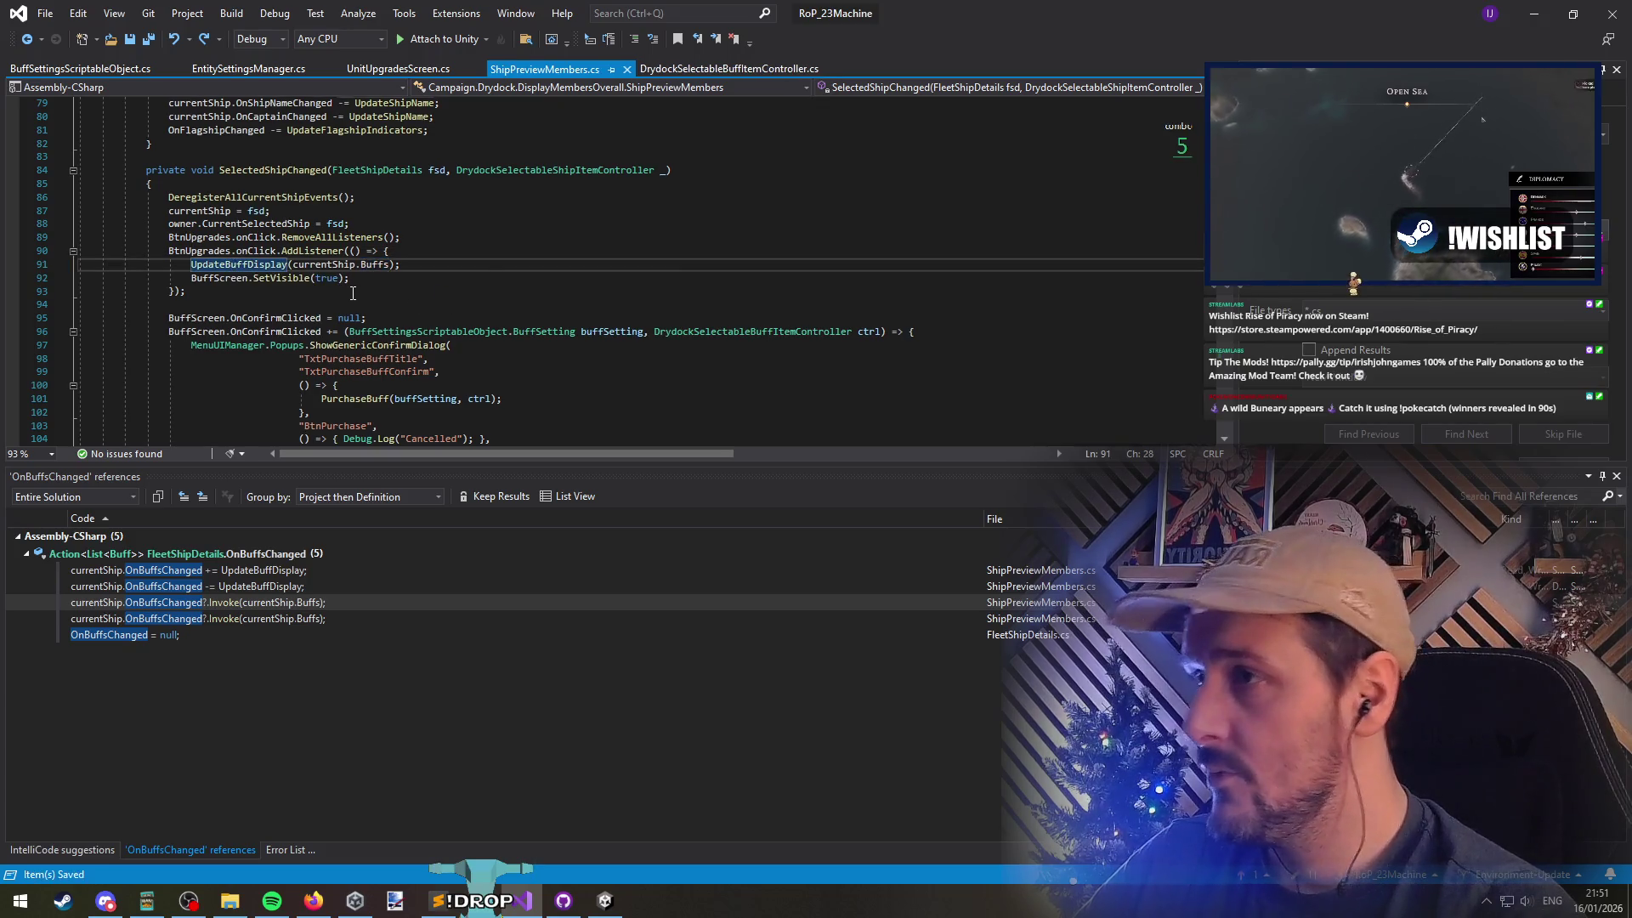
key(Return)
text(UpdateTitleO)
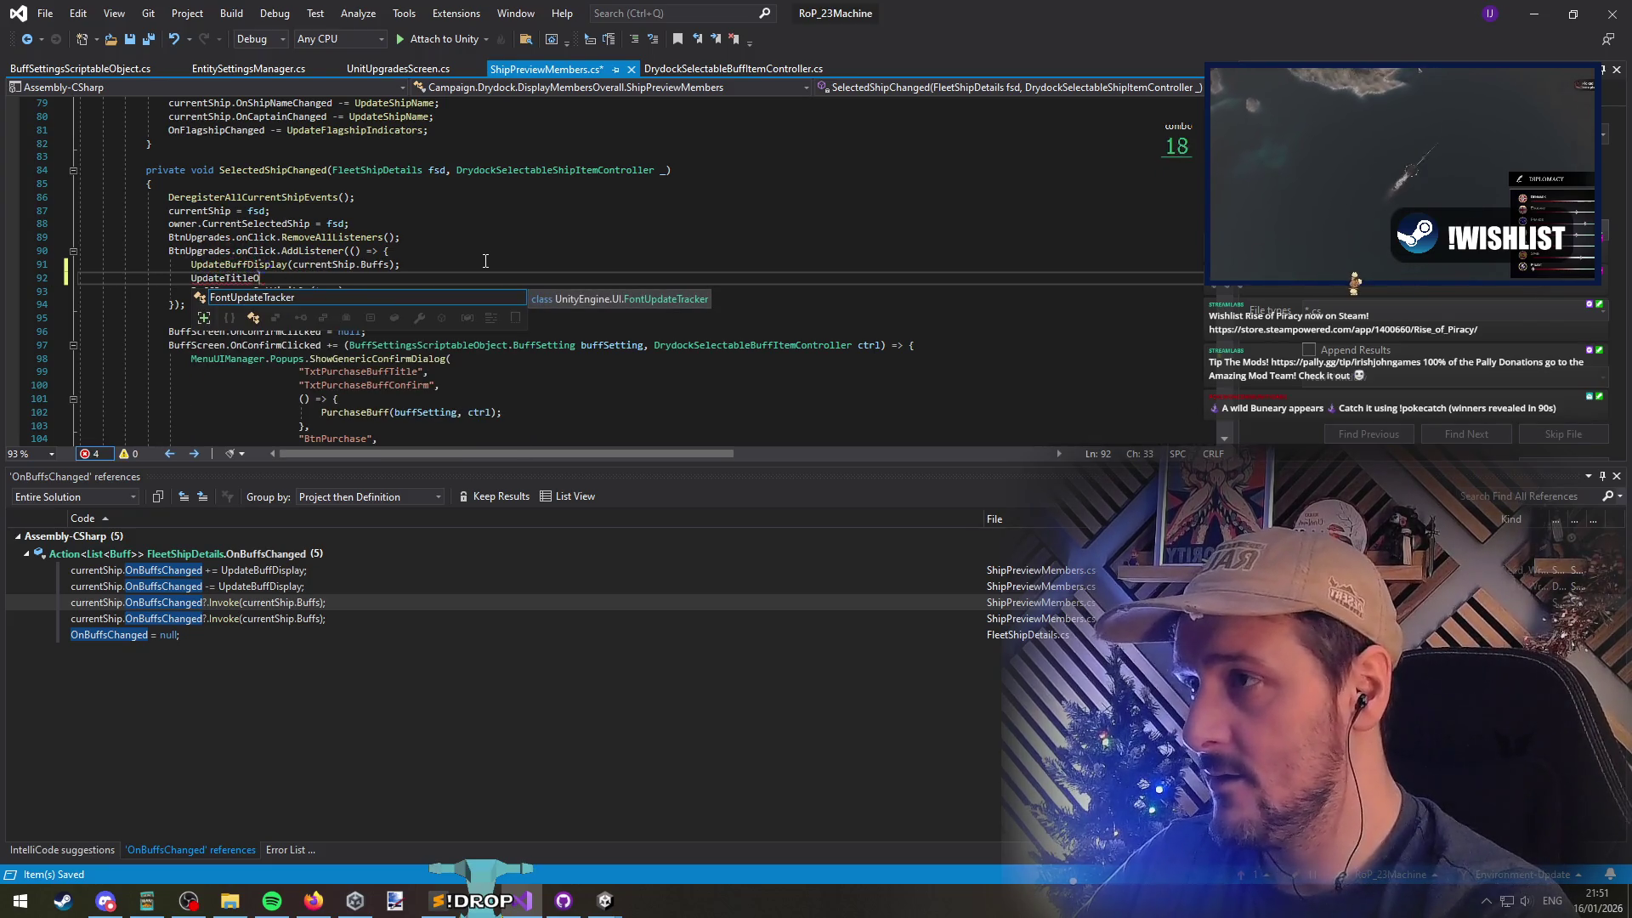
text(hip)
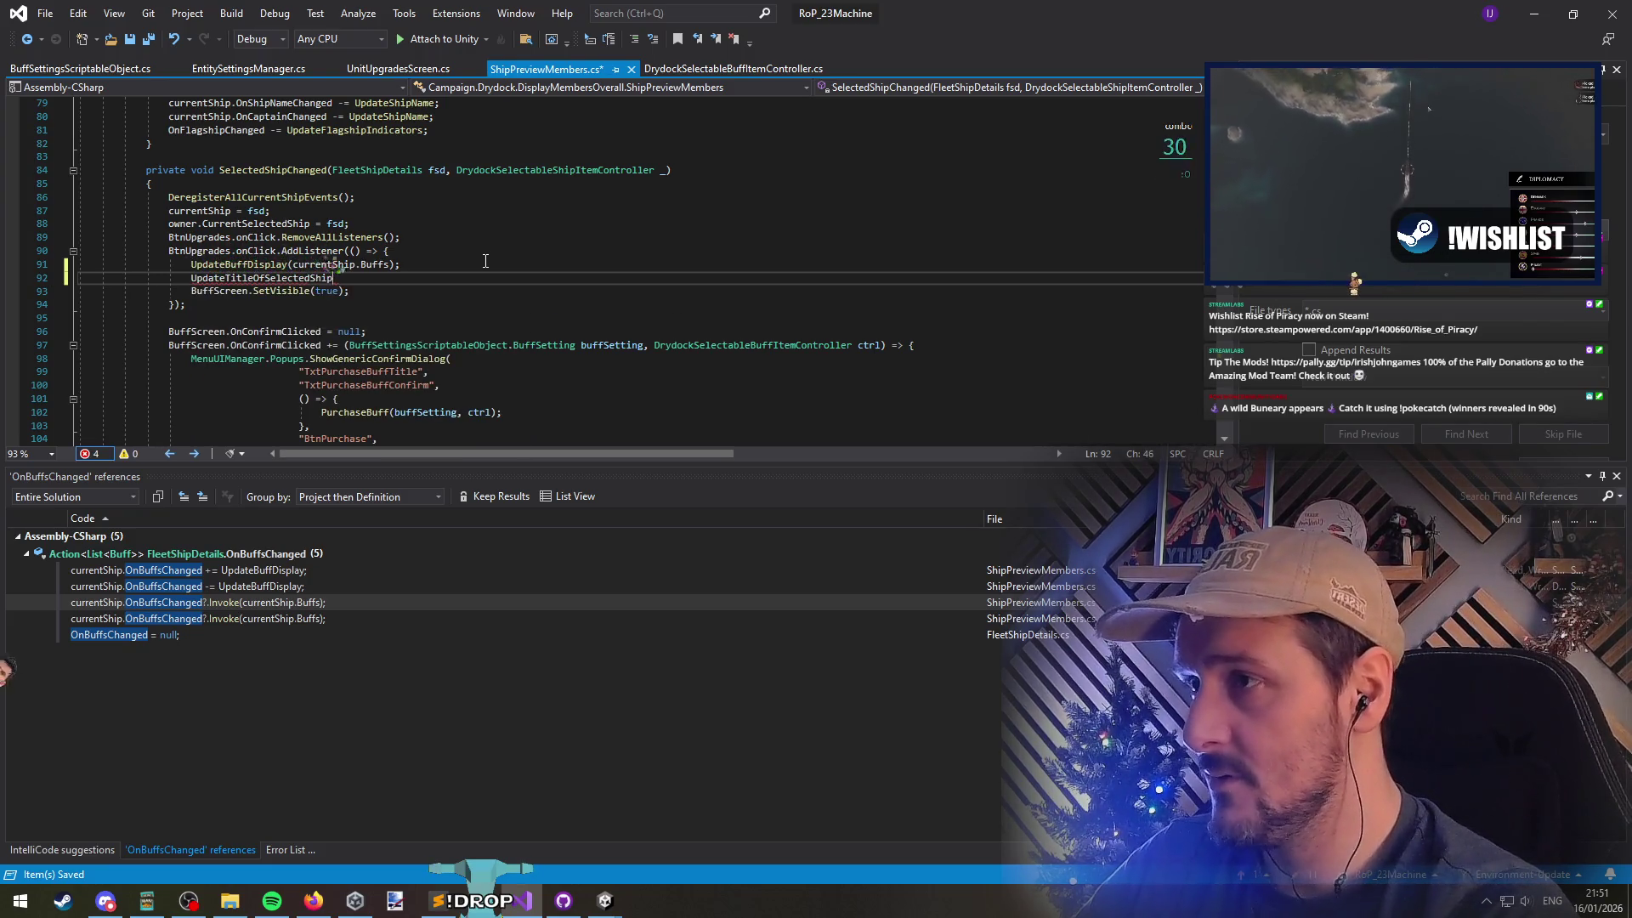
text((currentshi)
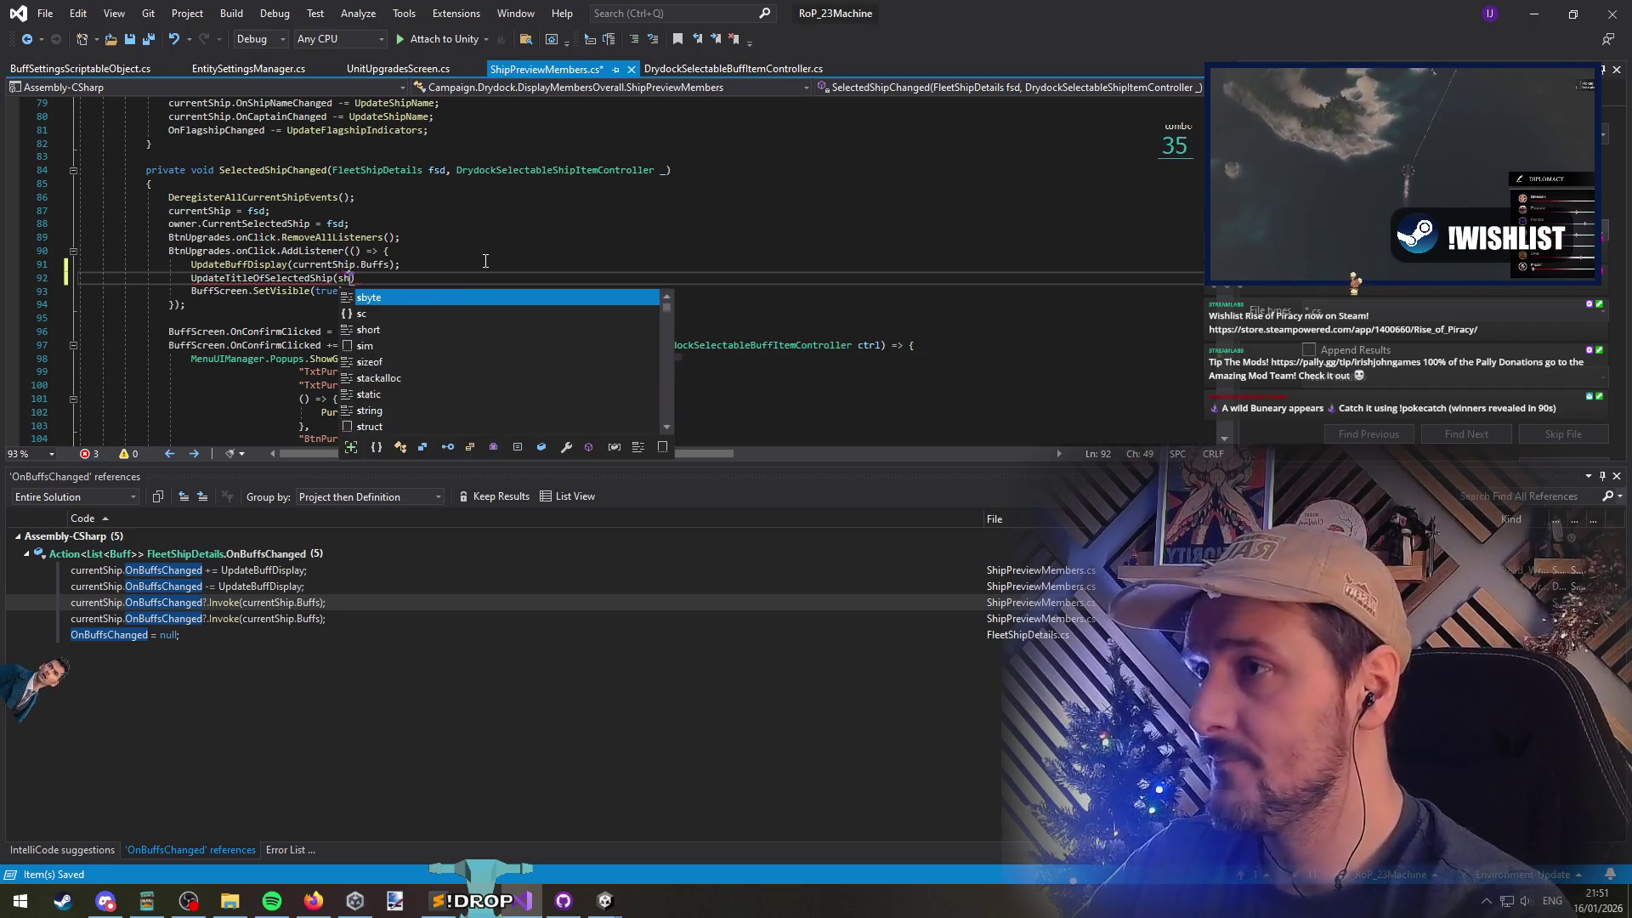
text(.)
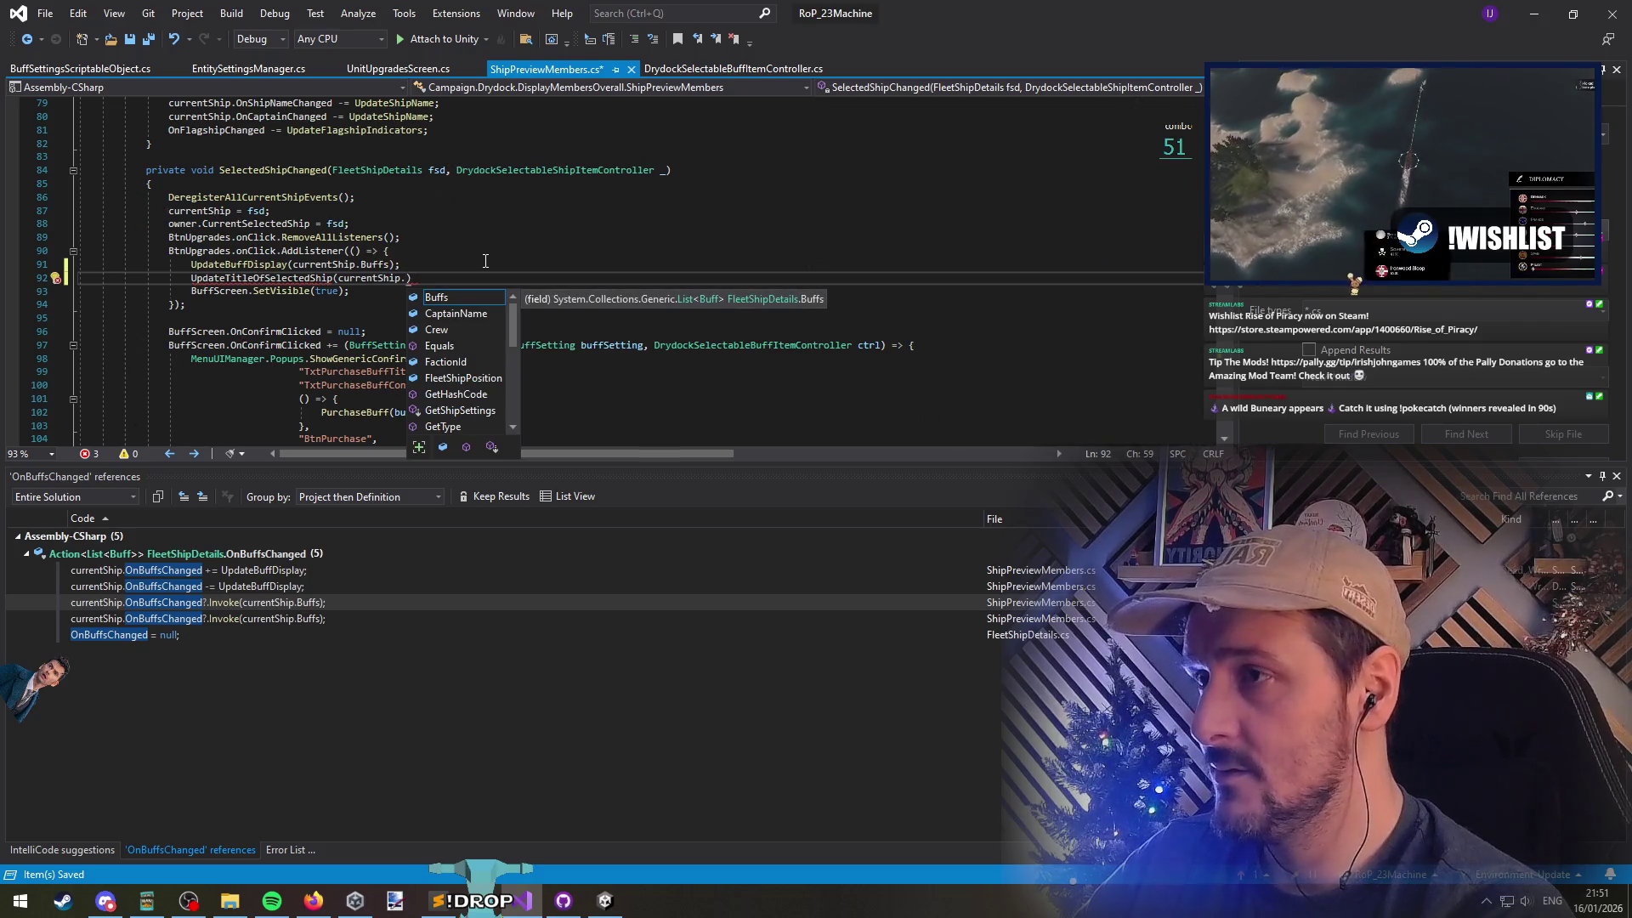
text(Ship)
Complete line 92 as BuffScreen.UpdateTitleOfSelectedShip(currentShip.ShipName);
key(Tab)
text(;)
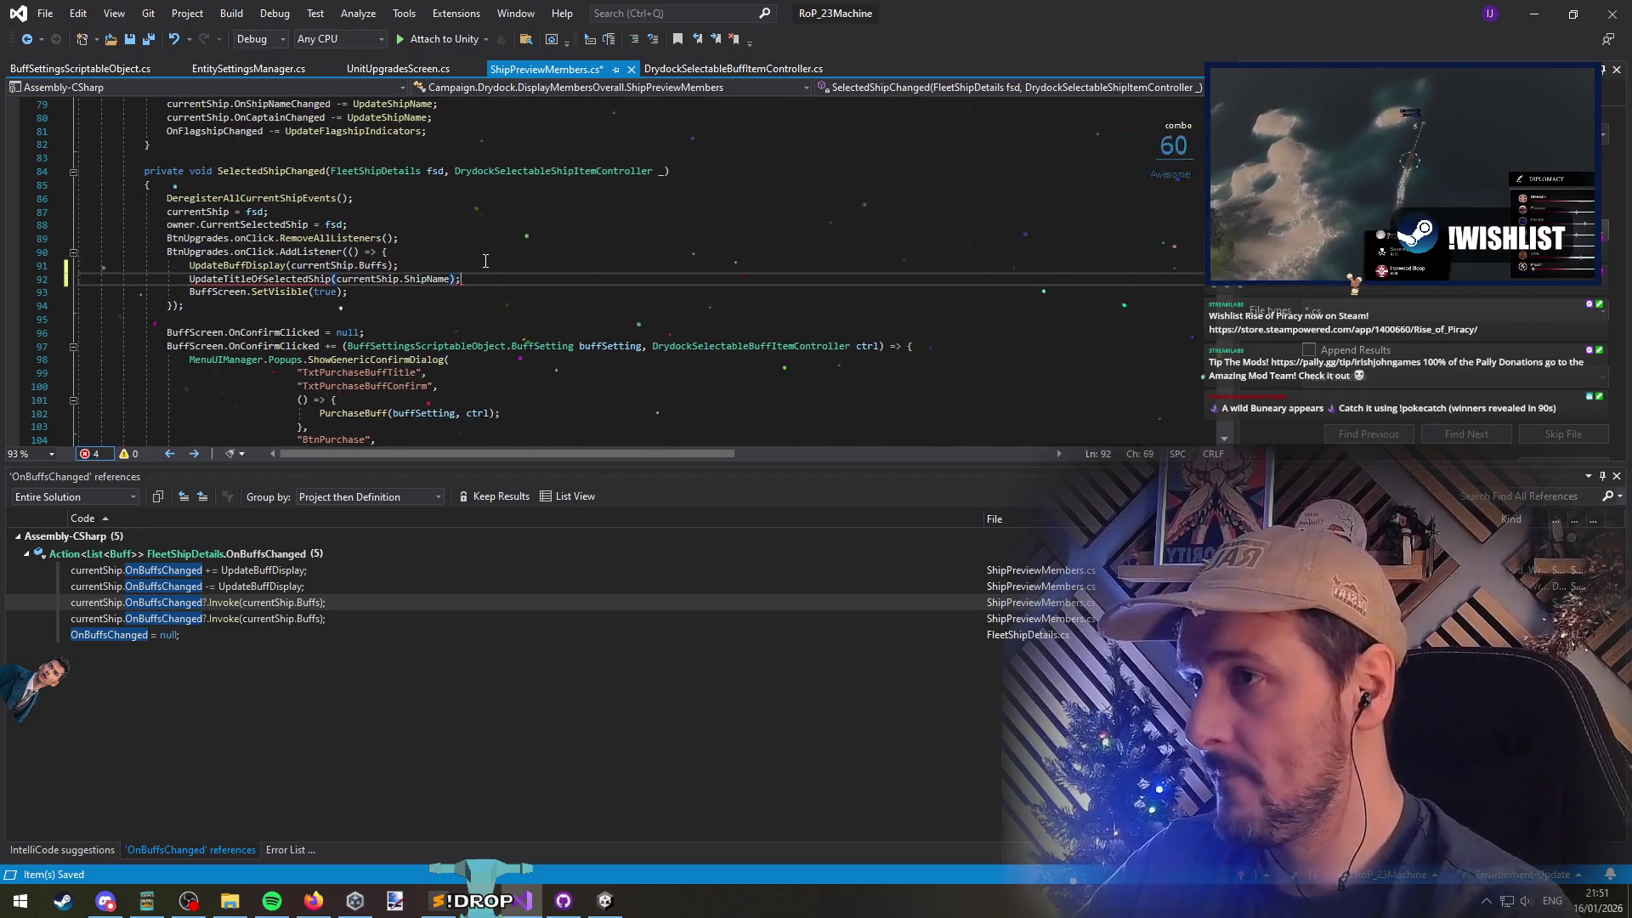
key(ctrl+Left)
key(ctrl+Left)
key(ctrl+Left)
key(Down)
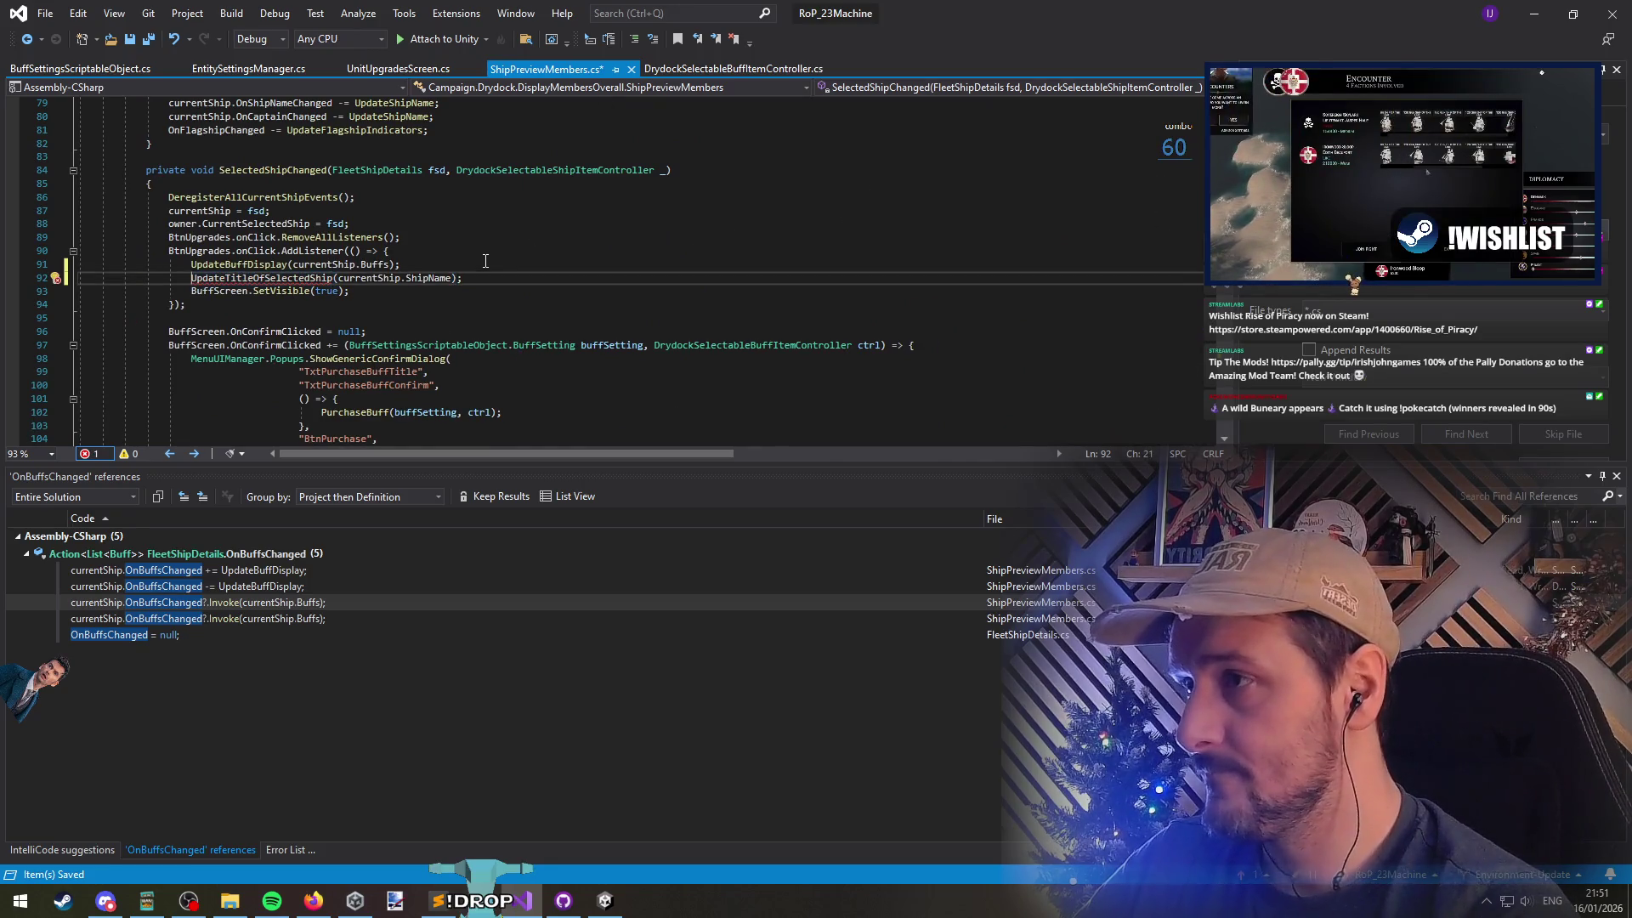
key(ctrl+c)
key(Up)
key(Home)
key(ctrl+v)
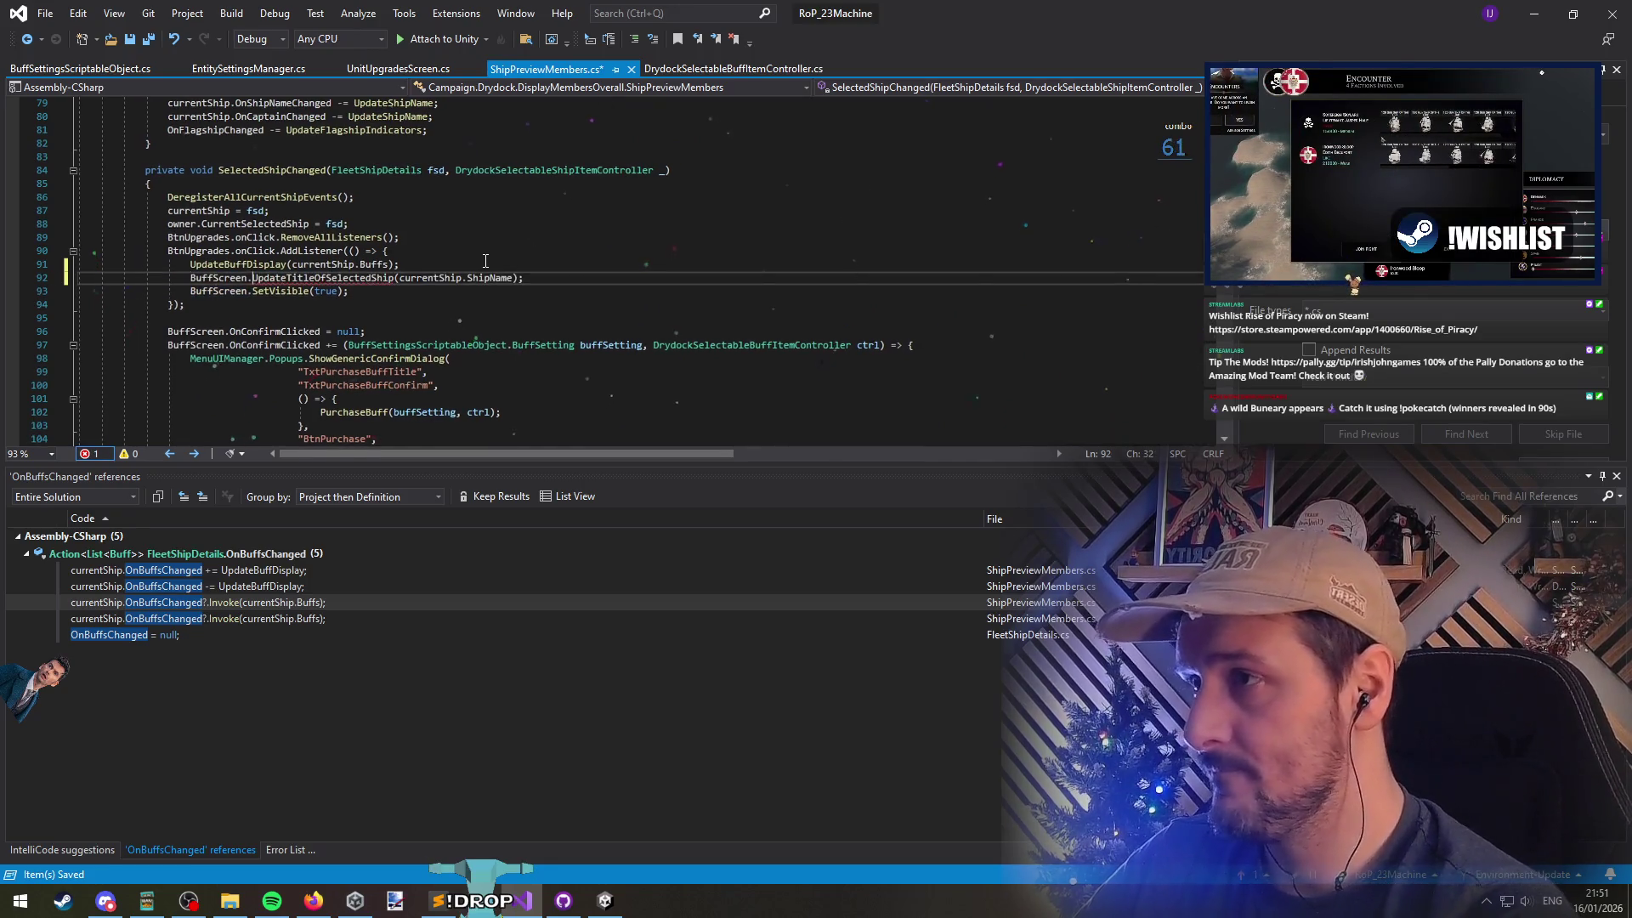
Generate the UpdateTitleOfSelectedShip method in UnitUpgradesScreen.cs and jump to it
key(ctrl+shift+Right)
key(shift+F10)
key(Return)
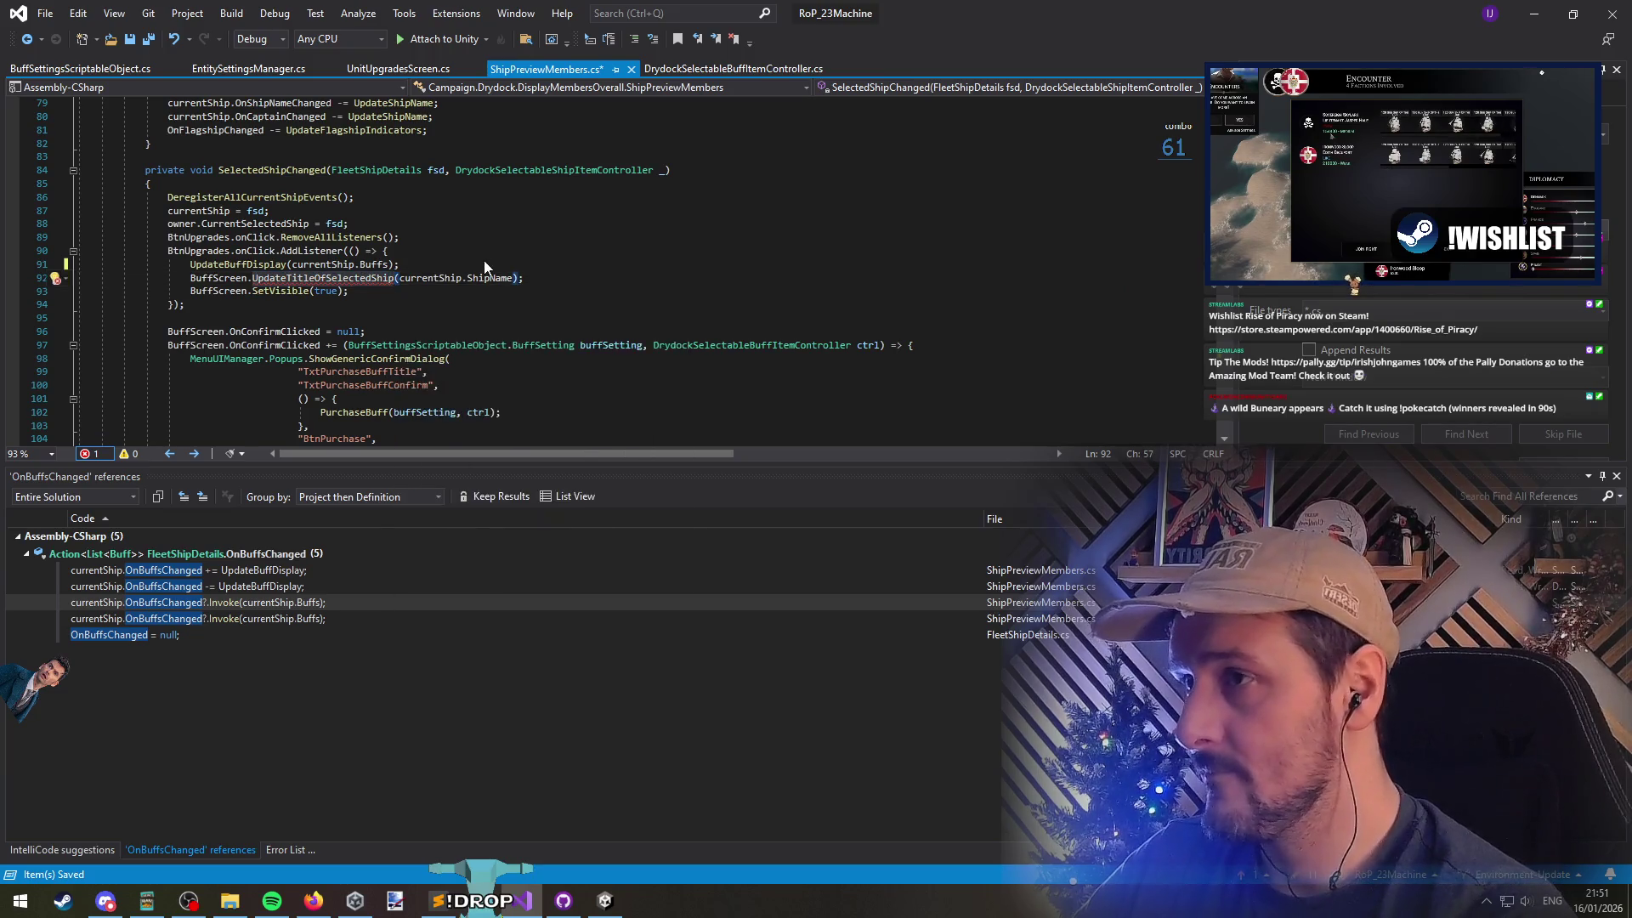
key(Down)
key(Down)
key(Return)
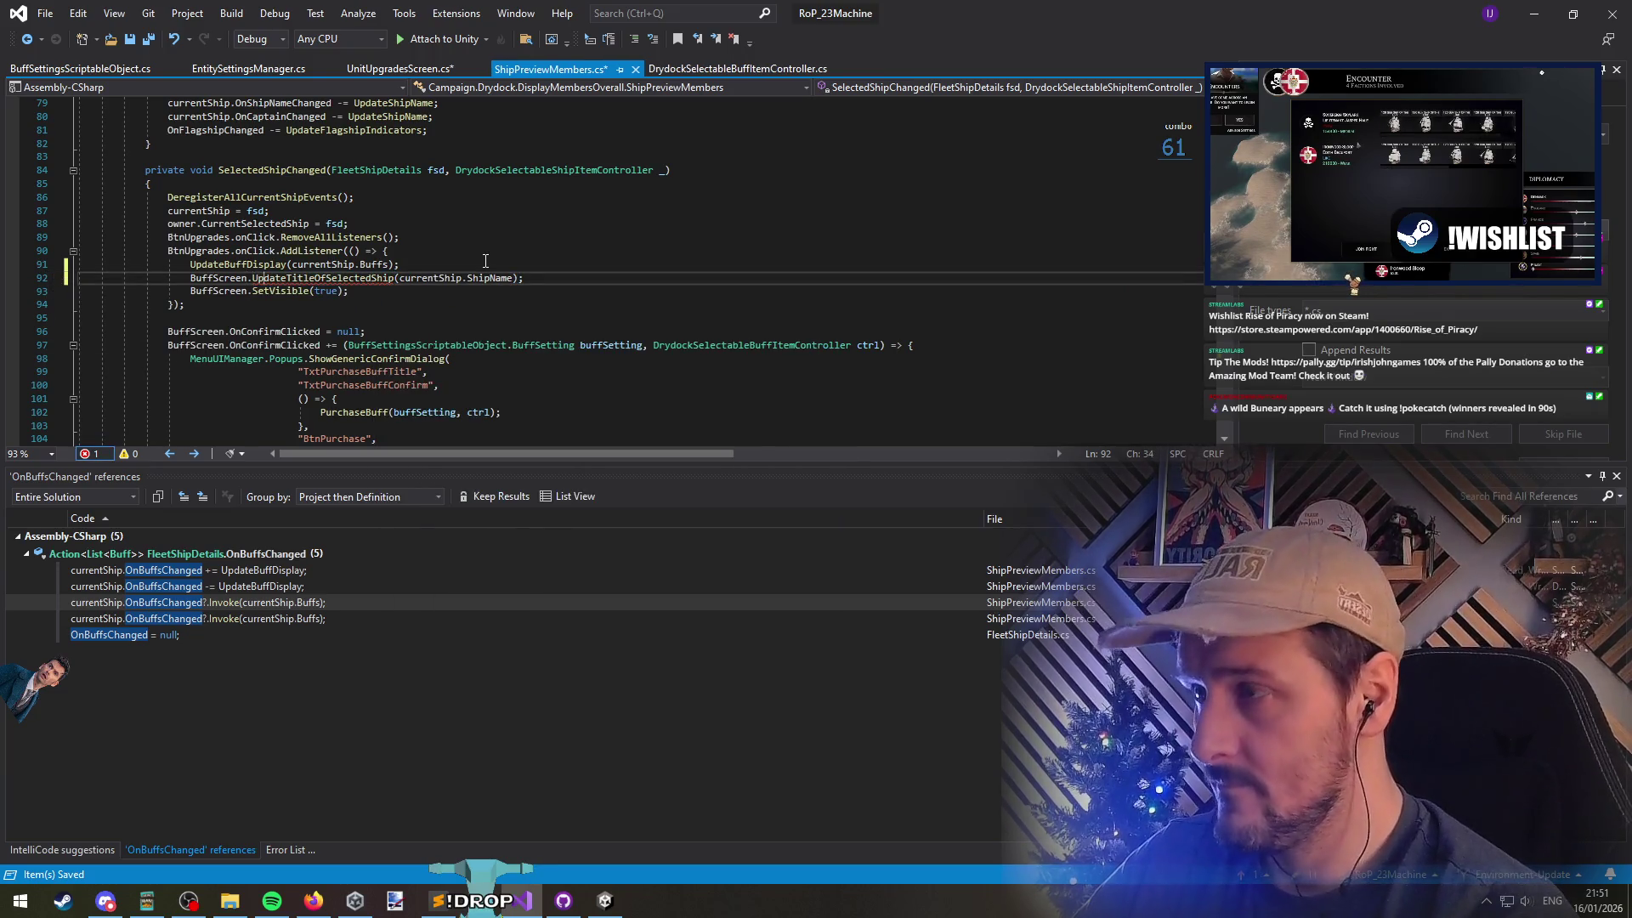
key(F12)
Replace the NotImplementedException placeholder with dm.TitleText, then check the call and definition again
key(Down)
key(shift+Home)
text(dm)
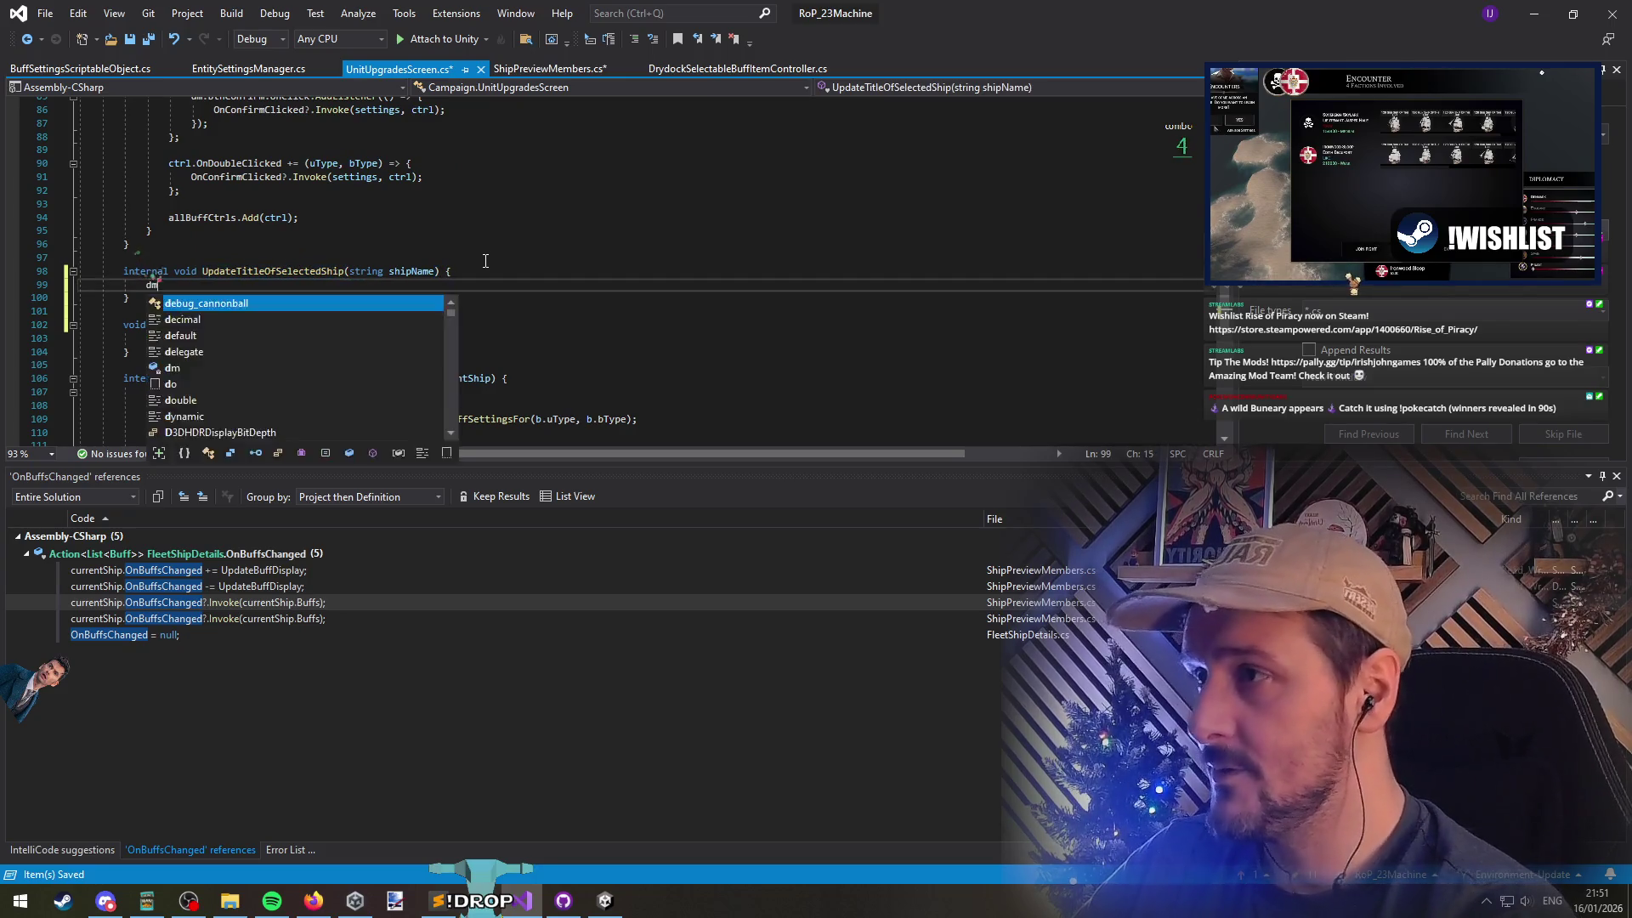
text(.Tit)
key(Tab)
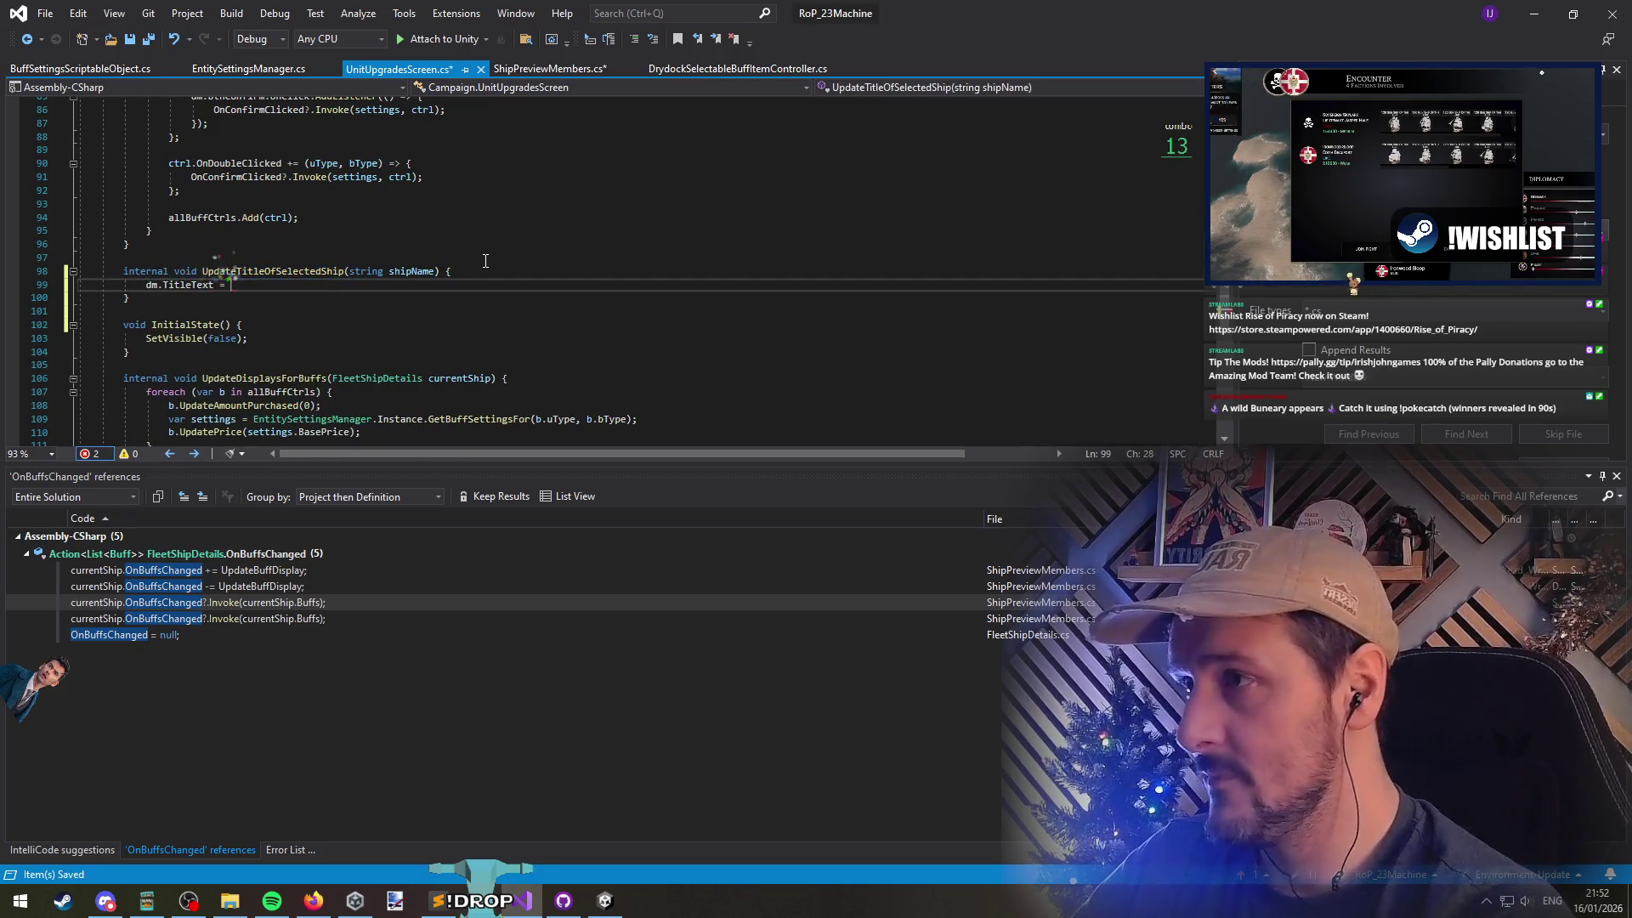
scroll(485, 261, up, 10)
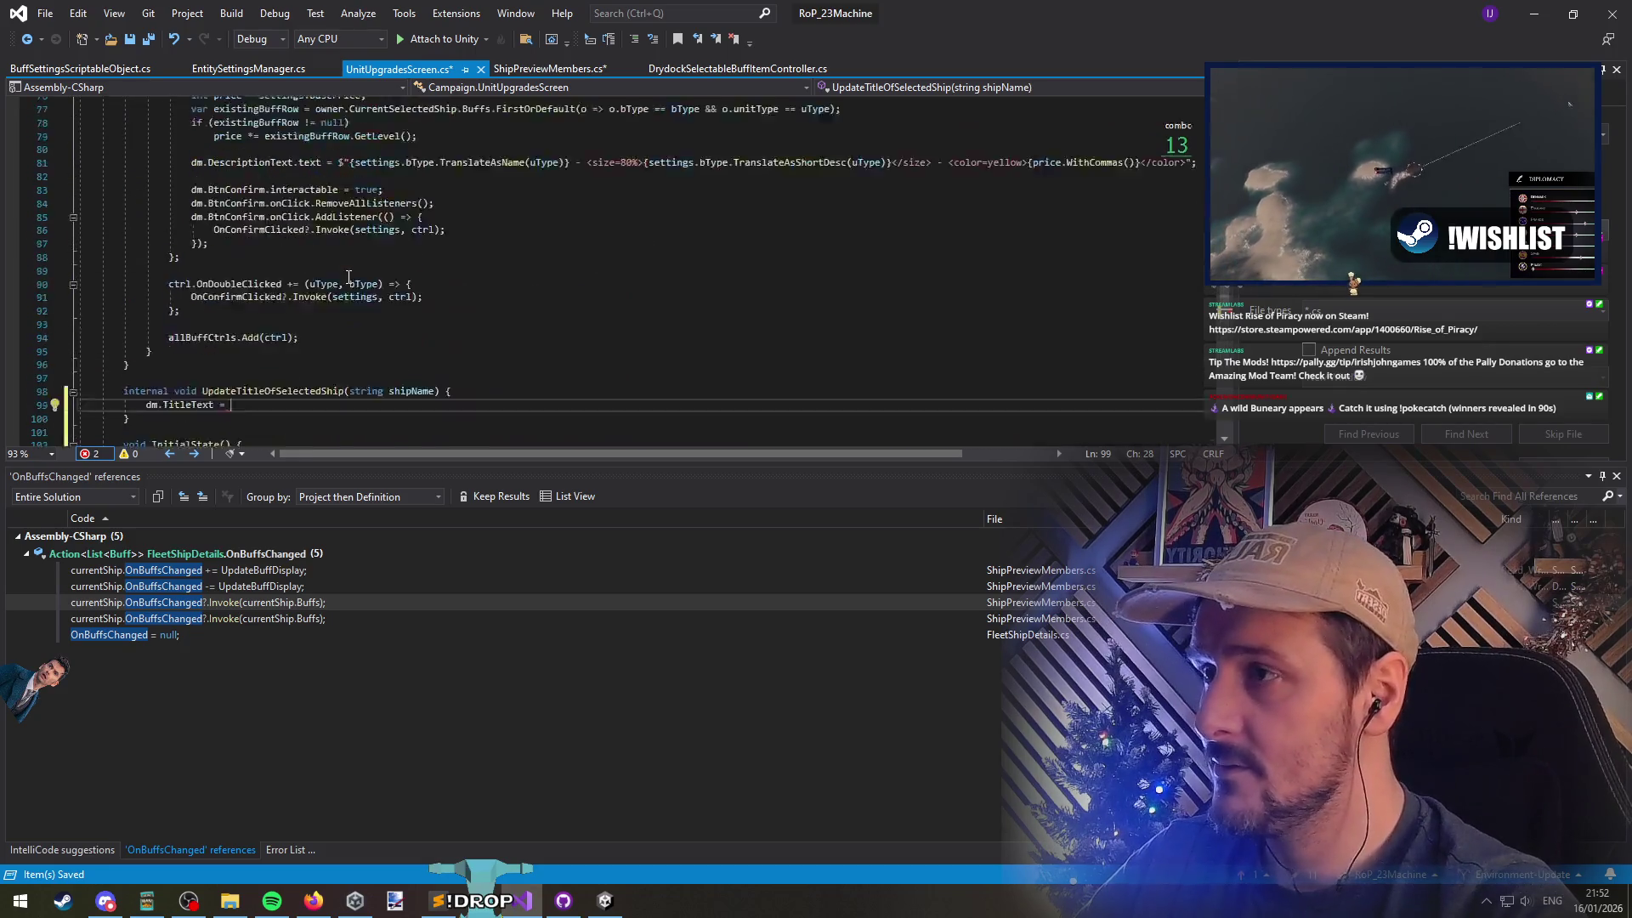
scroll(355, 278, up, 18)
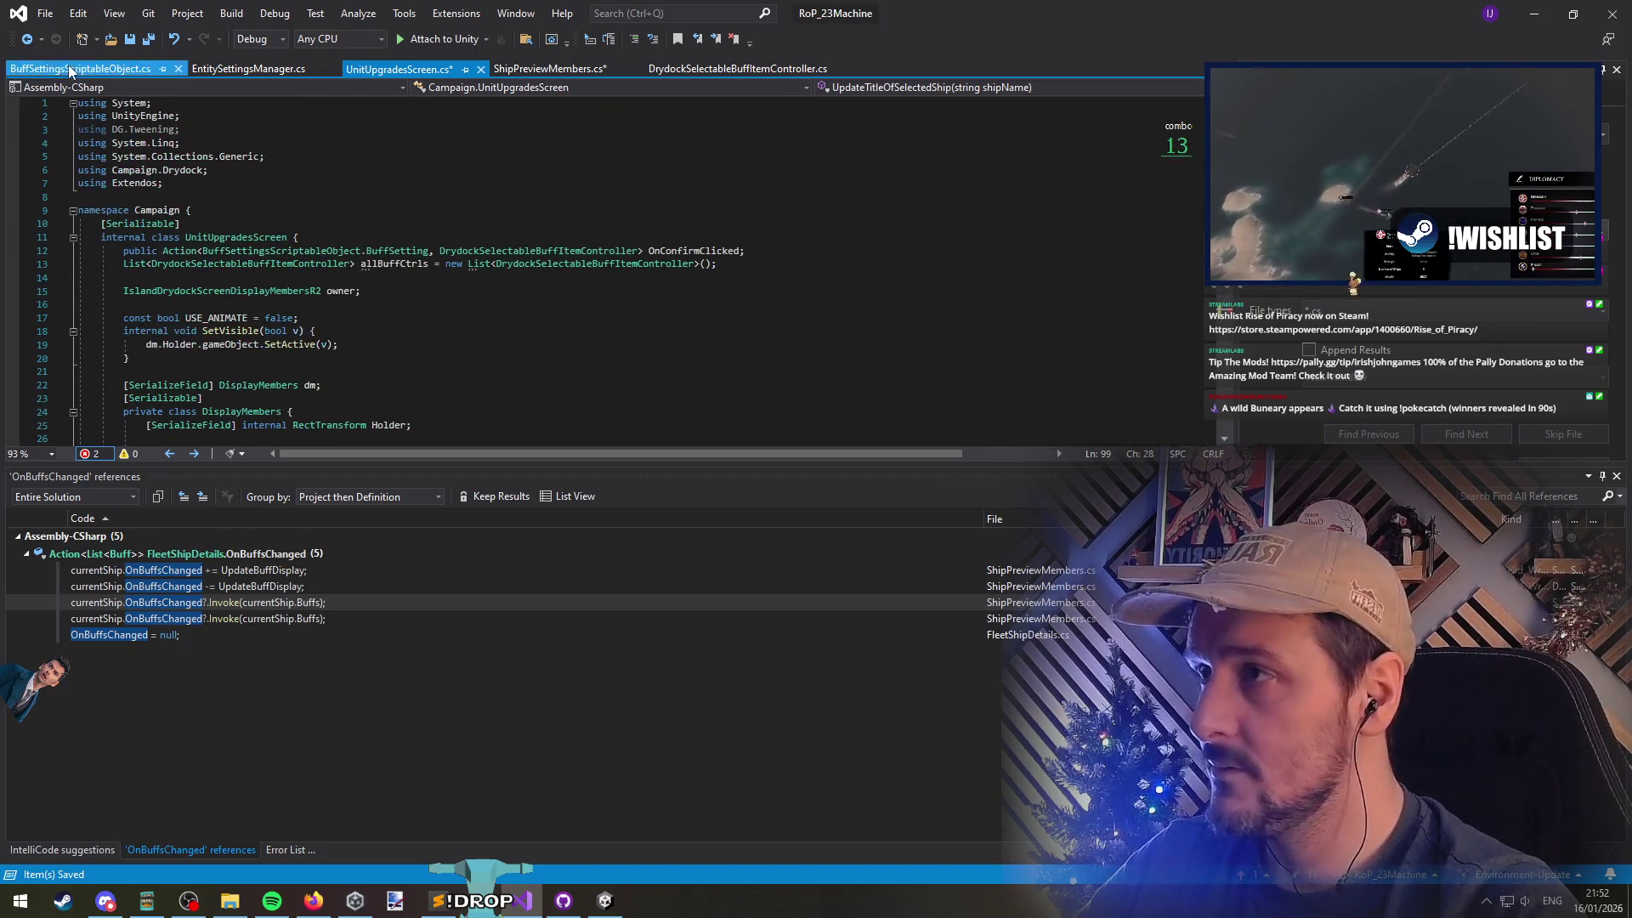
click(26, 40)
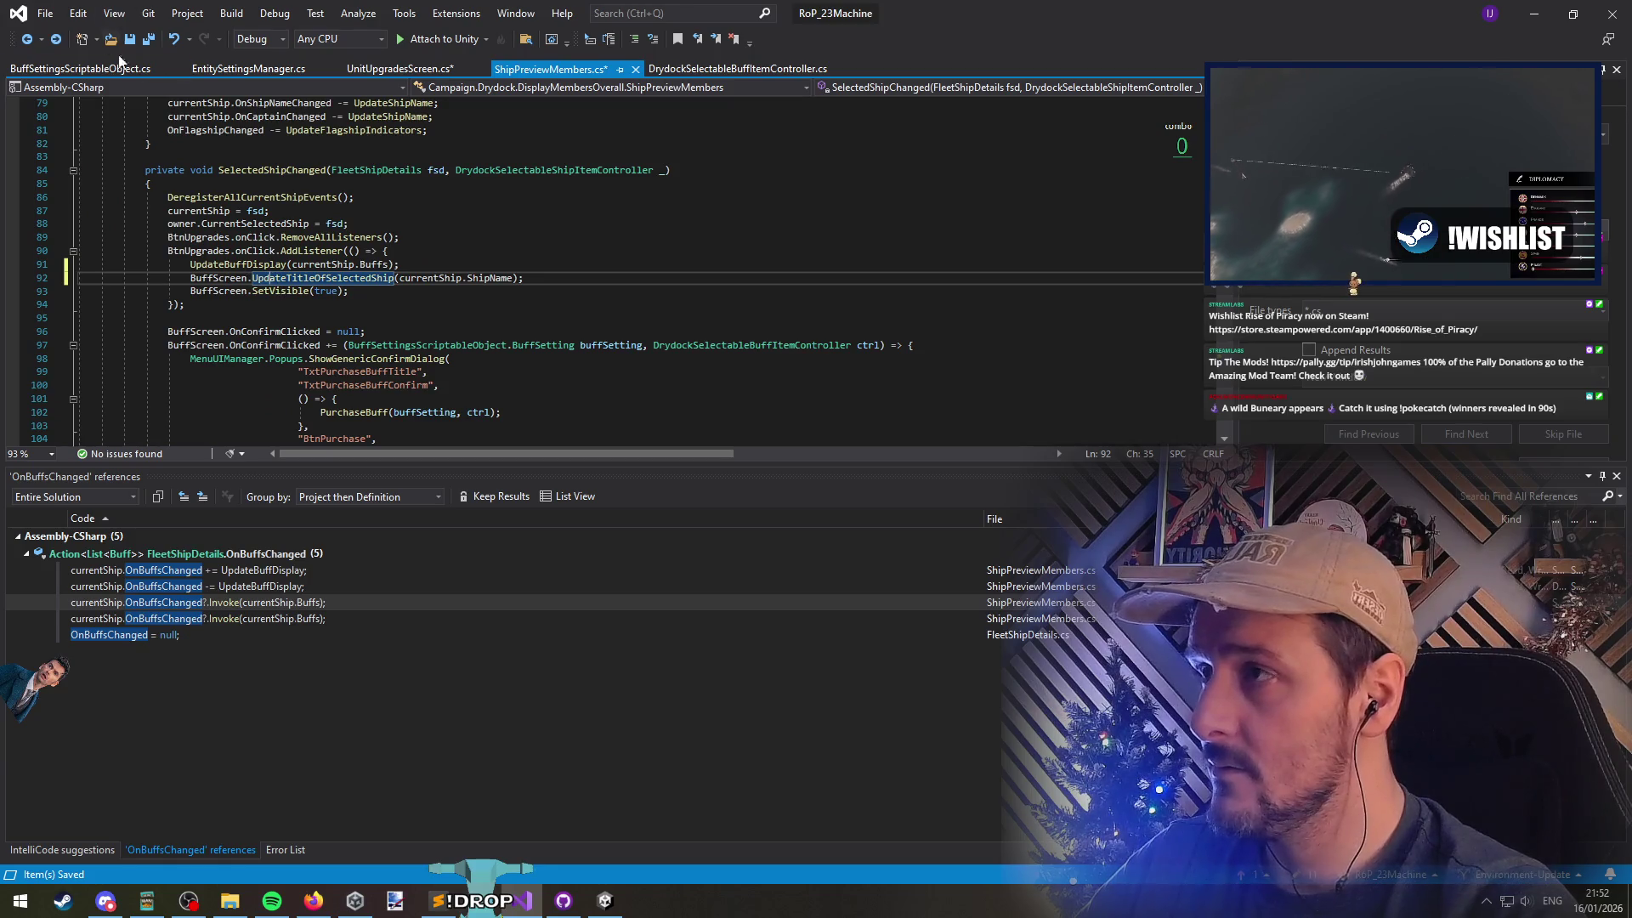
ctrl+click(288, 277)
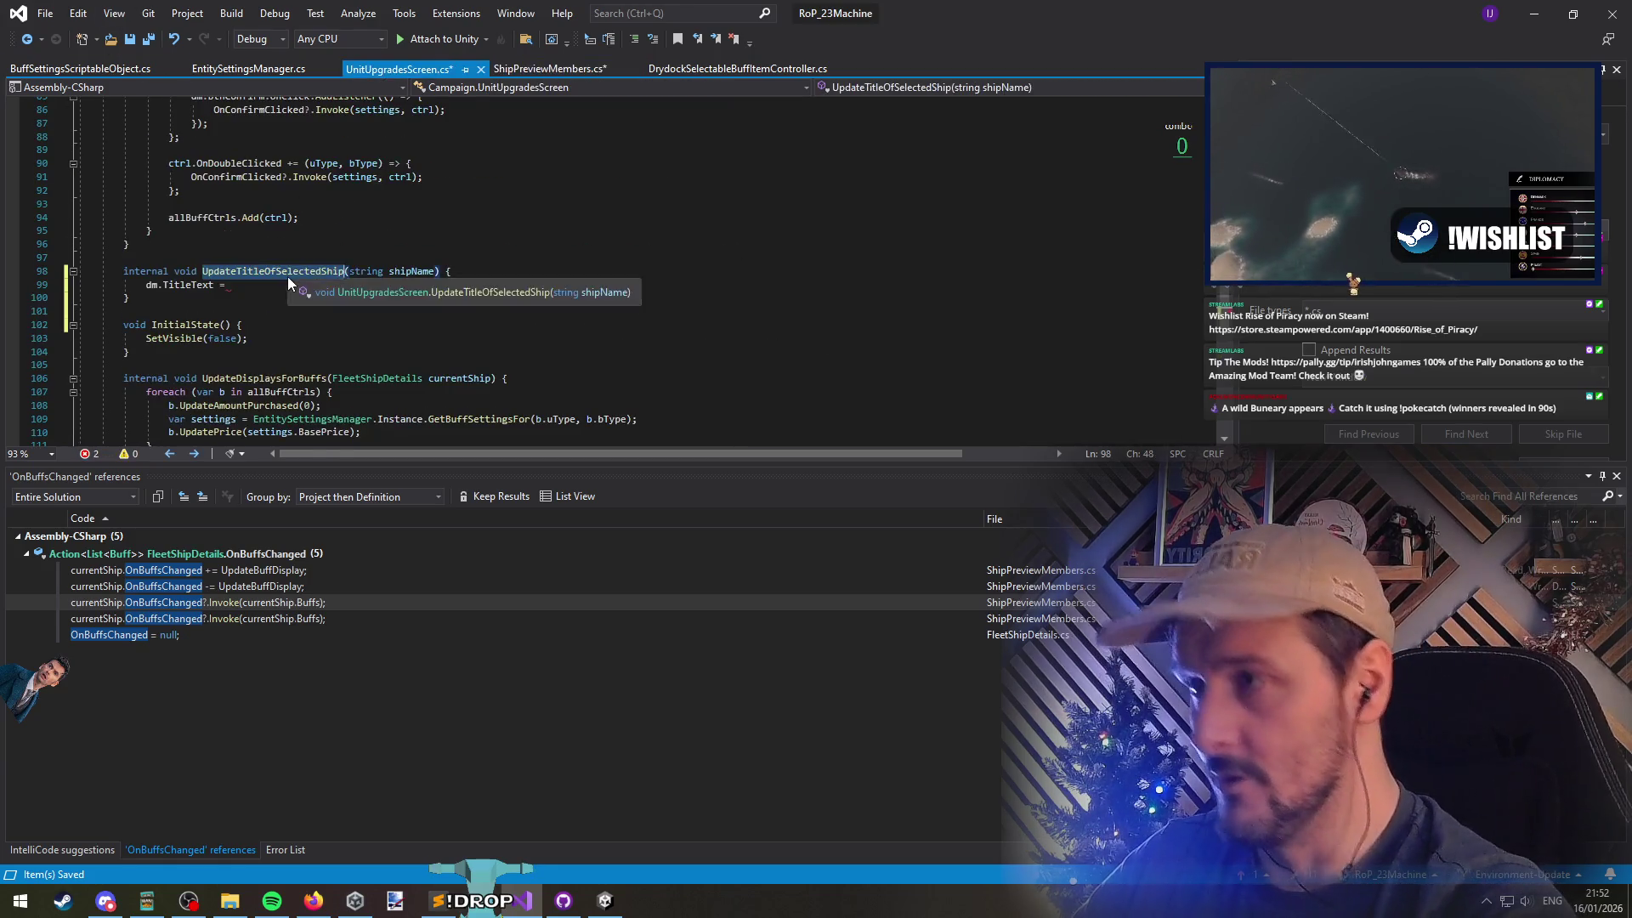
Trace TitleText and UpdateTitle references, then delete the redundant UpdateTitle call in UpdateBuffDisplay
right_click(199, 286)
click(315, 462)
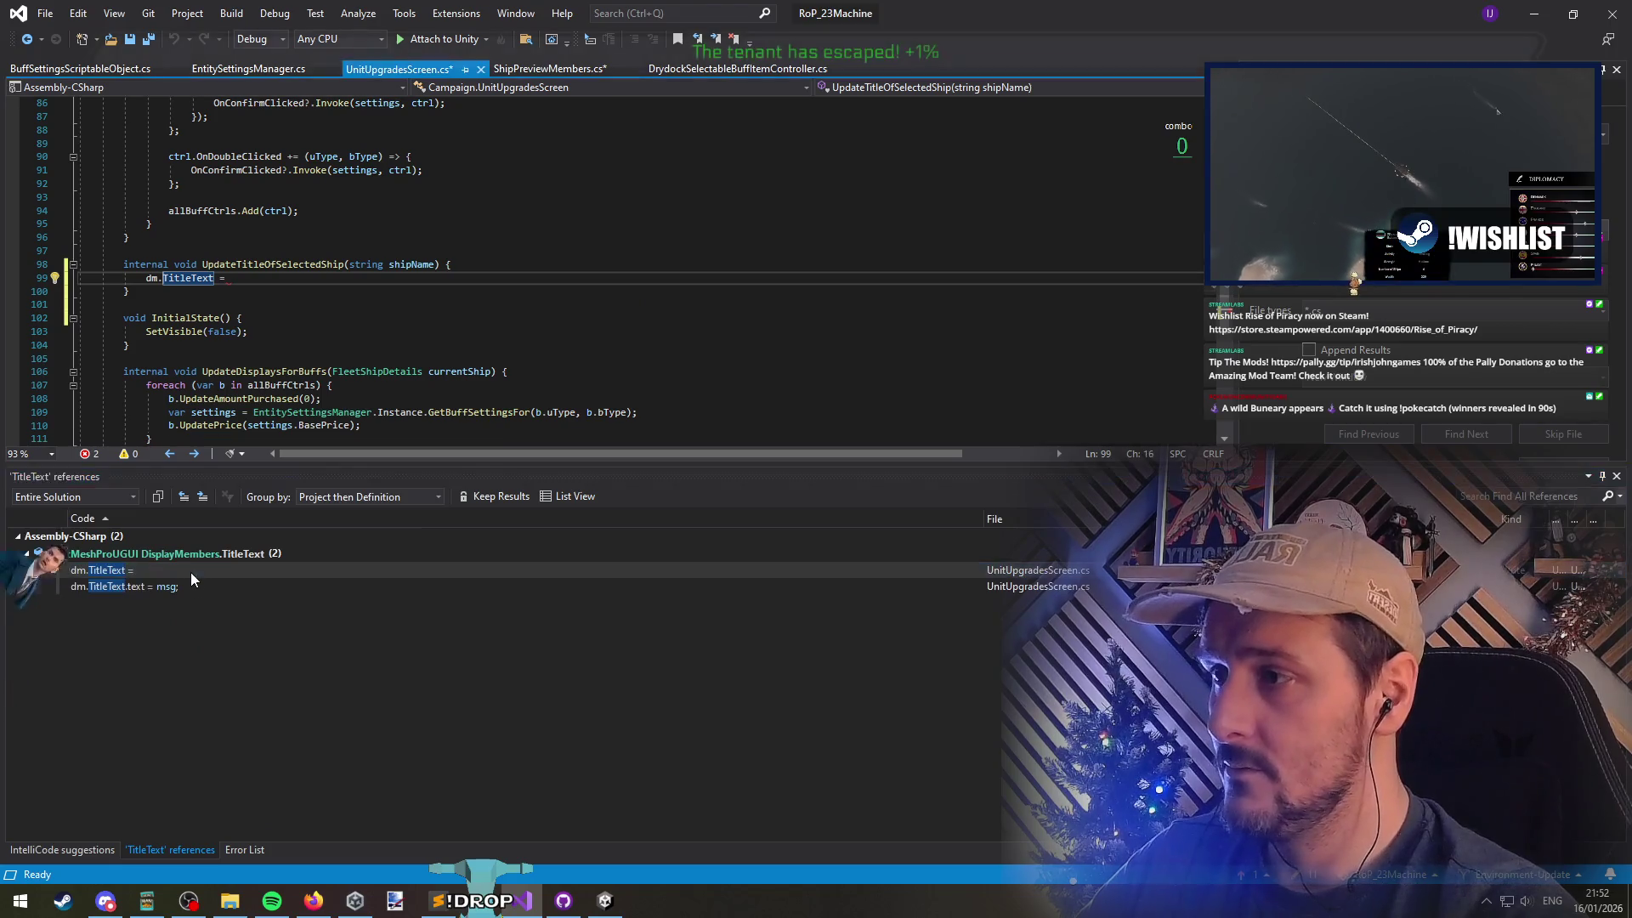
double_click(196, 584)
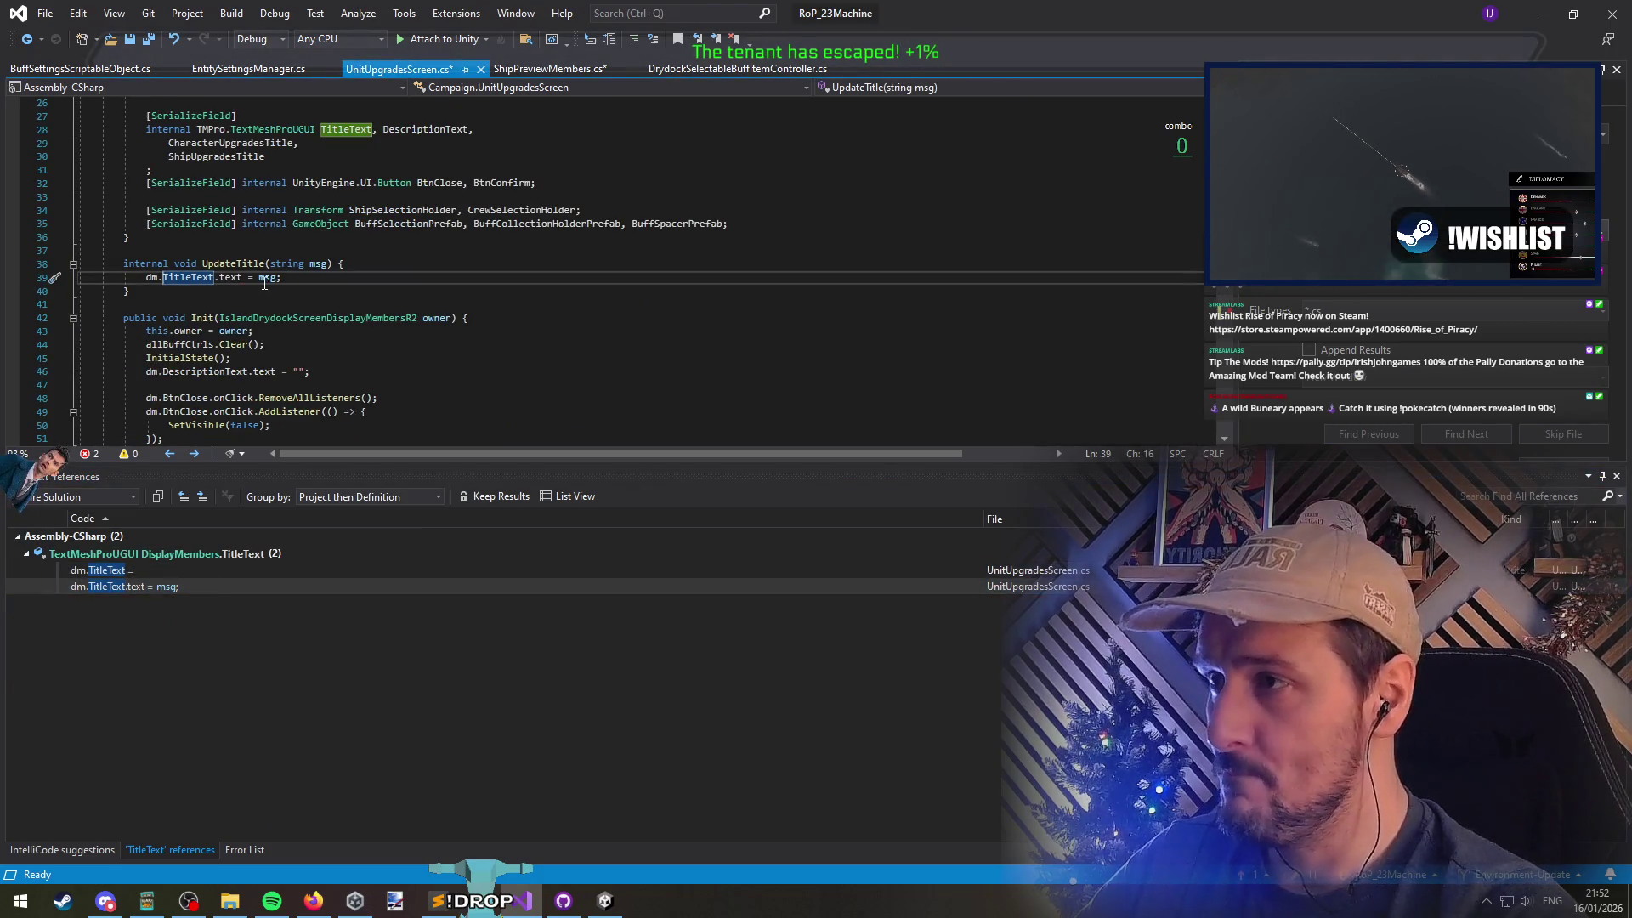
right_click(246, 265)
click(292, 435)
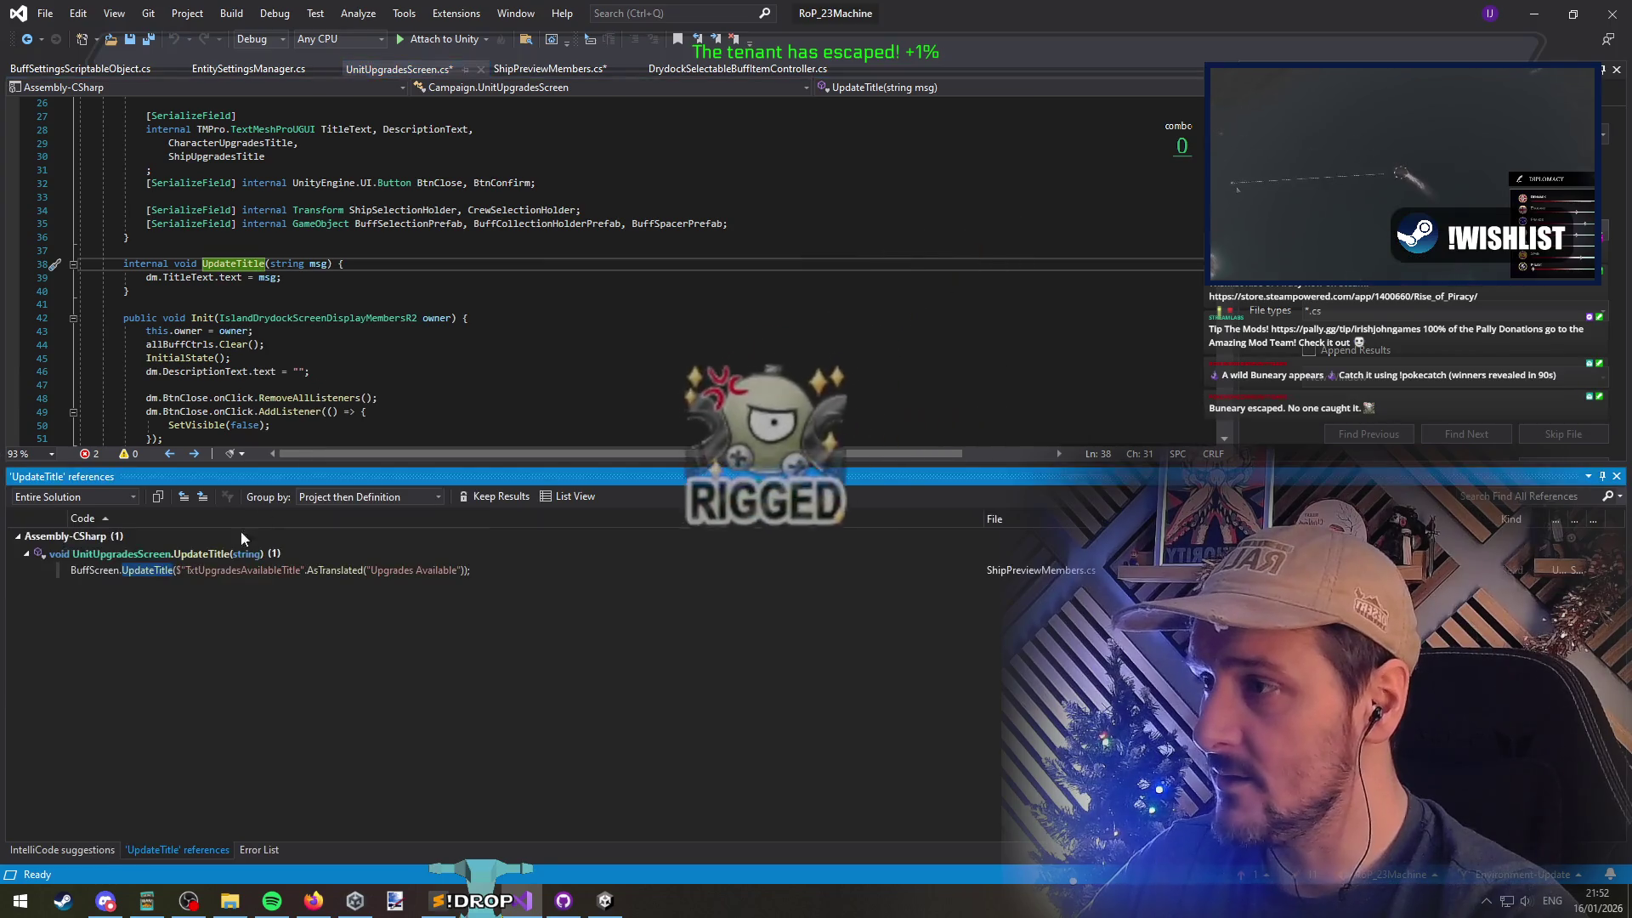
double_click(211, 570)
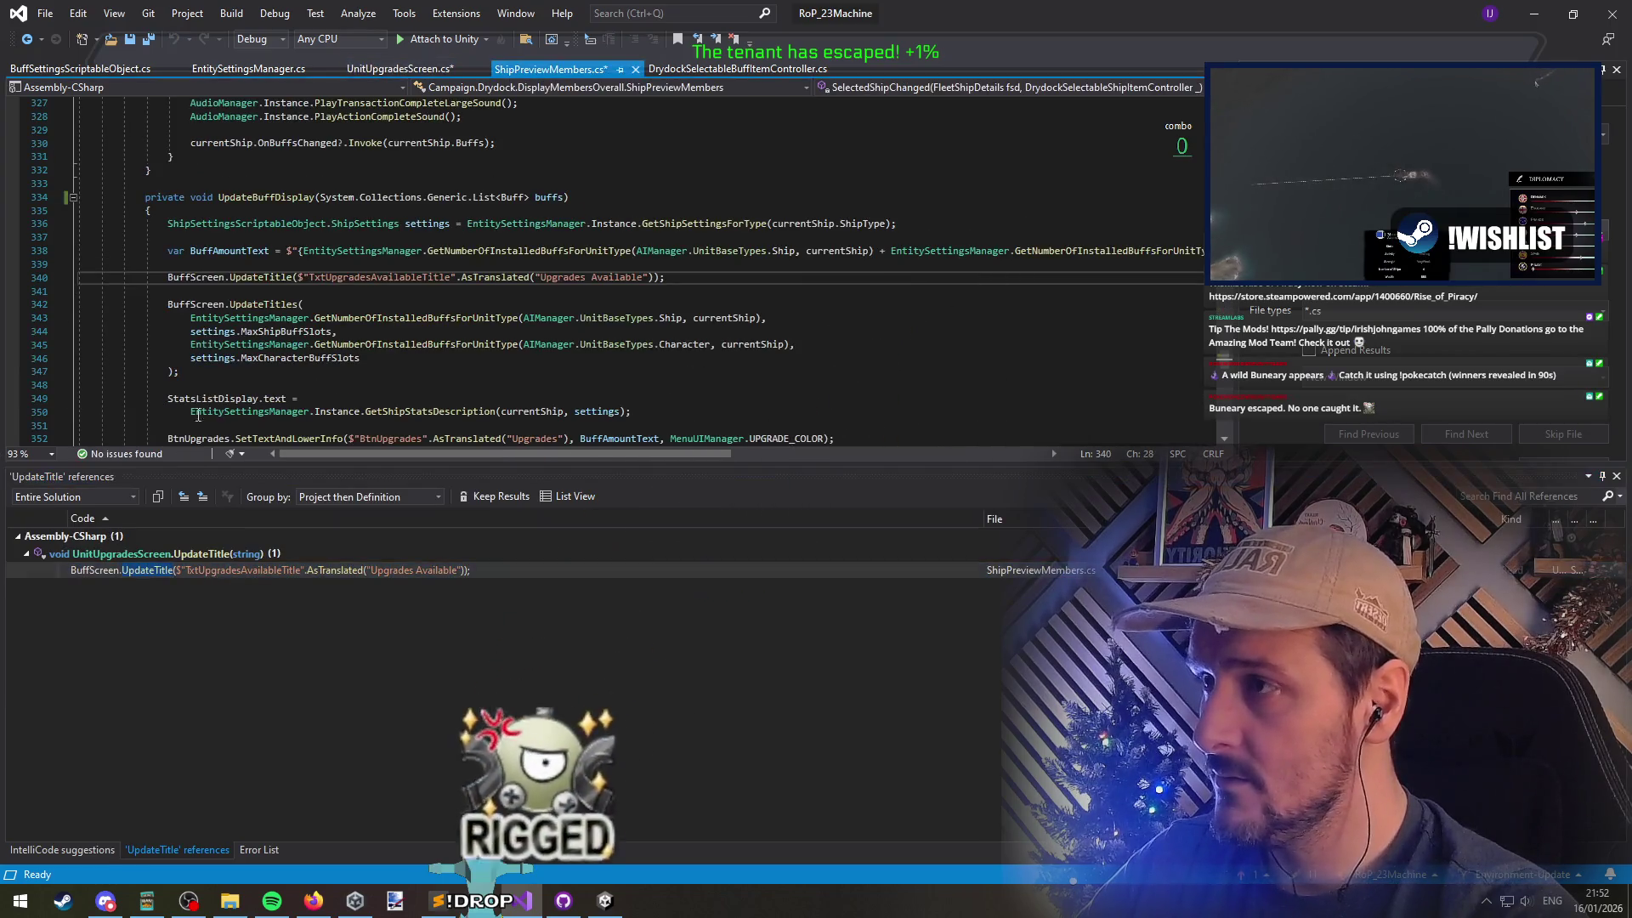
triple_click(262, 280)
key(ctrl+c)
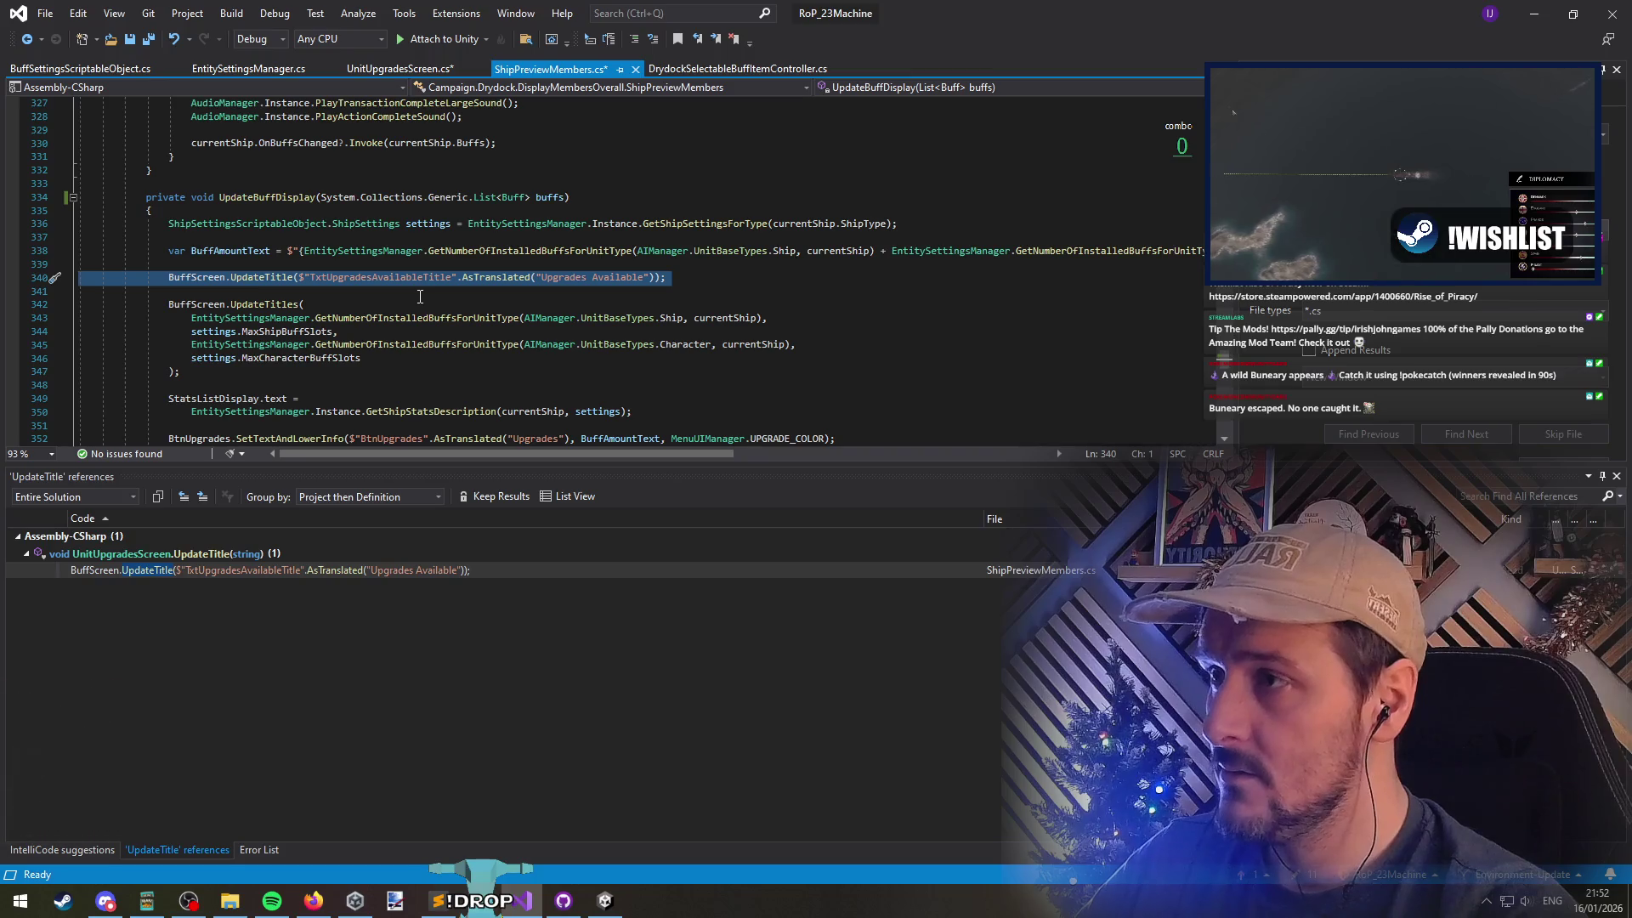
key(Delete)
key(Delete)
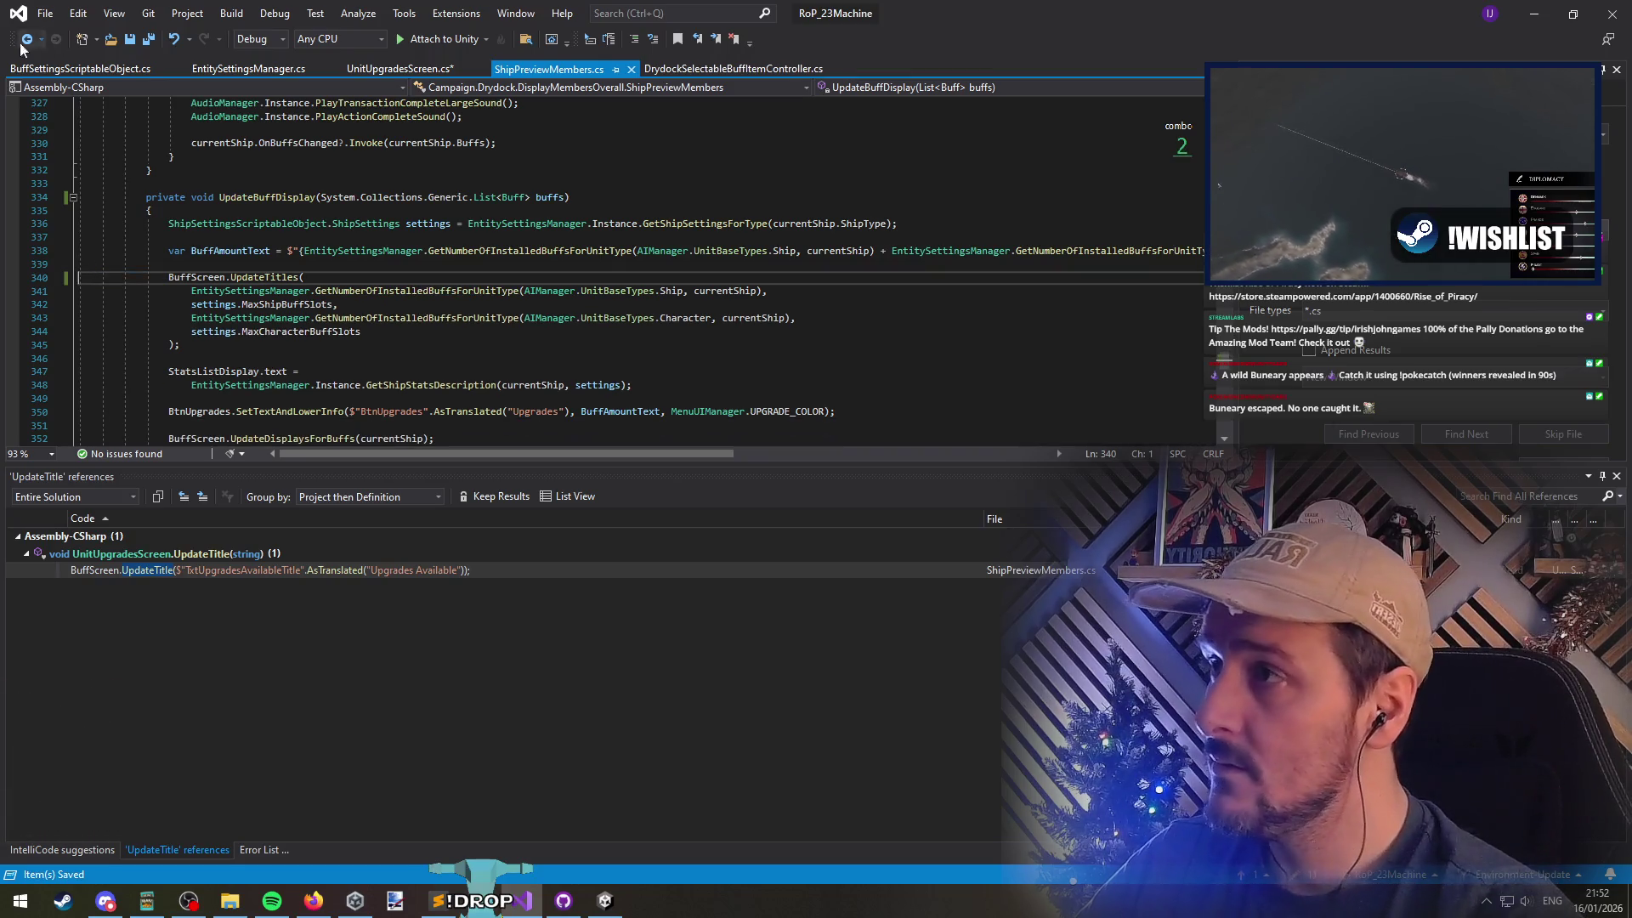
Make the ship selection handler call UpdateTitle(currentShip.ShipName) instead of UpdateTitleOfSelectedShip
click(27, 40)
click(28, 40)
click(27, 40)
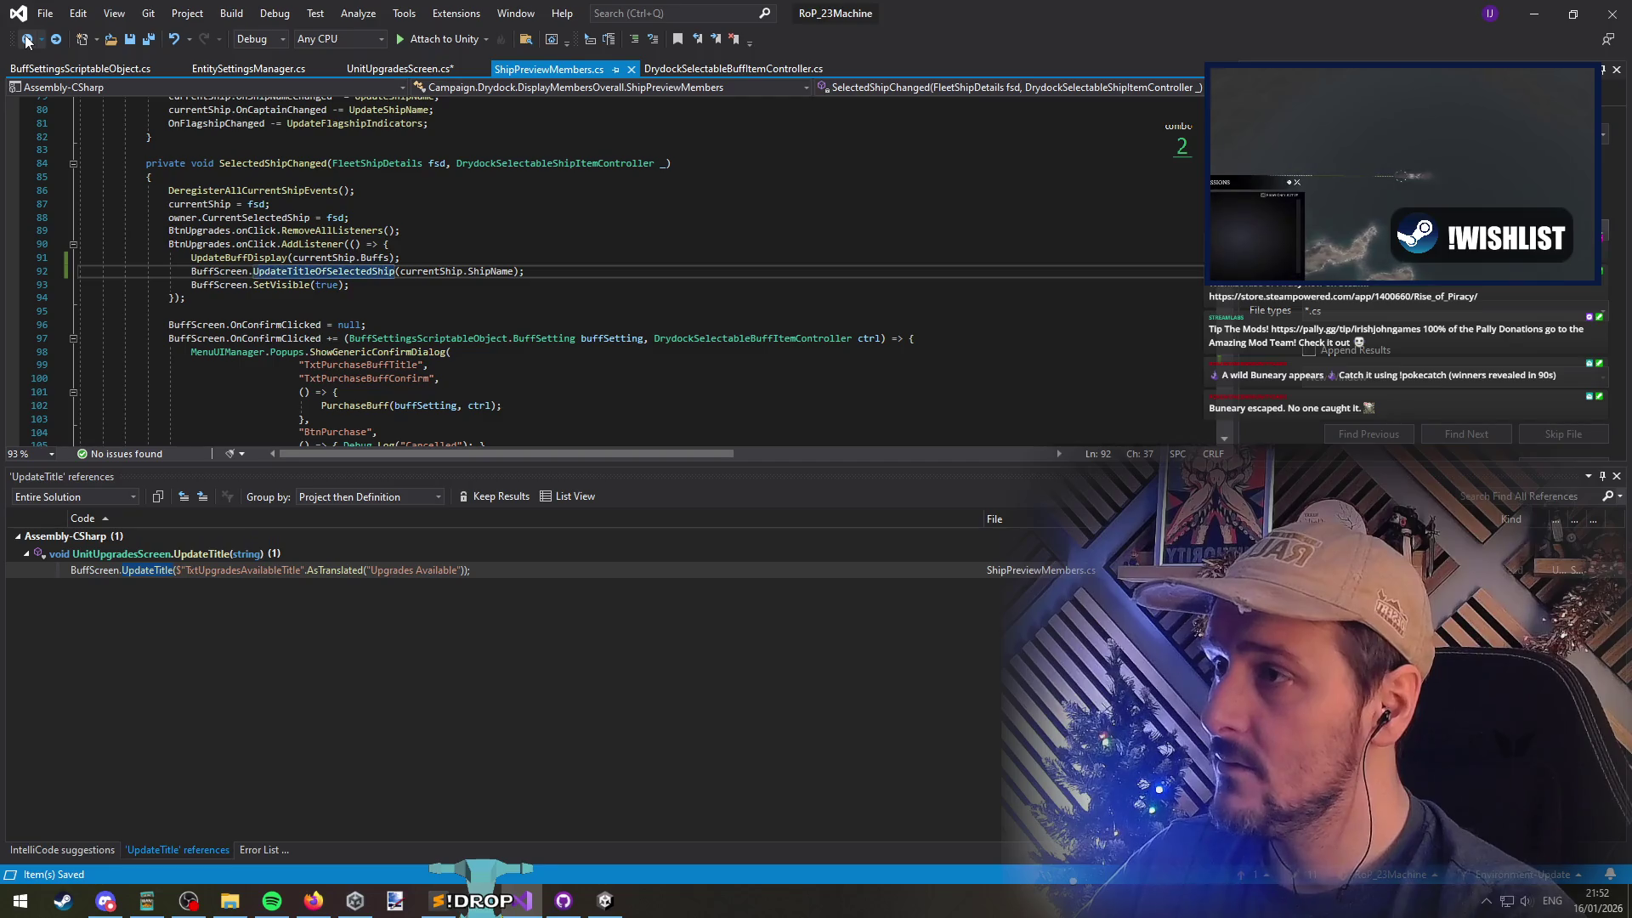
double_click(331, 275)
text(updatetitle)
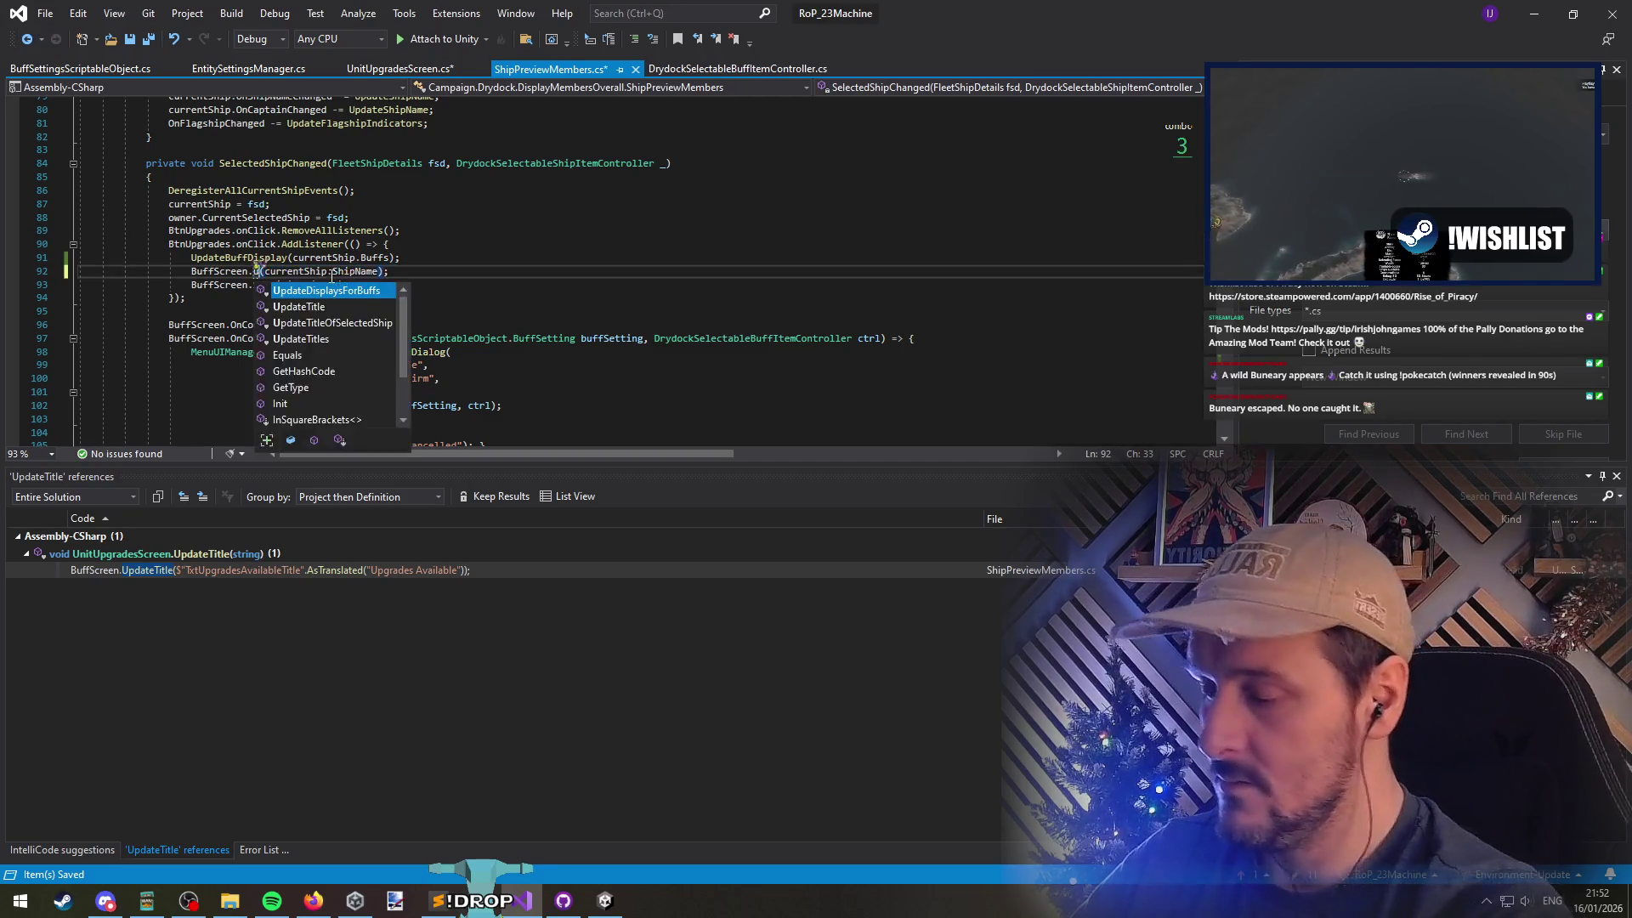
key(Tab)
key(Right)
key(ctrl+shift+Right)
key(ctrl+shift+Right)
key(ctrl+shift+Right)
key(Delete)
key(ctrl+z)
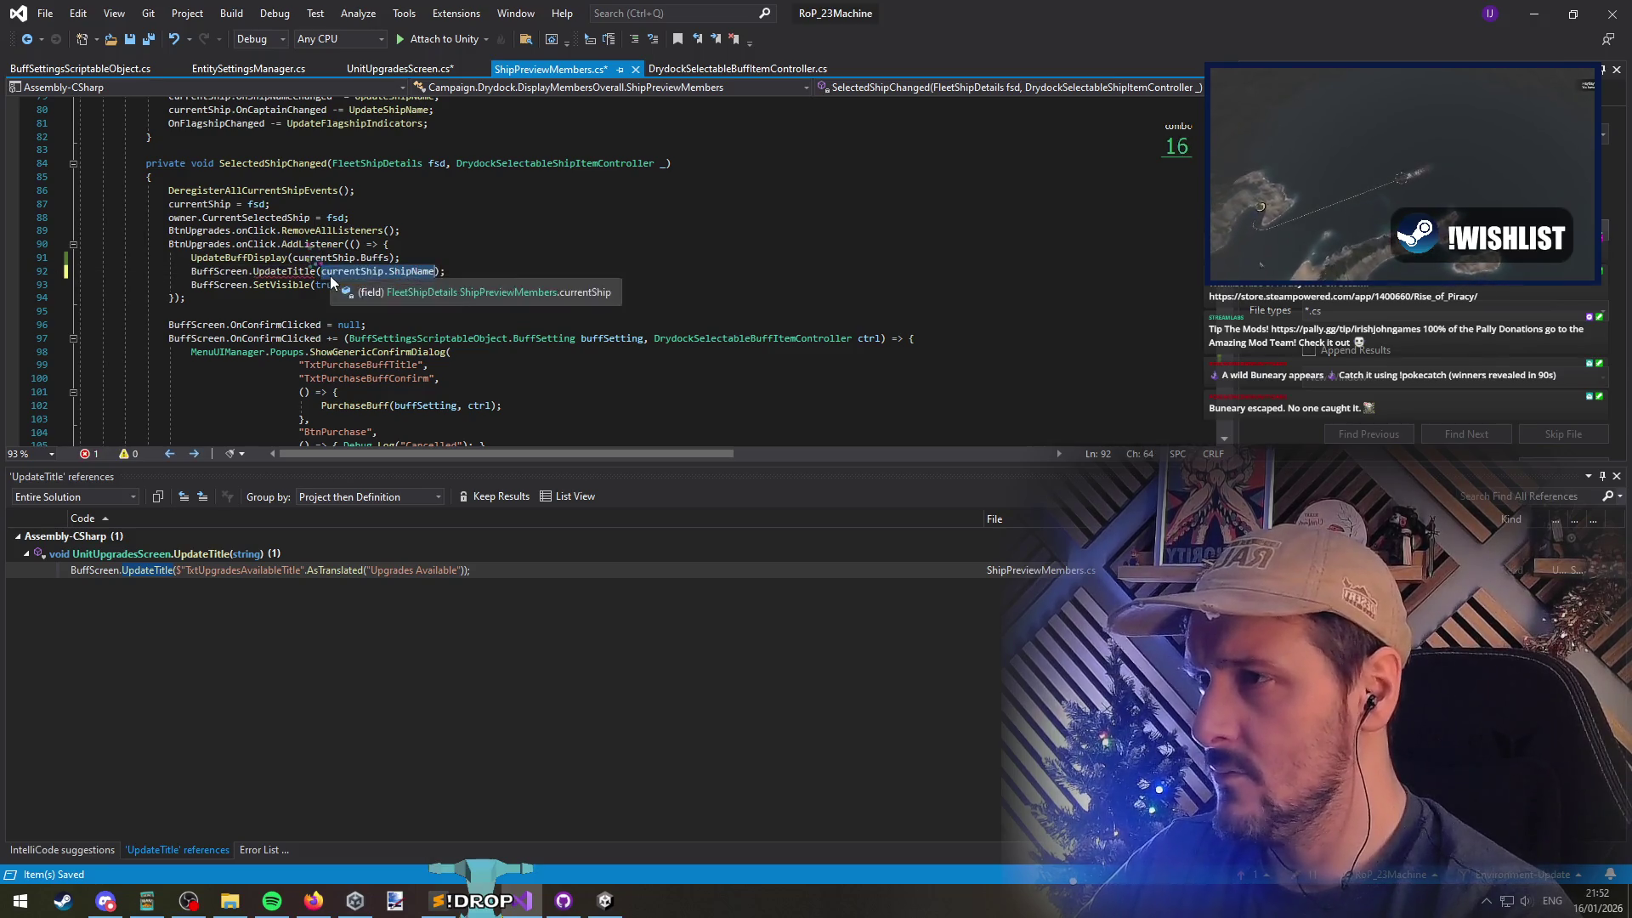
Make UpdateTitle set TitleText to the translated Upgrades Available text and save UnitUpgradesScreen
key(F12)
key(Down)
key(ctrl+v)
key(Up)
key(Home)
key(ctrl+Delete)
key(ctrl+Delete)
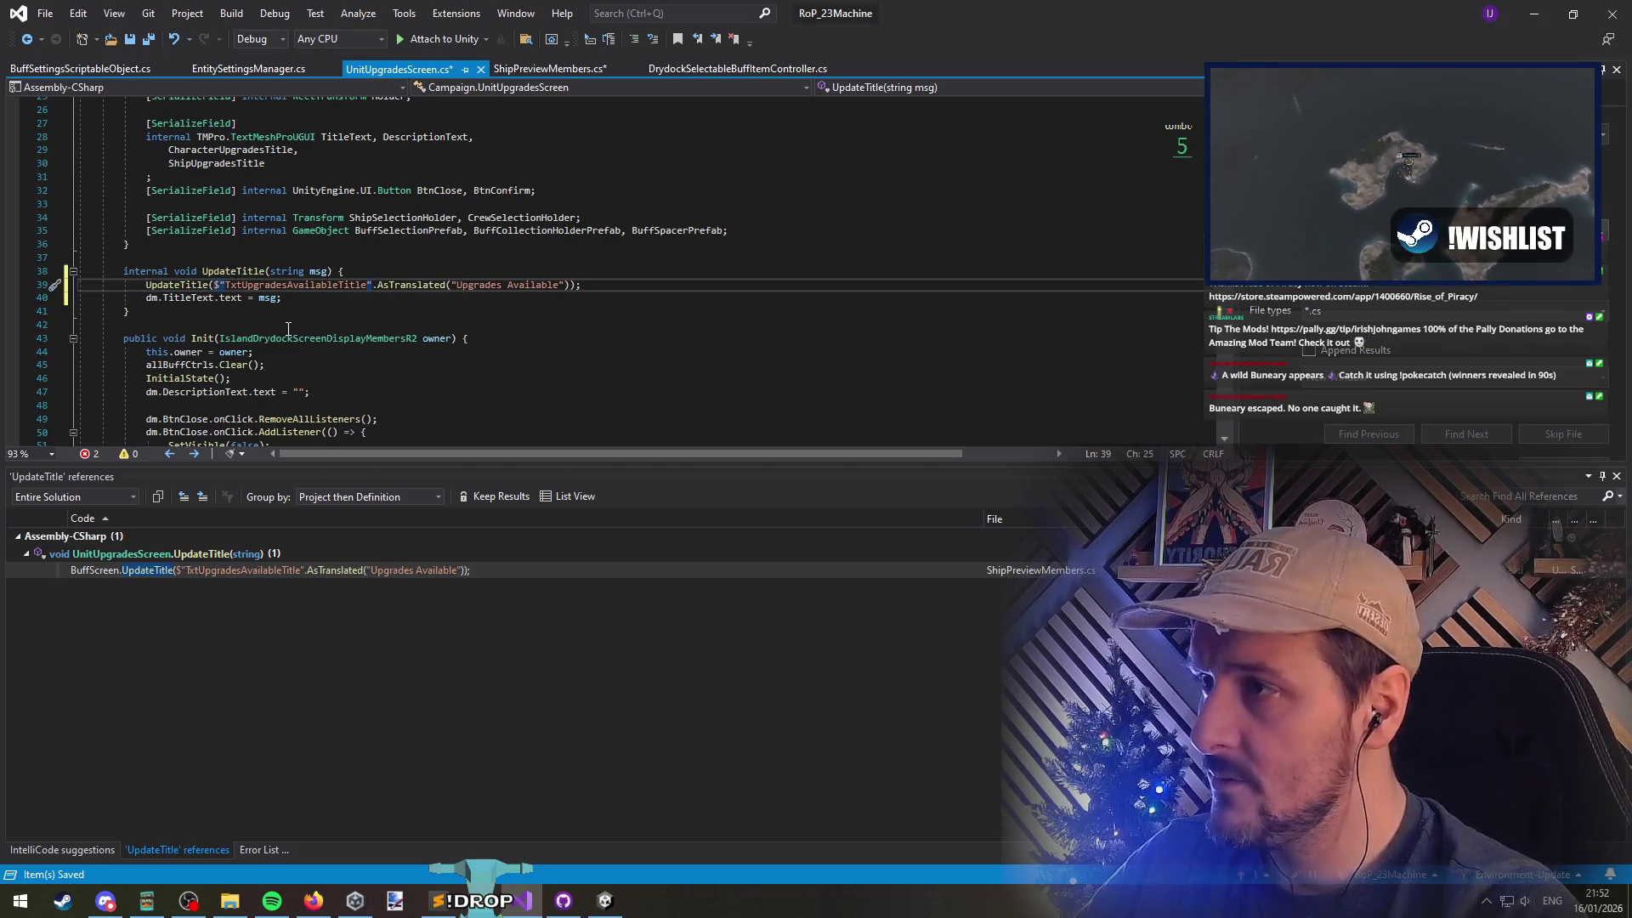
shift+click(571, 285)
key(ctrl+x)
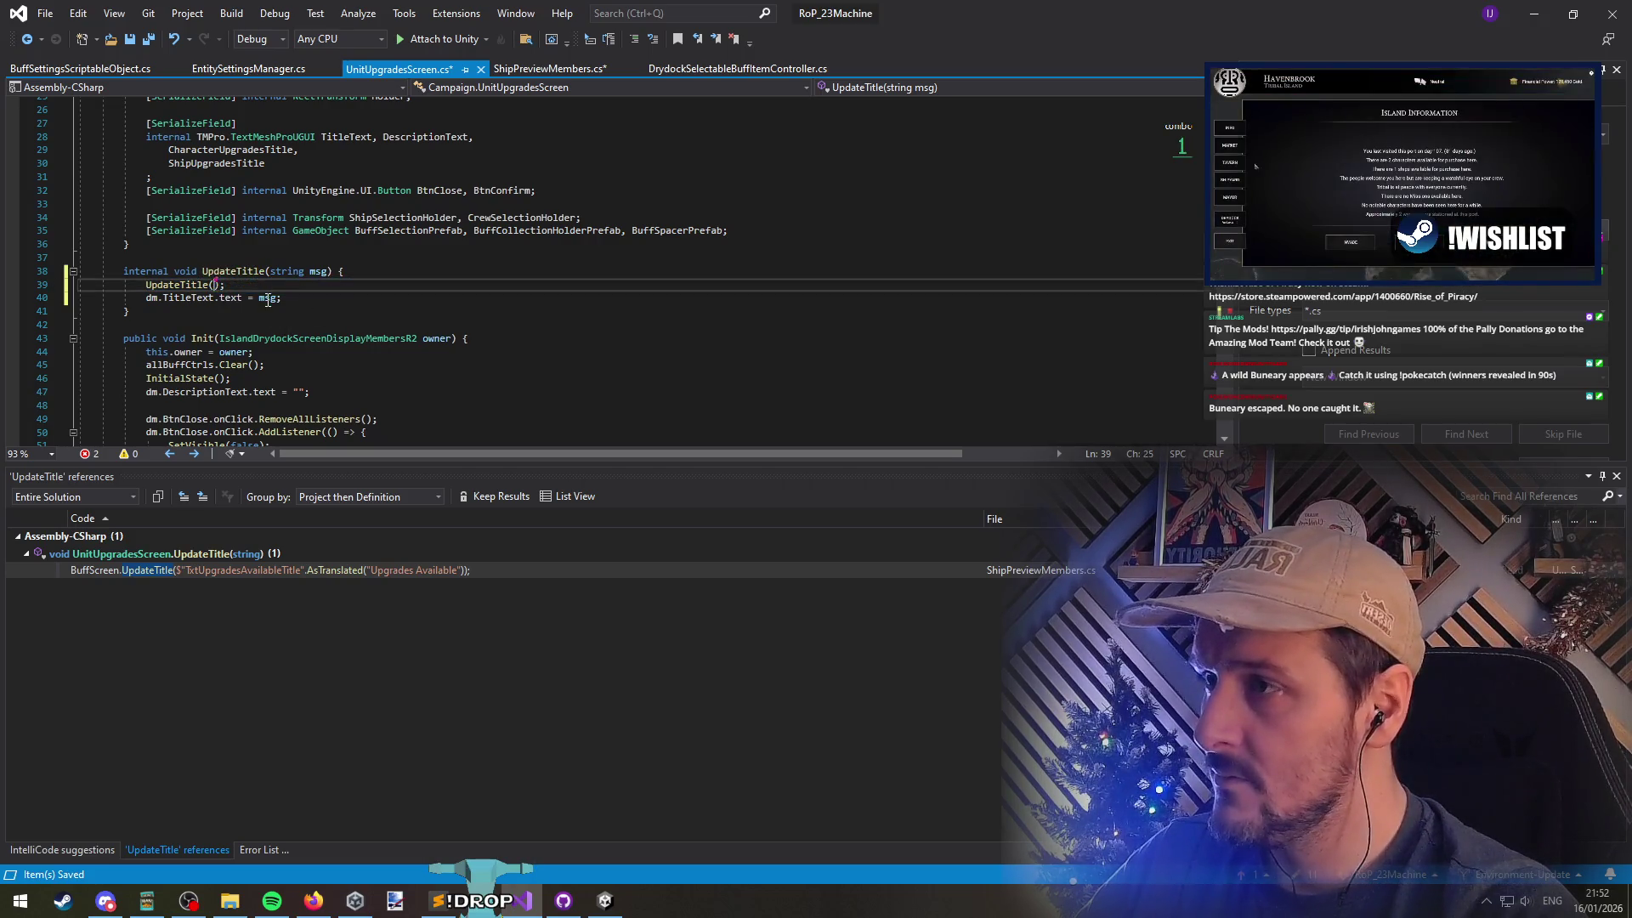
double_click(270, 297)
key(ctrl+v)
click(242, 289)
click(317, 271)
key(ctrl+s)
Append the message to the title as $"\t-\t{msg}" in UpdateTitle
click(27, 44)
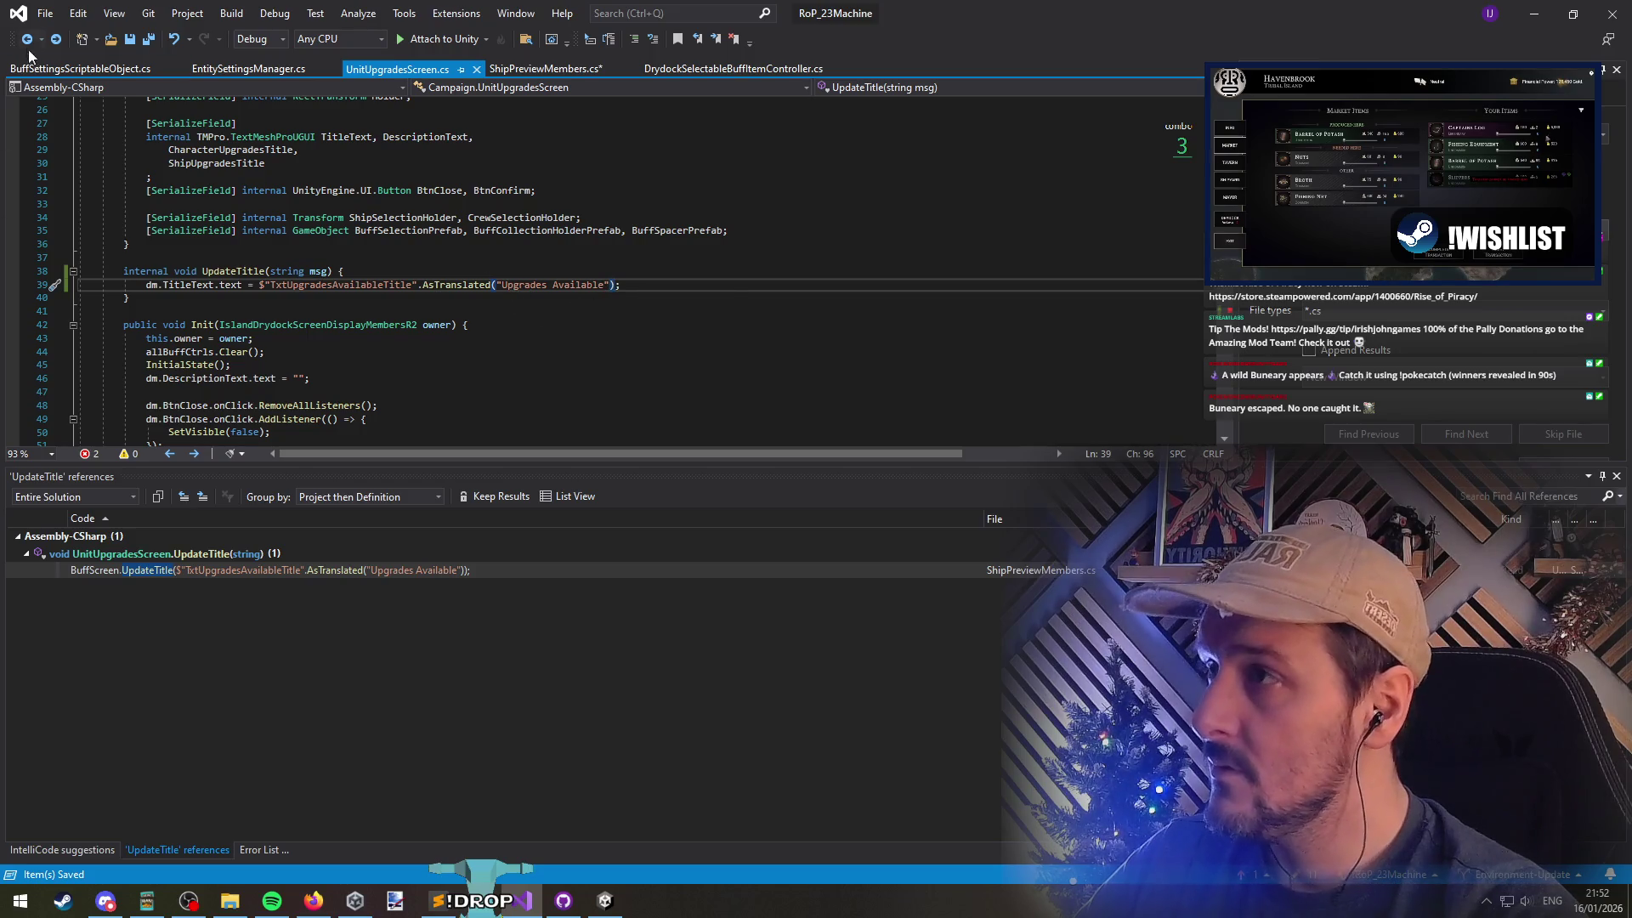
click(27, 44)
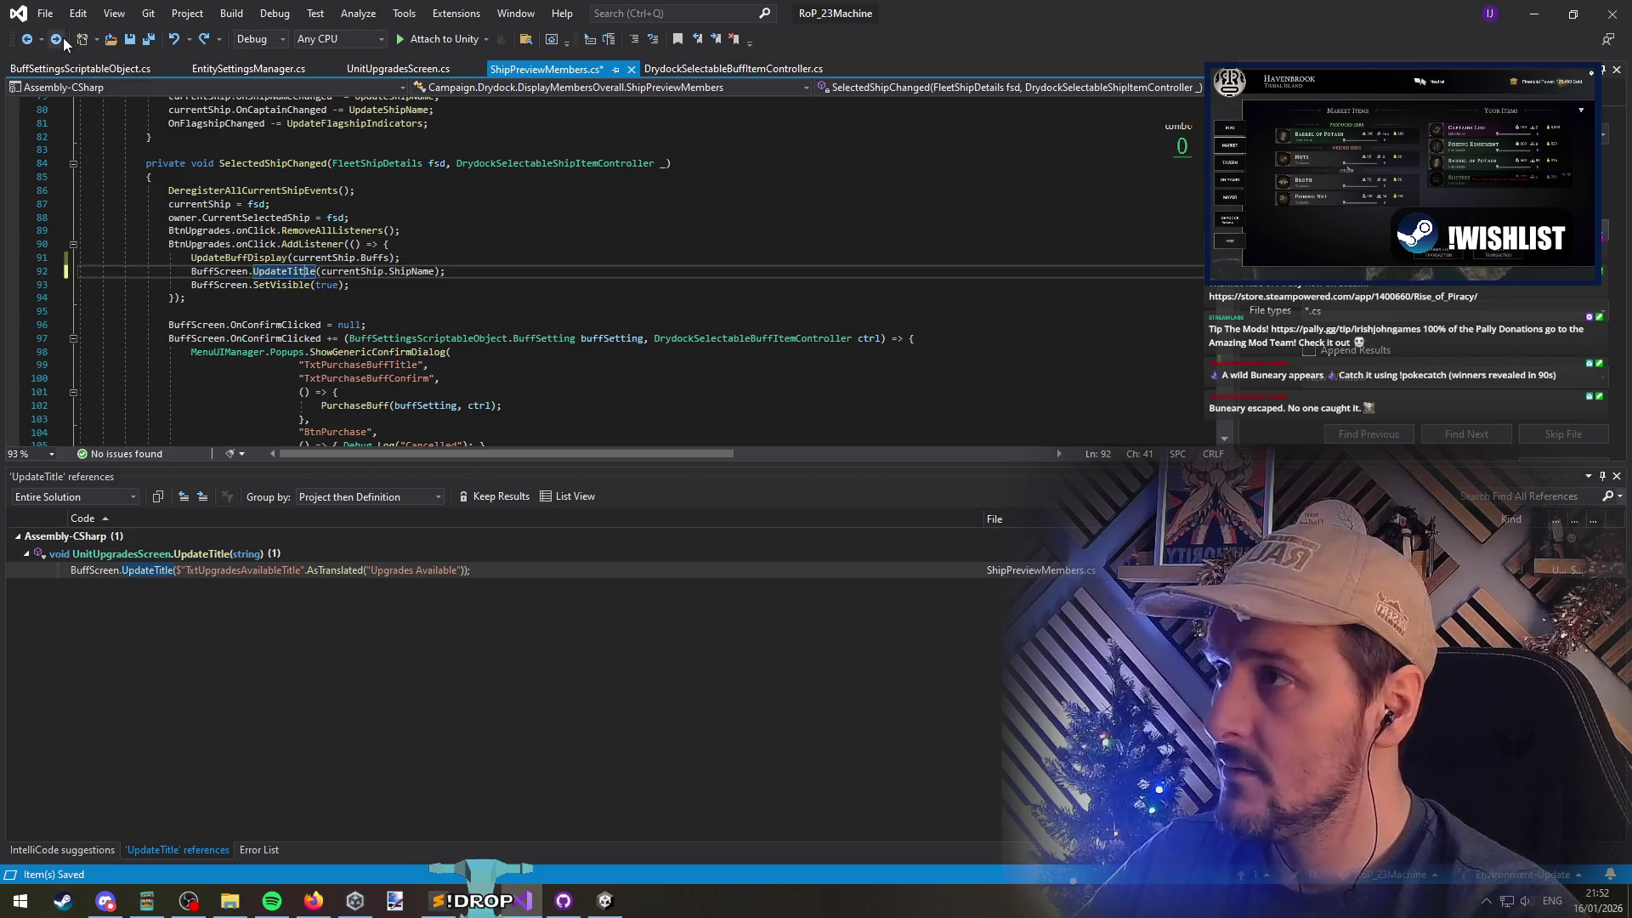
click(63, 40)
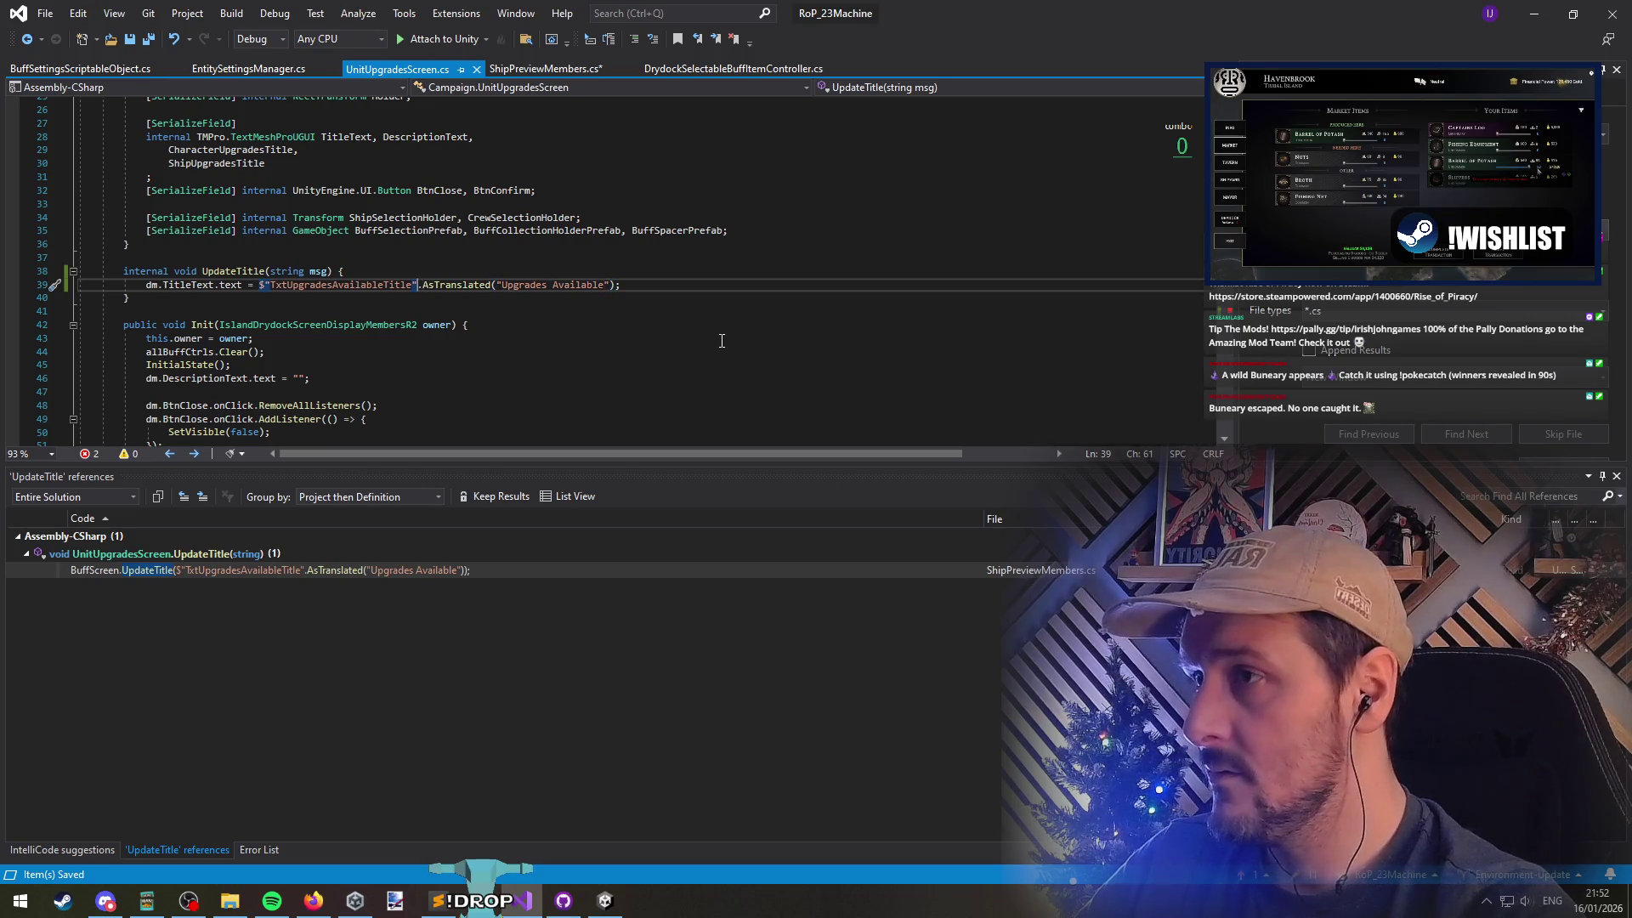
key(Left)
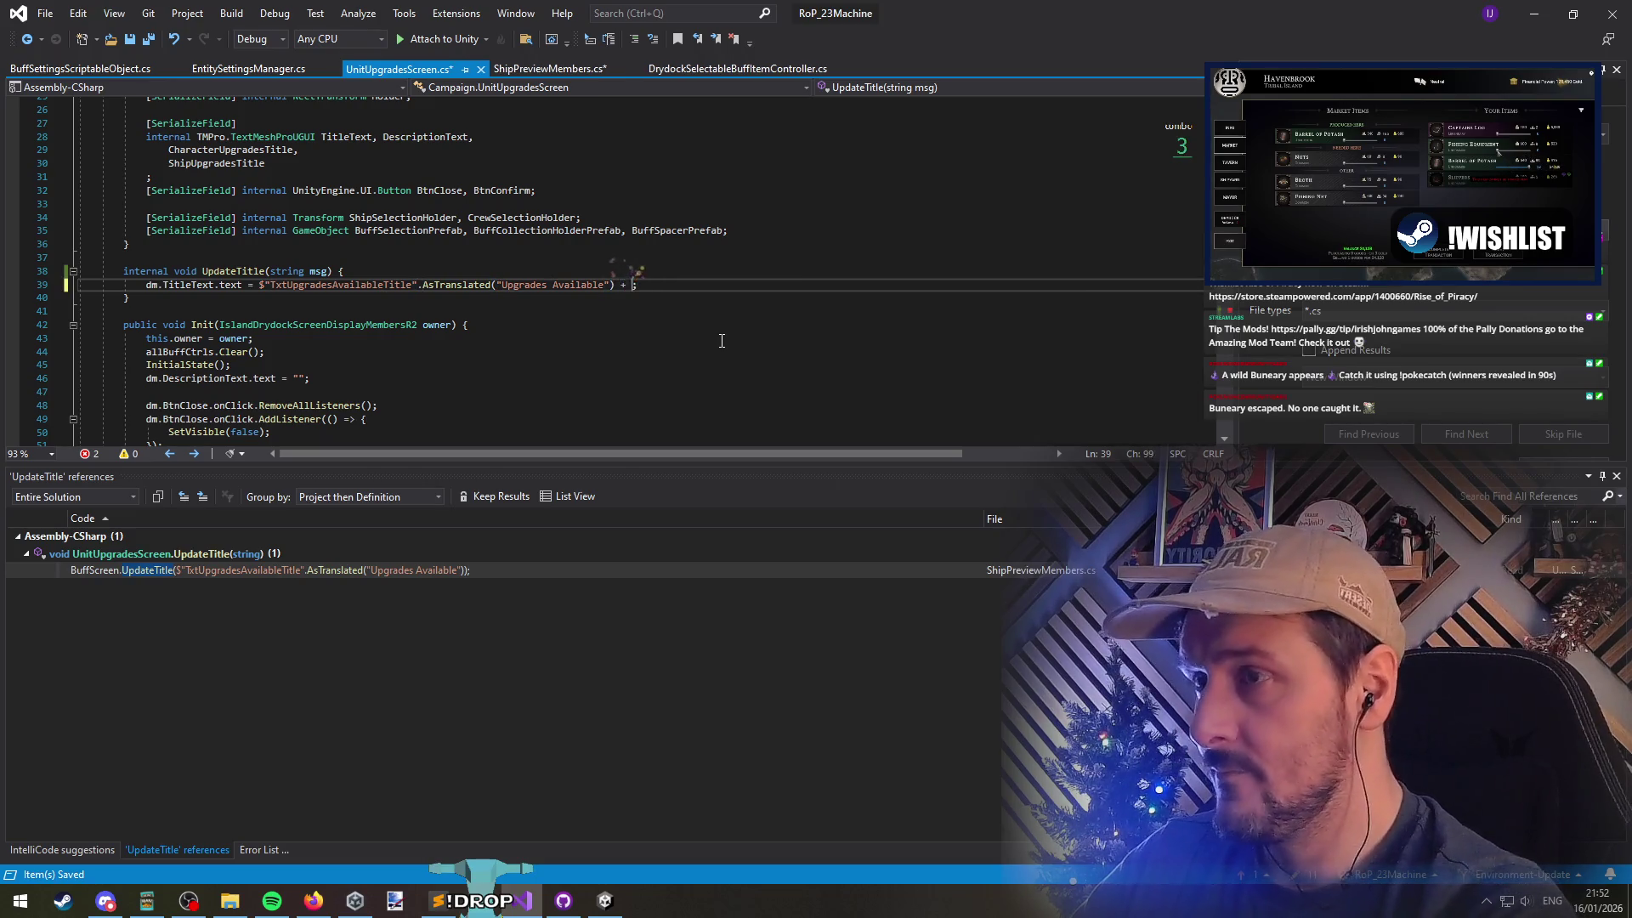
text(")
key(Left)
key(Left)
key(Left)
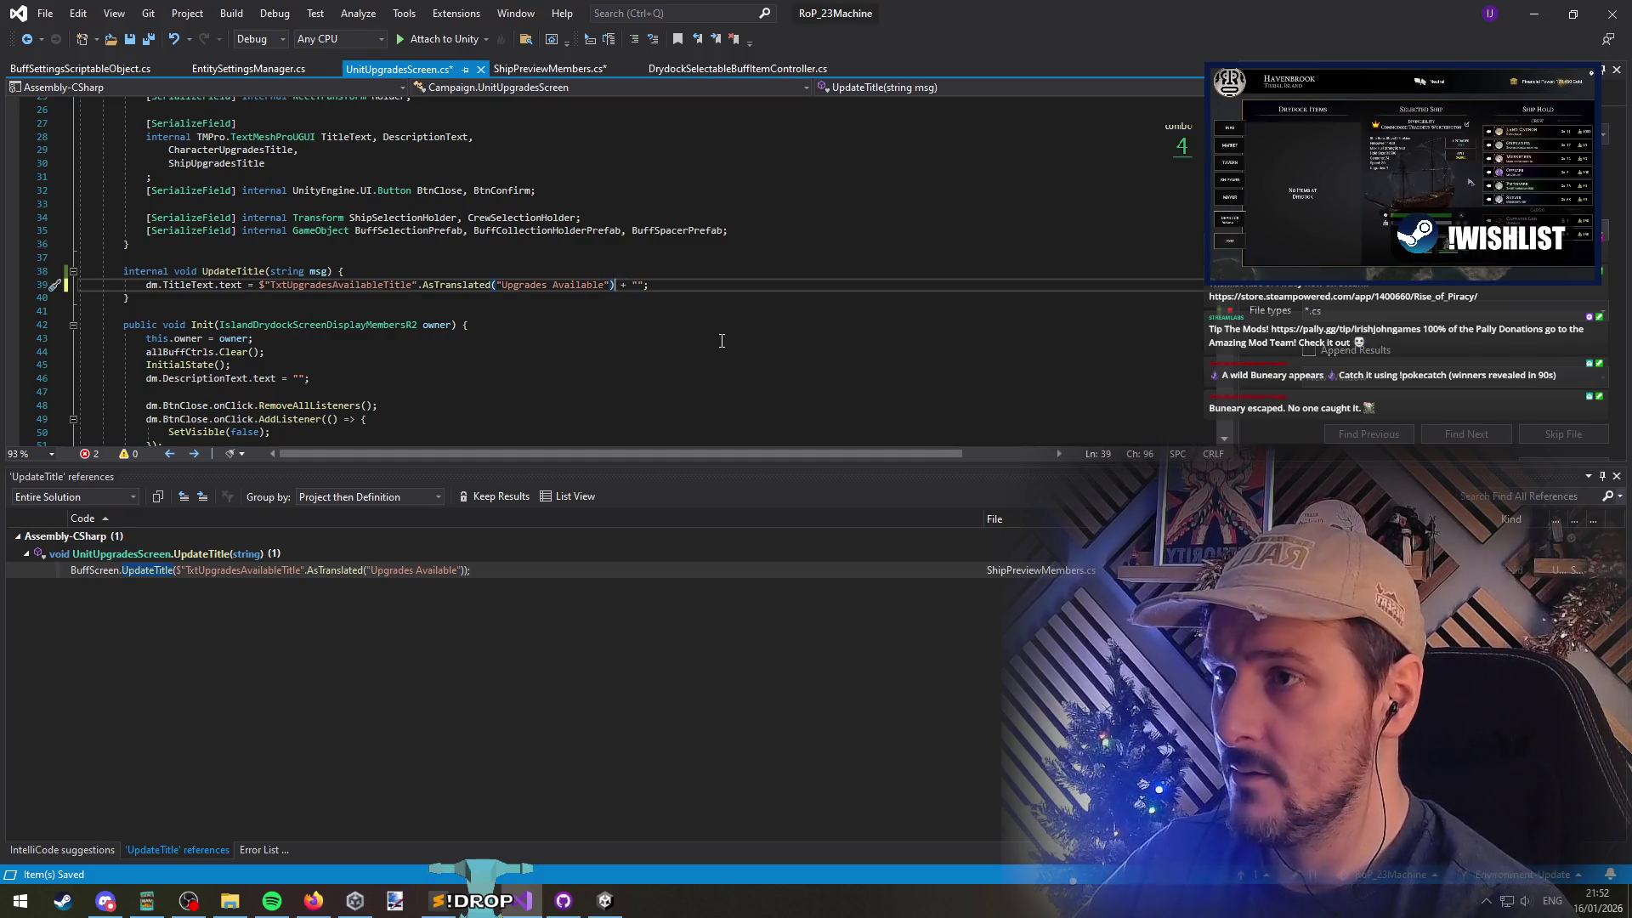
key(Right)
key(Right)
key(Right)
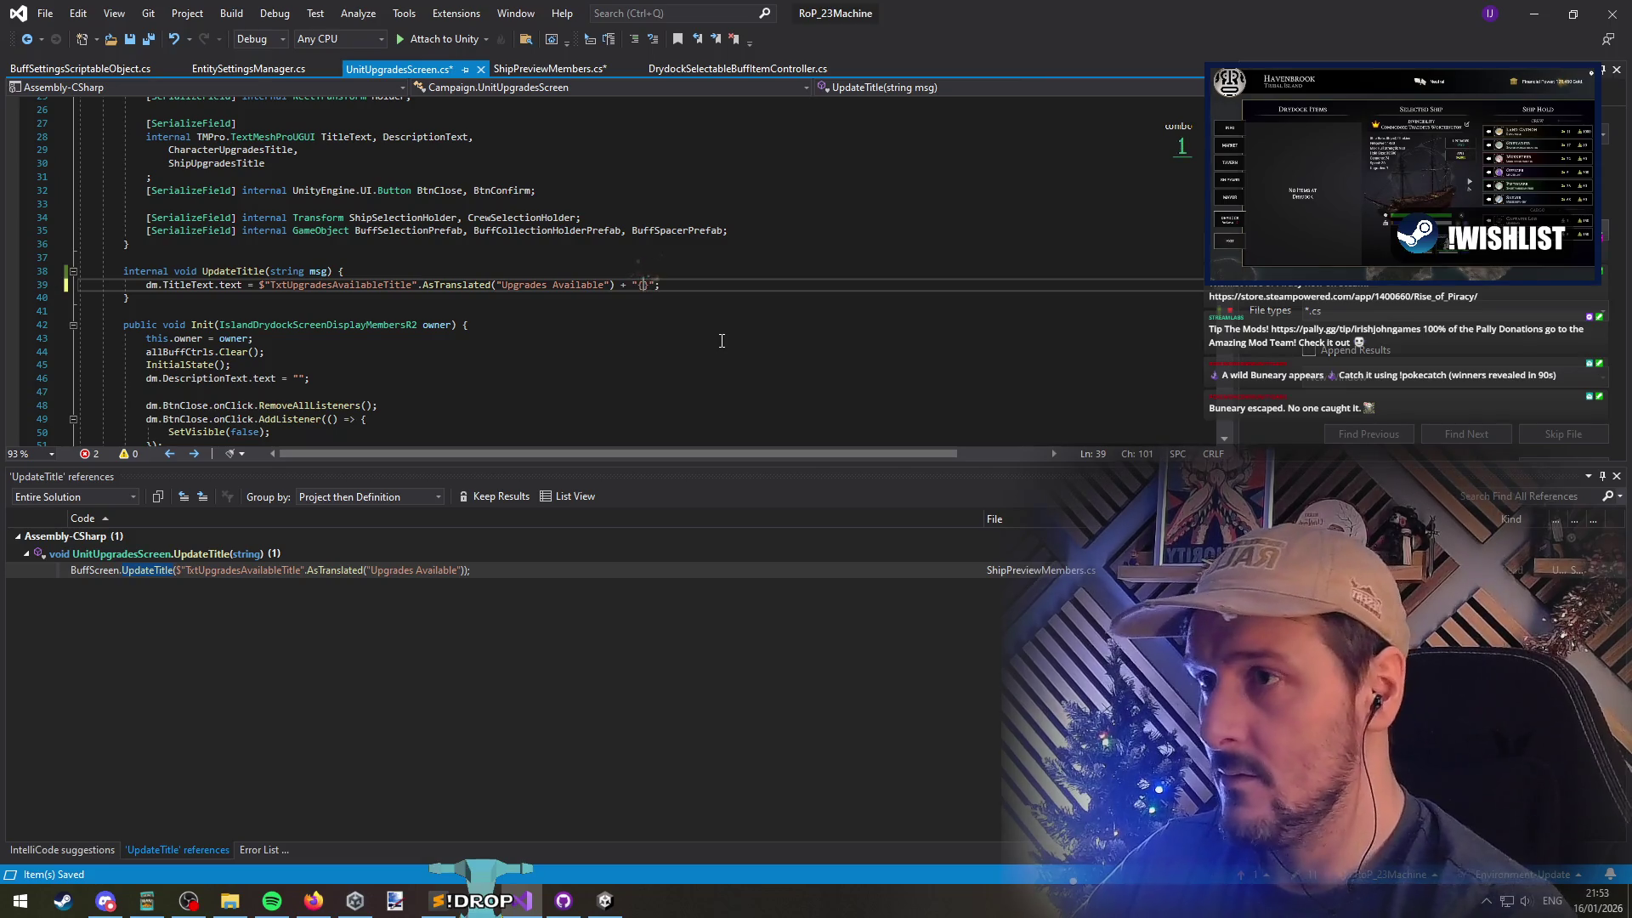
key(Left)
key(Left)
key(Left)
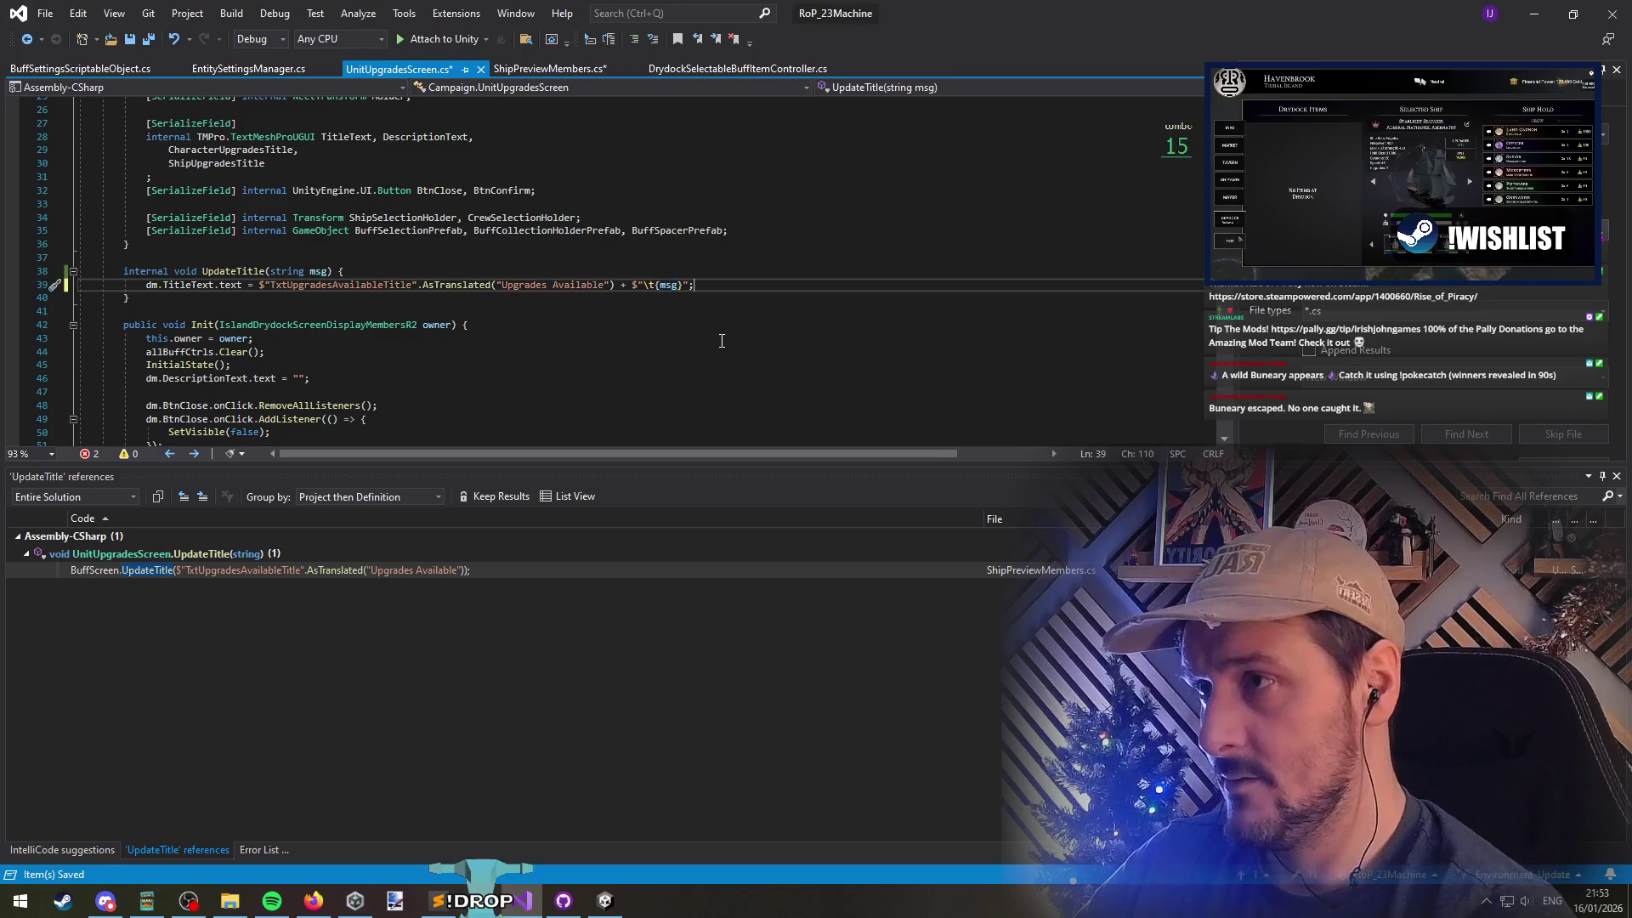
key(Left)
key(Left)
key(Left)
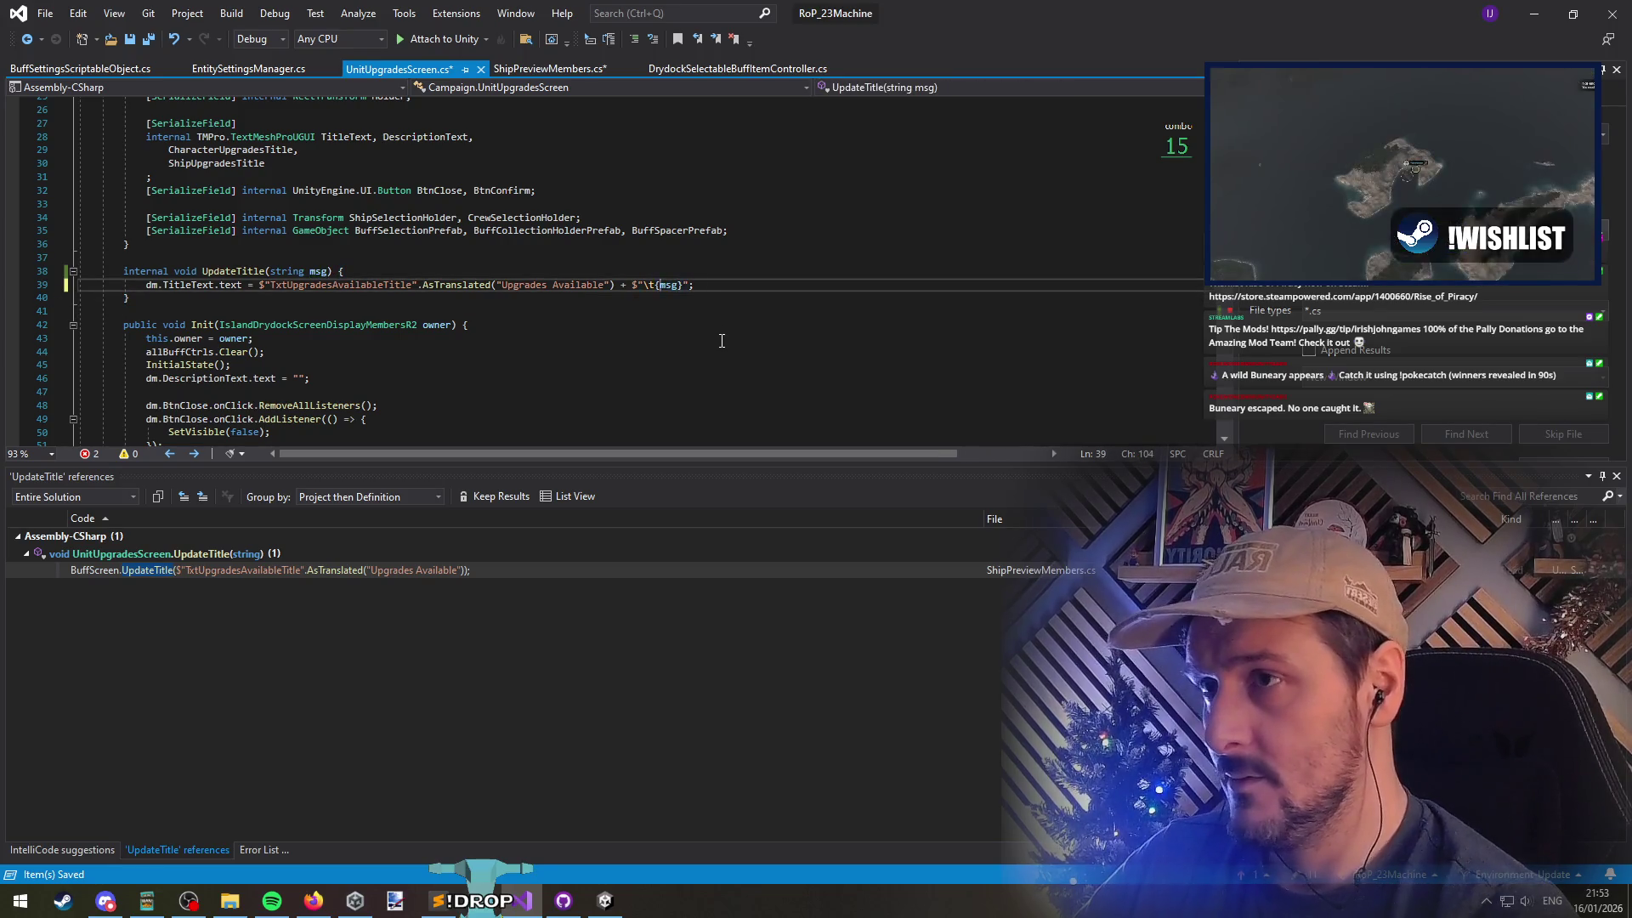
text(\t)
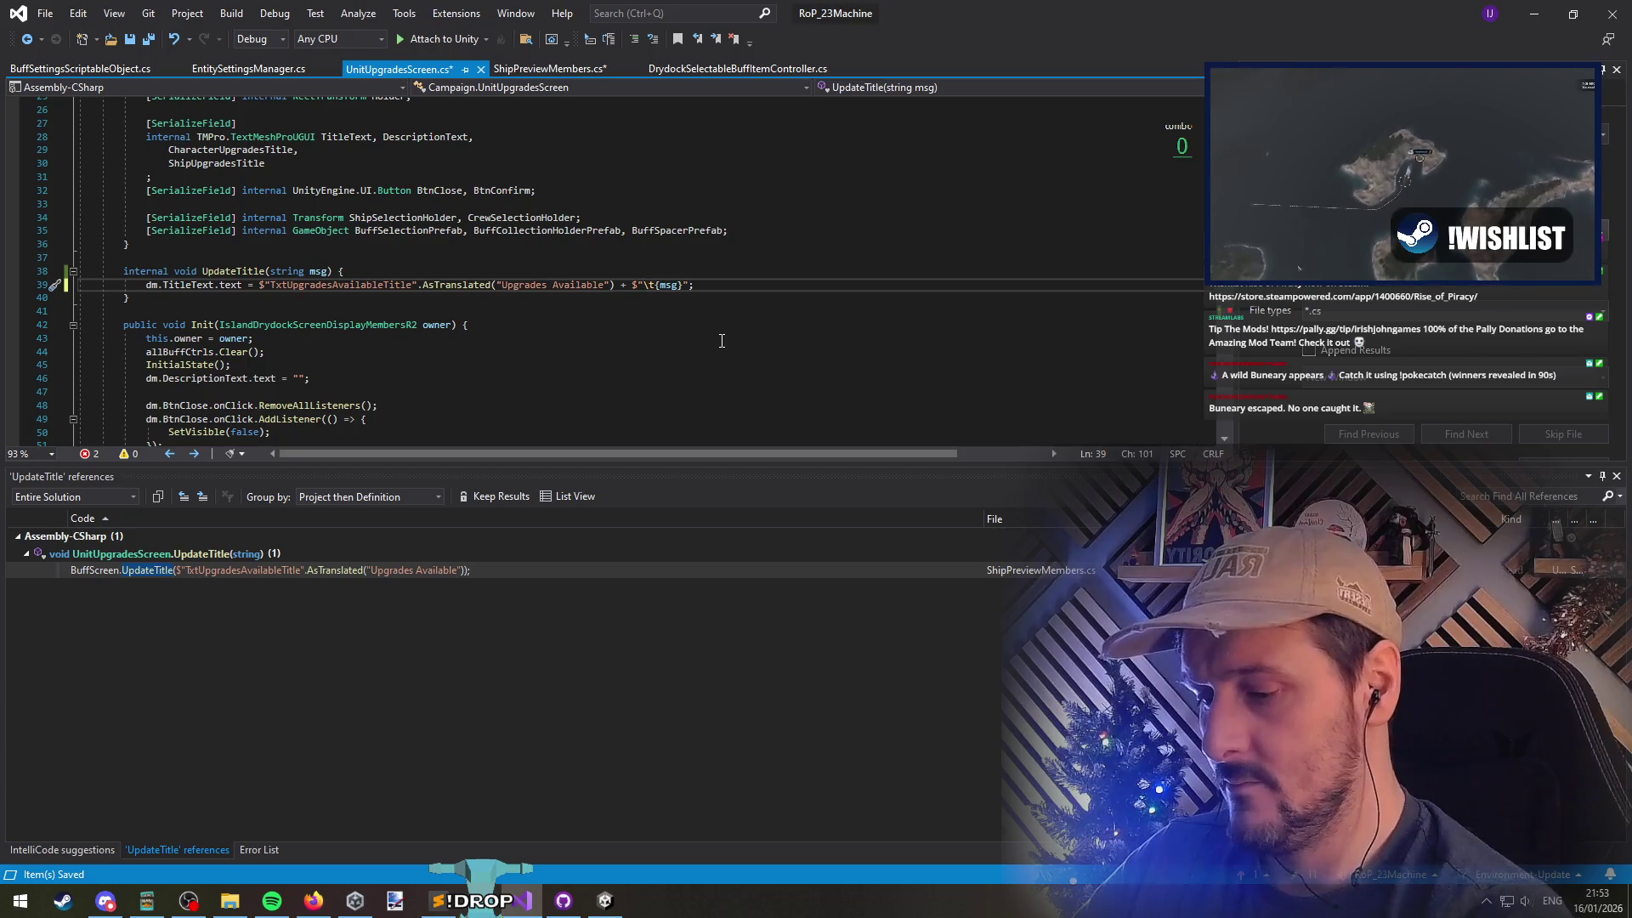
text(-)
Save all modified scripts, return to Unity and stop the running game
key(Down)
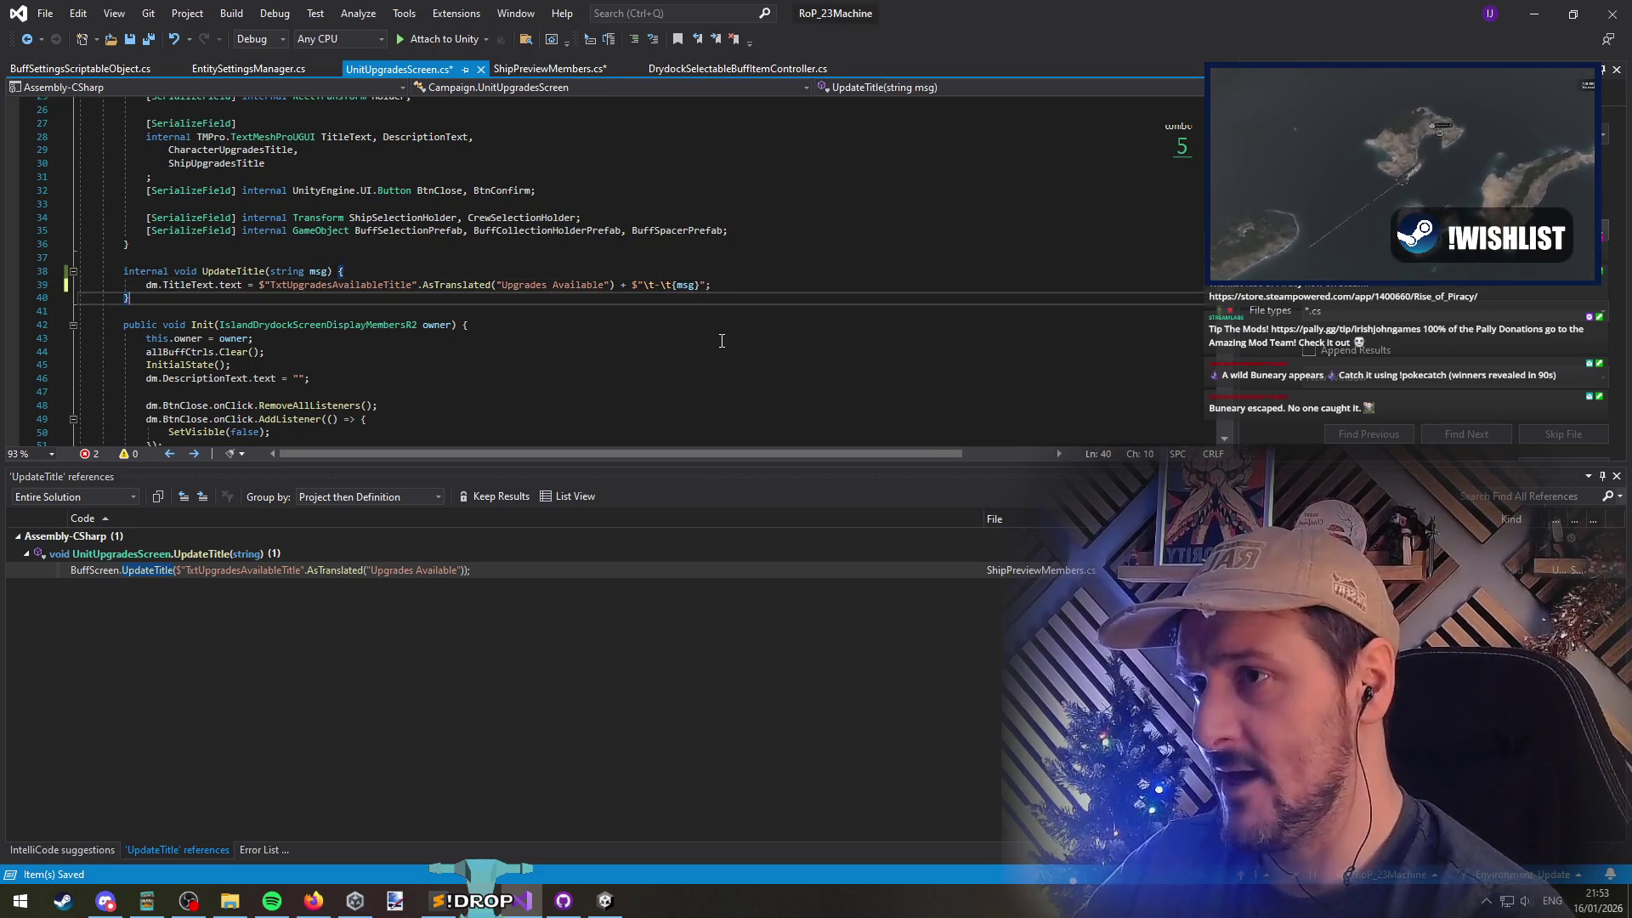
key(ctrl+s)
key(ctrl+shift+s)
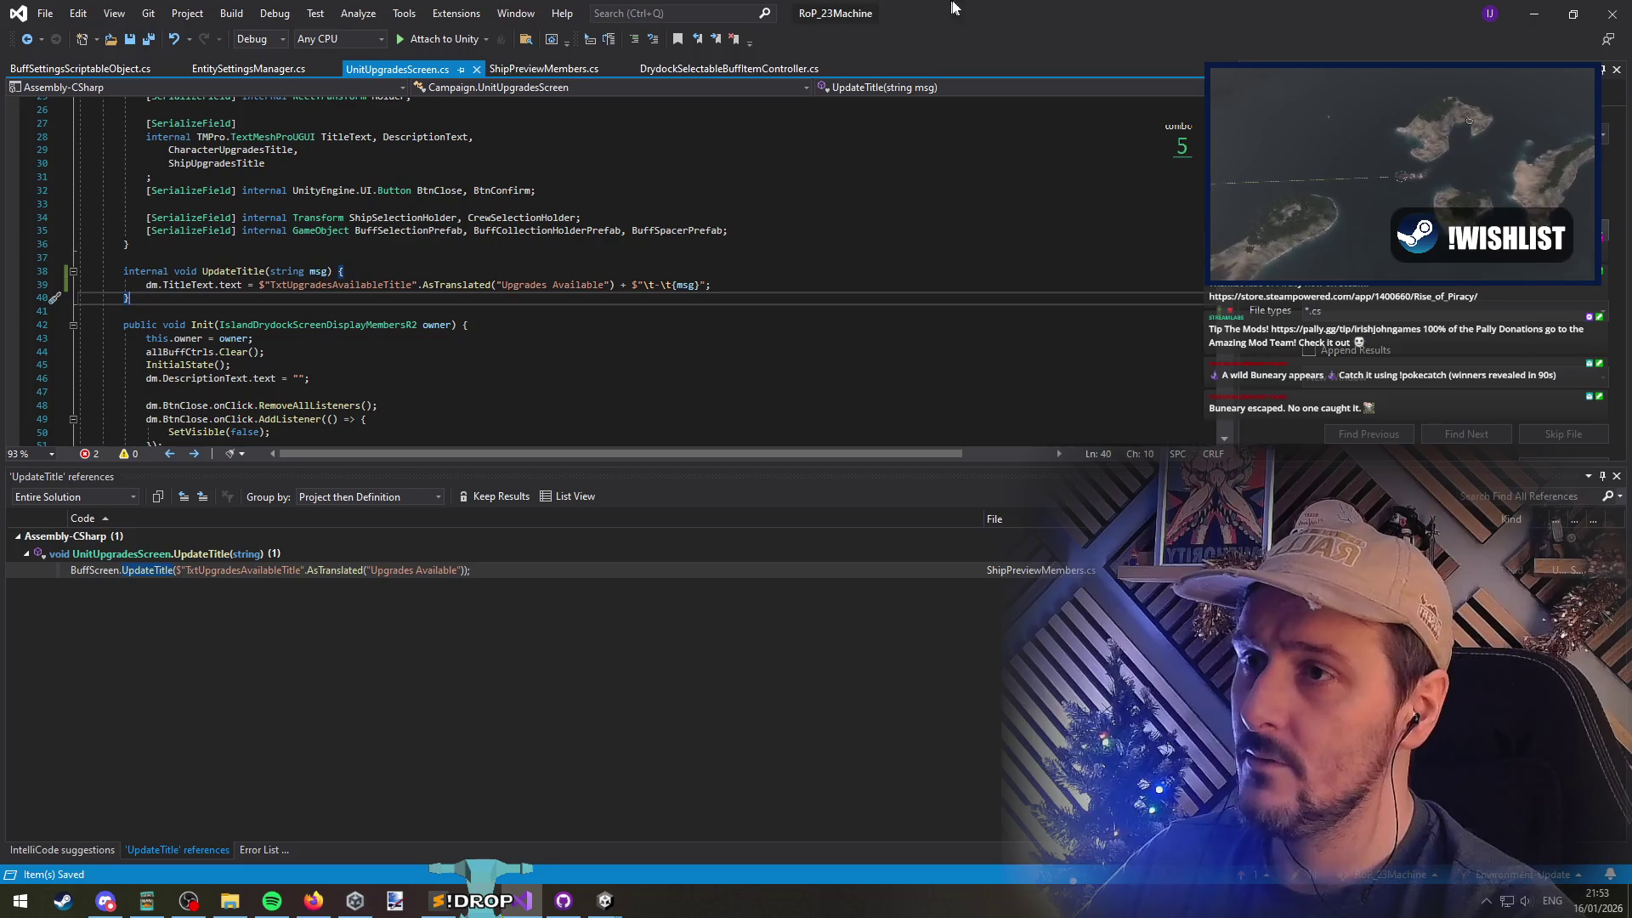
click(1530, 12)
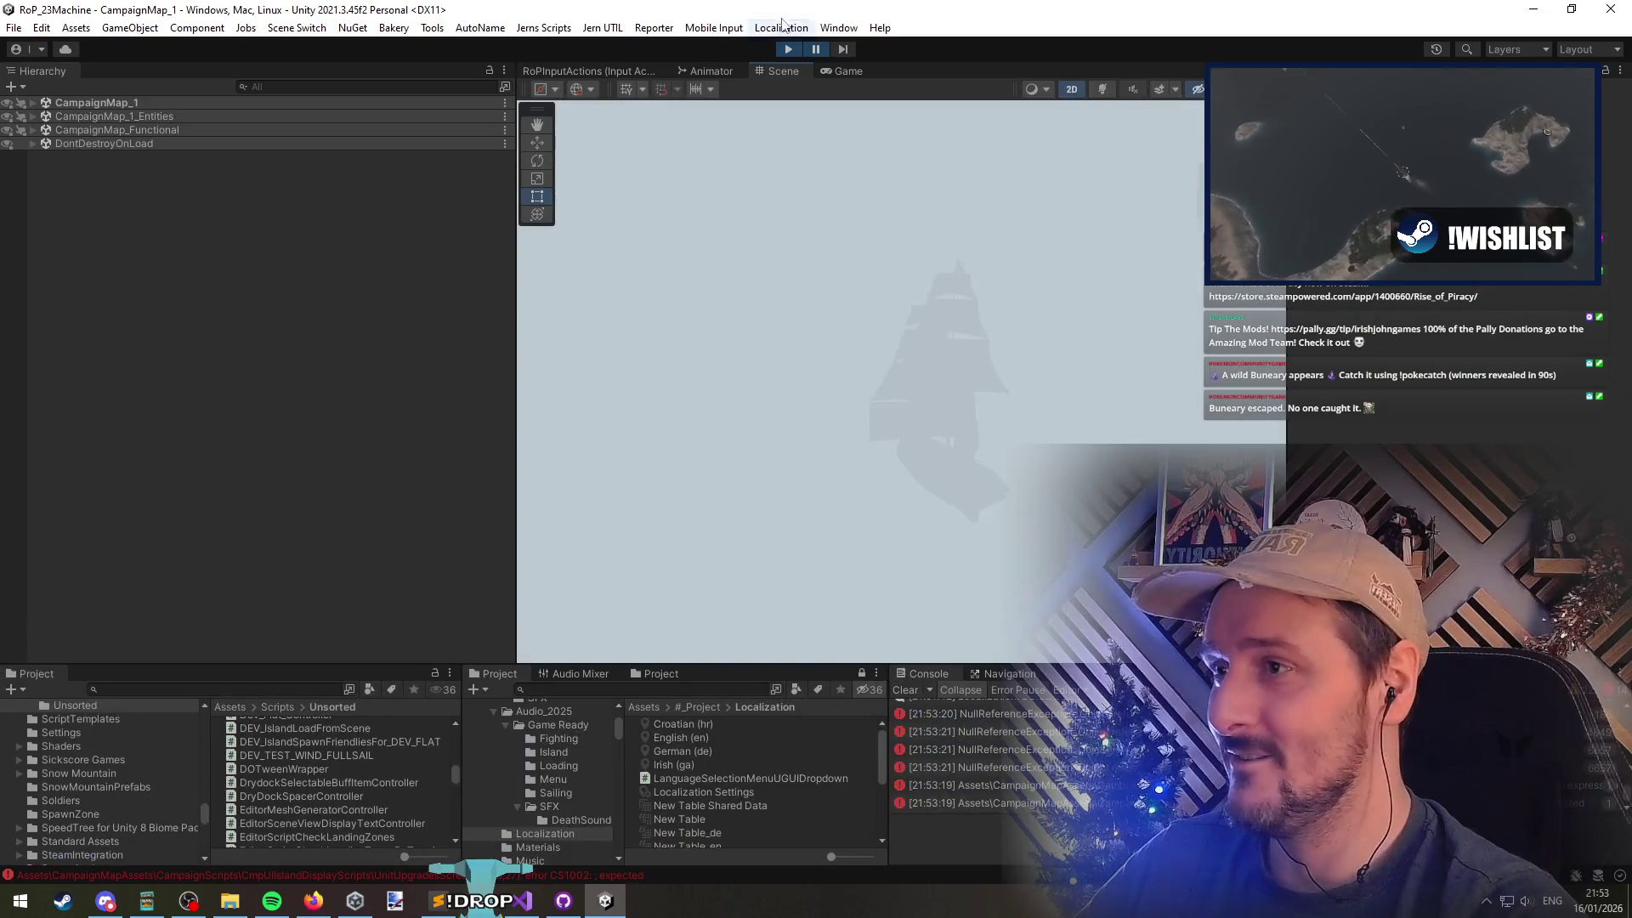
click(788, 48)
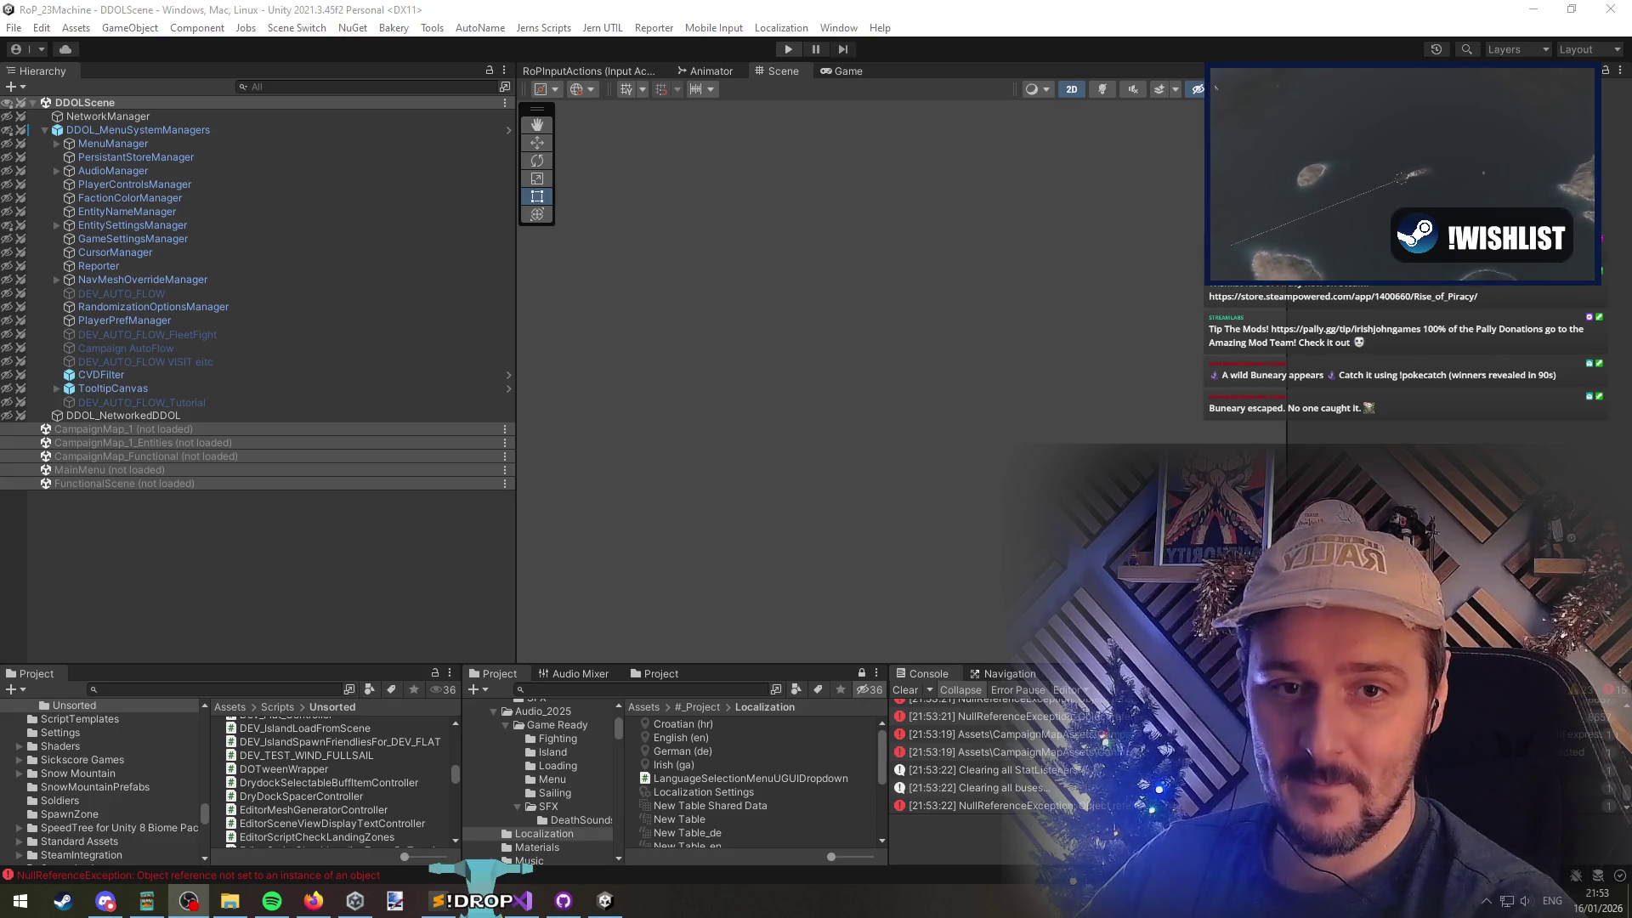
Retry play mode, clear the Console and open the CS1002 compile error in Visual Studio
click(1117, 306)
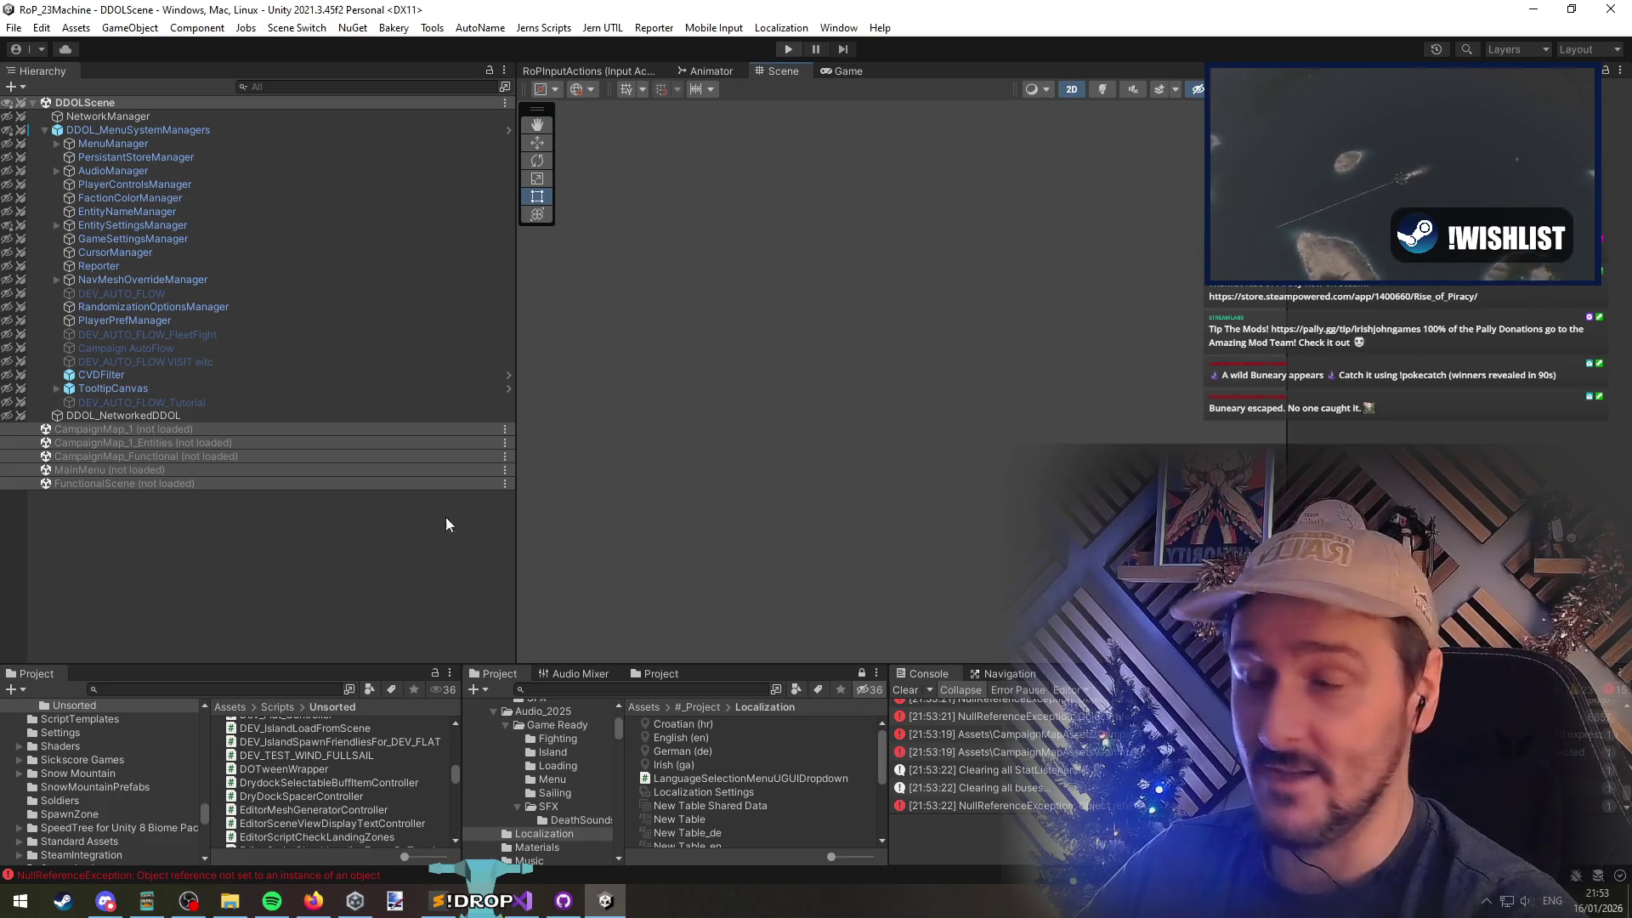
click(783, 51)
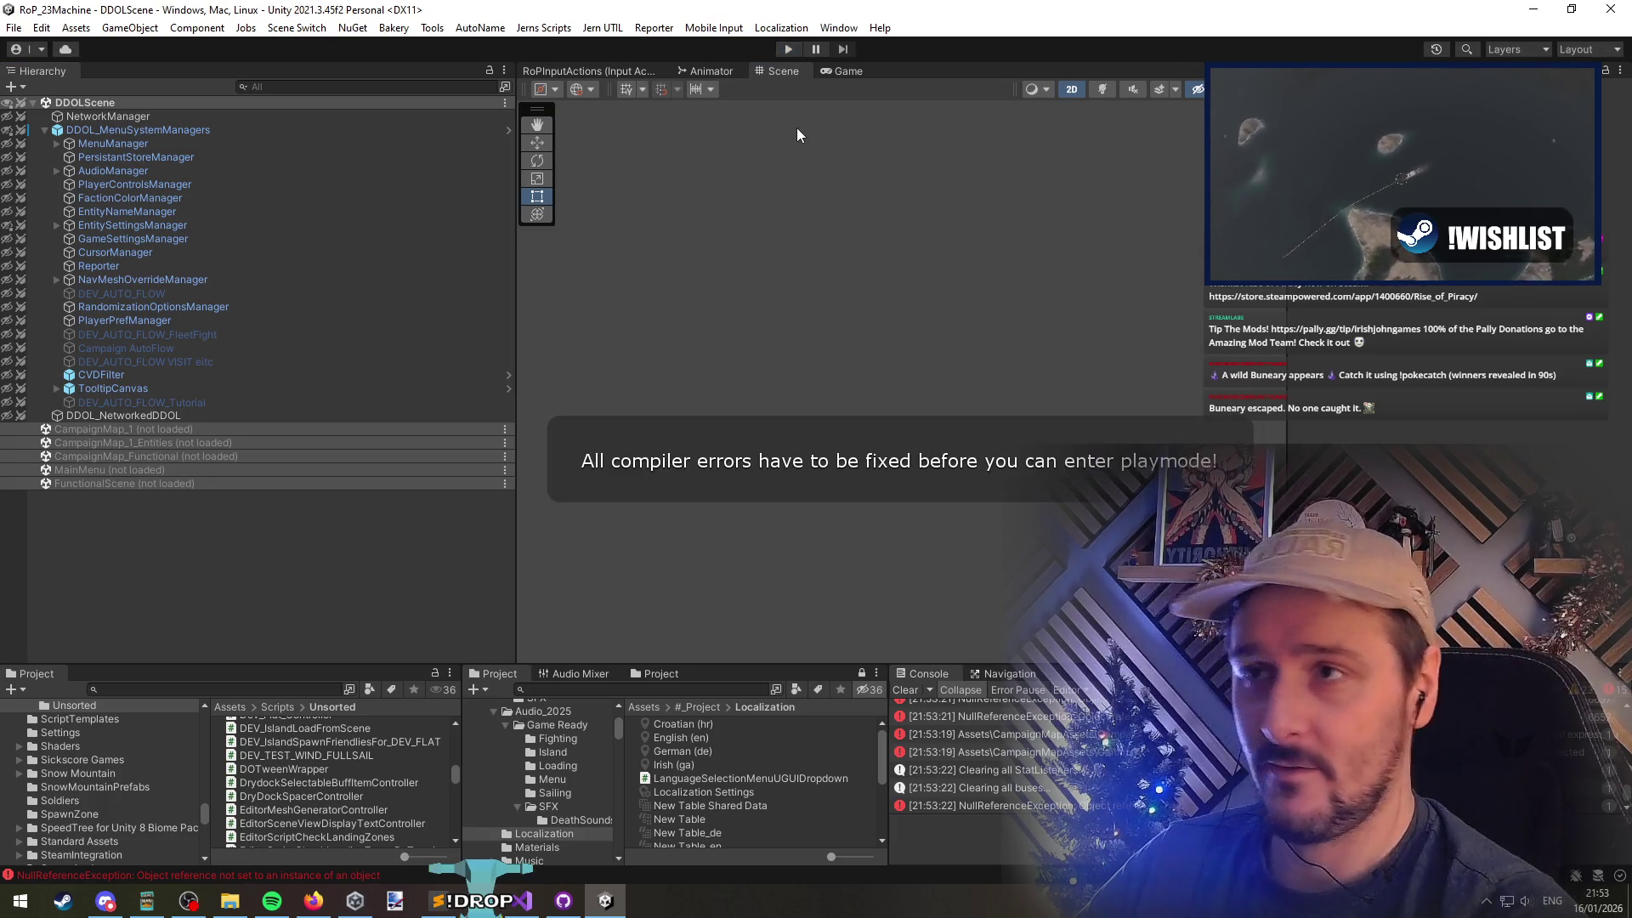
click(925, 690)
double_click(1001, 711)
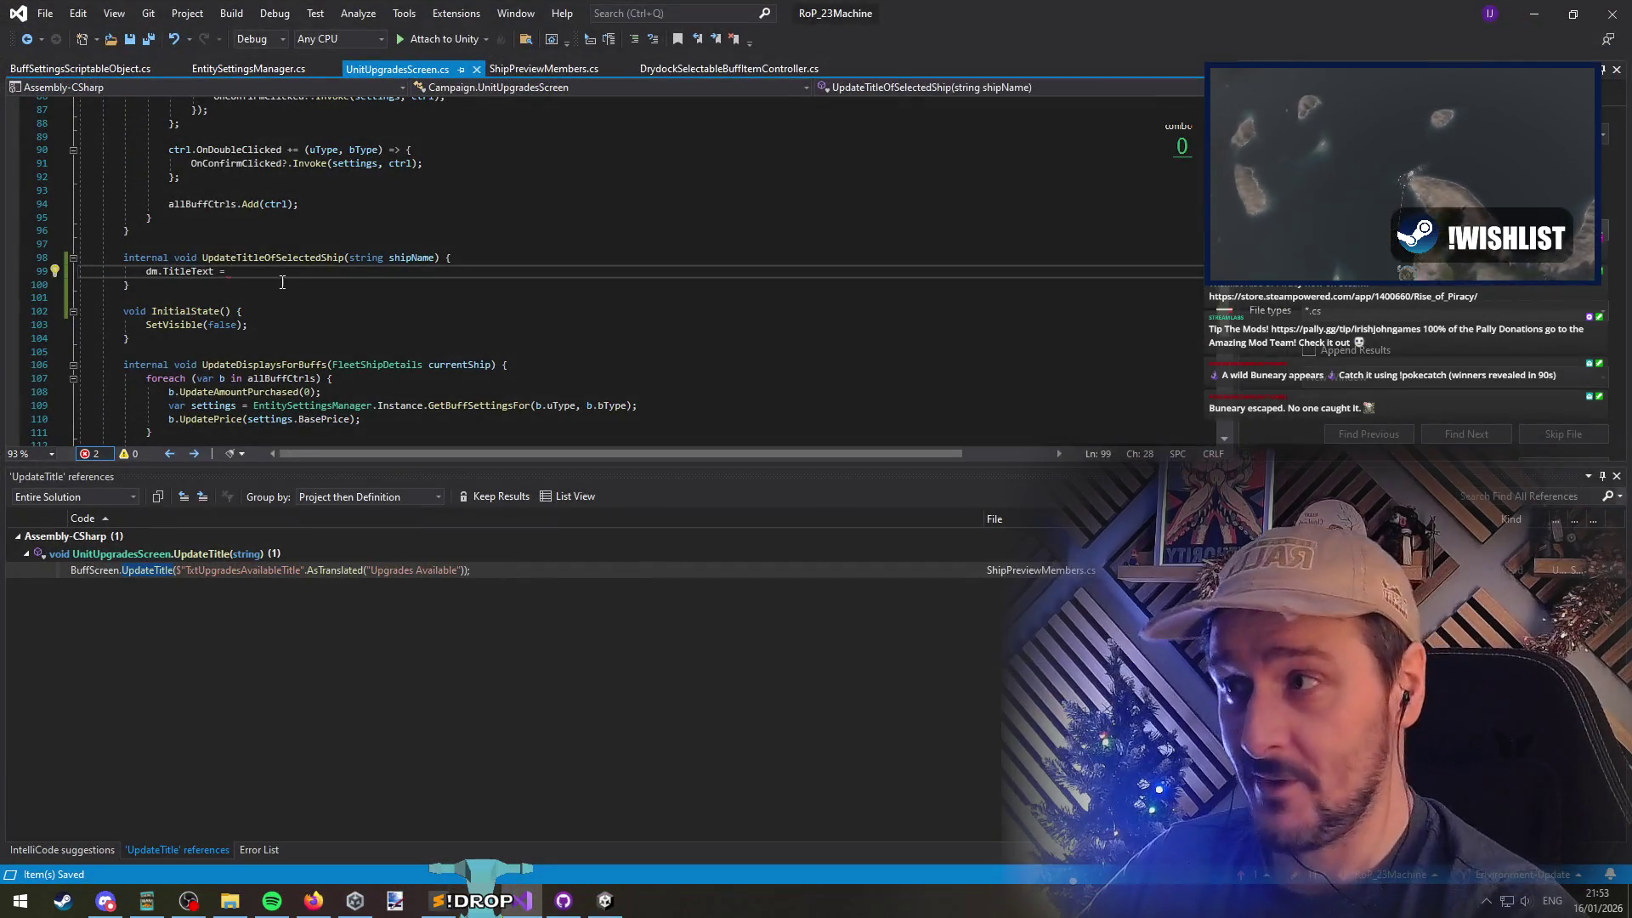
Cut the leftover UpdateTitleOfSelectedShip method, save the script and return to Unity to recompile
click(216, 258)
key(ctrl+x)
key(ctrl+x)
key(ctrl+x)
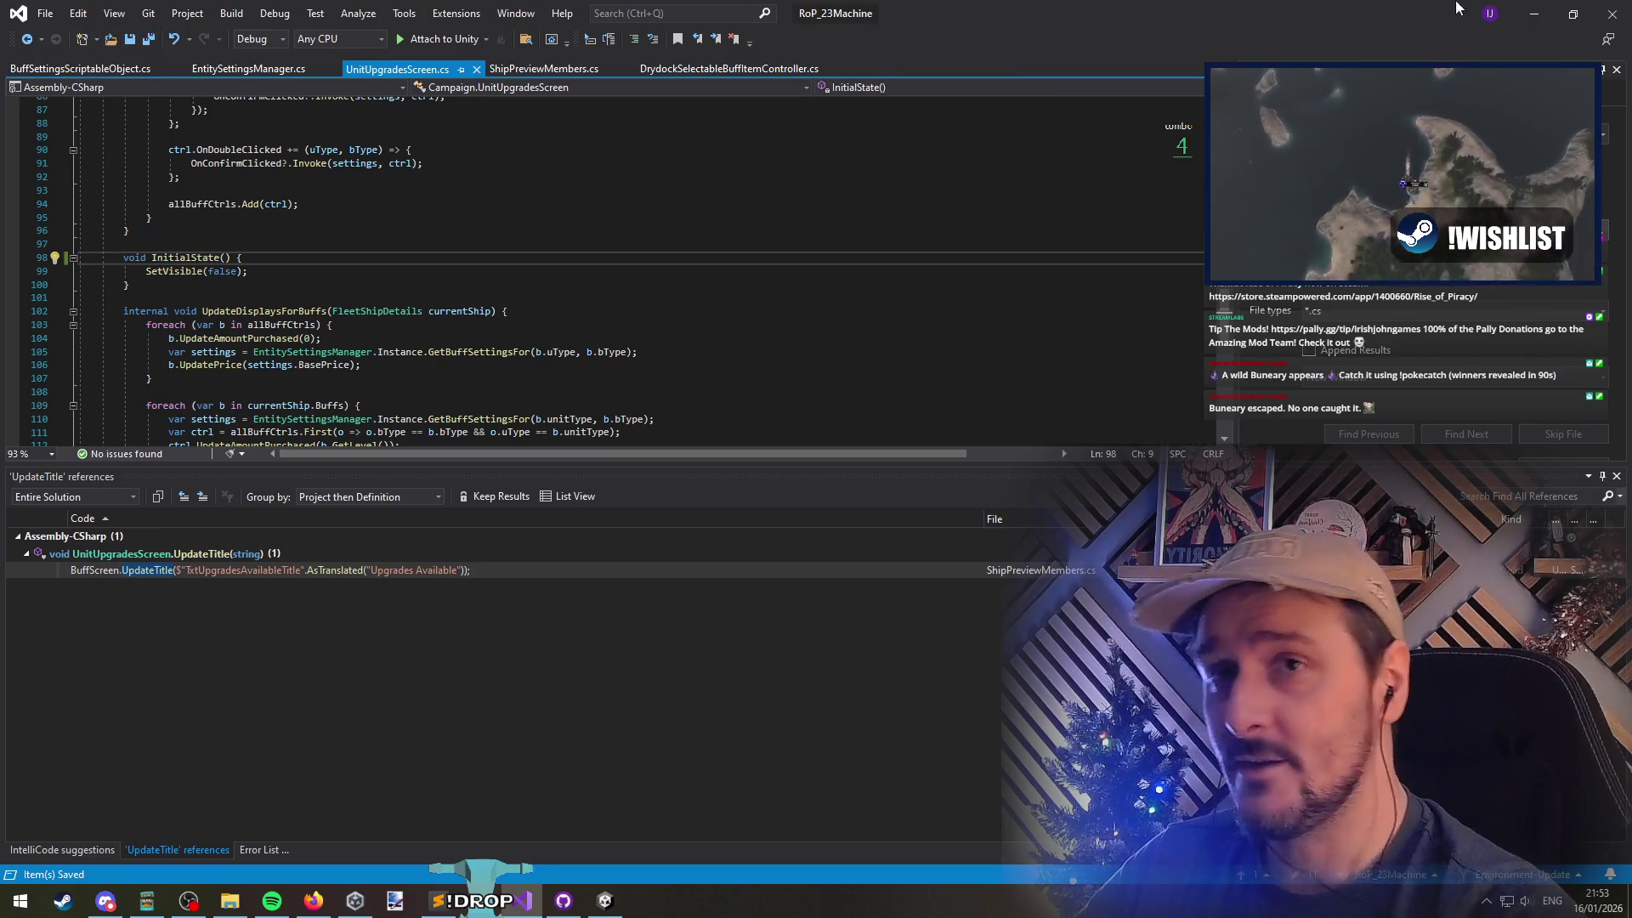
key(ctrl+s)
key(alt+Tab)
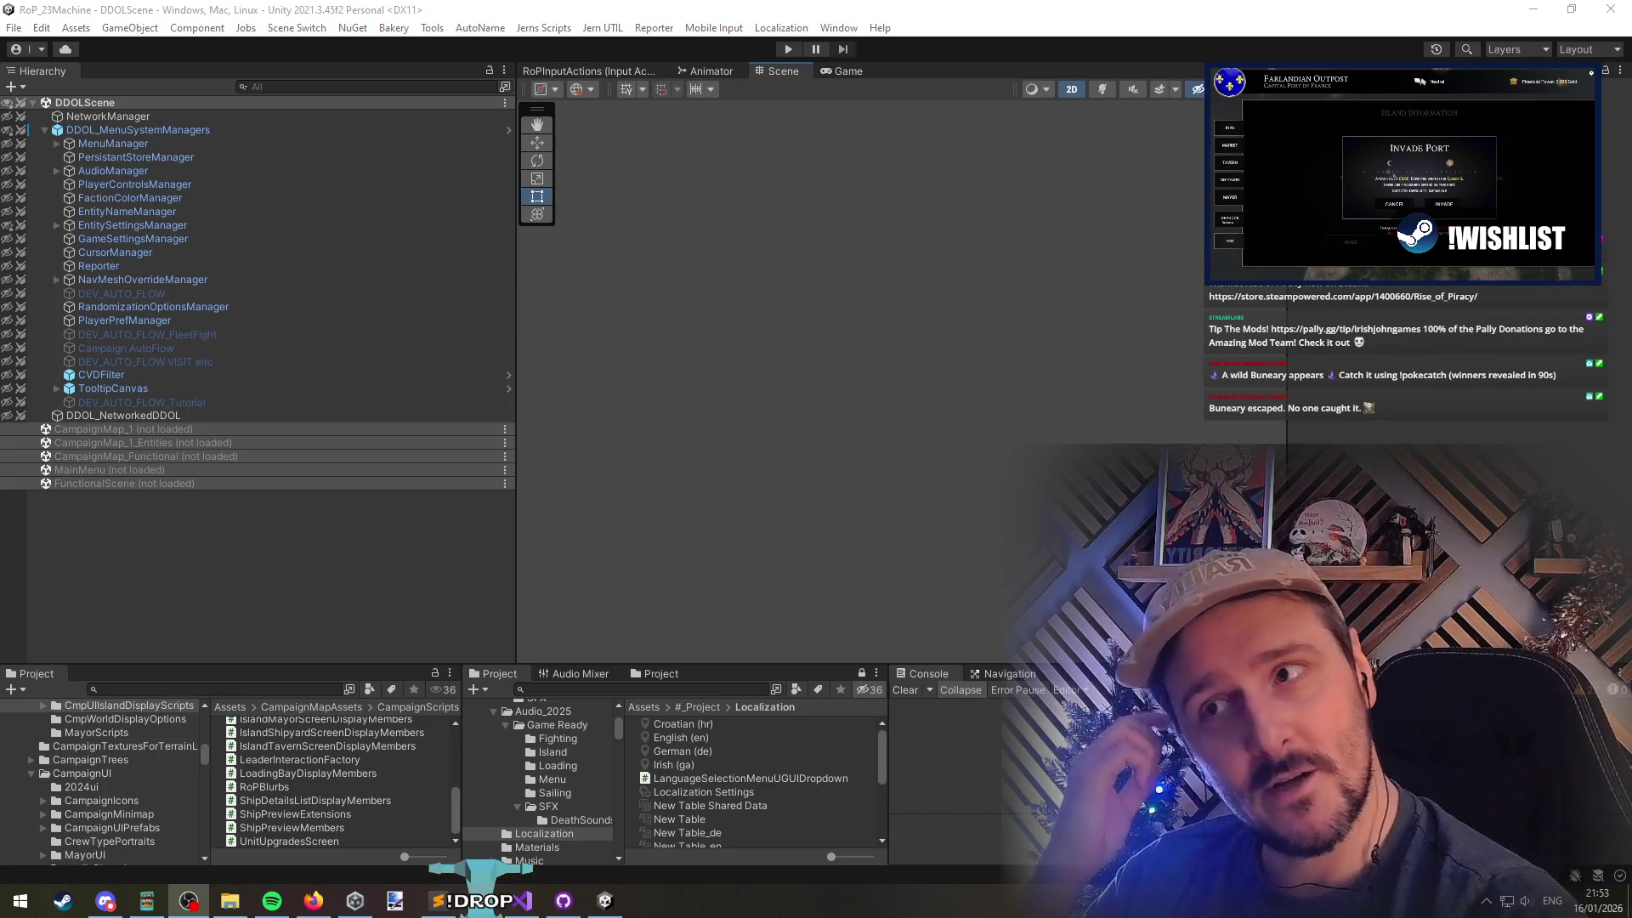
click(1020, 279)
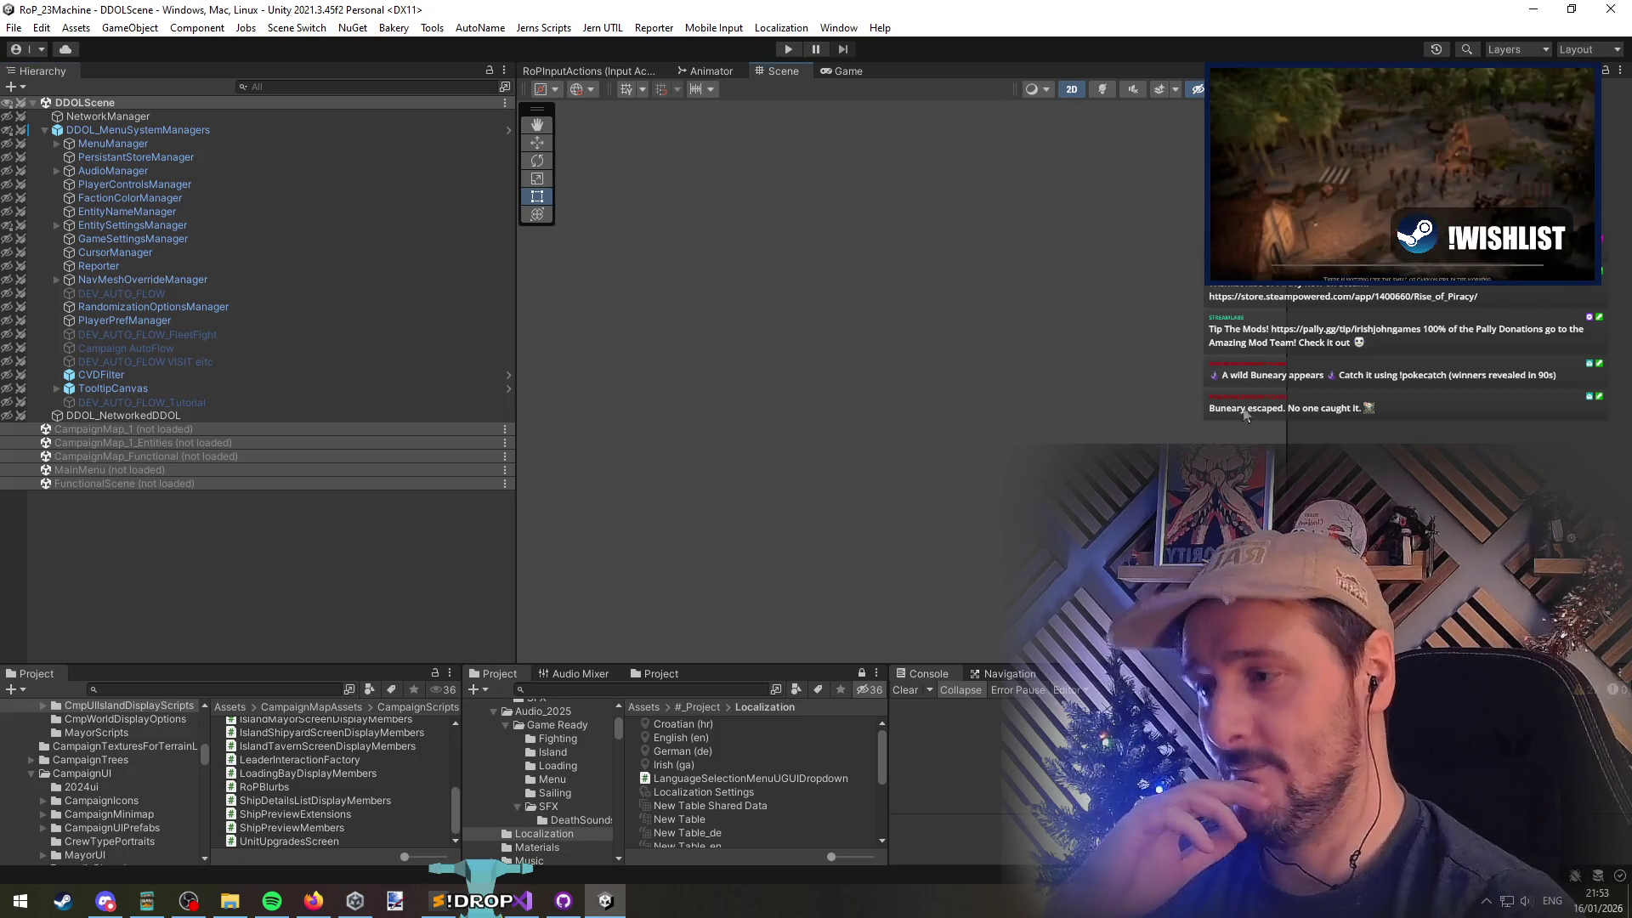
Recheck lines 101 and 108 in Visual Studio, then play and sail into The Monstrous Cay port
key(alt+Tab)
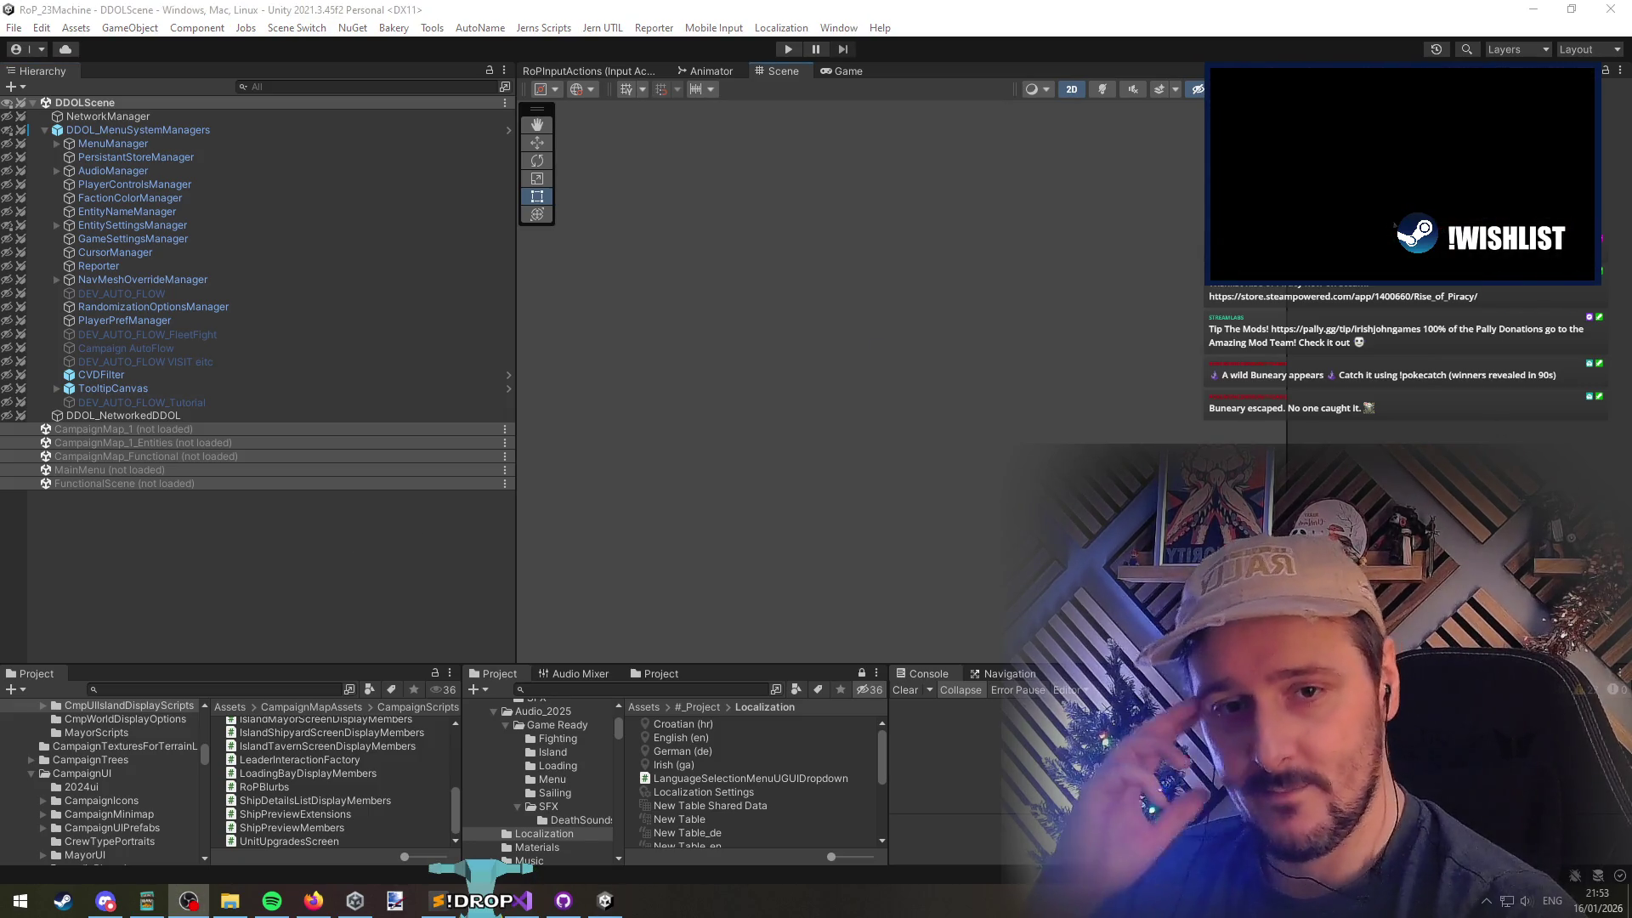
click(1027, 348)
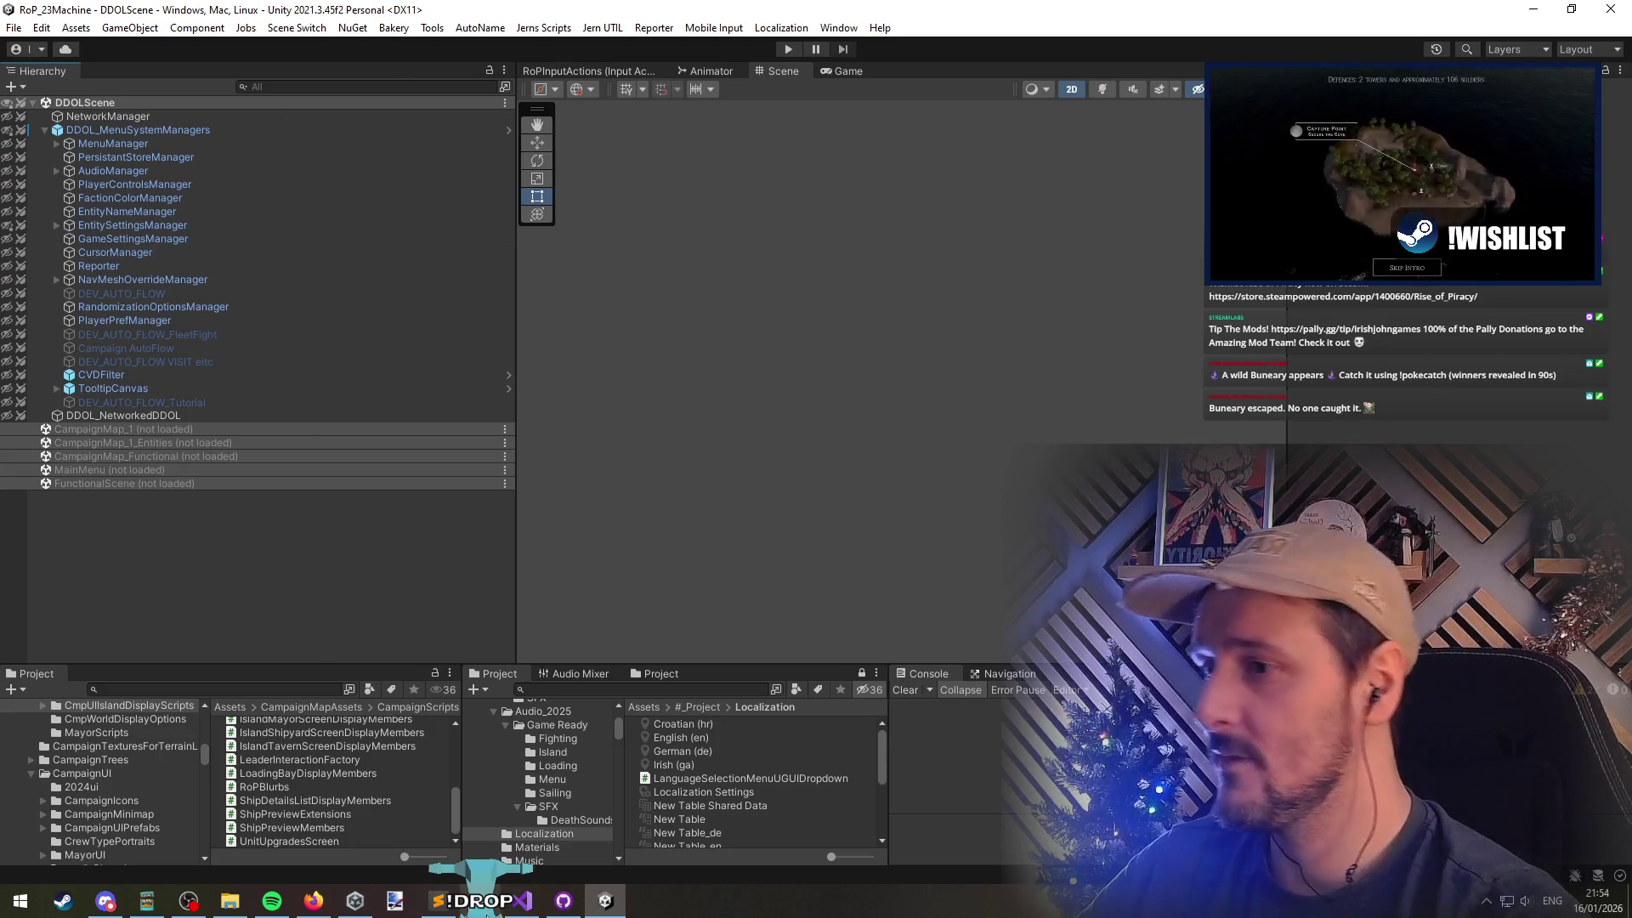
click(523, 900)
click(233, 299)
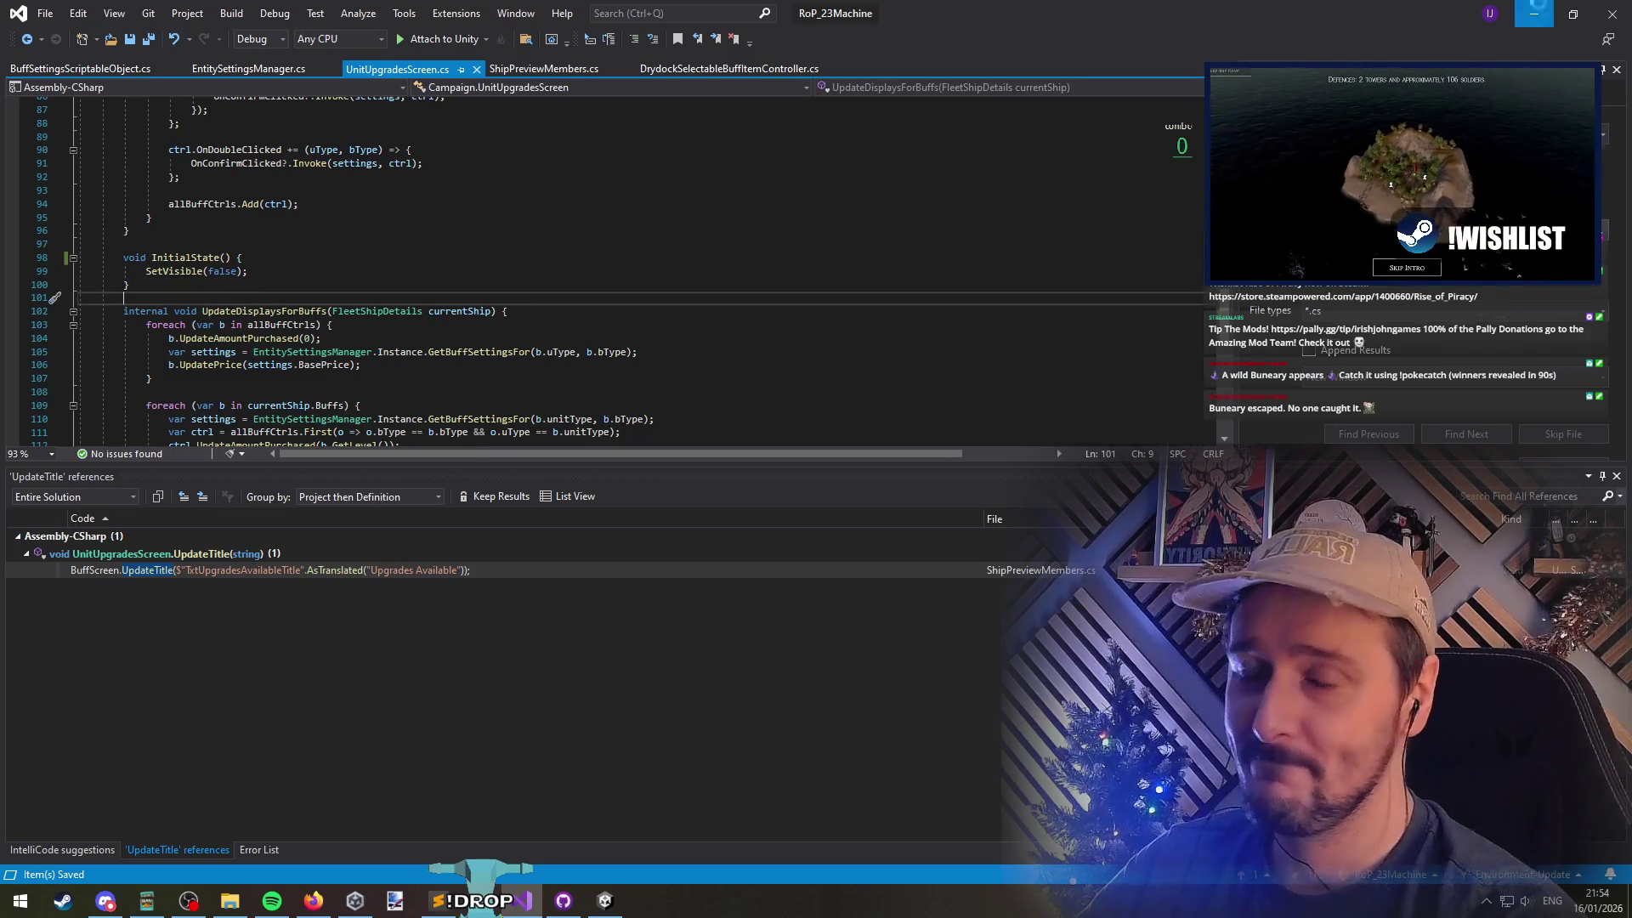
click(1534, 14)
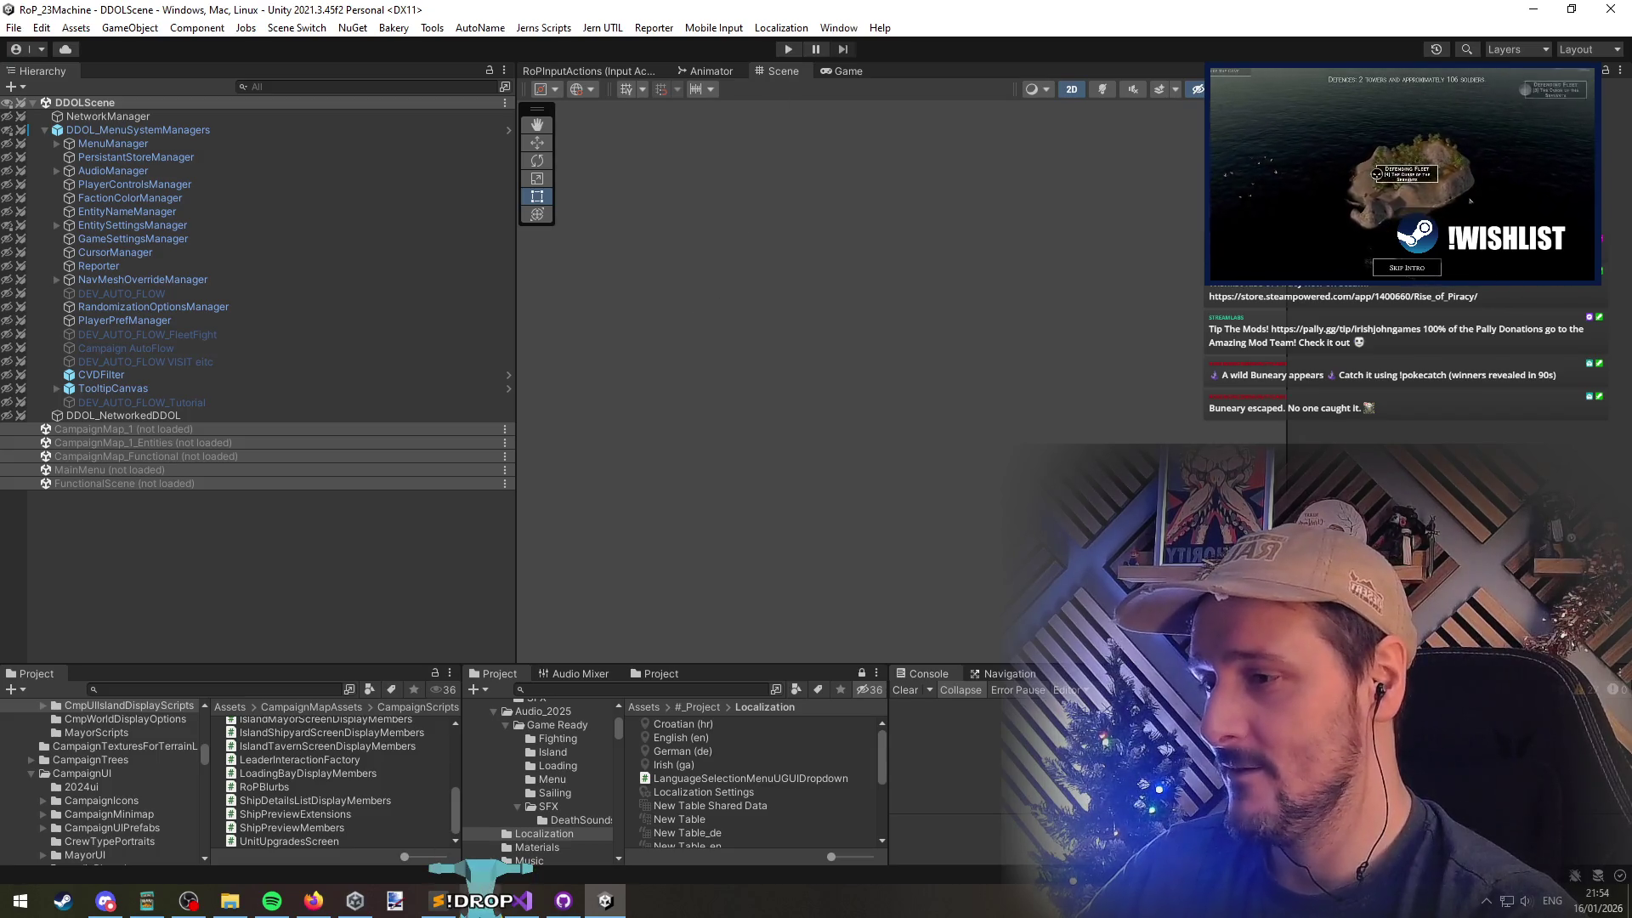
click(523, 900)
click(603, 389)
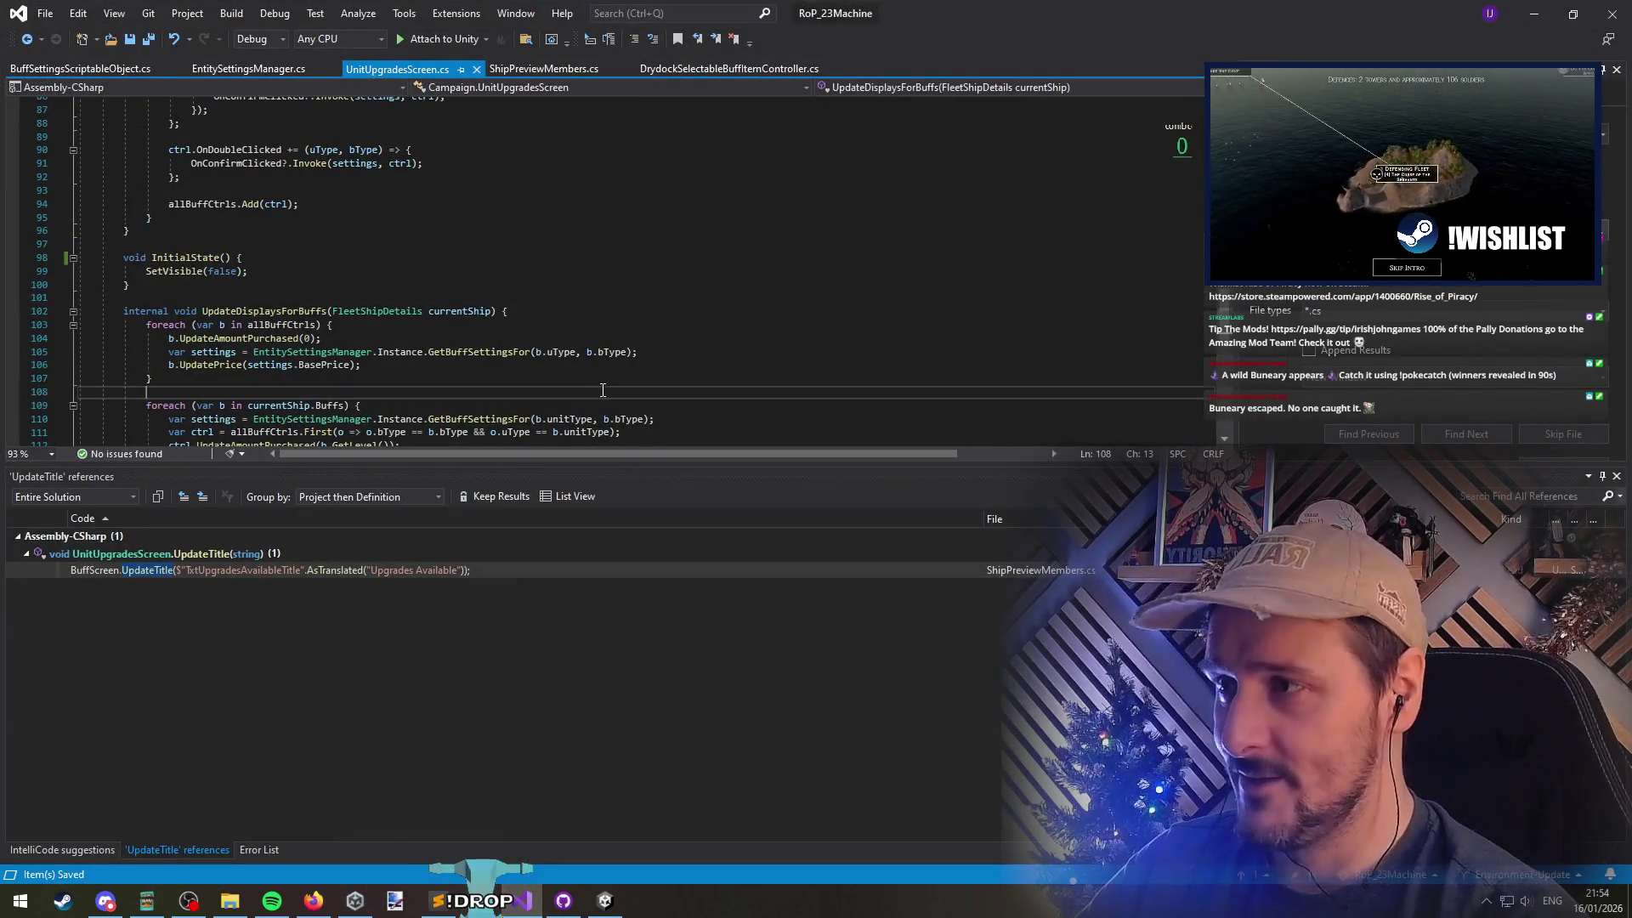
click(1534, 13)
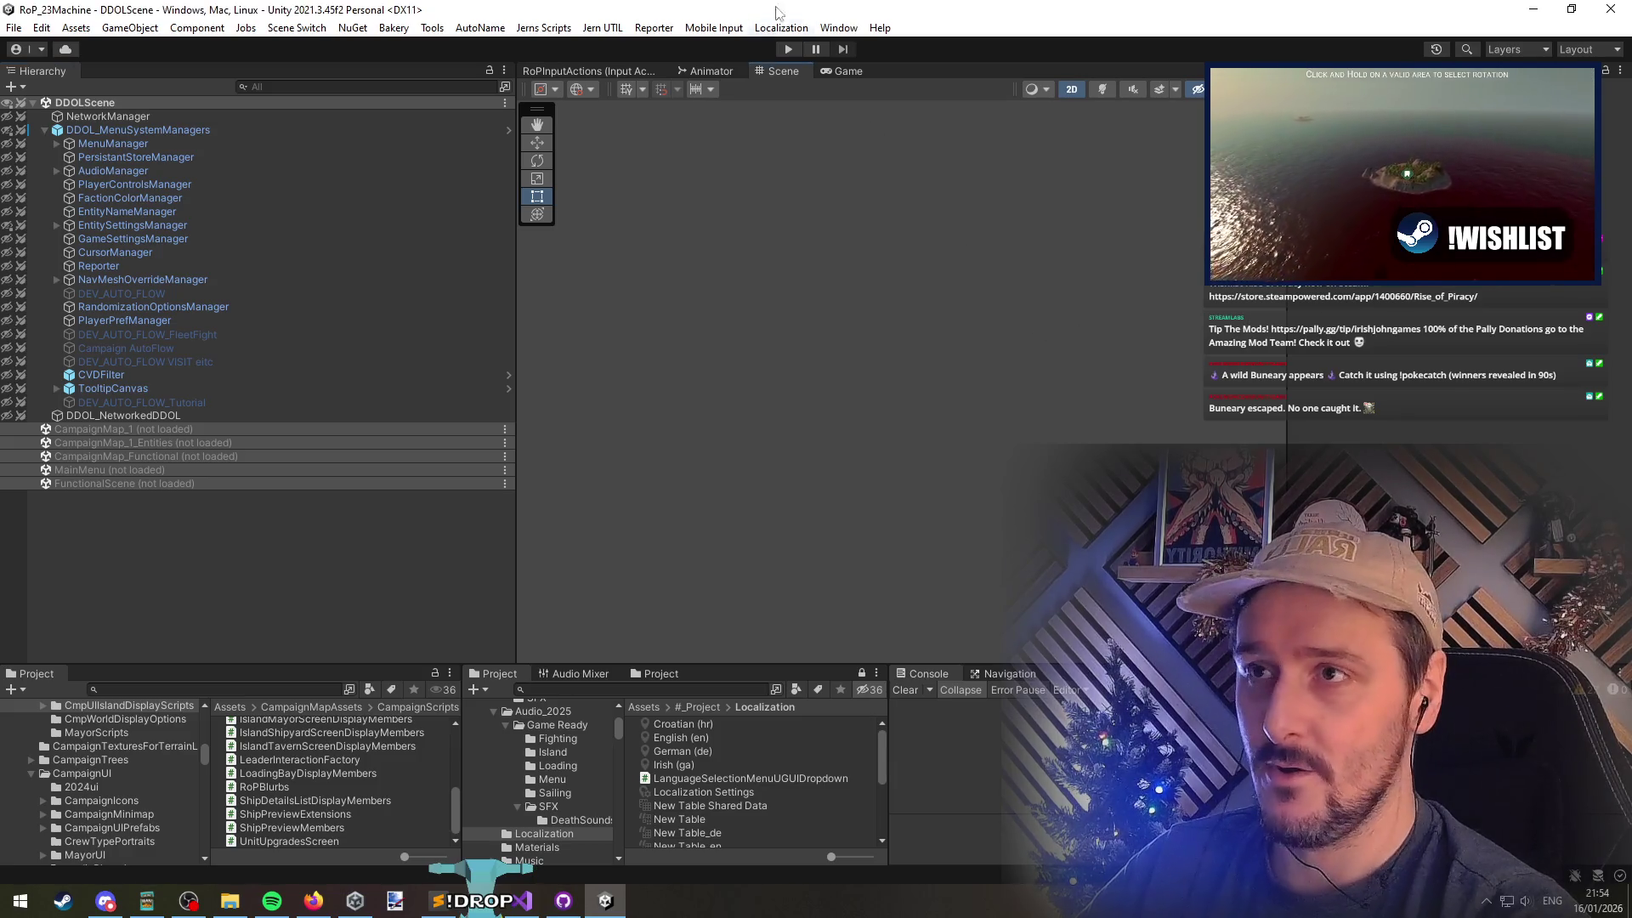
click(787, 49)
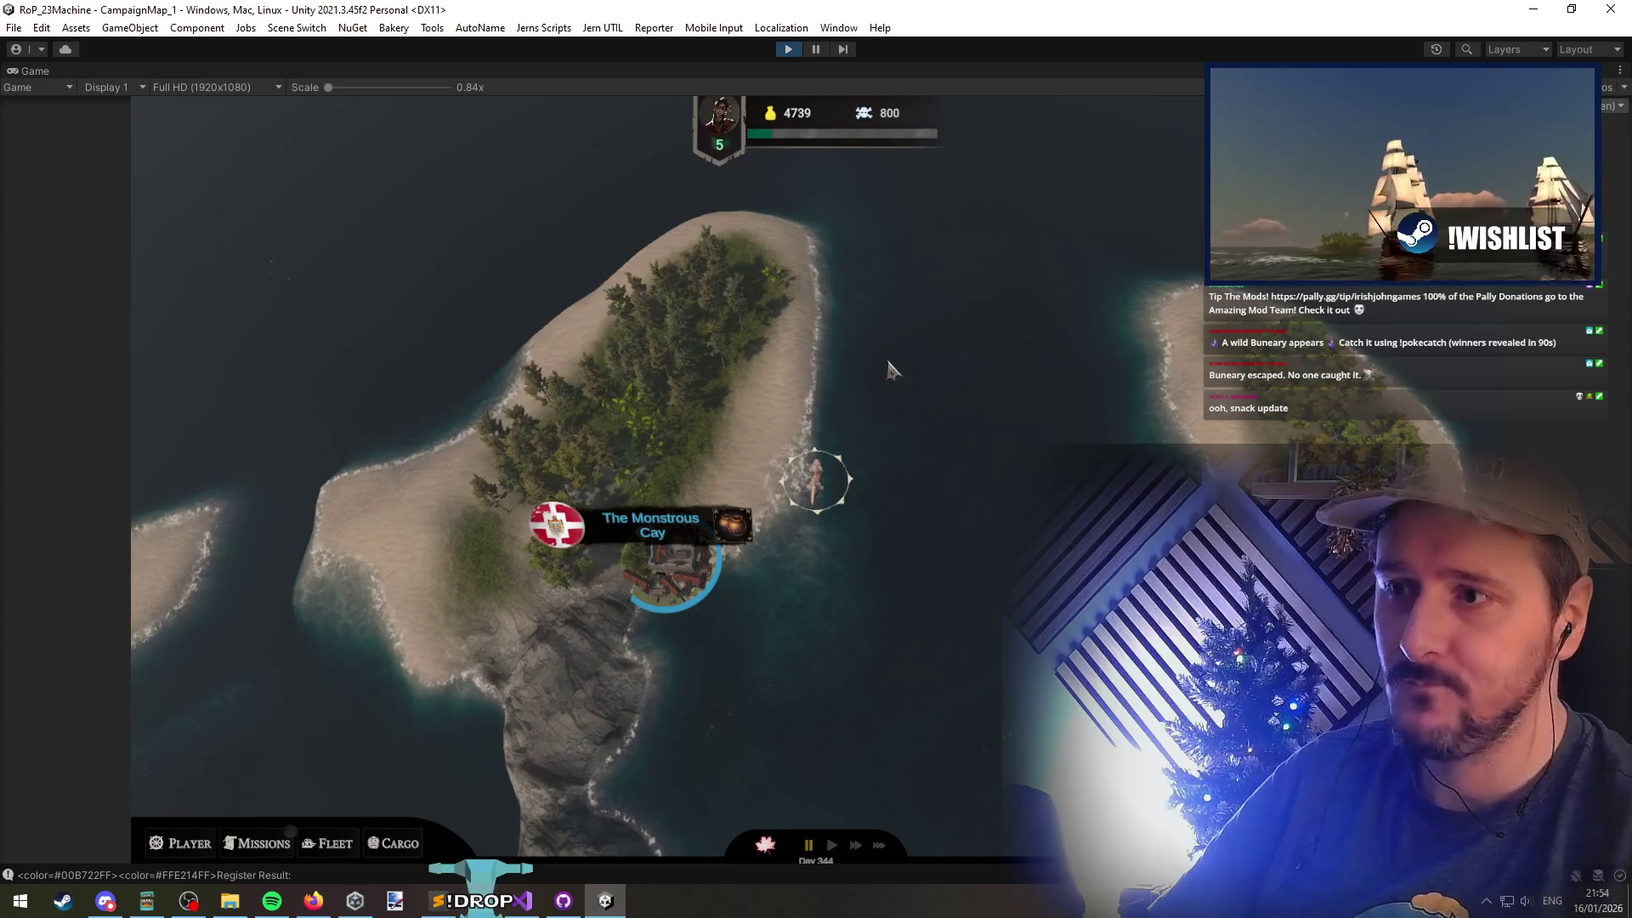
click(783, 548)
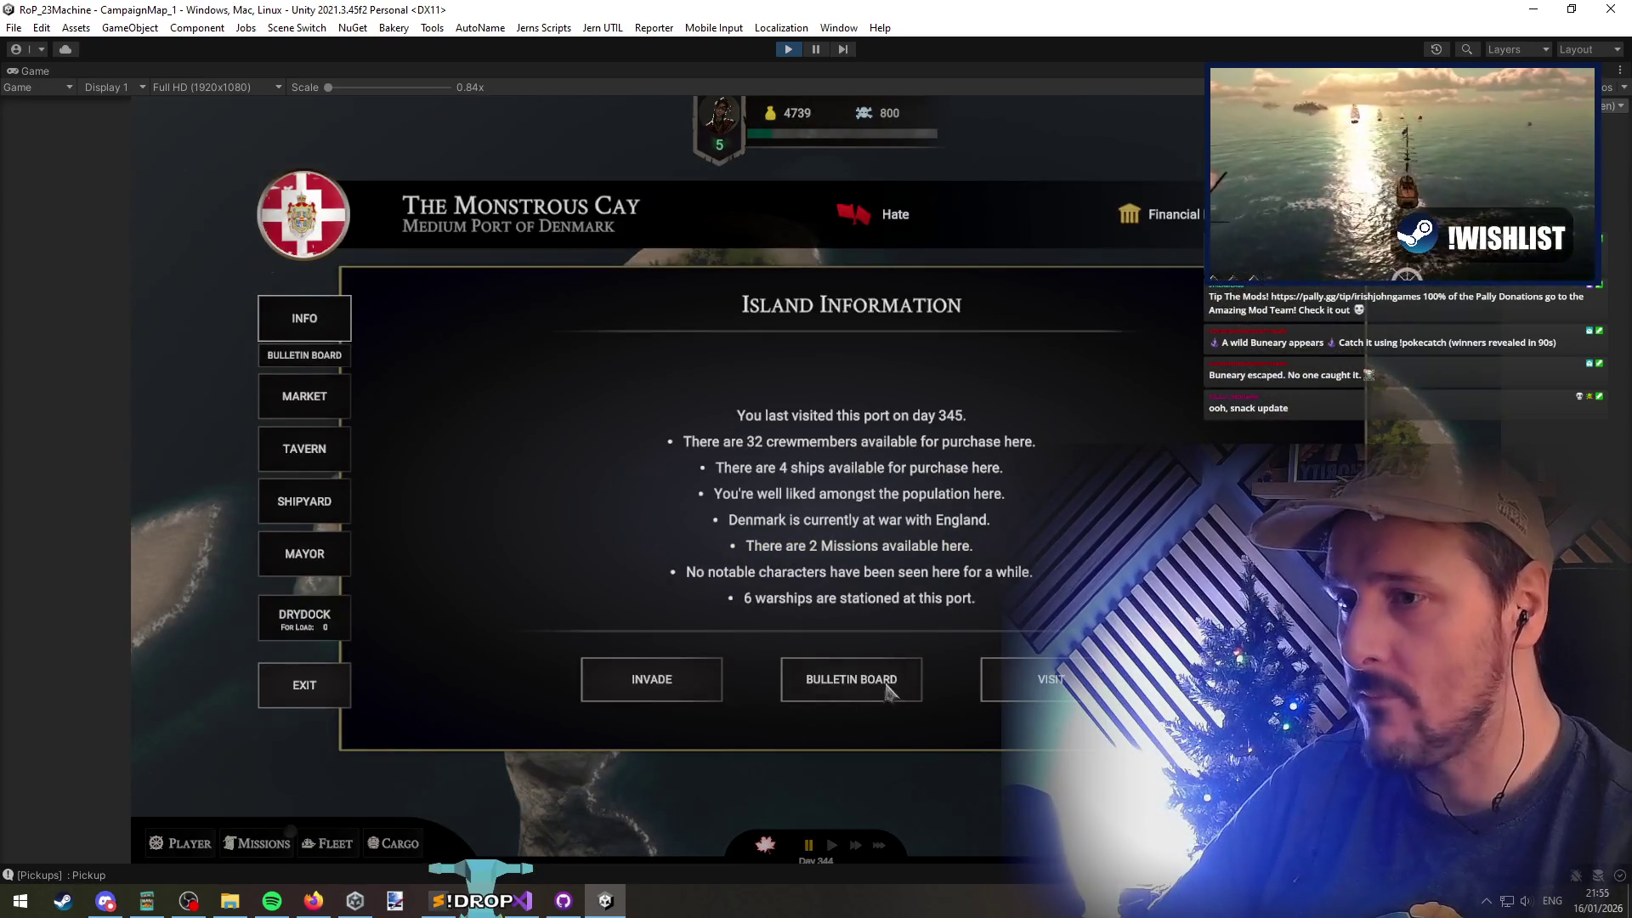
Open and close the Drydock upgrades dialog, then pick the Brig Sloop in the Shipyard
click(305, 617)
click(935, 406)
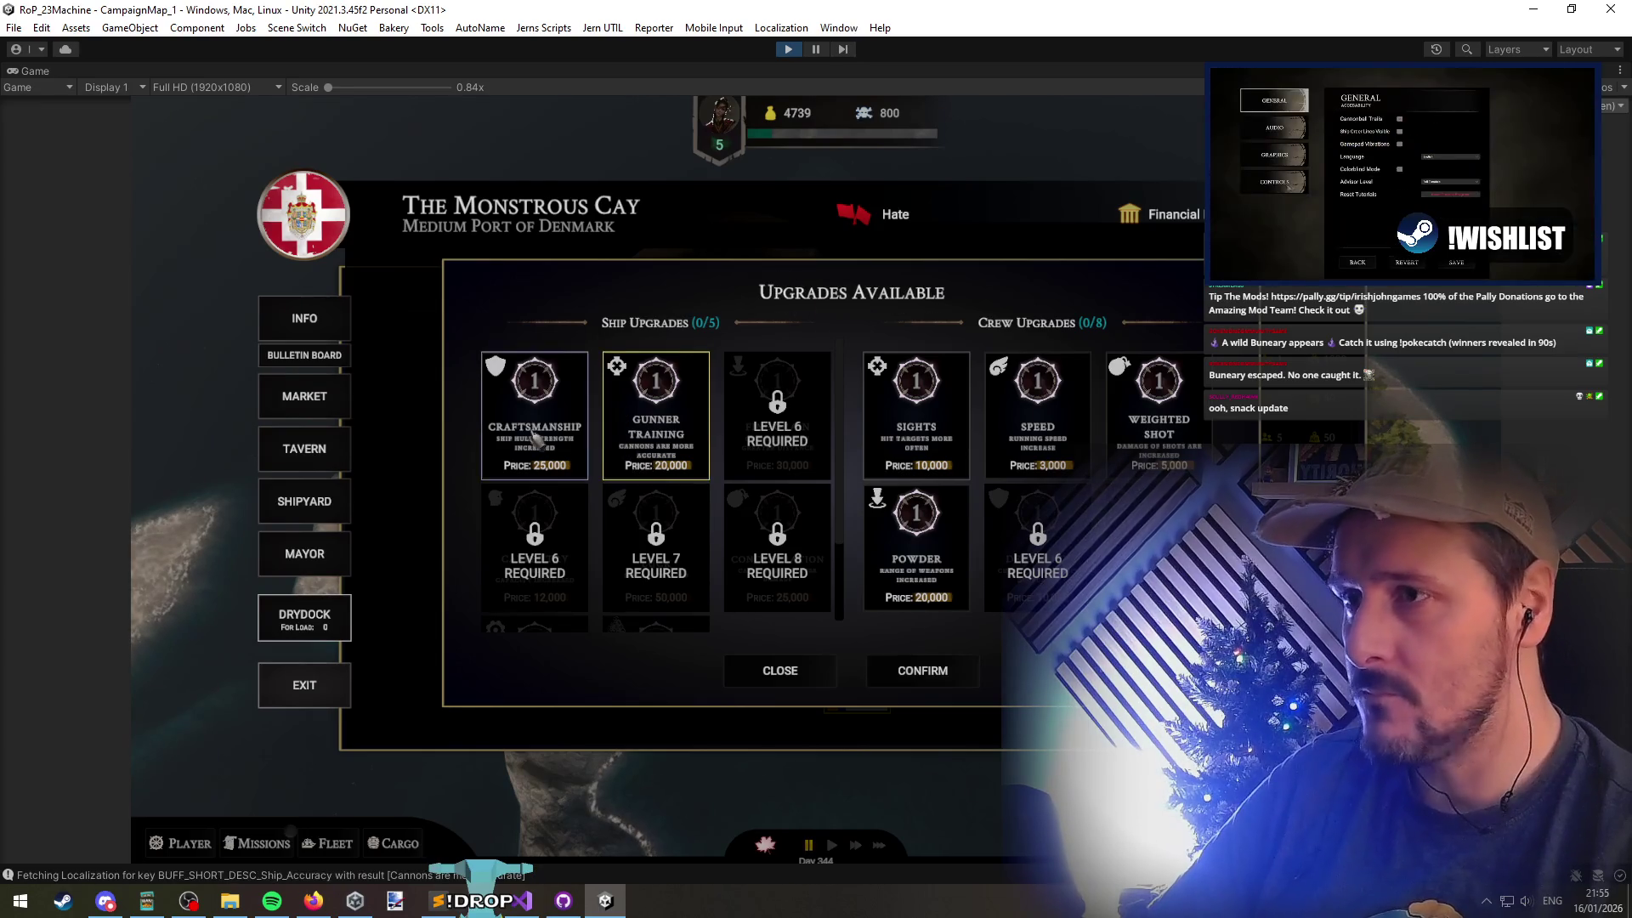
click(780, 671)
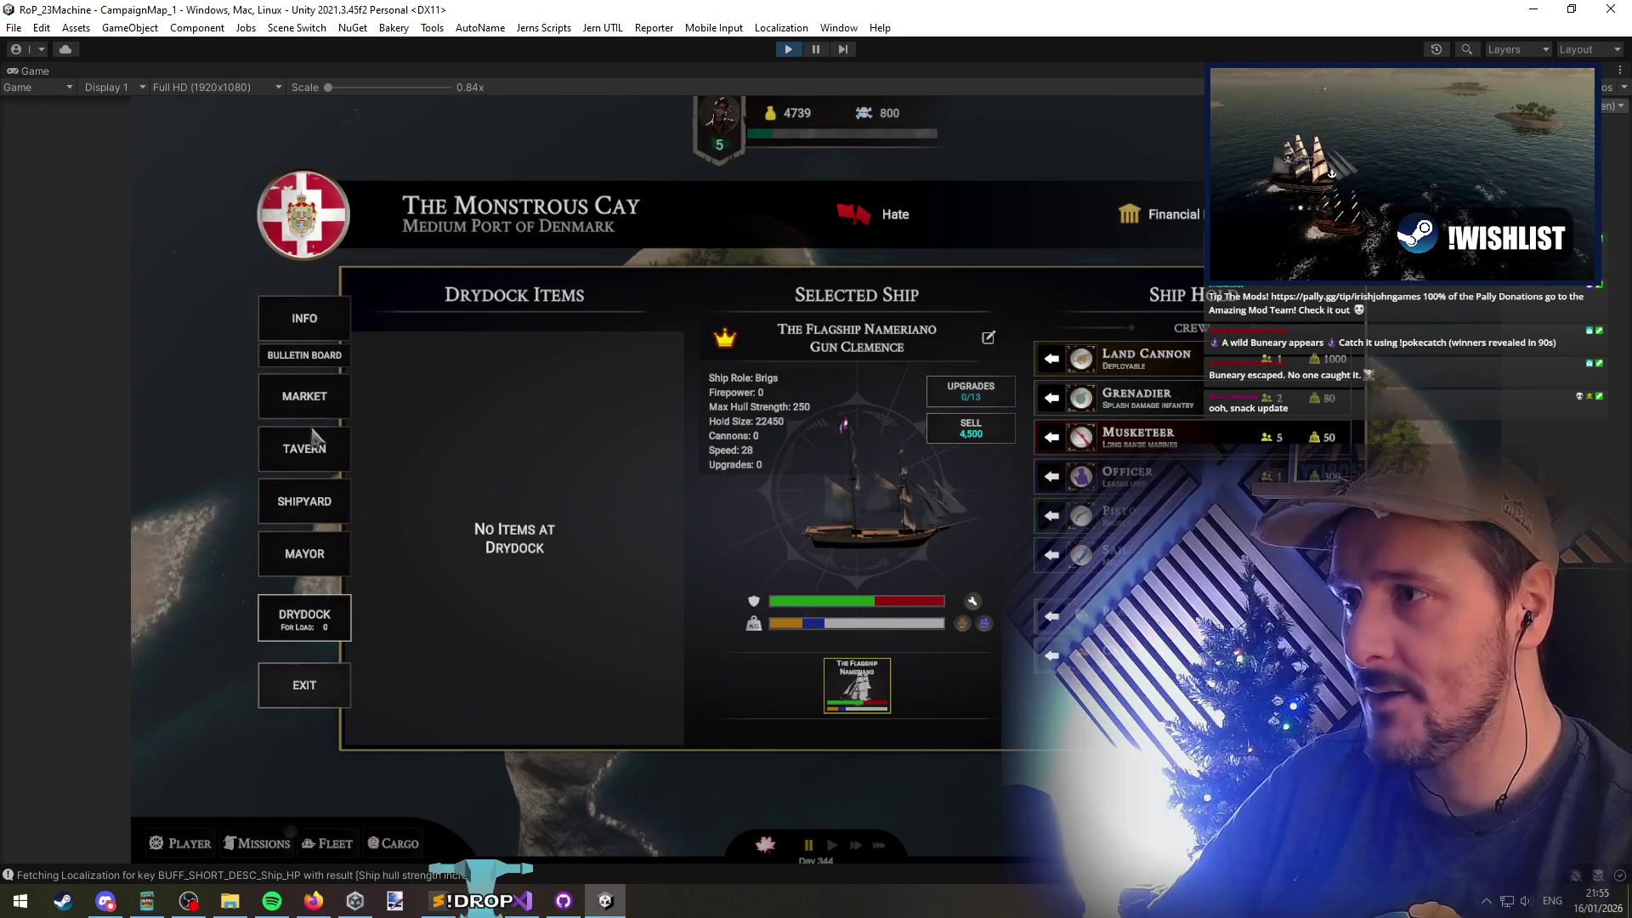
click(306, 506)
click(684, 671)
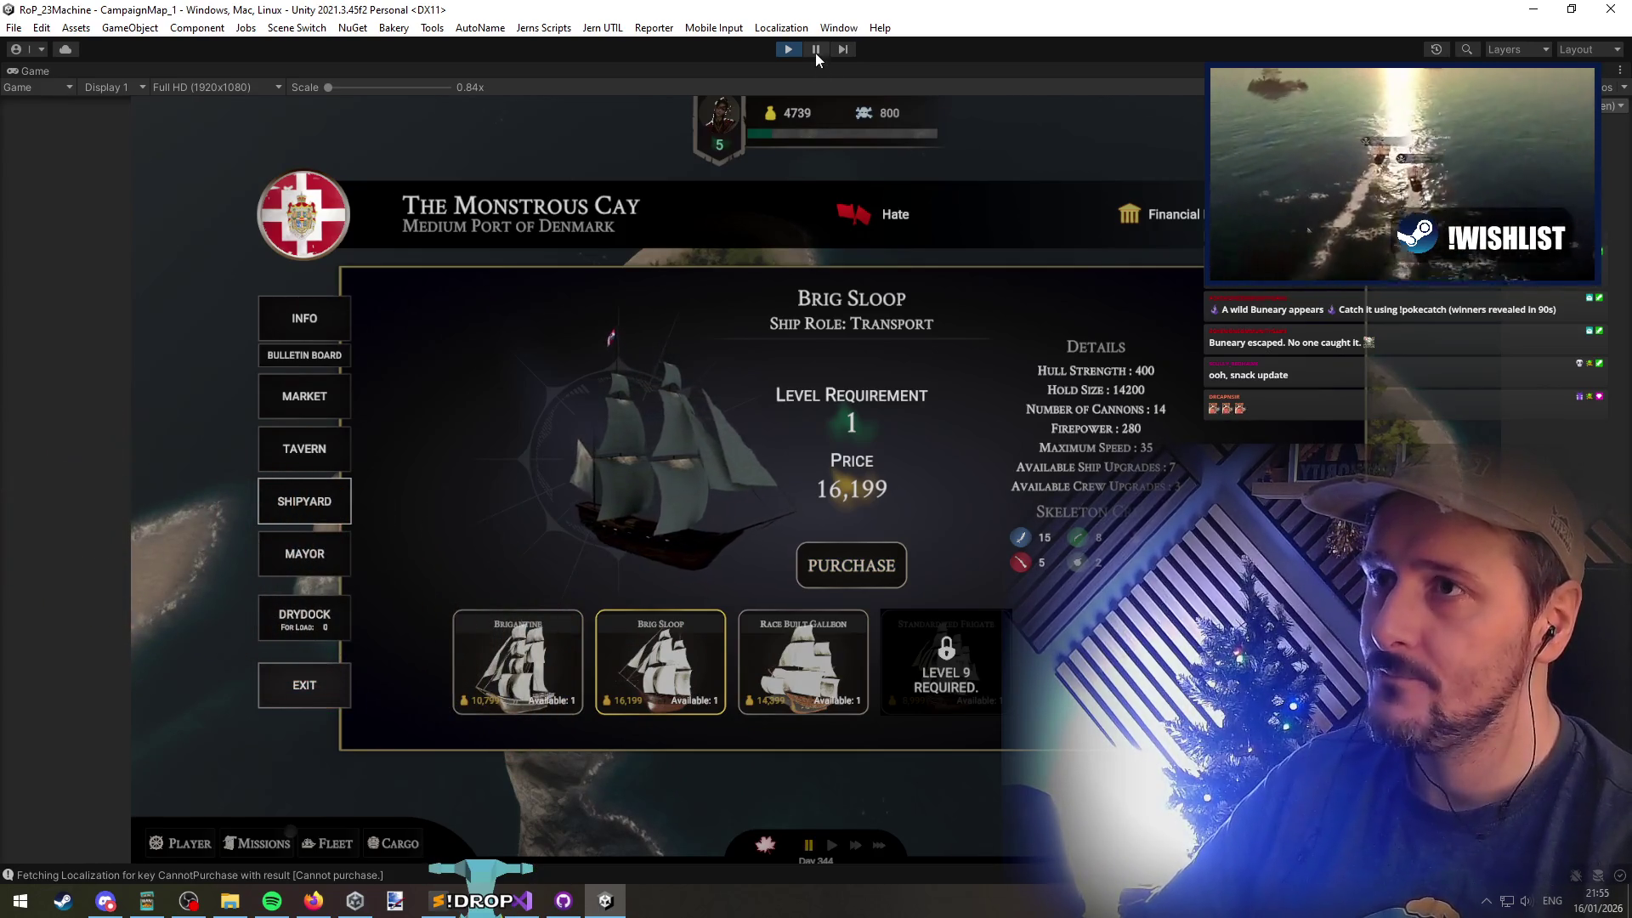
Run GiveGold 500000 from the in-game debug console
key(grave)
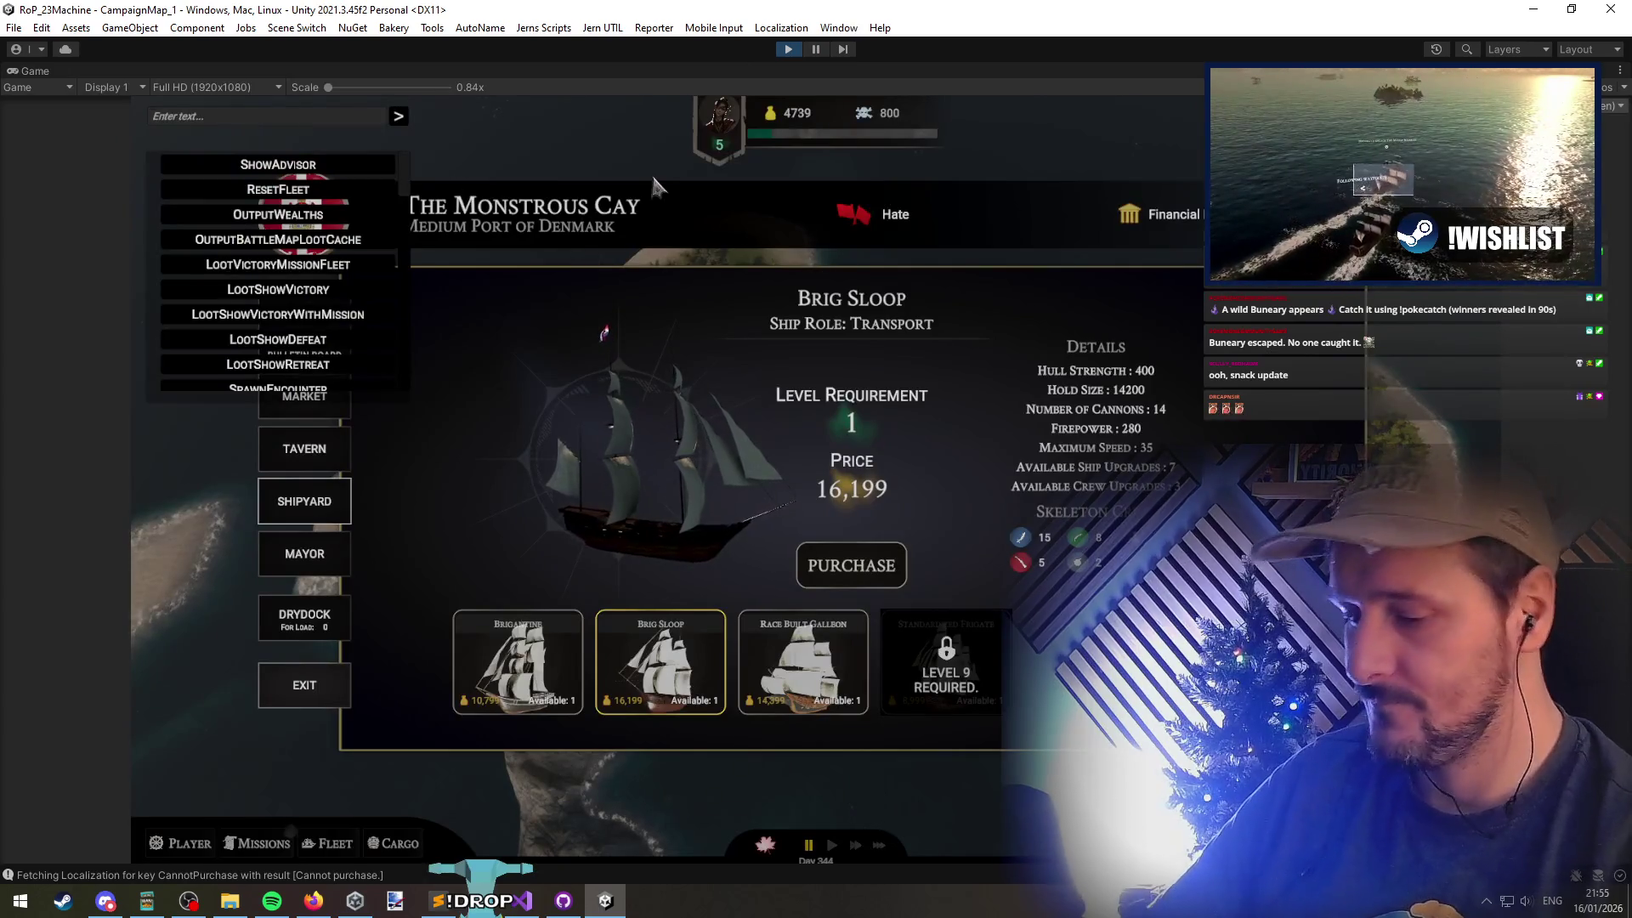
text(givegold)
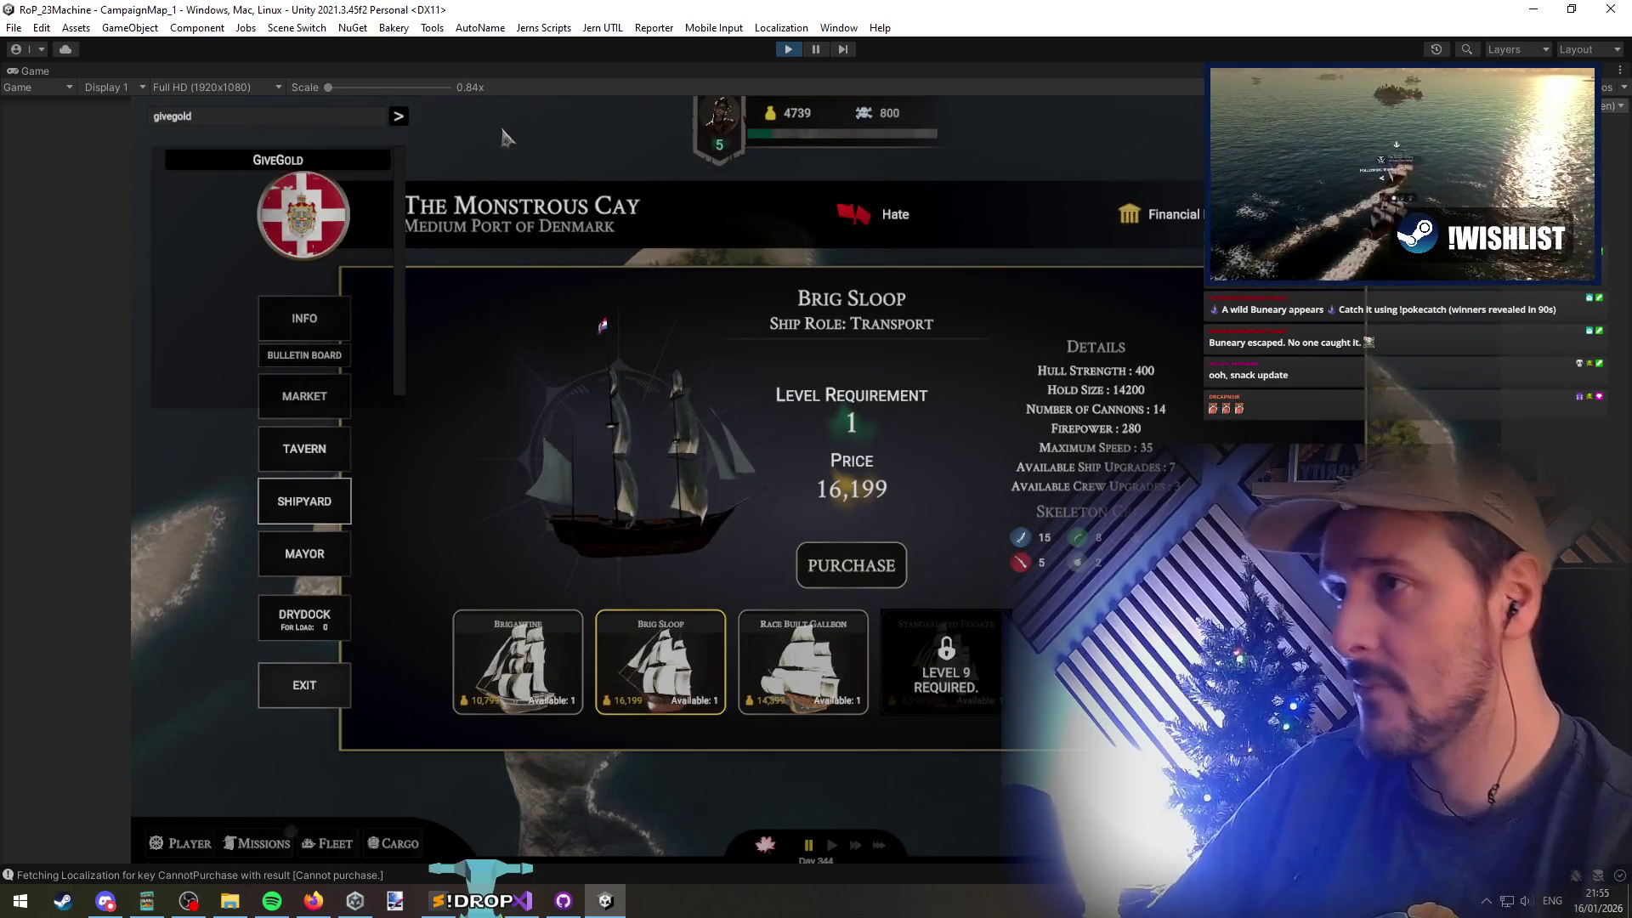
click(279, 165)
text(00000)
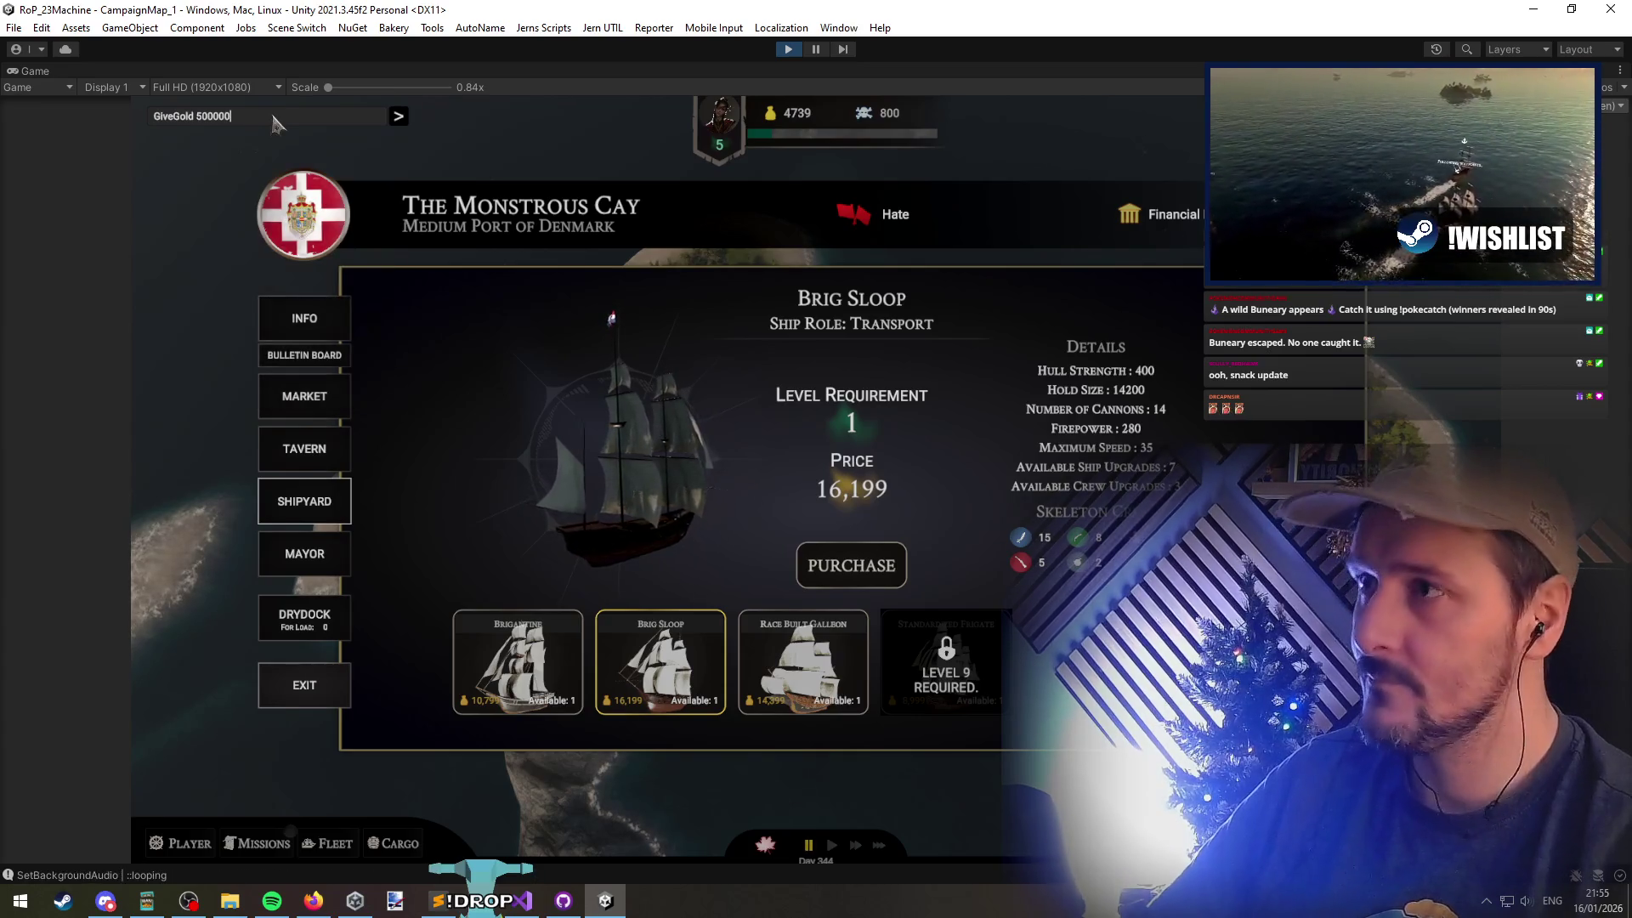
click(401, 119)
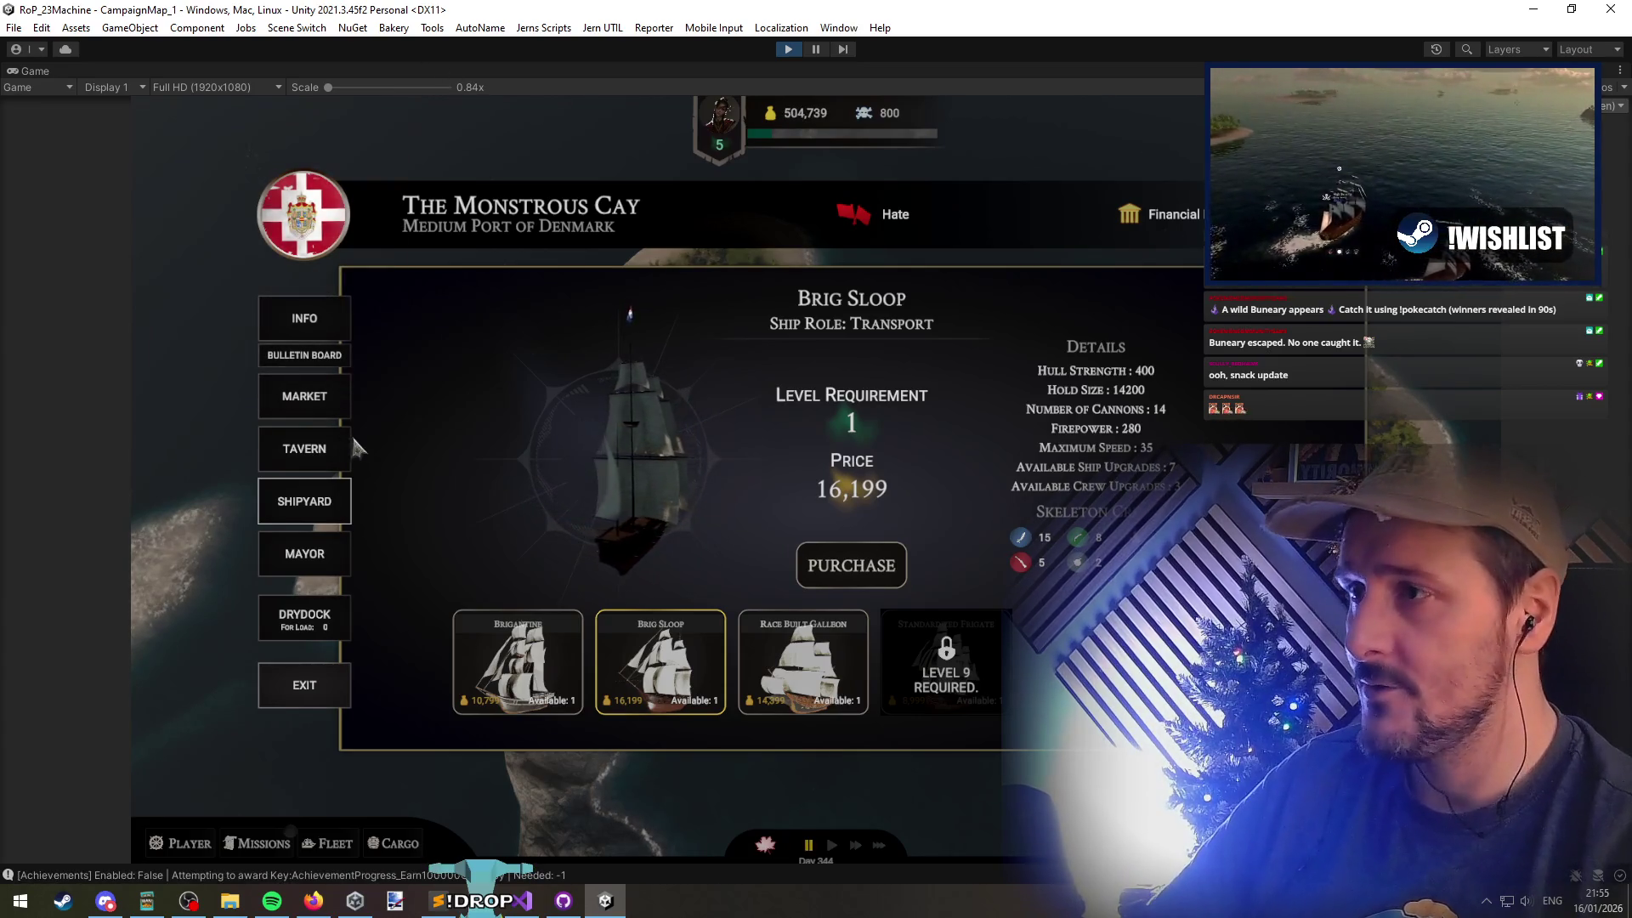
Buy the Brig Sloop and the Brigantine, accepting their default names
click(827, 552)
click(778, 549)
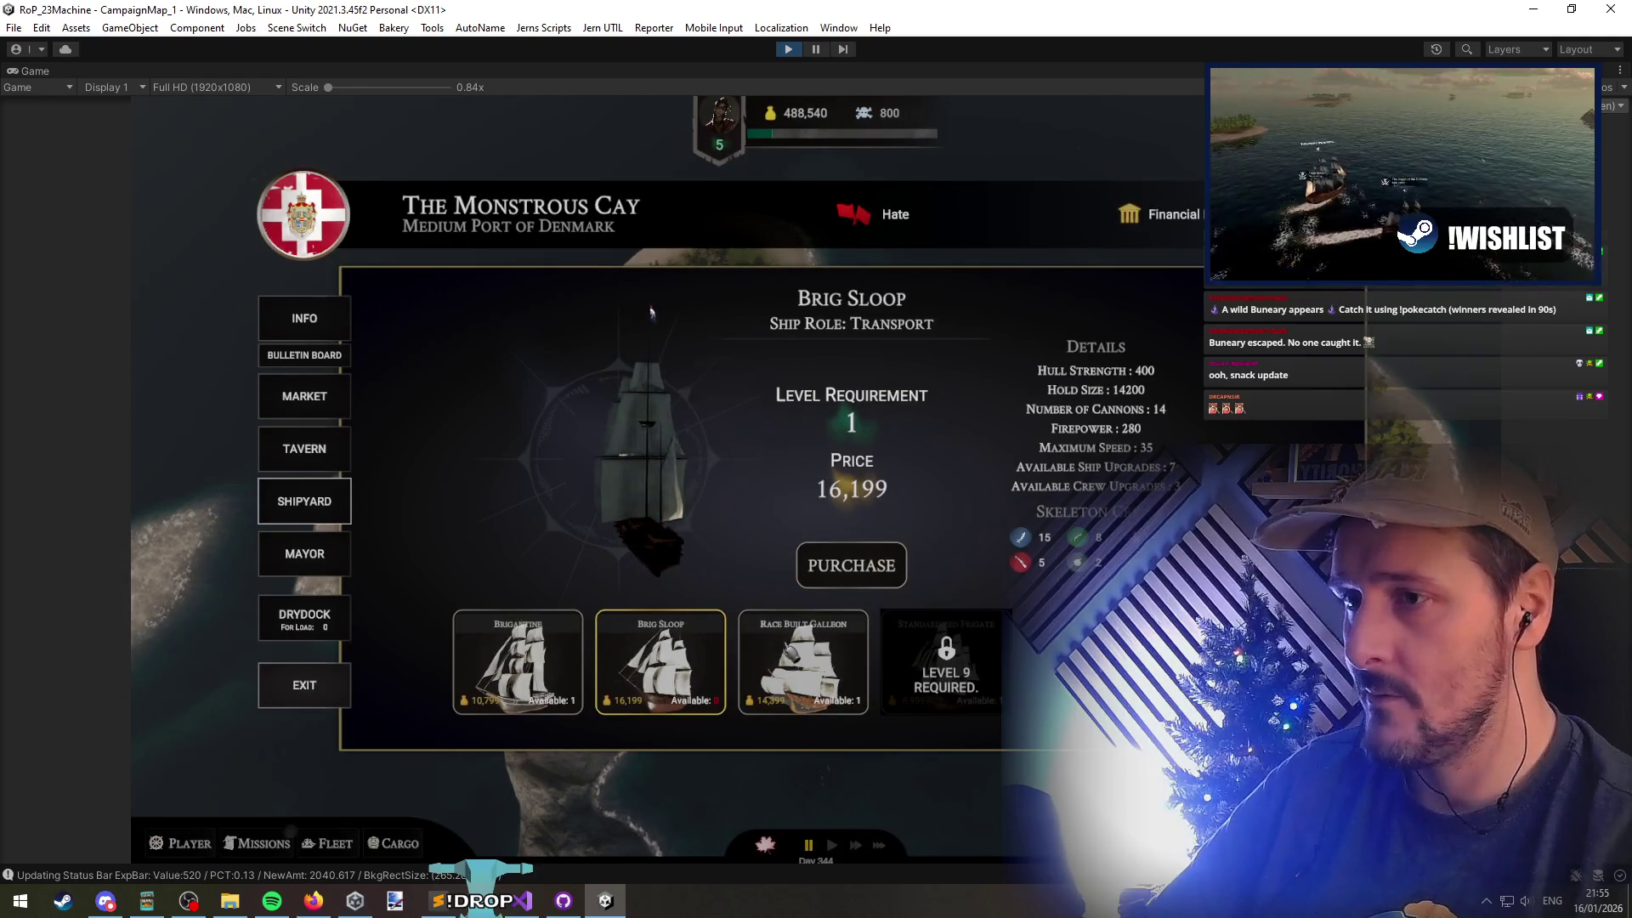
click(803, 663)
click(517, 663)
click(816, 565)
click(779, 544)
Open Drydock upgrades for the Cerulean Voyager and pause the game
click(306, 618)
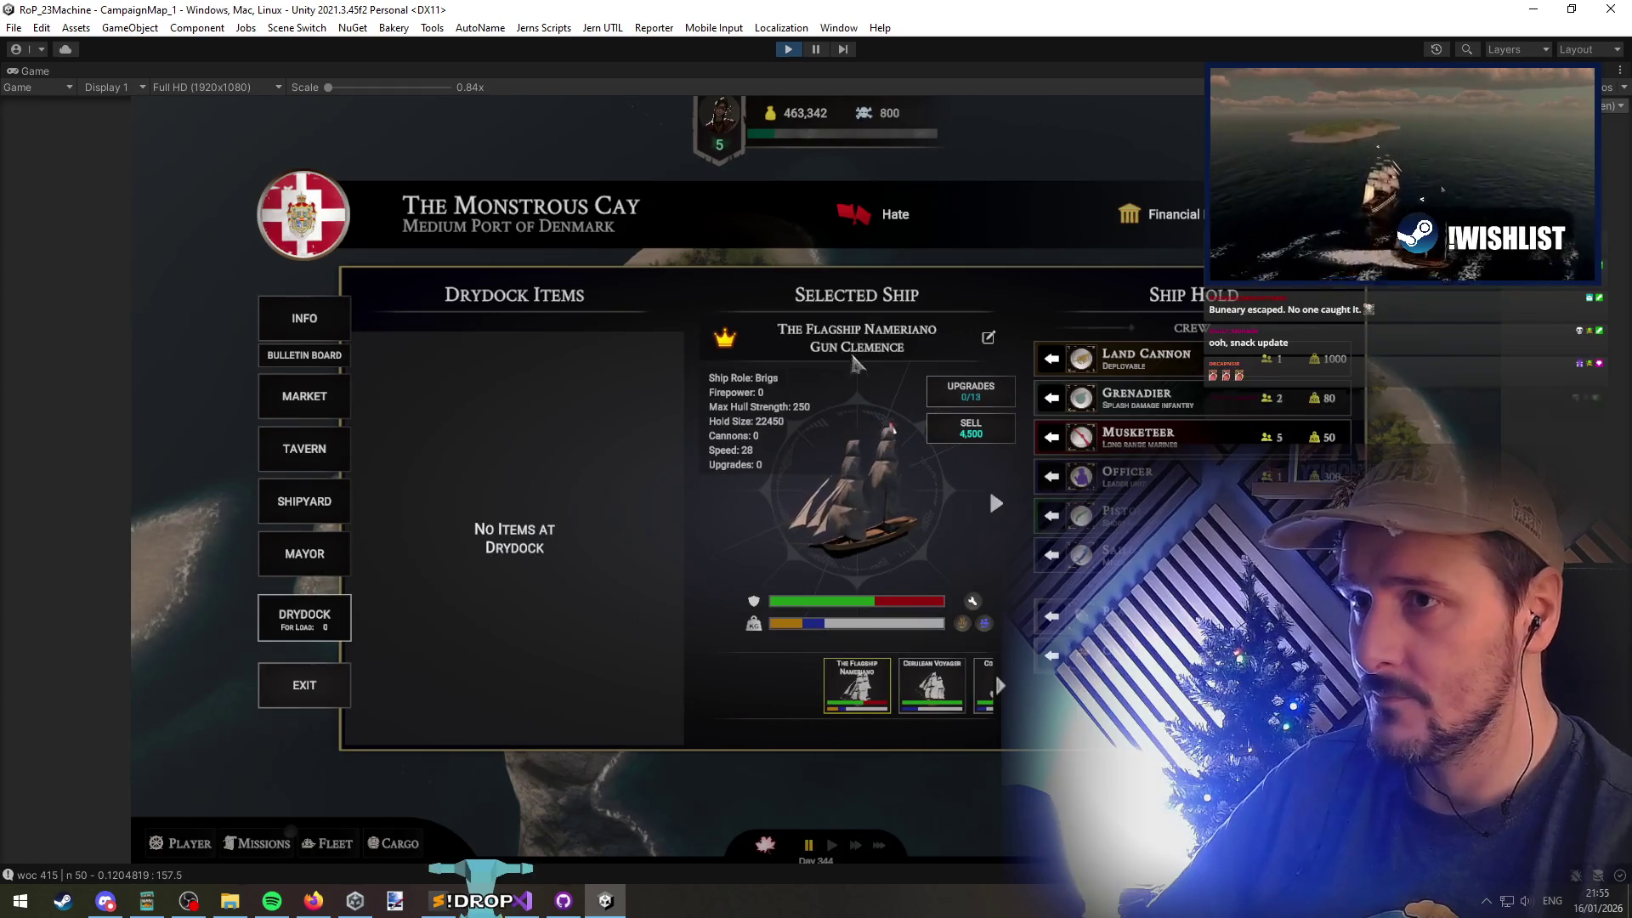
click(997, 504)
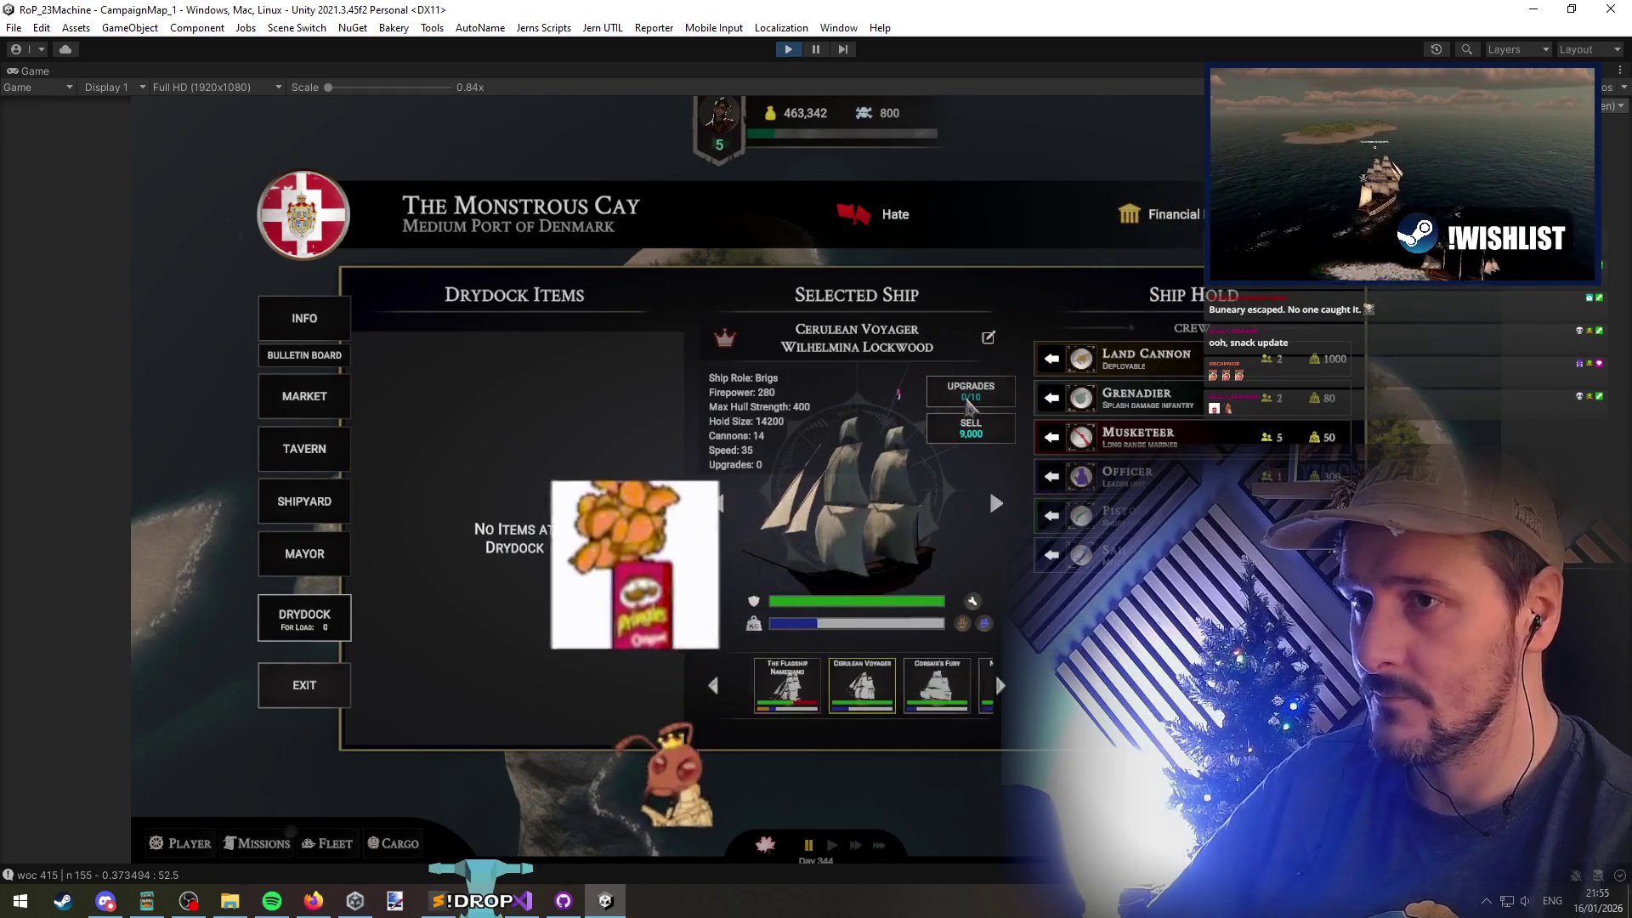
click(969, 399)
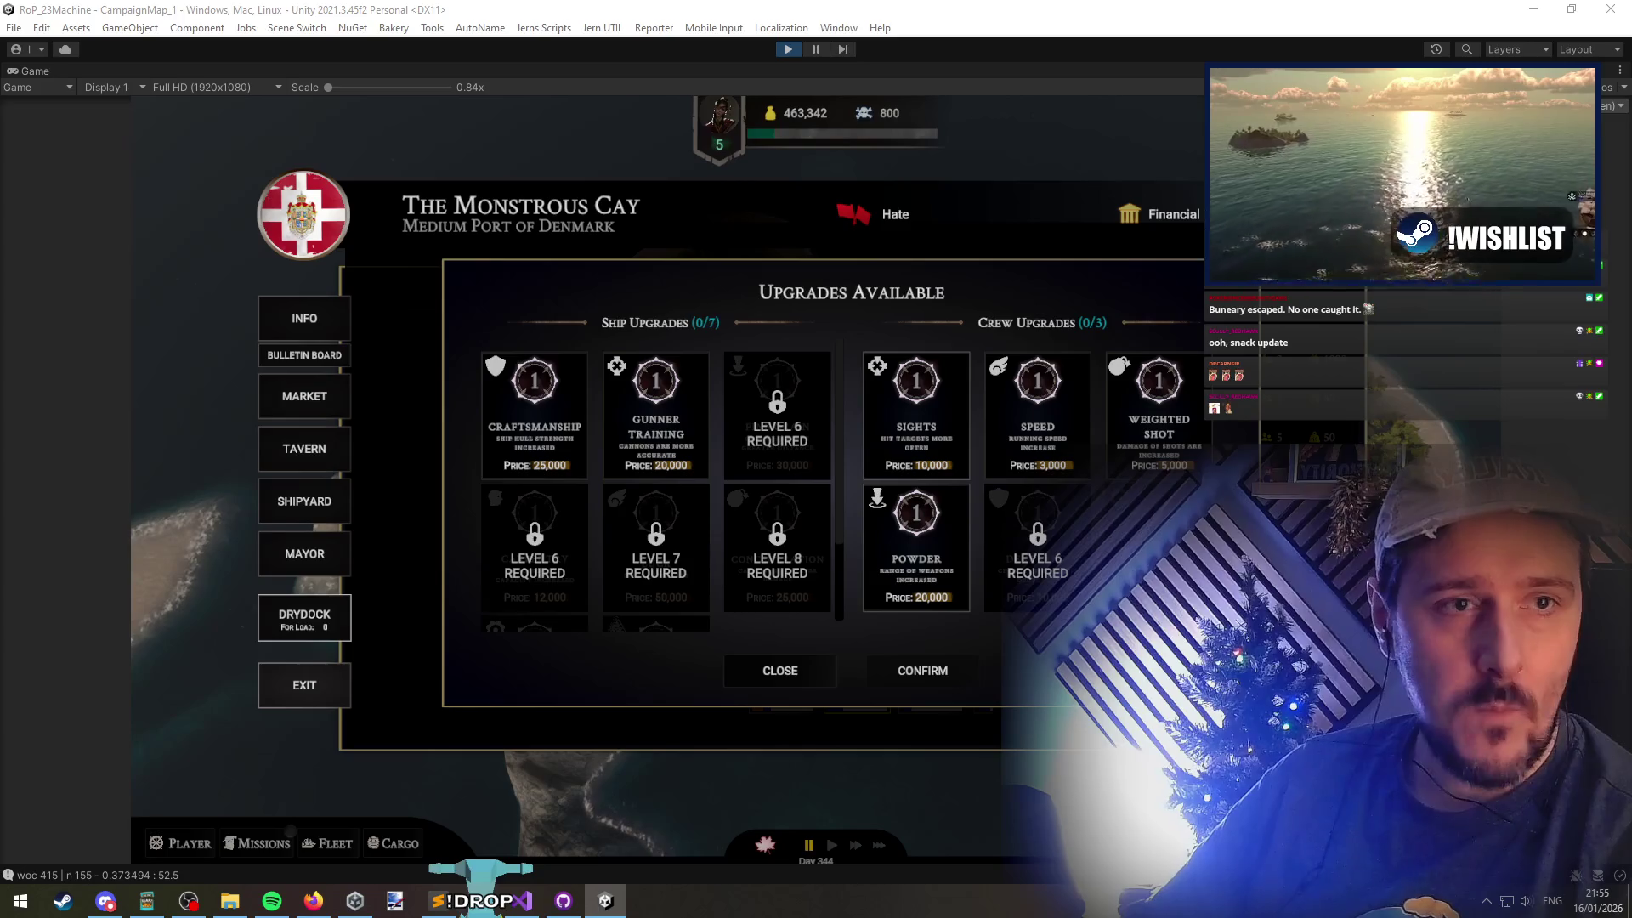
key(space)
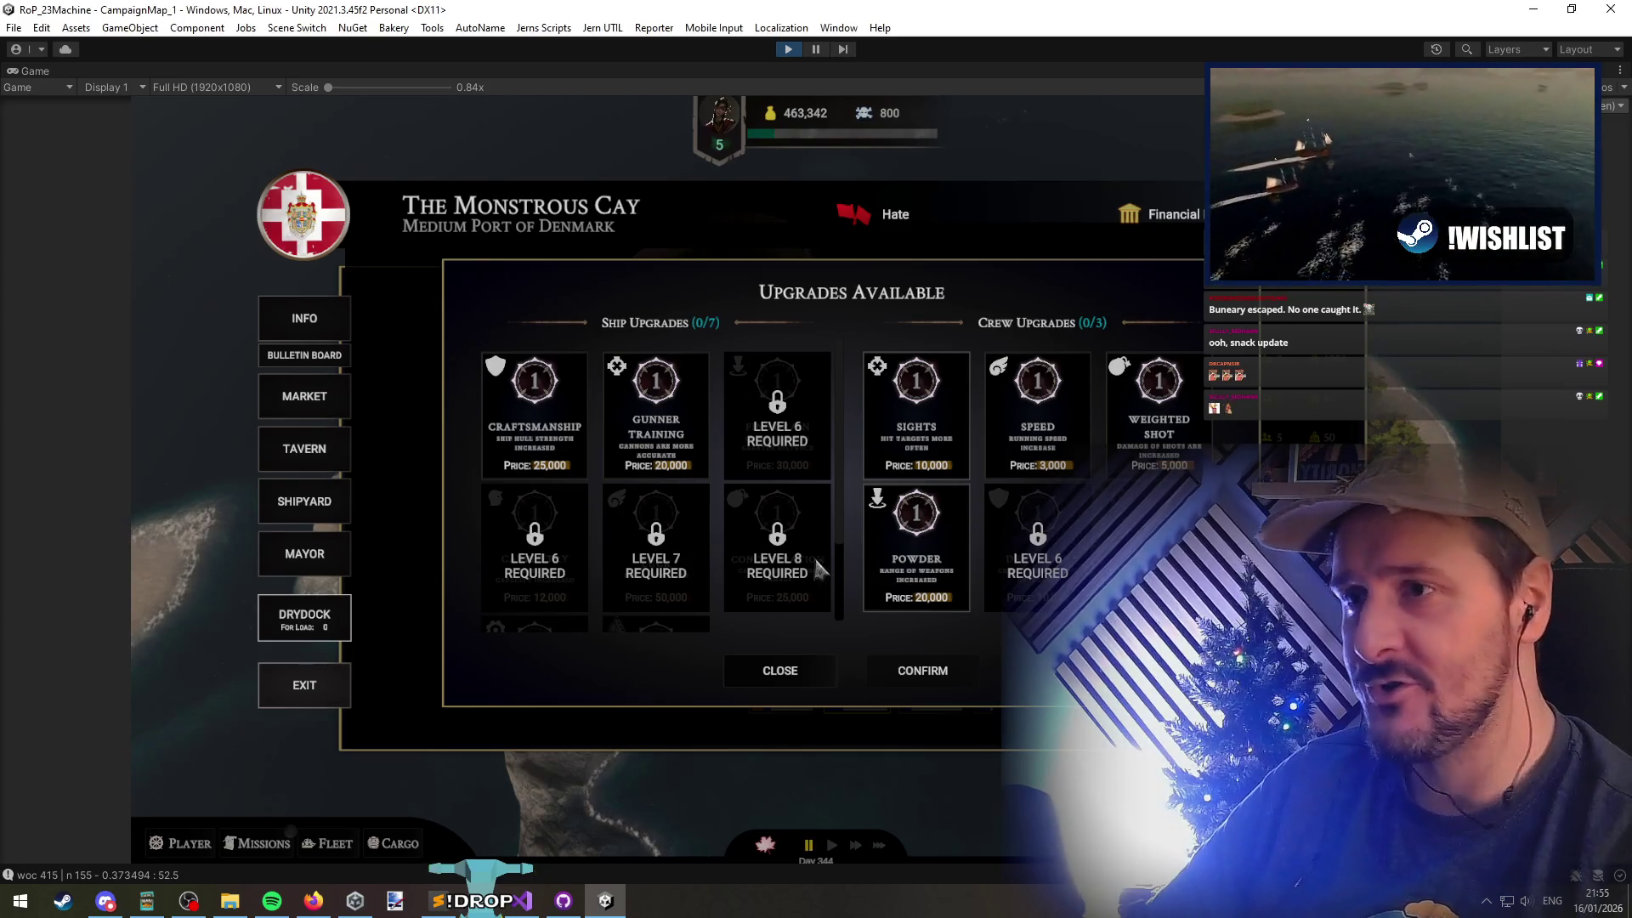
click(527, 905)
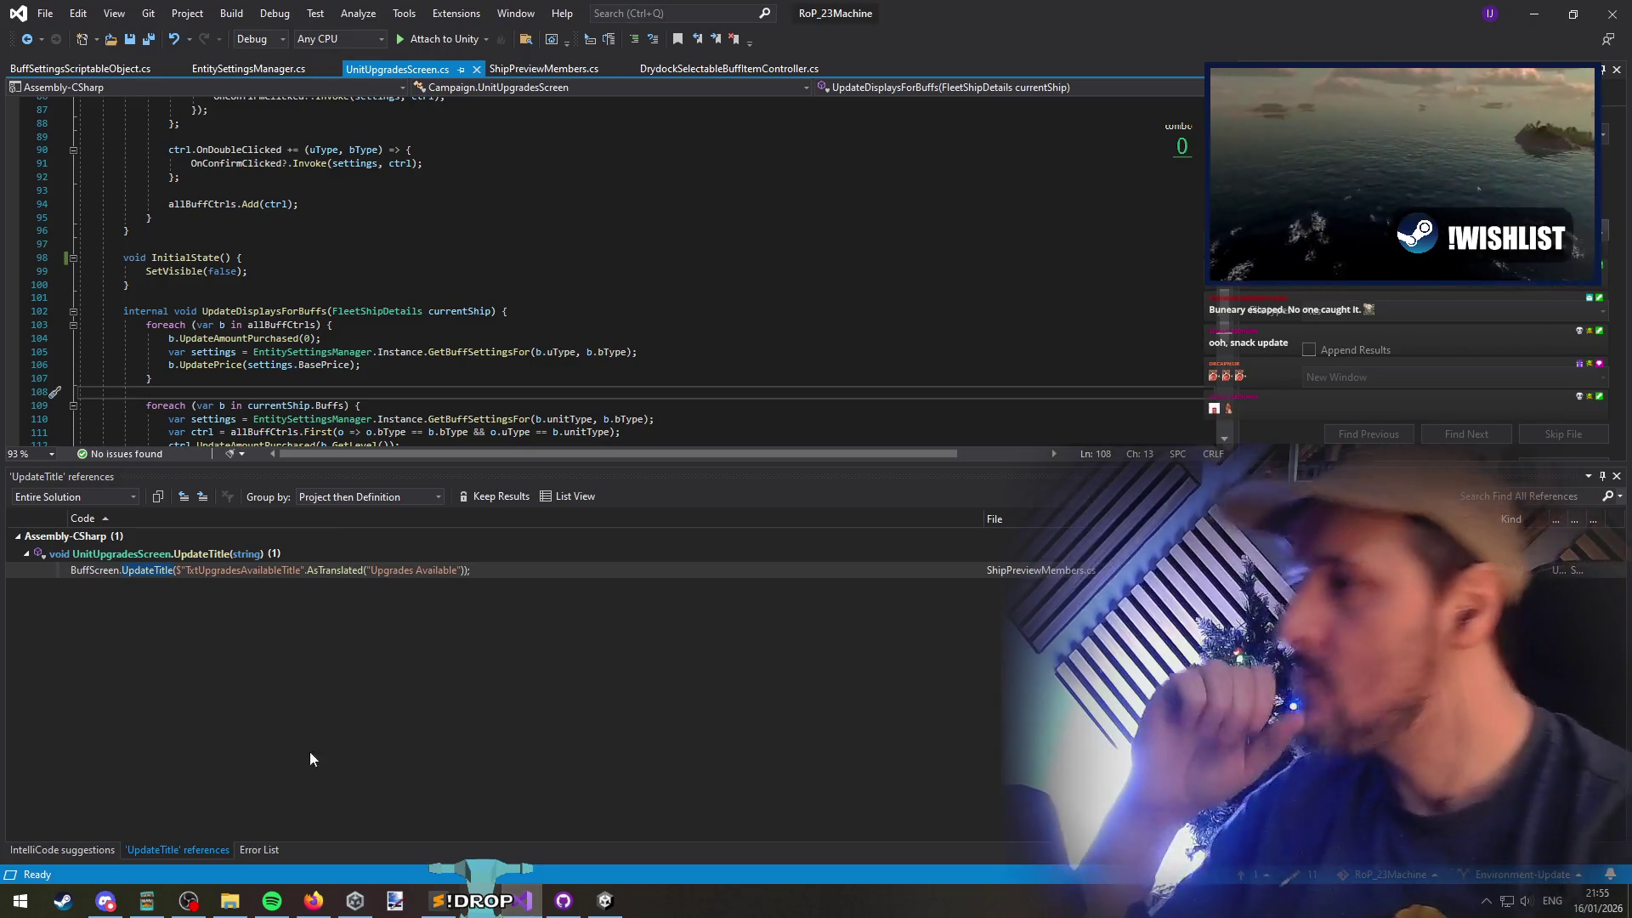
Review UpdateDisplaysForBuffs and its todo message in UnitUpgradesScreen.cs
click(349, 325)
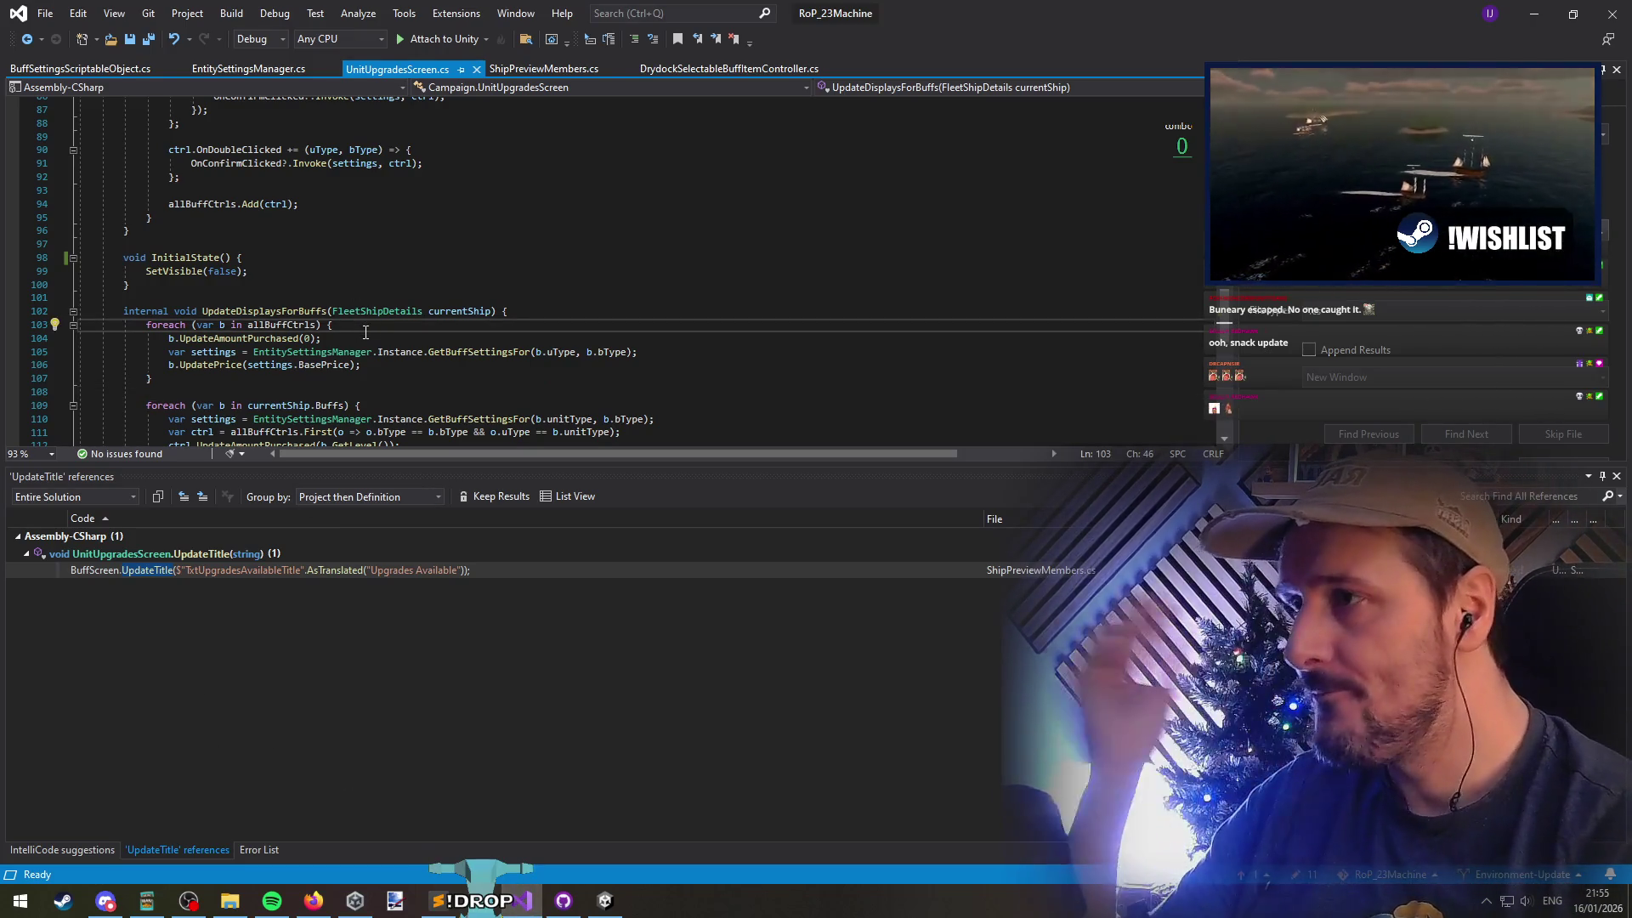
click(273, 311)
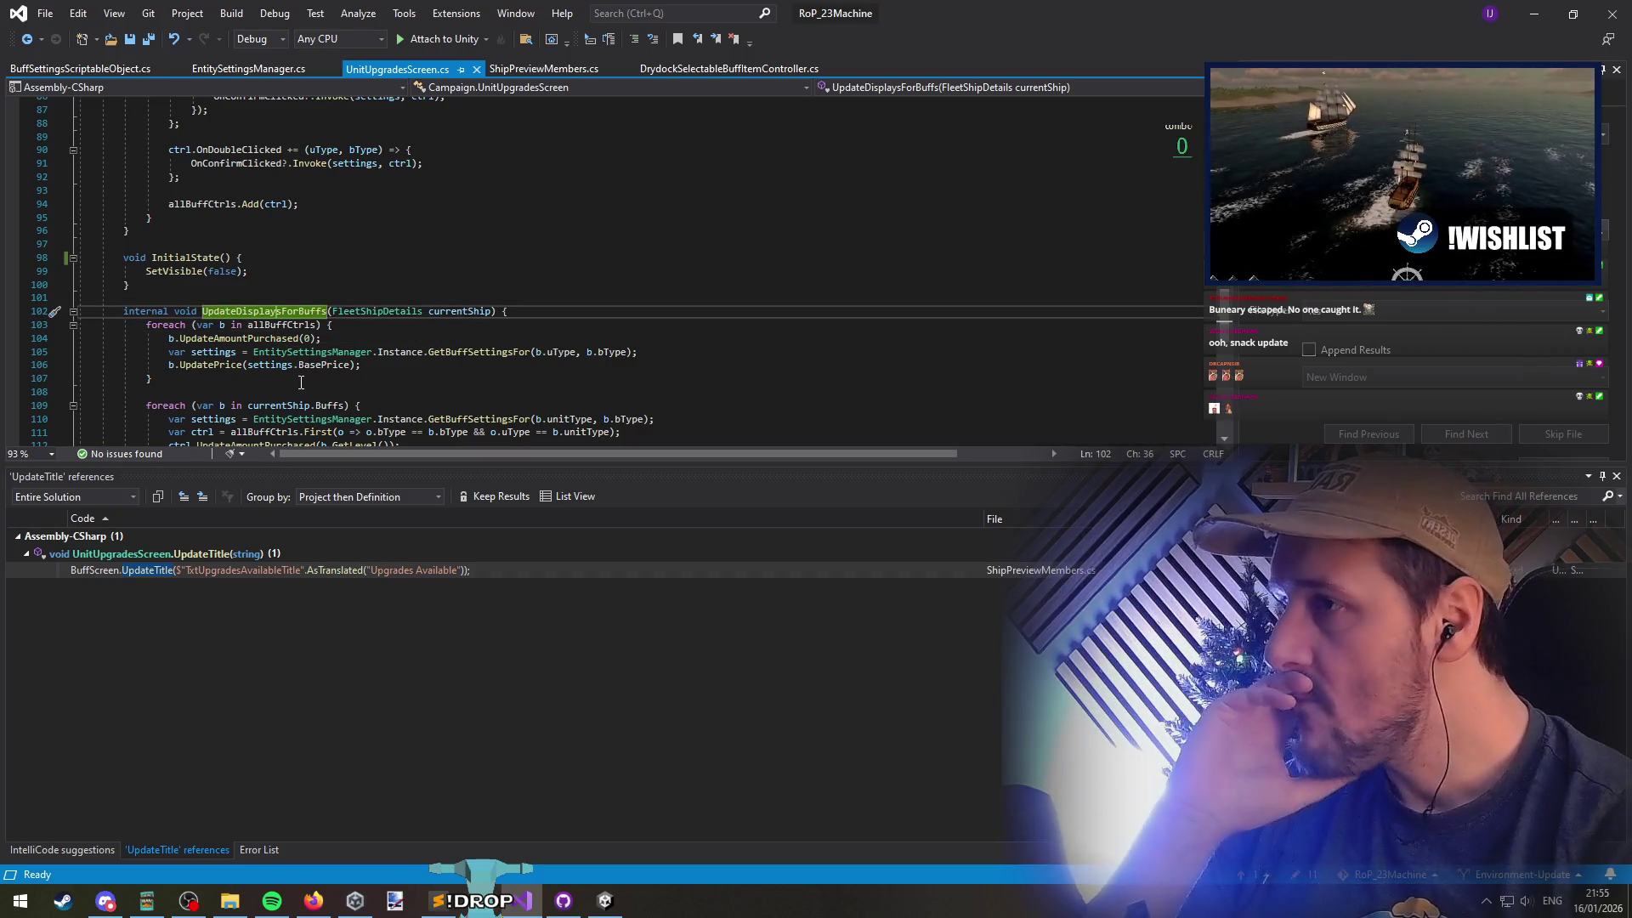
scroll(301, 382, down, 4)
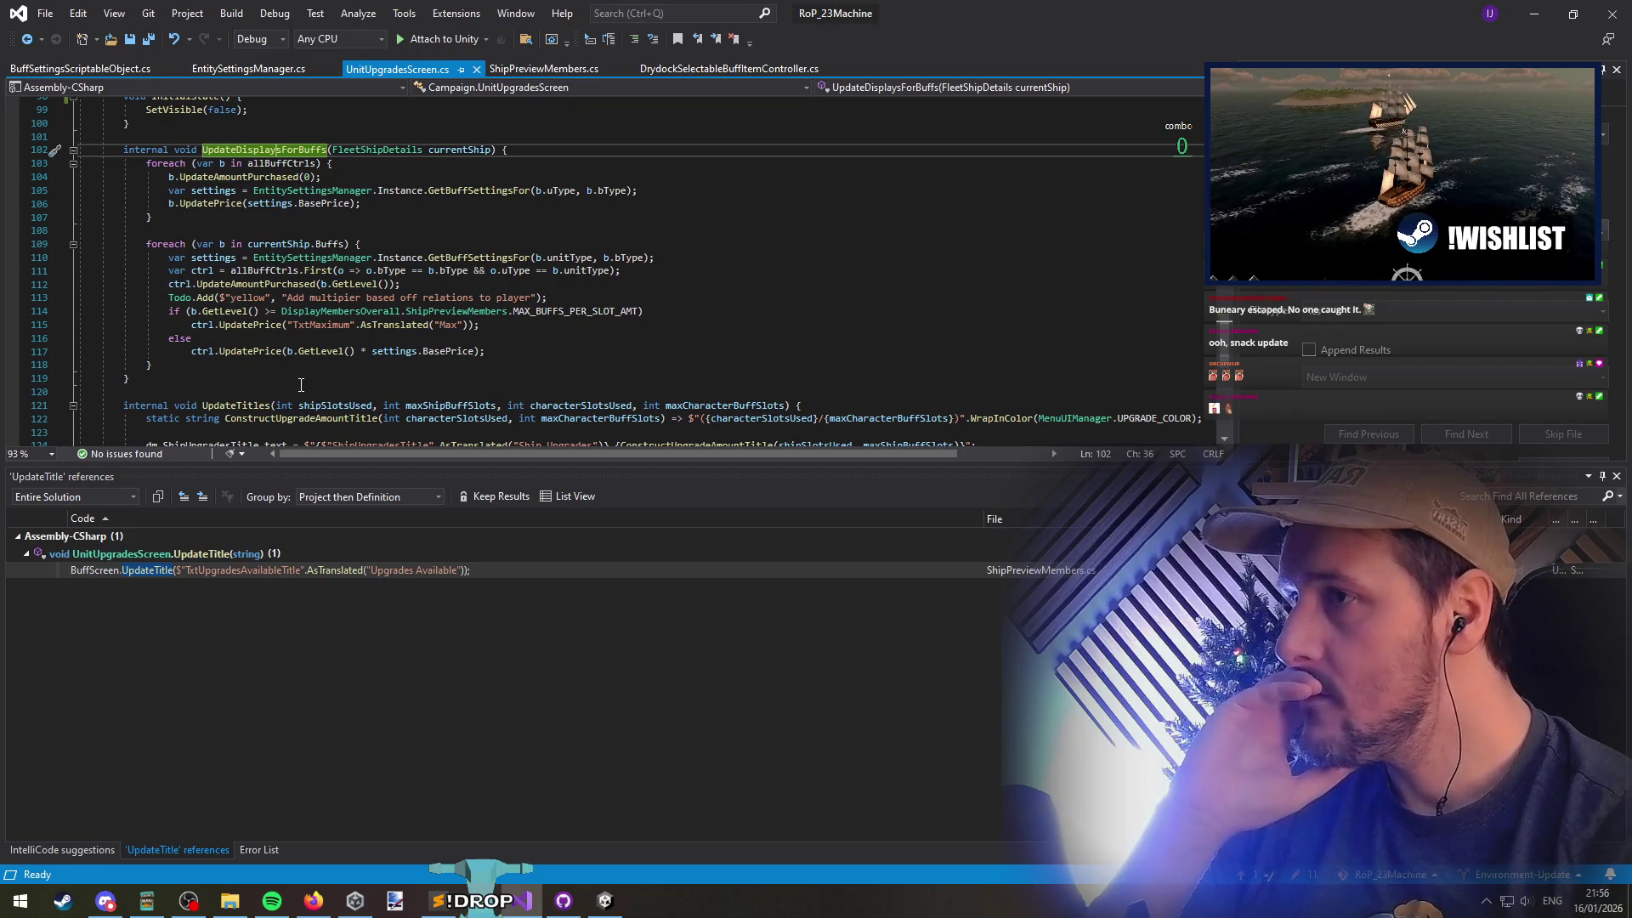
drag(272, 299, 533, 298)
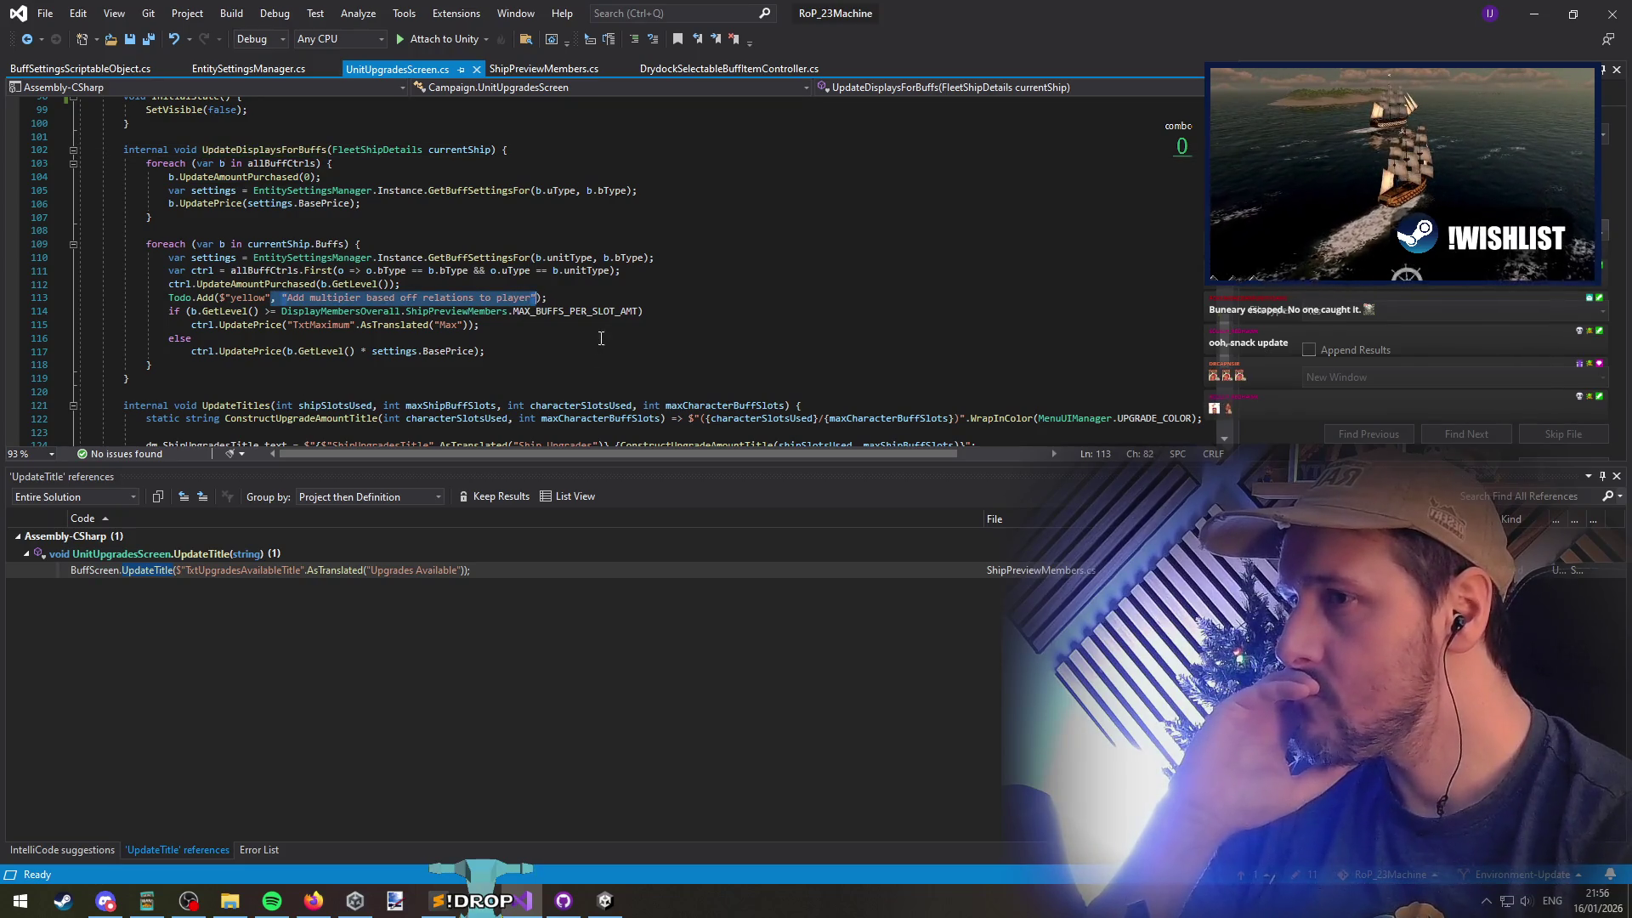
click(276, 376)
scroll(326, 366, up, 4)
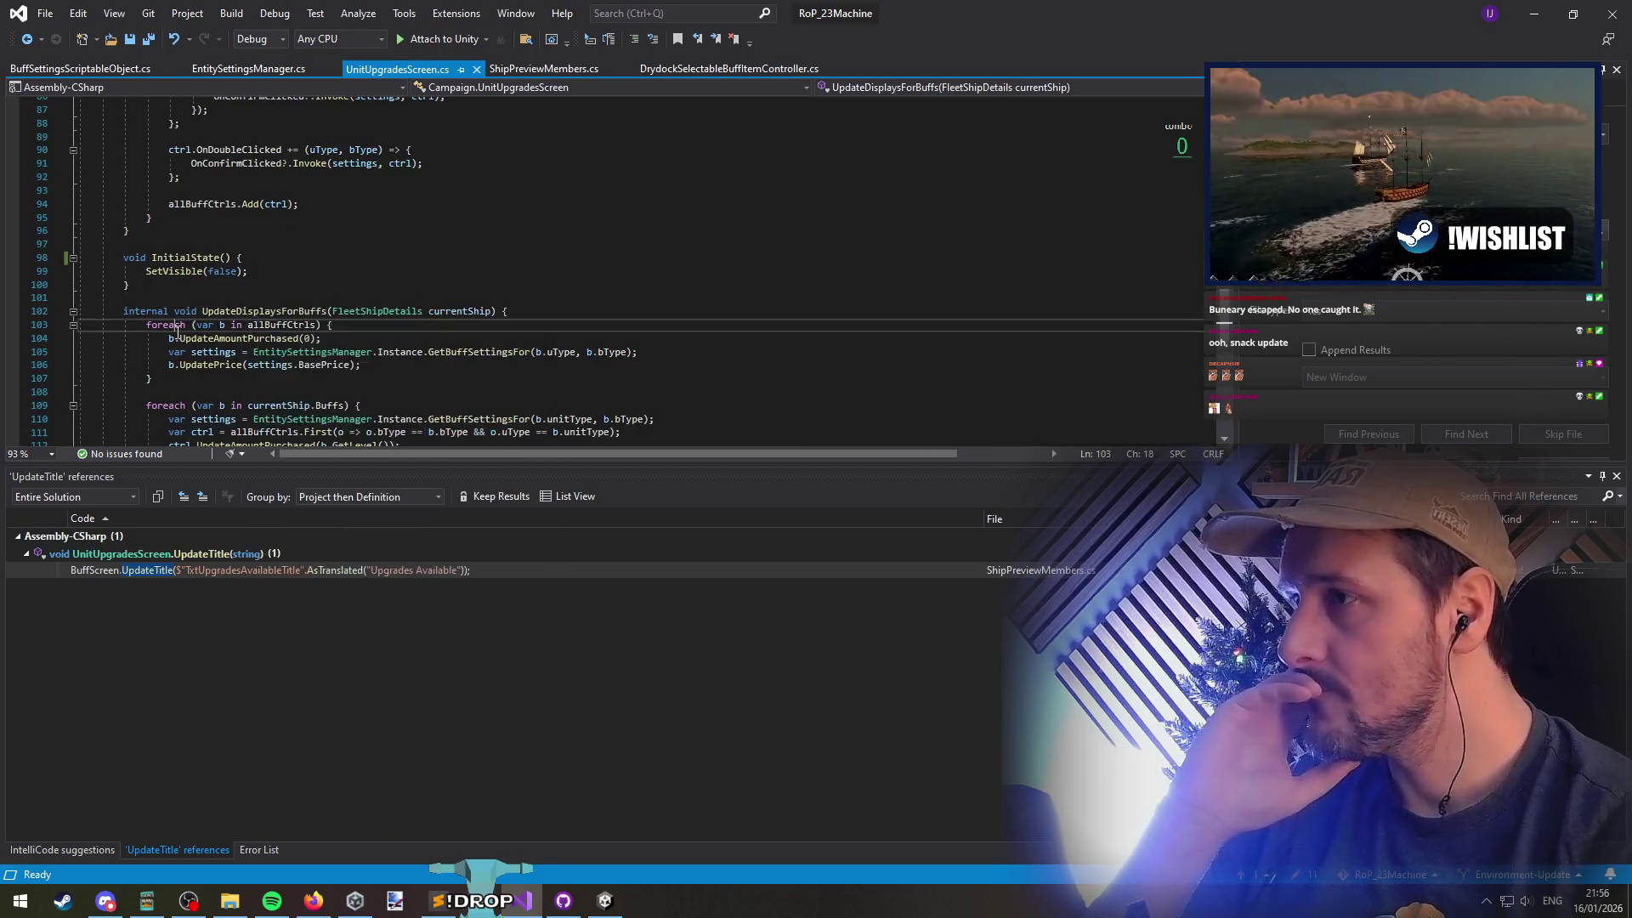
scroll(258, 312, down, 5)
click(477, 258)
click(286, 244)
scroll(341, 357, up, 3)
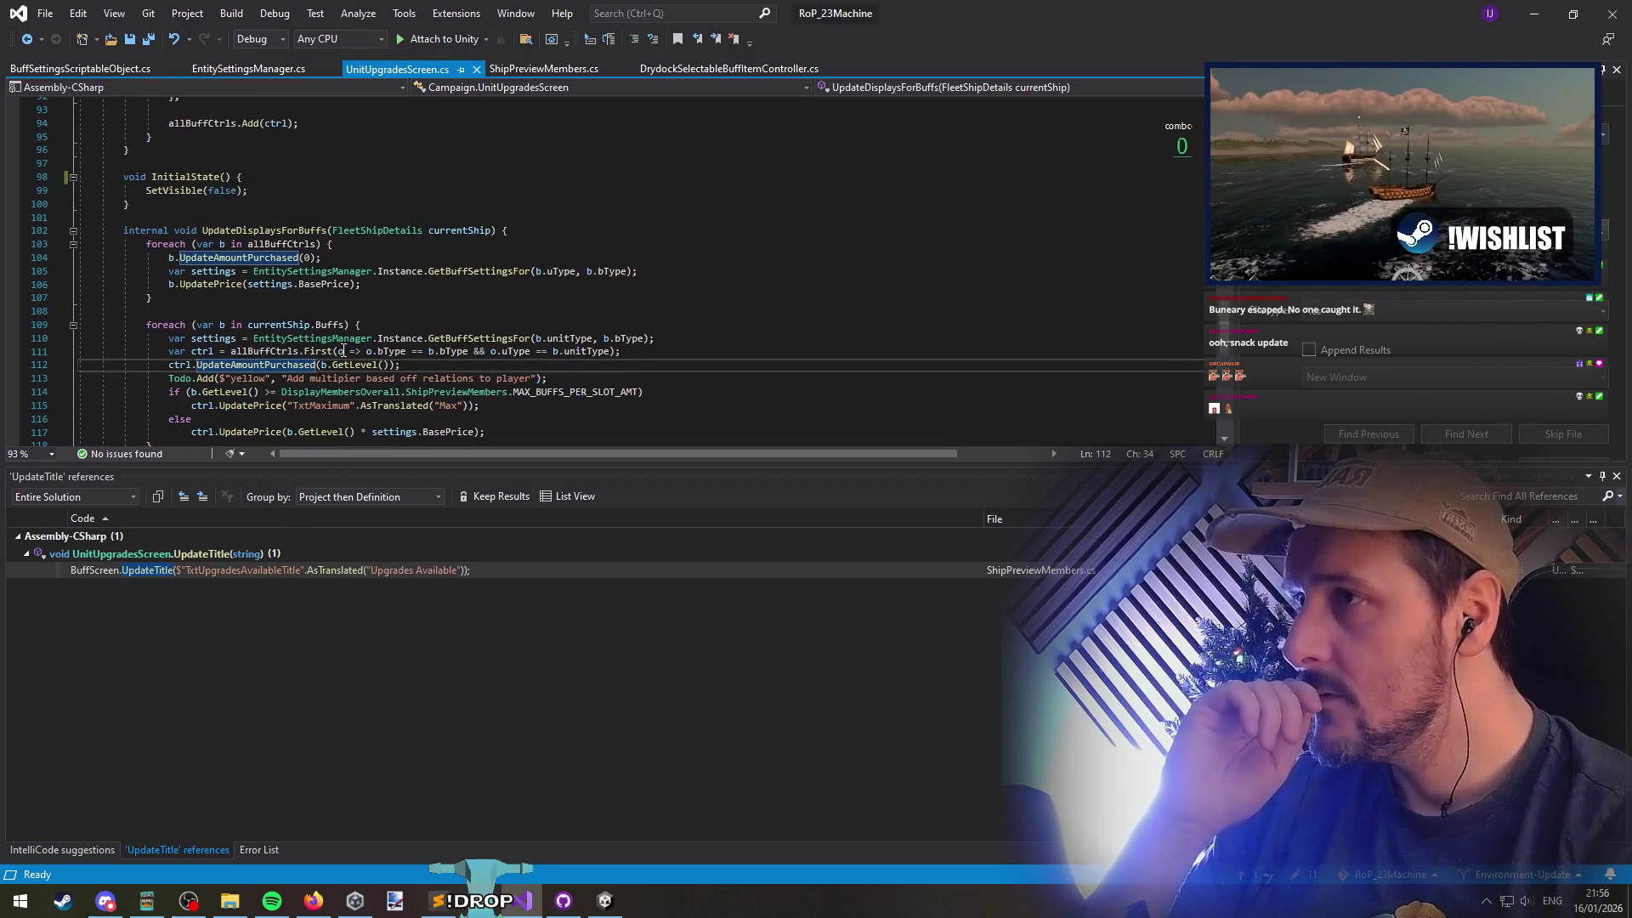
click(317, 310)
Trace UpdateDisplaysForBuffs's caller in UpdateBuffDisplay, then navigate back to UpdateTitle
right_click(268, 230)
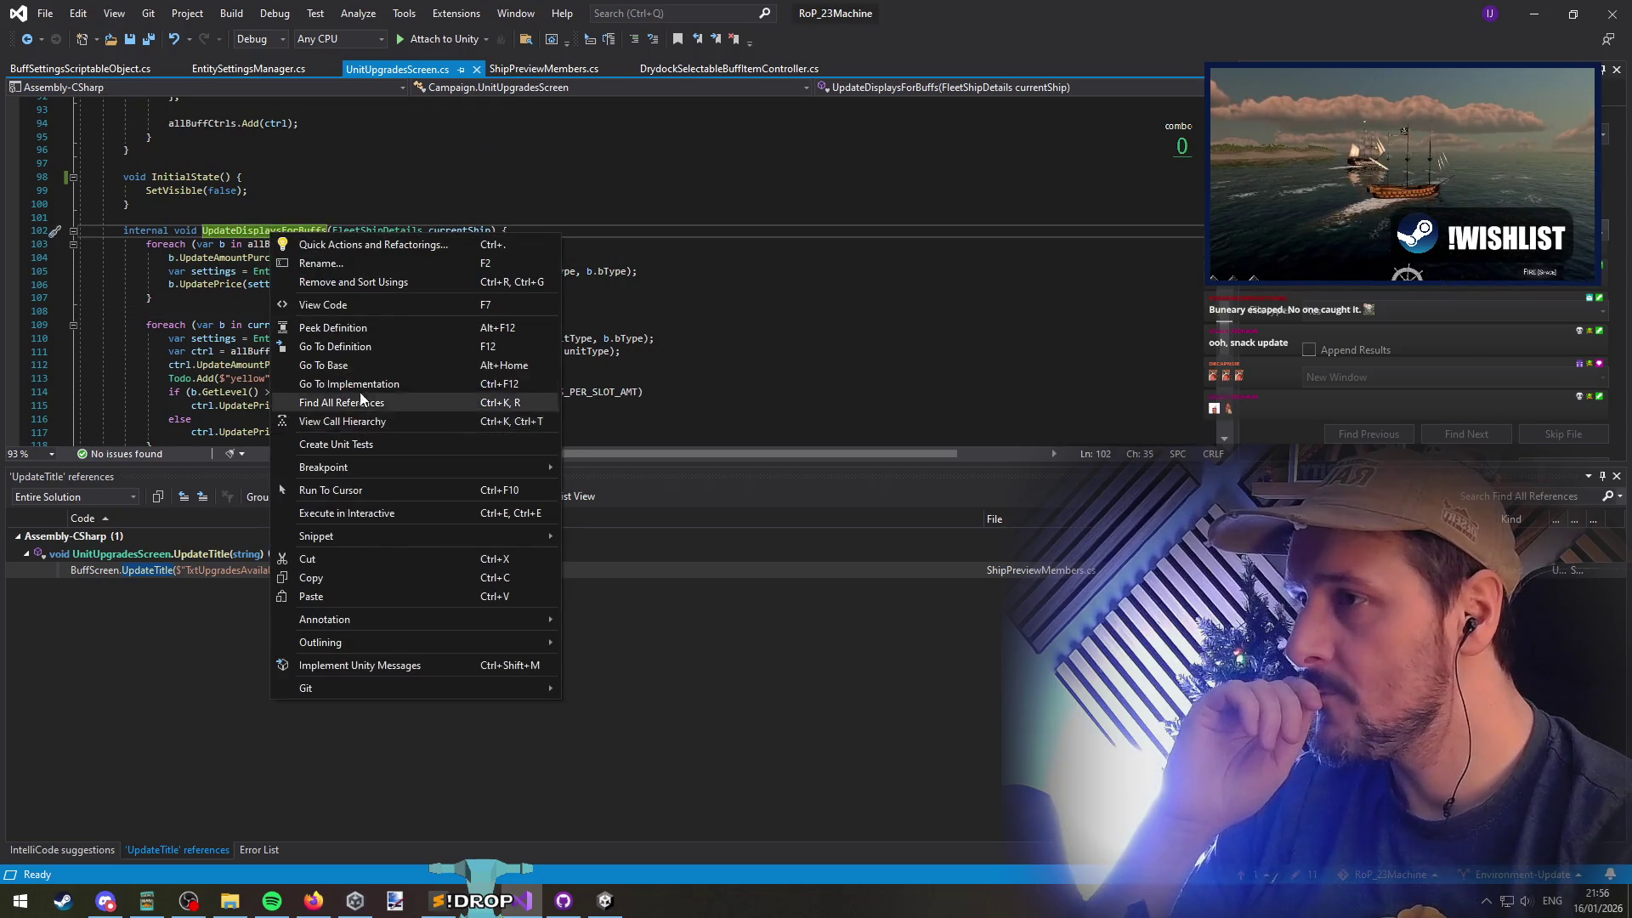
key(Escape)
scroll(303, 295, up, 1)
click(267, 271)
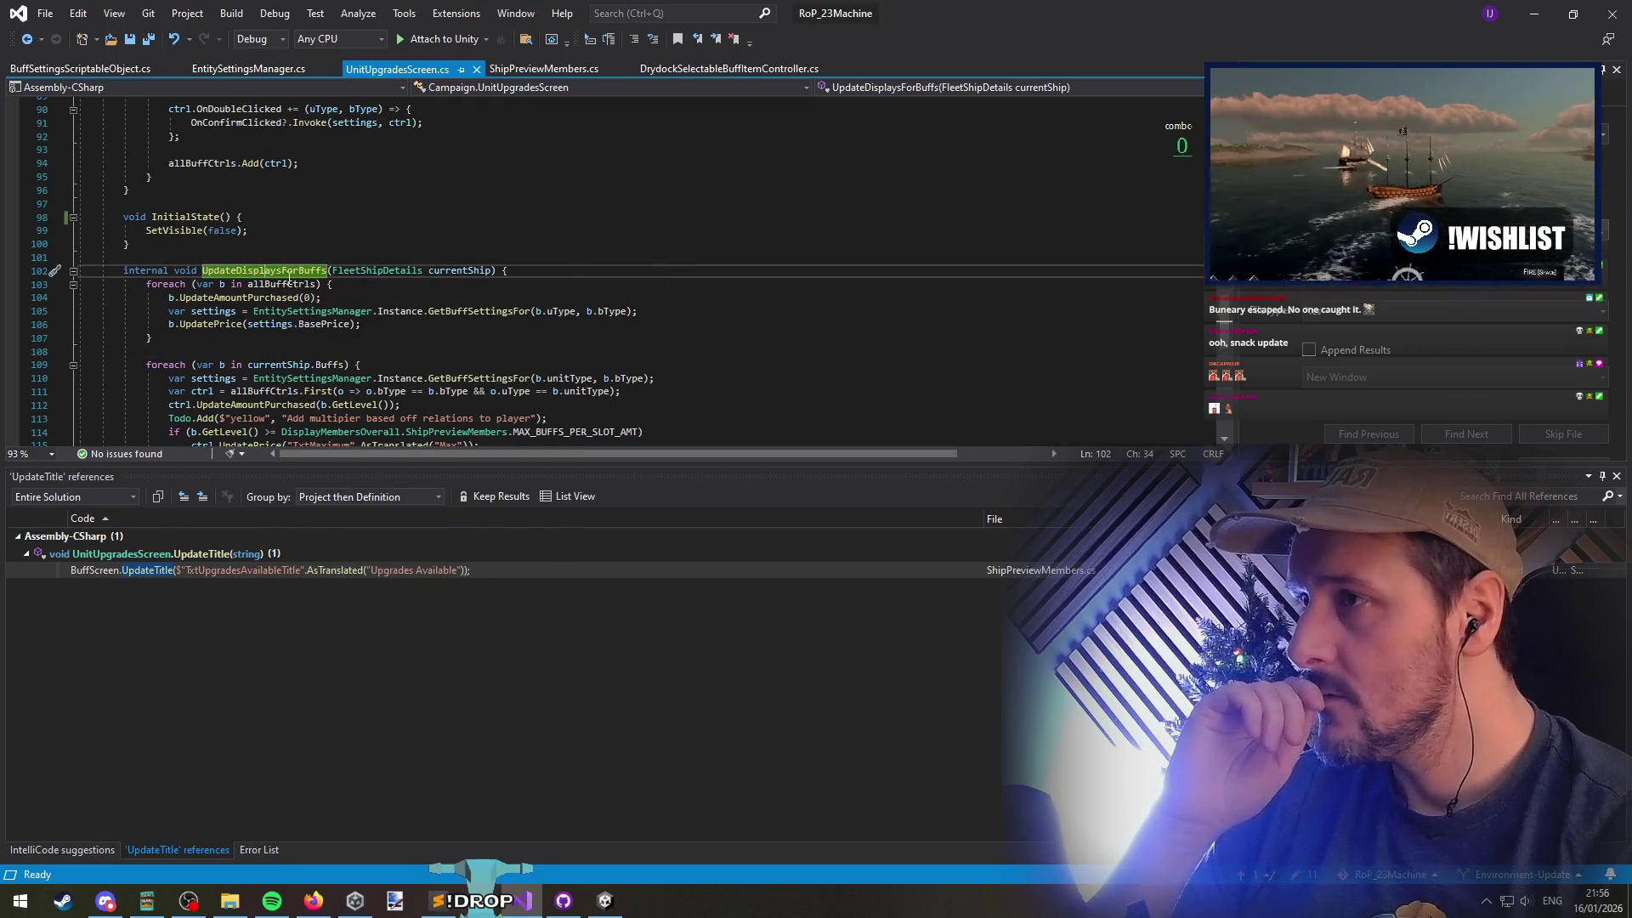
right_click(290, 279)
click(306, 453)
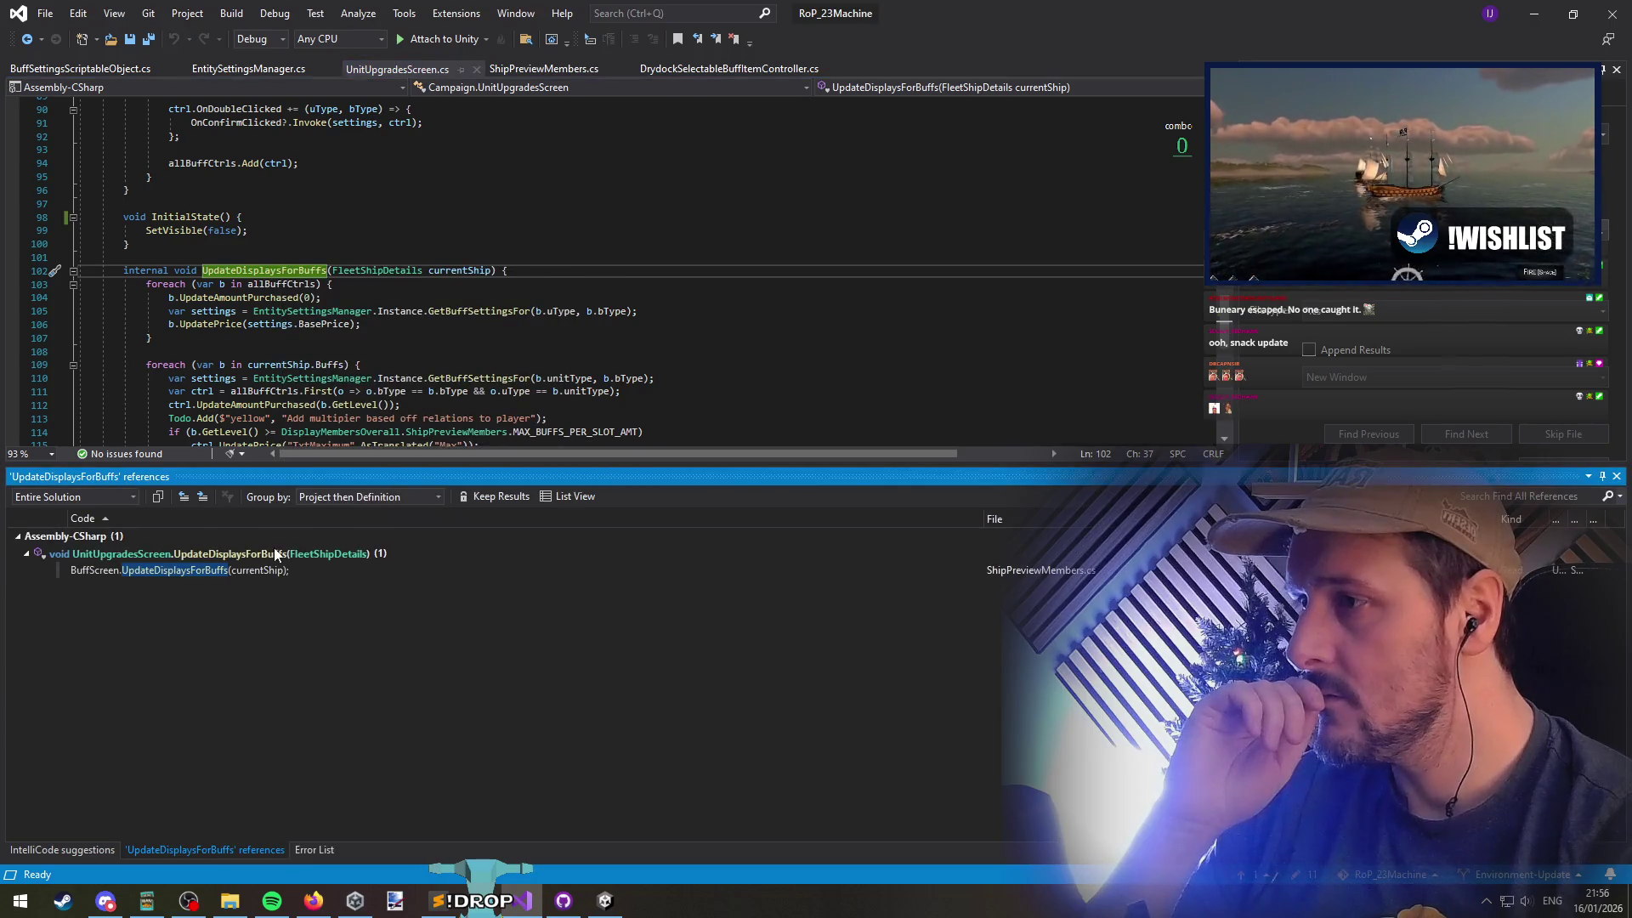
double_click(281, 572)
click(310, 277)
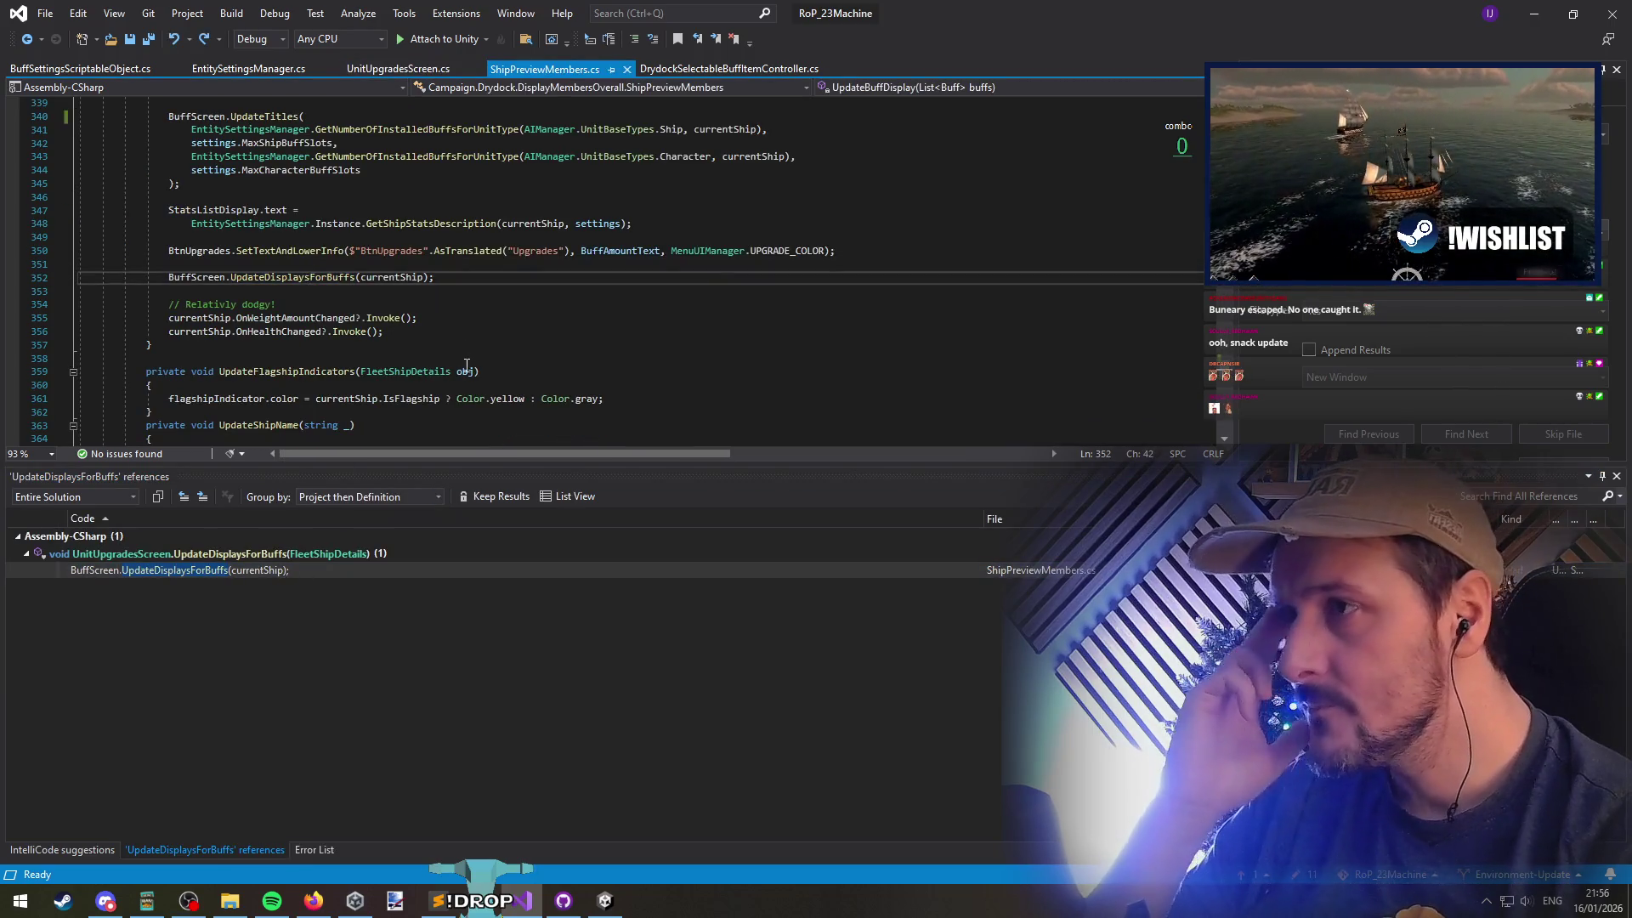
scroll(468, 365, up, 4)
right_click(277, 199)
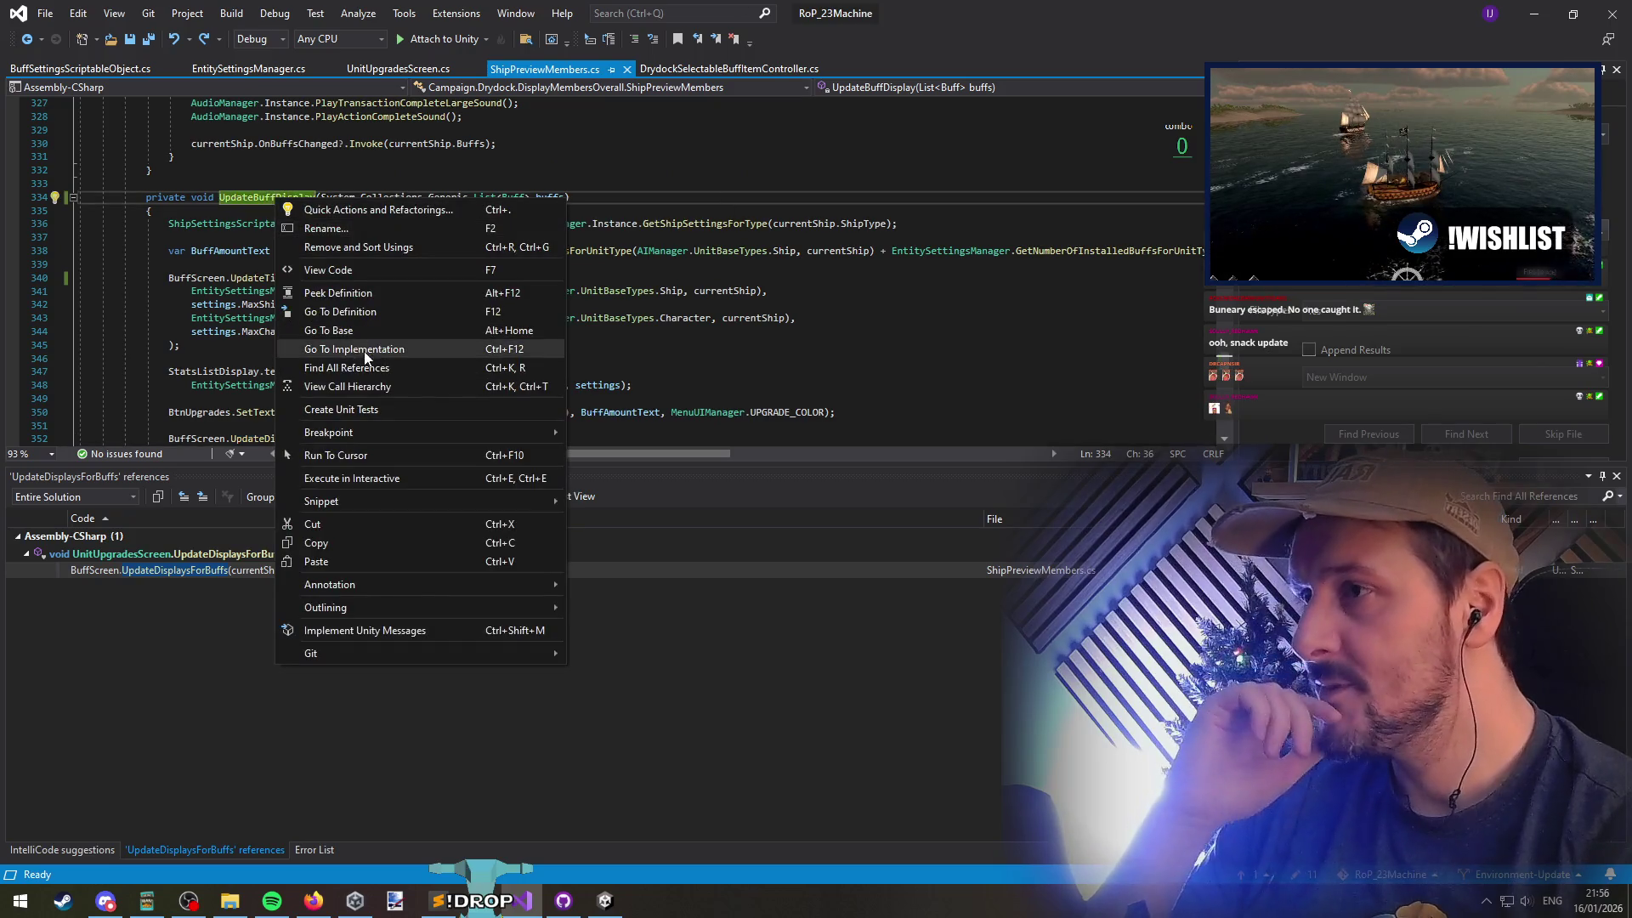
click(277, 278)
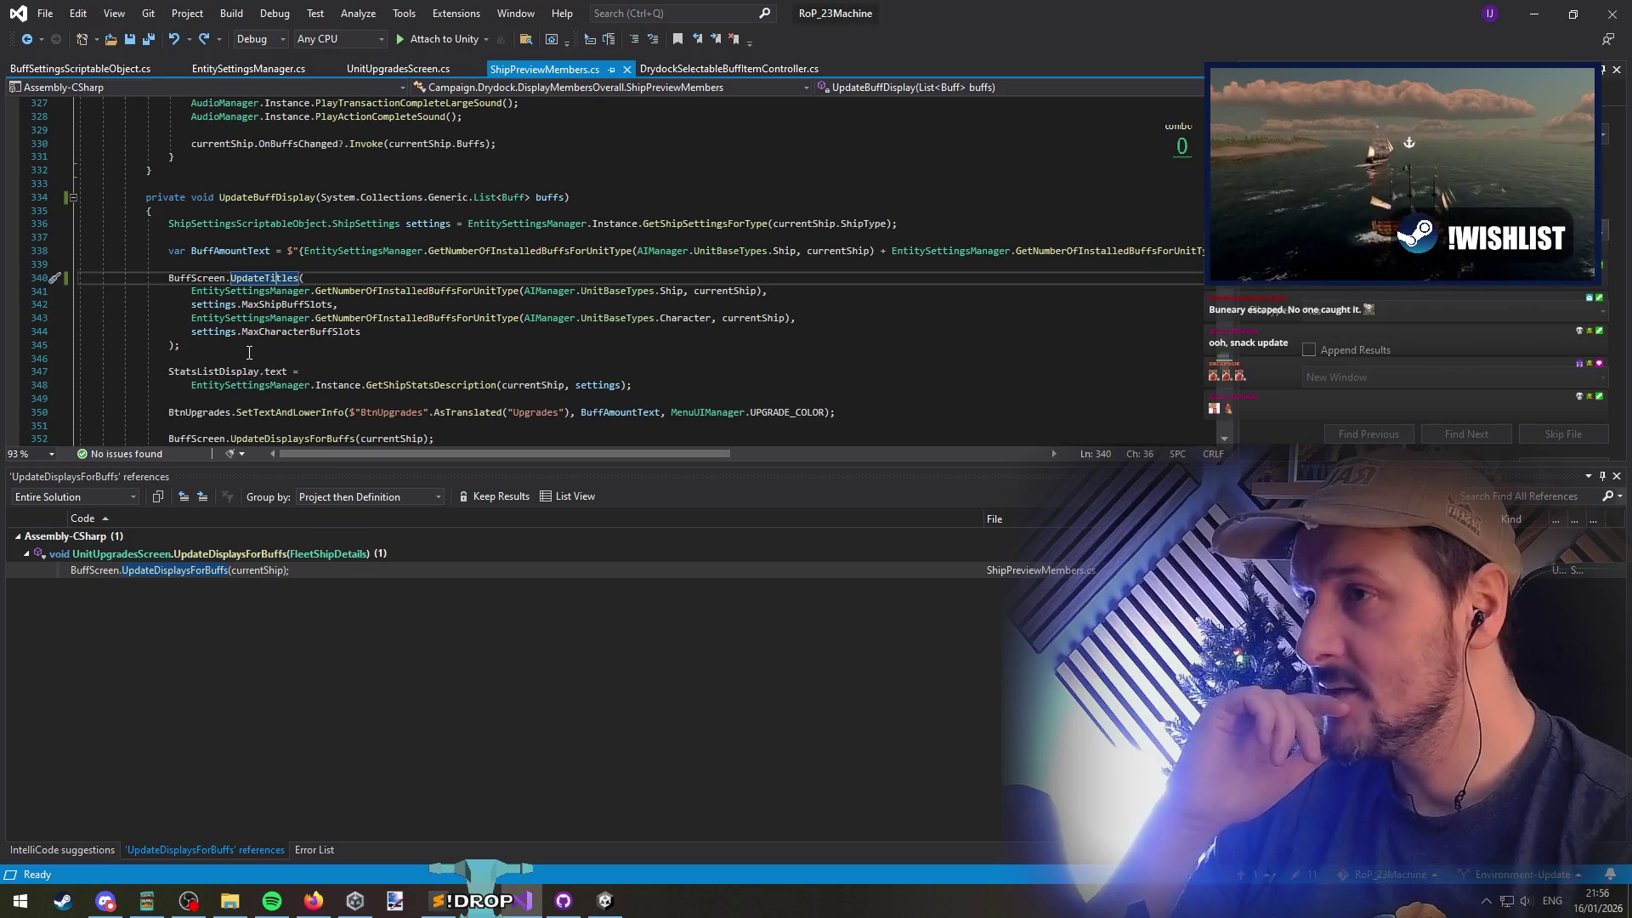
click(303, 266)
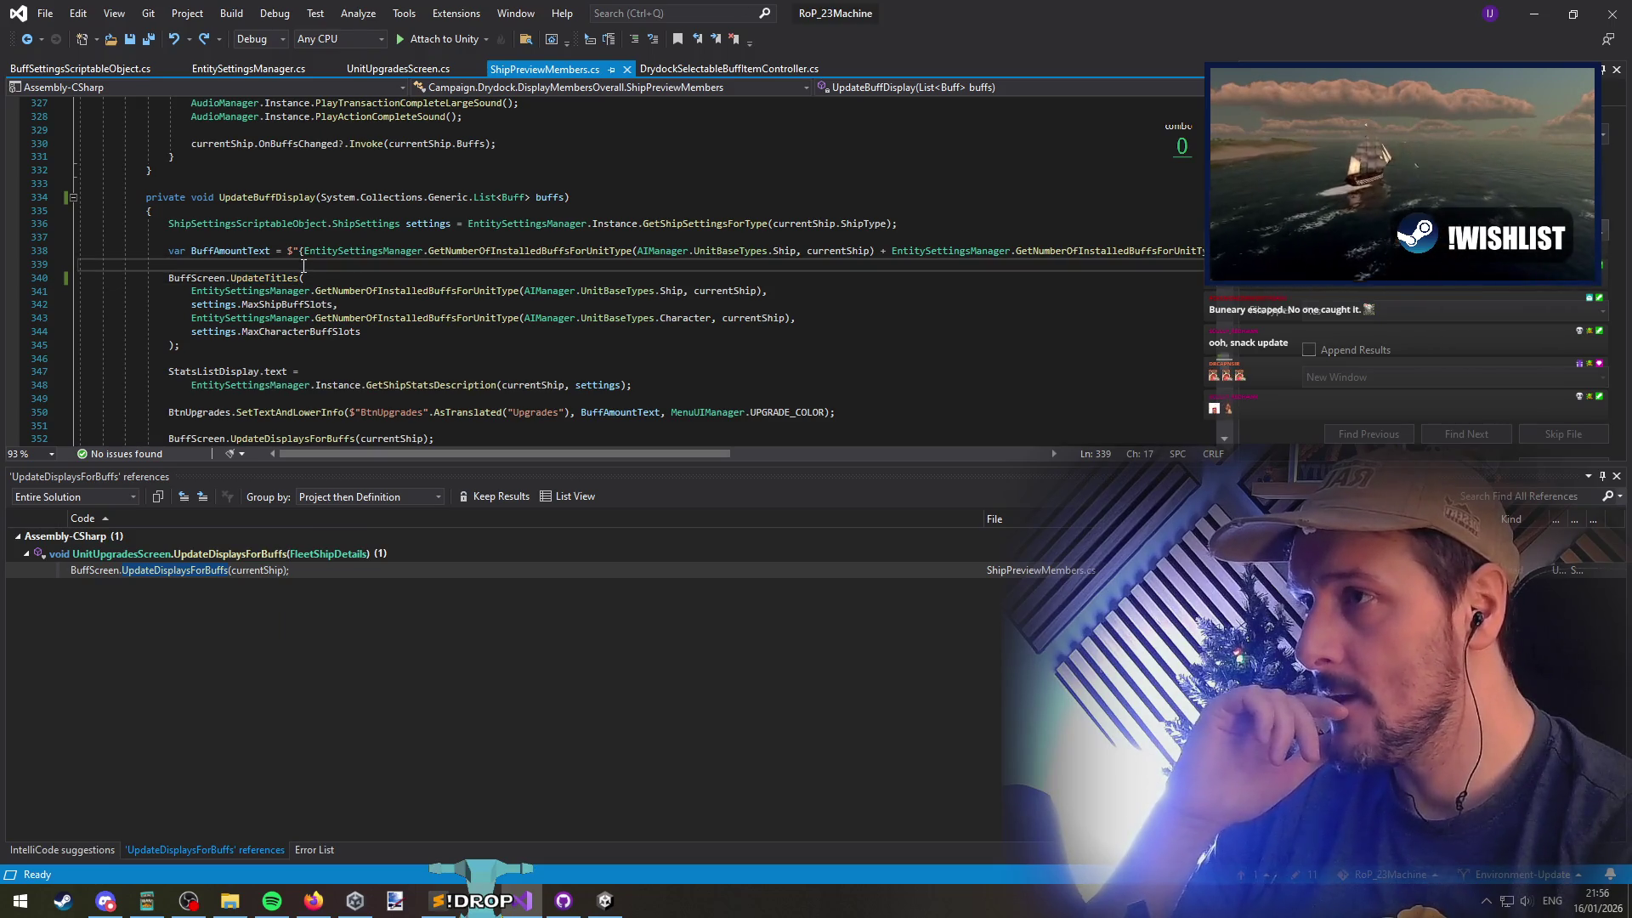
click(26, 44)
click(25, 45)
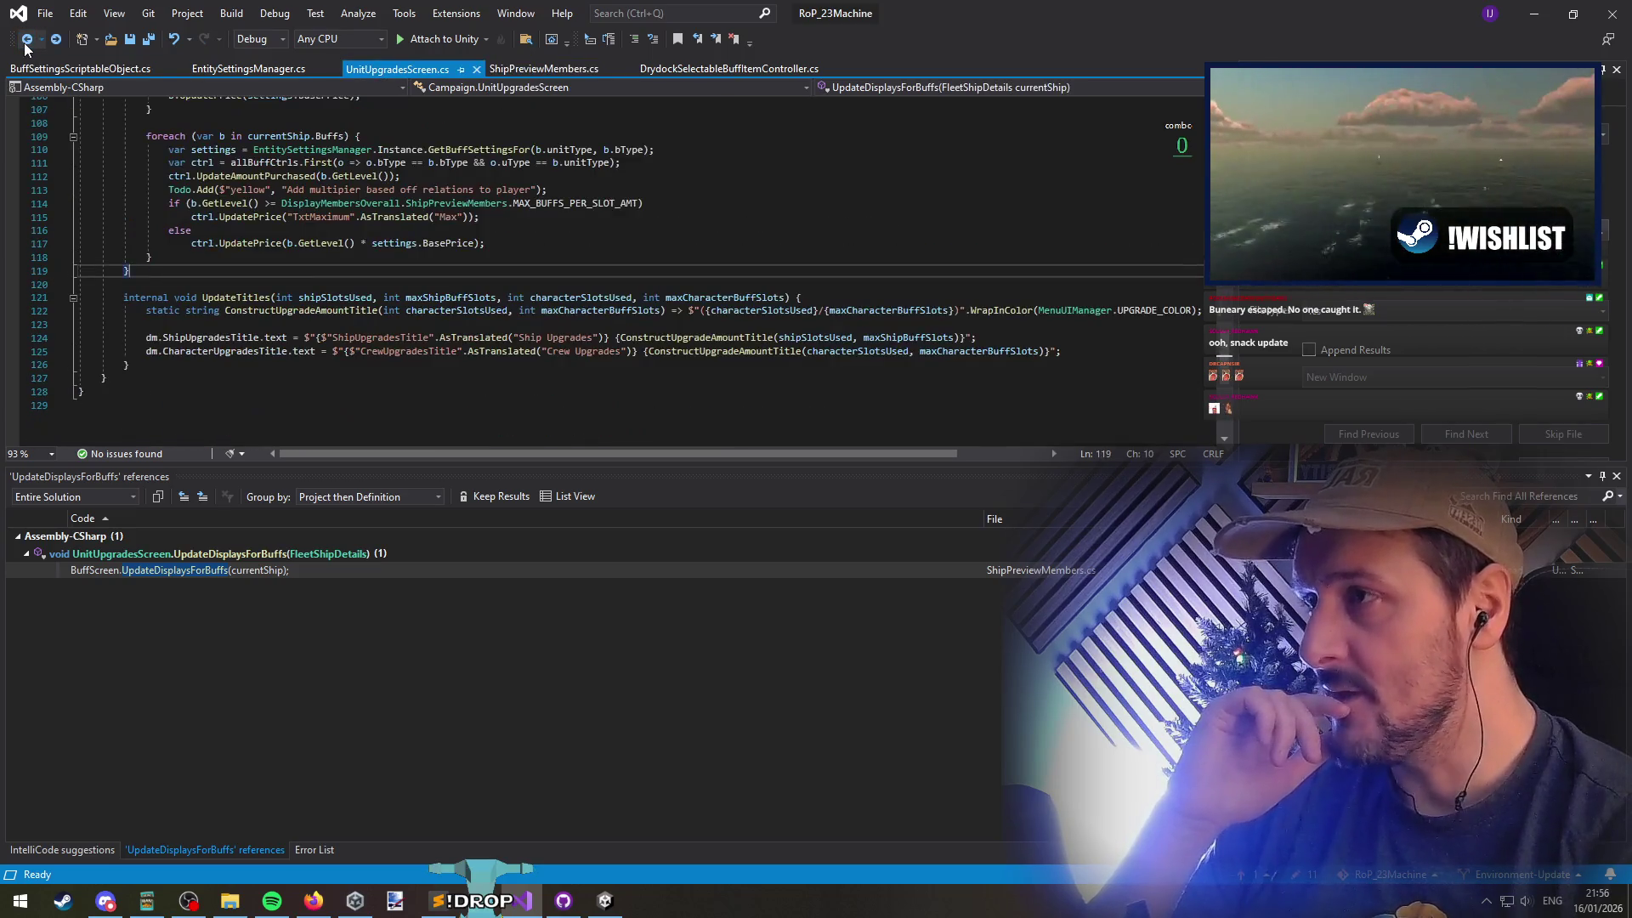
click(28, 45)
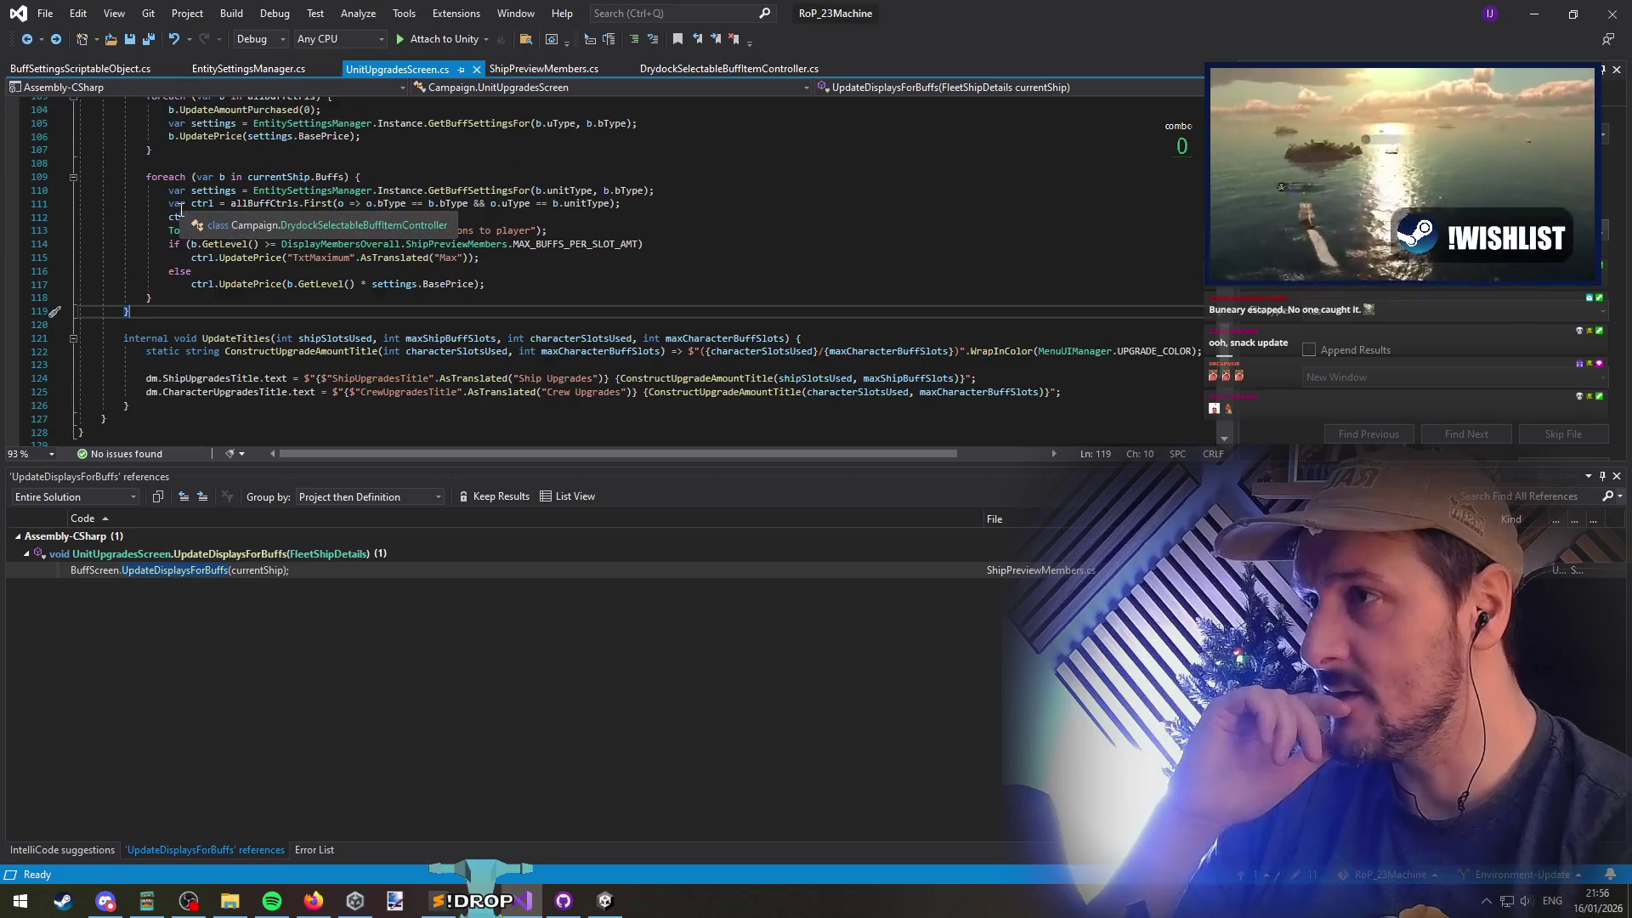
click(28, 45)
Find UpdateTitle's single call in ShipPreviewMembers, which passes the ship name, then return to its definition
click(242, 236)
click(247, 244)
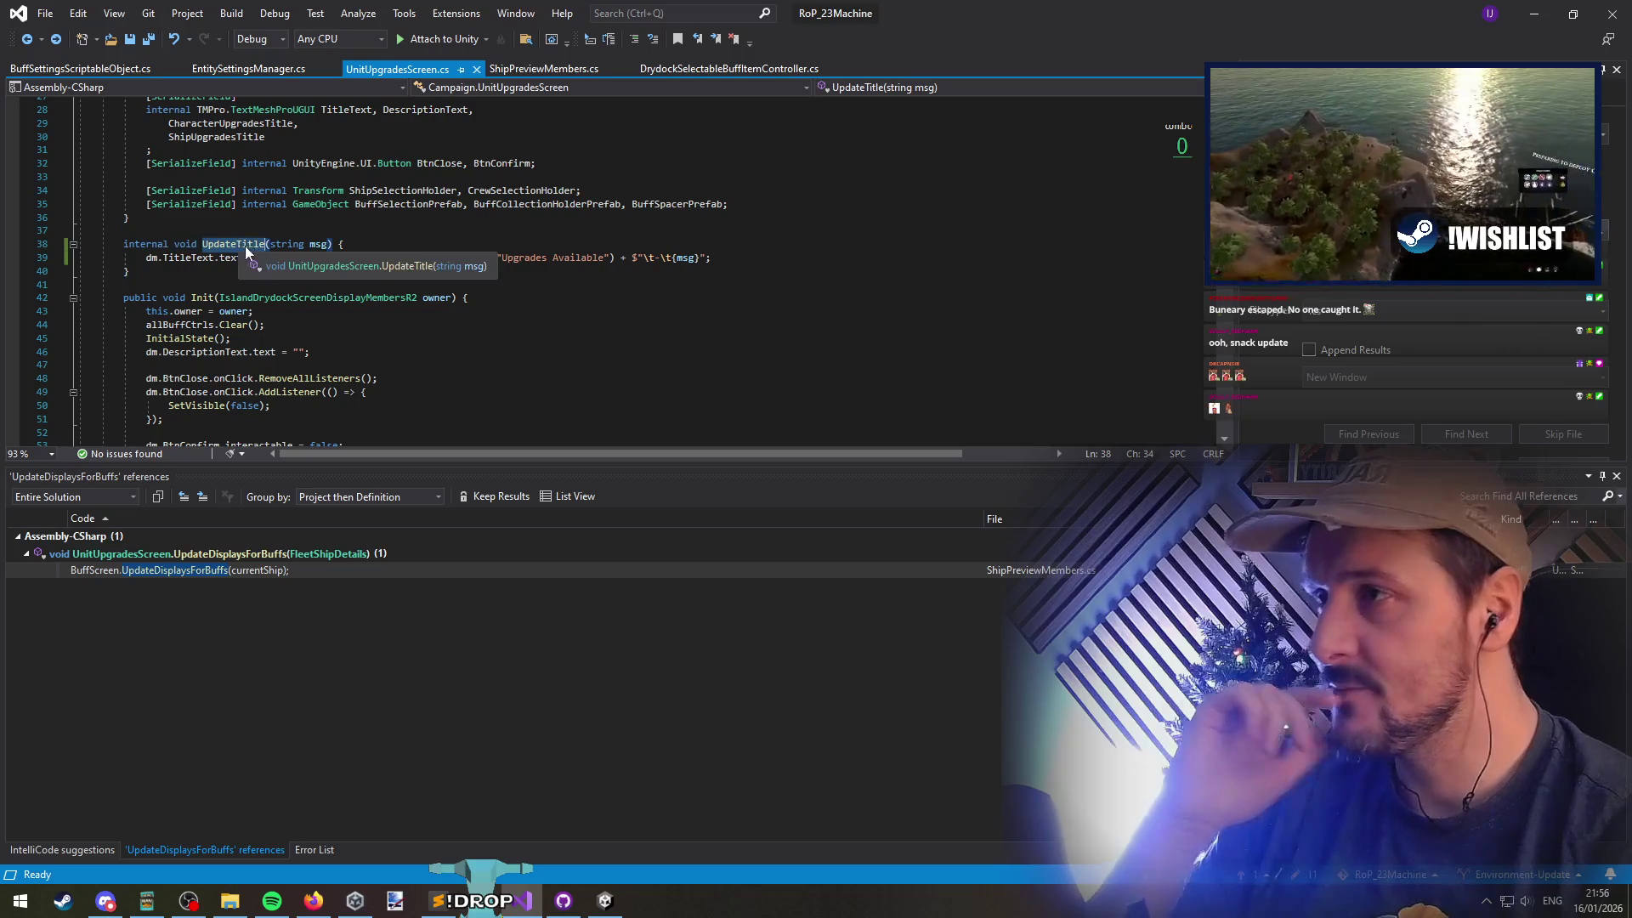
right_click(233, 244)
click(314, 416)
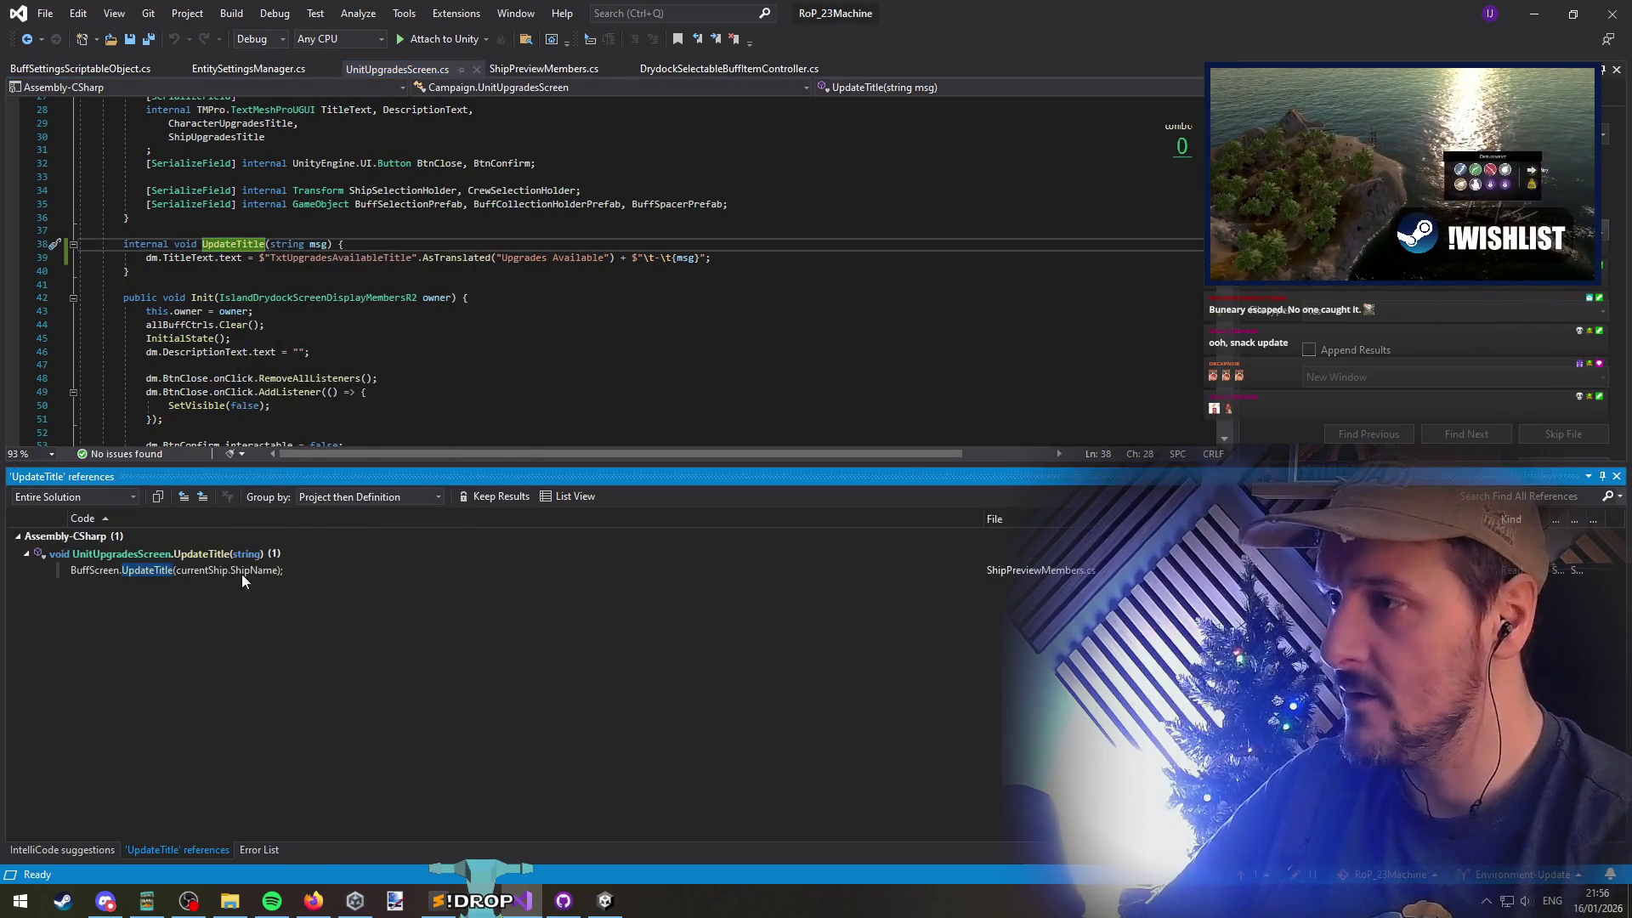
double_click(194, 569)
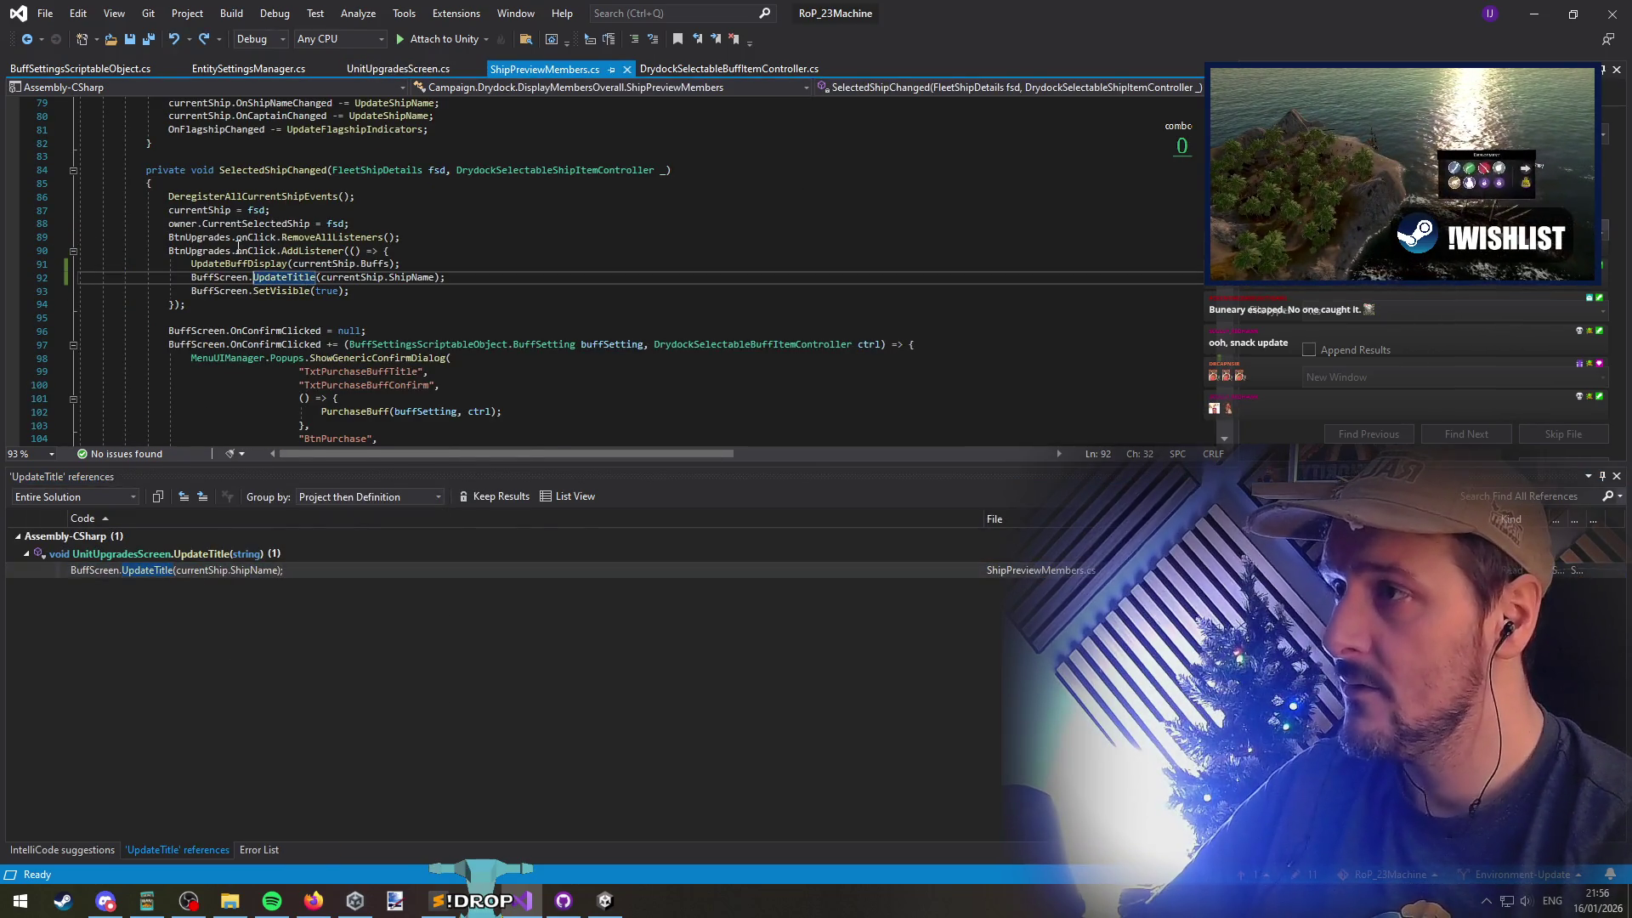
double_click(202, 253)
triple_click(266, 278)
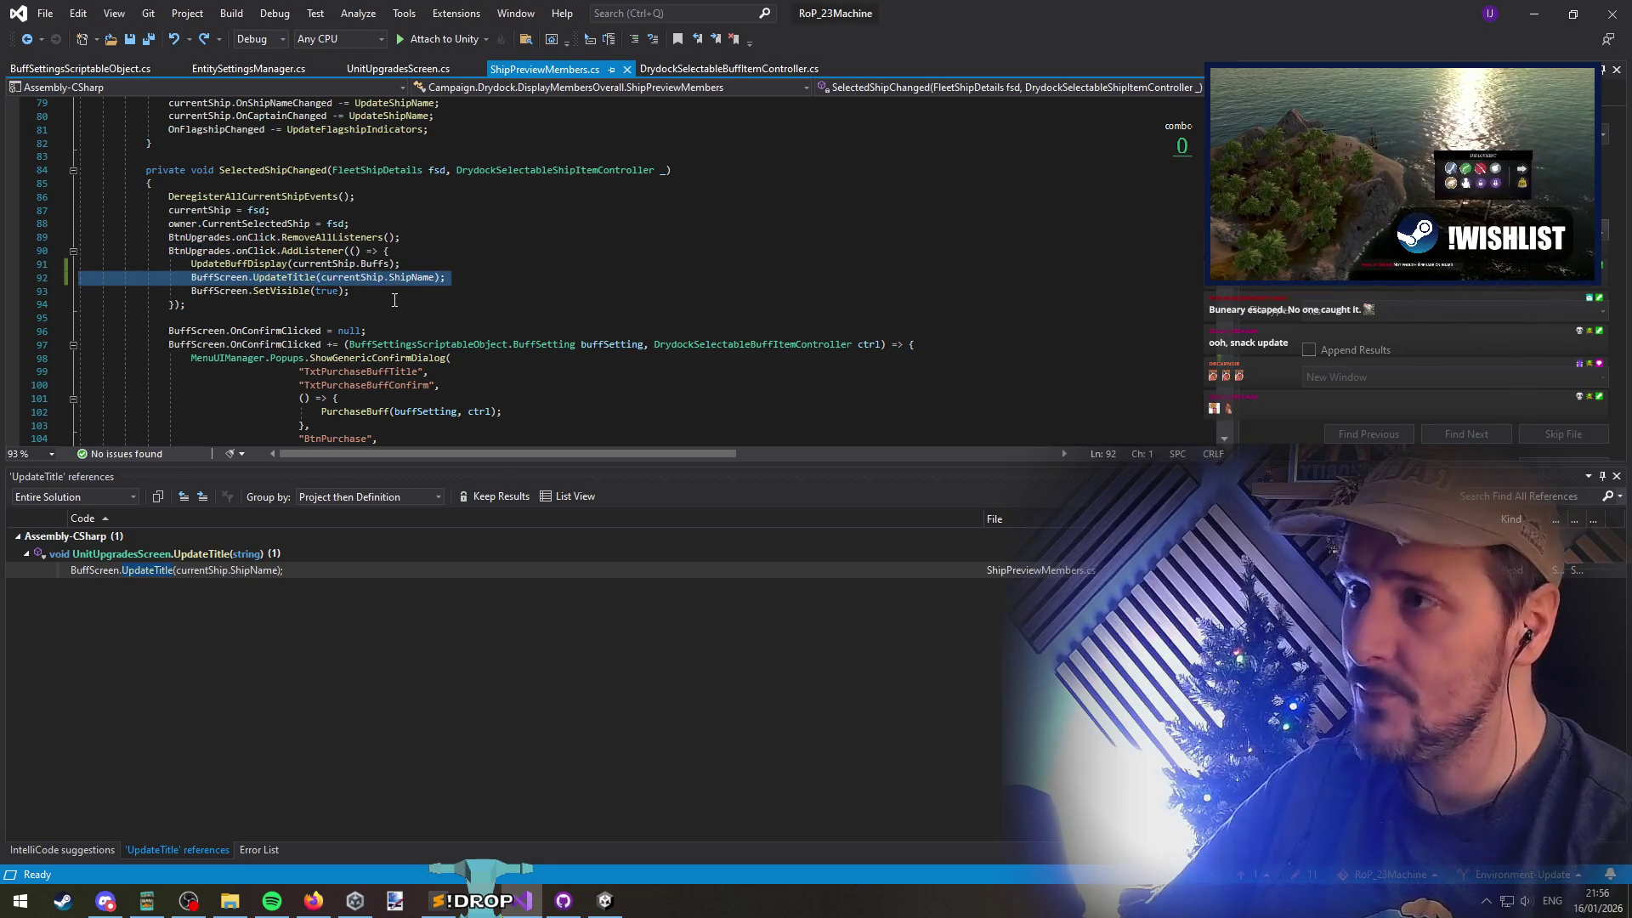
click(276, 281)
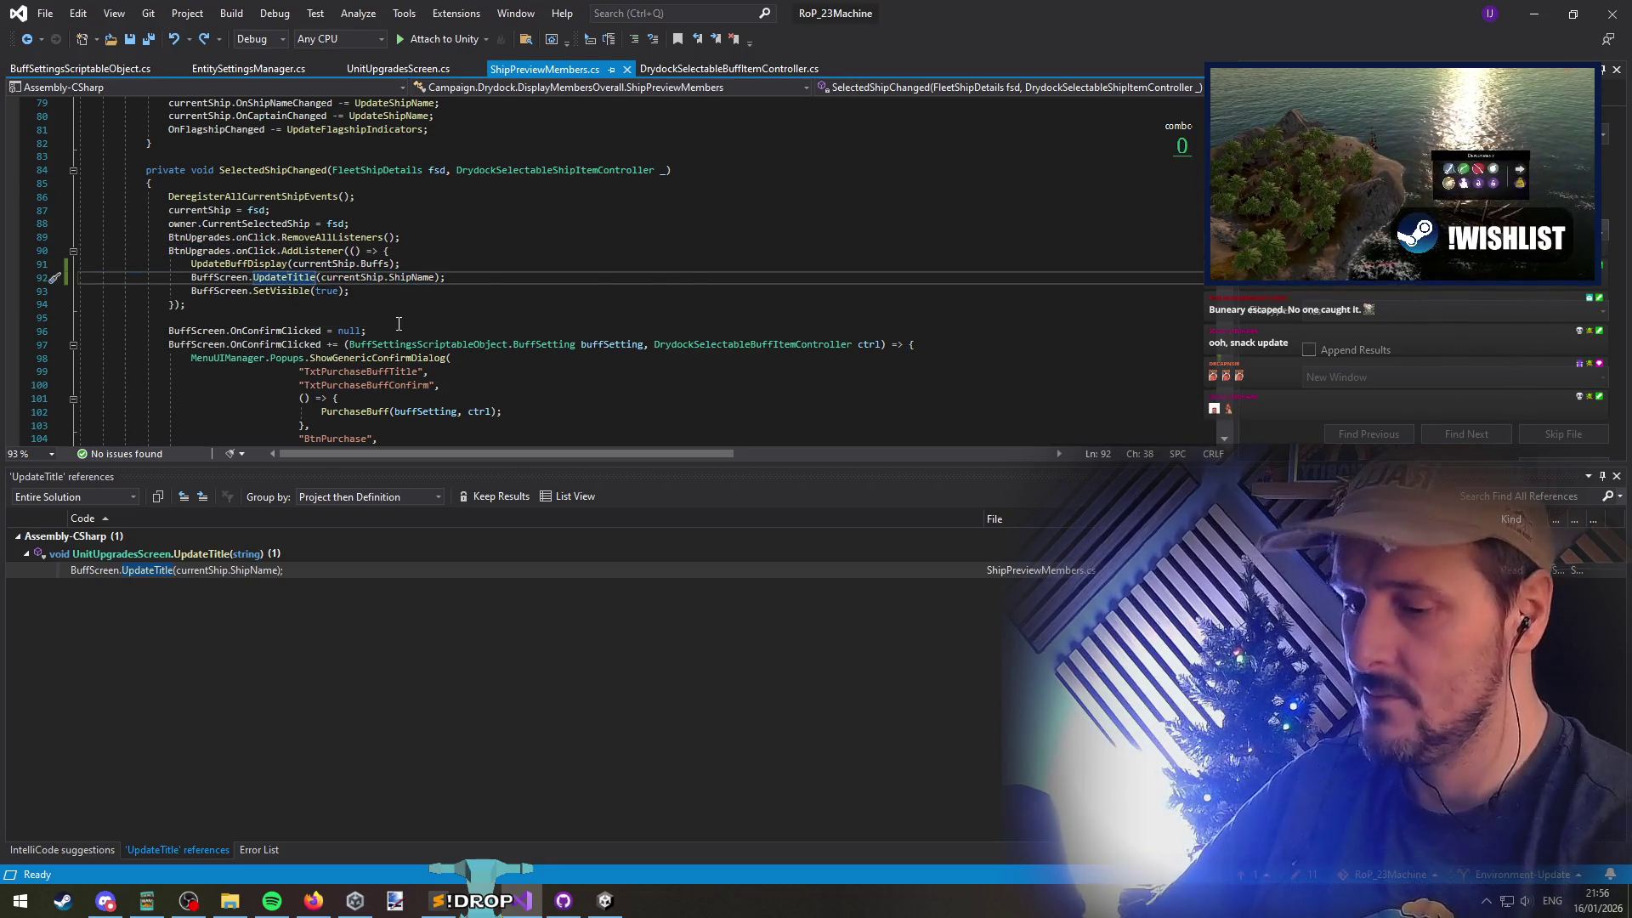
key(F12)
double_click(331, 285)
Select and enable the TxtUpgradesAvailableTitle object in Unity's Hierarchy
key(alt+Tab)
click(356, 594)
key(alt+shift+a)
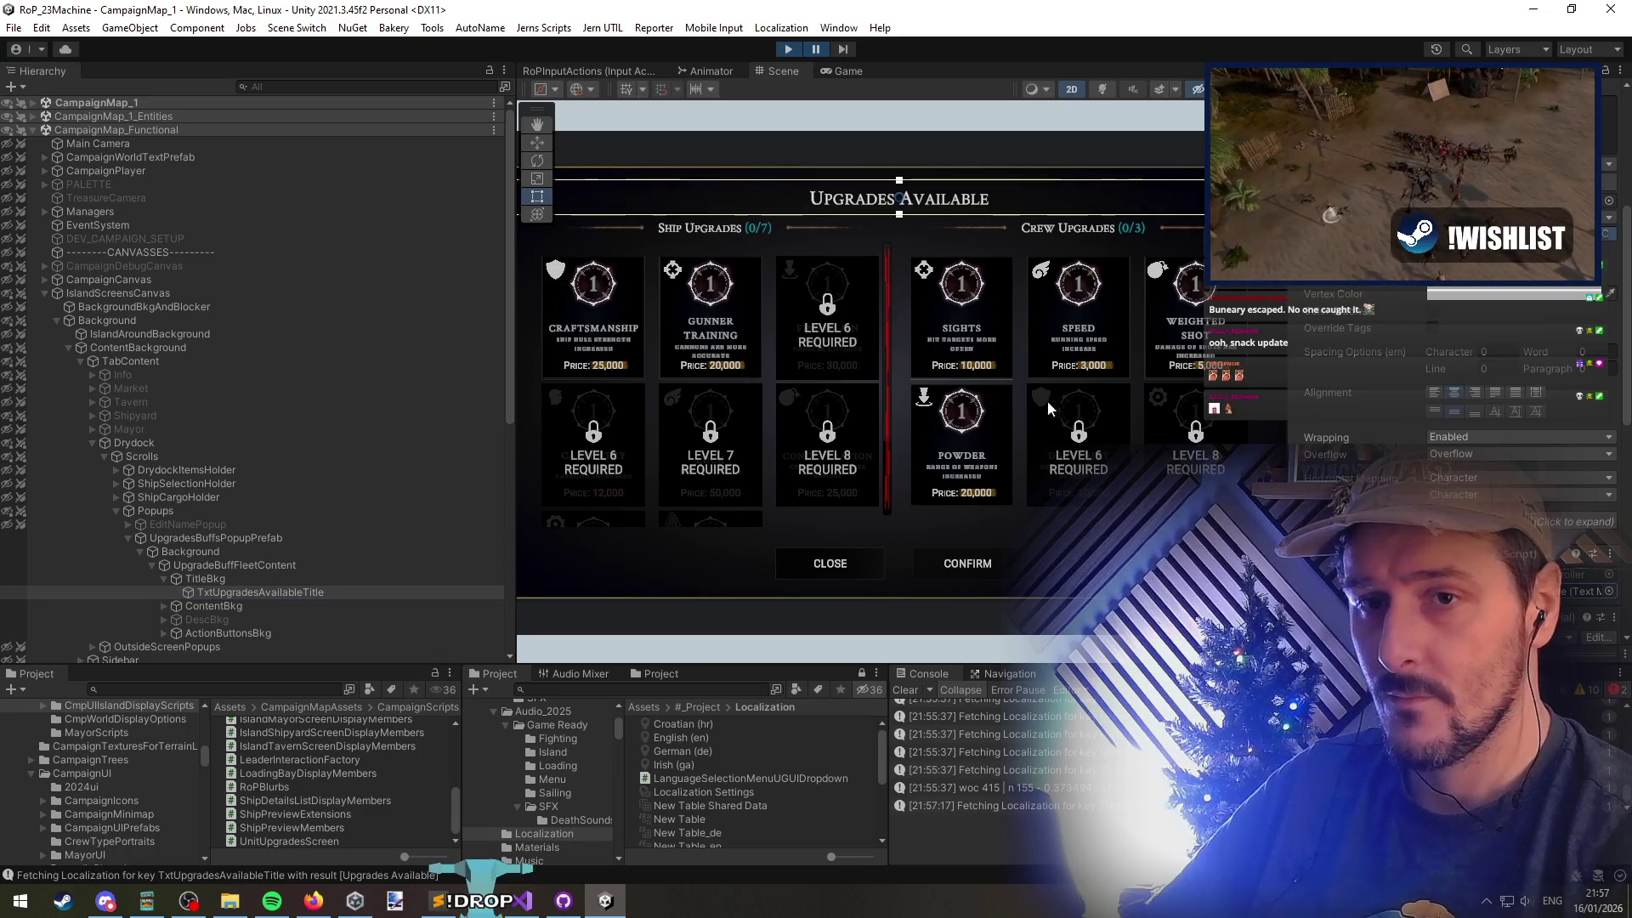
Check TxtUpgradesAvailableTitle's font settings in the Inspector, then return to Visual Studio
scroll(1540, 310, up, 3)
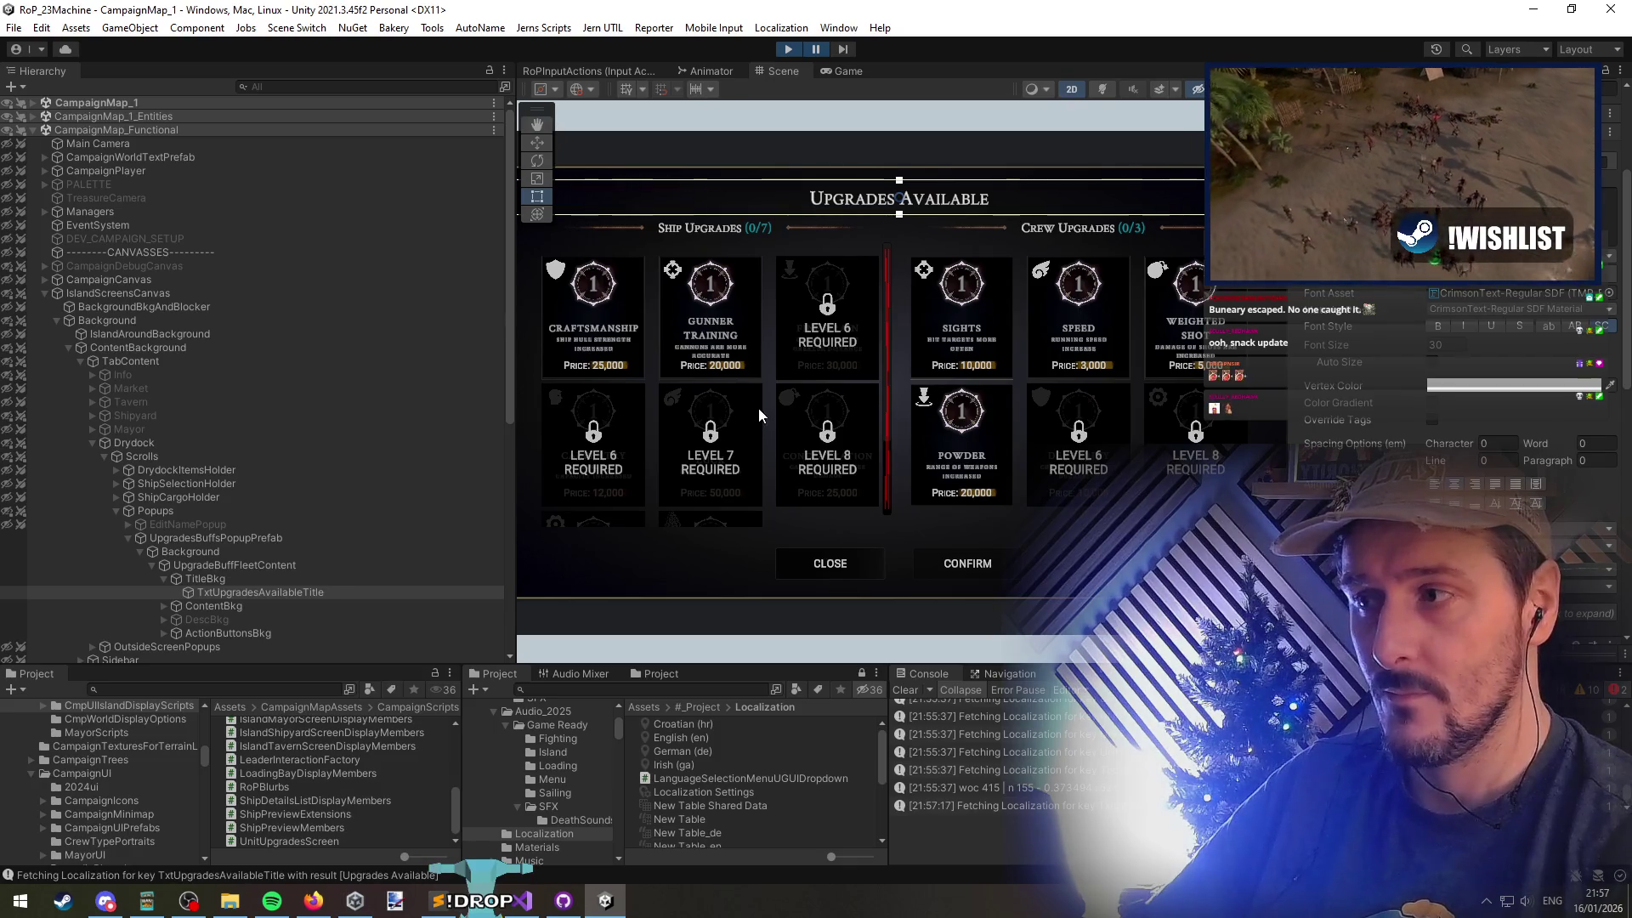
key(alt+Tab)
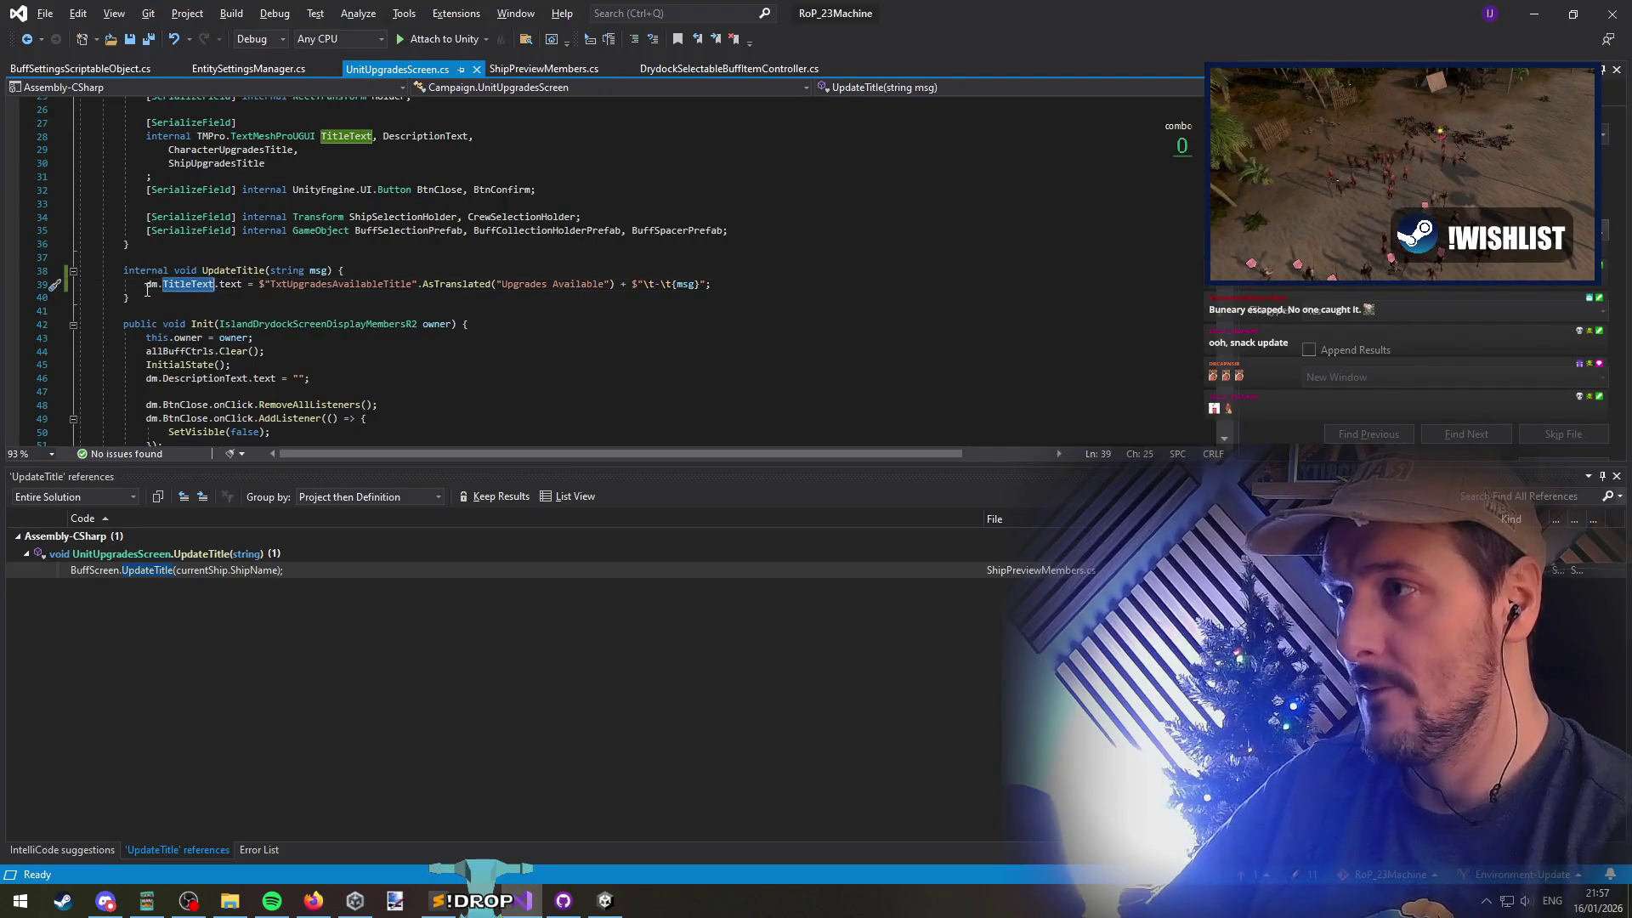
Find all references to UpdateTitle and inspect its call on line 92 of ShipPreviewMembers.cs
right_click(236, 270)
click(306, 445)
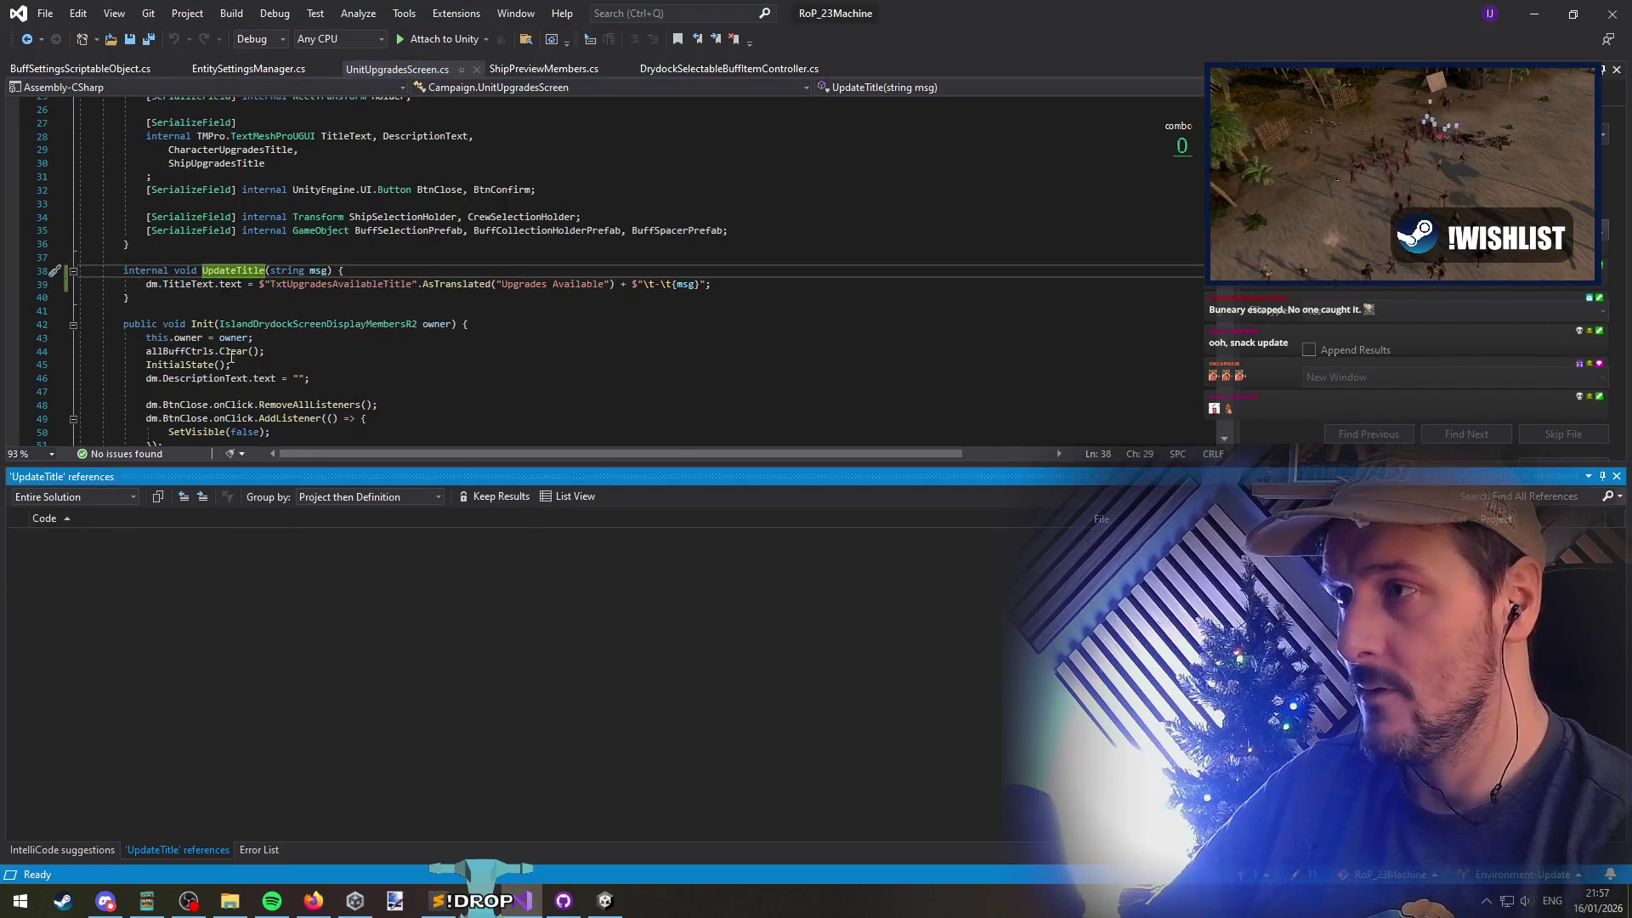
double_click(222, 570)
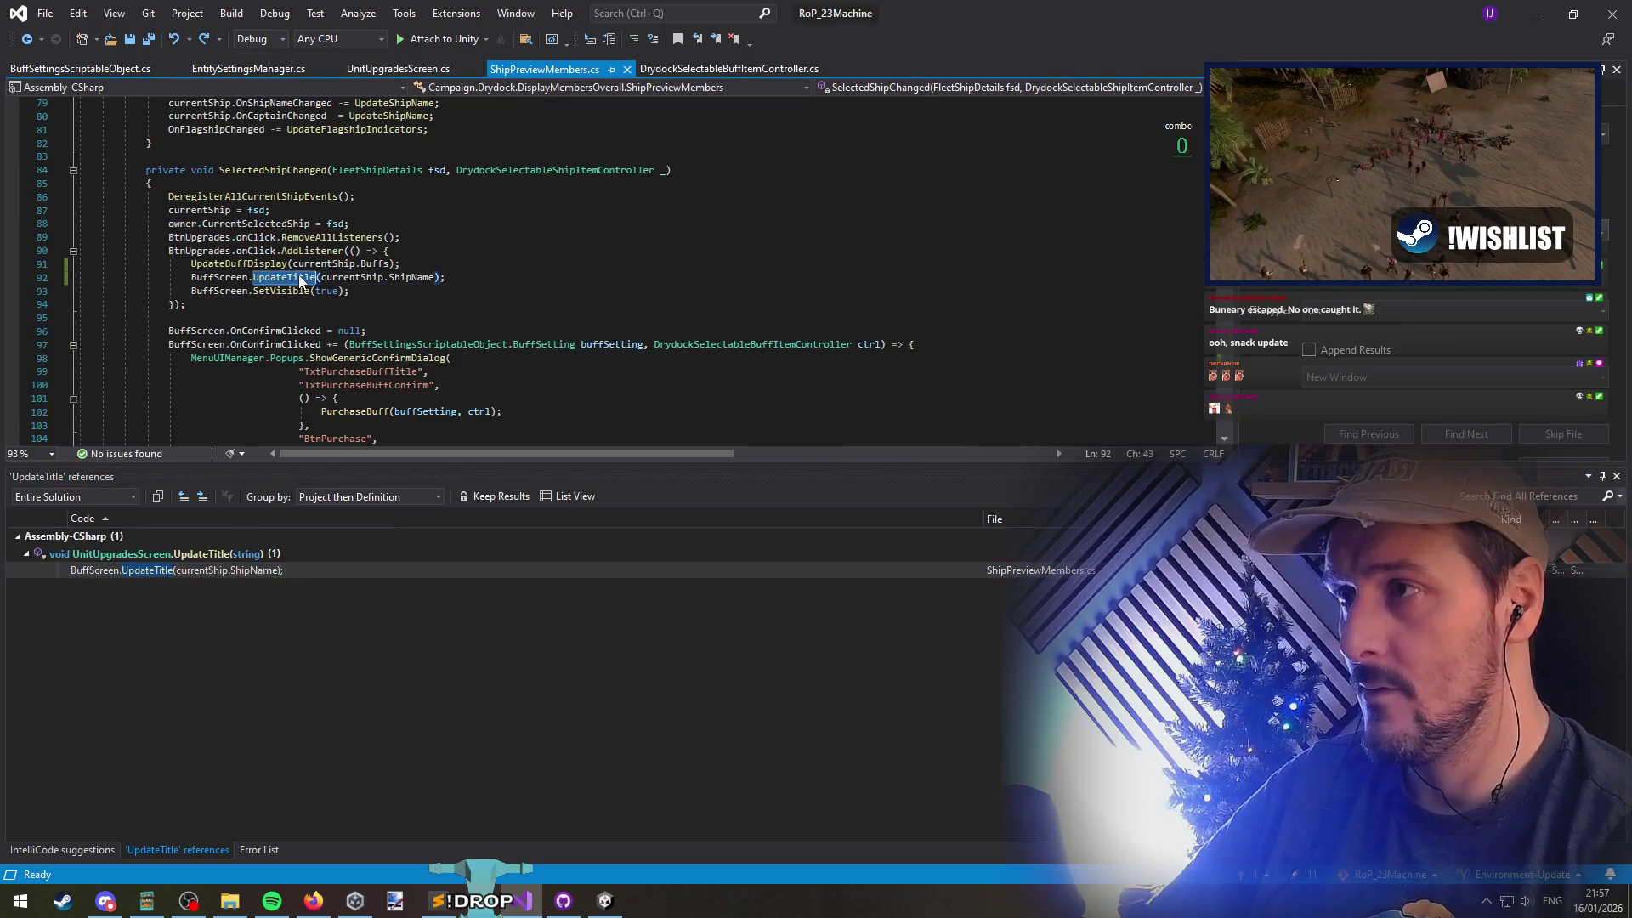
double_click(297, 277)
click(302, 283)
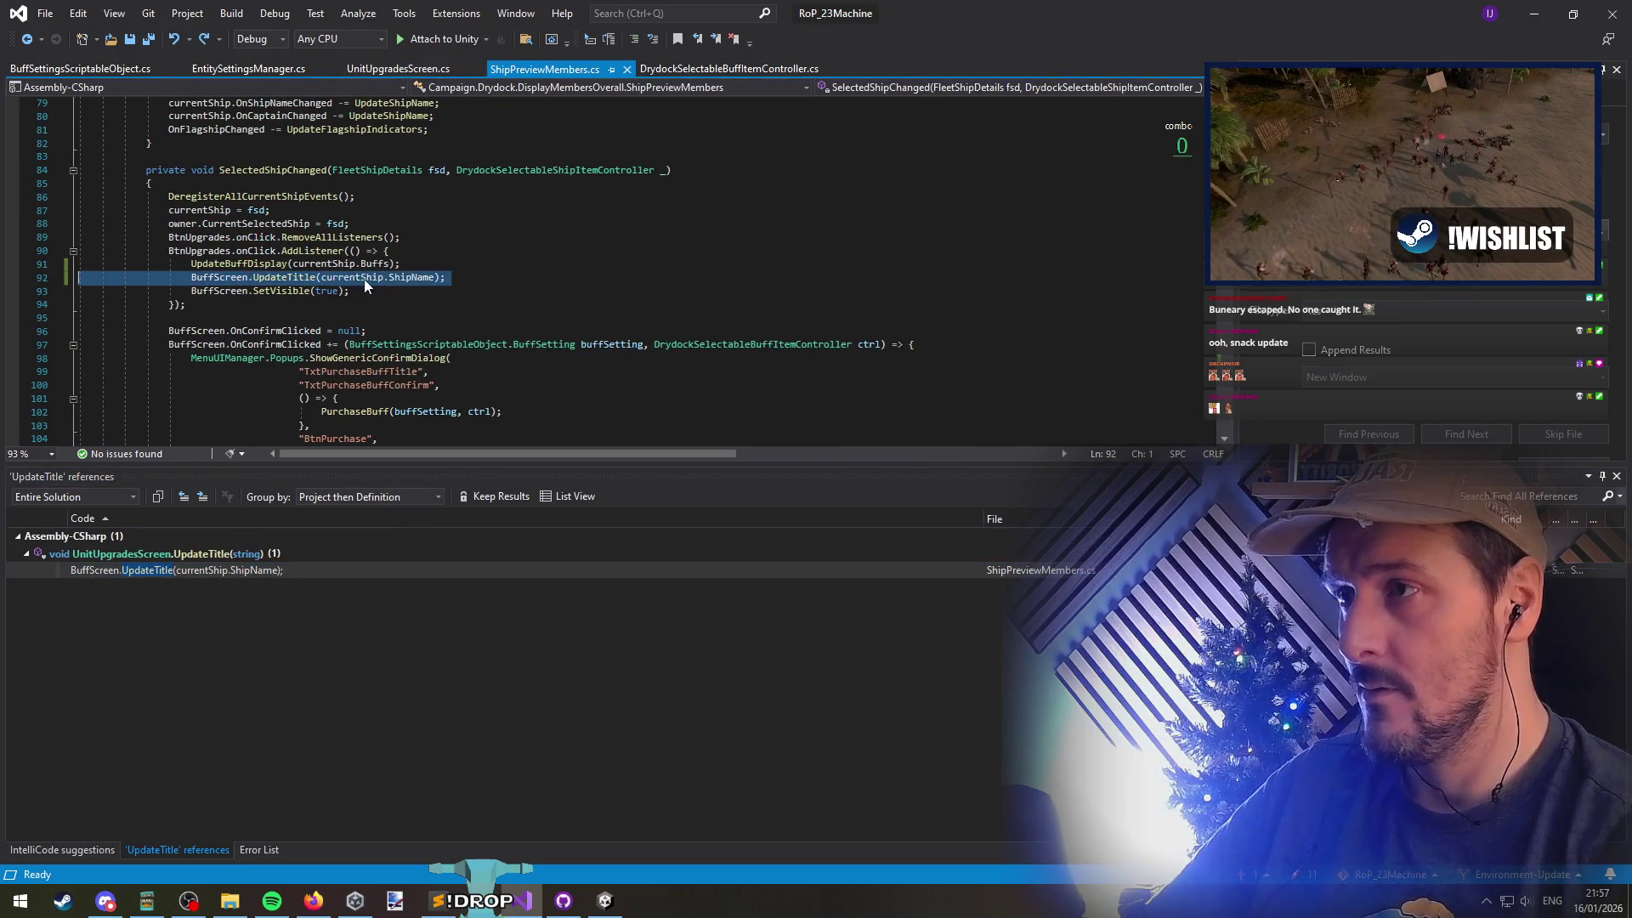
click(530, 274)
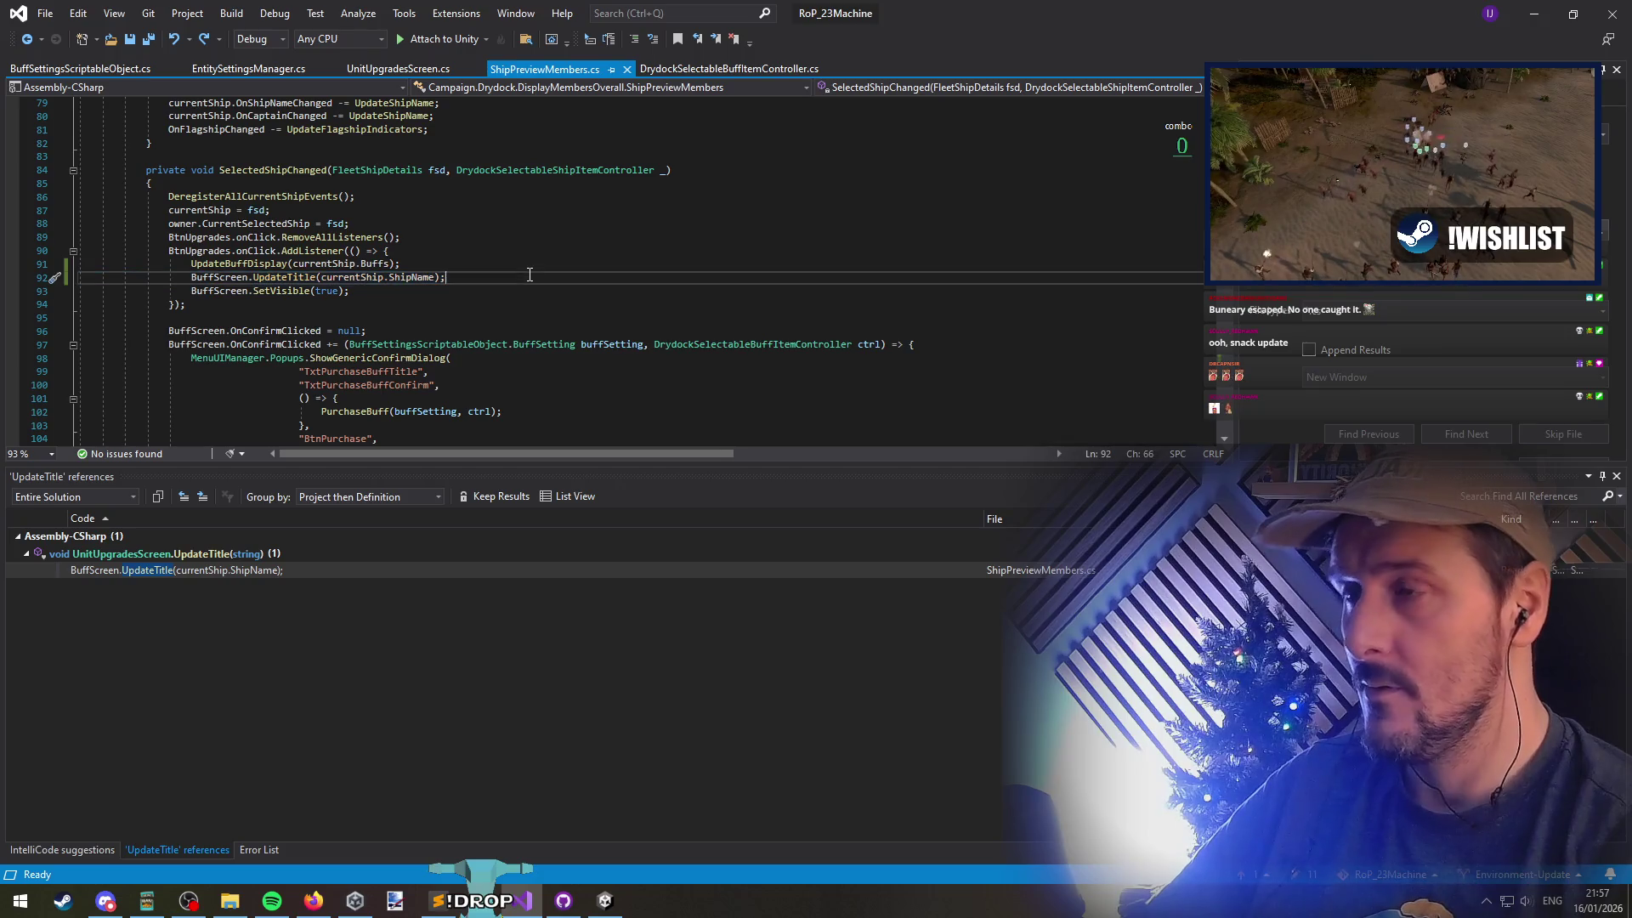
click(285, 277)
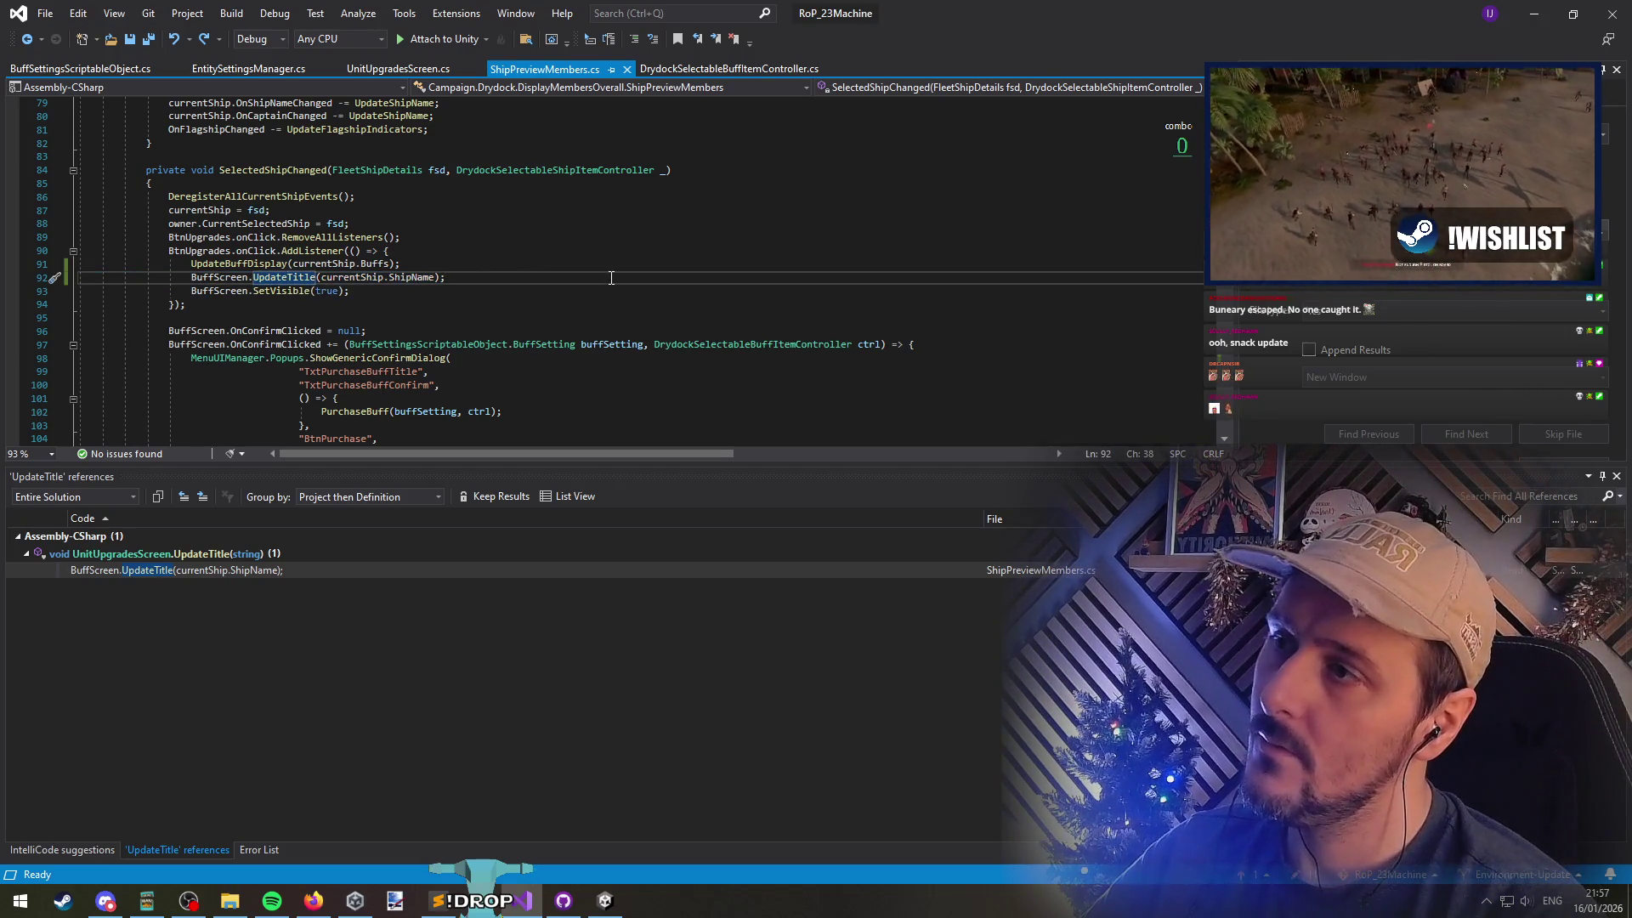
Find all references to SelectedShipChanged and open where it is subscribed
click(276, 170)
right_click(278, 171)
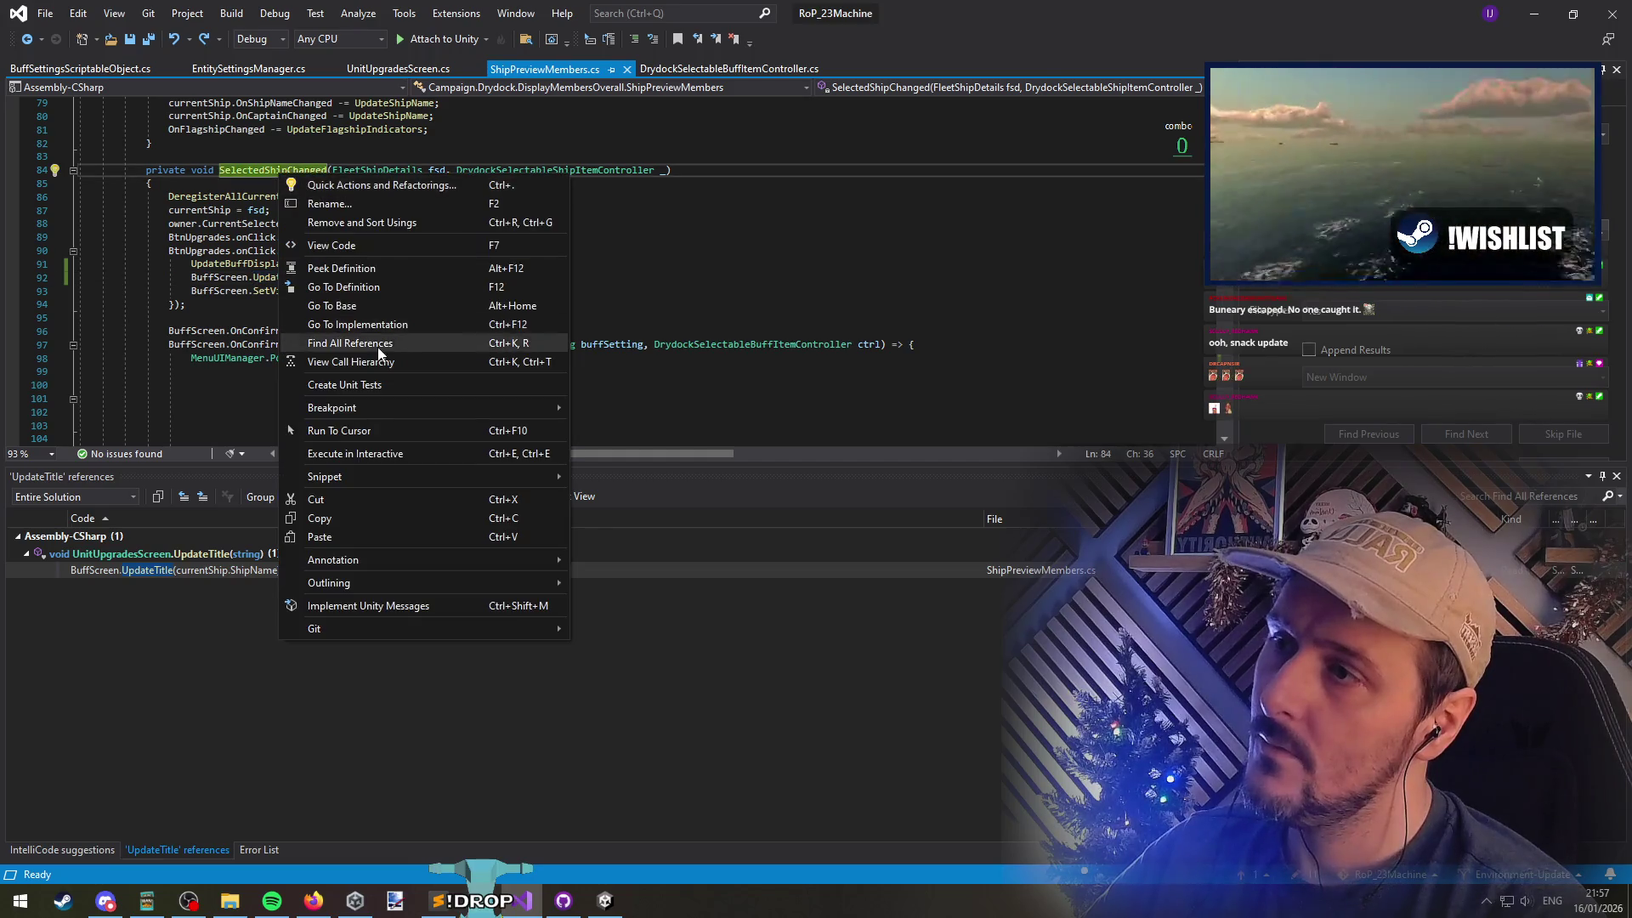
click(348, 332)
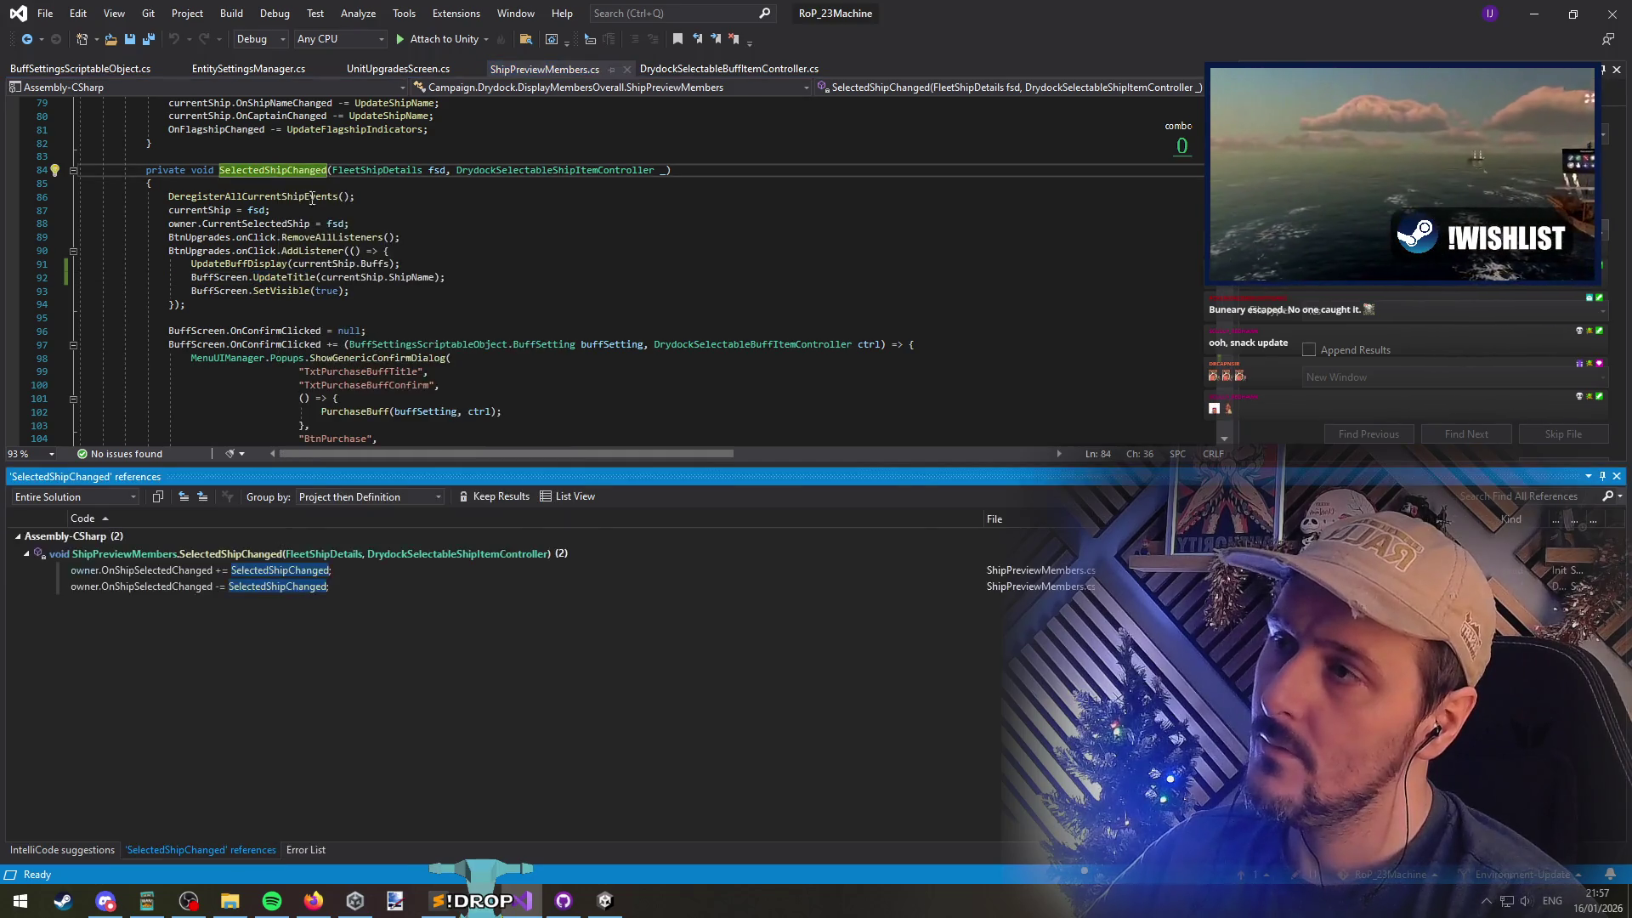
double_click(301, 573)
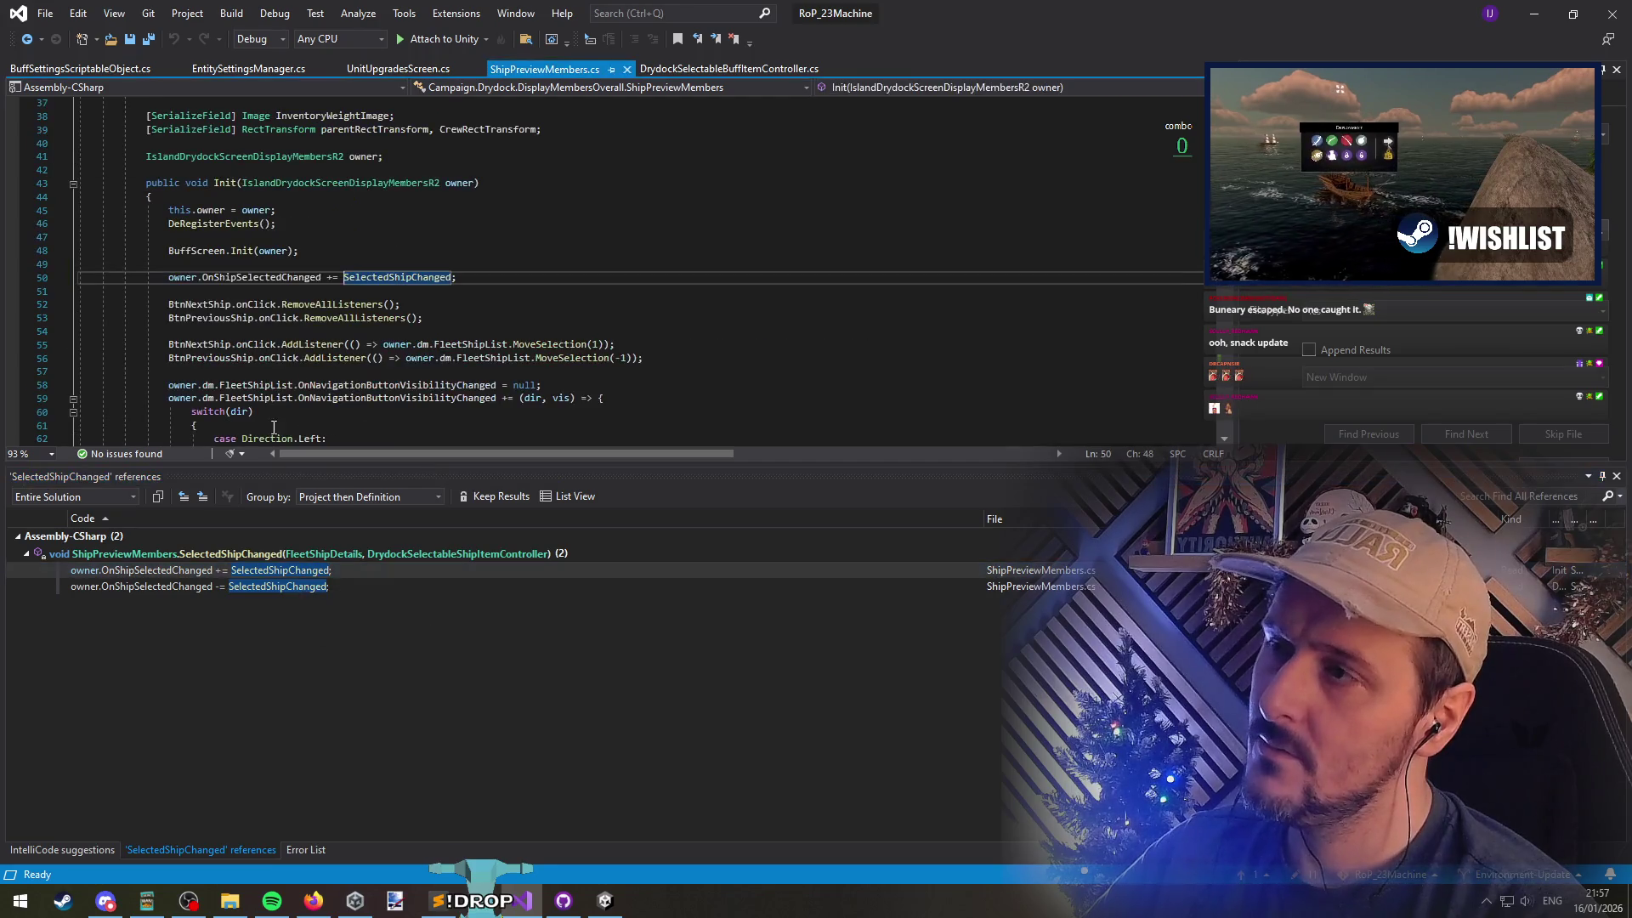
List the 9 OnShipSelectedChanged references, open where it is invoked, and return to ShipPreviewMembers.cs line 50
right_click(262, 277)
click(370, 477)
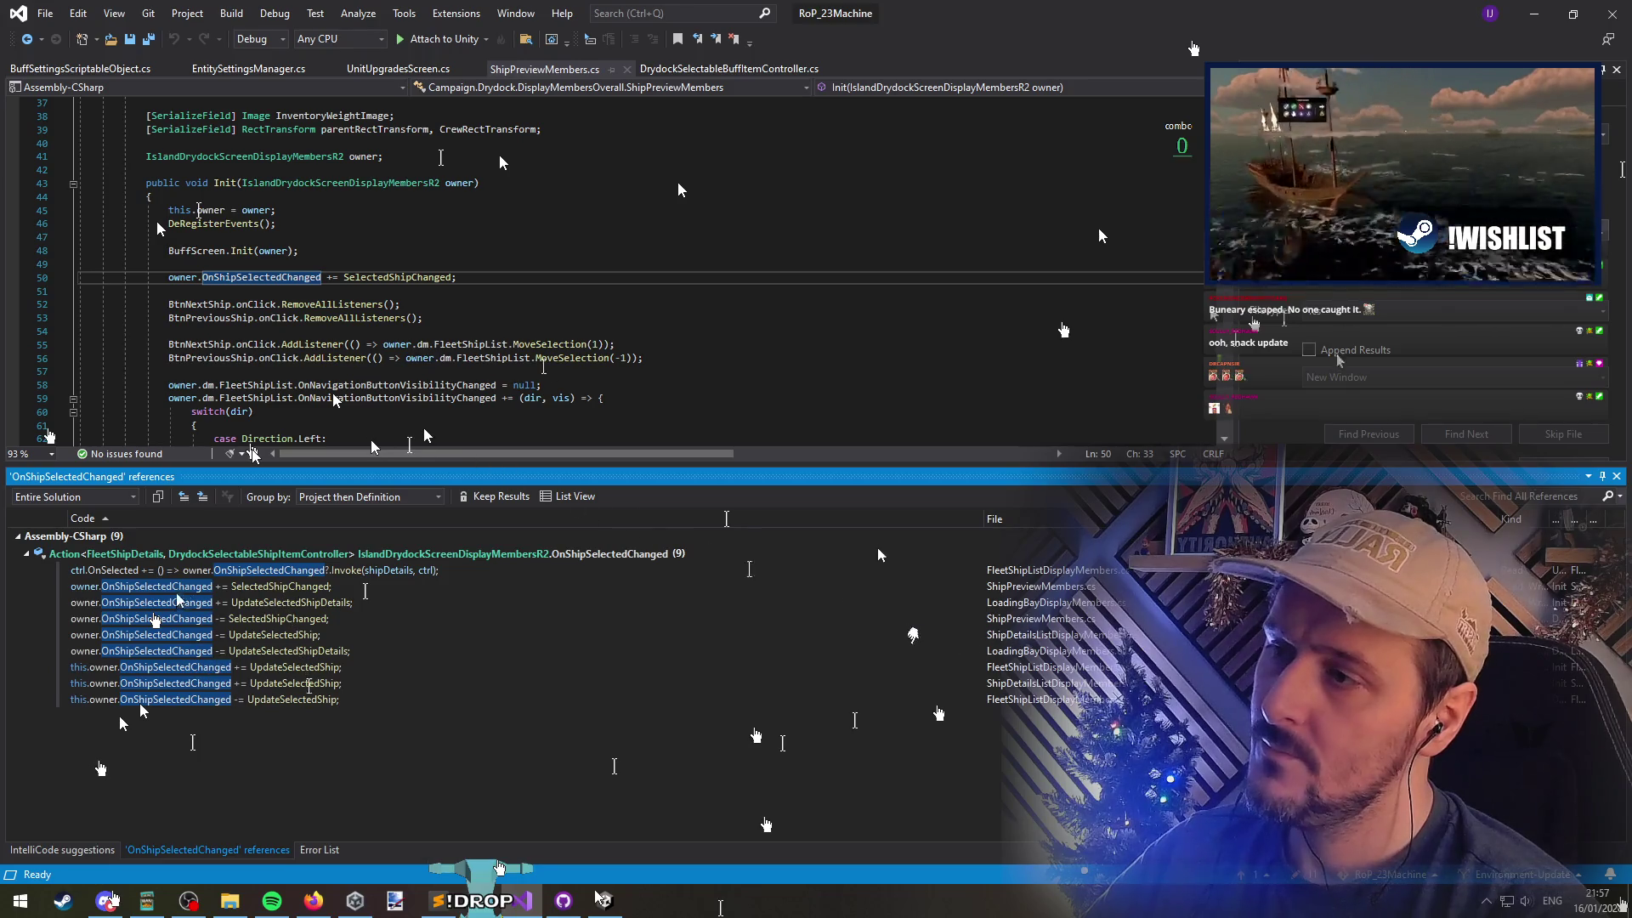
double_click(861, 571)
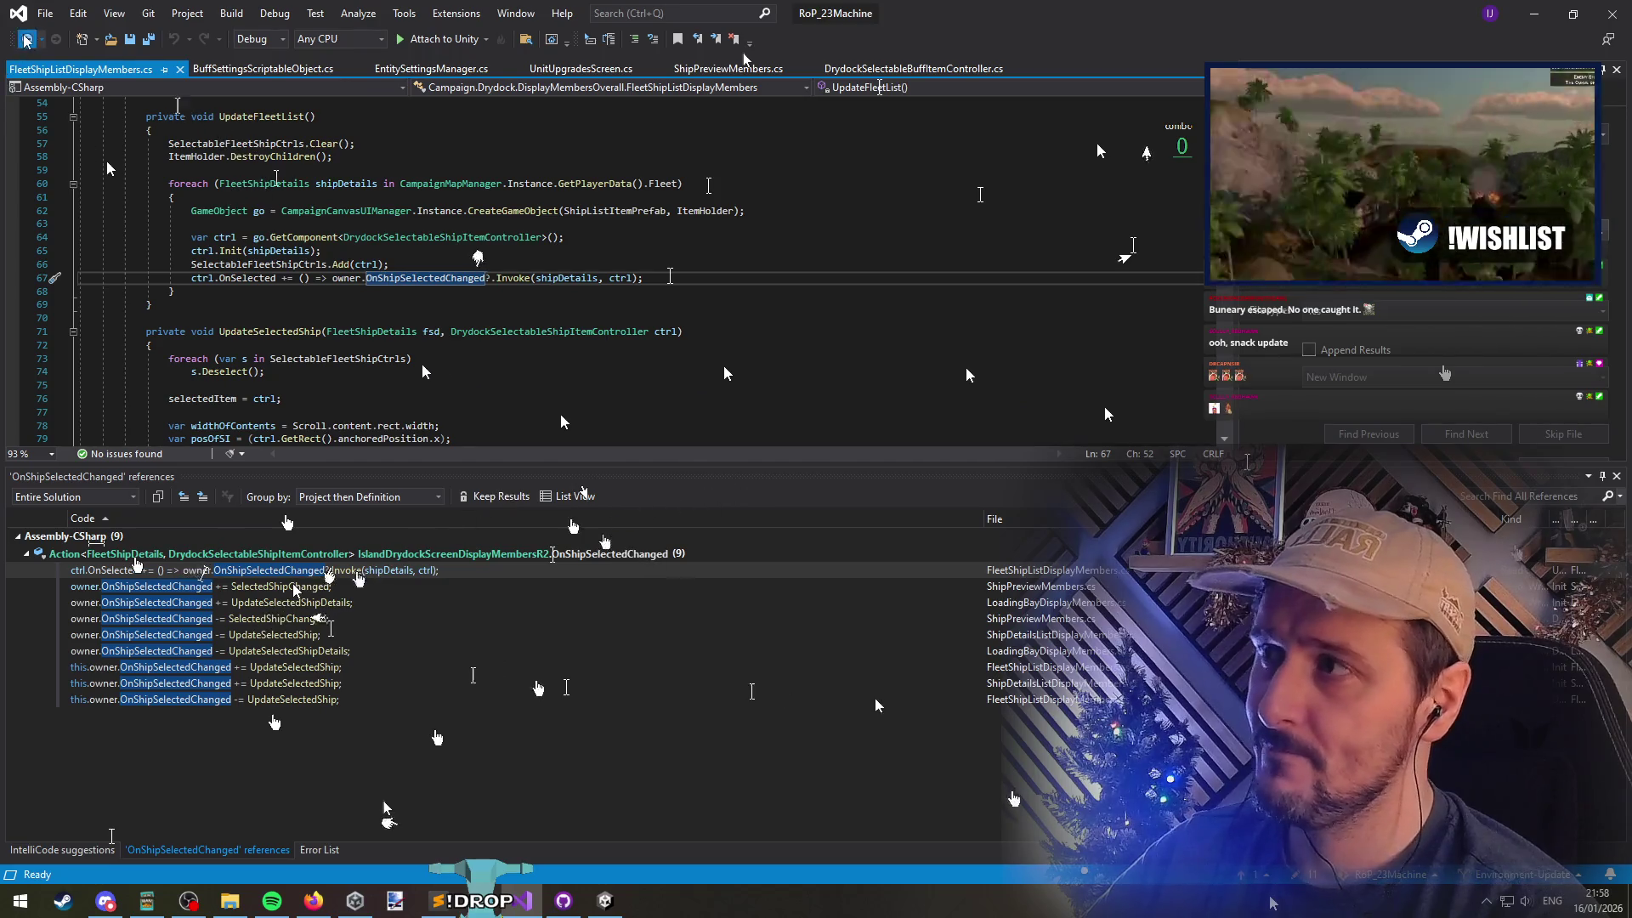
click(297, 587)
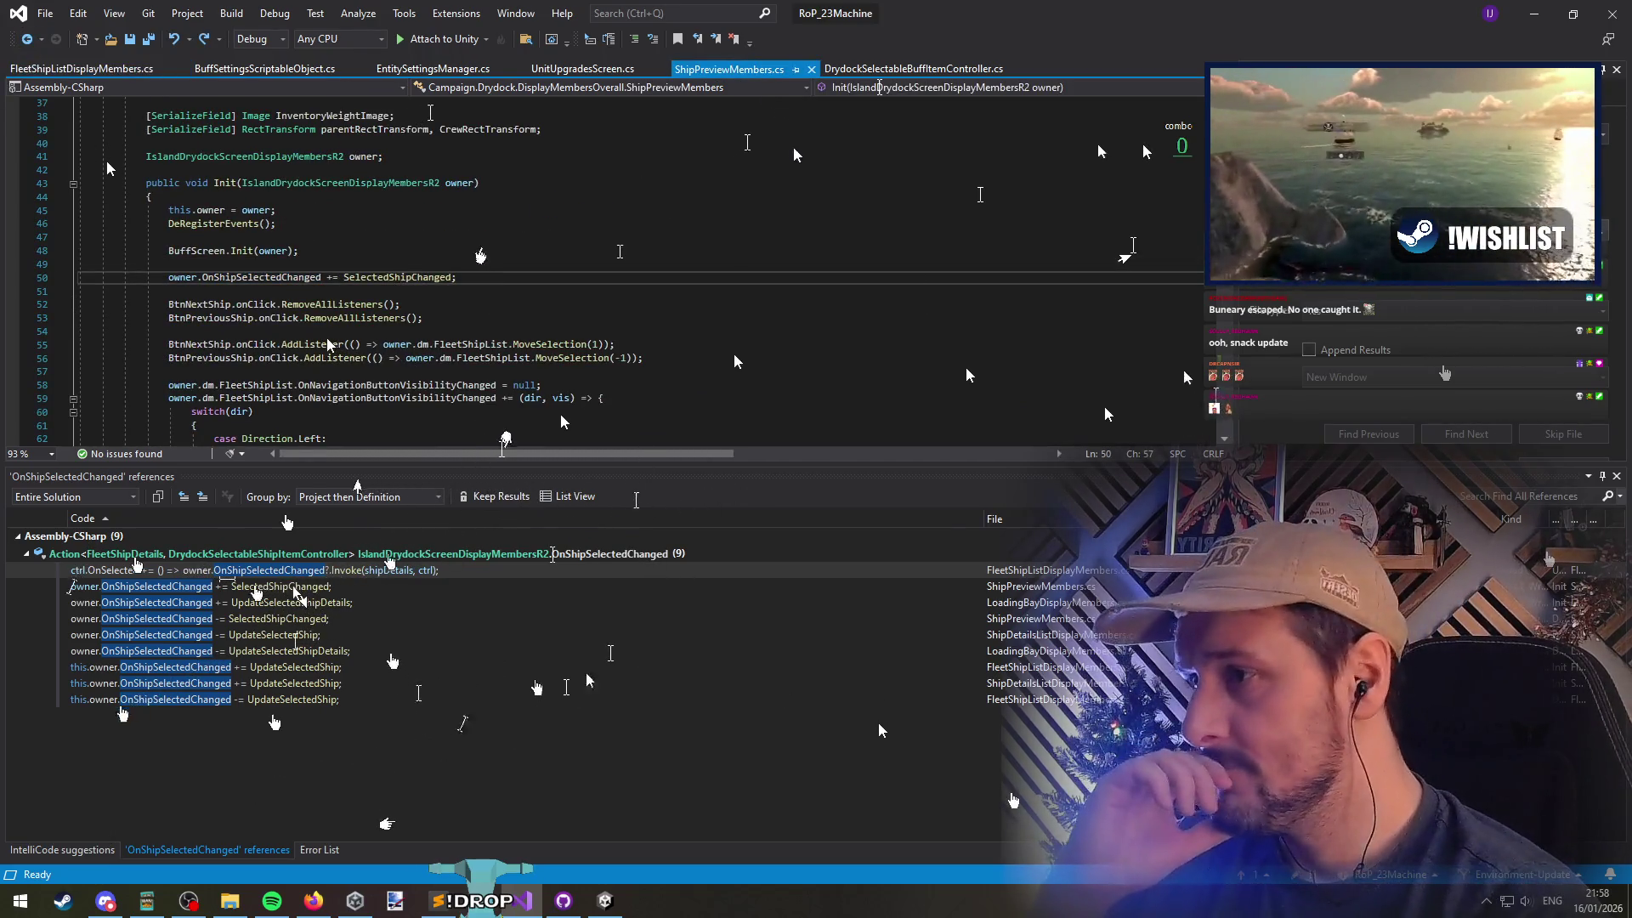
Jump to the SelectedShipChanged definition, then go back to UpdateTitle in UnitUpgradesScreen.cs
key(F12)
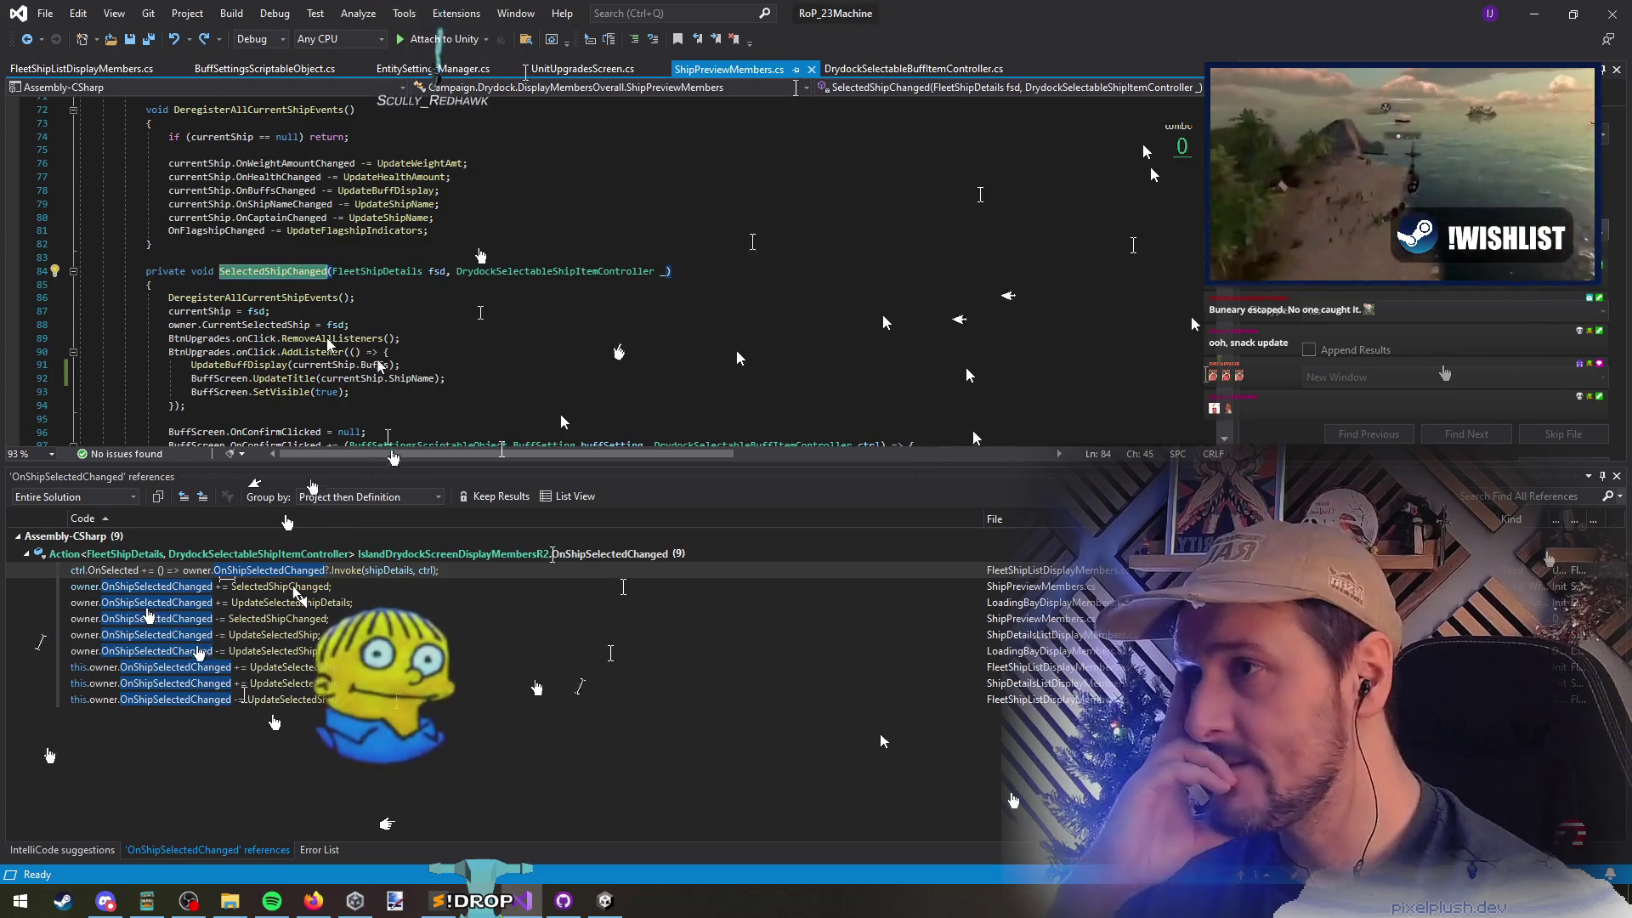
scroll(737, 357, down, 3)
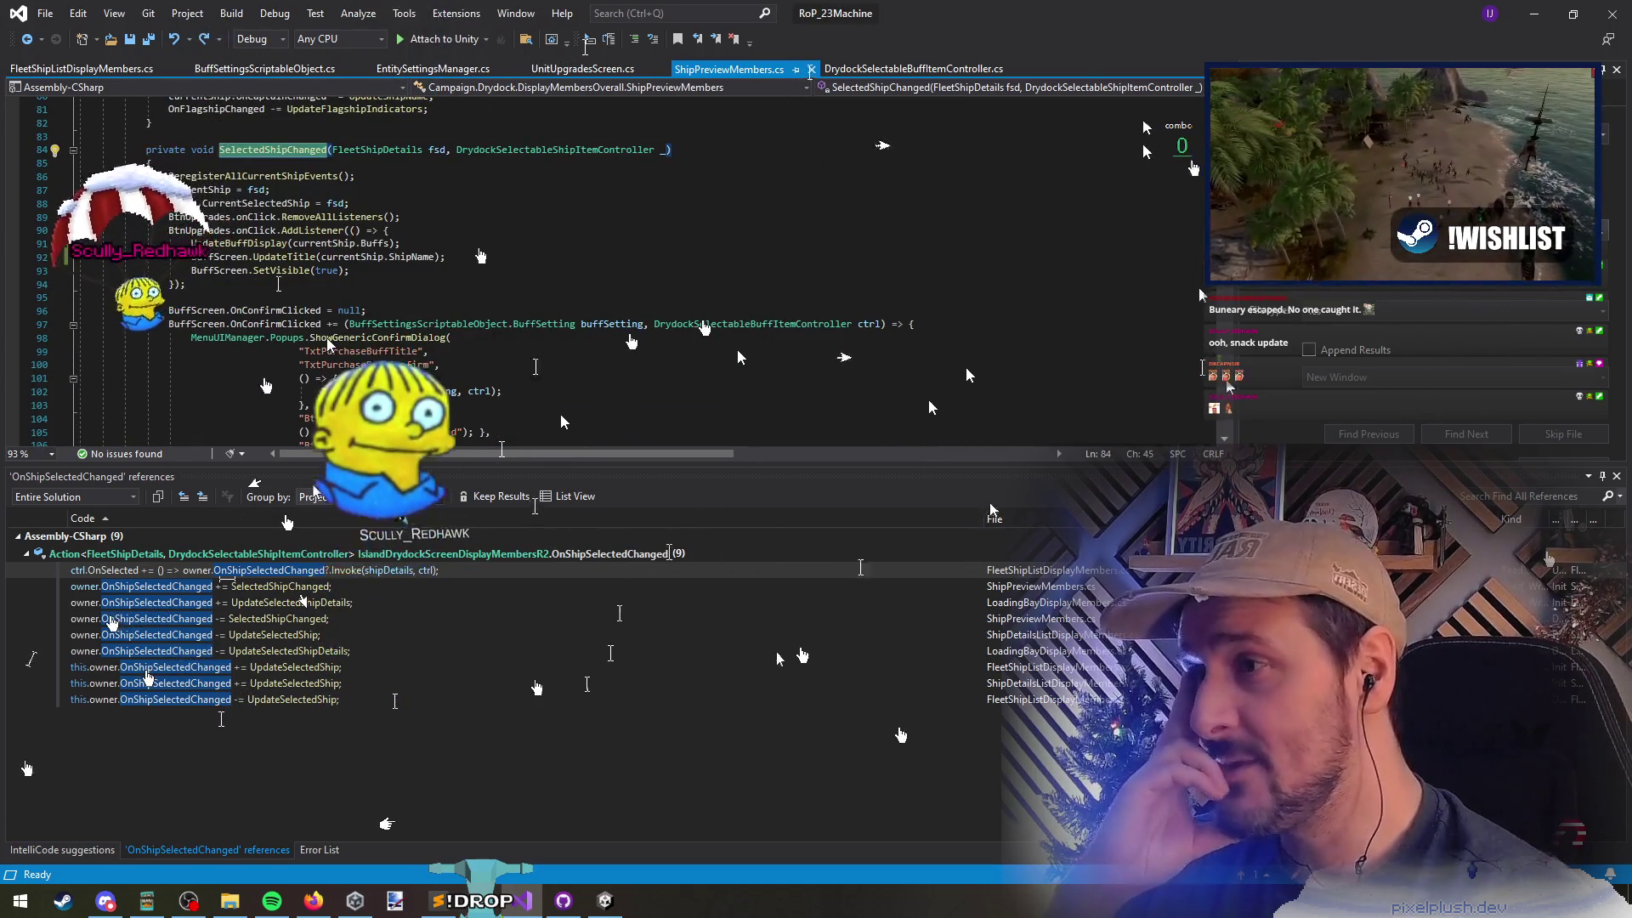
click(263, 270)
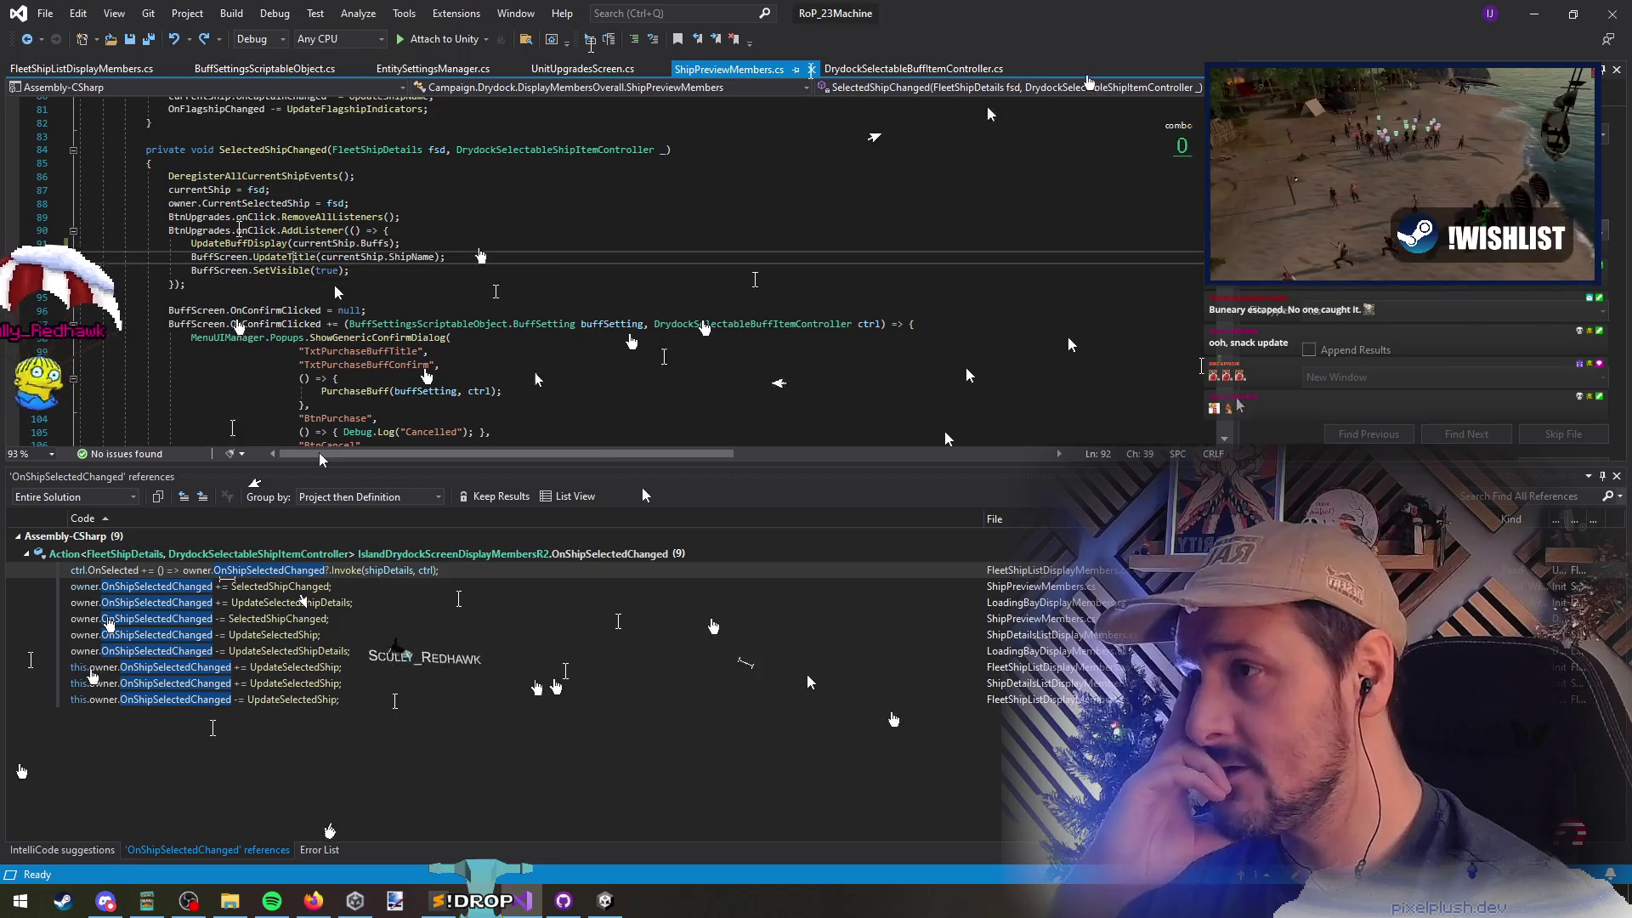
ctrl+click(255, 257)
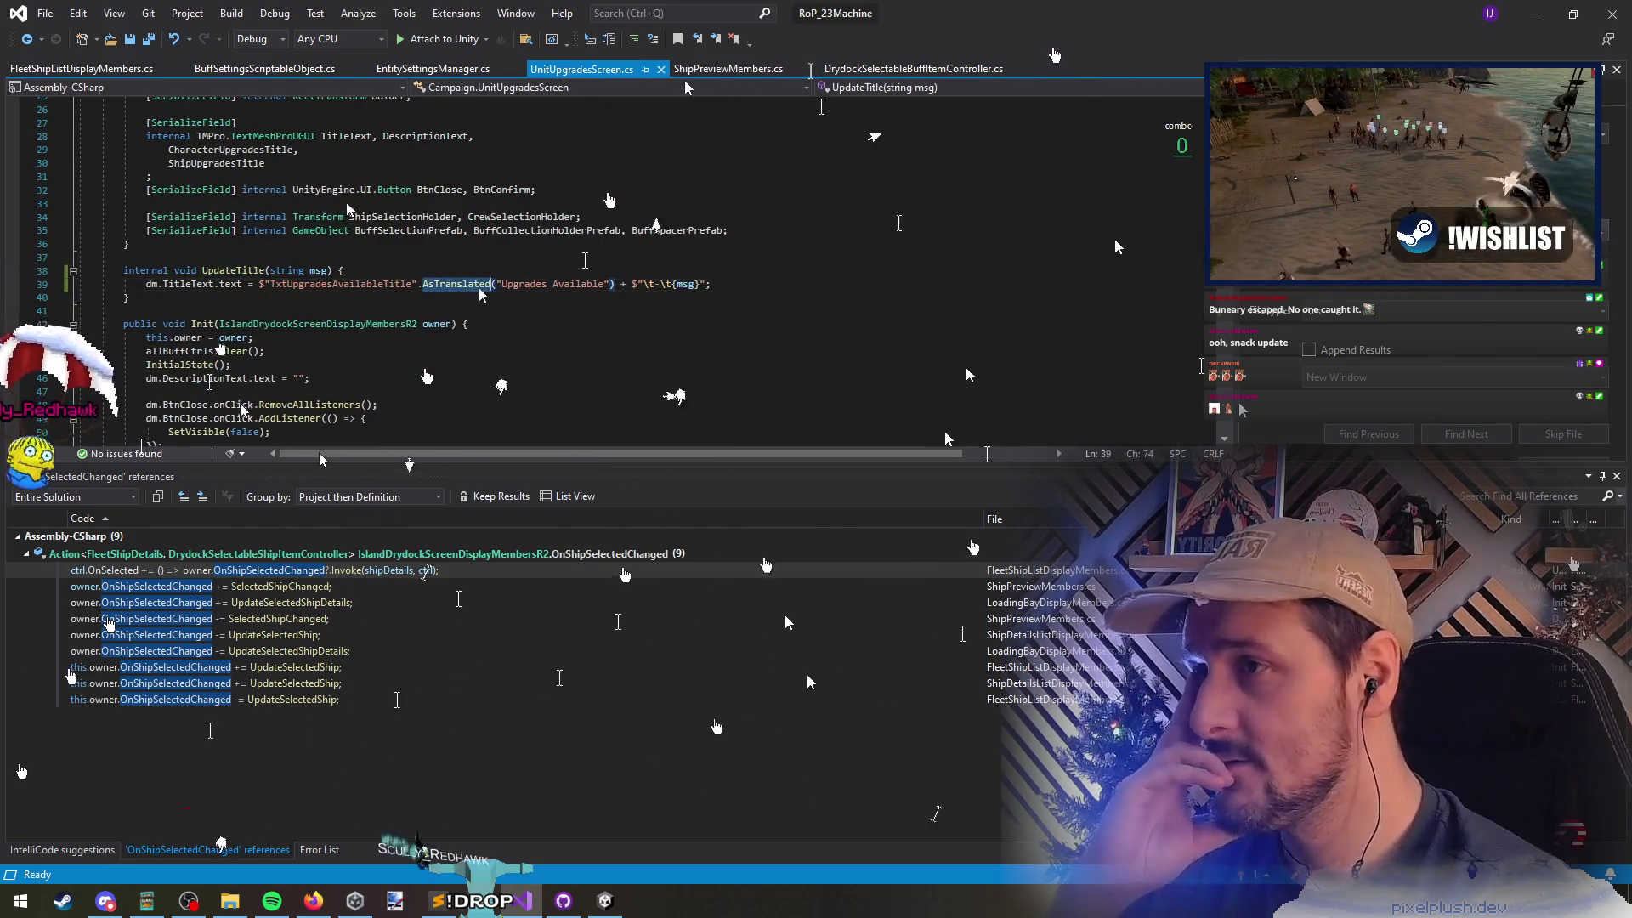
click(240, 284)
click(208, 271)
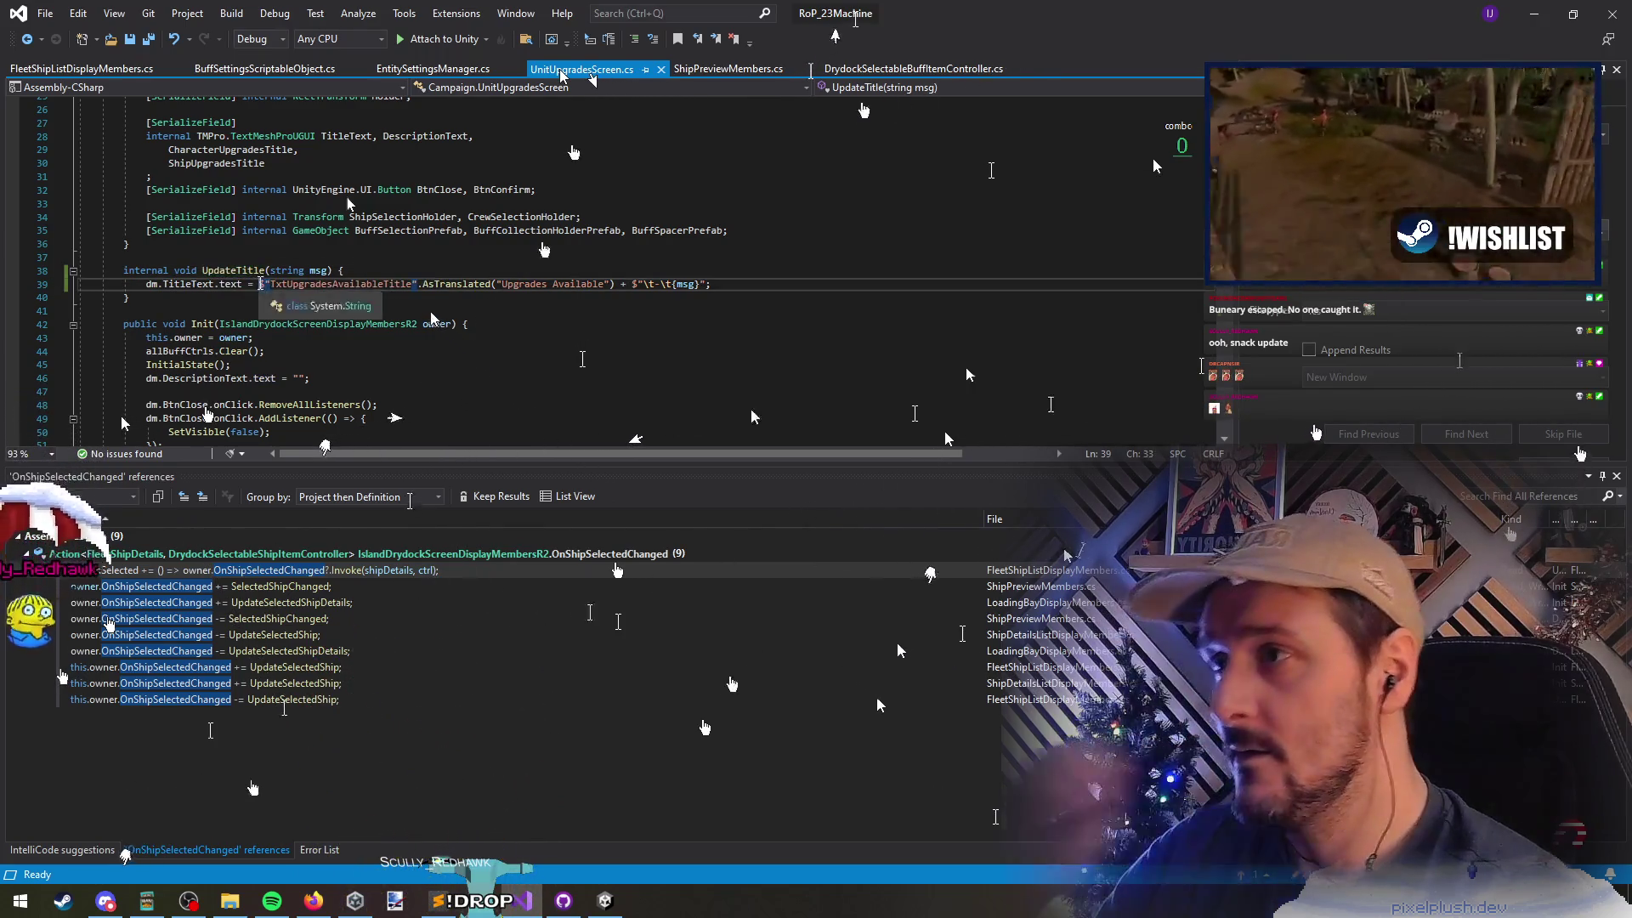
Move the title expression into a new variable f and assign f to the title
drag(268, 284, 710, 284)
key(Delete)
key(Return)
text(var f =)
key(ctrl+v)
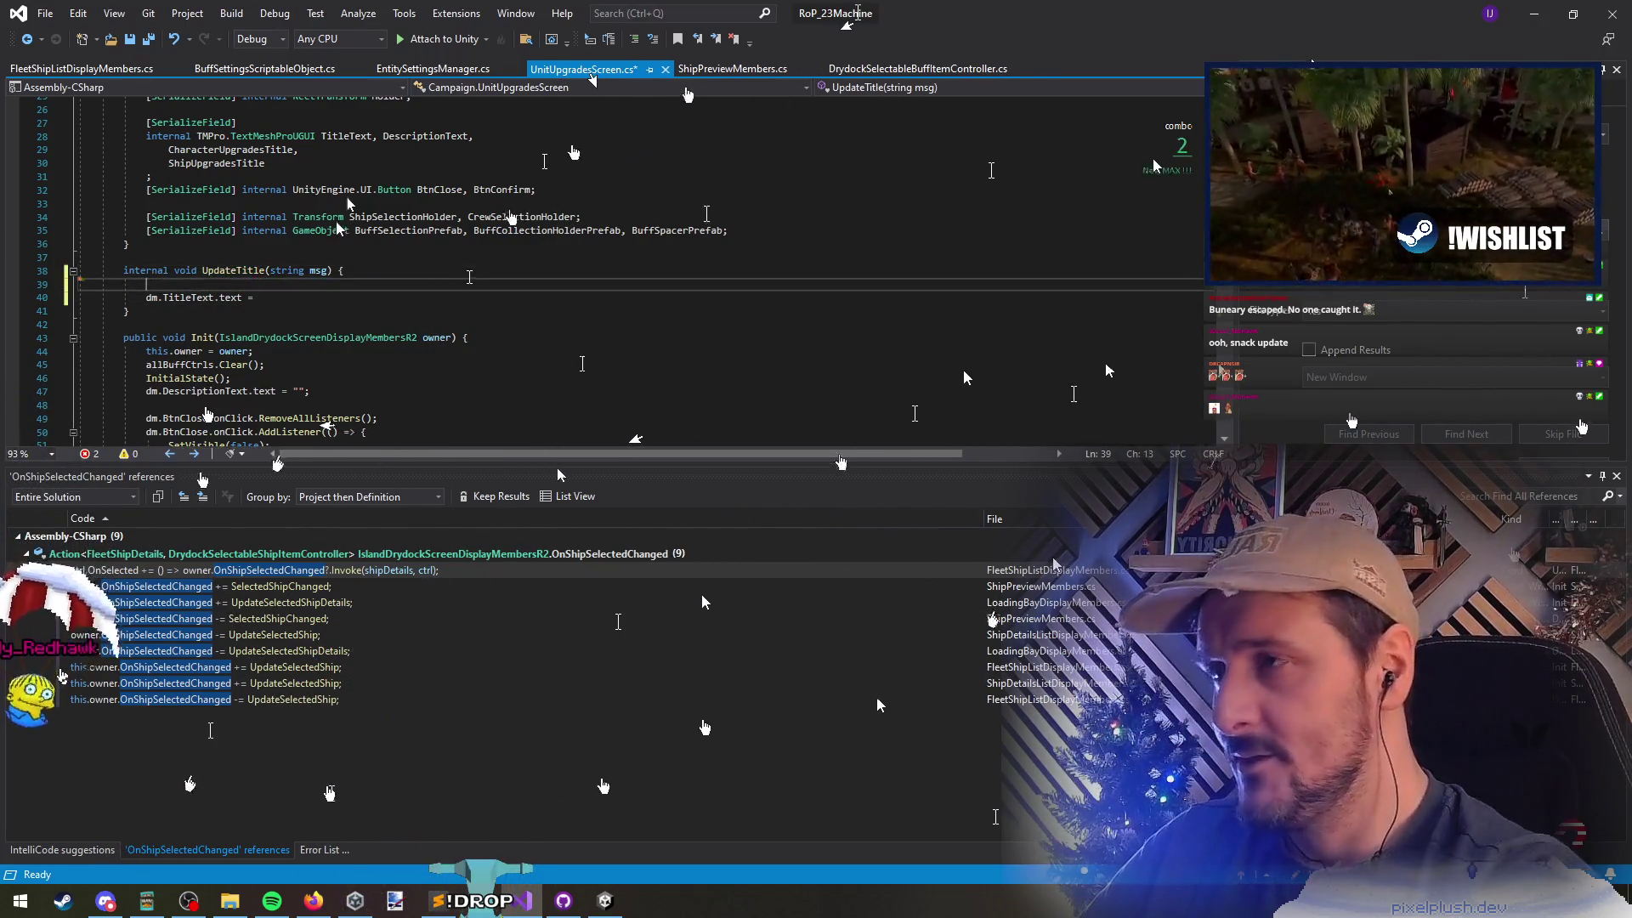
key(Down)
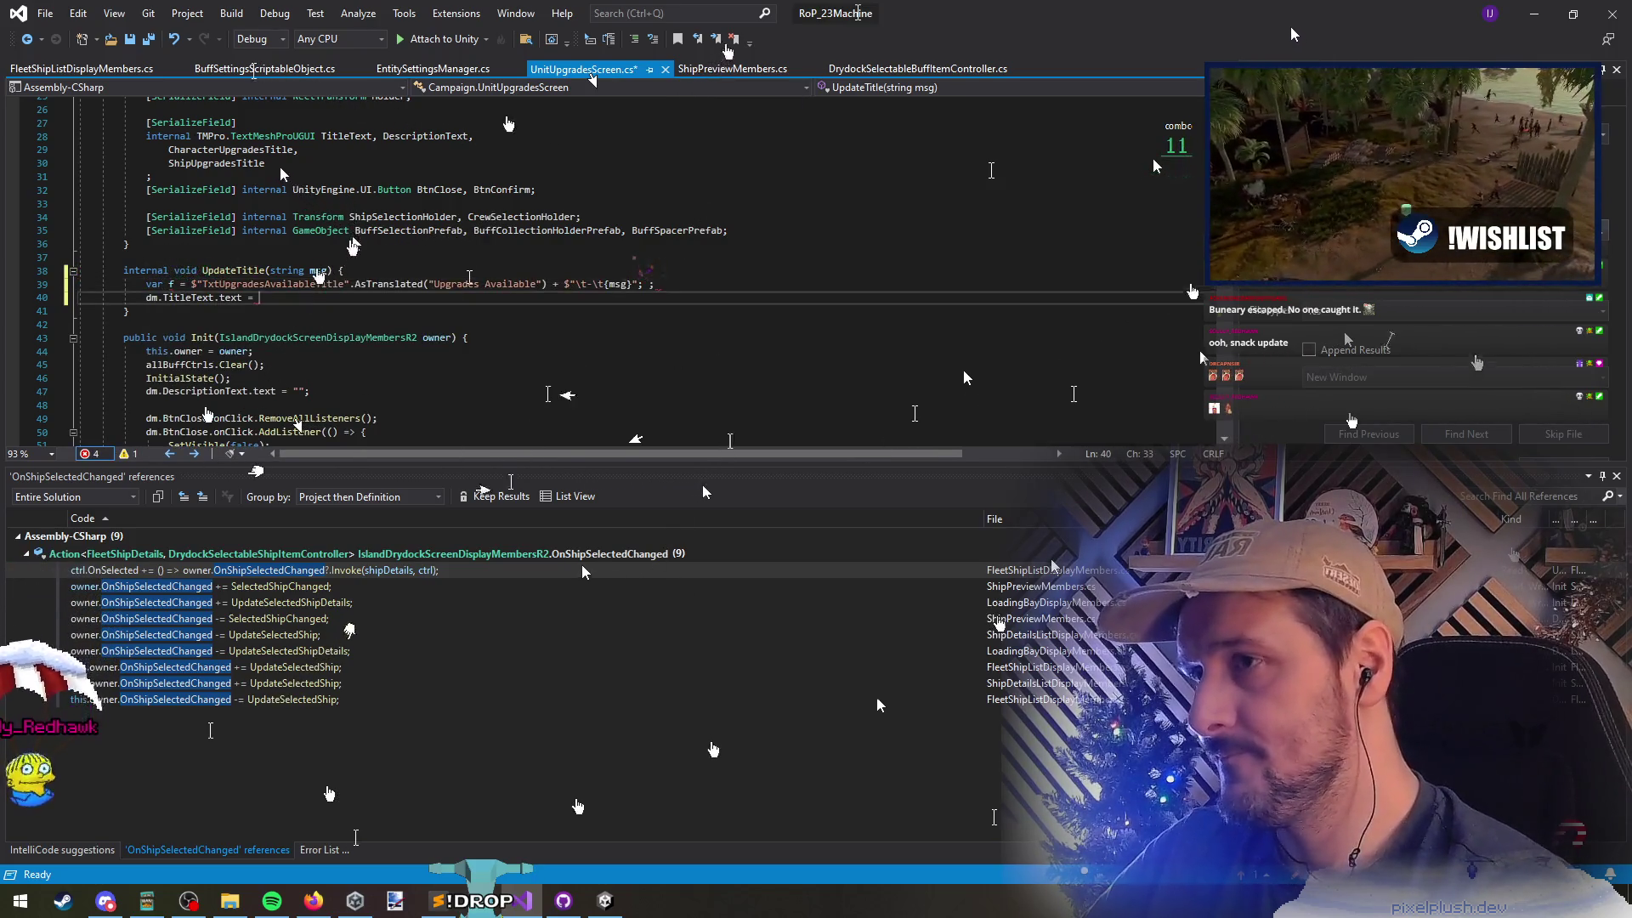
text(f;)
Add a Debug.Log line printing 'Updated Title:' with the f variable
click(324, 284)
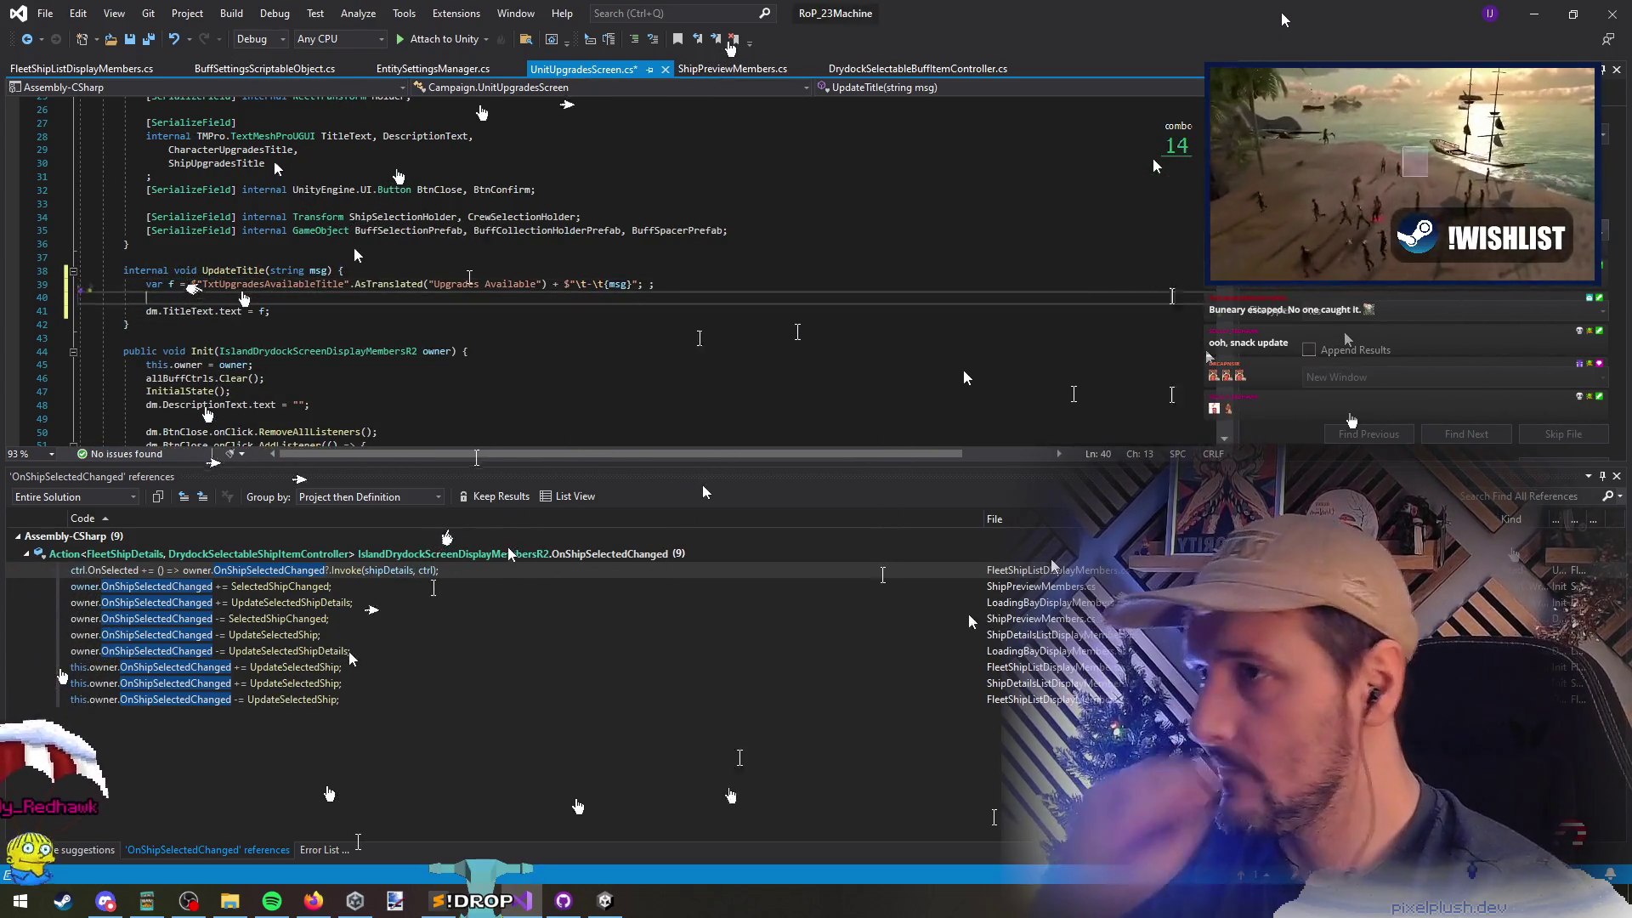
key(End)
key(Return)
text(Debug.Log($"Updat)
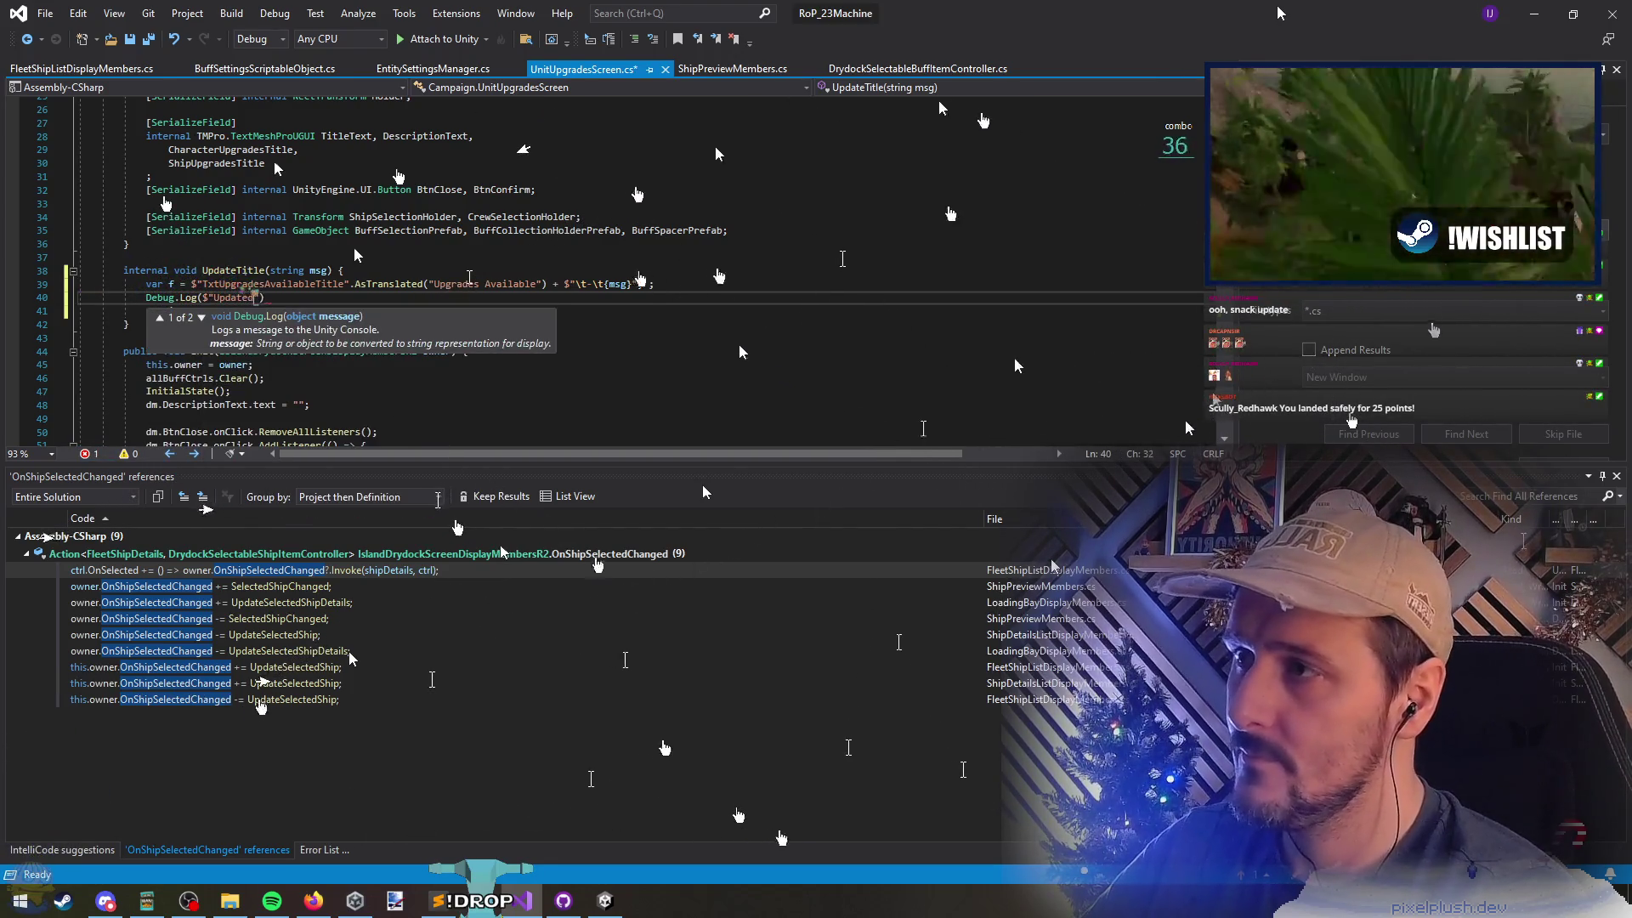
text(ed Title: {})
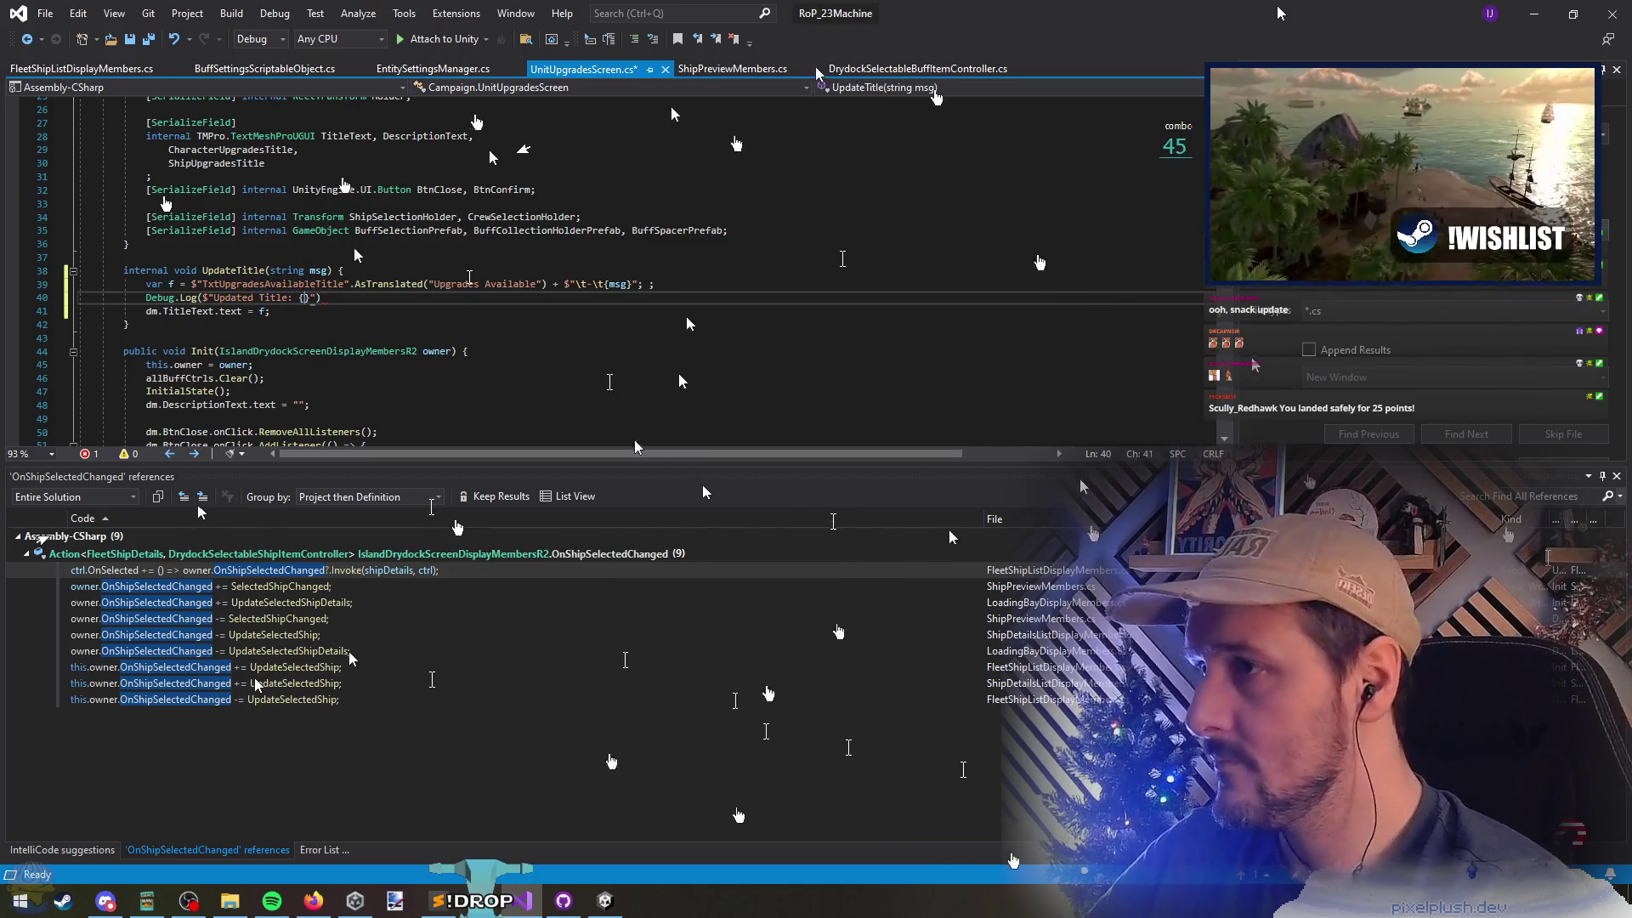
text(f}")
text(;)
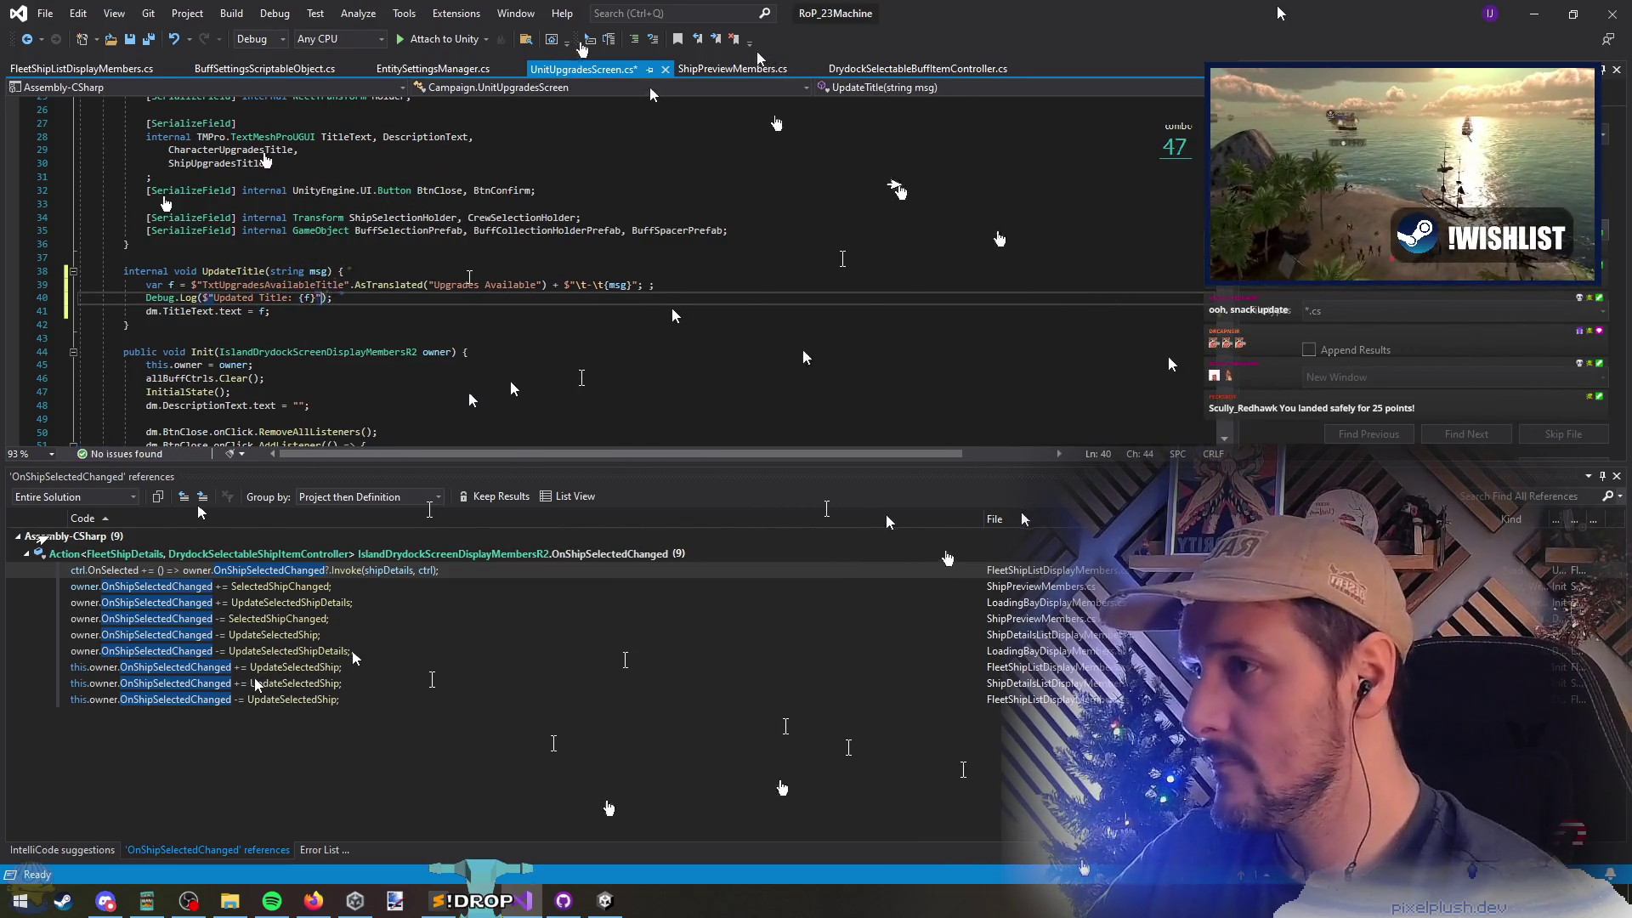
Prefix the log message with [Drydock BuffScreen], save the script, and switch to Unity
click(216, 297)
text([)
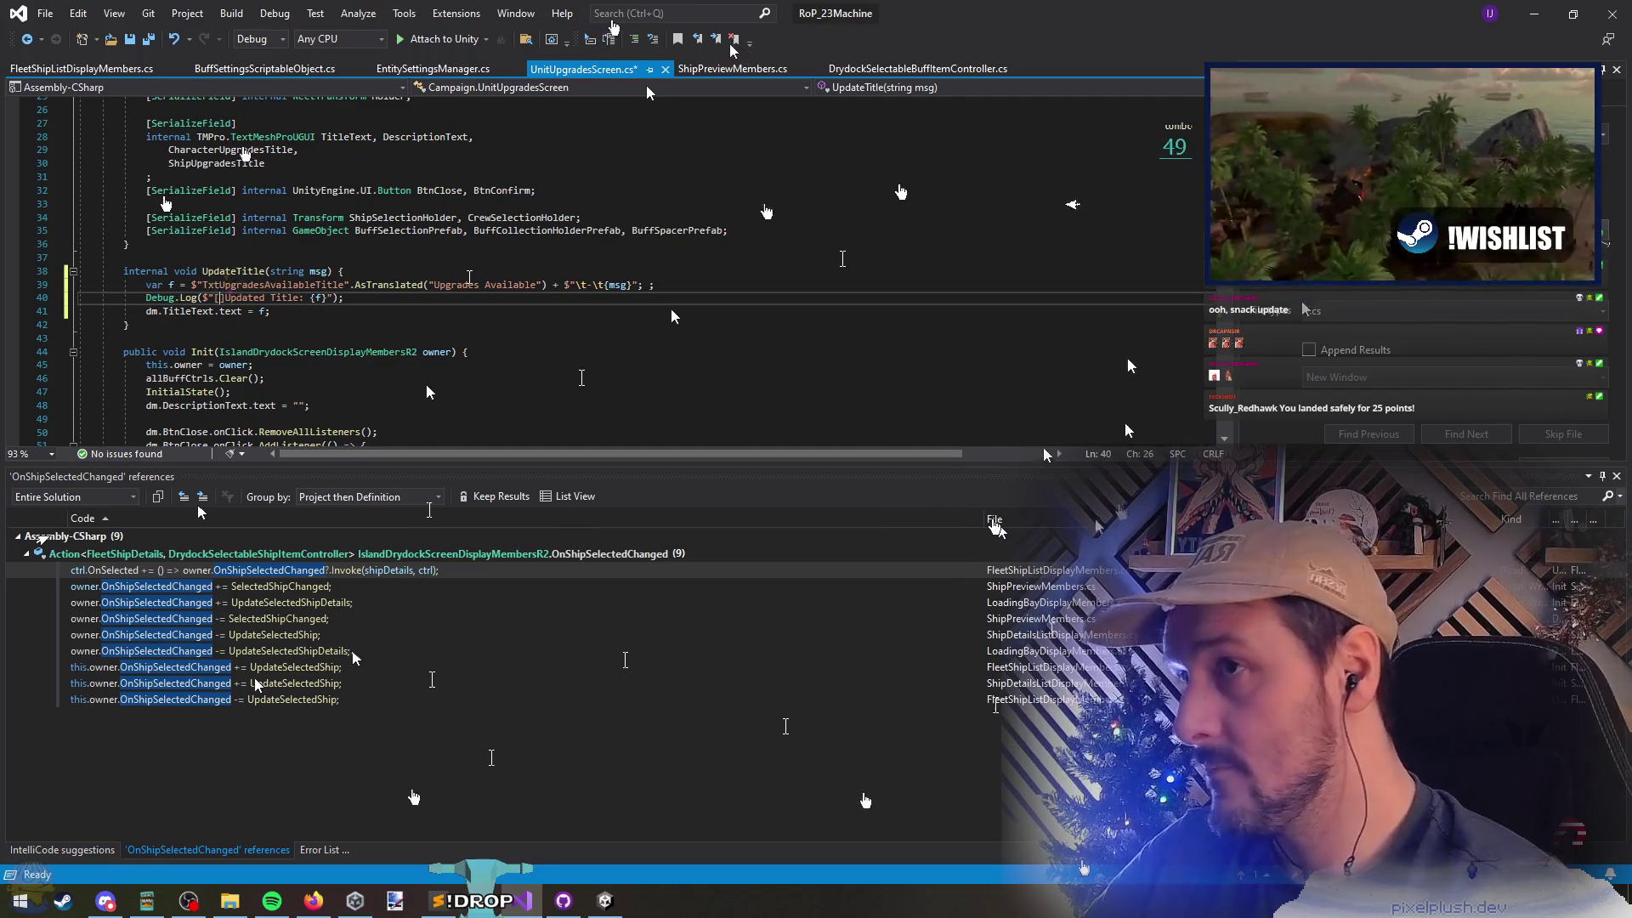
text(Drydock Bu)
text(ffScreen])
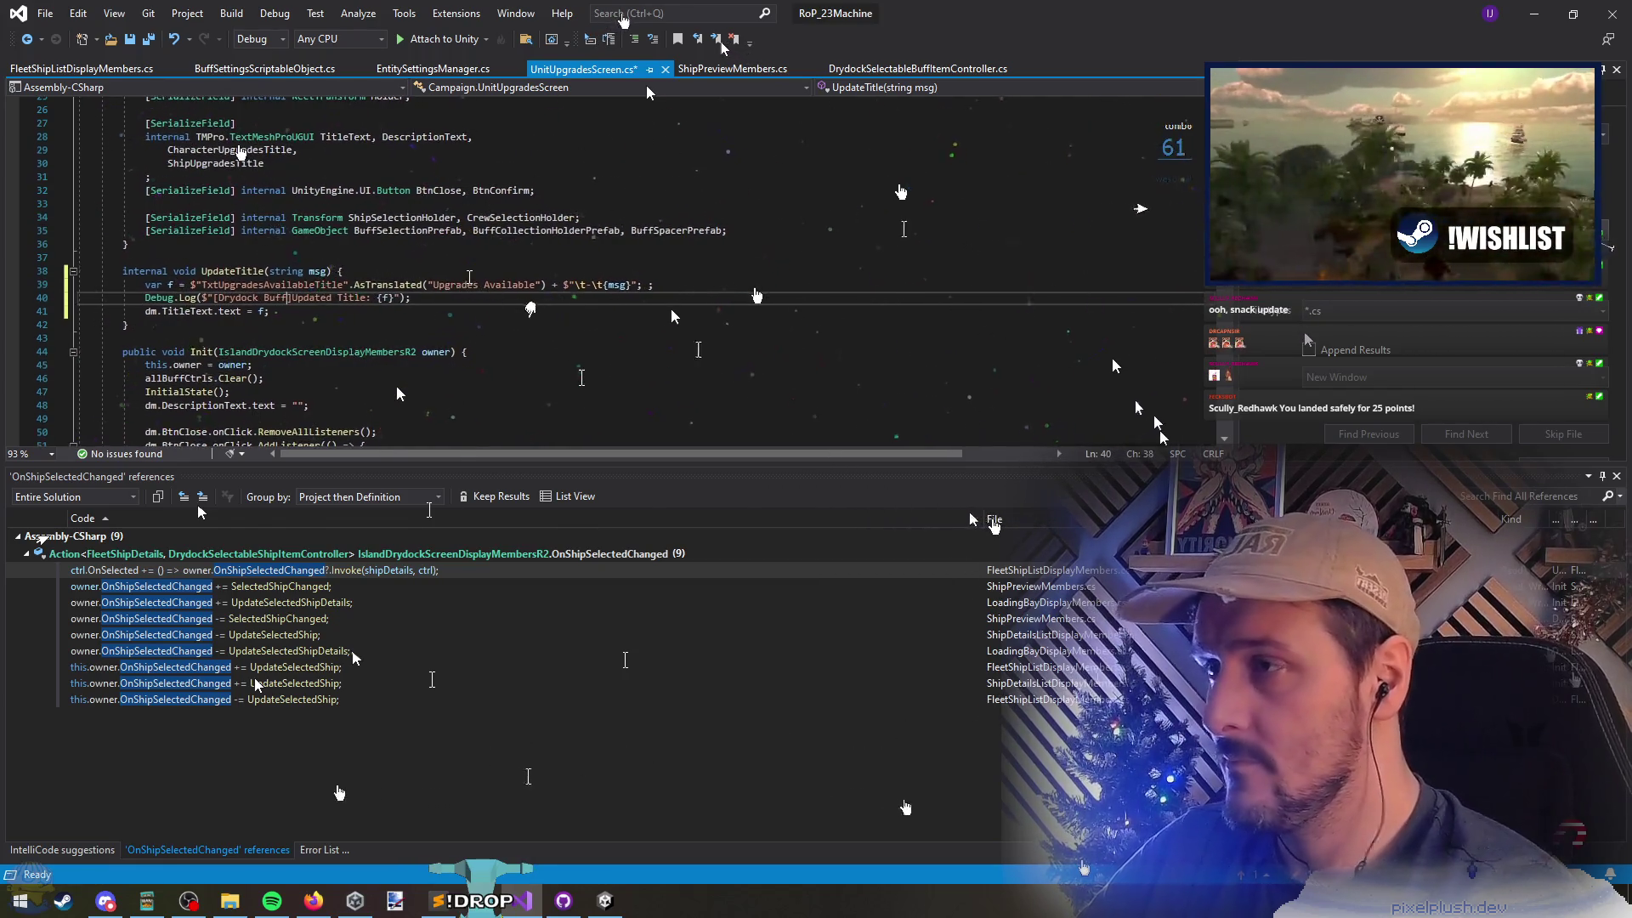
key(End)
key(ctrl+s)
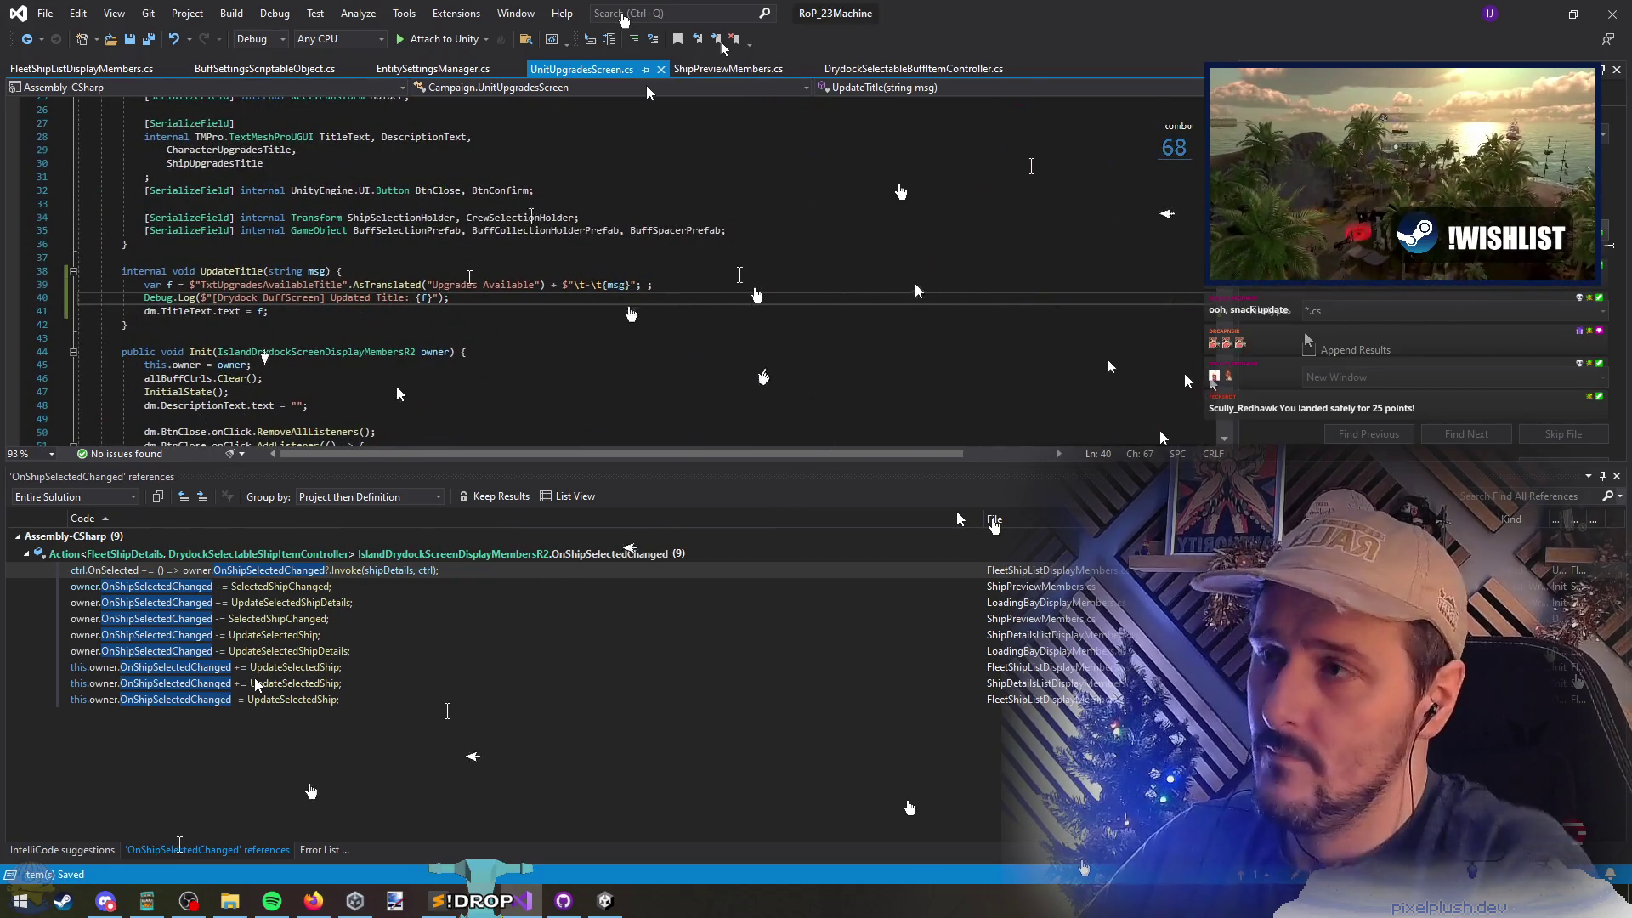
click(213, 298)
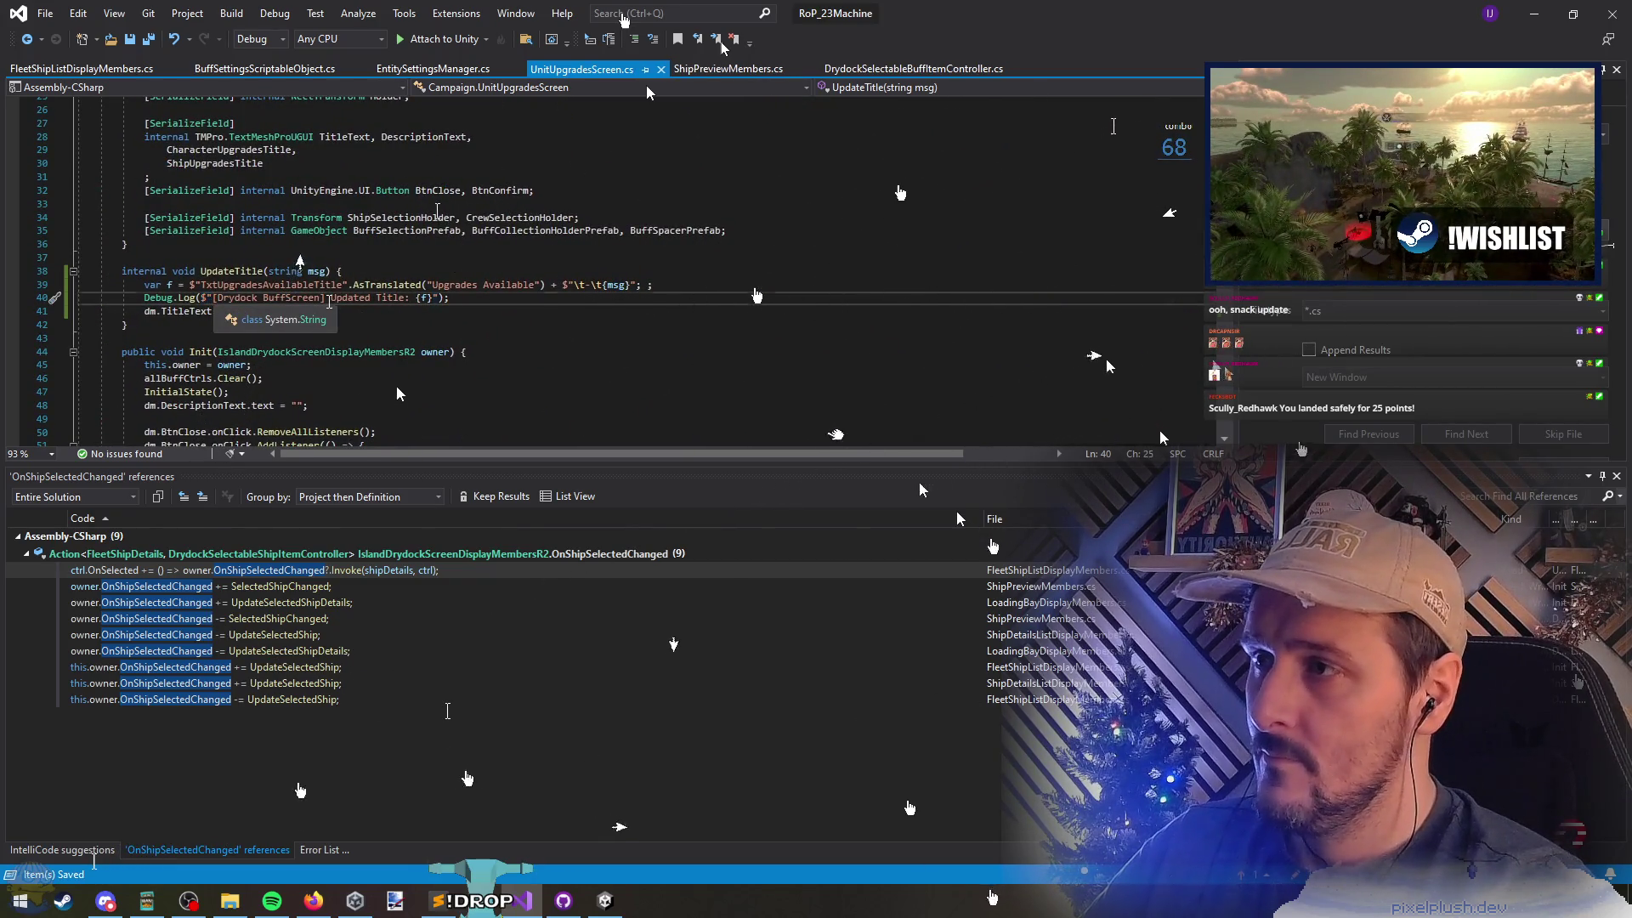
drag(213, 298, 325, 298)
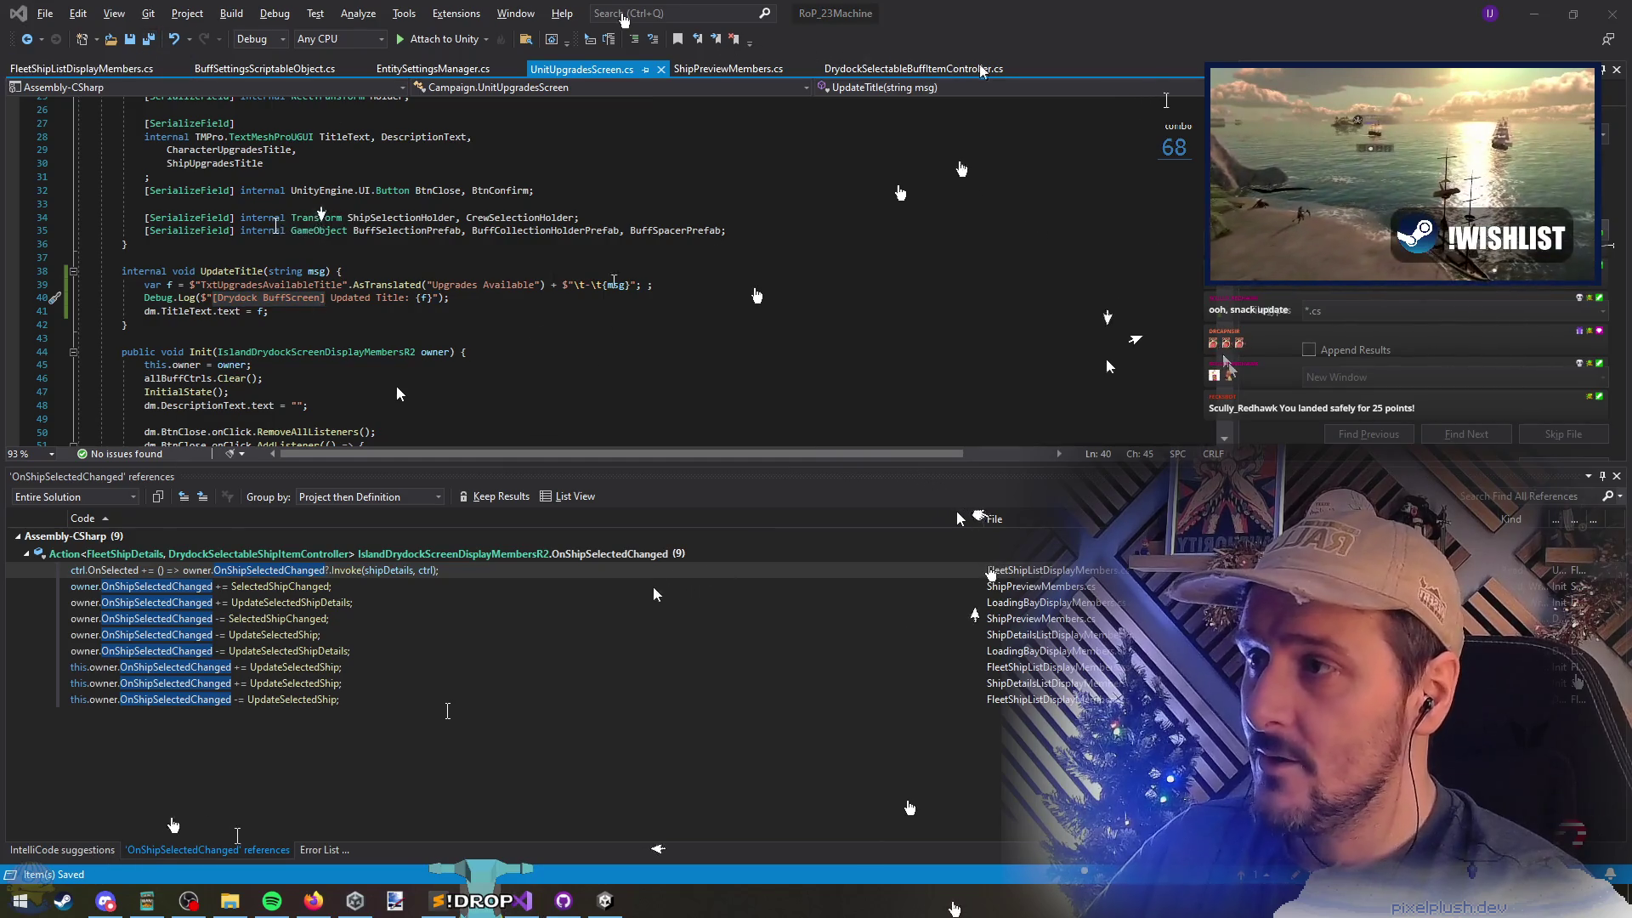
key(alt+Tab)
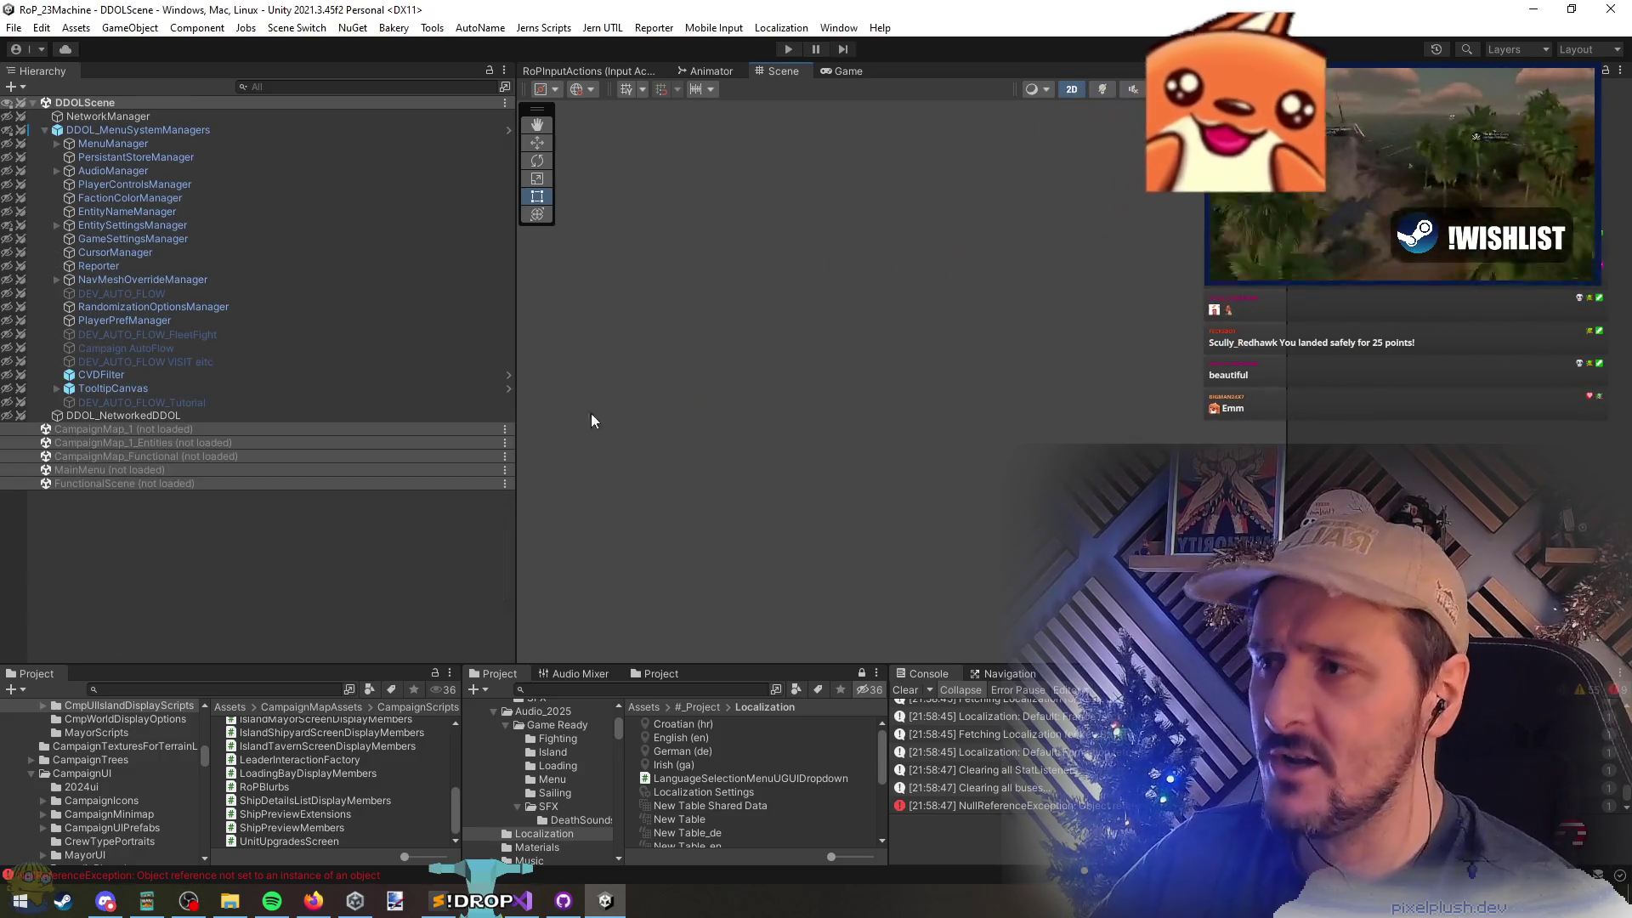
Minimize Visual Studio, enter play mode, and continue the saved campaign onto the map near The Monstrous Cay
key(alt+Tab)
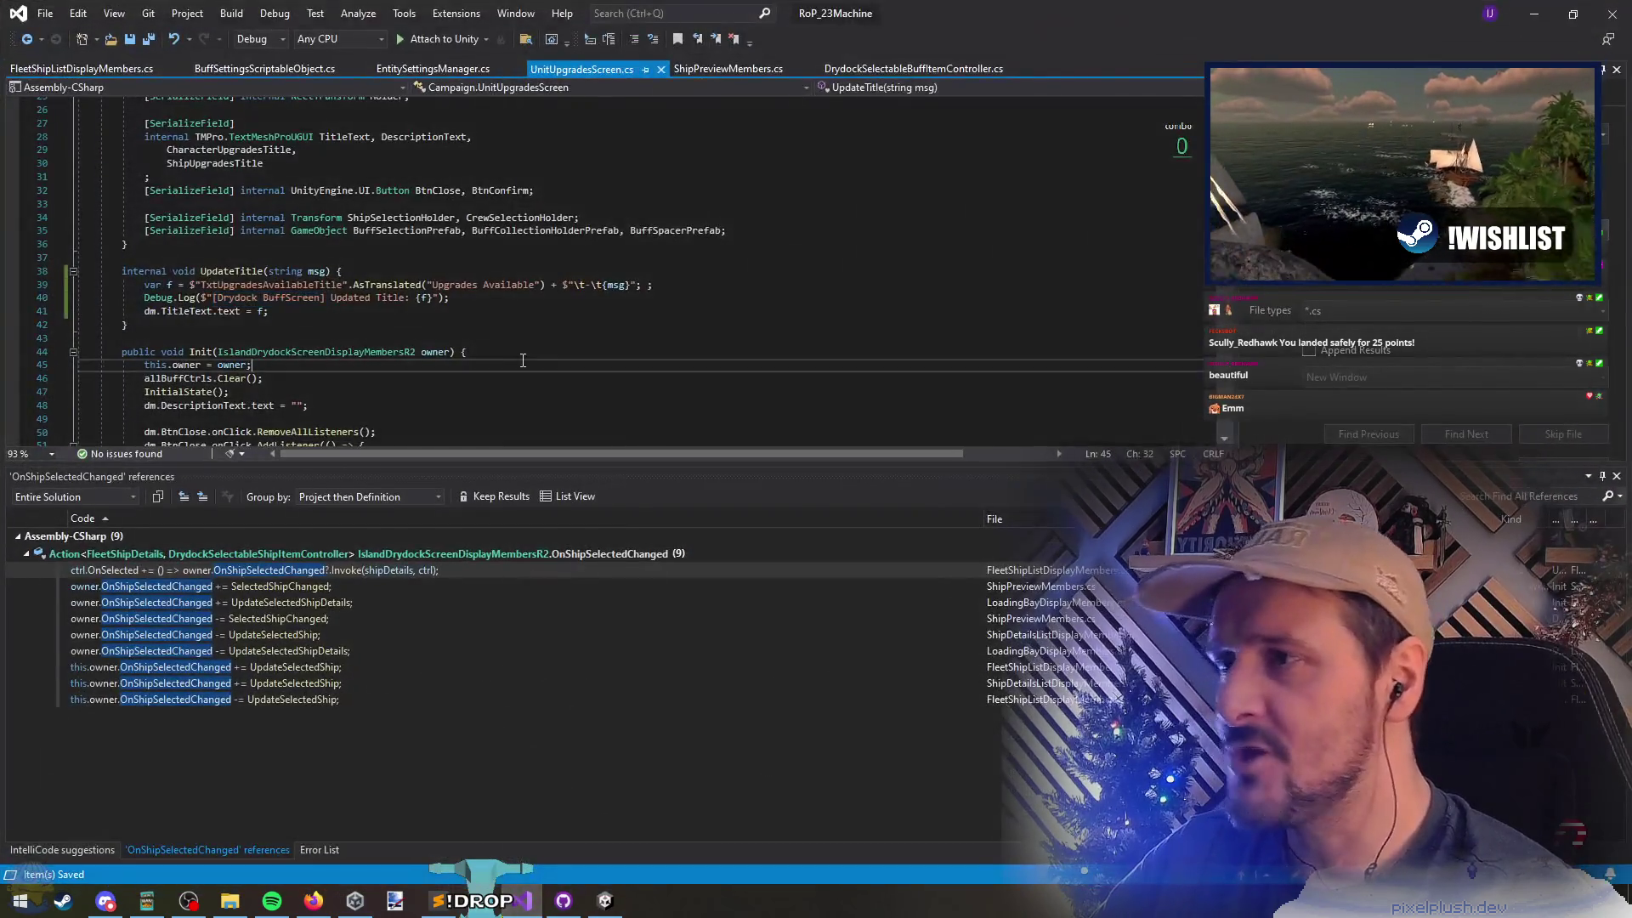
click(454, 271)
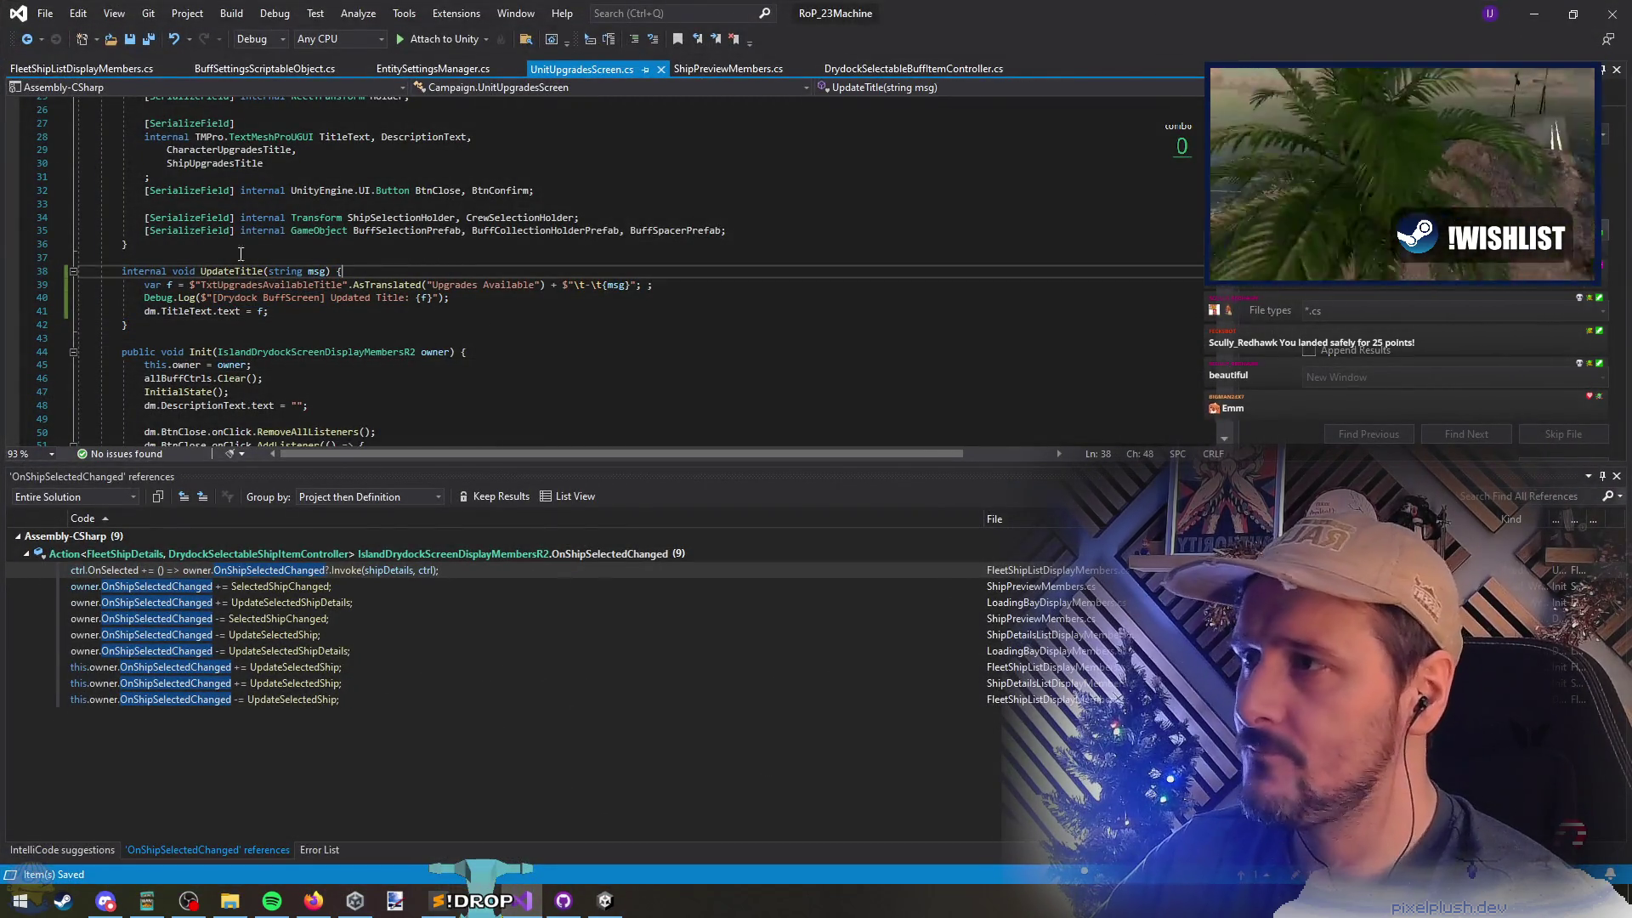
click(1530, 10)
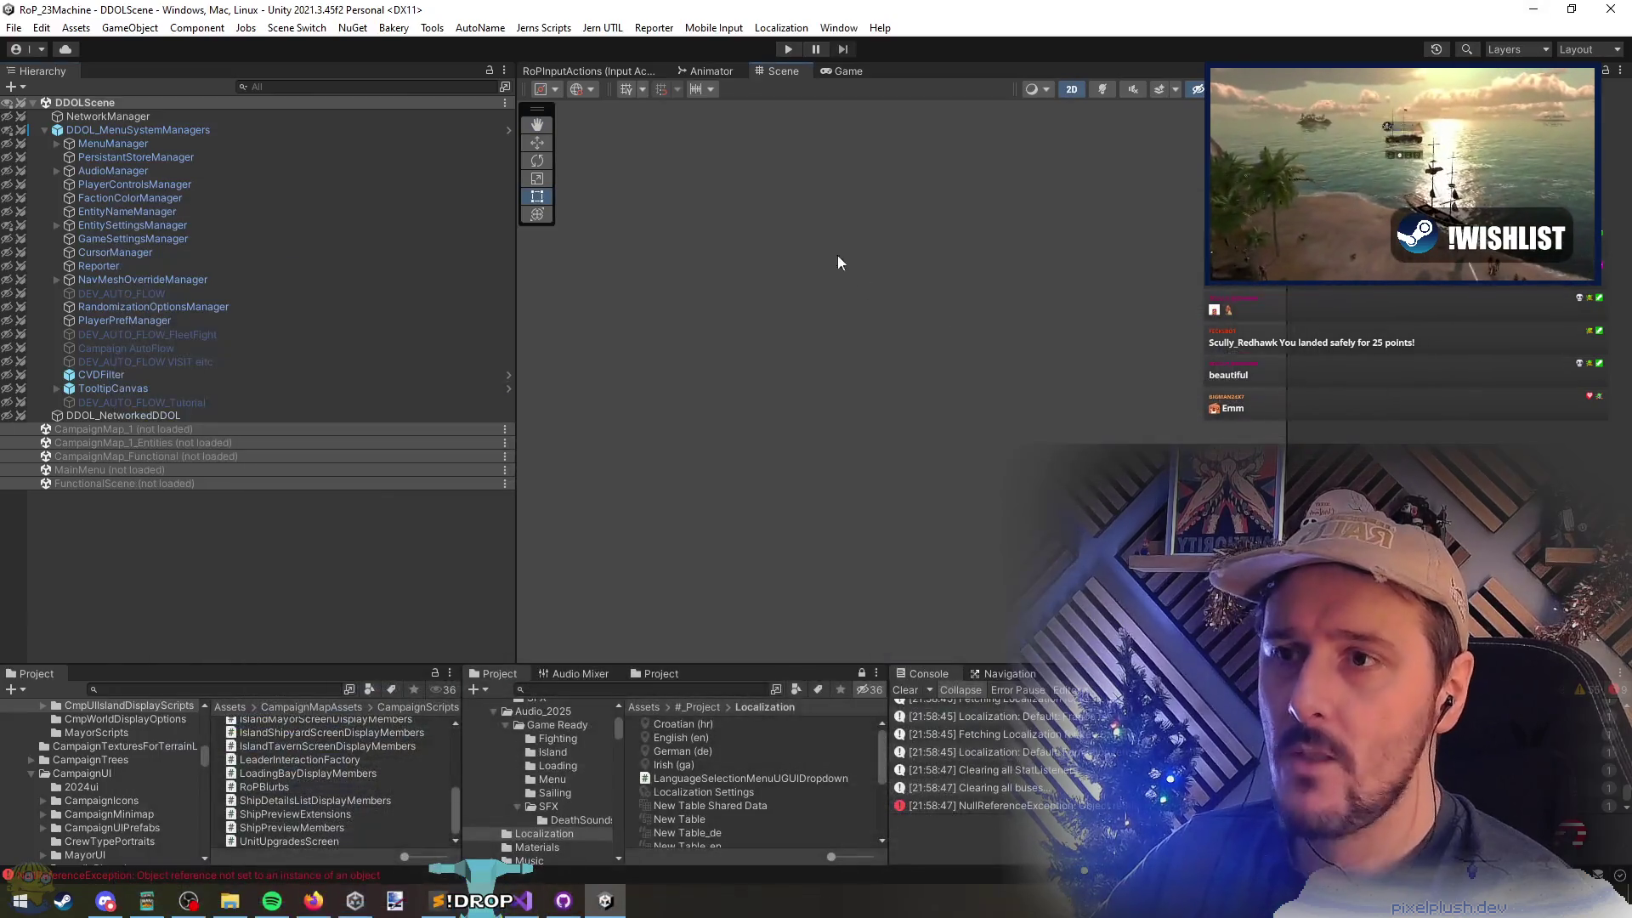
click(789, 49)
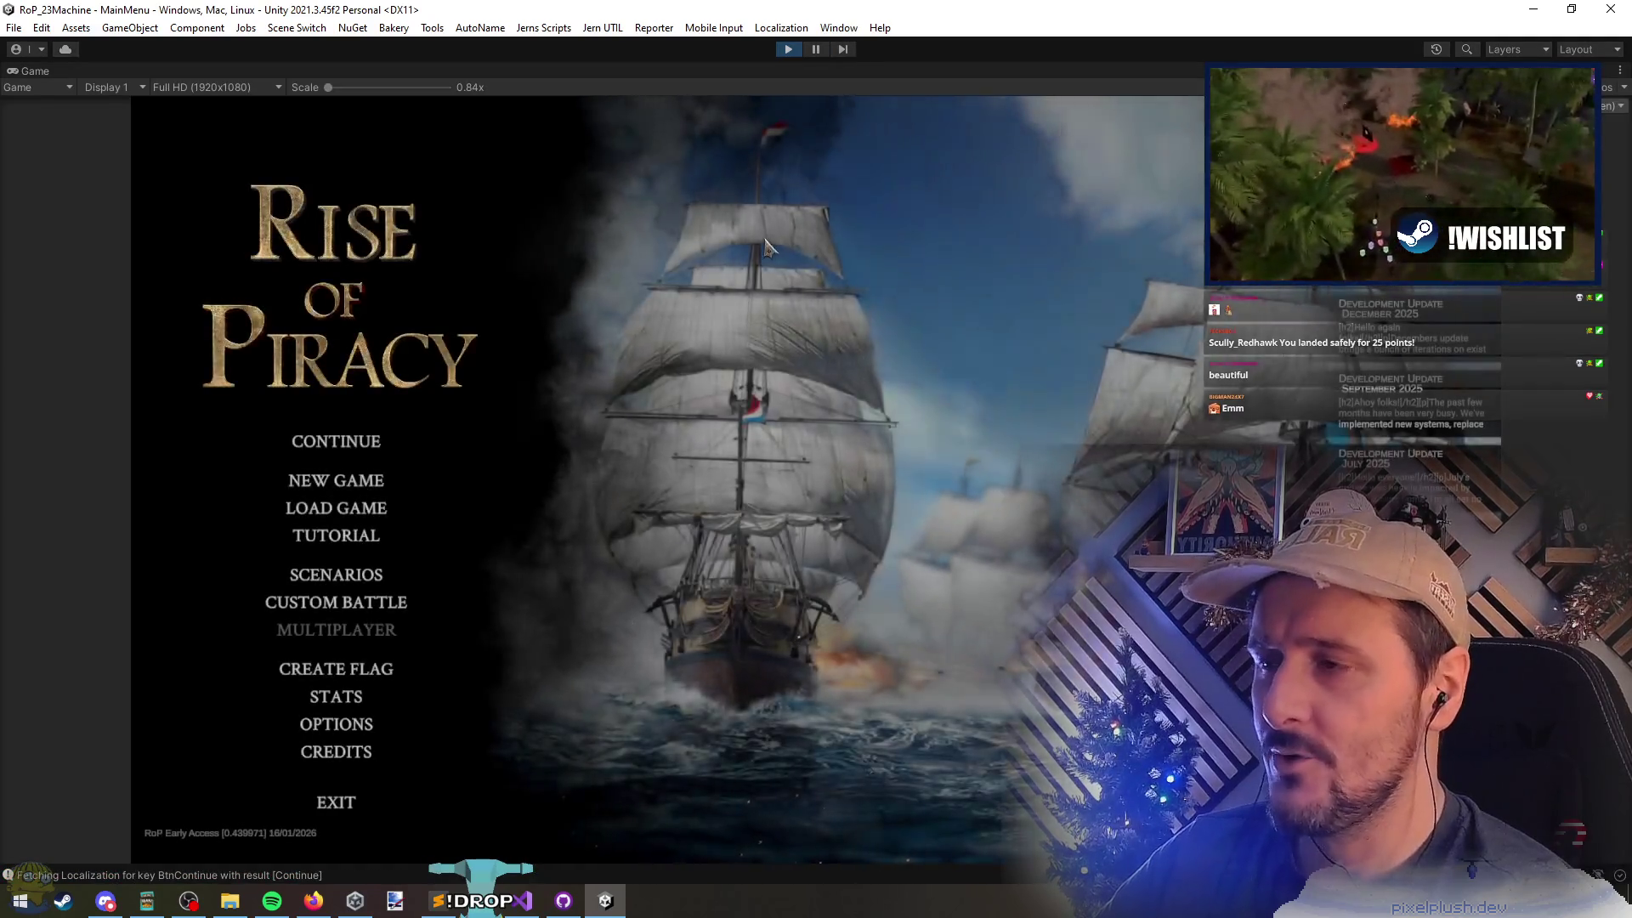
click(357, 444)
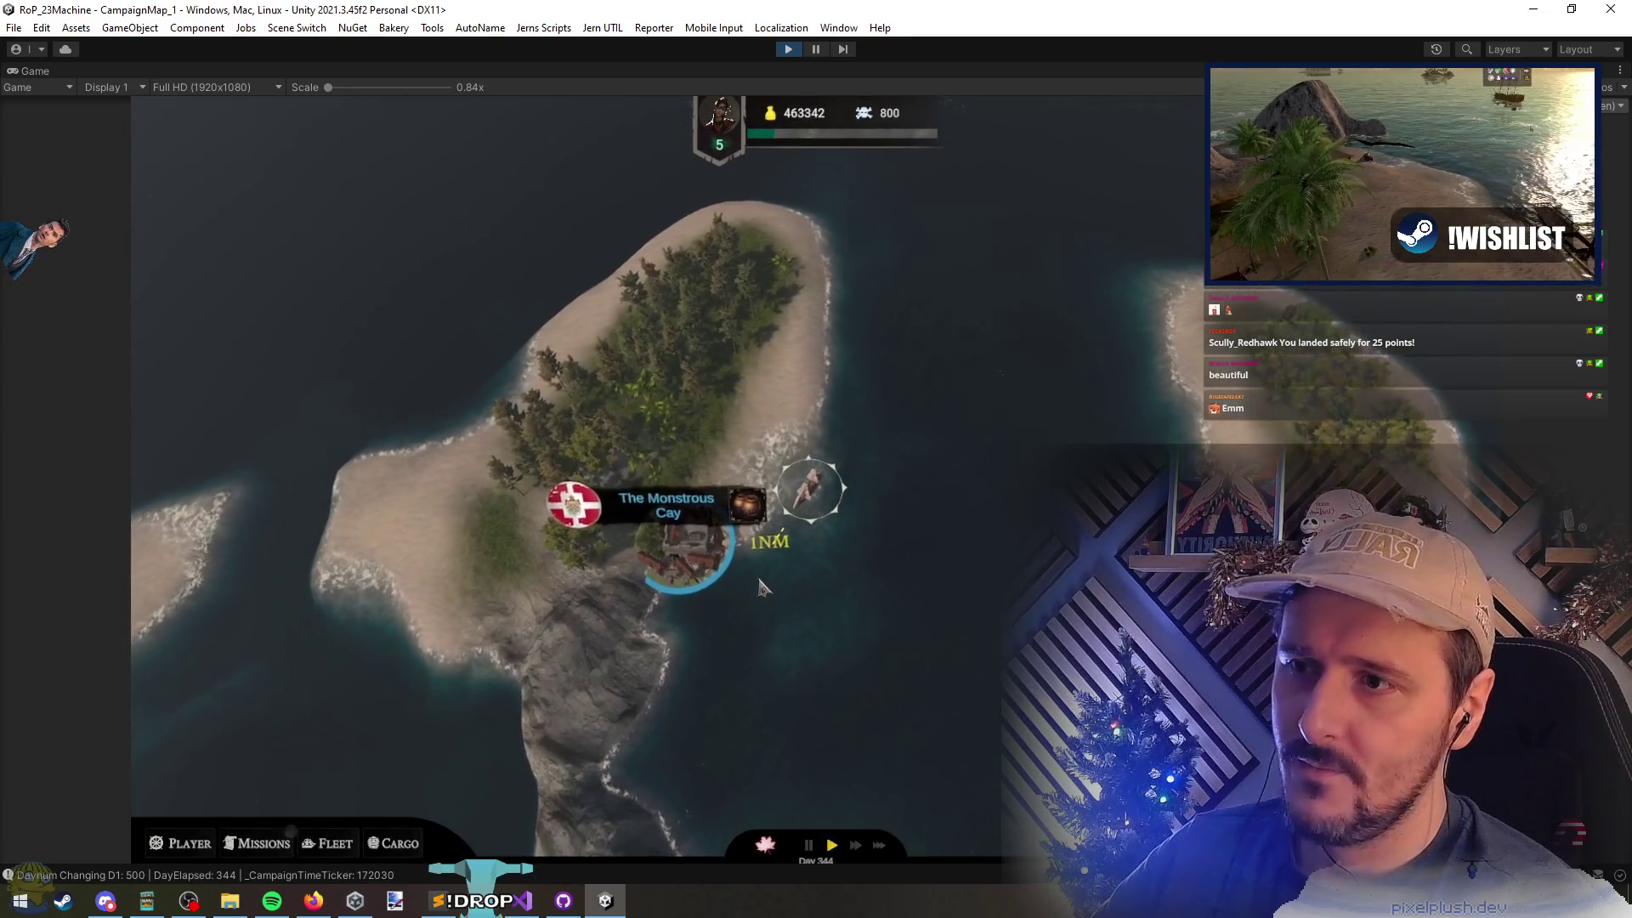
Show The Monstrous Cay's info card (Medium port, Strong, 6 fleets, 5,247 wealth) and pause game time
mouse_move(743, 529)
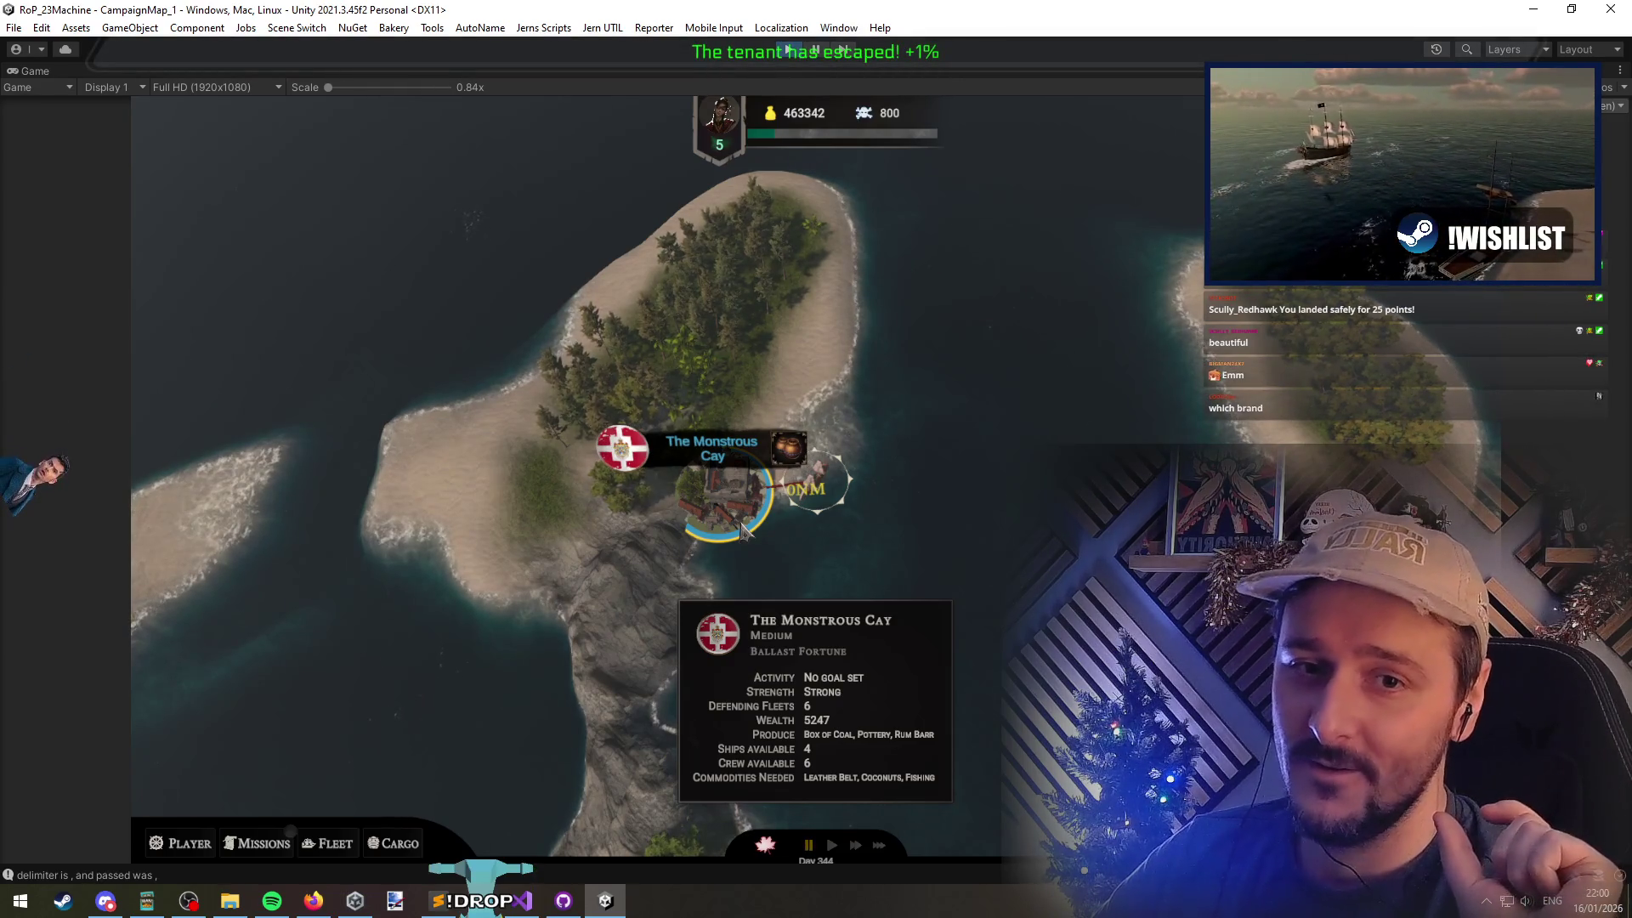
key(space)
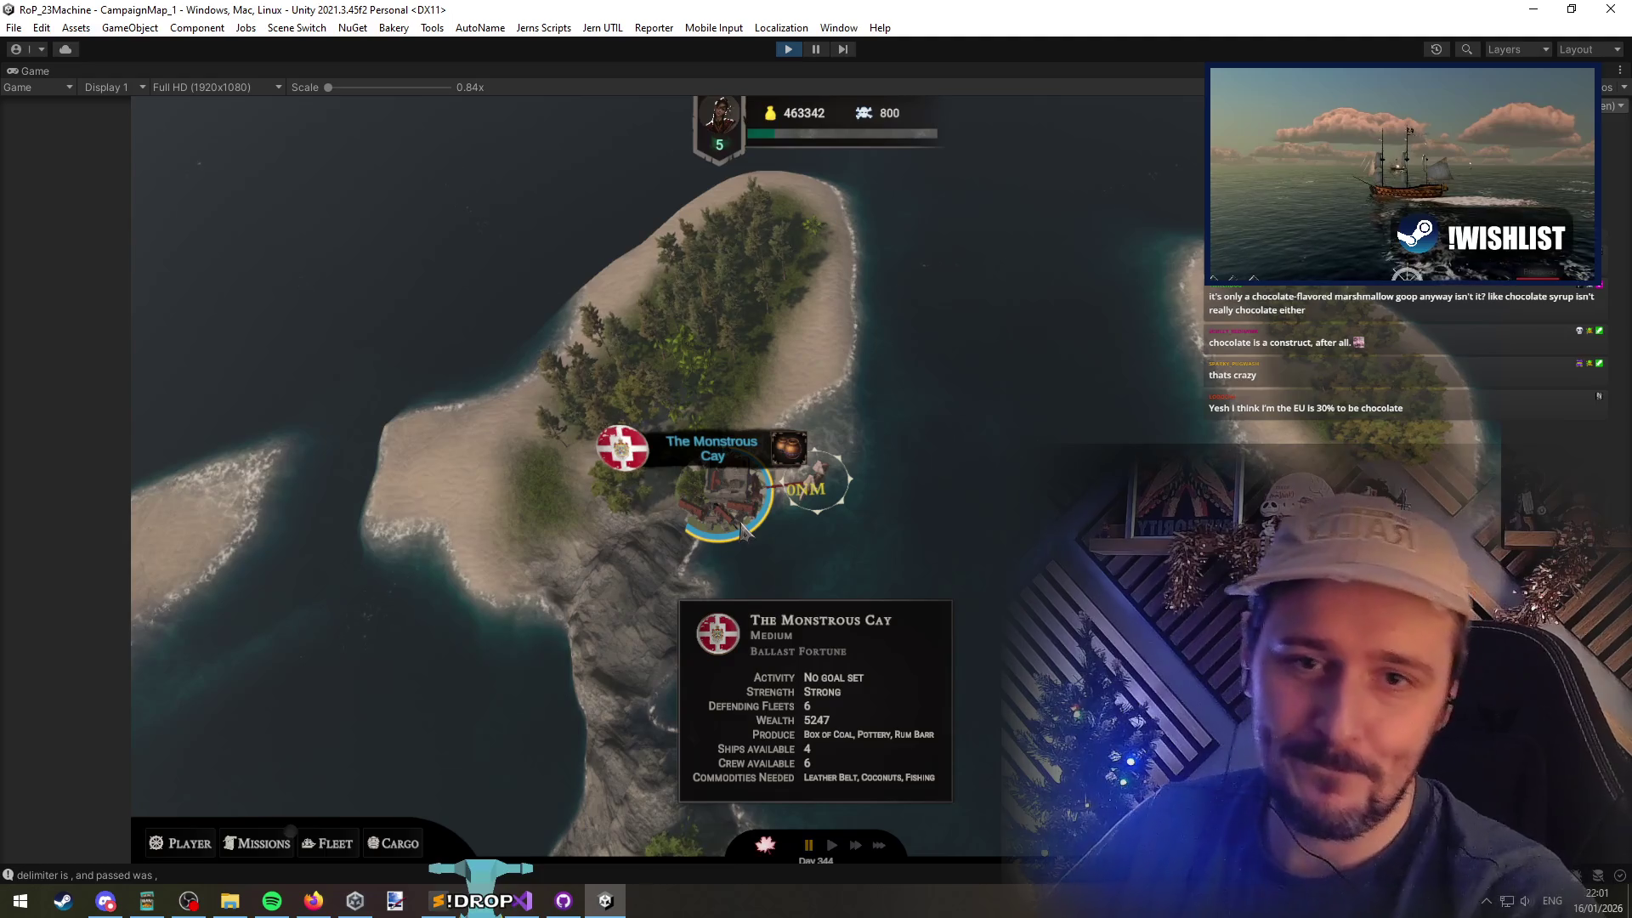
Enter The Monstrous Cay's port screen to view its Island Information
click(729, 489)
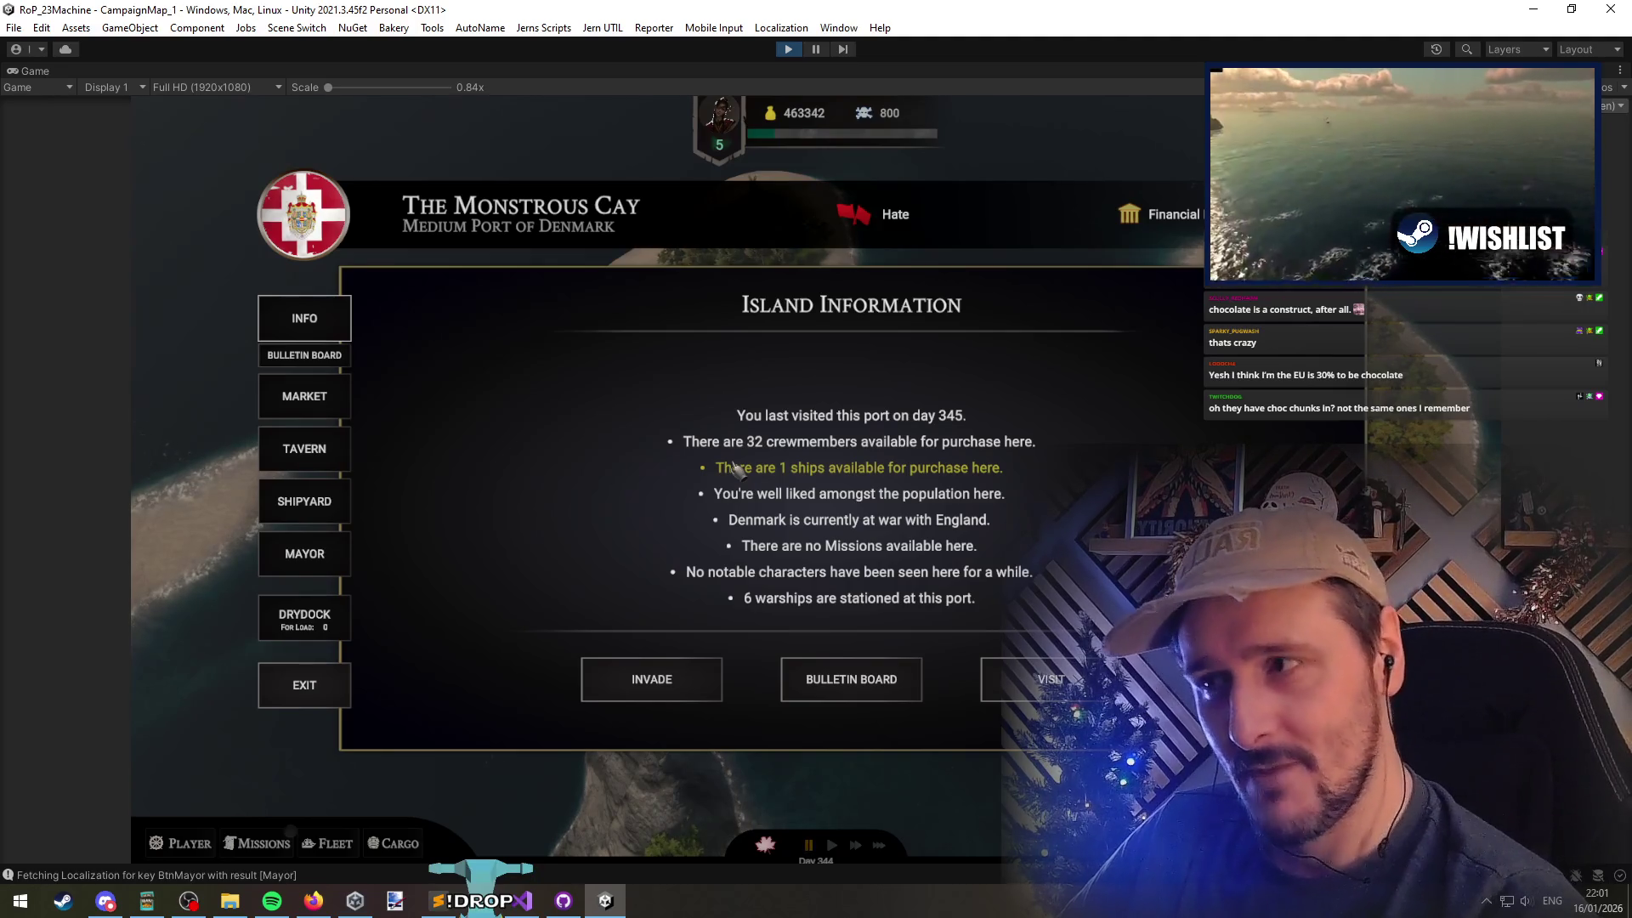
Browse the port's market list, then switch to the Drydock panel with the flagship selected
click(302, 394)
scroll(578, 561, down, 1)
scroll(578, 561, up, 2)
scroll(846, 387, down, 3)
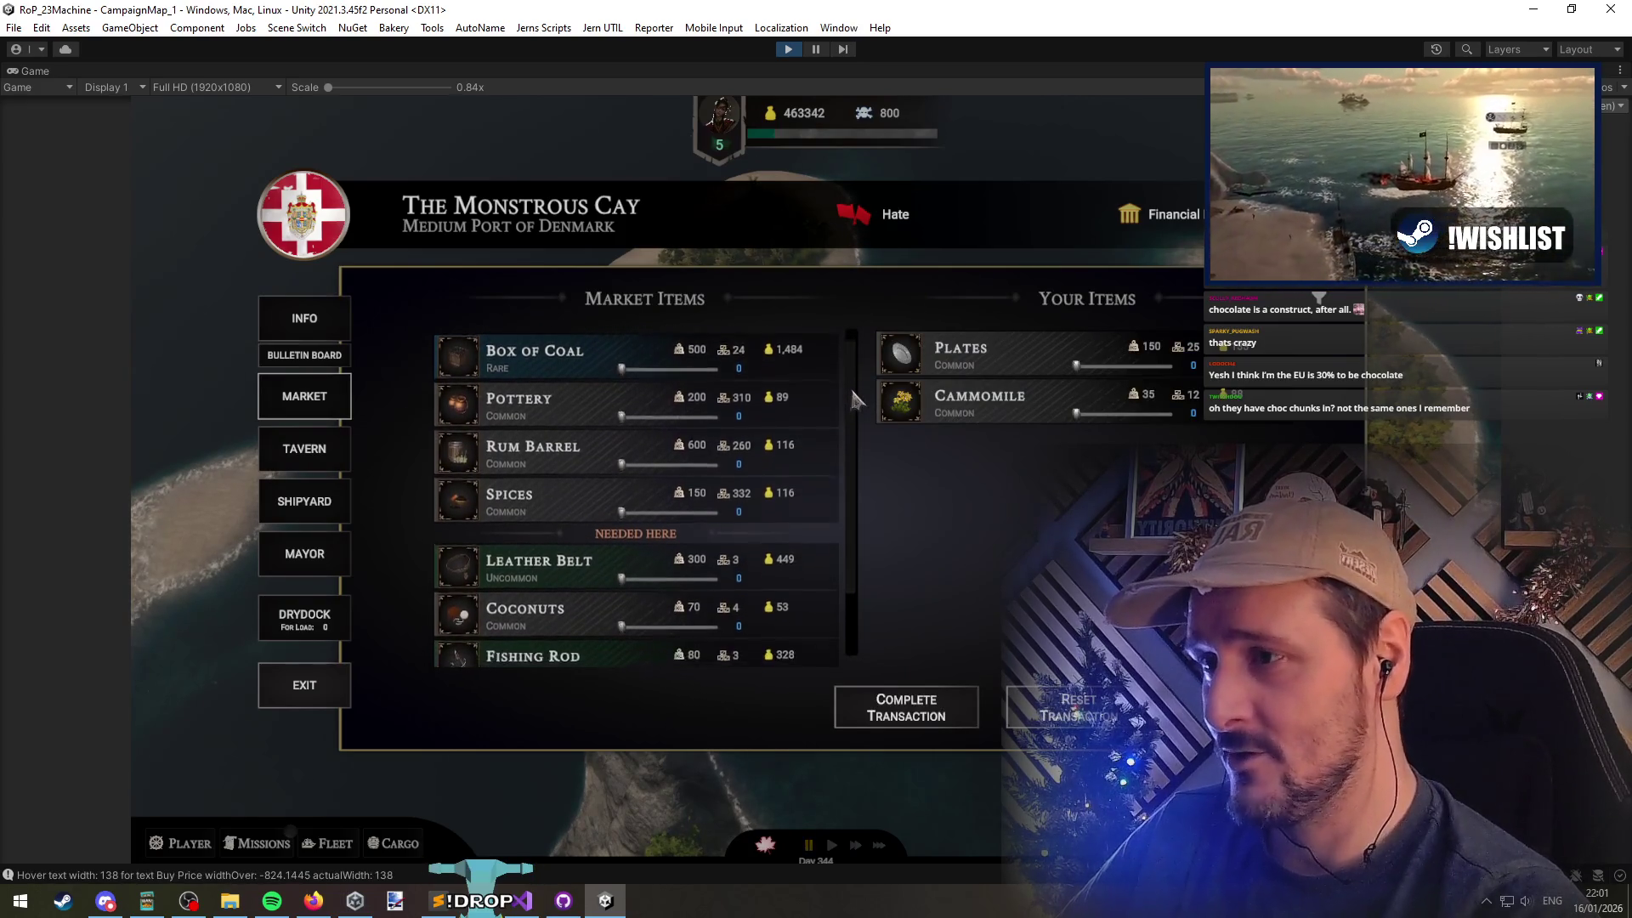
scroll(847, 342, up, 1)
scroll(846, 342, up, 1)
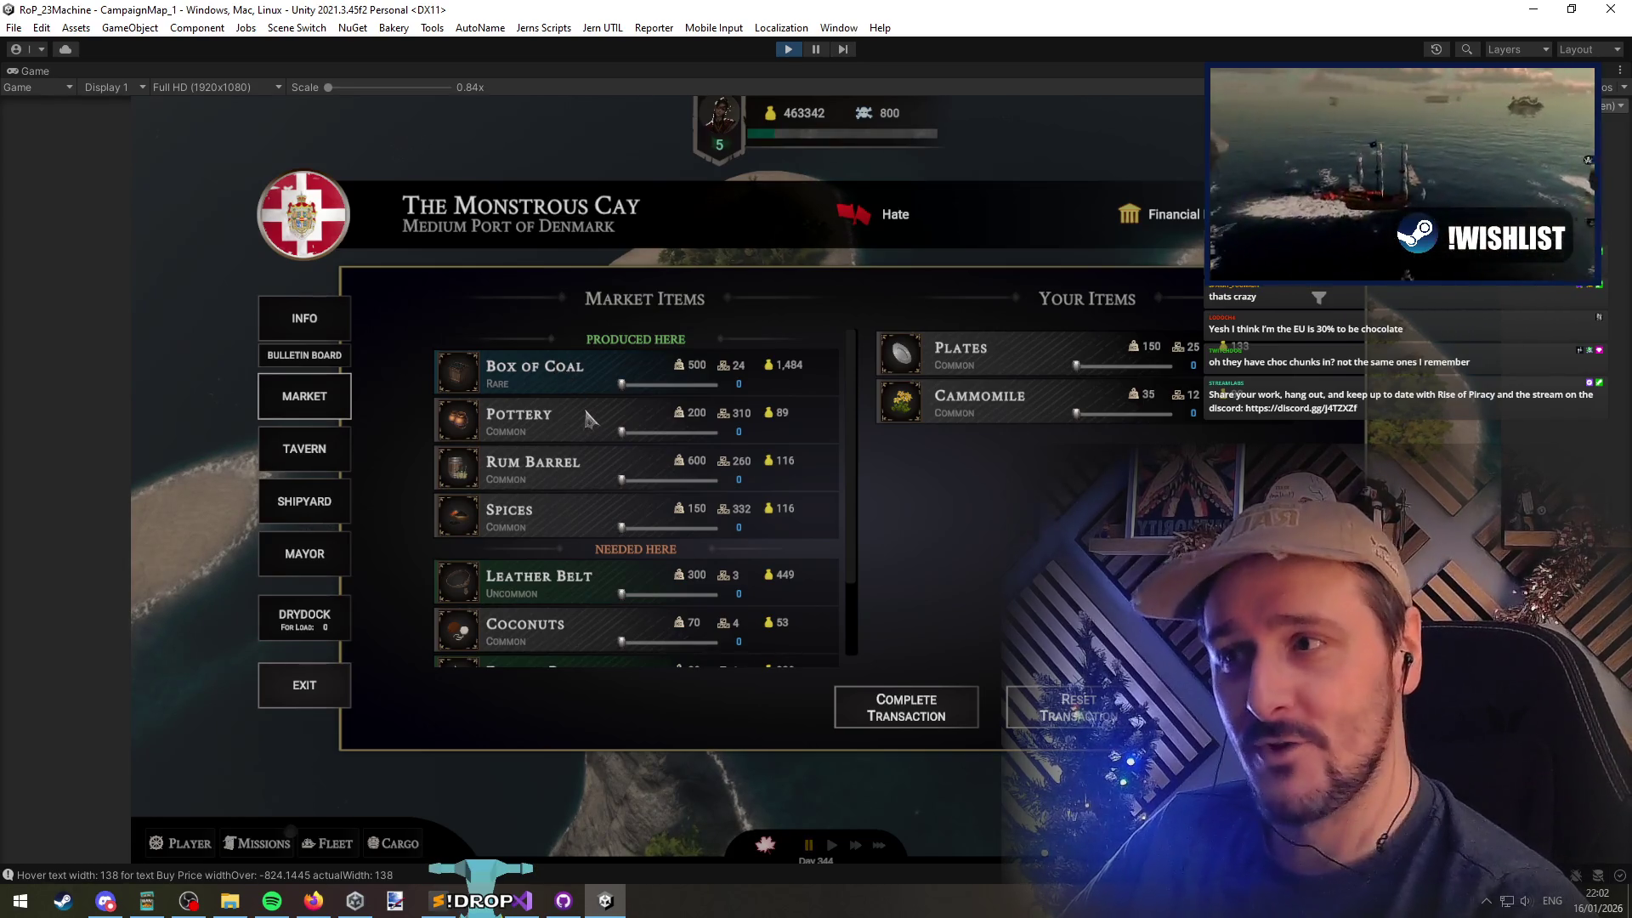
click(299, 616)
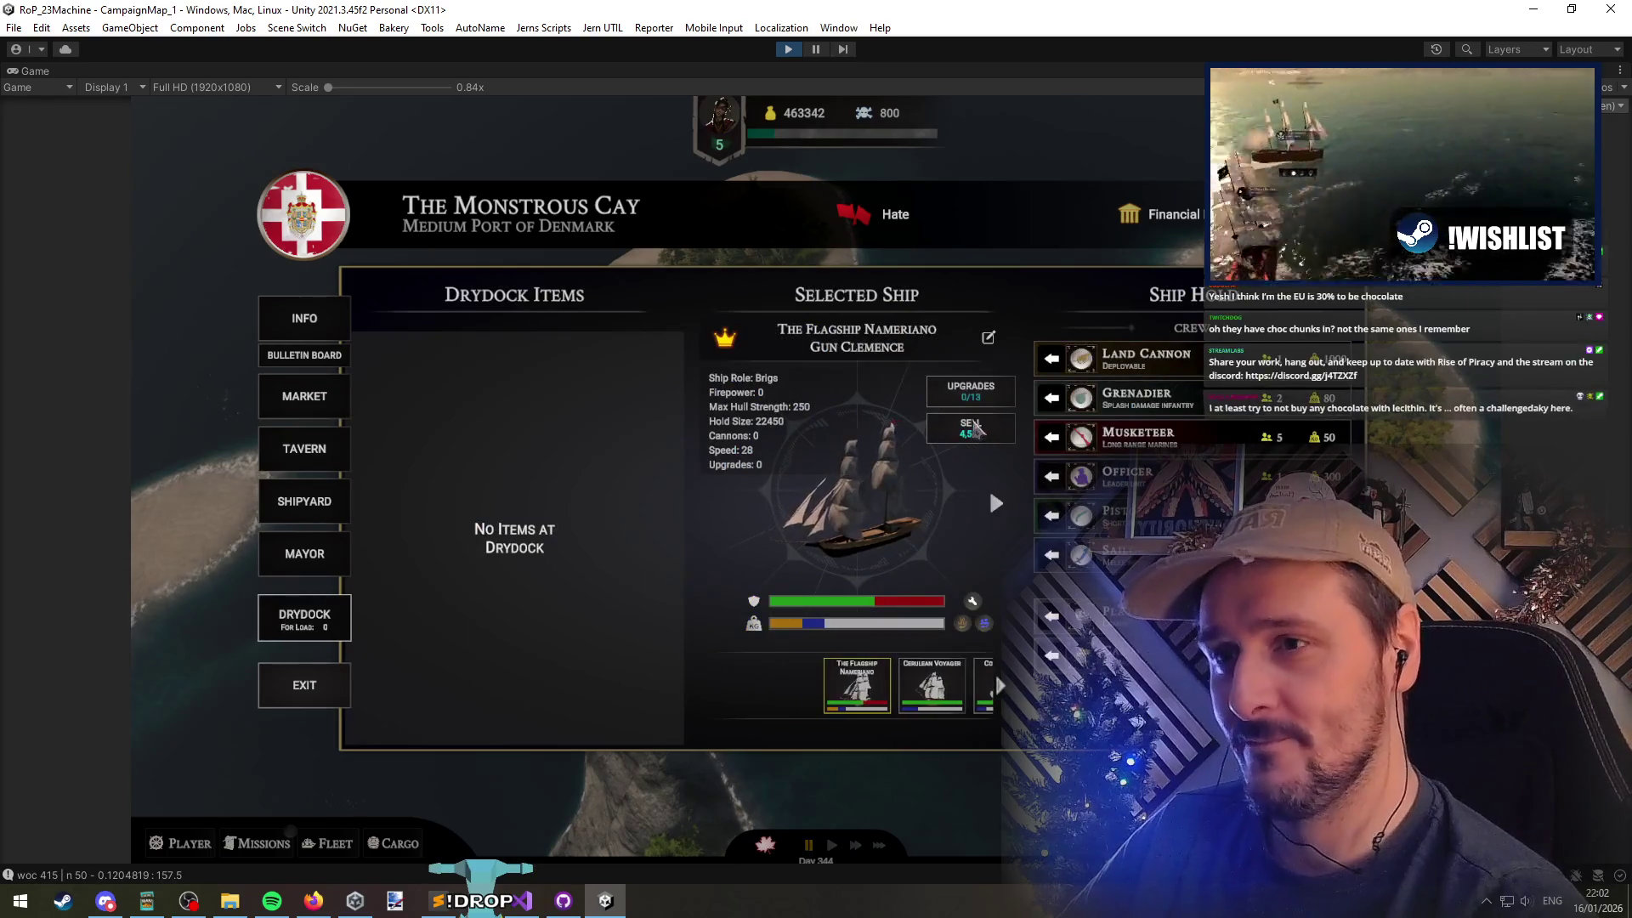
Open the flagship's Upgrades Available popup and scroll through its 0/5 upgrade cards
click(974, 393)
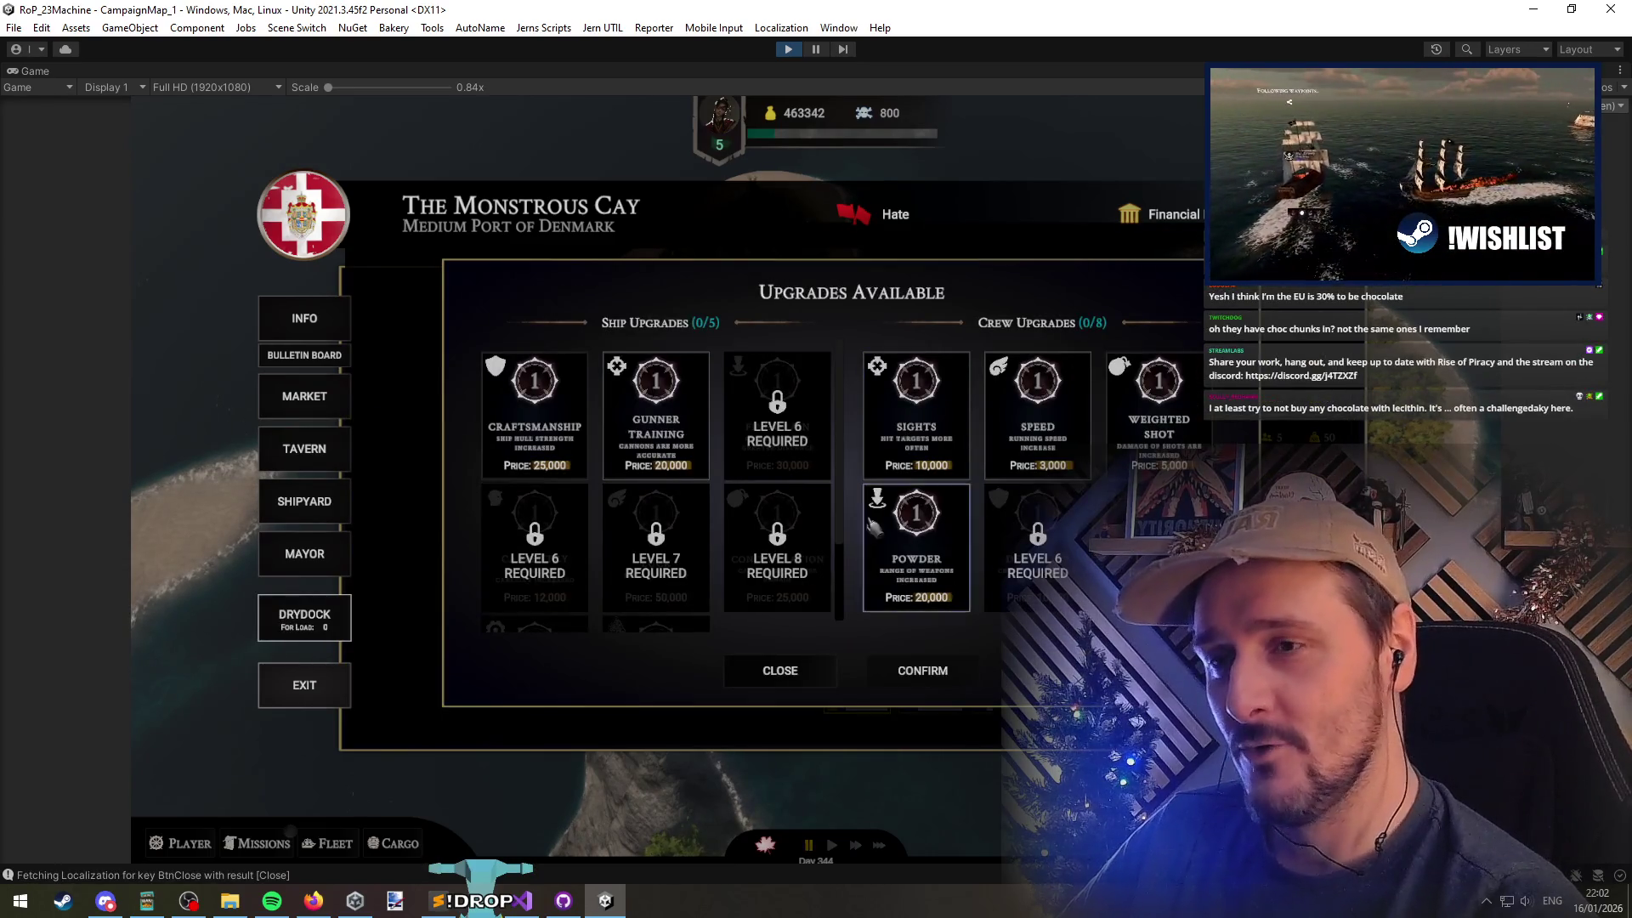
scroll(793, 443, down, 3)
scroll(773, 527, up, 3)
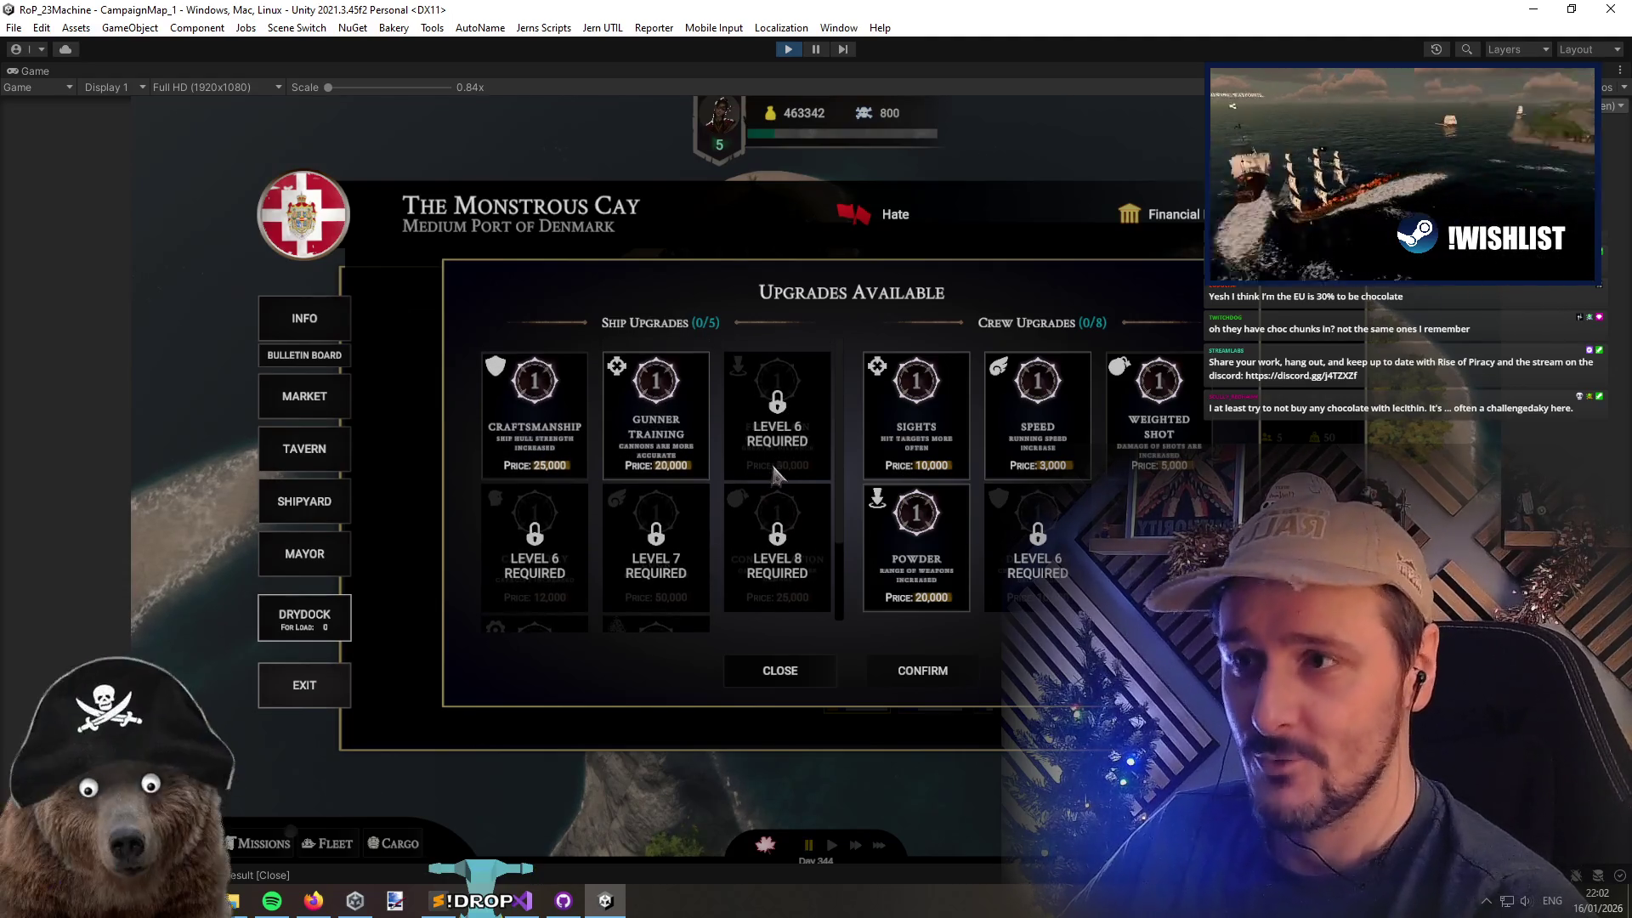
drag(767, 472, 767, 374)
scroll(770, 382, up, 3)
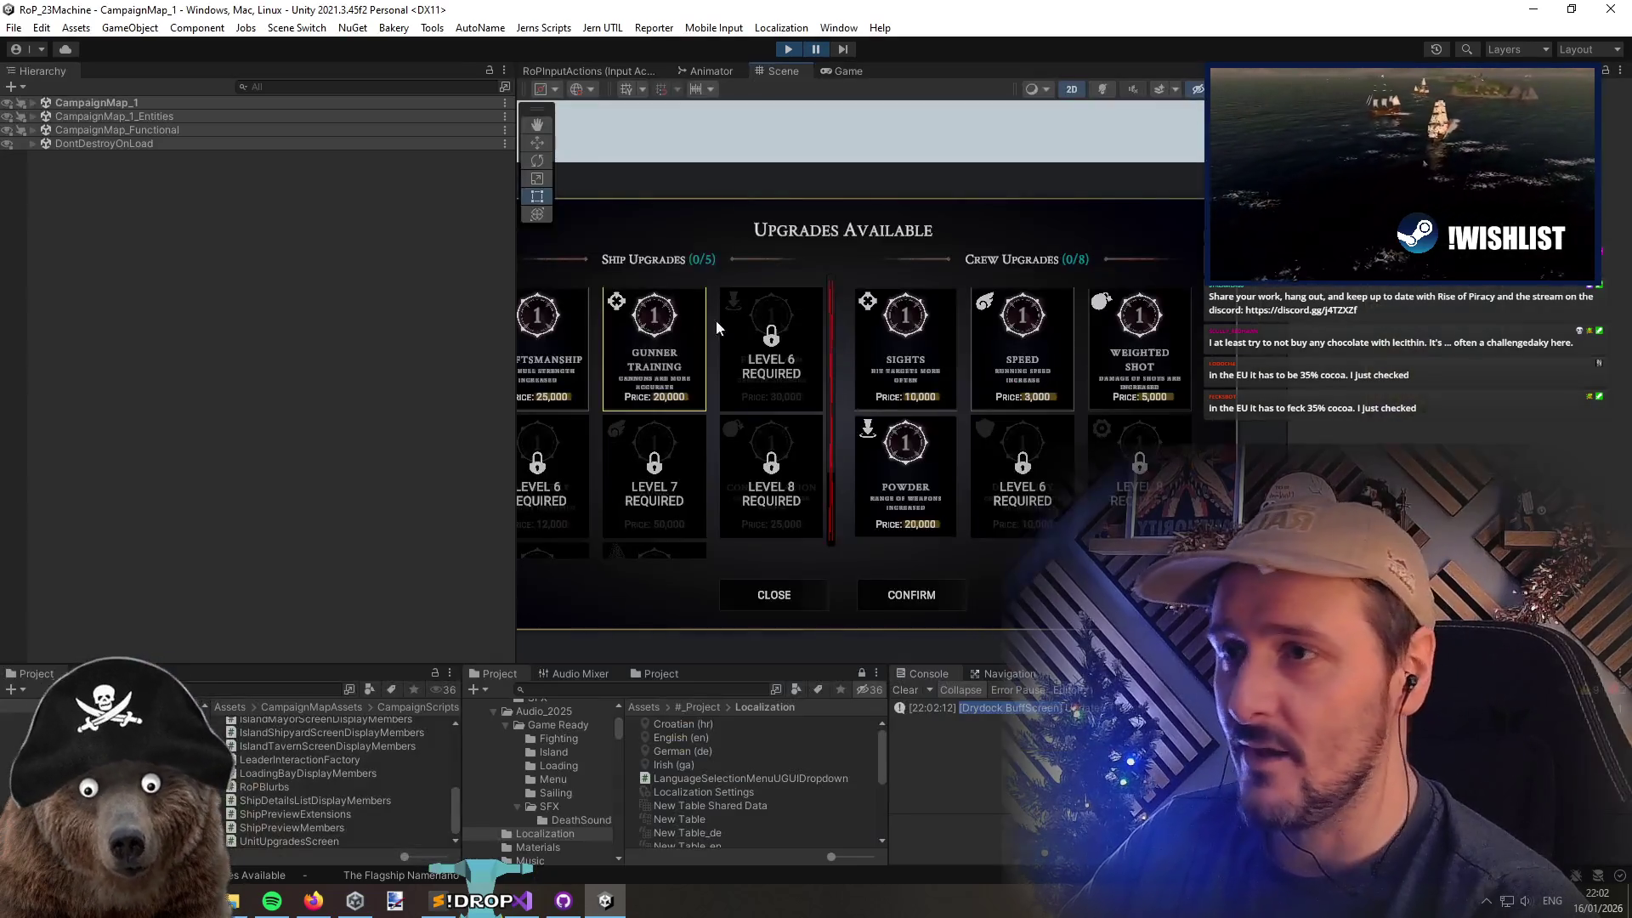
Pause play mode and inspect TxtUpgradesAvailableTitle's 'Upgrades Available' text input, then return to Visual Studio
key(ctrl+shift+p)
click(797, 235)
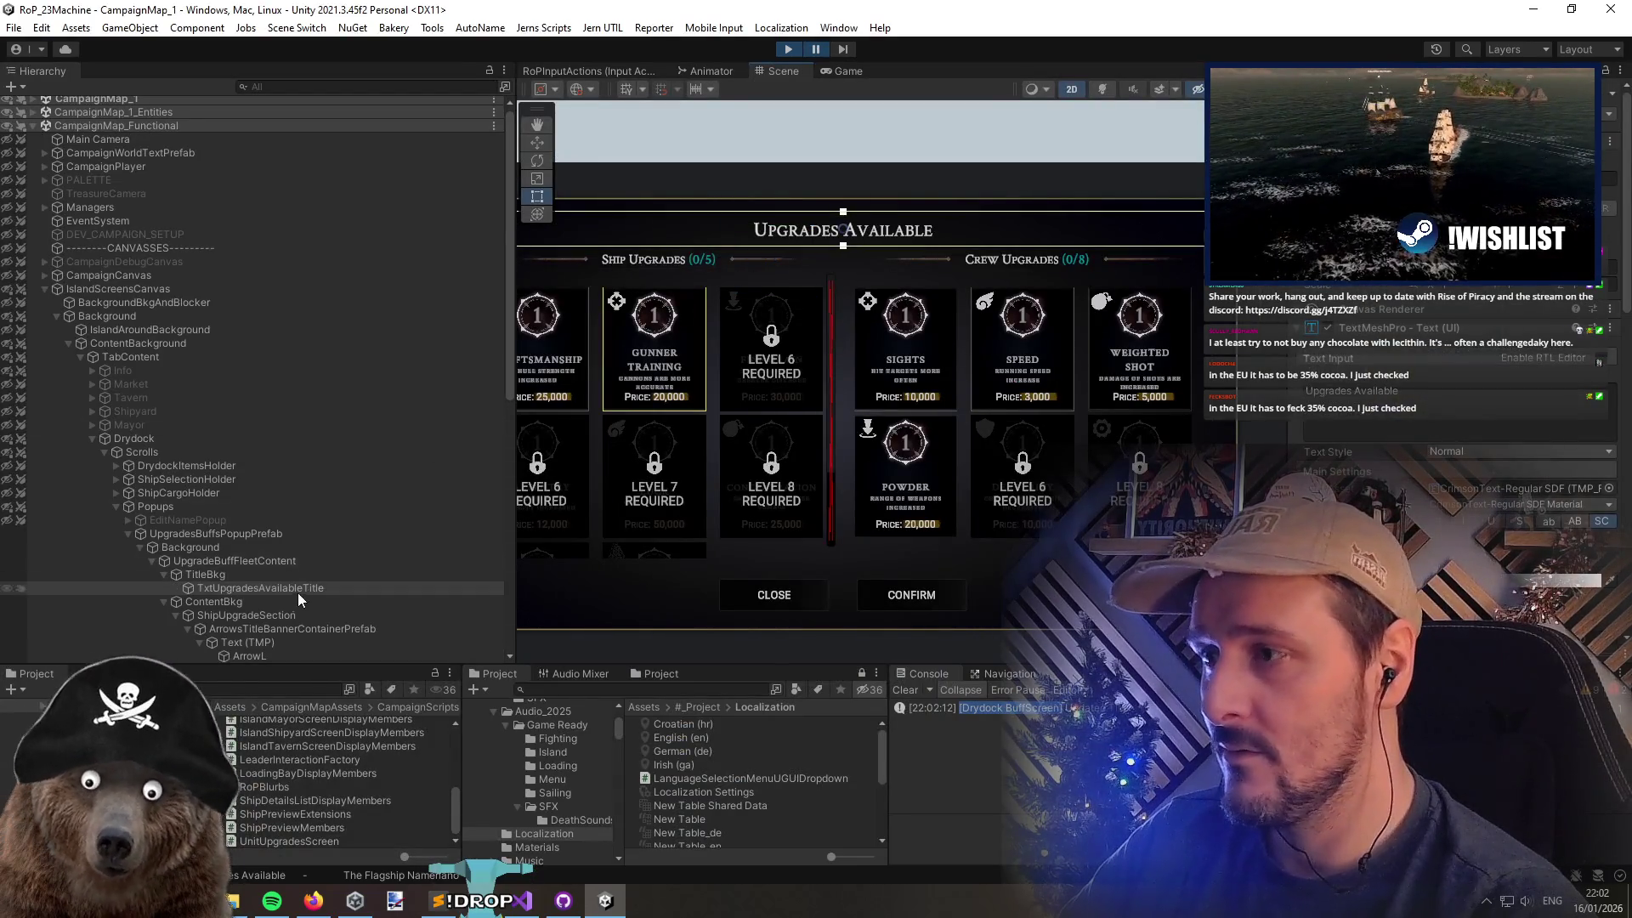
click(1437, 412)
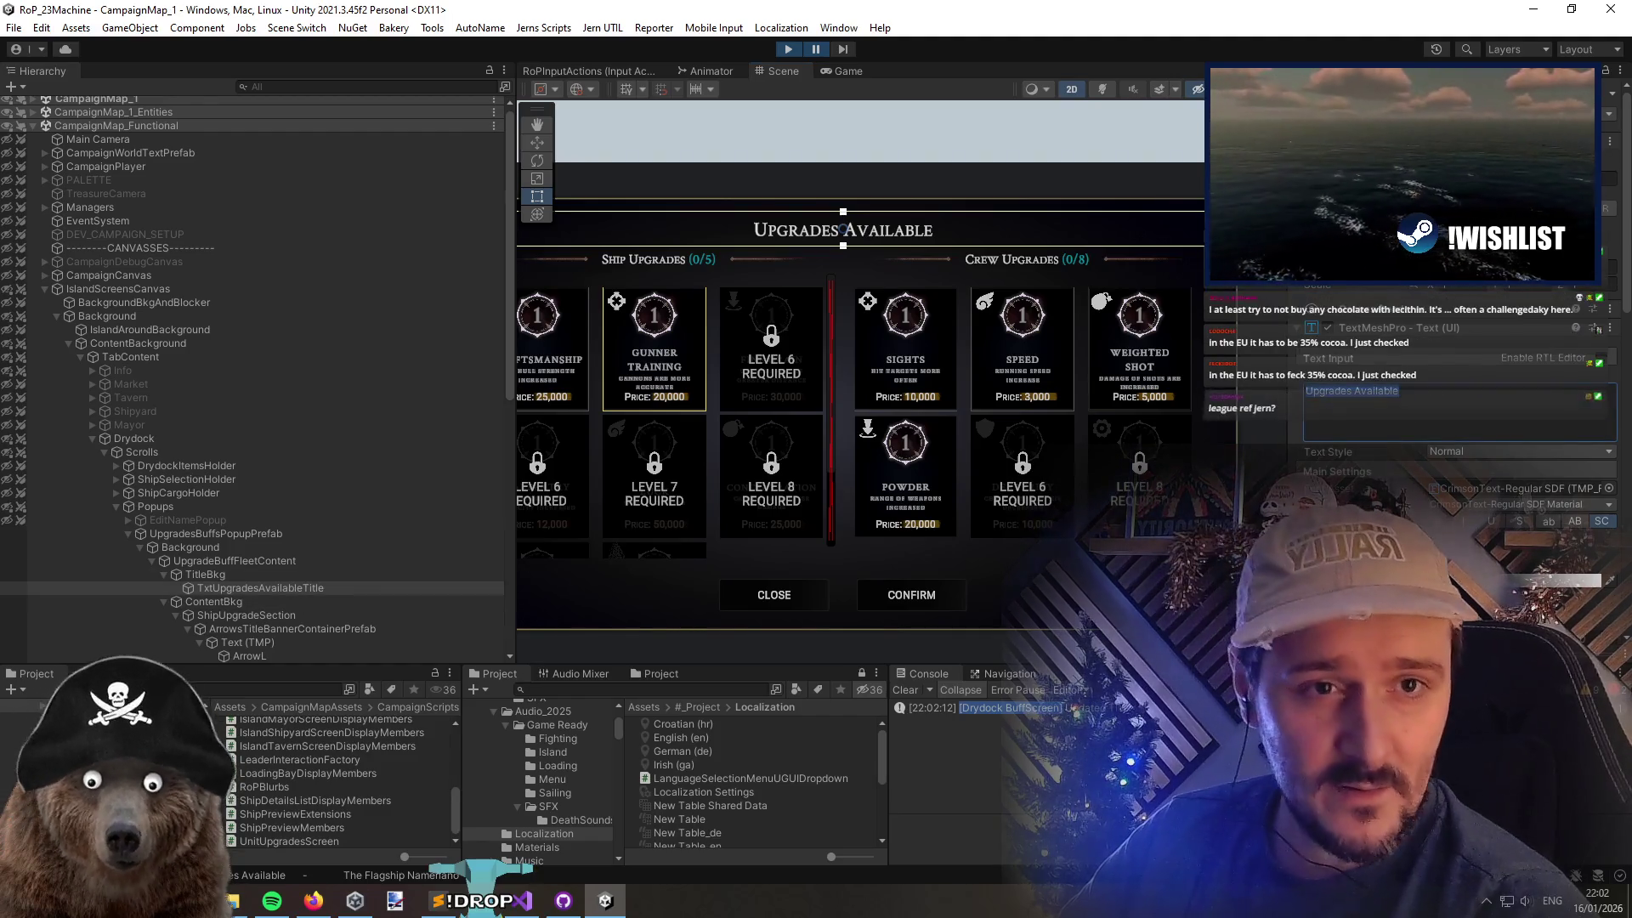
key(alt+Tab)
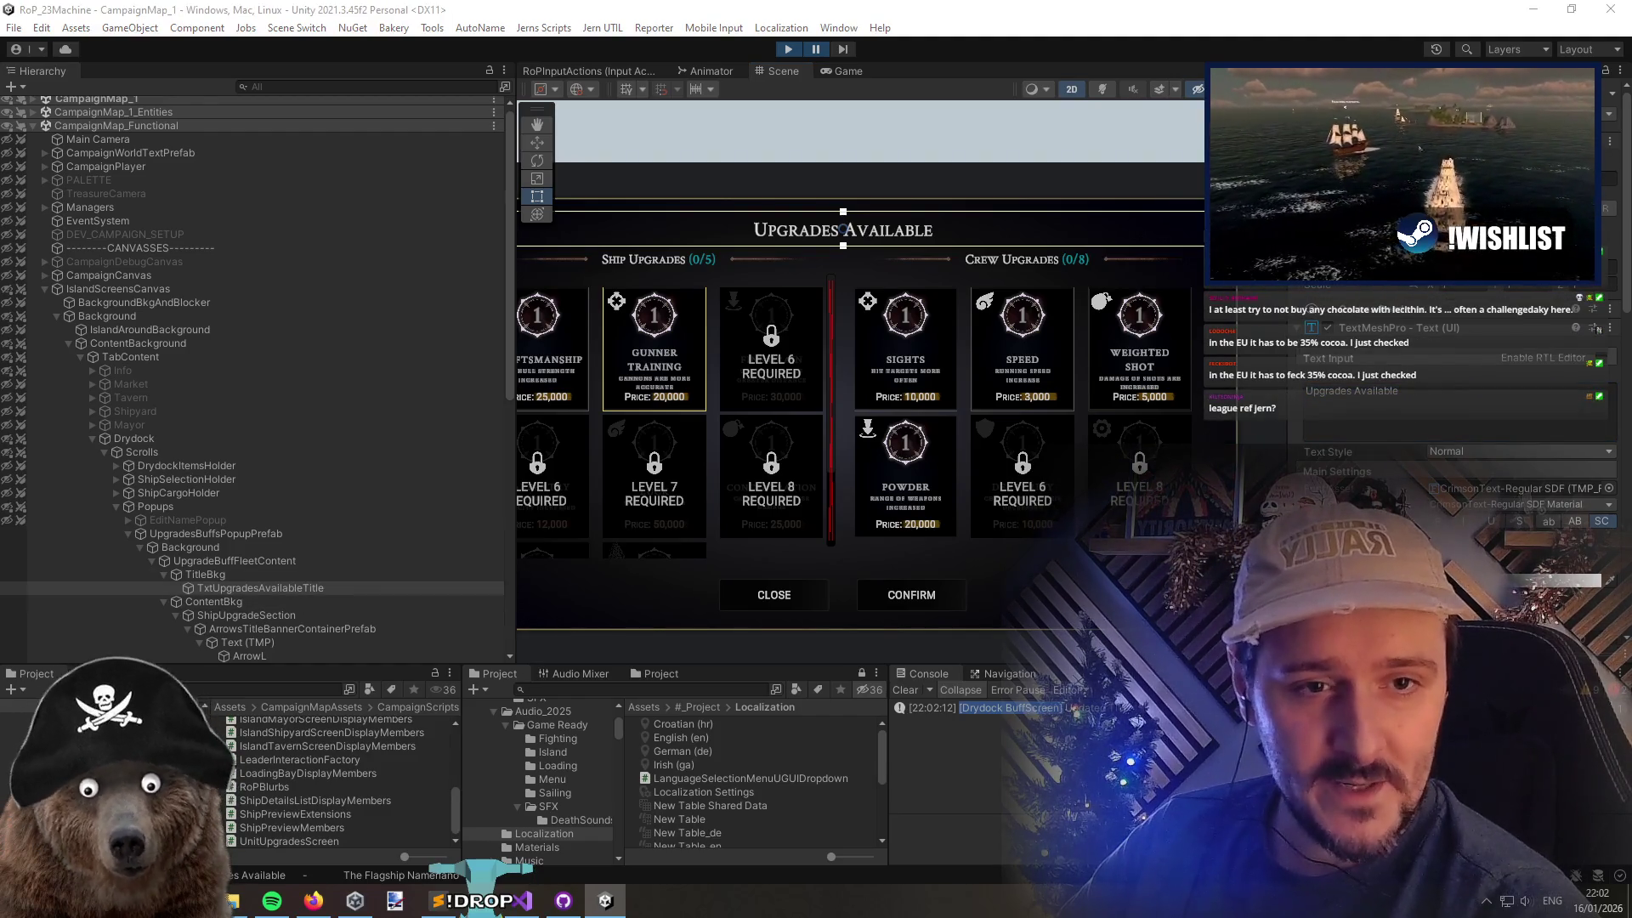
key(alt+Tab)
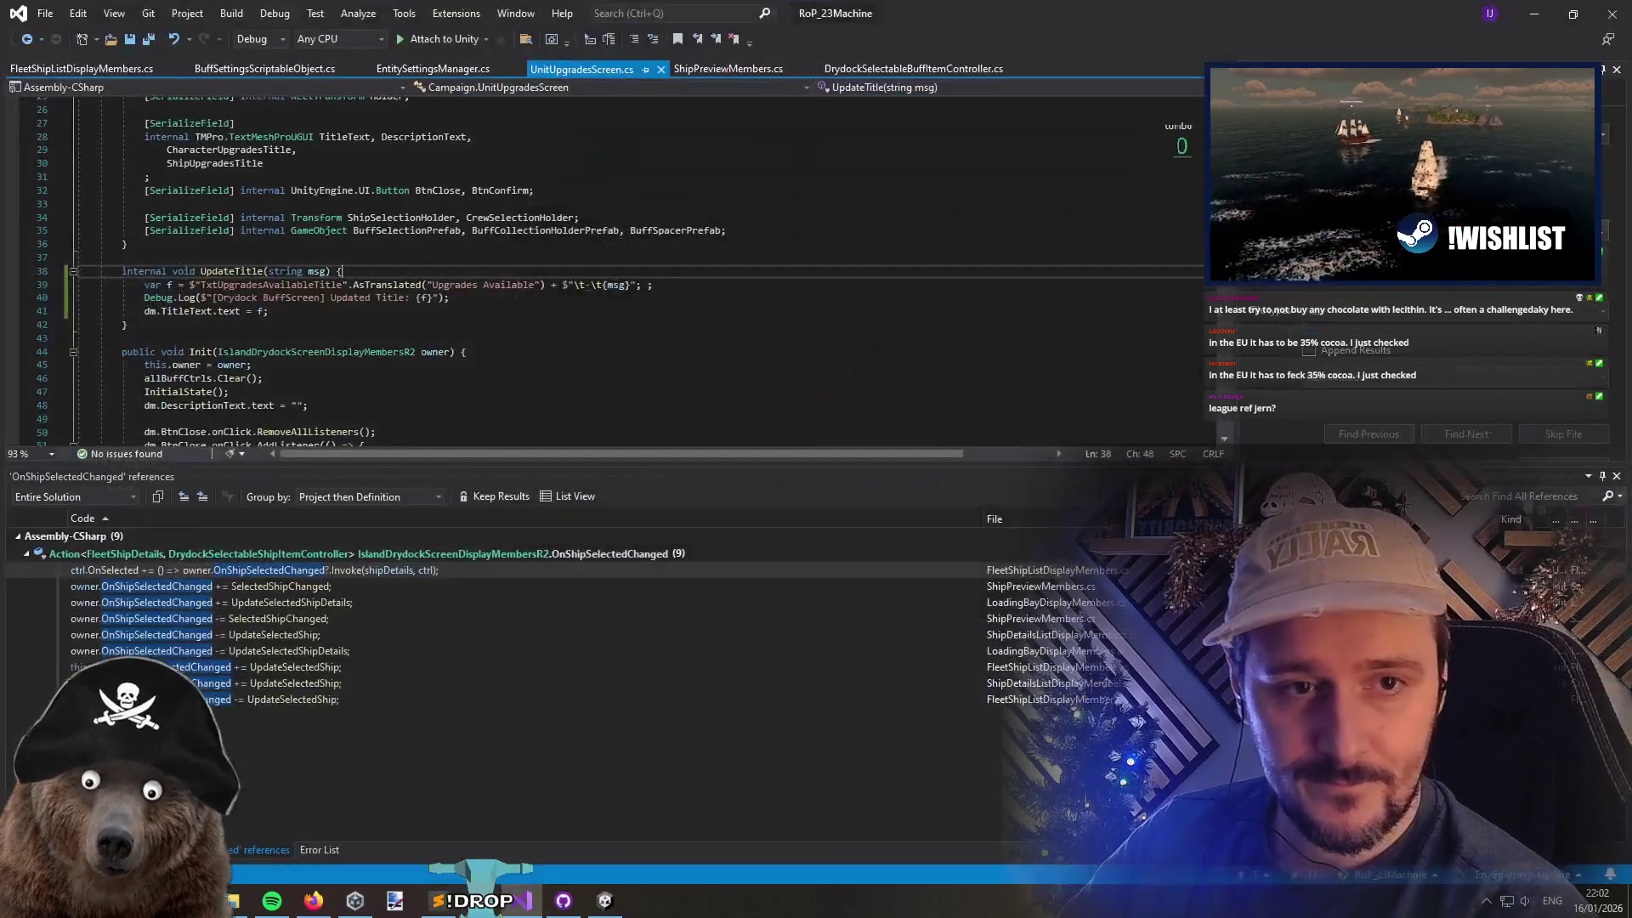
Check references to TitleText and UpdateTitle, select the UpdateTitle method, and return to Unity
right_click(185, 311)
click(294, 483)
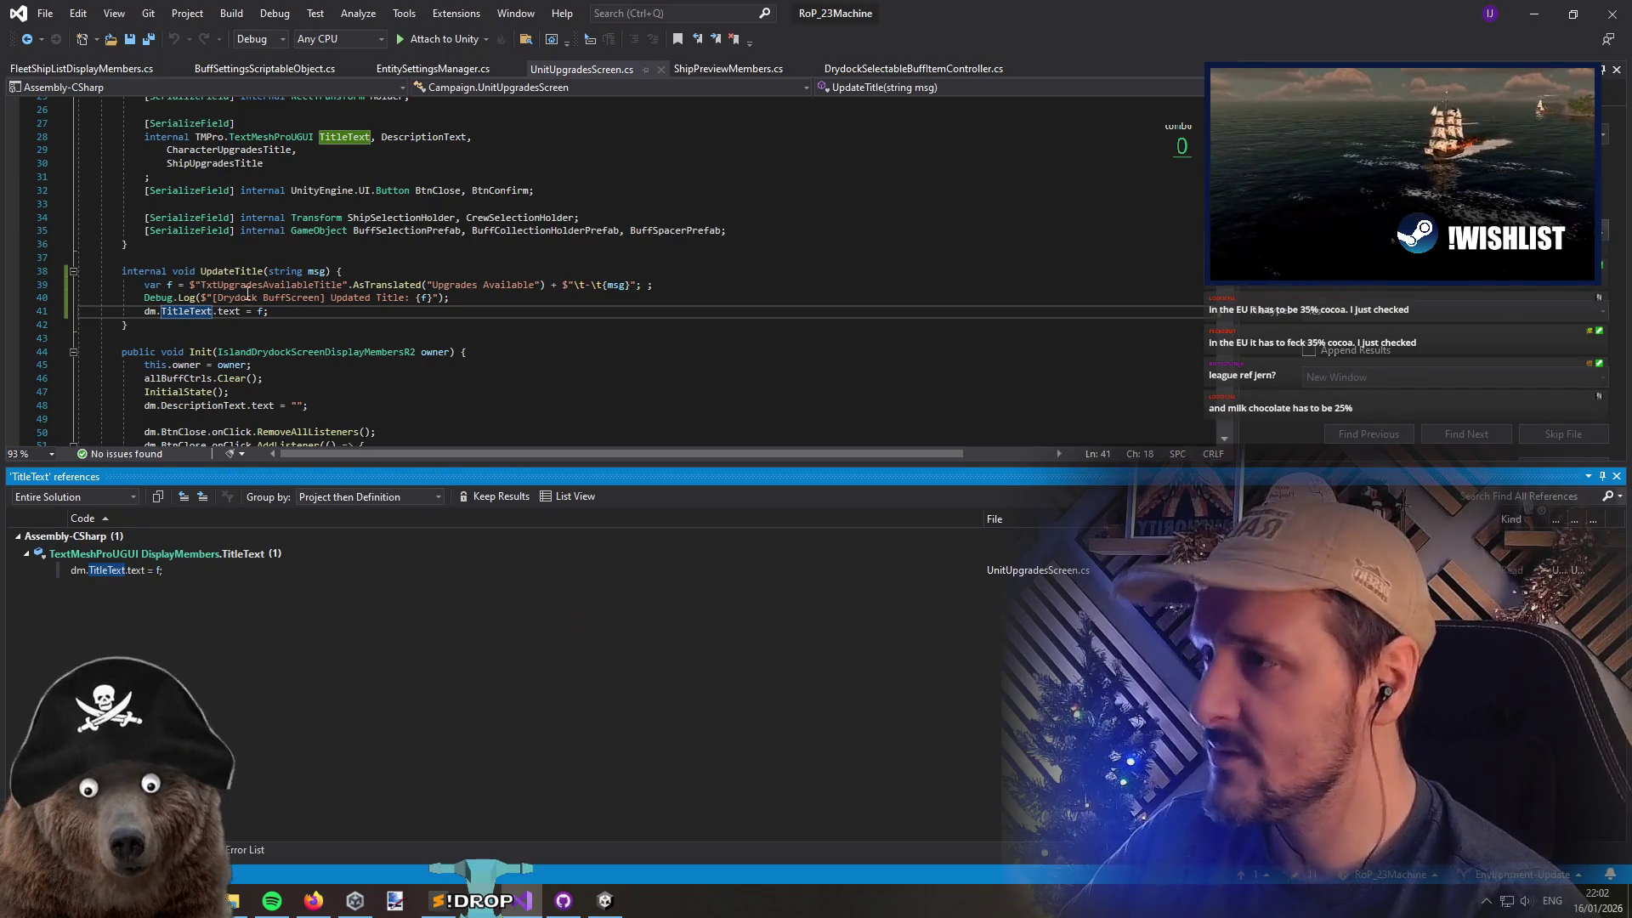
right_click(231, 272)
click(316, 444)
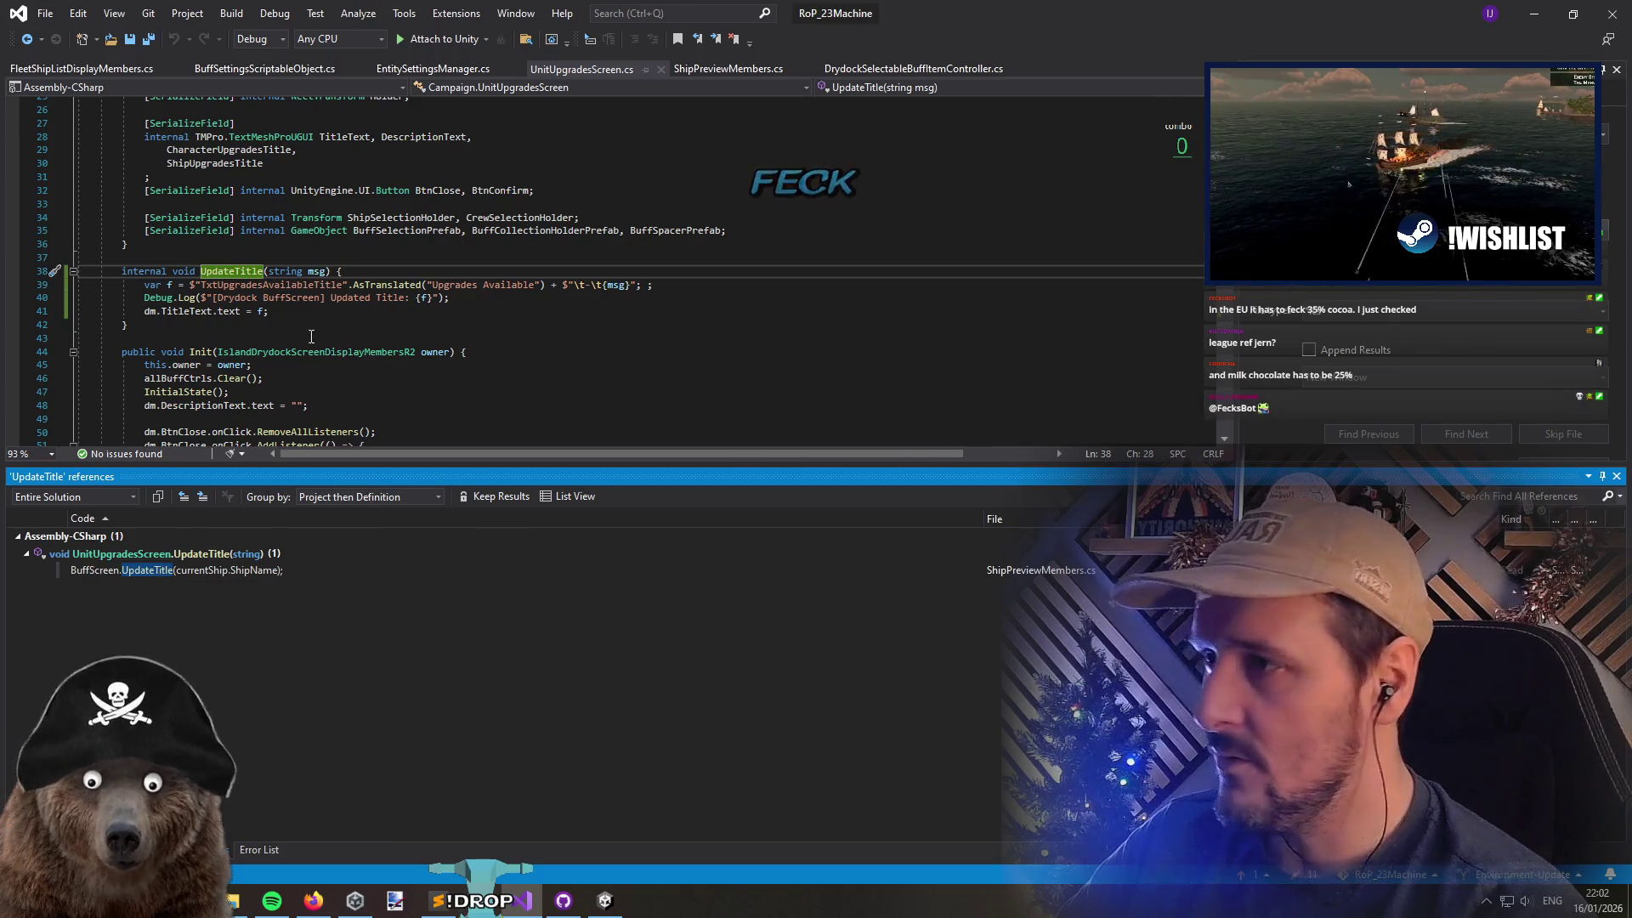
right_click(207, 311)
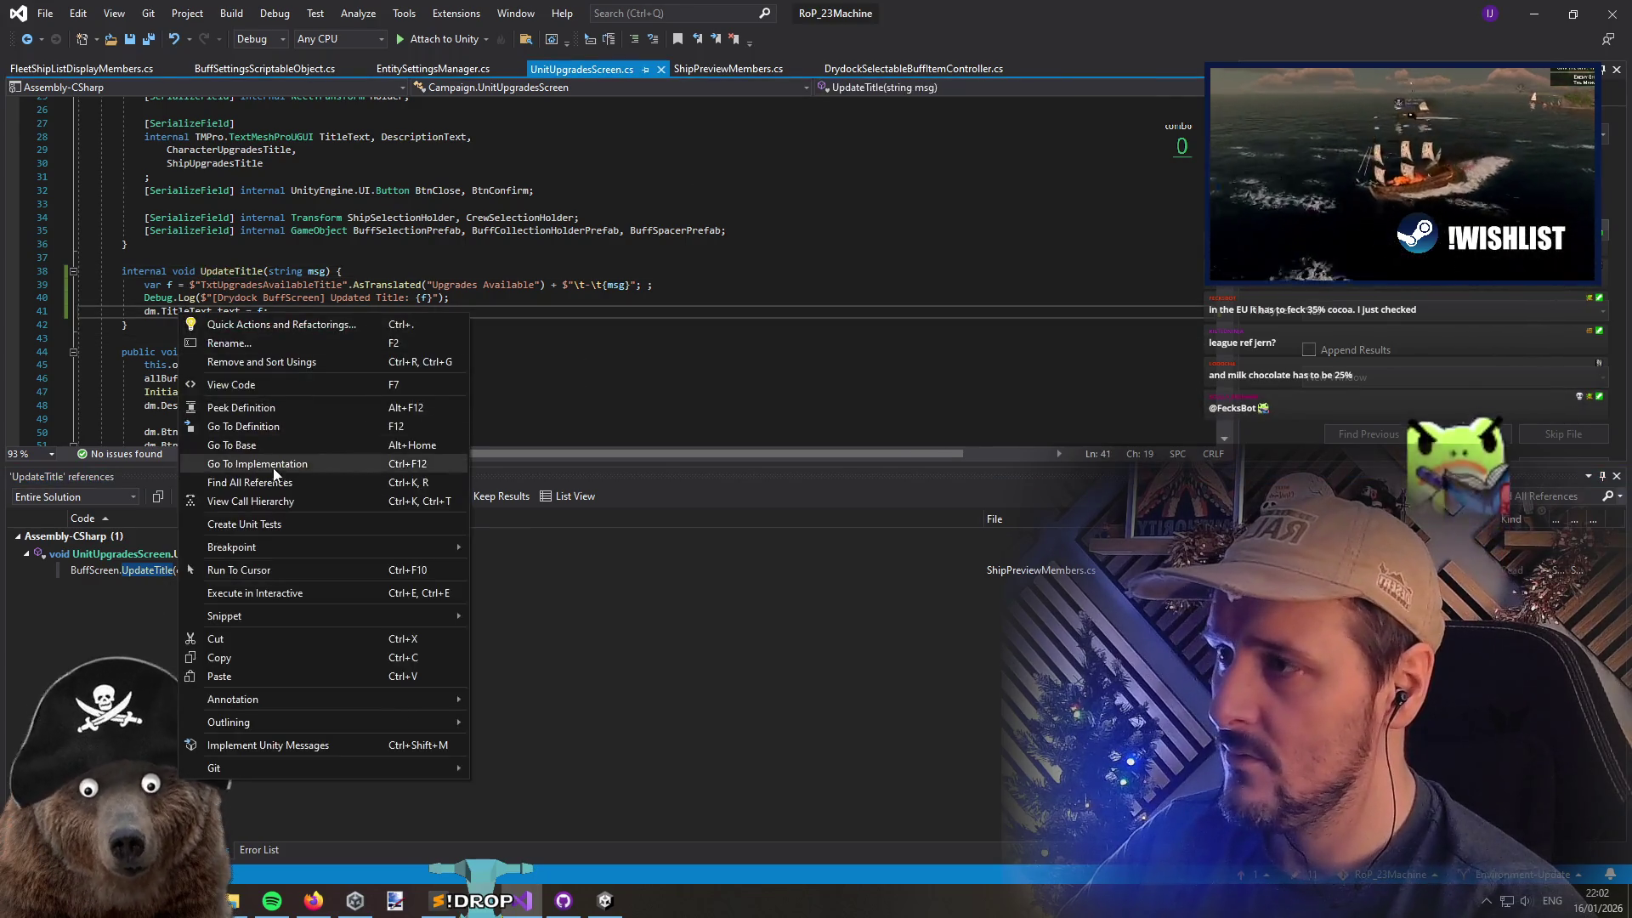
click(286, 474)
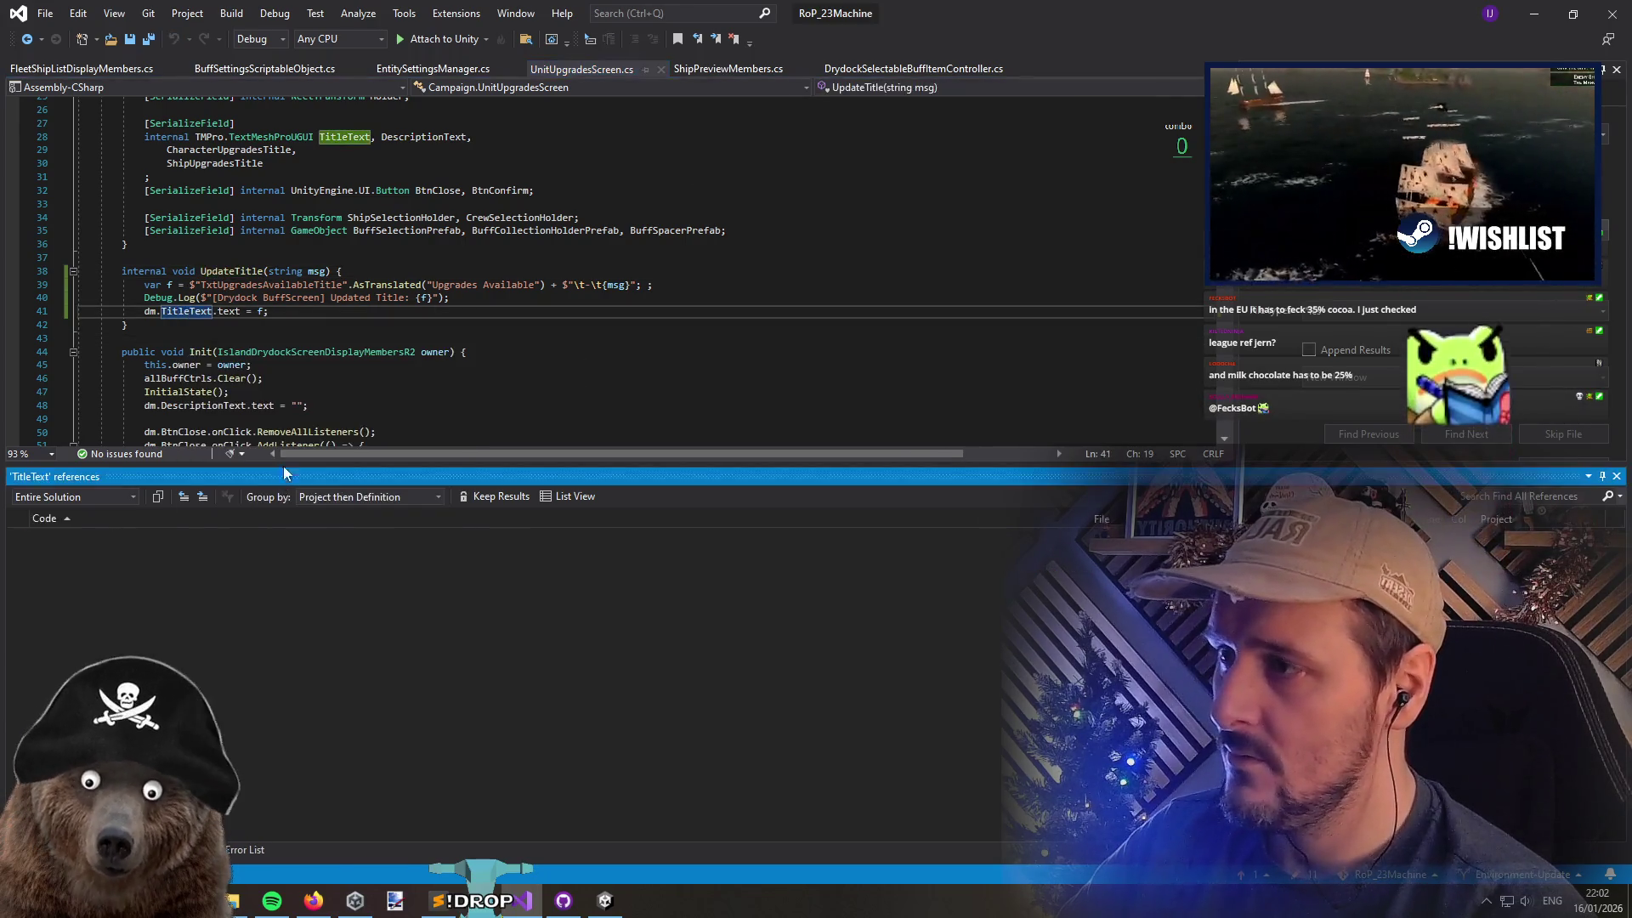
click(334, 340)
mouse_move(128, 257)
mouse_down()
mouse_move(204, 276)
mouse_move(240, 327)
mouse_up()
key(alt+Tab)
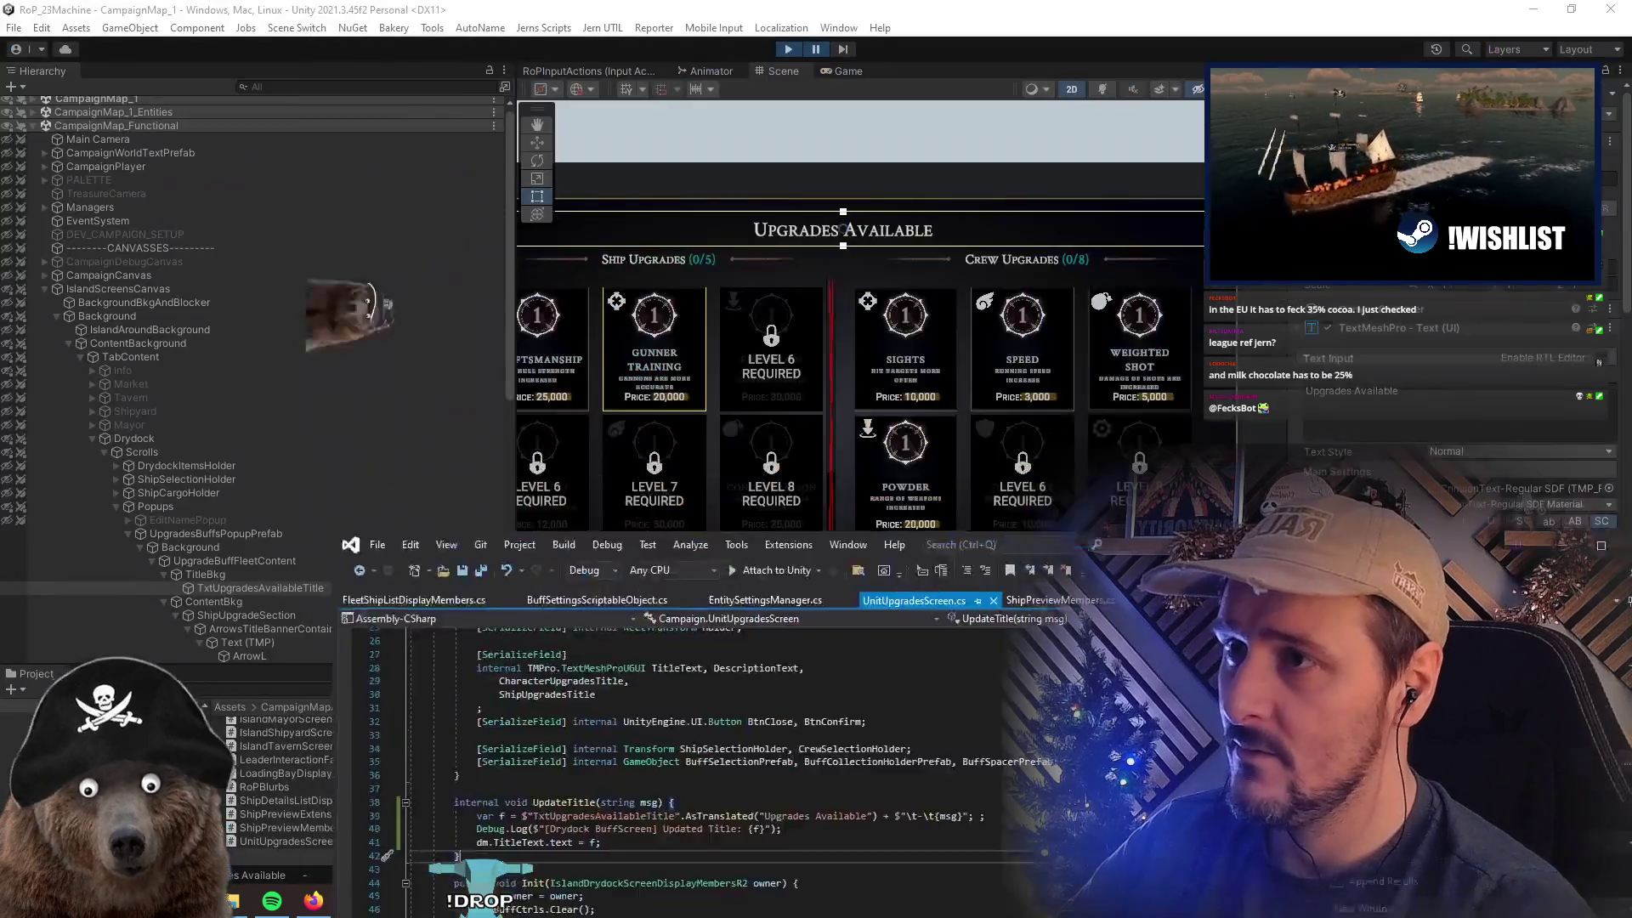
Expand the title text's Extra Settings and read the [Drydock BuffScreen] Updated Title log in the floating Console
click(1478, 416)
scroll(1478, 416, down, 5)
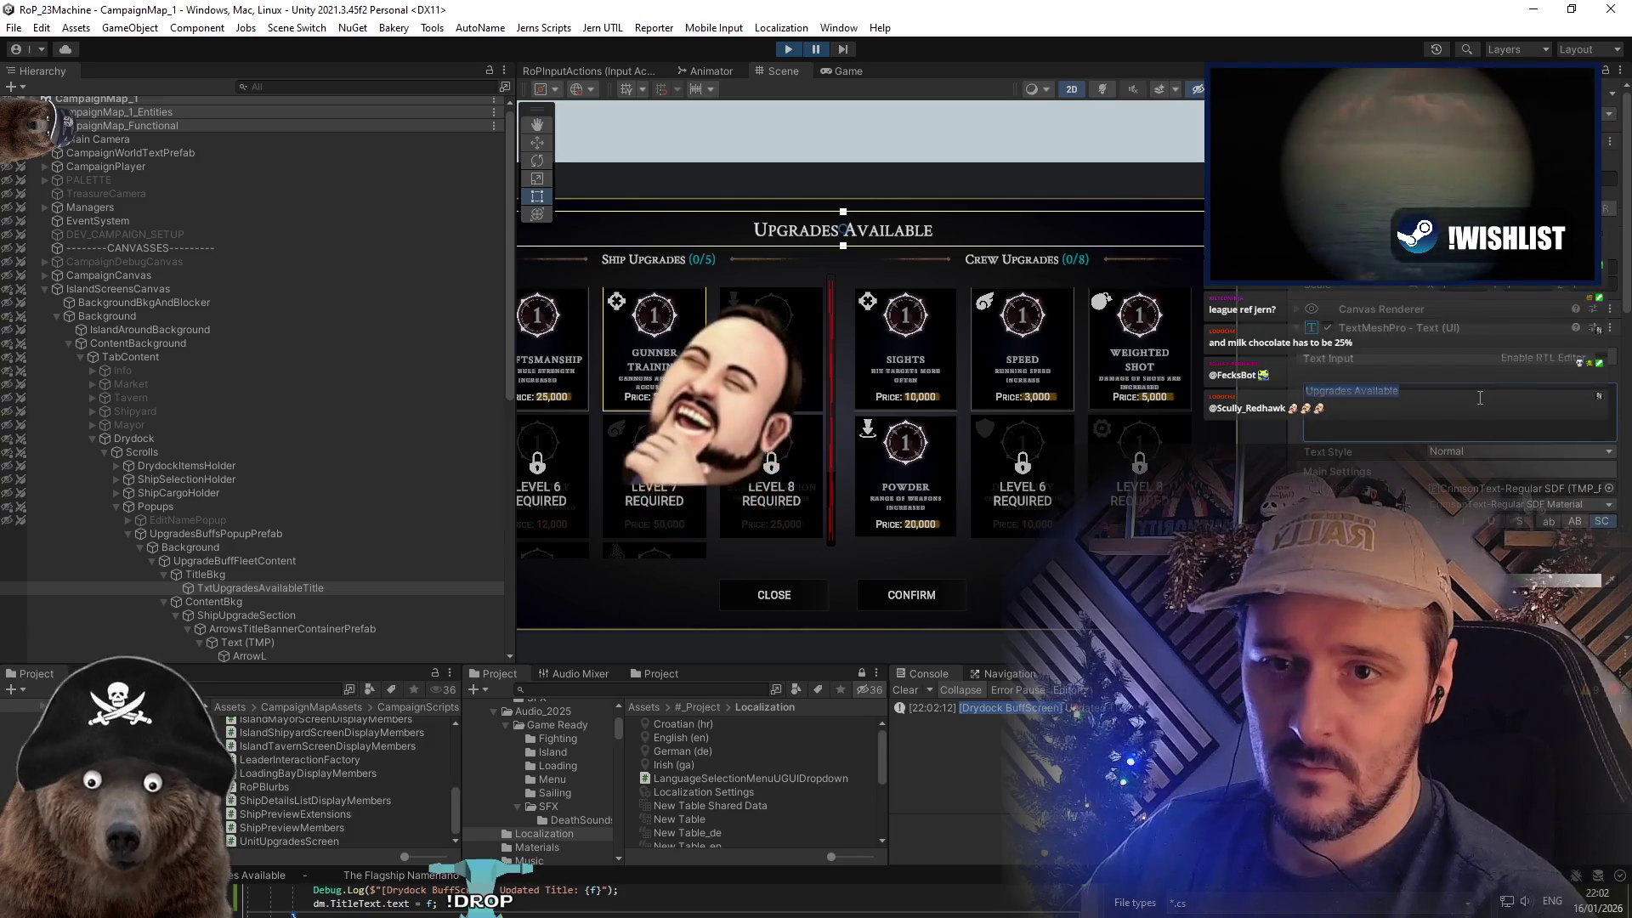
click(1360, 488)
scroll(1360, 459, down, 3)
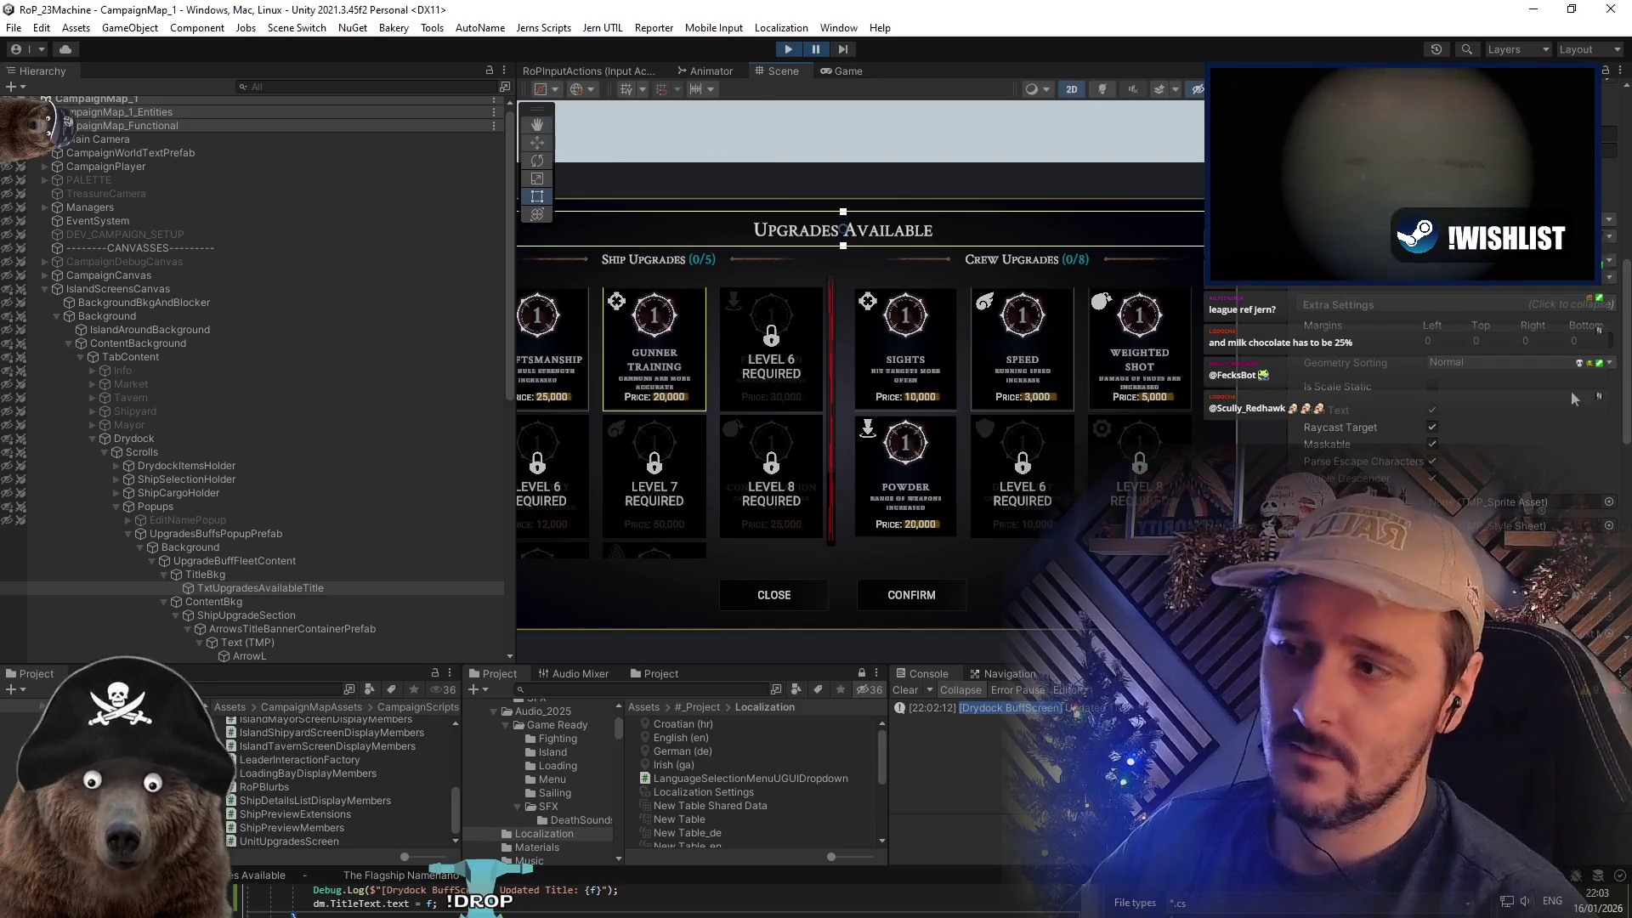
key(ctrl+shift+c)
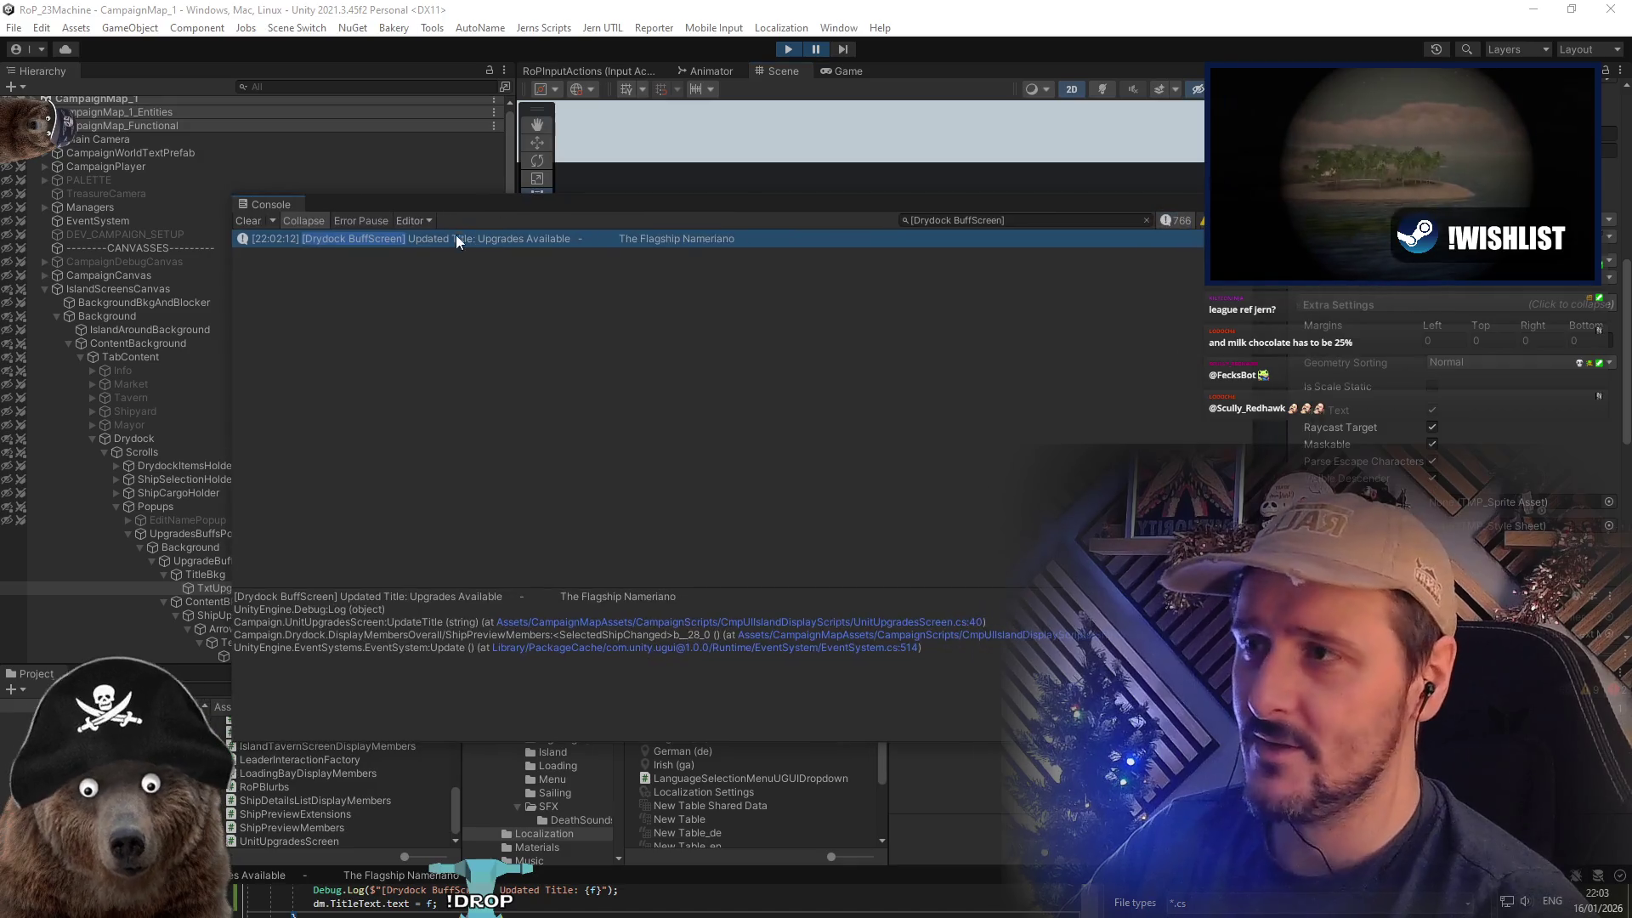
drag(678, 597, 430, 600)
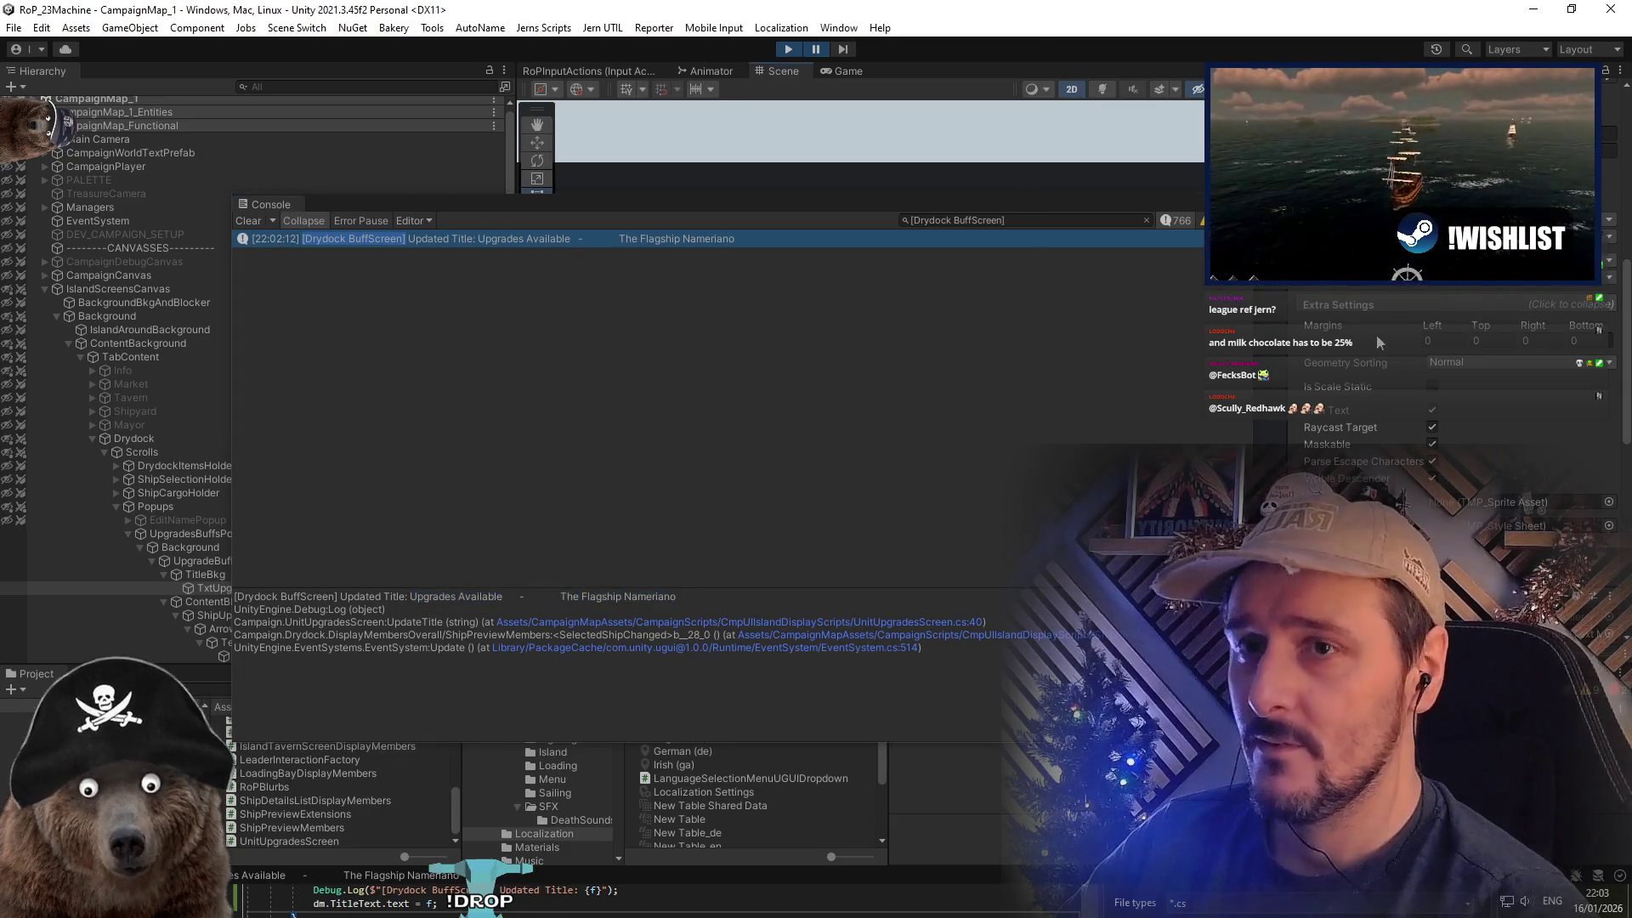
scroll(1401, 312, up, 3)
click(1401, 312)
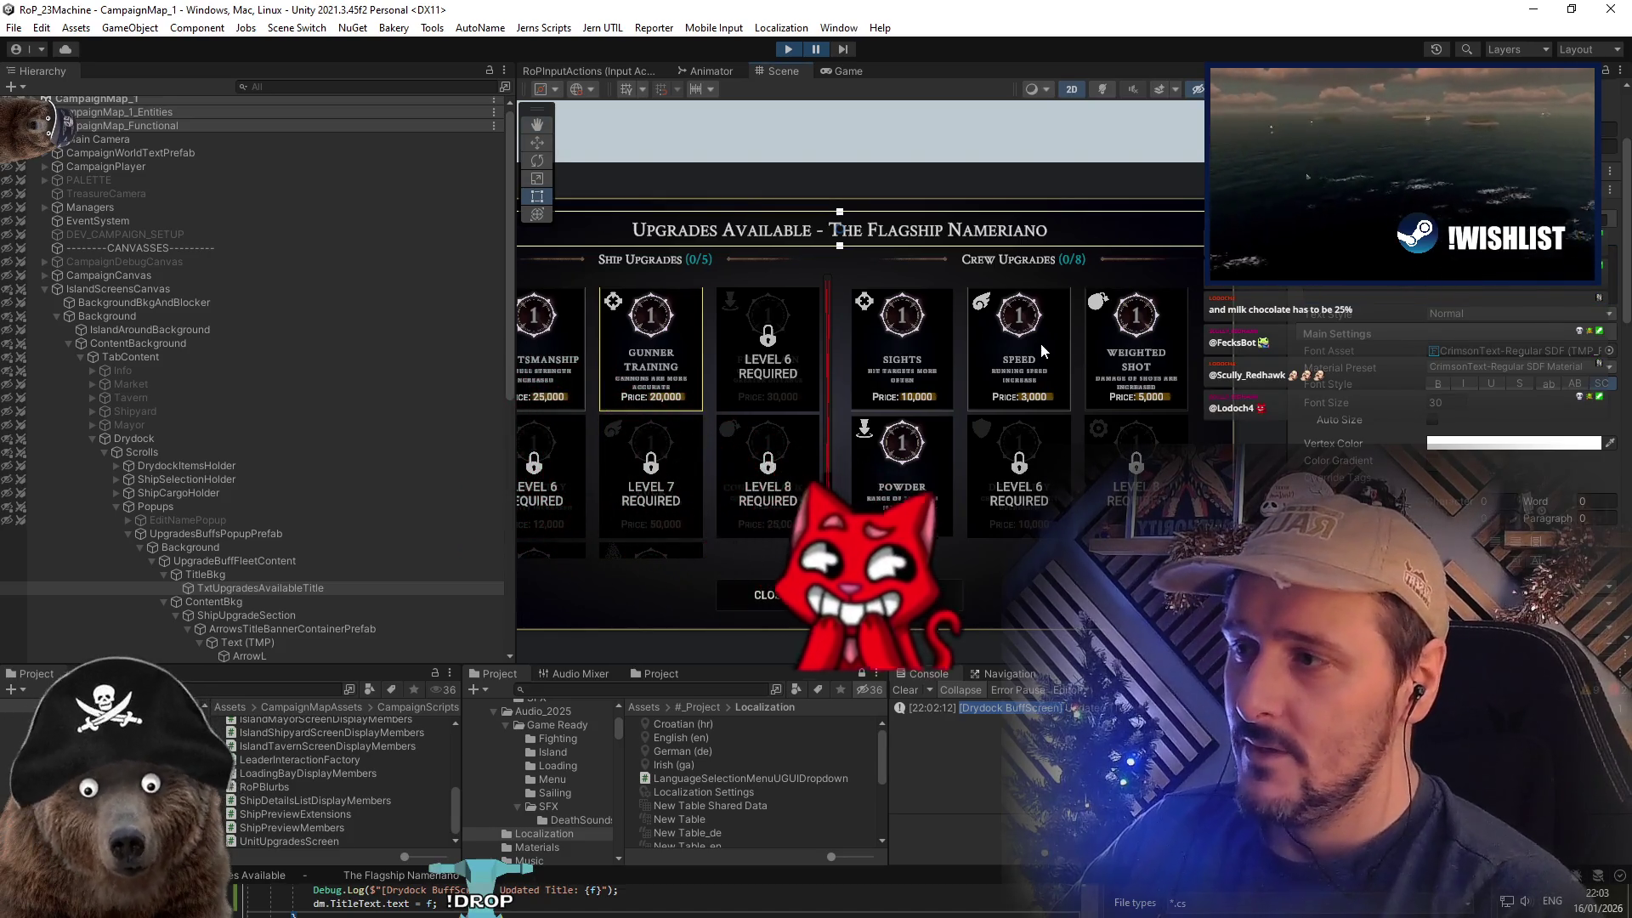
Scroll through the title text's TextMeshPro settings in the Inspector
scroll(1487, 375, down, 5)
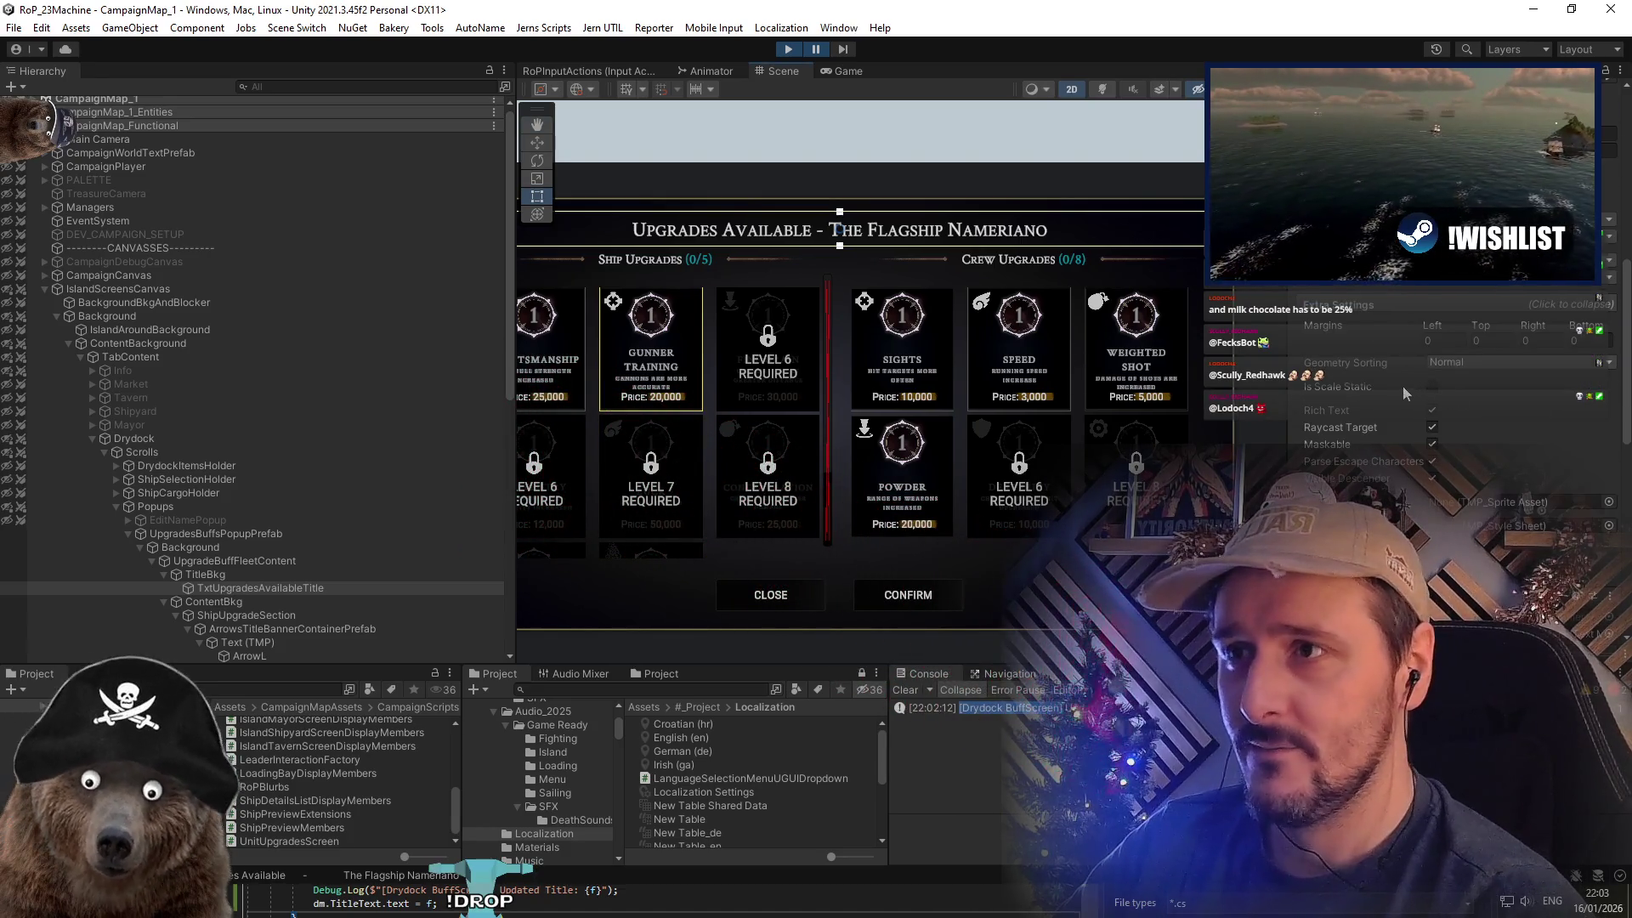
scroll(1395, 394, down, 5)
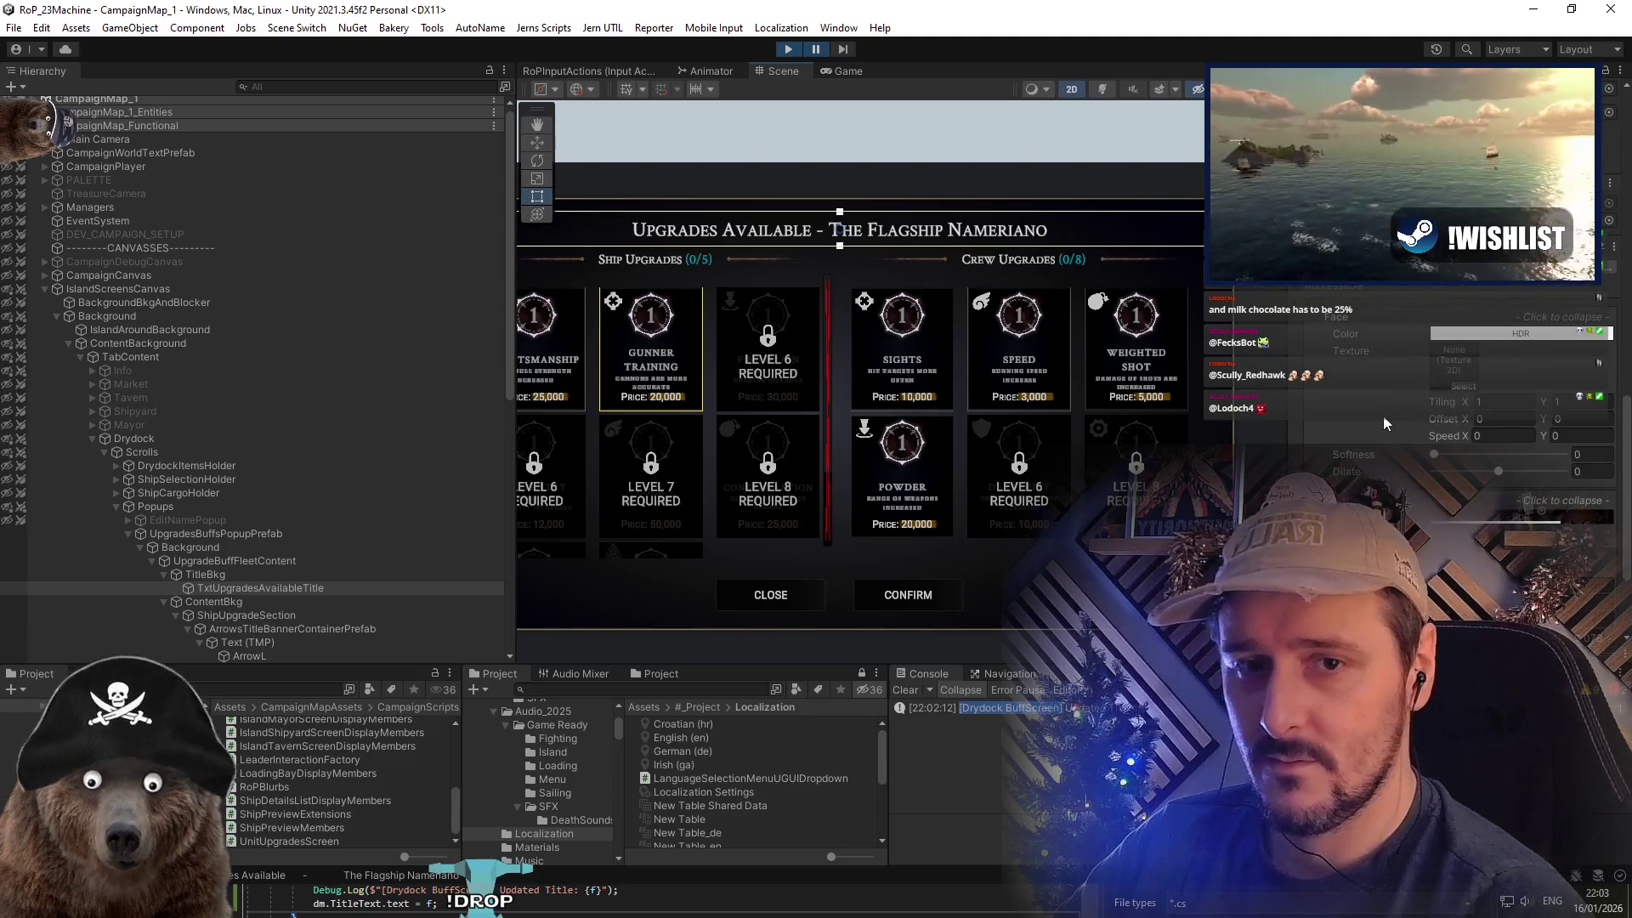
scroll(1384, 416, up, 5)
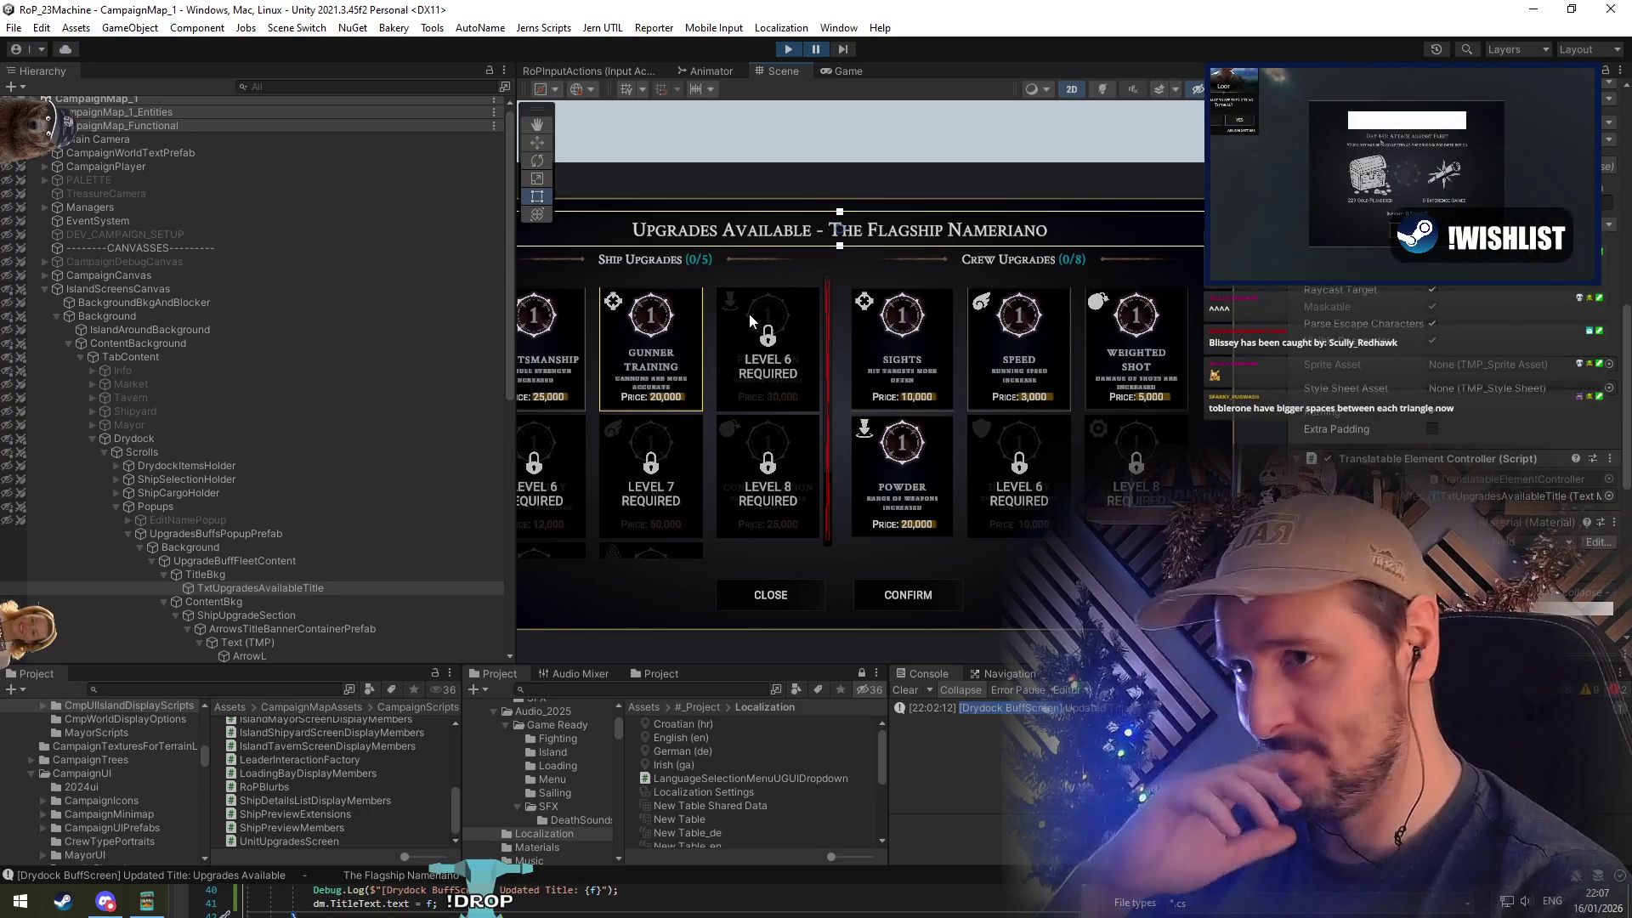
scroll(746, 328, down, 3)
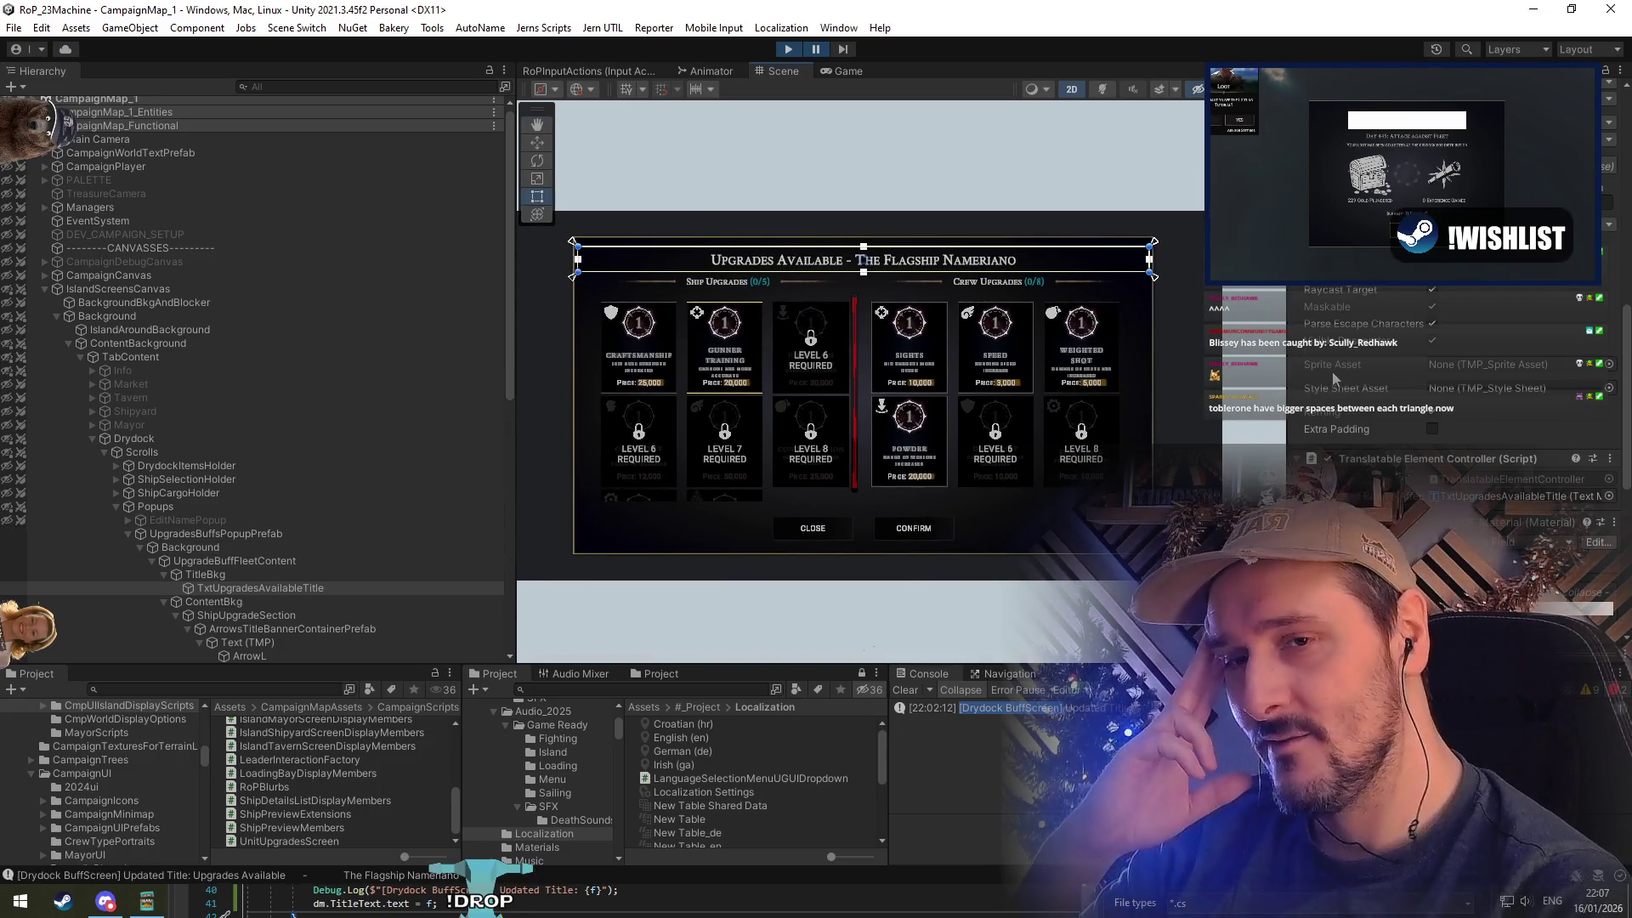
Reselect TxtUpgradesAvailableTitle and check TranslatableElementController.cs's forced text box field in Visual Studio
scroll(1338, 365, up, 5)
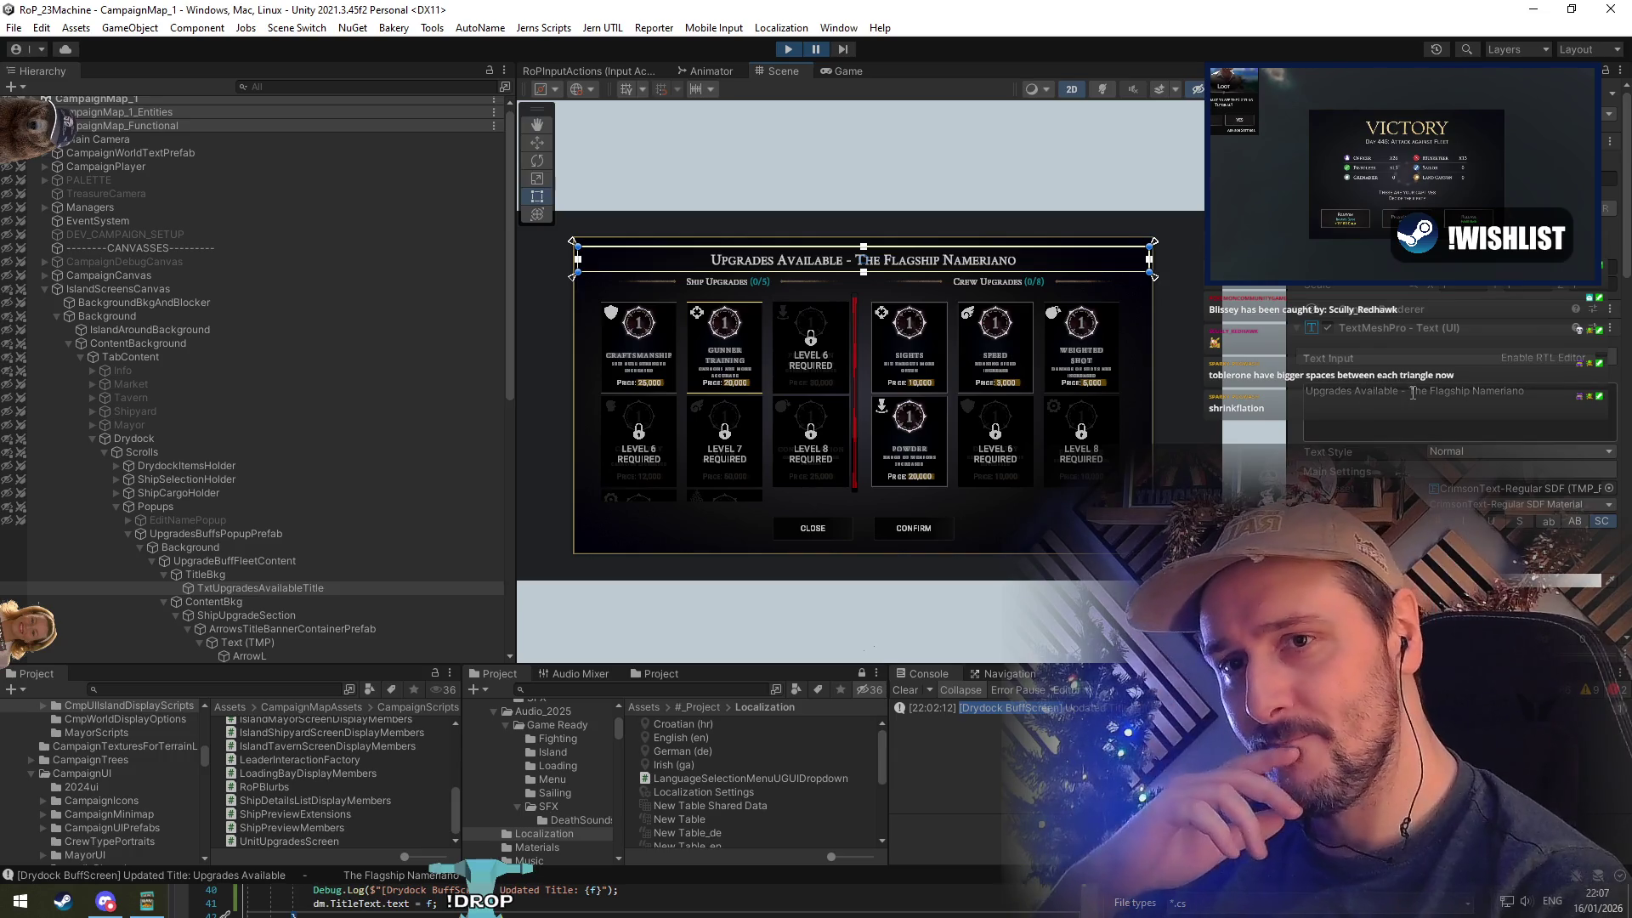
click(288, 574)
click(299, 588)
scroll(1406, 384, down, 10)
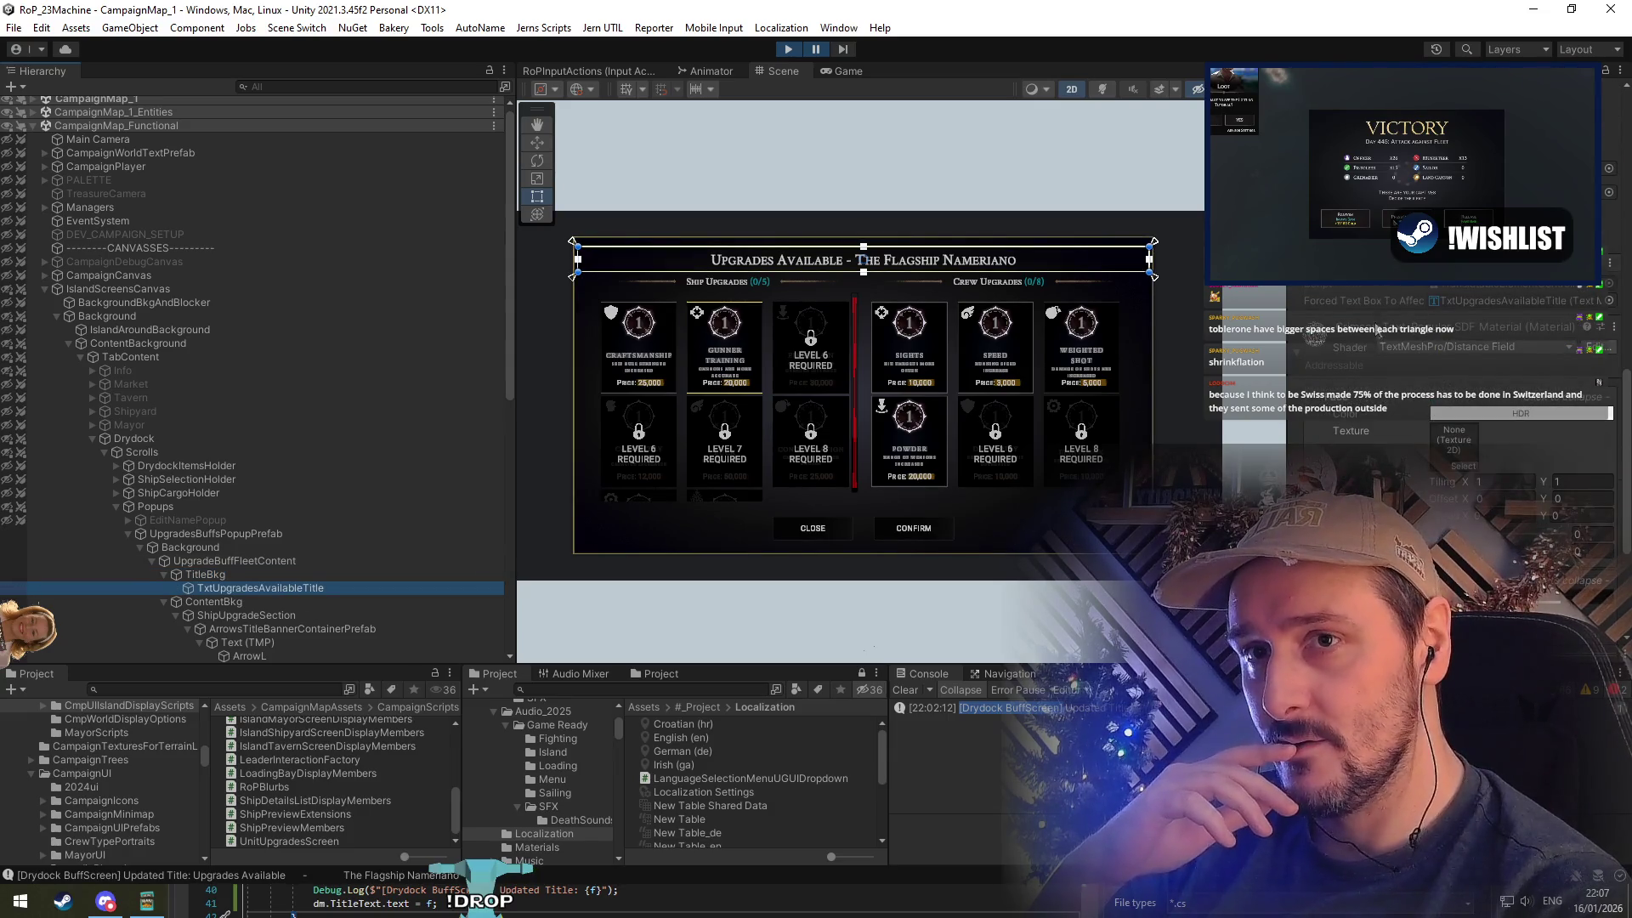
double_click(1483, 288)
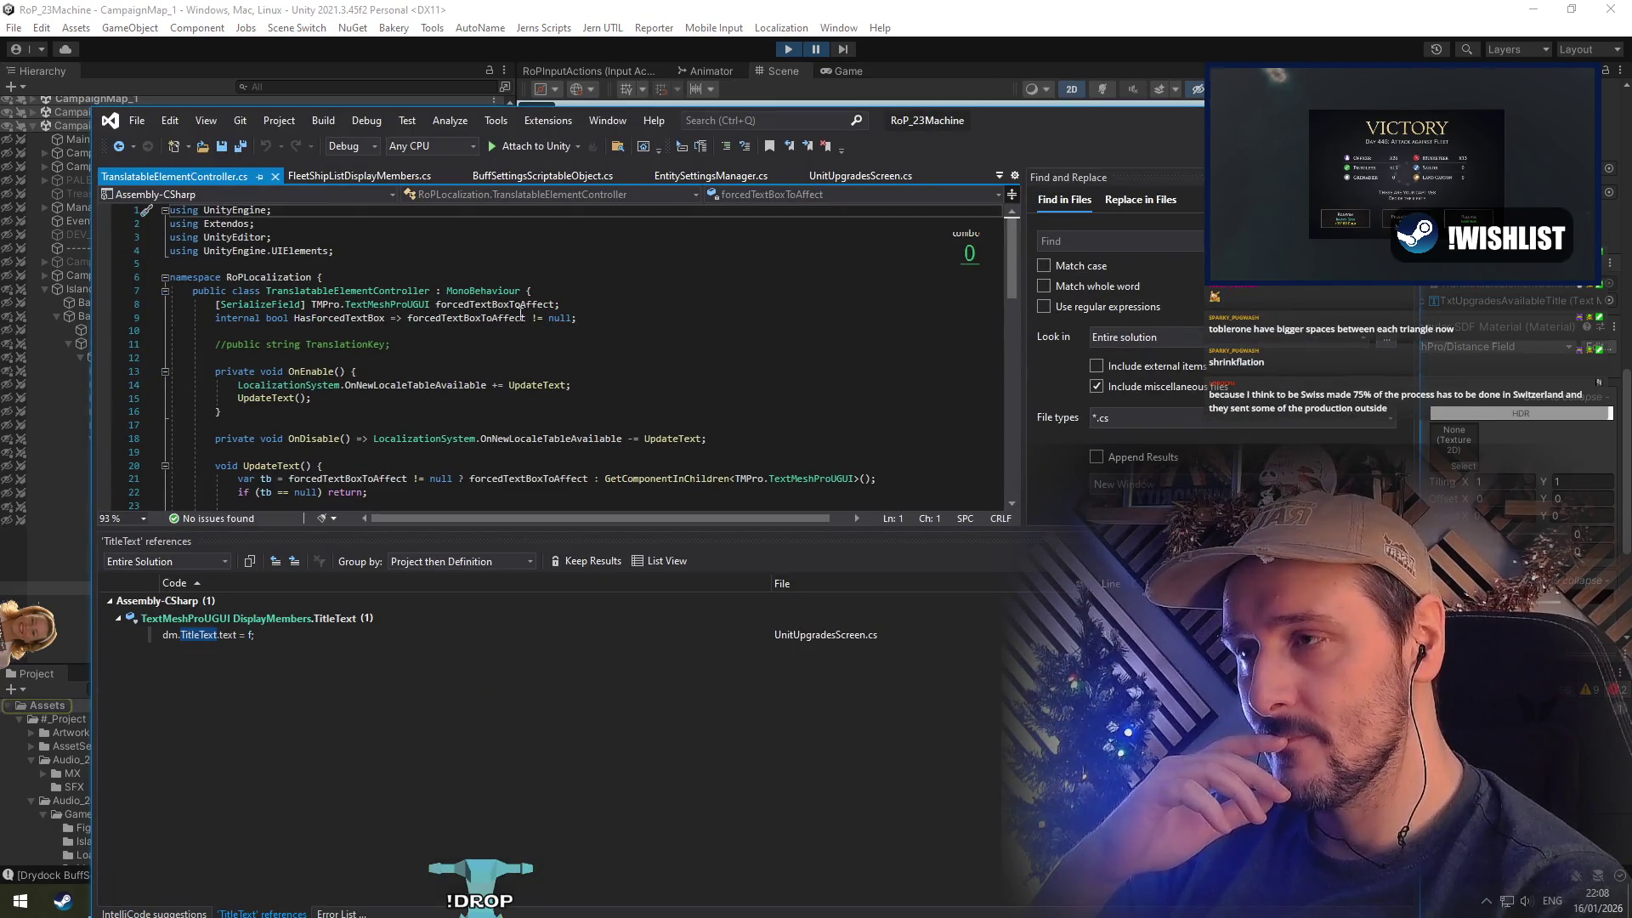
click(451, 335)
Back in Unity, switch to DDOLScene and bring up CampaignMap_Functional's scene options
click(697, 6)
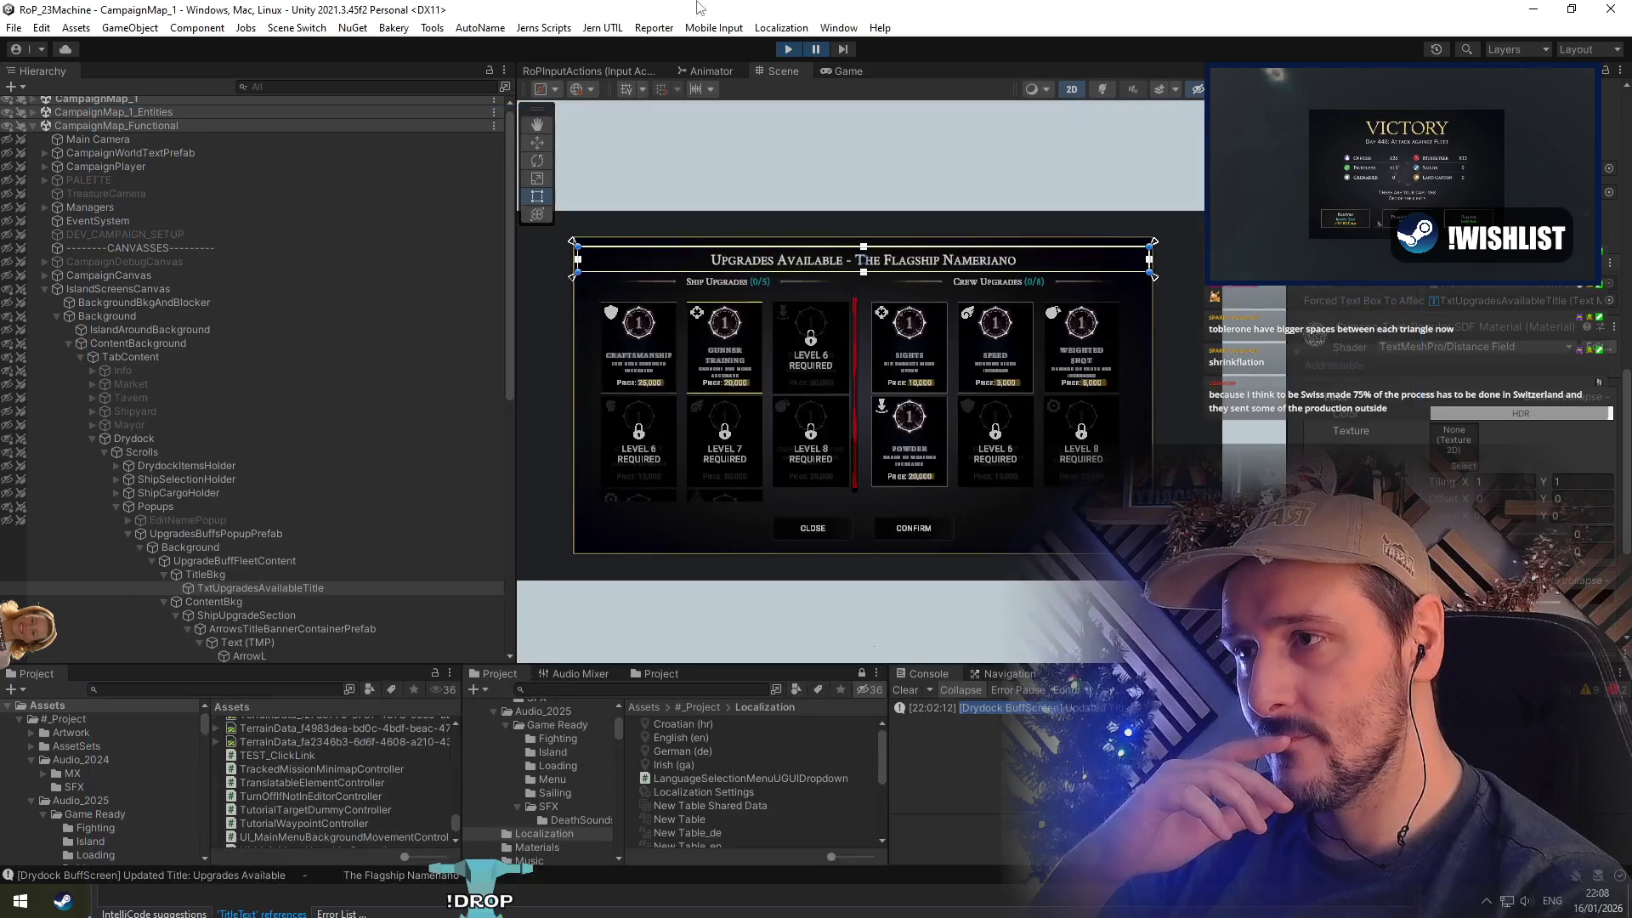
click(780, 49)
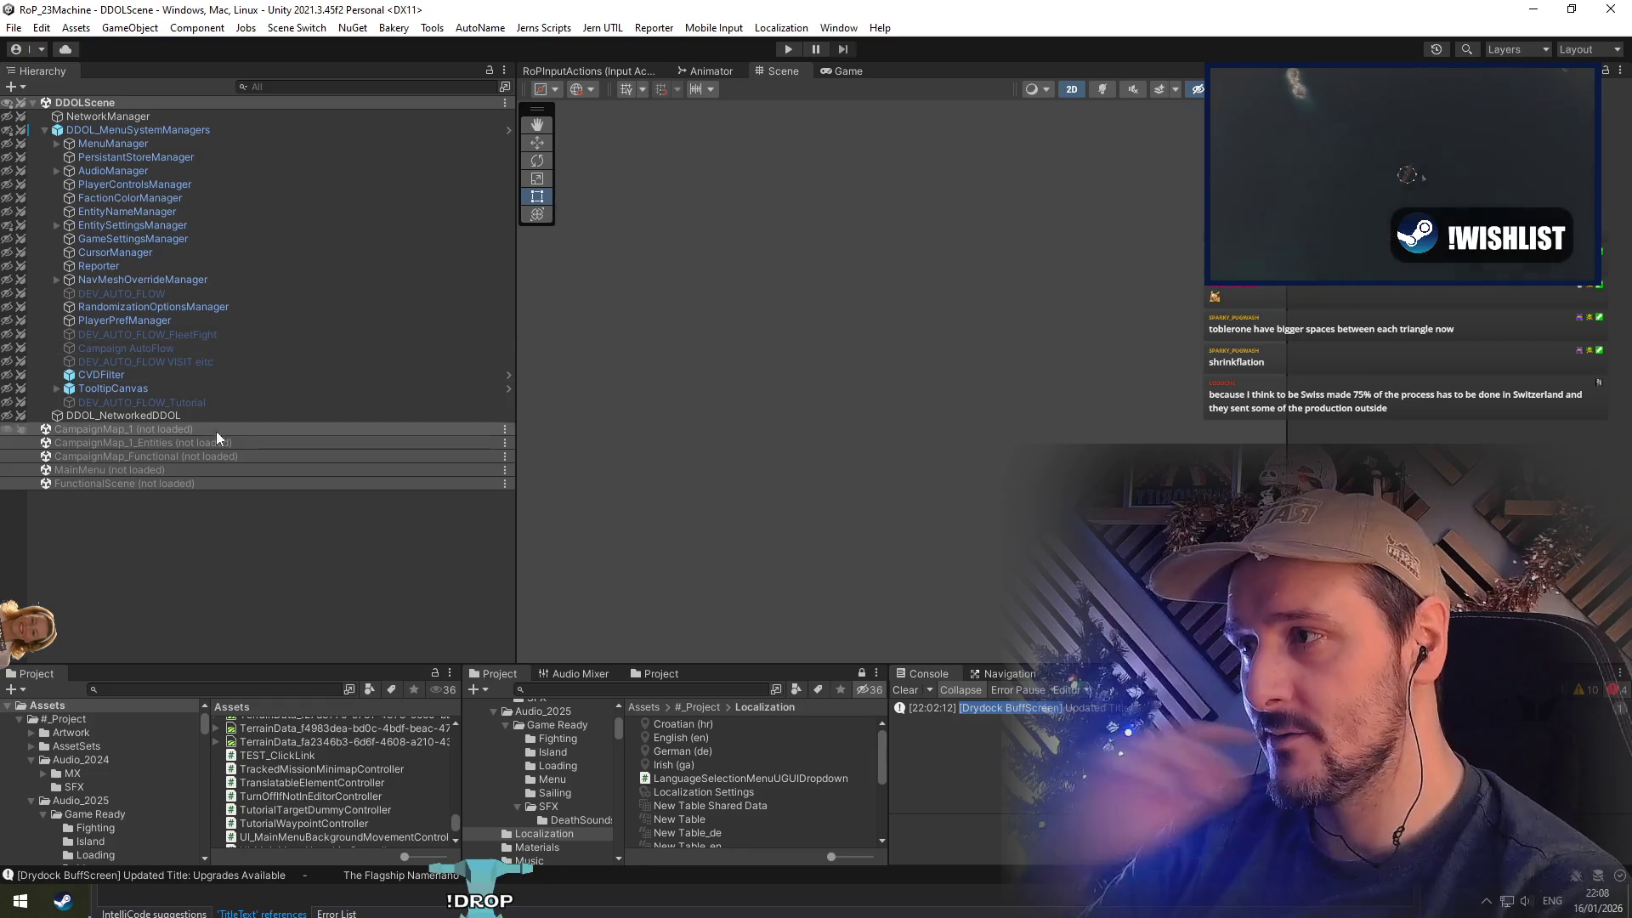
right_click(125, 471)
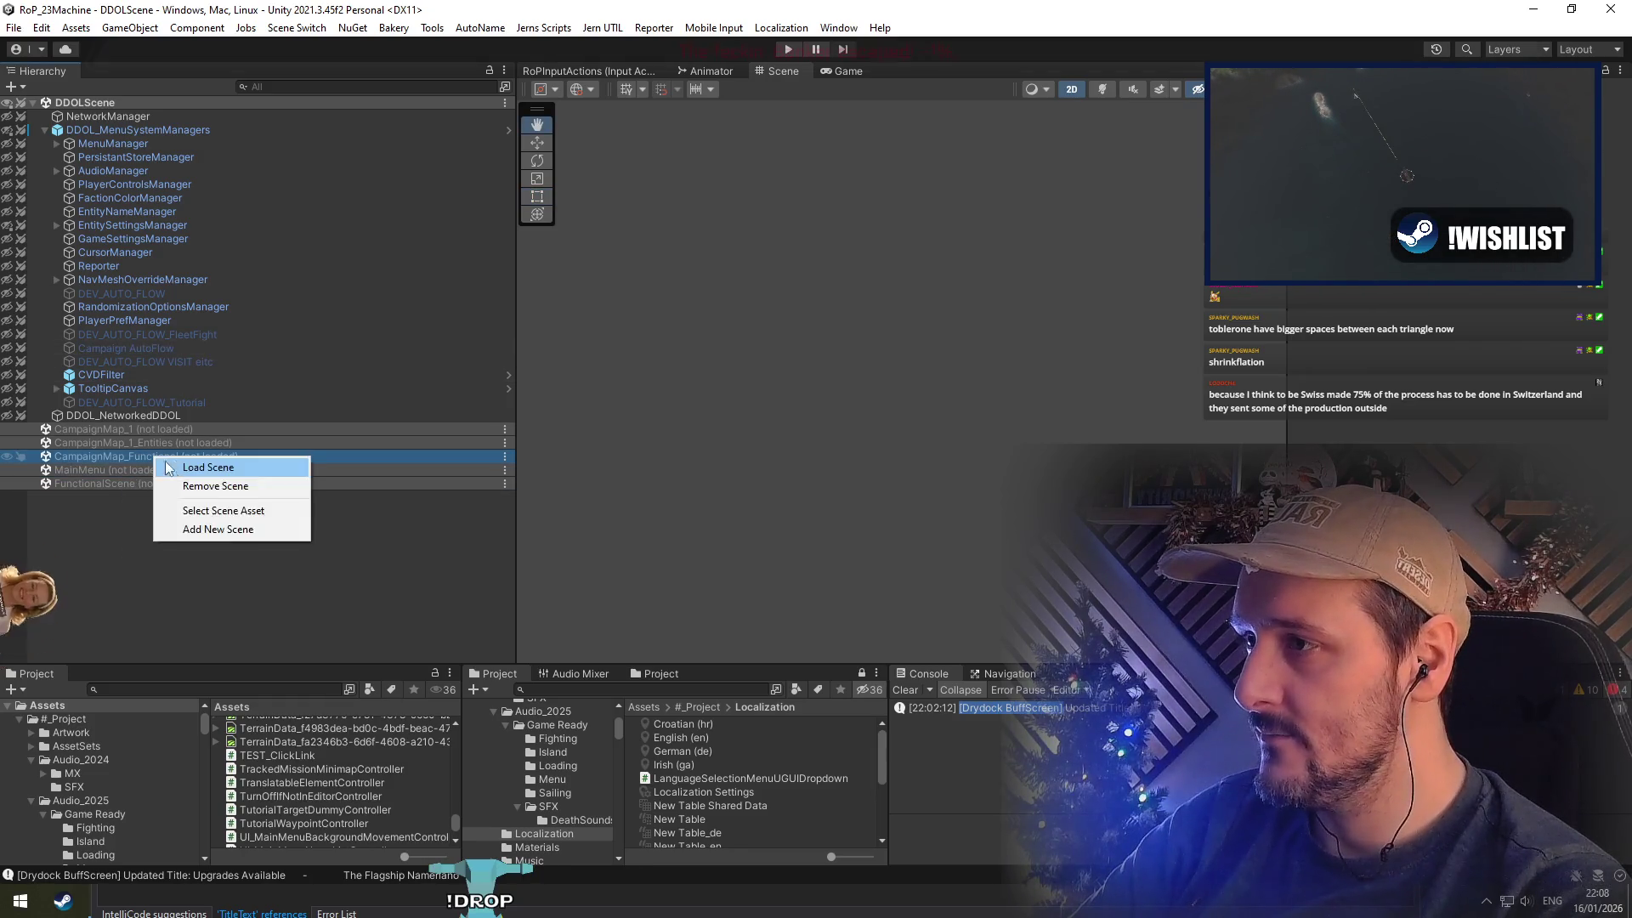
Load CampaignMap_Functional and select the Upgrades Available title in the scene
click(171, 500)
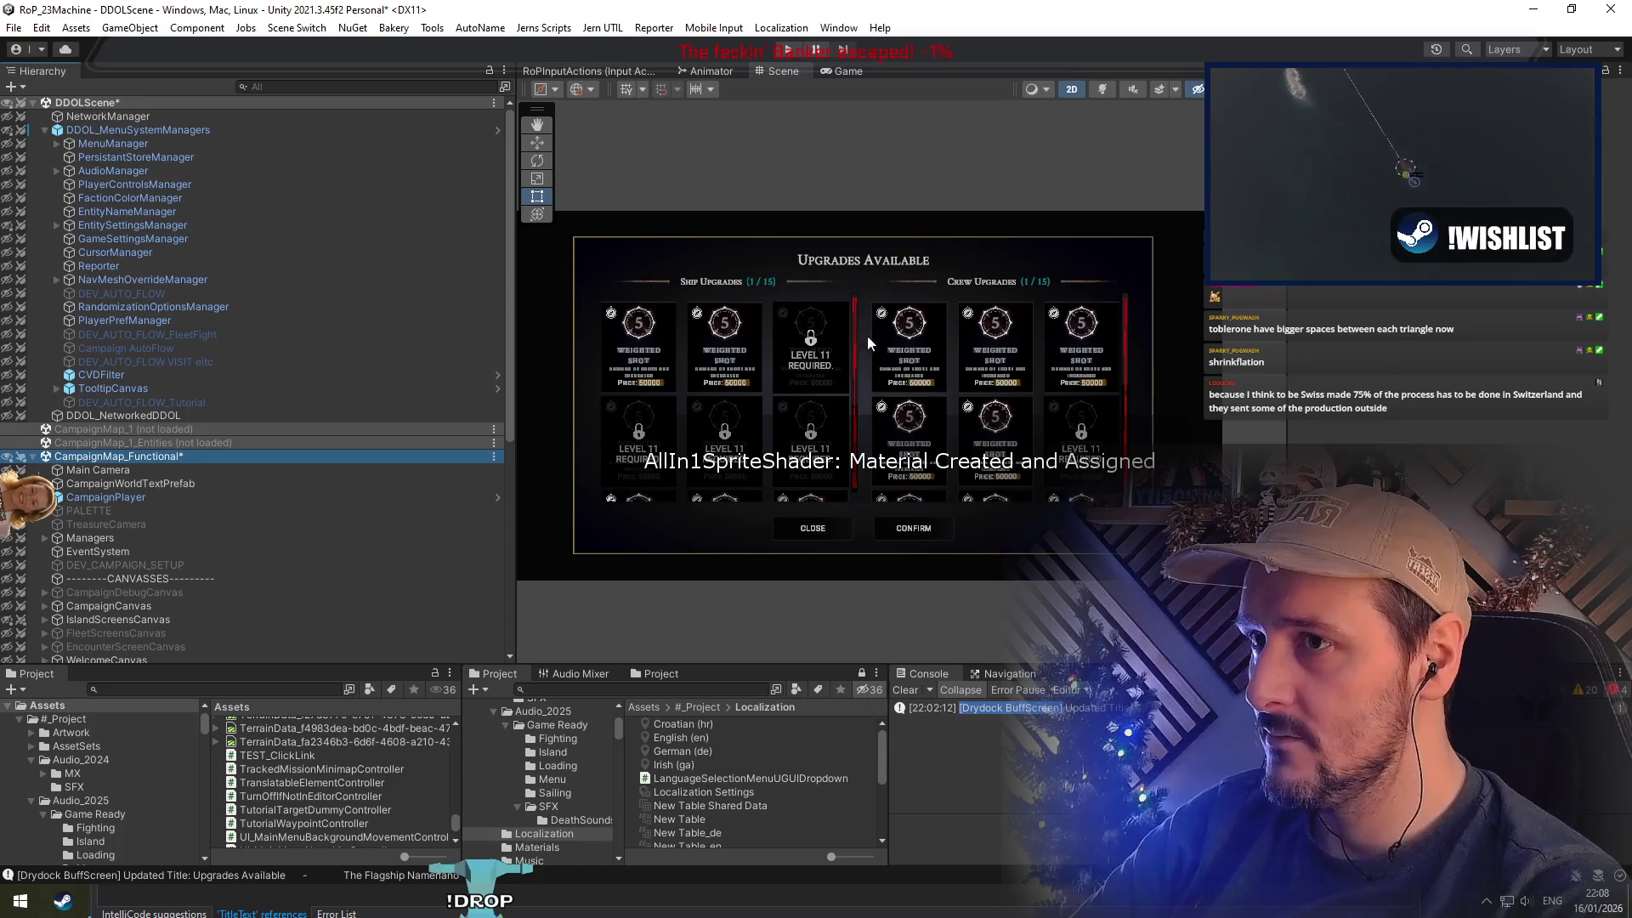
click(862, 259)
scroll(1375, 427, down, 5)
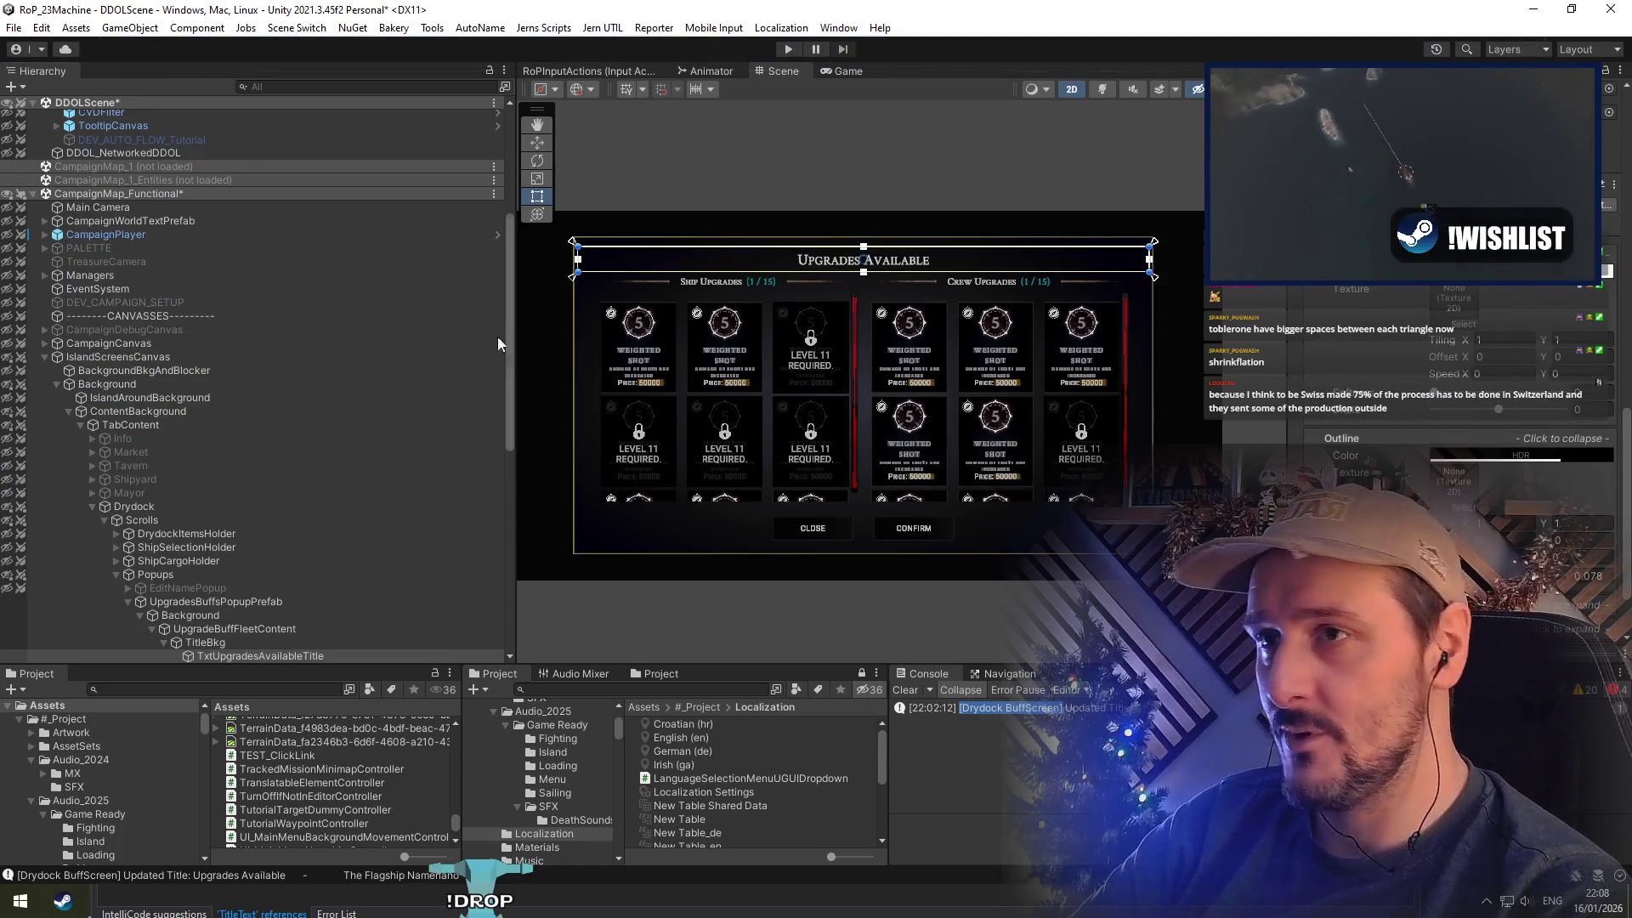
Remove CampaignMap_Functional from the hierarchy, saving its changes, and enter play mode
right_click(169, 195)
click(230, 314)
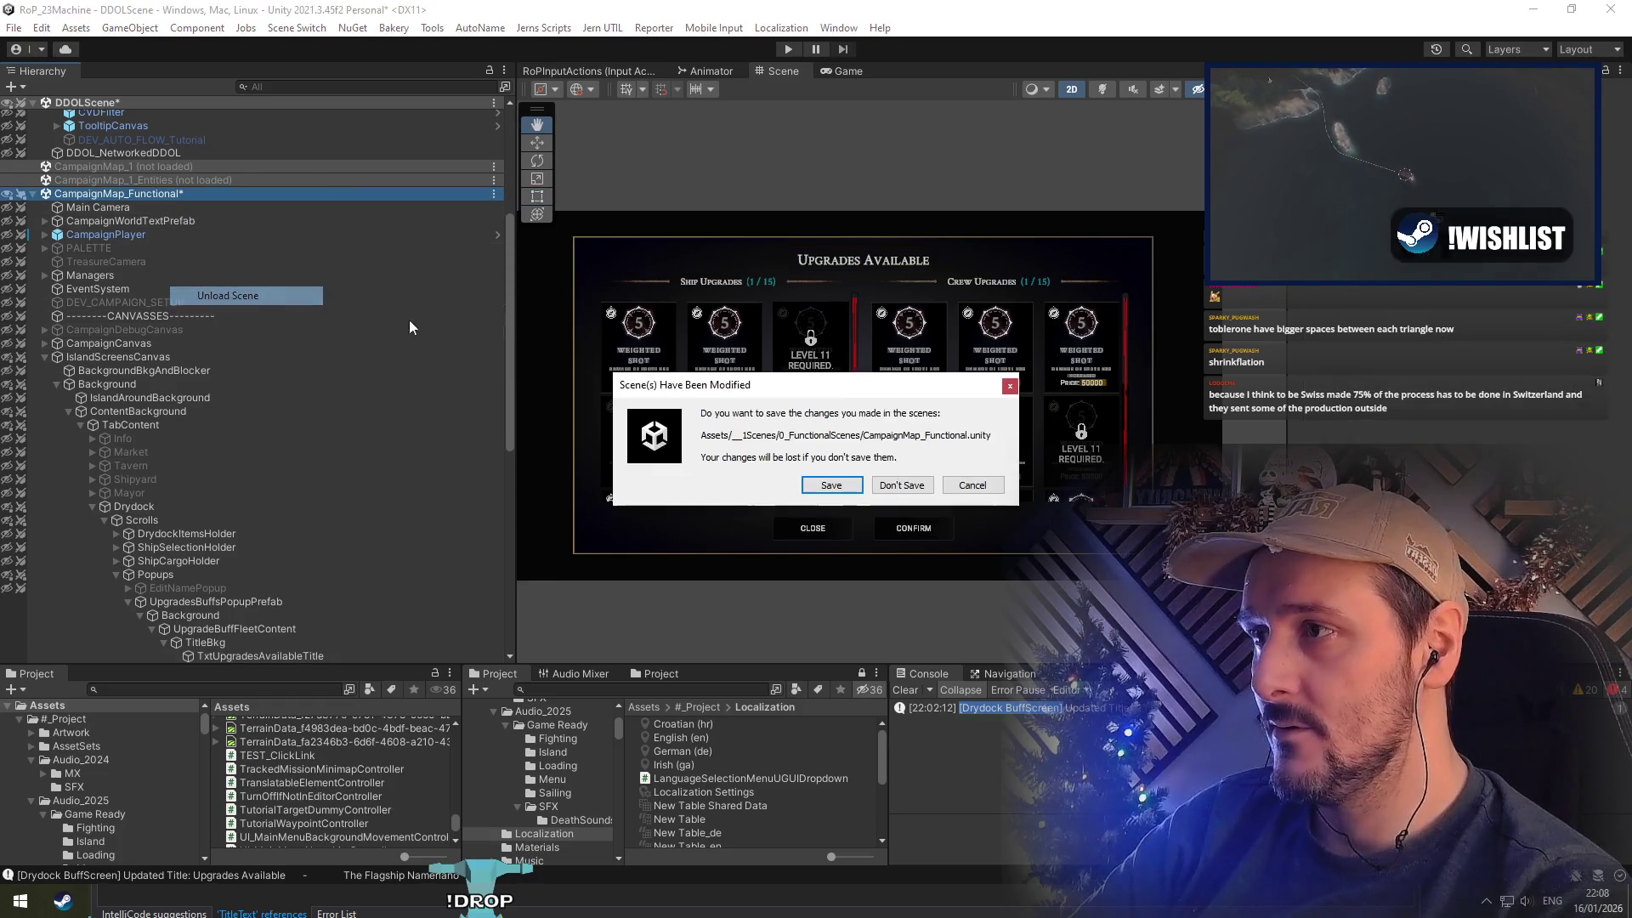
click(832, 484)
click(790, 50)
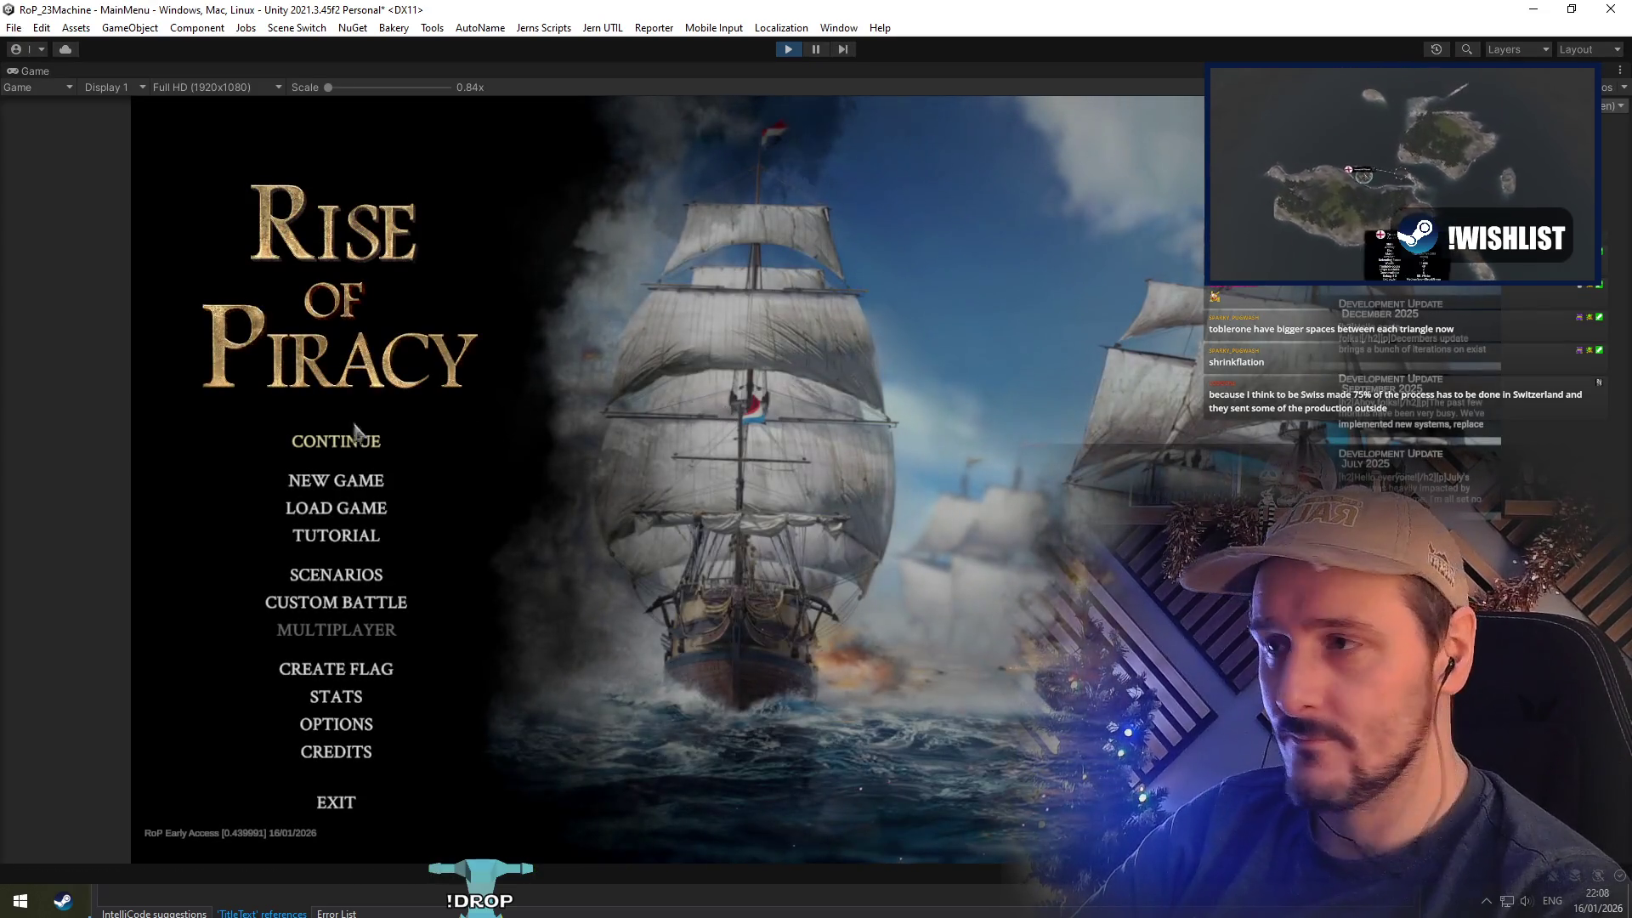
Continue the campaign, open The Flagship Nameriano's upgrades in The Monstrous Cay drydock, then stop play
click(346, 444)
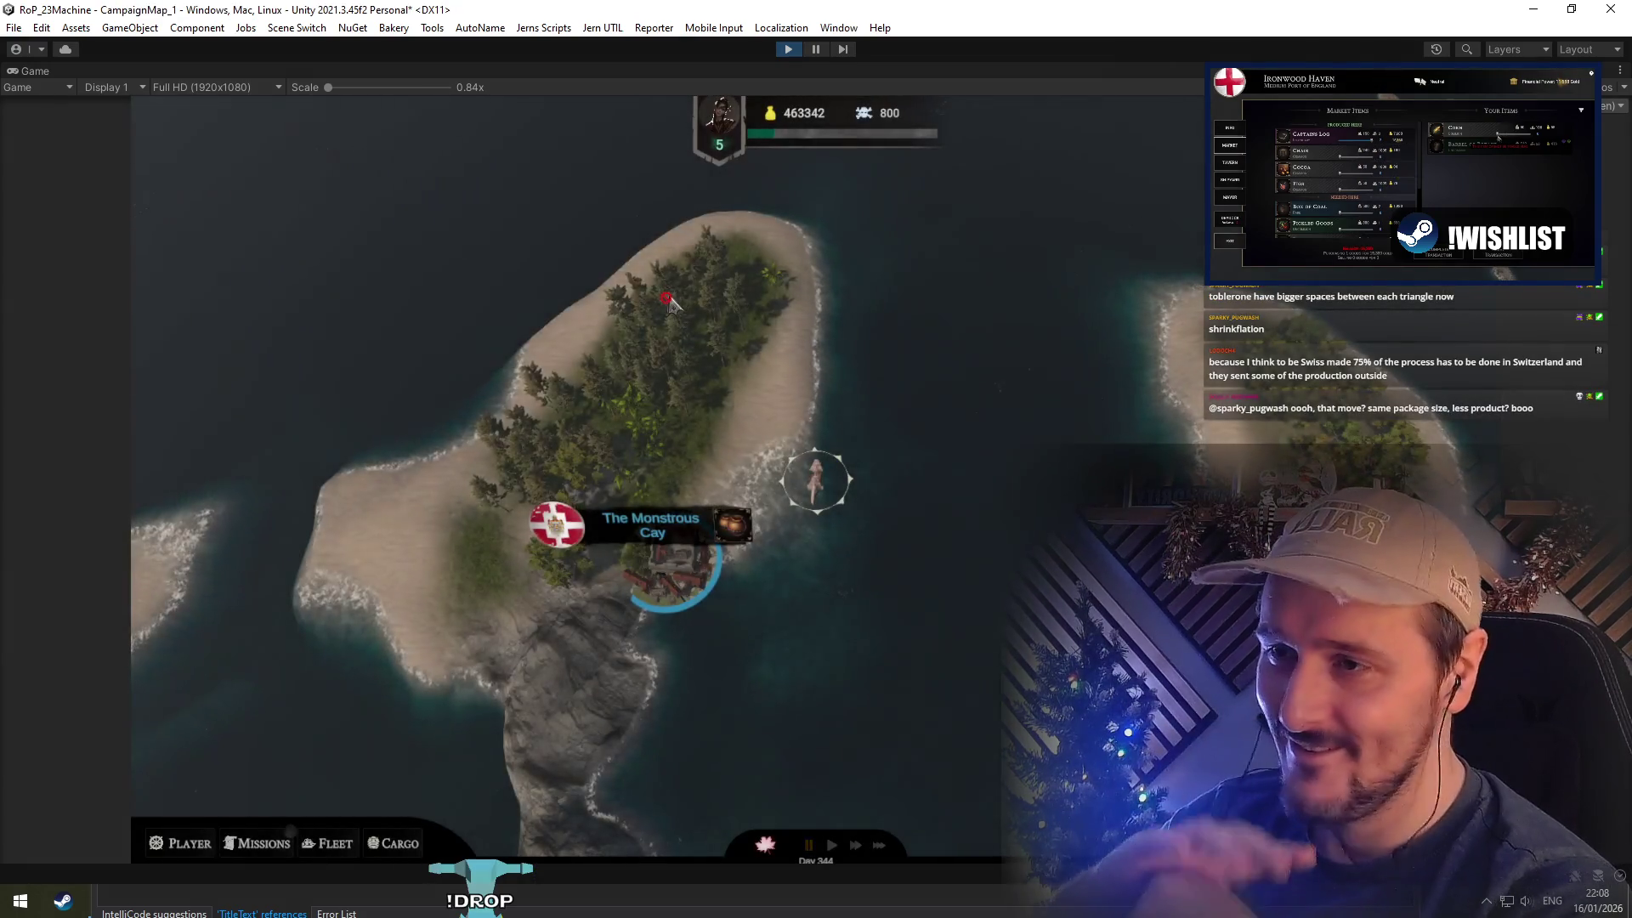
click(765, 550)
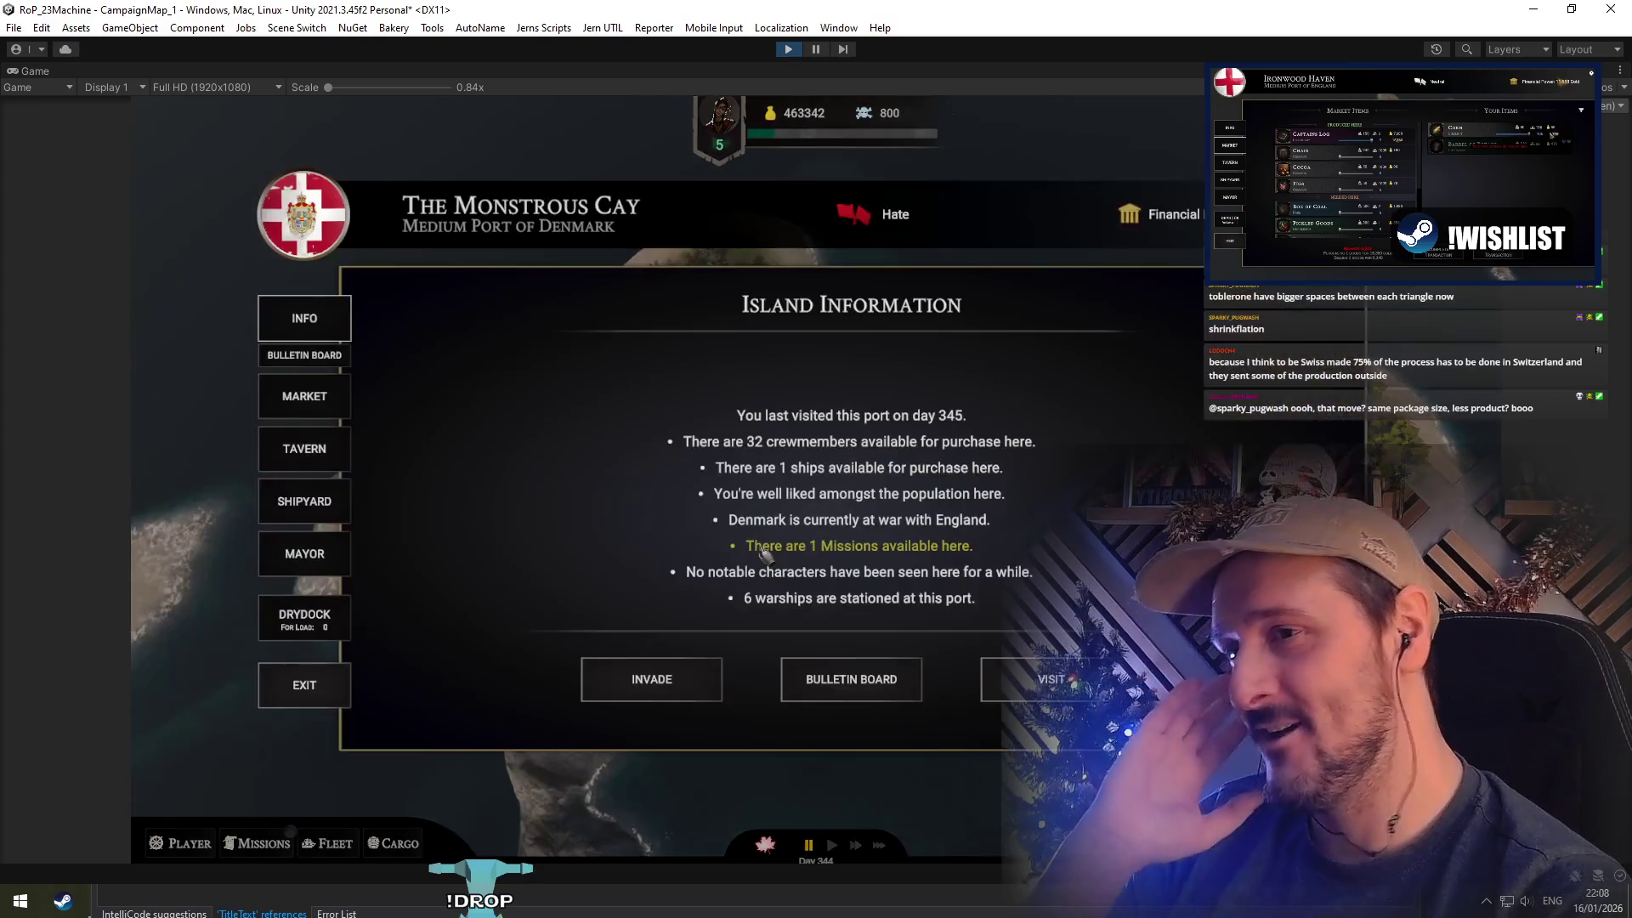
click(312, 623)
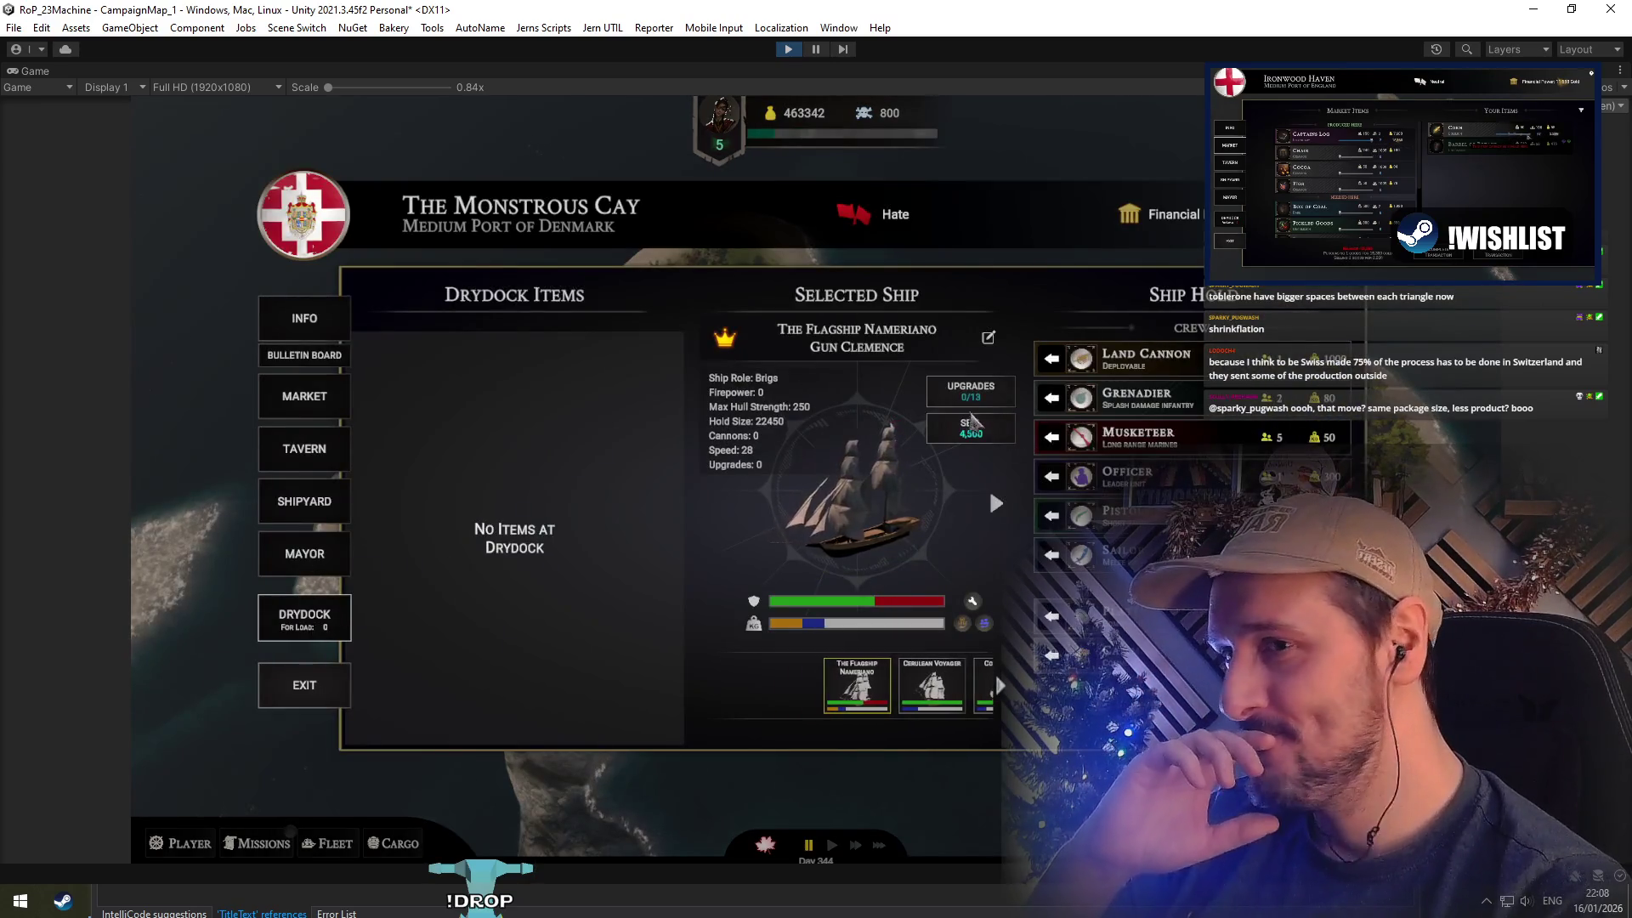
click(966, 386)
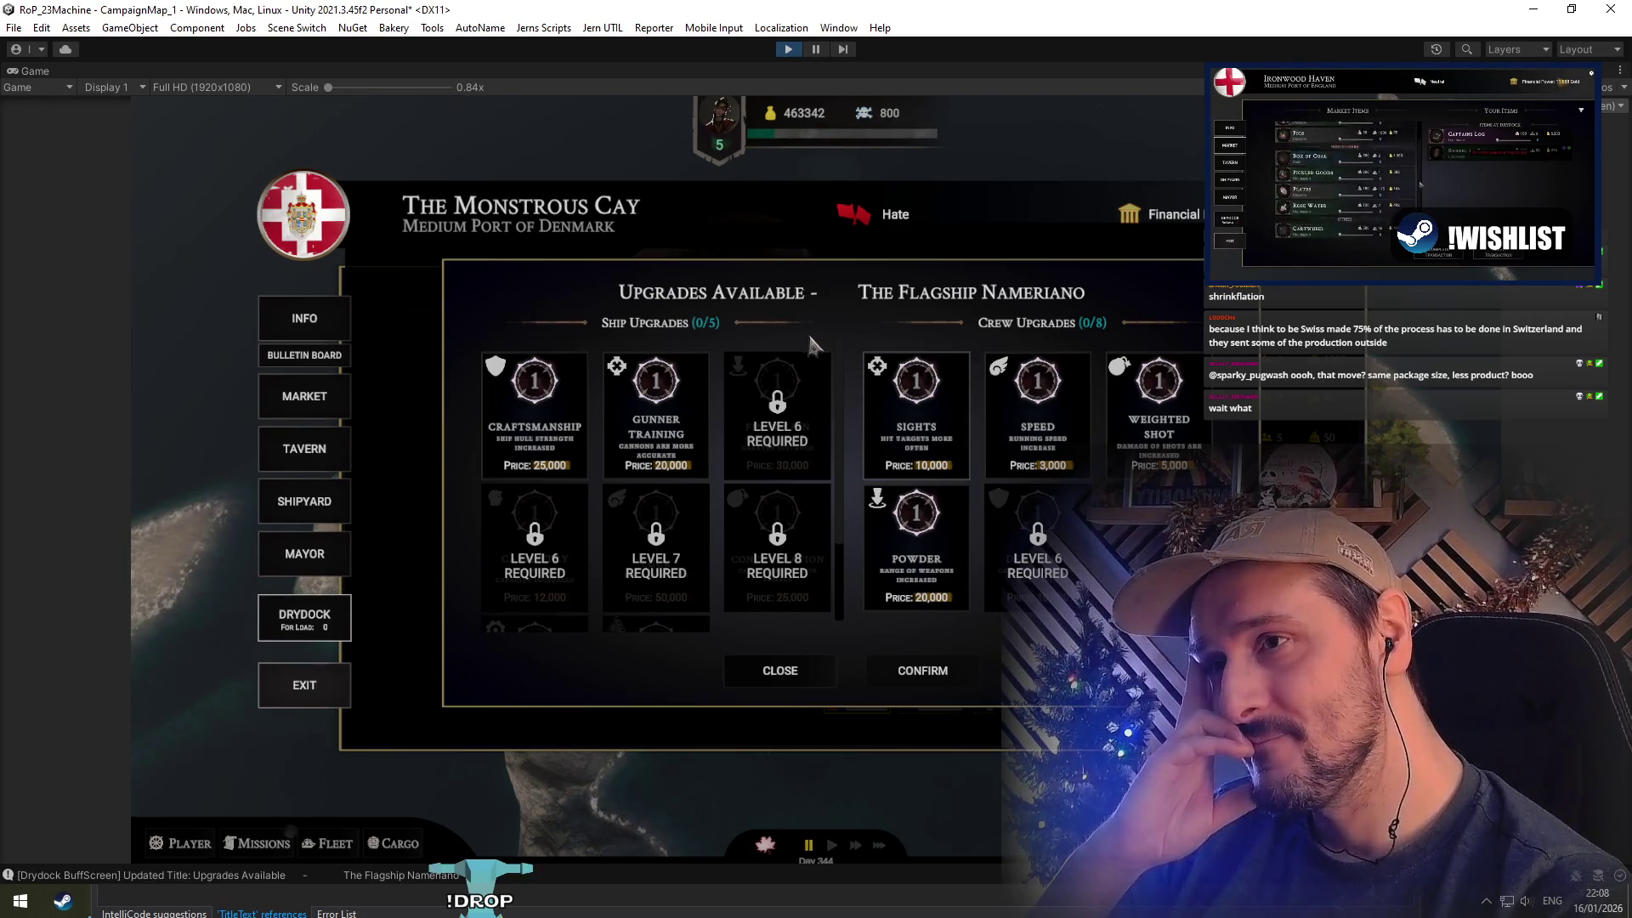
click(788, 49)
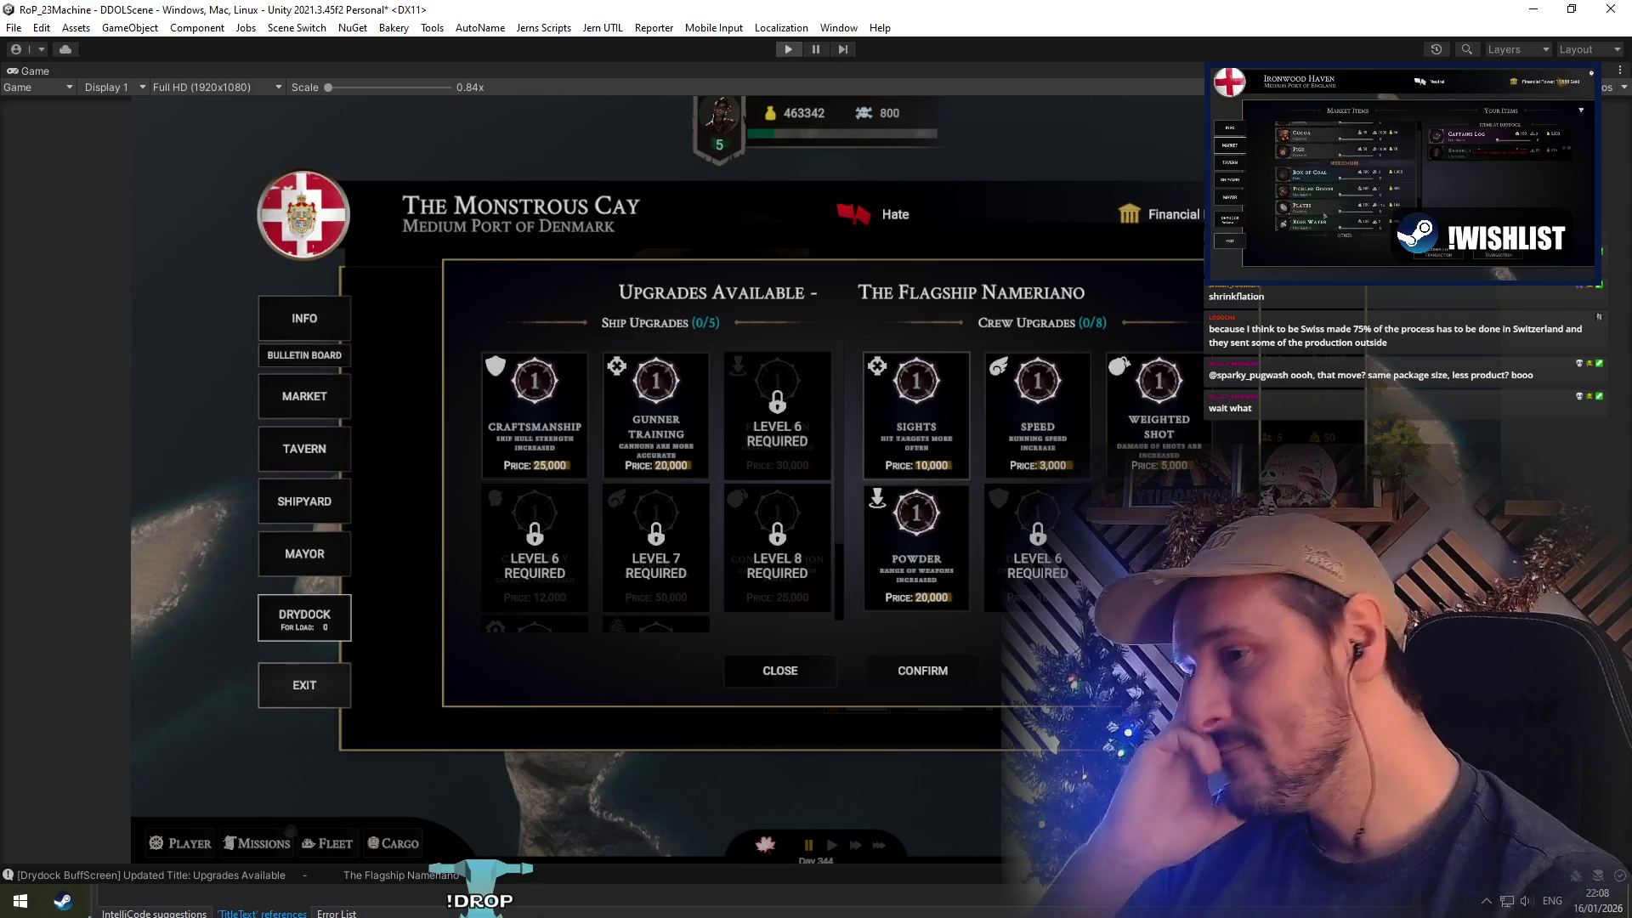
In UnitUpgradesScreen.cs line 39, replace the tab-dash separator with ' for ship: ' and save
key(alt+Tab)
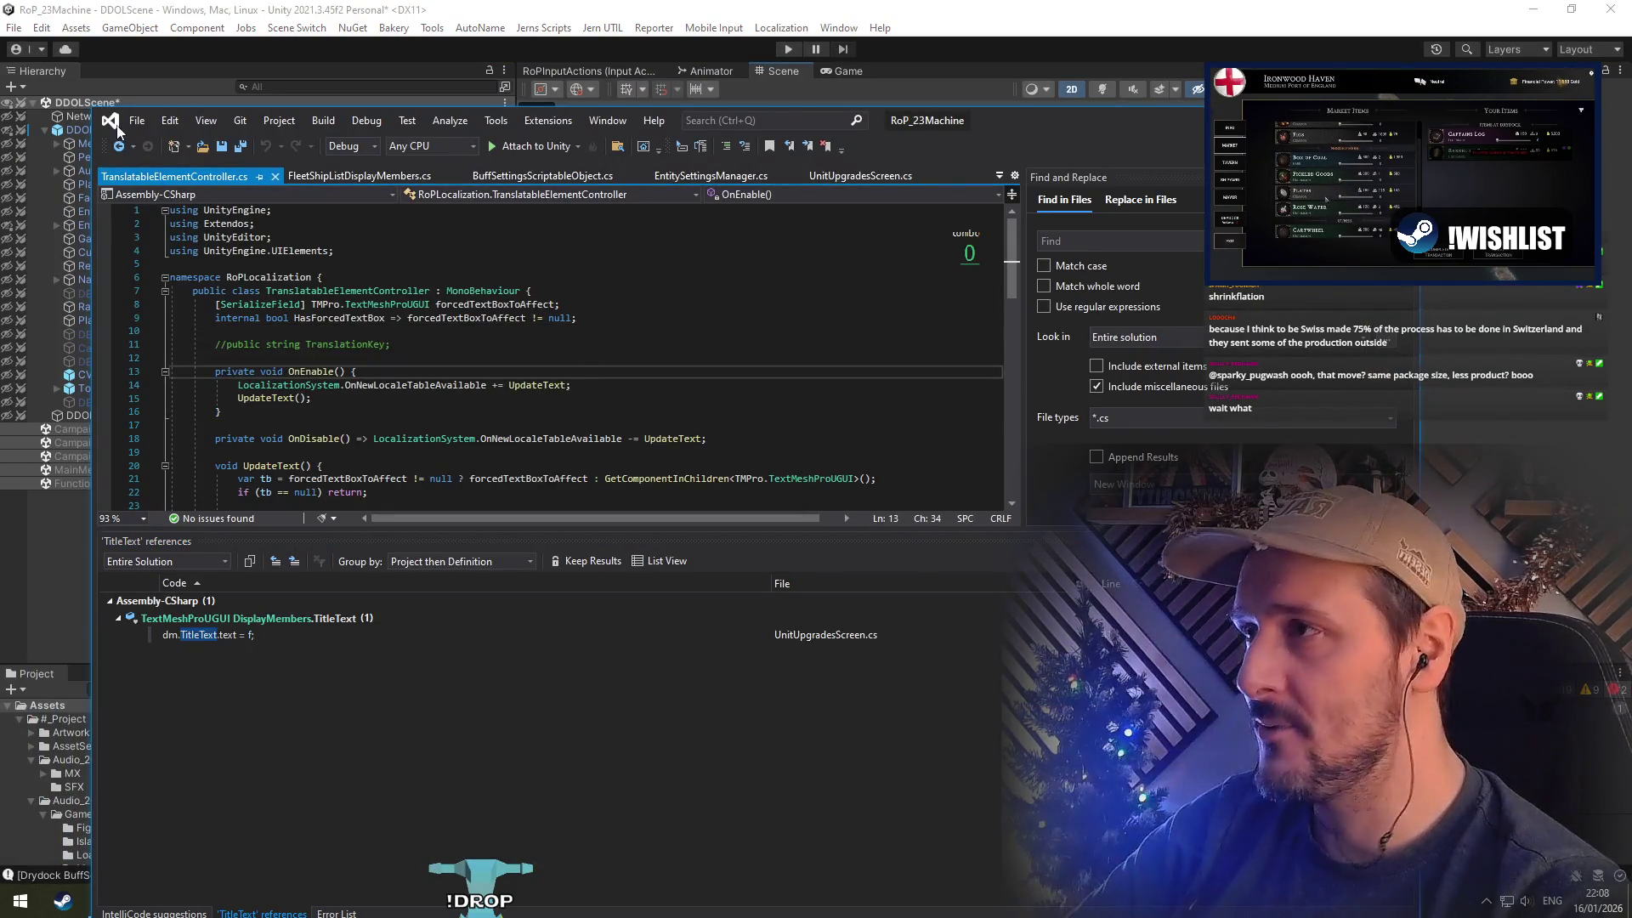
key(ctrl+minus)
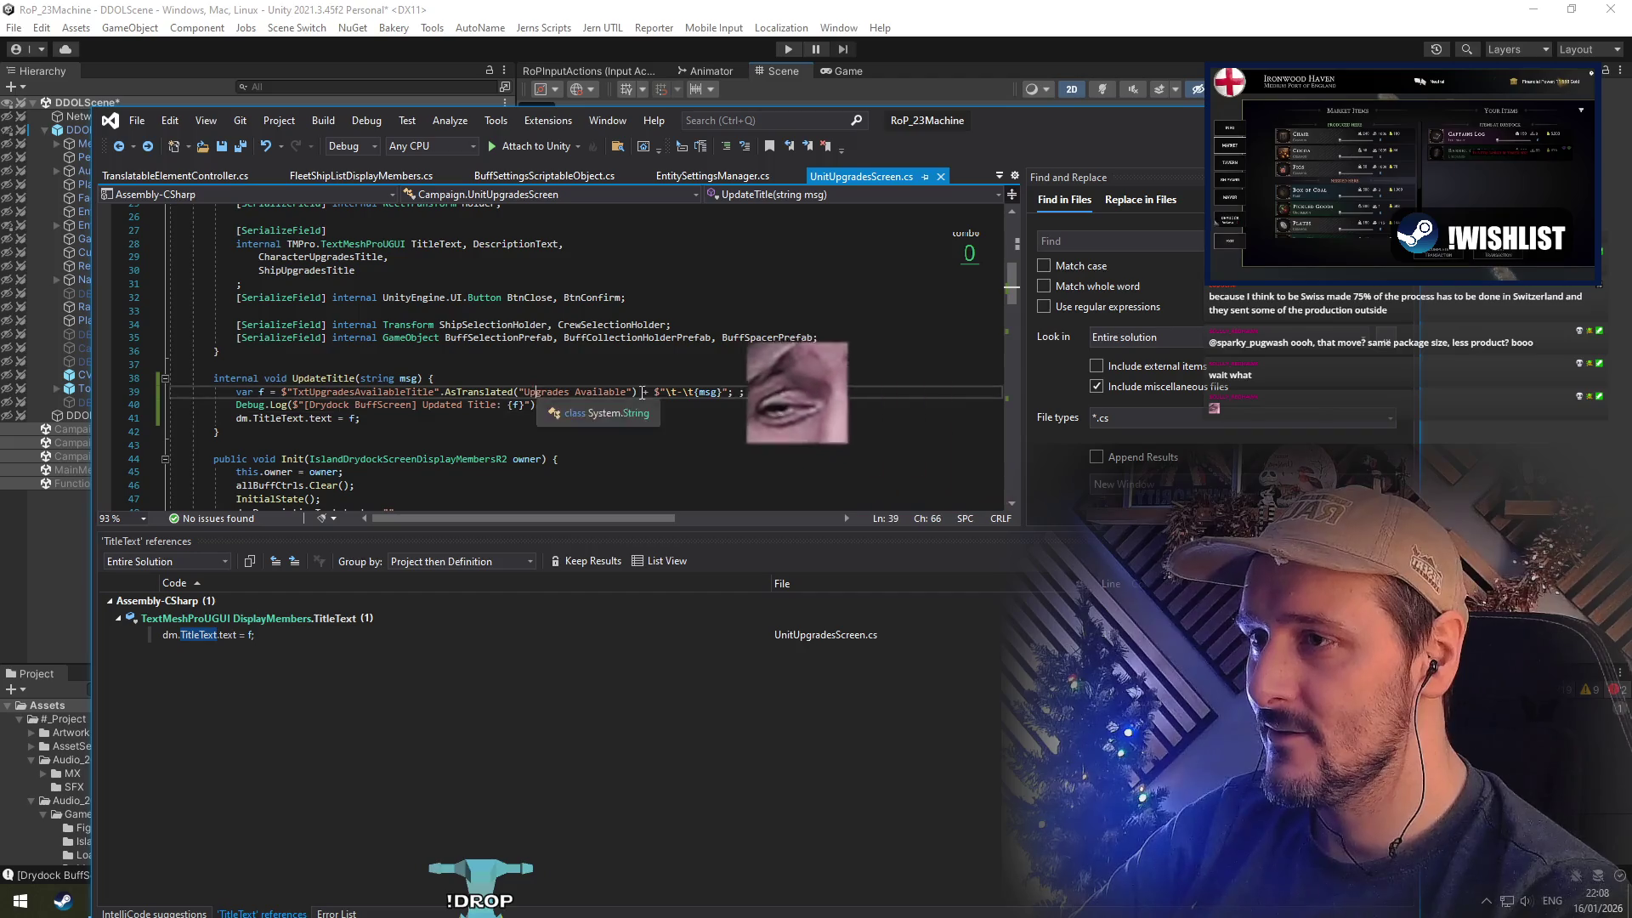
click(627, 393)
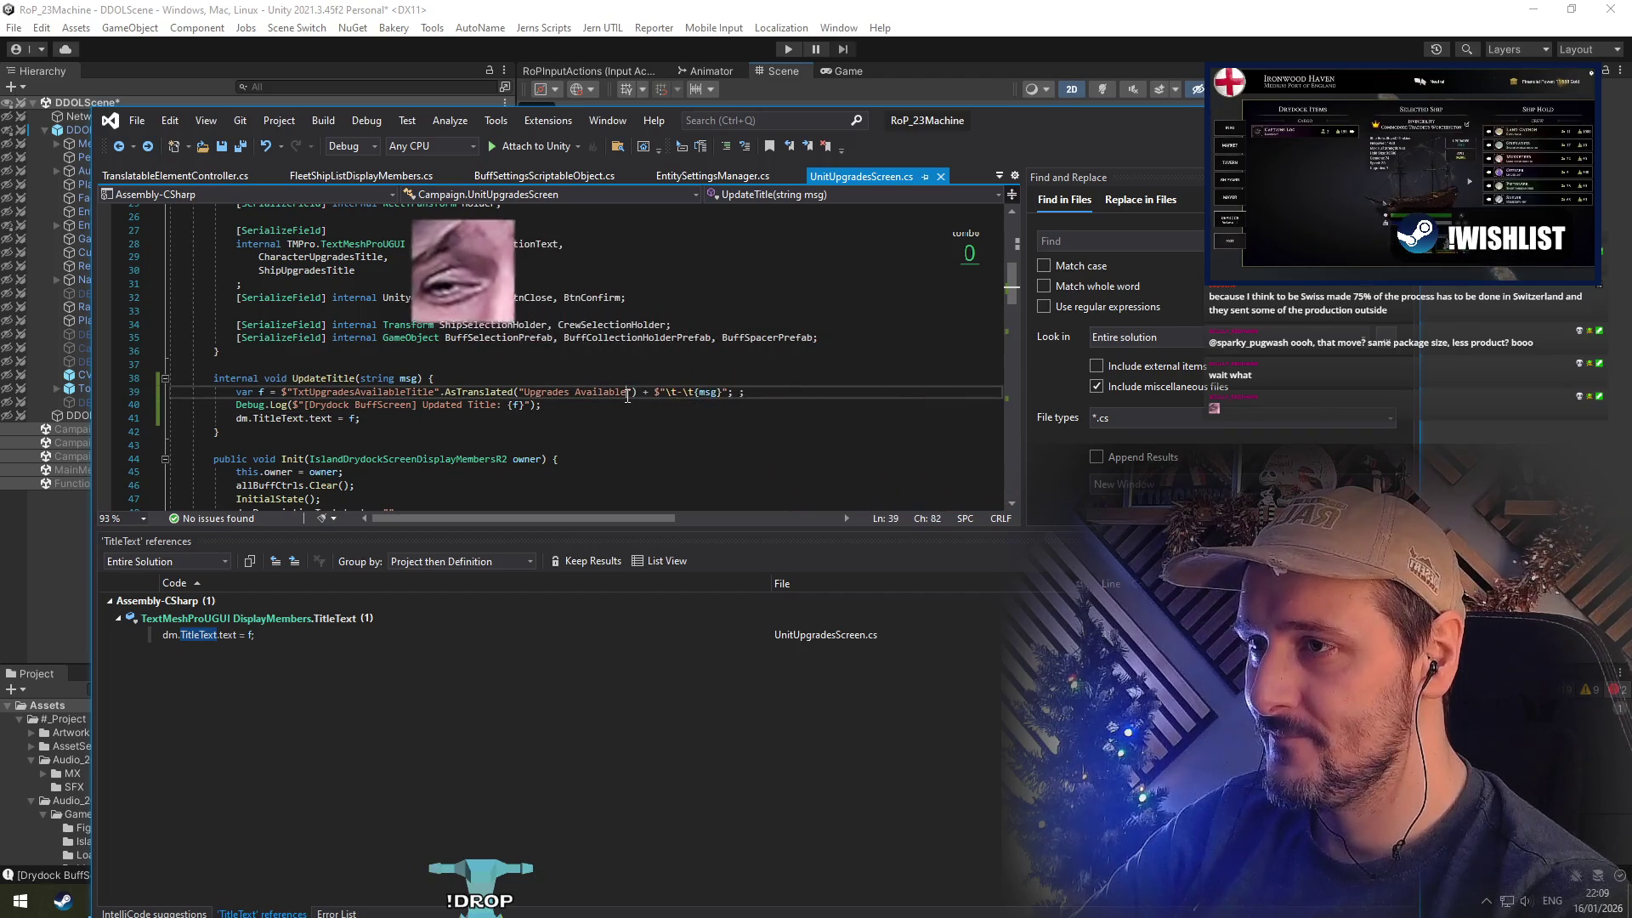
click(670, 392)
key(Delete)
key(Delete)
key(Delete)
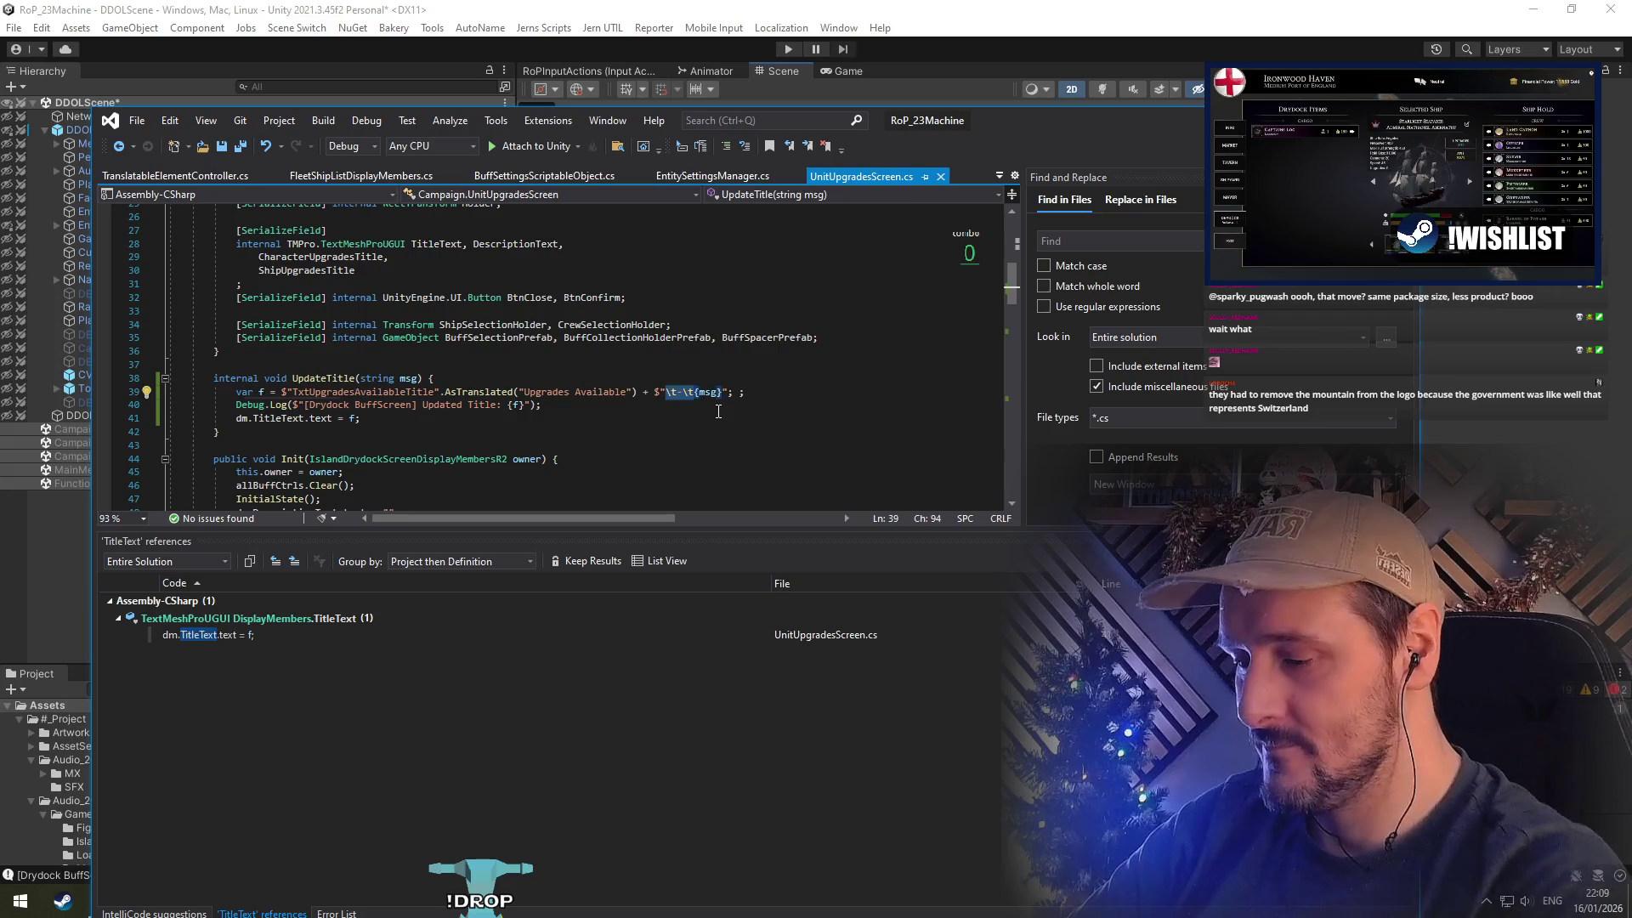
text(for ship )
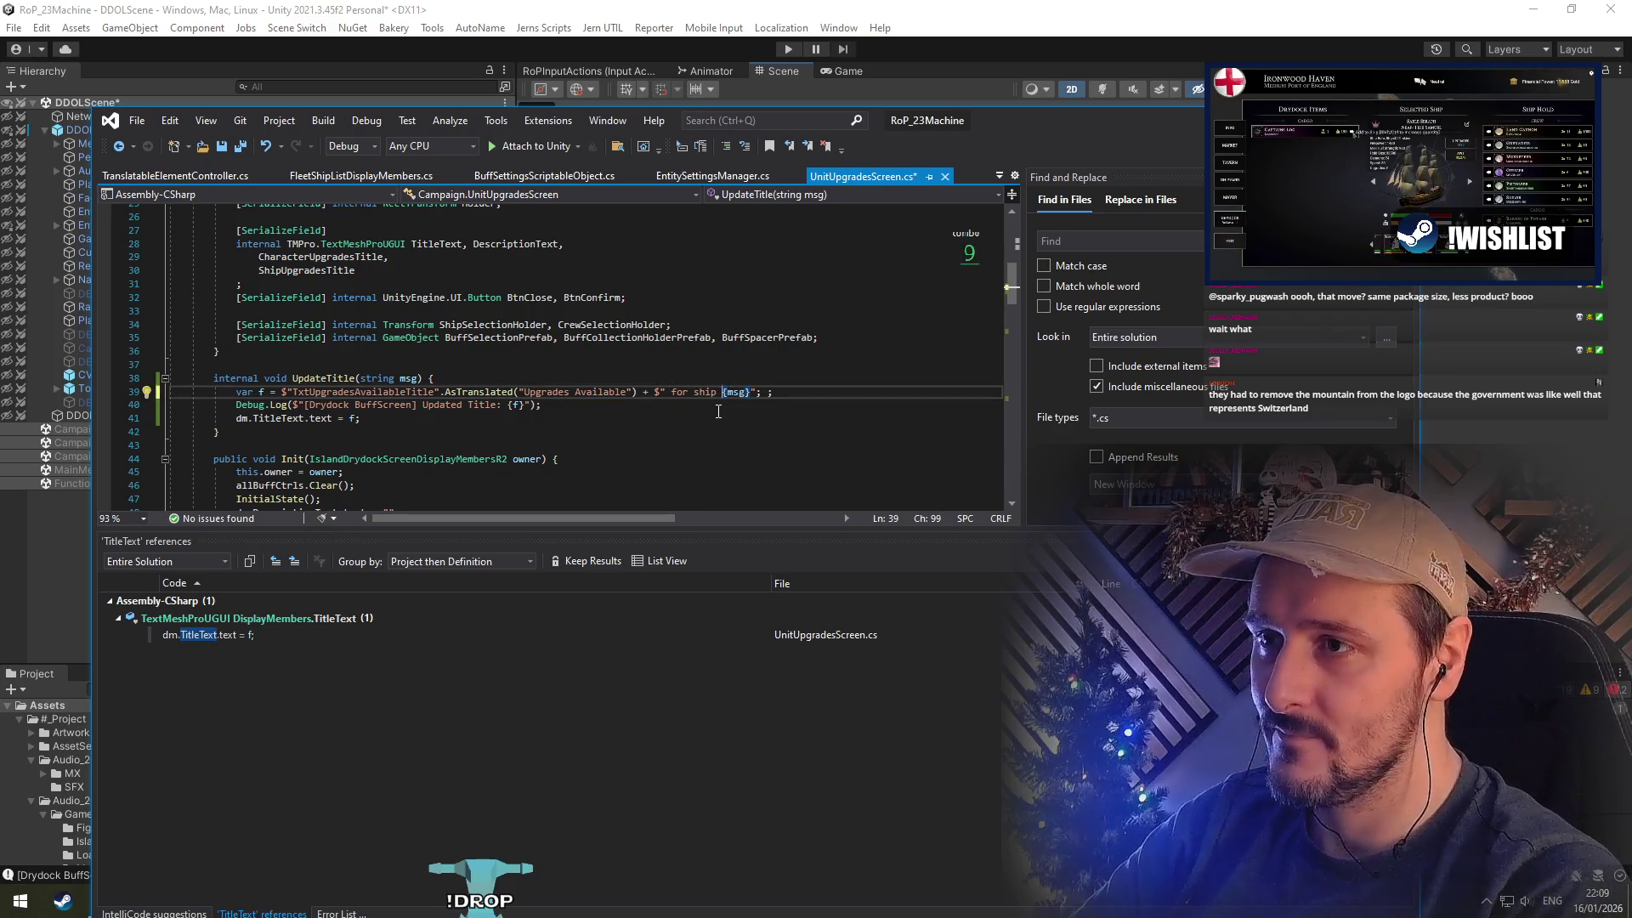
text(:)
key(Right)
key(Right)
key(Right)
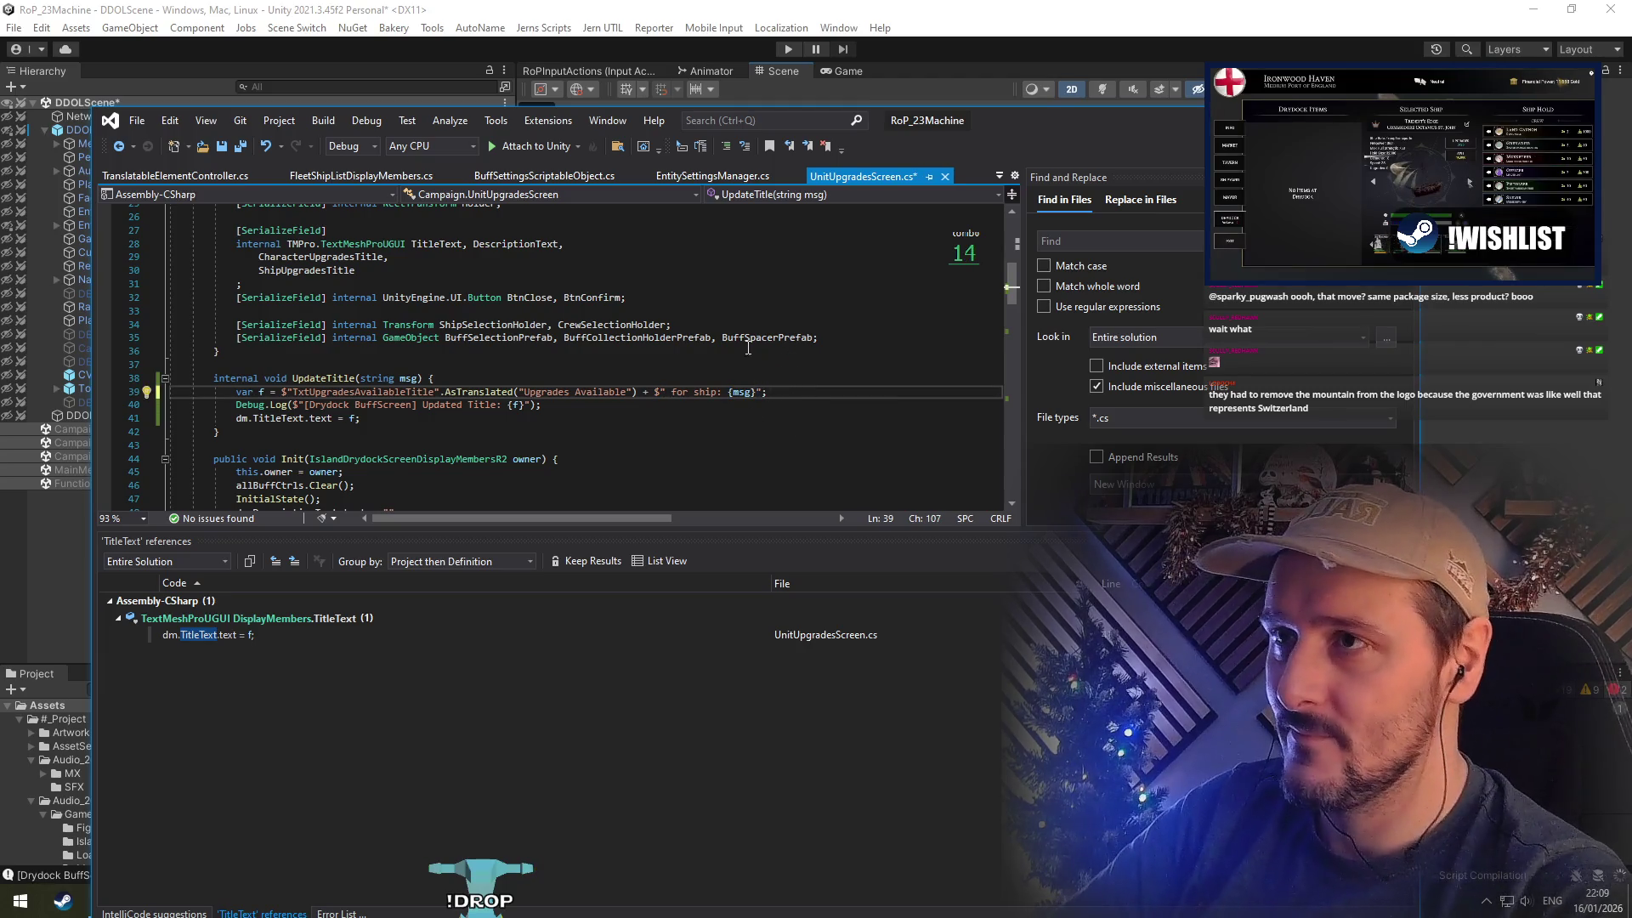
key(alt+Tab)
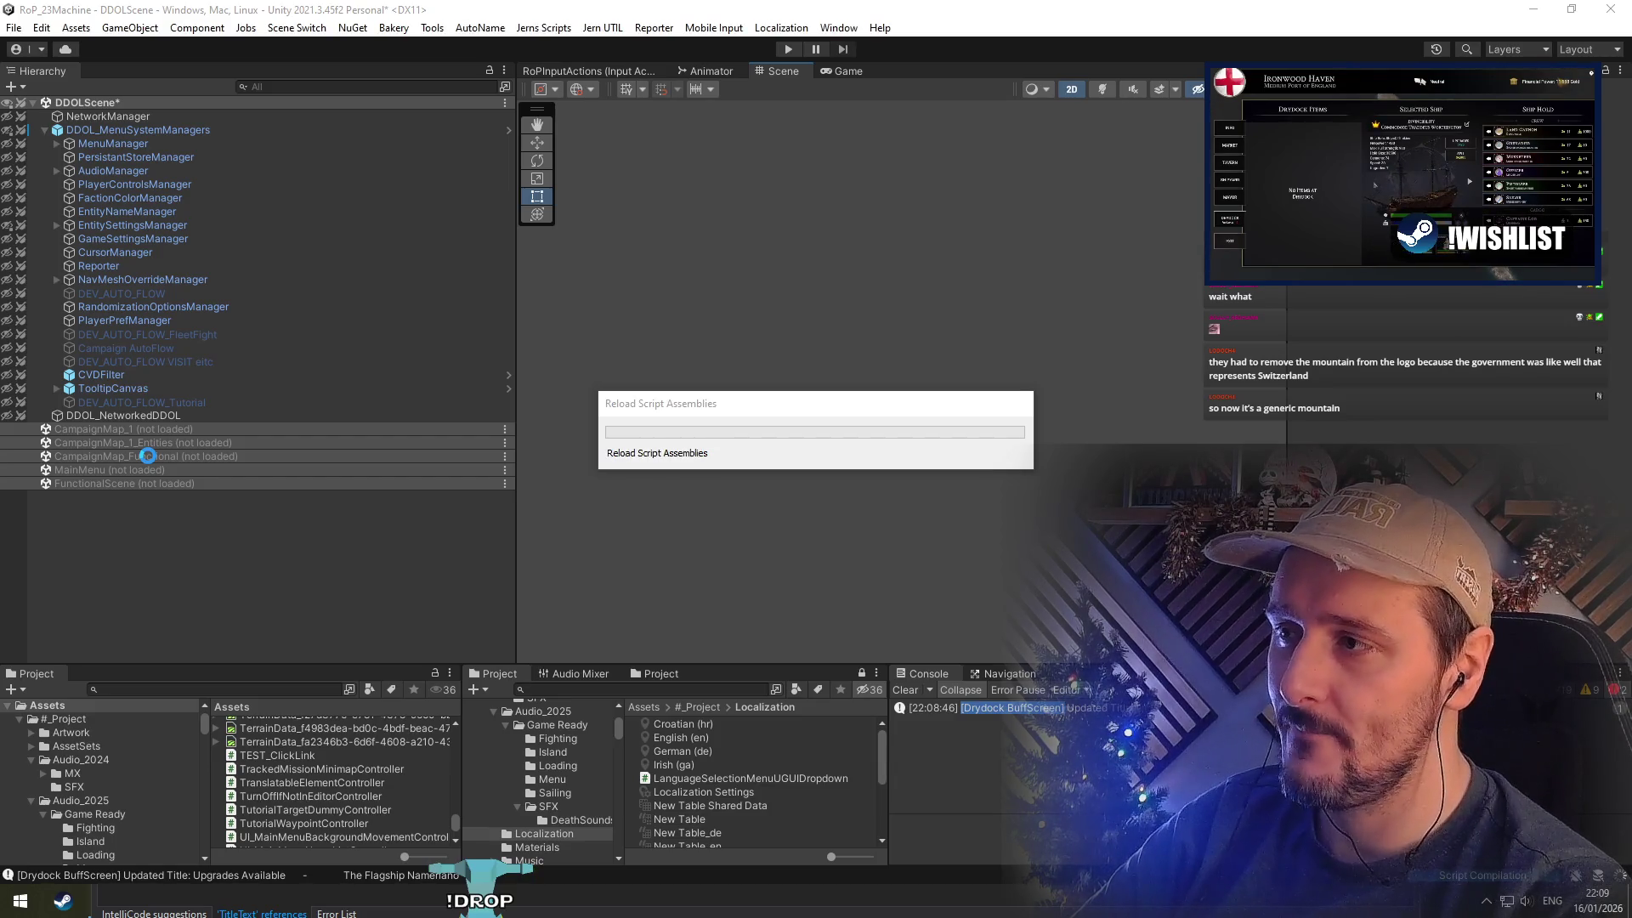
Delete the 'for ship:' label from the title line in UnitUpgradesScreen.cs
click(581, 915)
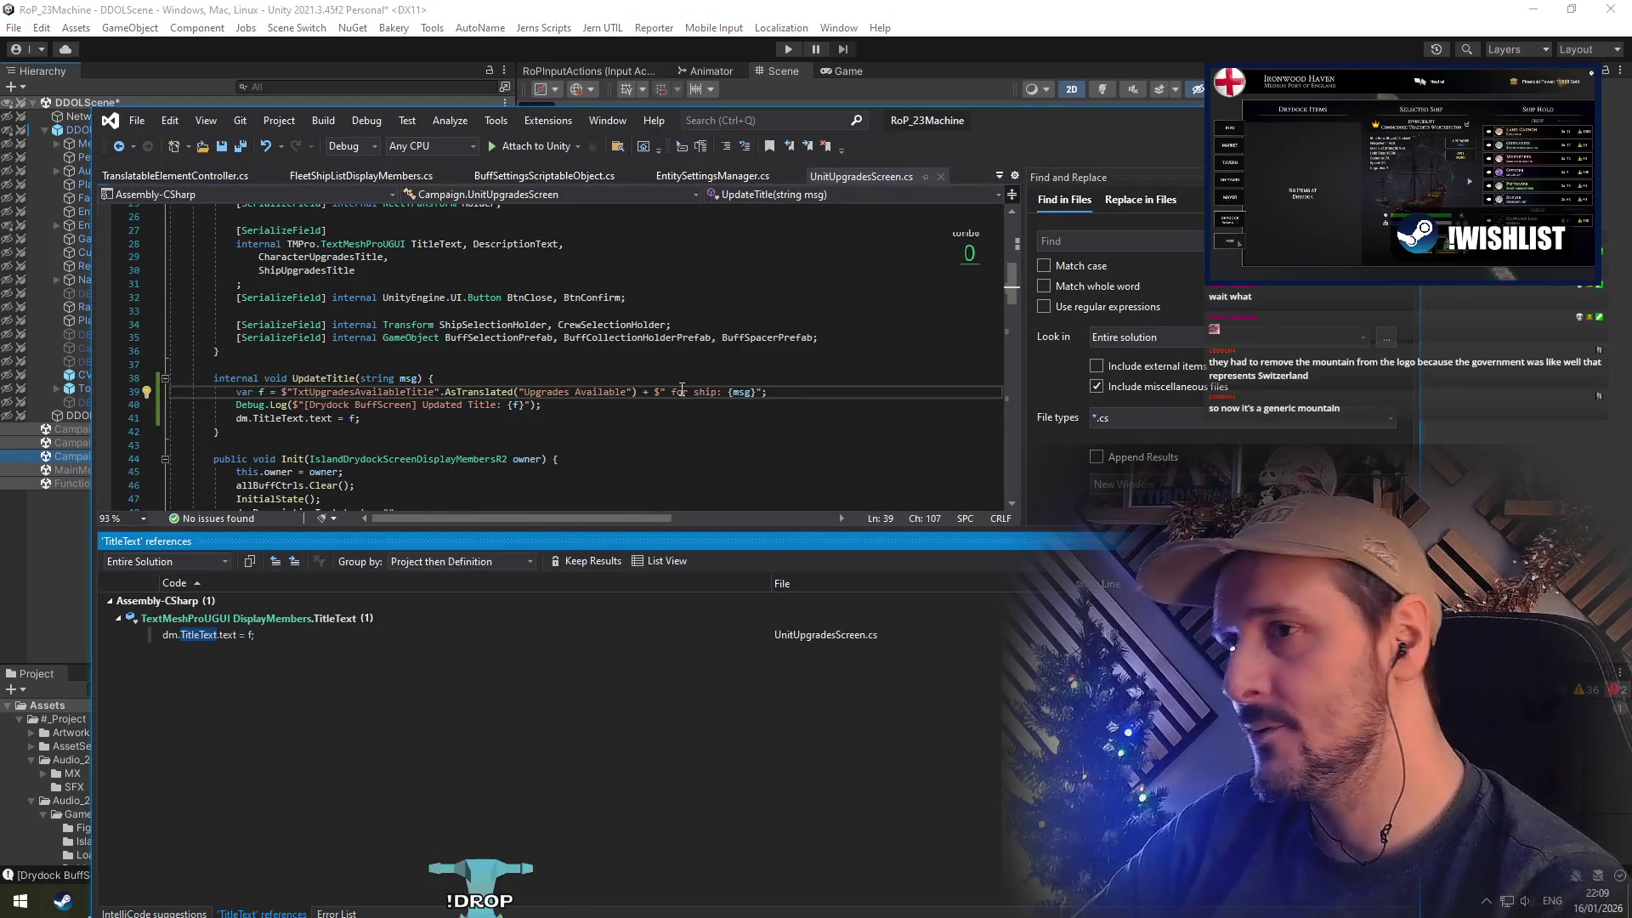
drag(671, 392, 726, 392)
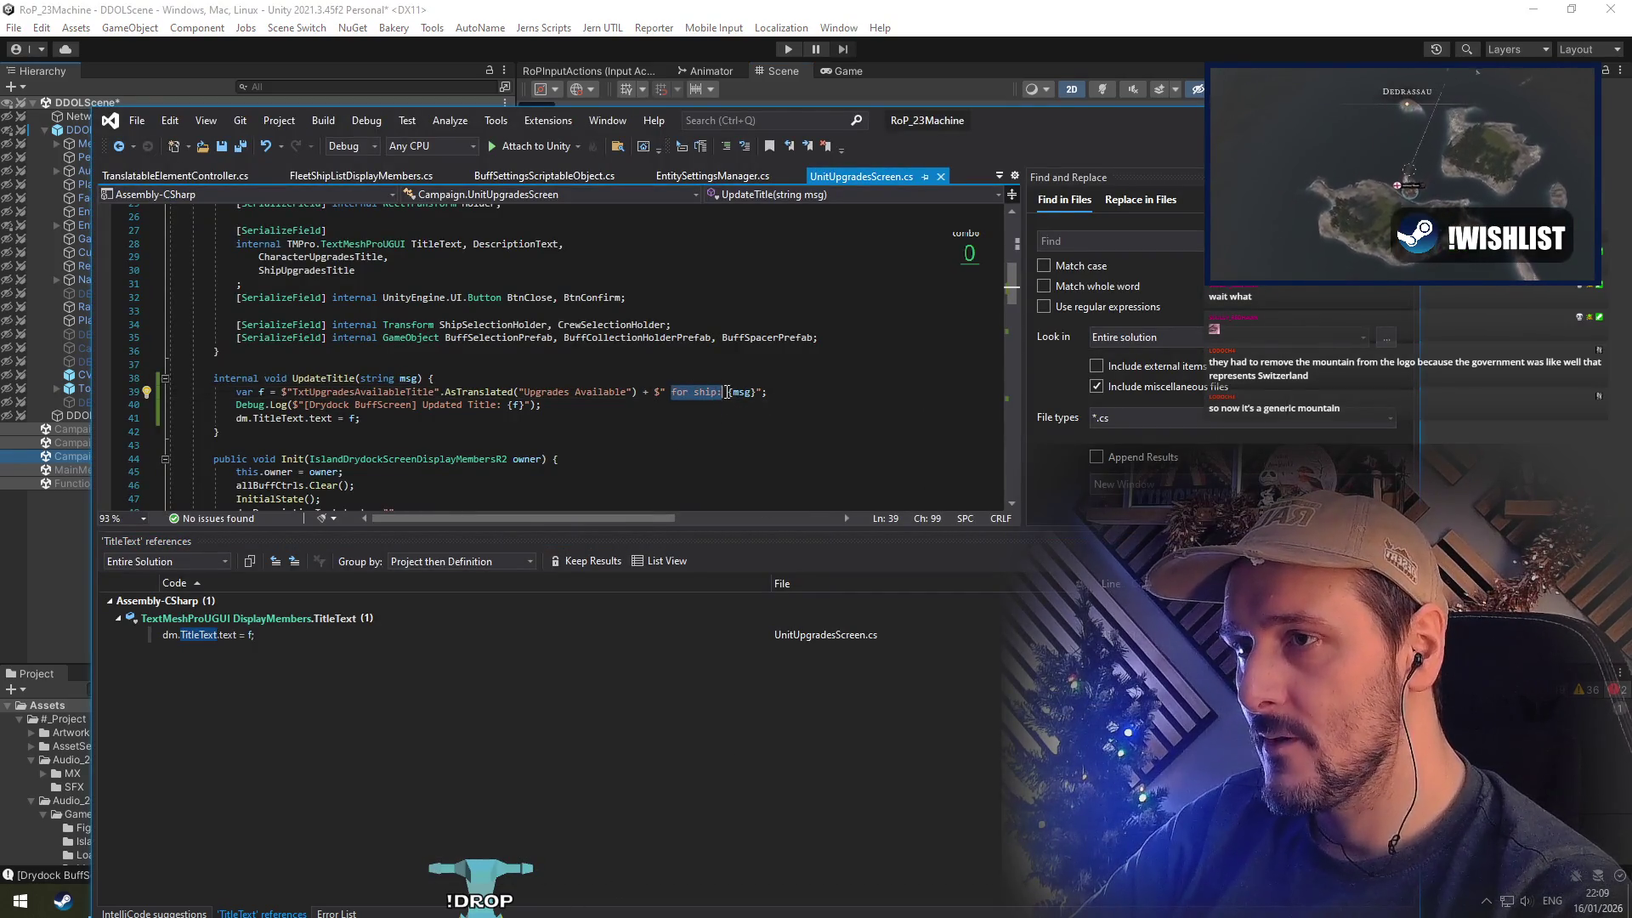
key(BackSpace)
key(BackSpace)
key(Delete)
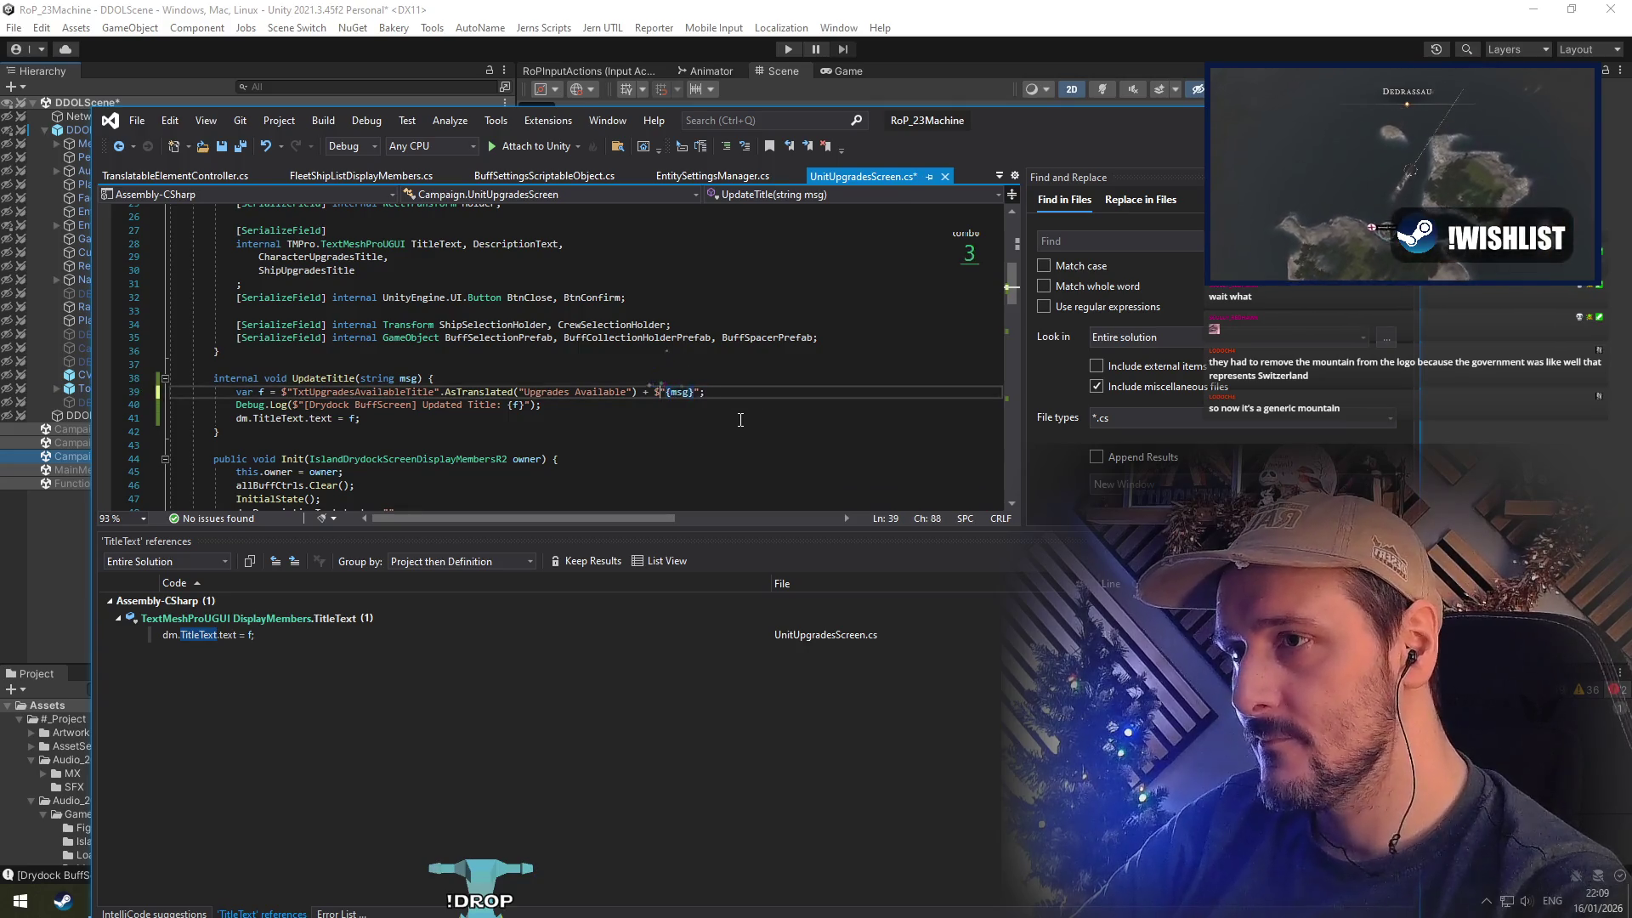
key(BackSpace)
key(BackSpace)
key(BackSpace)
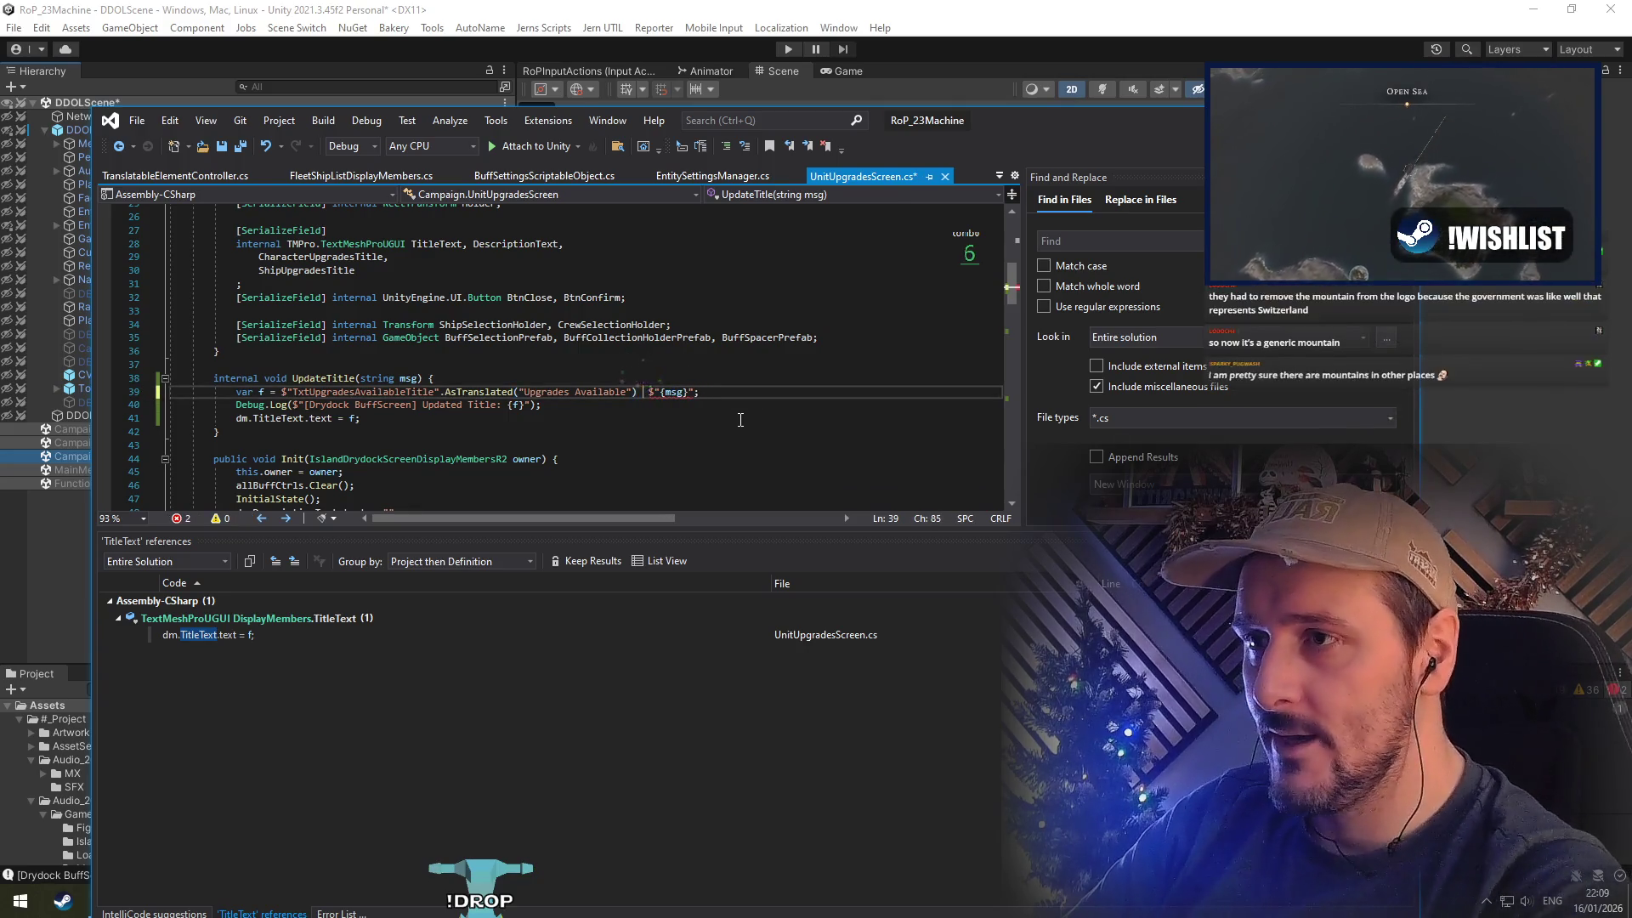
Put the ship name on a new line with .WithSizePercentage(80) appended, and save the script
text(+)
key(Right)
key(Right)
text(\n)
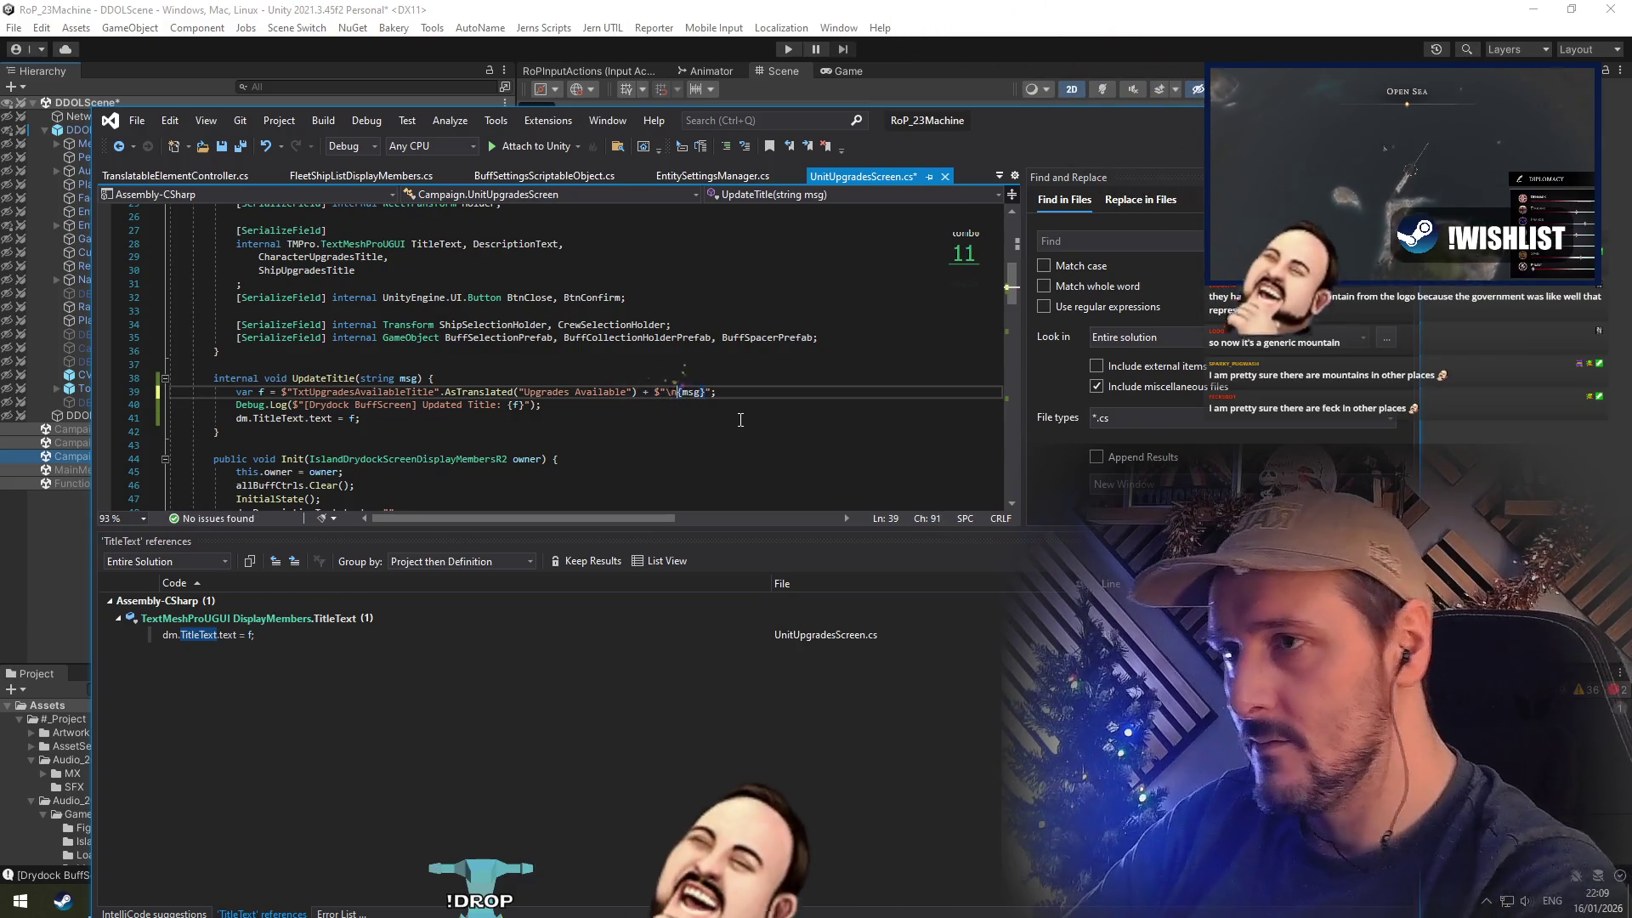
key(Right)
key(Right)
key(Right)
text(/)
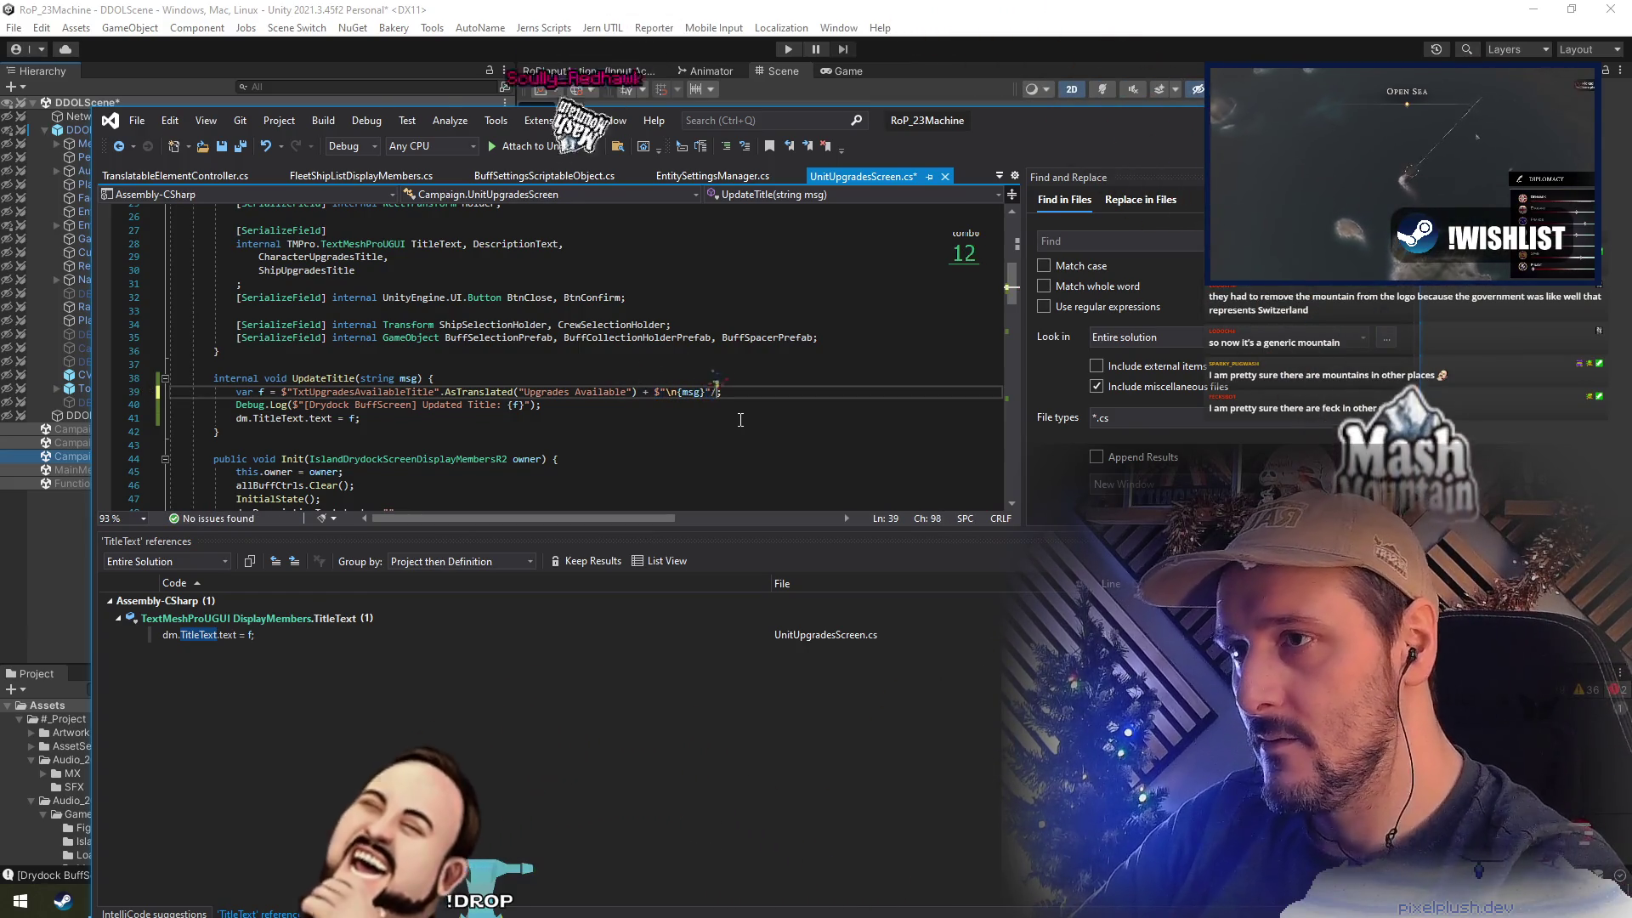
key(BackSpace)
text(.w)
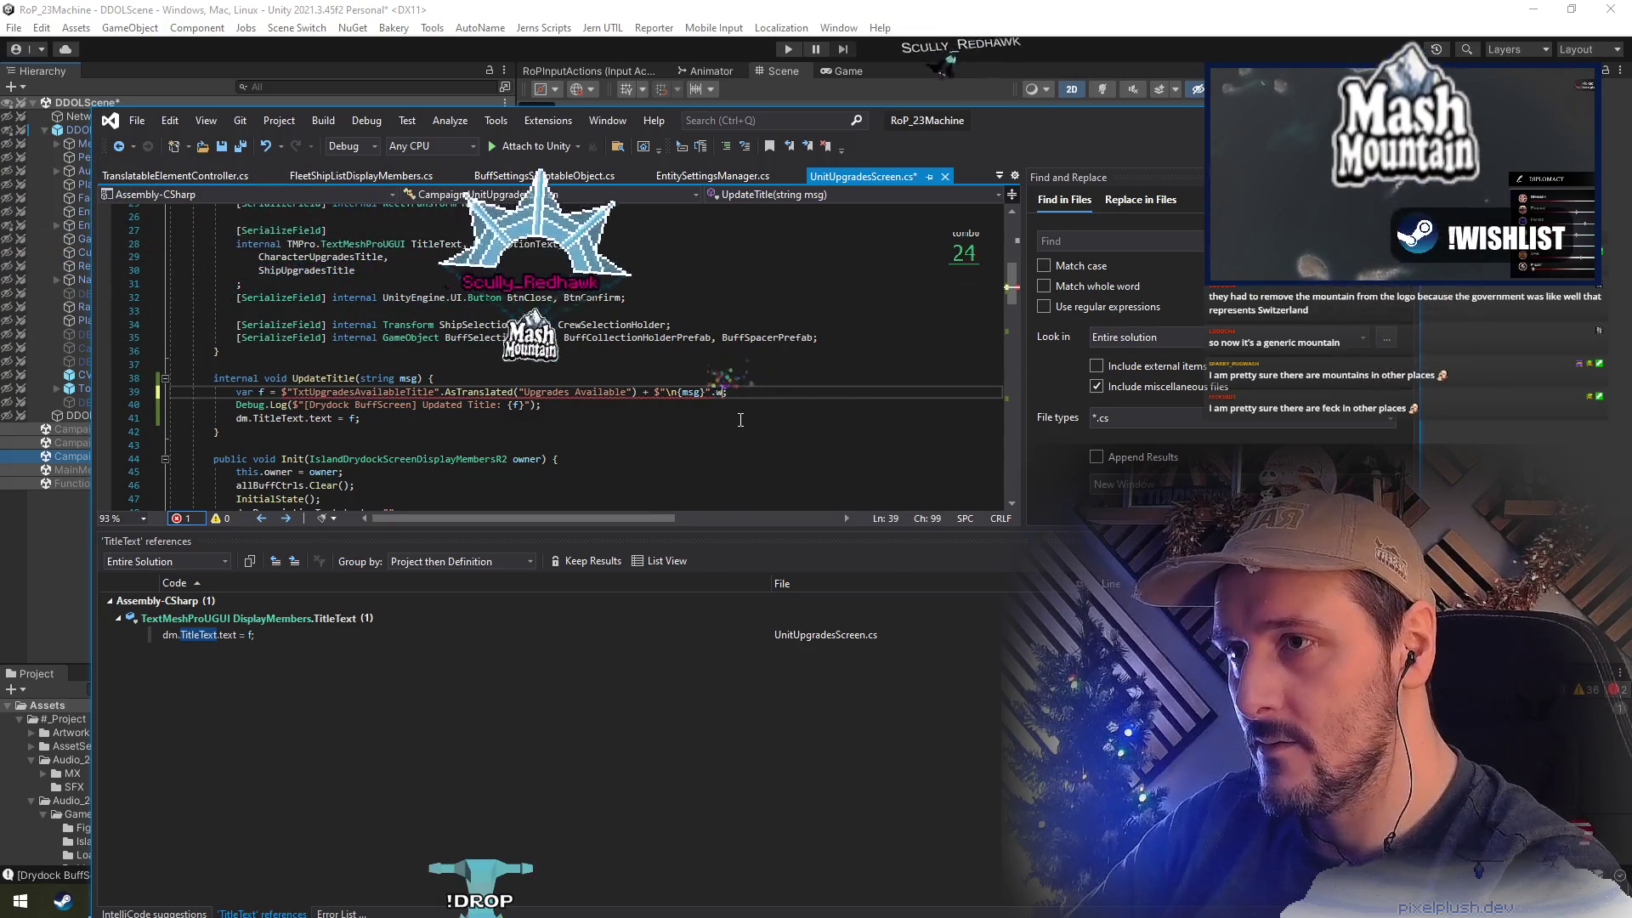
text(ithsi)
text(()
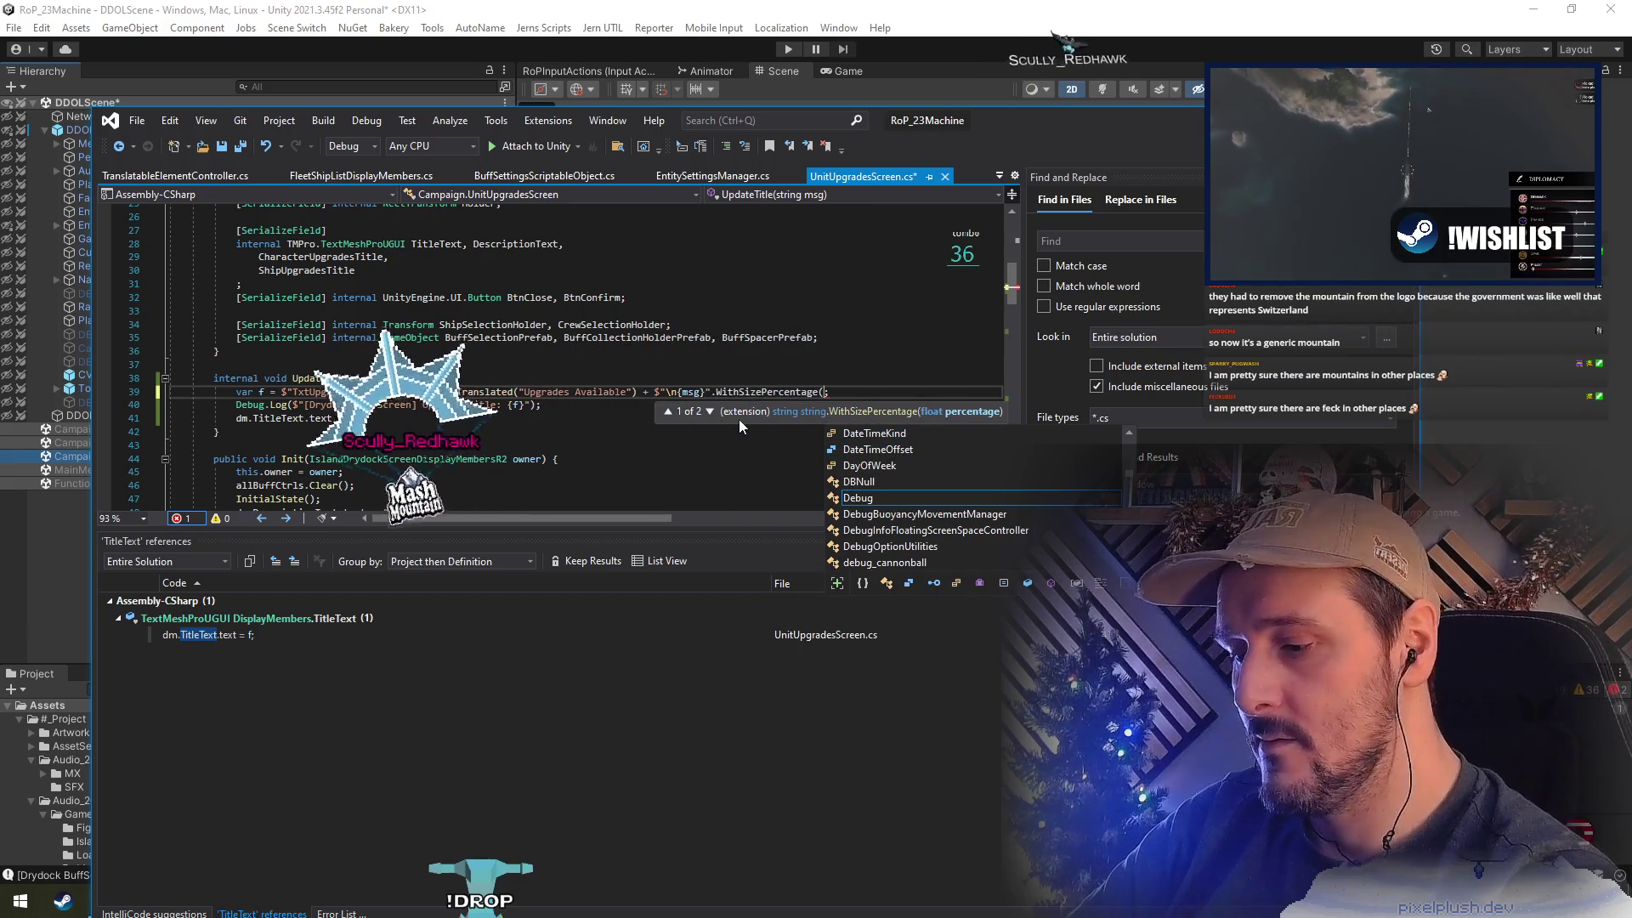
text(80)
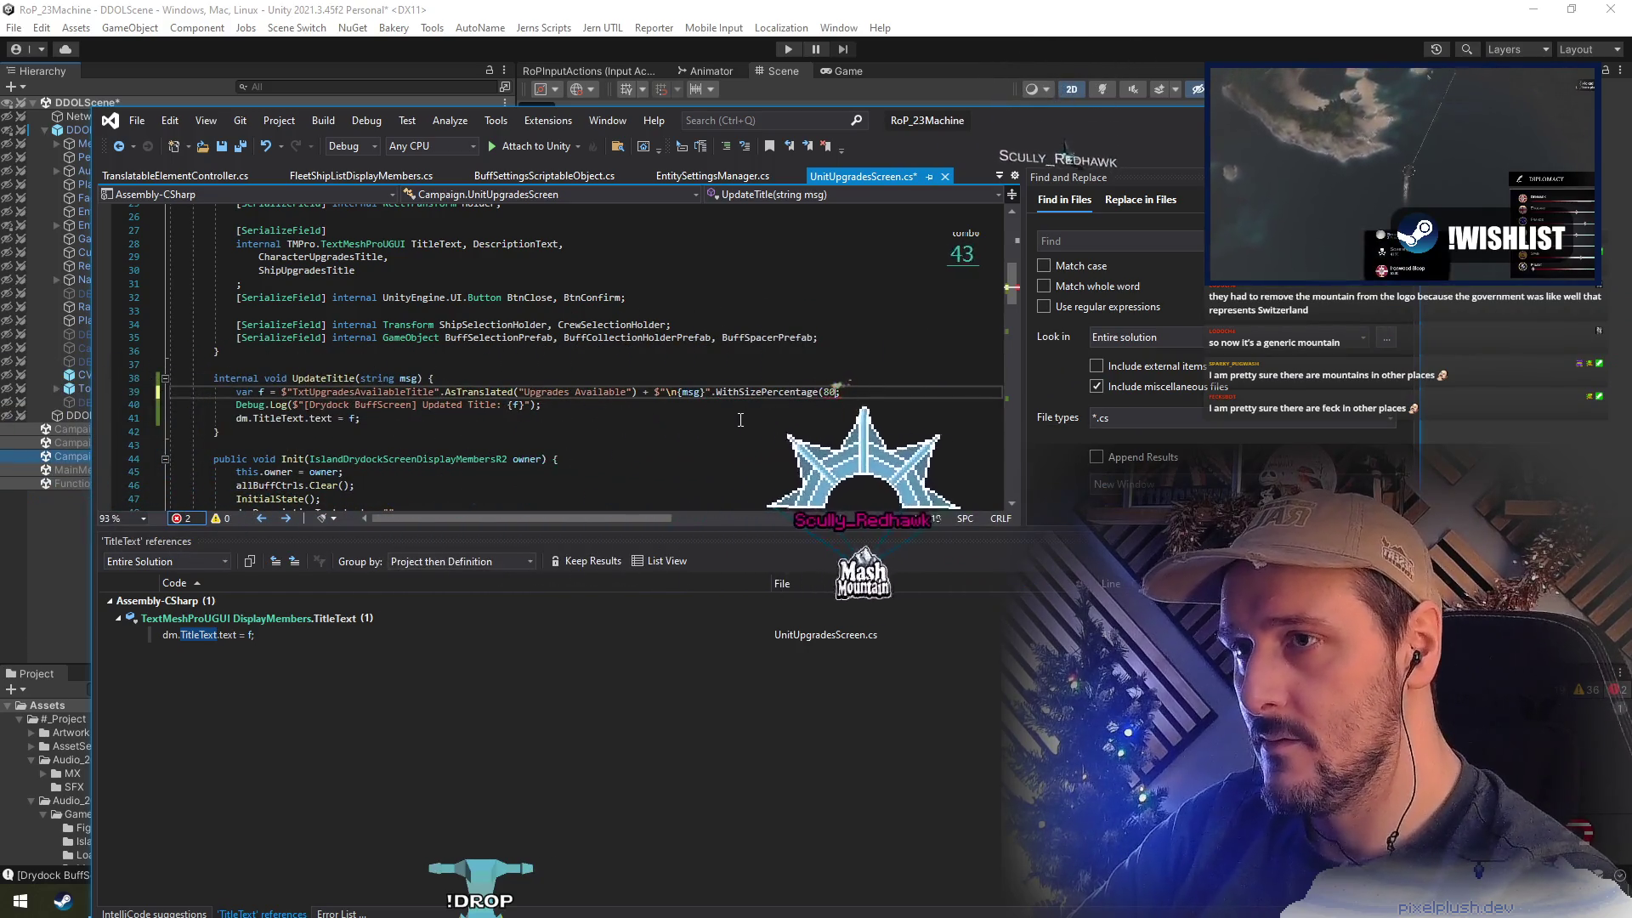
text())
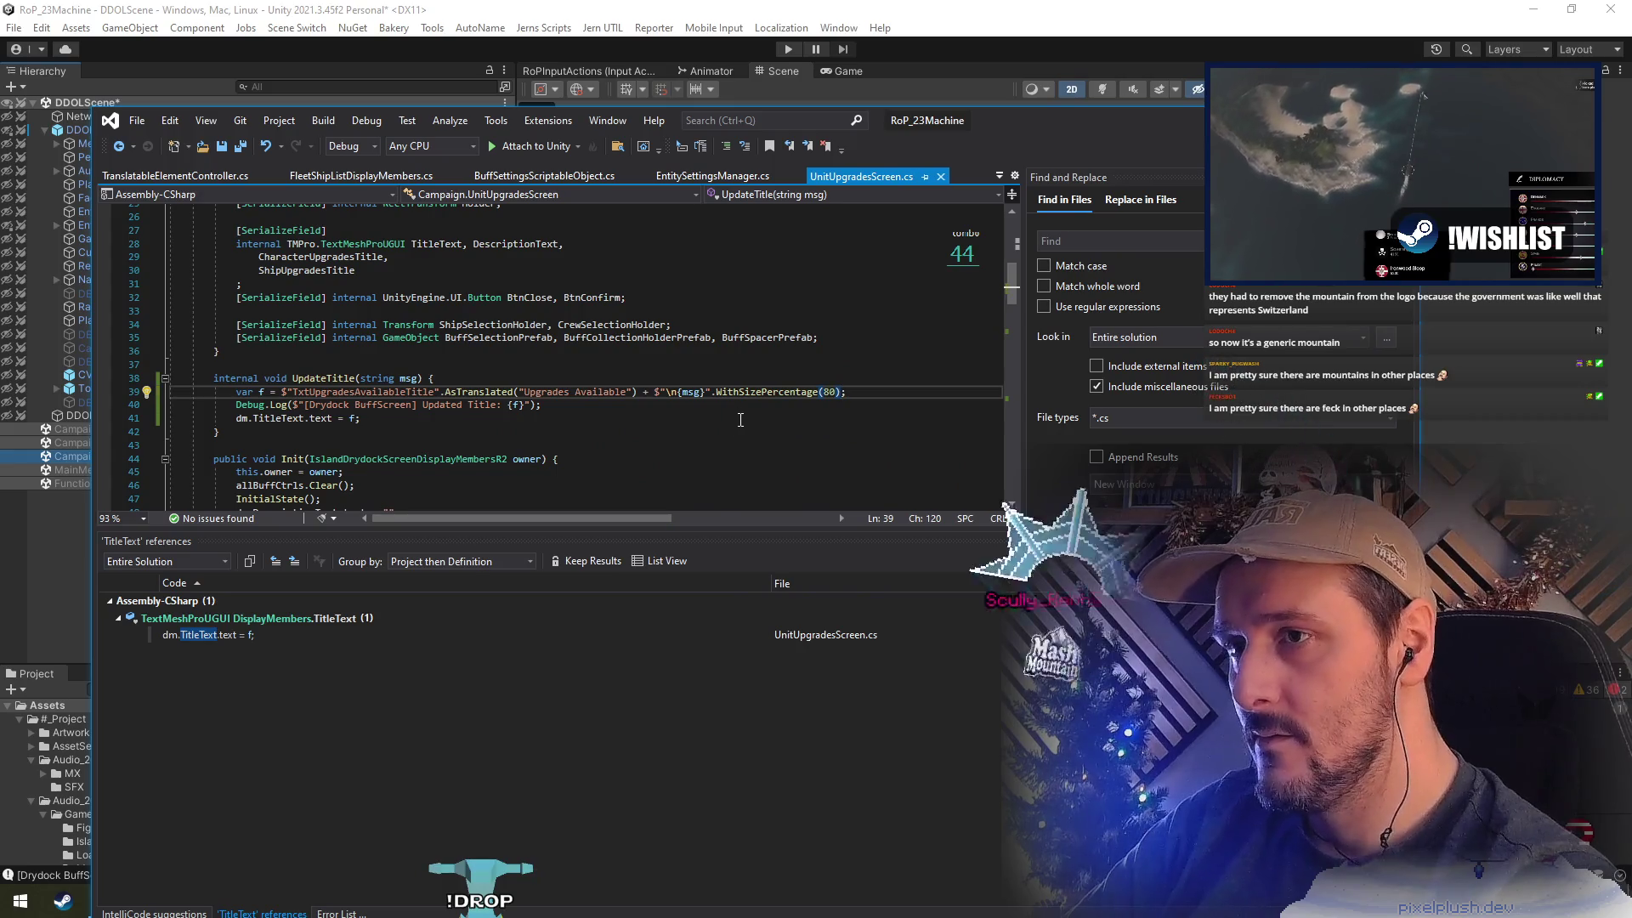
key(End)
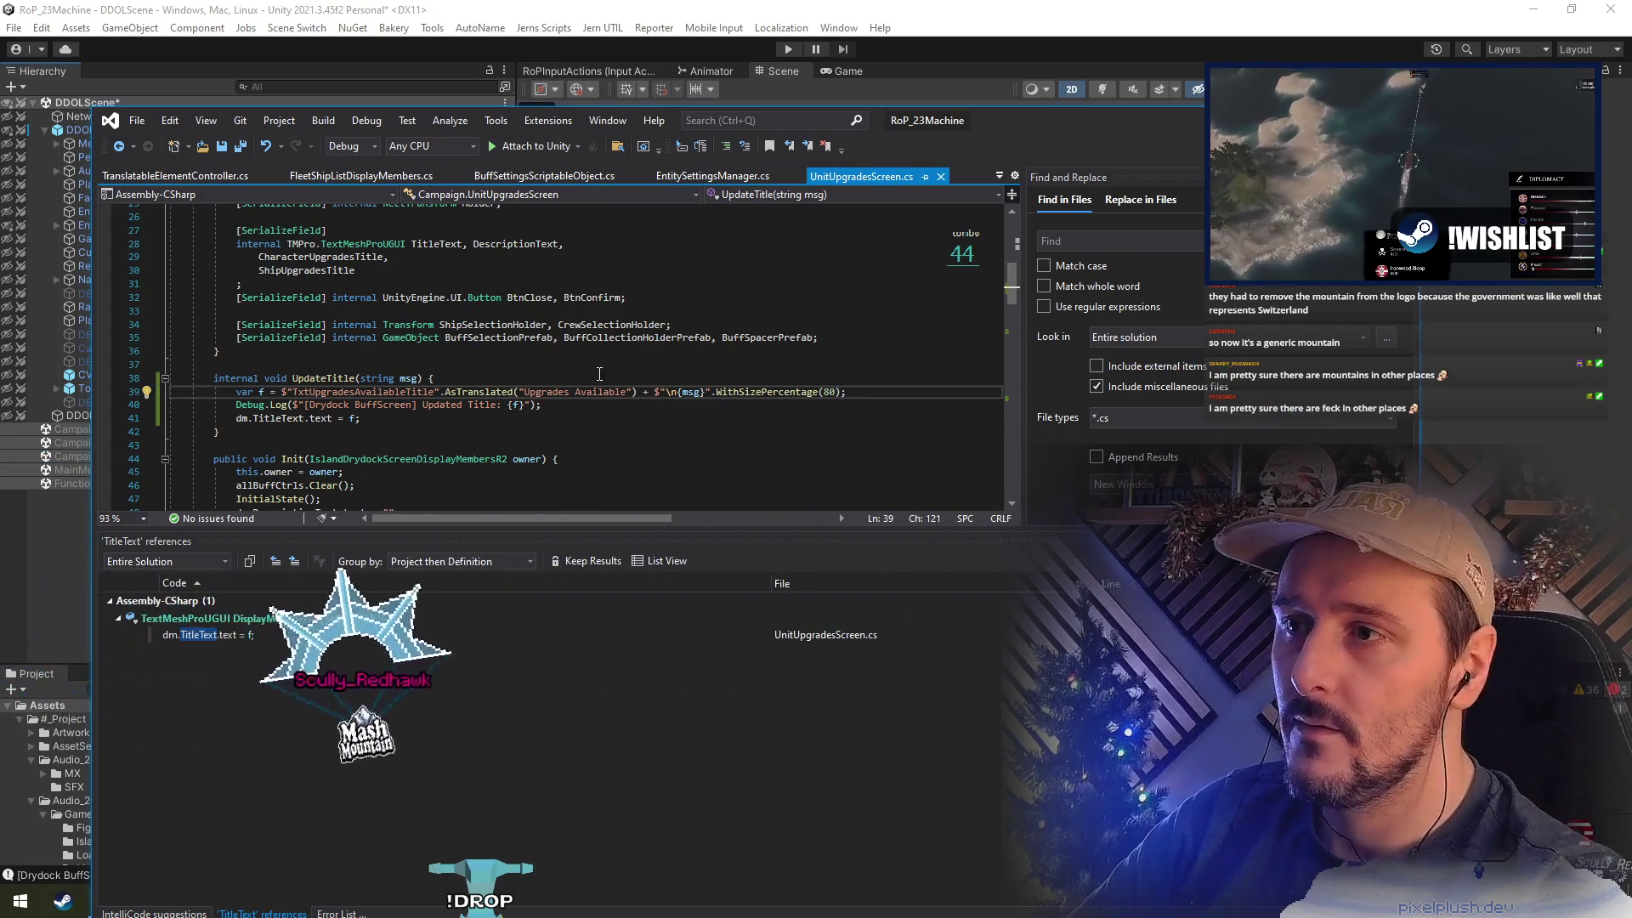
key(alt+Tab)
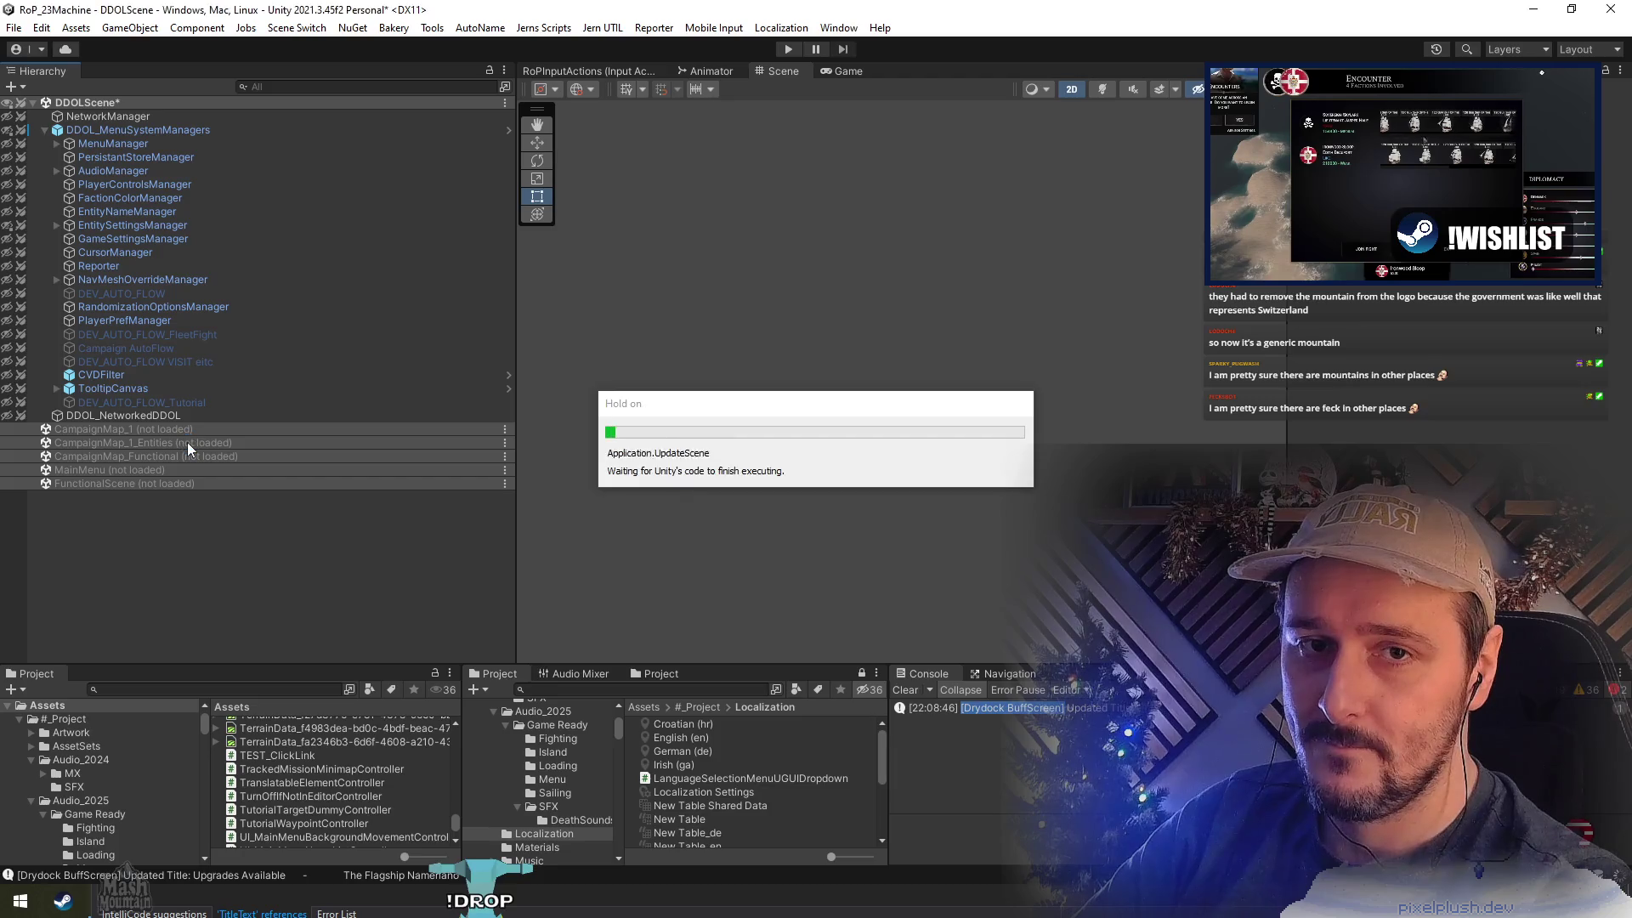
Load the CampaignMap_Functional scene from the Hierarchy
click(187, 442)
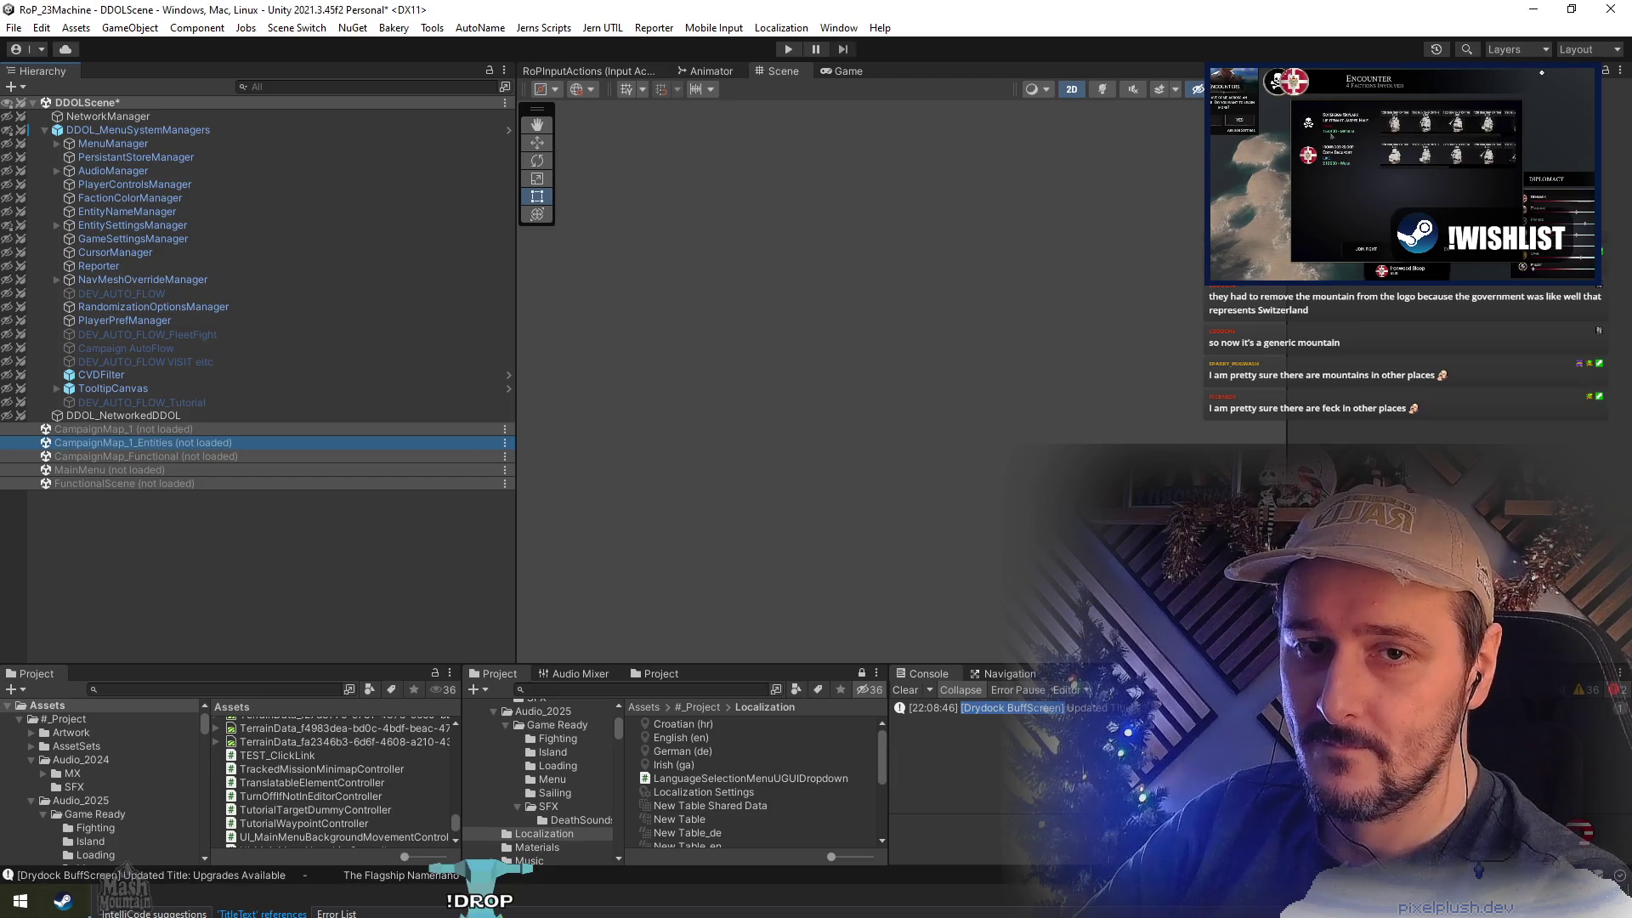
right_click(205, 445)
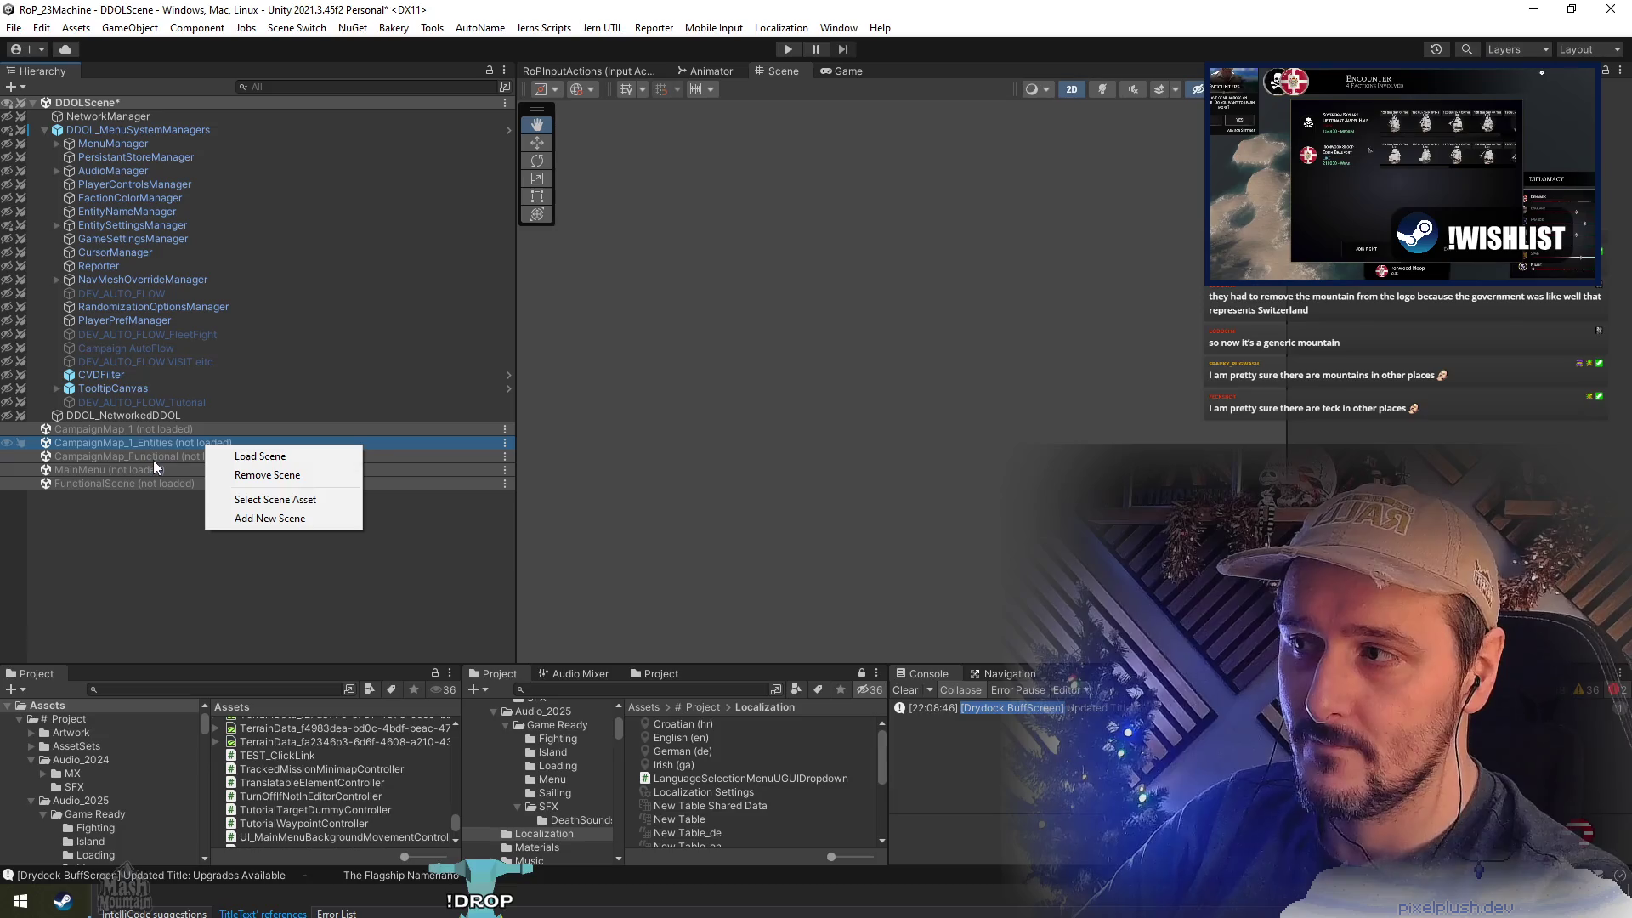
click(153, 461)
right_click(162, 461)
click(182, 467)
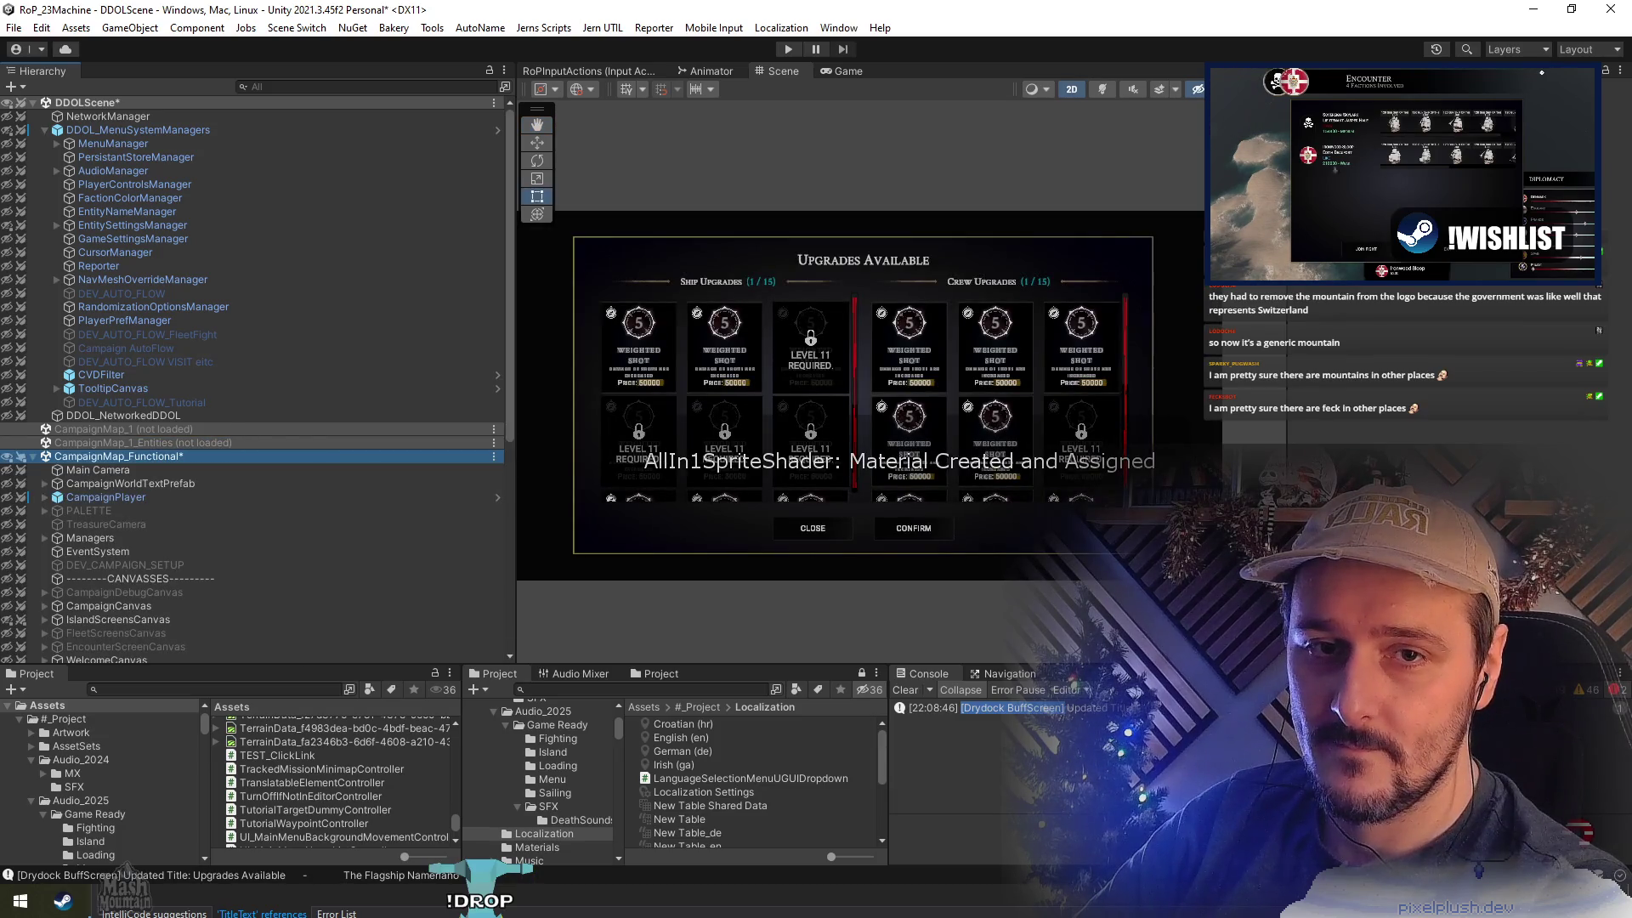
Centre the Scene view on the upgrades popup and select its title text
middle_click(883, 366)
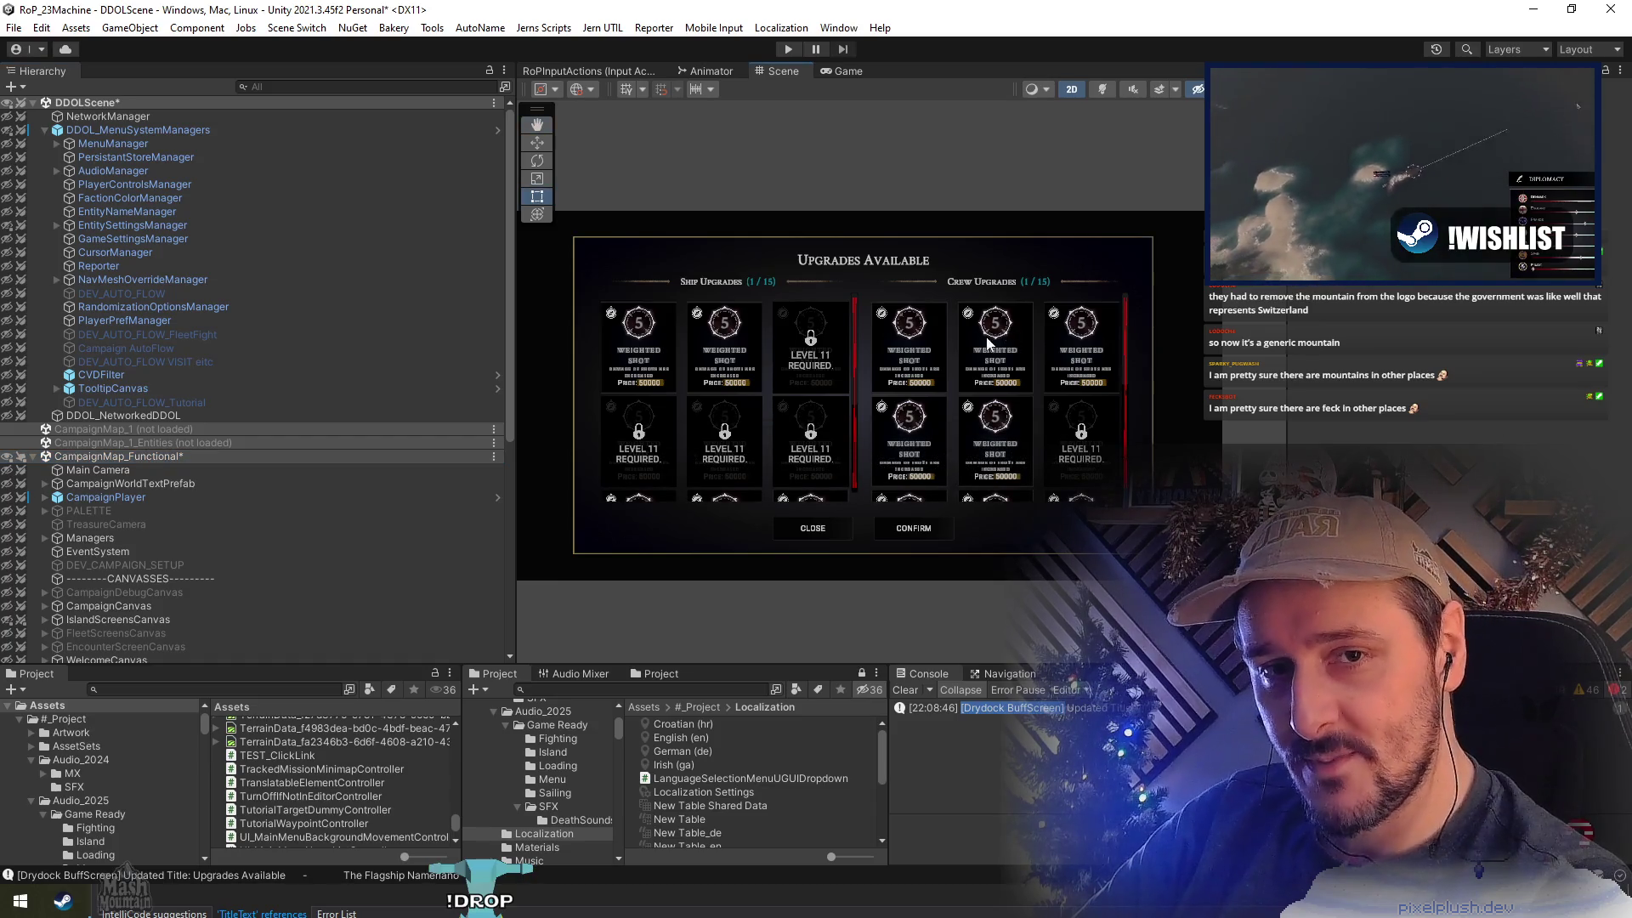
drag(883, 365, 925, 374)
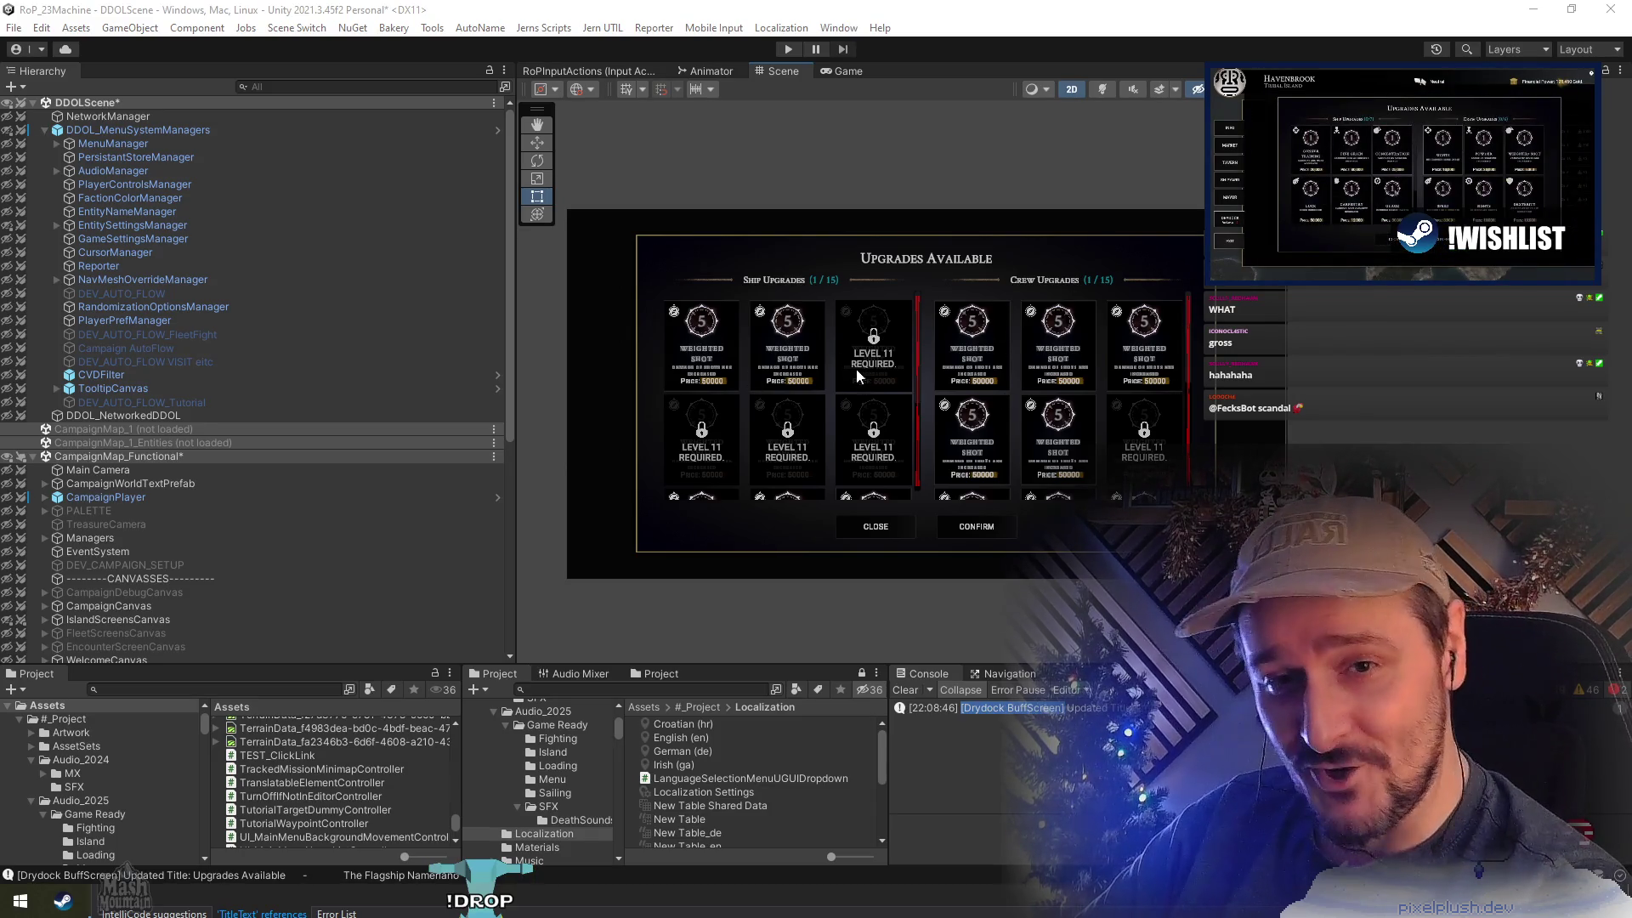
scroll(864, 393, up, 2)
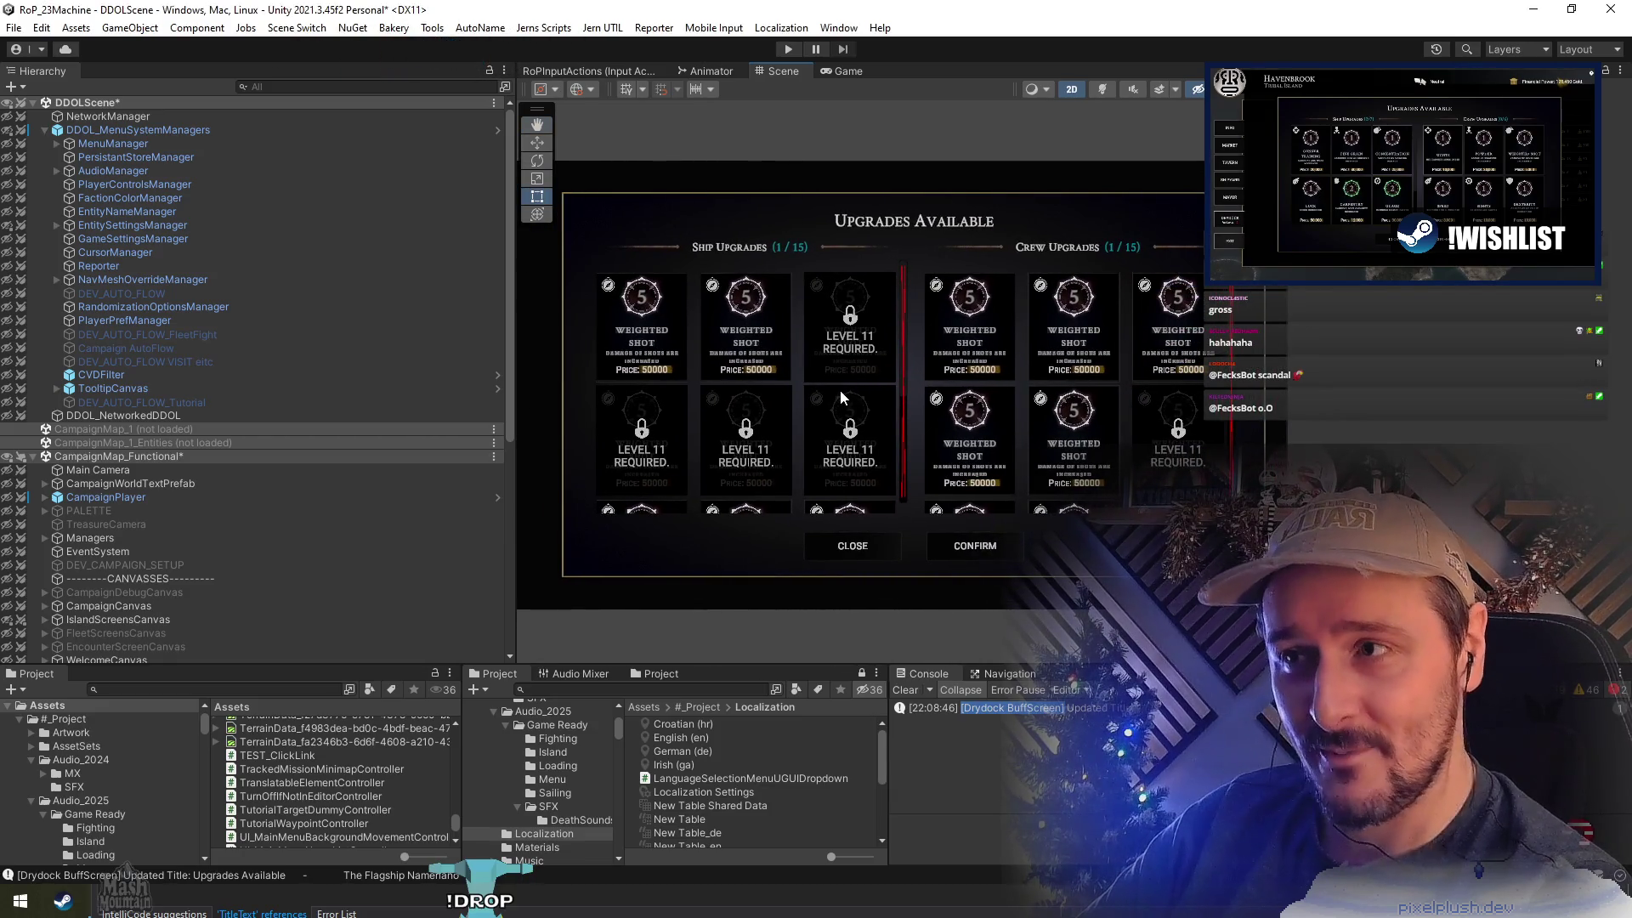
scroll(849, 396, up, 1)
scroll(850, 405, down, 2)
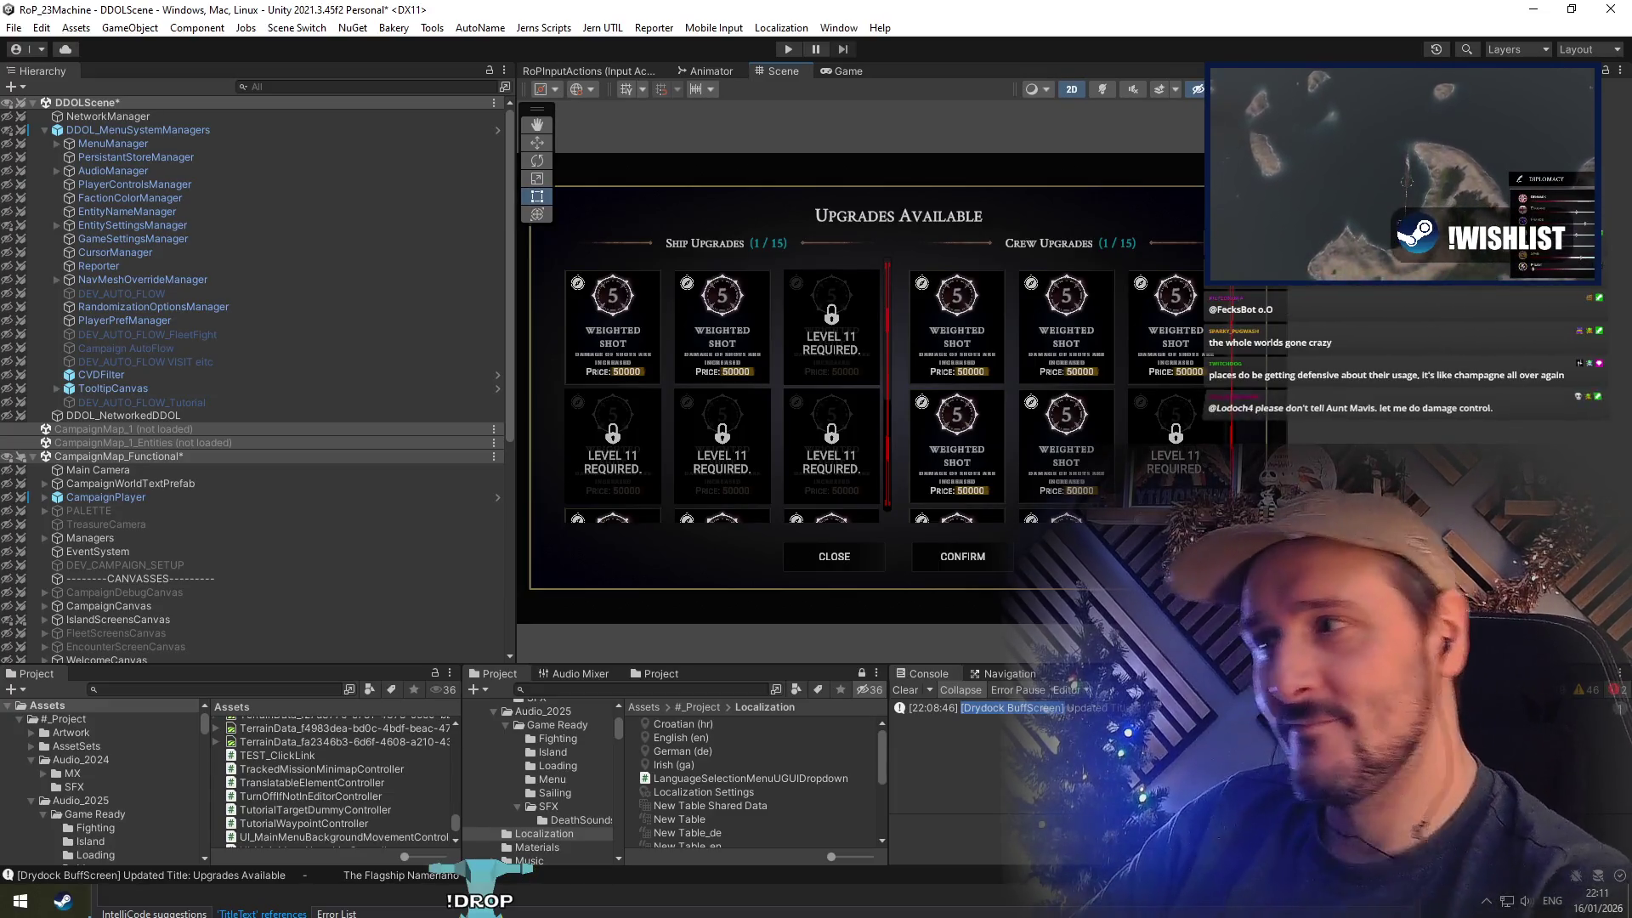
click(865, 225)
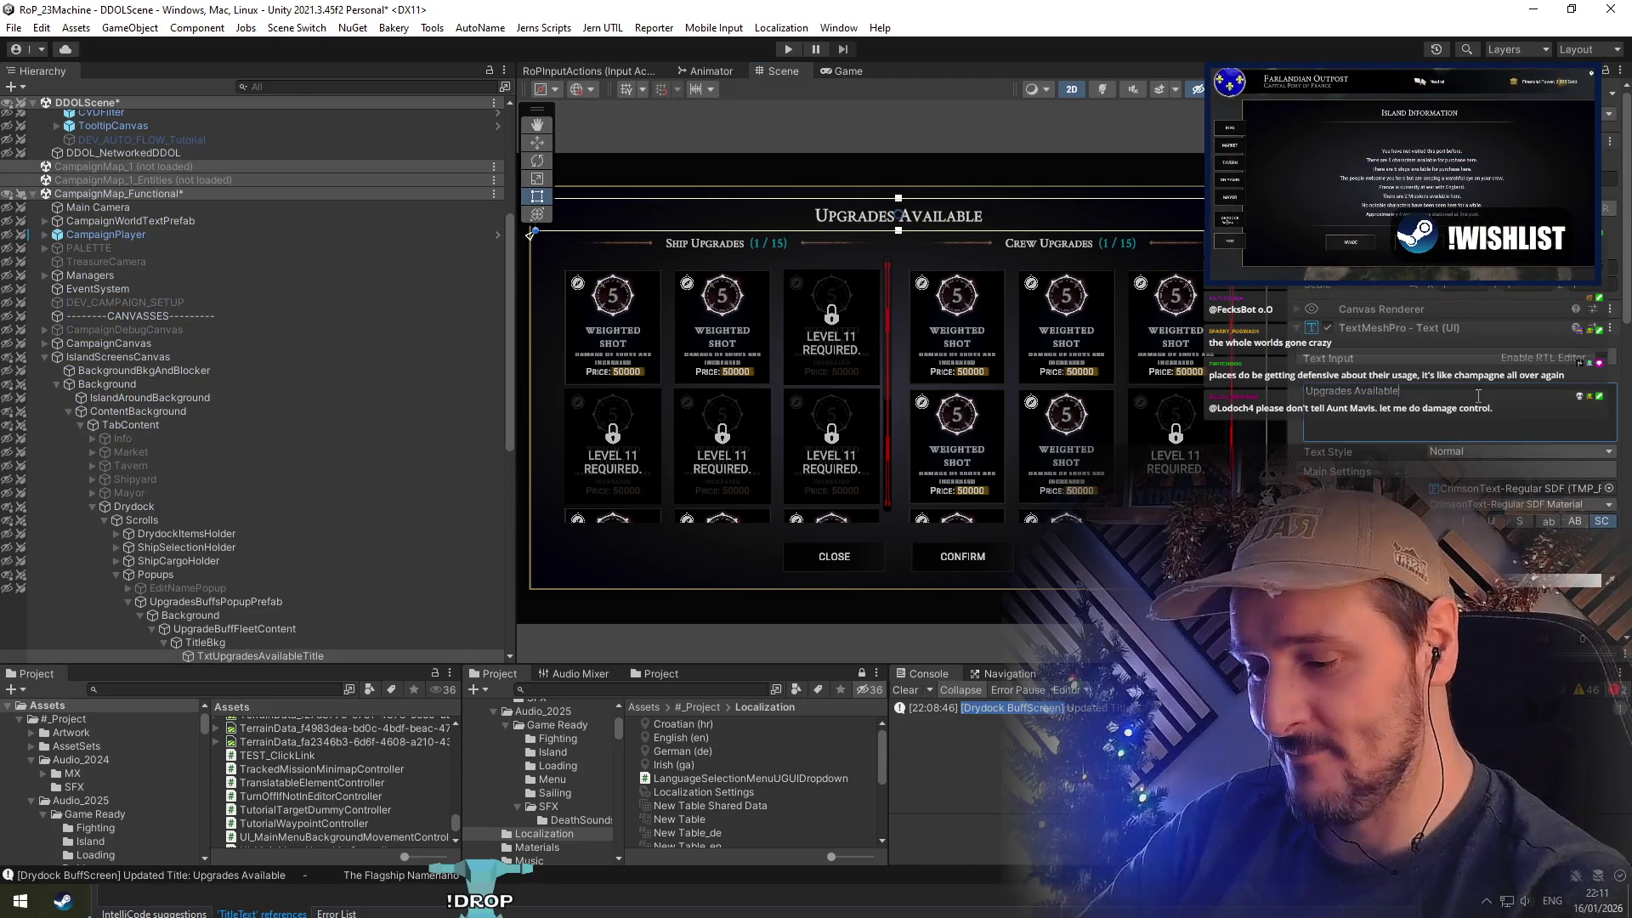
Add a second title line '<size=80%>The Flagship Namerino</size>' in the Text Input
key(Return)
text(p Namerino)
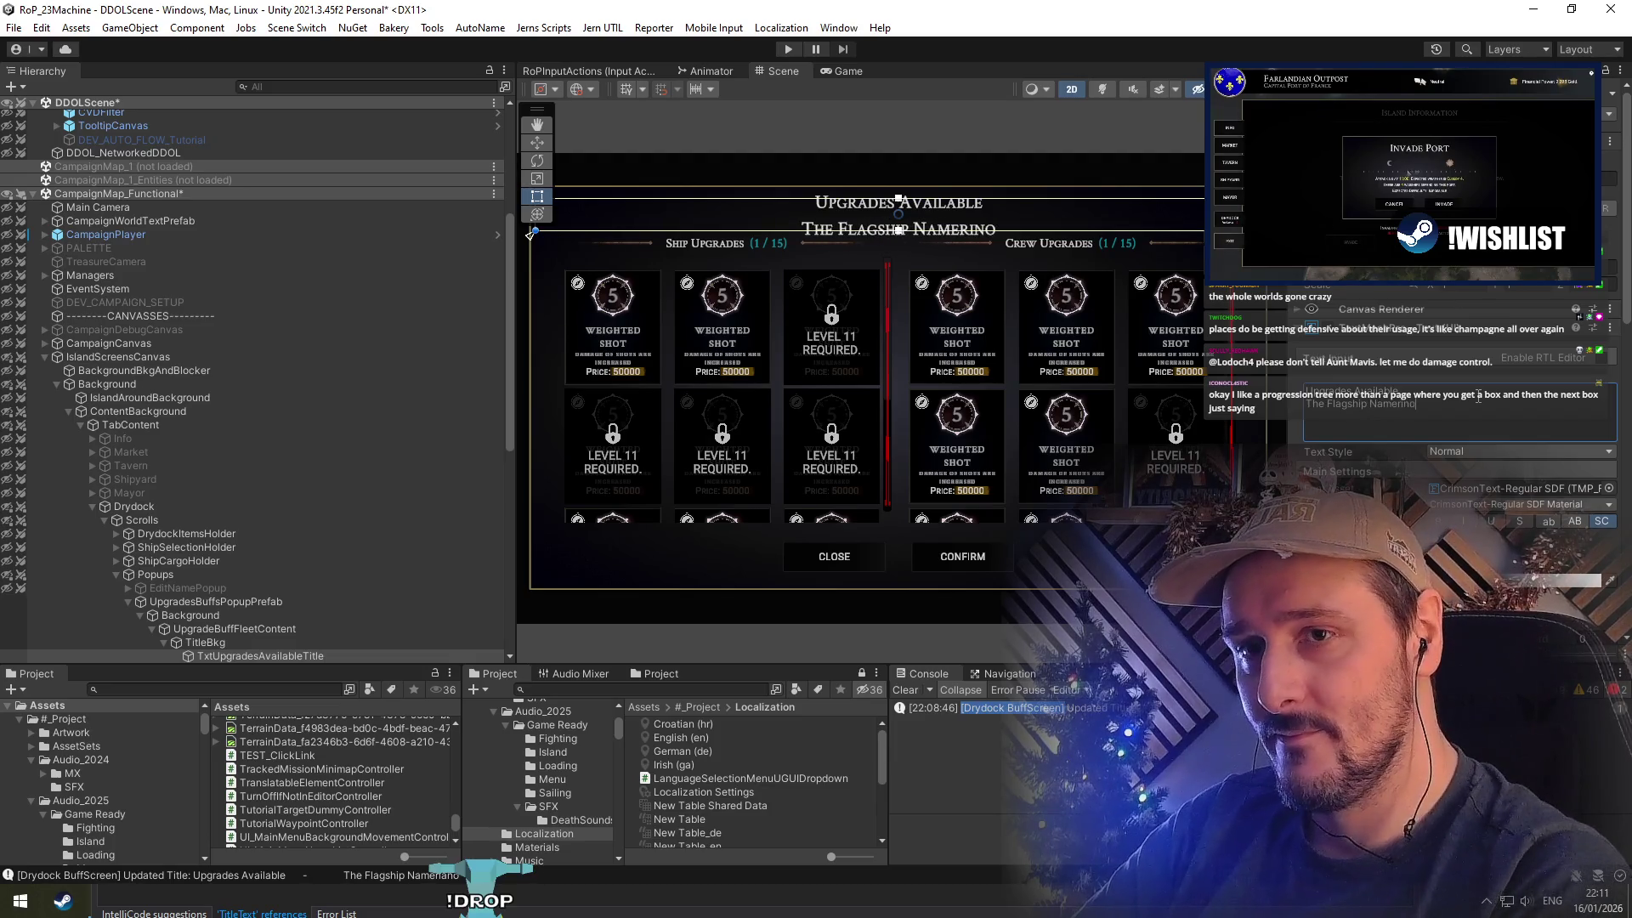
text(<size=80)
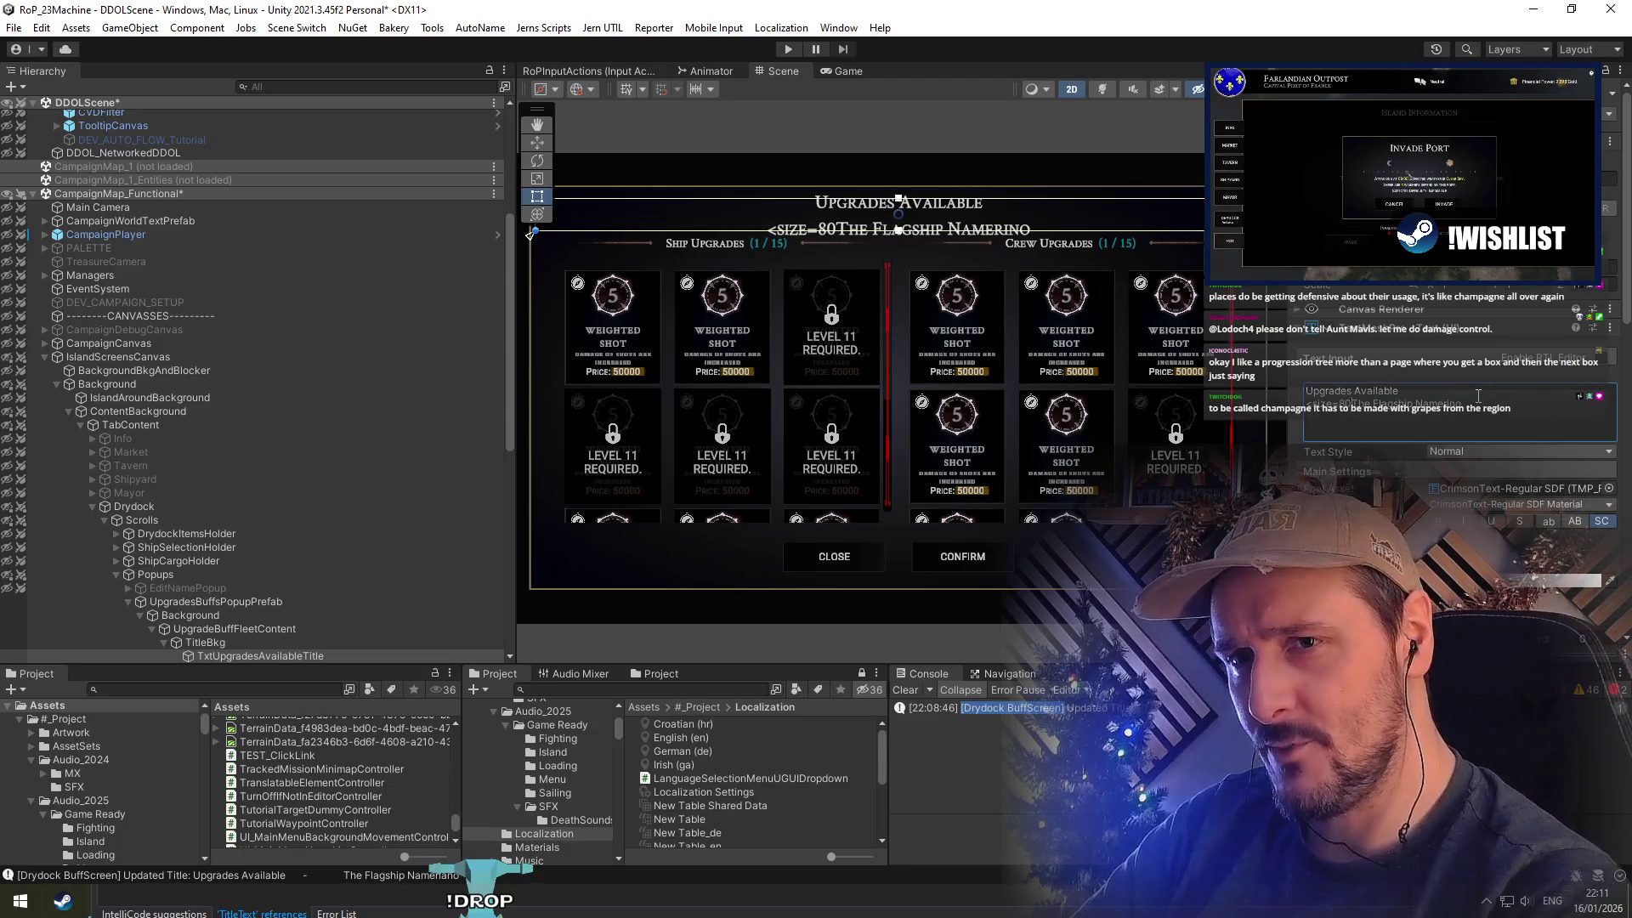
text(>)
key(End)
text(</size>)
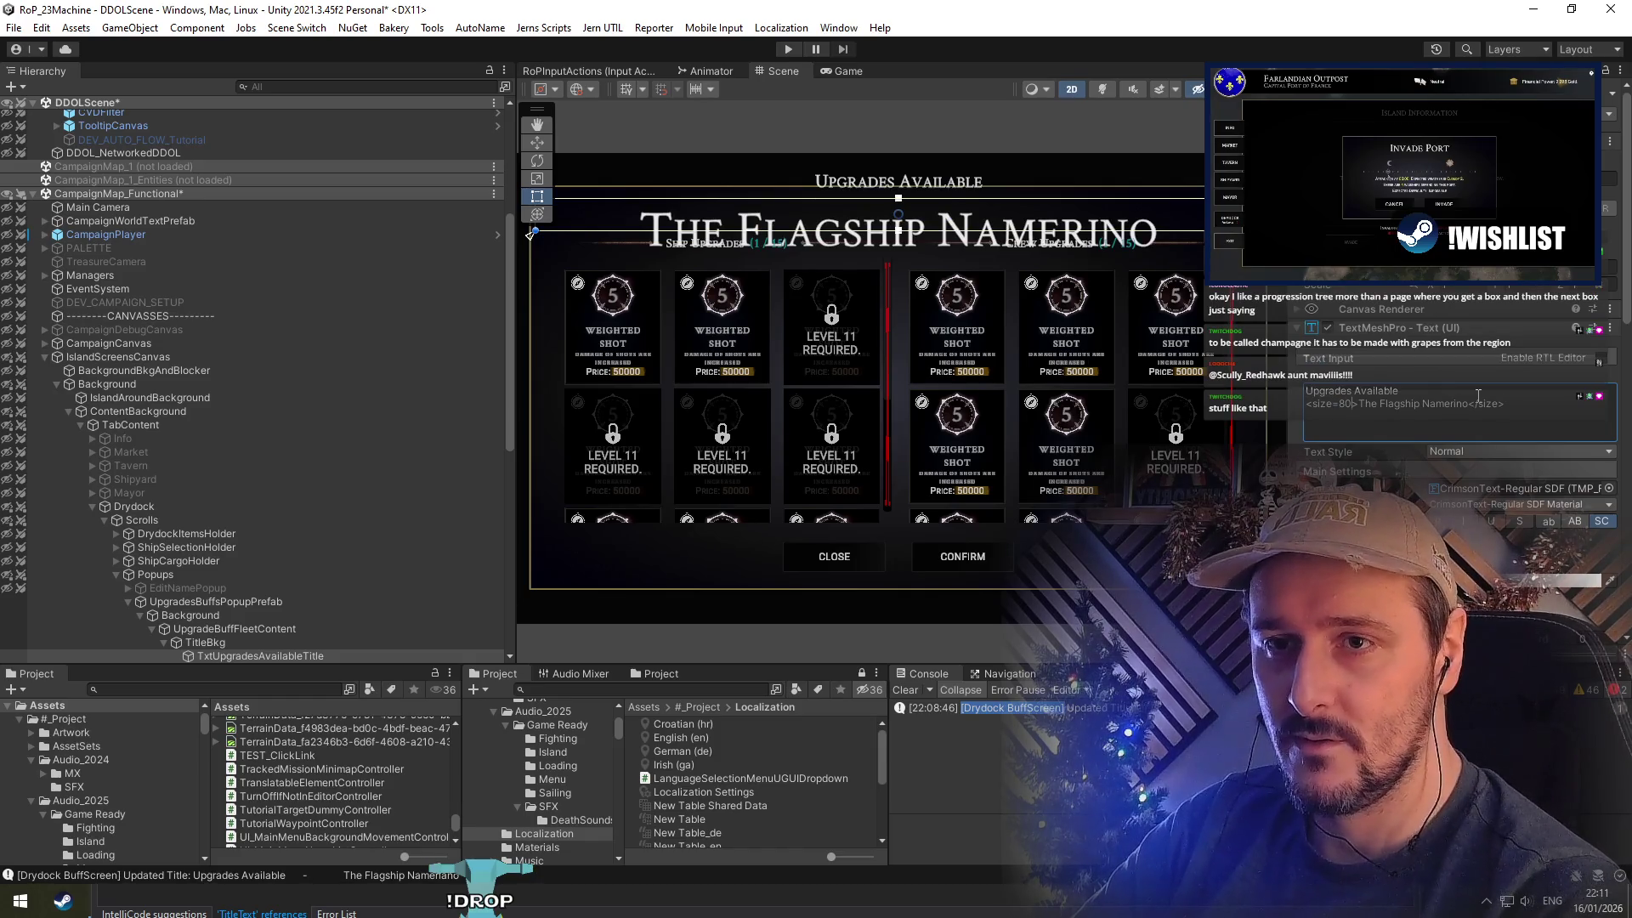
text(%)
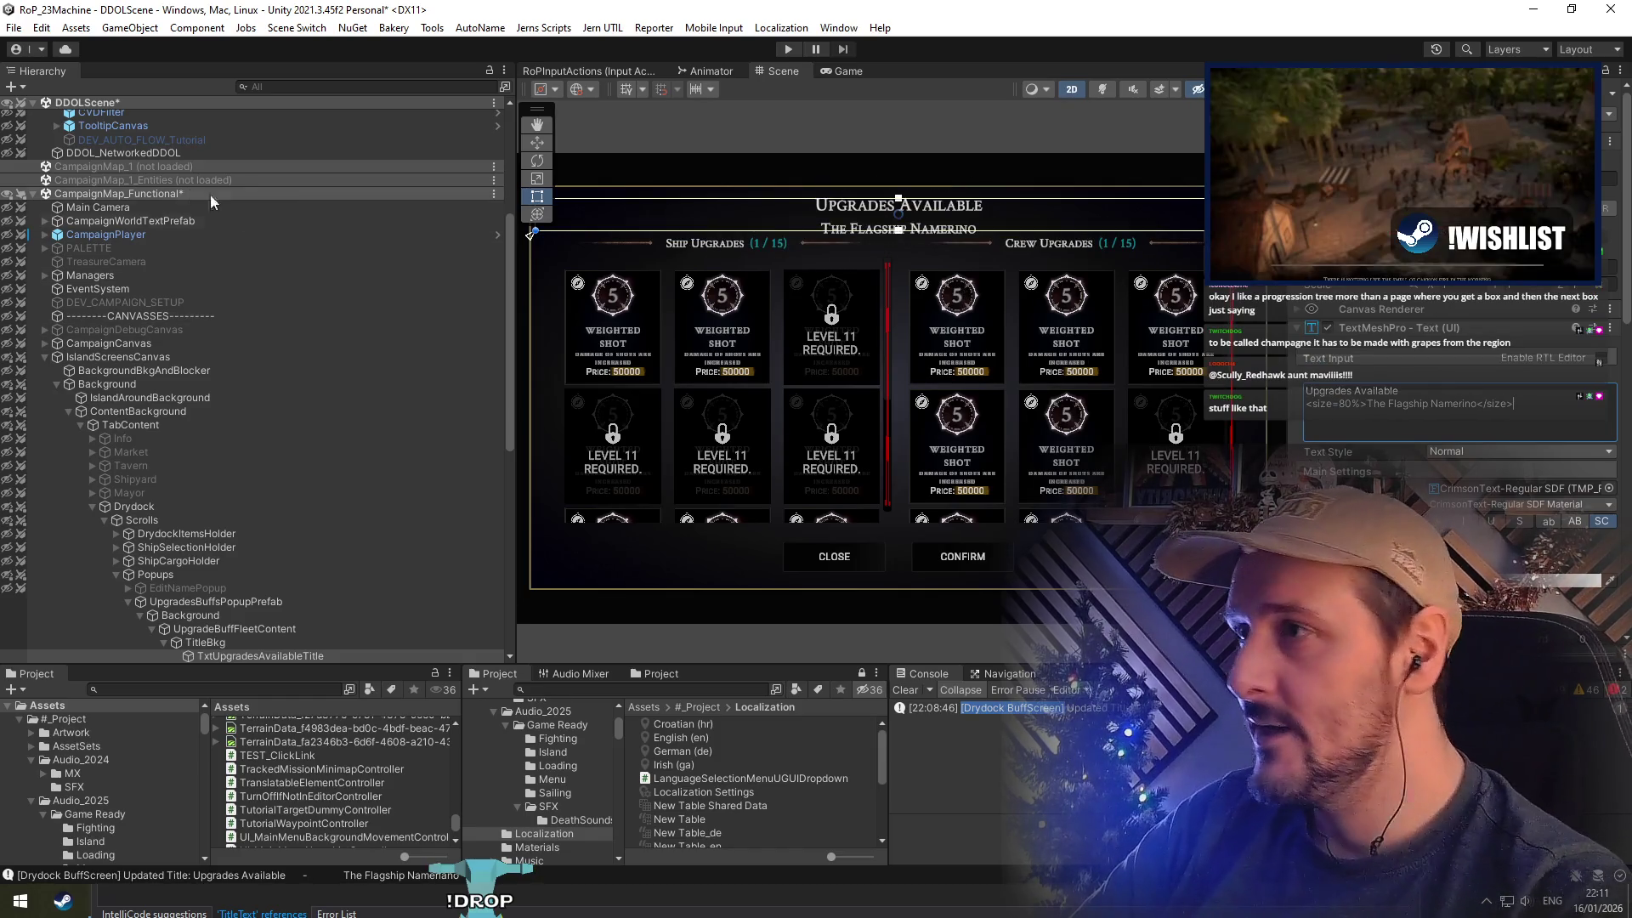
Reselect the title background and text objects to review the two-line title in the Inspector
scroll(799, 280, down, 2)
scroll(200, 226, down, 5)
click(231, 402)
click(299, 387)
scroll(816, 217, up, 2)
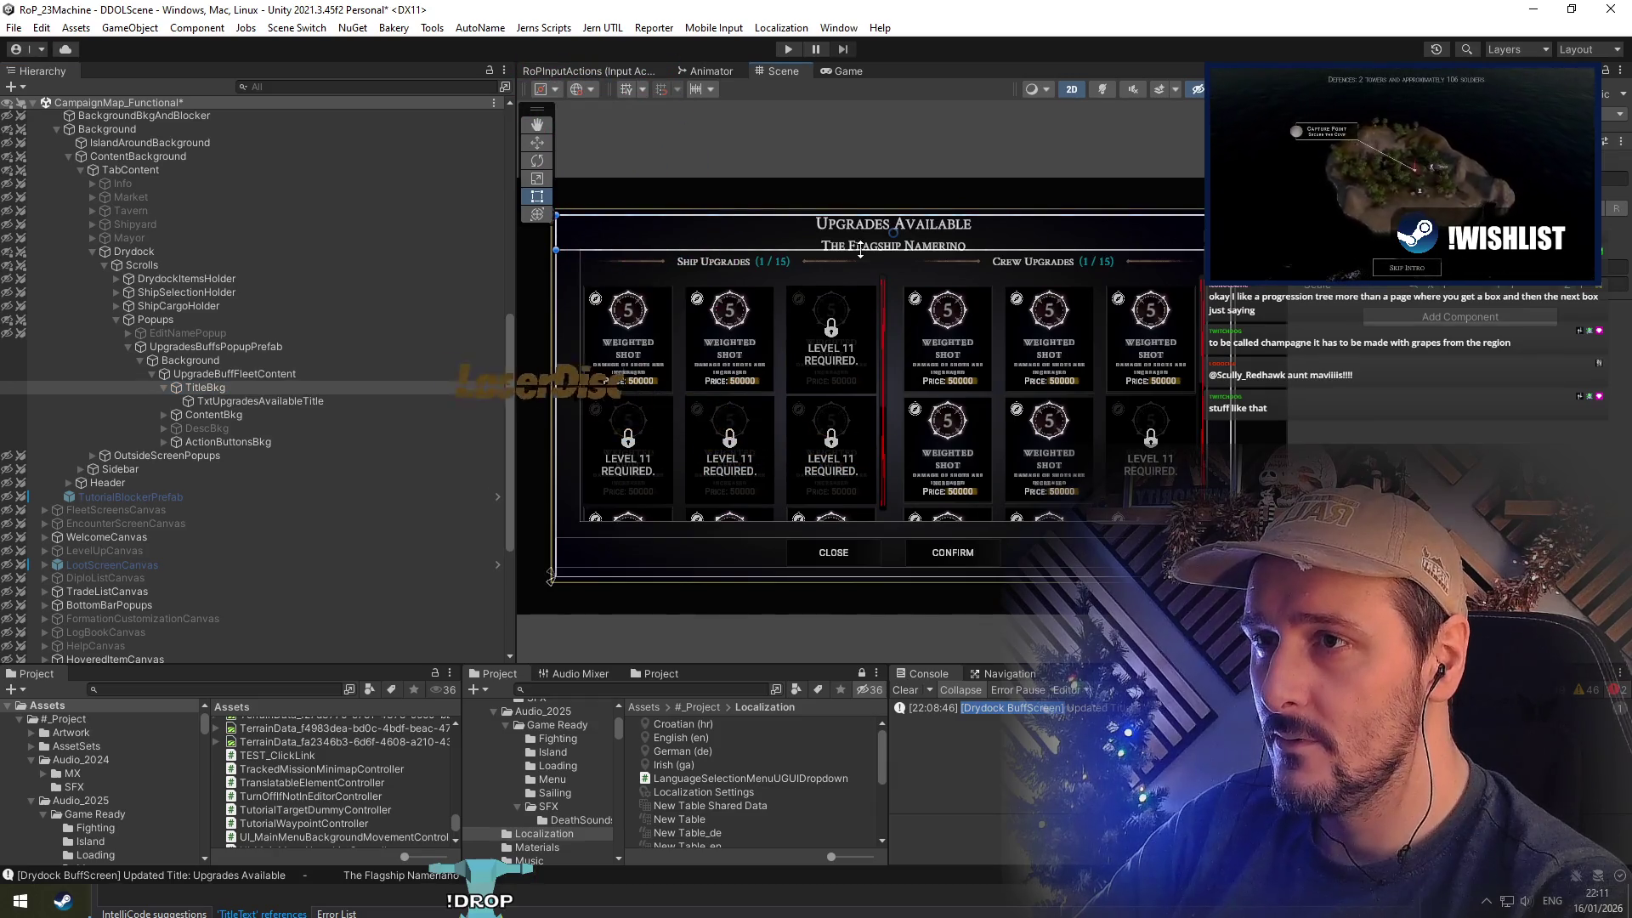
click(349, 401)
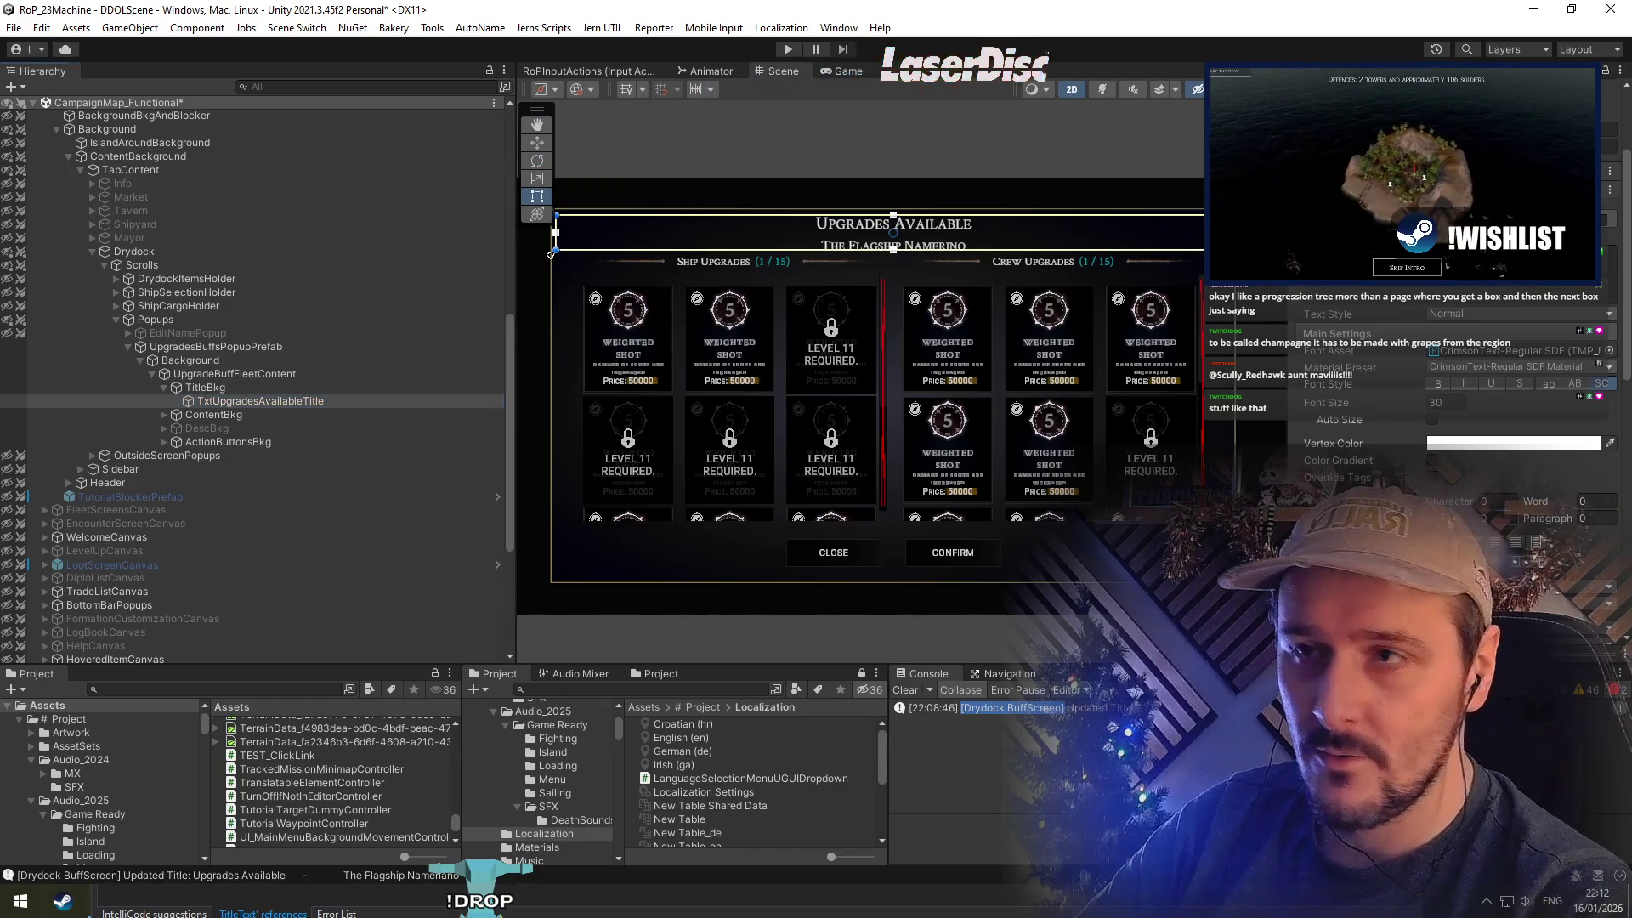
click(1410, 461)
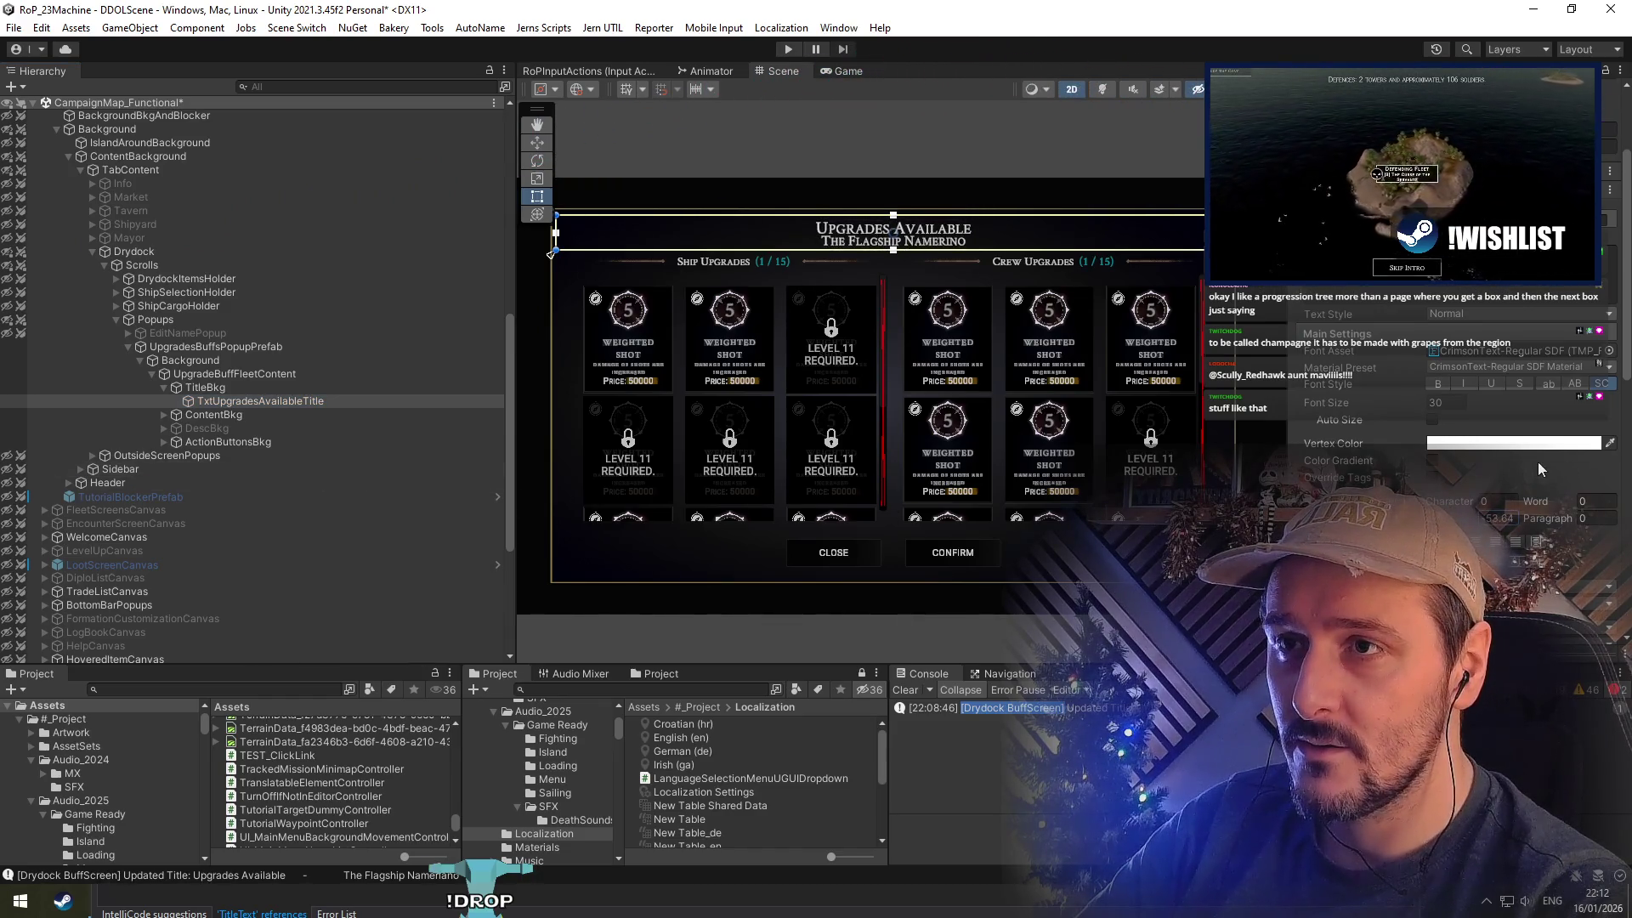
scroll(906, 238, up, 3)
scroll(911, 238, down, 3)
scroll(921, 364, down, 3)
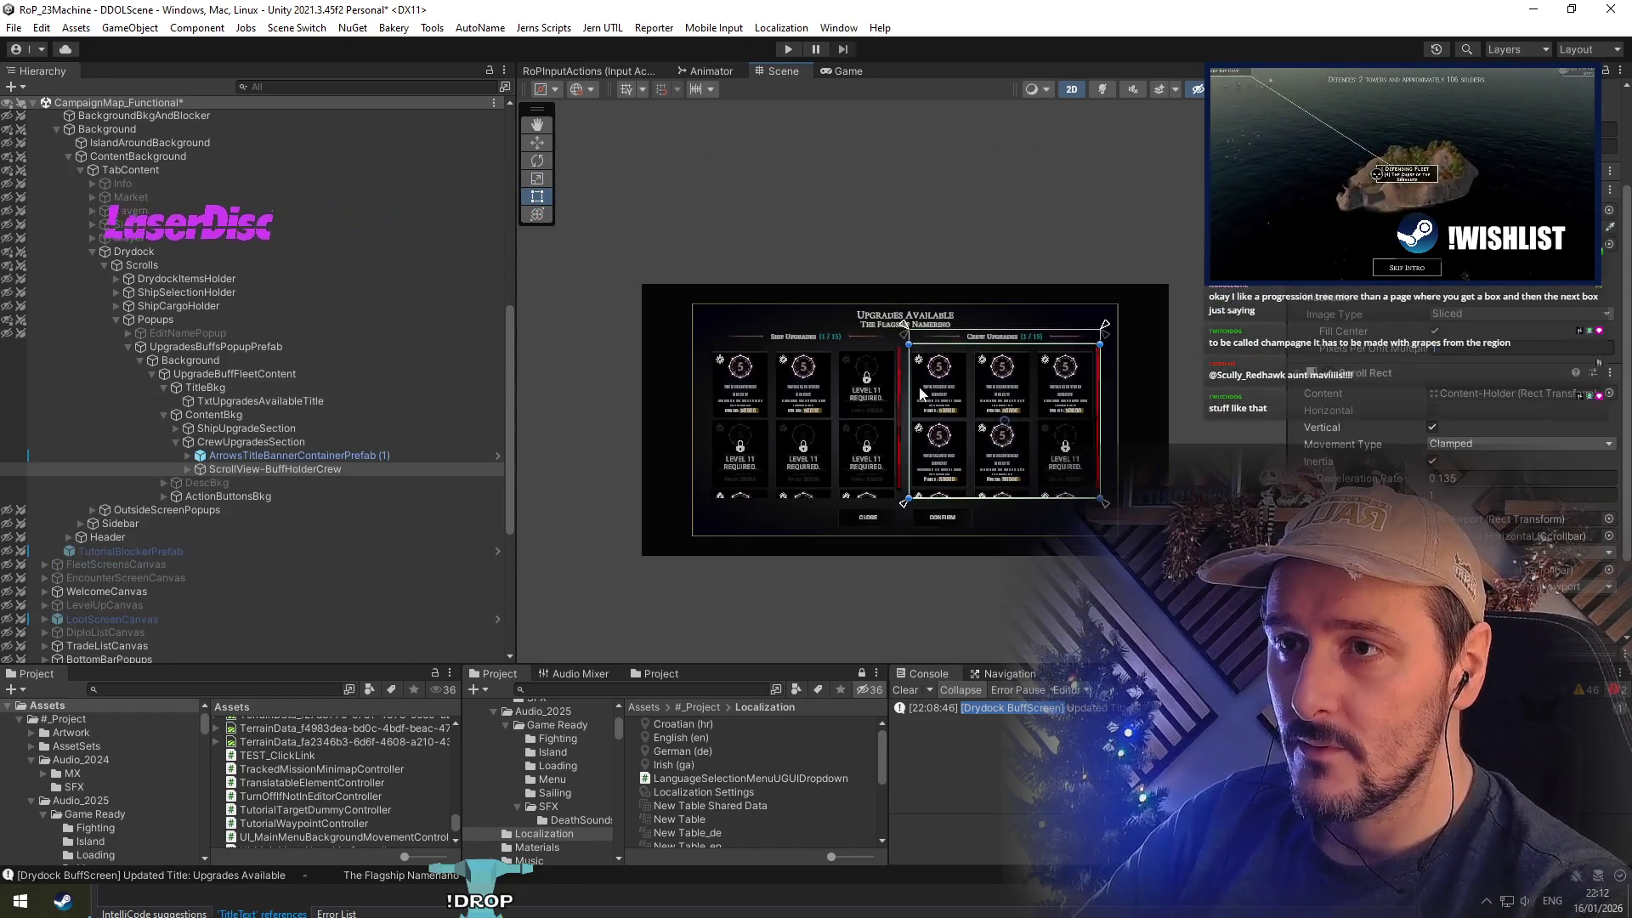
Check the ship upgrades scroll view, then save the scene with Ctrl+S
click(901, 543)
scroll(925, 301, up, 5)
scroll(924, 301, down, 5)
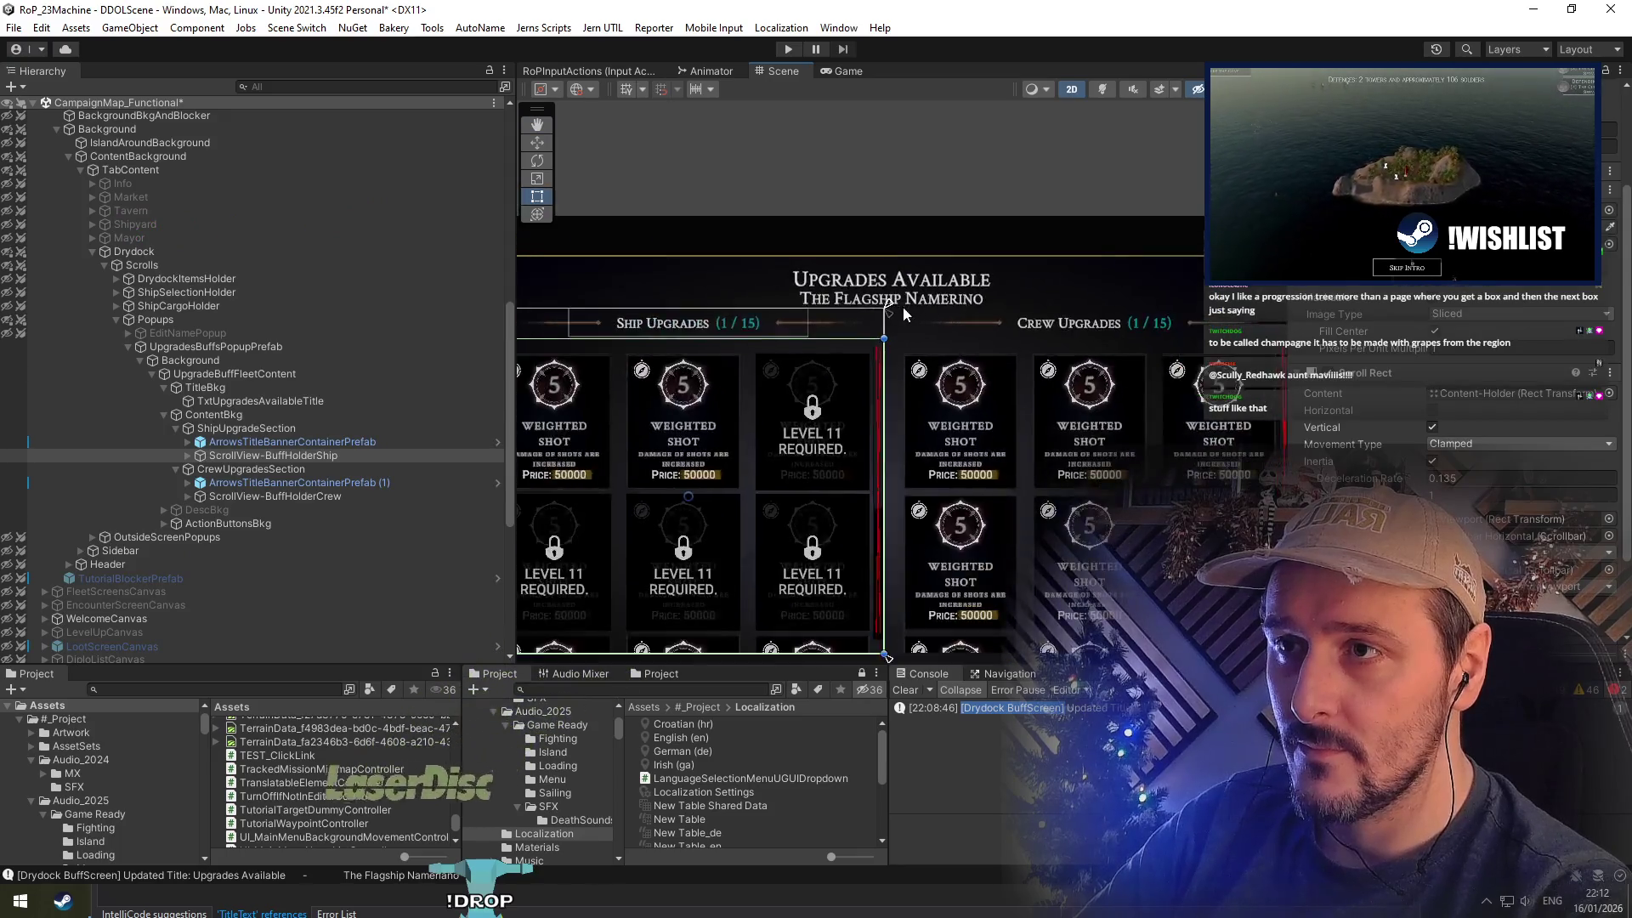
click(891, 204)
key(ctrl+s)
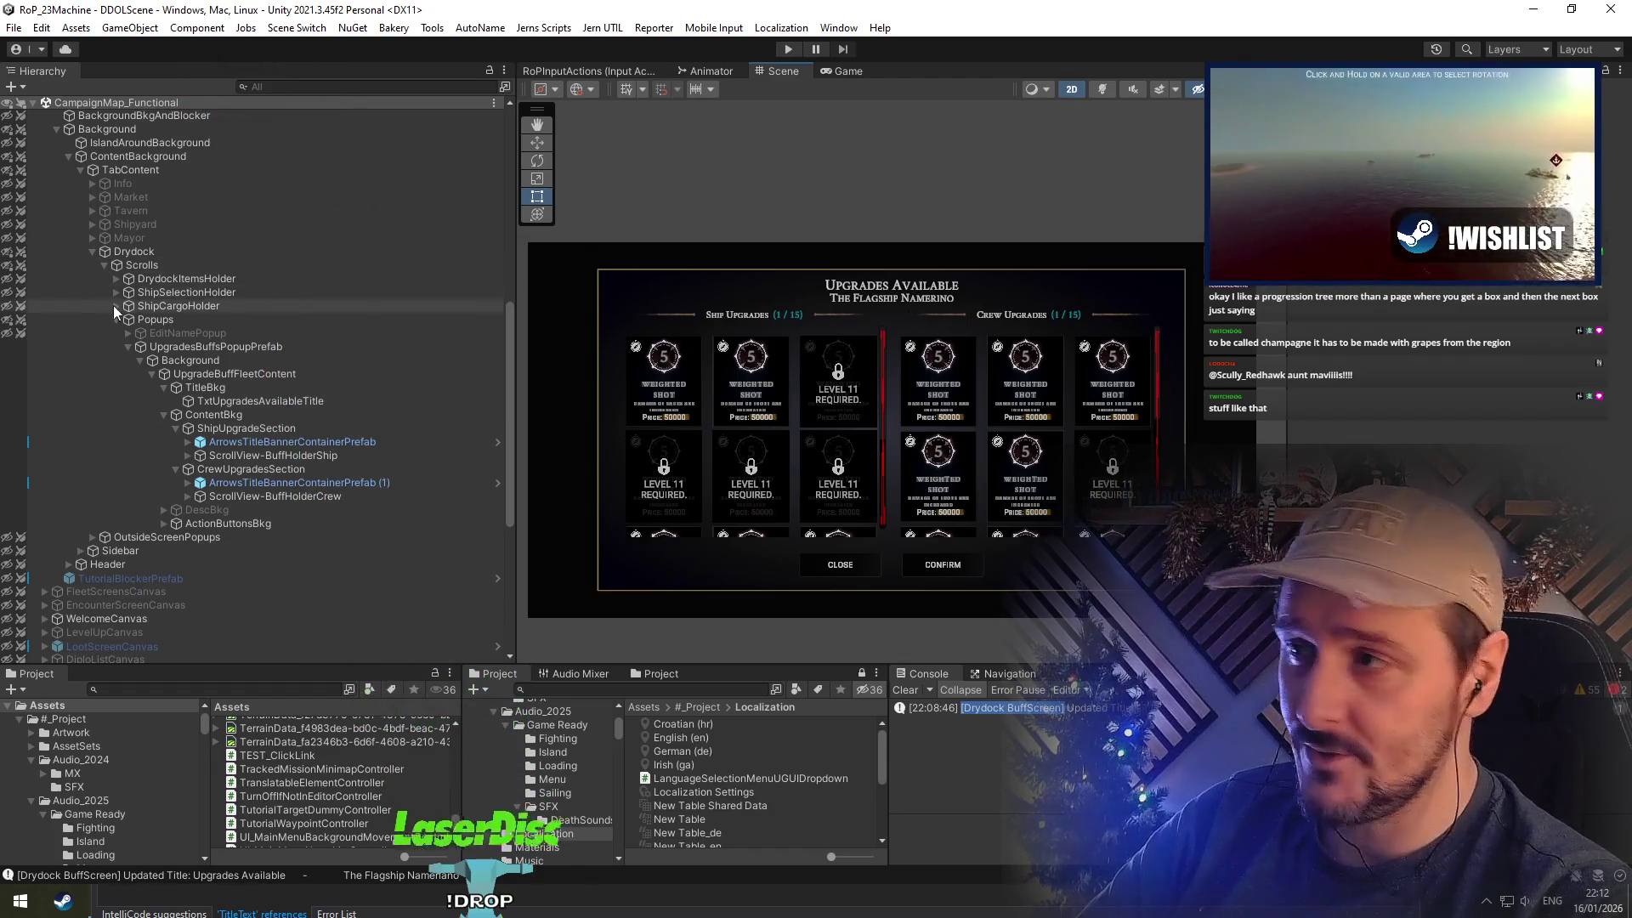
Select IslandScreensCanvas and collapse its children in the Hierarchy
scroll(114, 304, up, 3)
click(122, 202)
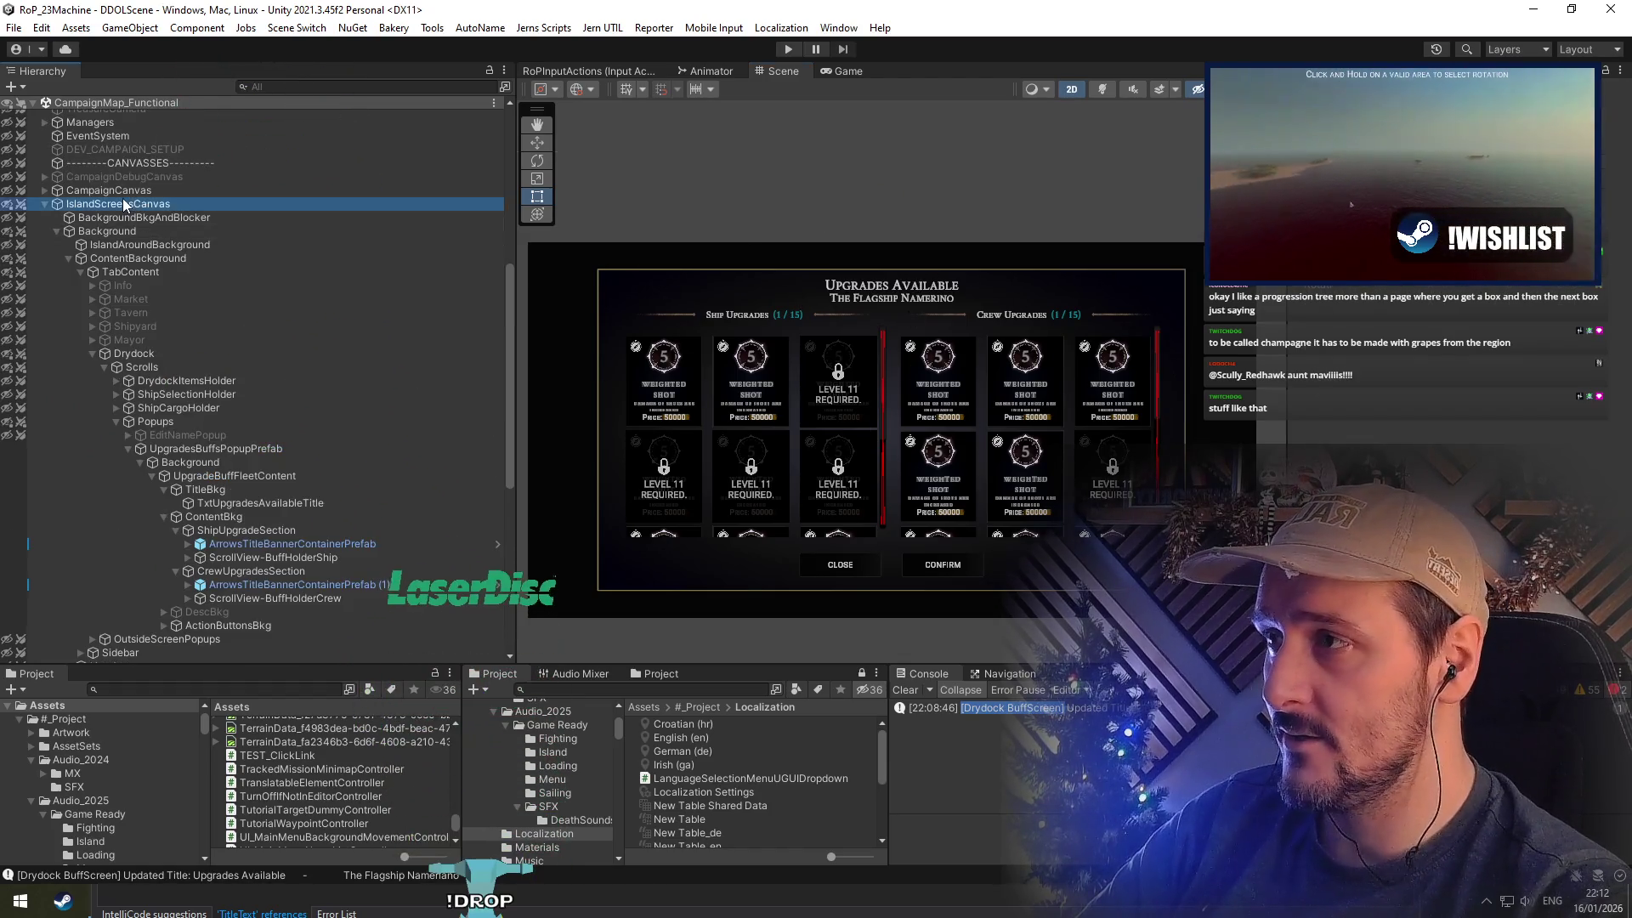
click(44, 204)
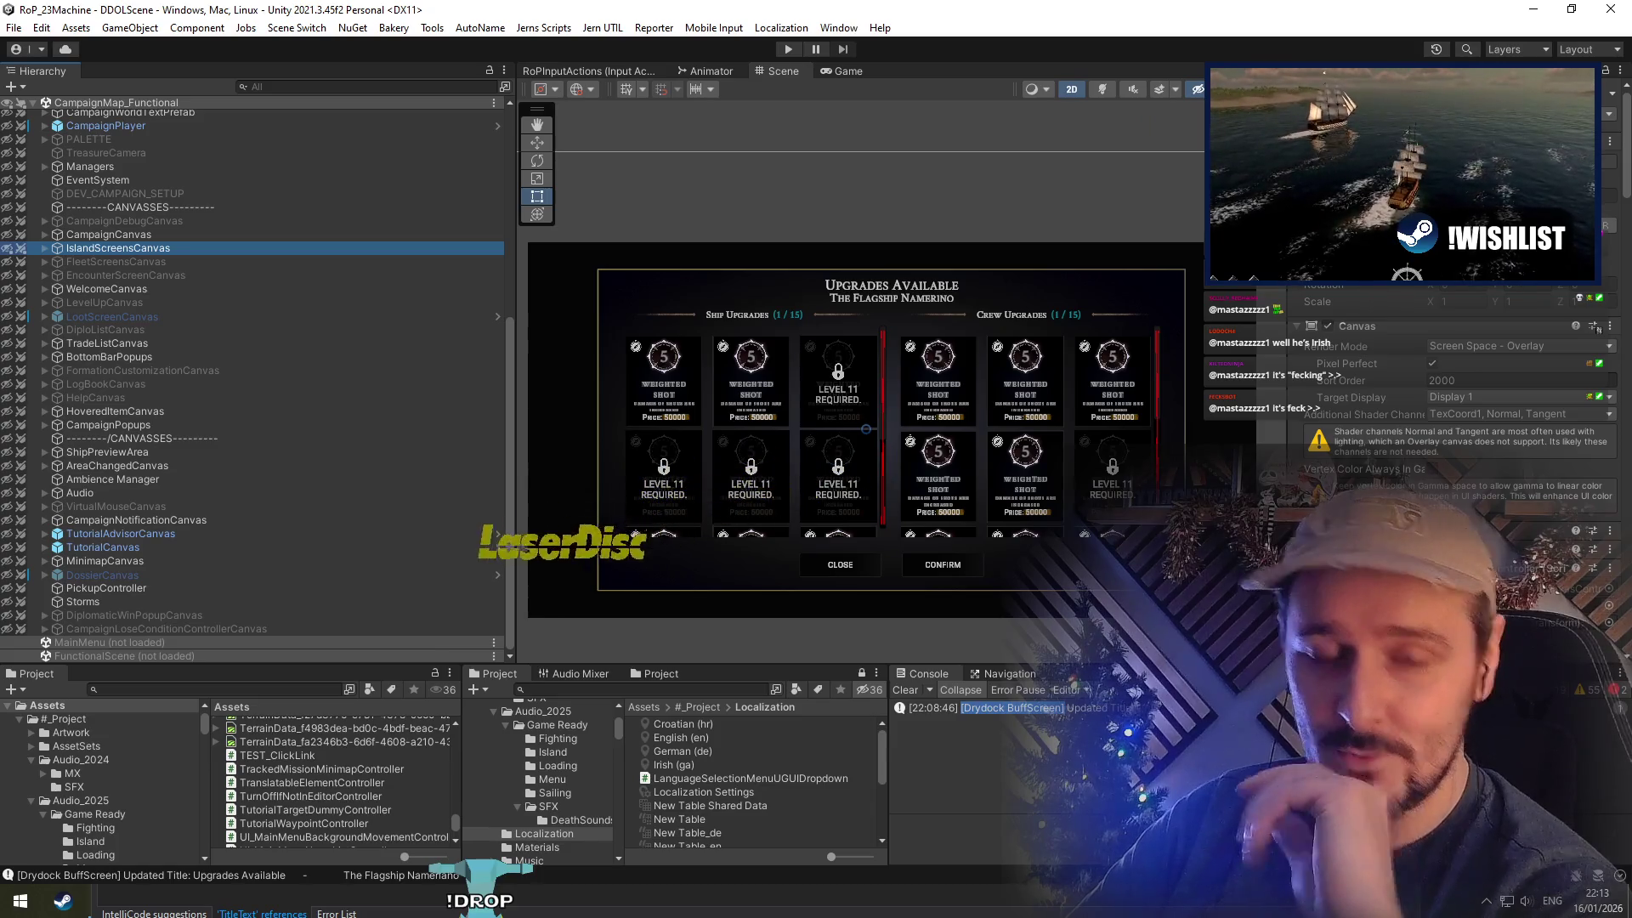
Look over the upgrades canvas in the Scene view and the UnitUpgradesScreen script
click(978, 340)
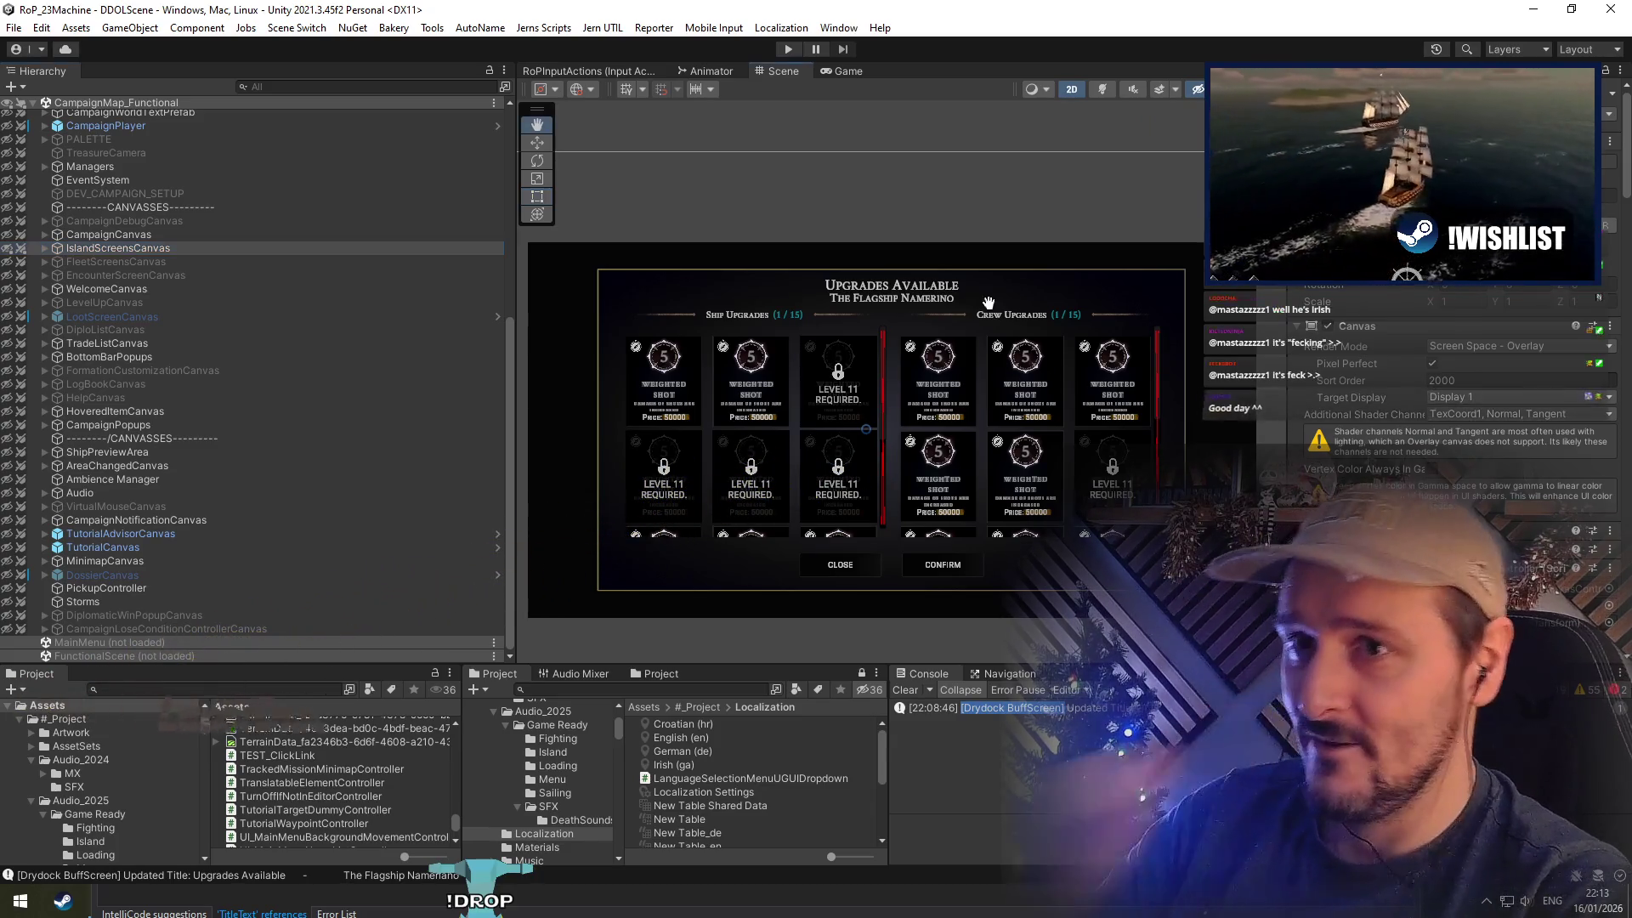
scroll(978, 340, down, 3)
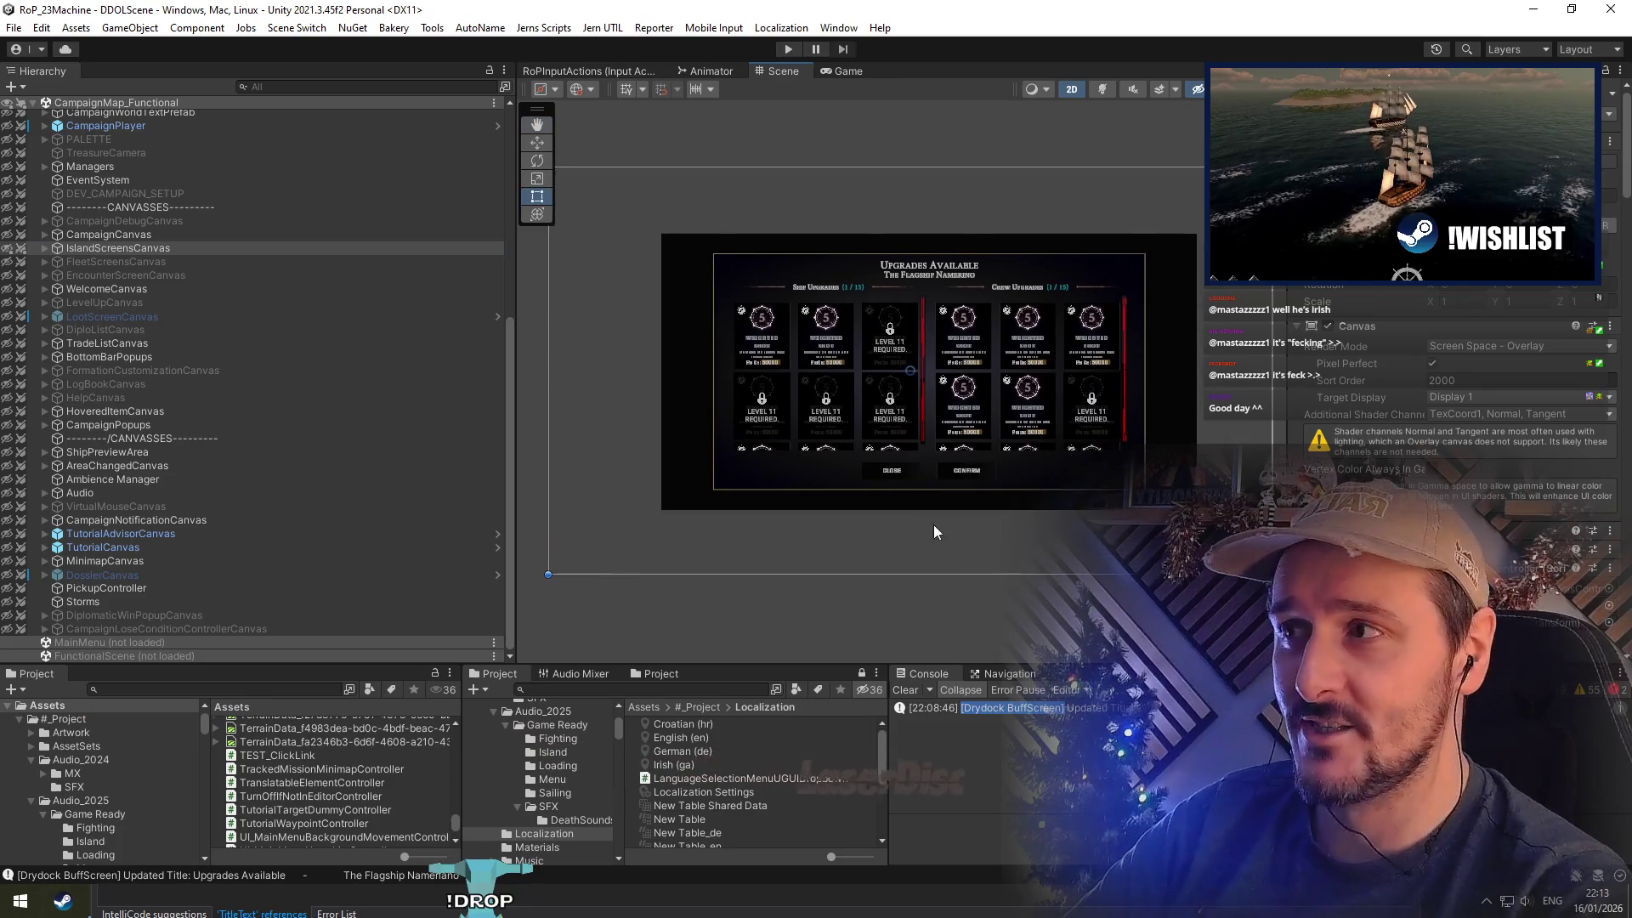
click(187, 249)
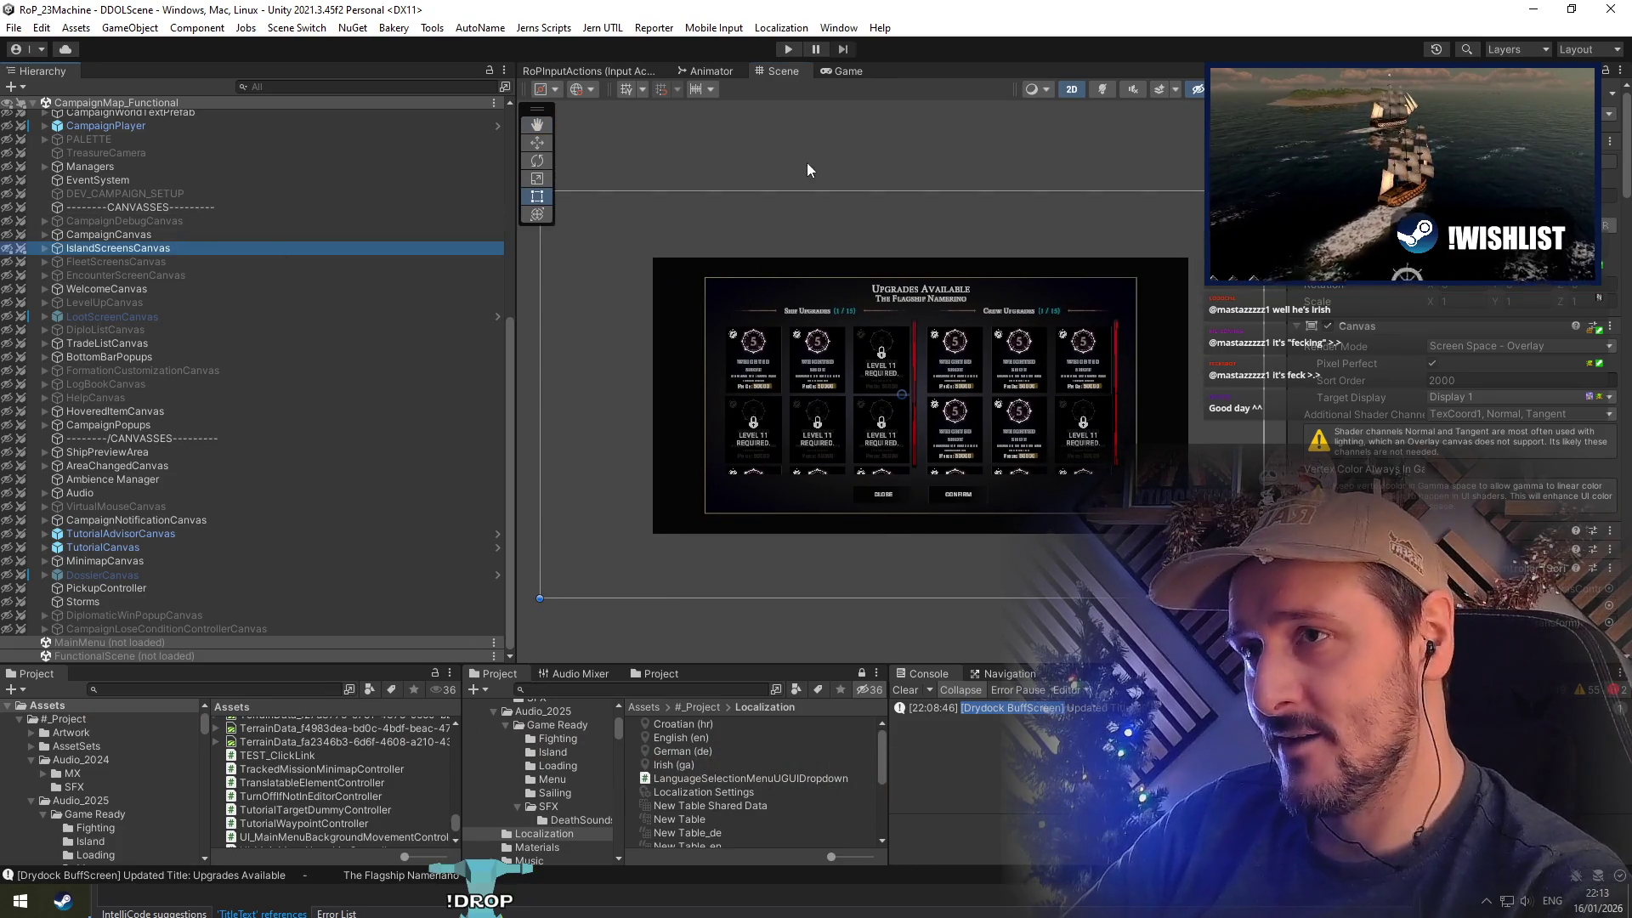
click(610, 912)
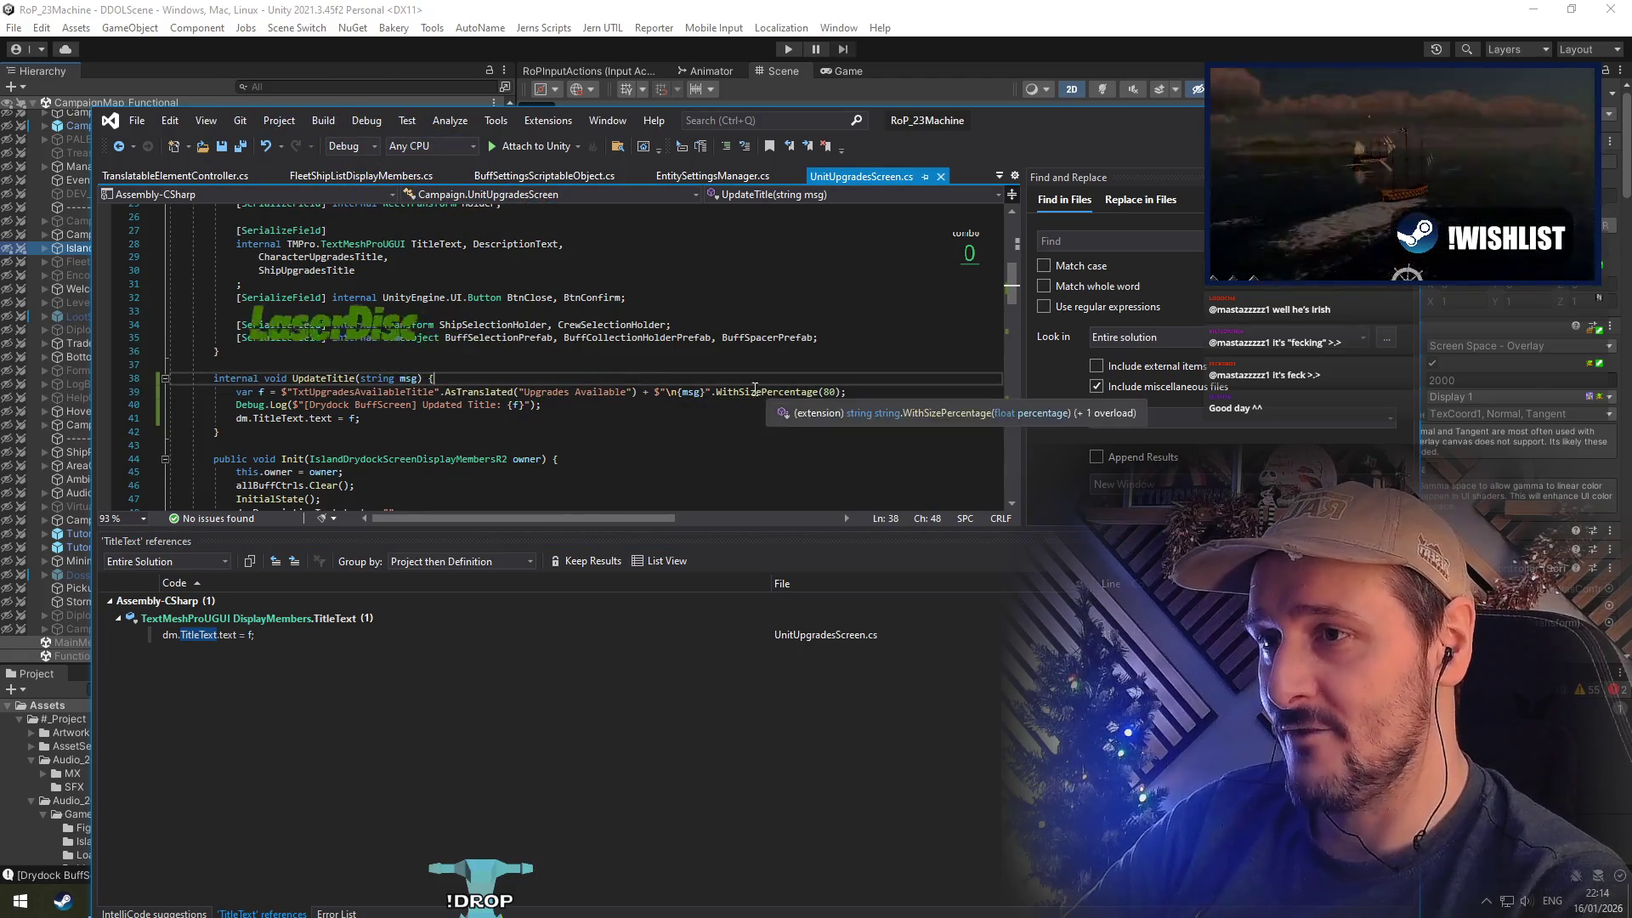
Unload CampaignMap_Functional from the Hierarchy and enter play mode
click(794, 56)
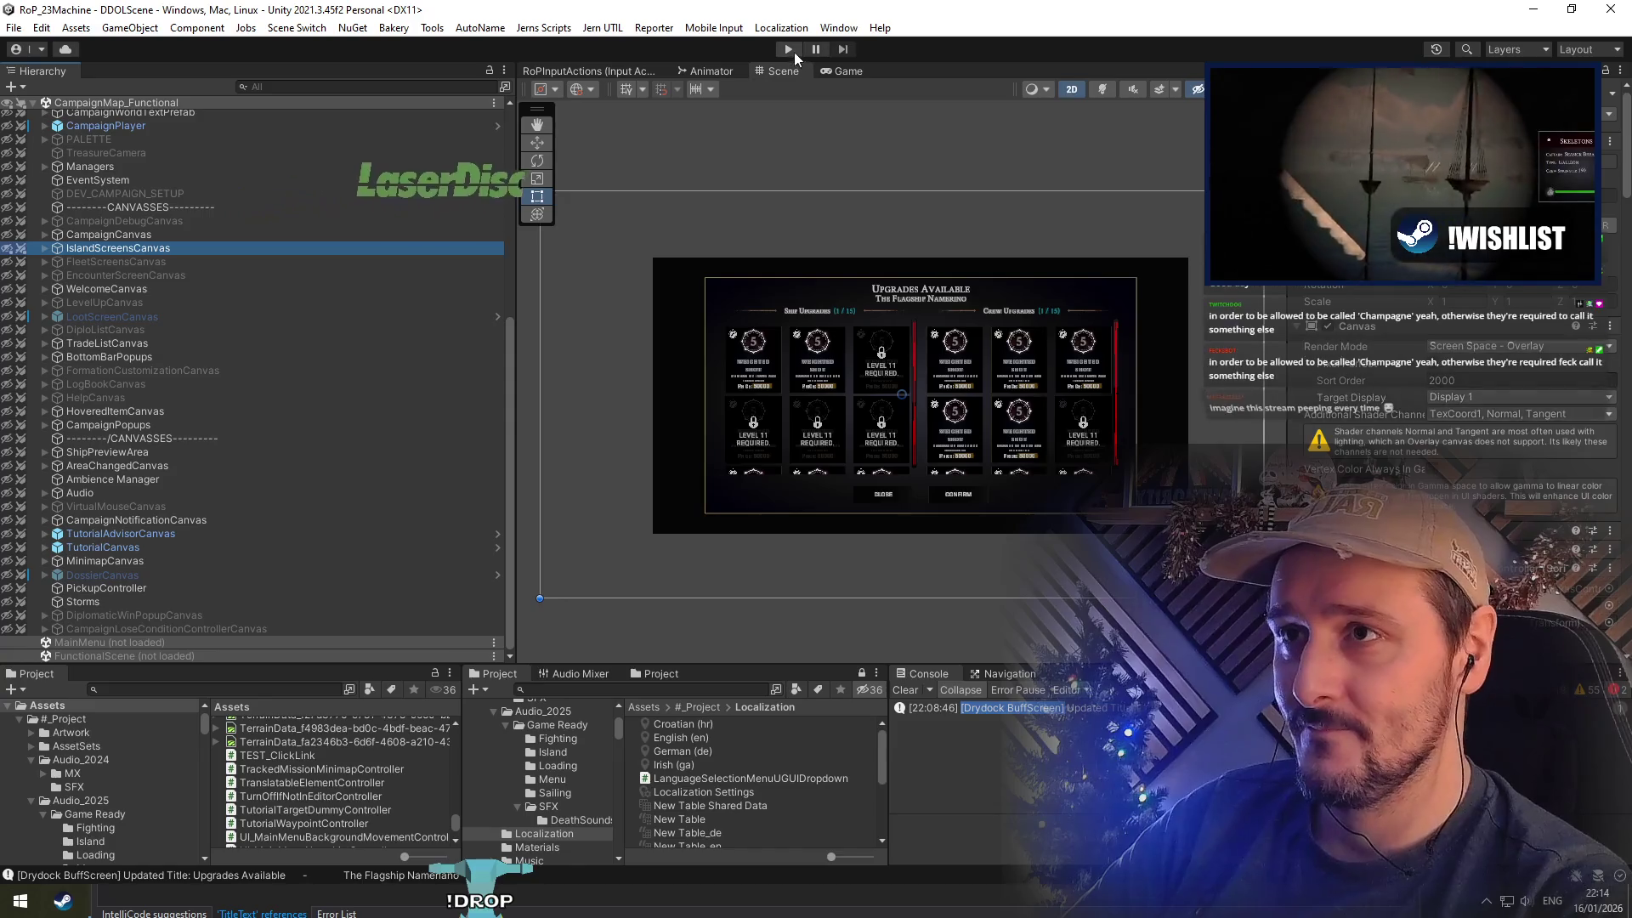
right_click(219, 103)
click(272, 208)
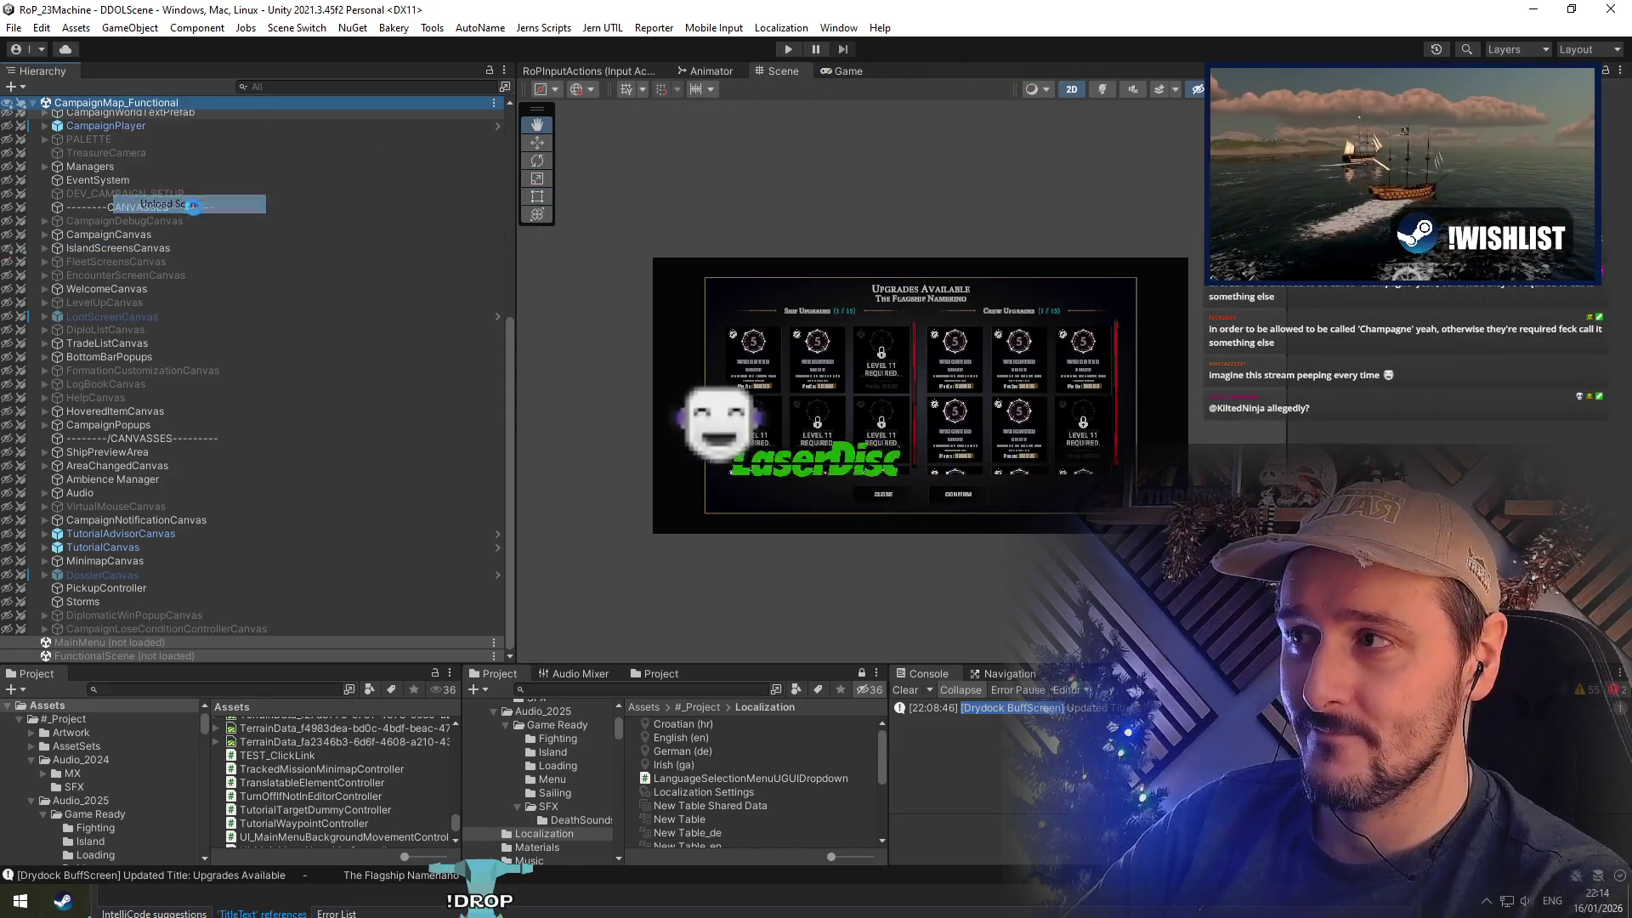
click(787, 49)
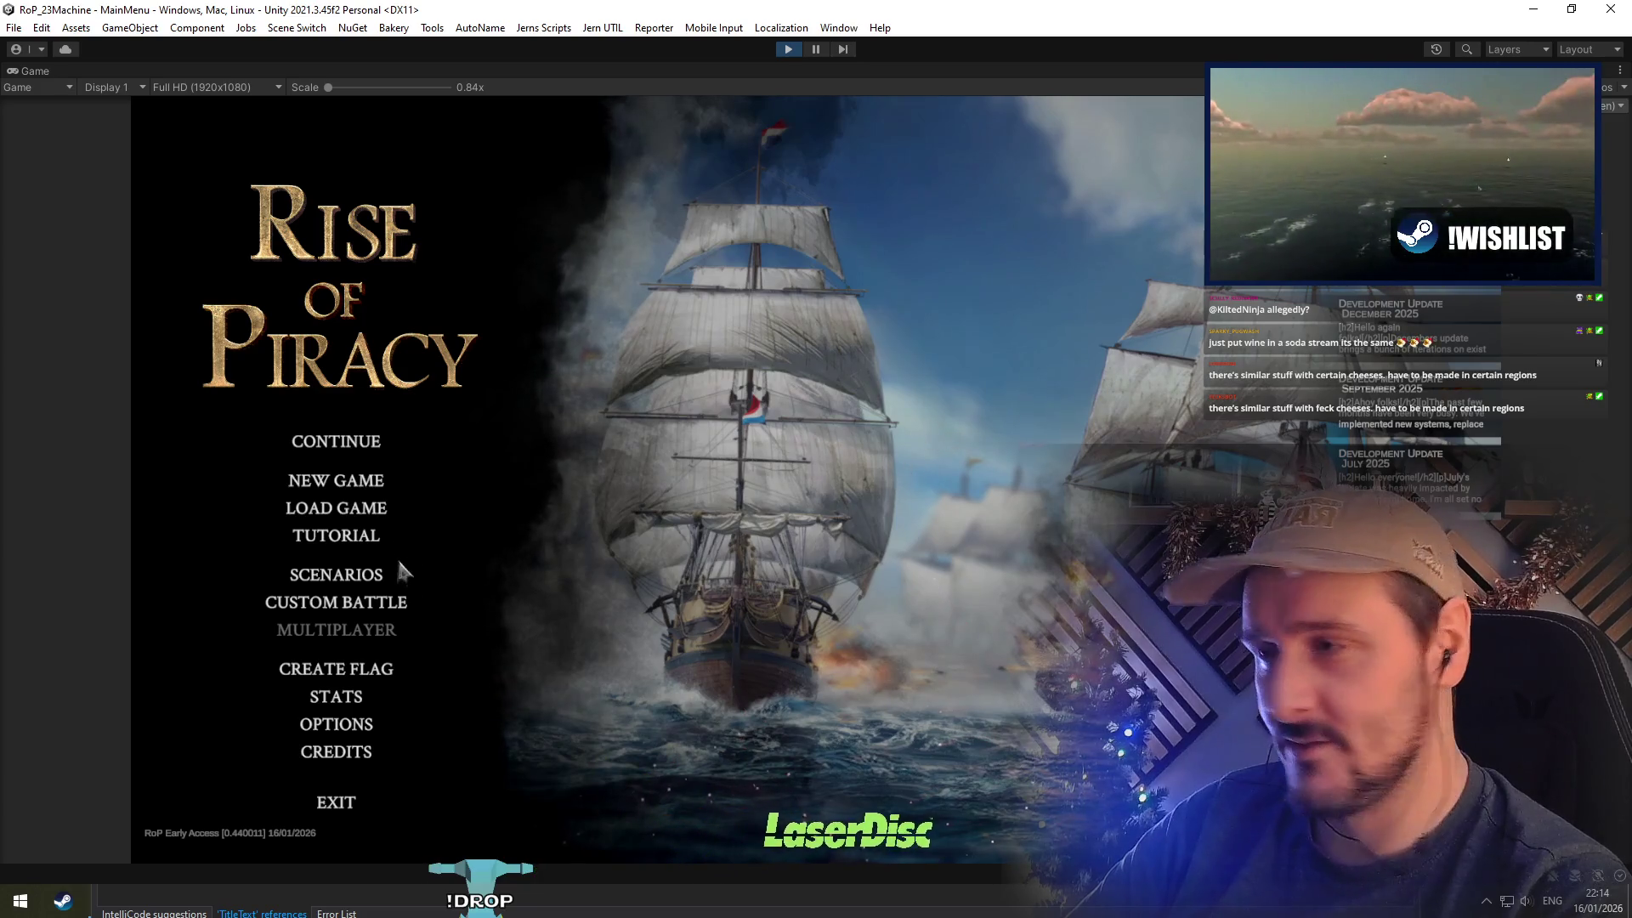
Continue the saved campaign and turn on VSync in the Game view resolution options
click(353, 449)
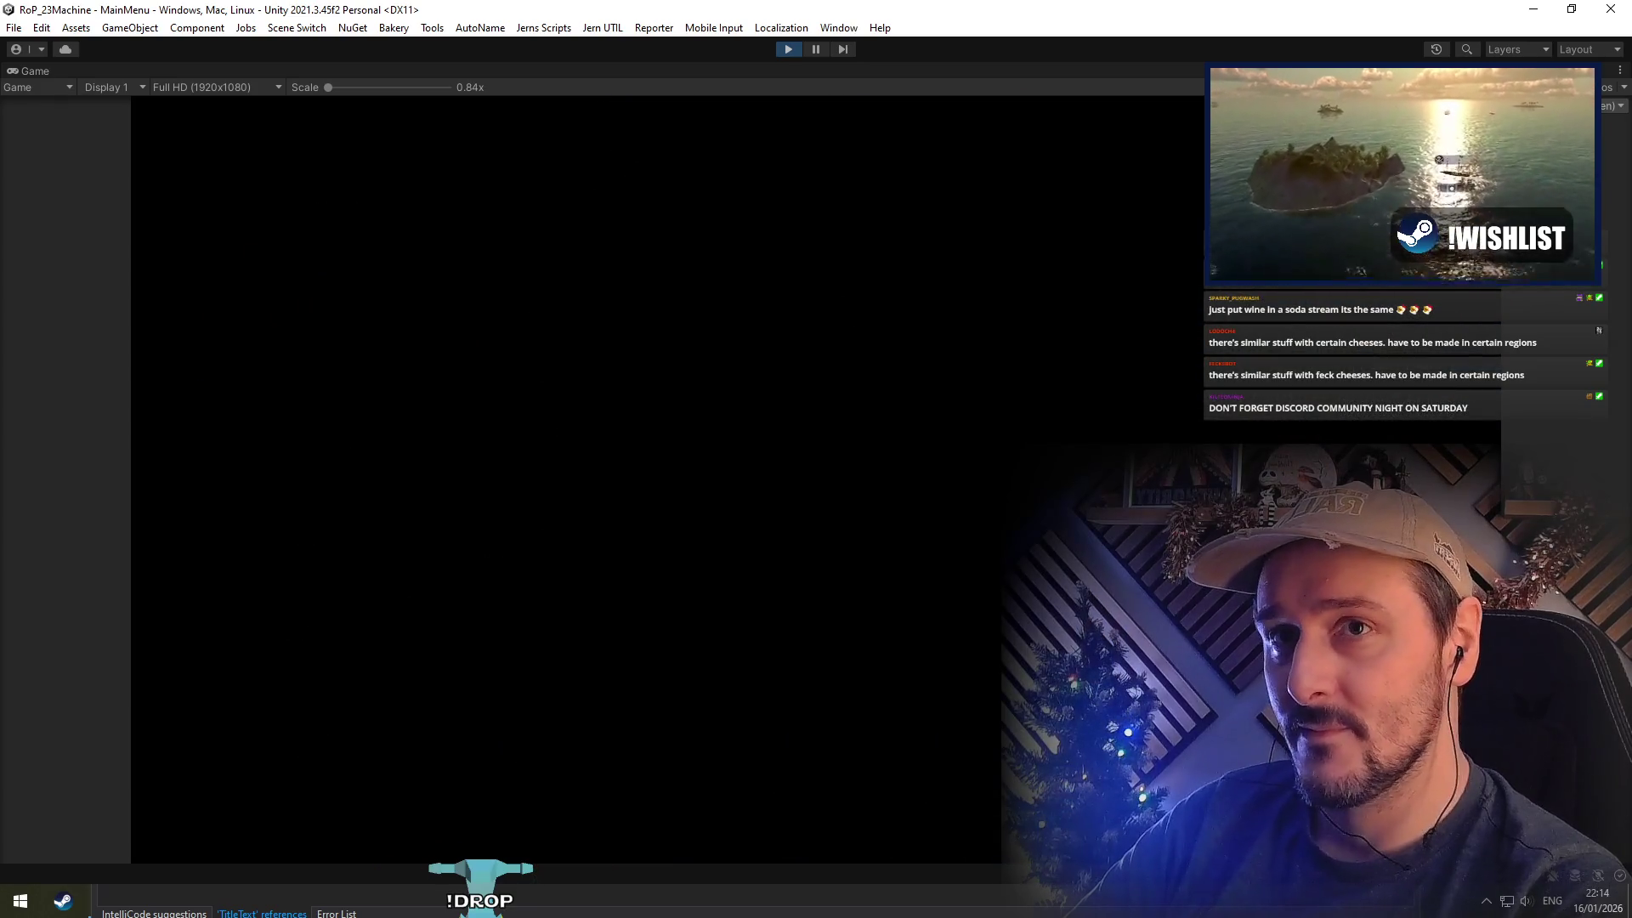
click(237, 86)
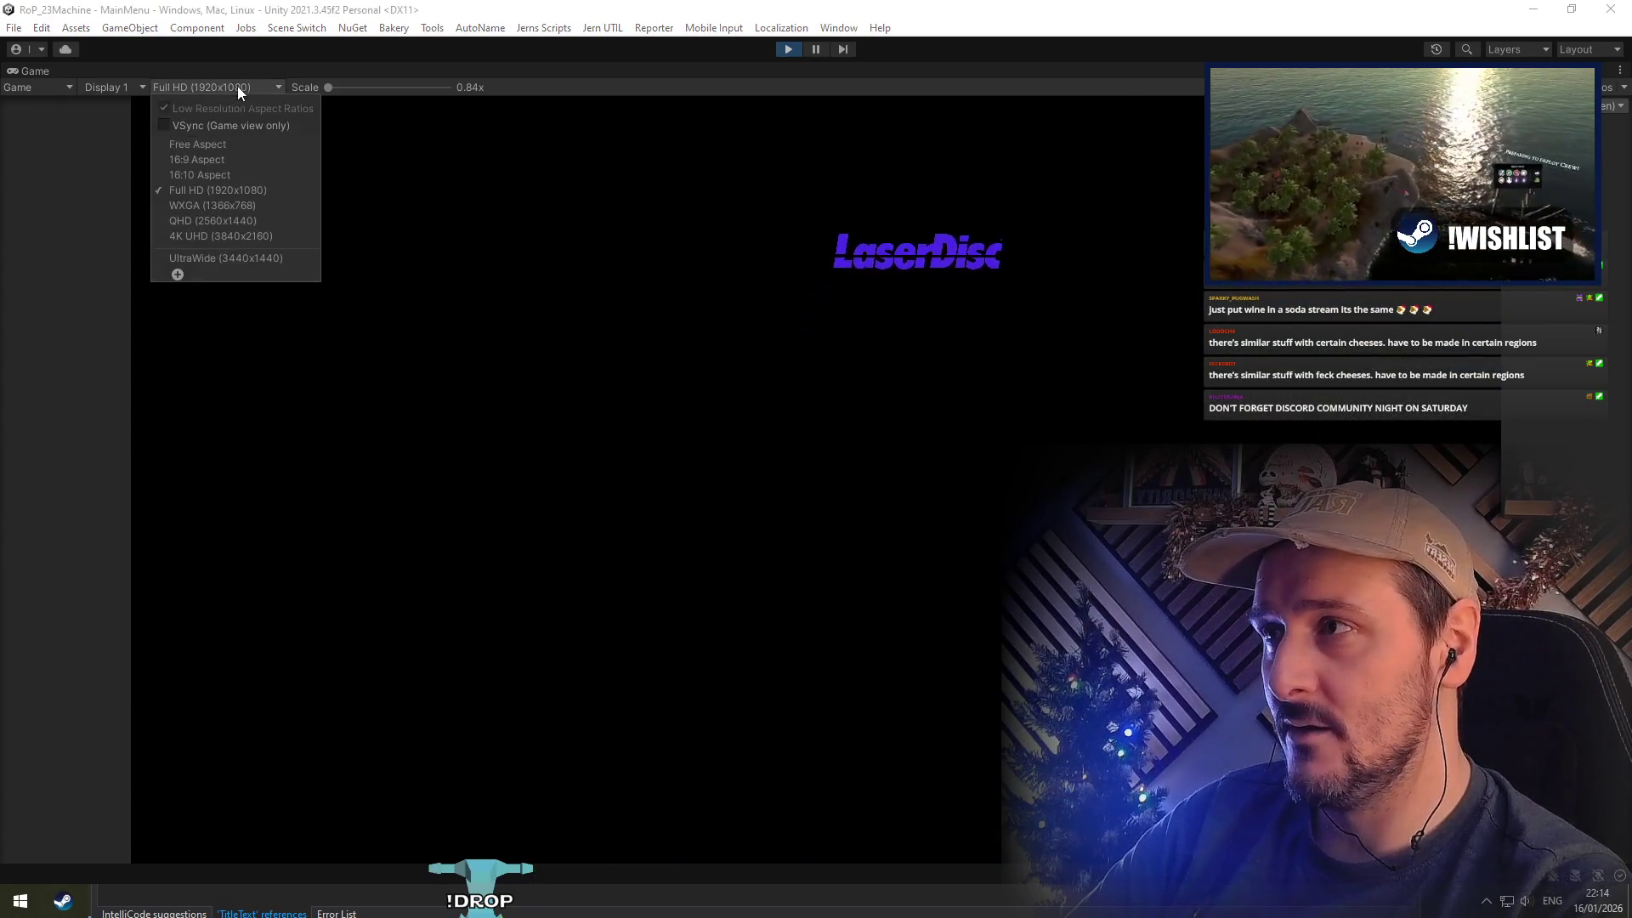
click(163, 125)
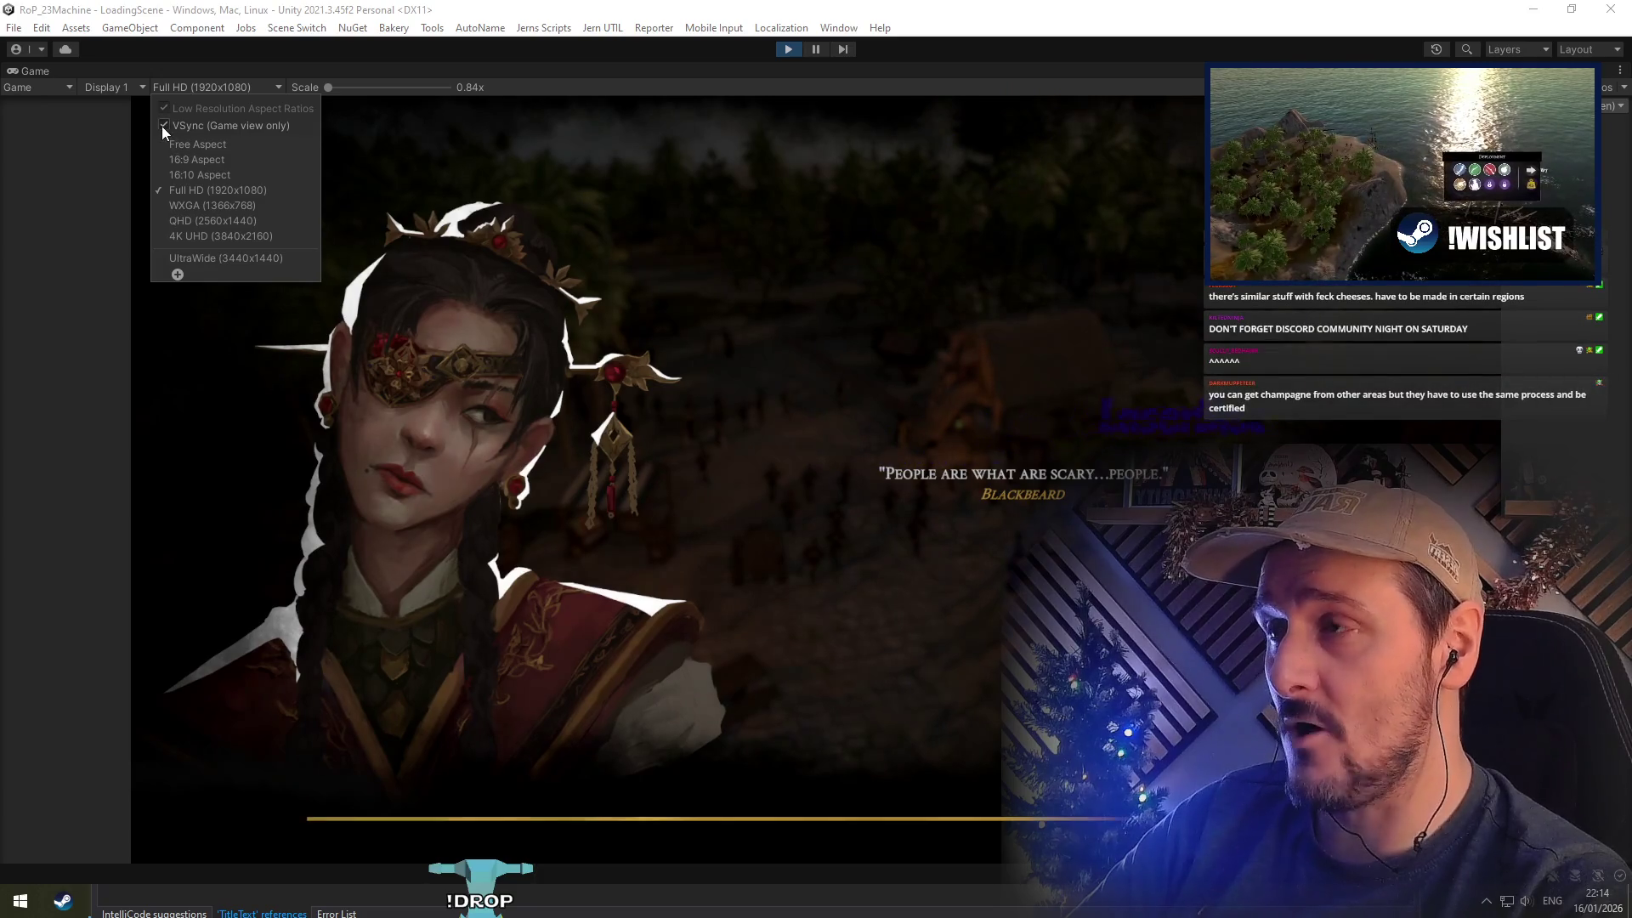
click(736, 171)
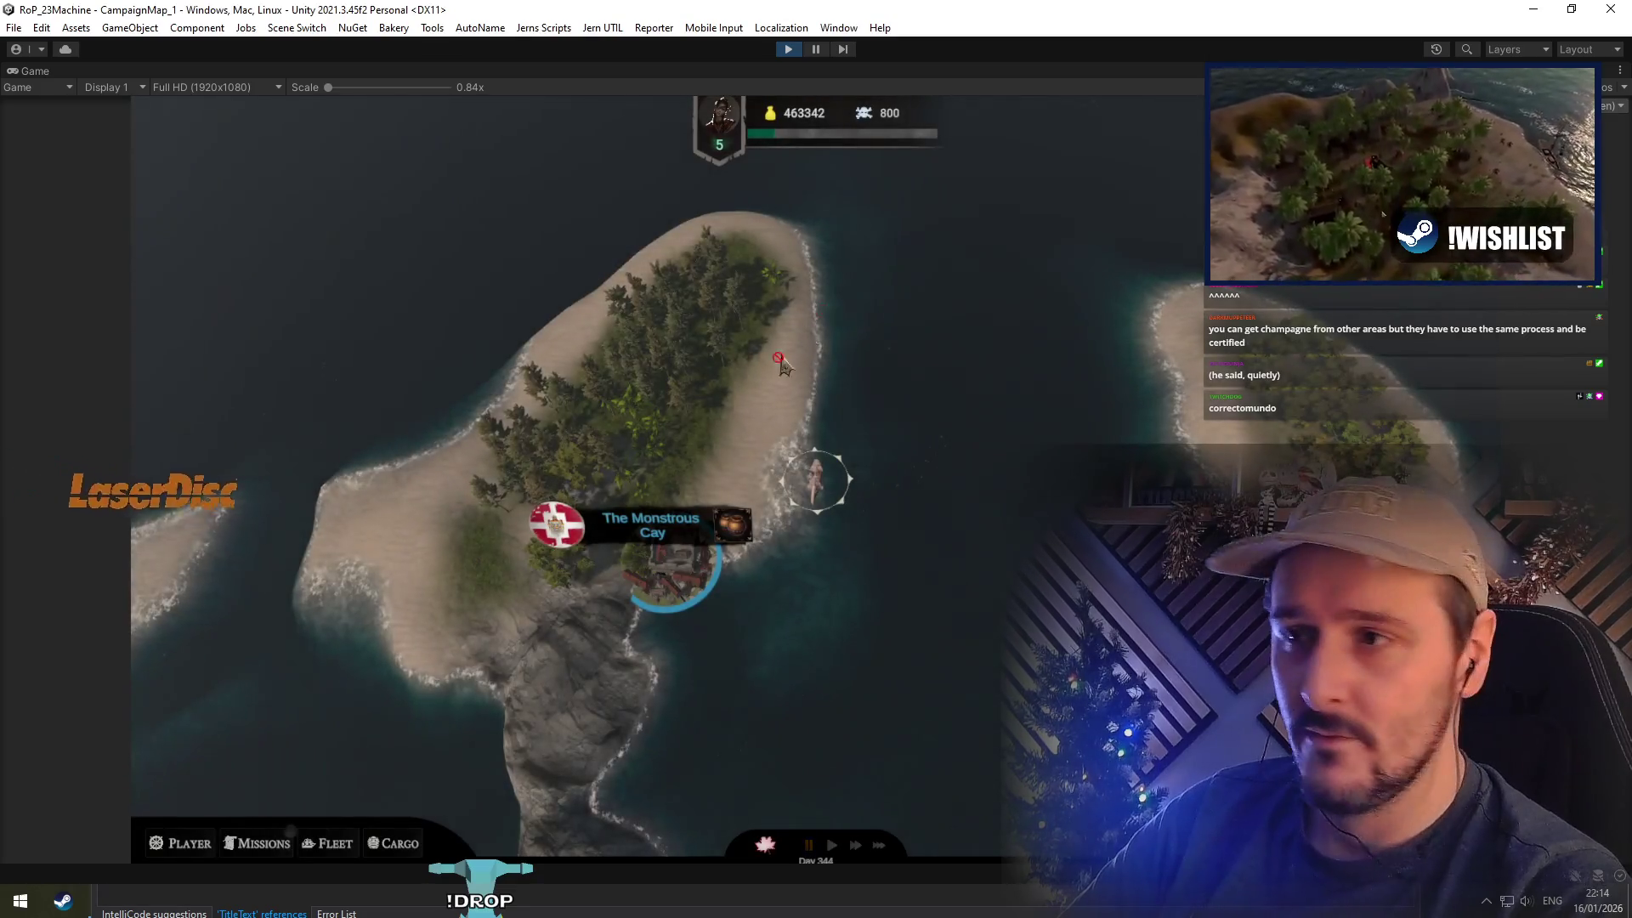
Open the port's drydock and check the flagship's upgrades popup, selecting Gunner Training and Sights
mouse_move(687, 565)
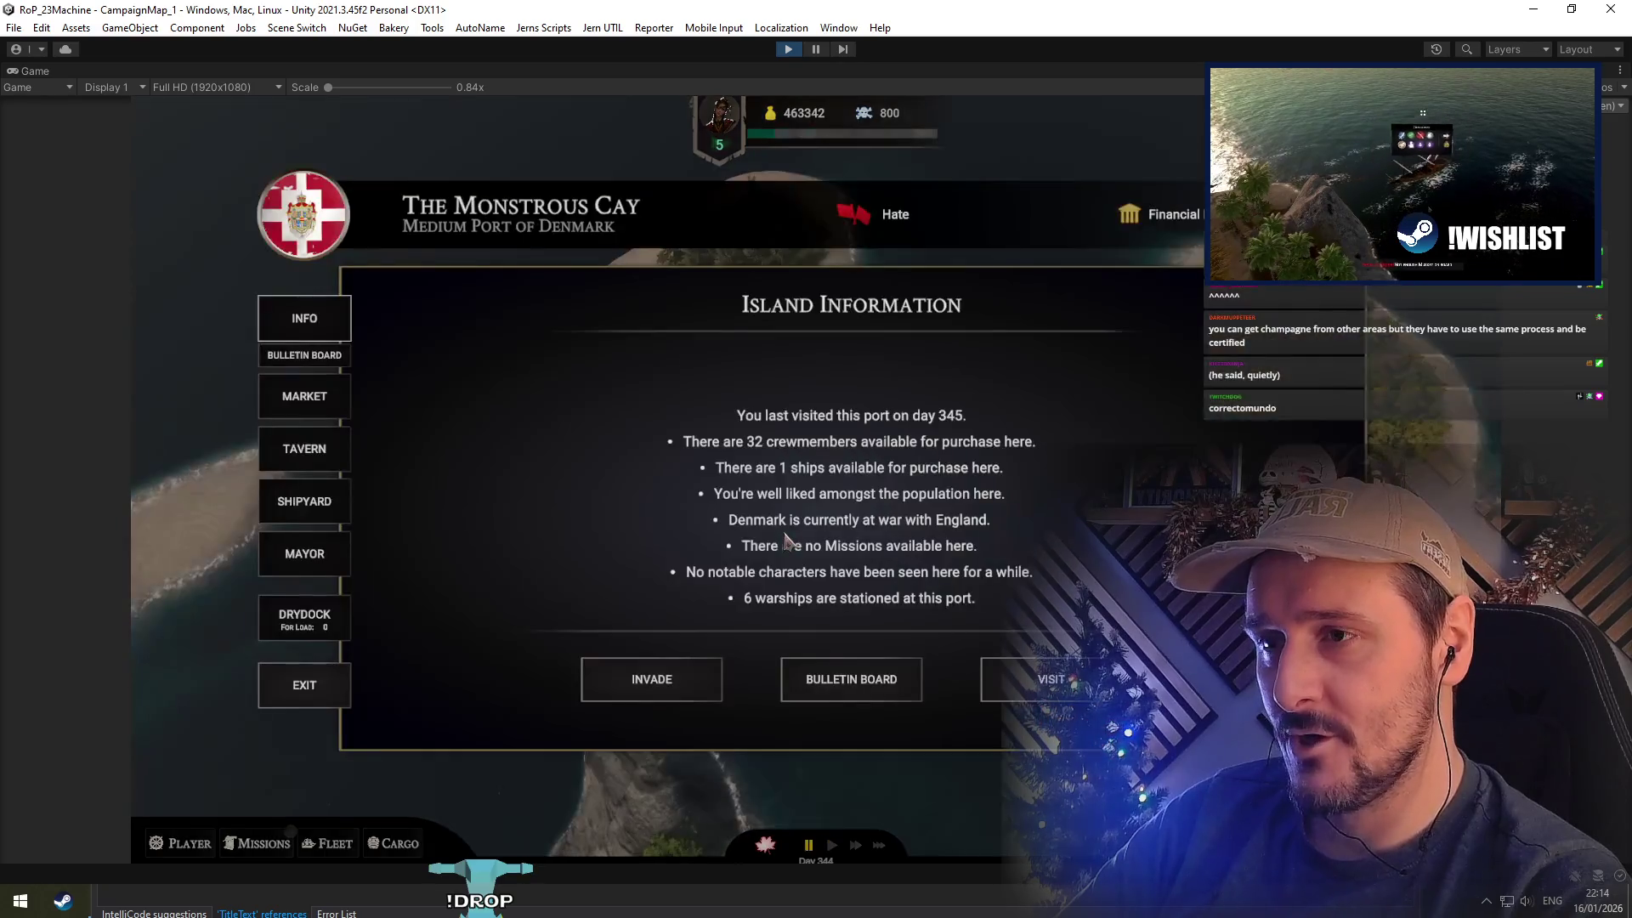
click(311, 615)
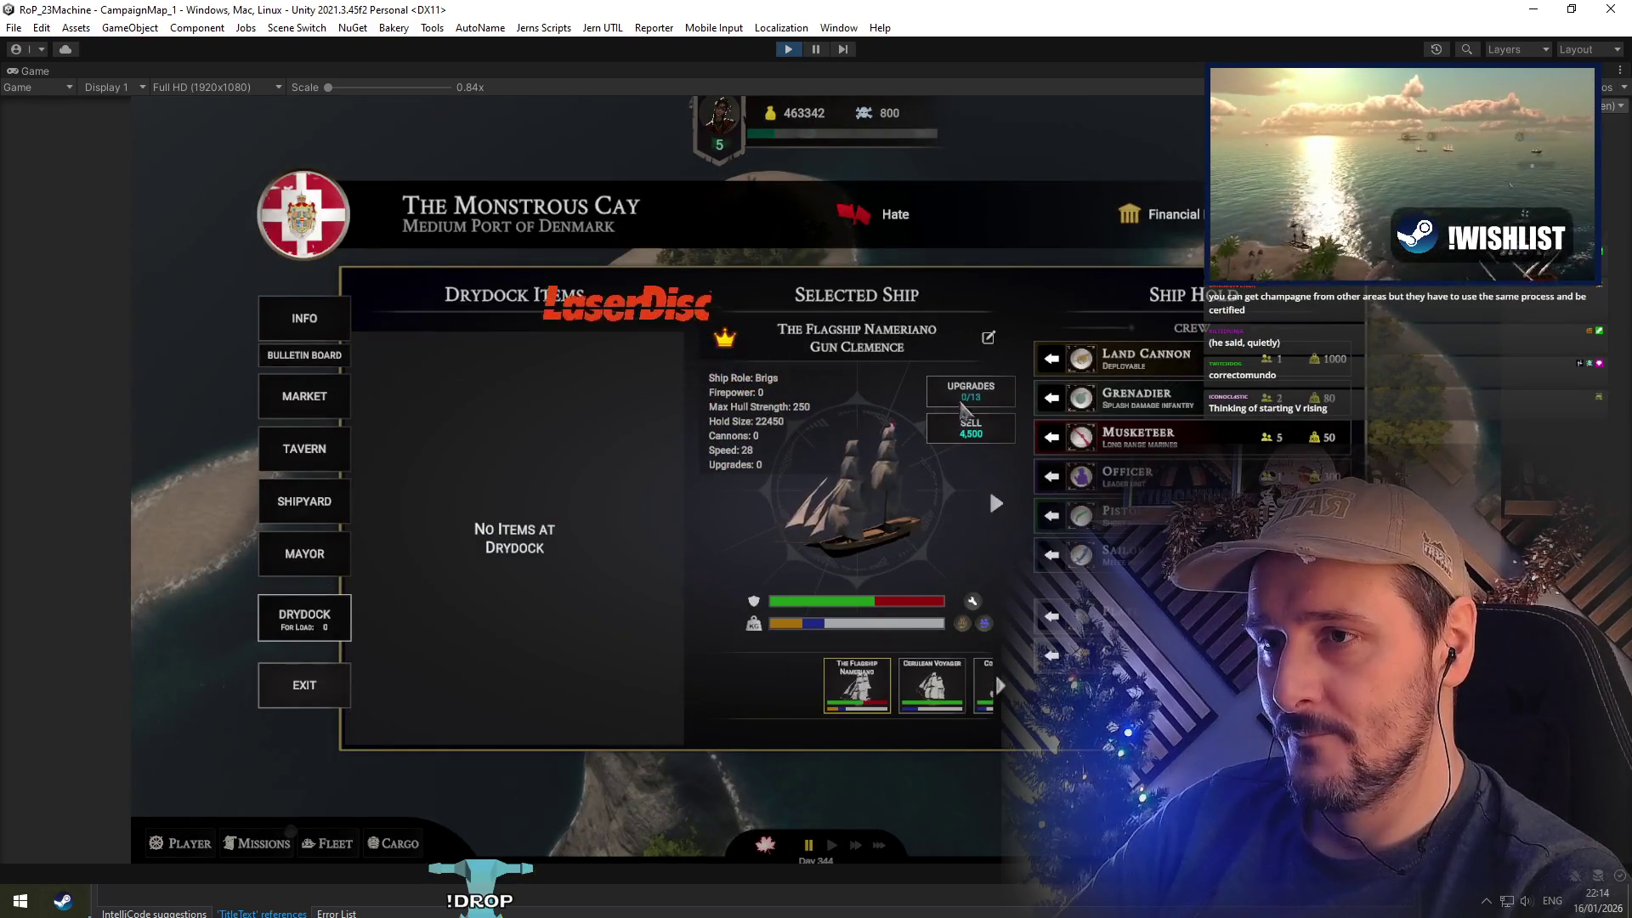
click(966, 384)
click(607, 432)
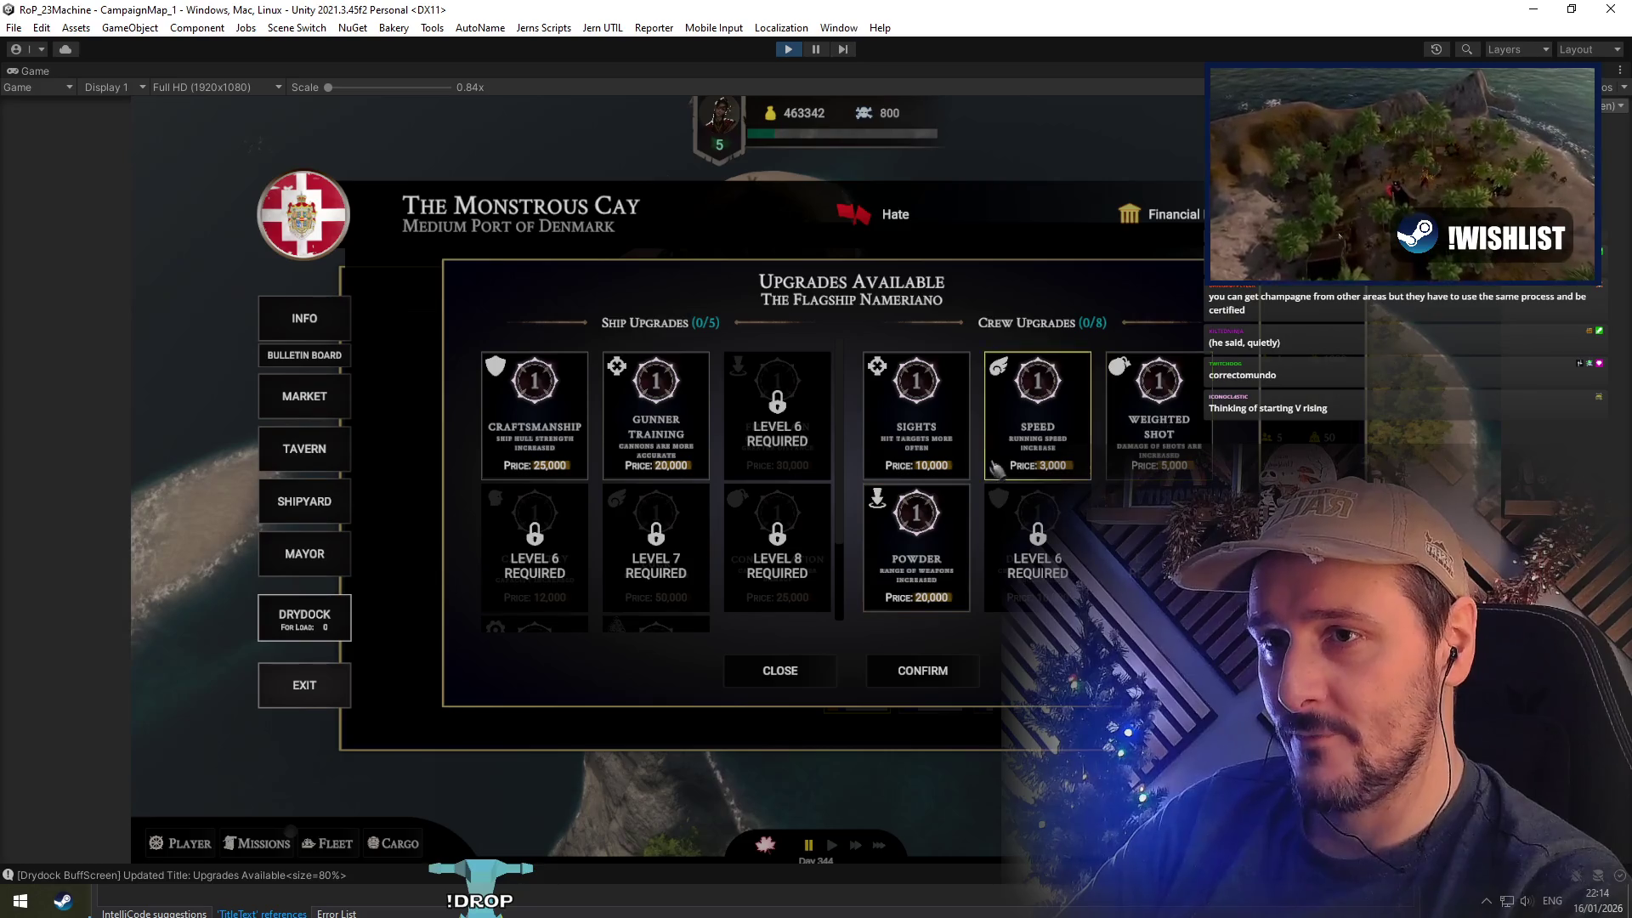
click(946, 446)
scroll(605, 463, down, 2)
scroll(663, 506, up, 2)
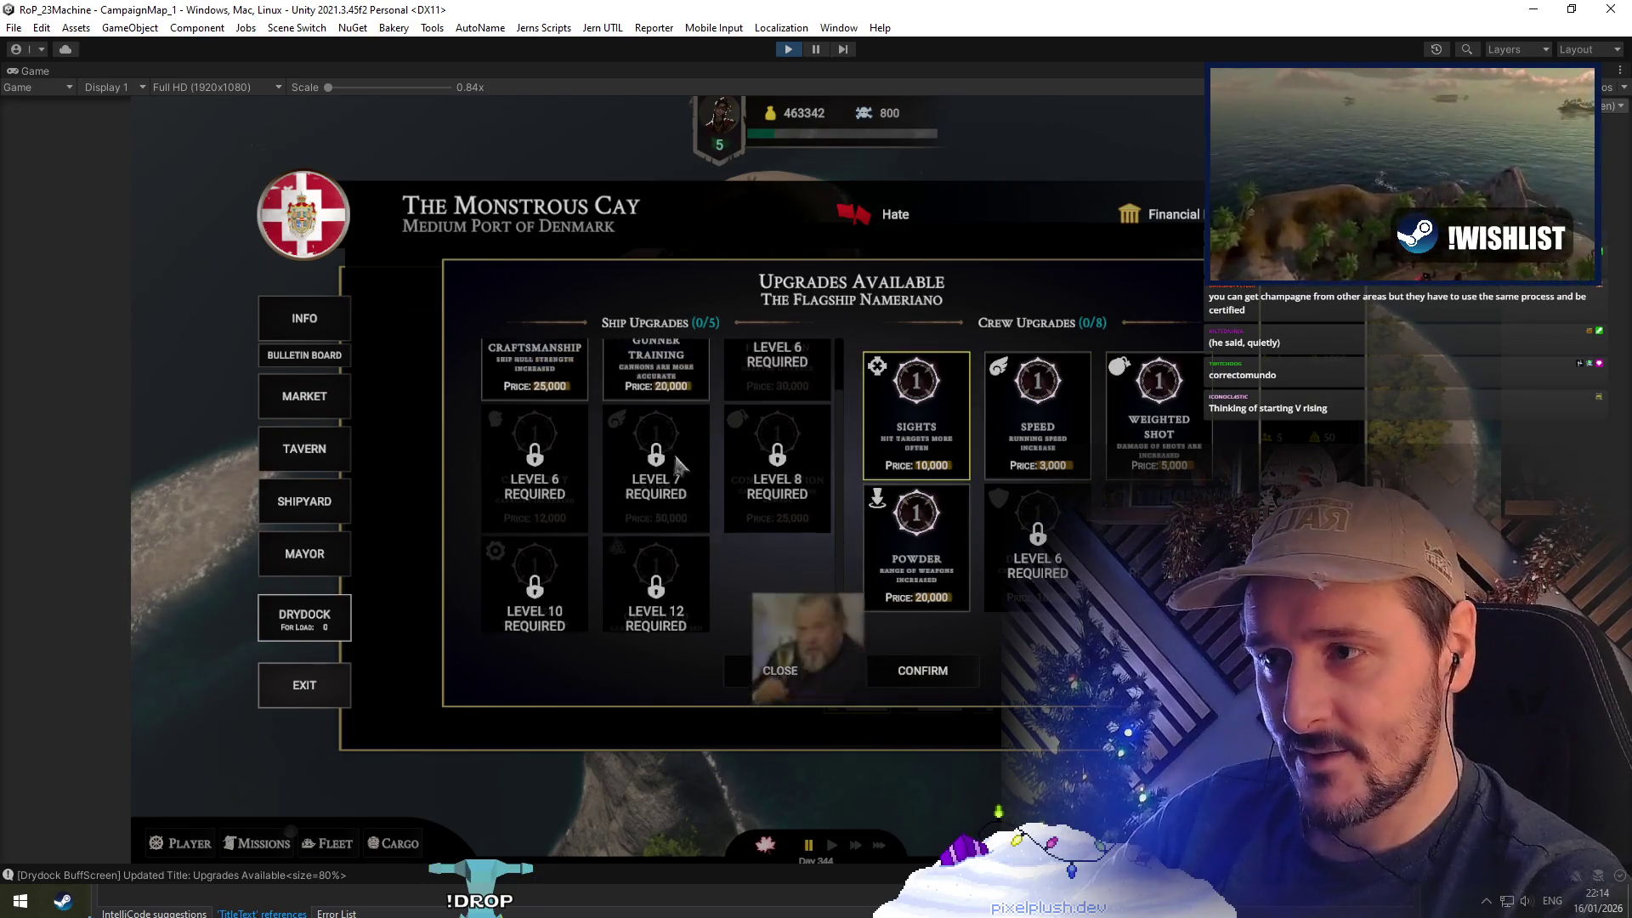
click(780, 671)
click(966, 386)
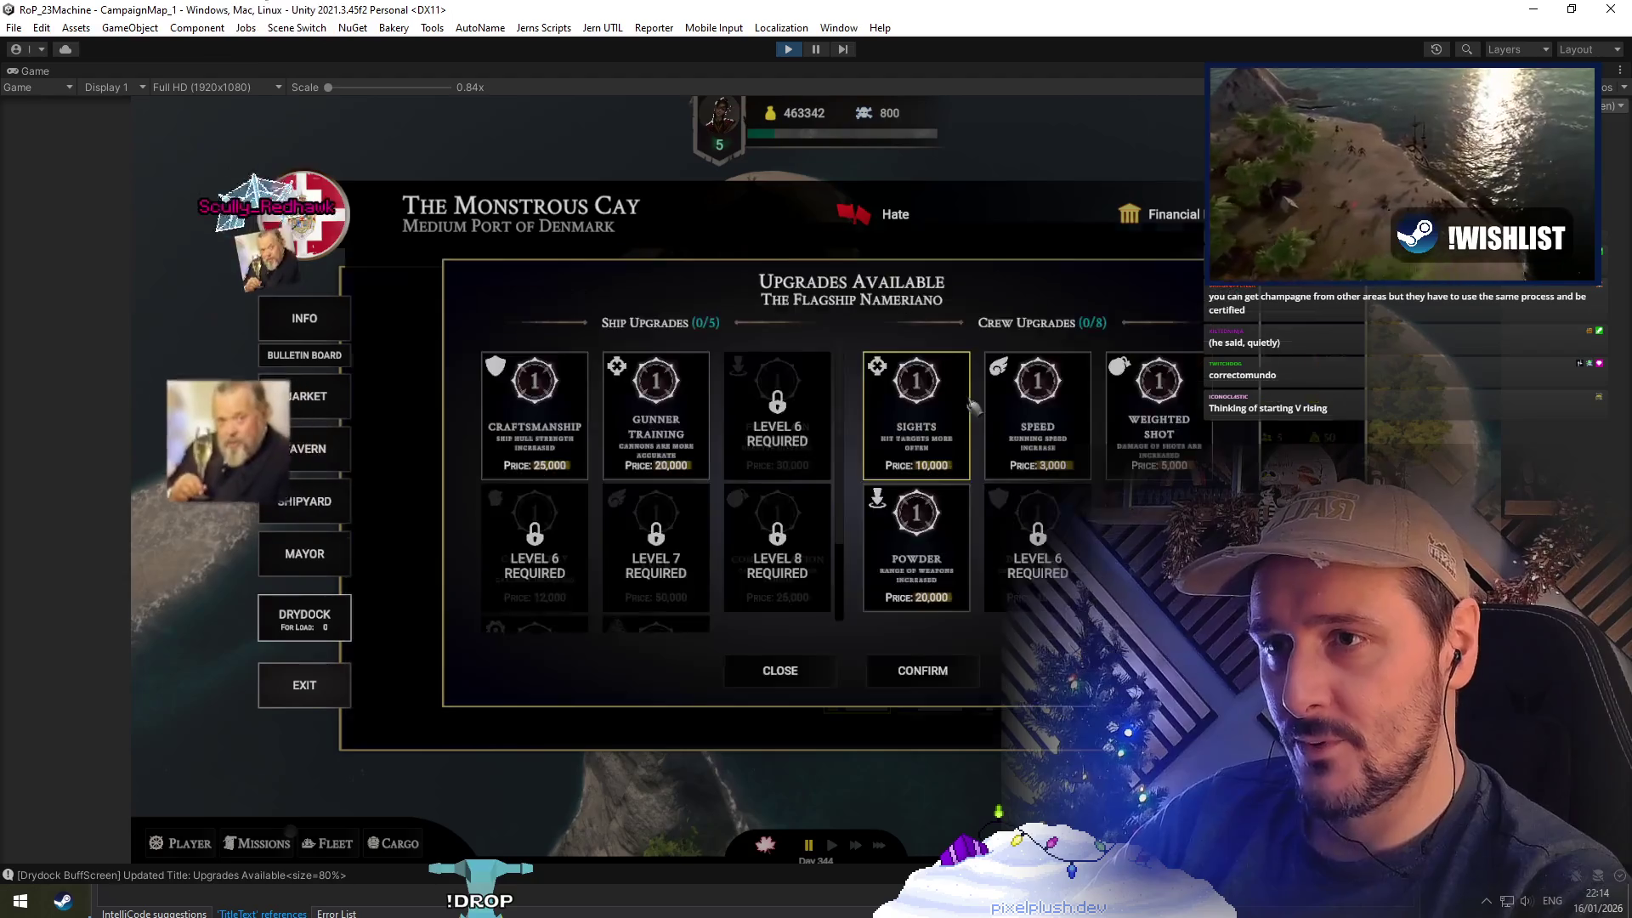
click(786, 671)
Cycle the selected ship through Cerulean Voyager, Corsair's Fury and Nautical Rose, returning to The Flagship Nameriano
click(993, 496)
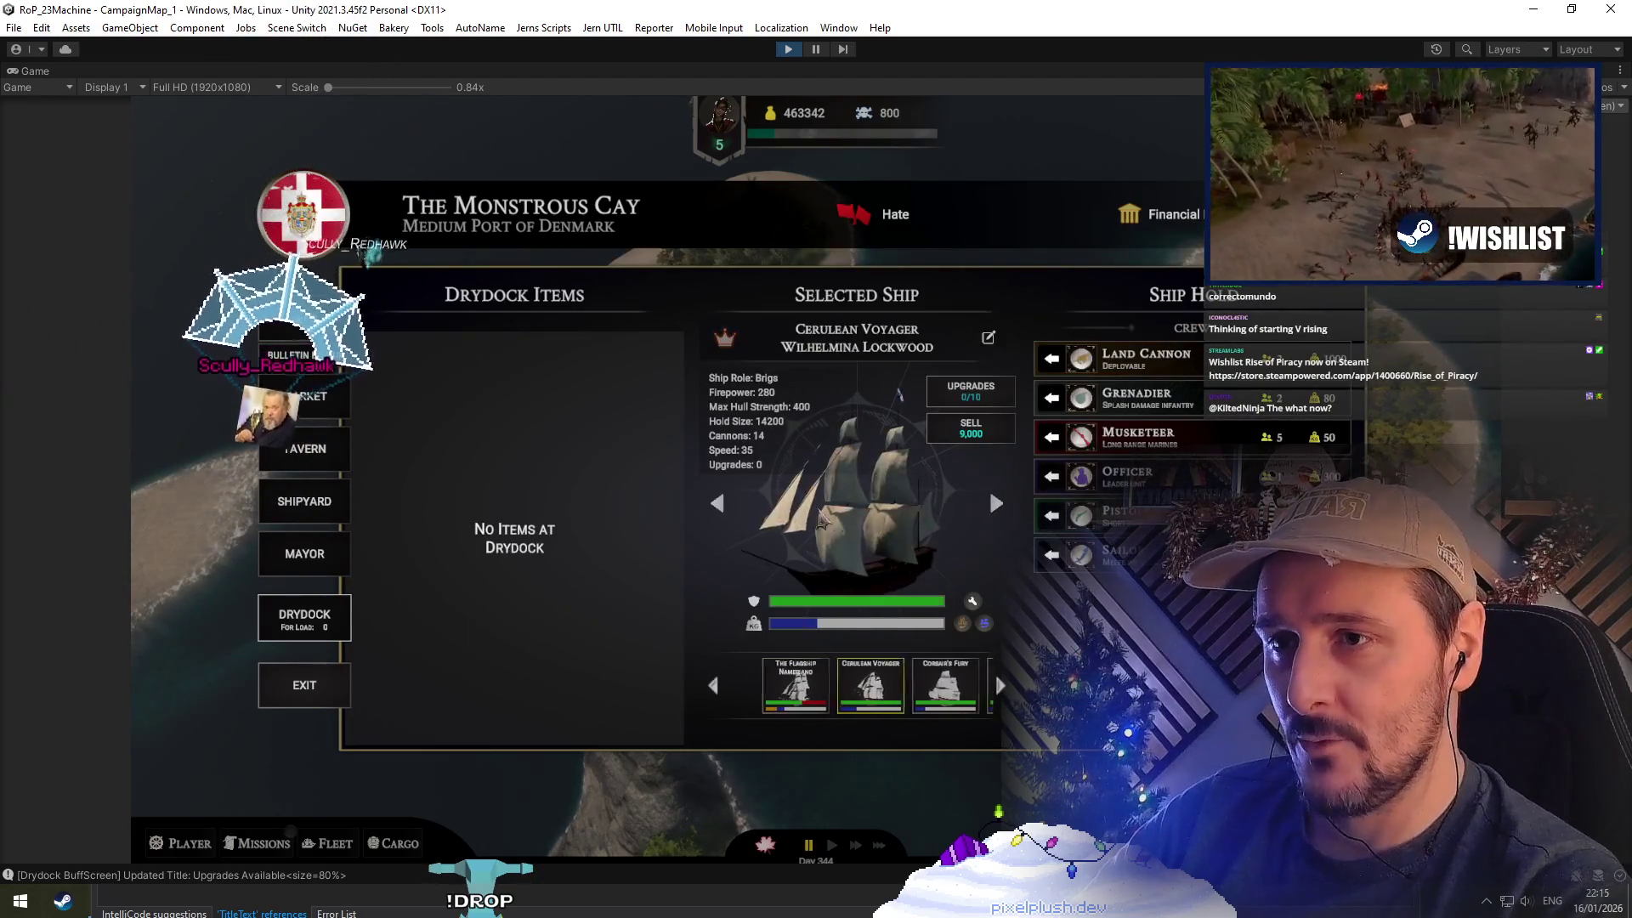
click(719, 504)
click(997, 505)
click(997, 505)
click(997, 505)
click(720, 504)
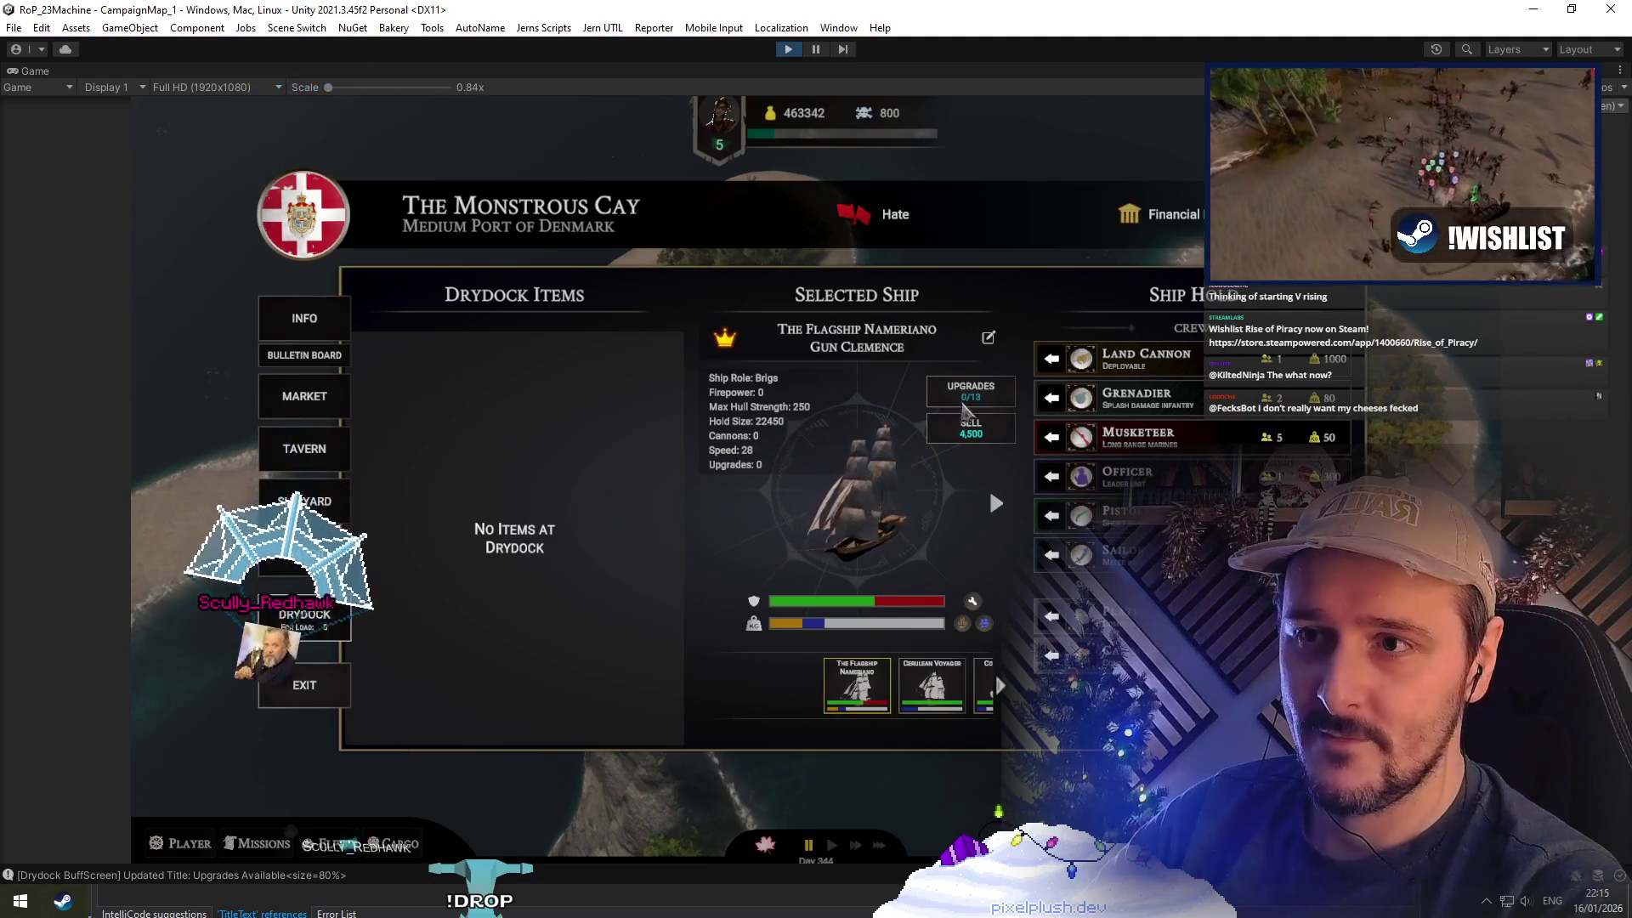
Reopen the flagship's upgrades popup, select the Powder crew upgrade, and close it
click(965, 412)
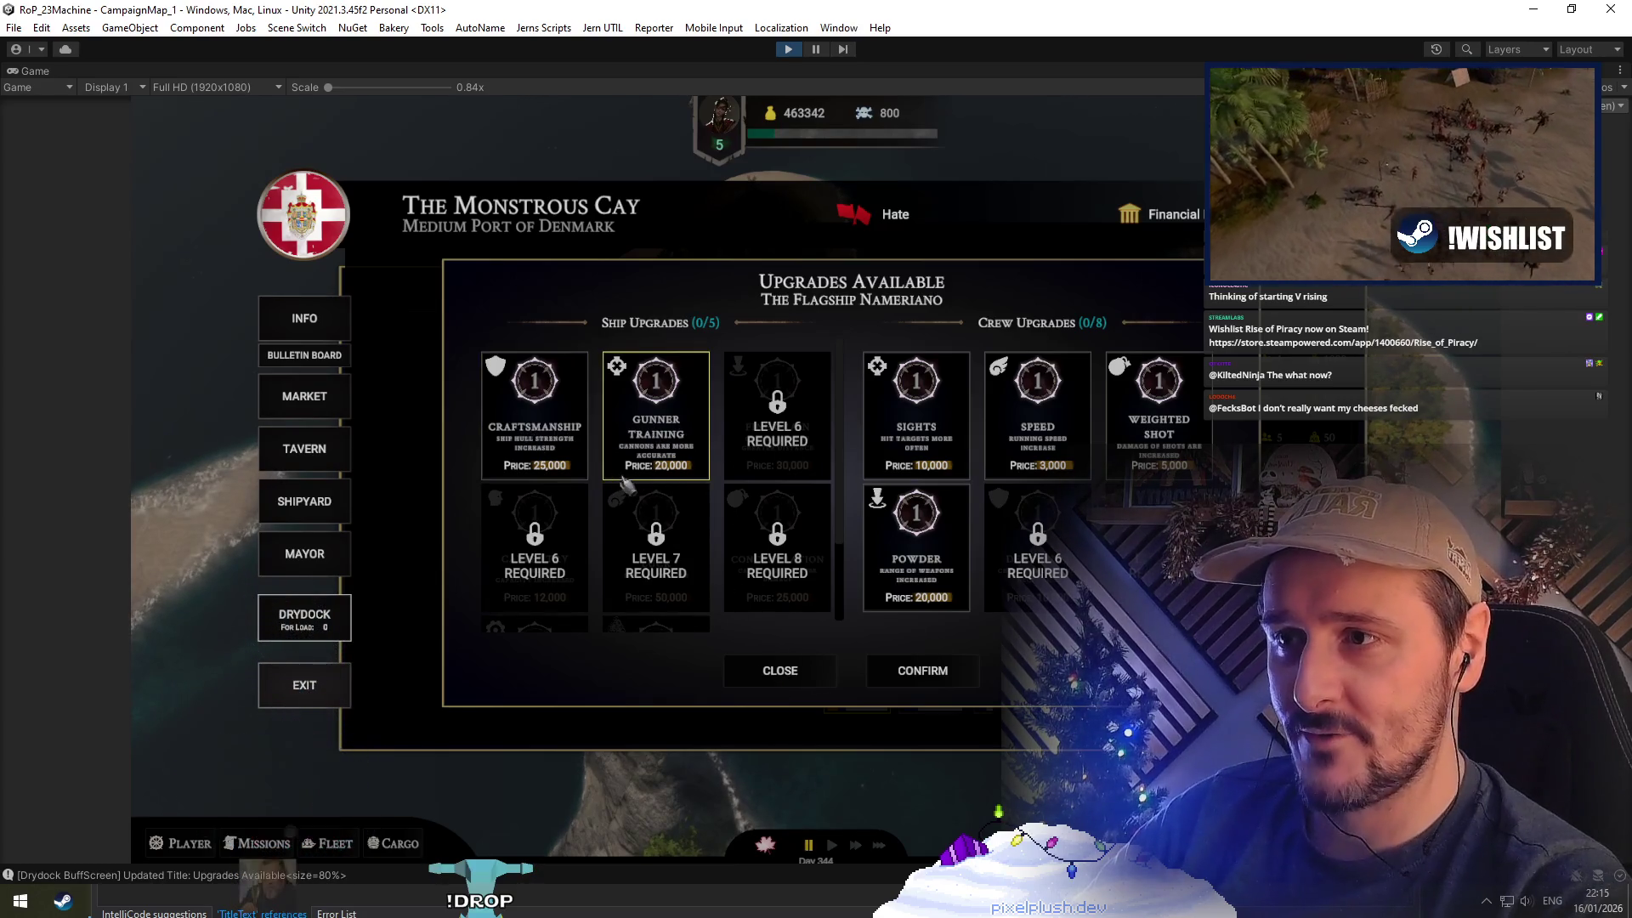
click(916, 548)
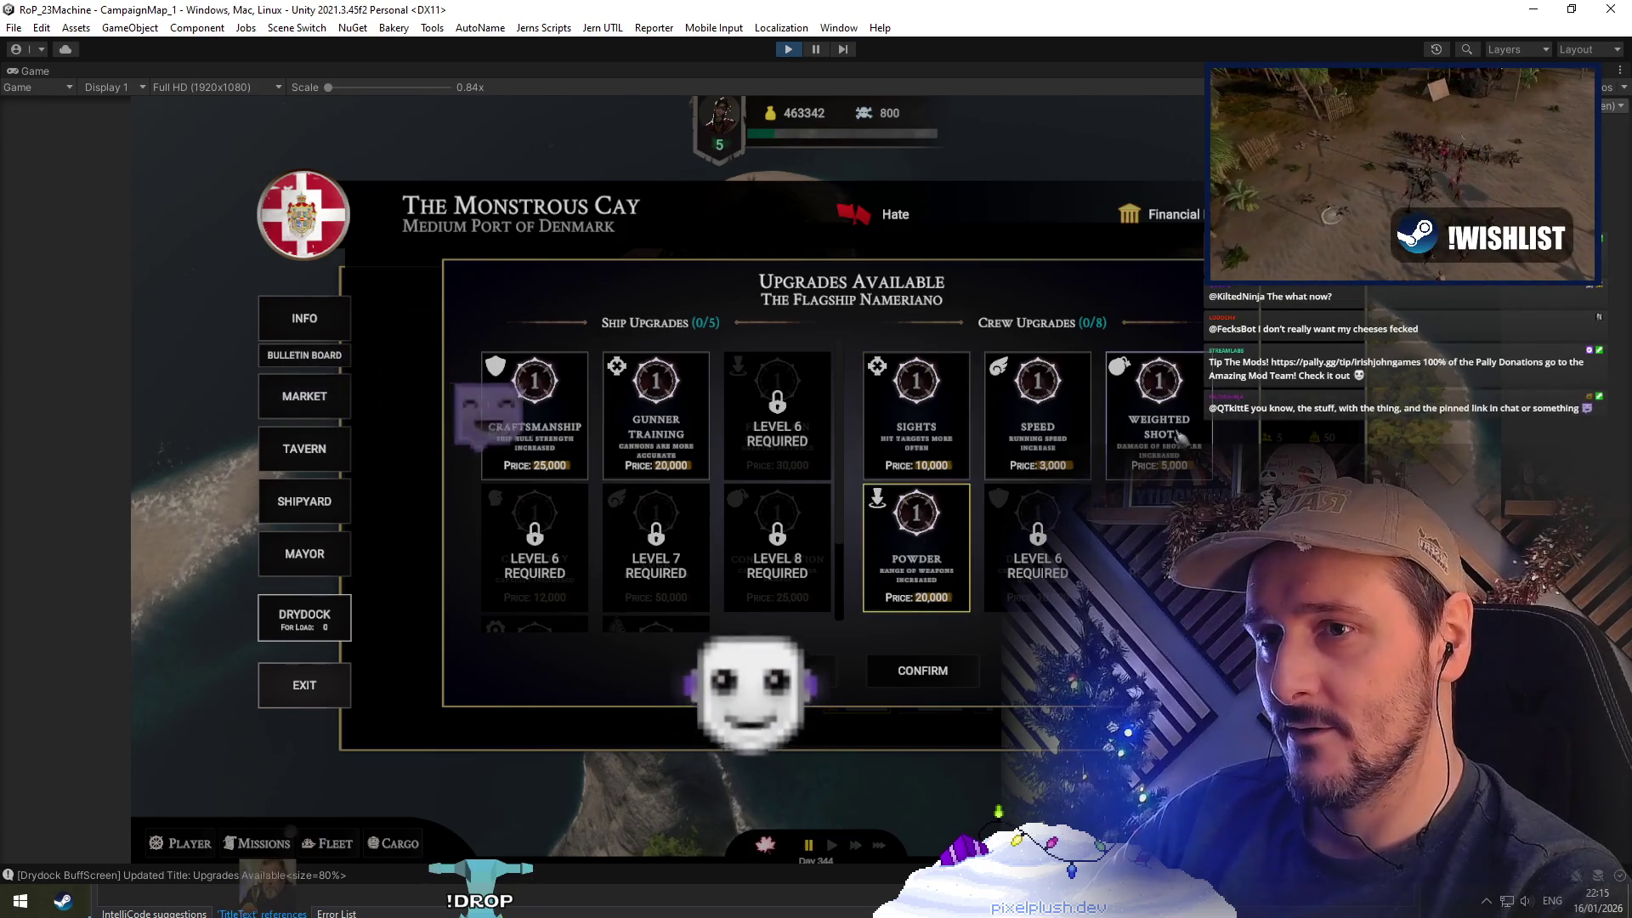
scroll(795, 529, down, 1)
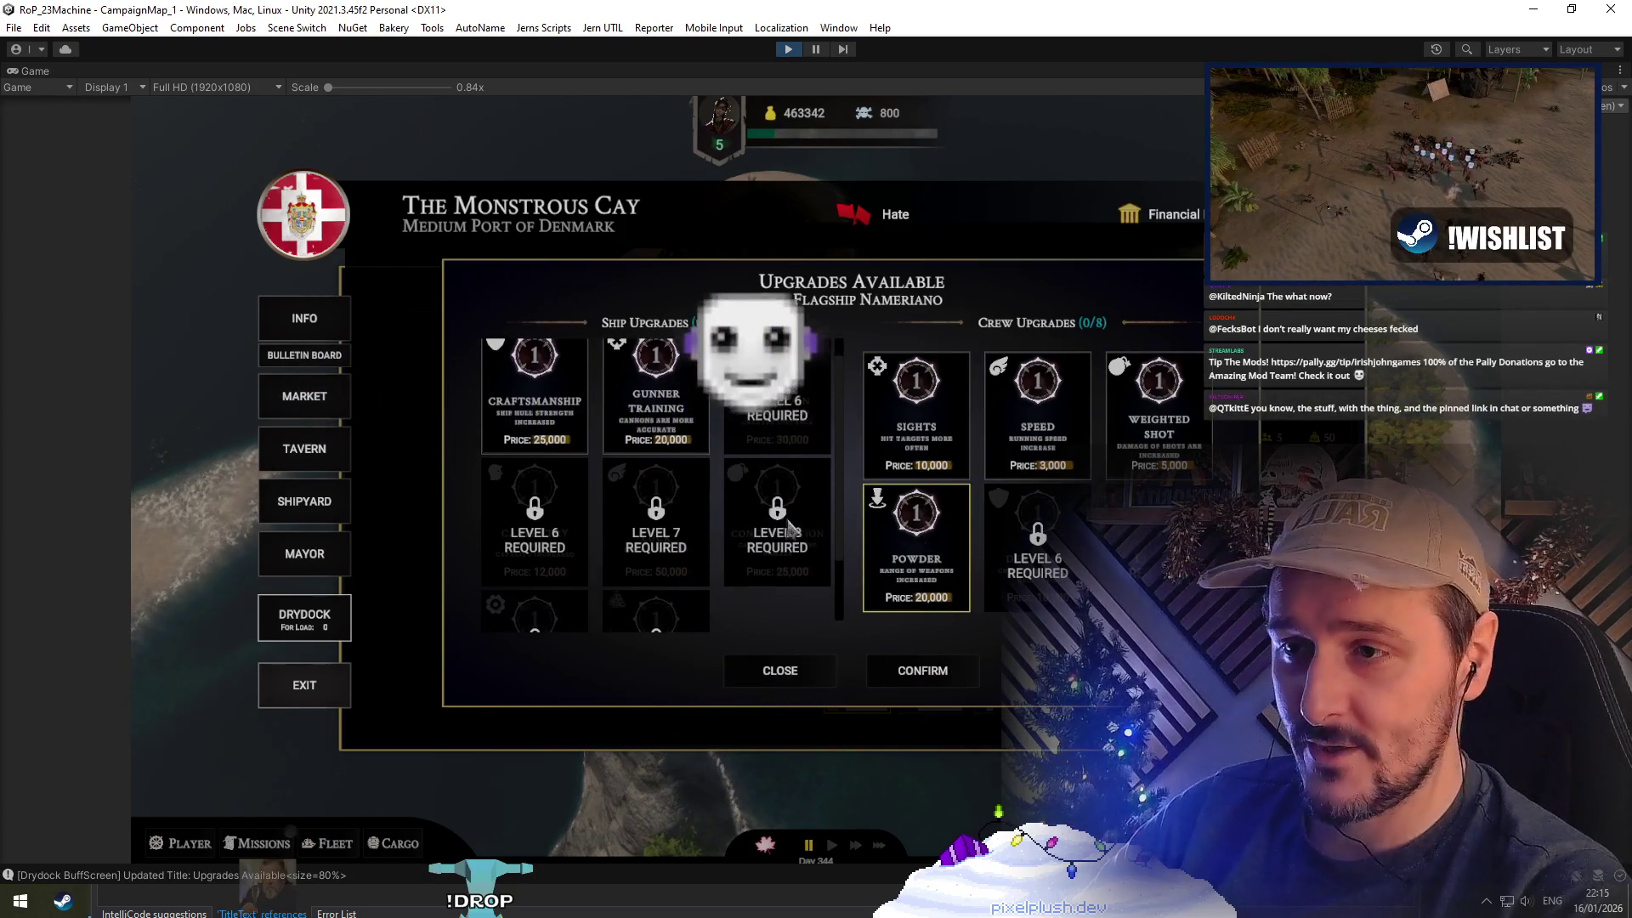
scroll(795, 529, down, 3)
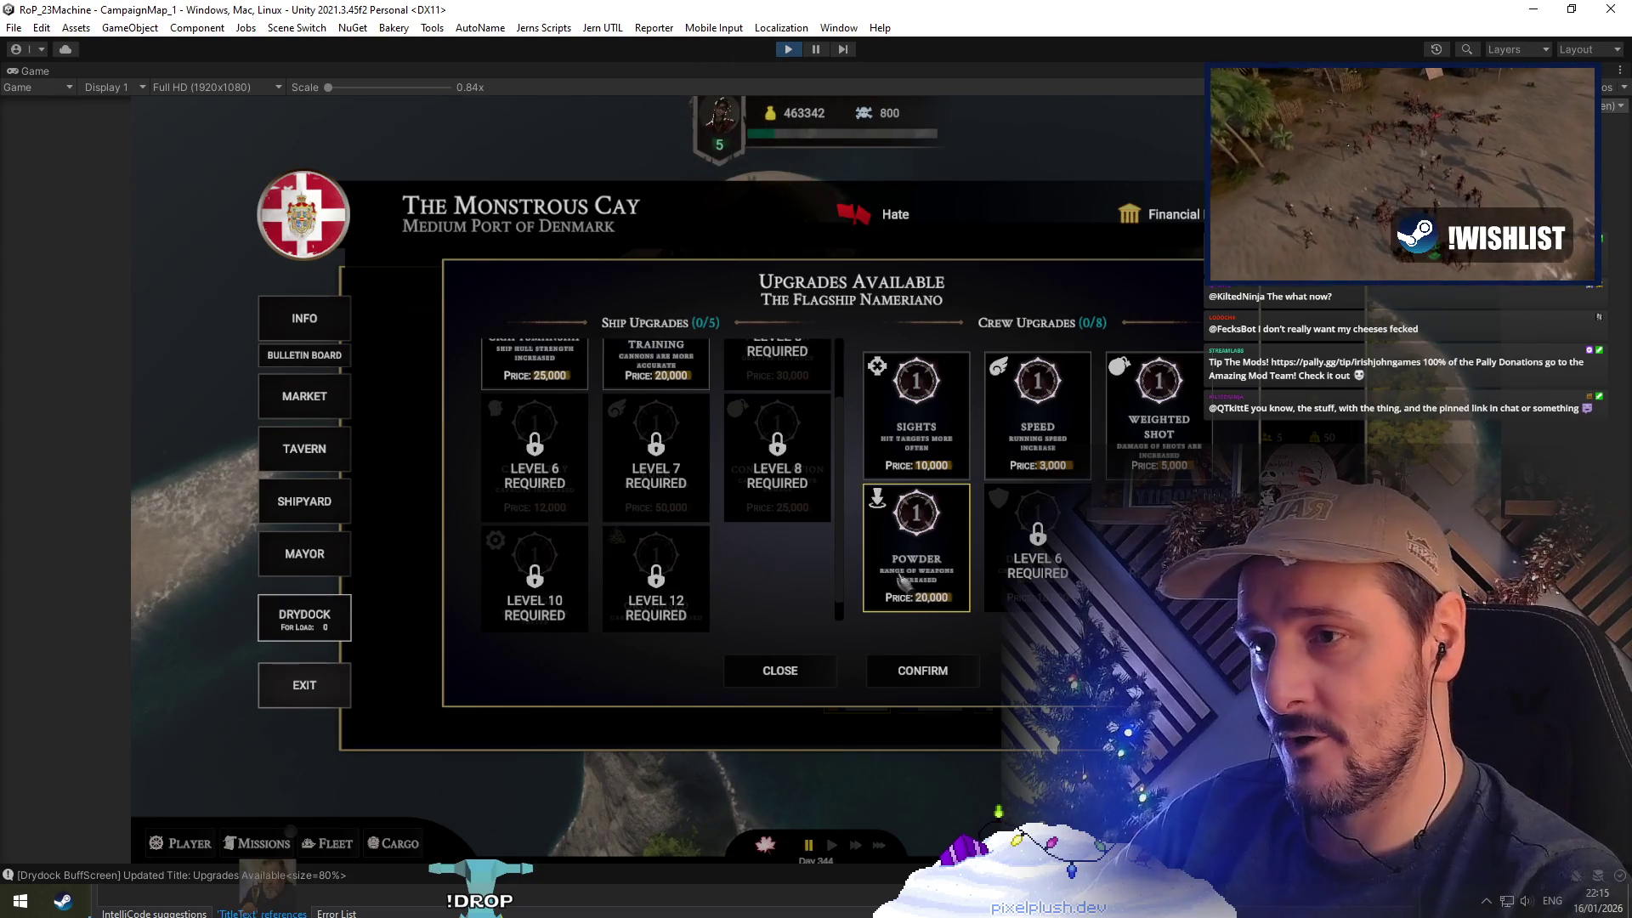
scroll(780, 486, up, 4)
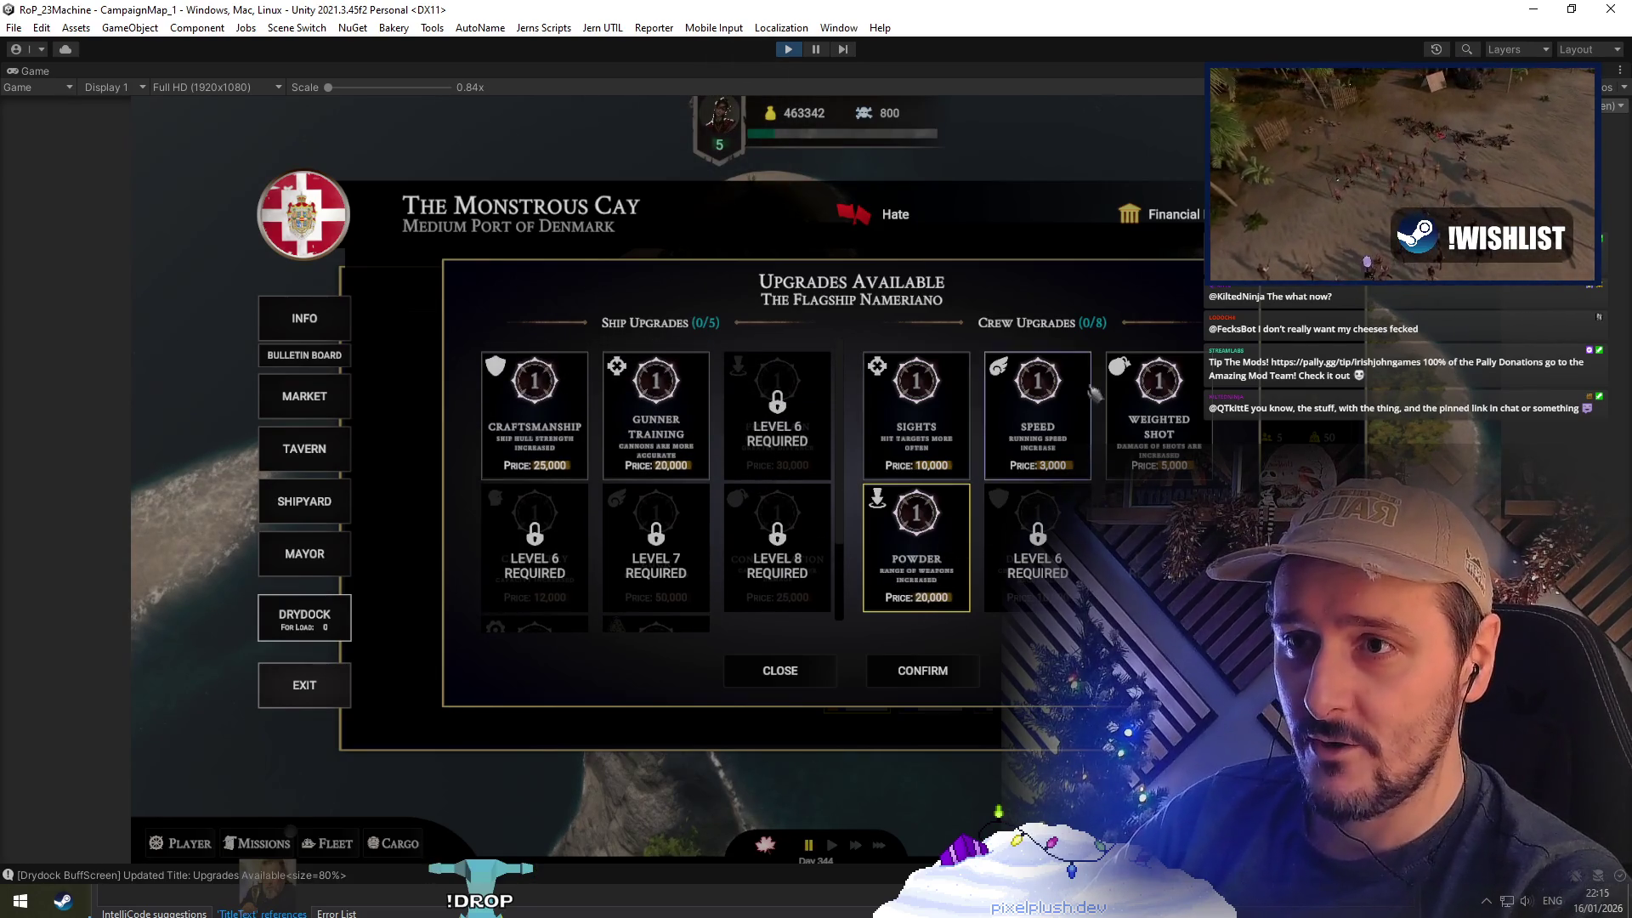
click(781, 671)
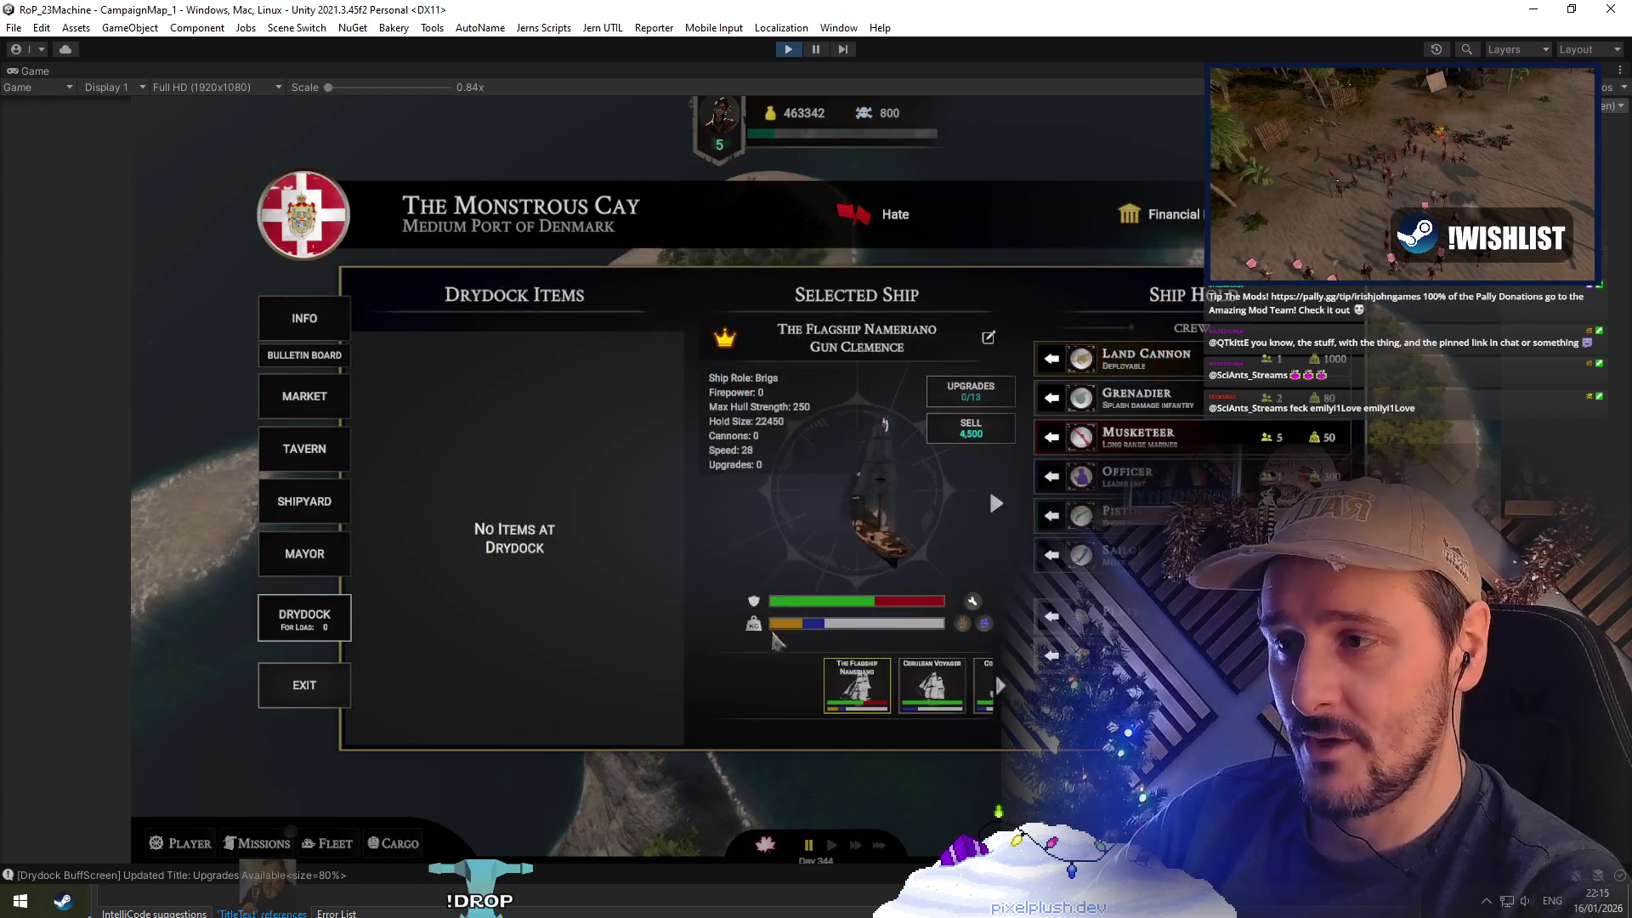
Advance to Nautical Rose and check its name in the Upgrades Available popup
click(997, 505)
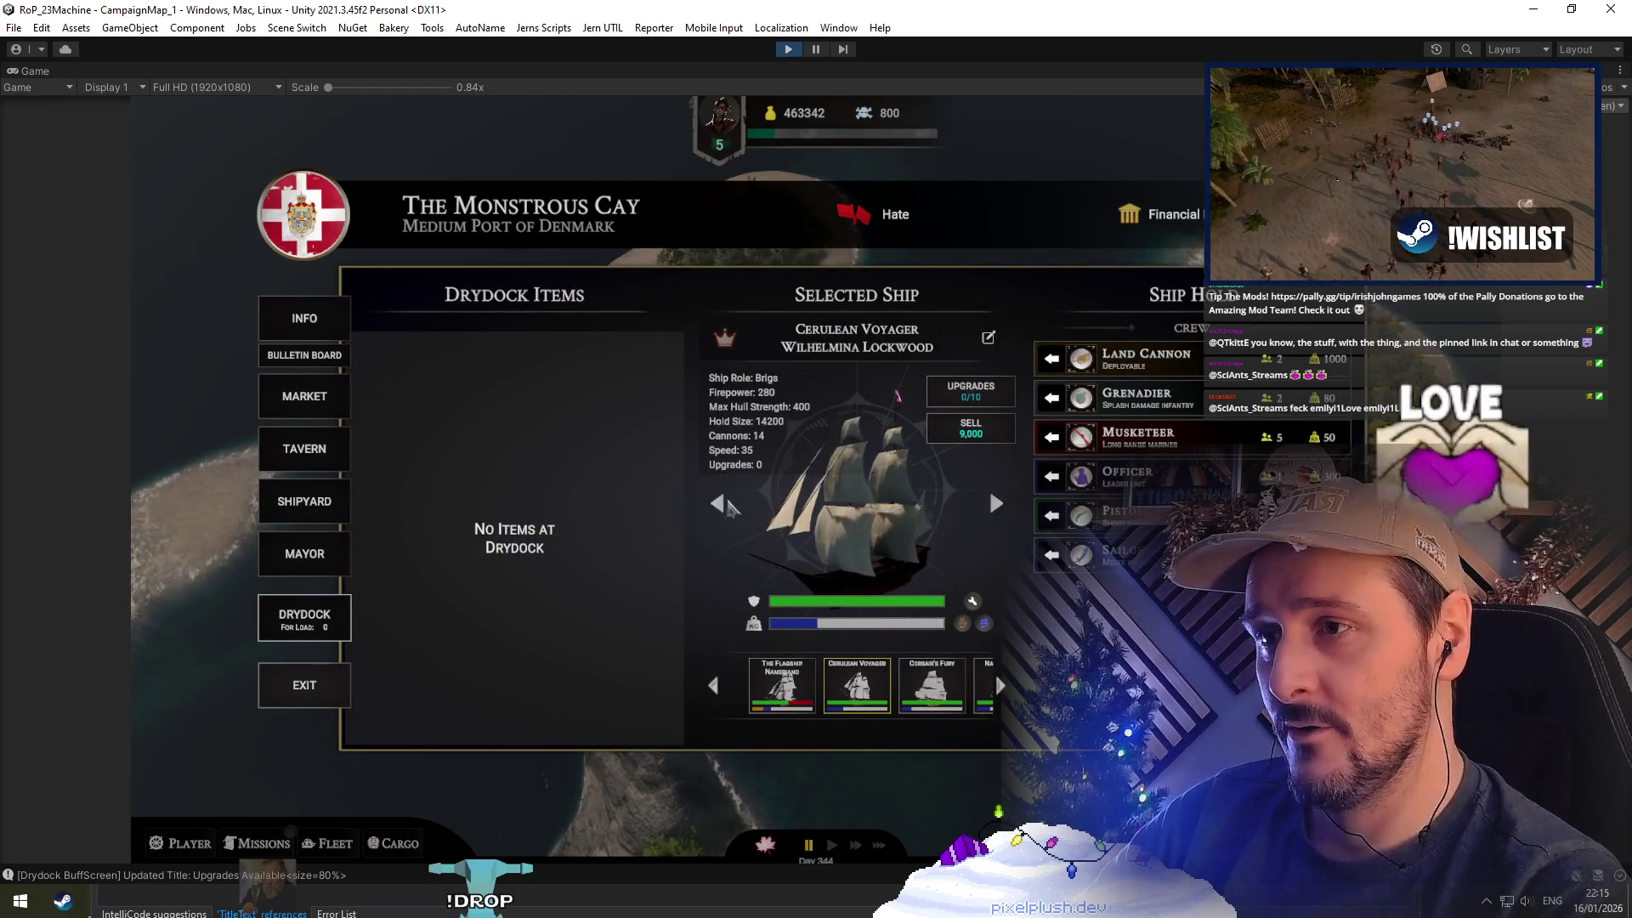
click(994, 503)
click(996, 503)
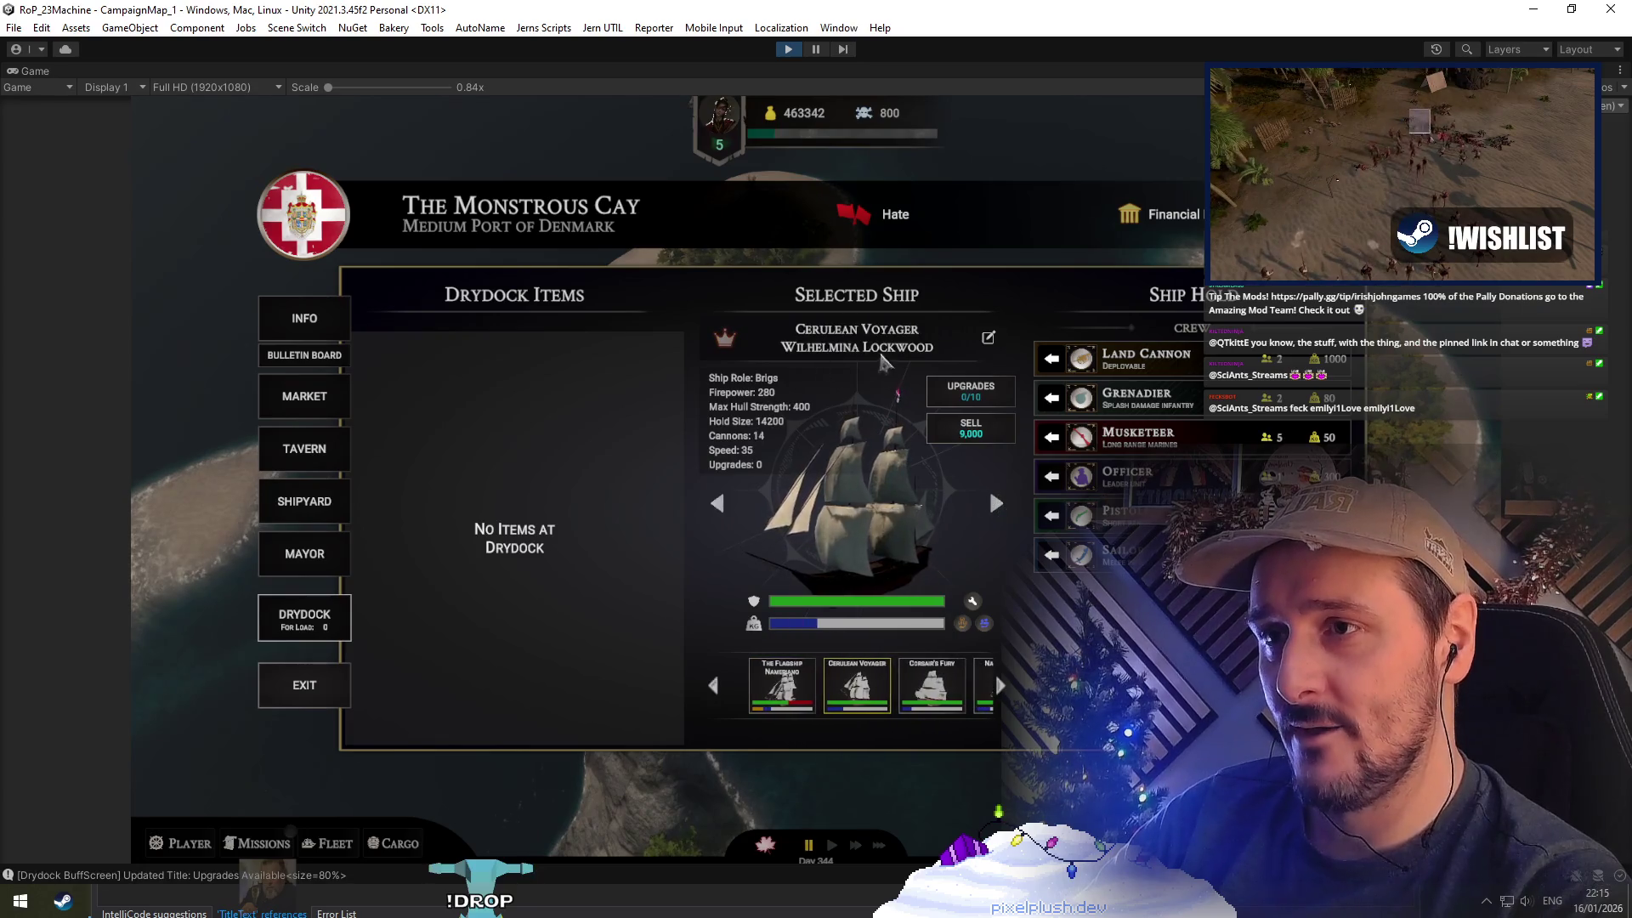
click(996, 505)
click(994, 505)
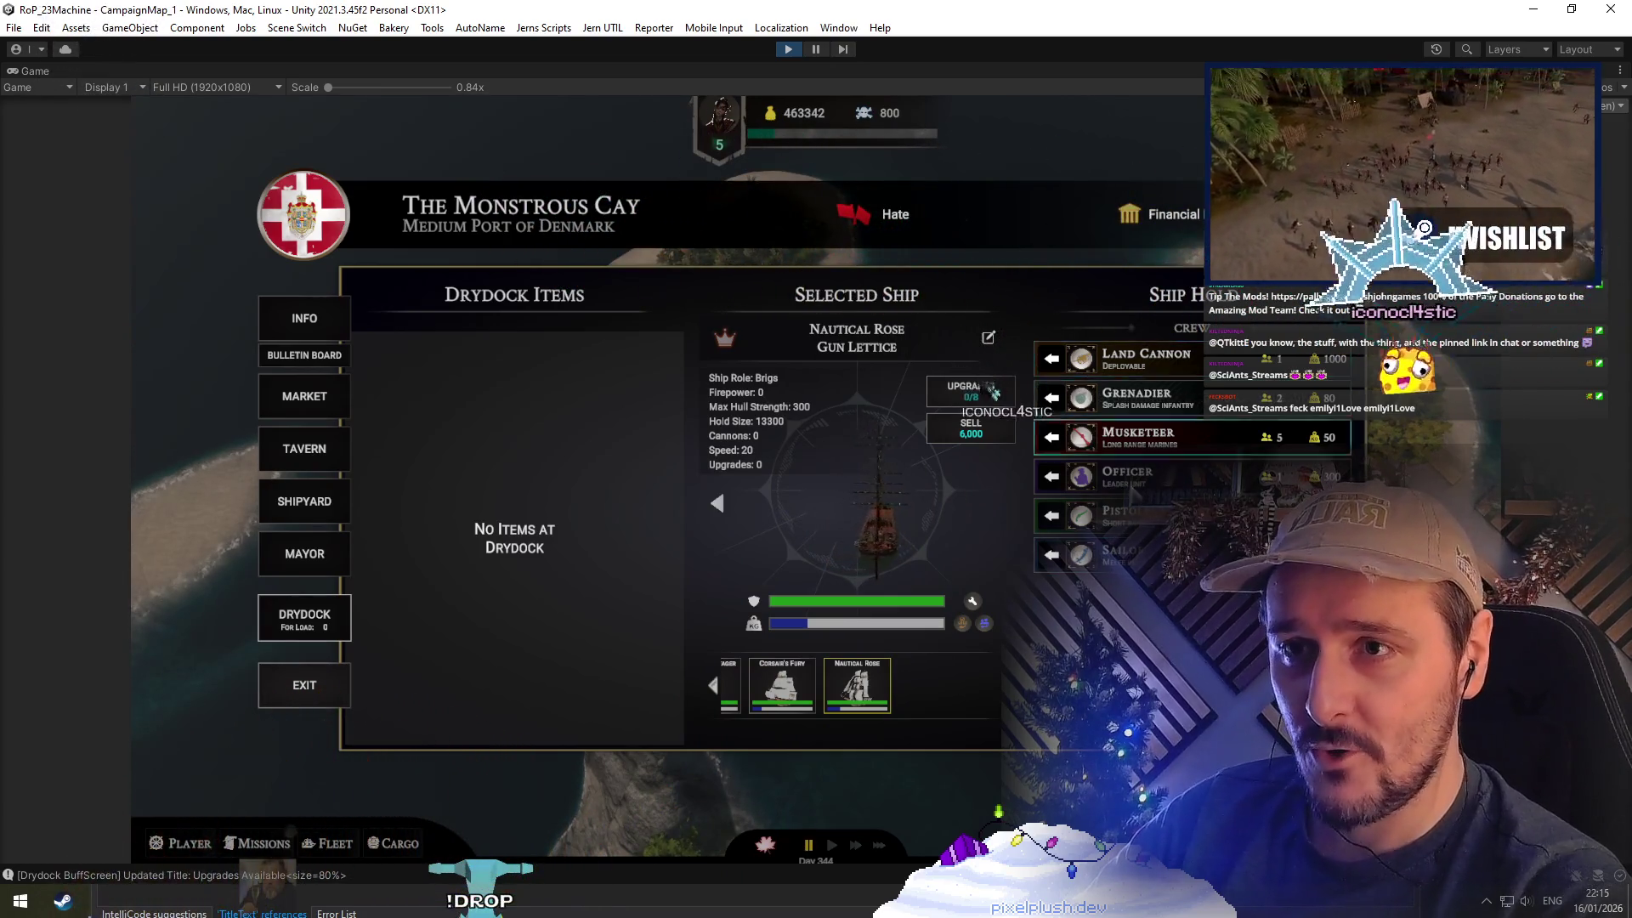
click(976, 393)
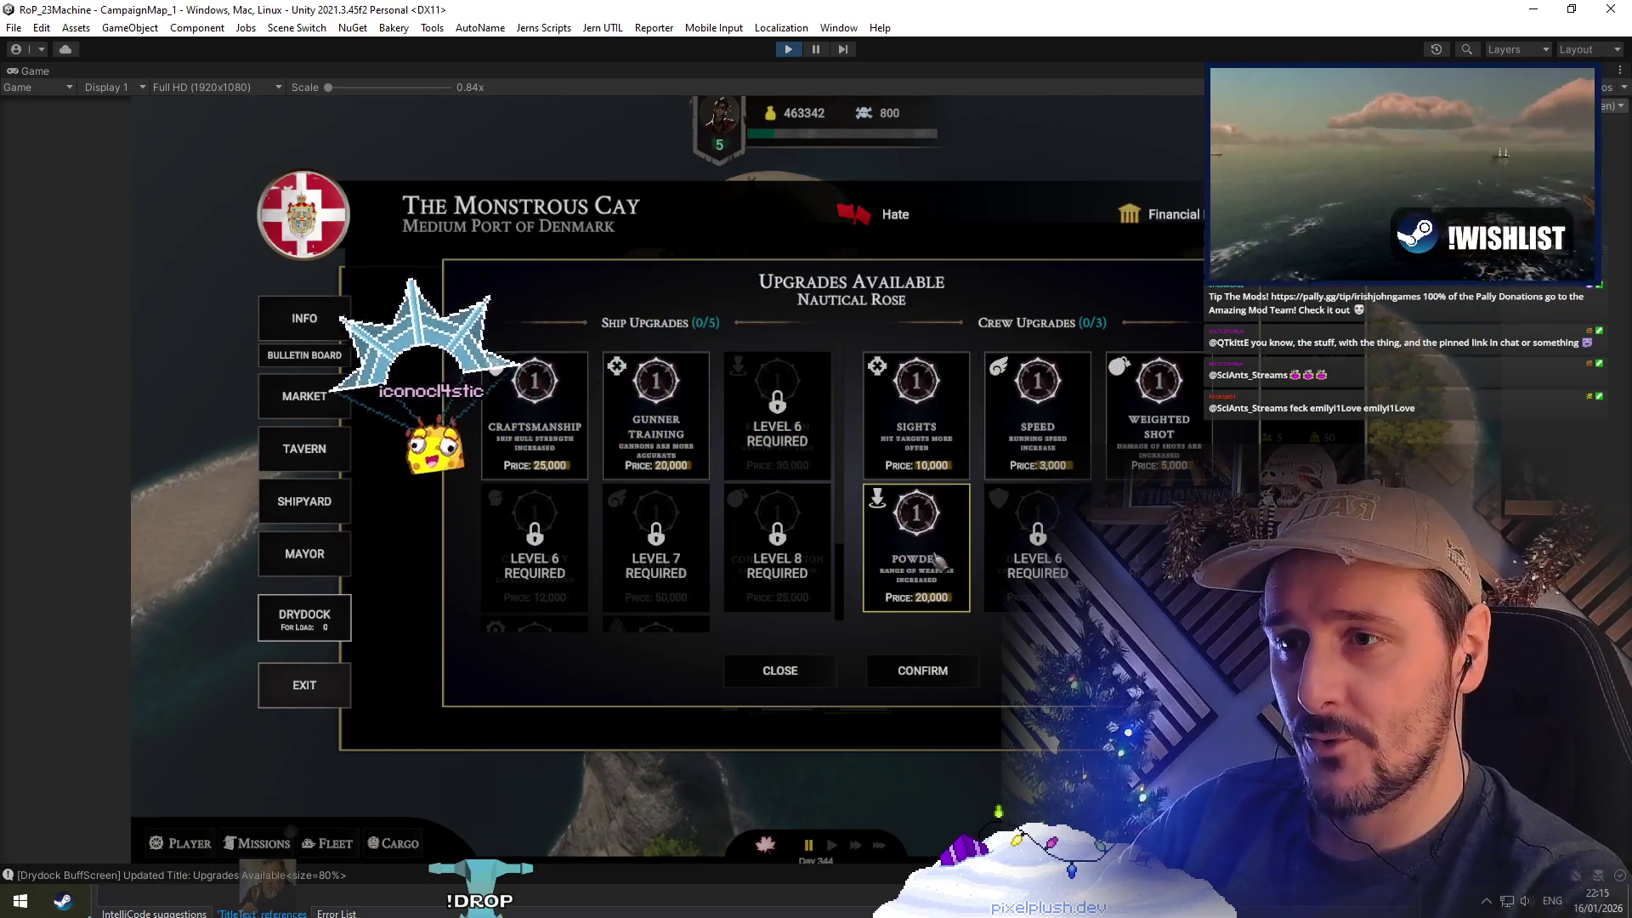
click(780, 670)
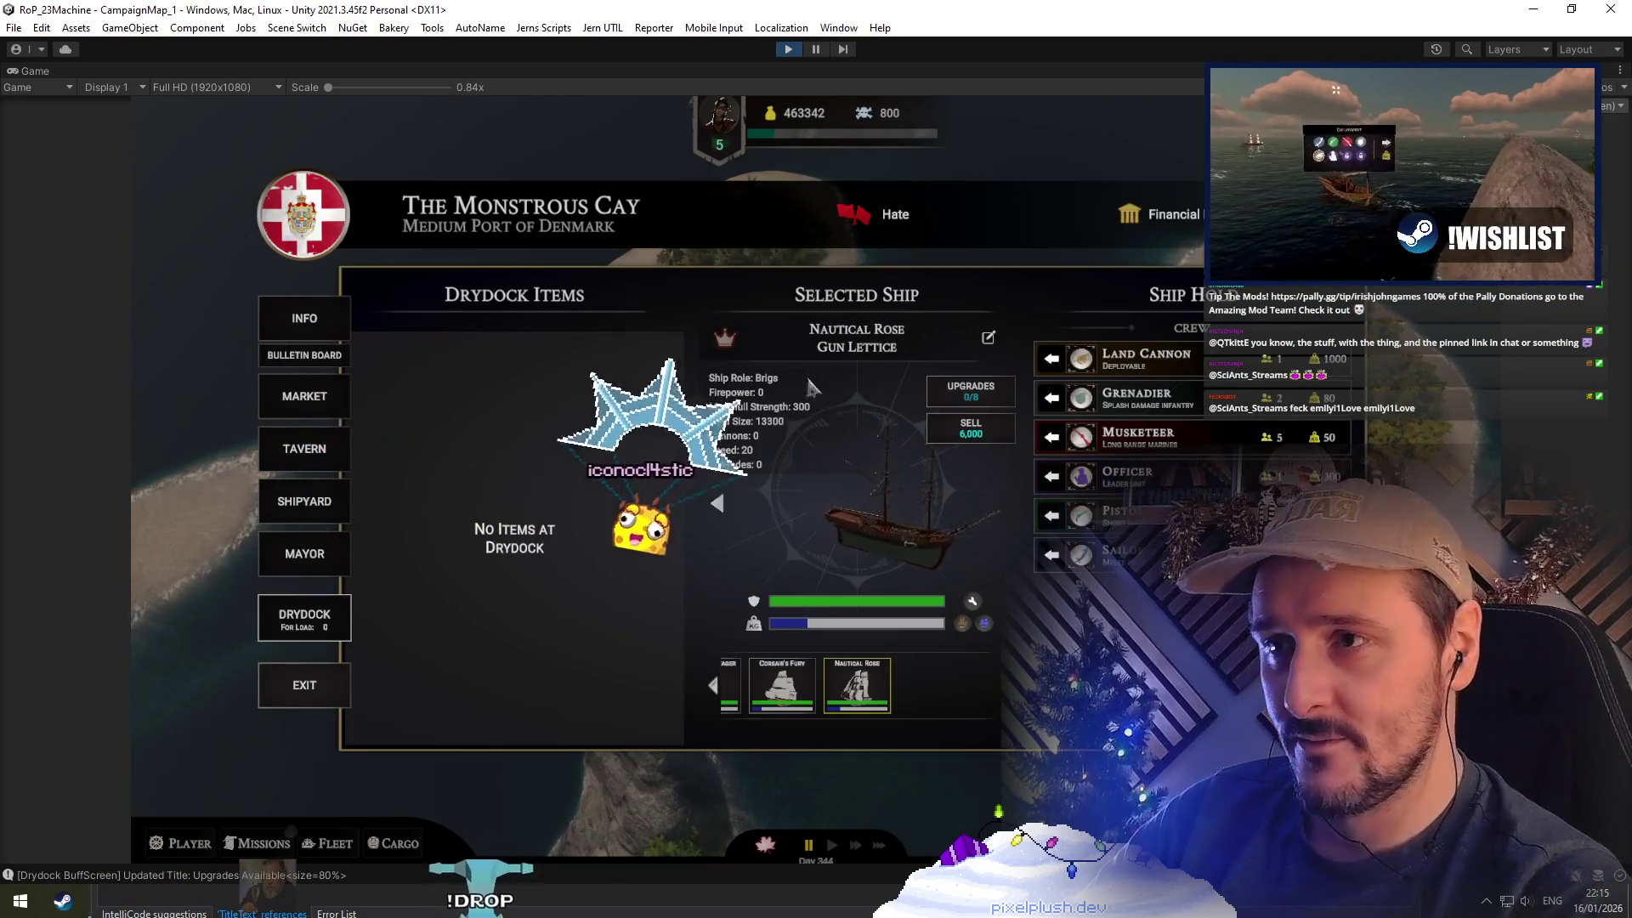
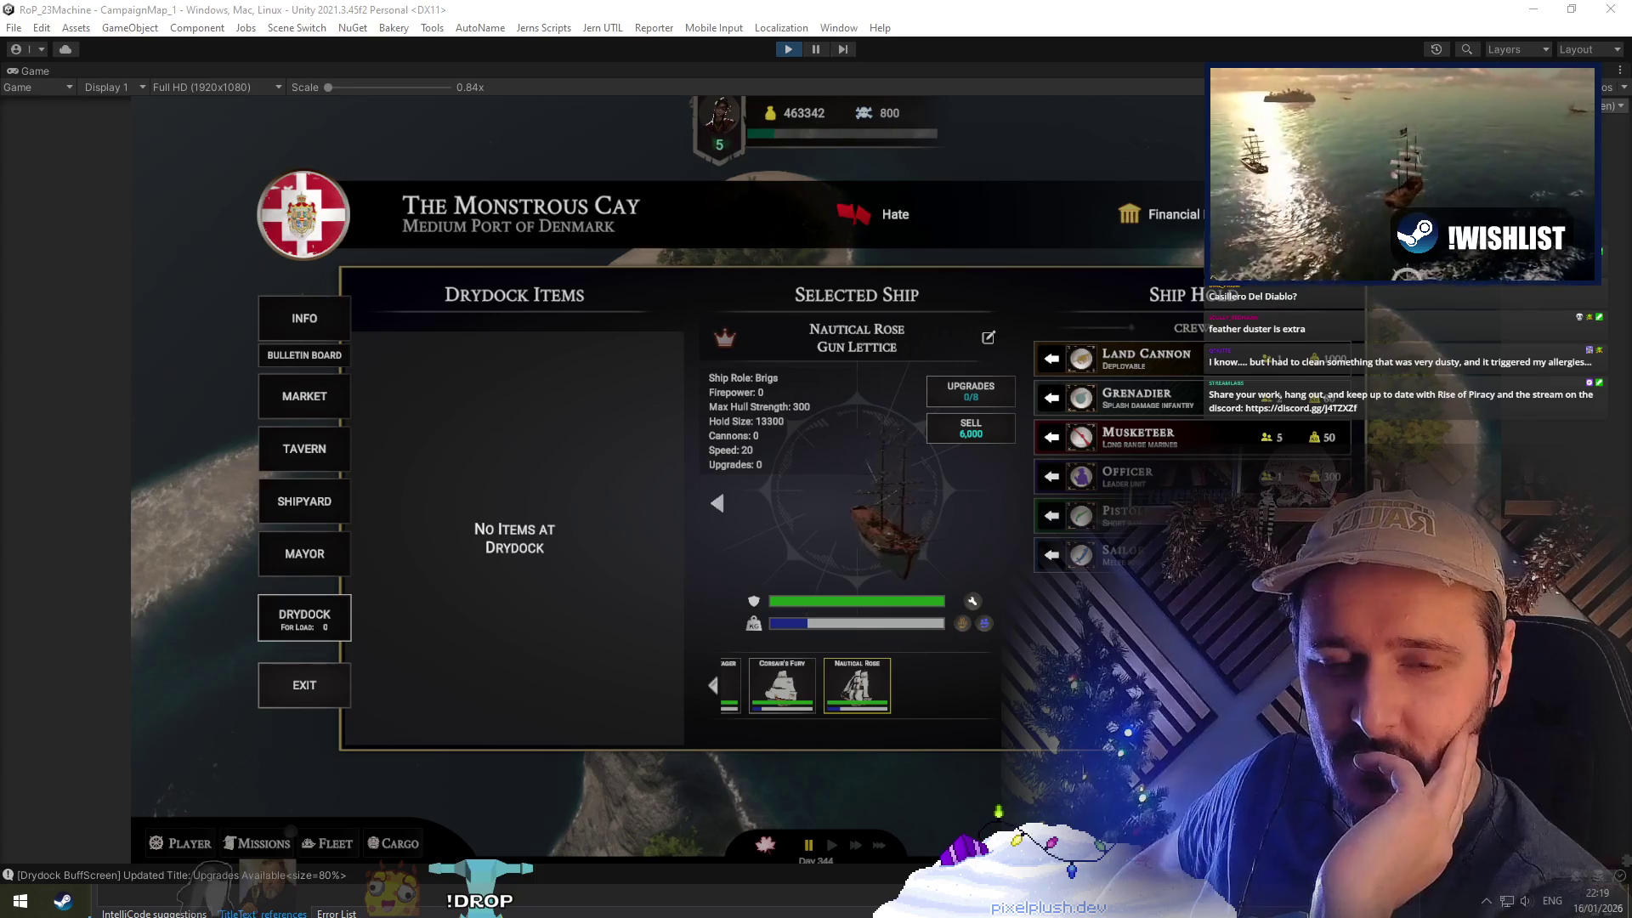
Open the Cerulean Voyager upgrades panel in Unity, then show UnitUpgradesScreen.cs maximized in Visual Studio
click(719, 500)
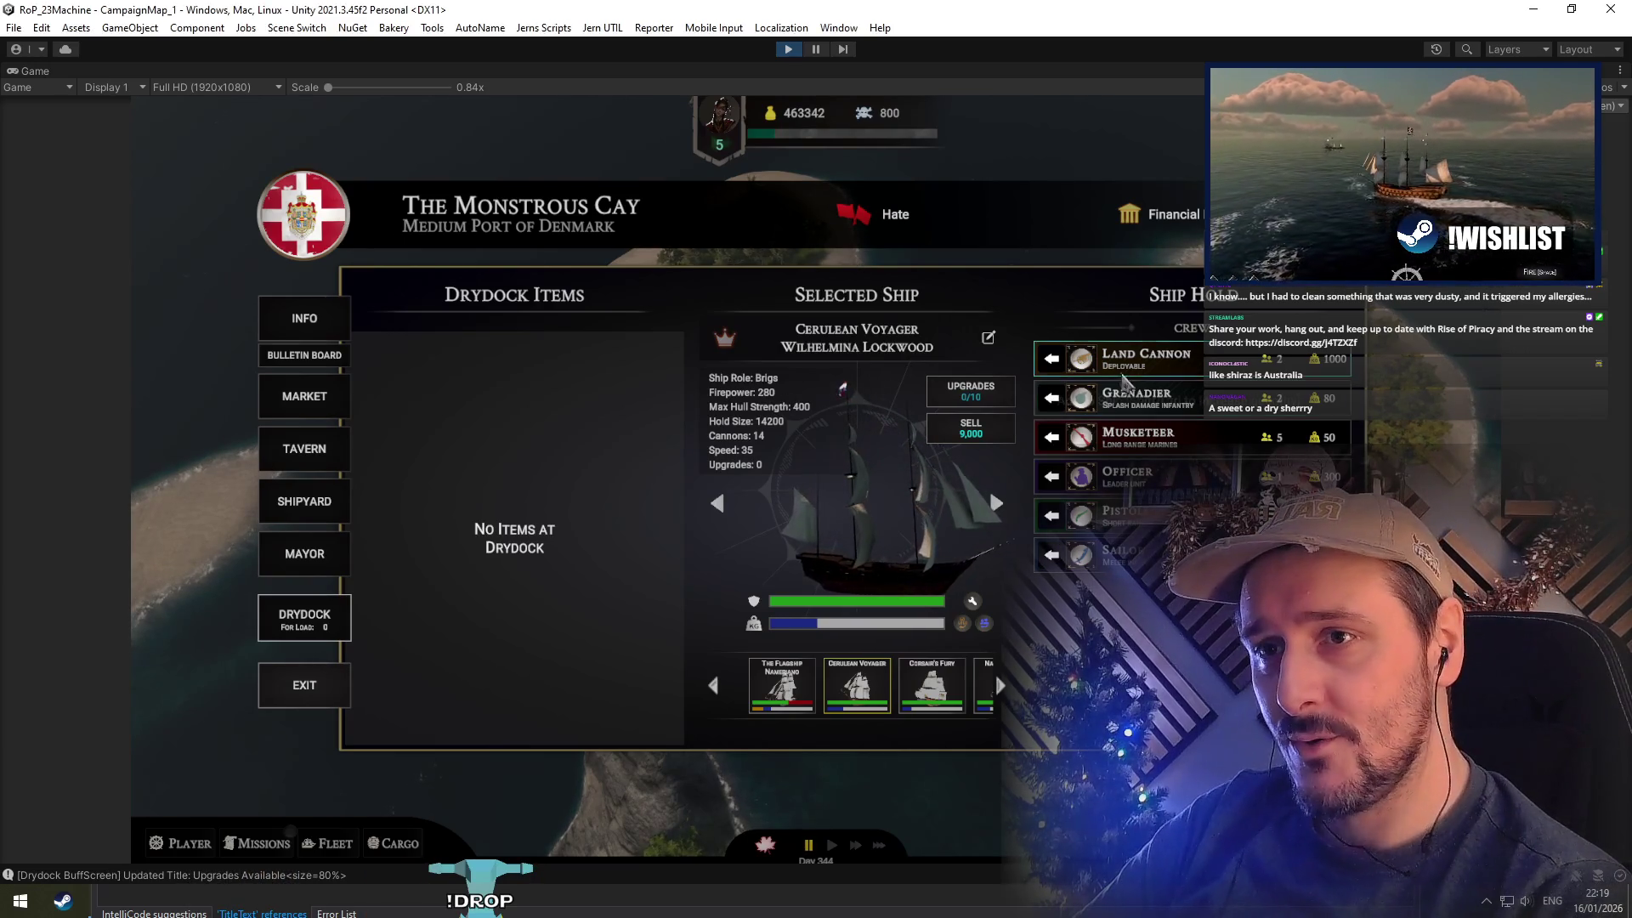
click(956, 395)
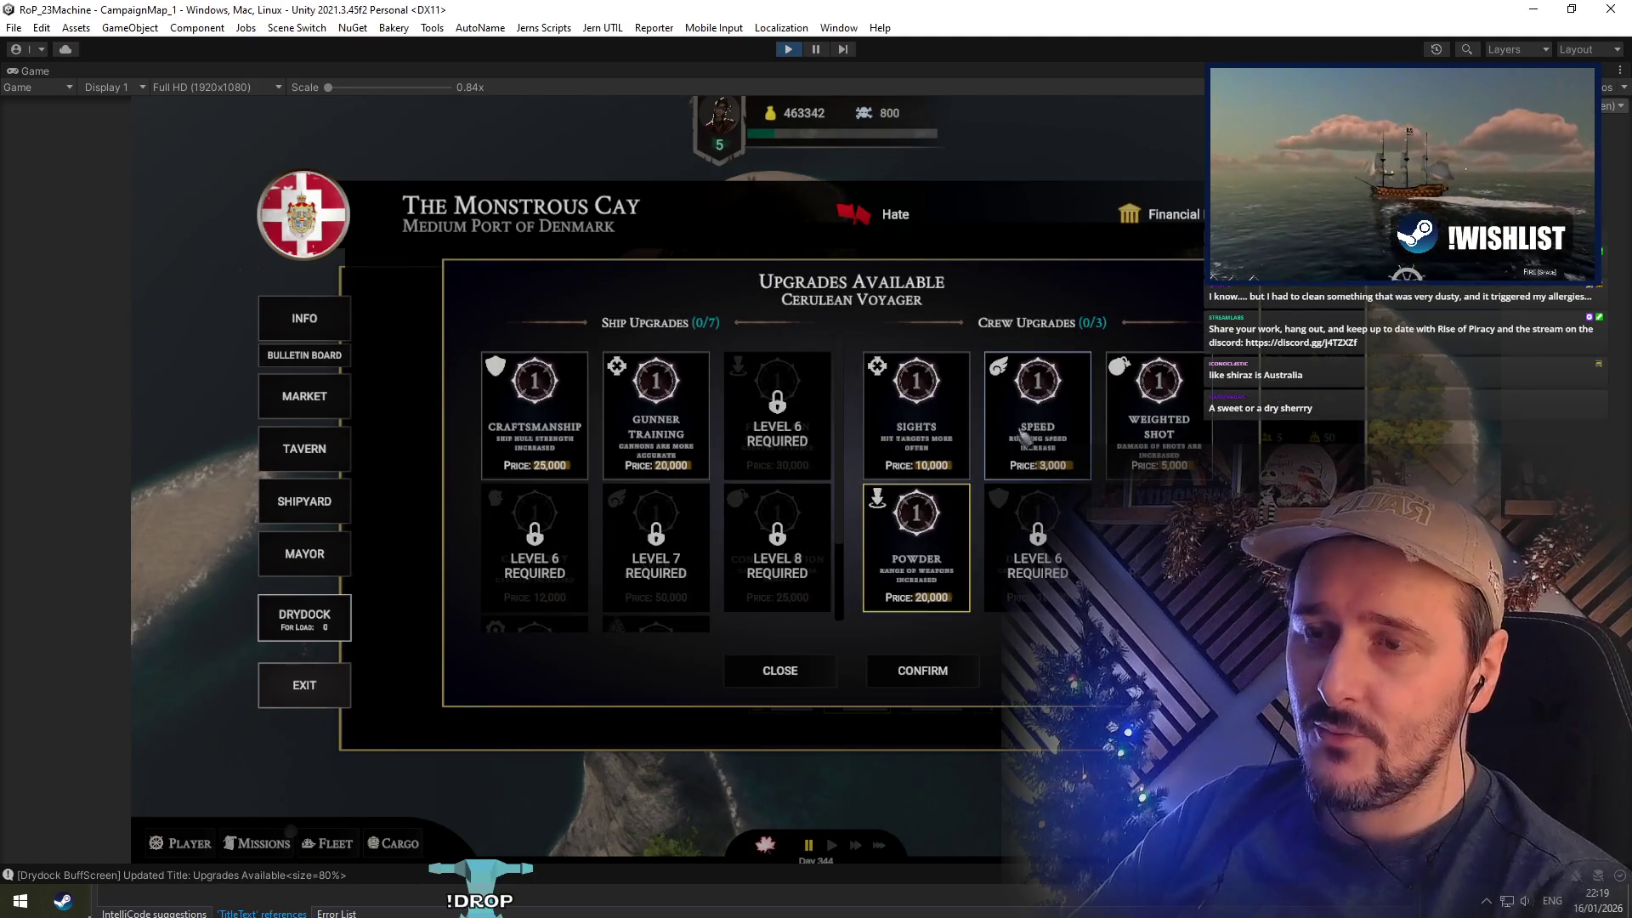
key(alt+Tab)
key(Up)
key(Up)
mouse_move(923, 123)
mouse_down()
mouse_move(997, 442)
mouse_move(997, 740)
mouse_move(927, 2)
mouse_up()
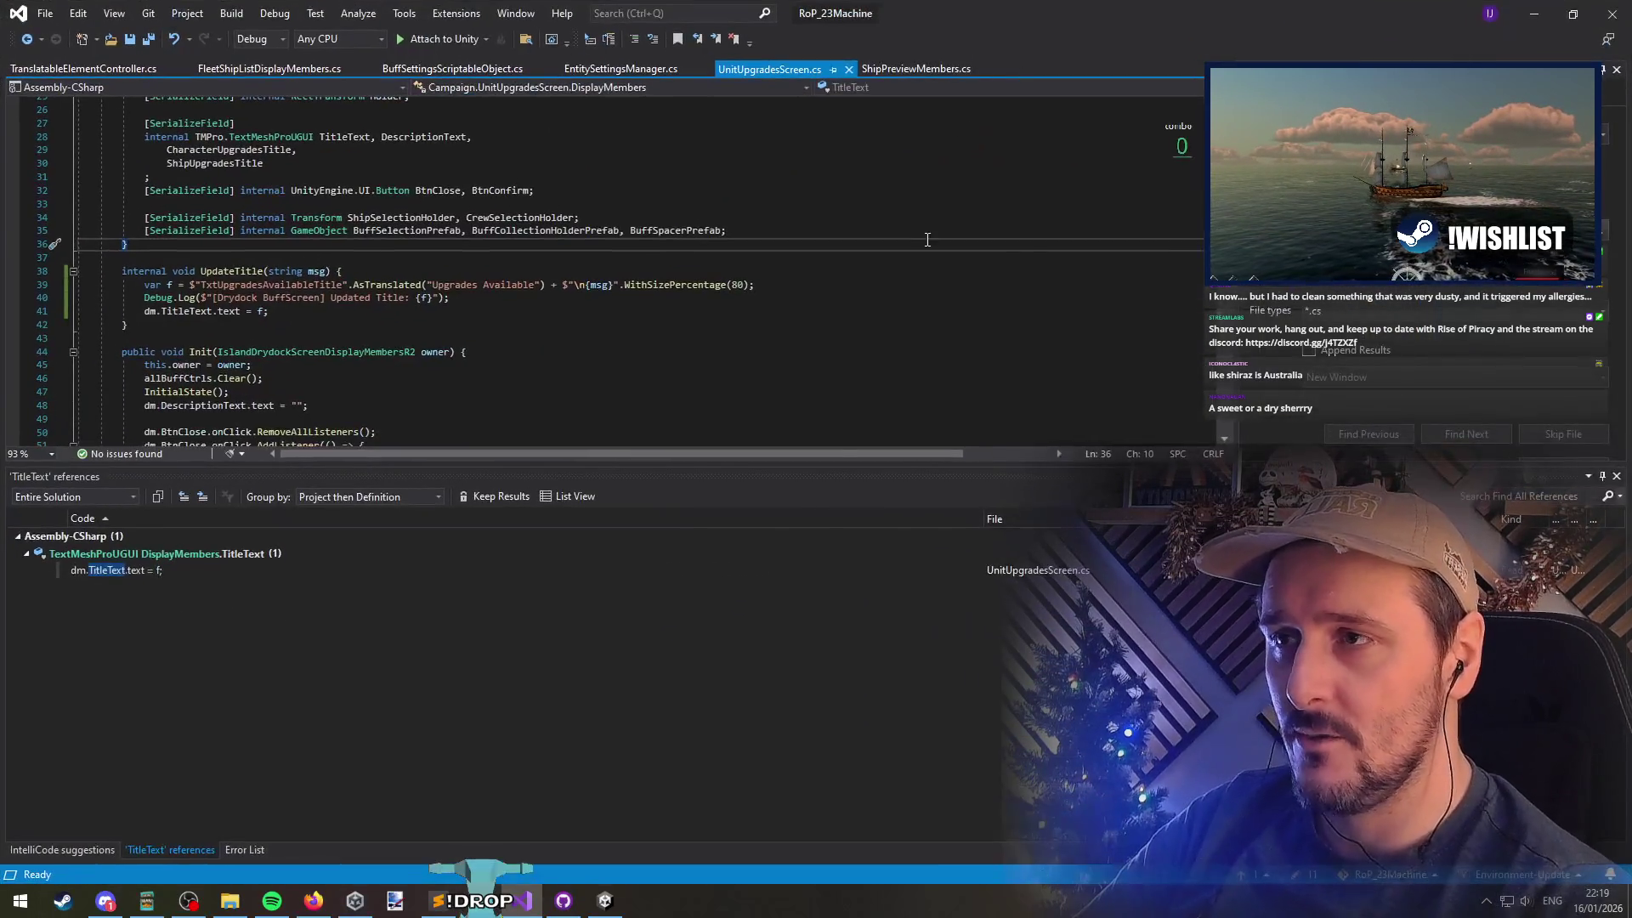
Check the in-game upgrades screen, then jump from Init to the CreateUpgradesList definition
key(alt+Tab)
key(alt+Tab)
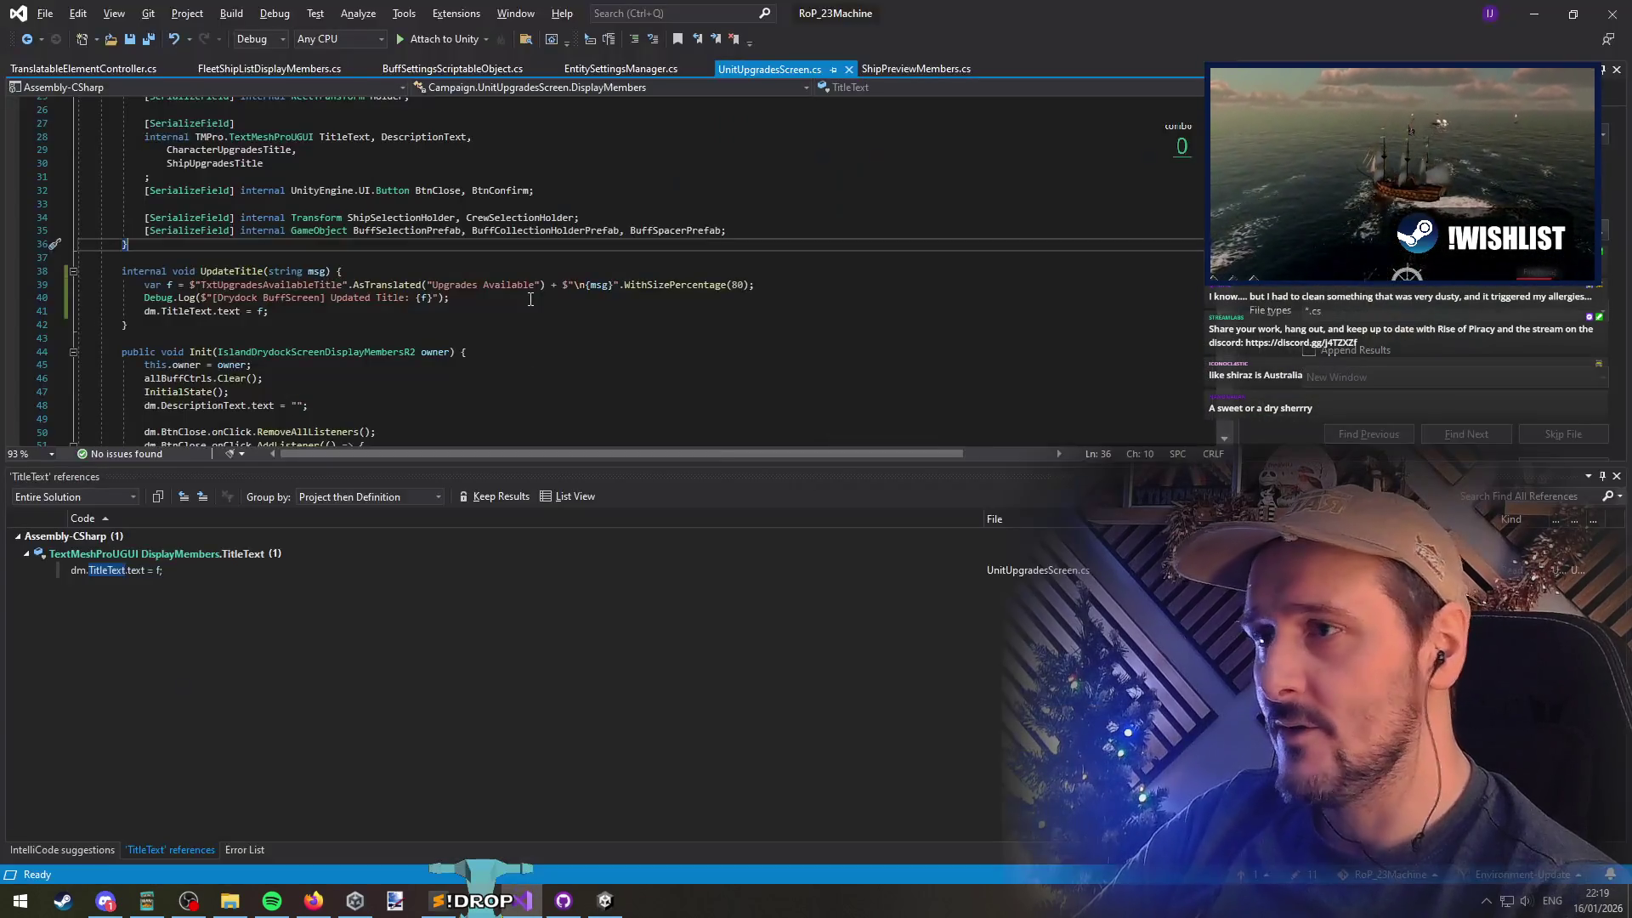
key(Down)
key(Down)
key(Down)
scroll(534, 341, down, 5)
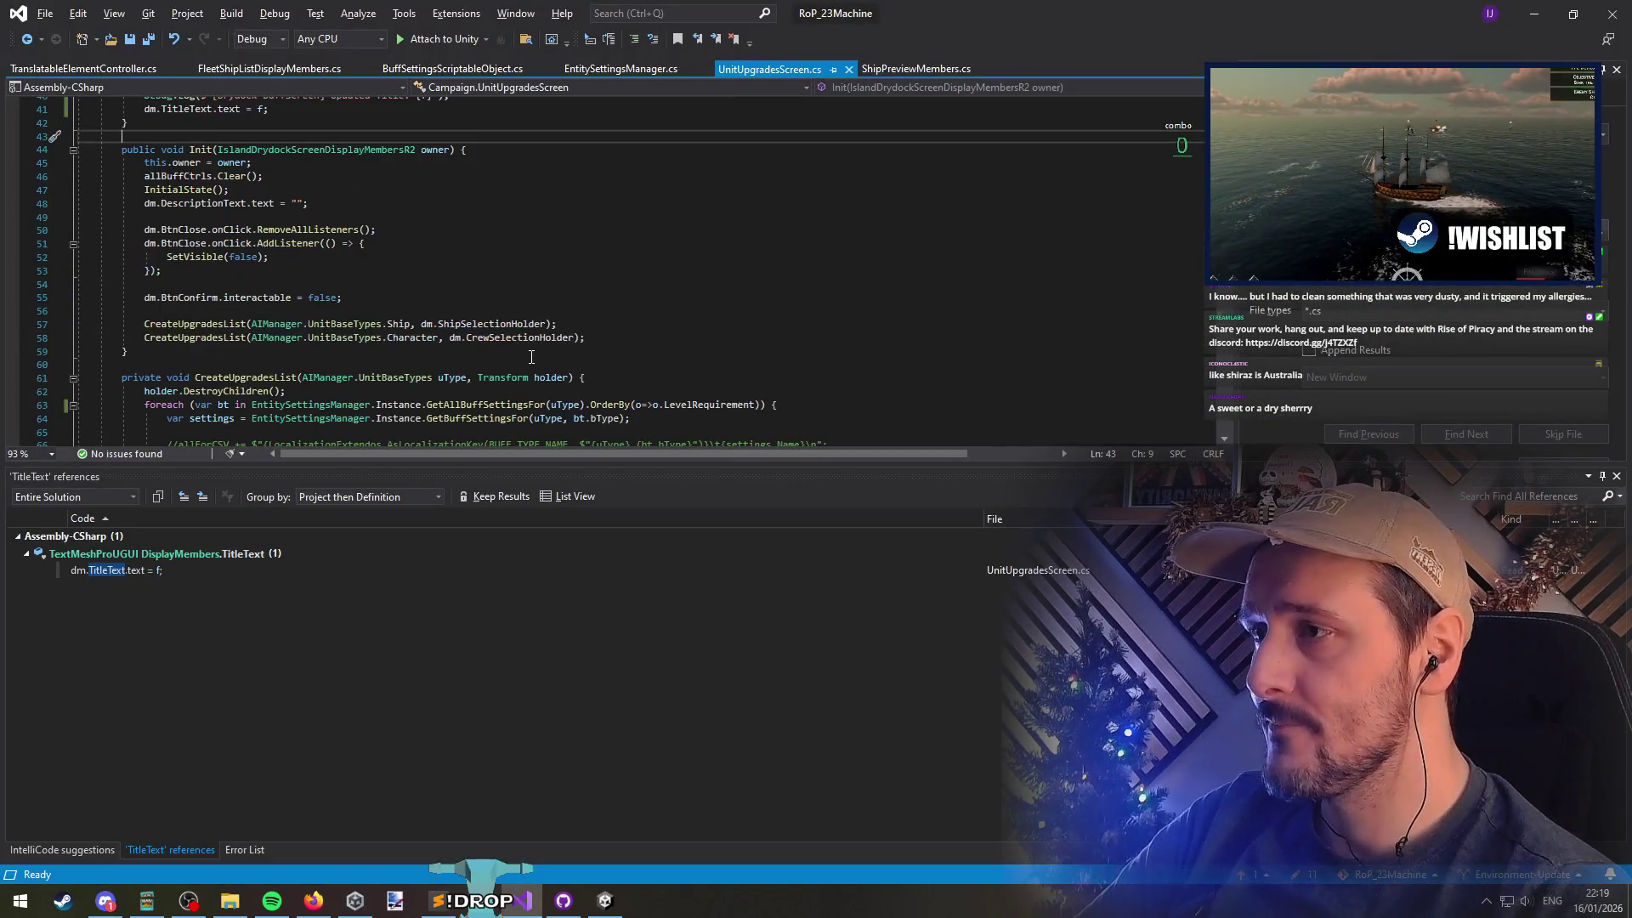
key(Down)
key(ctrl+Right)
key(ctrl+Right)
key(Down)
key(Down)
key(Down)
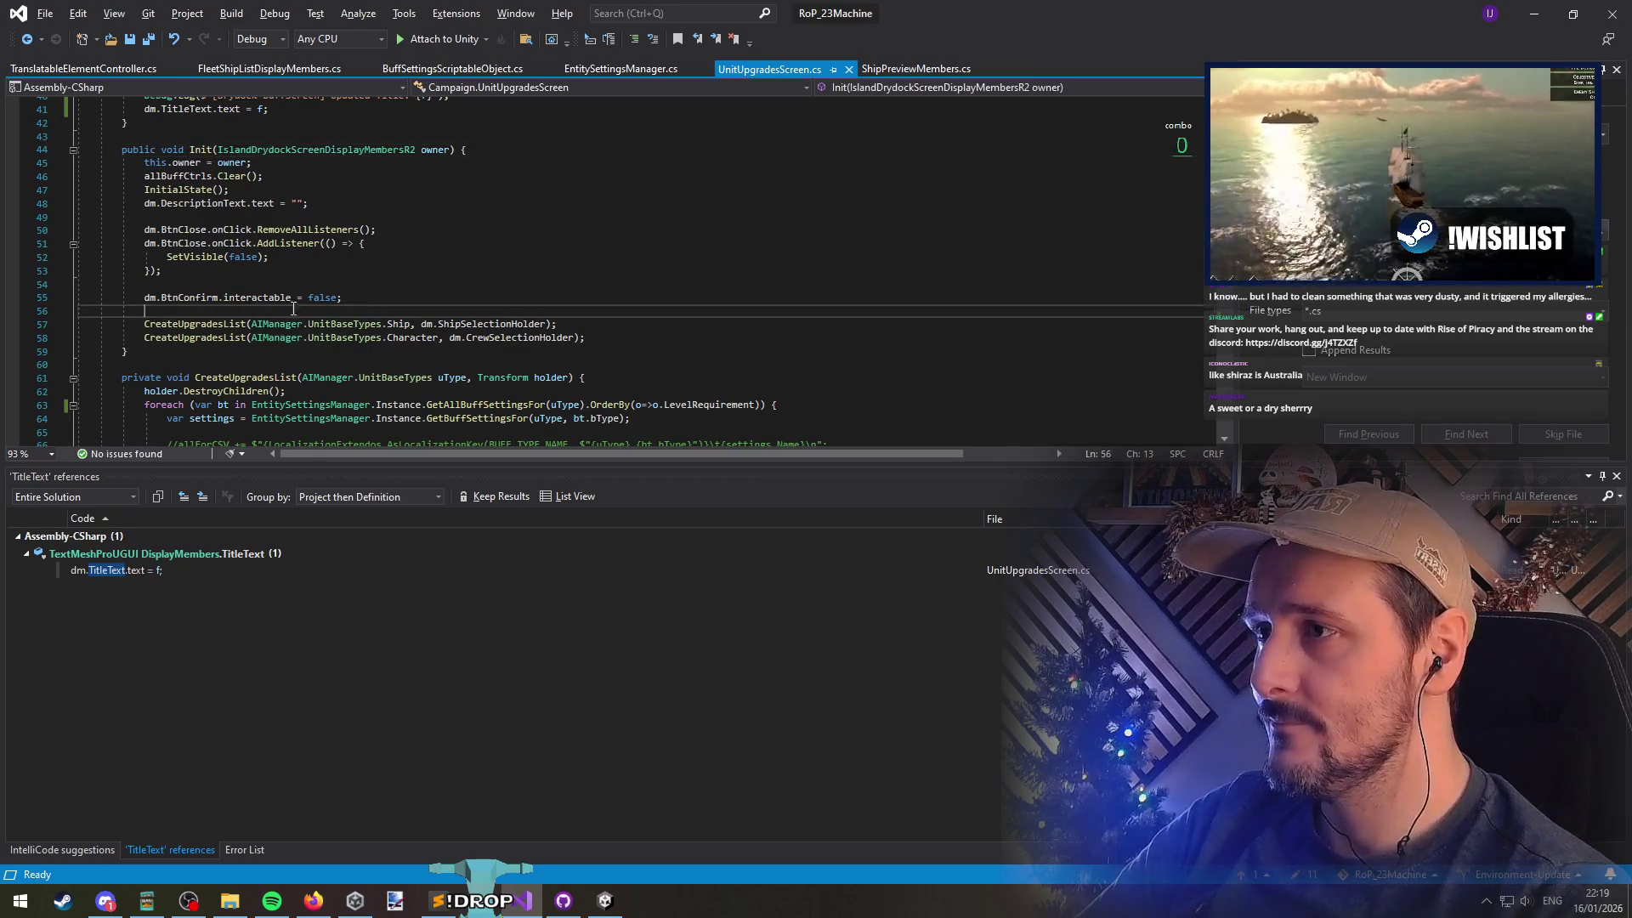
key(ctrl+Right)
key(ctrl+Right)
key(Right)
key(Right)
key(Right)
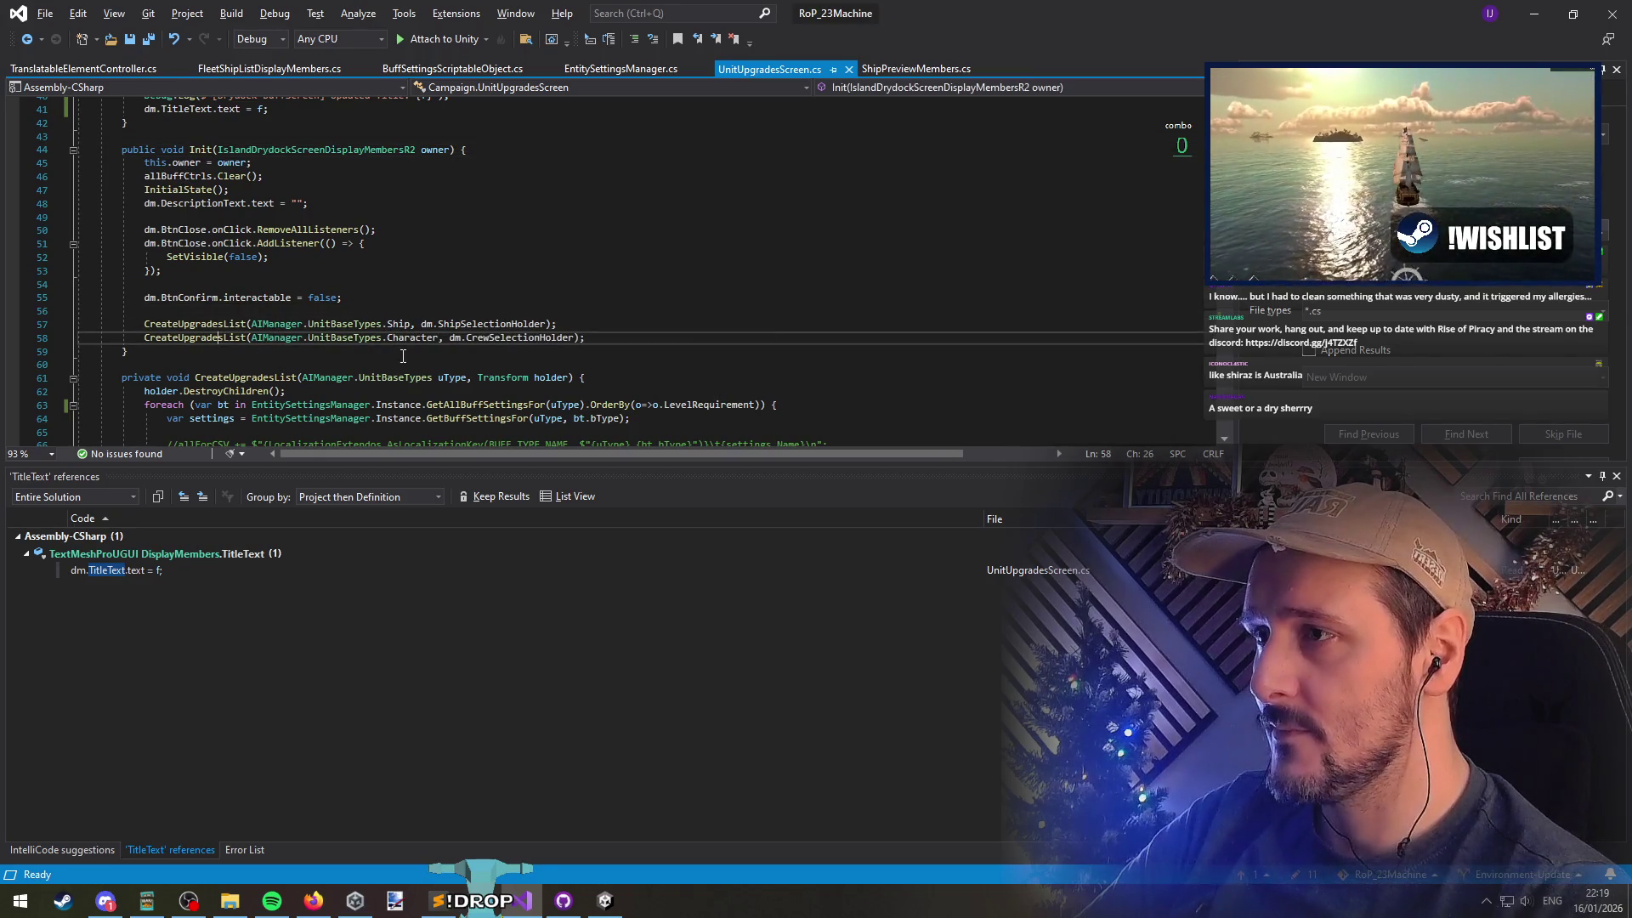
key(ctrl+Left)
key(ctrl+Left)
key(F12)
Inspect the buff settings lookup, uType usages and base price calculation in CreateUpgradesList
click(471, 149)
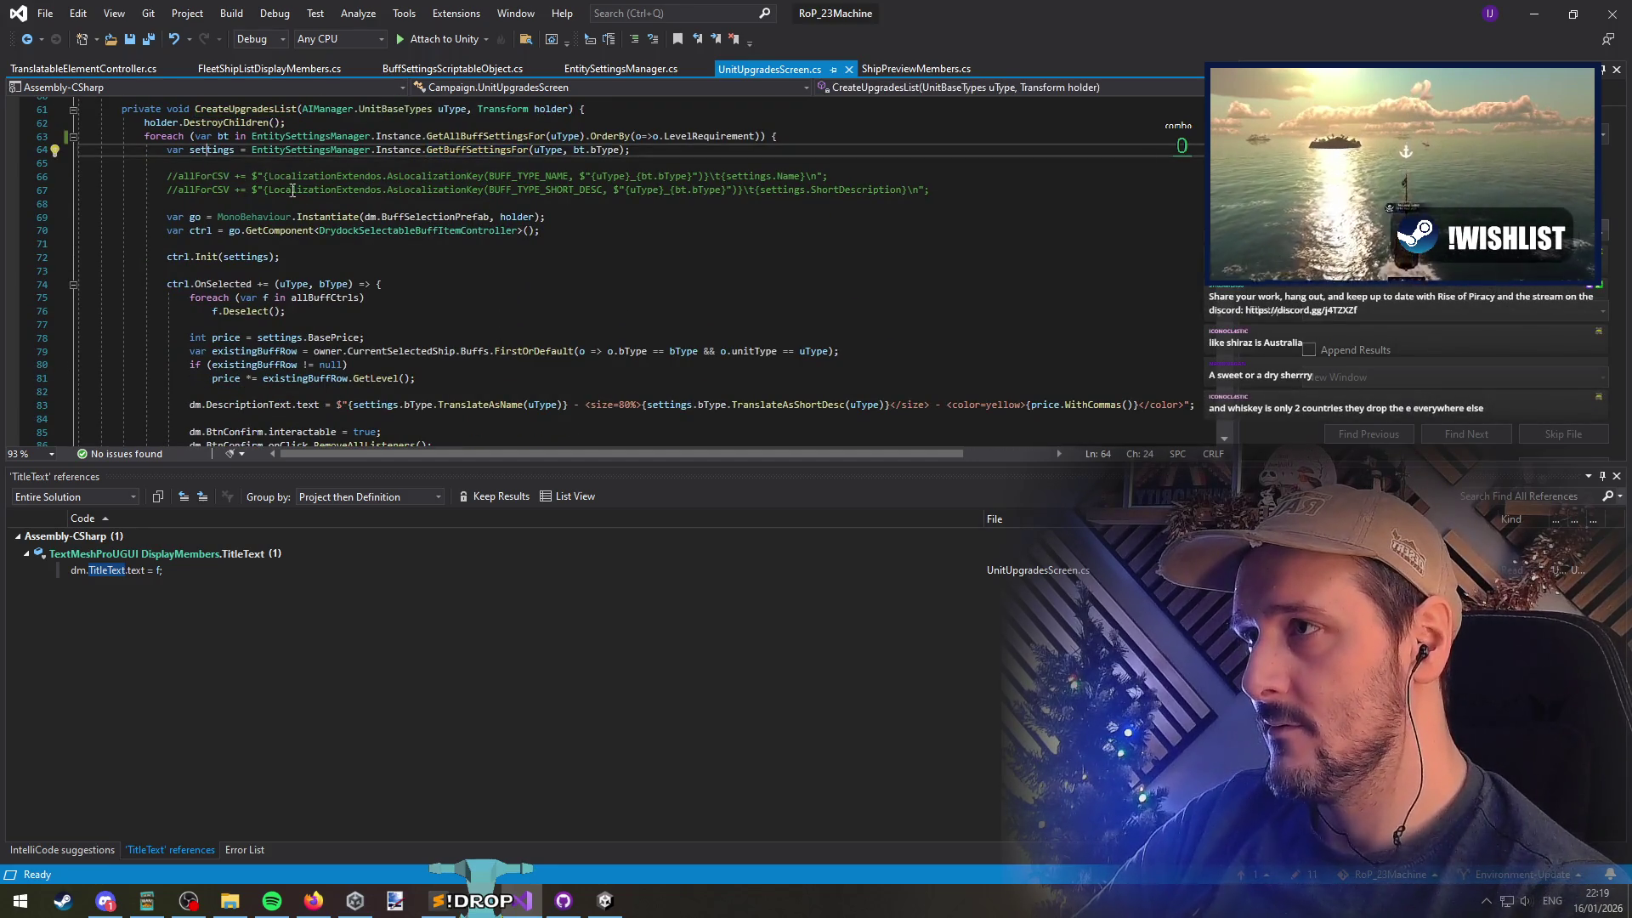
key(Up)
key(Up)
key(Up)
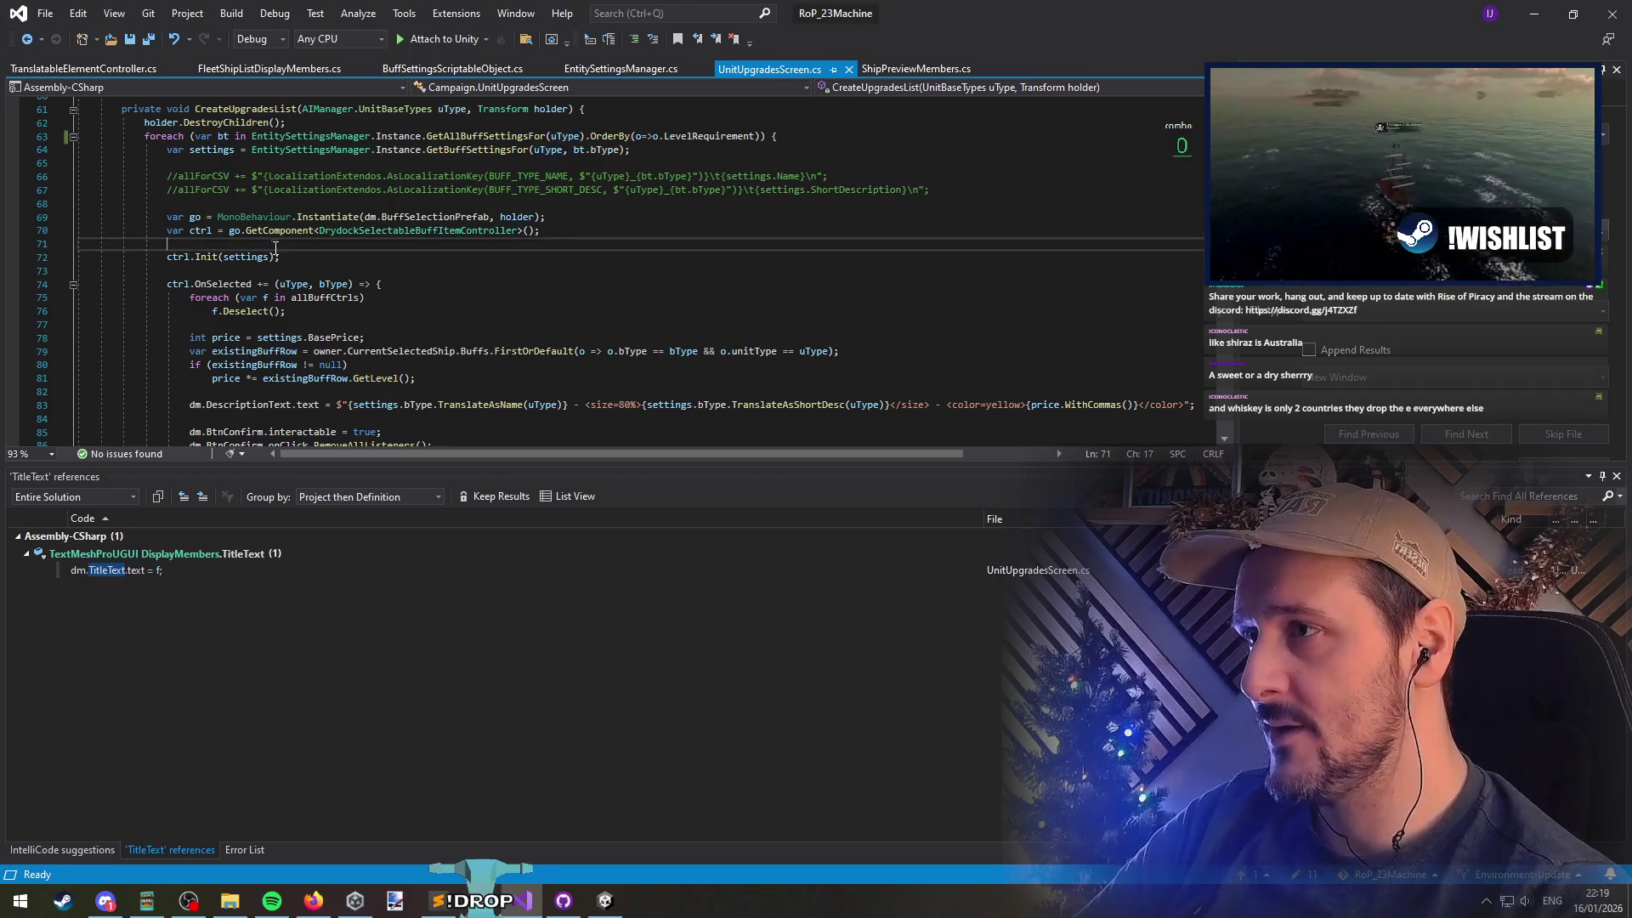
scroll(280, 297, down, 2)
click(390, 270)
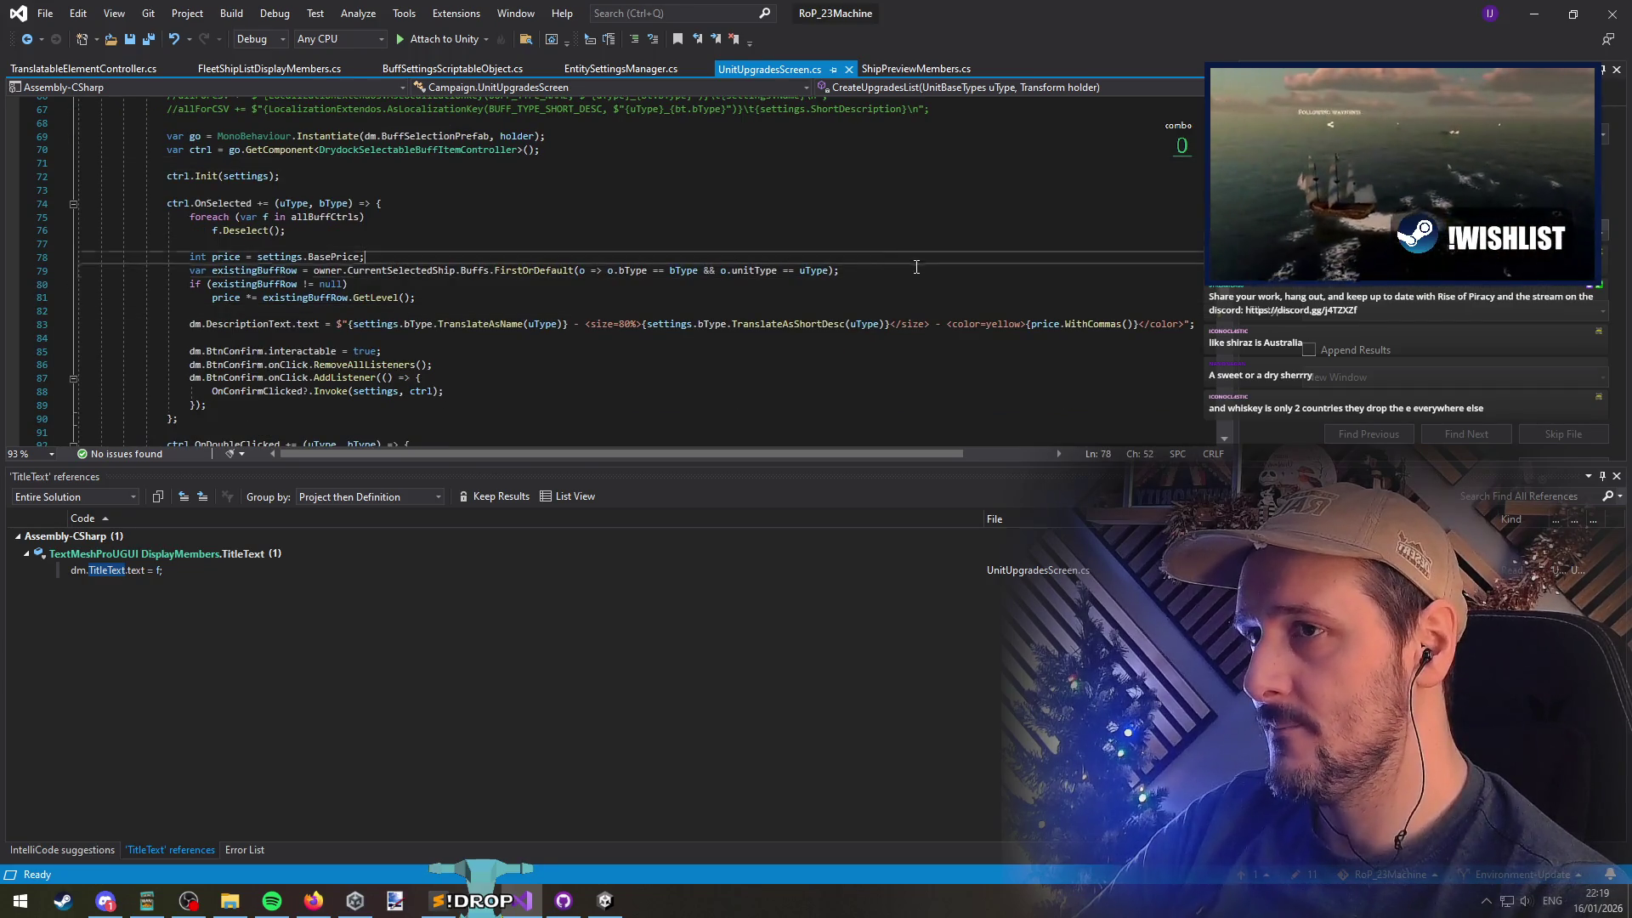
key(Down)
key(Down)
key(End)
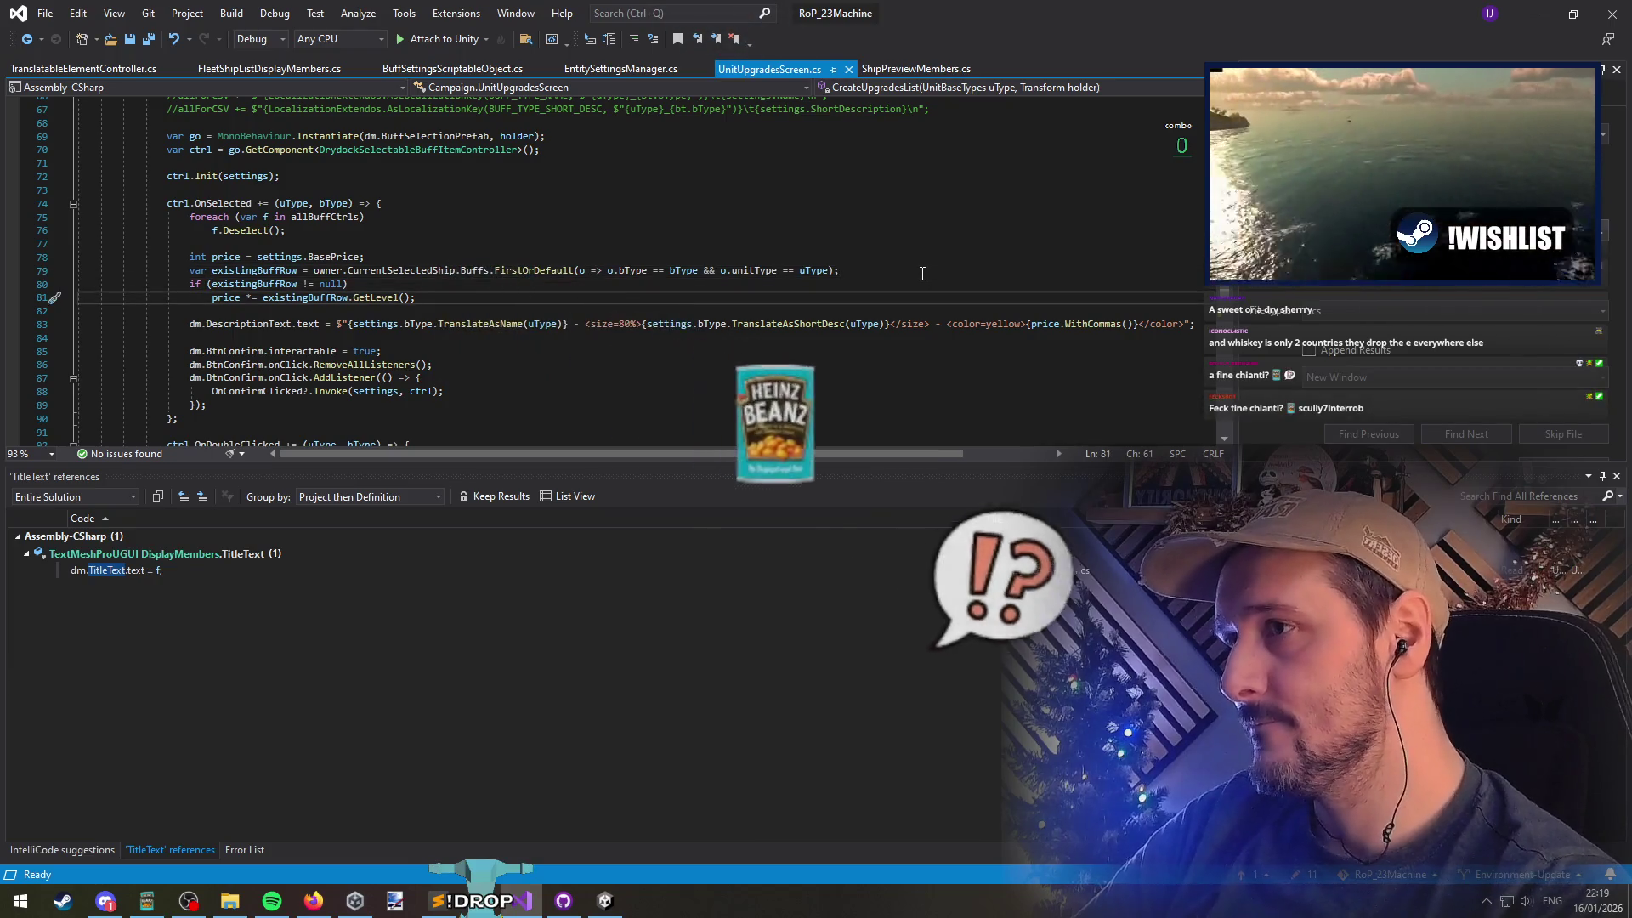
key(Down)
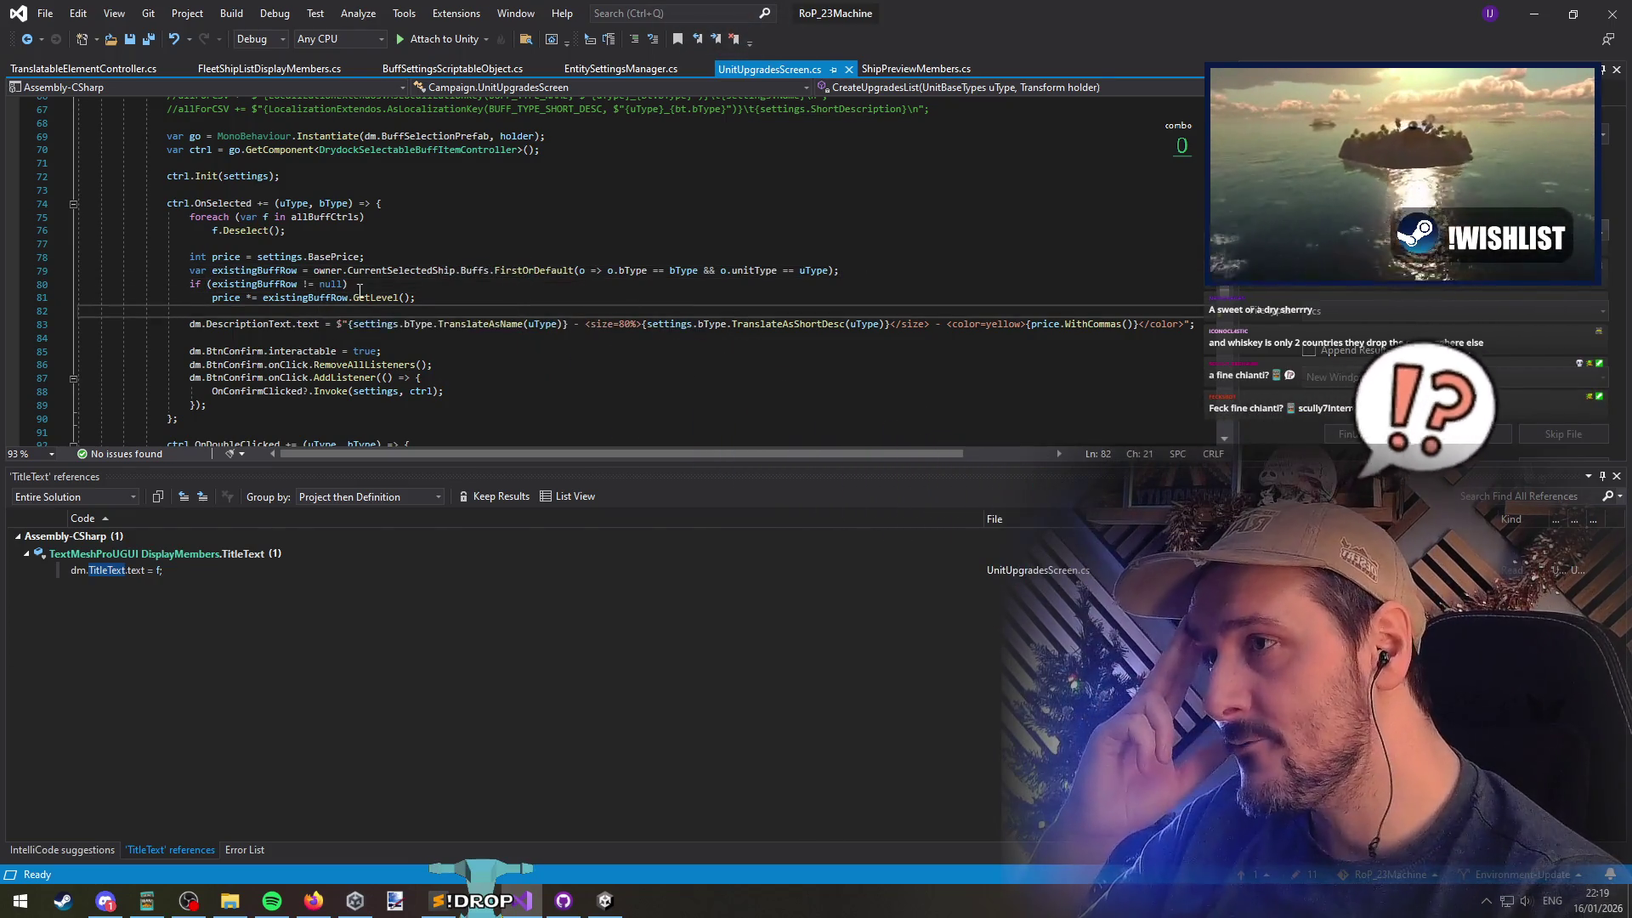
click(340, 257)
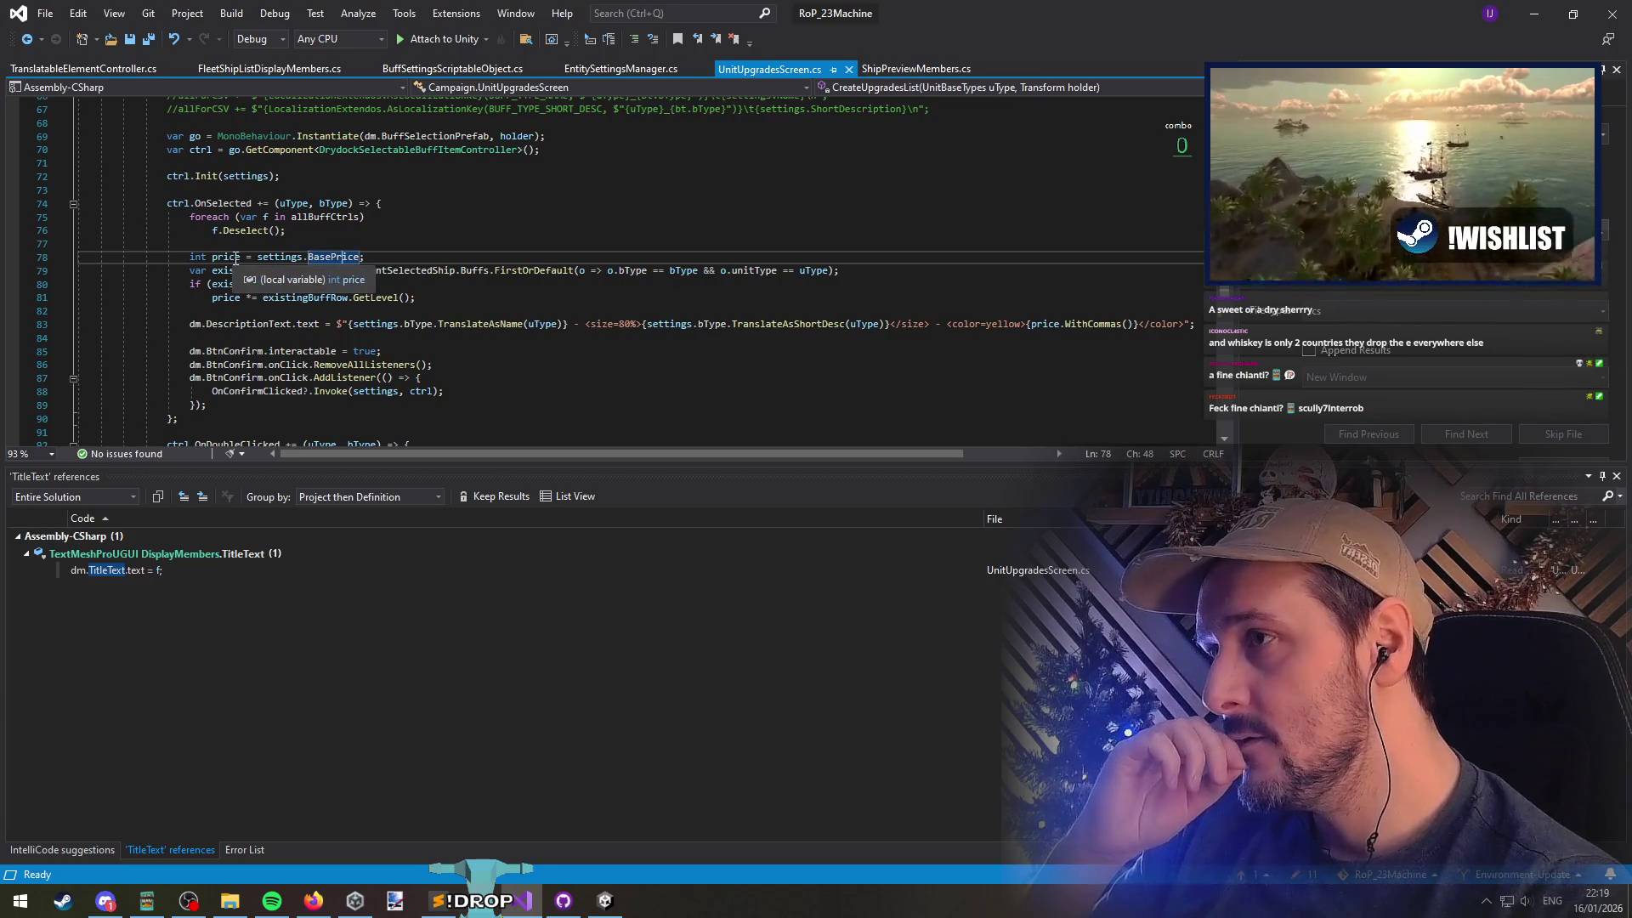
Place the cursor before the price in the DescriptionText line
click(242, 323)
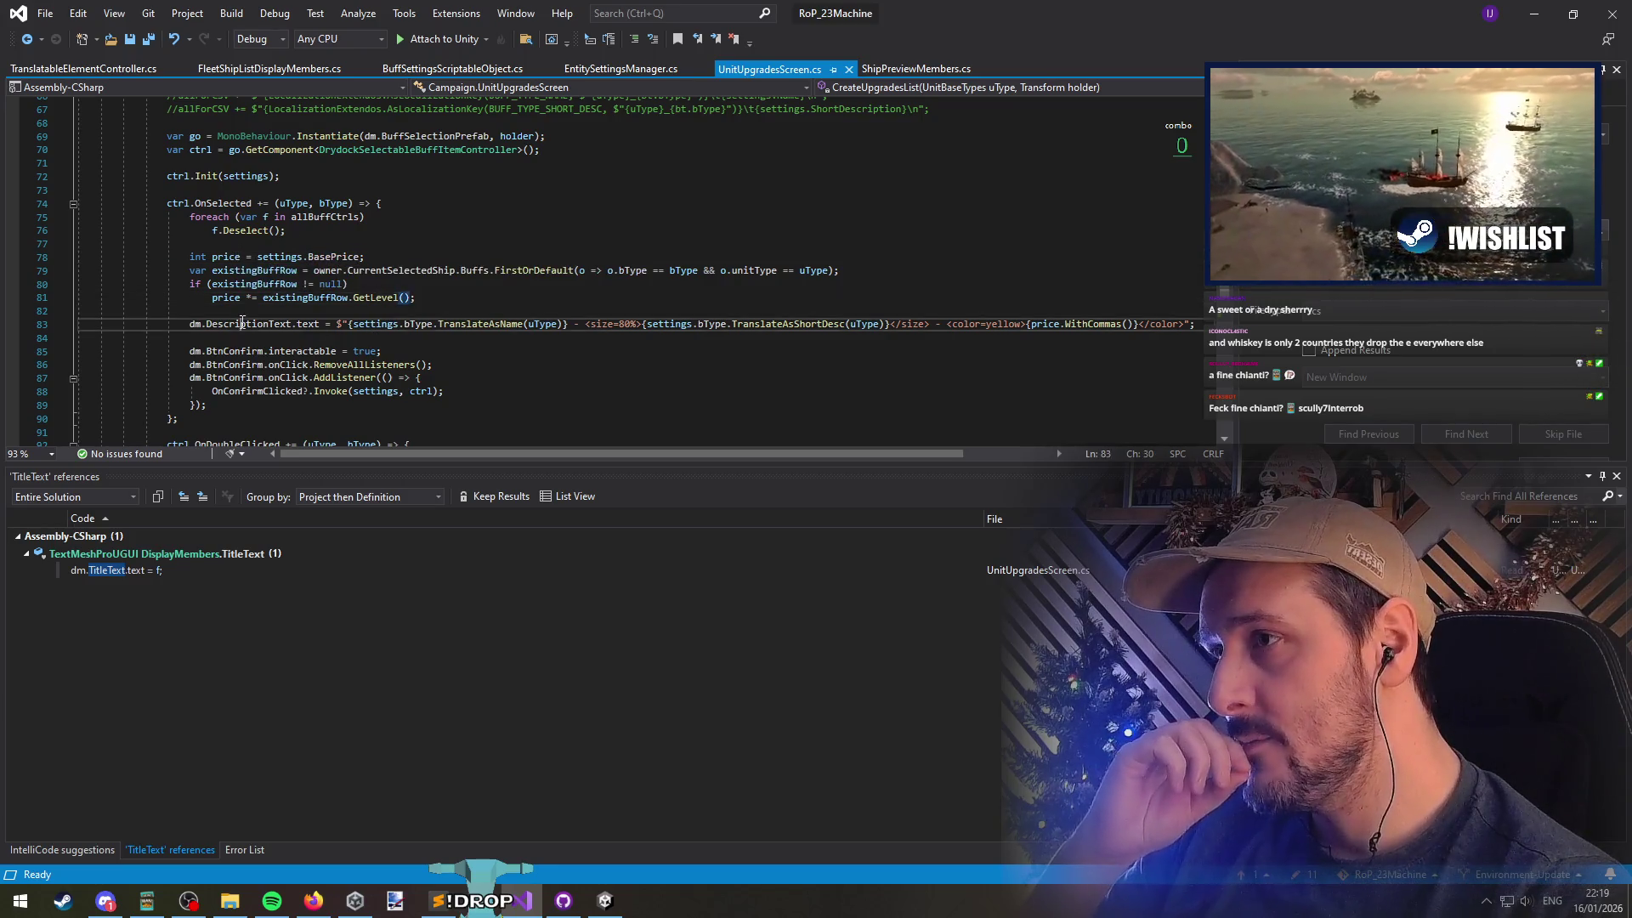
click(489, 325)
drag(510, 456, 587, 452)
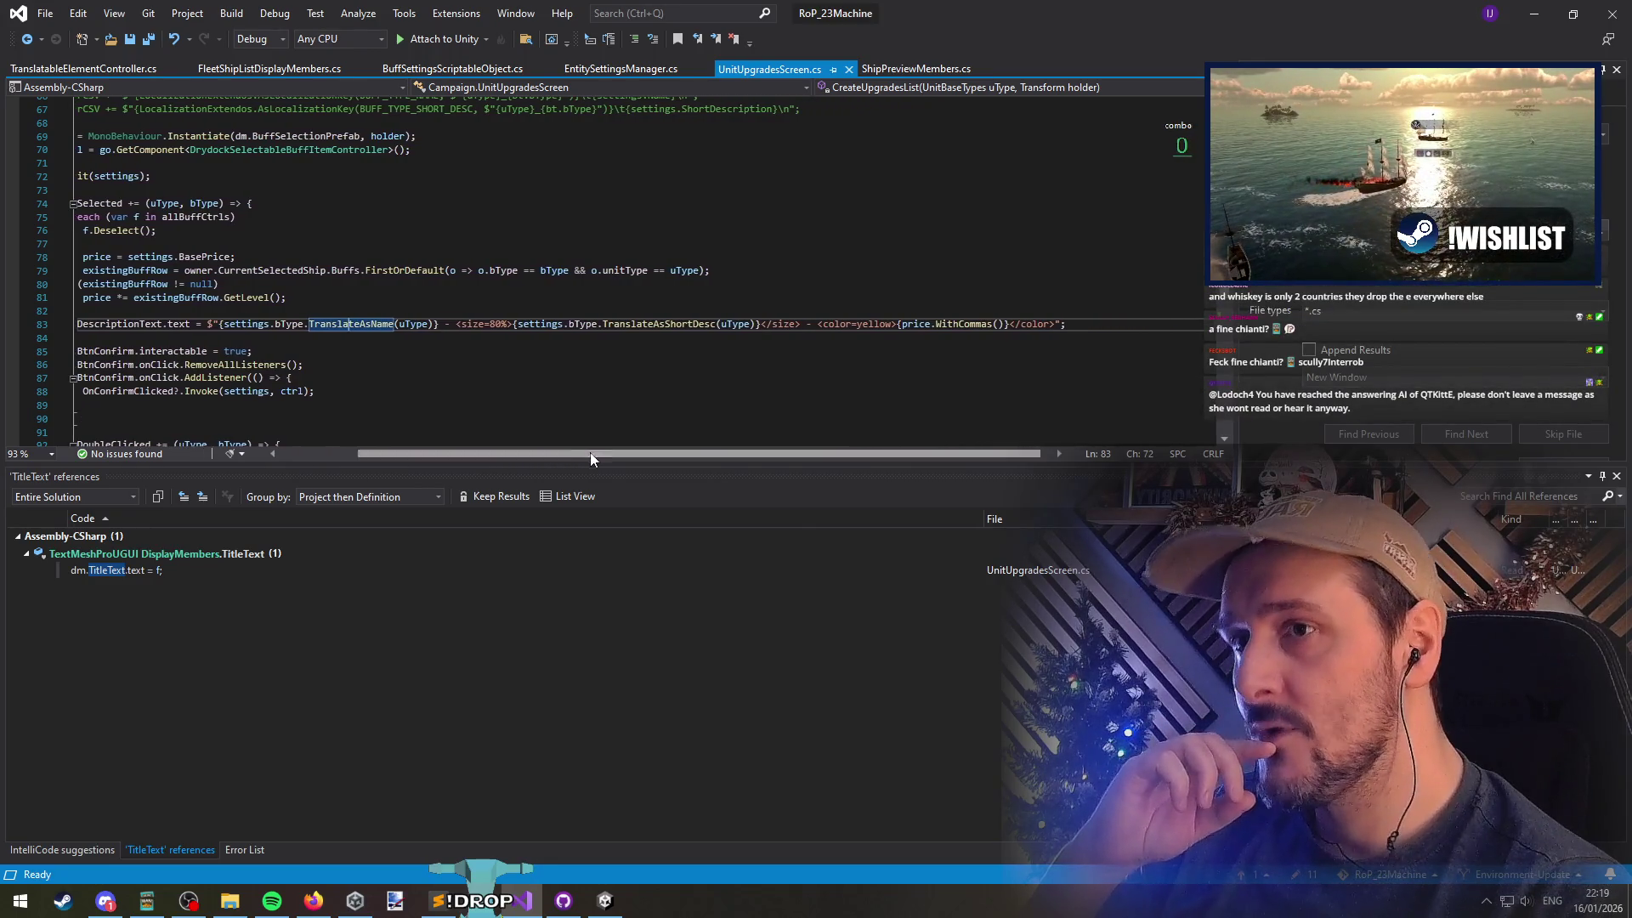
click(905, 323)
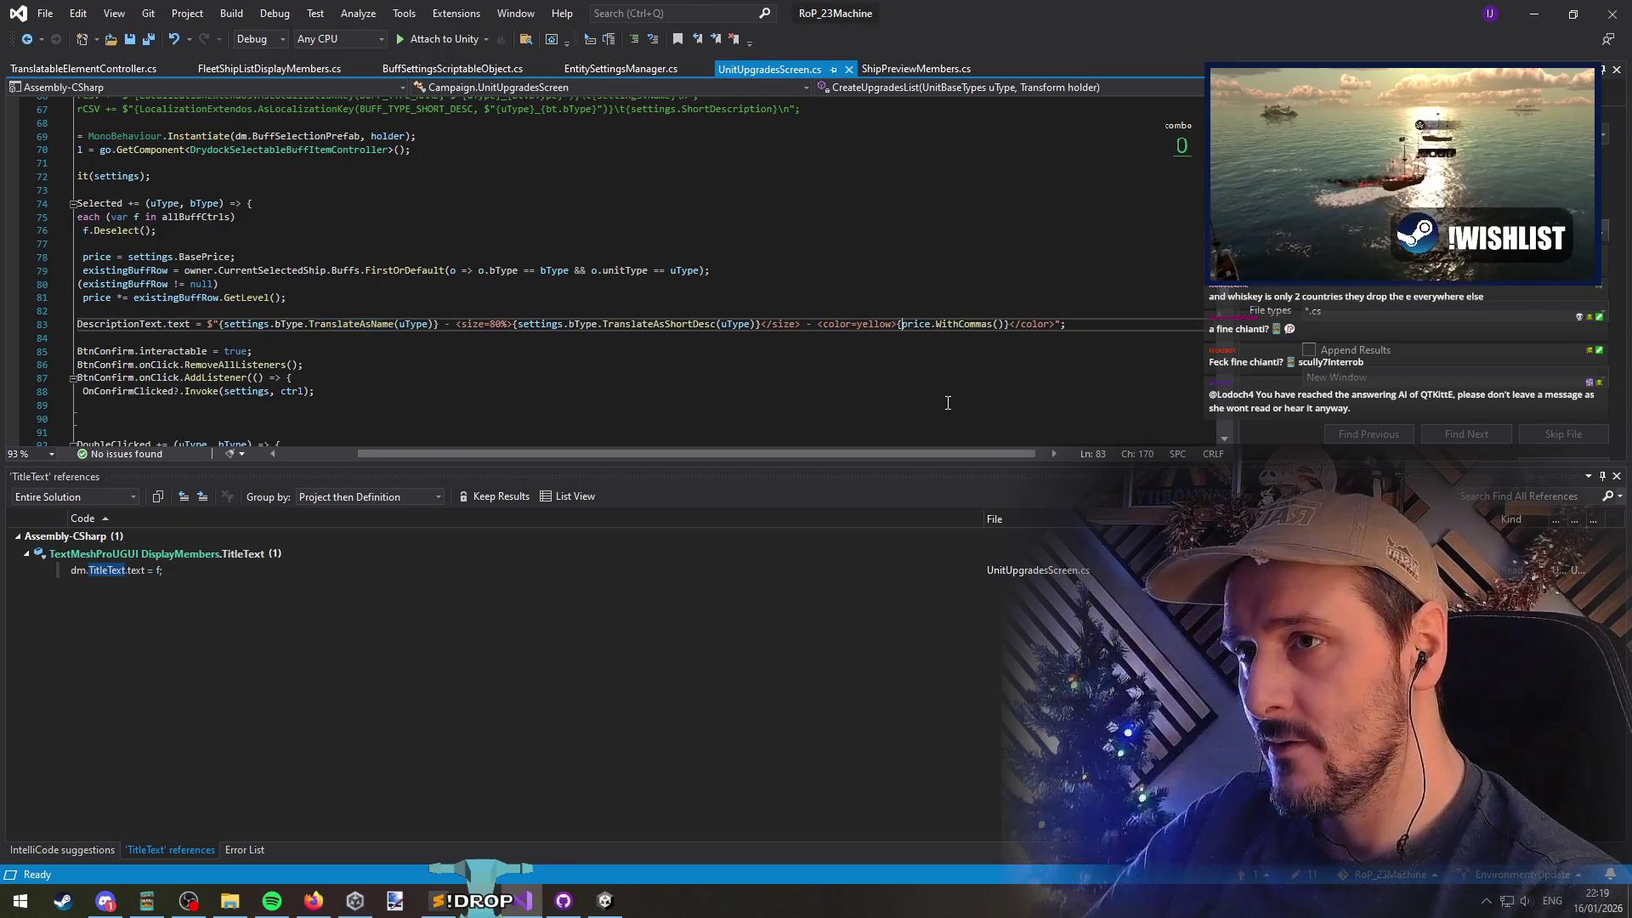
Move the yellow price text out of the description into a new priceDisplay variable
text(<color=yellow>{)
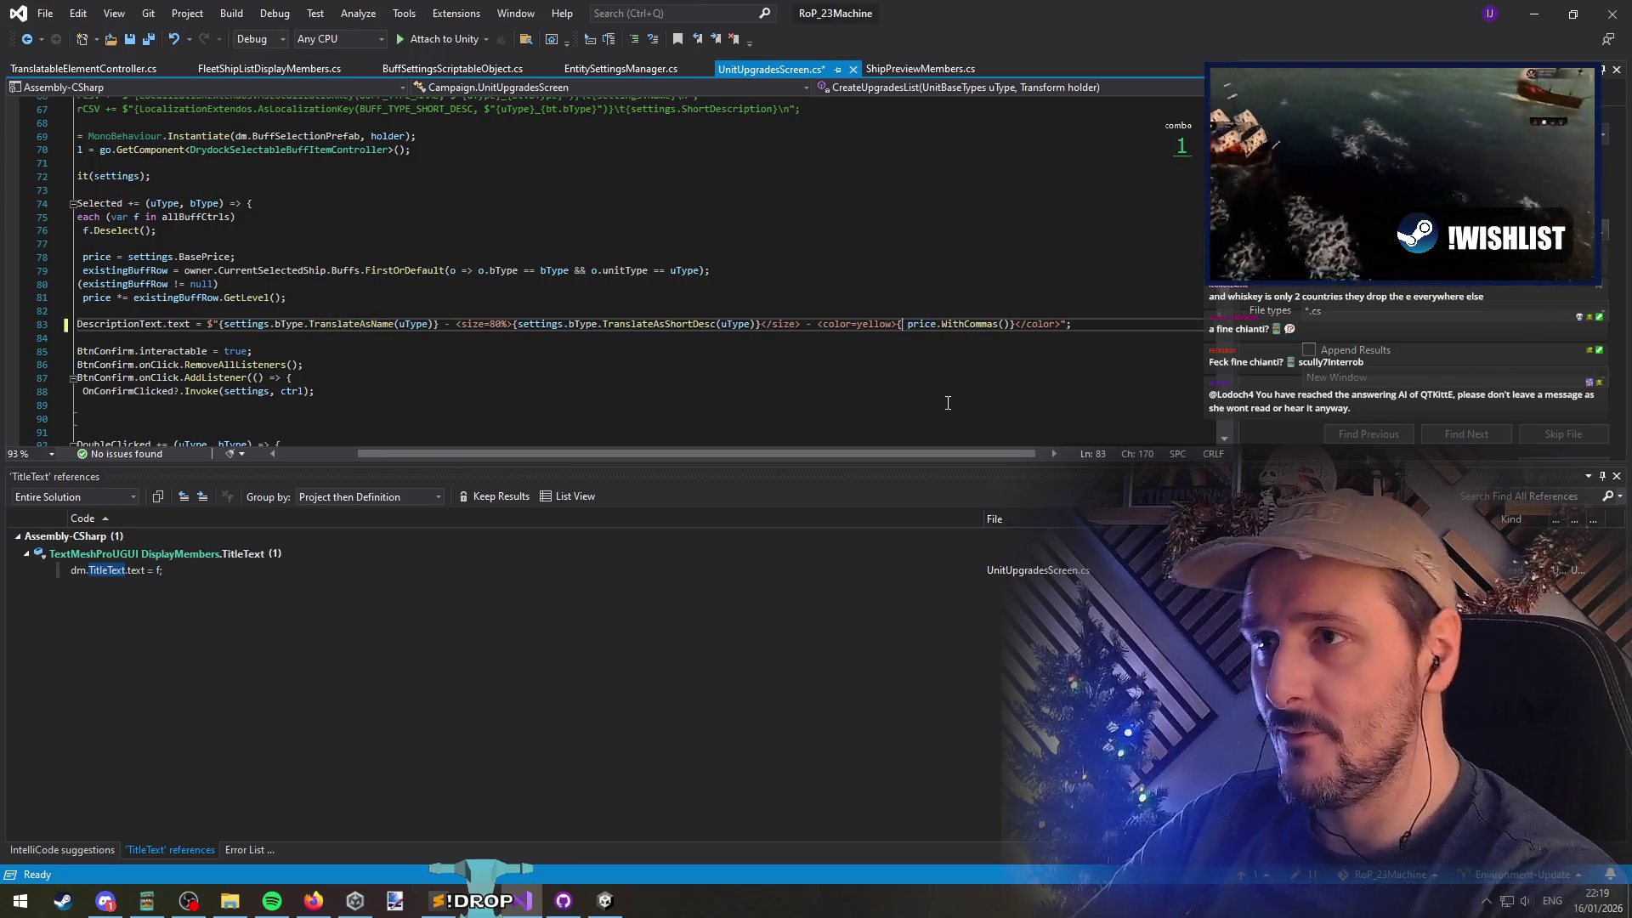
text(uType == AIManager.UnitBaseTypes.)
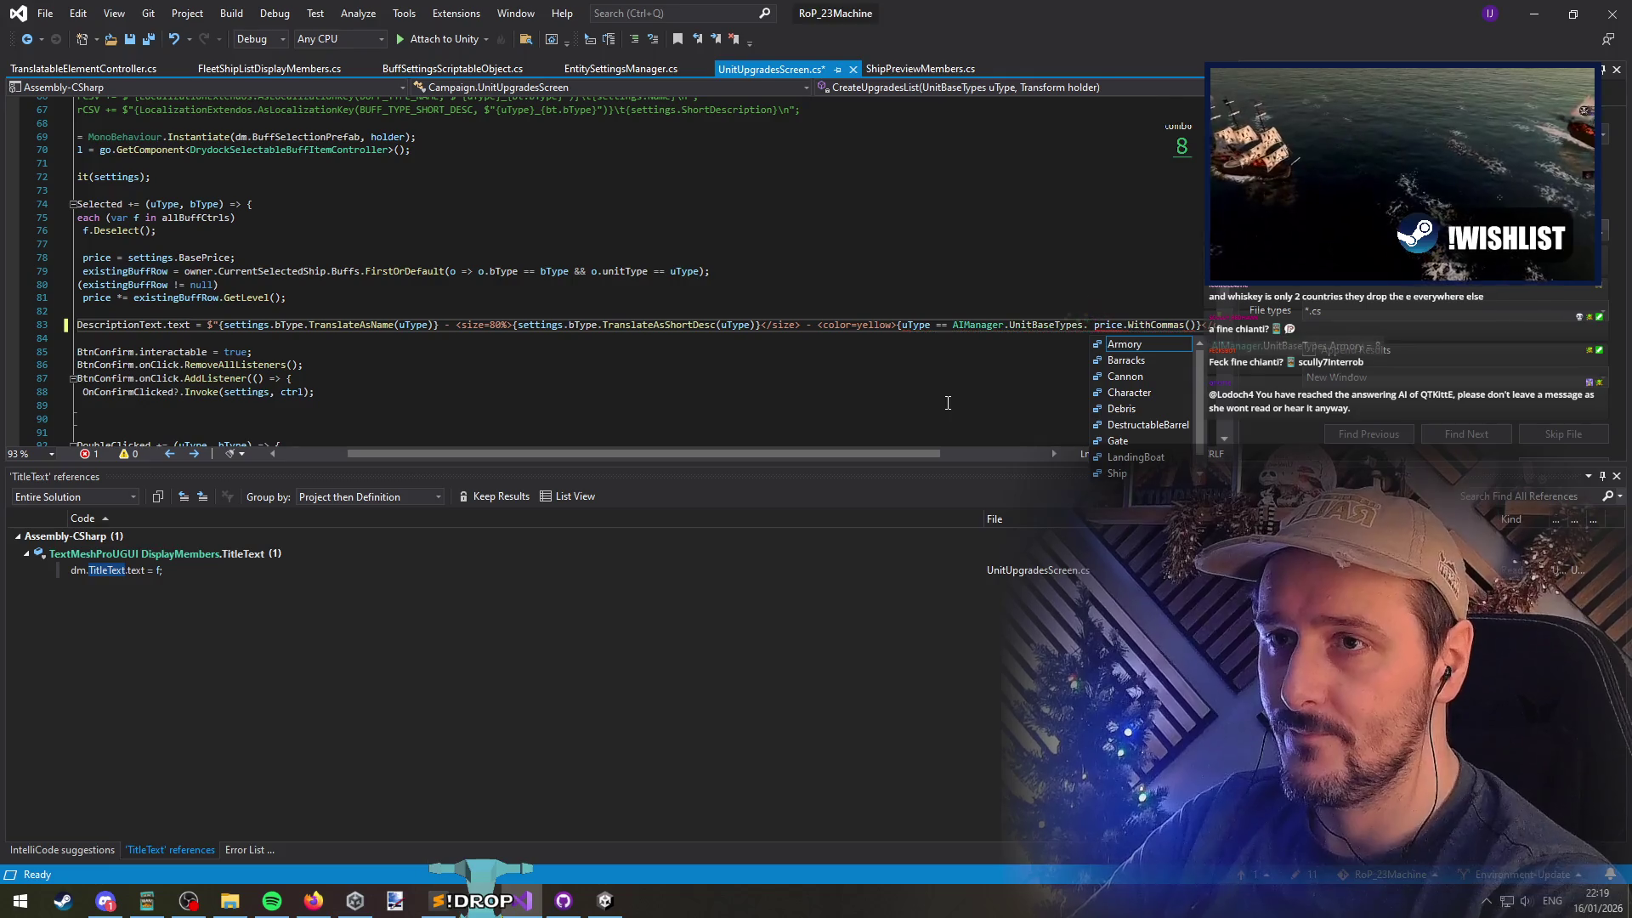
text(char)
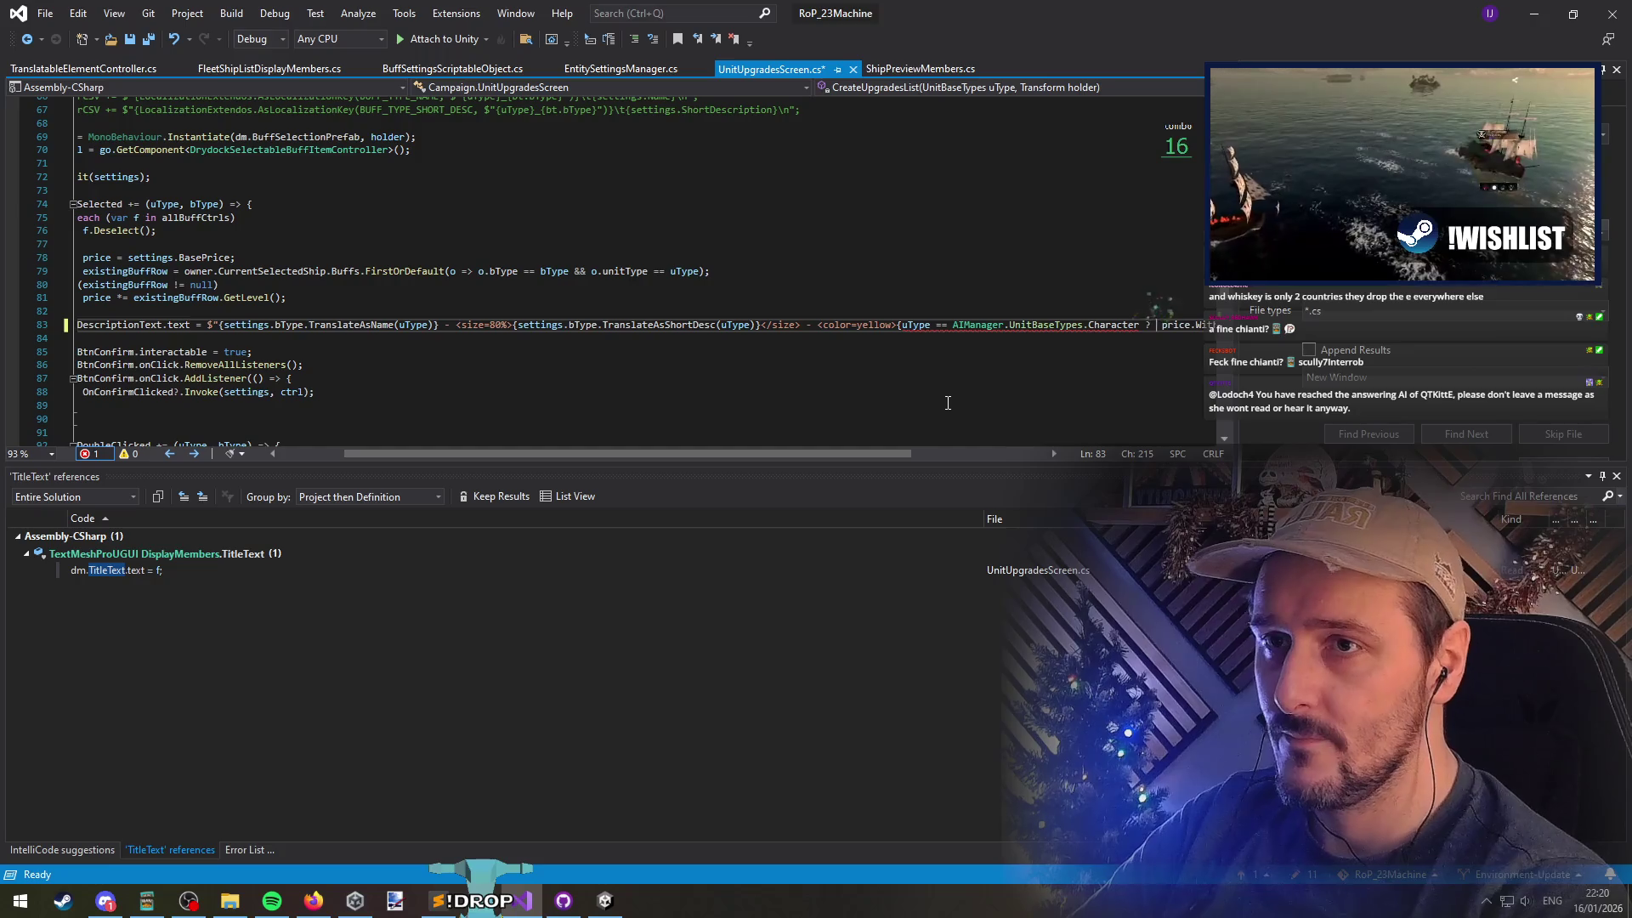
key(ctrl+shift+Left)
key(ctrl+shift+Left)
key(ctrl+shift+Left)
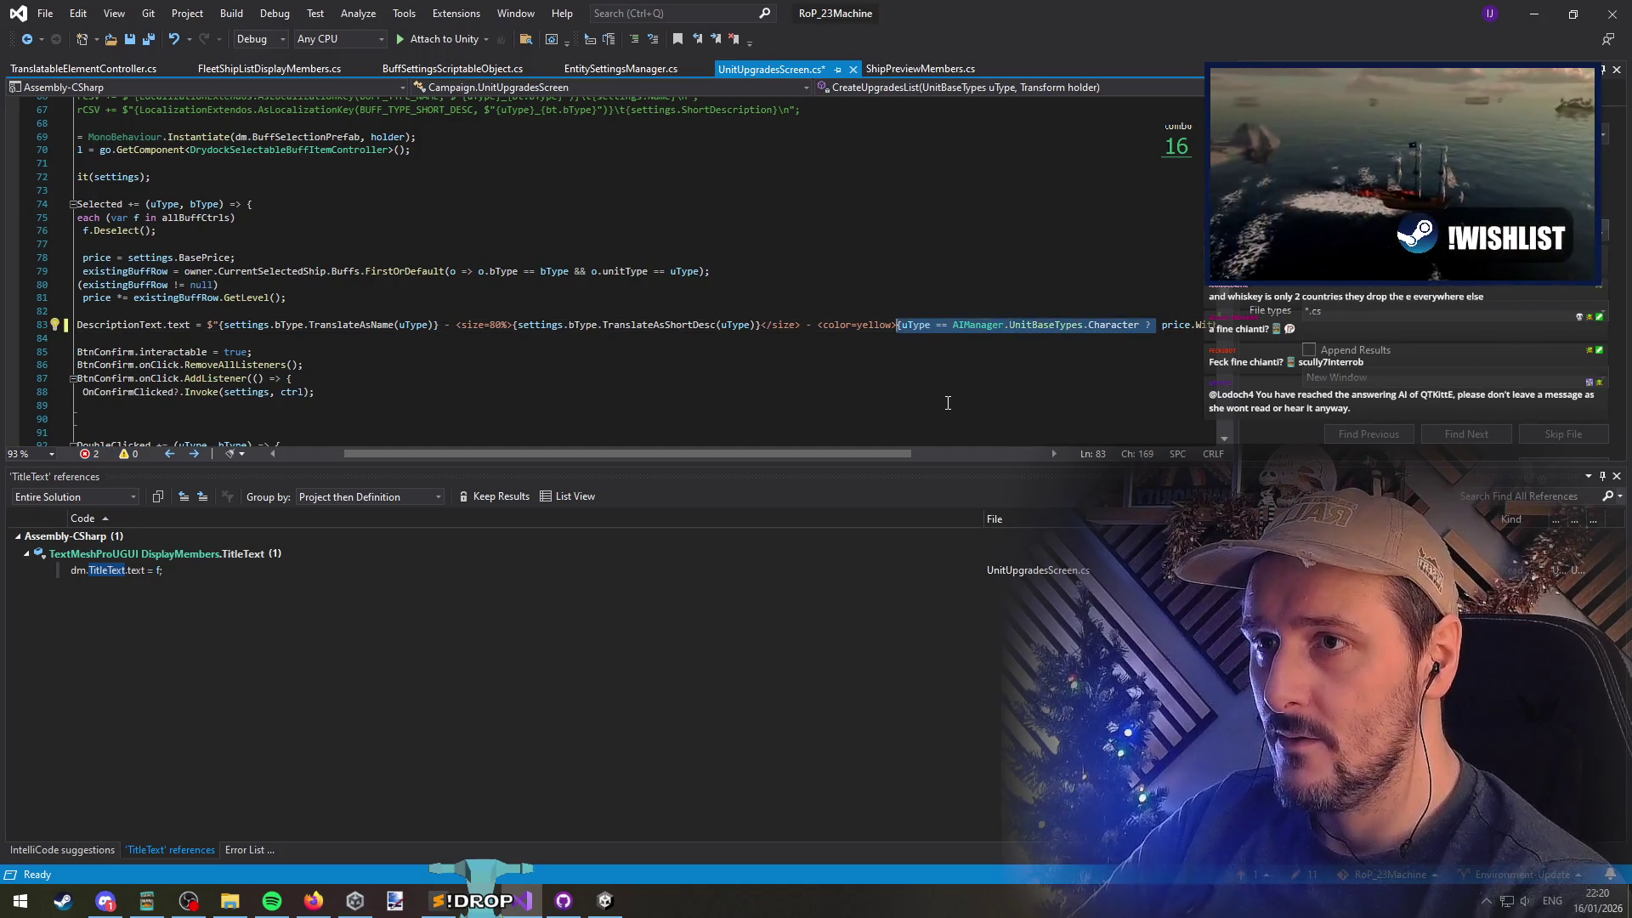
key(Delete)
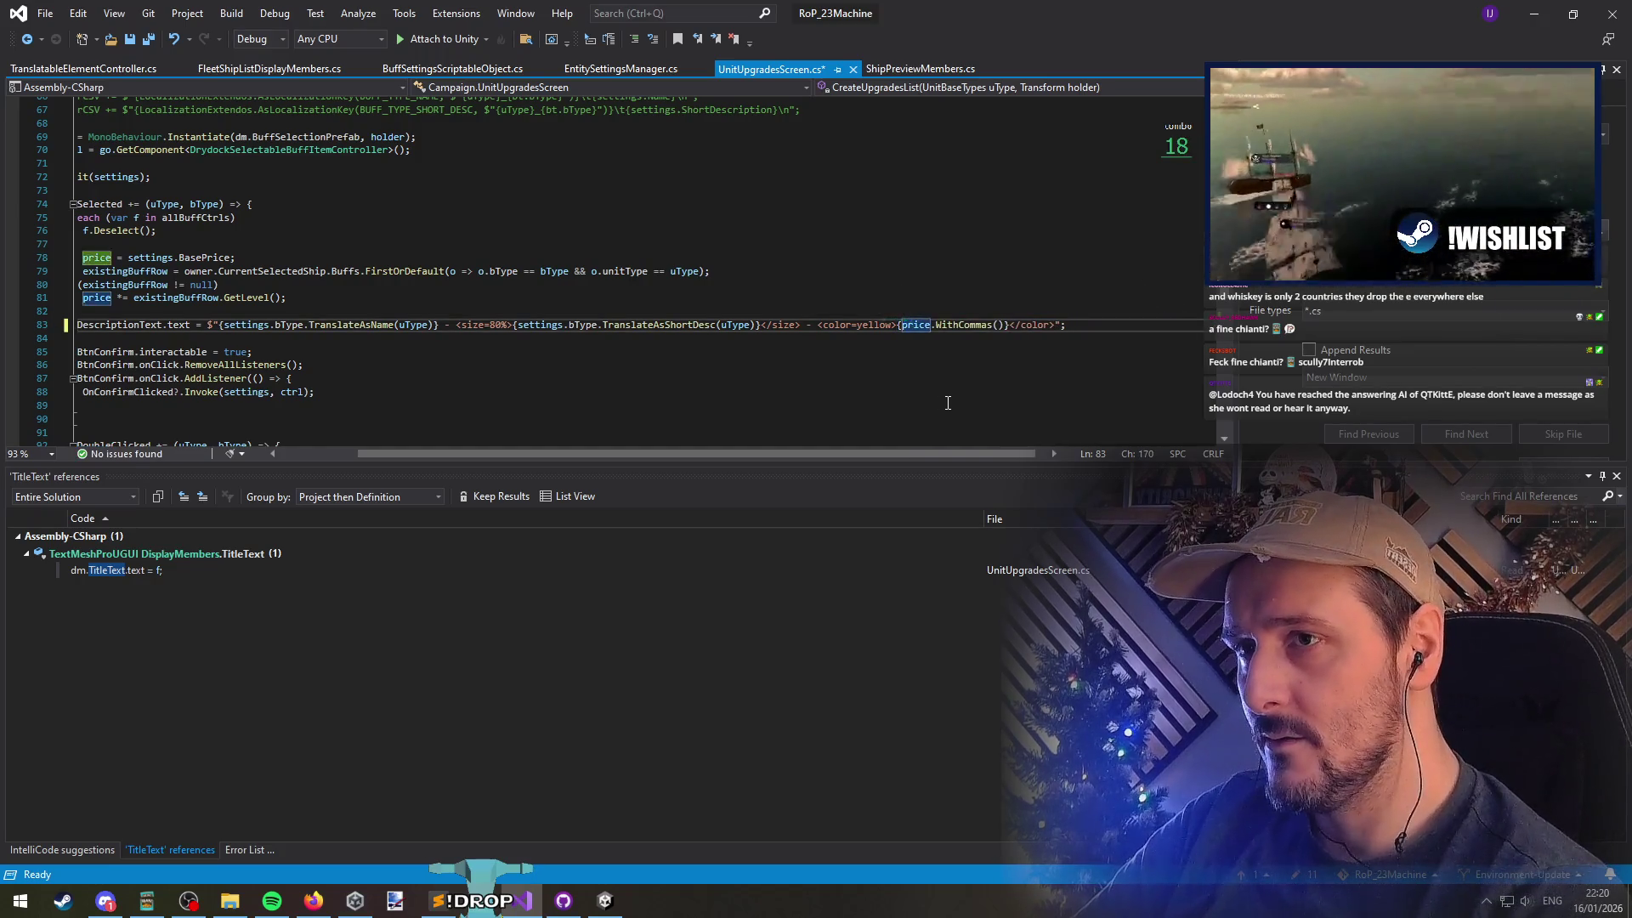
key(ctrl+shift+Right)
key(ctrl+shift+Right)
key(ctrl+shift+Right)
key(ctrl+c)
key(Delete)
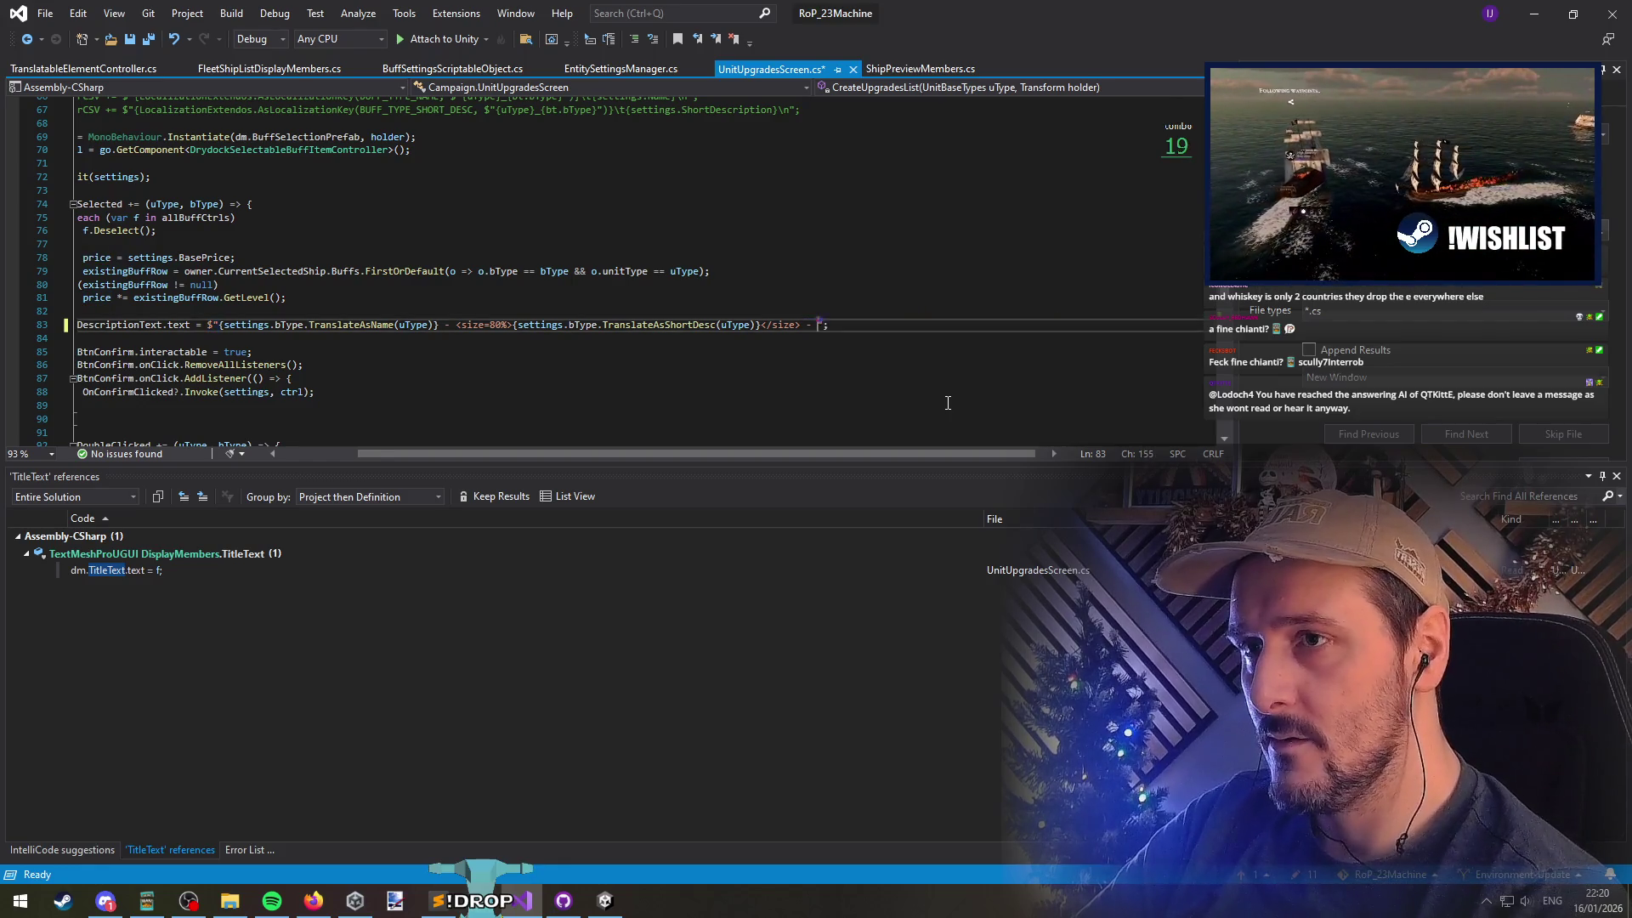
text({priceDisplay)
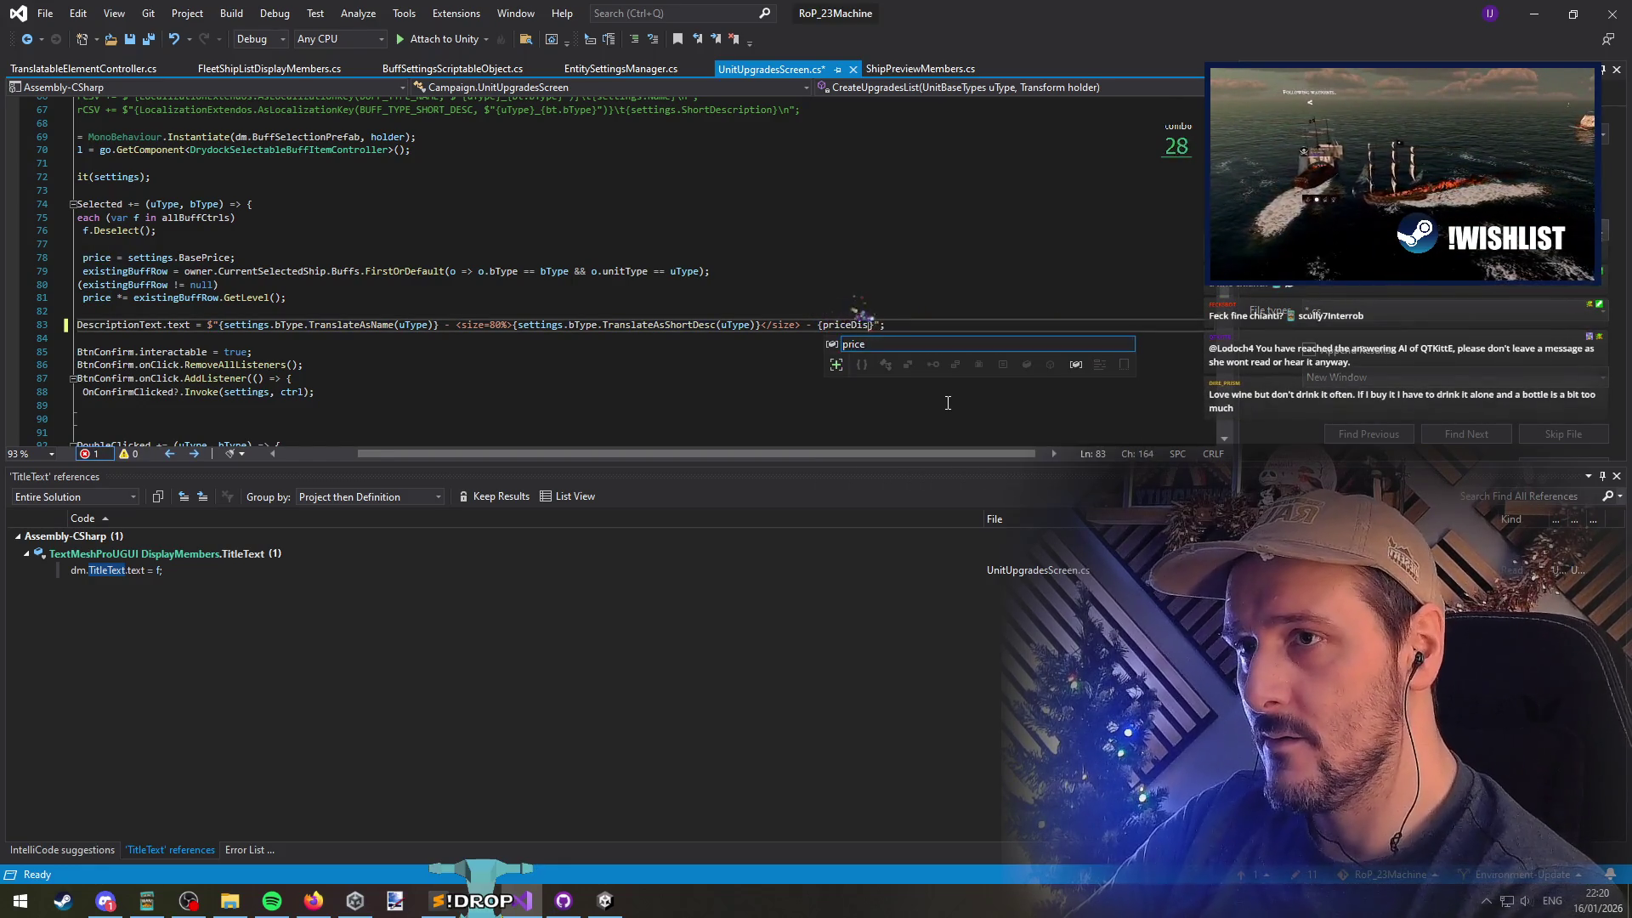
key(ctrl+Return)
text(var priceDi)
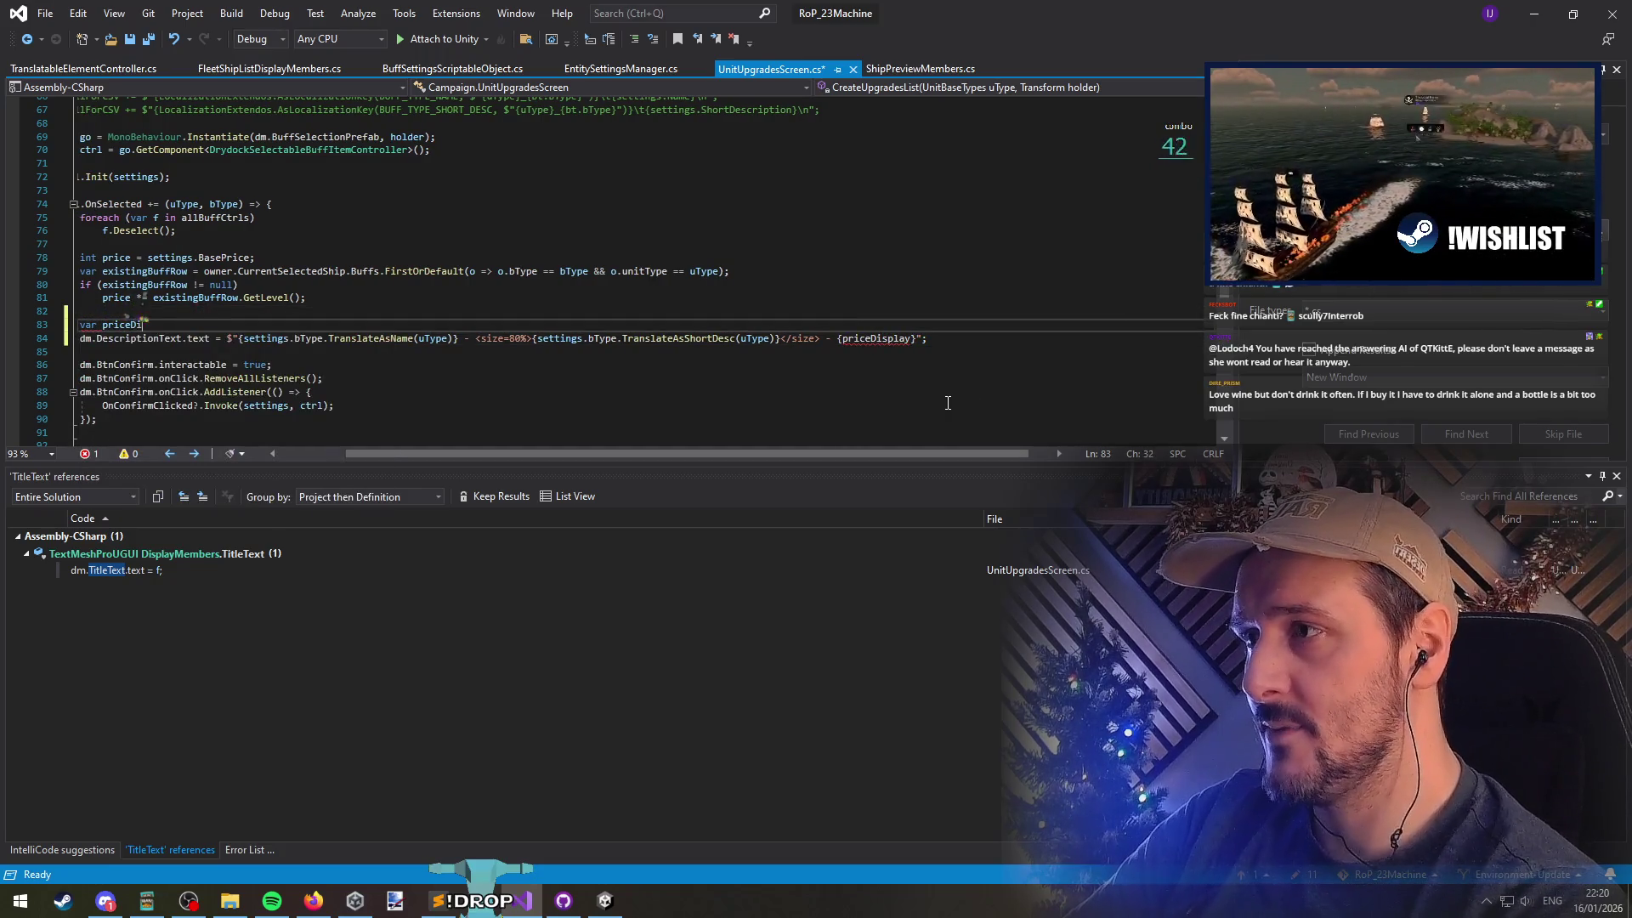
text(splay =)
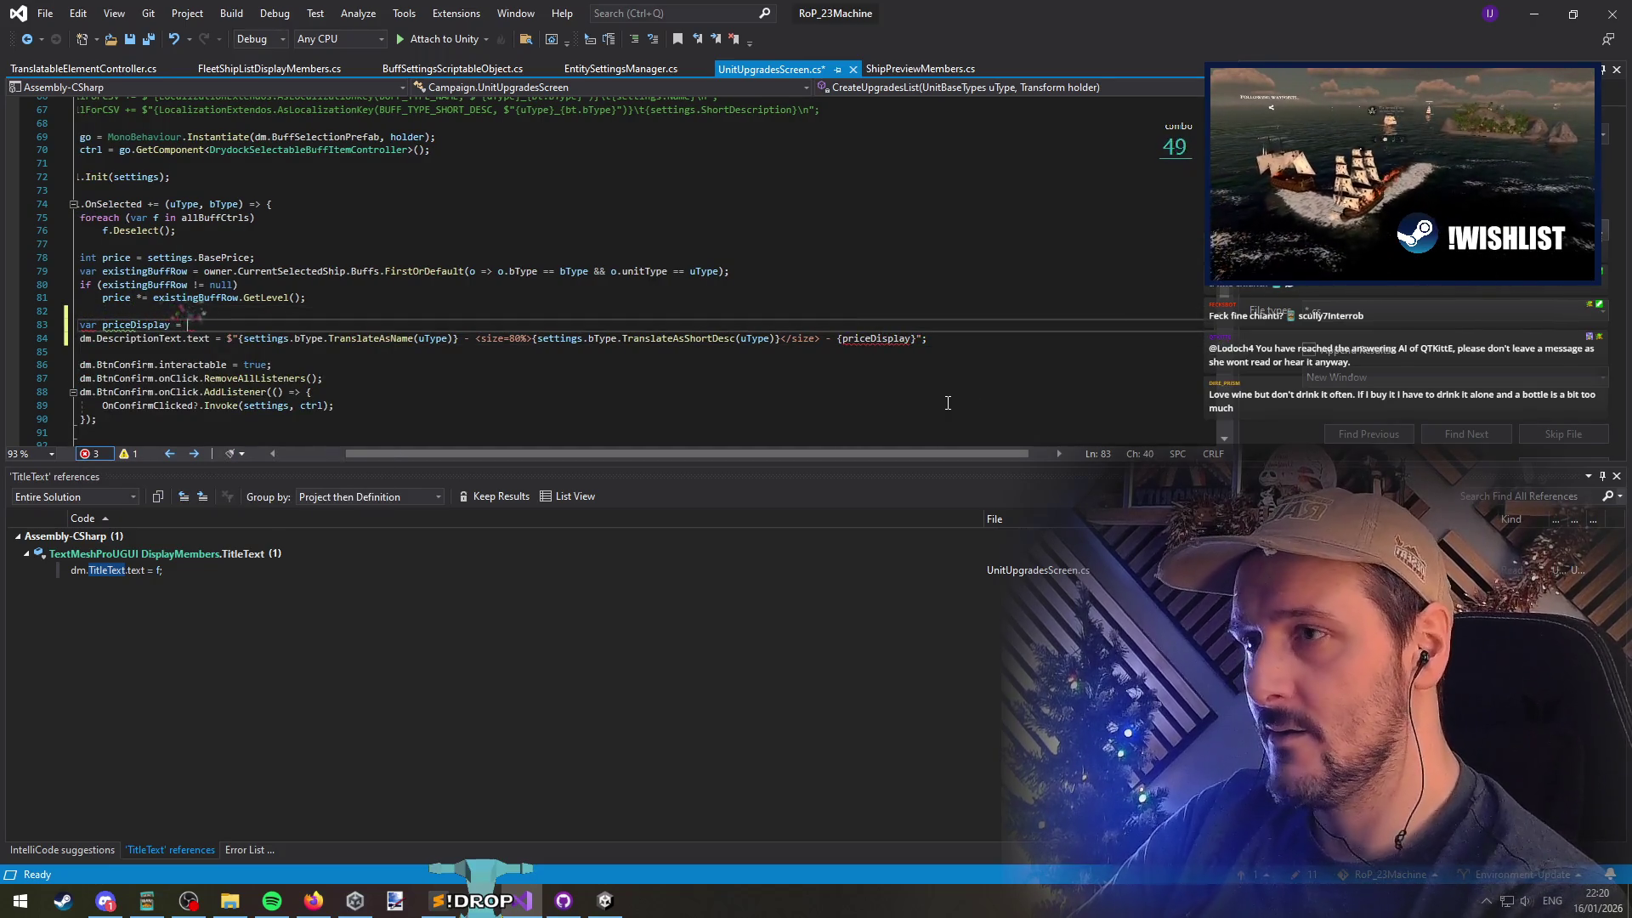
key(ctrl+v)
key(ctrl+z)
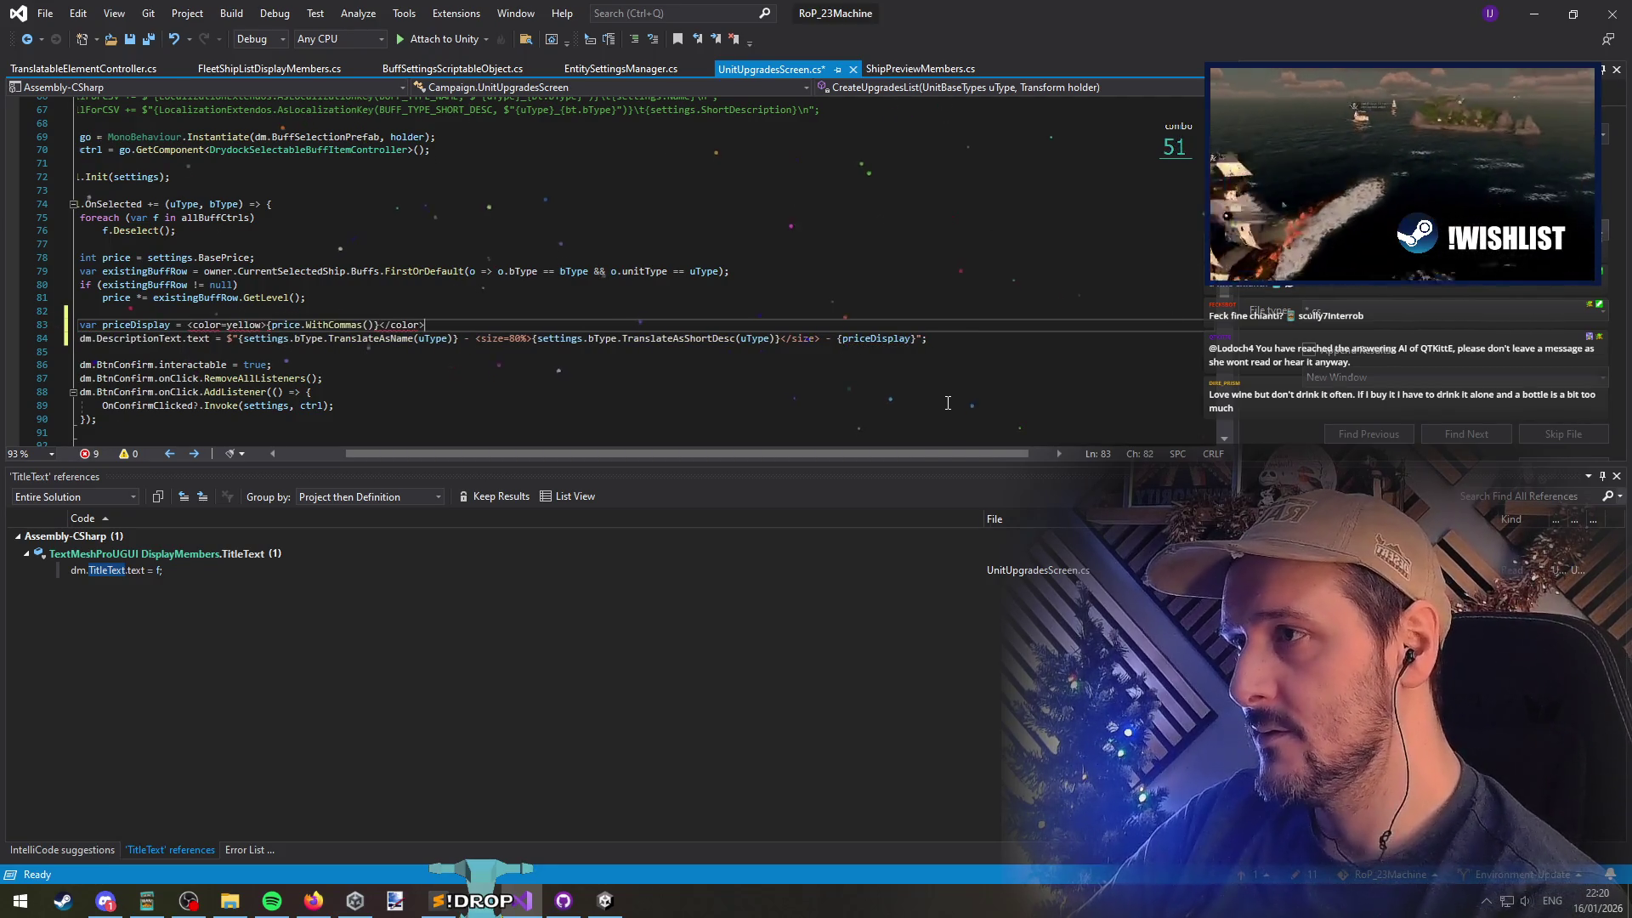
Replace the yellow colour tags in priceDisplay with a WrapInColor call on the price
key(Home)
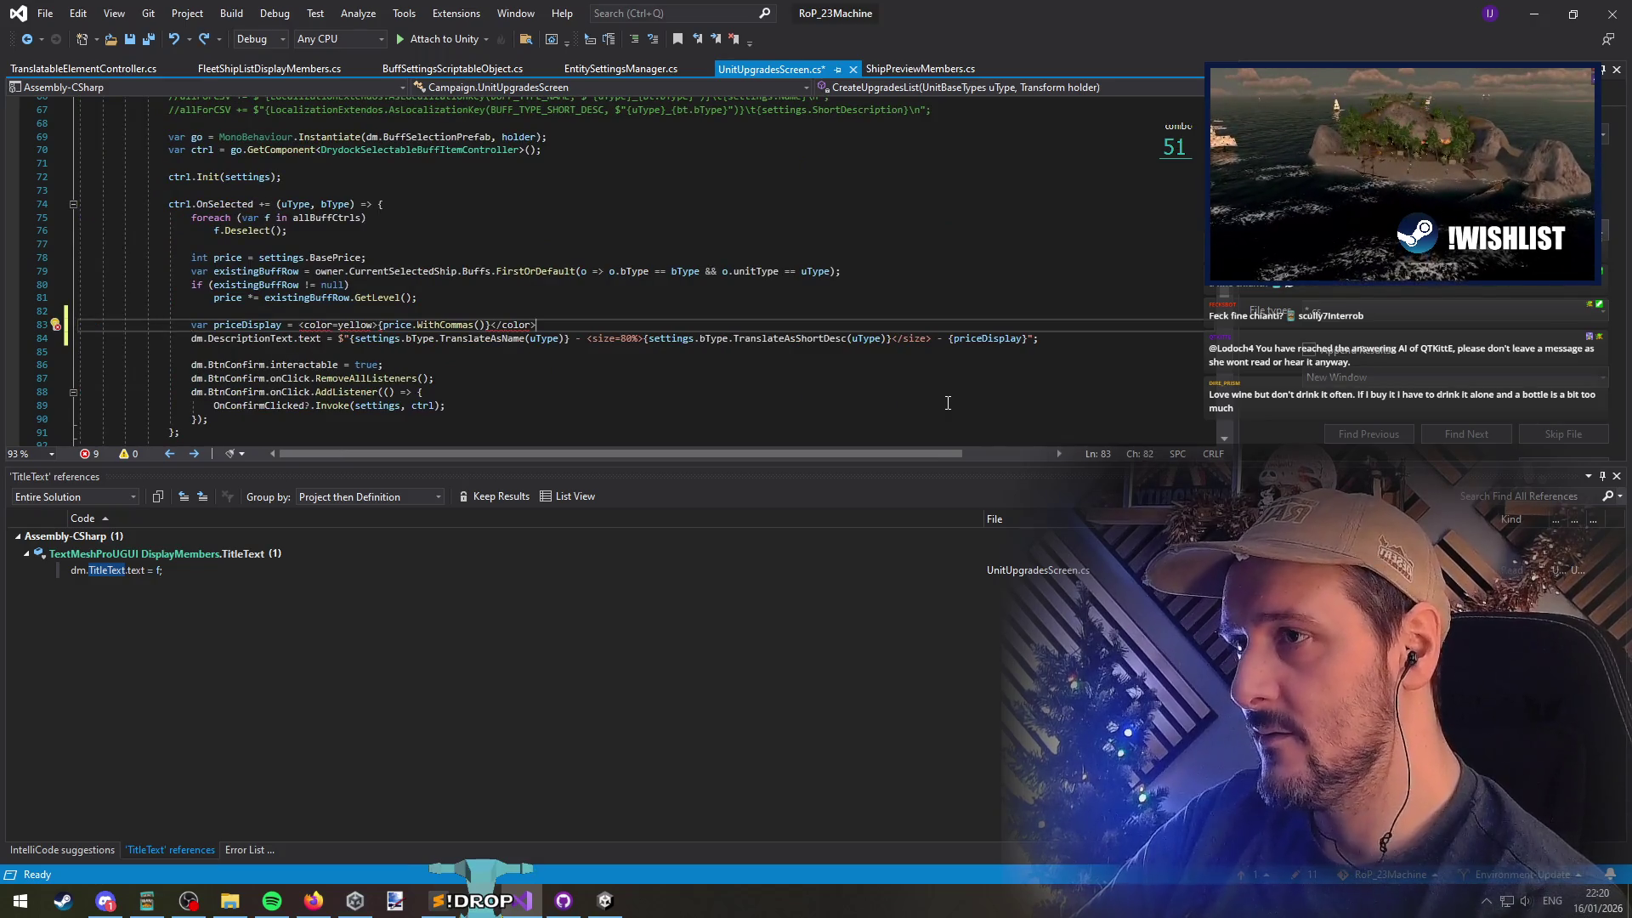
key(ctrl+Right)
key(ctrl+Right)
key(ctrl+Right)
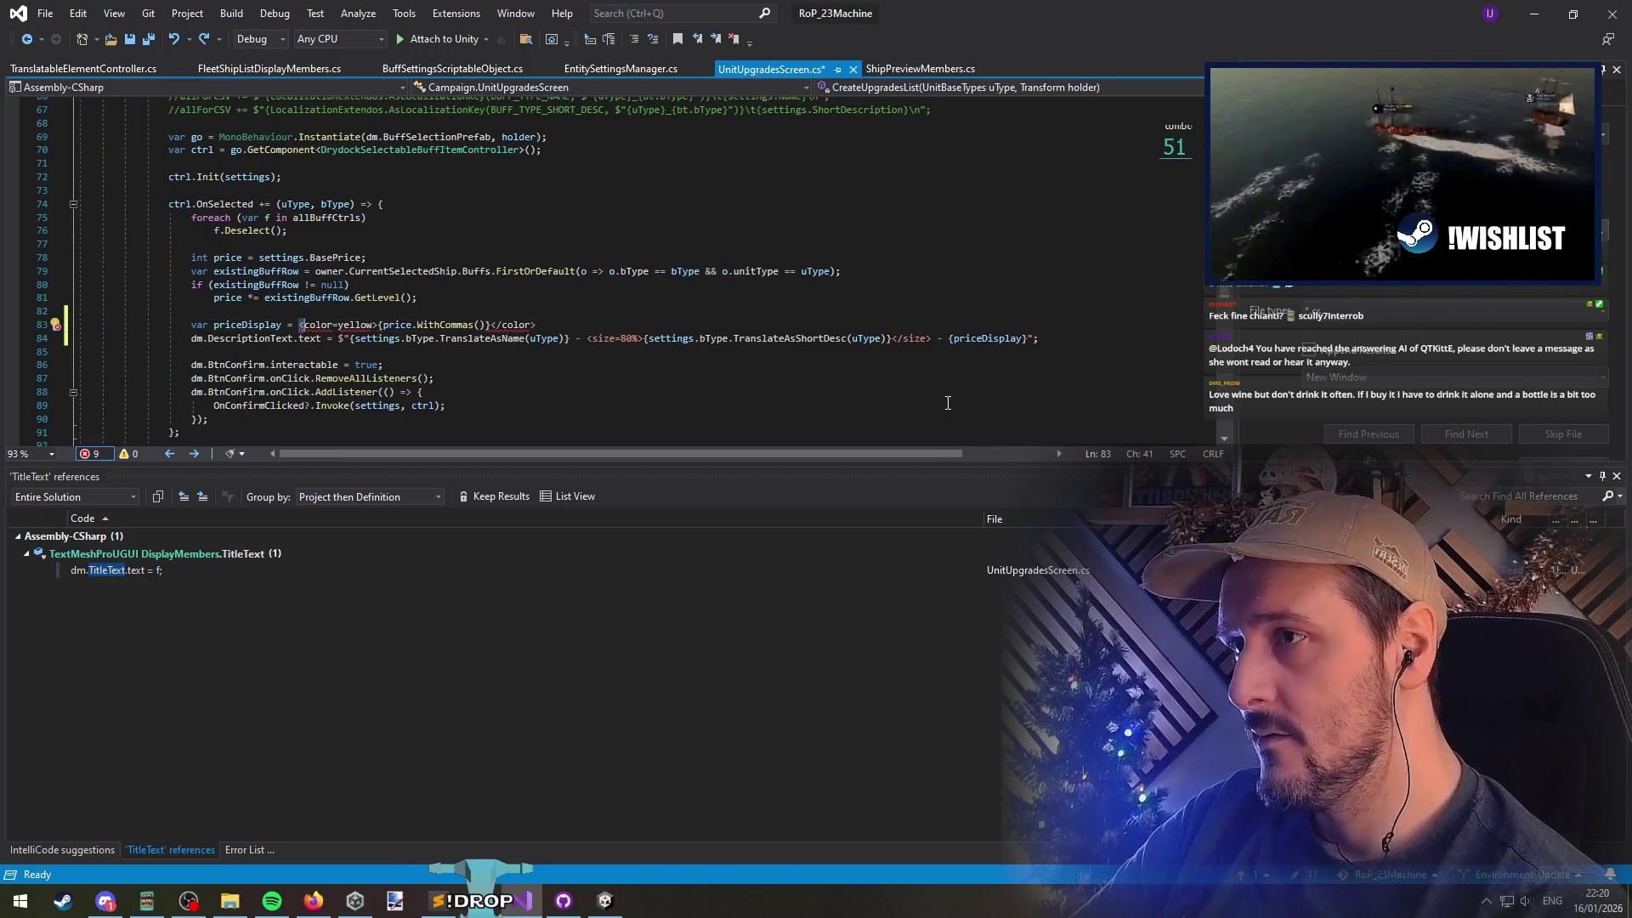
key(ctrl+shift+Right)
key(ctrl+shift+Right)
key(ctrl+shift+Right)
key(Delete)
key(Delete)
key(End)
key(Left)
key(ctrl+shift+Left)
key(ctrl+shift+Left)
text(.wrapwith)
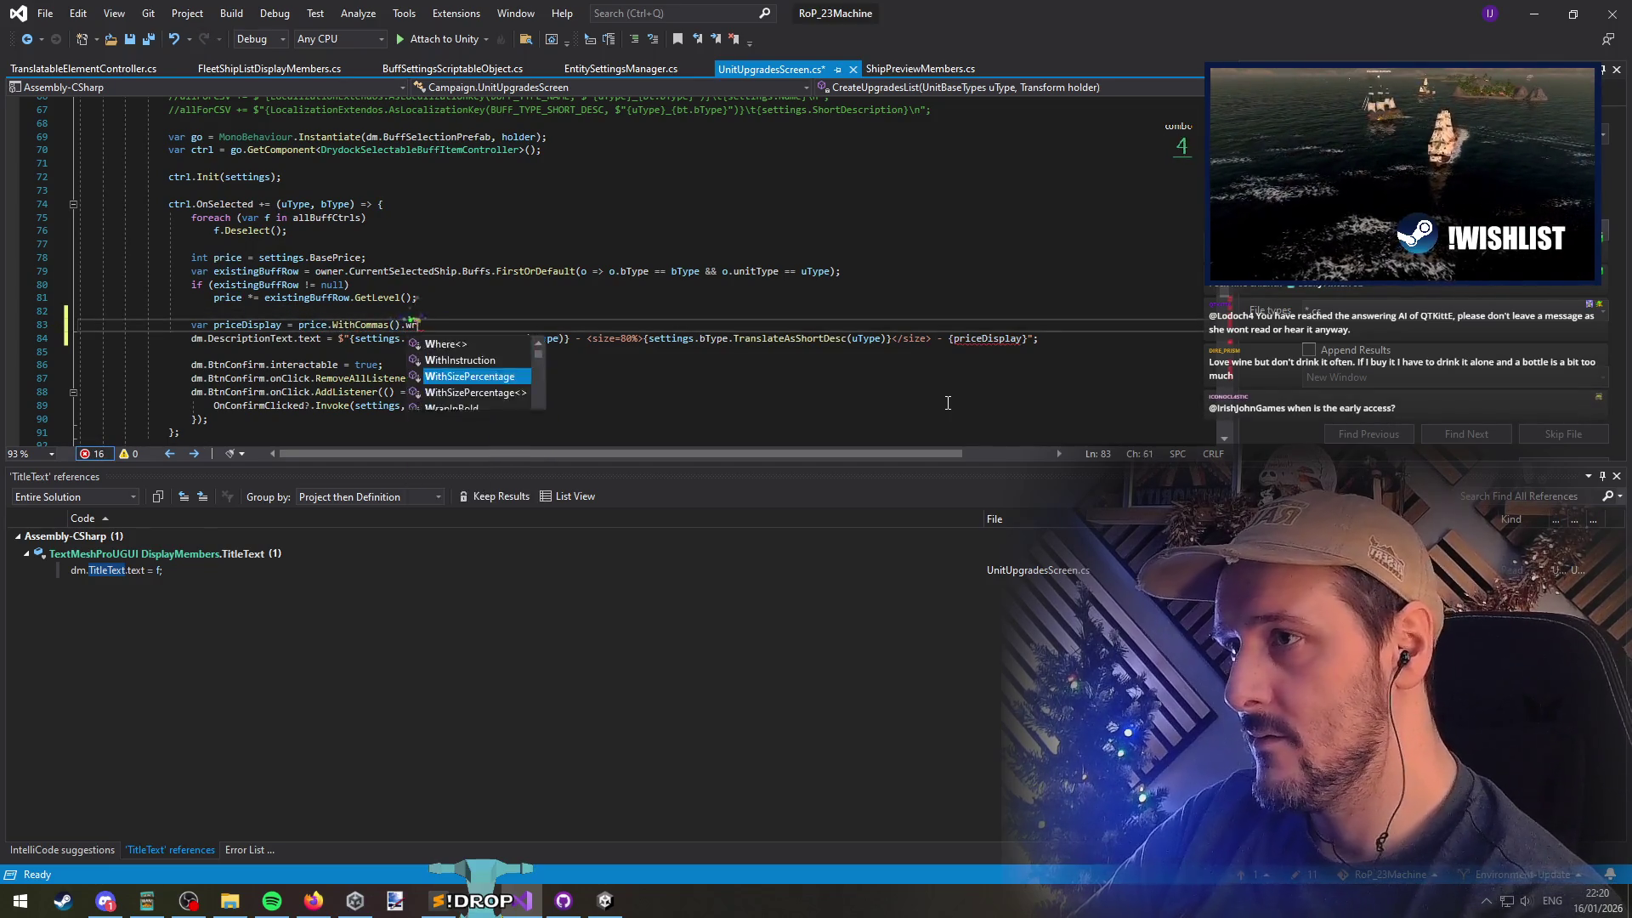
key(BackSpace)
key(BackSpace)
key(BackSpace)
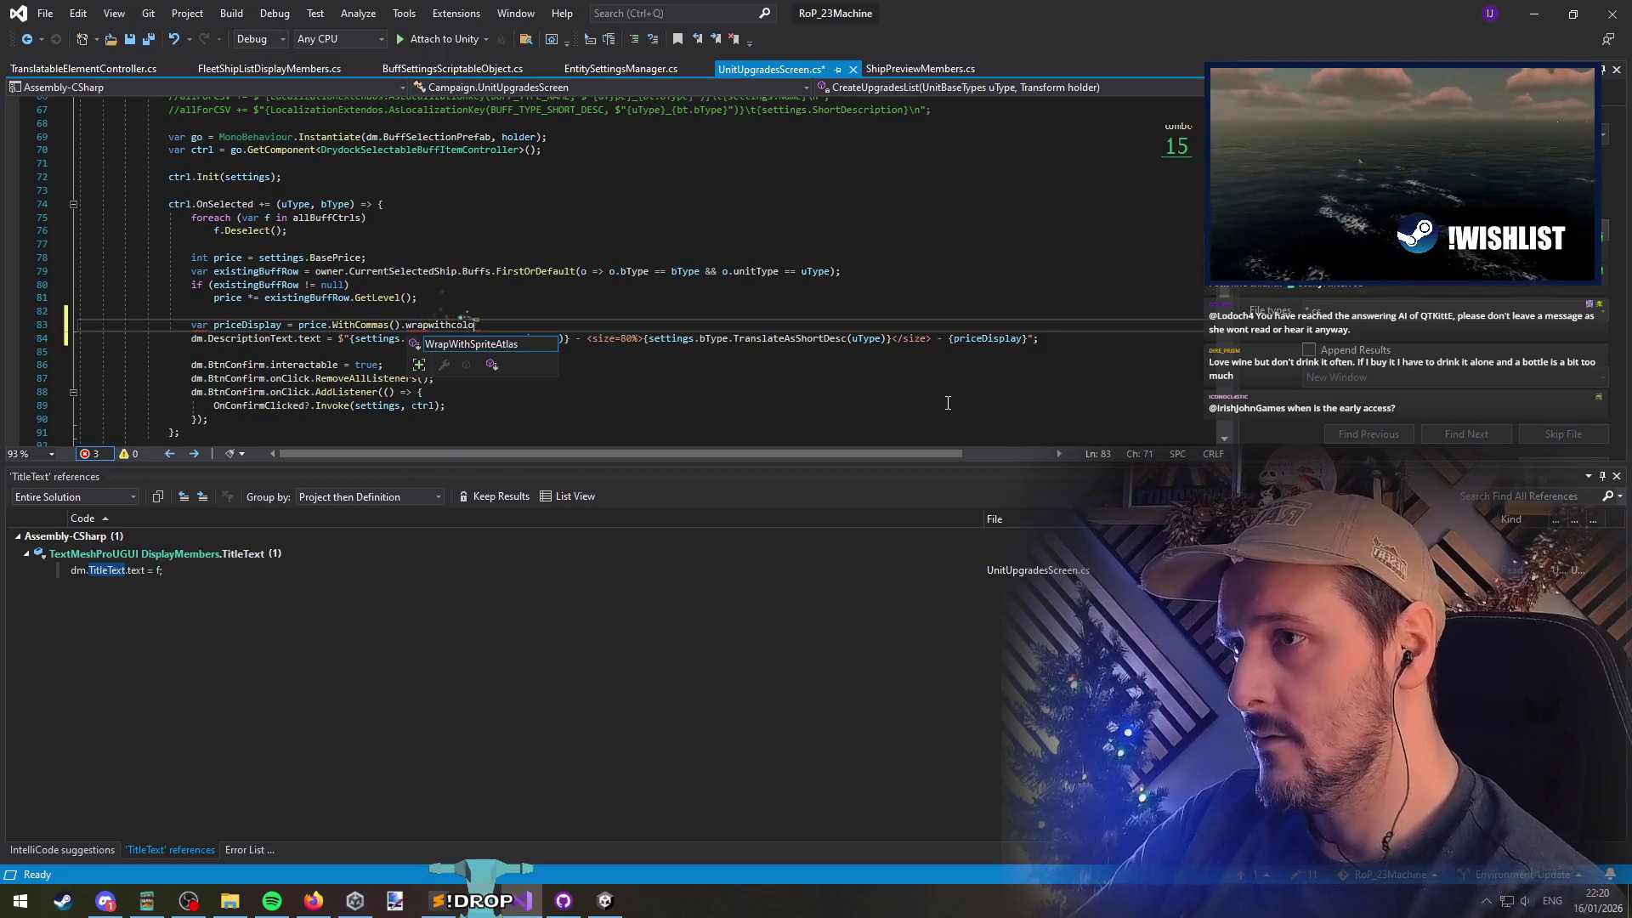
text(inc)
key(Tab)
text(()
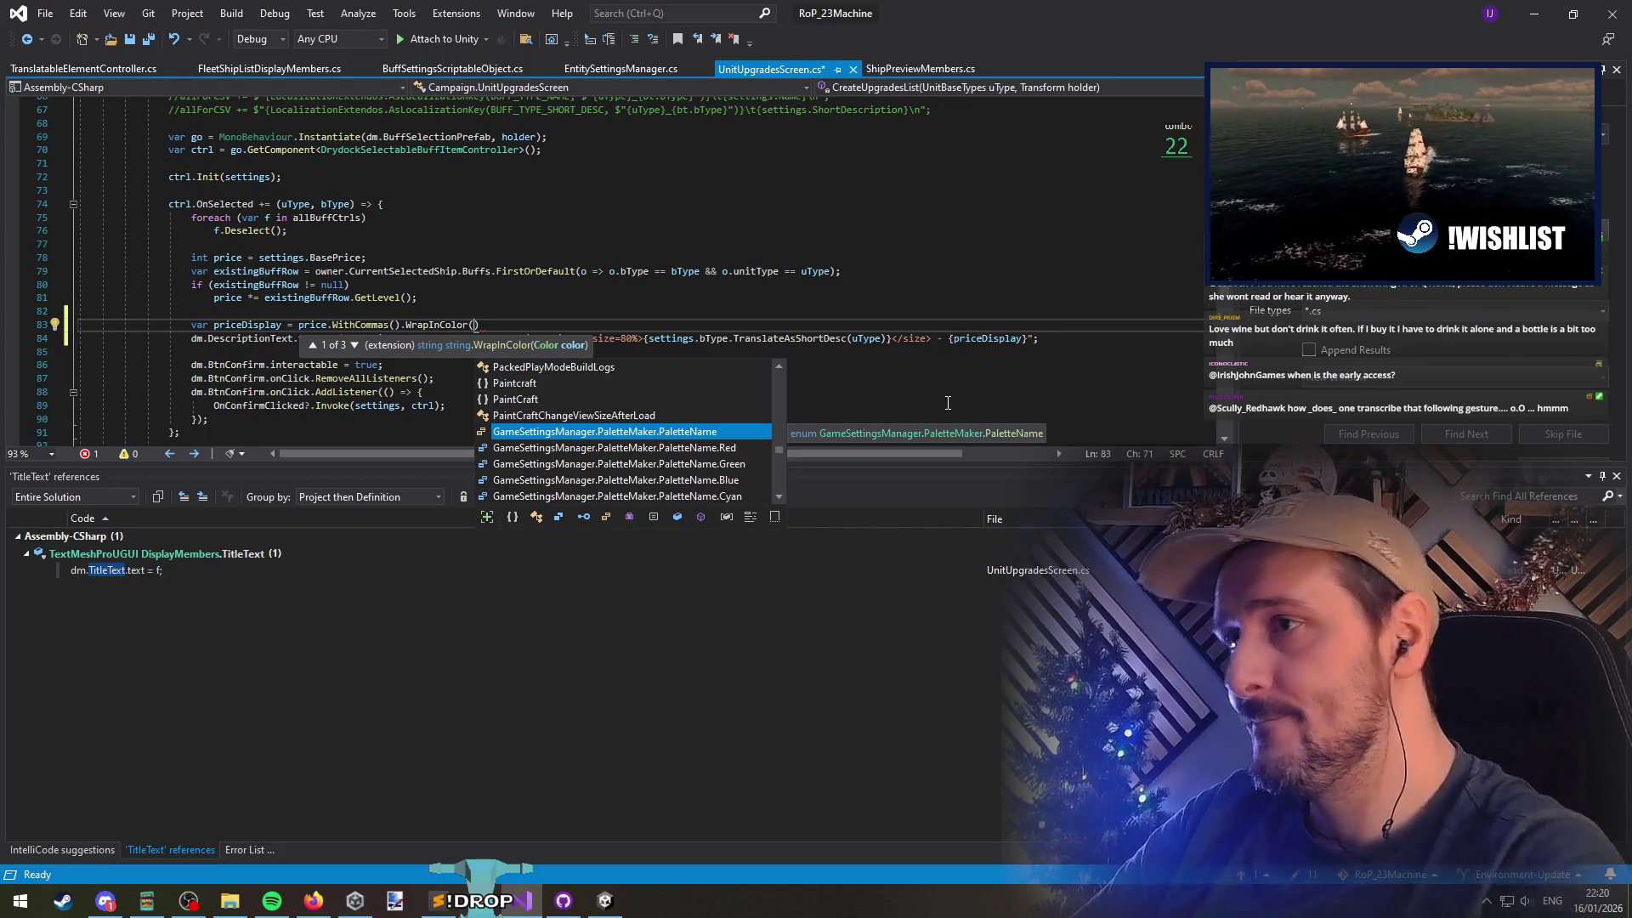
Start the WrapInColor condition with 'uType ==' and adjust the surrounding line breaks
scroll(748, 313, up, 4)
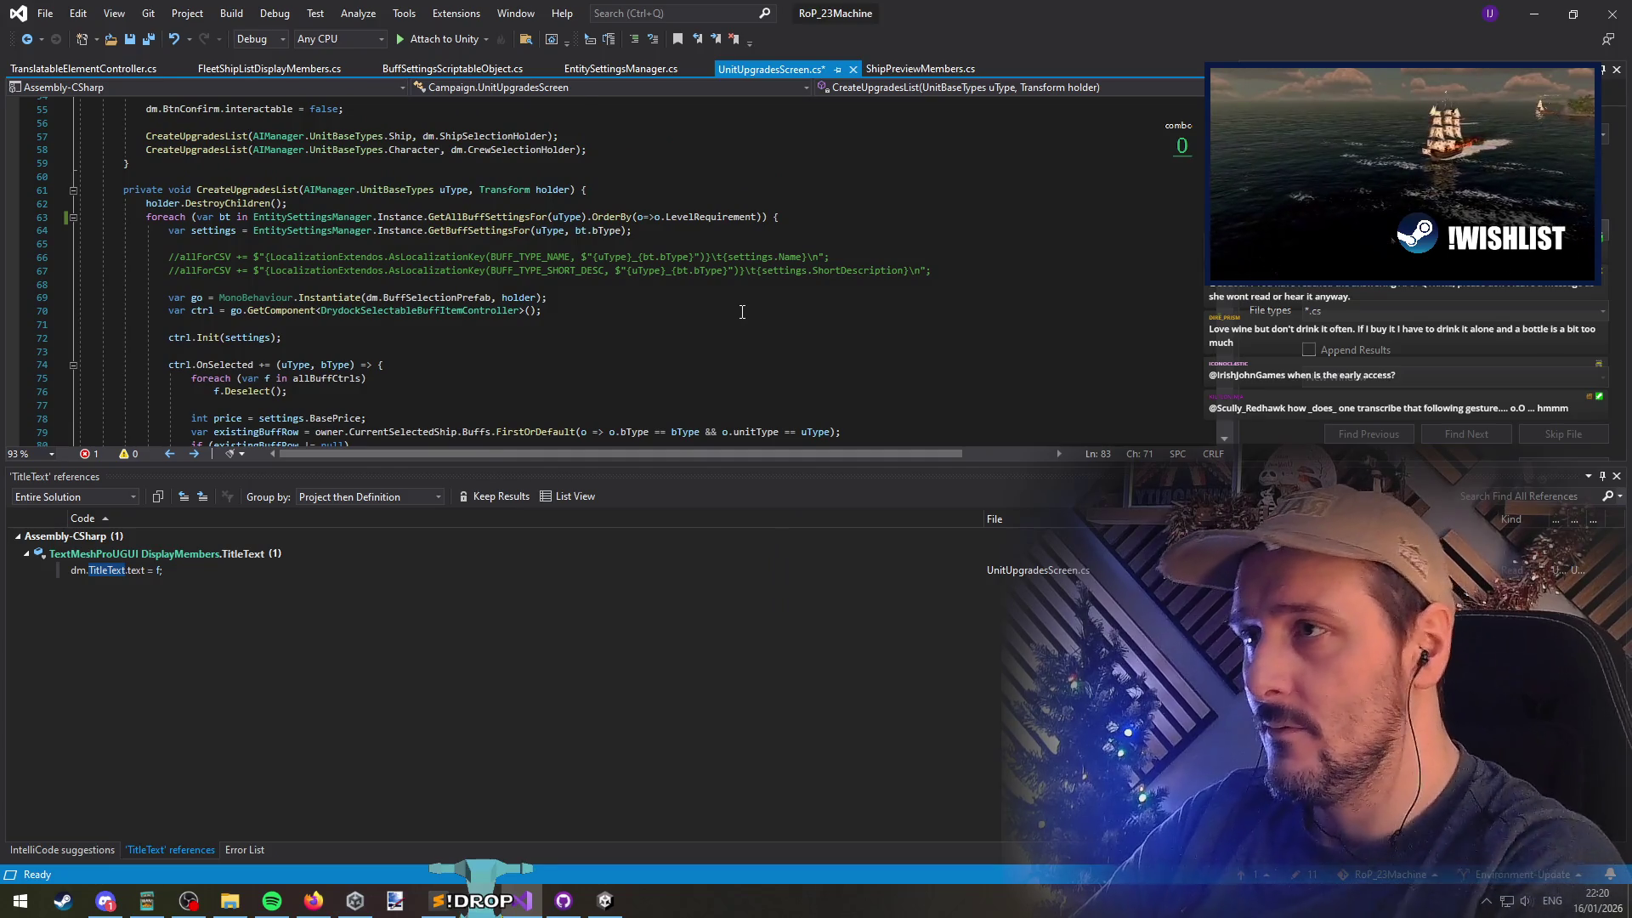
text(uType ==)
key(Return)
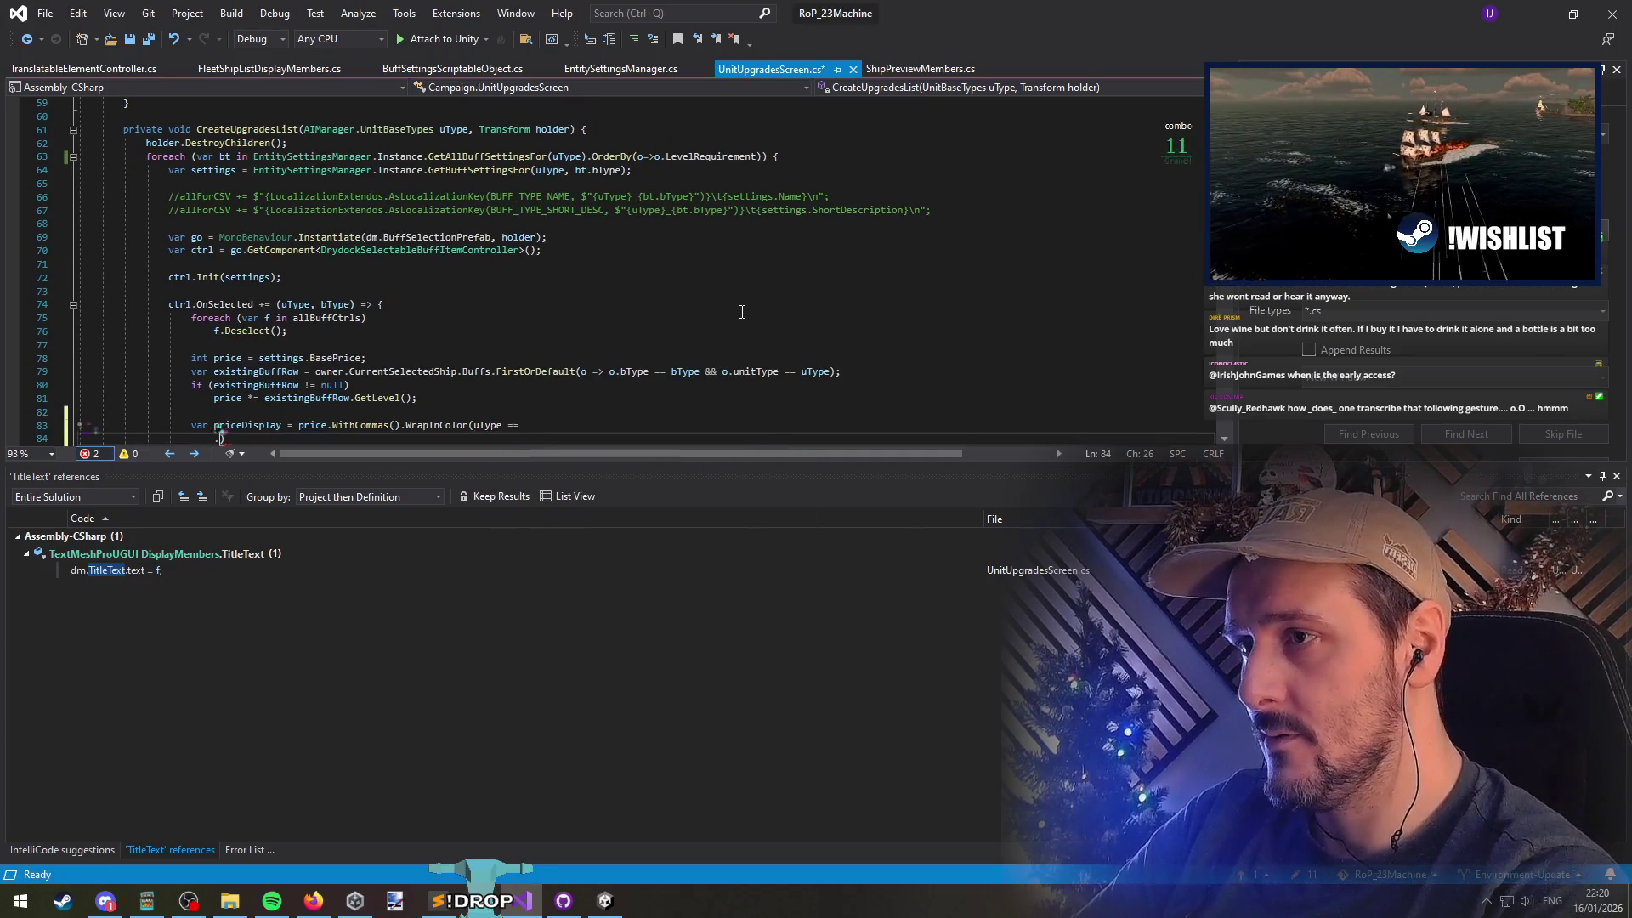
key(Up)
key(End)
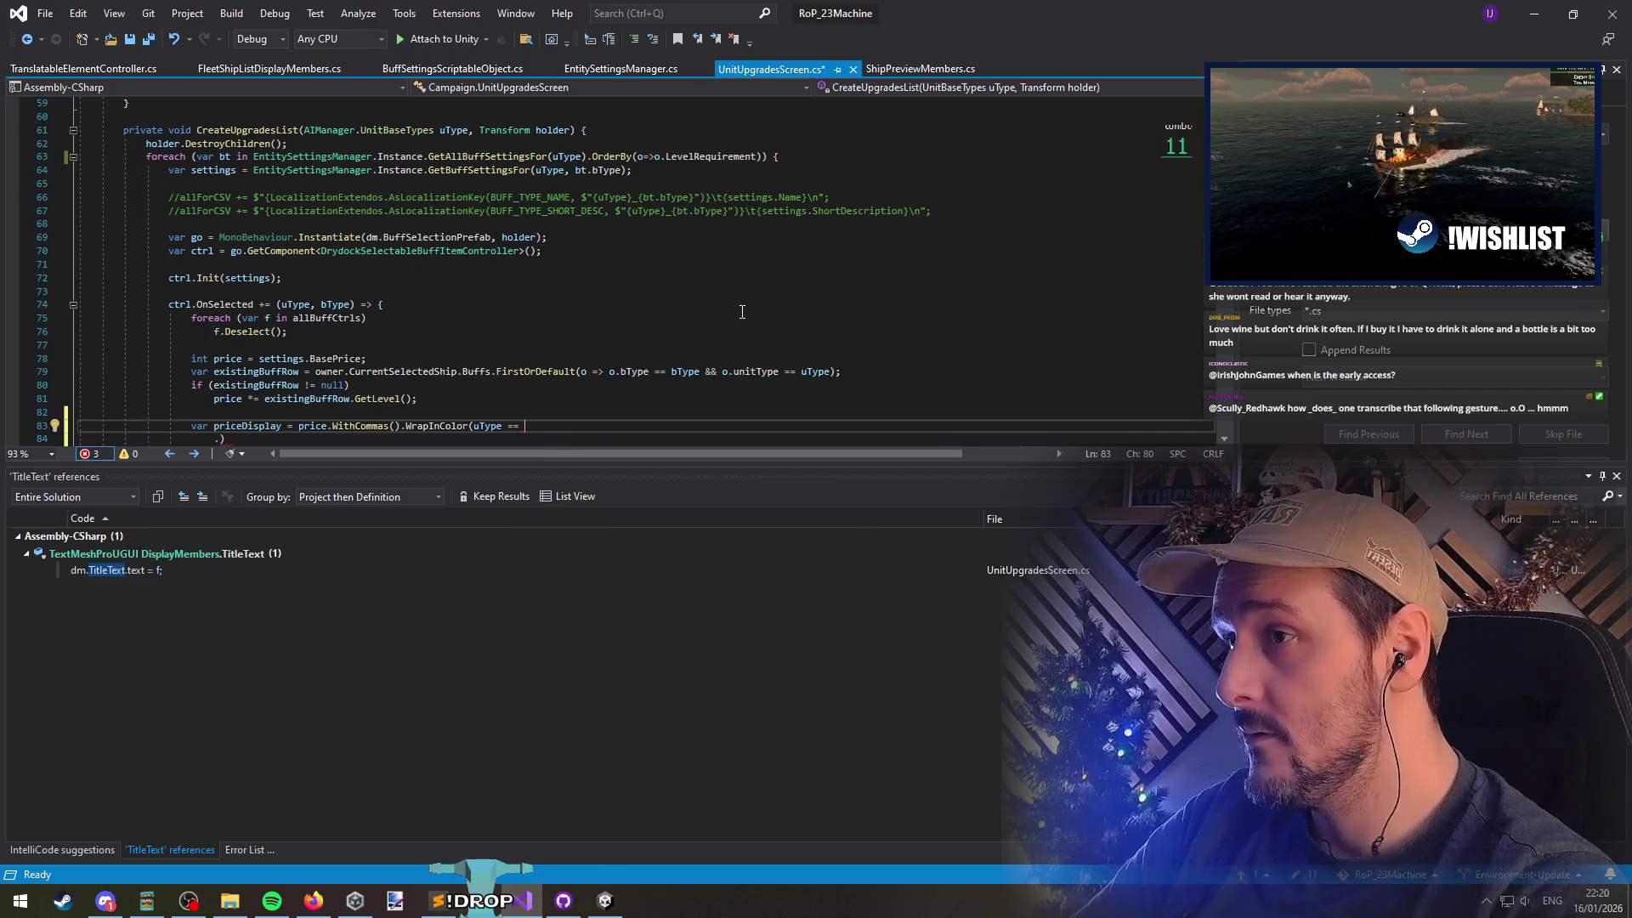
key(Escape)
key(Home)
key(Return)
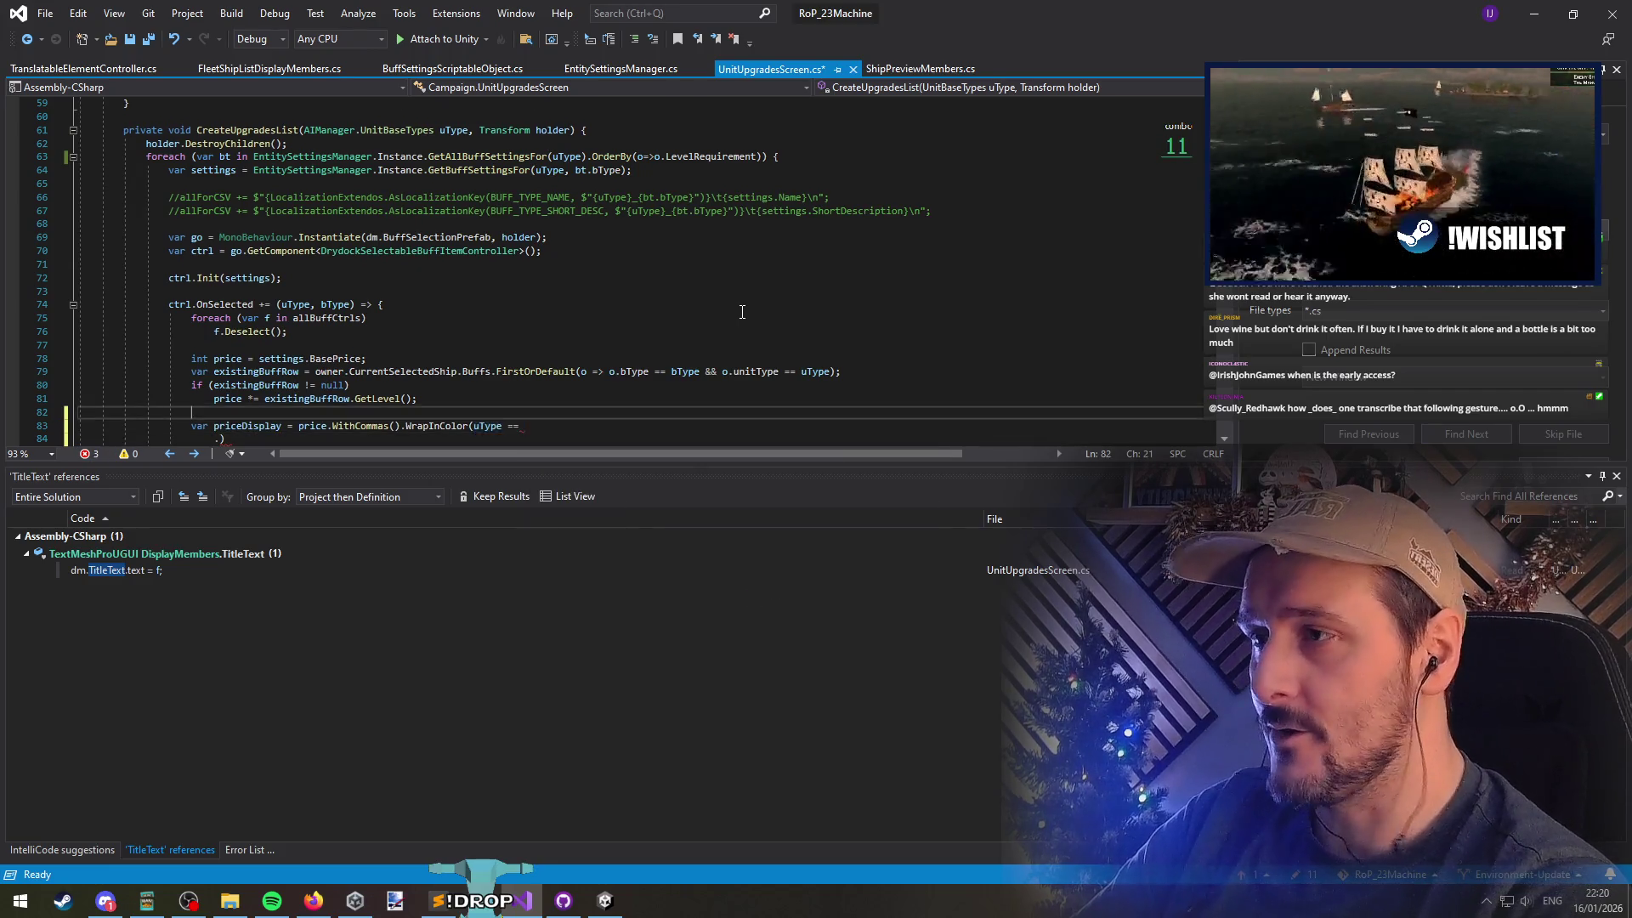
key(Up)
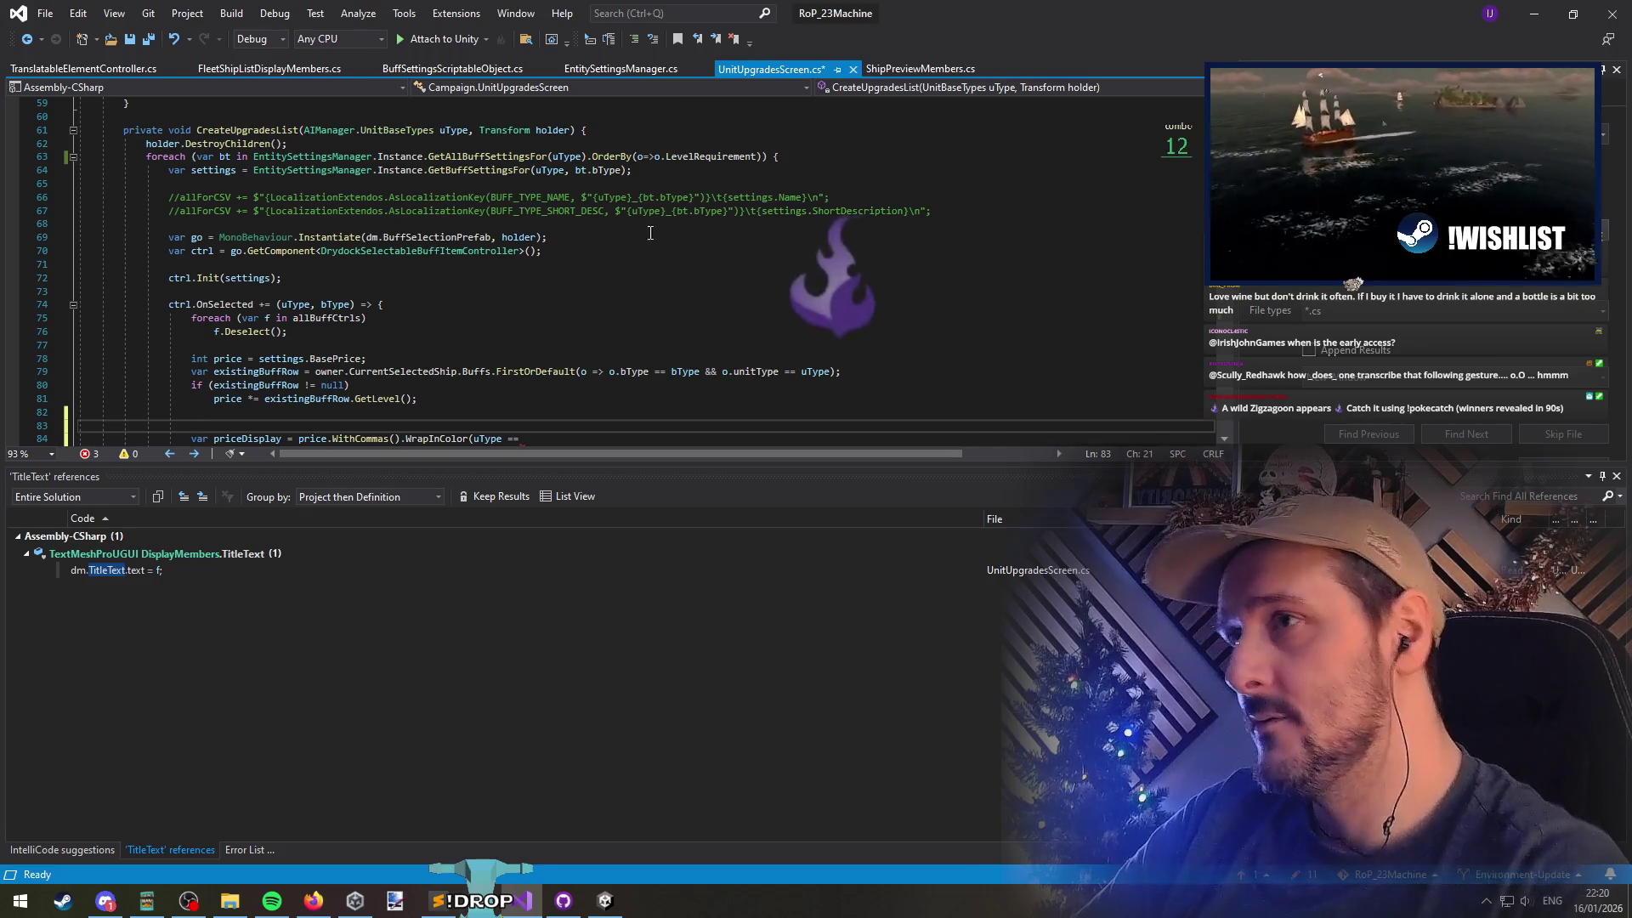
Complete the condition as uType == AIManager.UnitBaseTypes.Character ? using the copied type name
click(299, 130)
key(Right)
key(ctrl+shift+Right)
key(ctrl+shift+Right)
key(ctrl+shift+Right)
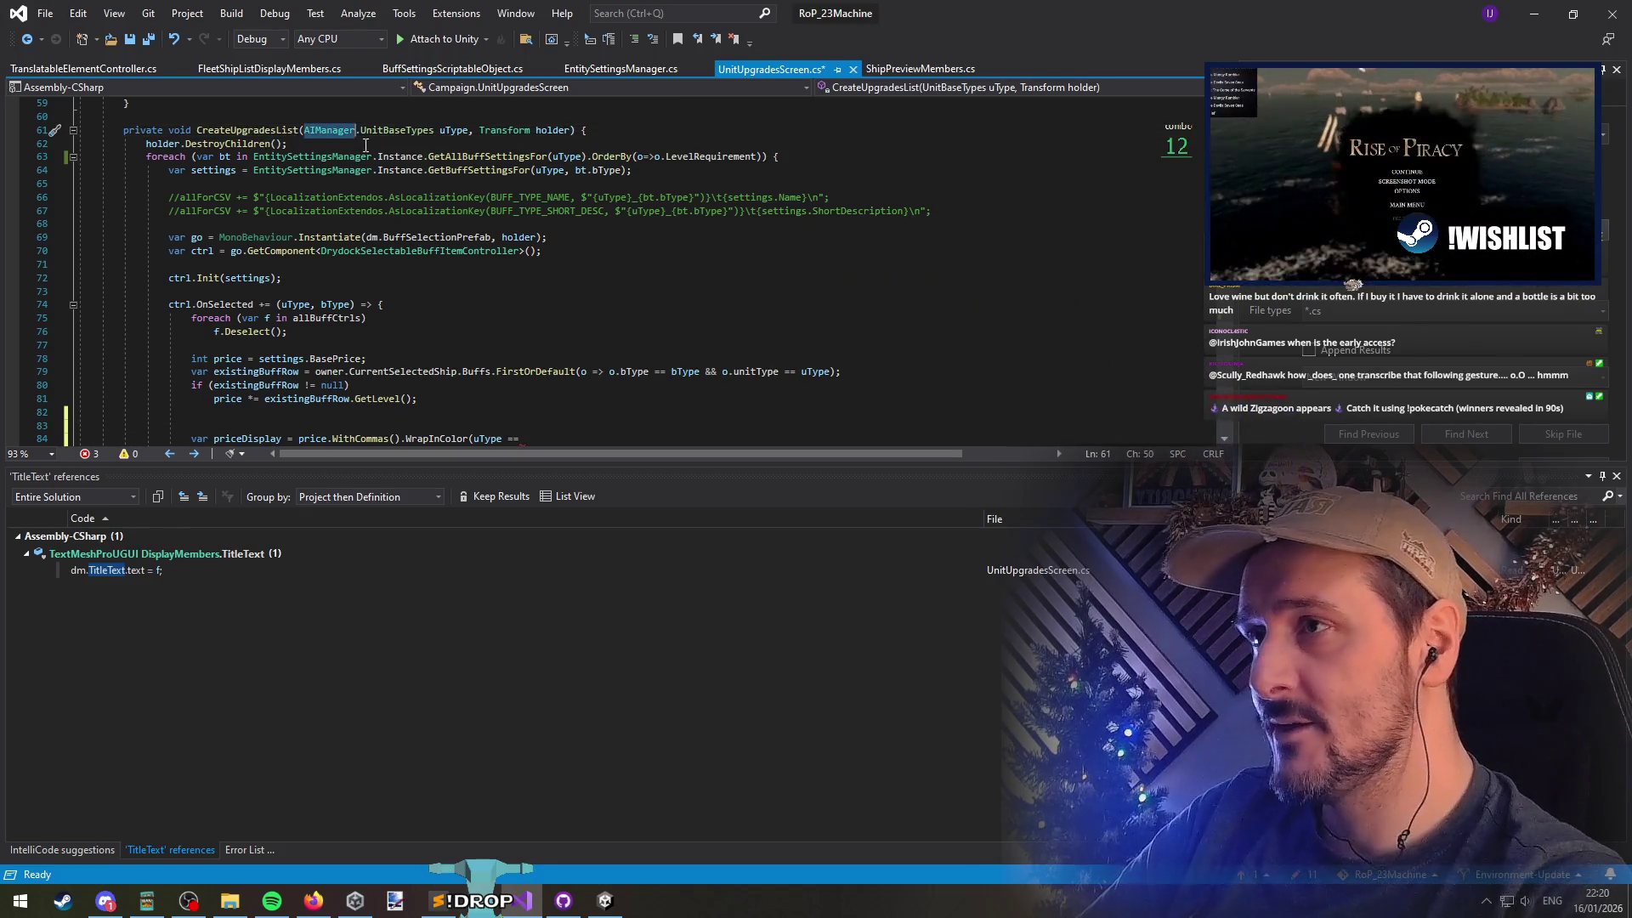
scroll(365, 146, up, 6)
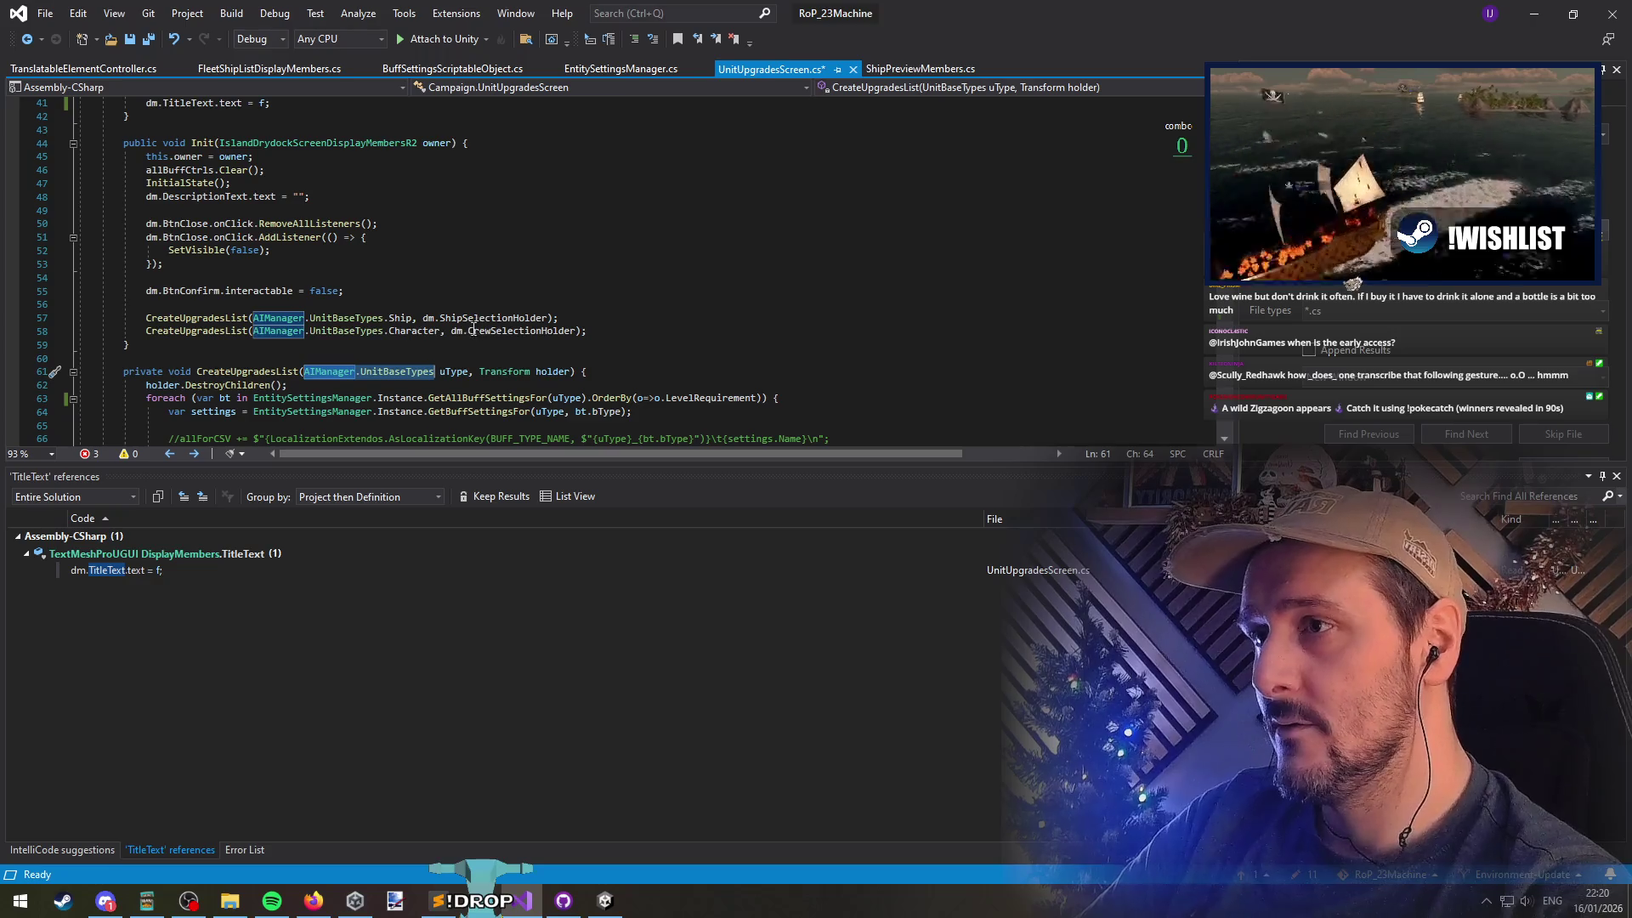
key(ctrl+c)
scroll(386, 339, down, 10)
click(537, 280)
key(ctrl+v)
text(.Character ?)
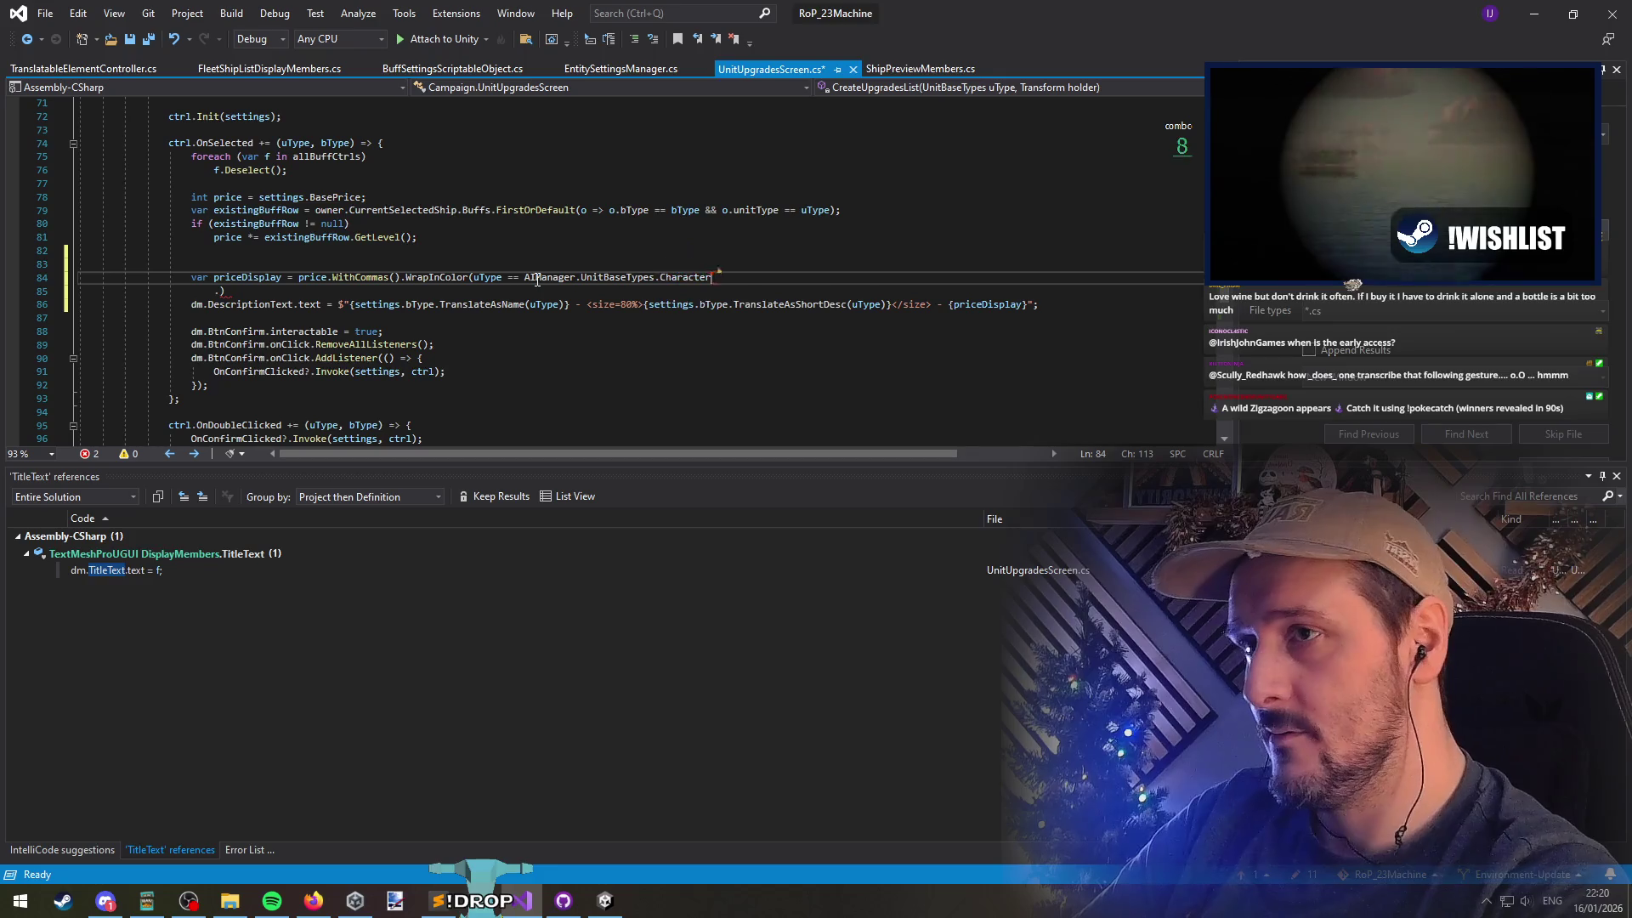
key(Delete)
key(Delete)
Finish the WrapInColor argument with PaletteName.Silver : PaletteName.Yellow
text(pale)
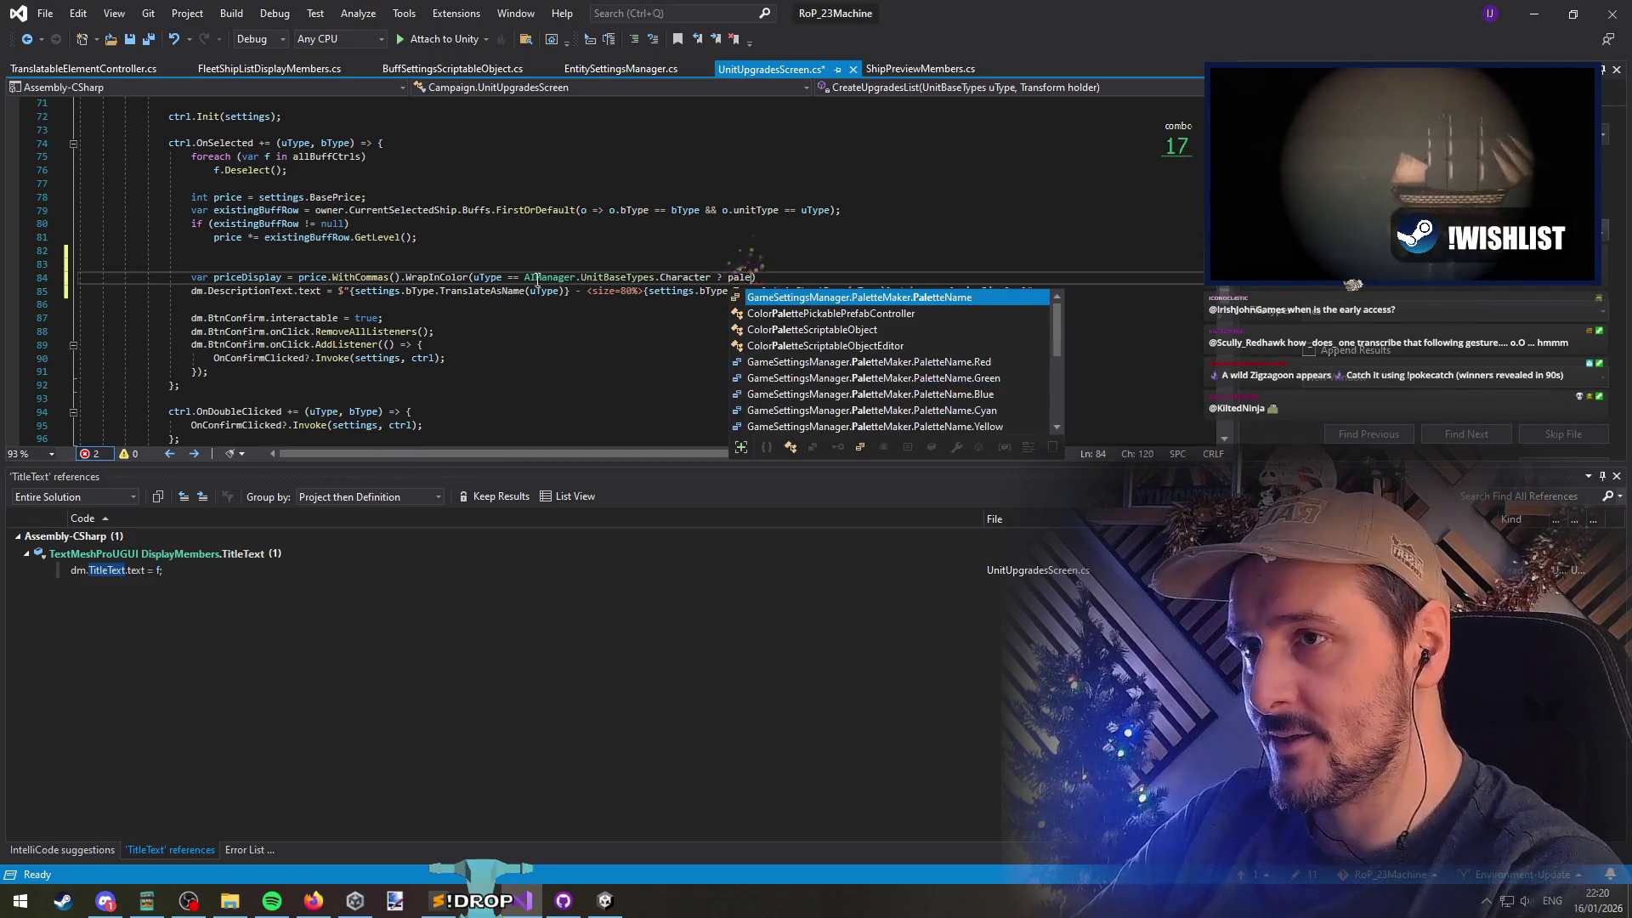
key(Down)
key(Down)
key(Down)
key(Down)
key(Down)
key(Down)
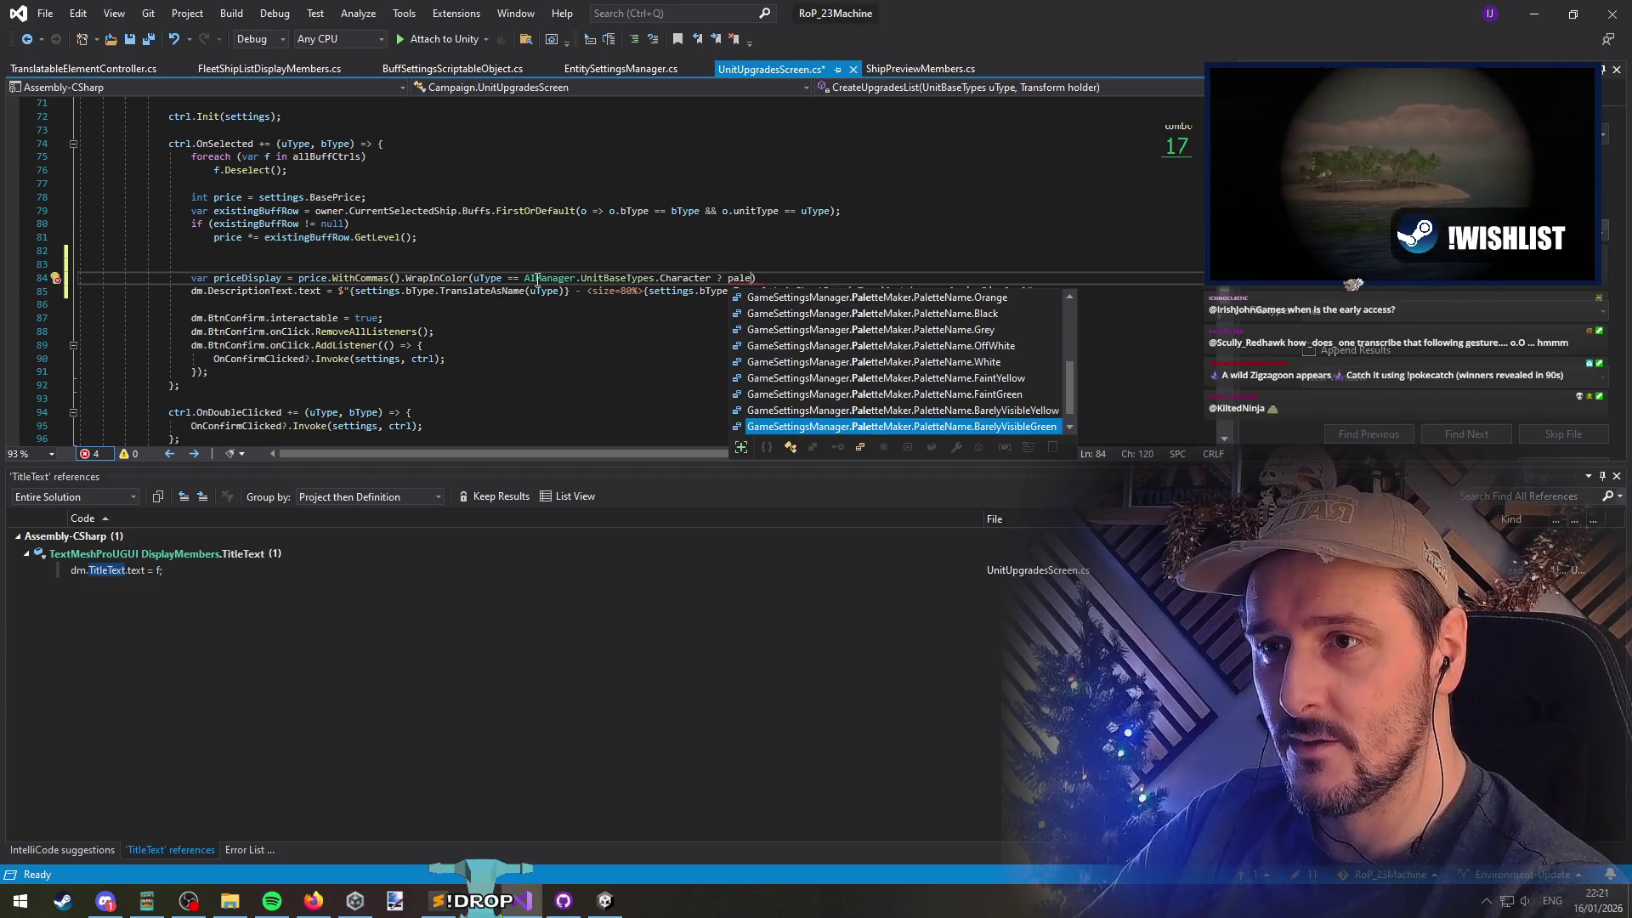
text(silver)
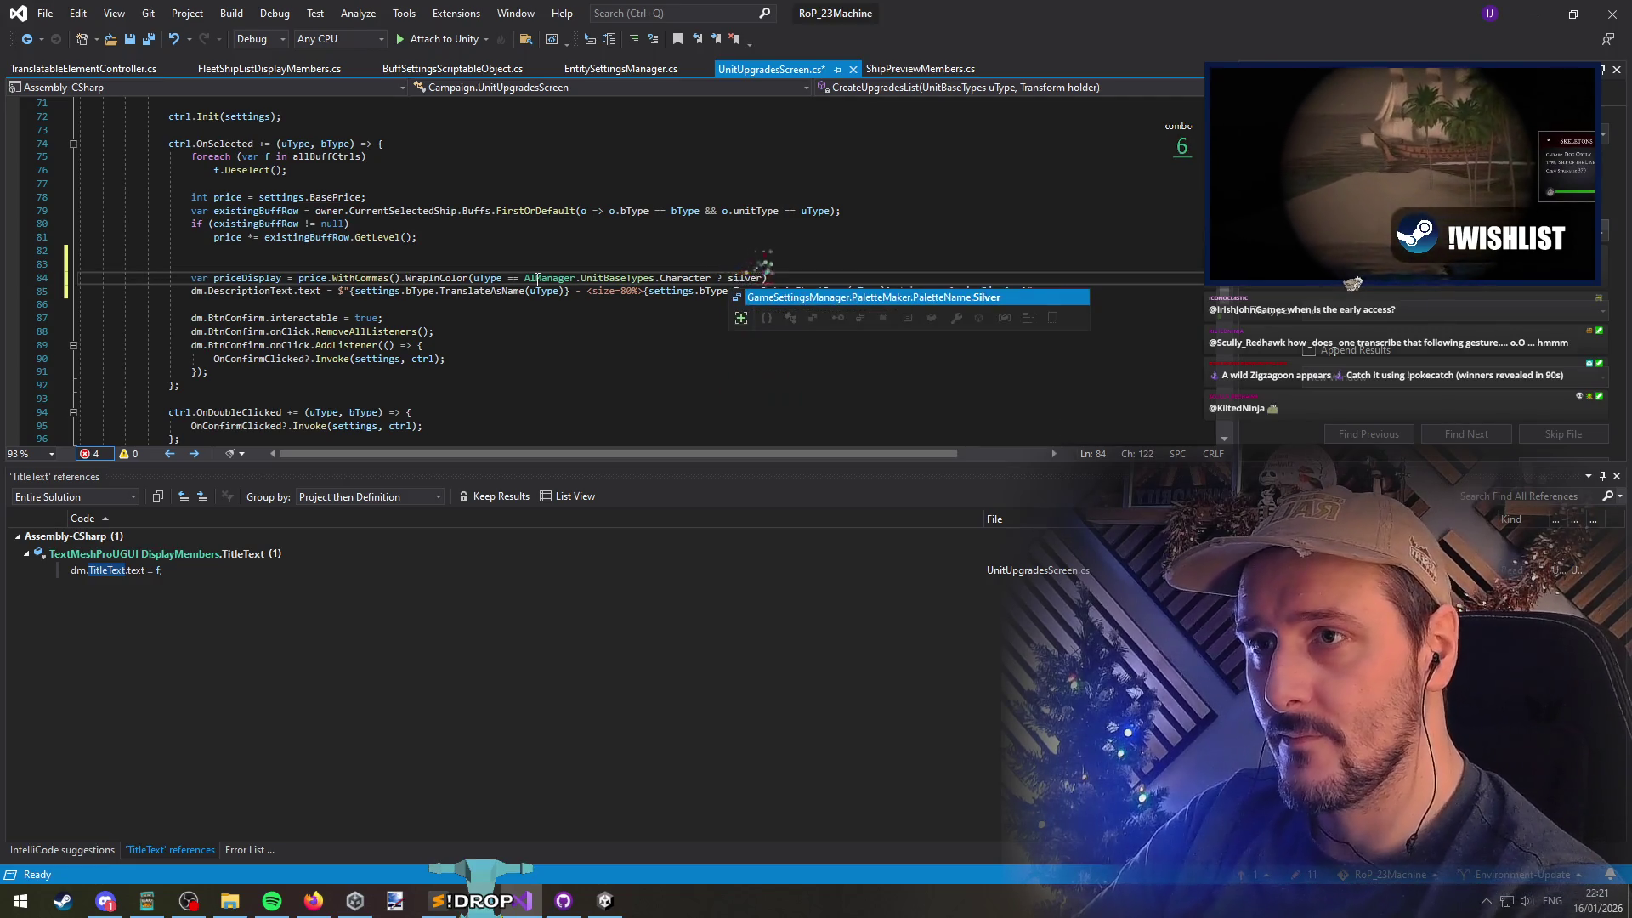
key(Tab)
text(: )
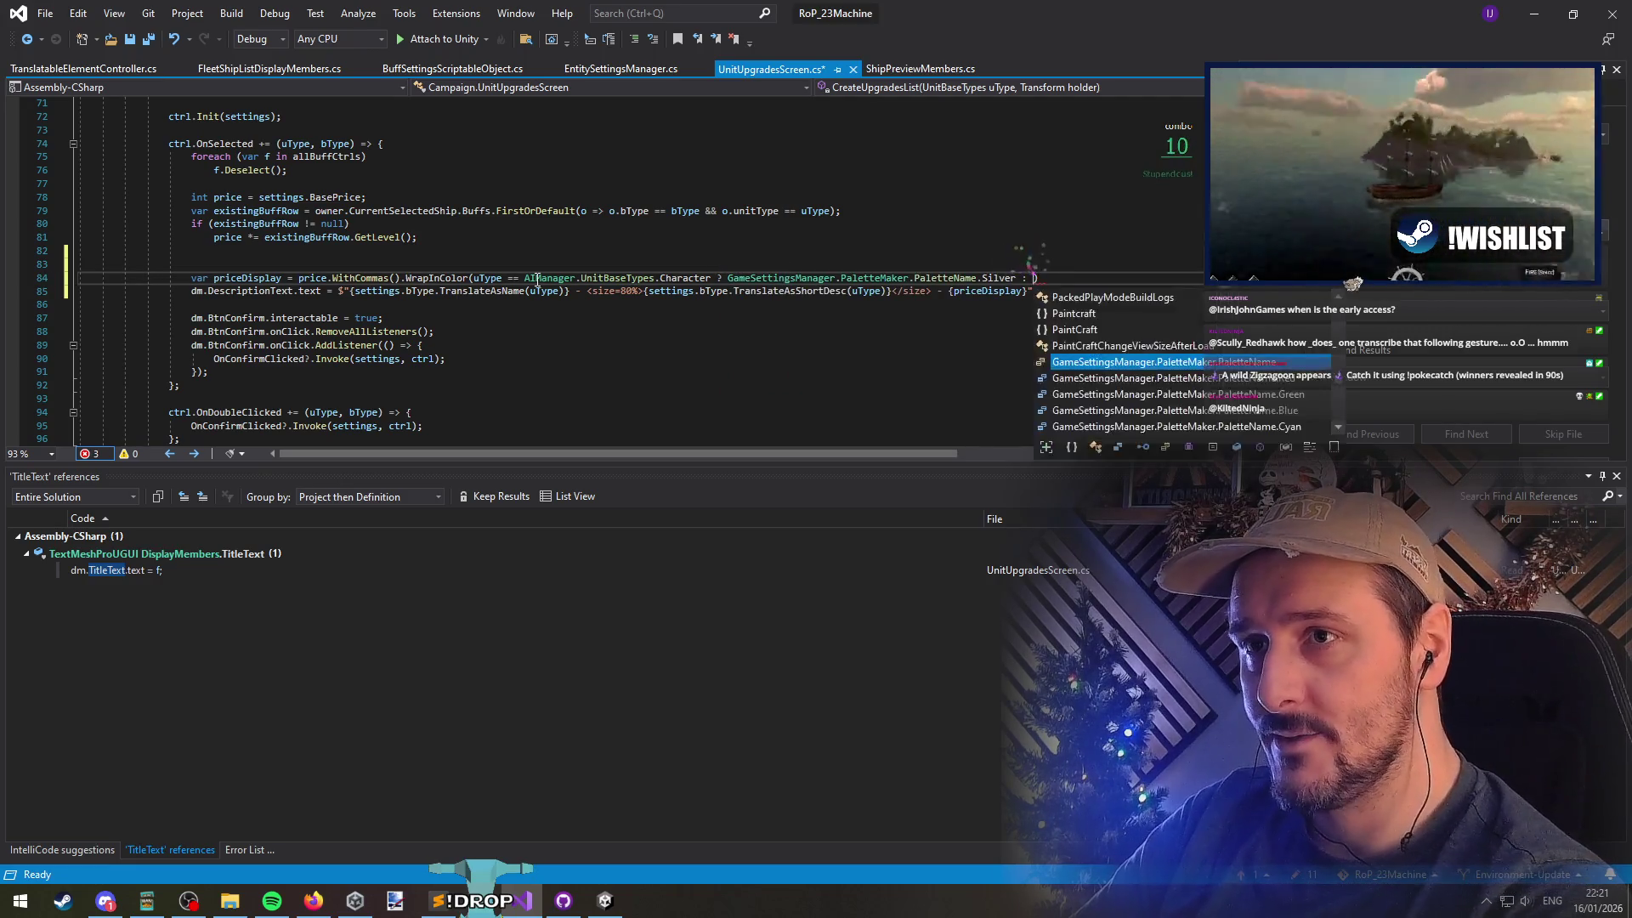
text(.PaletteMaker.PaletteName)
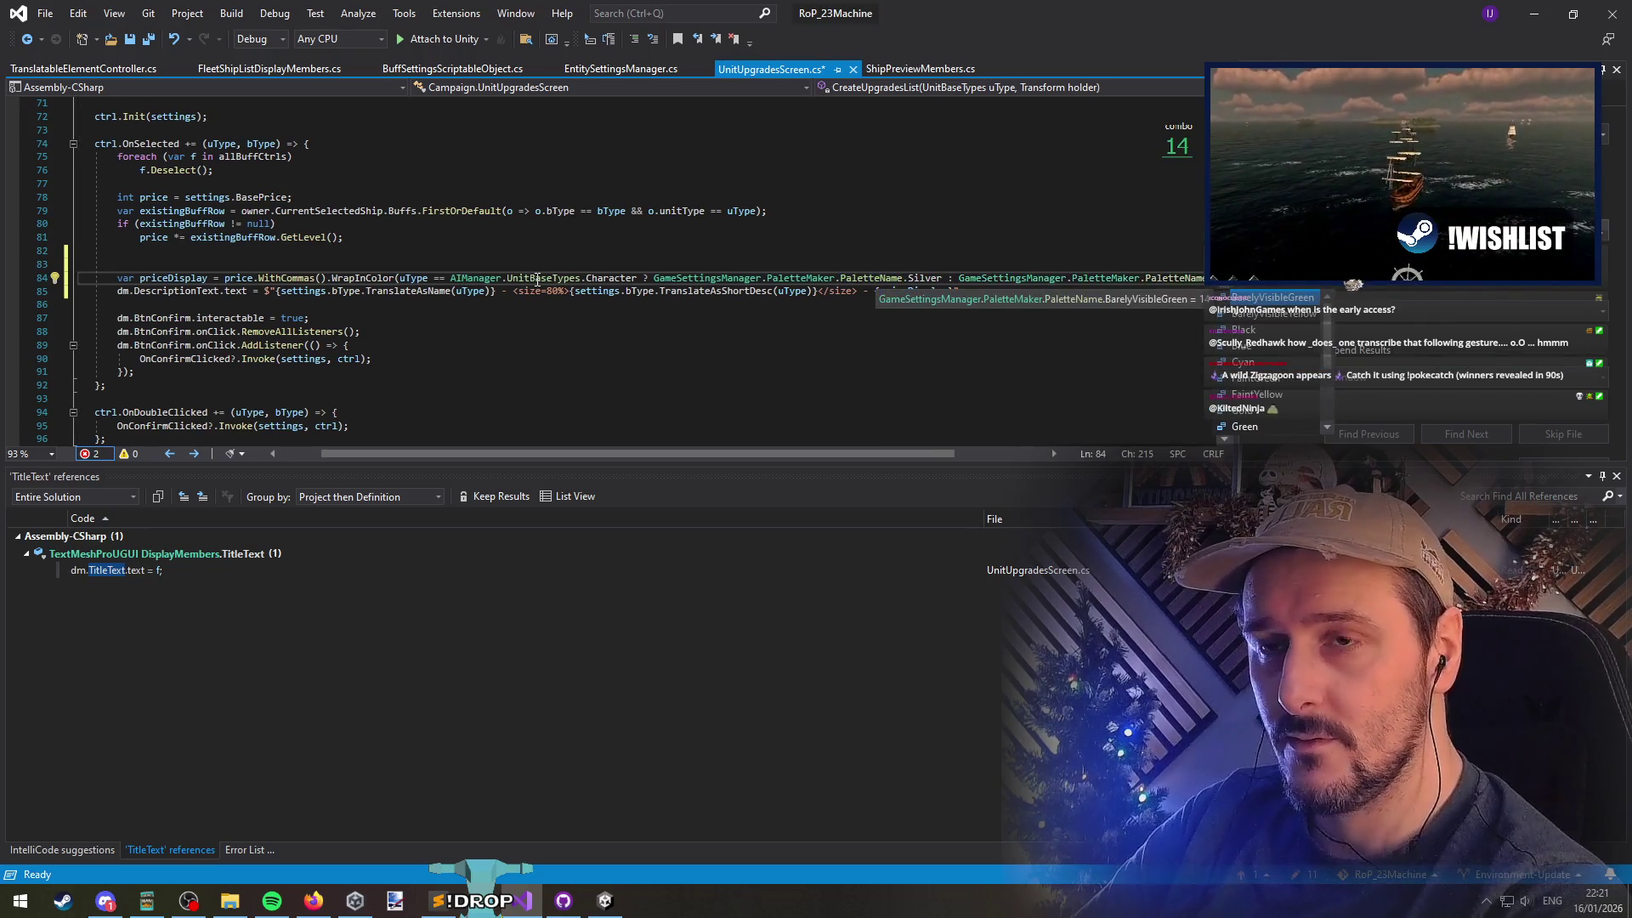
text(yel)
key(Tab)
text(;)
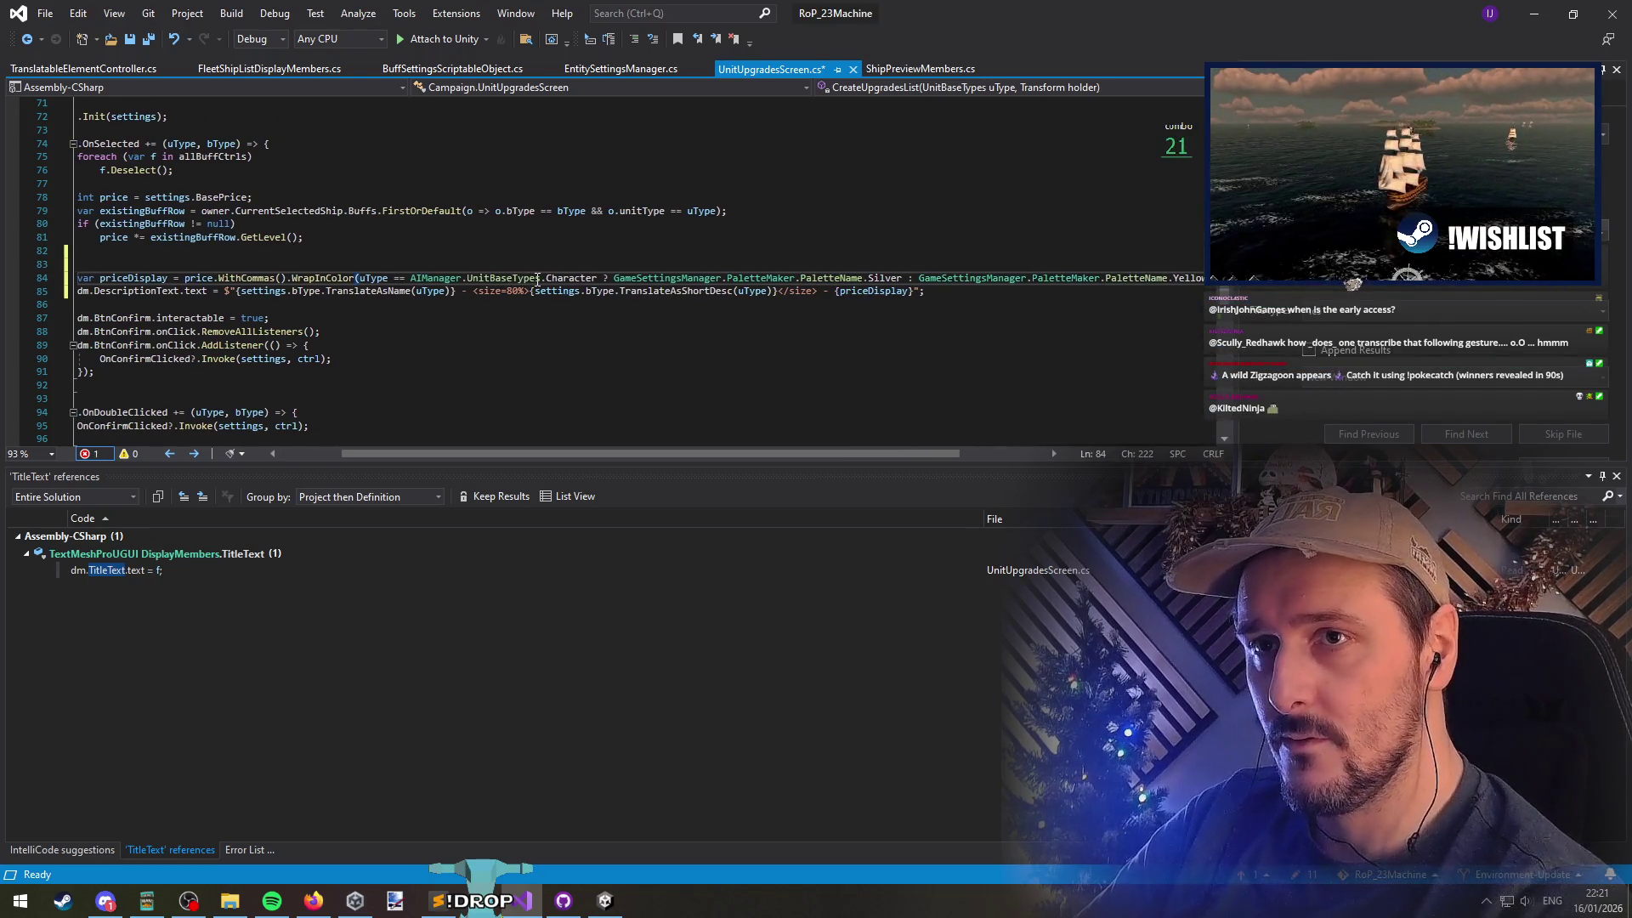
Split priceDisplay into a separate string declaration with the colour expression on its own line
key(Home)
key(ctrl+Right)
key(ctrl+Right)
key(ctrl+Right)
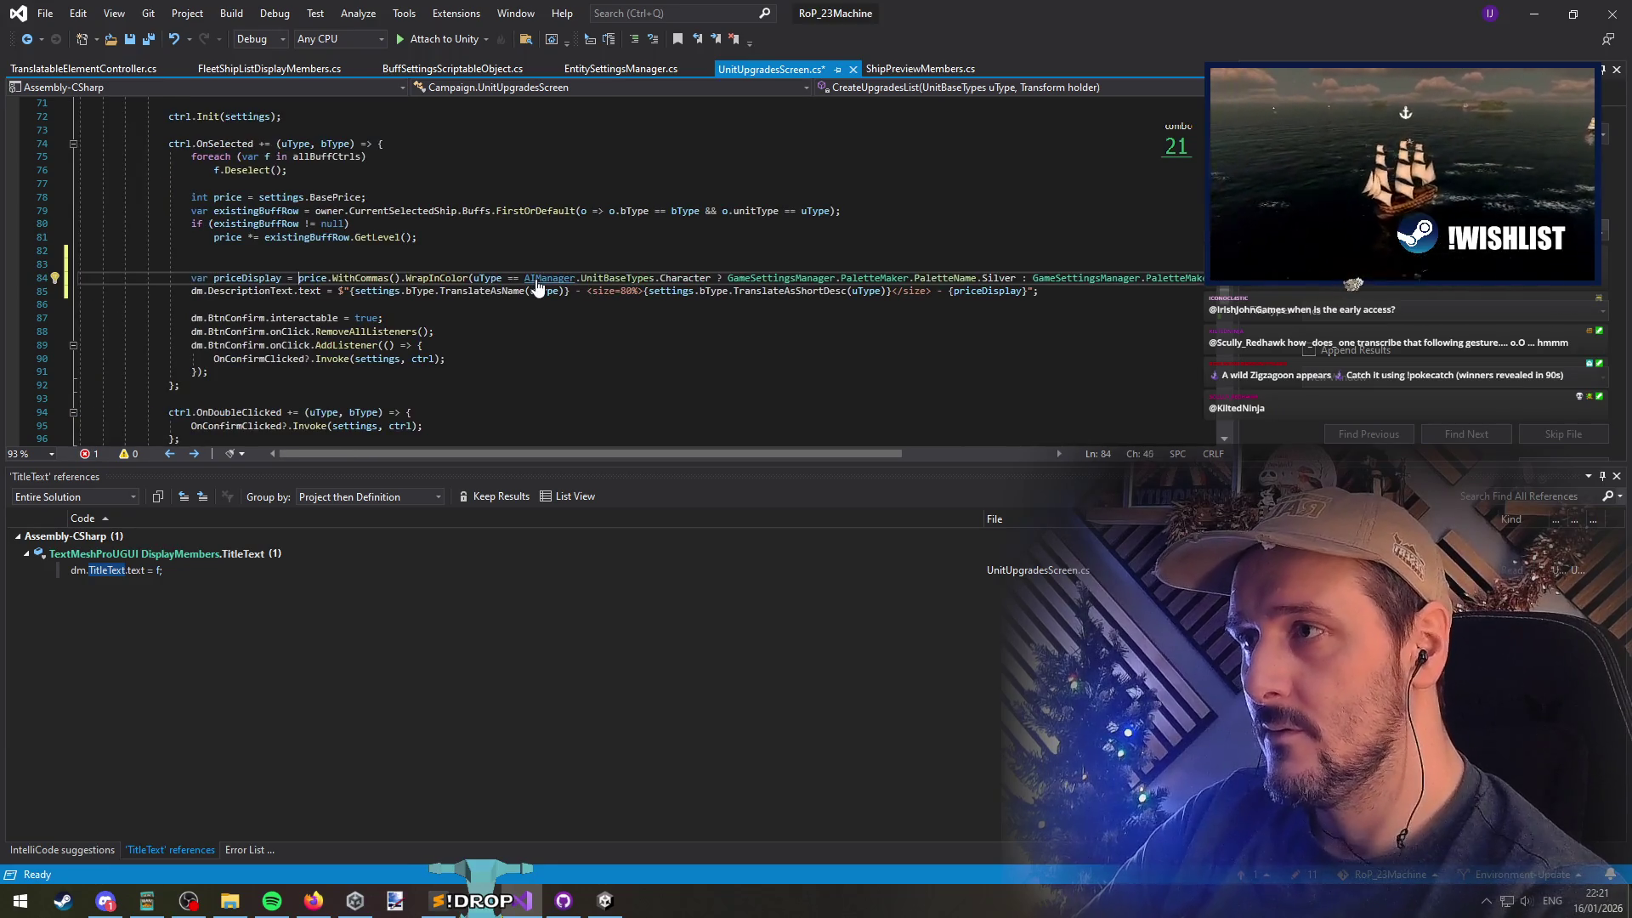
key(End)
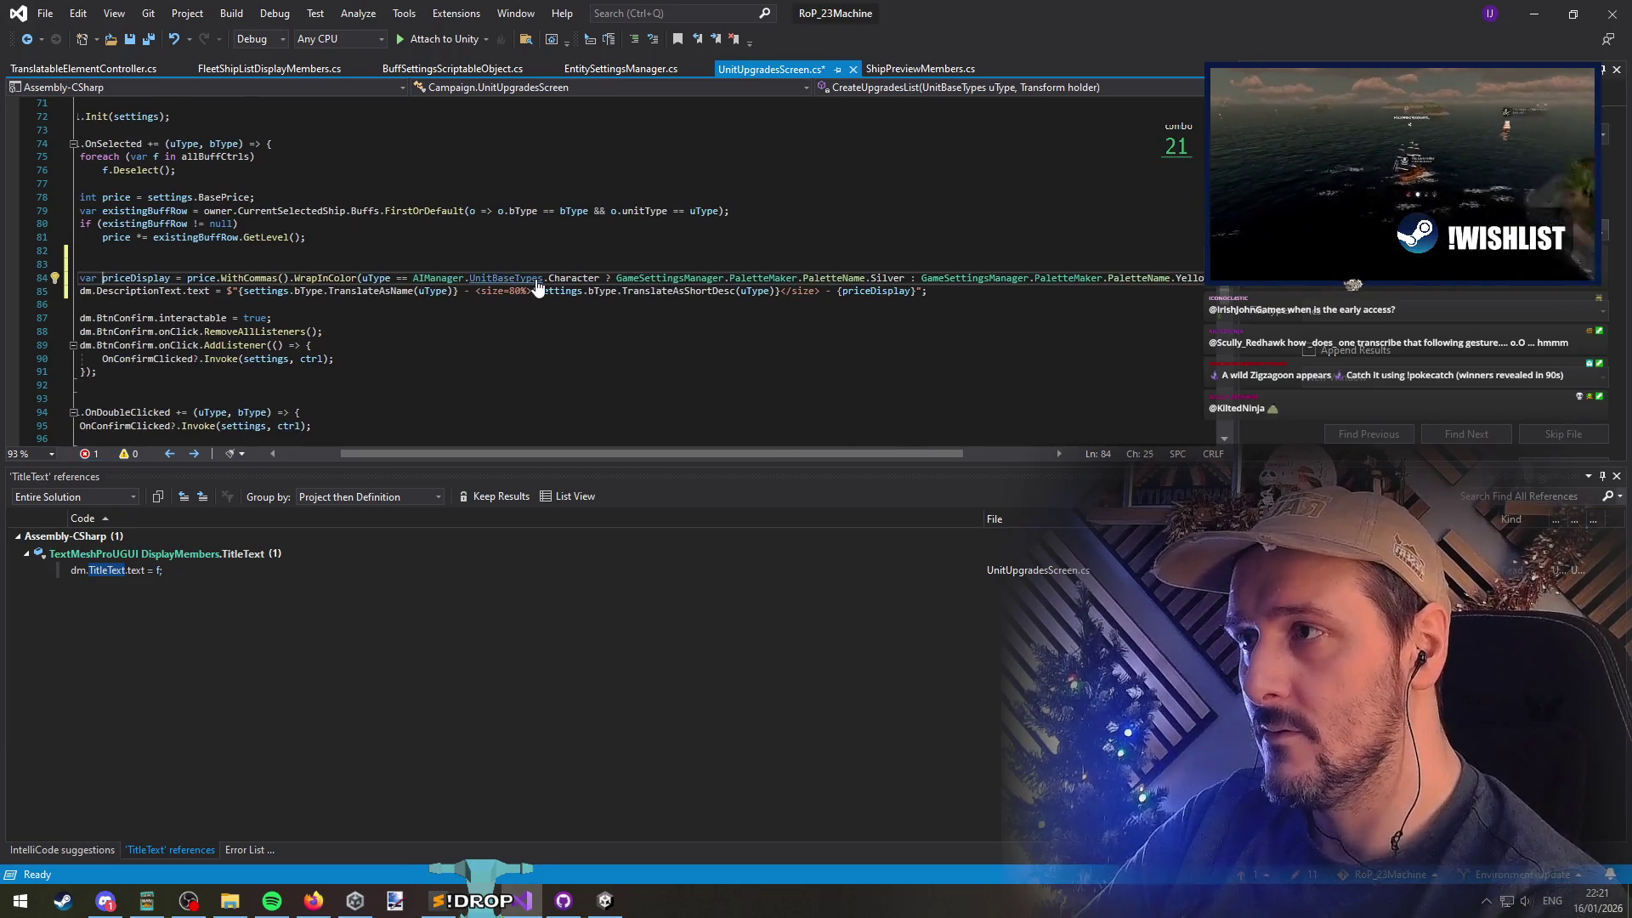
key(alt+shift+equal)
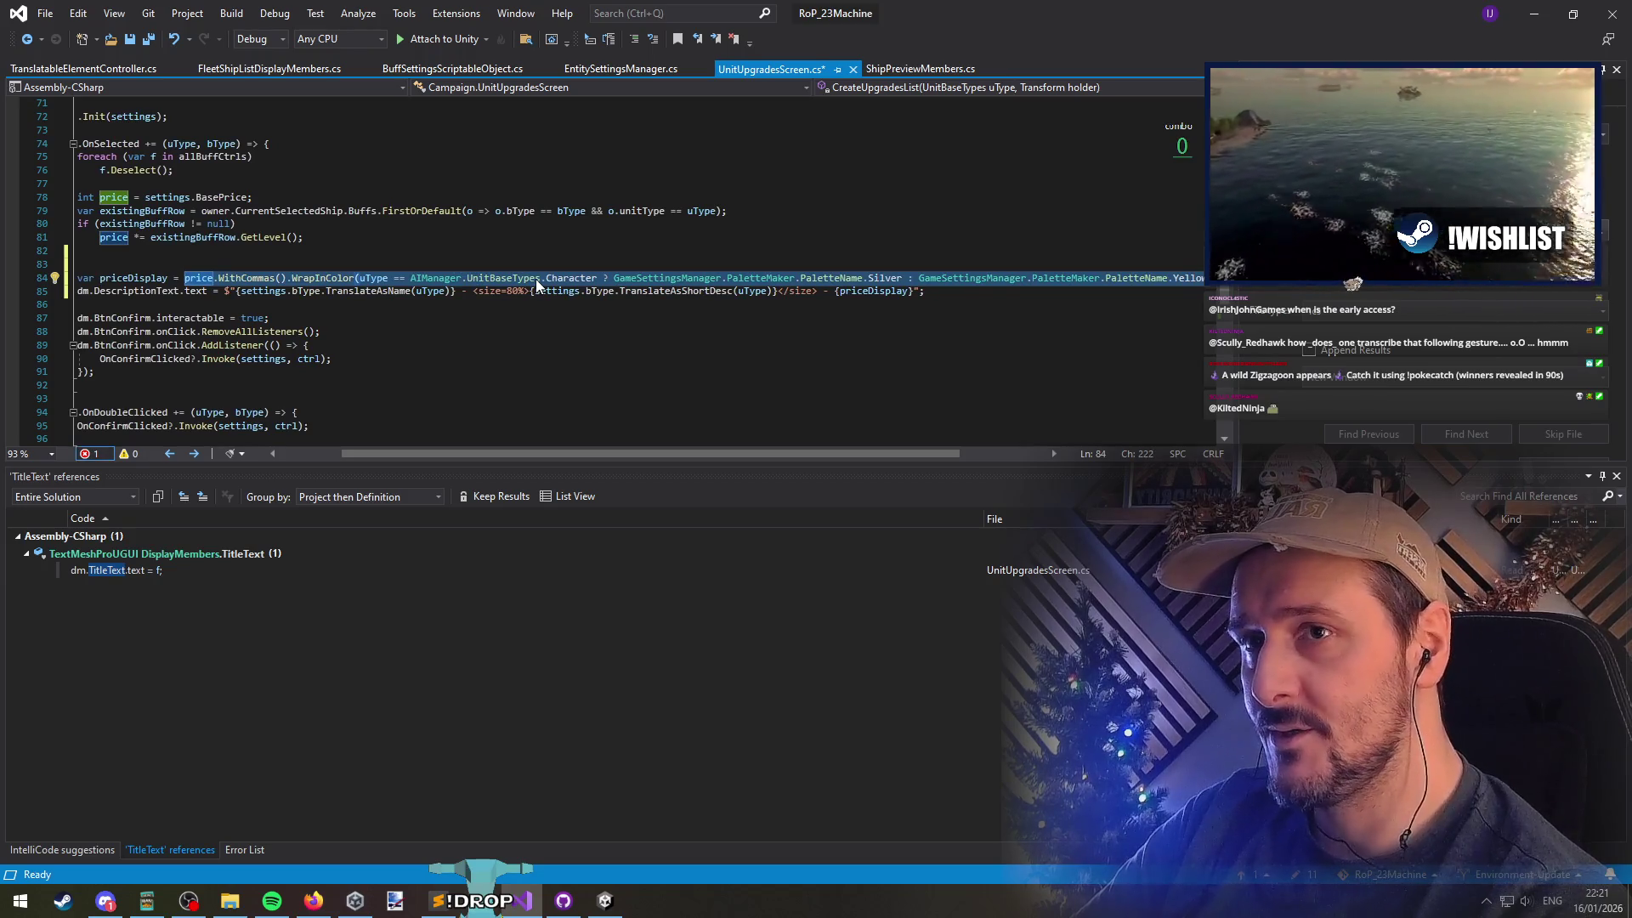
key(Home)
key(ctrl+Right)
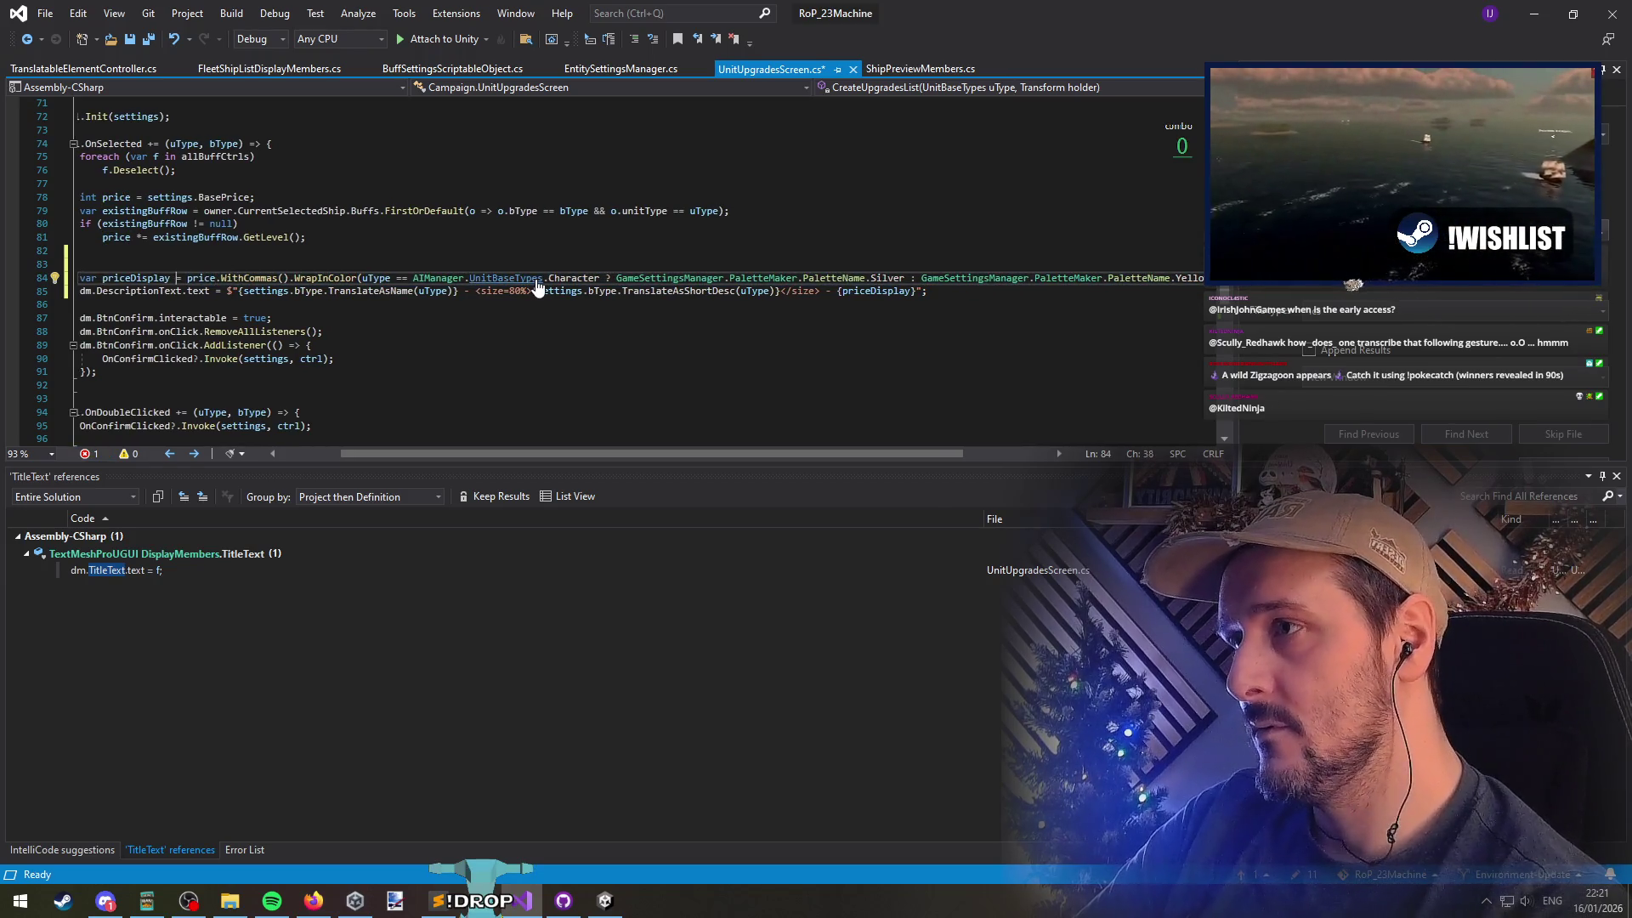
key(BackSpace)
key(BackSpace)
key(BackSpace)
text(;)
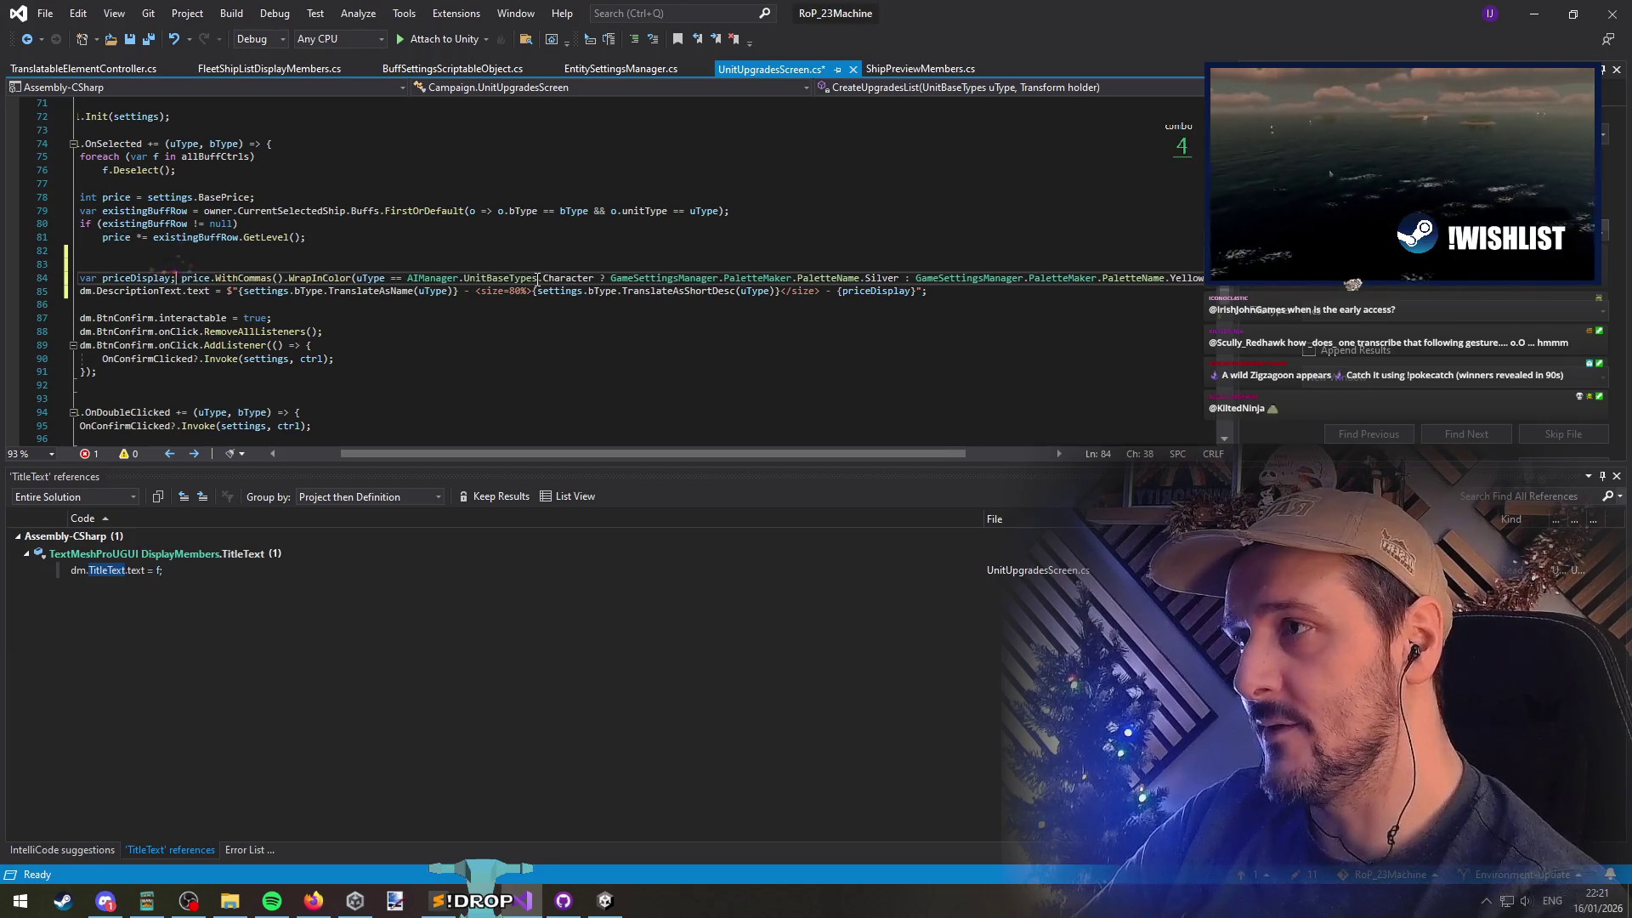
key(Return)
key(Up)
key(Delete)
key(Delete)
key(Delete)
Declare priceDisplay as a string and move the Character condition into a new if statement
text(string)
key(End)
key(Return)
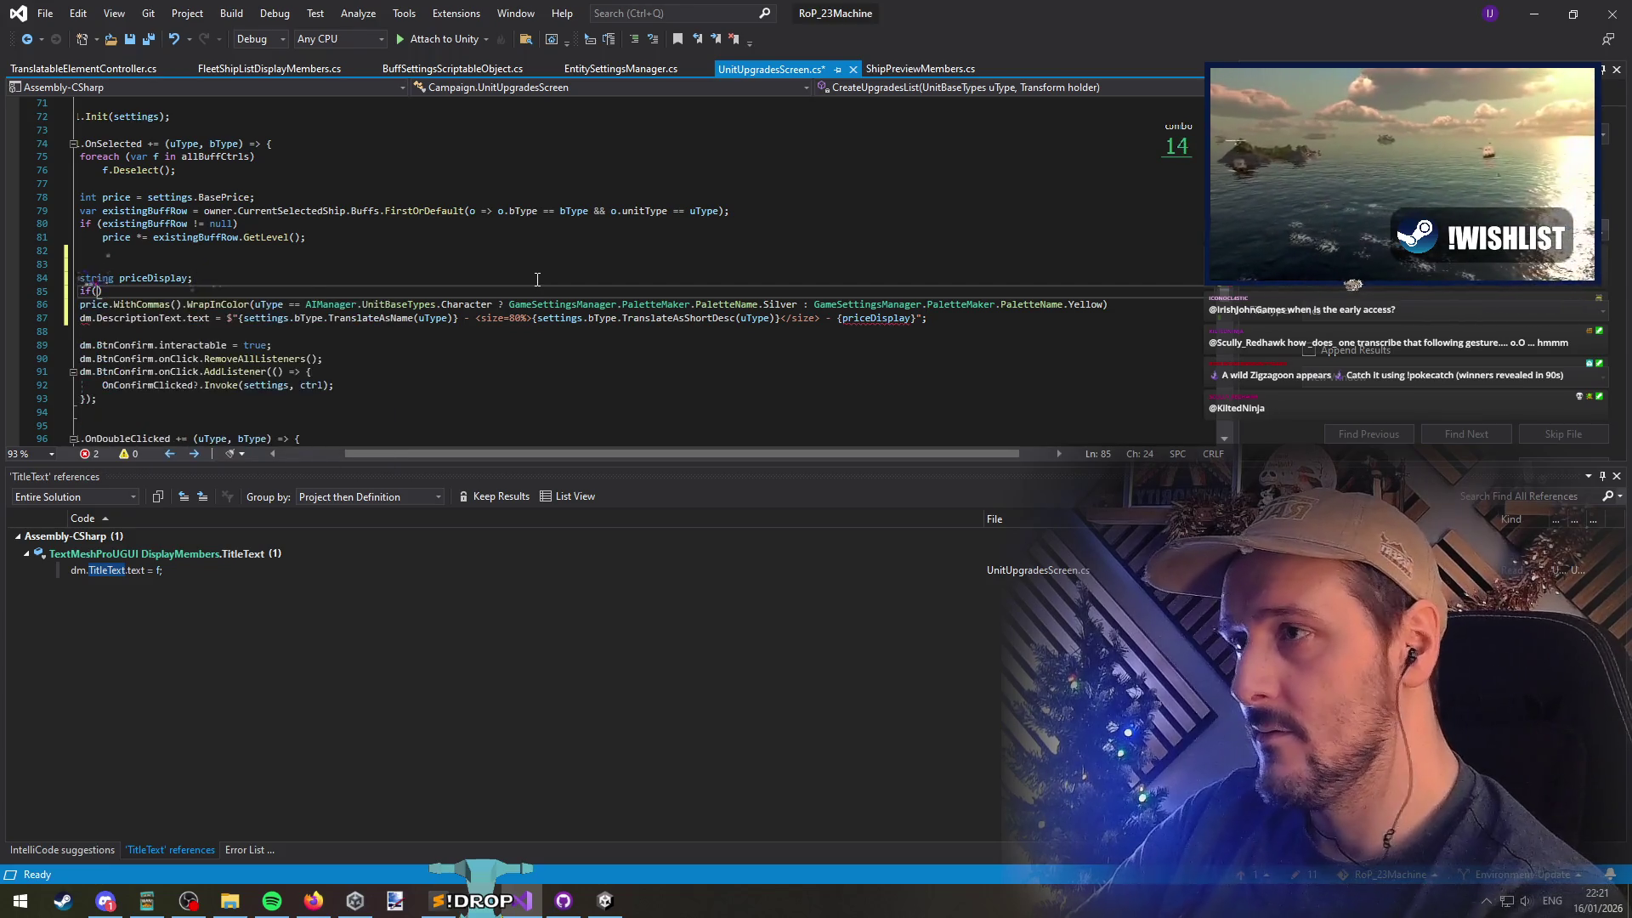
key(Down)
key(ctrl+Right)
key(ctrl+Left)
key(ctrl+shift+Right)
key(ctrl+shift+Right)
key(ctrl+shift+Right)
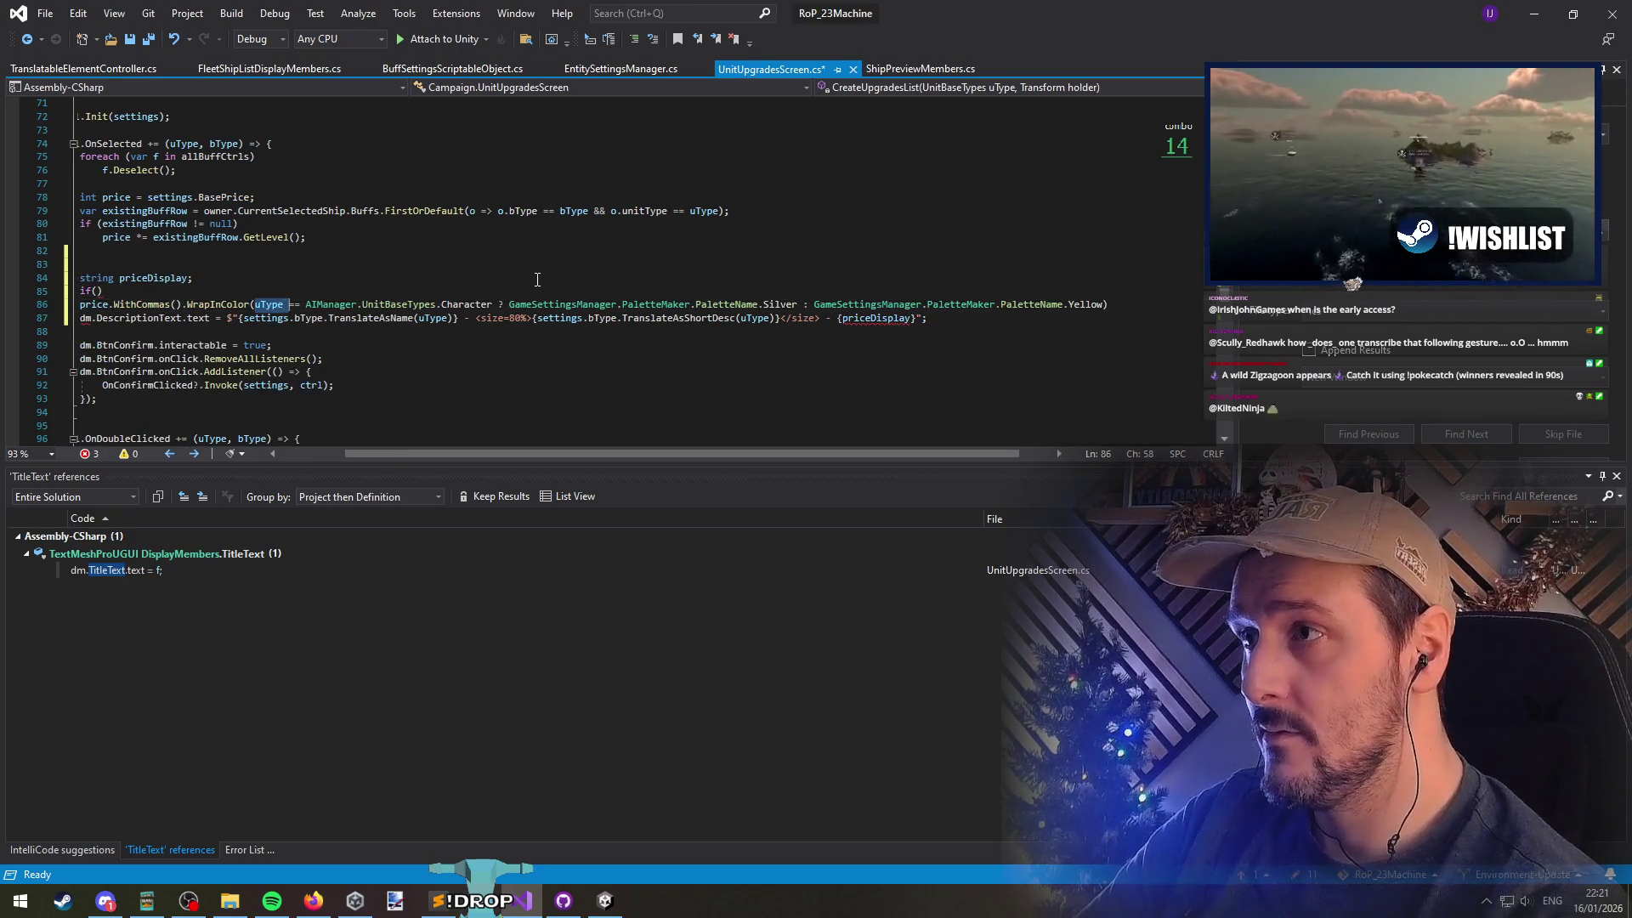
key(ctrl+x)
key(ctrl+Return)
key(Up)
key(End)
key(Left)
key(ctrl+v)
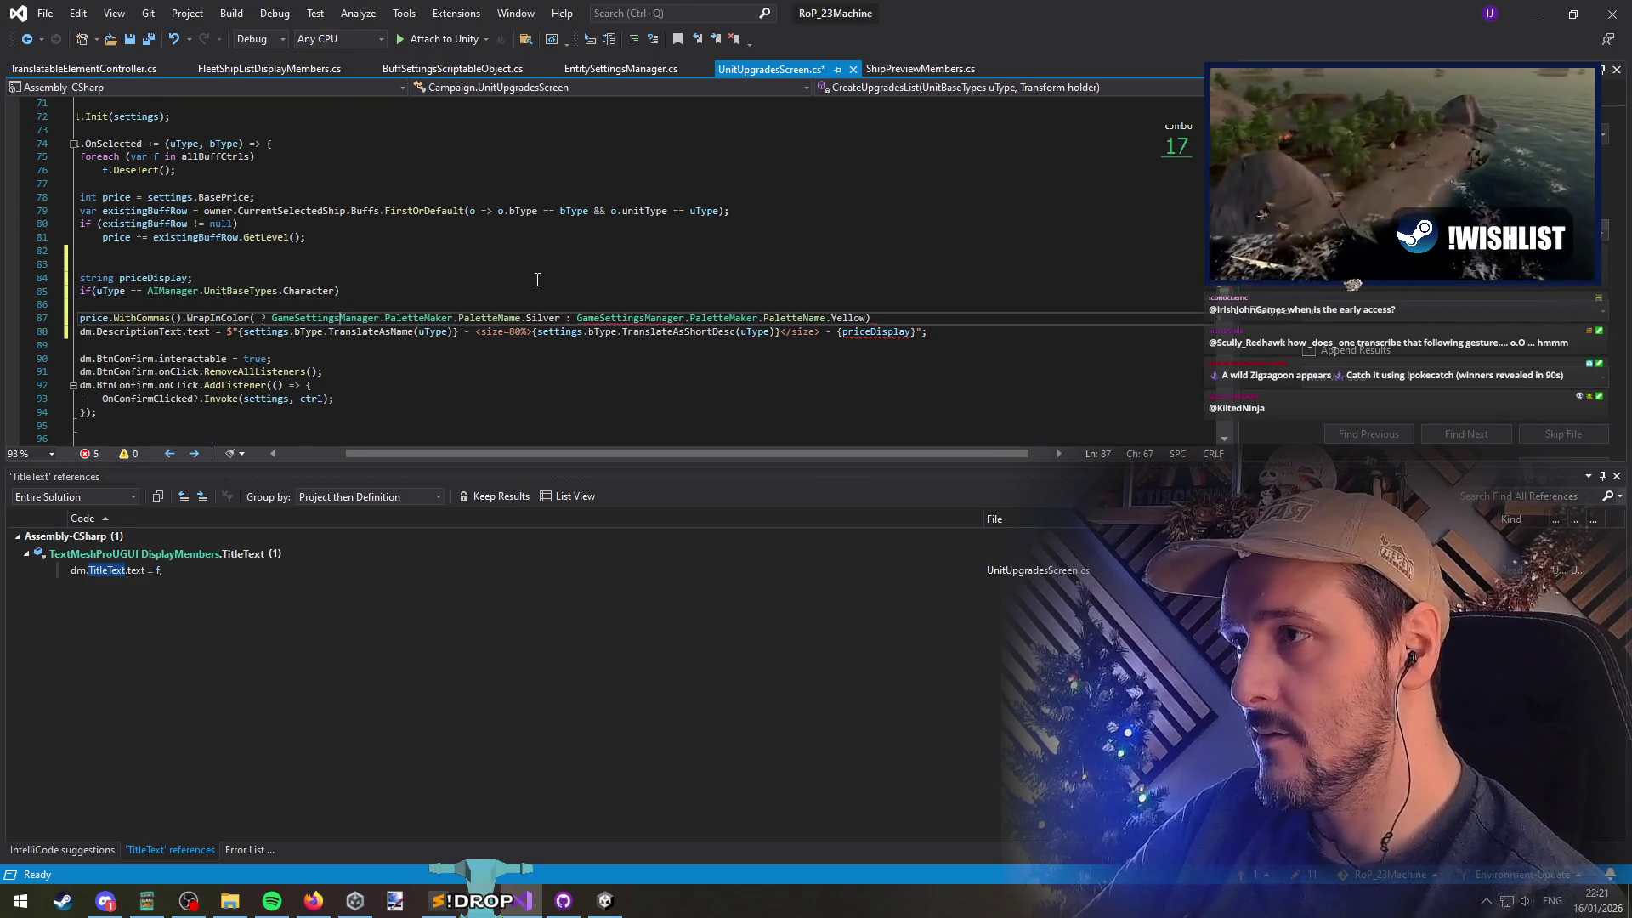
Remove the blank line after the if and give it a braced block
key(Delete)
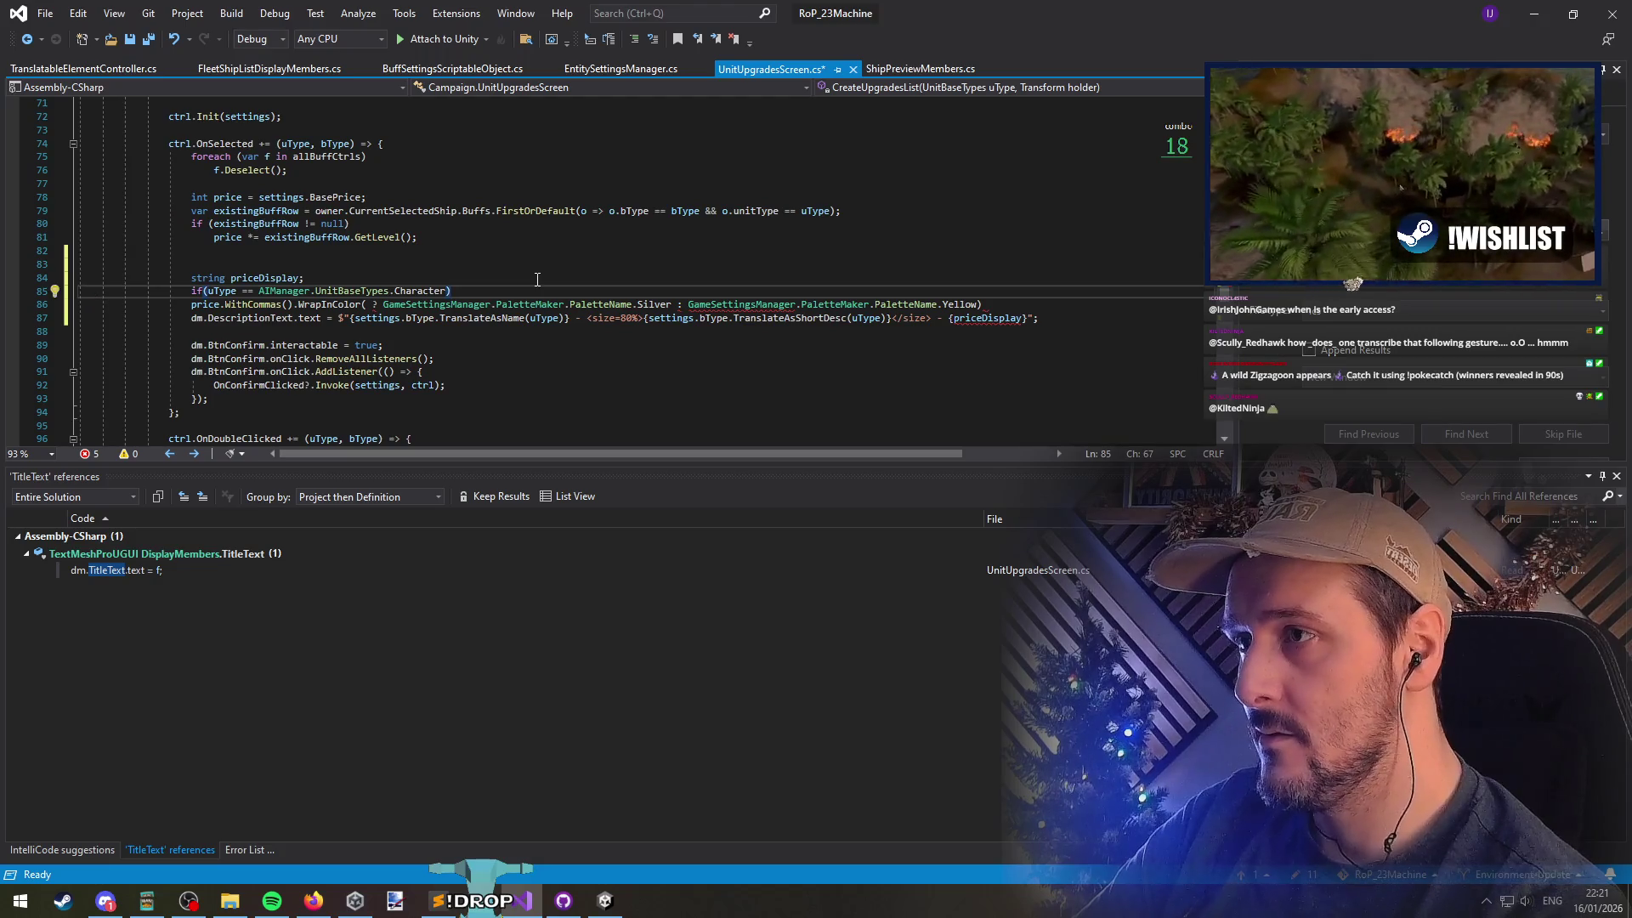
text({)
key(Down)
key(End)
key(Return)
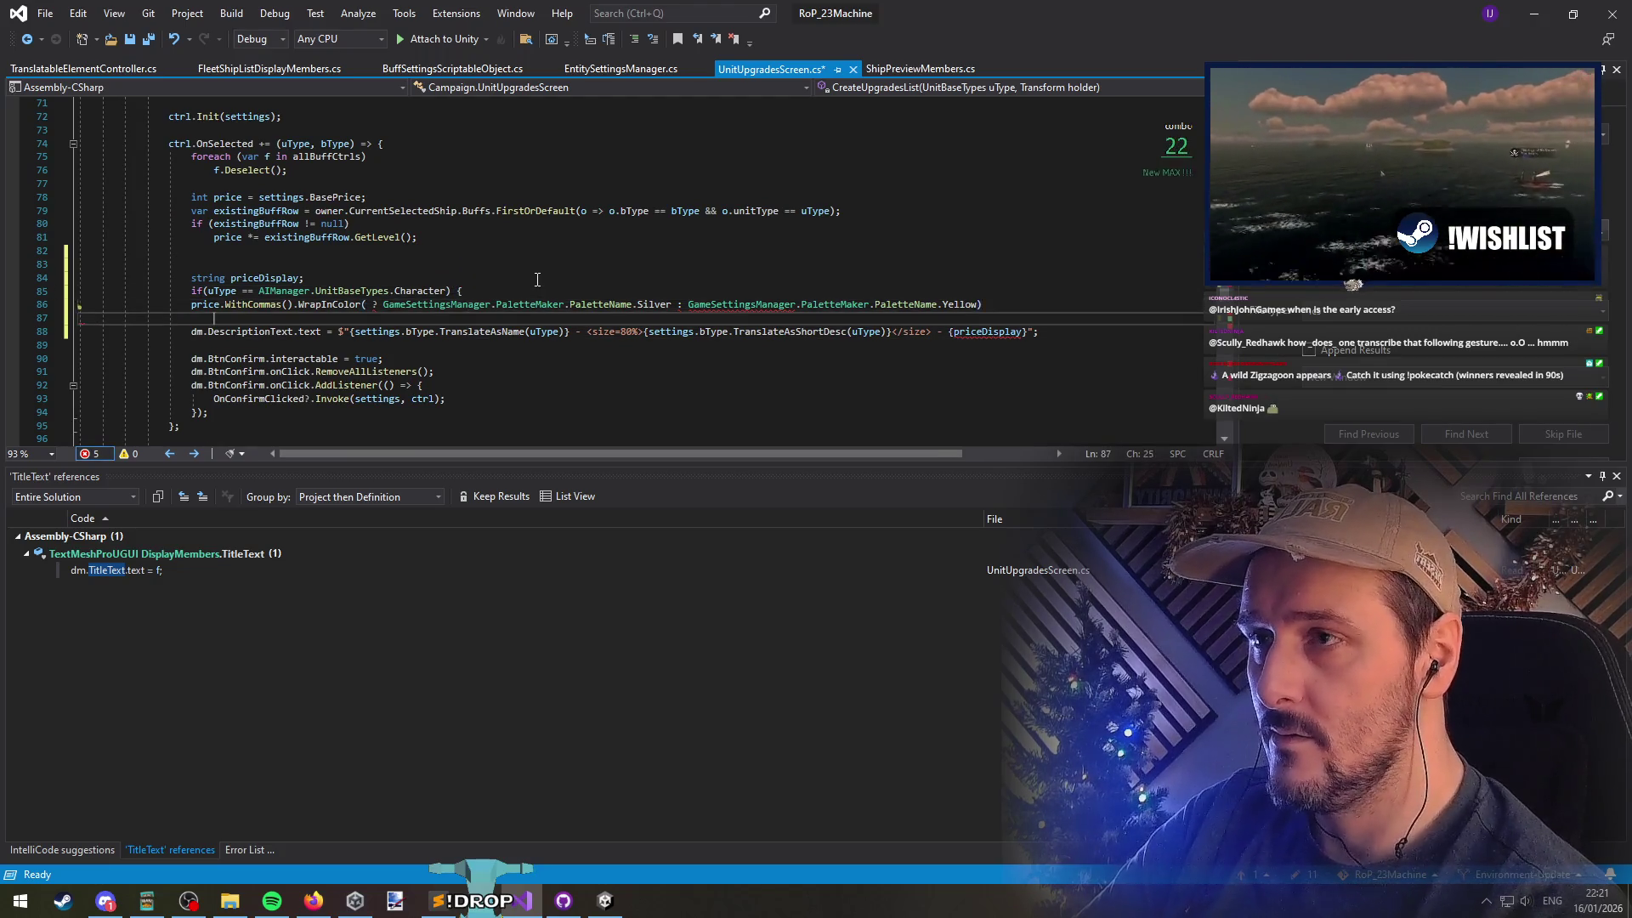
text(})
Assign the Silver price to priceDisplay, dropping the ternary and its Yellow fallback
key(Up)
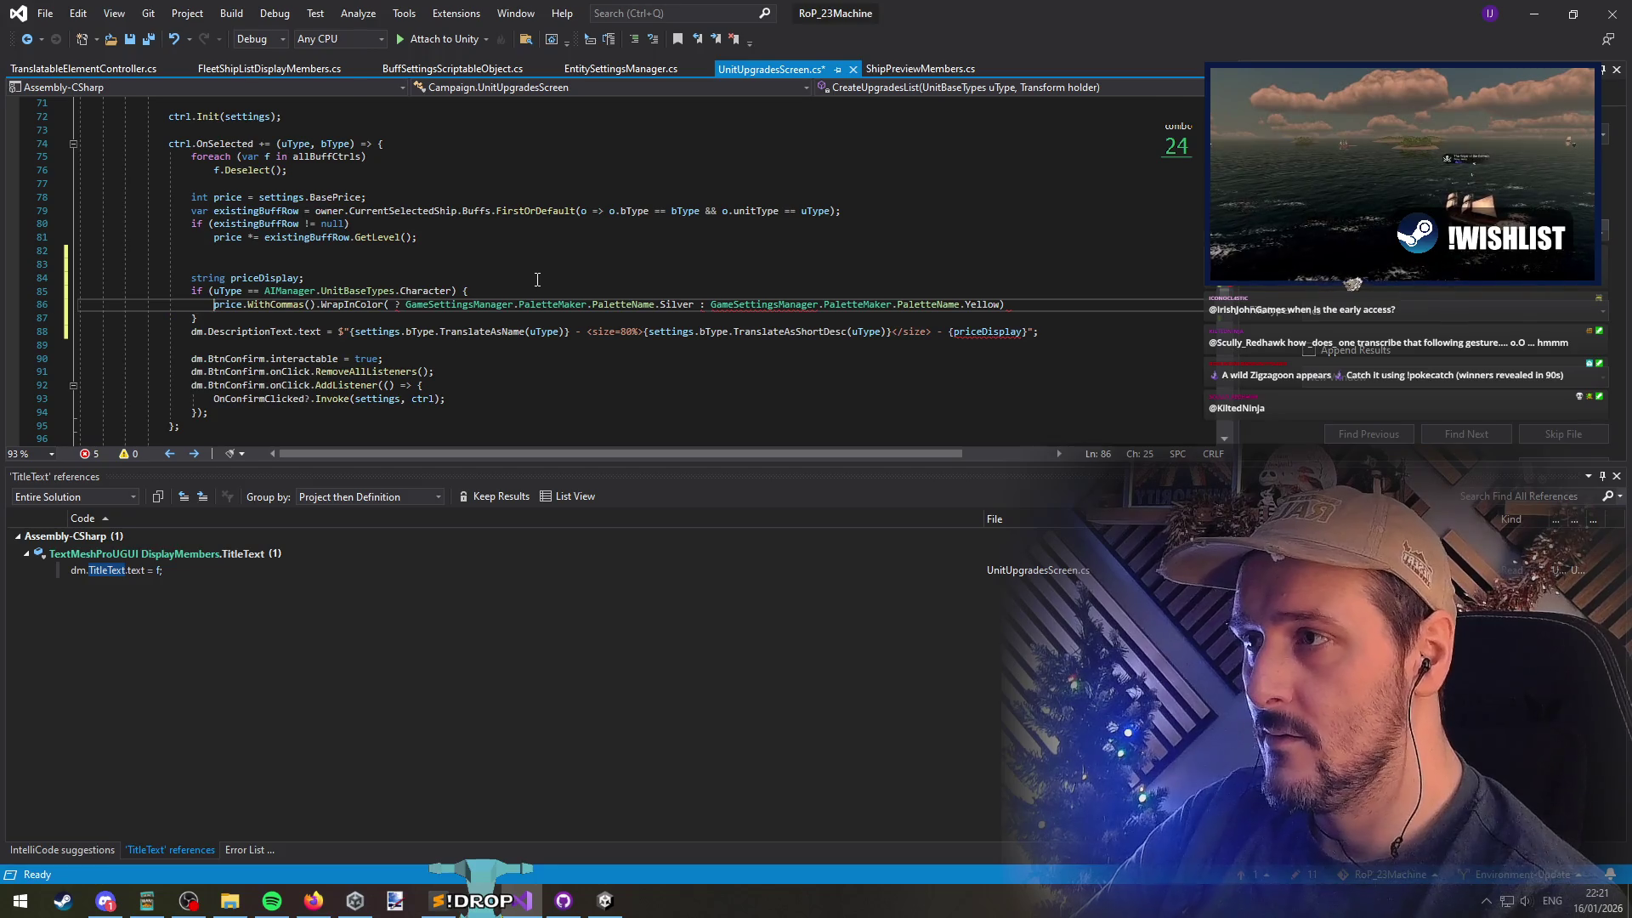
text(priceDisplay)
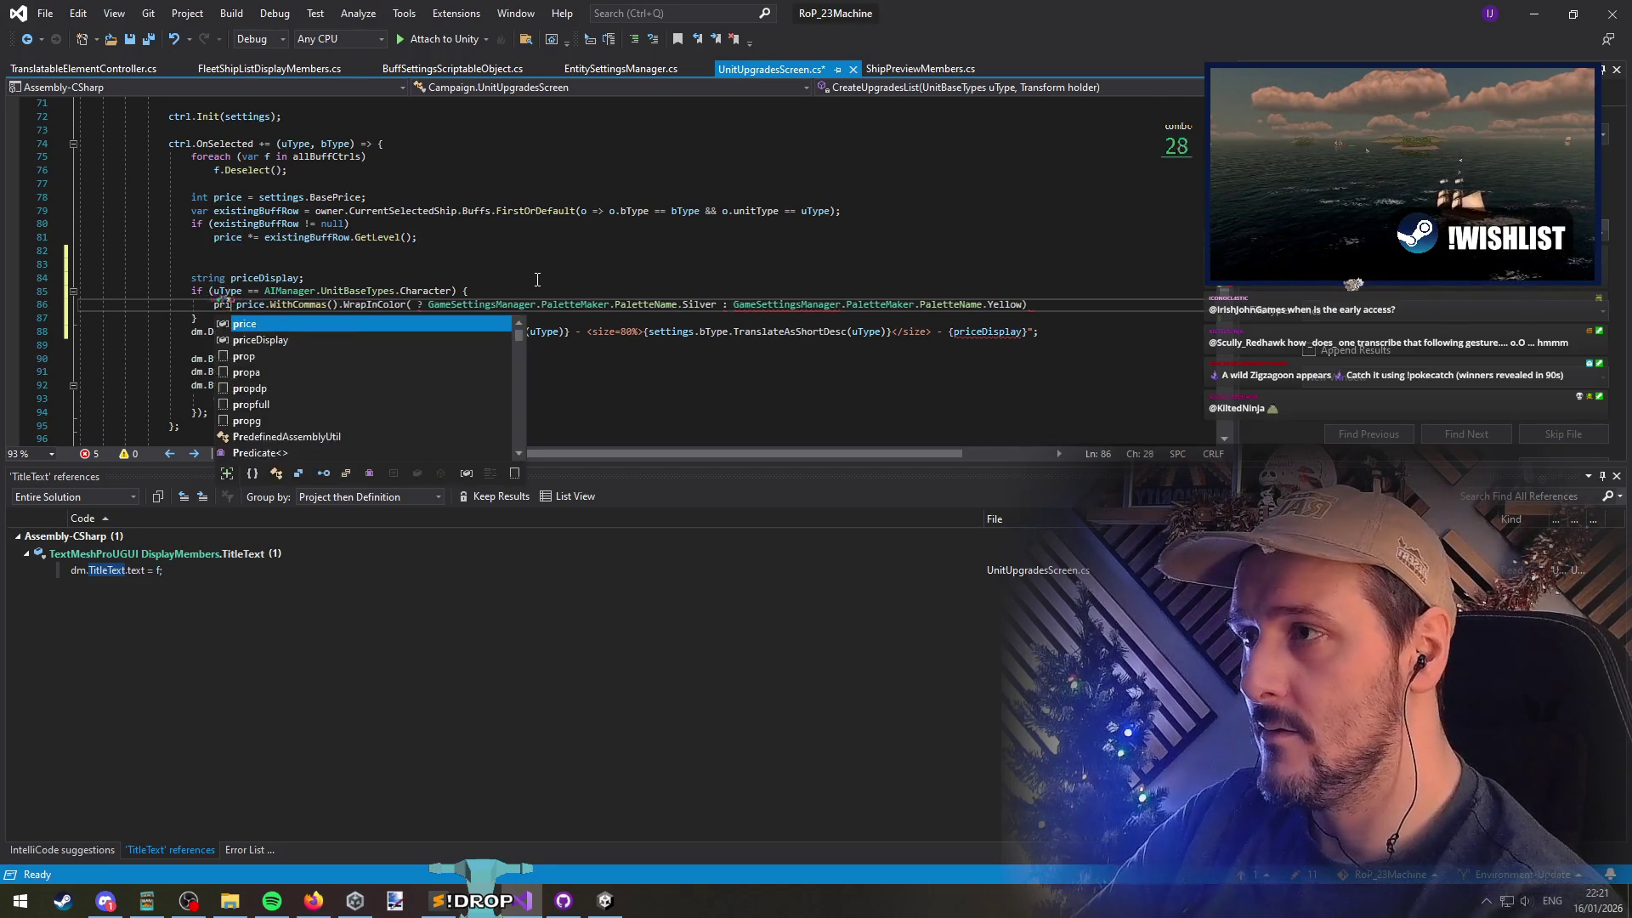
text( =)
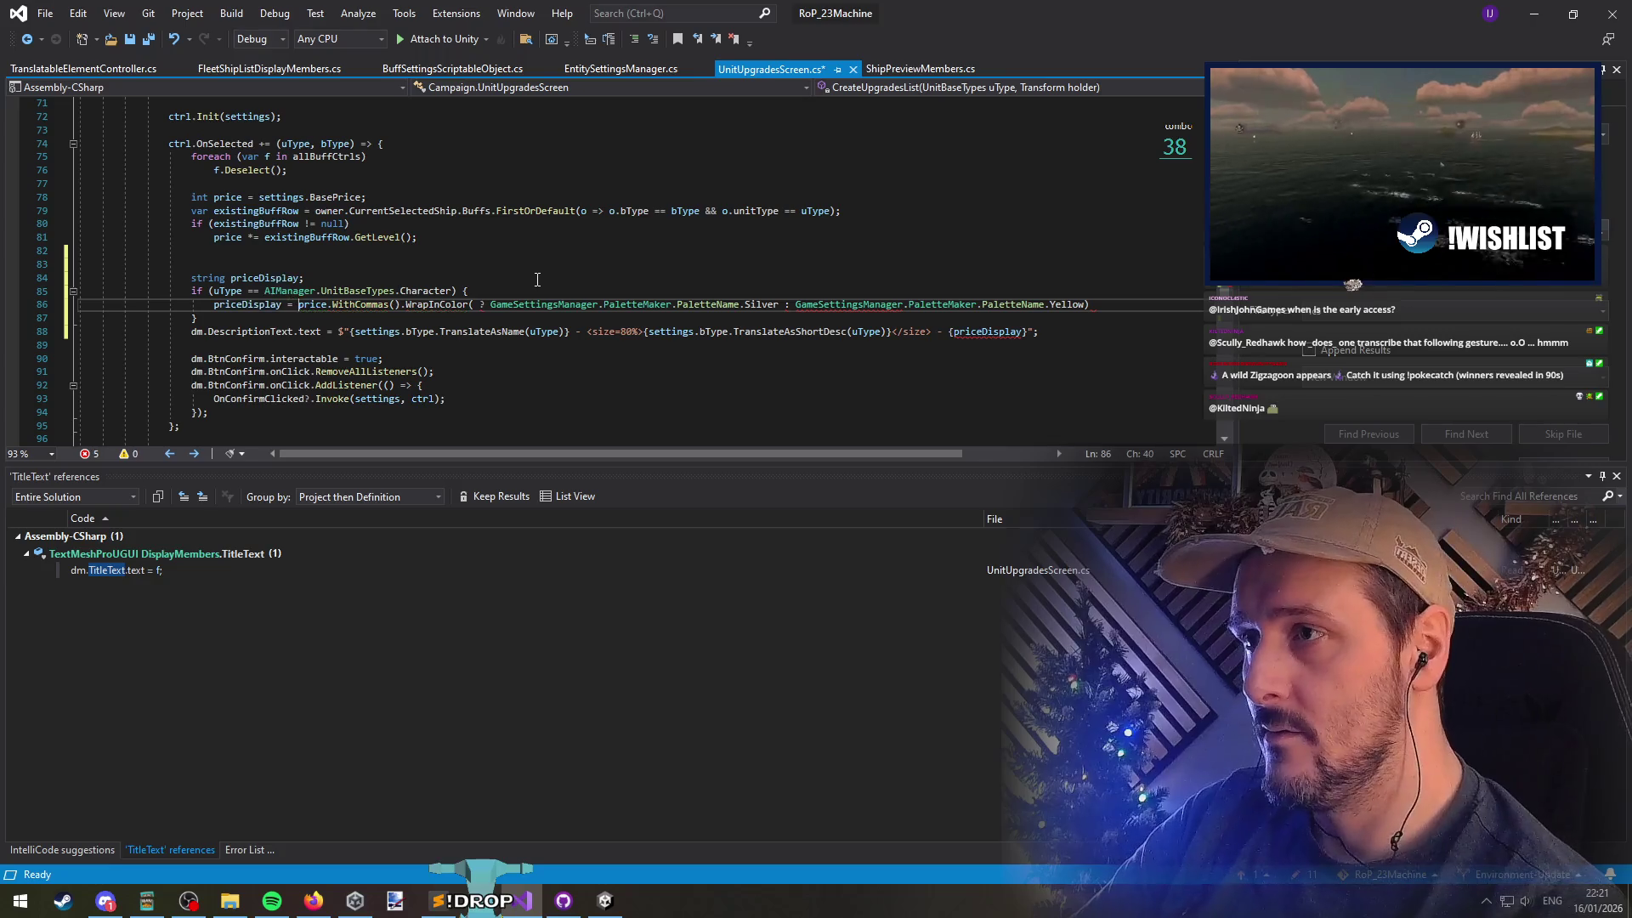
key(Delete)
key(Delete)
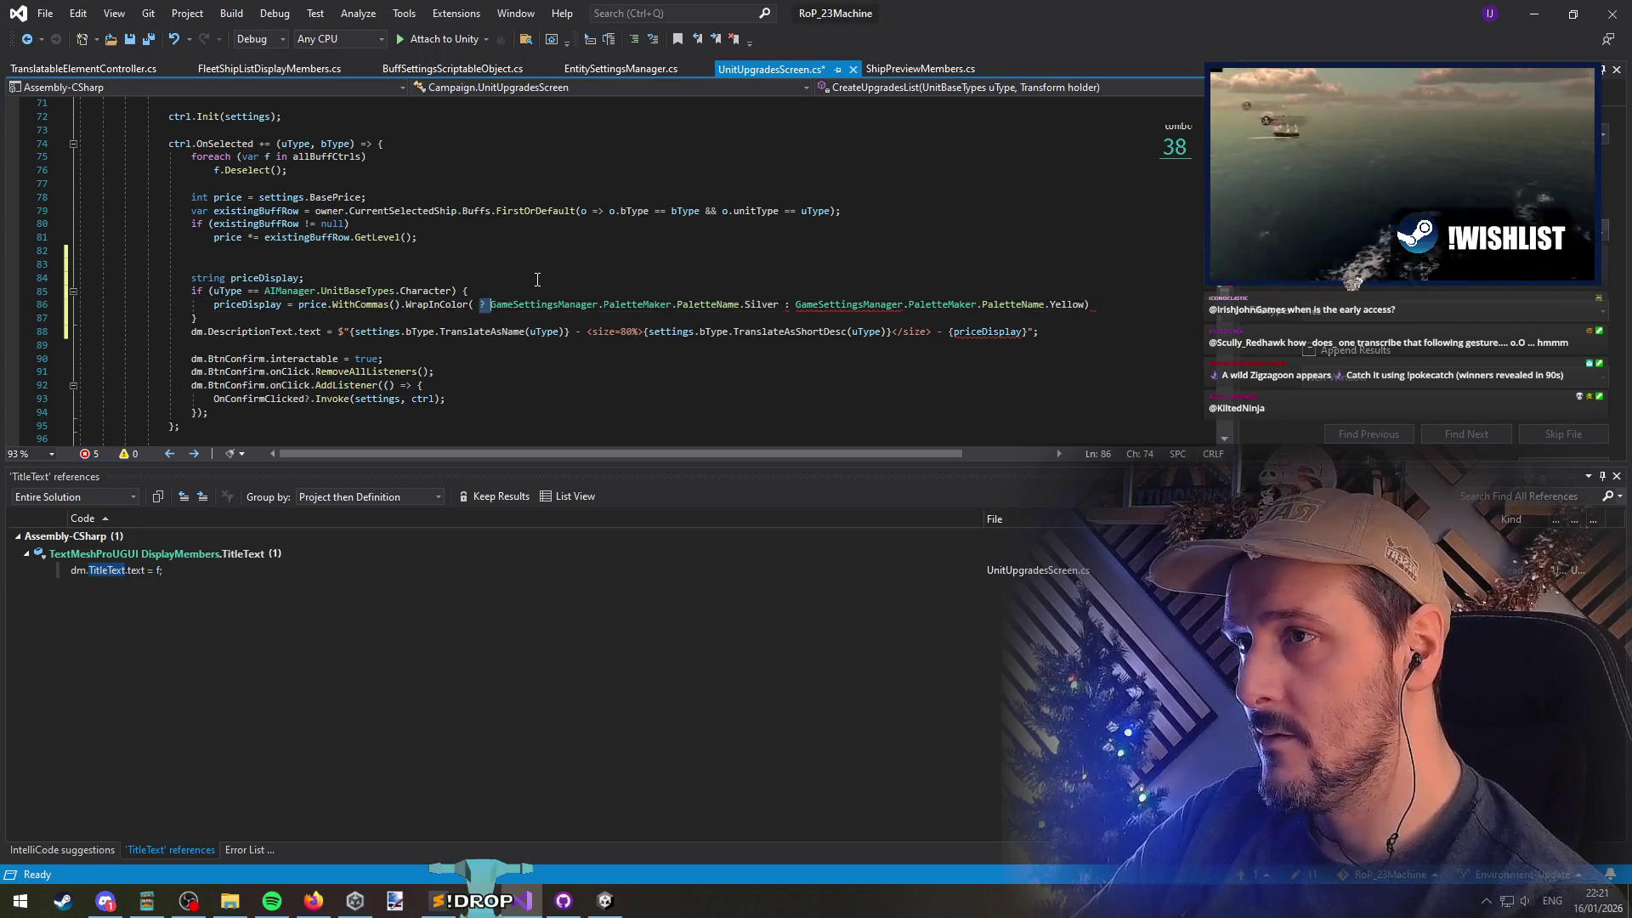
key(ctrl+Right)
key(ctrl+Right)
key(ctrl+Right)
key(shift+End)
key(Delete)
text(;)
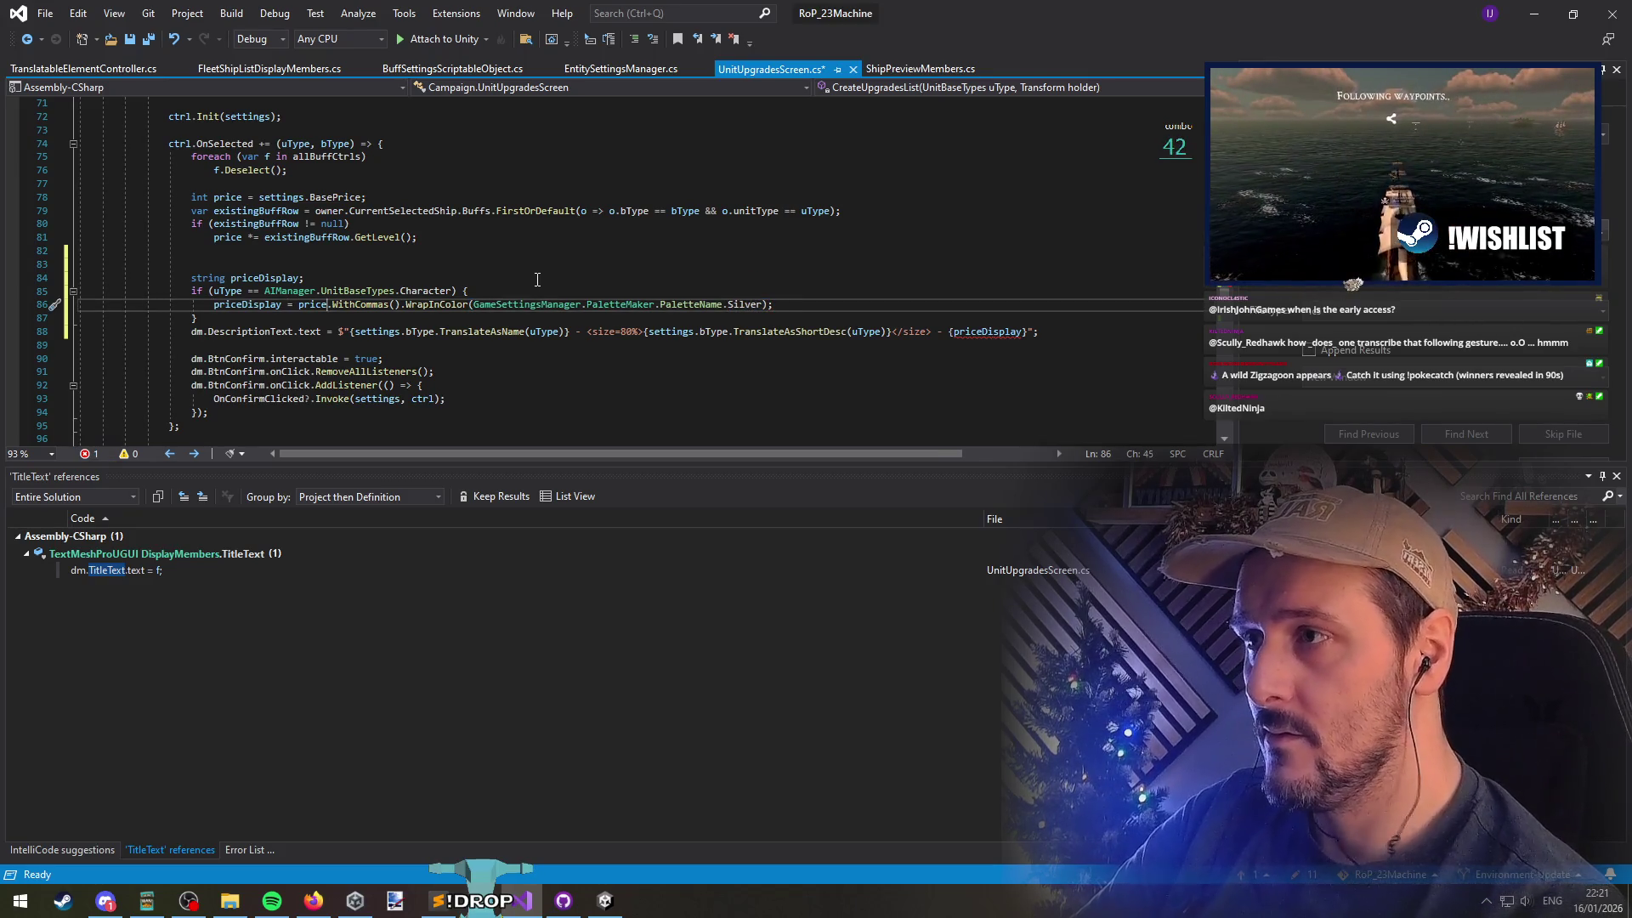
Wrap the Silver price in an interpolated string prefixed with "R:"
key(ctrl+Left)
text($"{}")
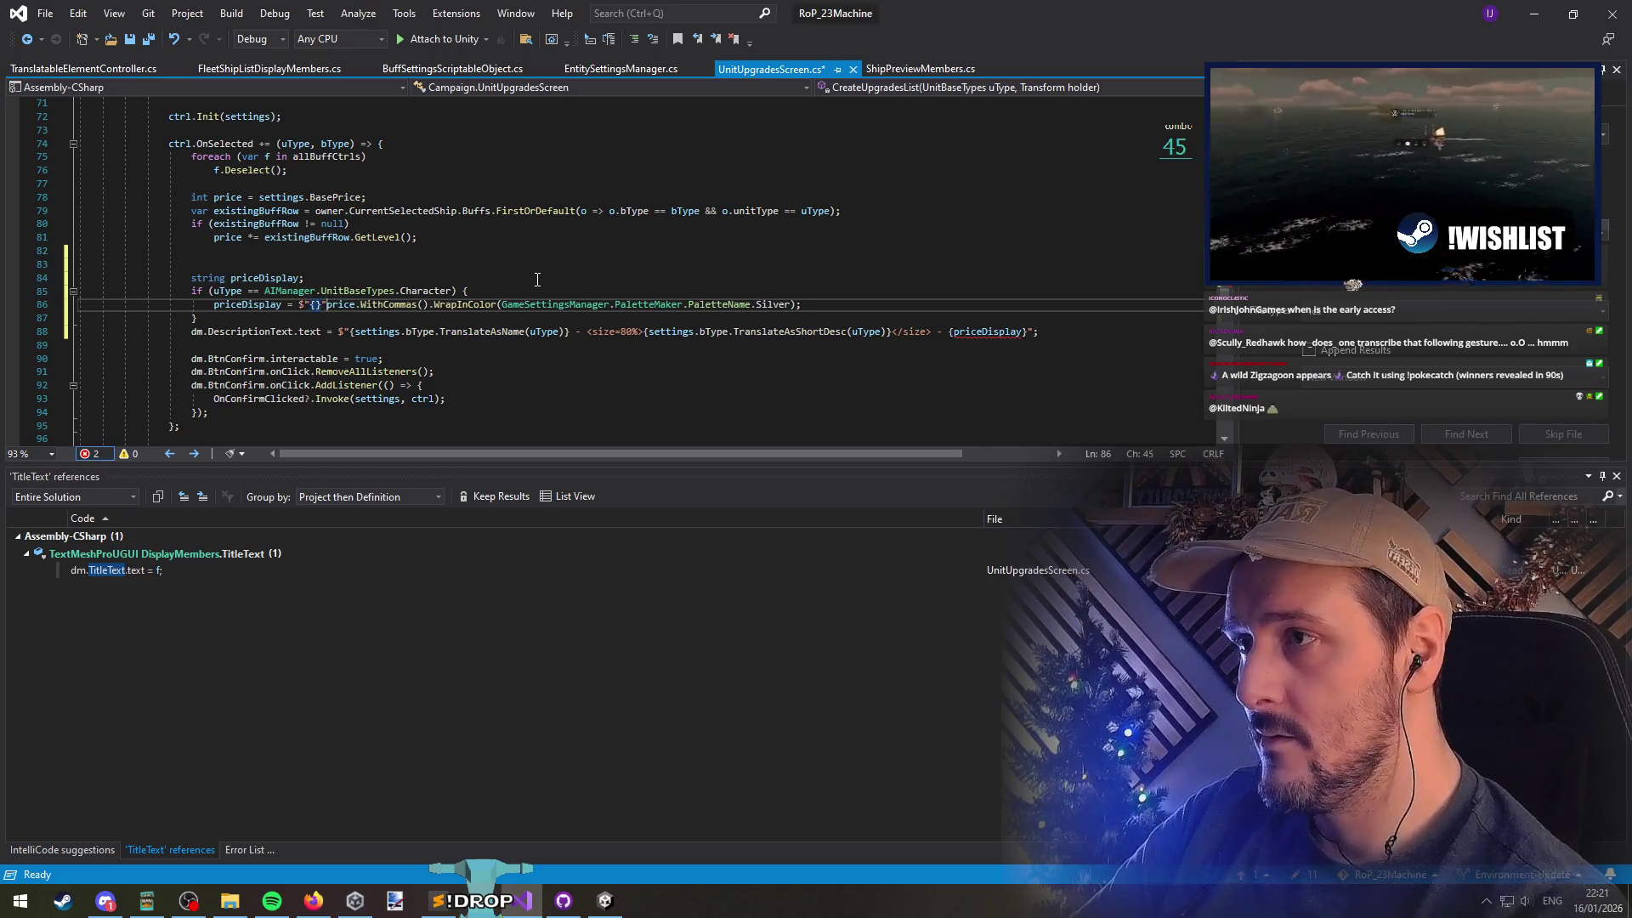
key(shift+End)
key(shift+Left)
key(ctrl+x)
key(Left)
key(Left)
key(ctrl+v)
key(Home)
key(ctrl+Right)
text(R:)
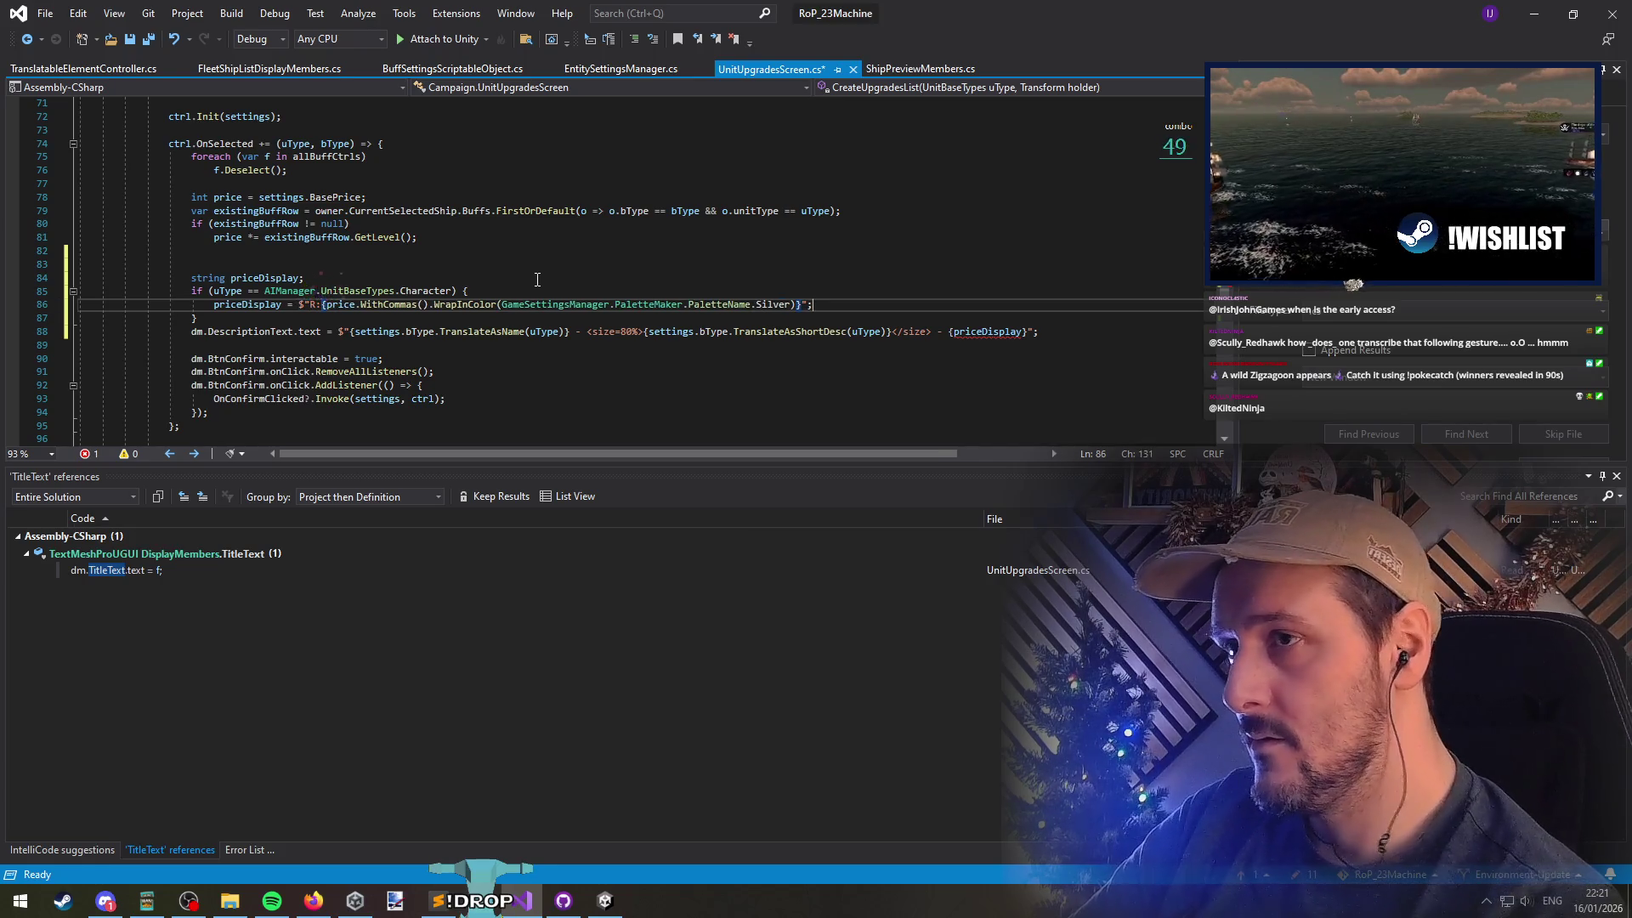
Add an else branch containing a copy of the Silver priceDisplay assignment
key(Down)
key(Return)
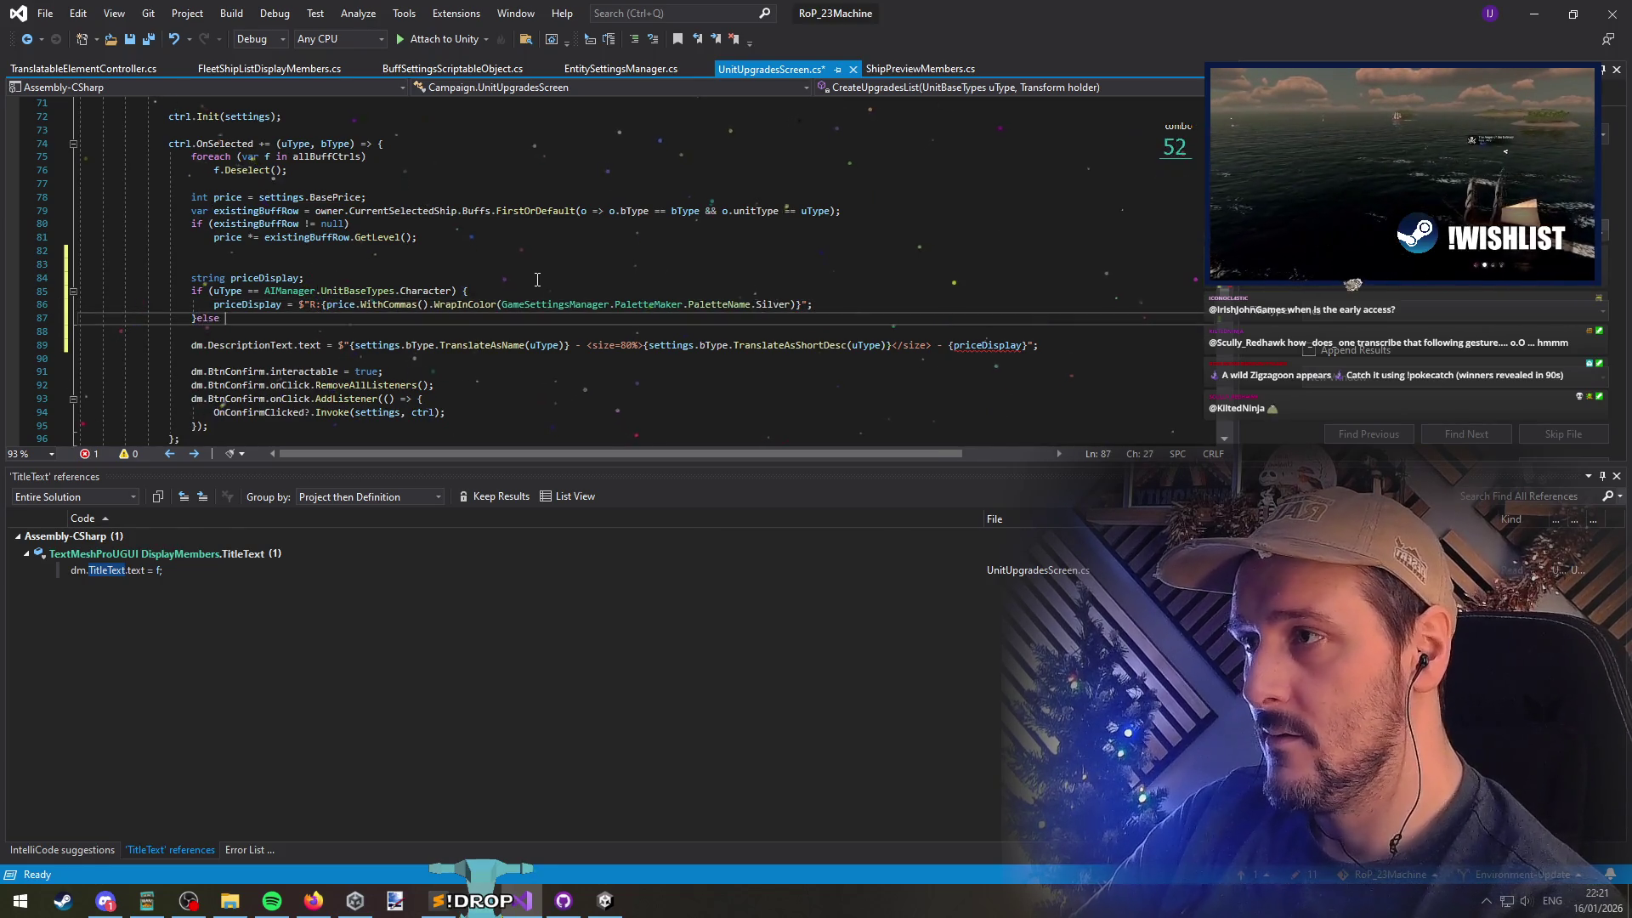
text({)
key(Return)
key(Up)
key(Up)
key(End)
key(shift+Home)
key(ctrl+c)
key(Down)
key(Down)
key(ctrl+v)
Make the else price use PaletteName.Gold without the R: prefix, and save UnitUpgradesScreen.cs
key(Left)
key(ctrl+BackSpace)
text(G)
key(Tab)
key(Home)
key(ctrl+Right)
key(ctrl+Right)
key(ctrl+Right)
key(Delete)
key(Delete)
key(Down)
key(ctrl+s)
scroll(537, 280, down, 3)
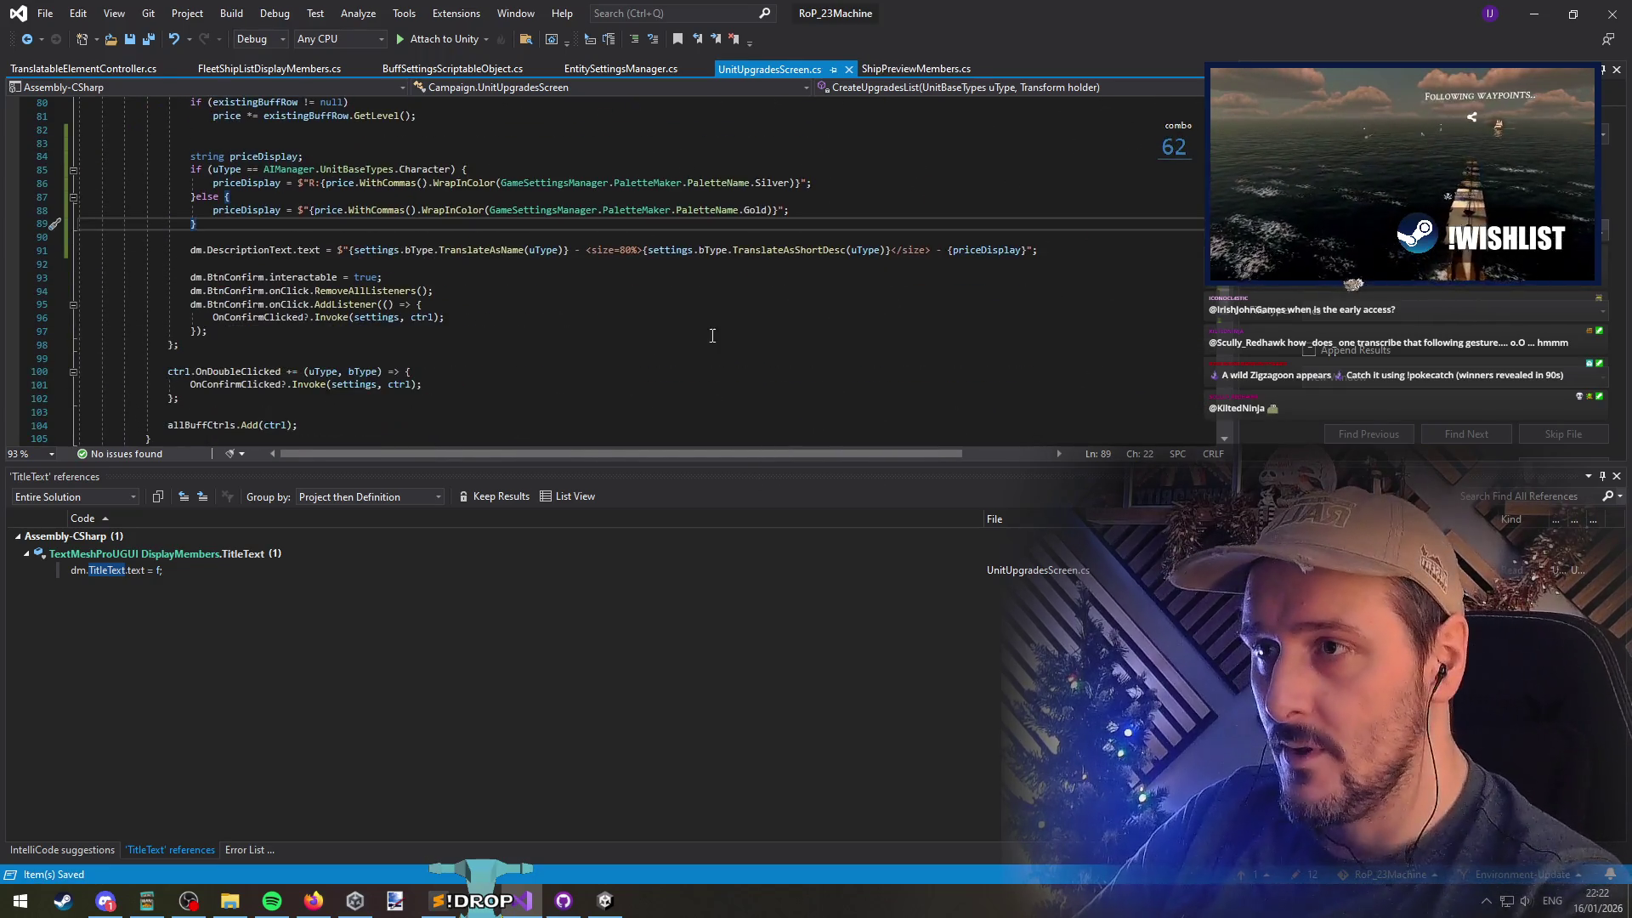
click(268, 214)
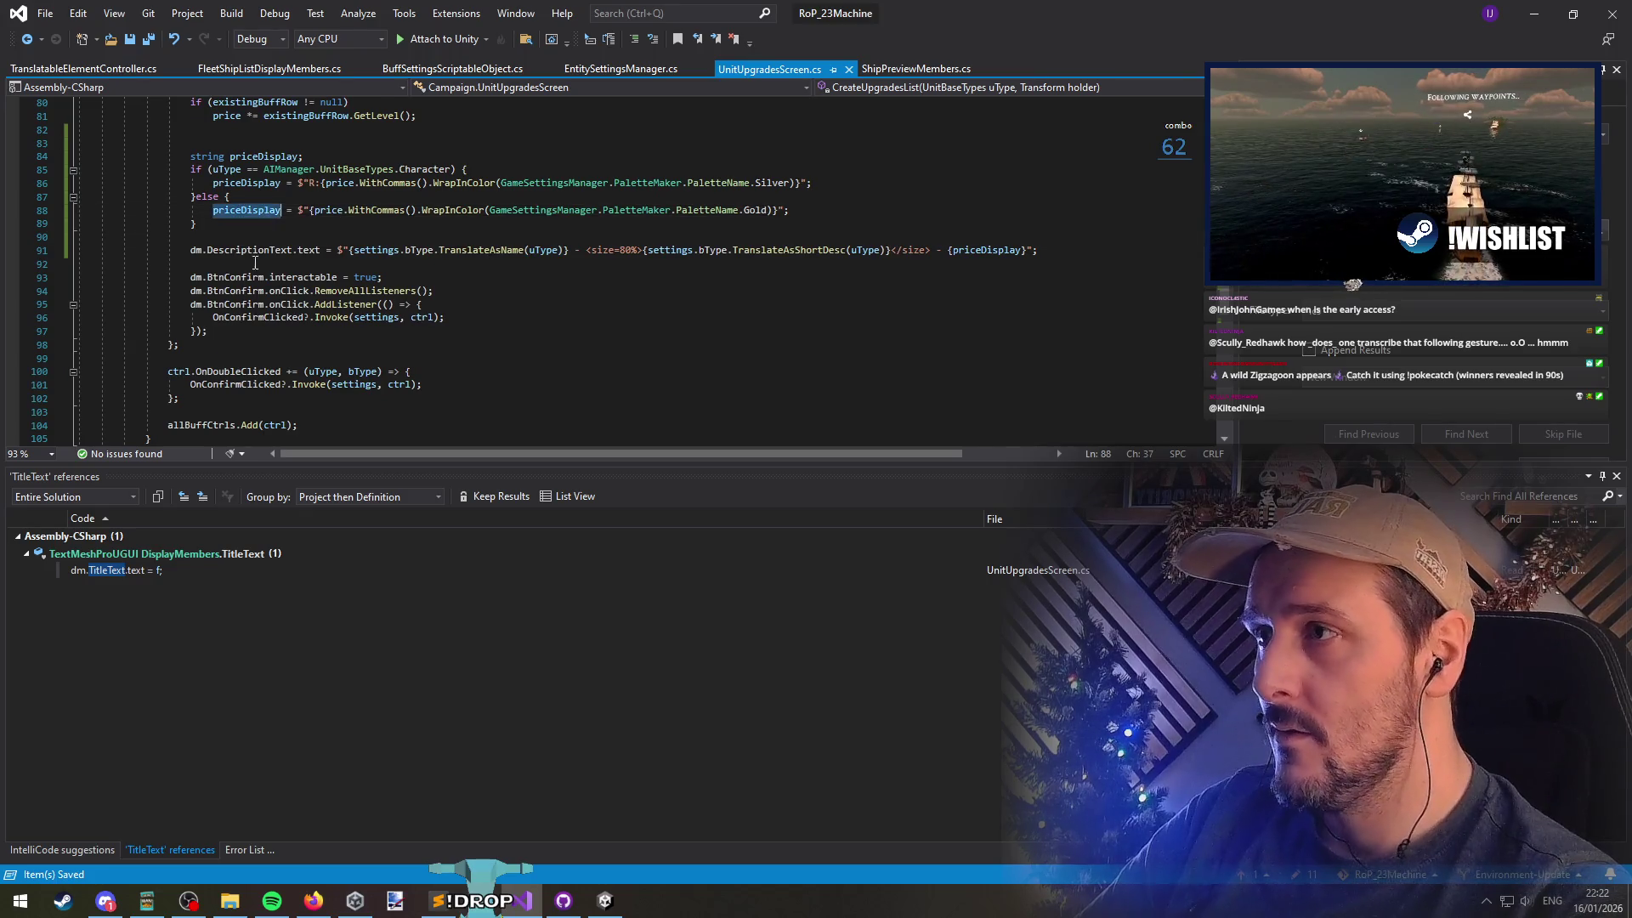
scroll(425, 280, up, 2)
key(Up)
key(Up)
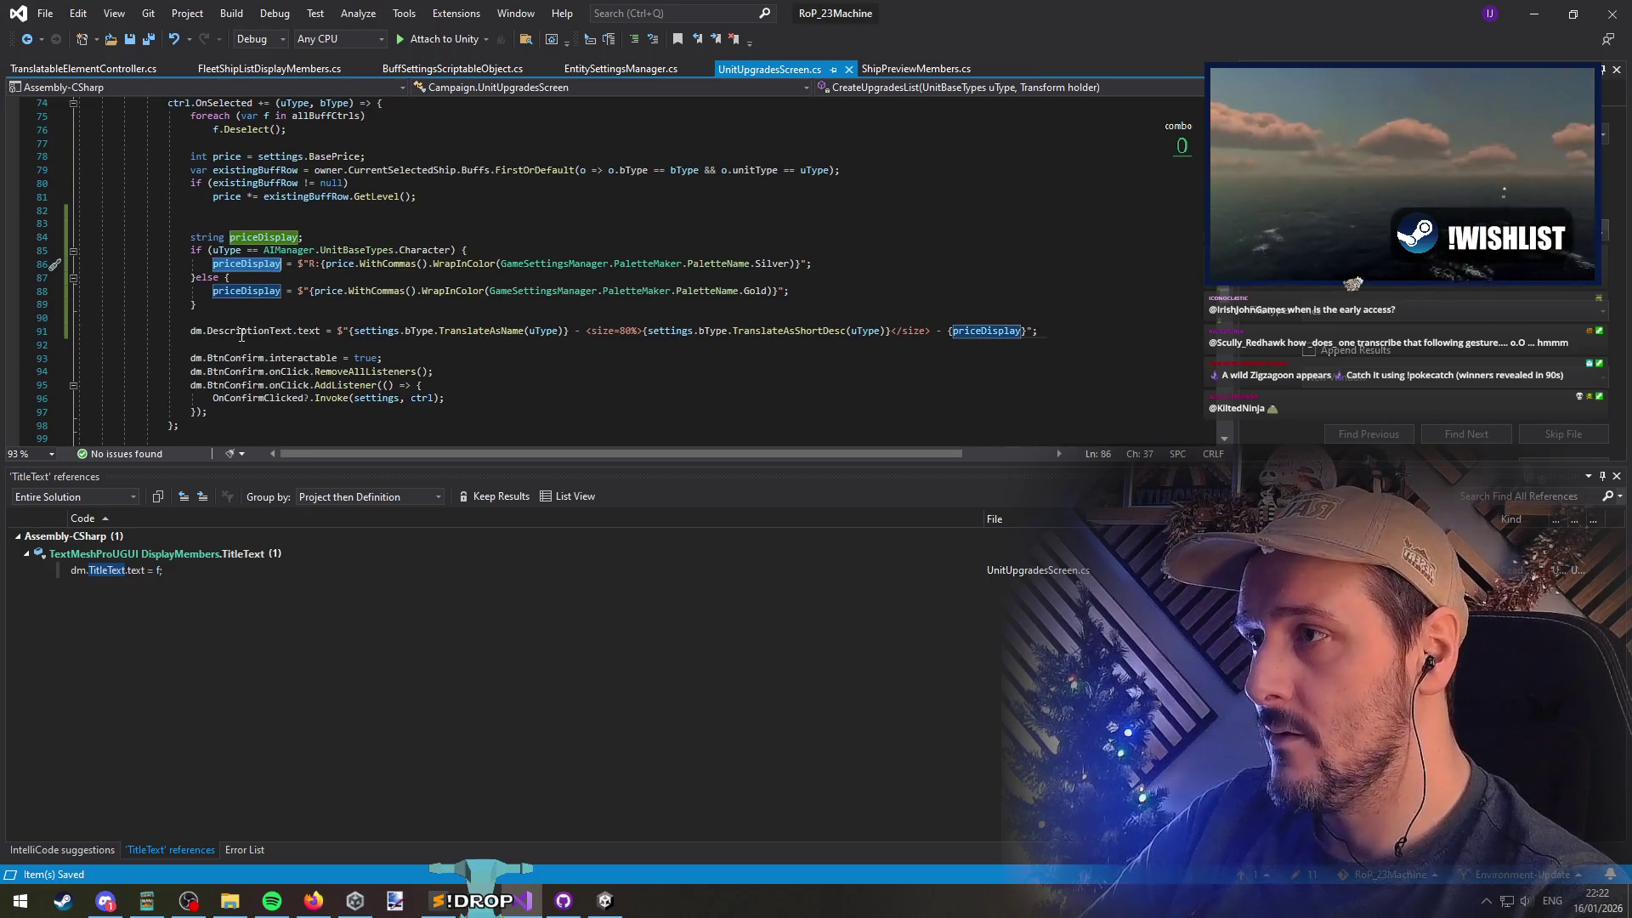
click(321, 330)
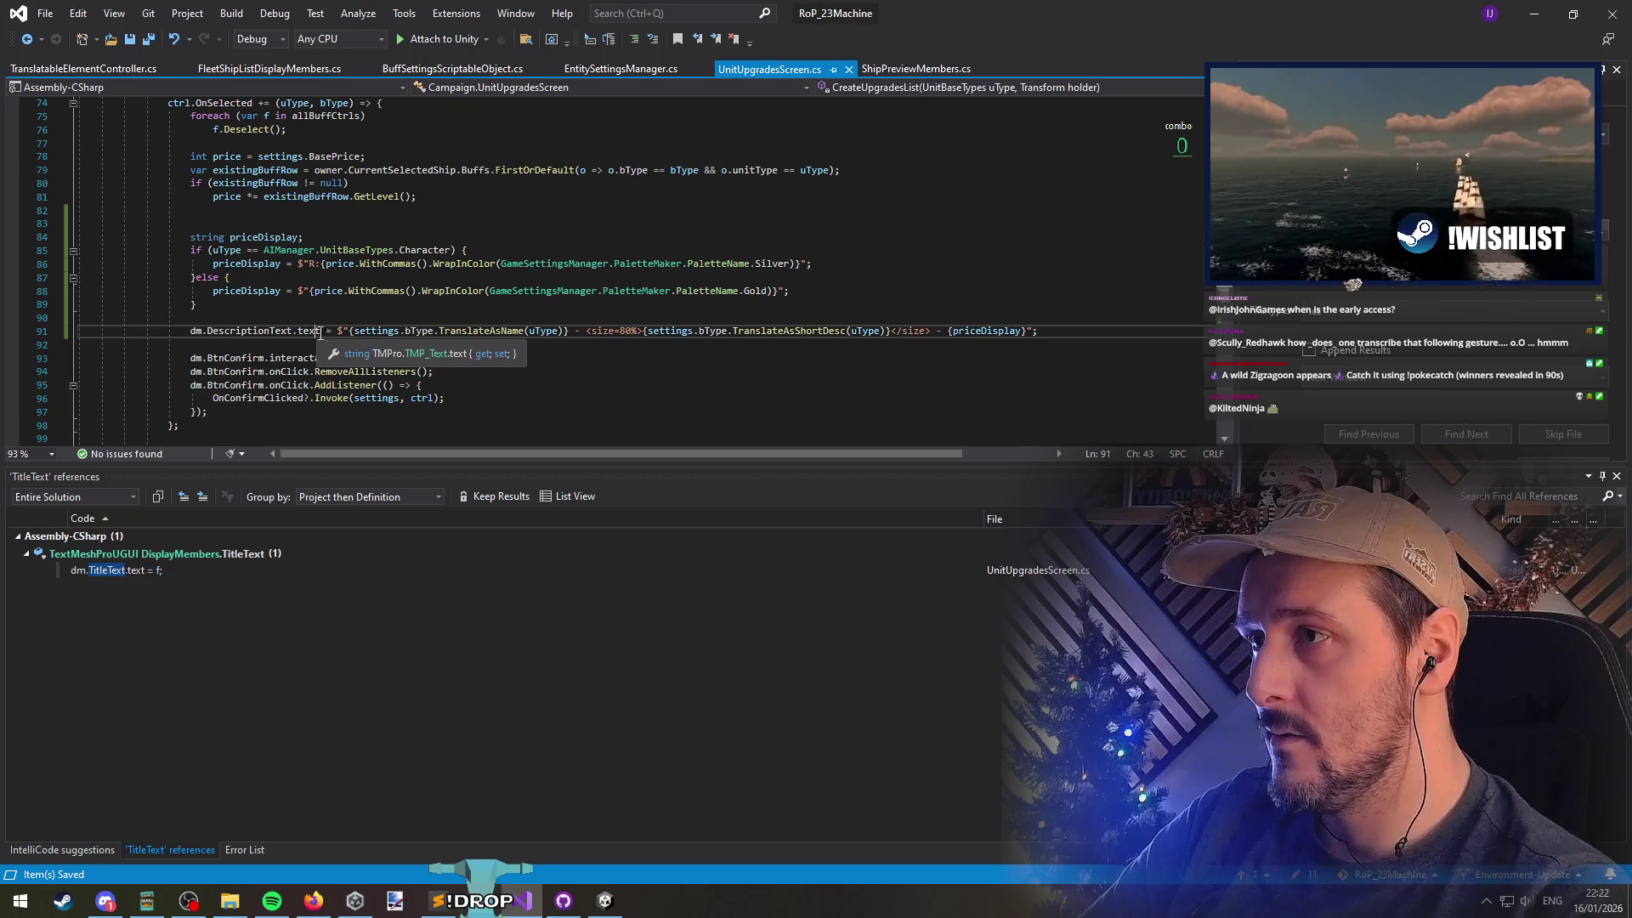
click(204, 318)
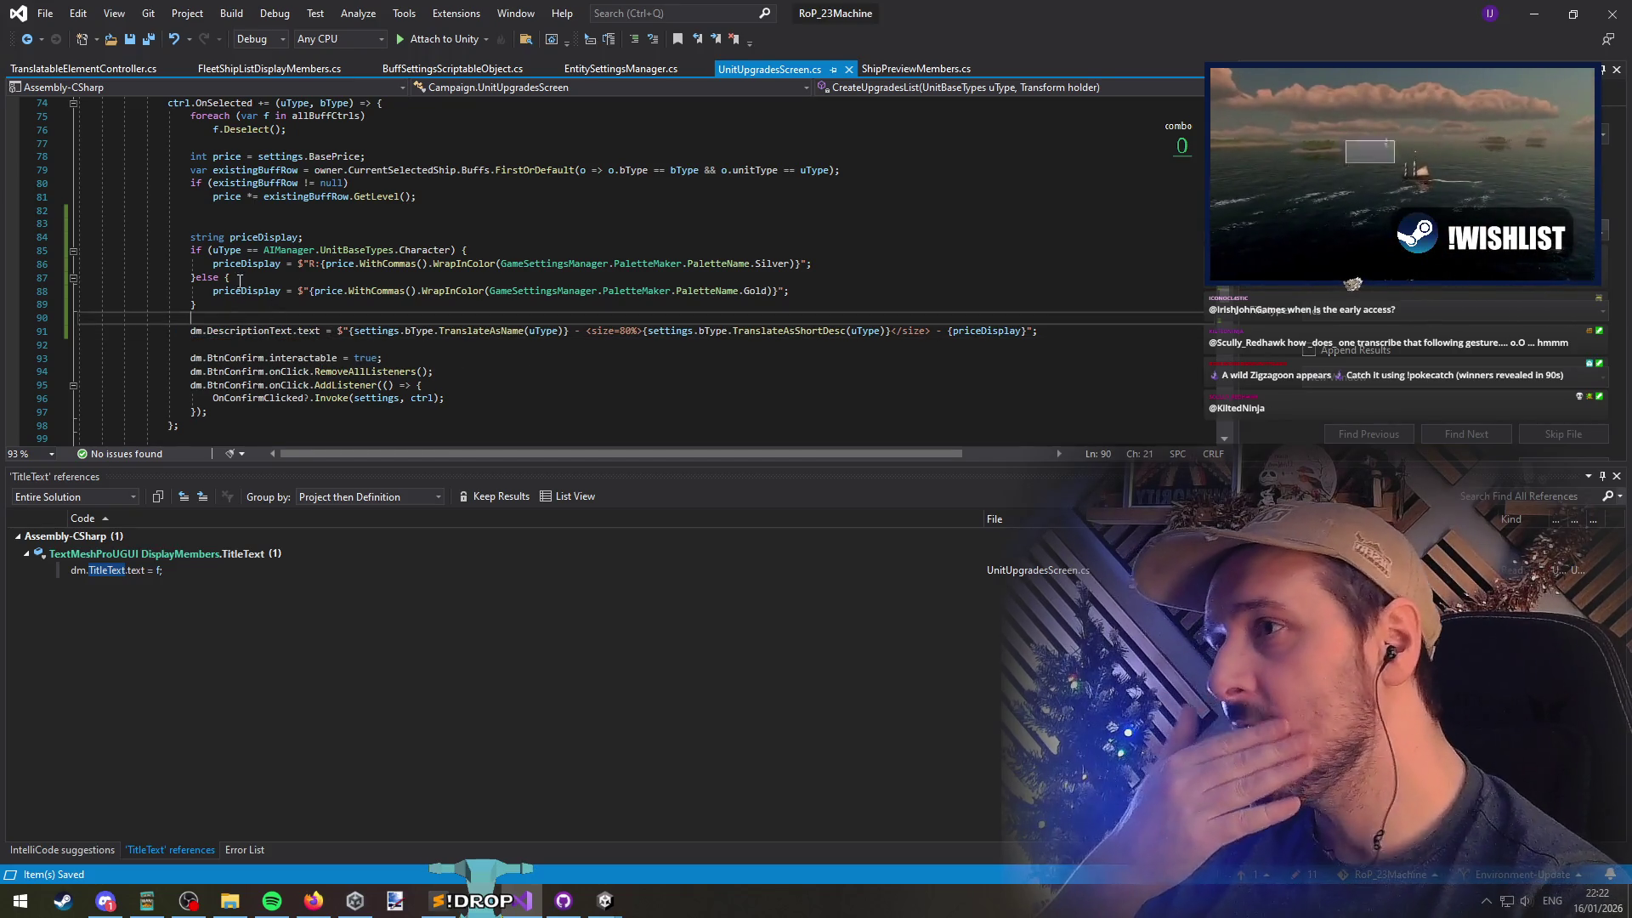
double_click(986, 331)
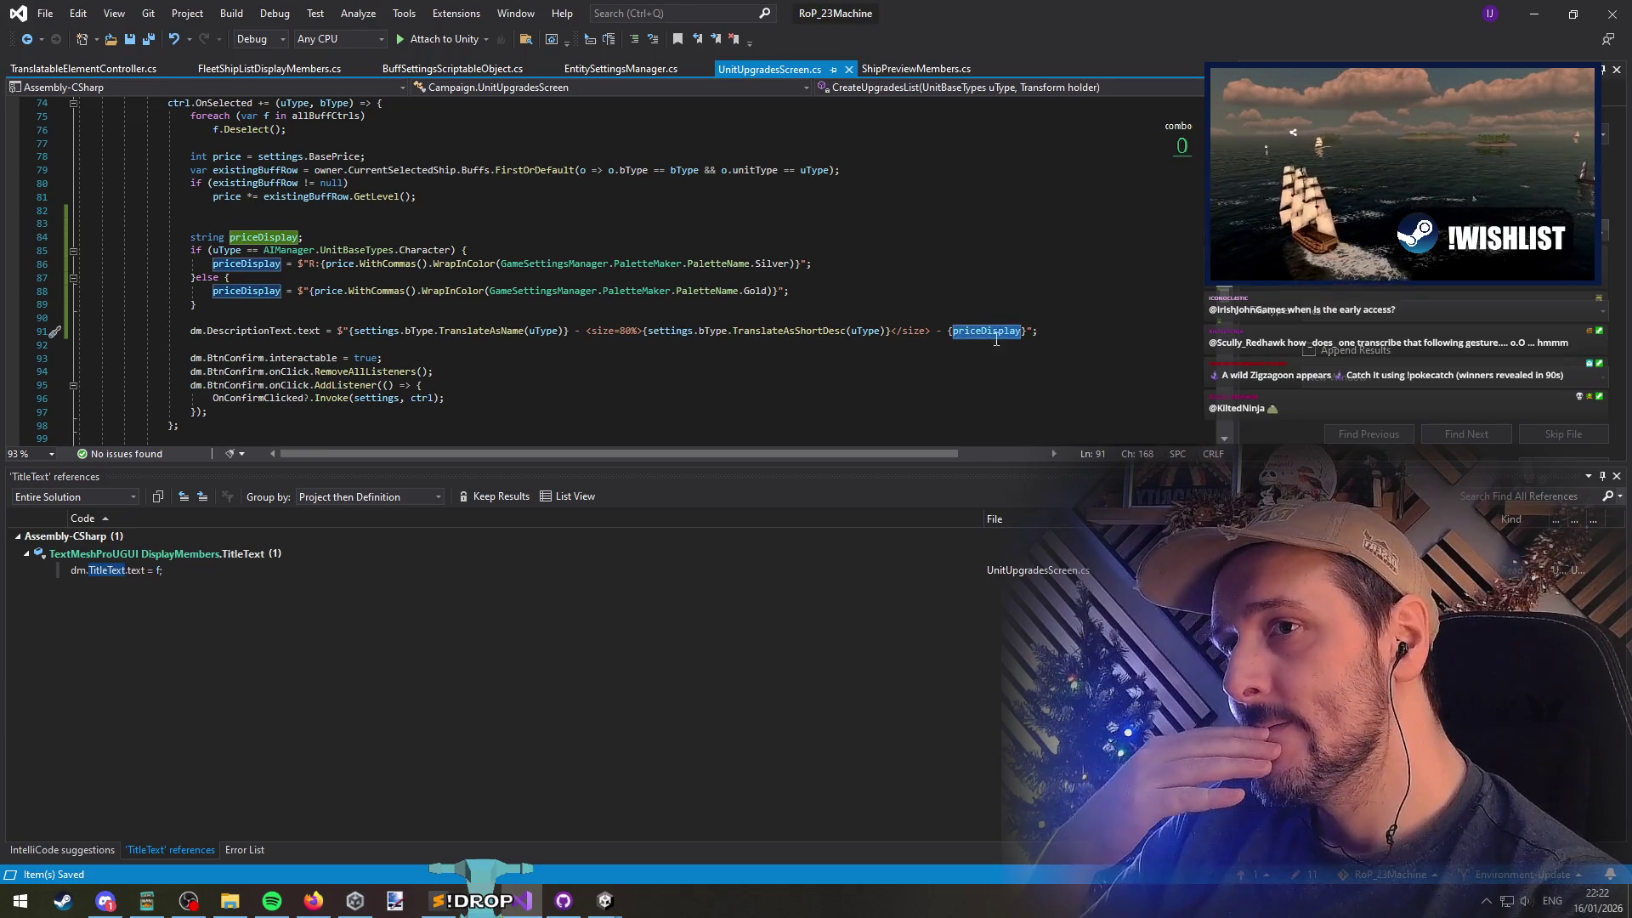
click(241, 411)
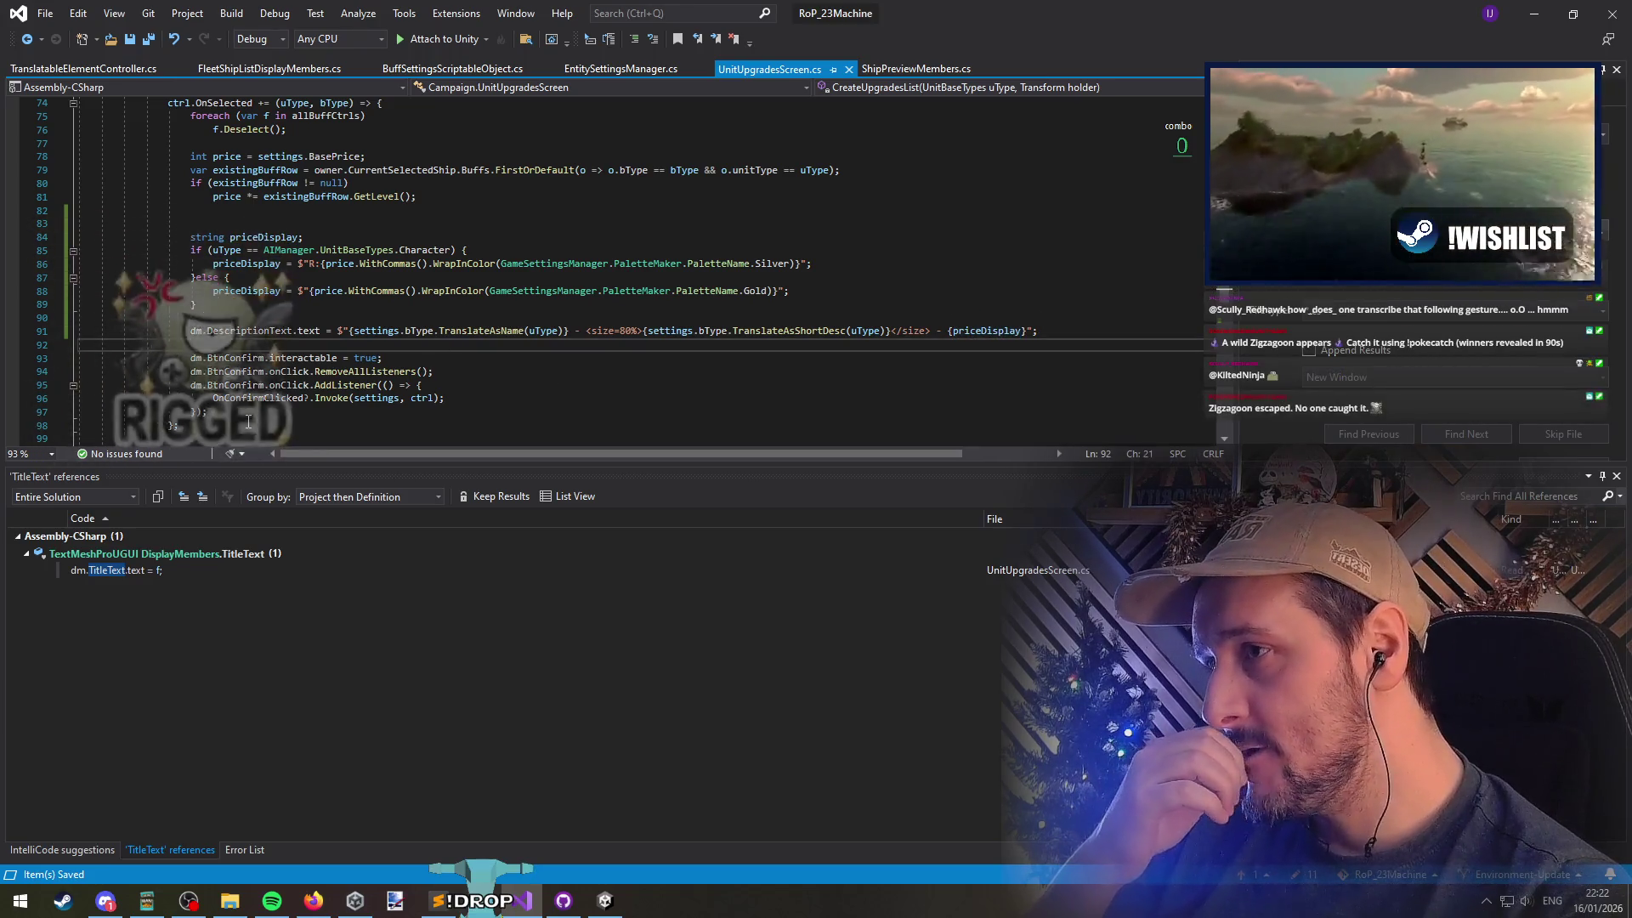
key(Up)
key(Up)
key(Up)
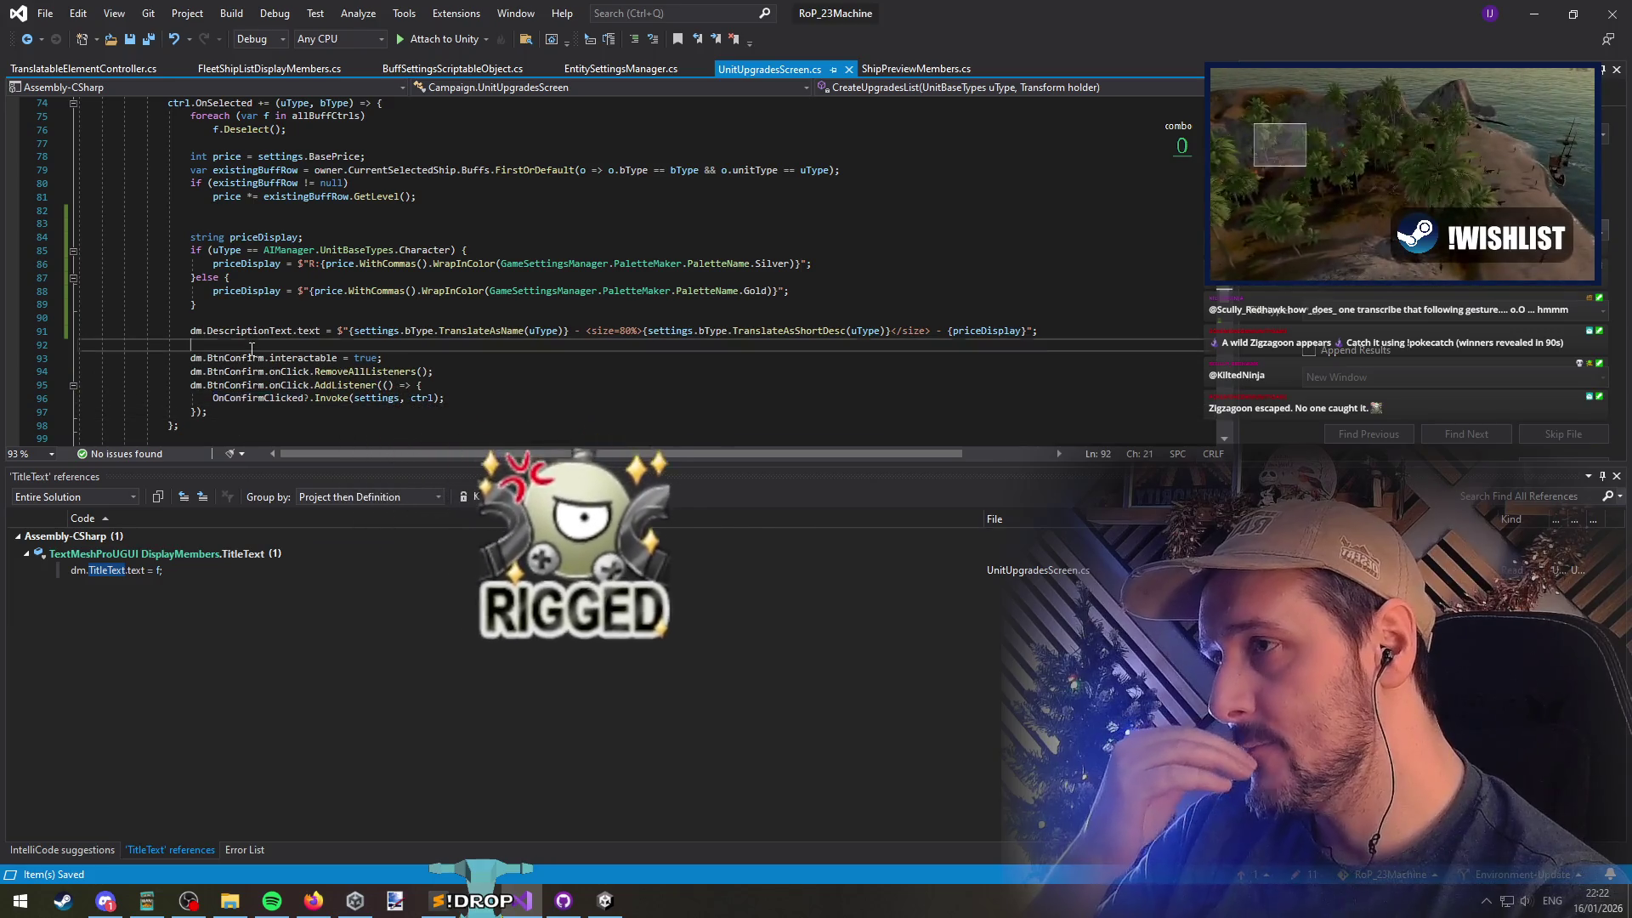
click(365, 399)
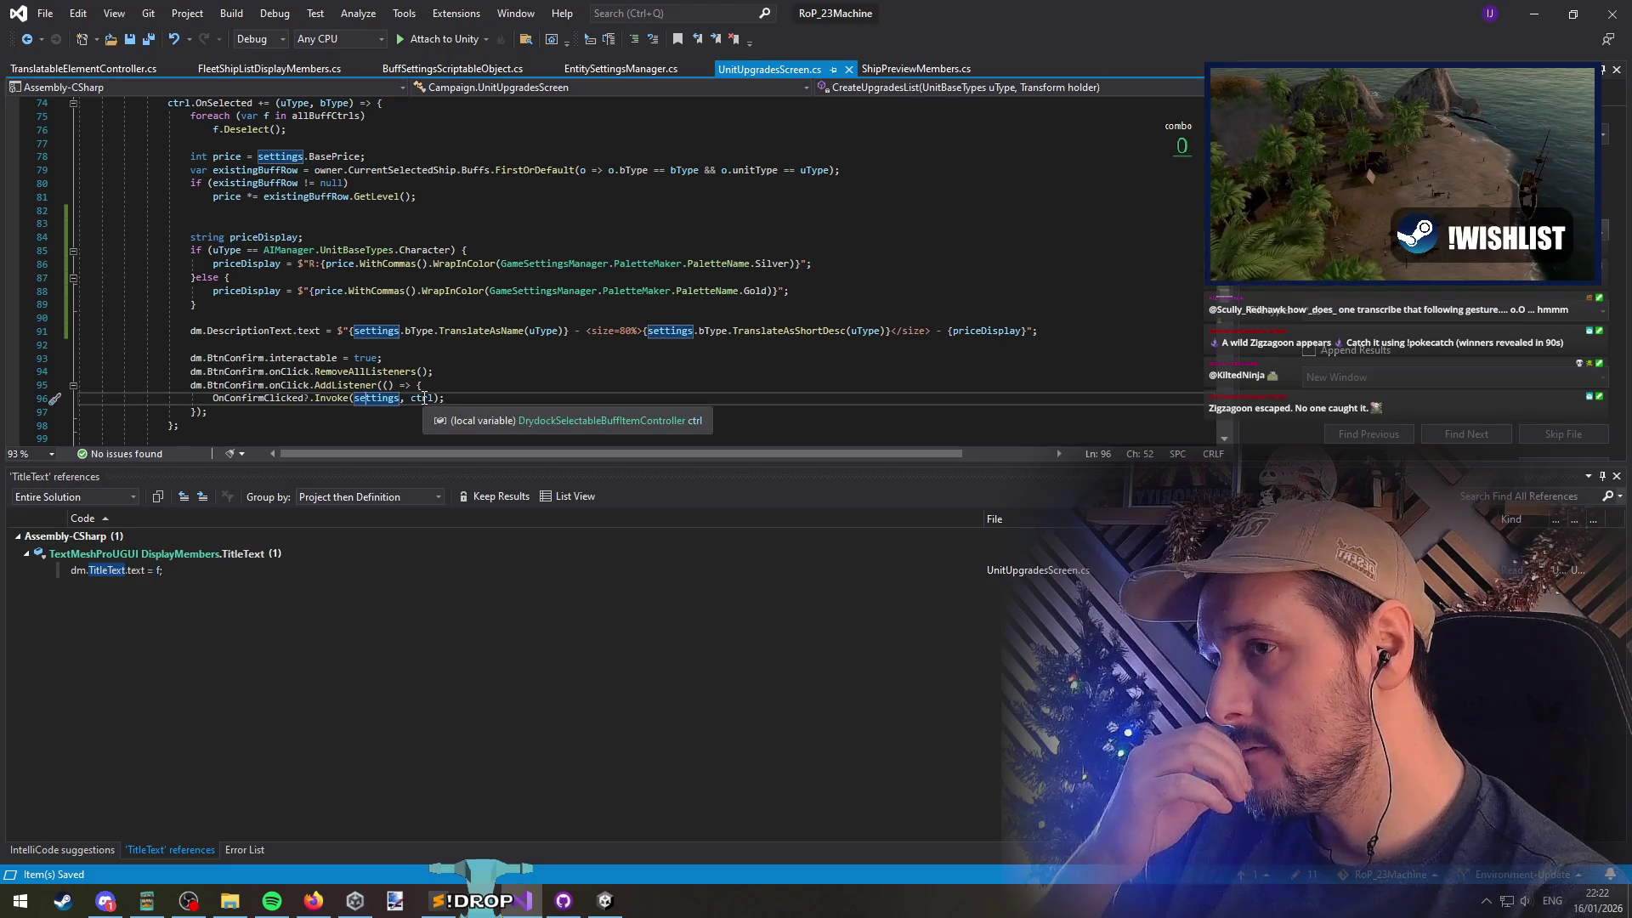
click(383, 399)
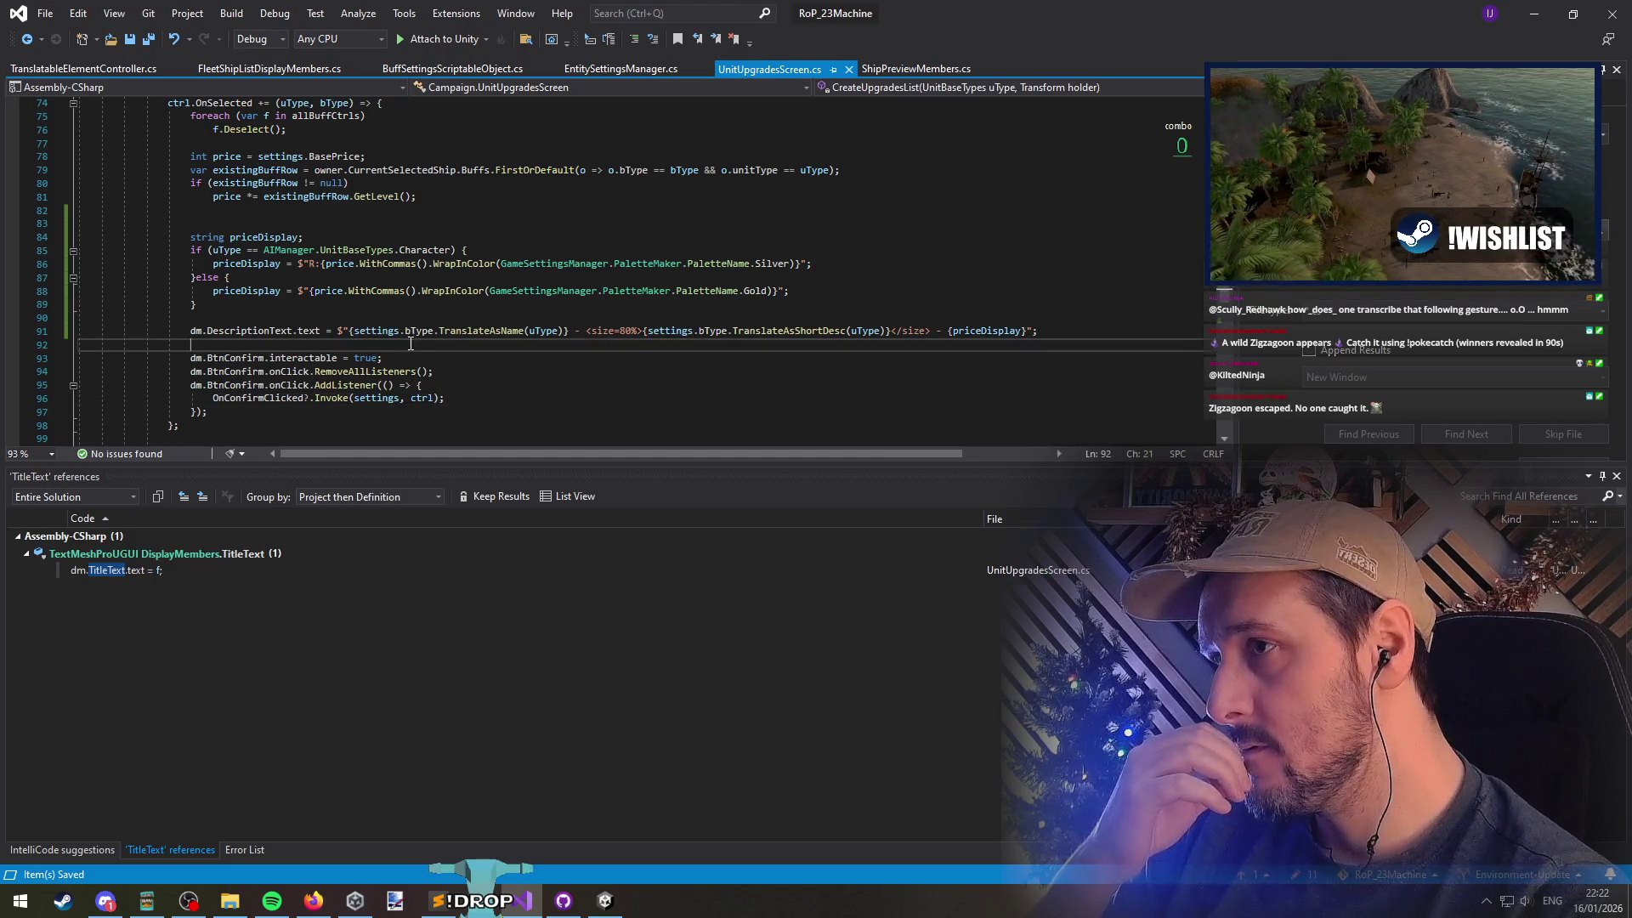
mouse_move(850, 12)
mouse_down()
mouse_move(984, 5)
mouse_move(818, 612)
mouse_move(818, 687)
mouse_up()
scroll(729, 487, down, 2)
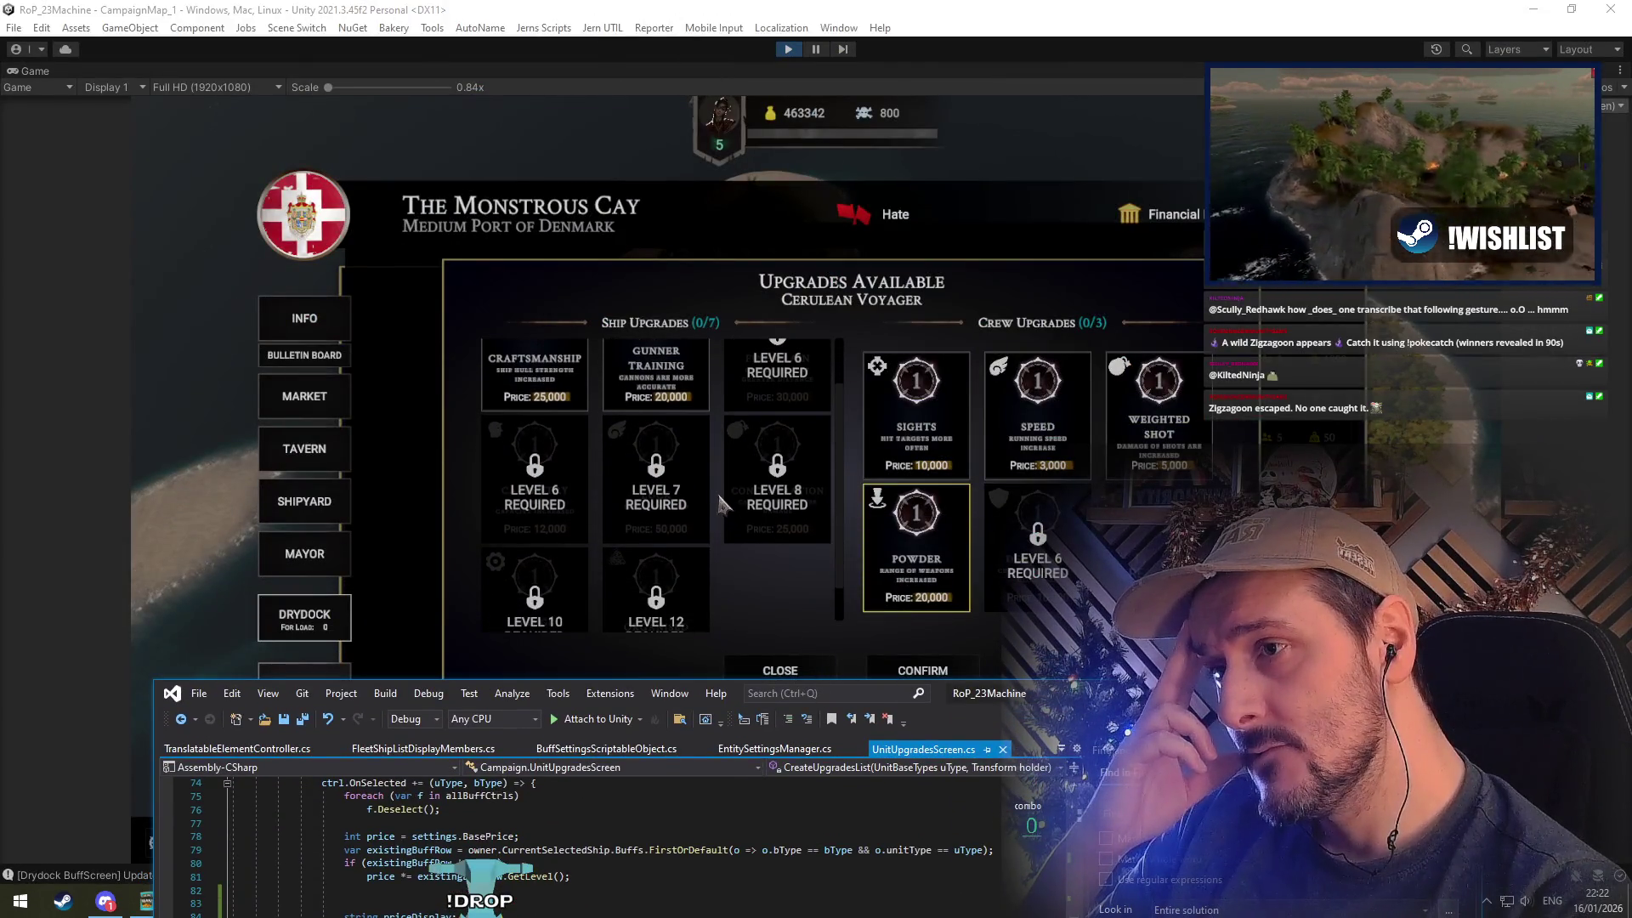
scroll(720, 503, up, 1)
double_click(800, 692)
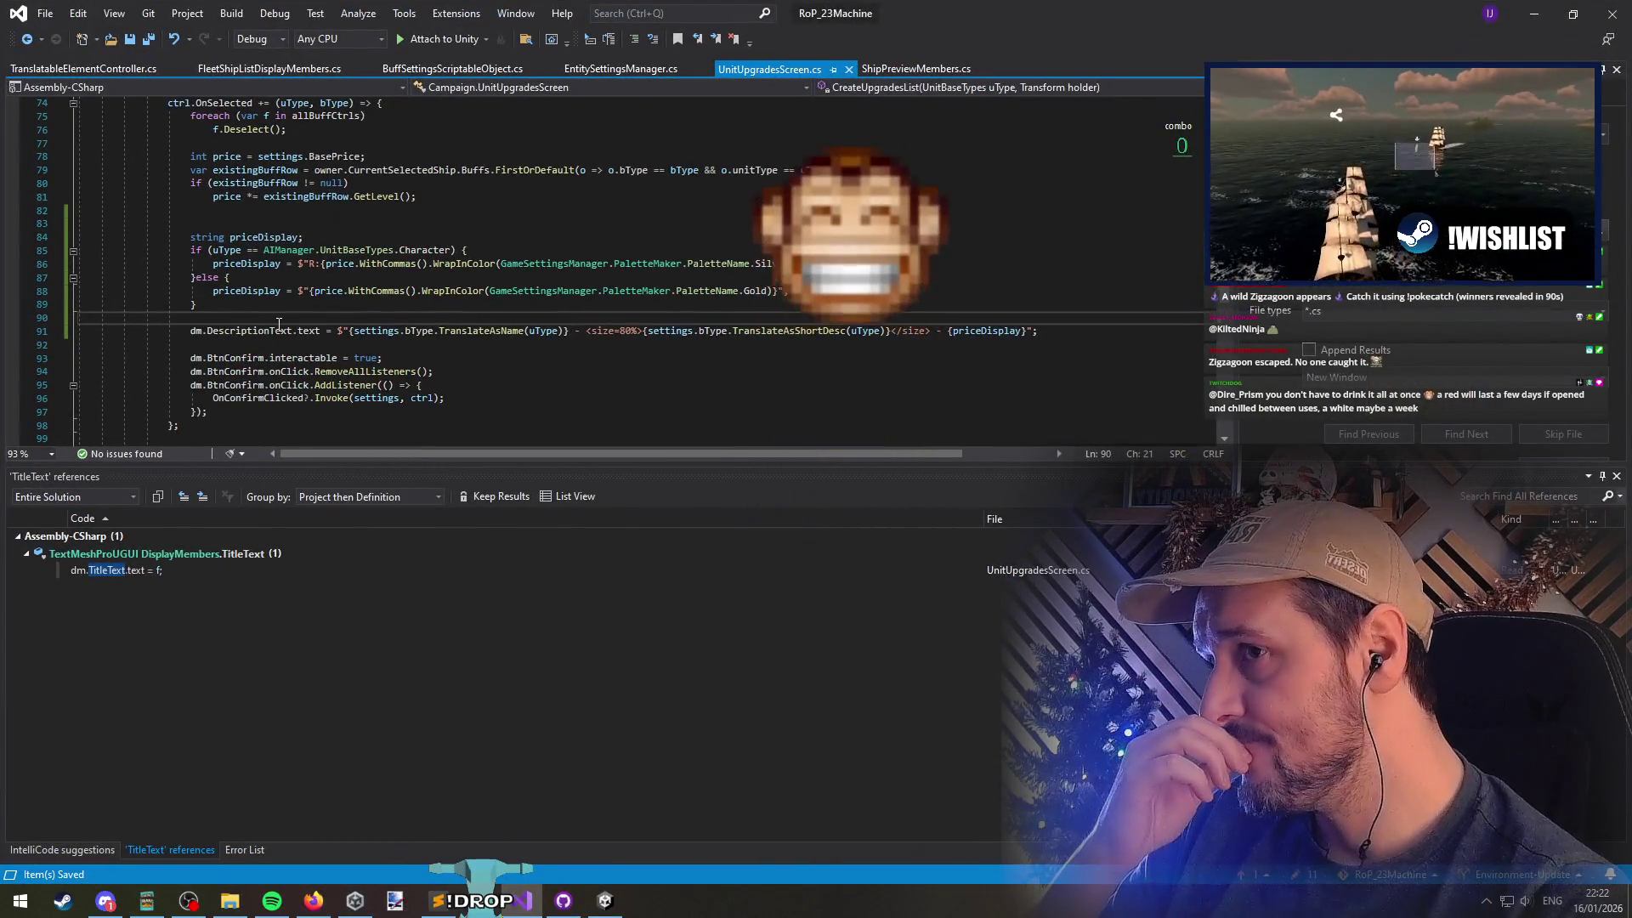
click(240, 250)
scroll(401, 321, up, 4)
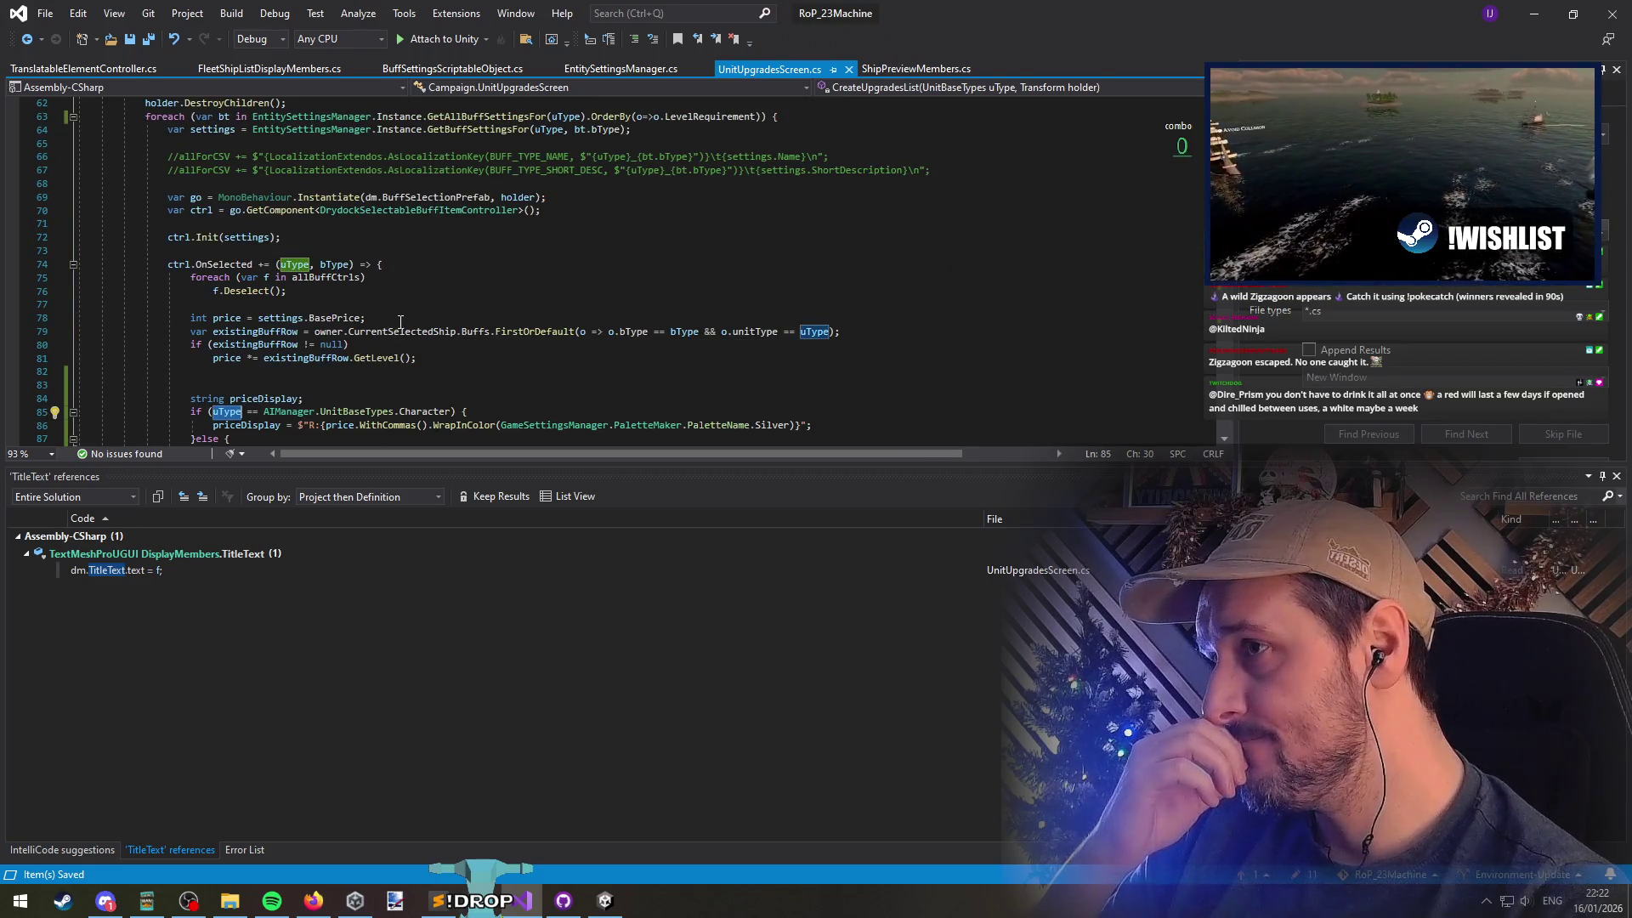
scroll(401, 321, up, 2)
click(466, 170)
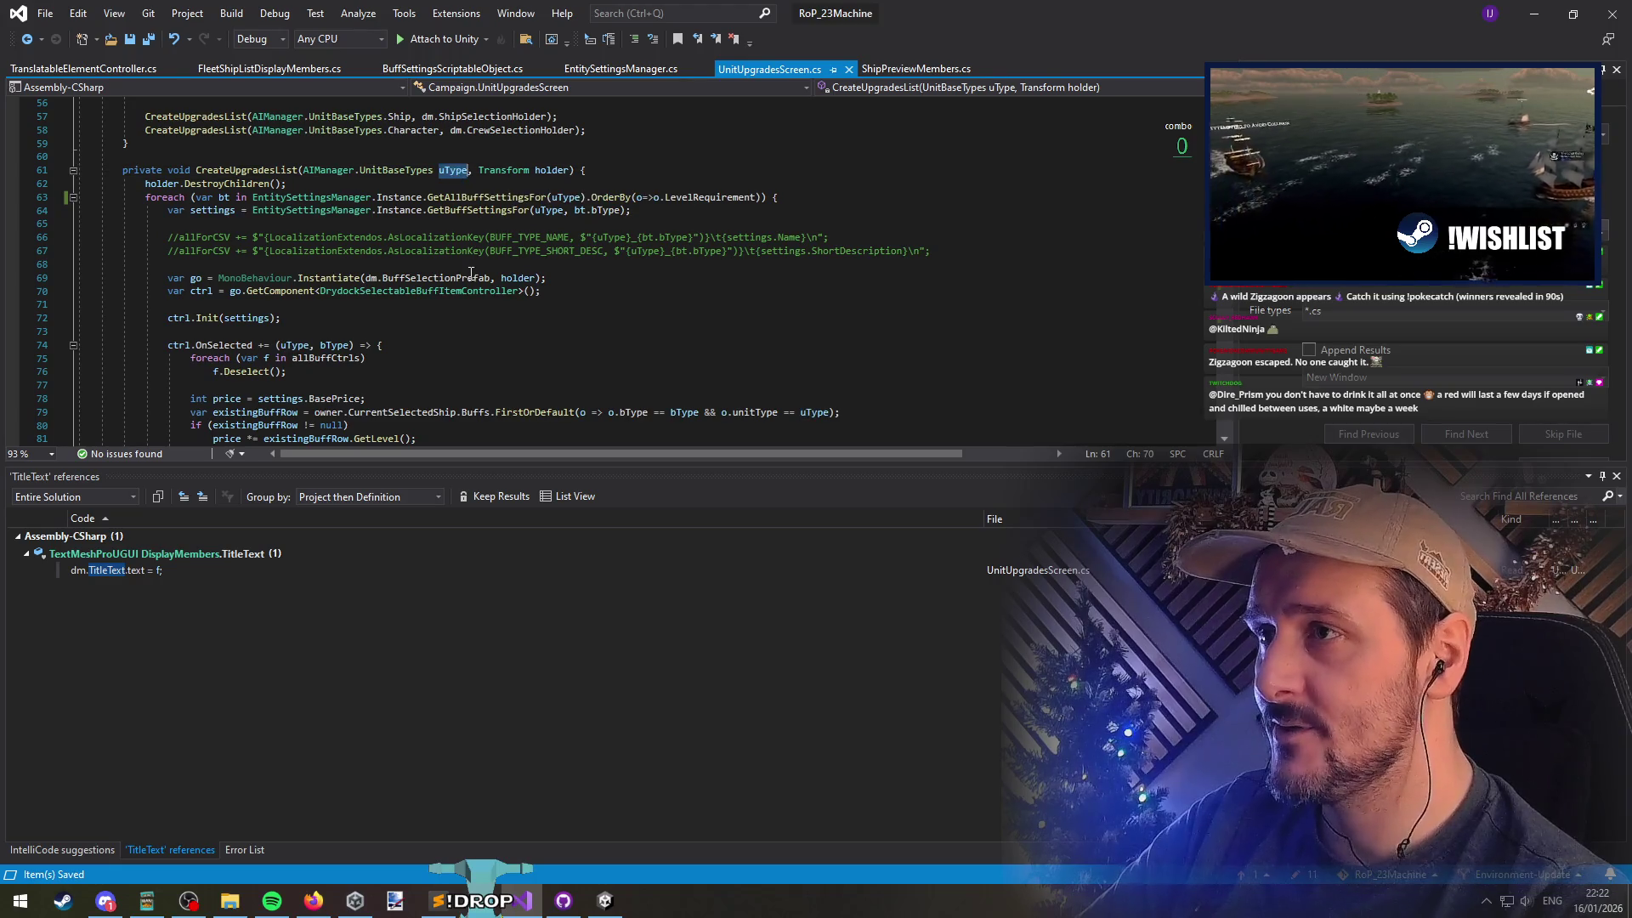
scroll(471, 271, down, 3)
scroll(512, 278, up, 2)
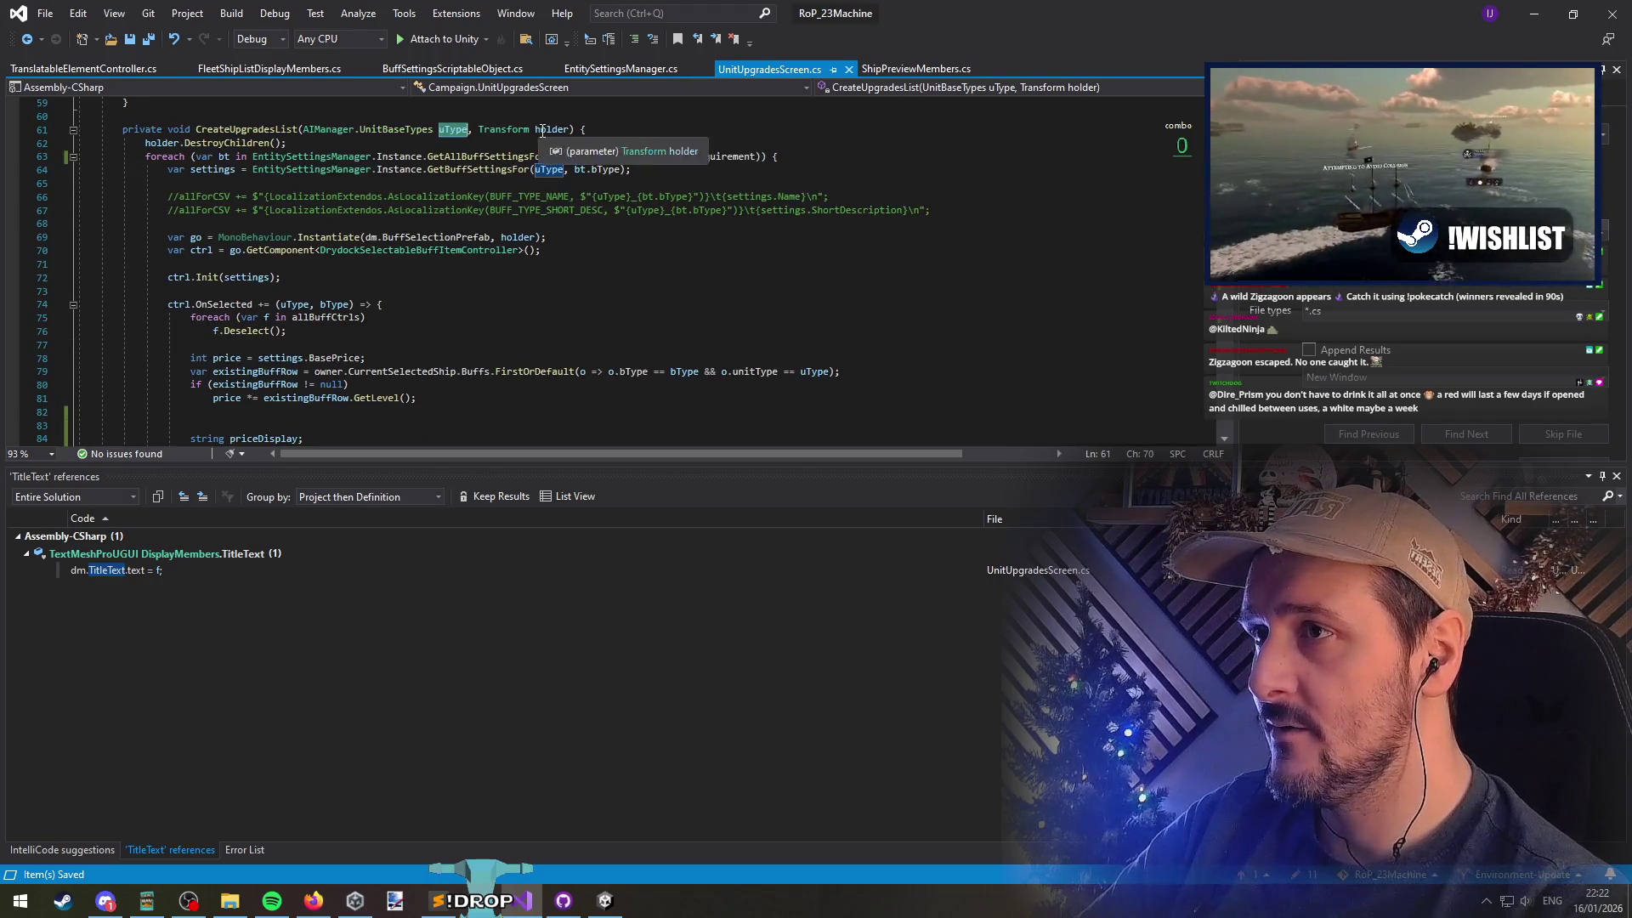
click(219, 169)
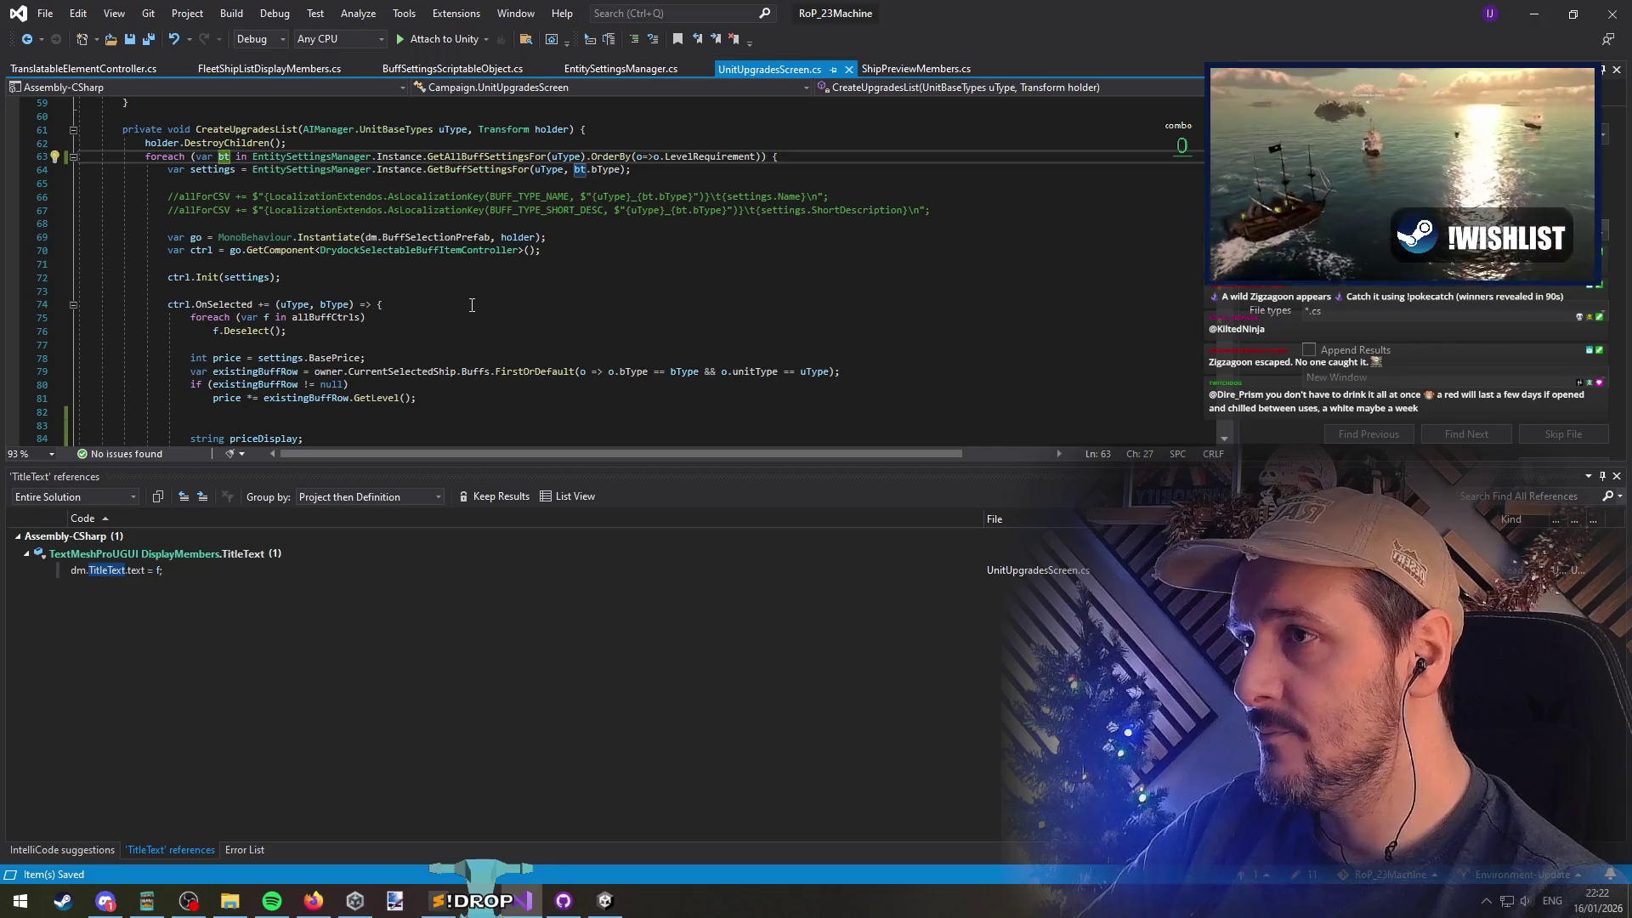
key(End)
scroll(415, 333, down, 4)
double_click(230, 293)
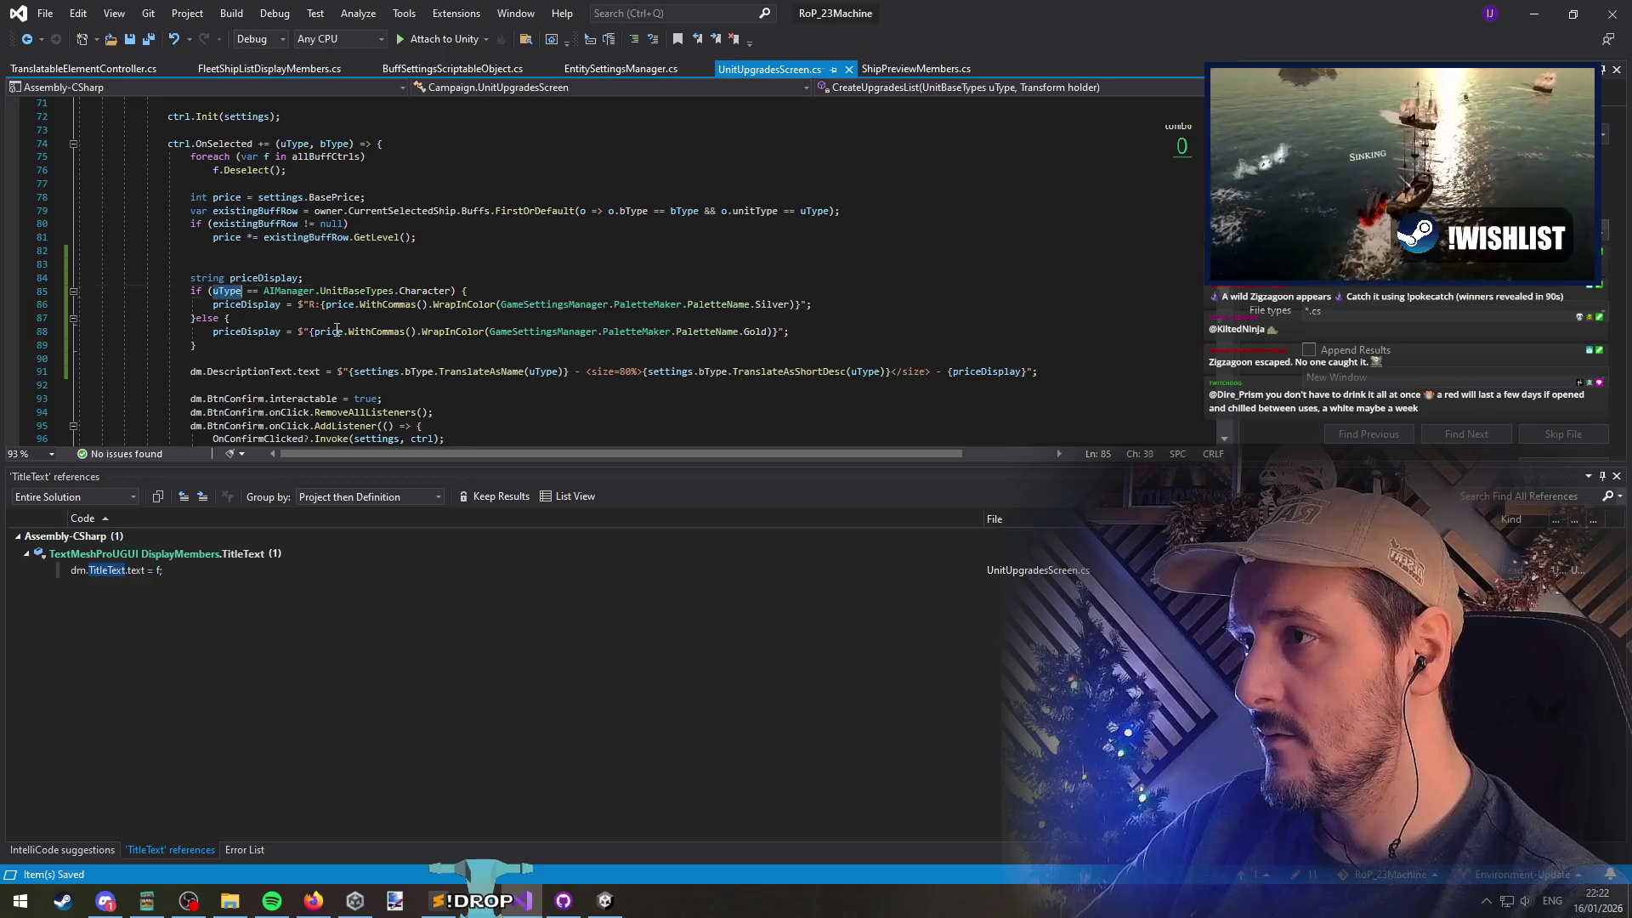
Change the price condition to test settings.PriceType, removing the old Character comparison value
text(settings.S)
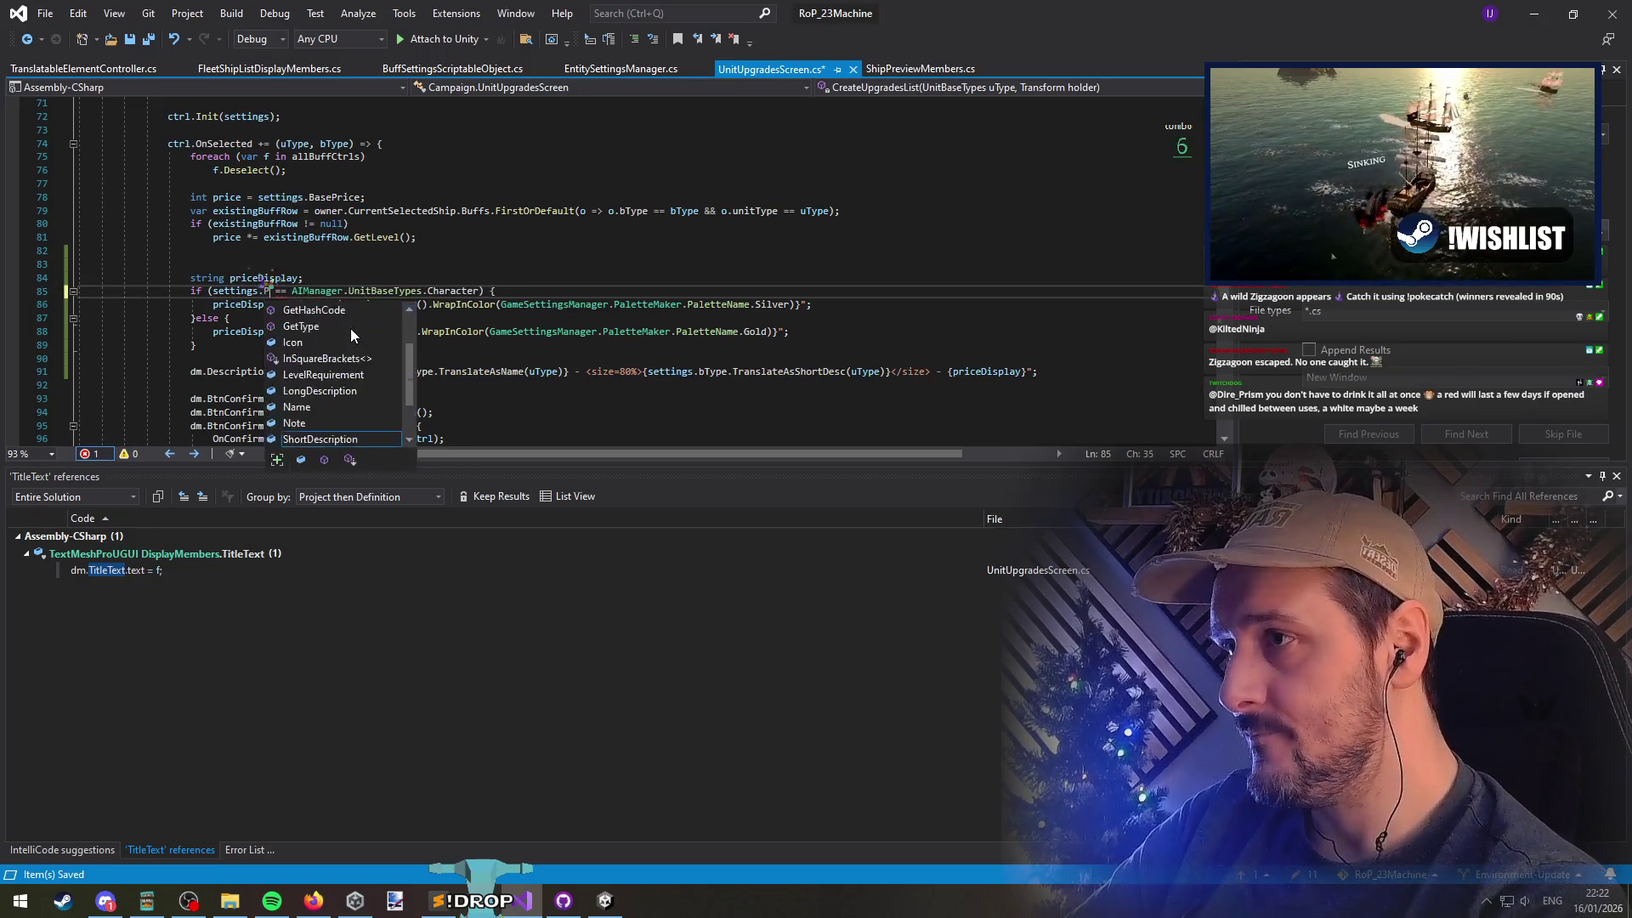
key(BackSpace)
text(PriceType)
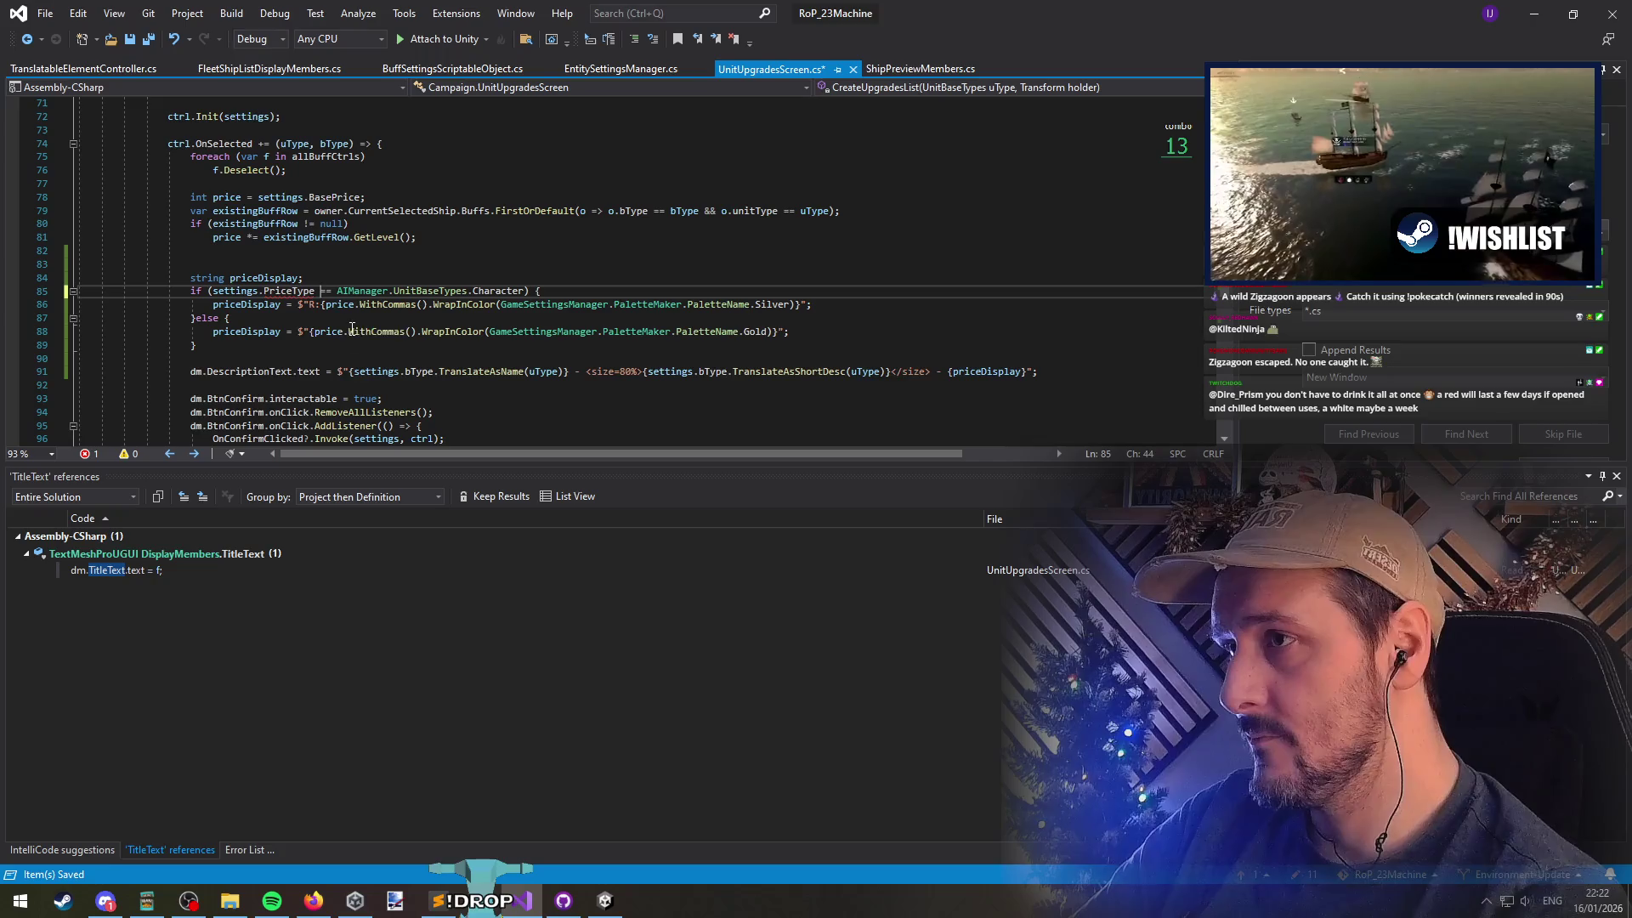
key(ctrl+Right)
key(shift+End)
key(Delete)
Find the PriceType enum definition and cut it out of its class
key(ctrl+t)
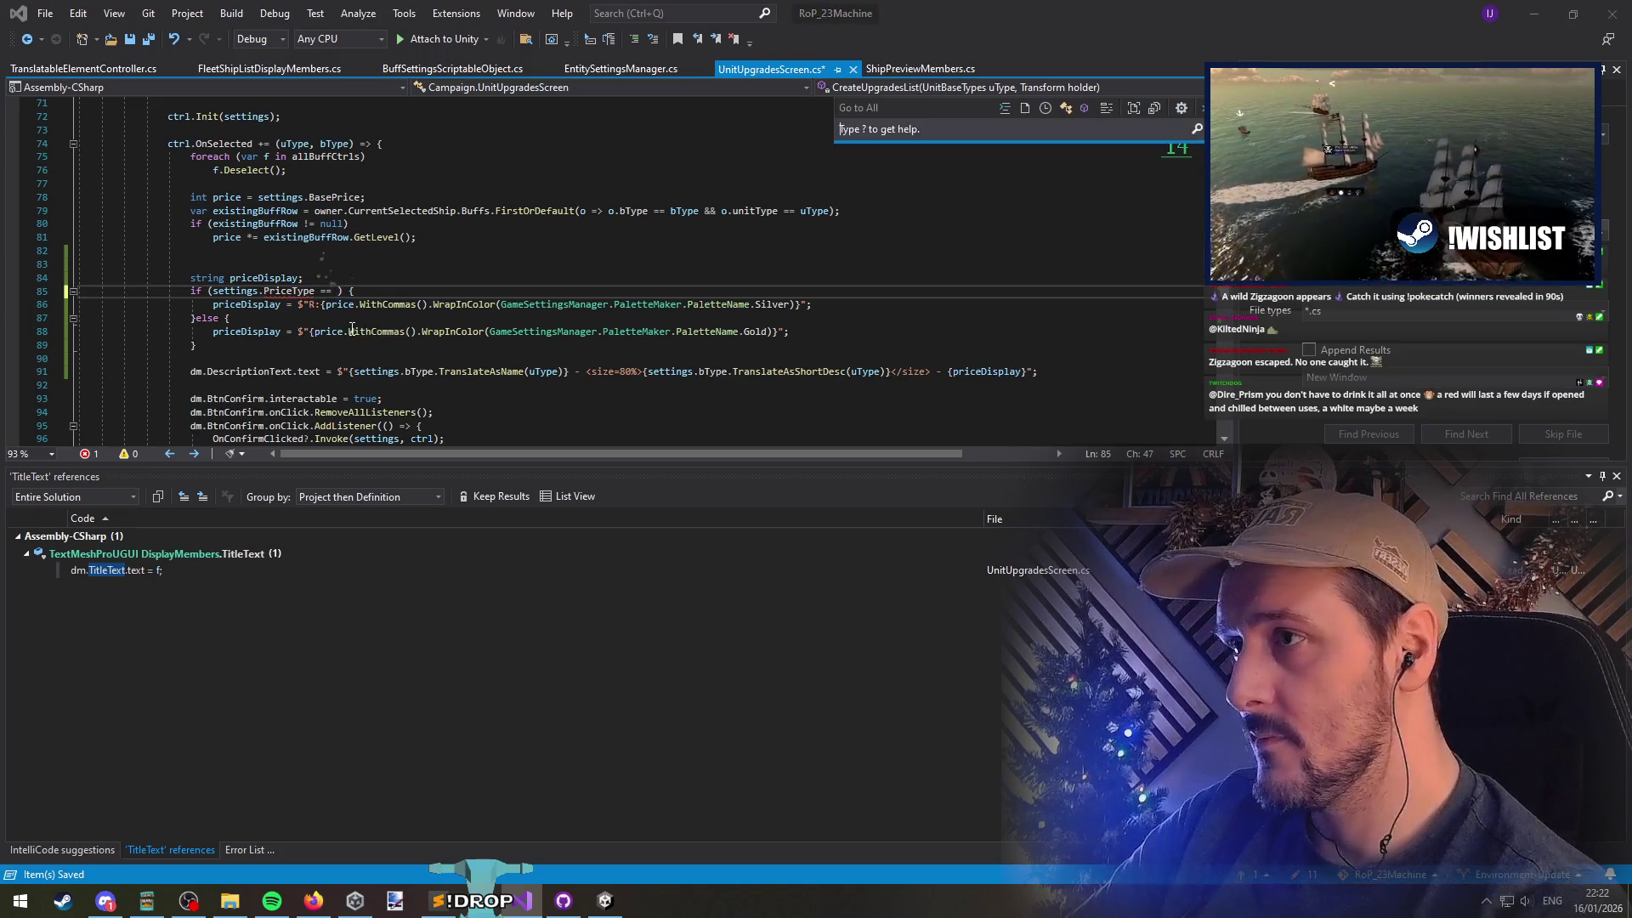
text(pricetype)
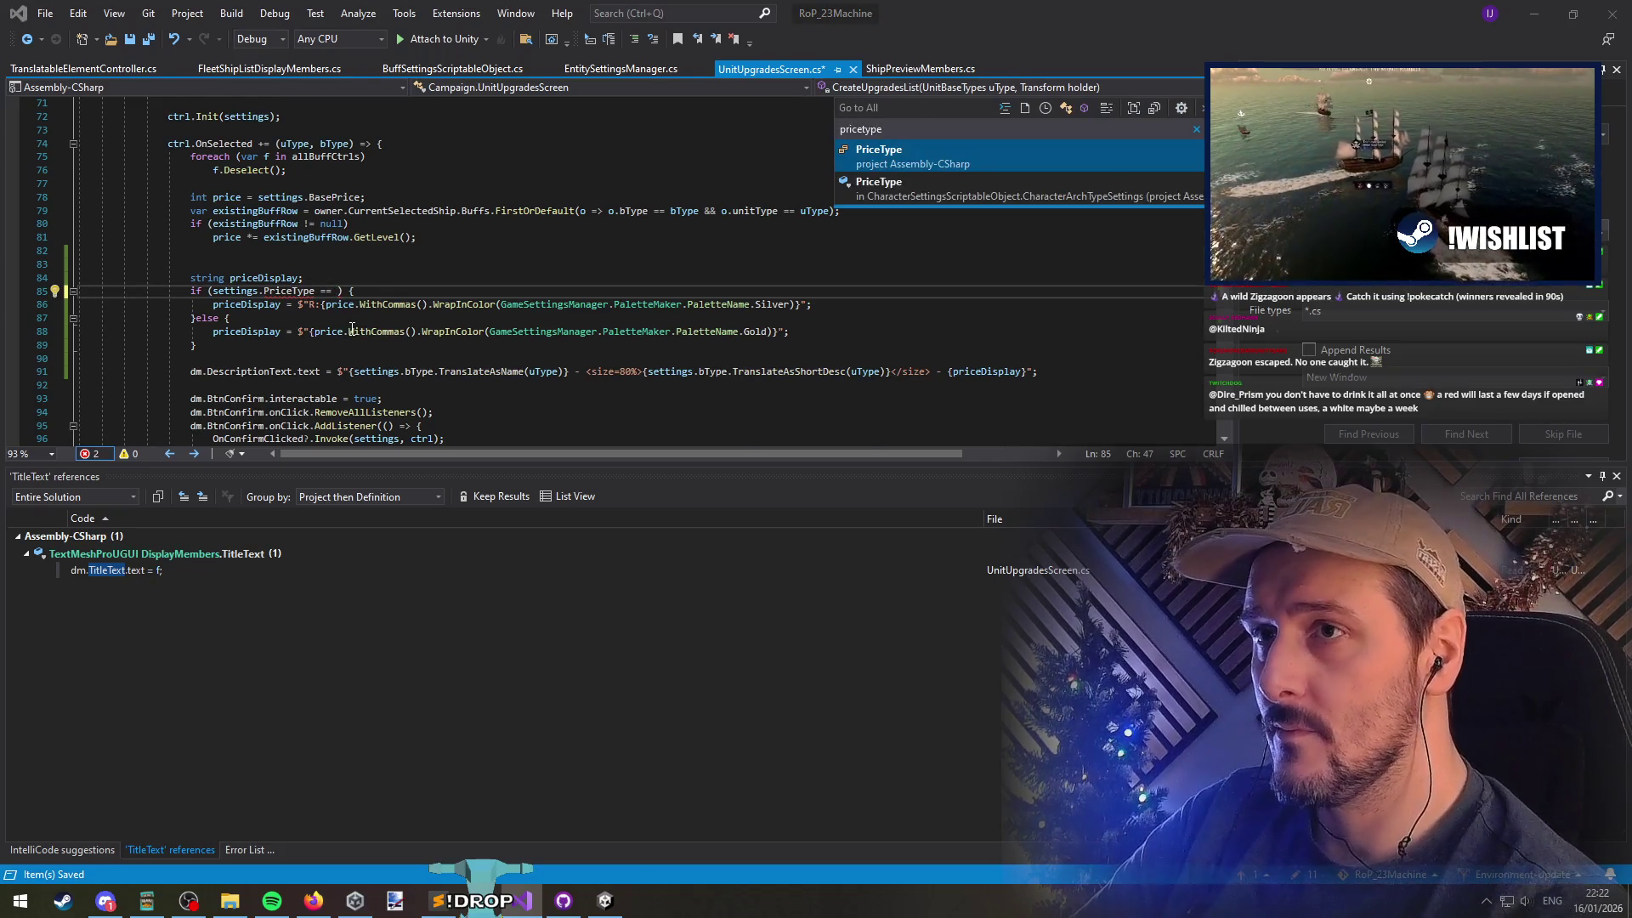
key(Return)
click(193, 280)
drag(128, 255, 133, 320)
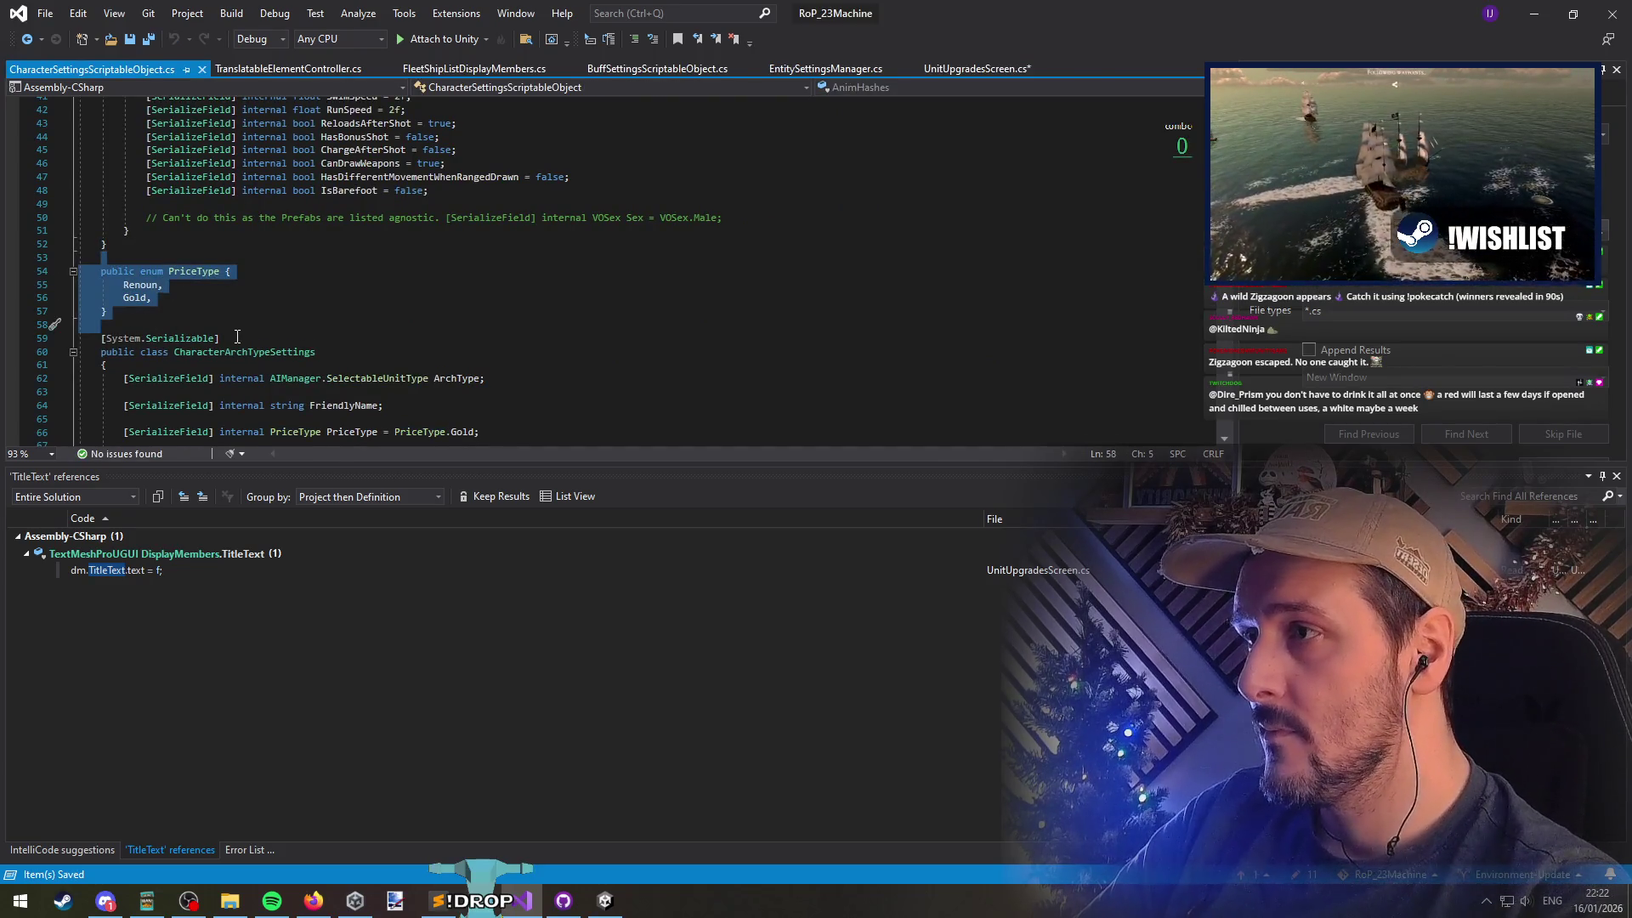
key(ctrl+x)
key(ctrl+Home)
key(Down)
key(Down)
key(Down)
key(End)
key(Up)
key(ctrl+v)
key(shift+Up)
key(shift+Up)
key(shift+Up)
key(ctrl+x)
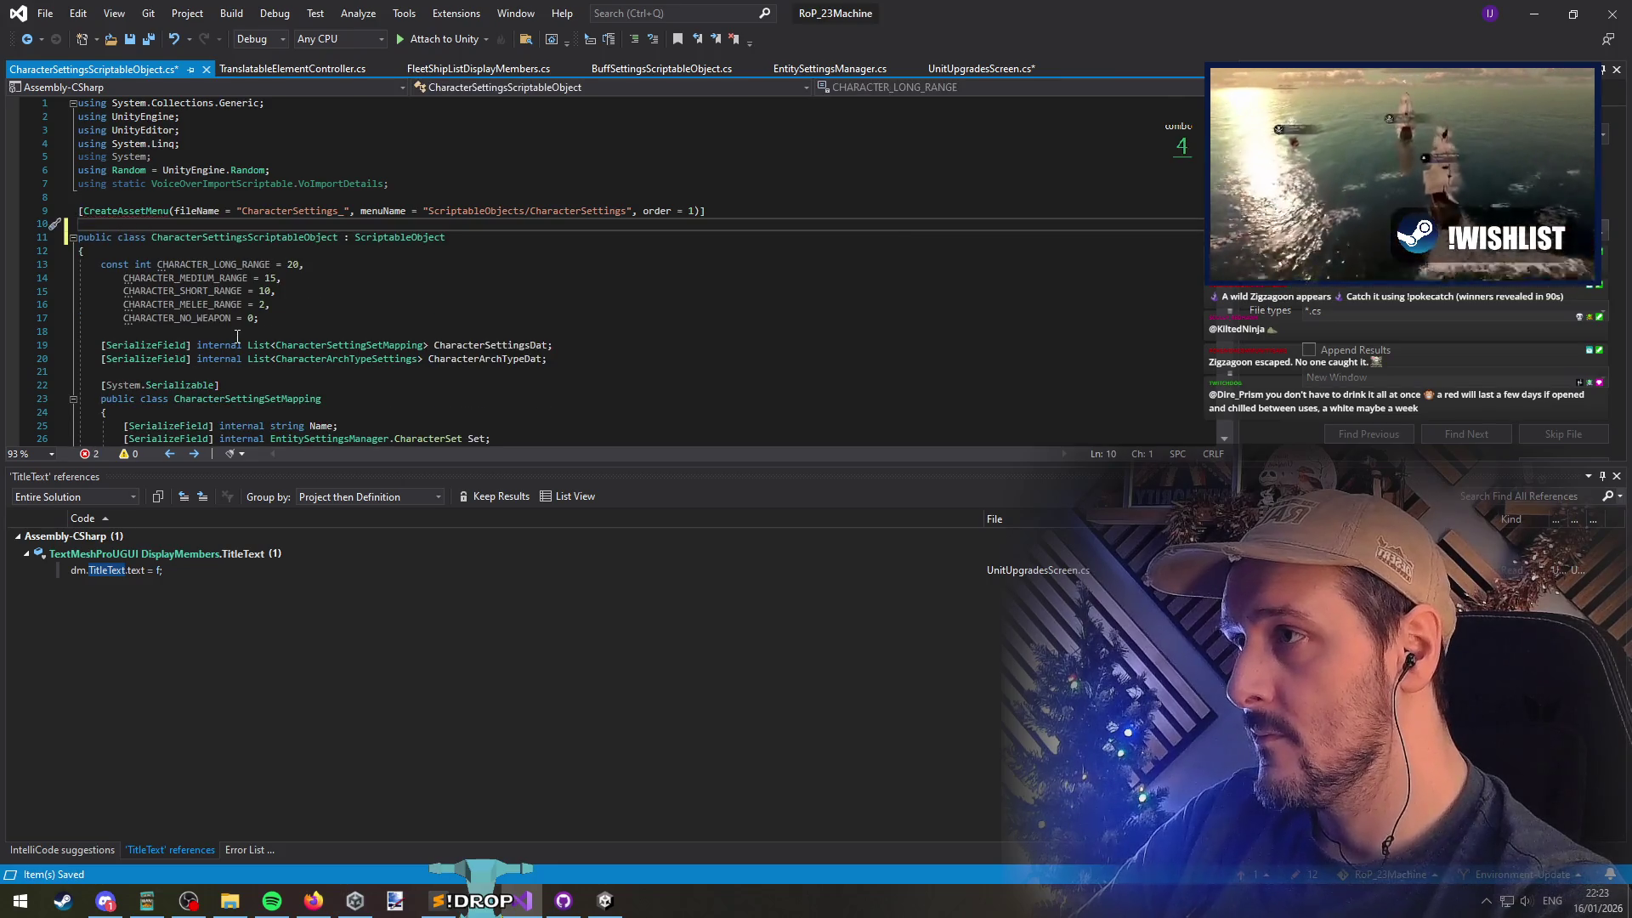
Tidy the lines after the final #endif and save CharacterSettingsScriptableObject.cs
key(ctrl+End)
key(Return)
key(Return)
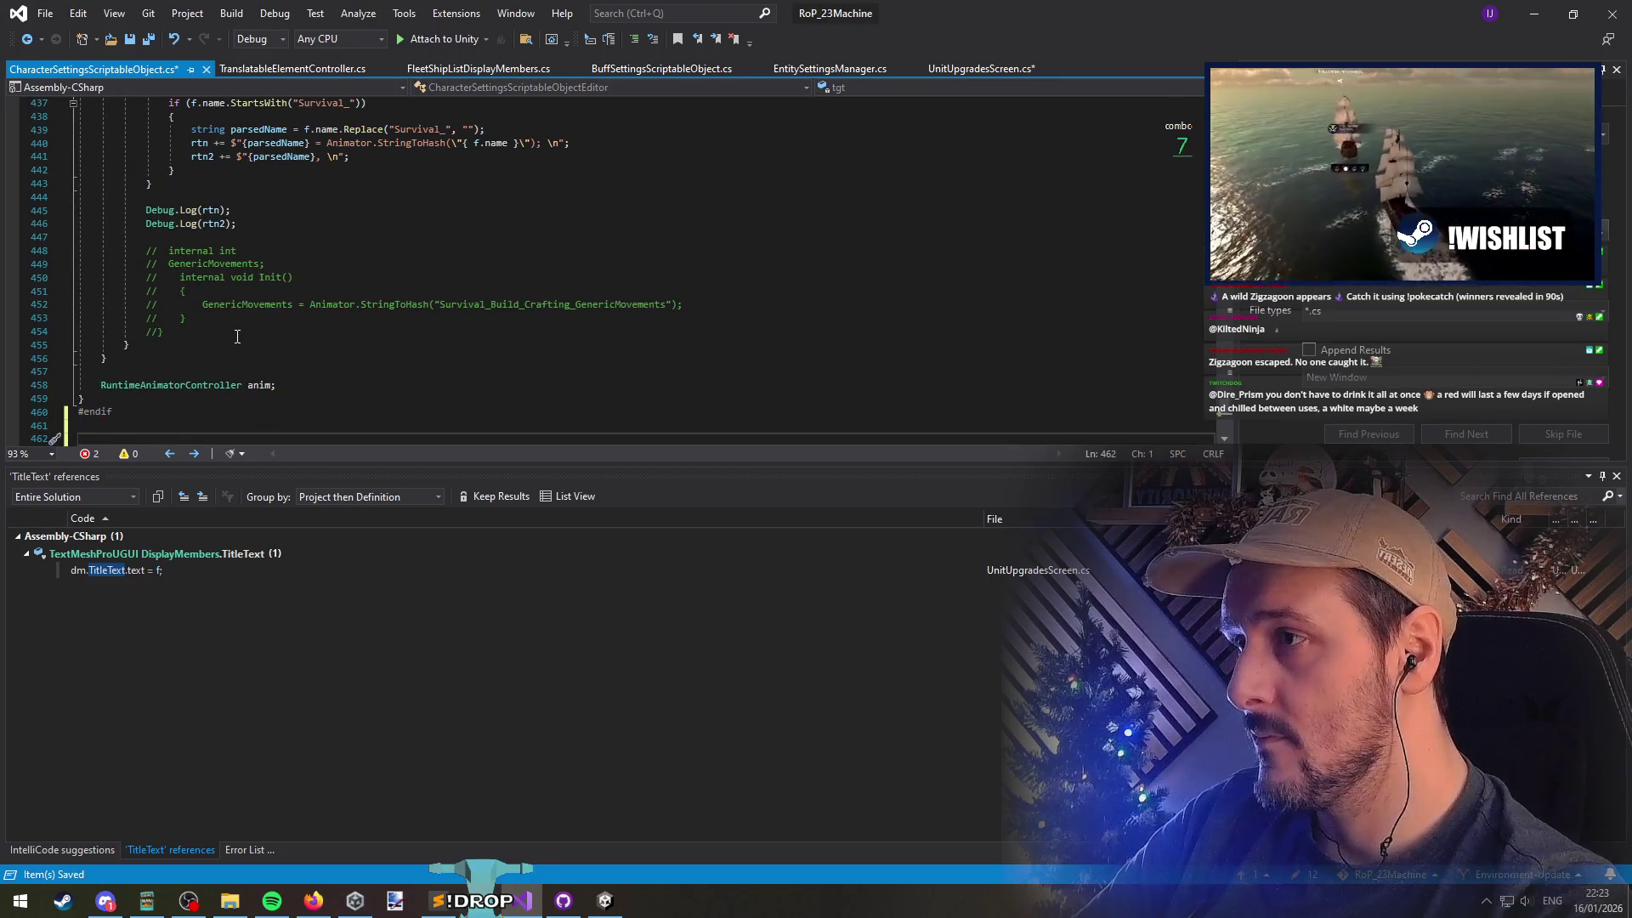
key(shift+Up)
key(shift+Up)
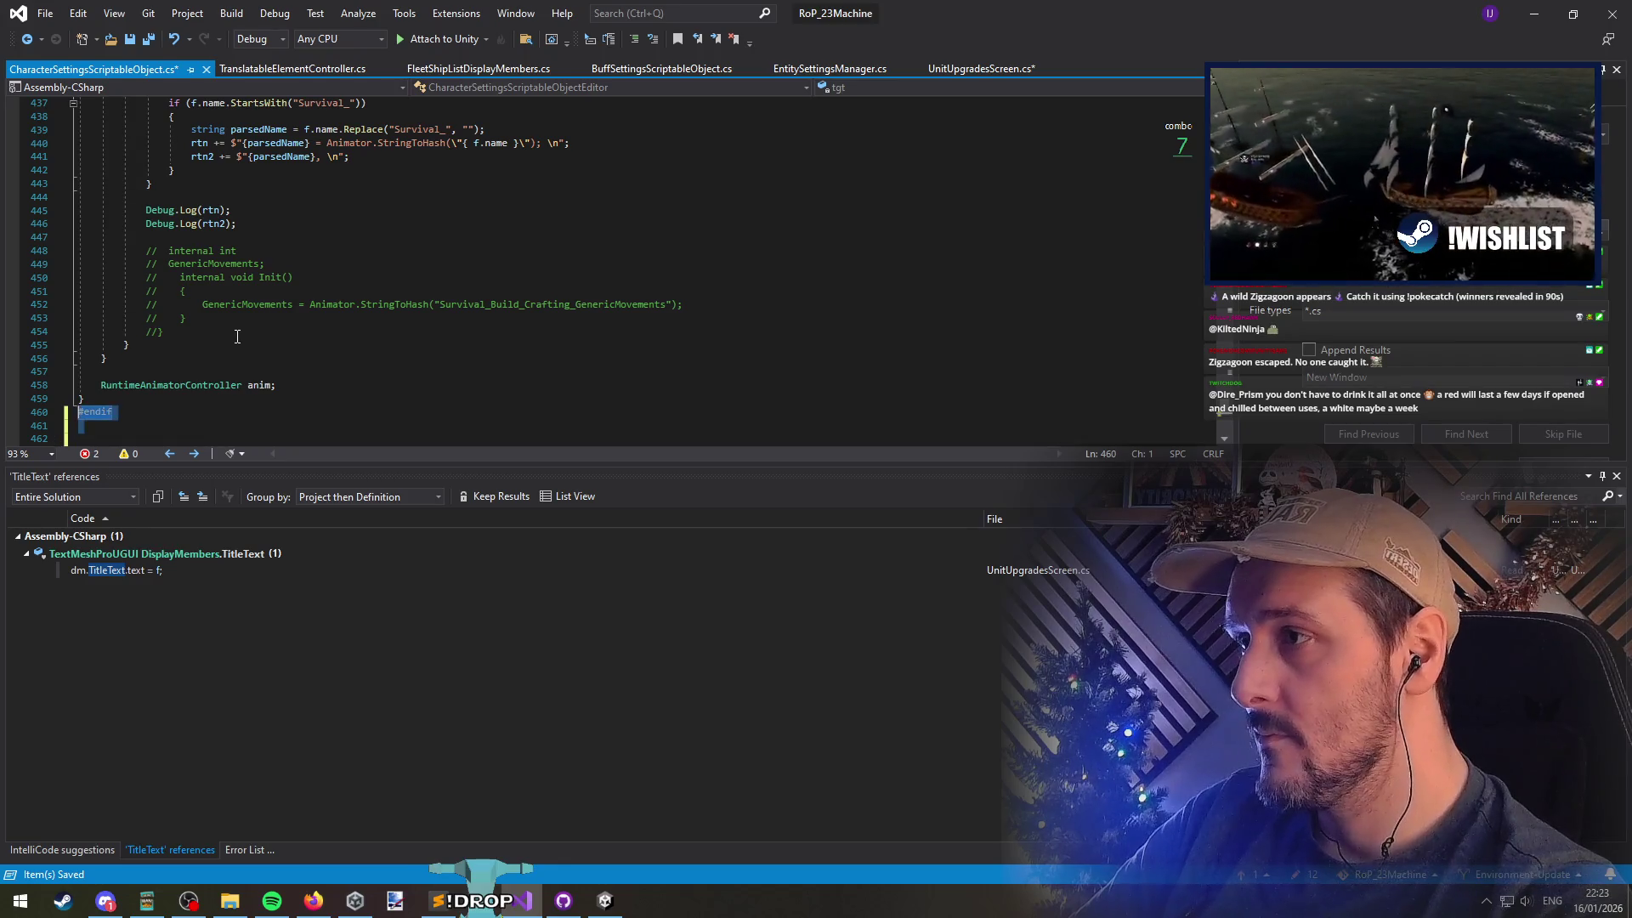
key(ctrl+z)
key(ctrl+z)
key(ctrl+s)
Paste the PriceType enum (Renoun, Gold) into GameSettingsManager.cs, save, and return to UnitUpgradesScreen.cs
key(ctrl+f)
text(entitysettingsman)
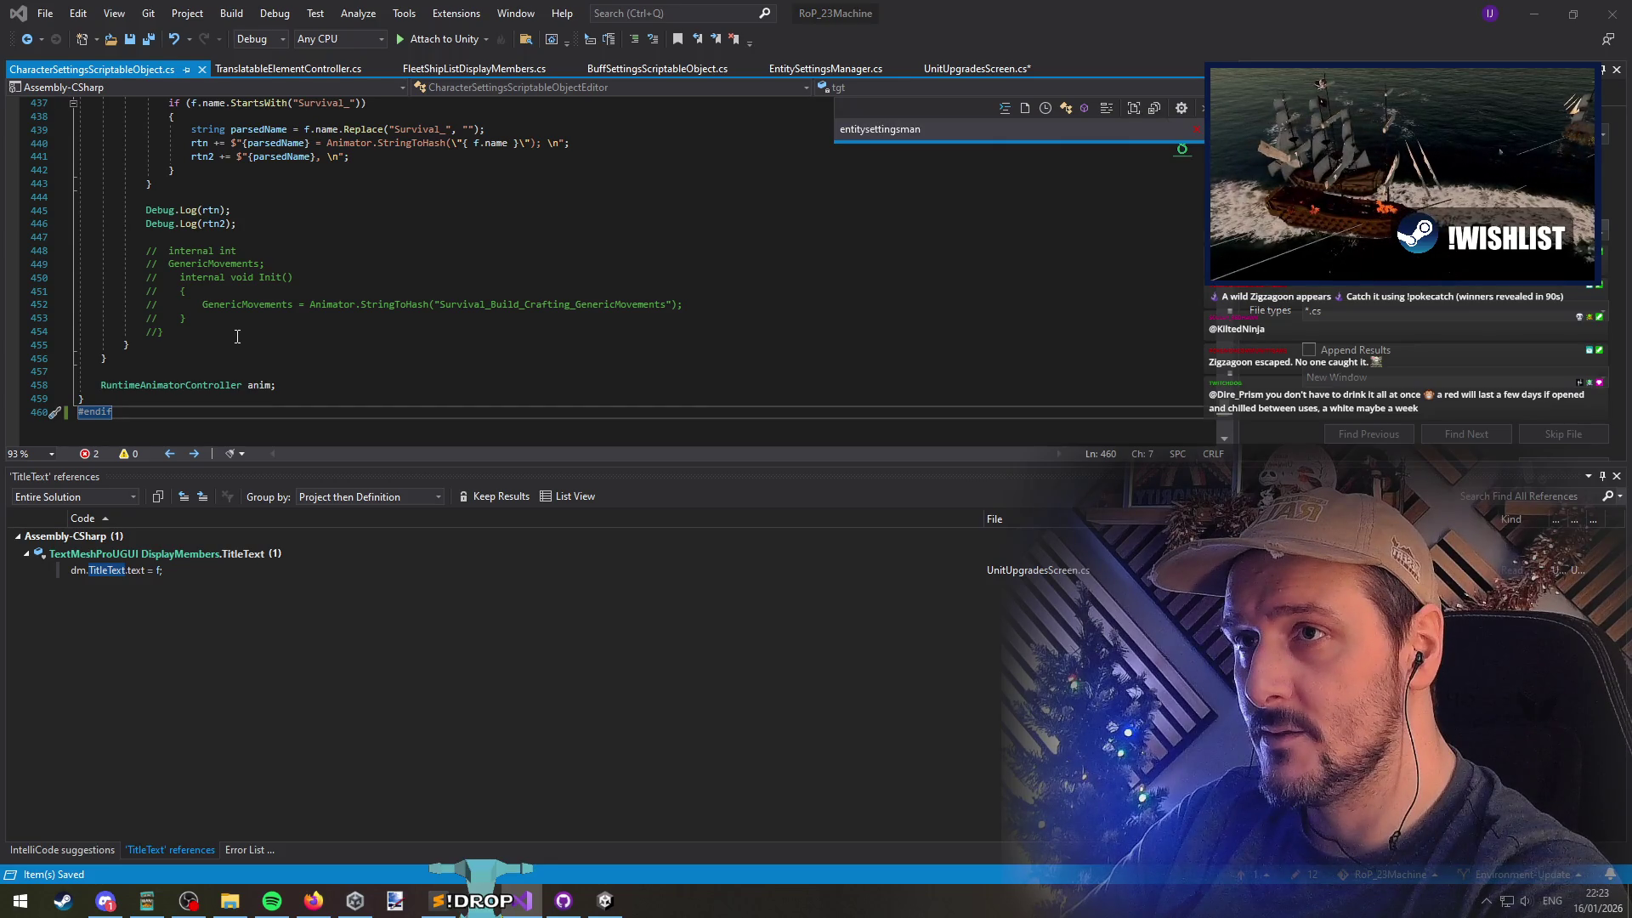
key(ctrl+a)
key(BackSpace)
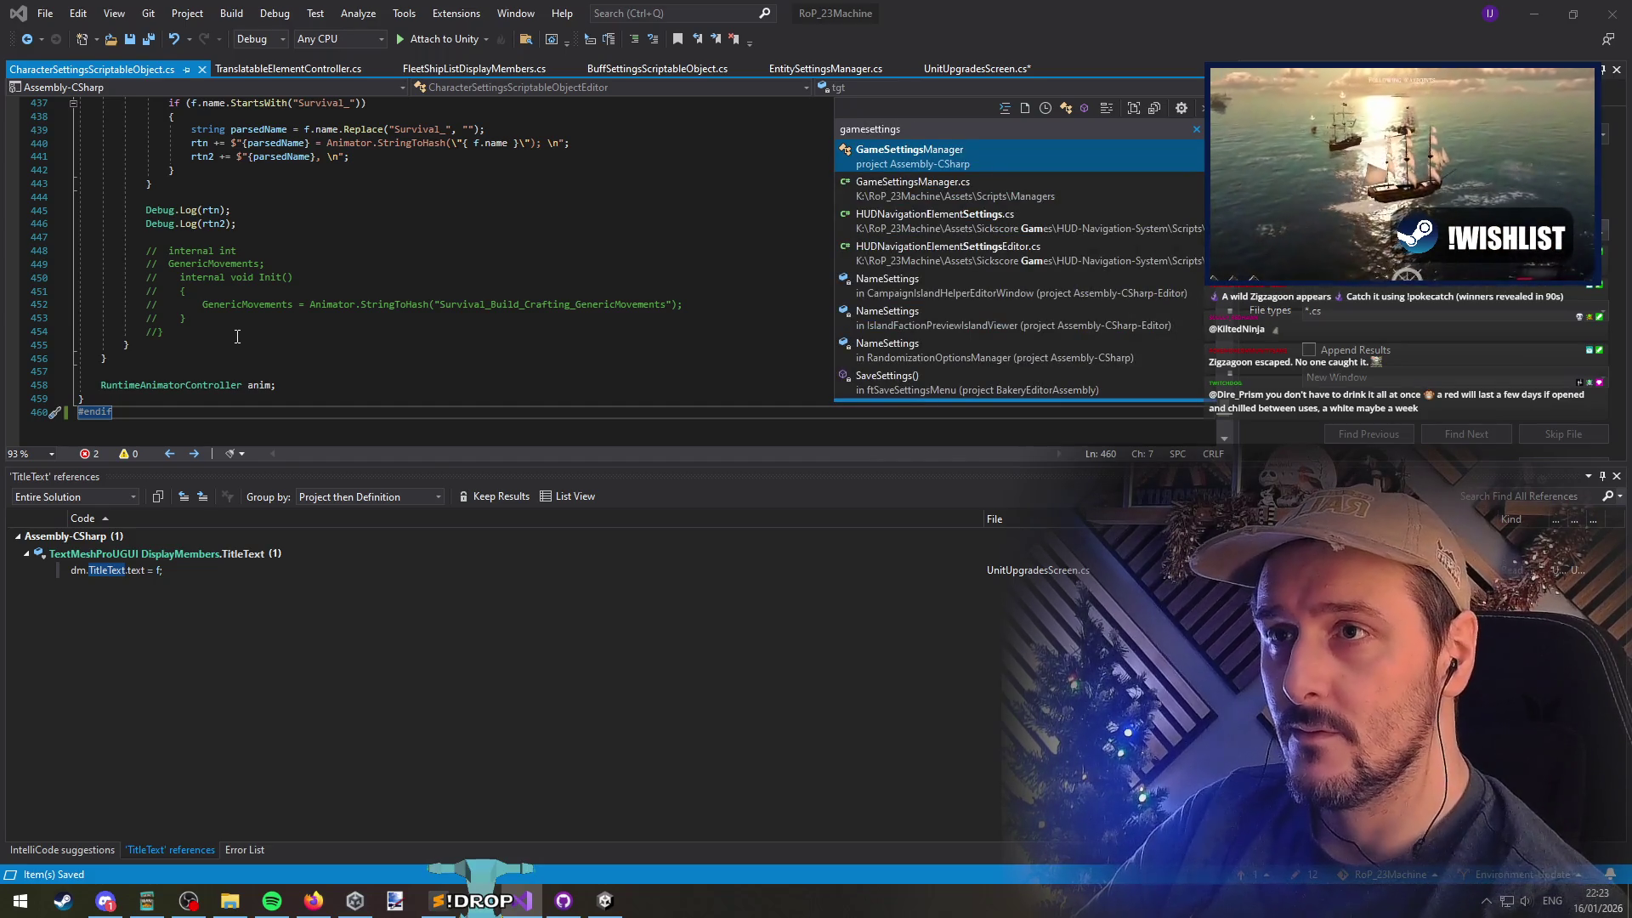
key(Return)
key(ctrl+v)
key(ctrl+s)
key(ctrl+Tab)
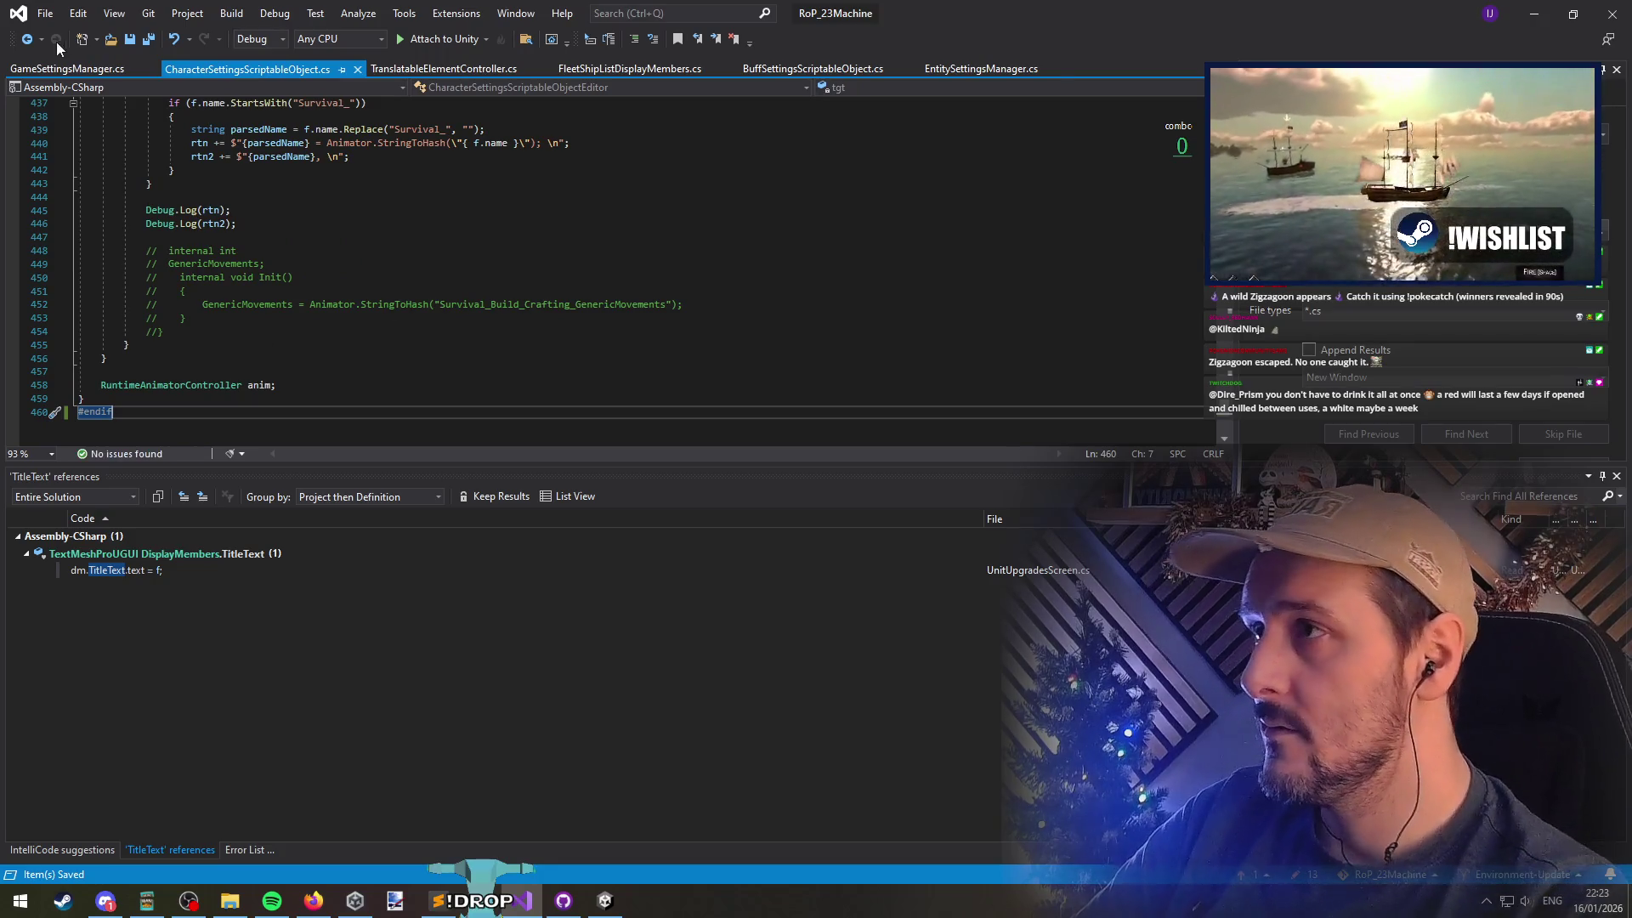
click(27, 39)
click(28, 39)
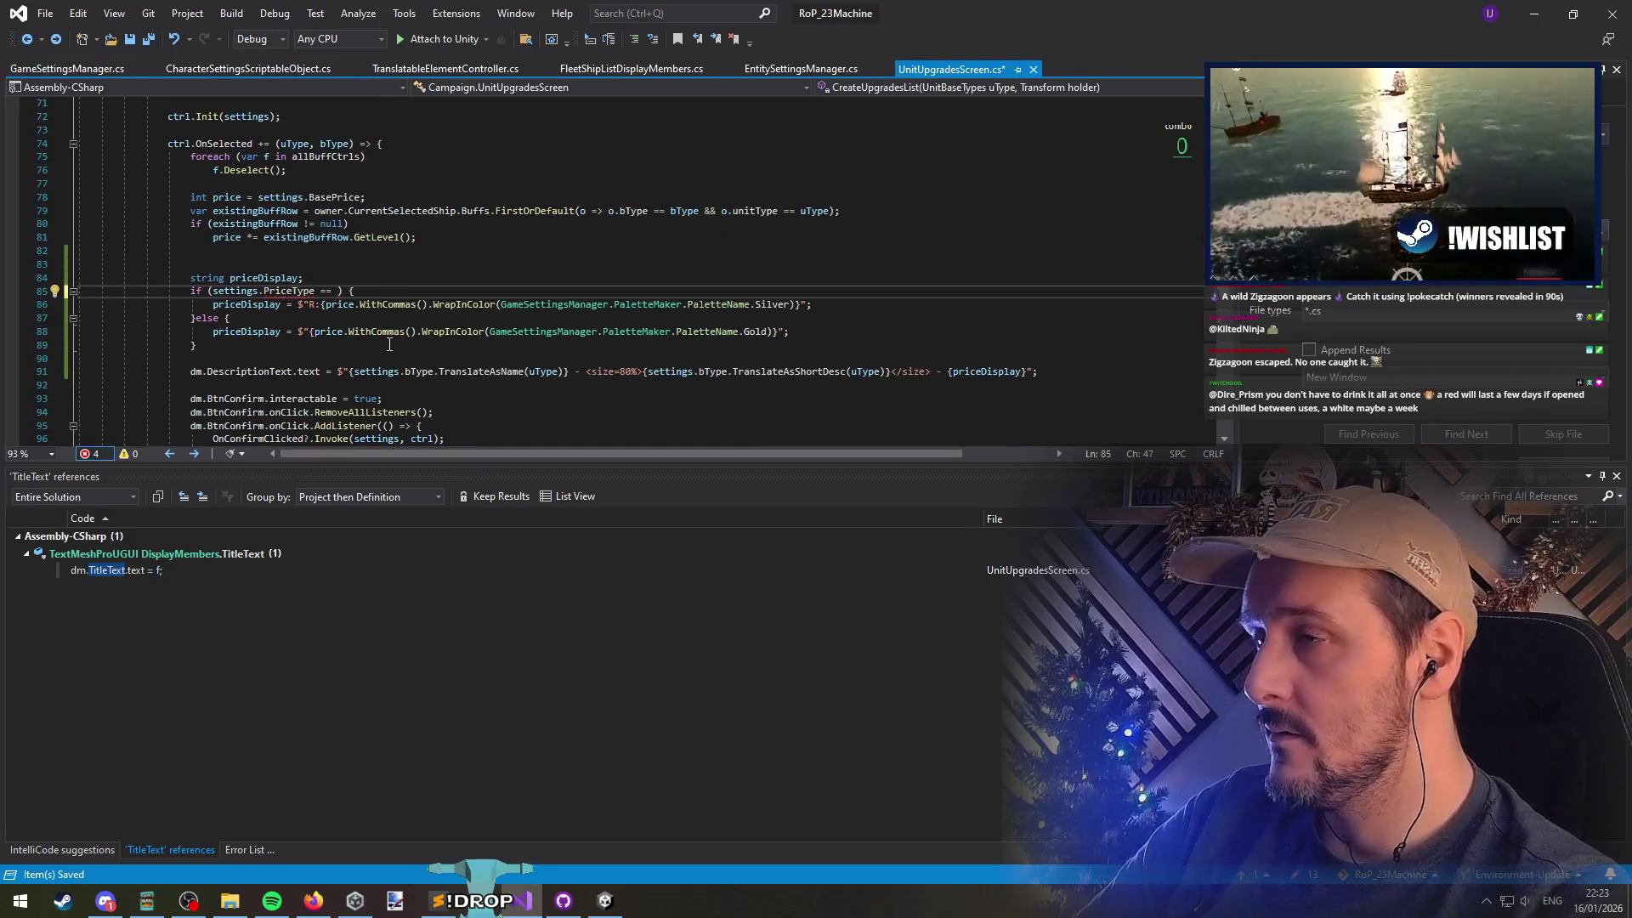
Check the quick fixes and refactorings offered for PriceType in the if condition
key(ctrl+w)
right_click(388, 343)
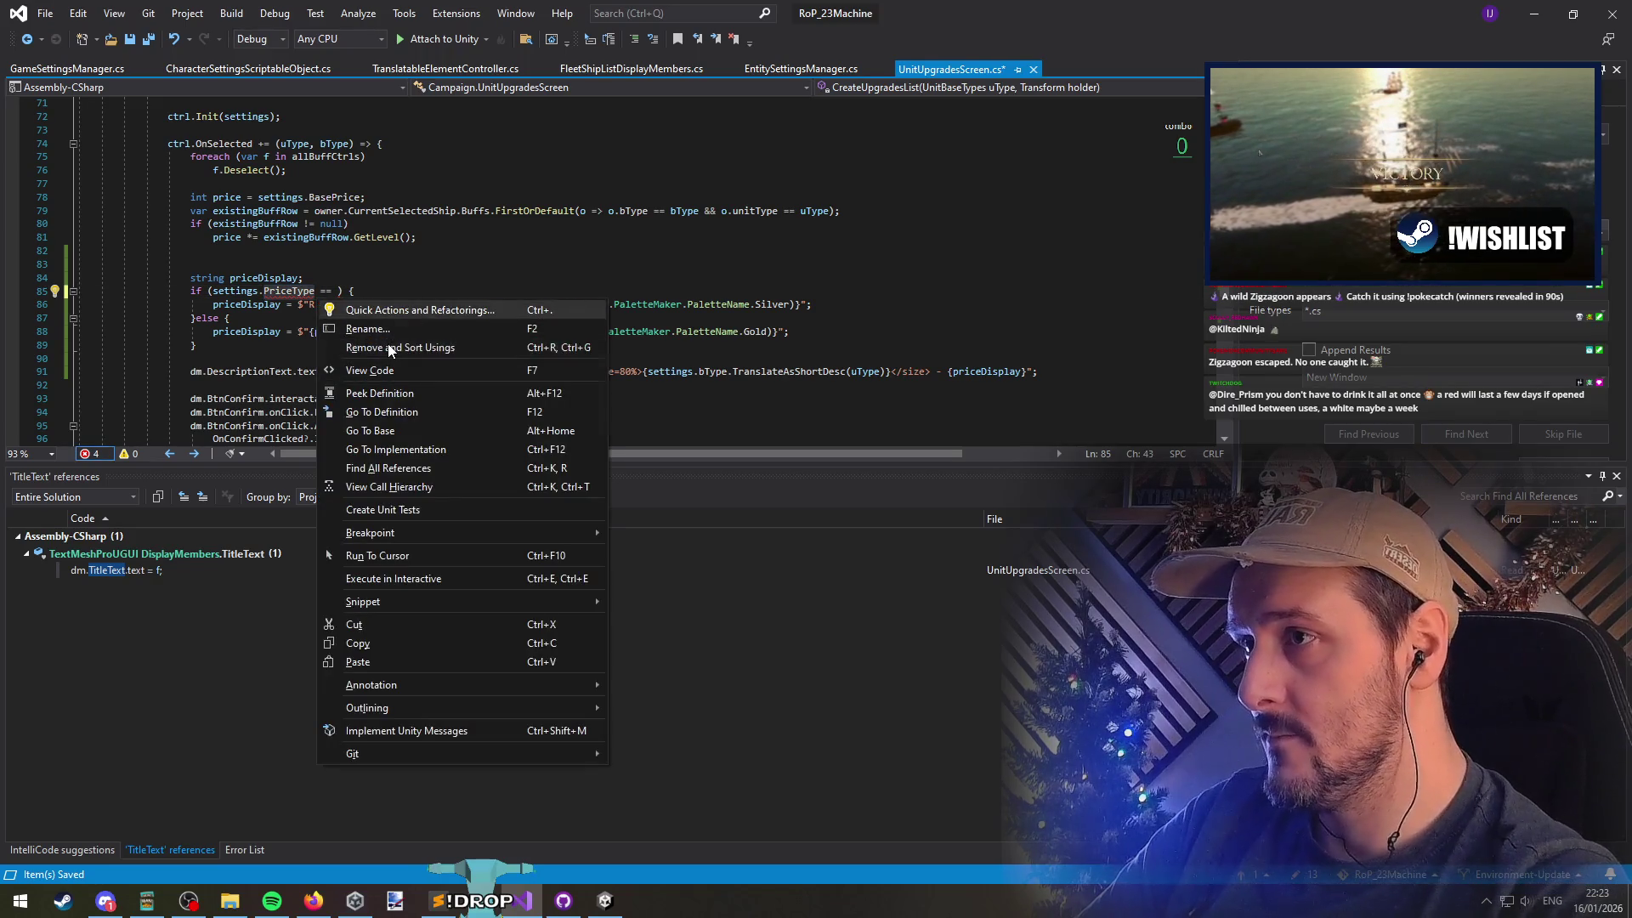
click(390, 309)
right_click(298, 292)
click(340, 303)
key(Return)
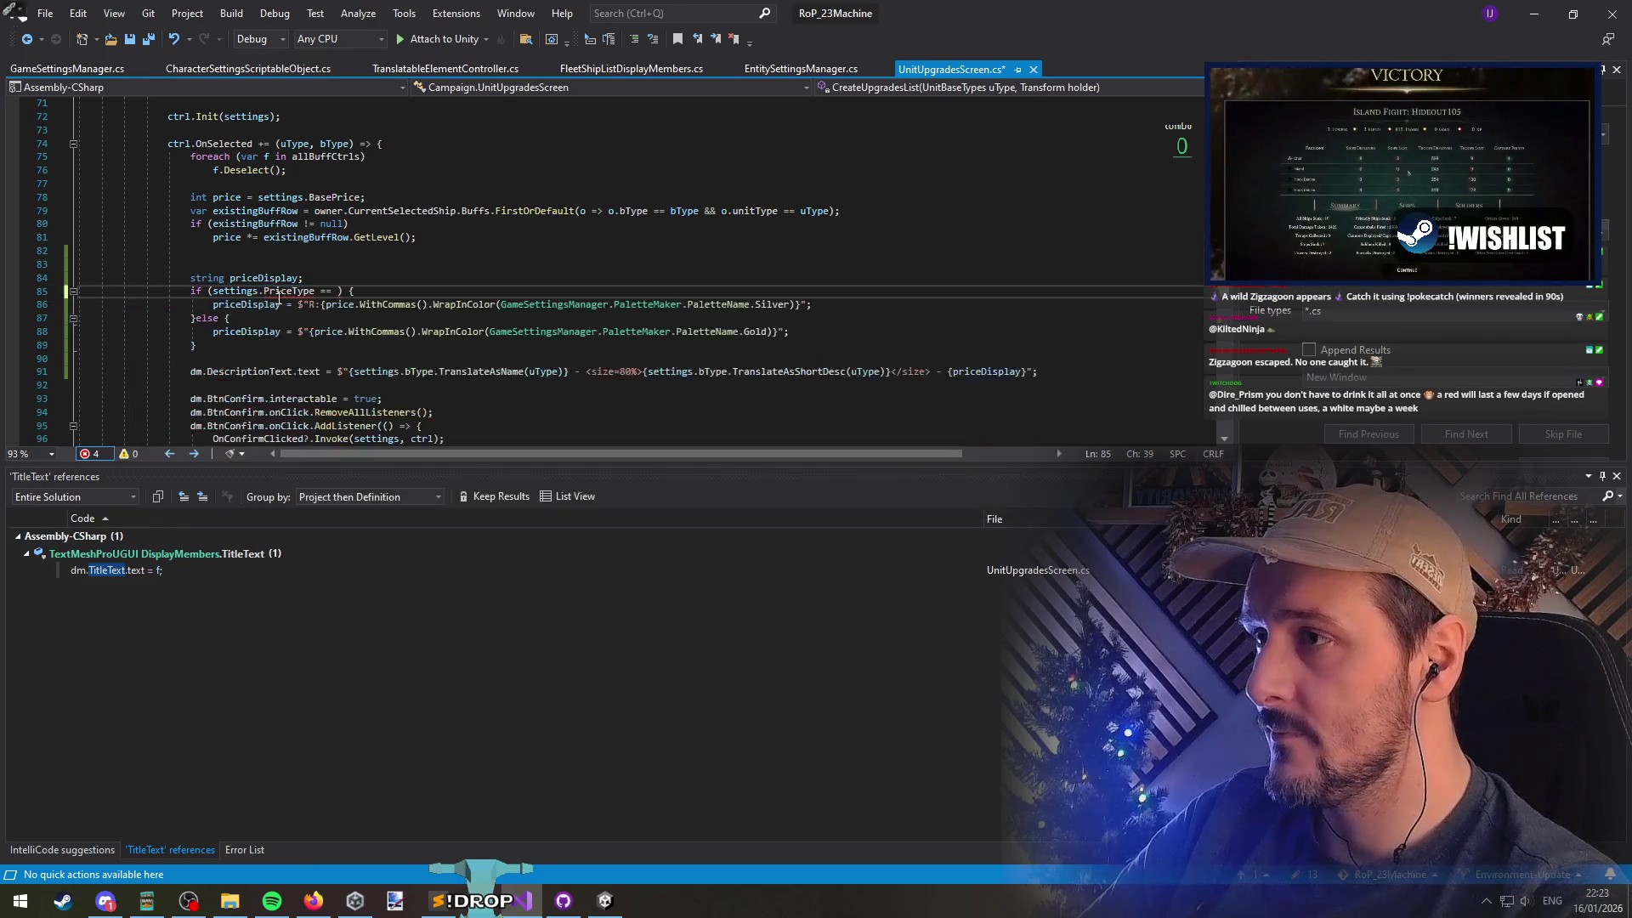
scroll(355, 246, up, 2)
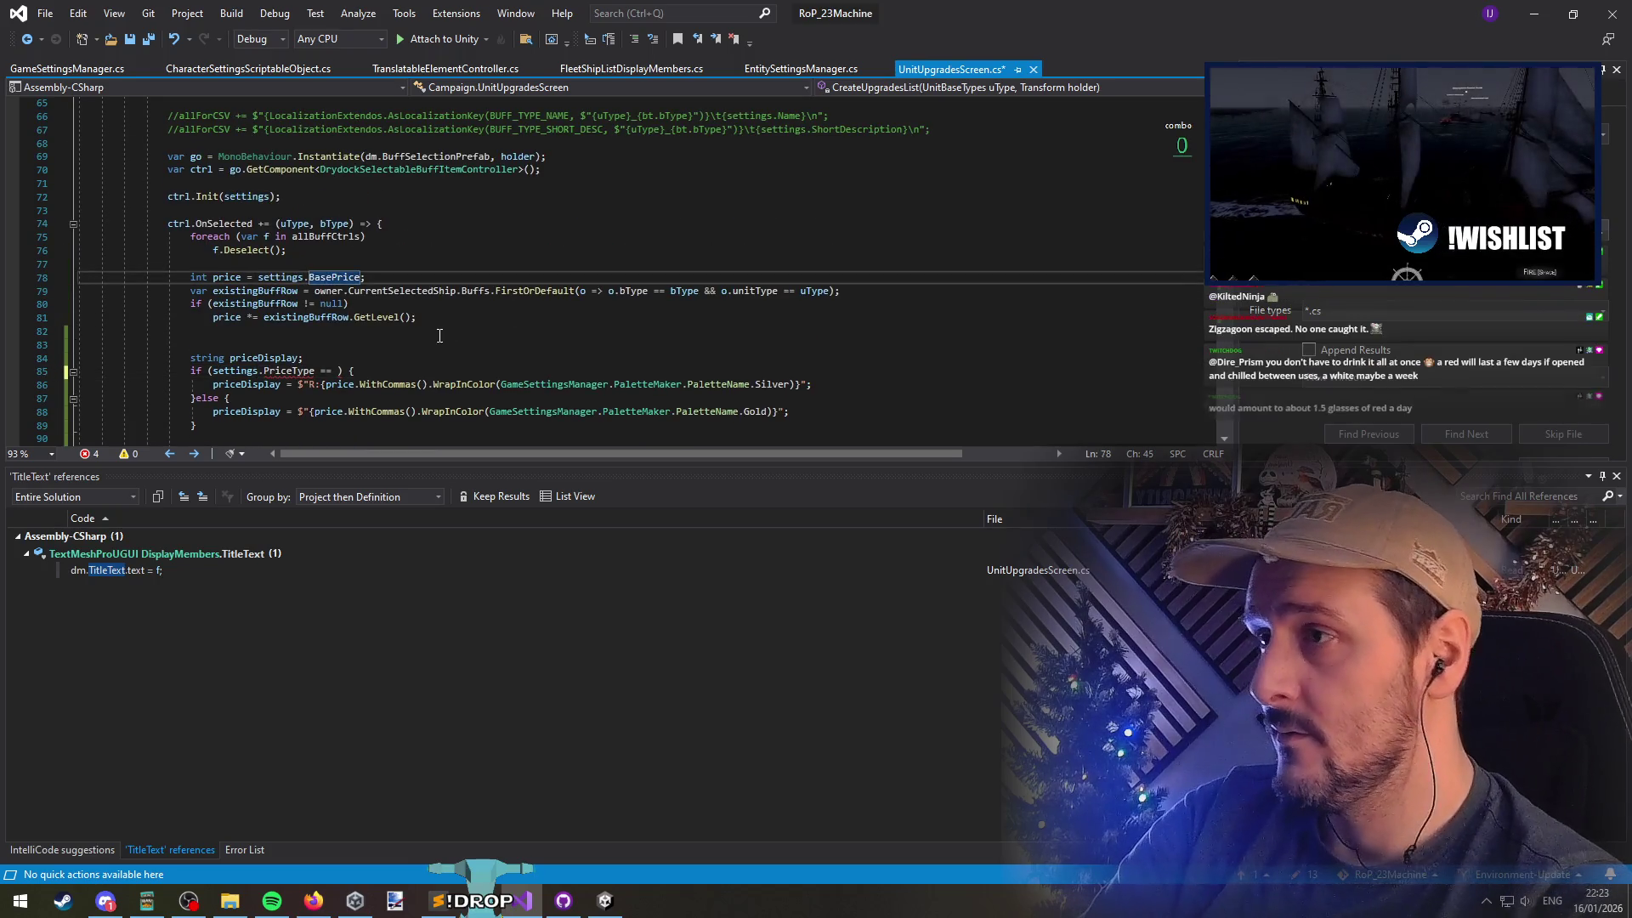
Add 'public PriceType PriceType;' under BasePrice and save BuffSettingsScriptableObject.cs
ctrl+click(330, 278)
key(Return)
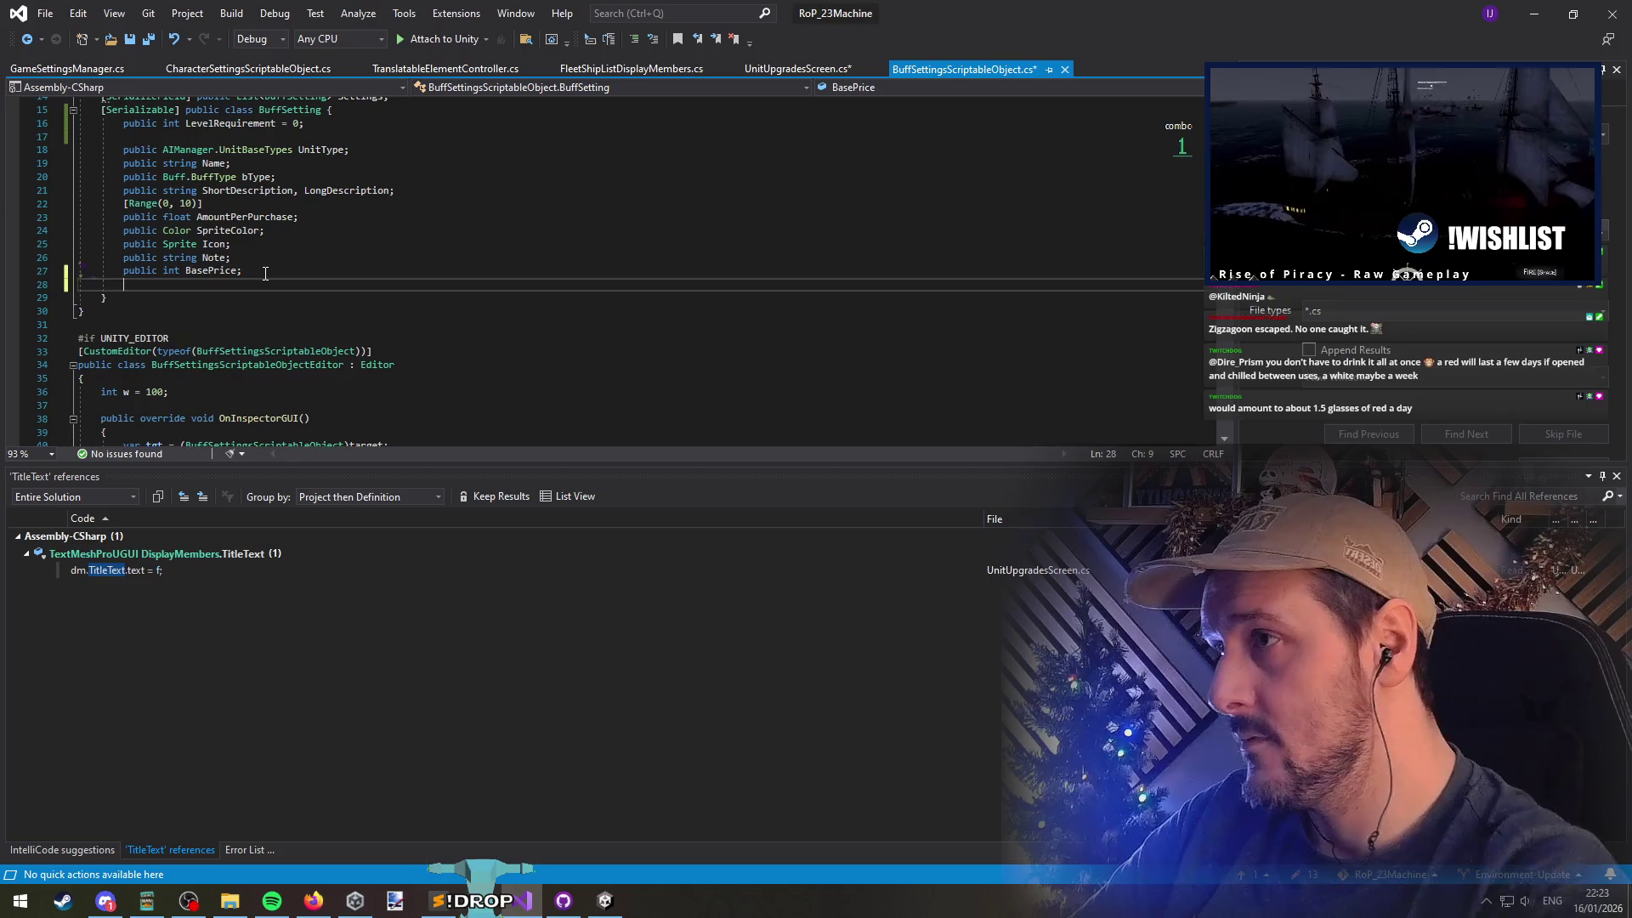
text(public )
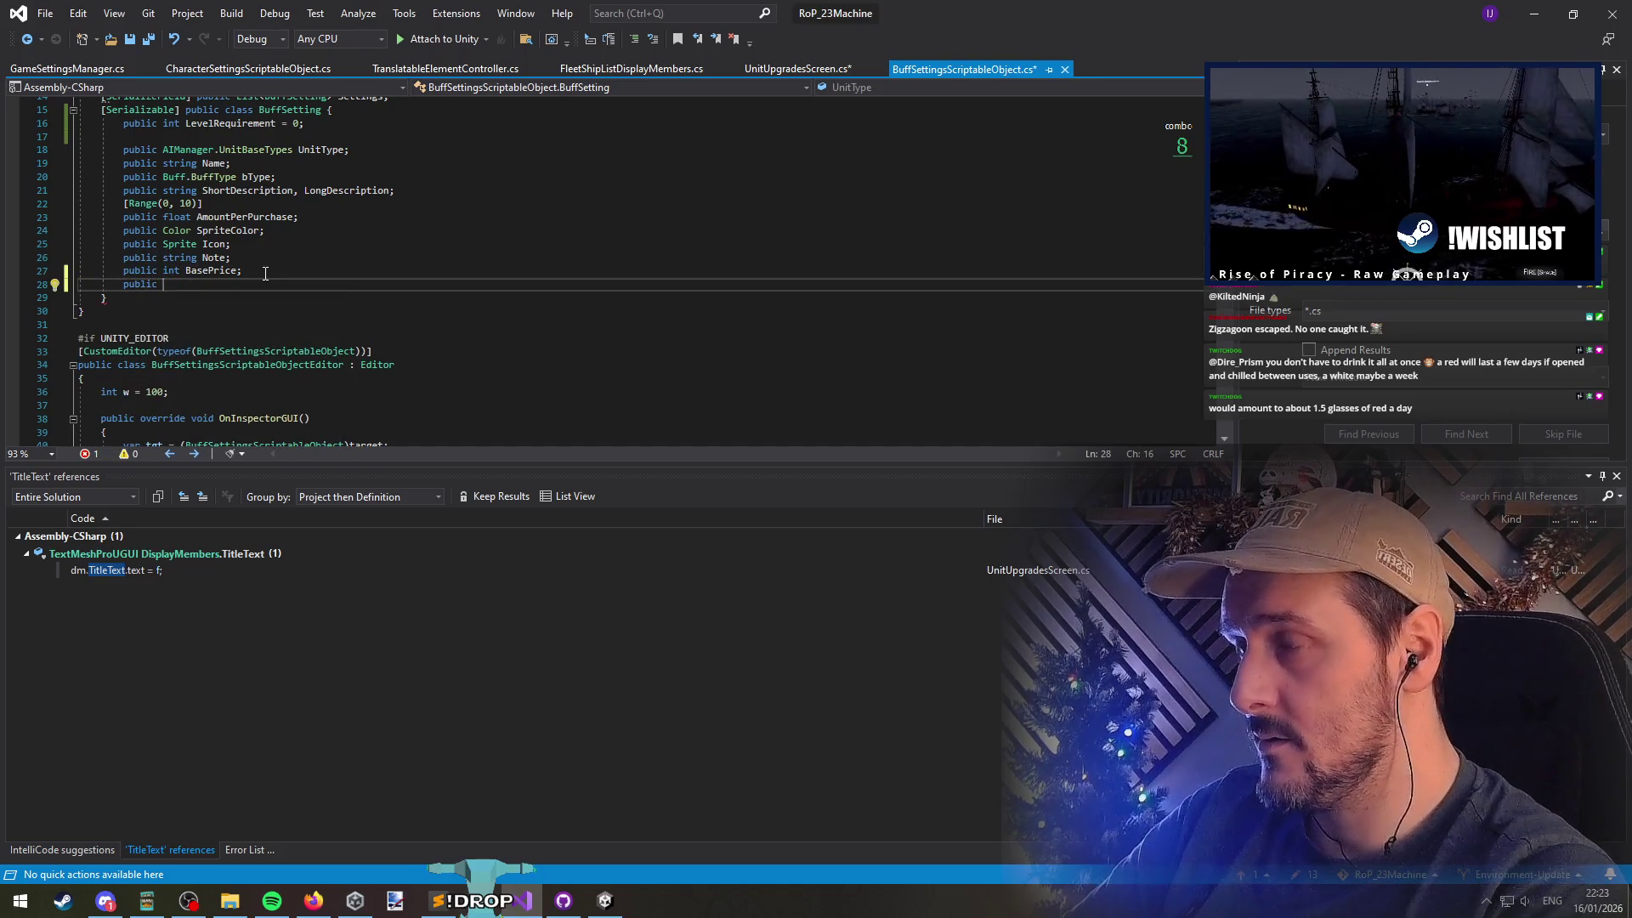
text(PriceType PriceType;)
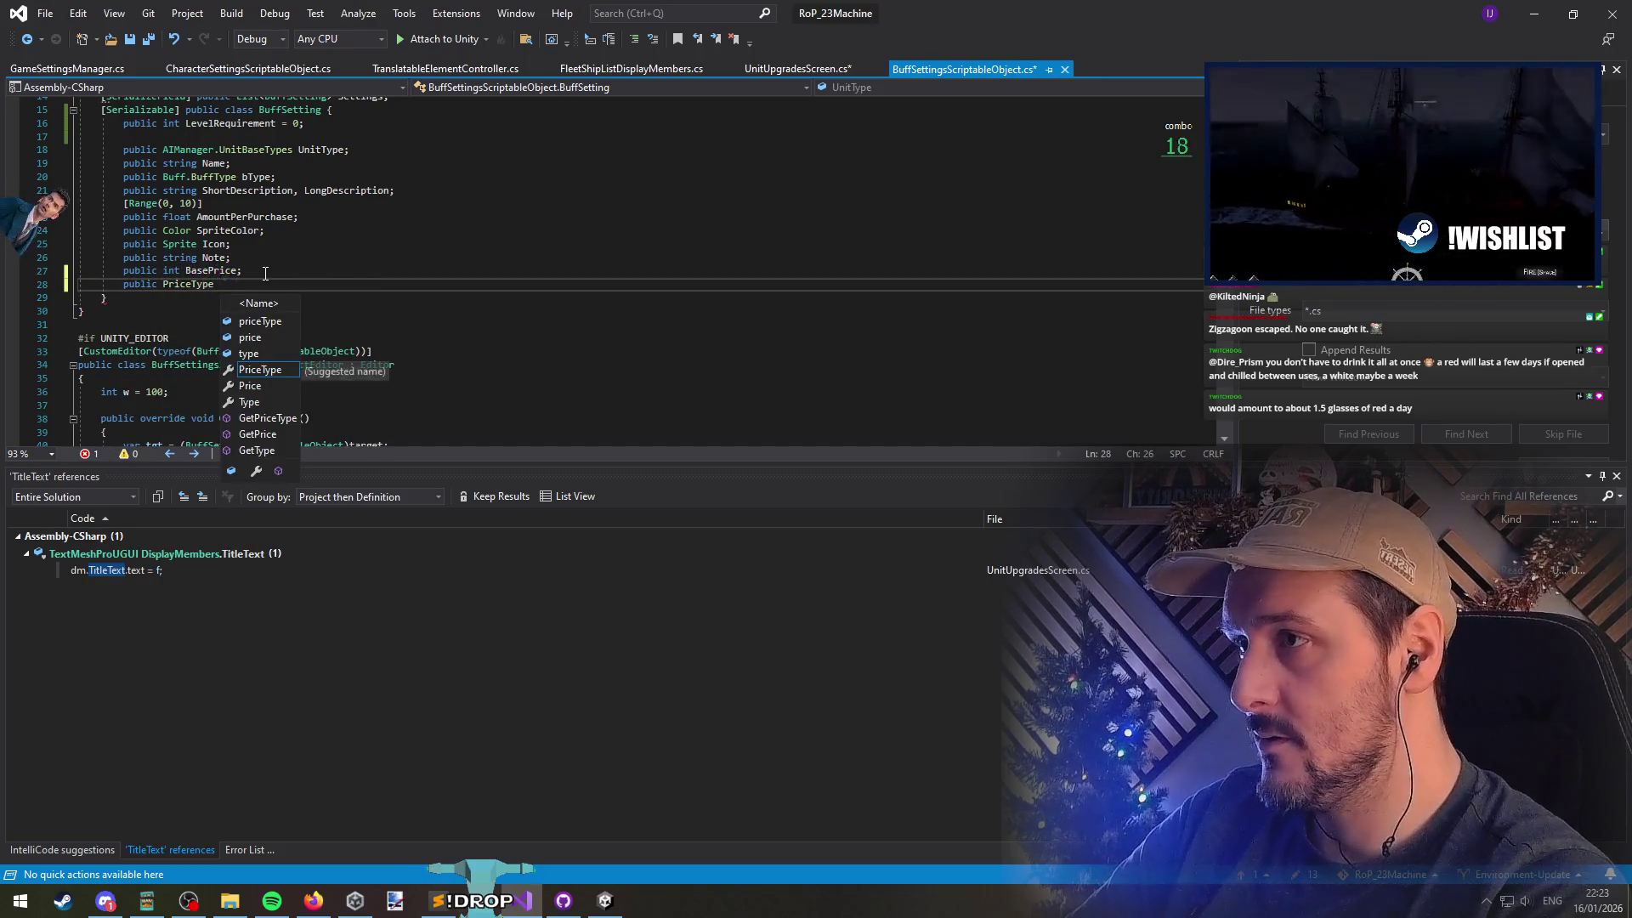
key(ctrl+s)
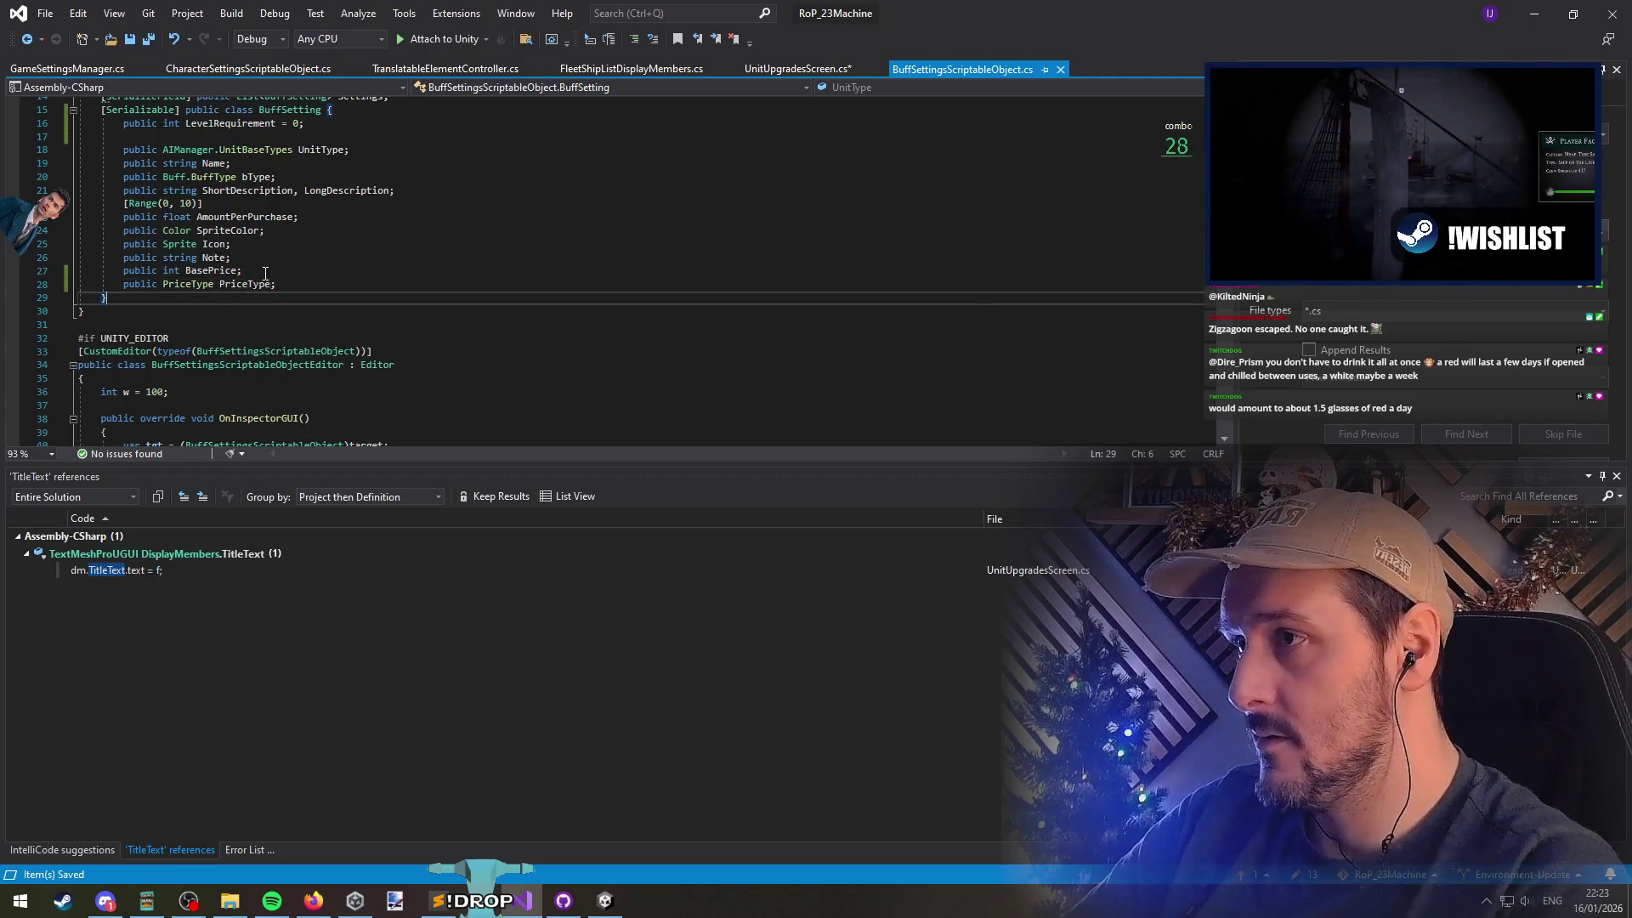
Complete the condition as settings.PriceType == PriceType.Renoun and save UnitUpgradesScreen.cs
key(ctrl+Tab)
click(336, 370)
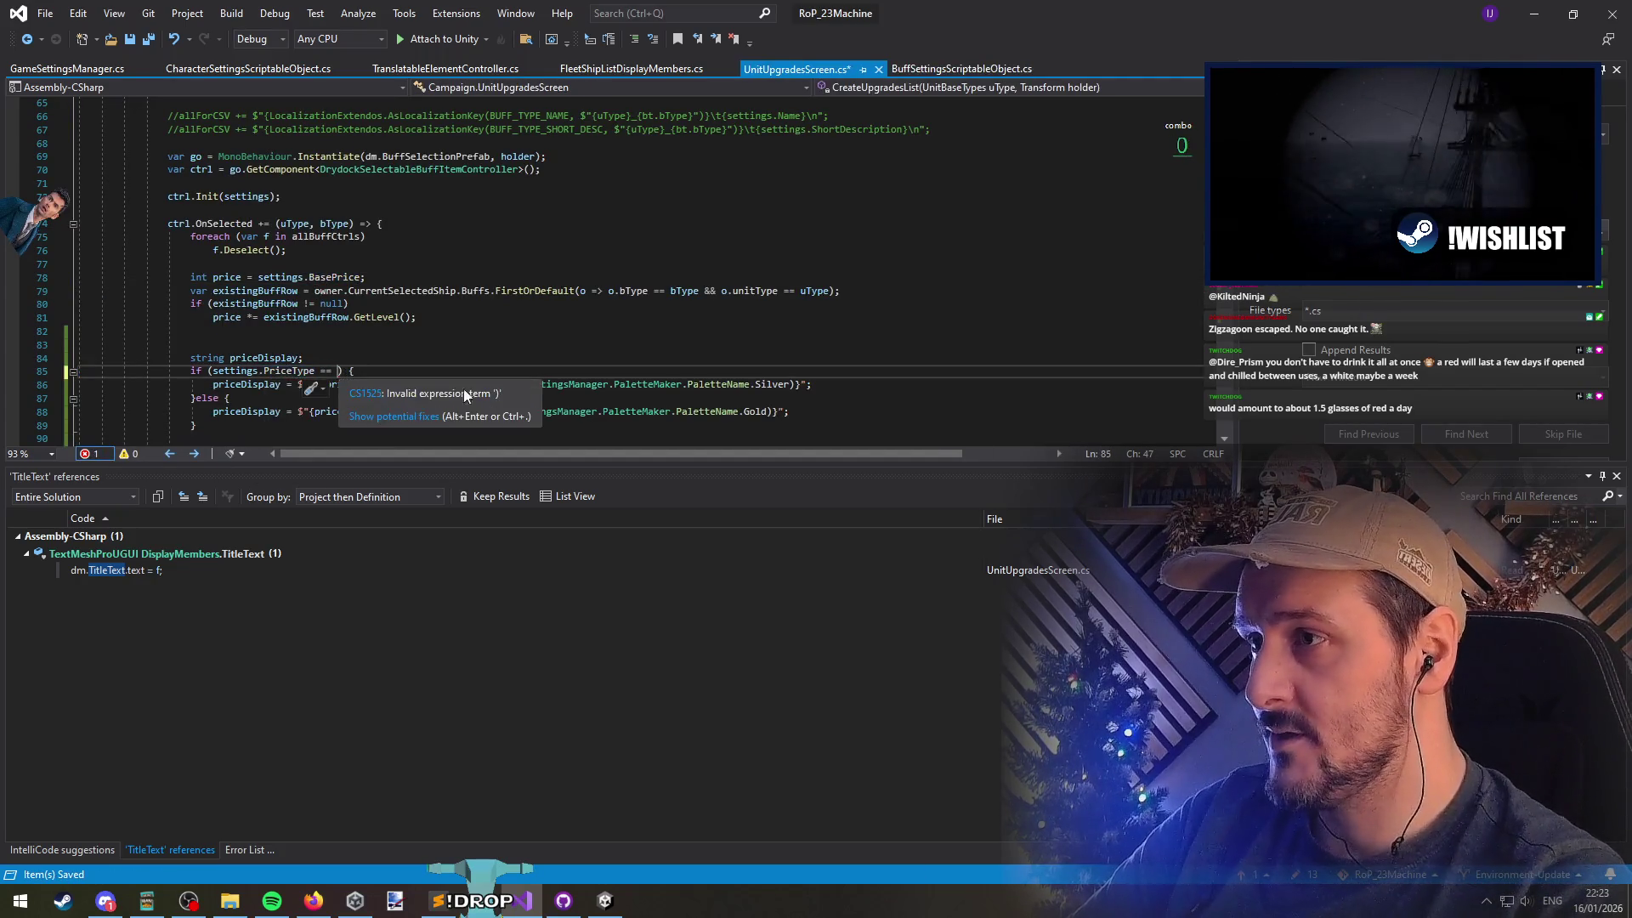
key(ctrl+space)
key(BackSpace)
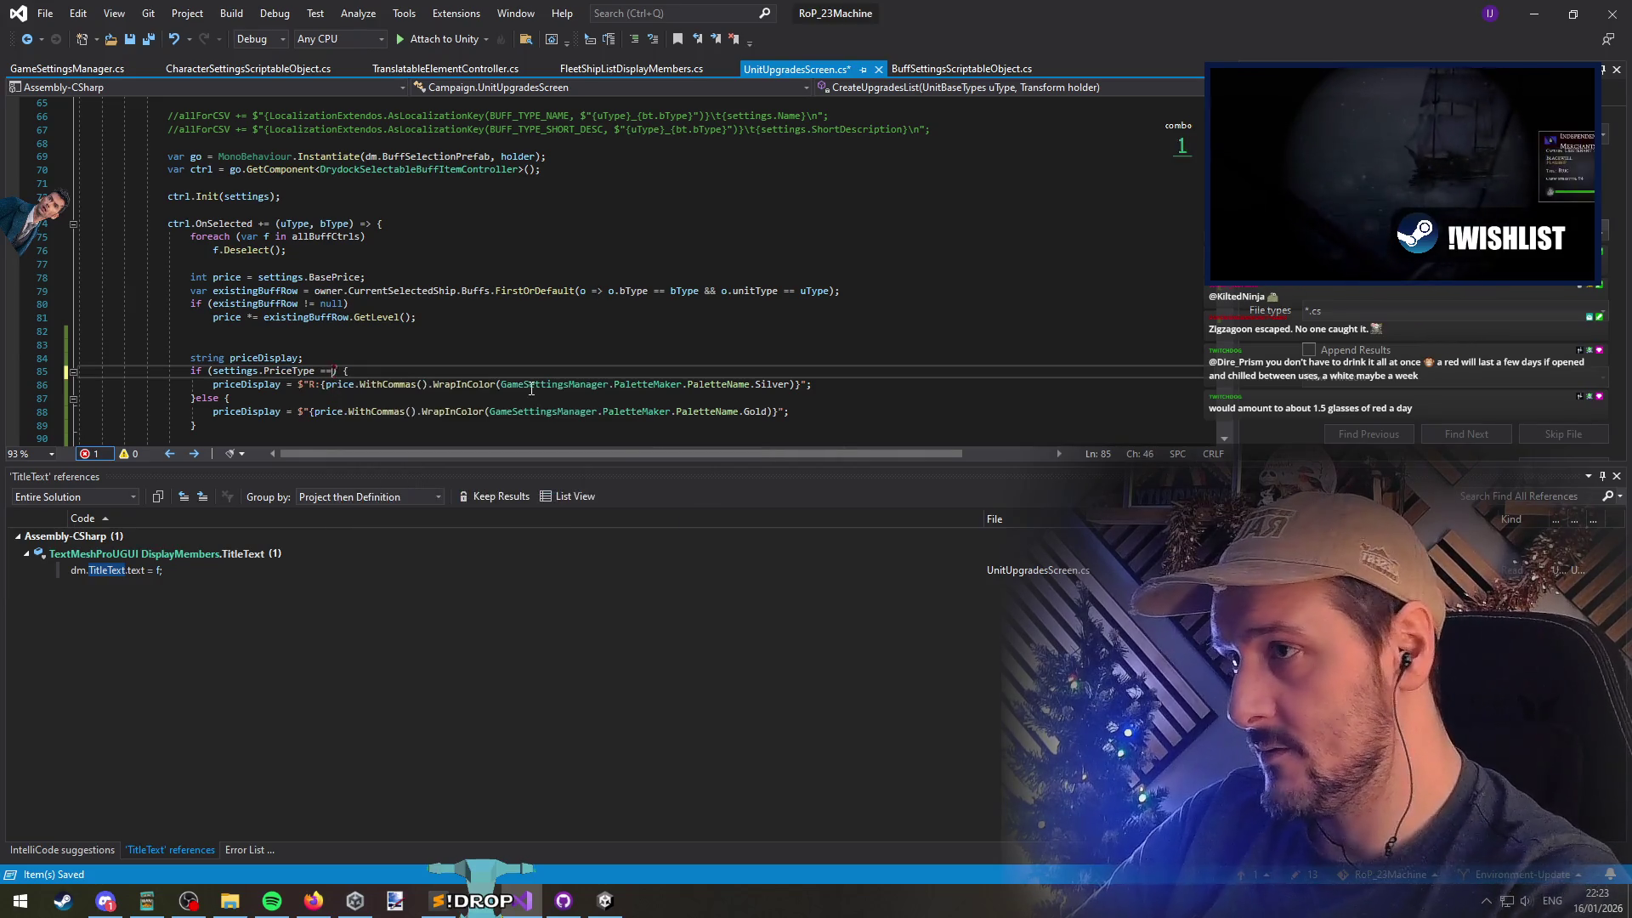
text(=)
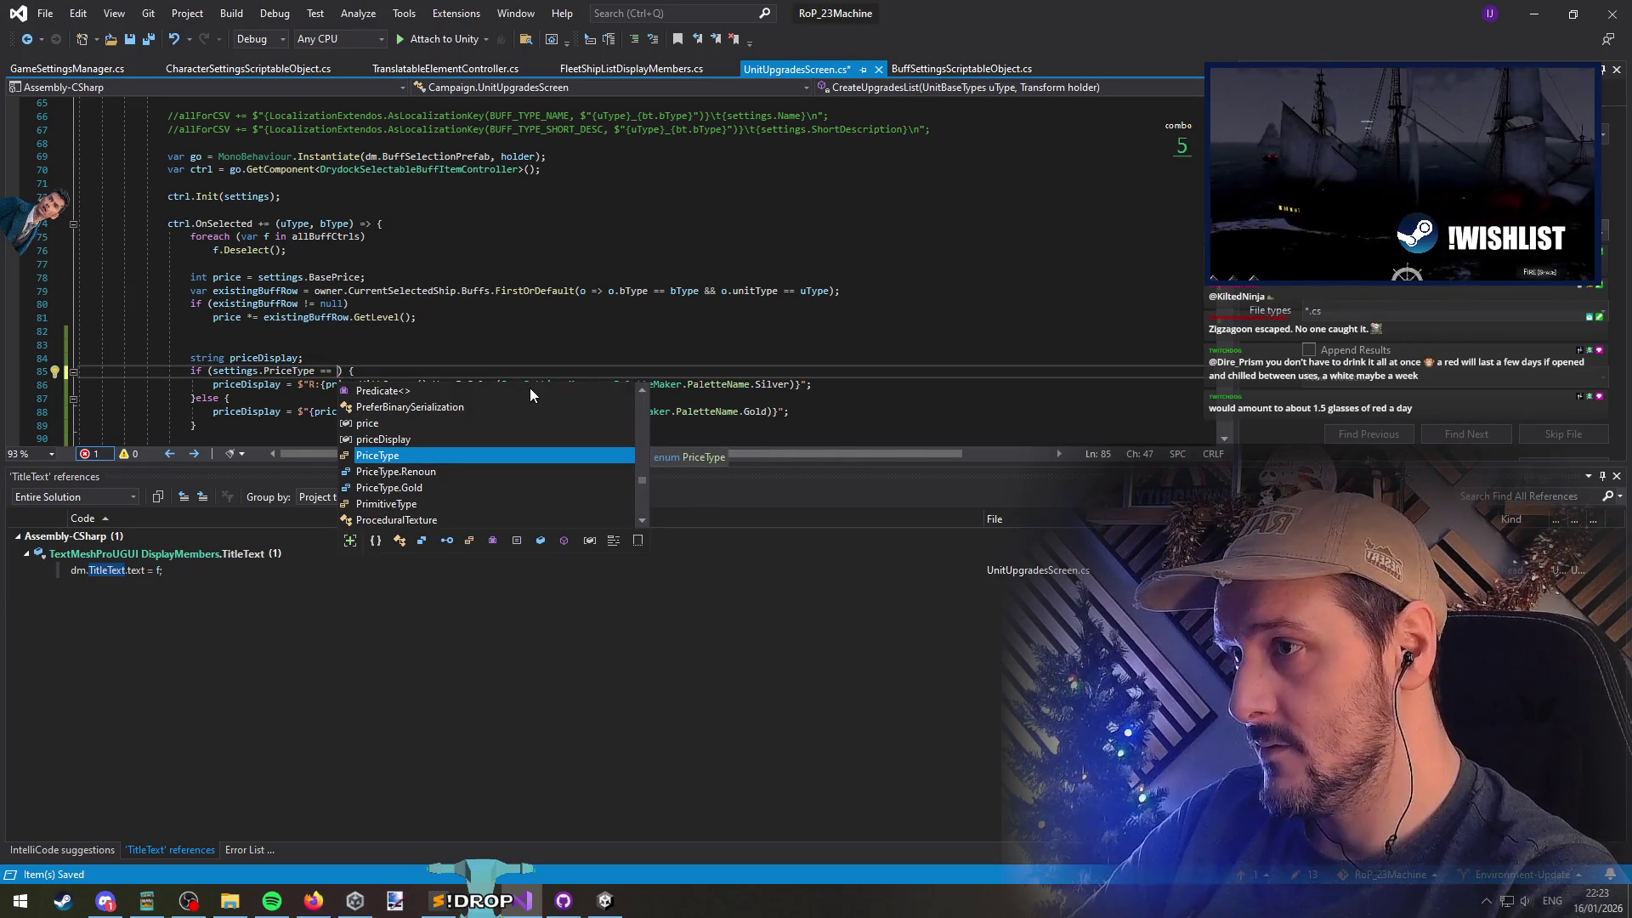
key(Tab)
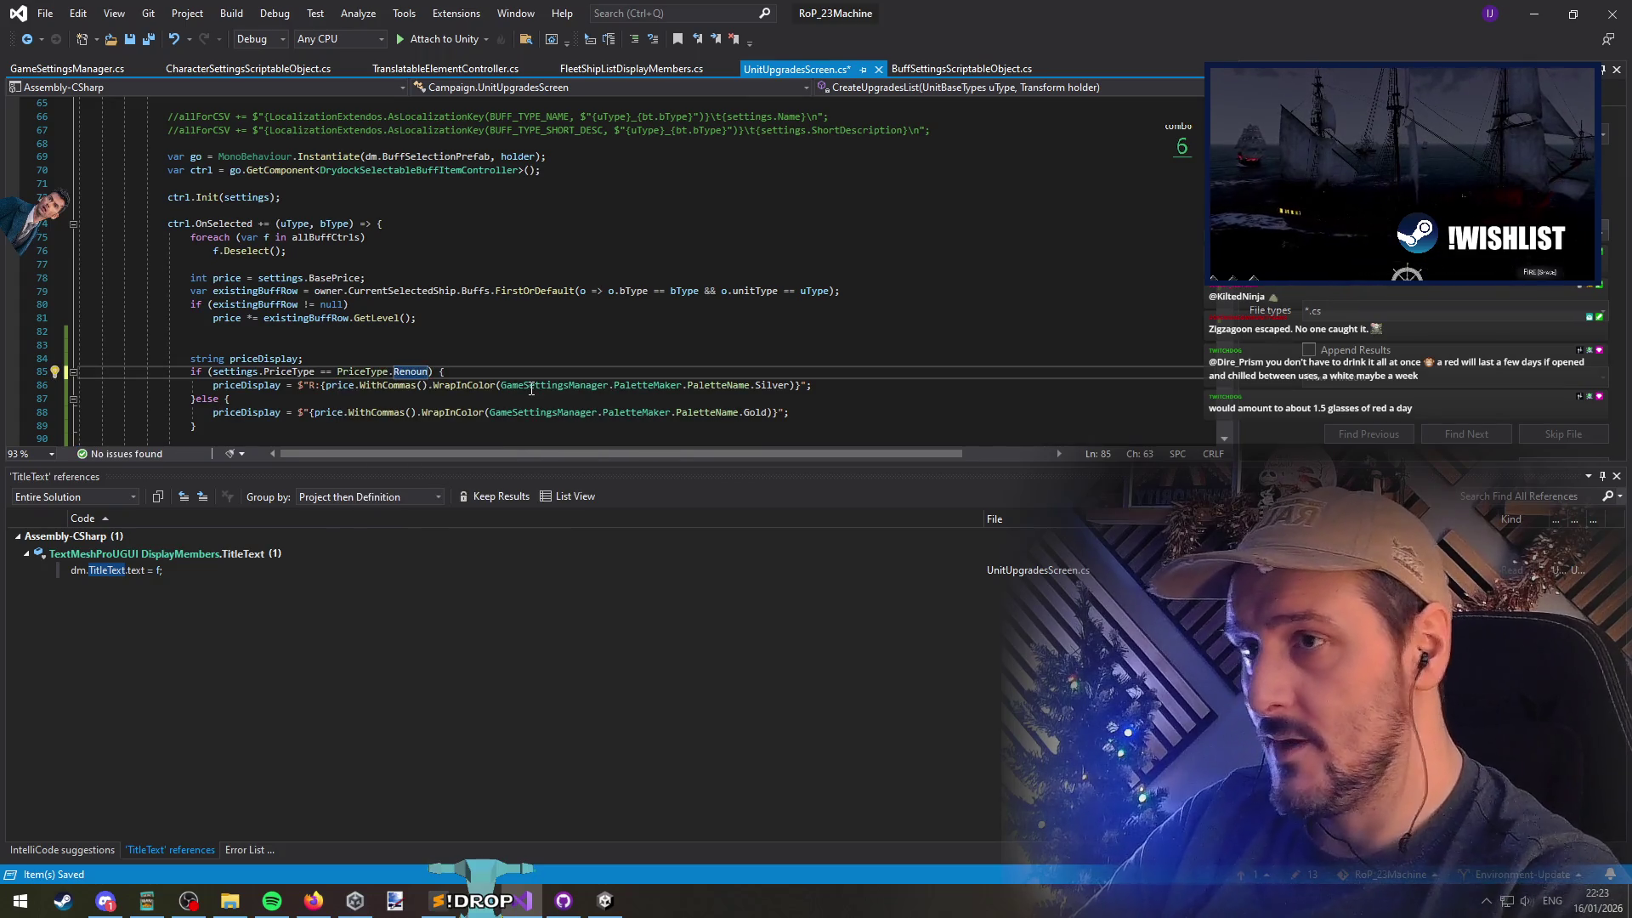
scroll(510, 362, down, 3)
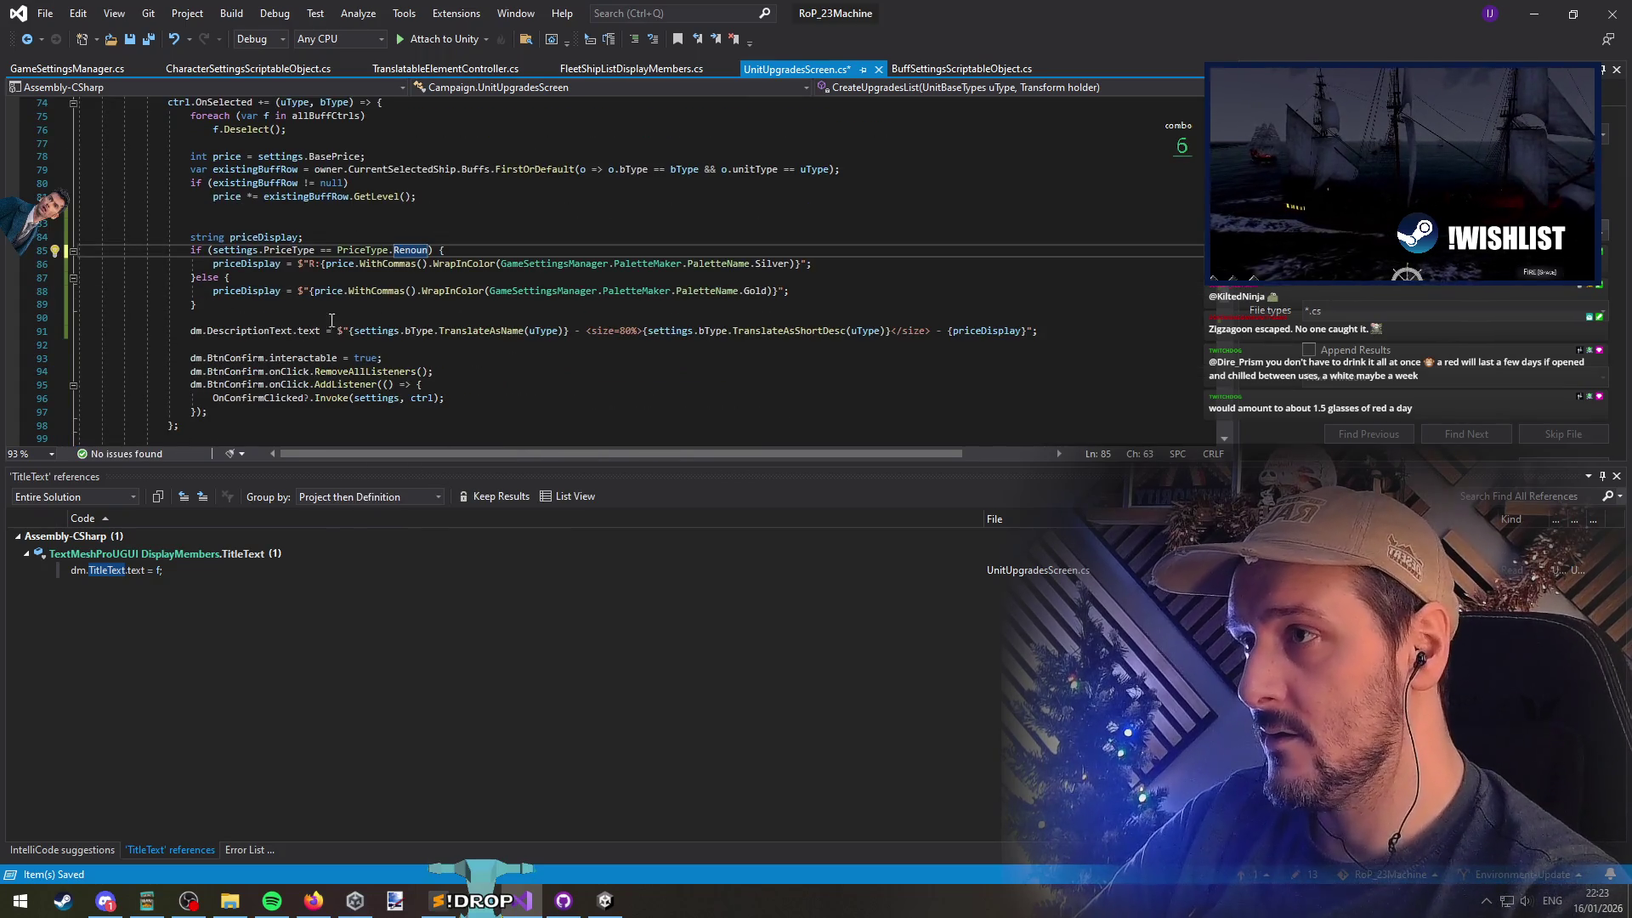
click(199, 278)
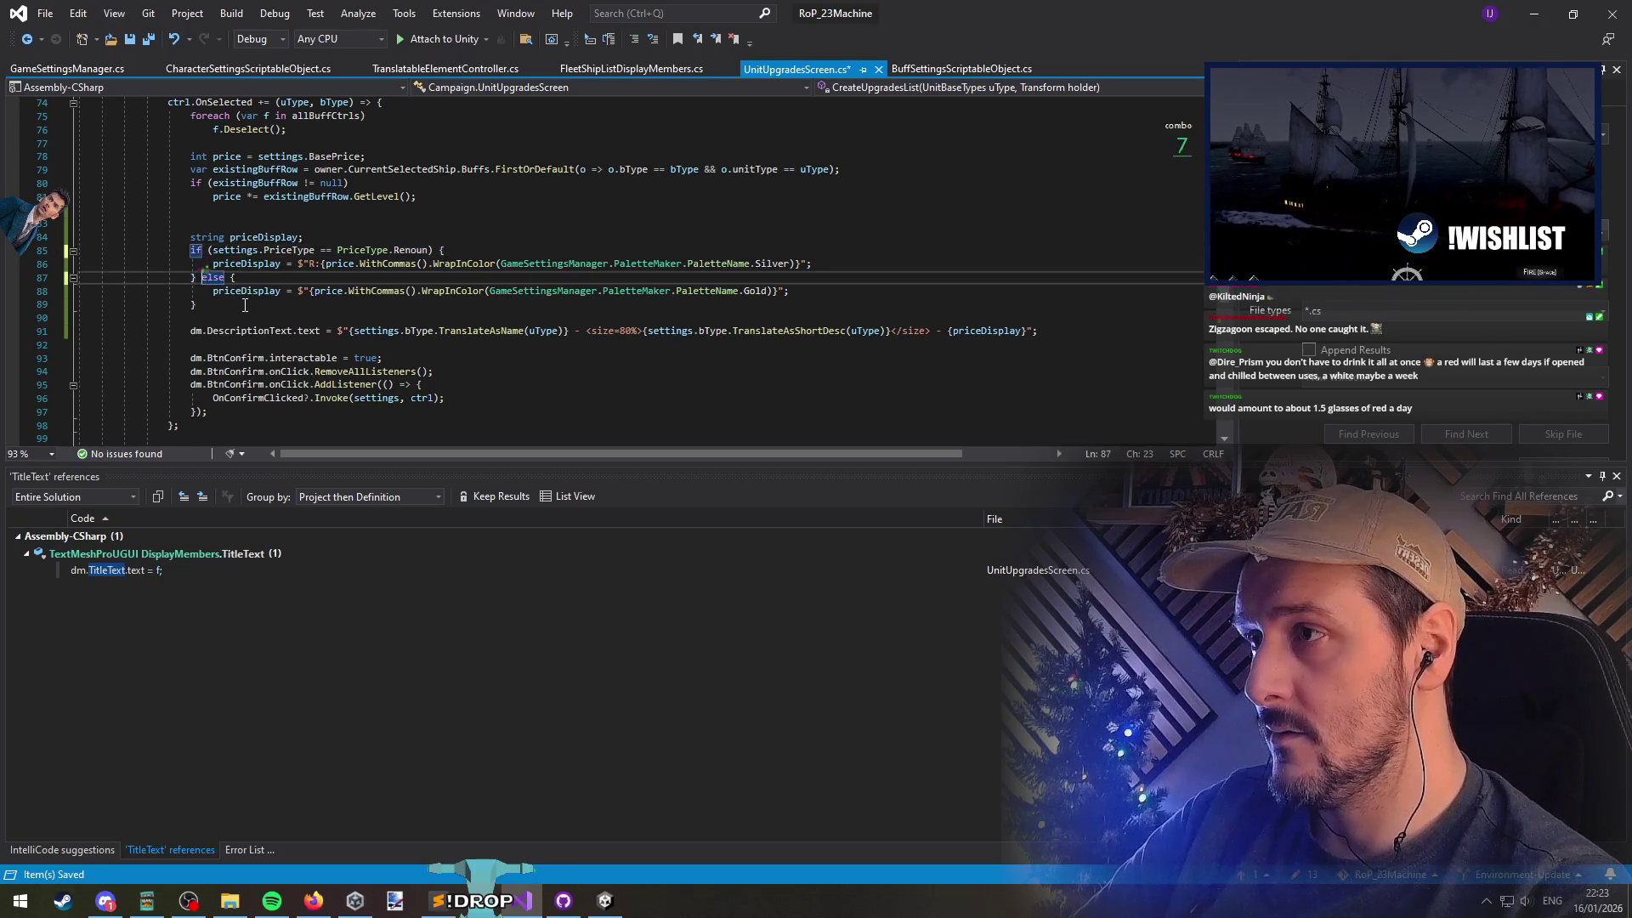
key(ctrl+s)
click(305, 237)
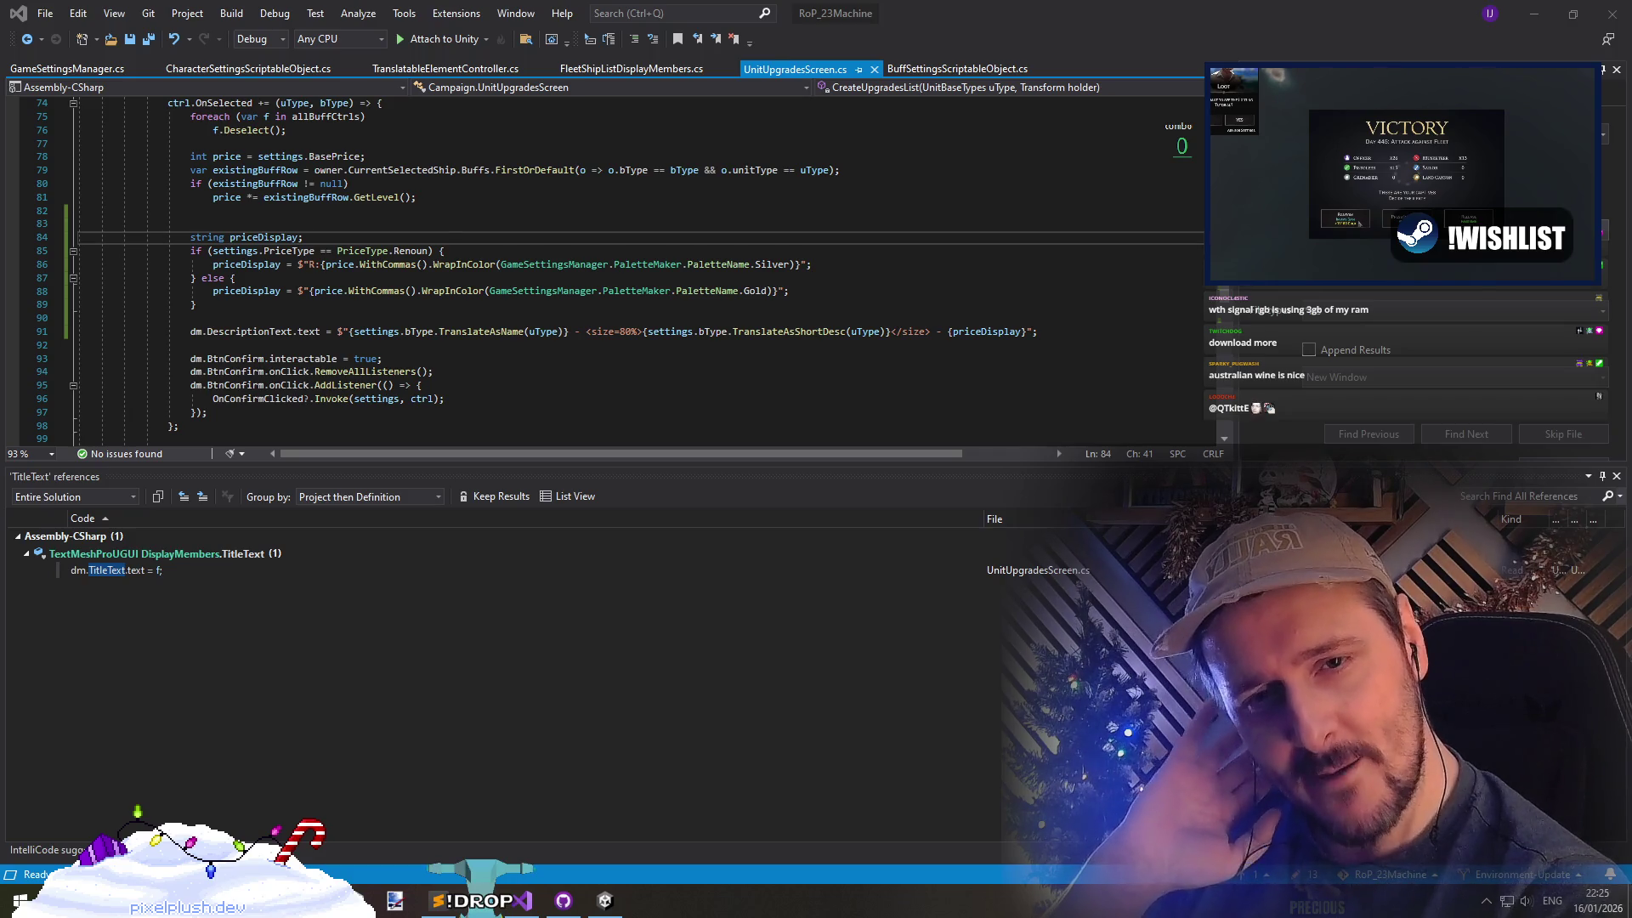
Delete the empty line above 'string priceDisplay;' in UnitUpgradesScreen.cs
click(591, 374)
click(488, 314)
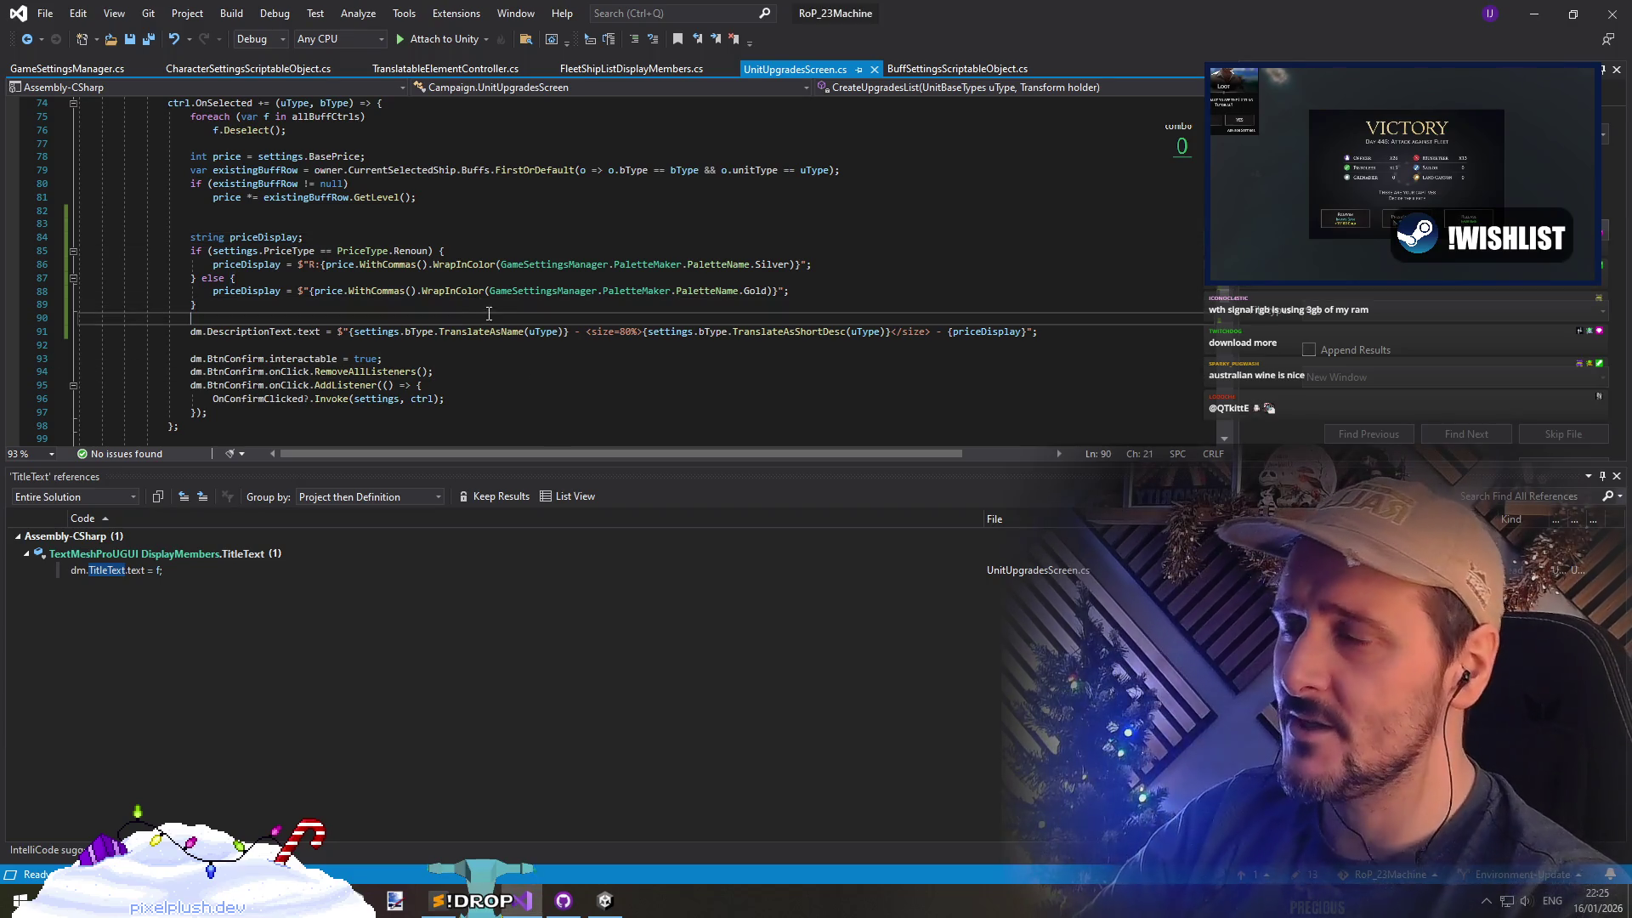
click(467, 277)
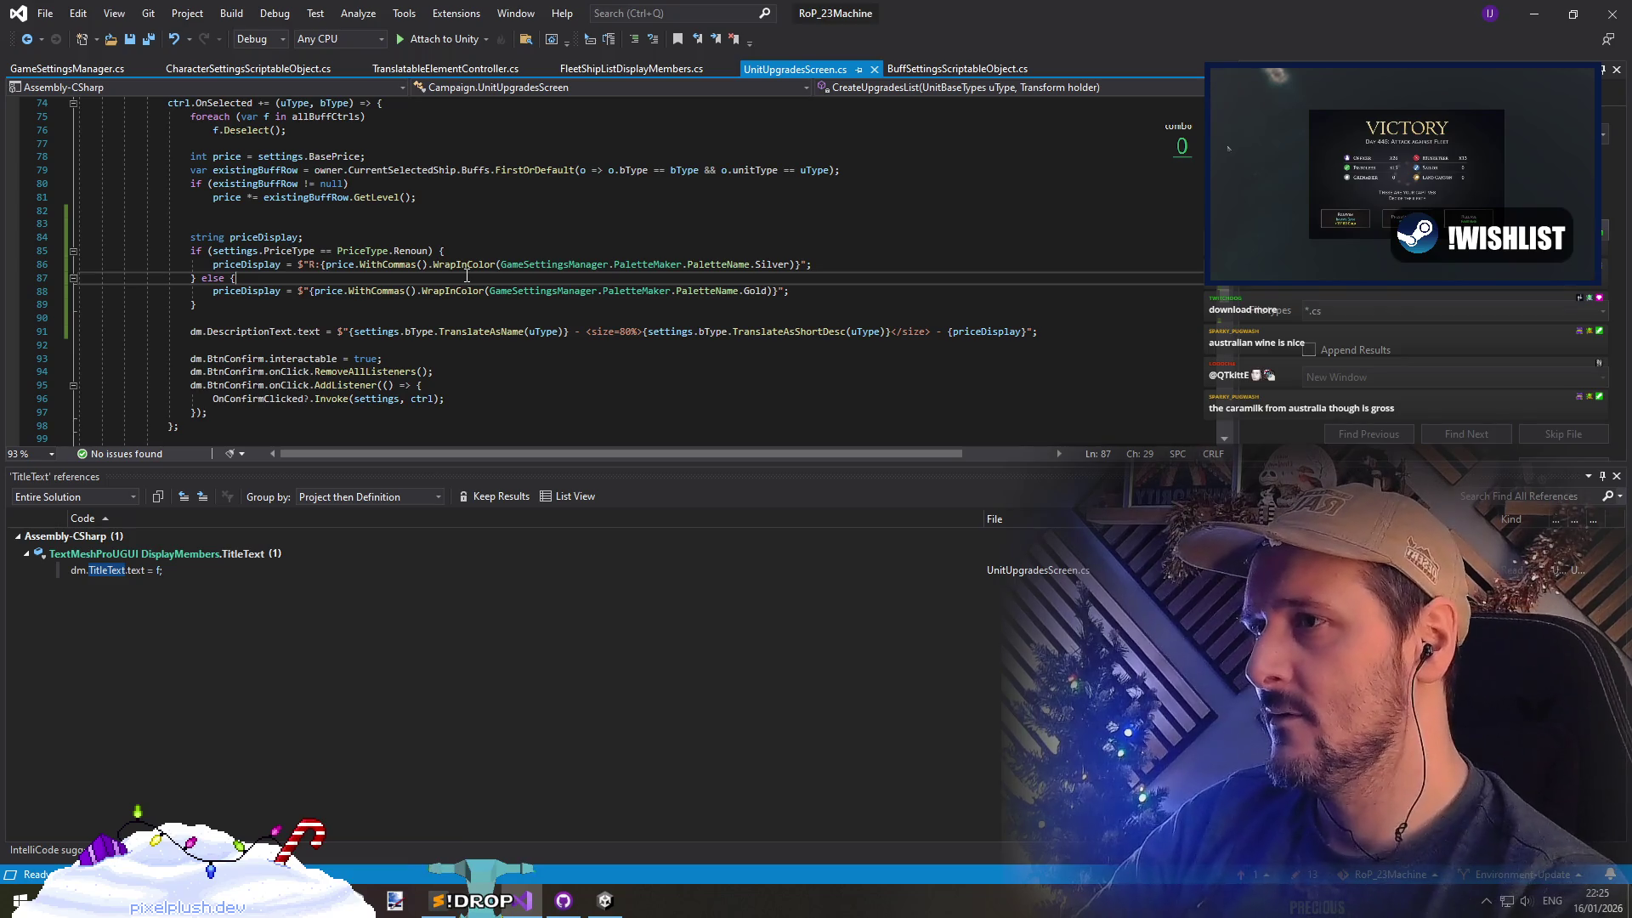
click(348, 223)
key(Delete)
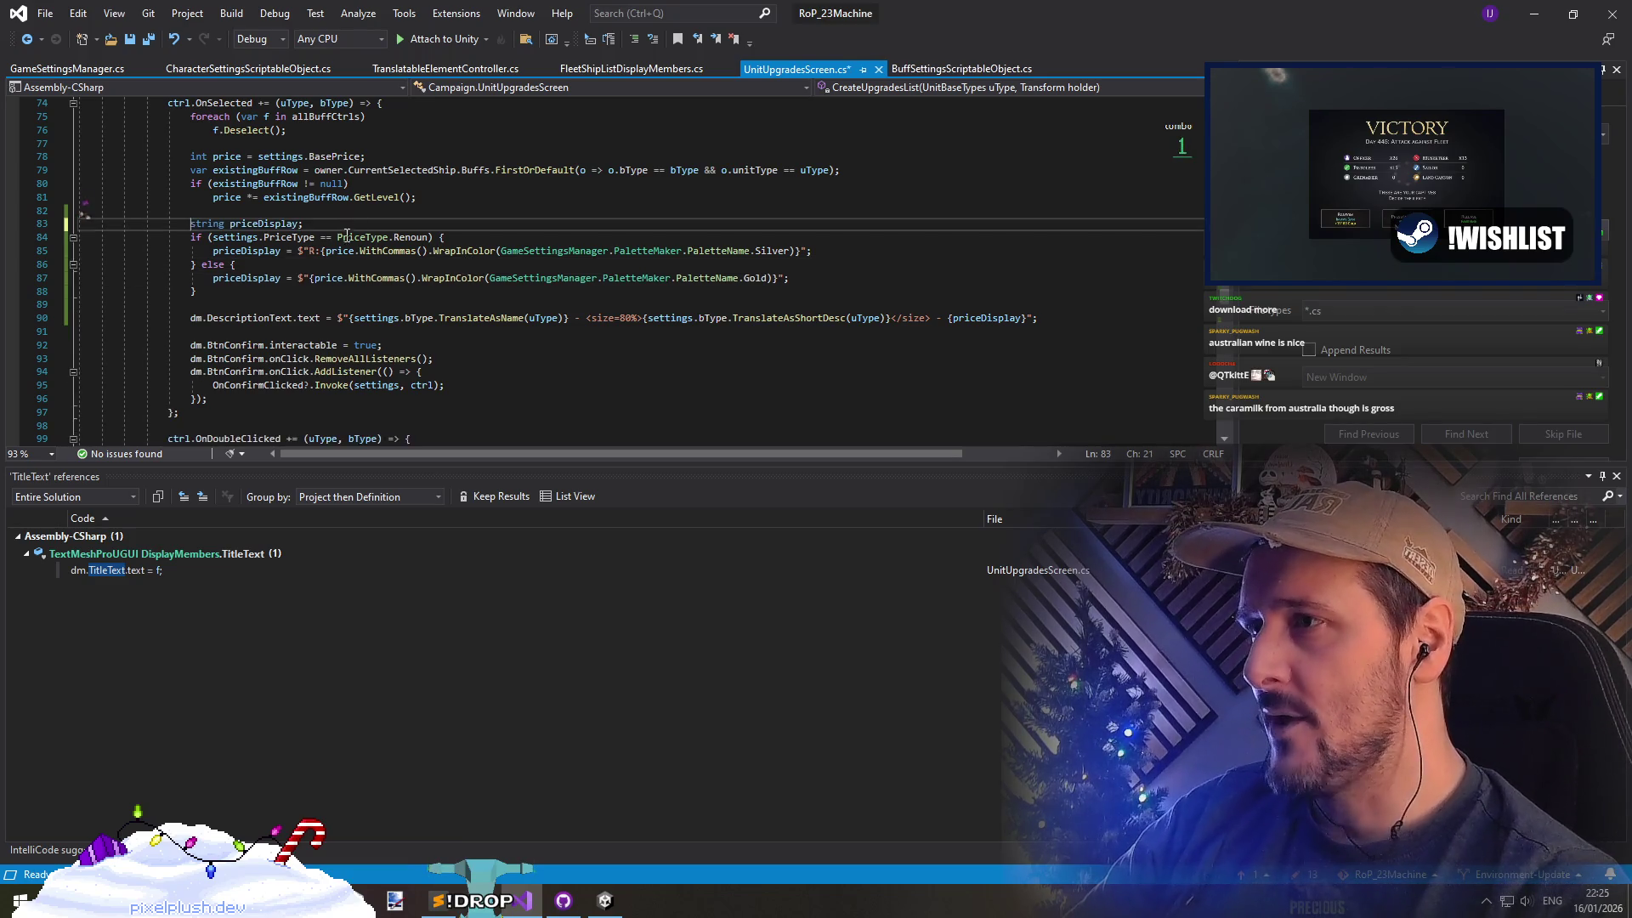
click(459, 304)
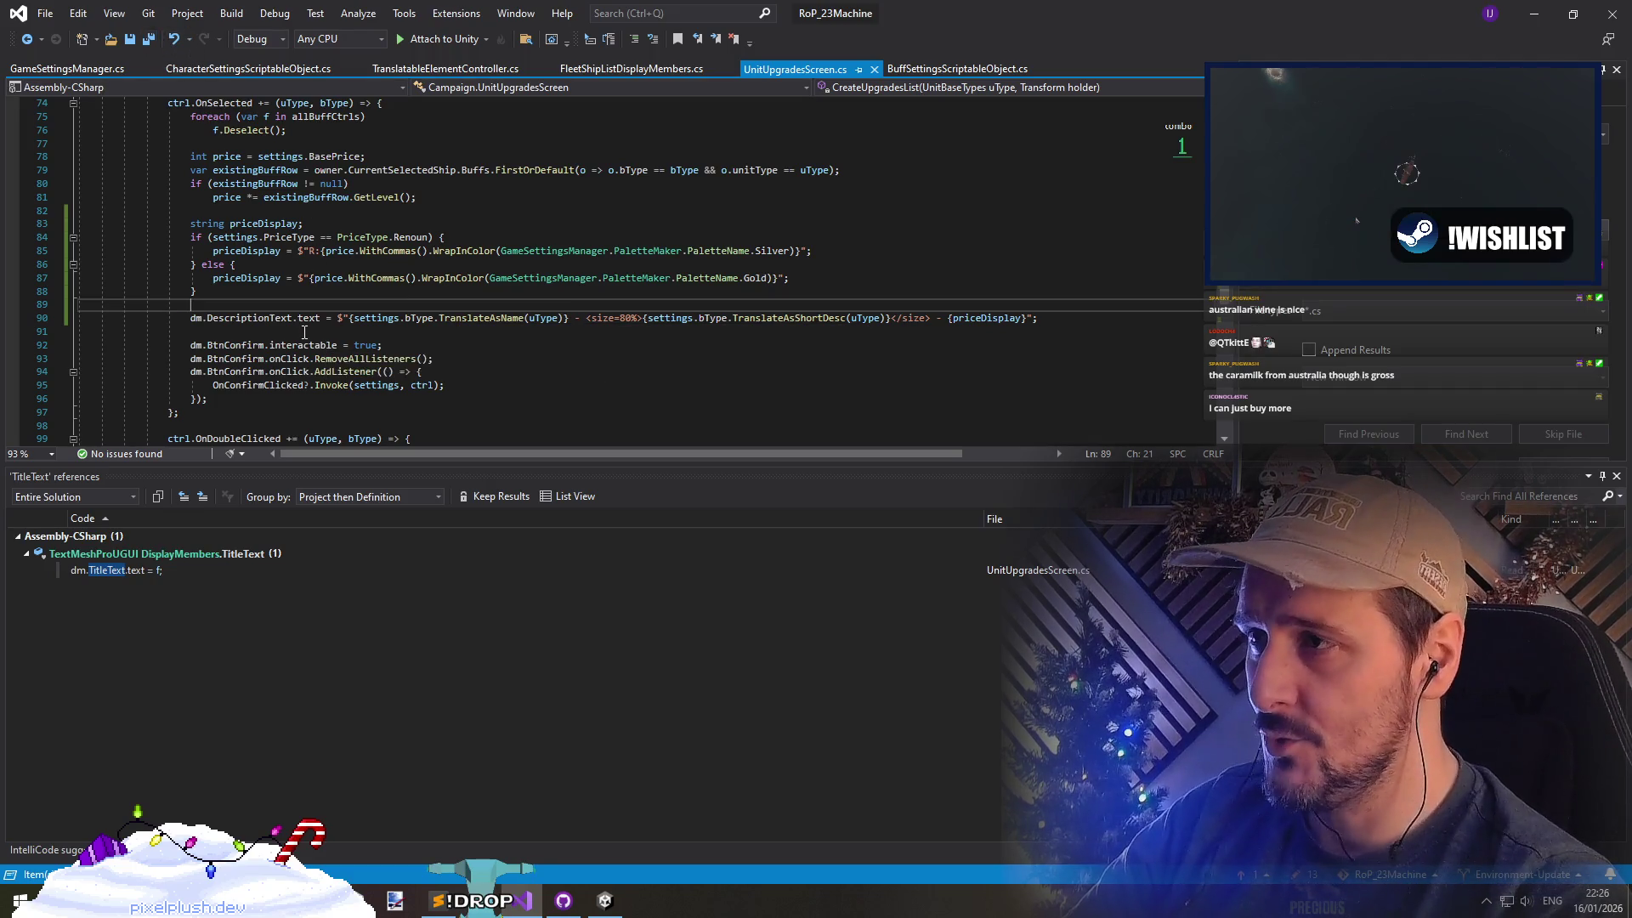
click(275, 389)
scroll(325, 337, up, 7)
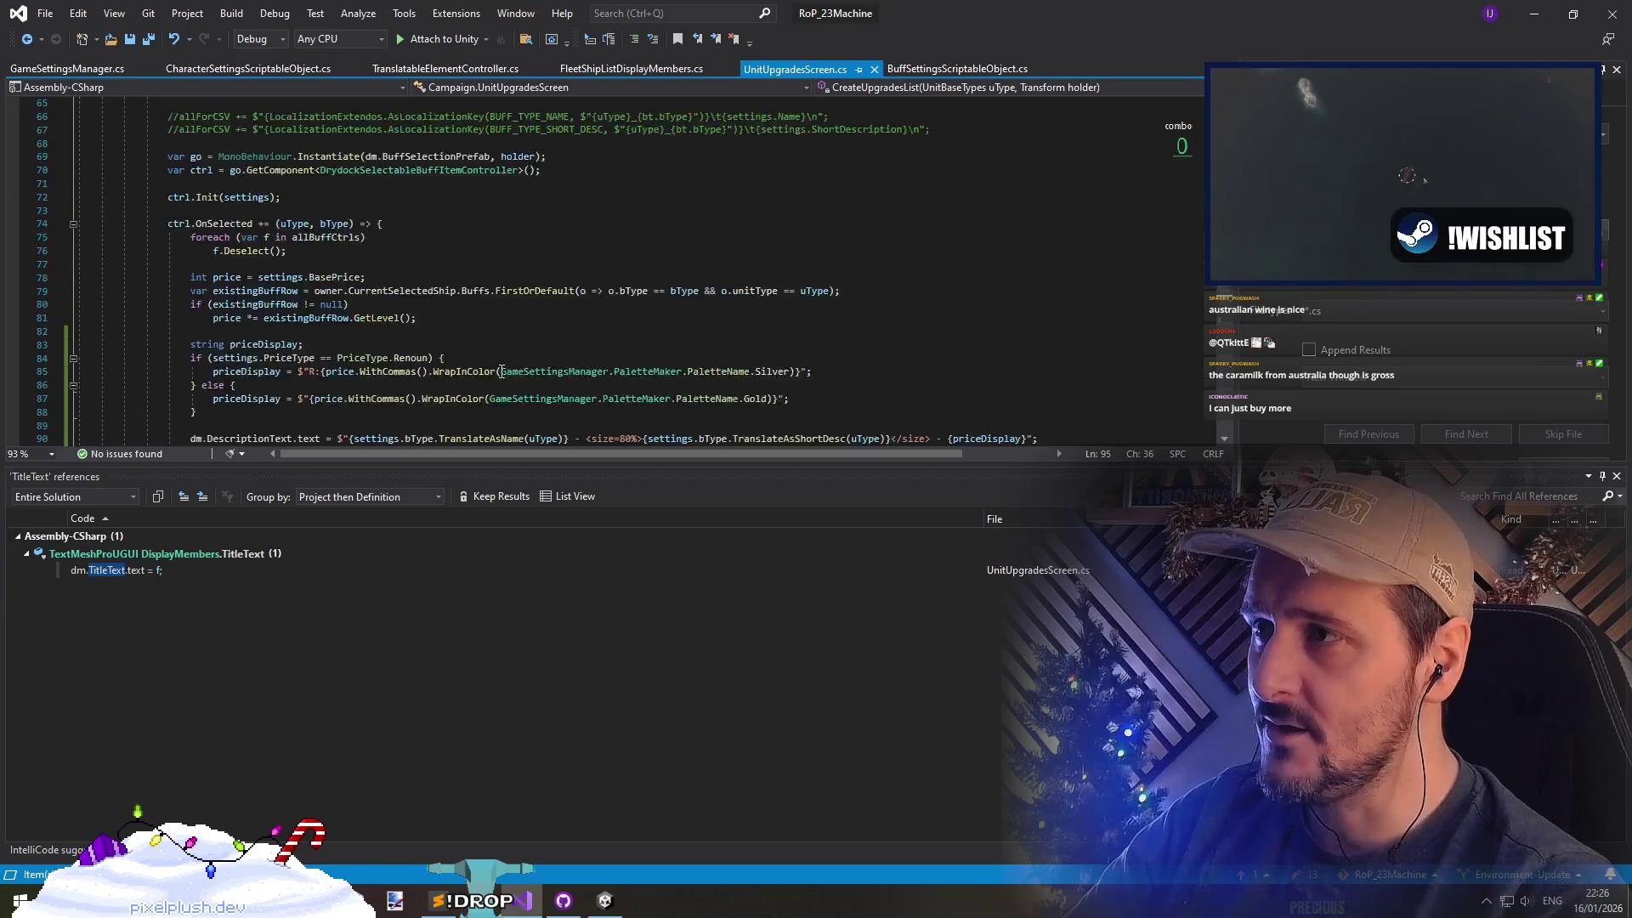
List references to OnConfirmClicked and open its ShipPreviewMembers.cs handler at the PurchaseBuff call
scroll(326, 337, down, 9)
scroll(289, 327, down, 3)
click(299, 251)
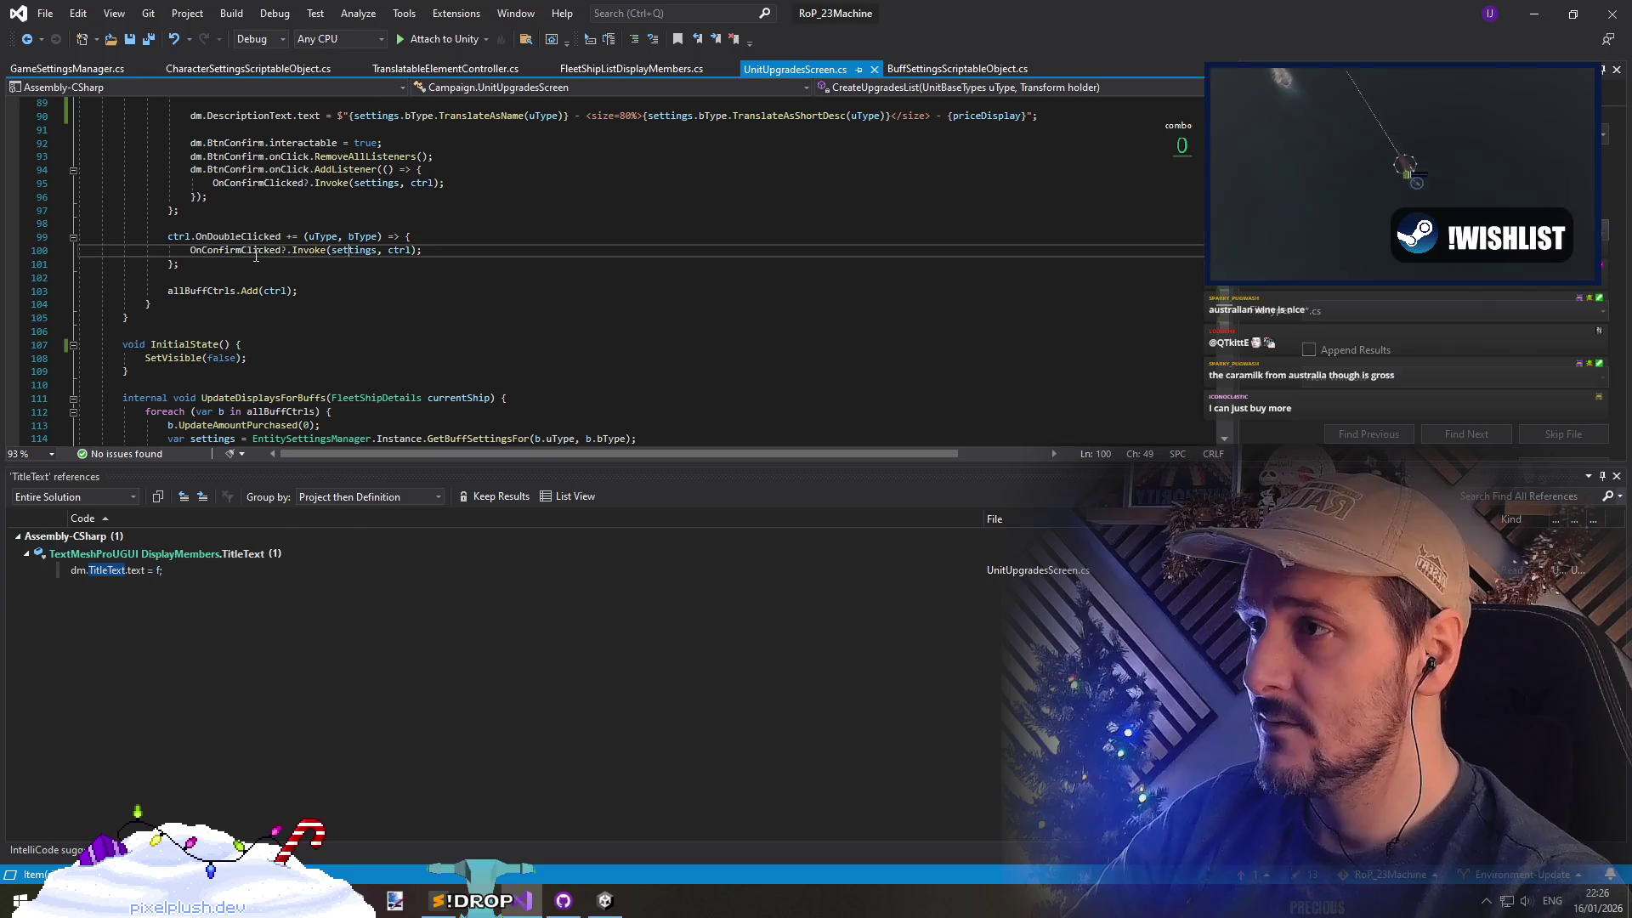
right_click(259, 250)
click(329, 420)
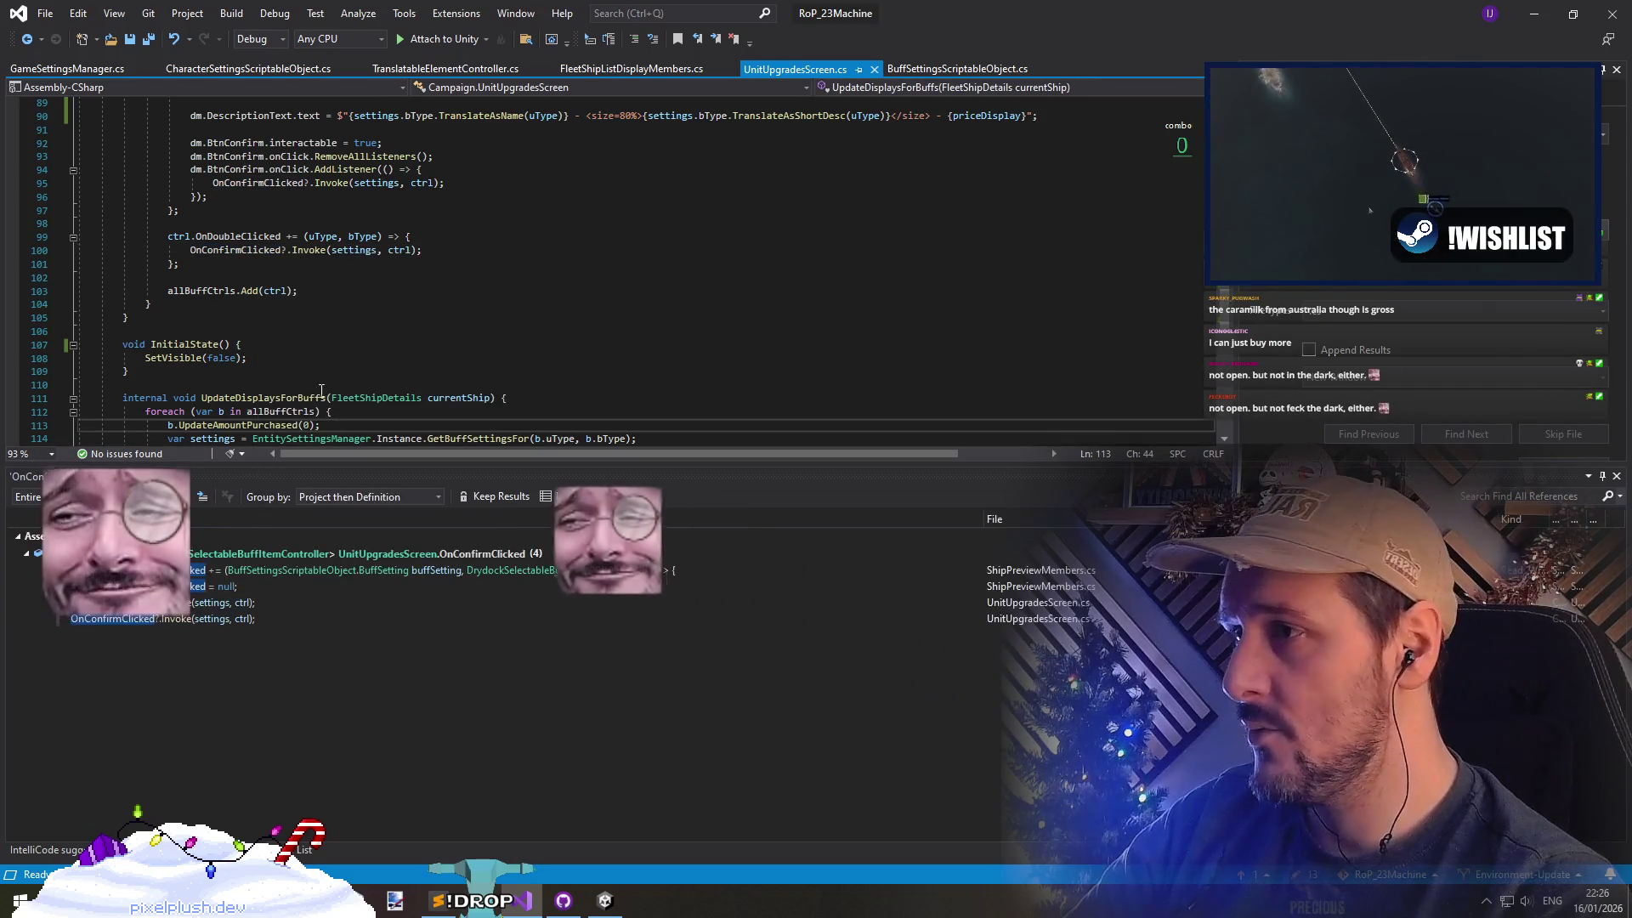
click(240, 604)
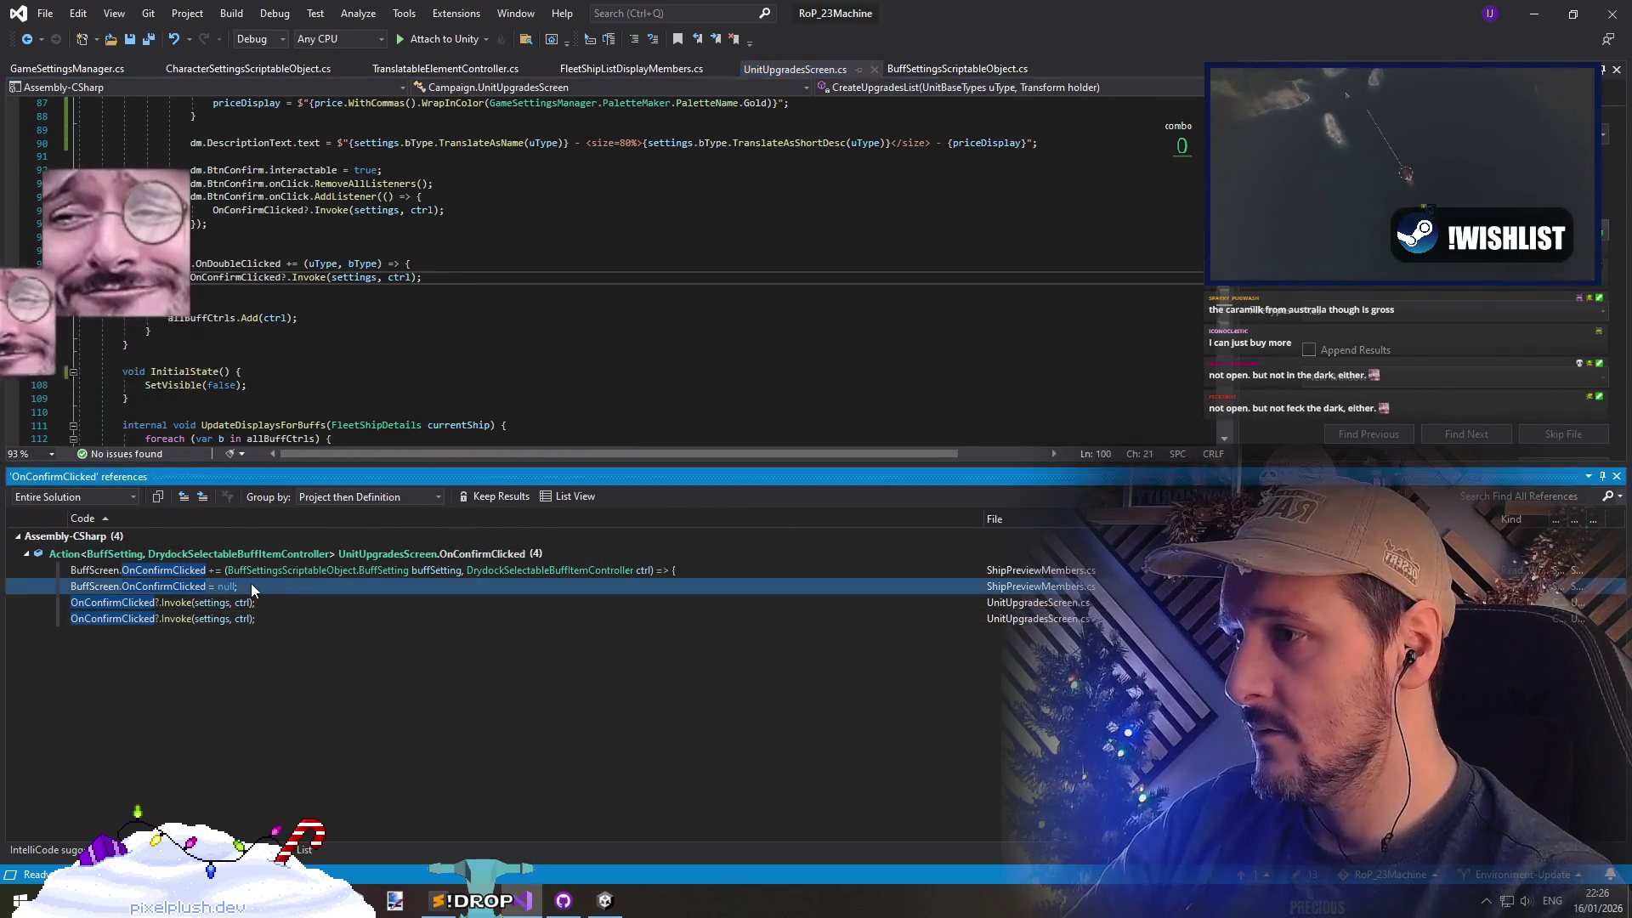
click(258, 573)
click(544, 345)
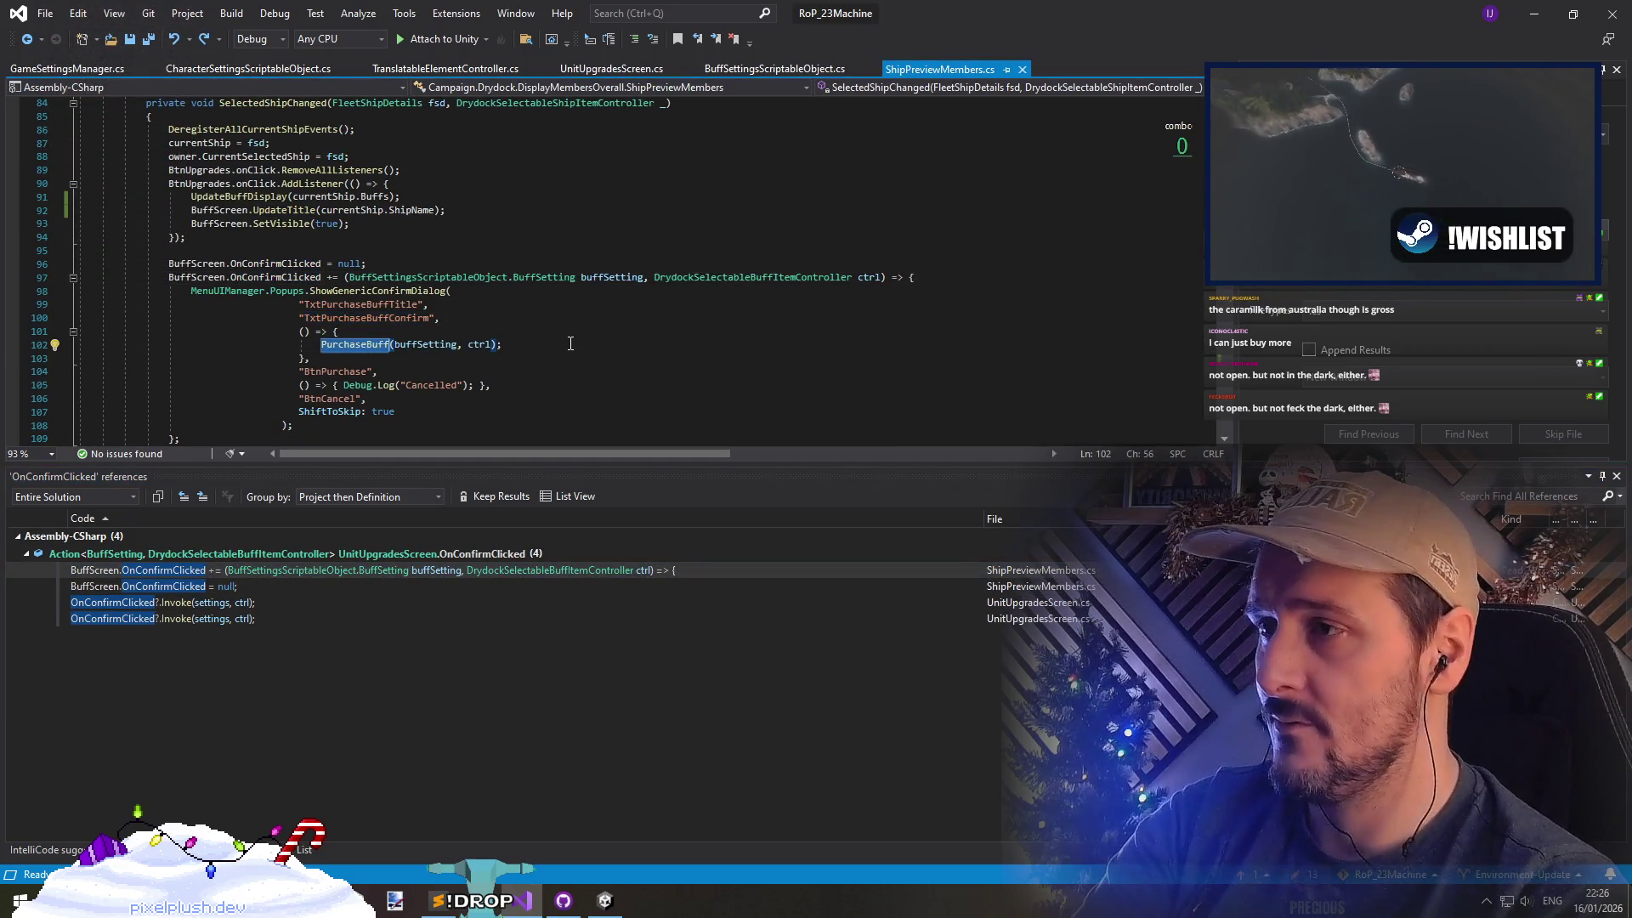
Jump to PurchaseBuff's definition and inspect its BasePrice and existing-level price lines
key(F12)
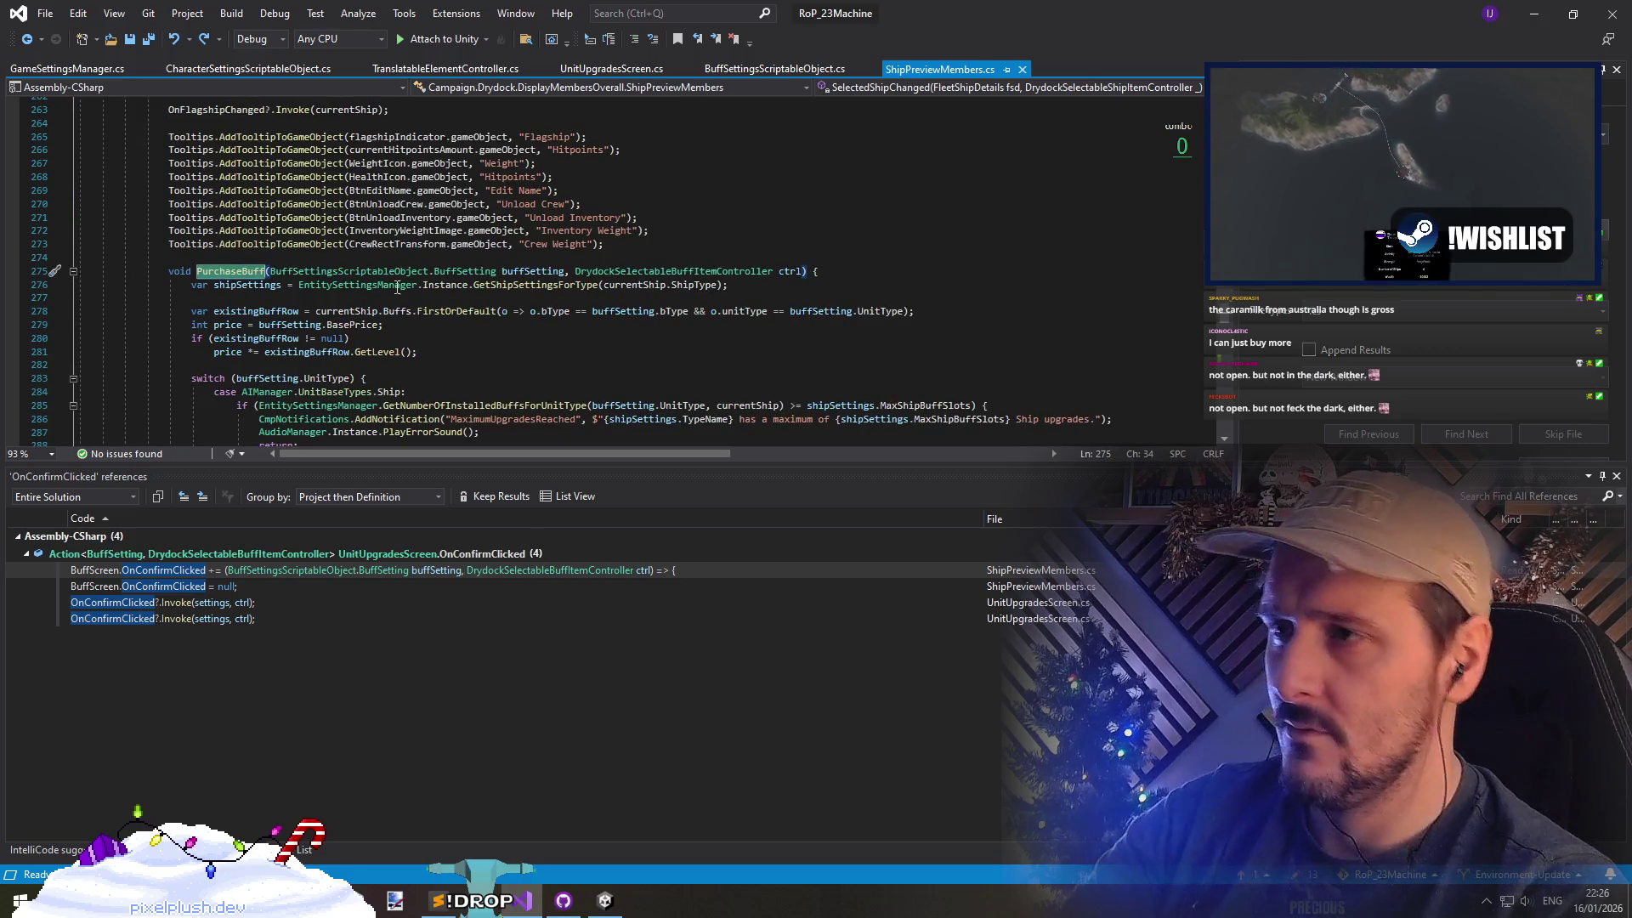
scroll(510, 281, down, 2)
click(453, 222)
click(353, 245)
double_click(353, 245)
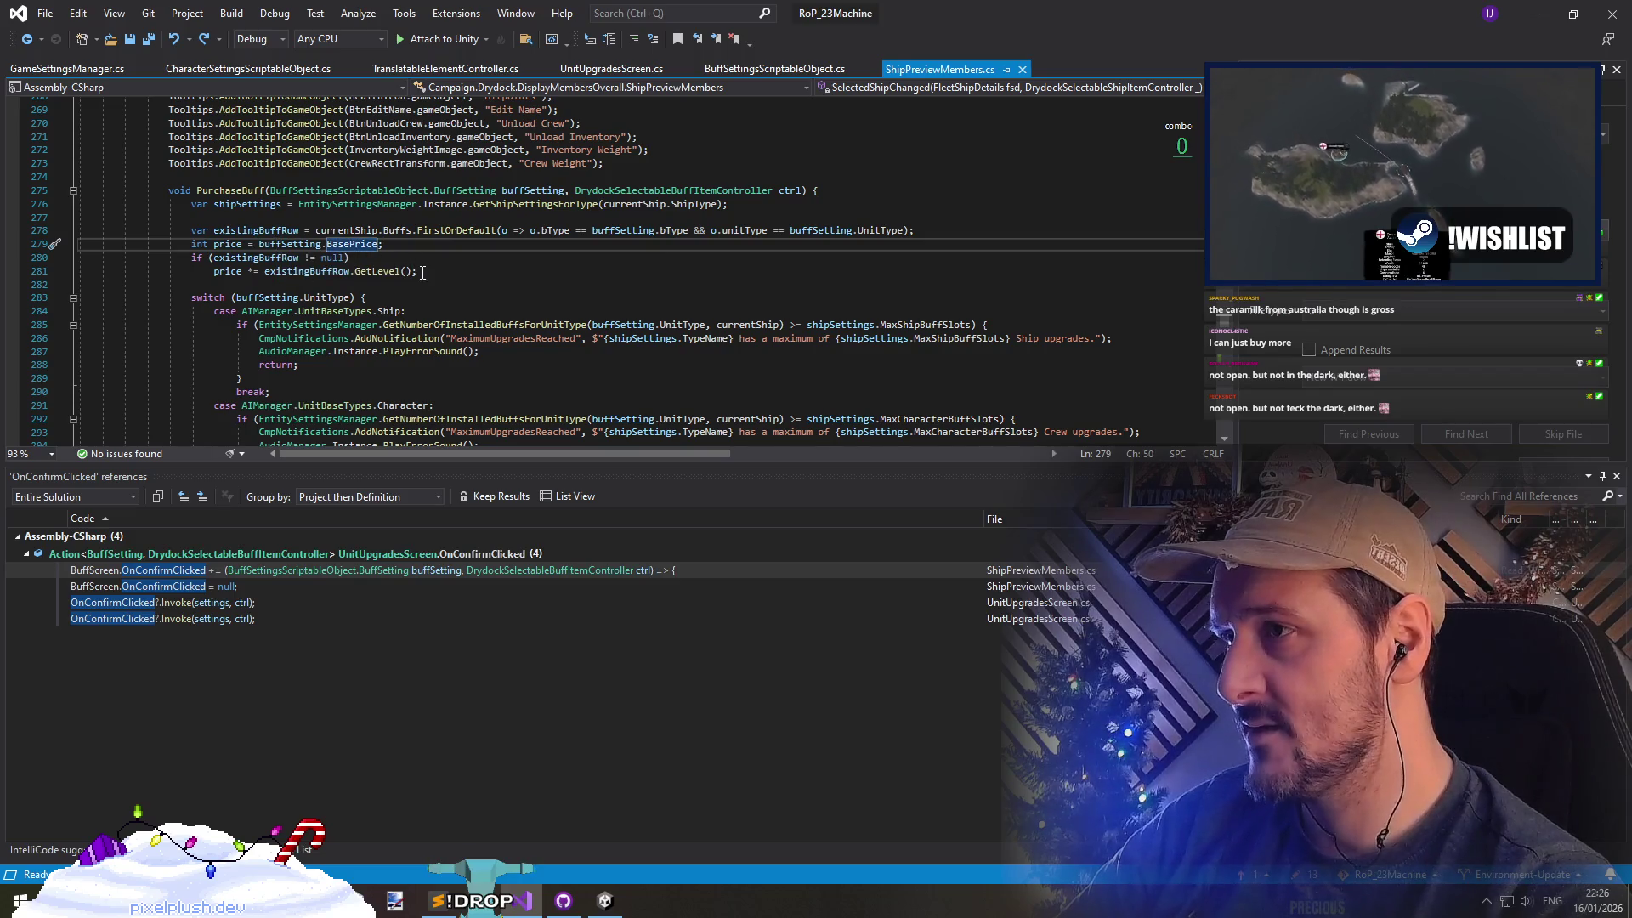
scroll(596, 239, down, 1)
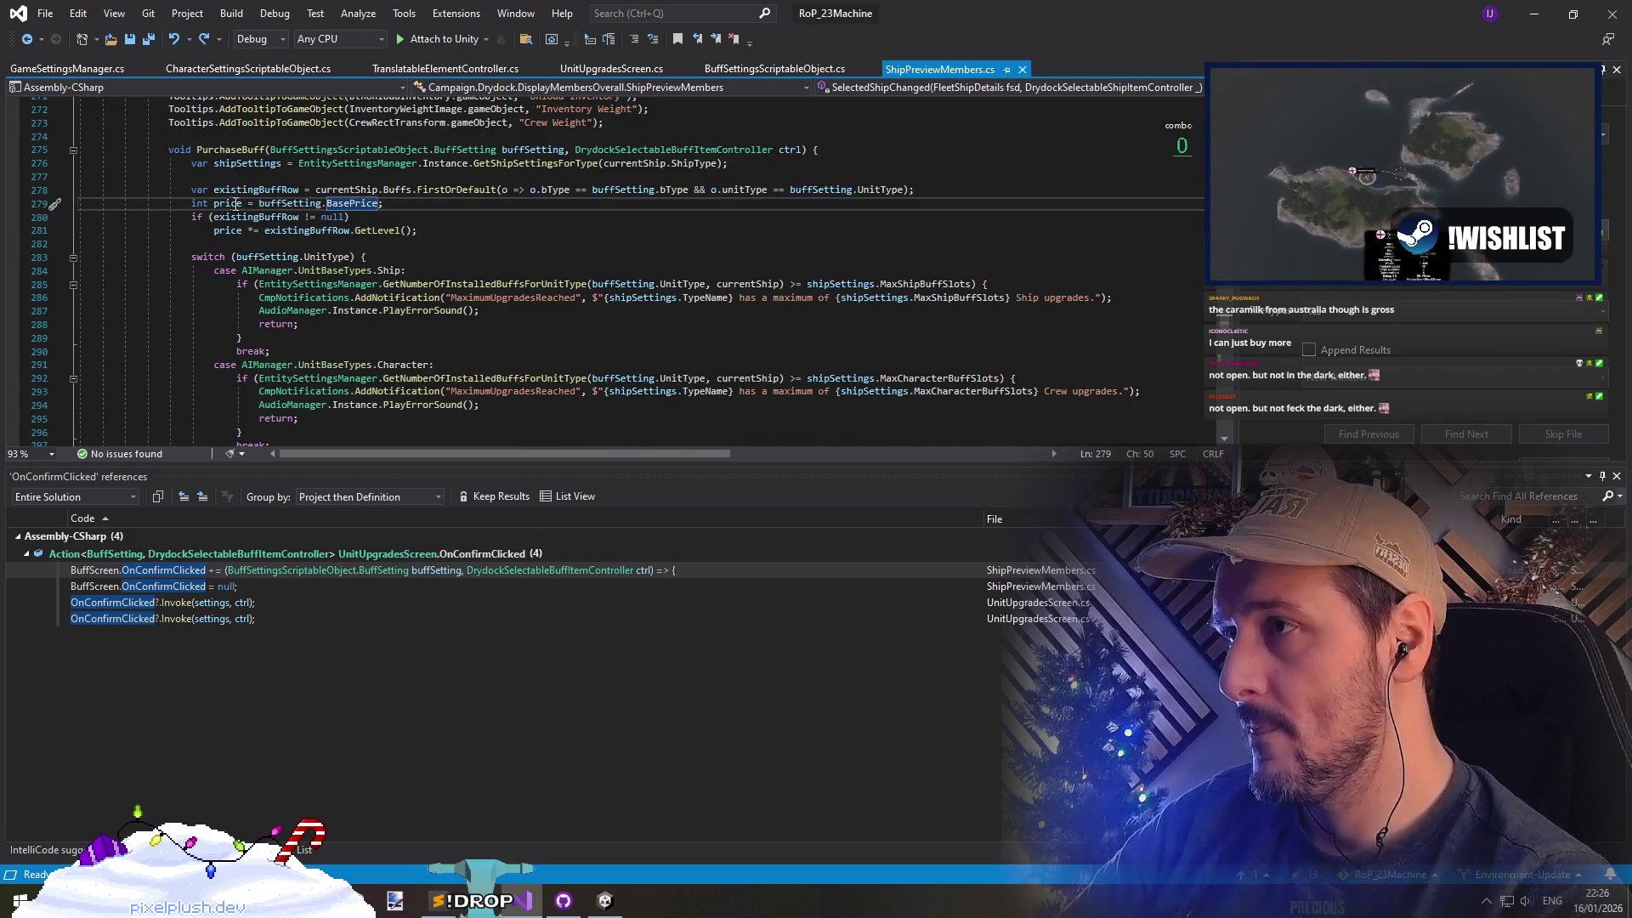
key(ctrl+Left)
key(ctrl+Left)
key(ctrl+Left)
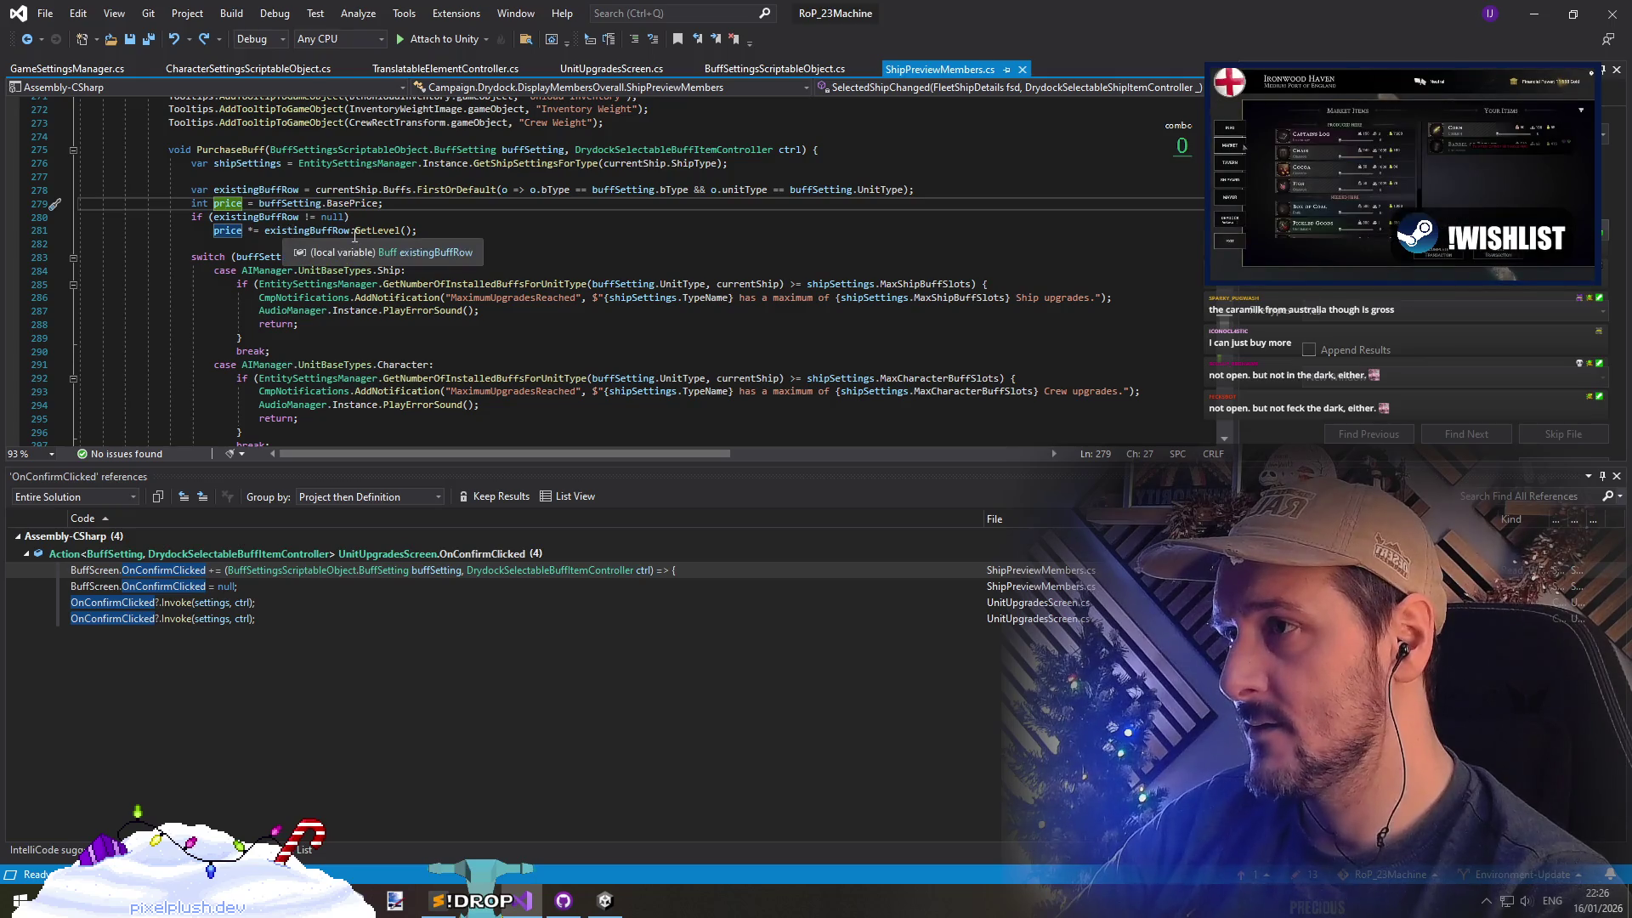
click(204, 233)
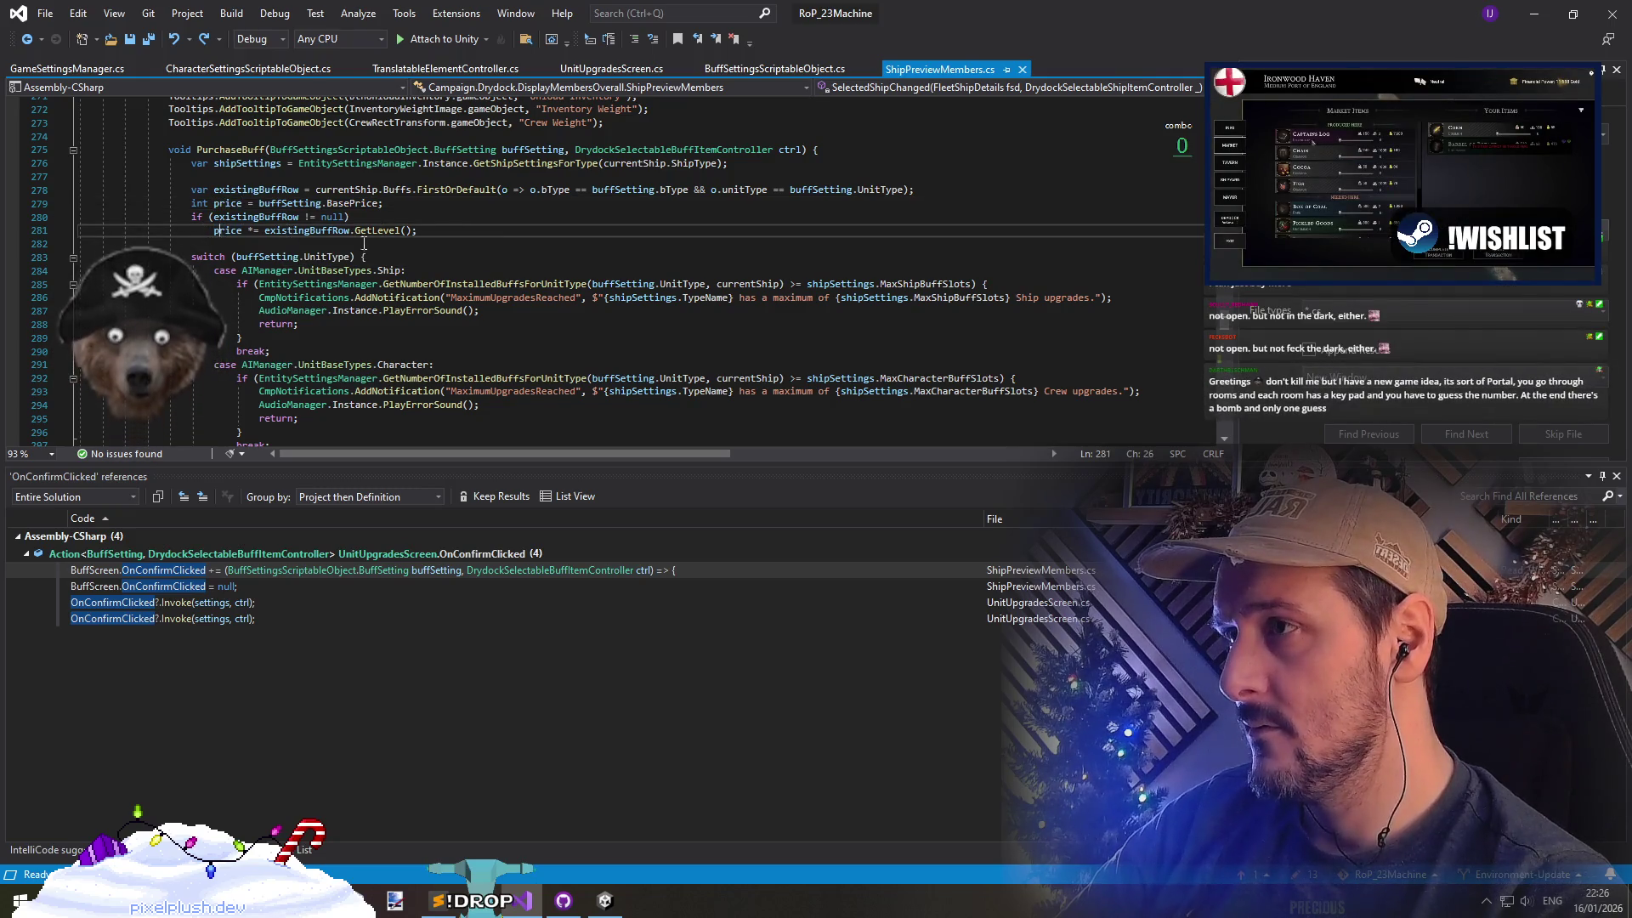
scroll(255, 230, down, 1)
Review PurchaseBuff's UnitType switch, MaxCharacterBuffSlots uses and the upgrade log
click(346, 218)
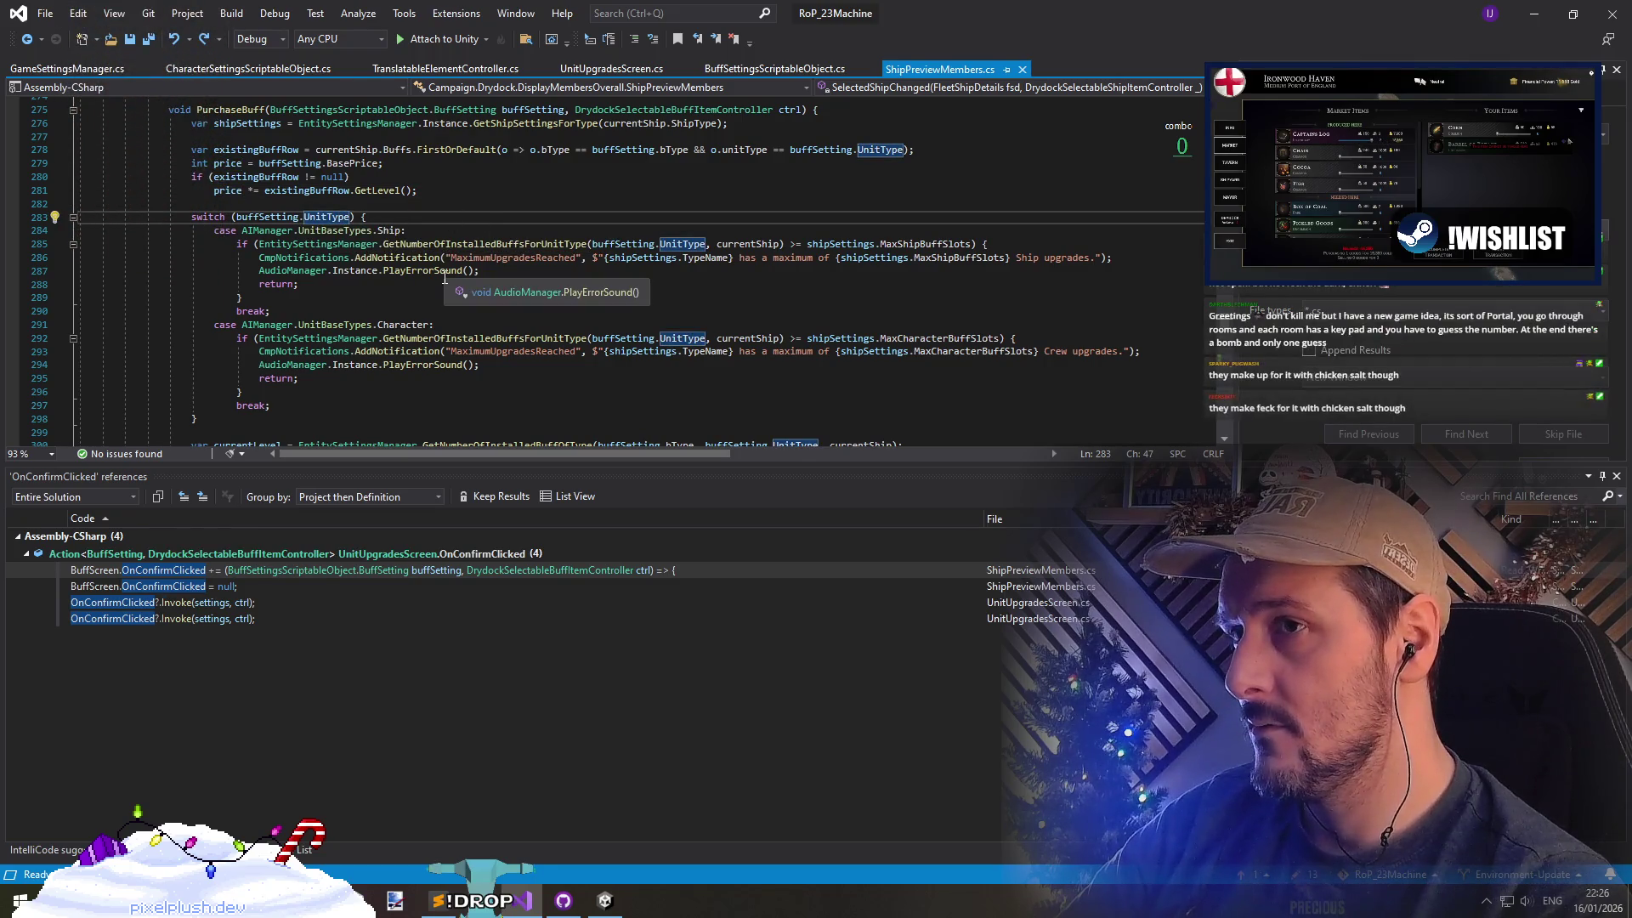
click(912, 339)
scroll(592, 326, down, 5)
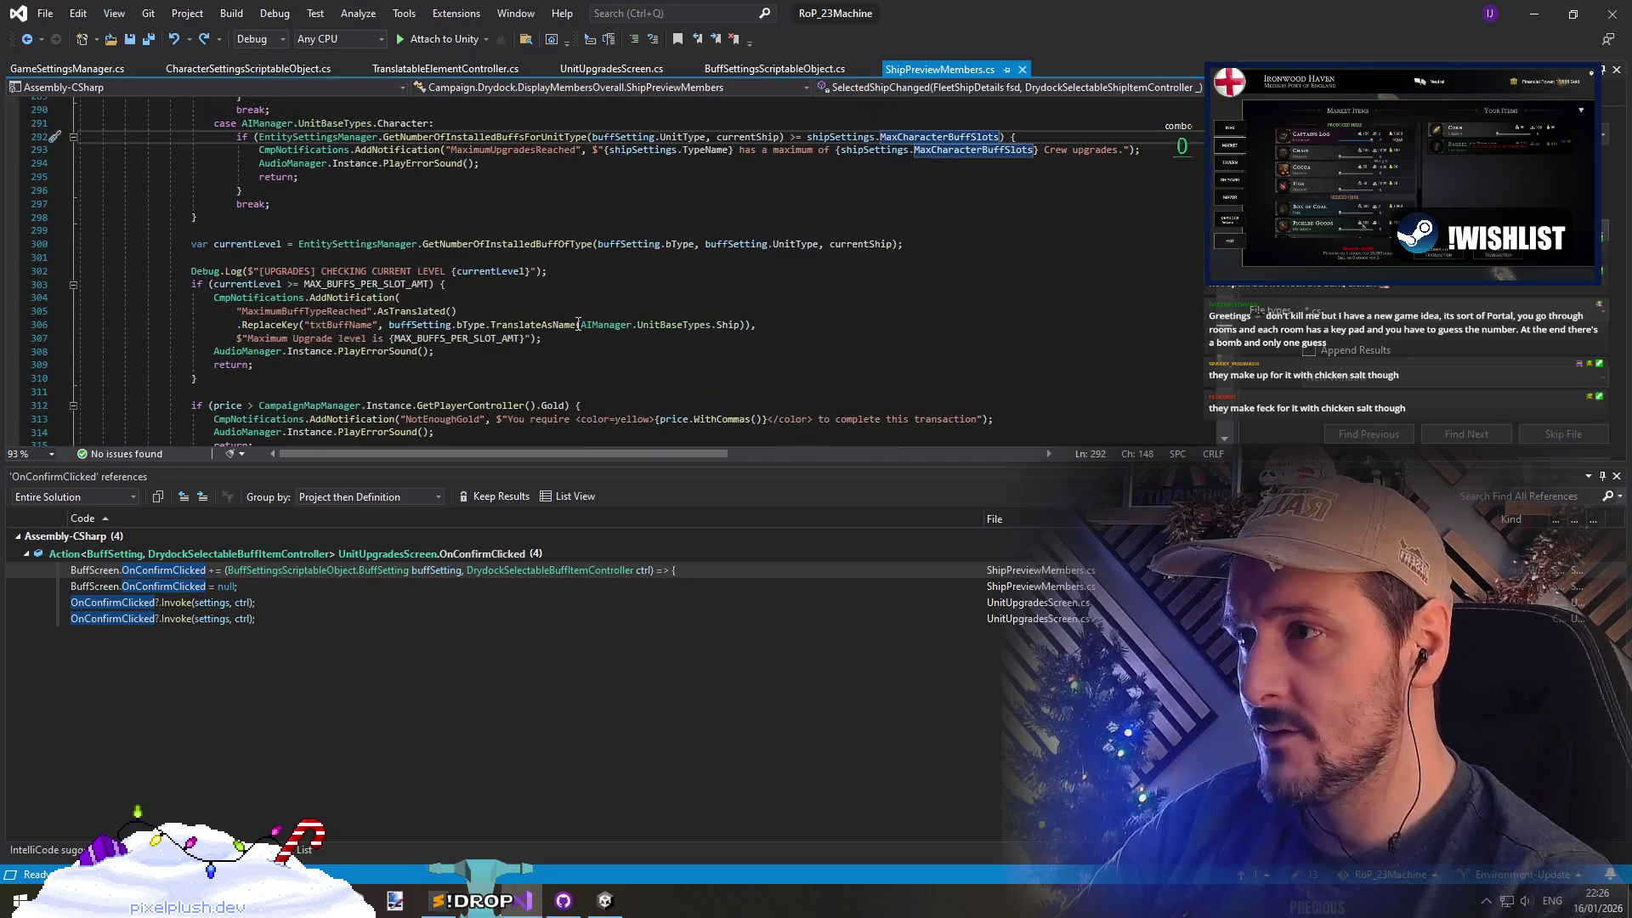
scroll(257, 244, down, 1)
drag(264, 231, 457, 232)
click(300, 244)
scroll(533, 254, down, 1)
drag(300, 230, 412, 244)
Insert an empty line above the not-enough-gold price check
click(368, 272)
scroll(368, 272, down, 3)
drag(256, 203, 508, 217)
click(552, 203)
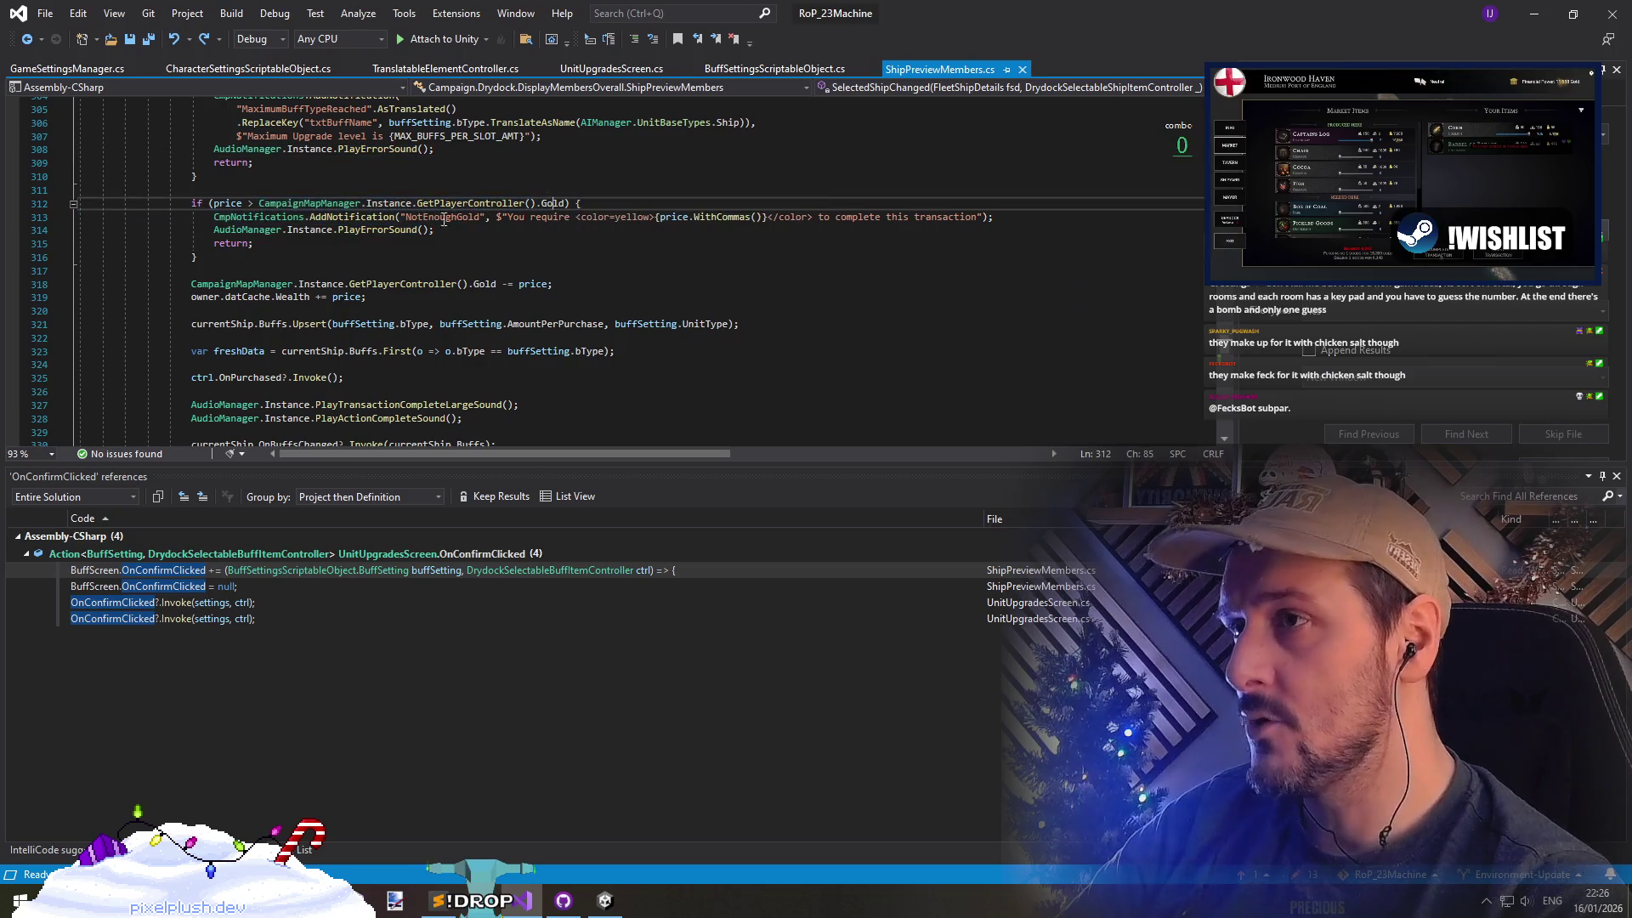
click(534, 187)
key(Return)
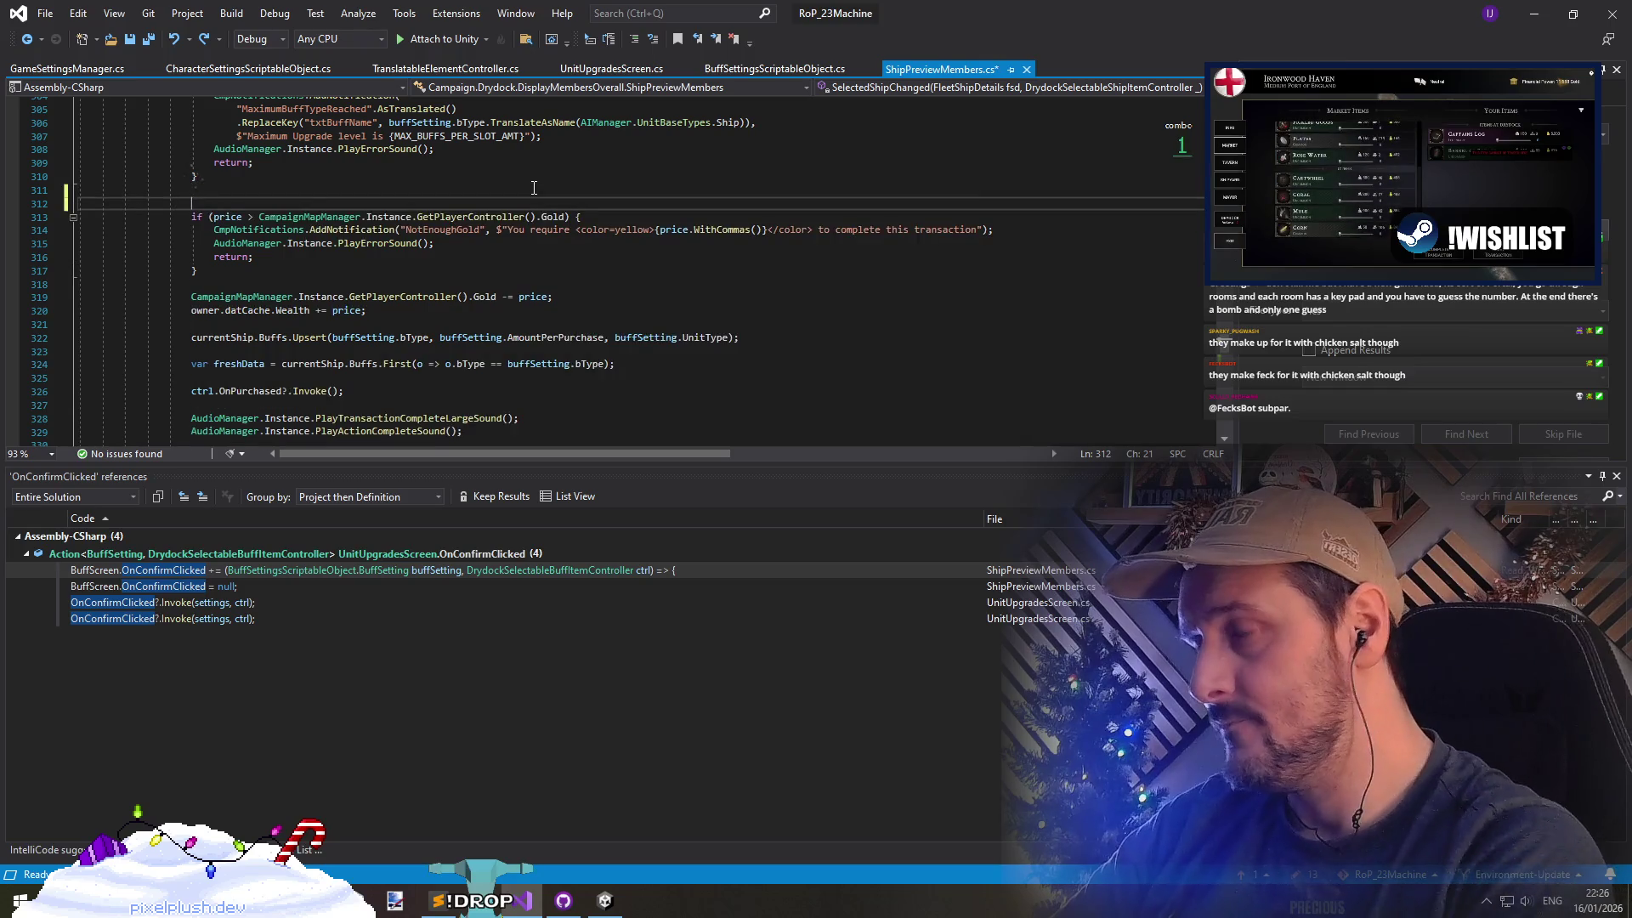
Start an if condition and look up the buffSetting parameter's name
text(if()
text(settings)
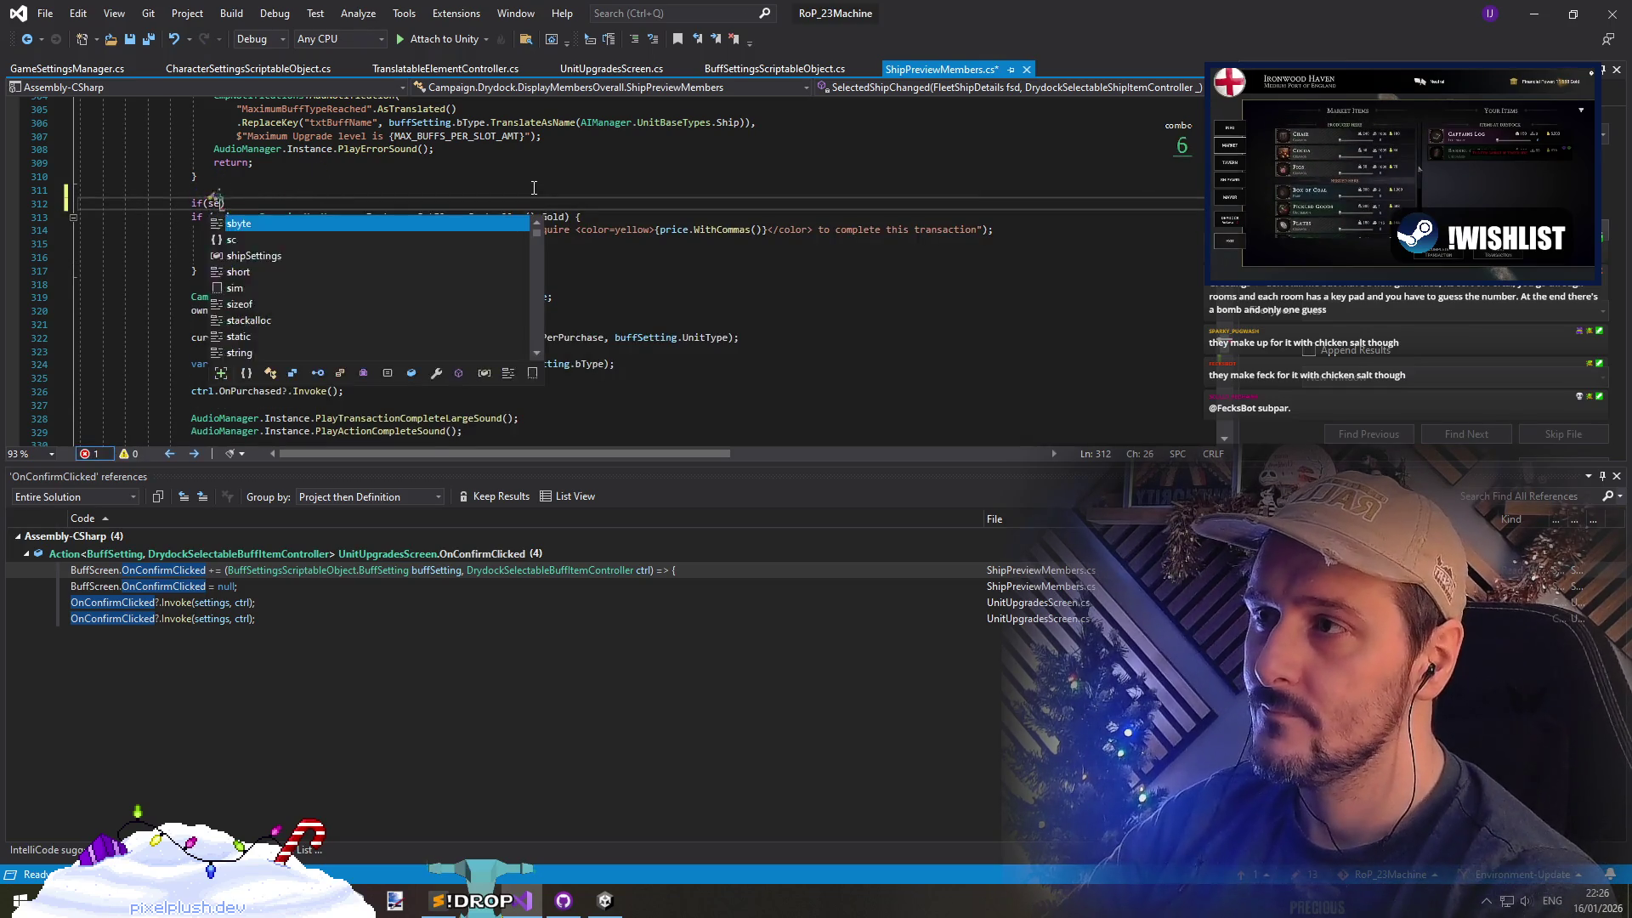
key(Escape)
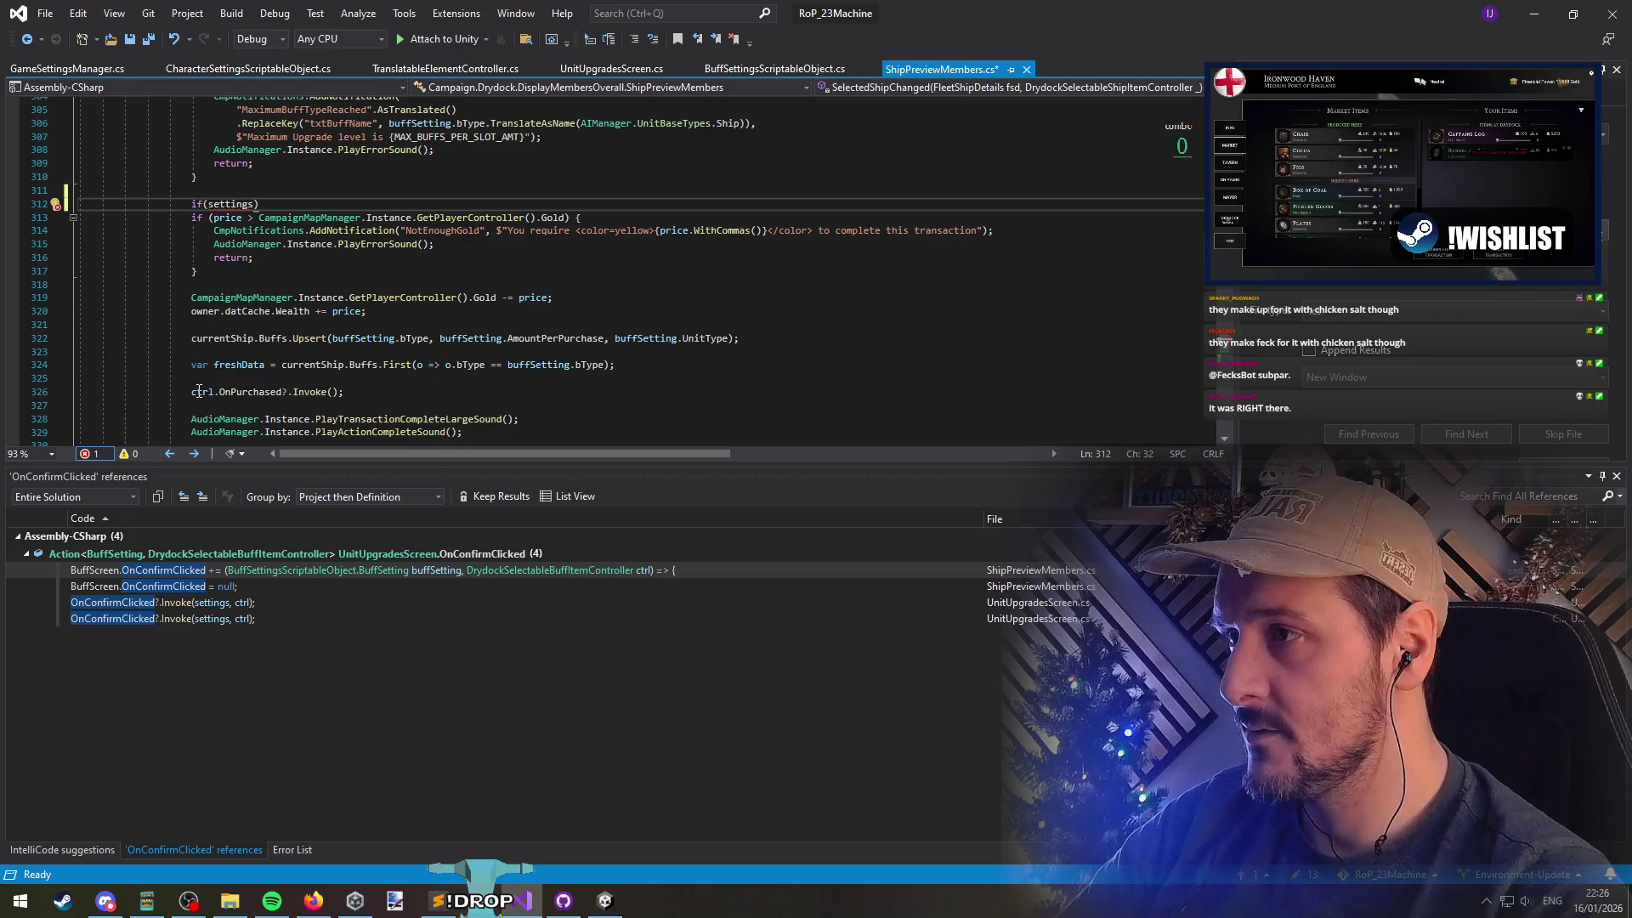
scroll(198, 390, up, 13)
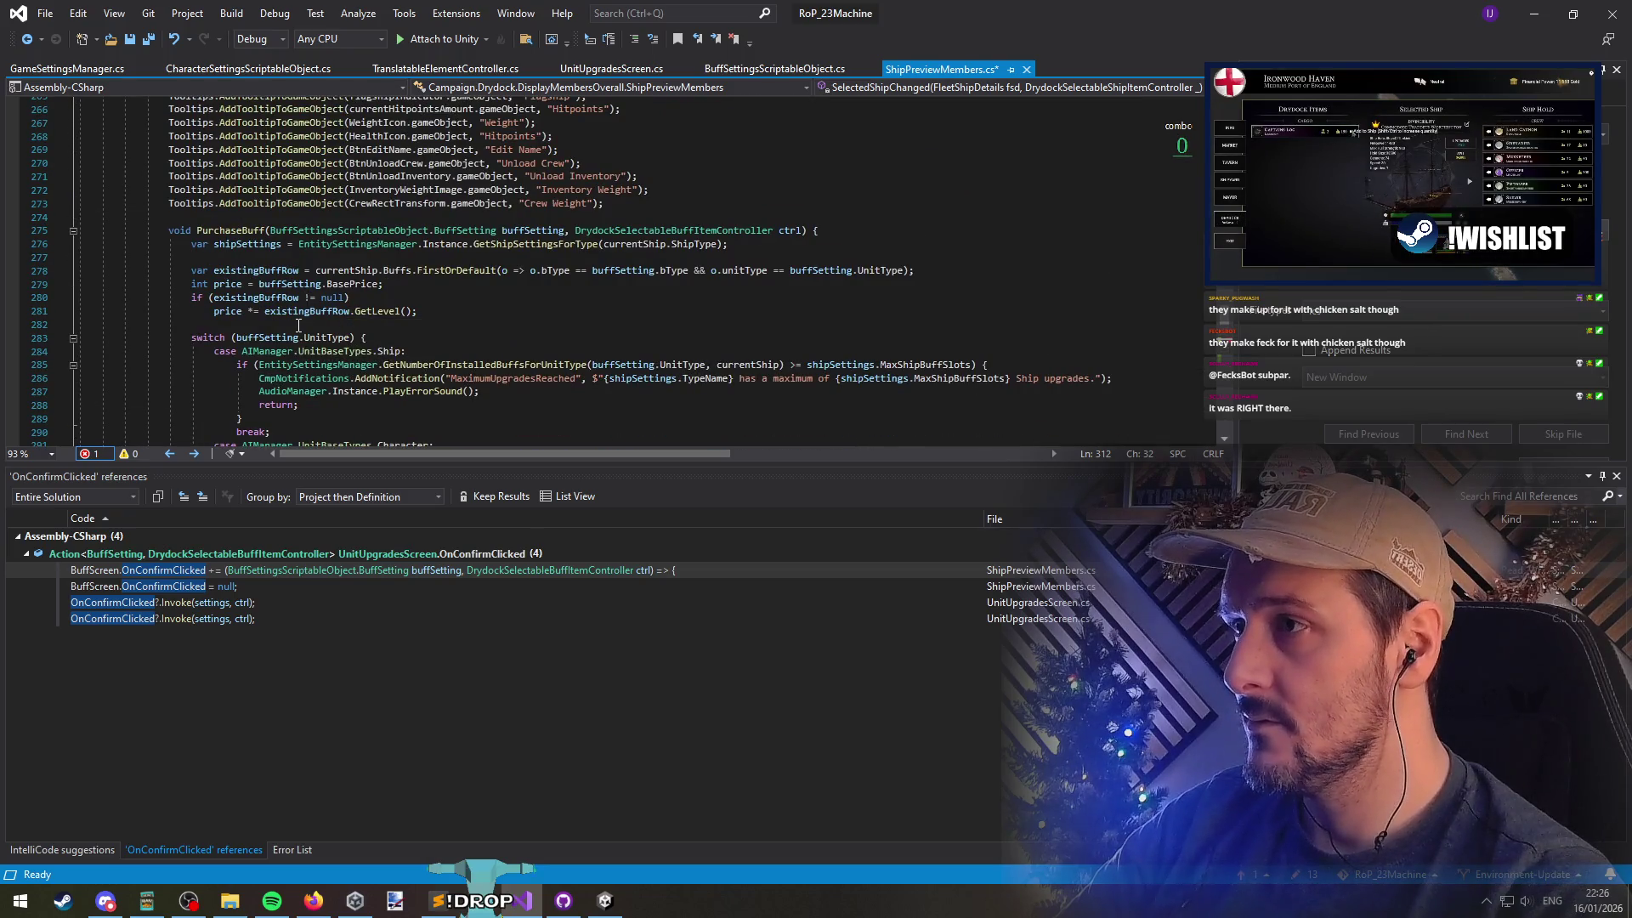
click(255, 273)
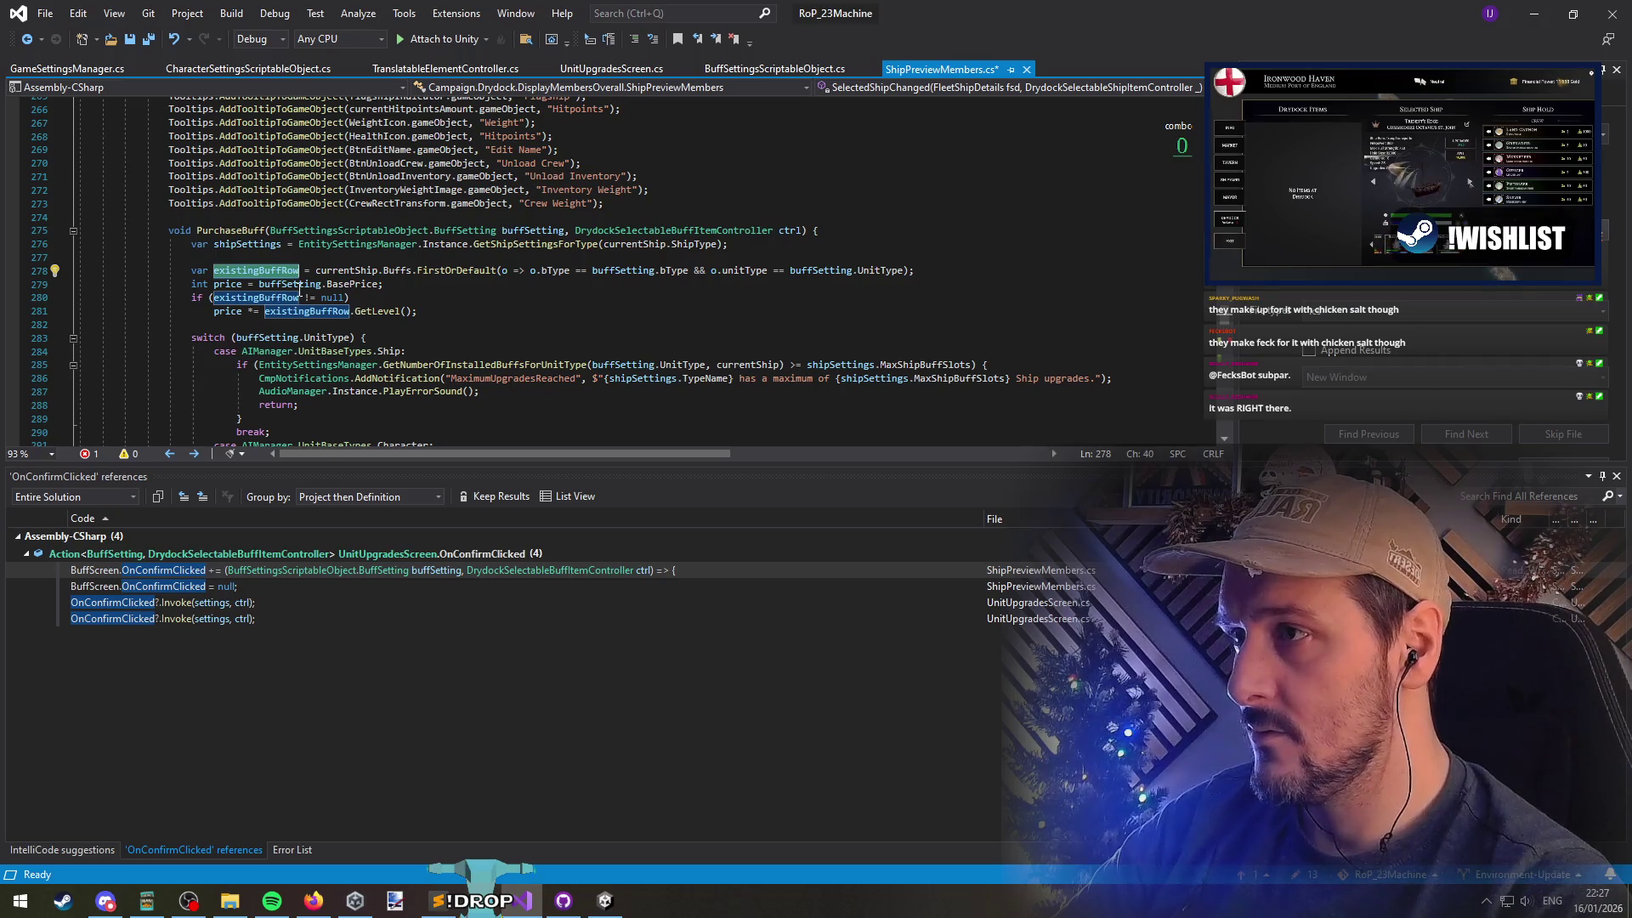
click(299, 286)
scroll(255, 286, down, 11)
Complete the condition as buffSetting.PriceType == PriceType.Renoun with an empty body
double_click(232, 283)
text(buffSetting)
text(.pr)
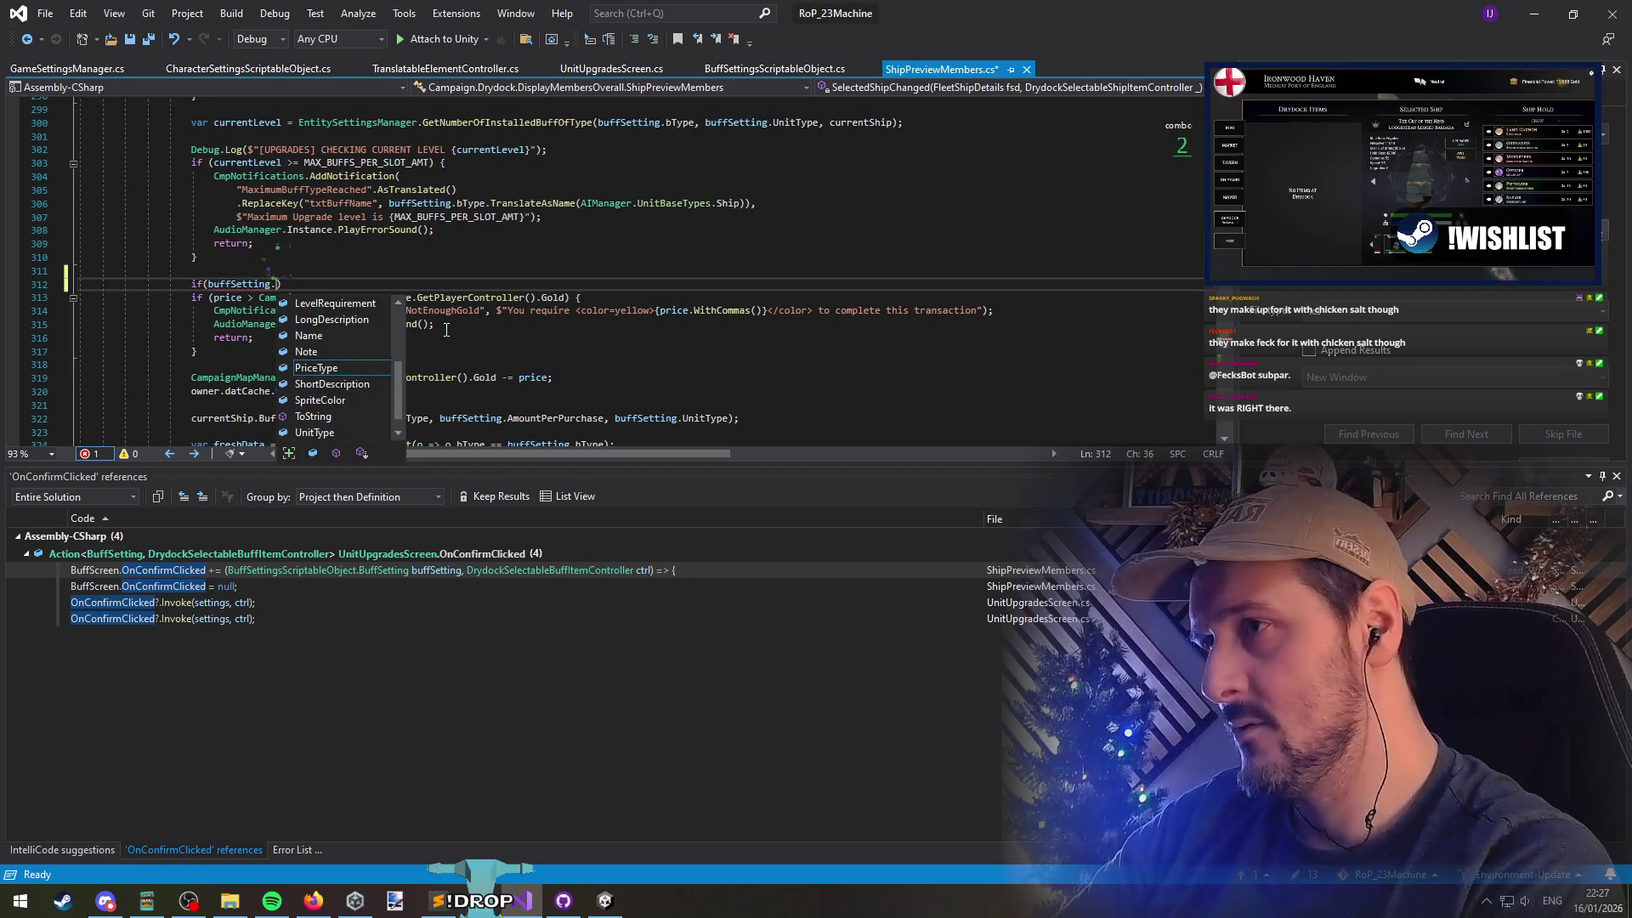
key(Tab)
text(== PriceType.)
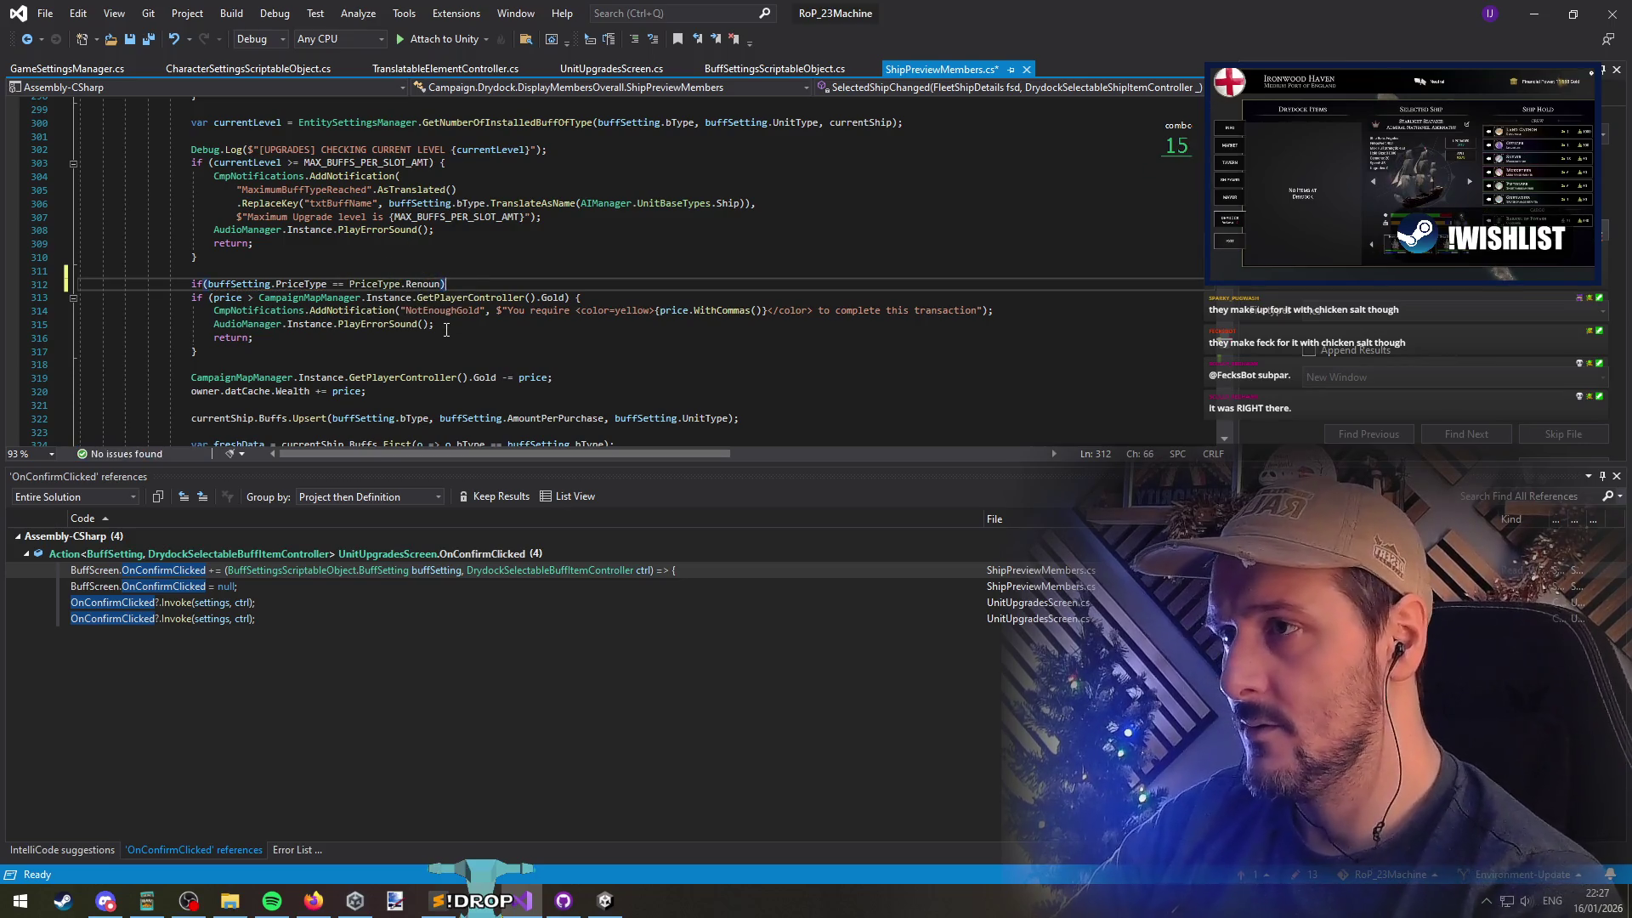
key(Return)
key(Down)
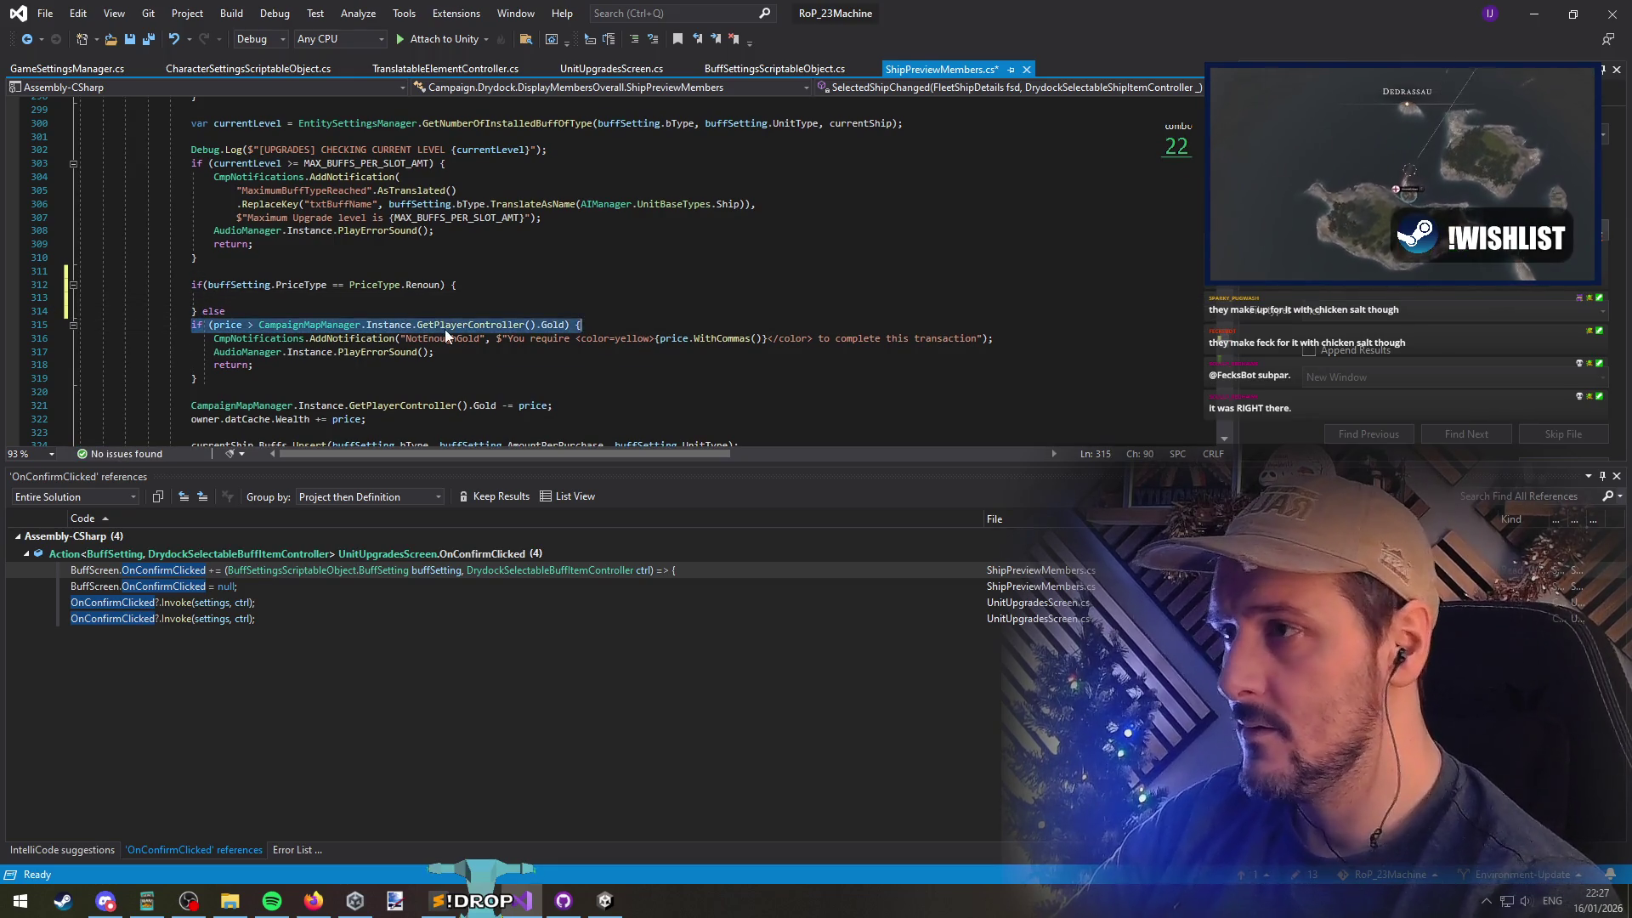
Paste the gold price check into the Renoun branch and rename it NotEnoughRenoun
key(Up)
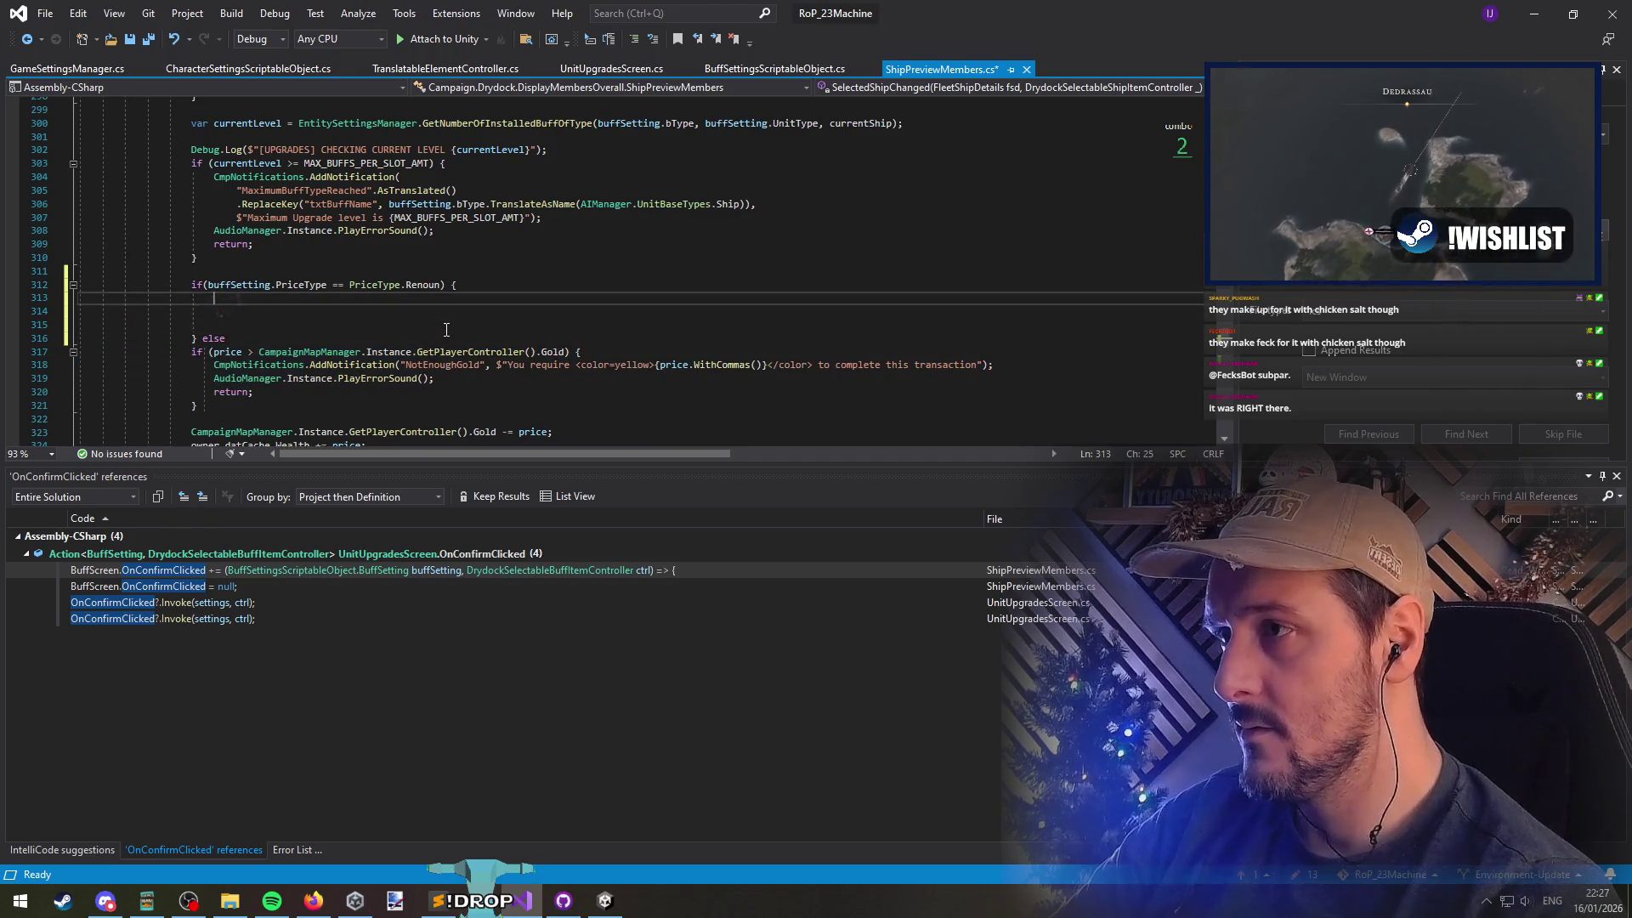
text(if (price > CampaignMapManager.Instance.GetPlayerController().Gold) {                             CmpNotifications.AddNotification("NotEnoughGold", $"You require <color=yellow>{price.WithCommas()}</color> to complete this transaction");                             AudioManager.Instance.PlayErrorSound();                             return;                         })
key(Up)
key(Up)
key(Up)
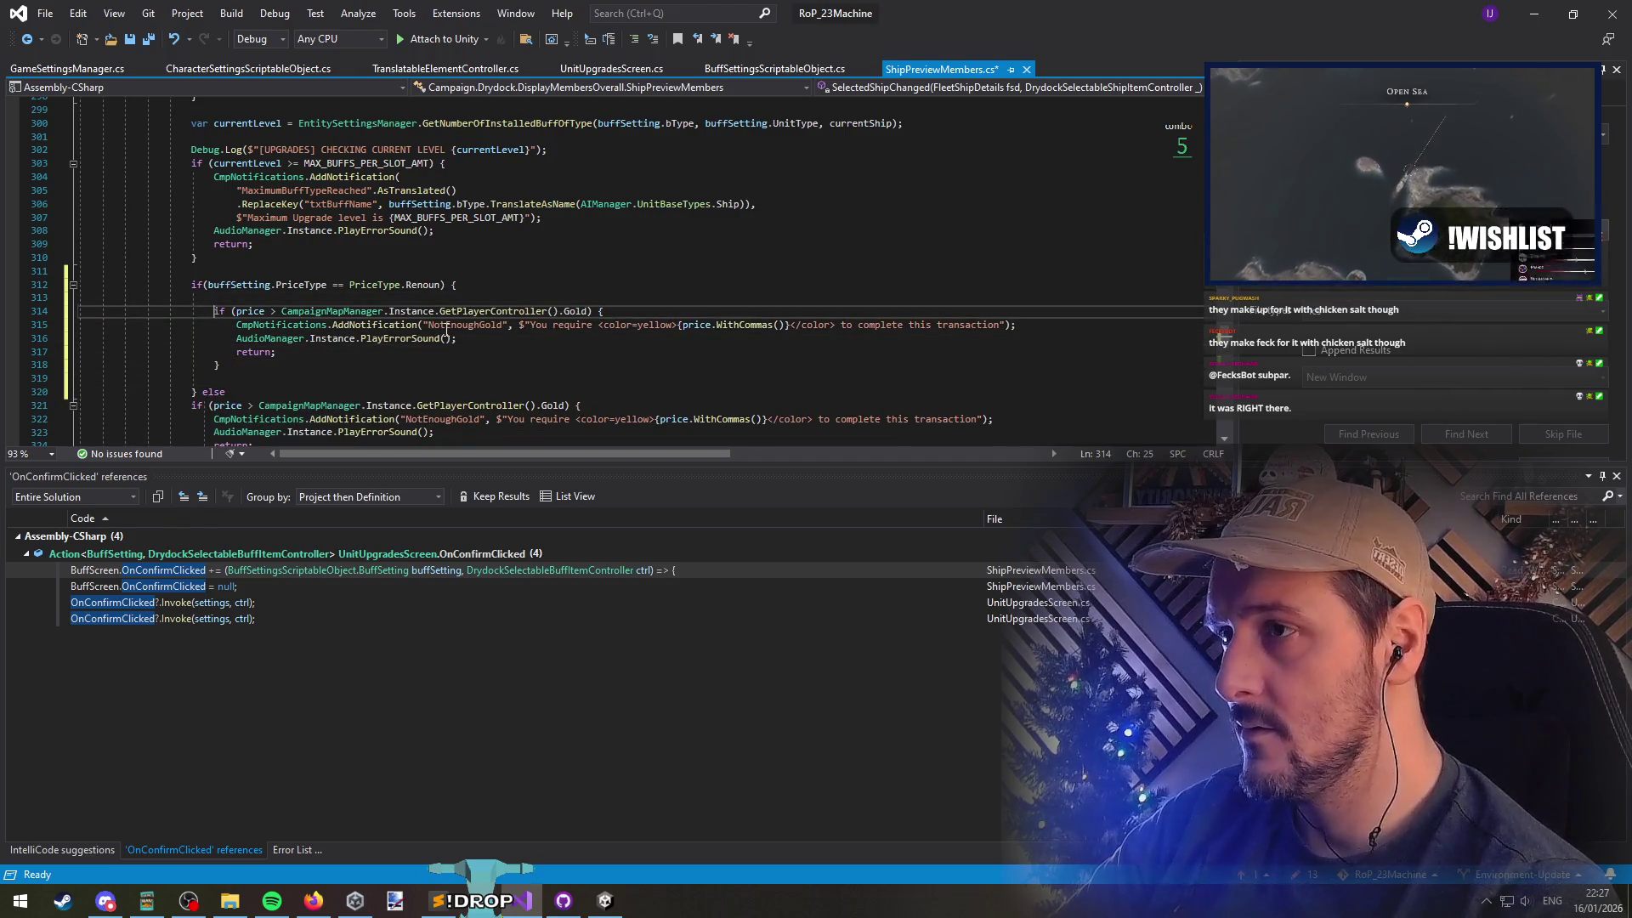
scroll(446, 330, down, 1)
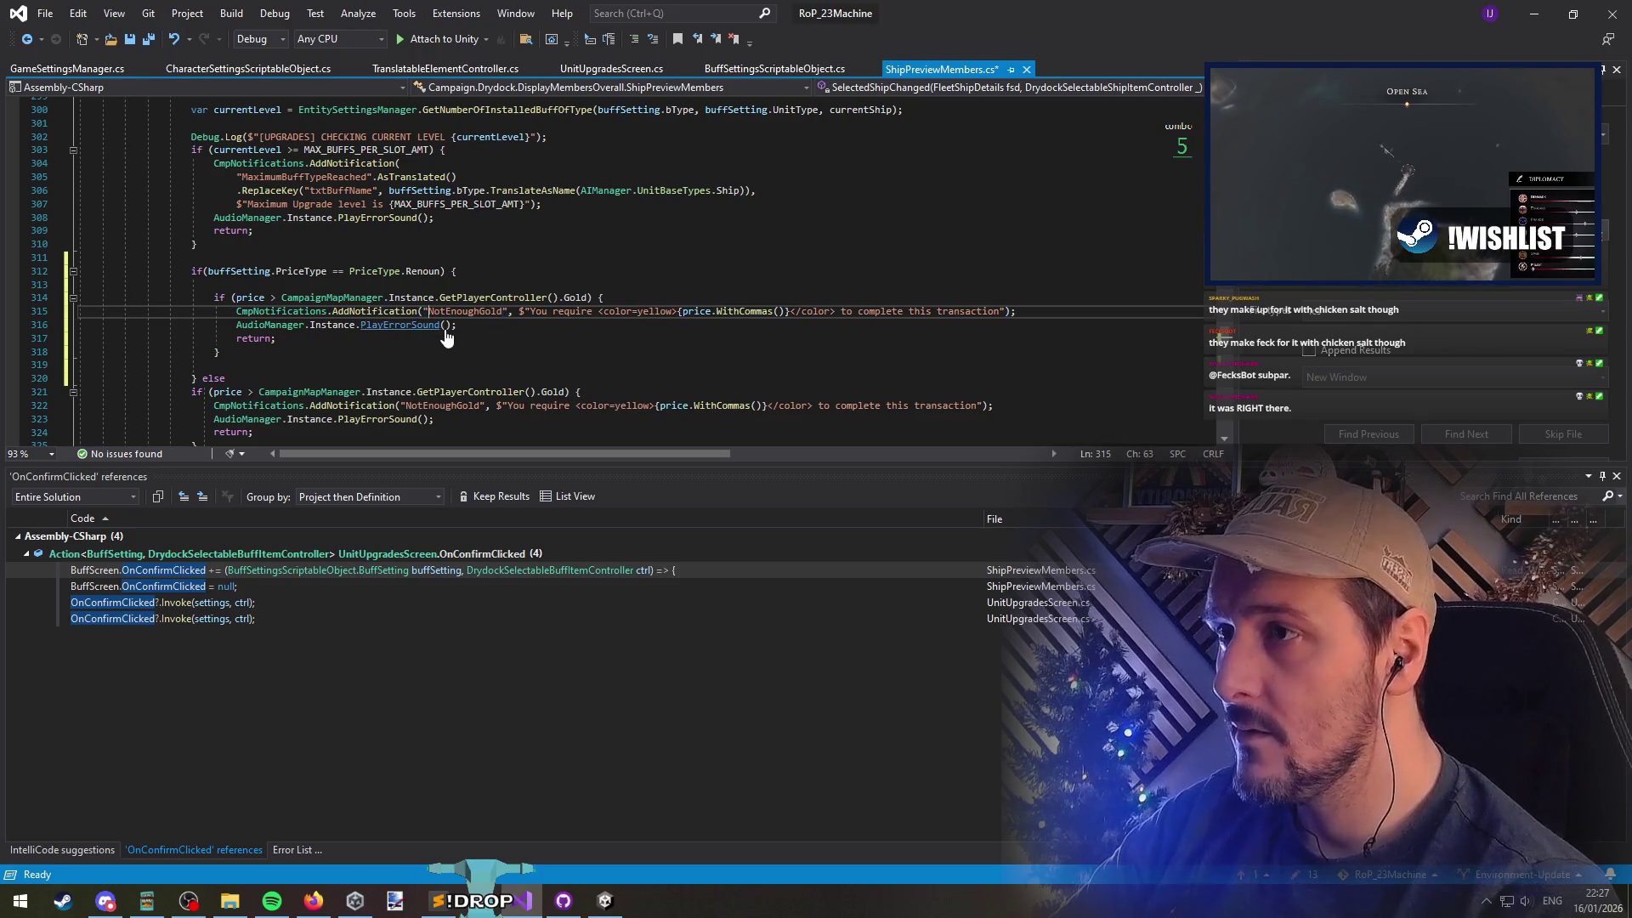
key(BackSpace)
key(BackSpace)
key(BackSpace)
text(Renoun)
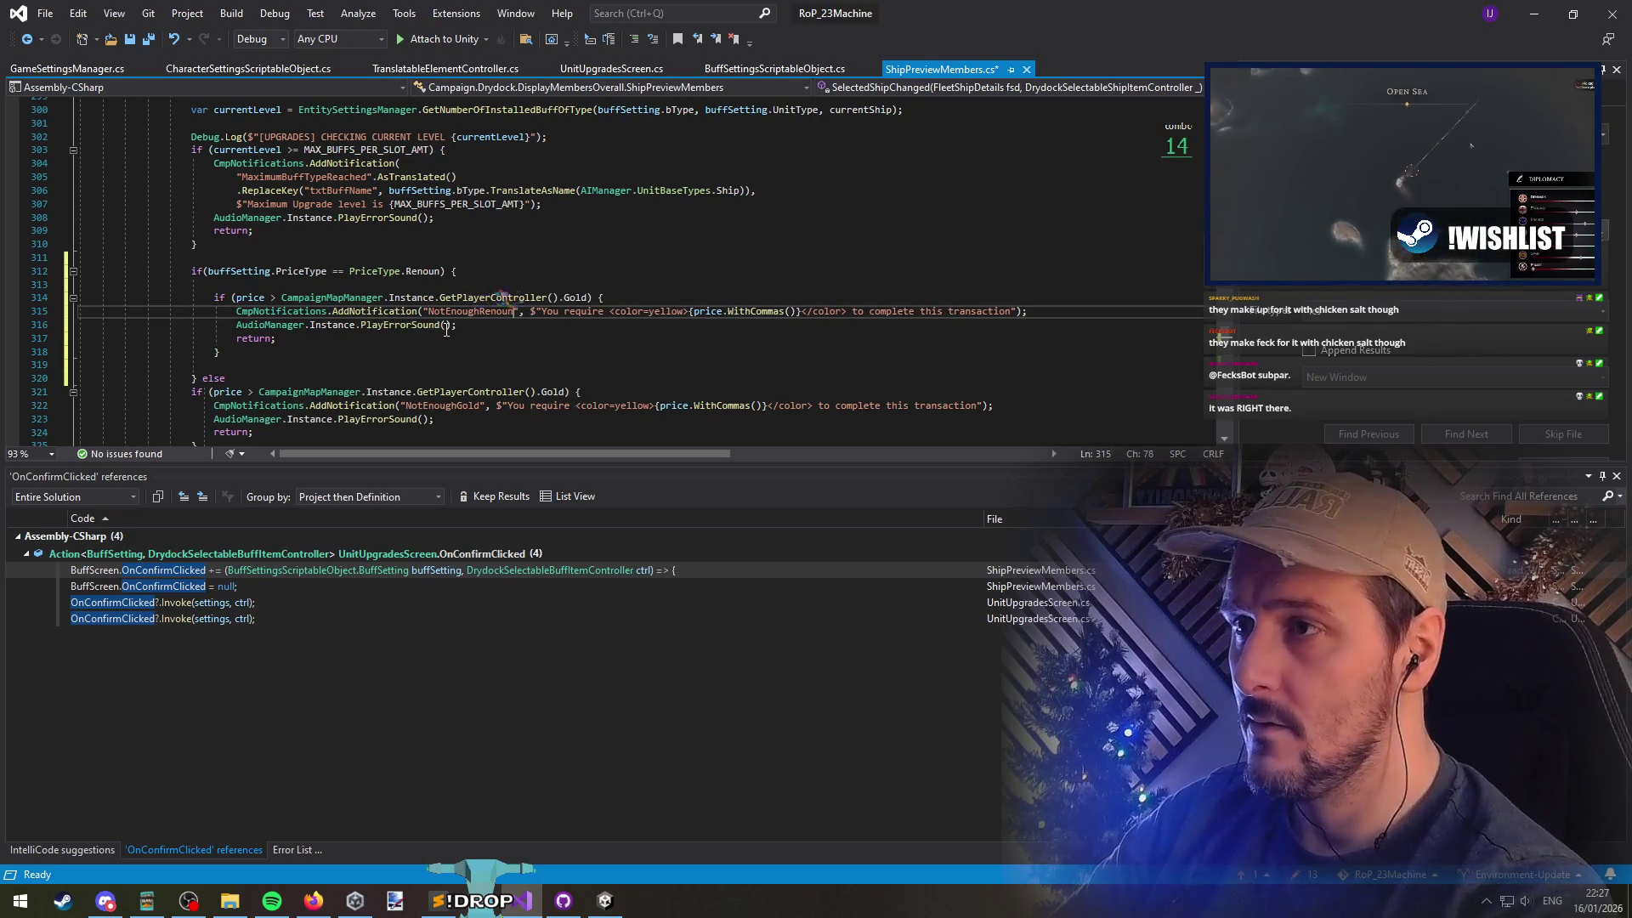
Replace the yellow colour with {Palette[Silver]} and save the script
key(ctrl+shift+Left)
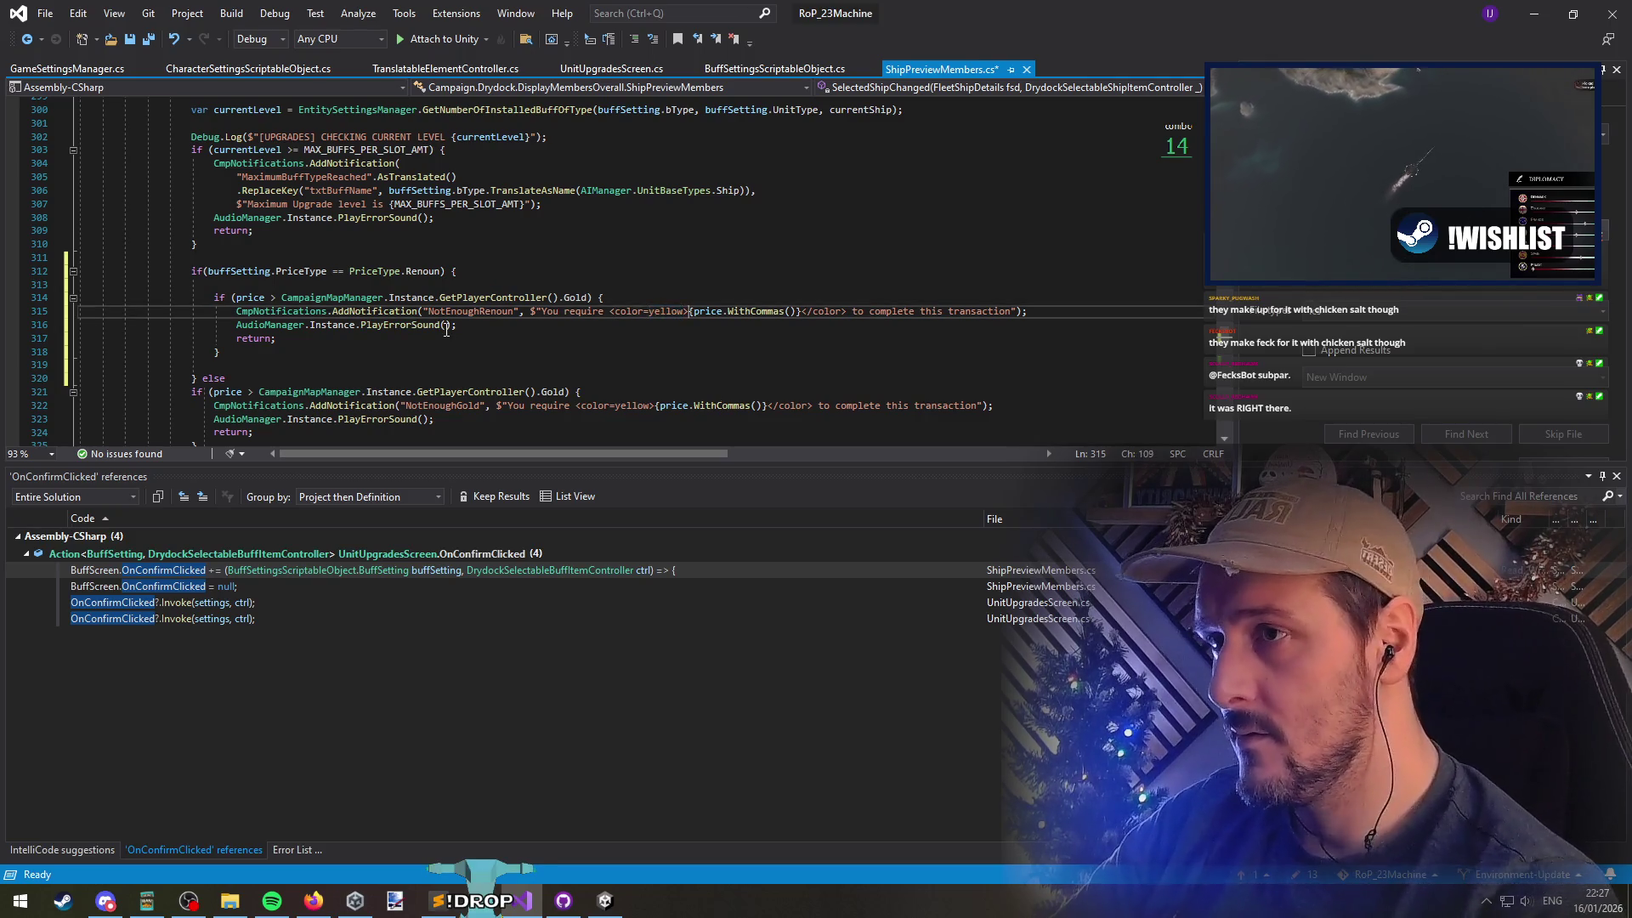
key(ctrl+shift+Left)
key(ctrl+shift+Left)
key(ctrl+shift+Left)
key(ctrl+shift+Right)
key(ctrl+shift+Right)
key(ctrl+shift+Right)
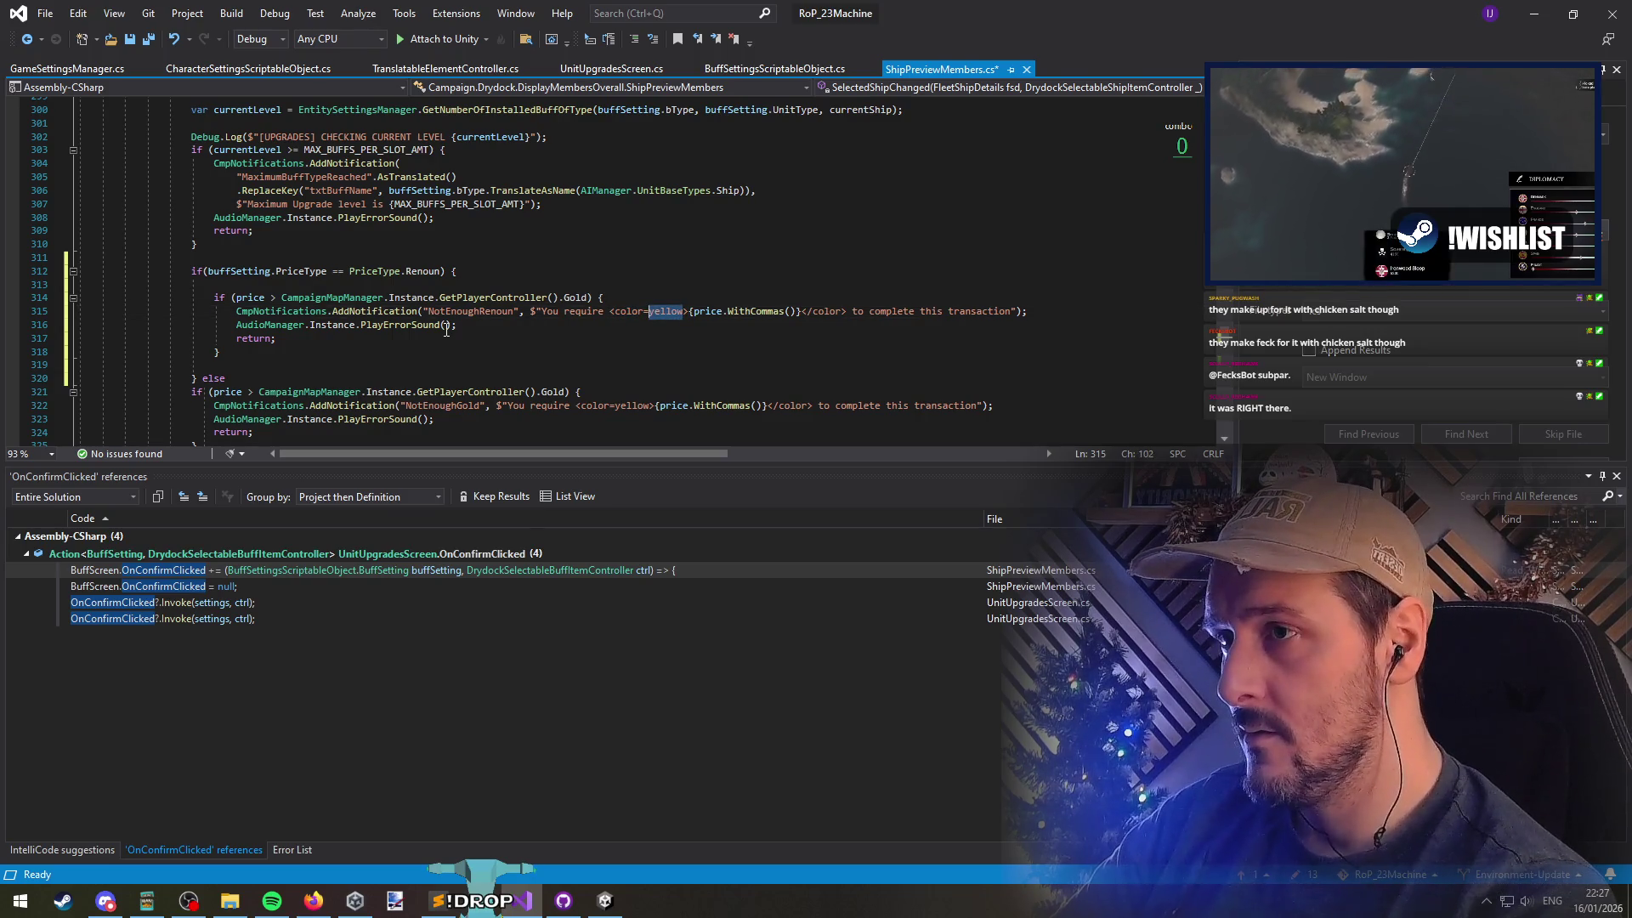
text(Palette[Silver)
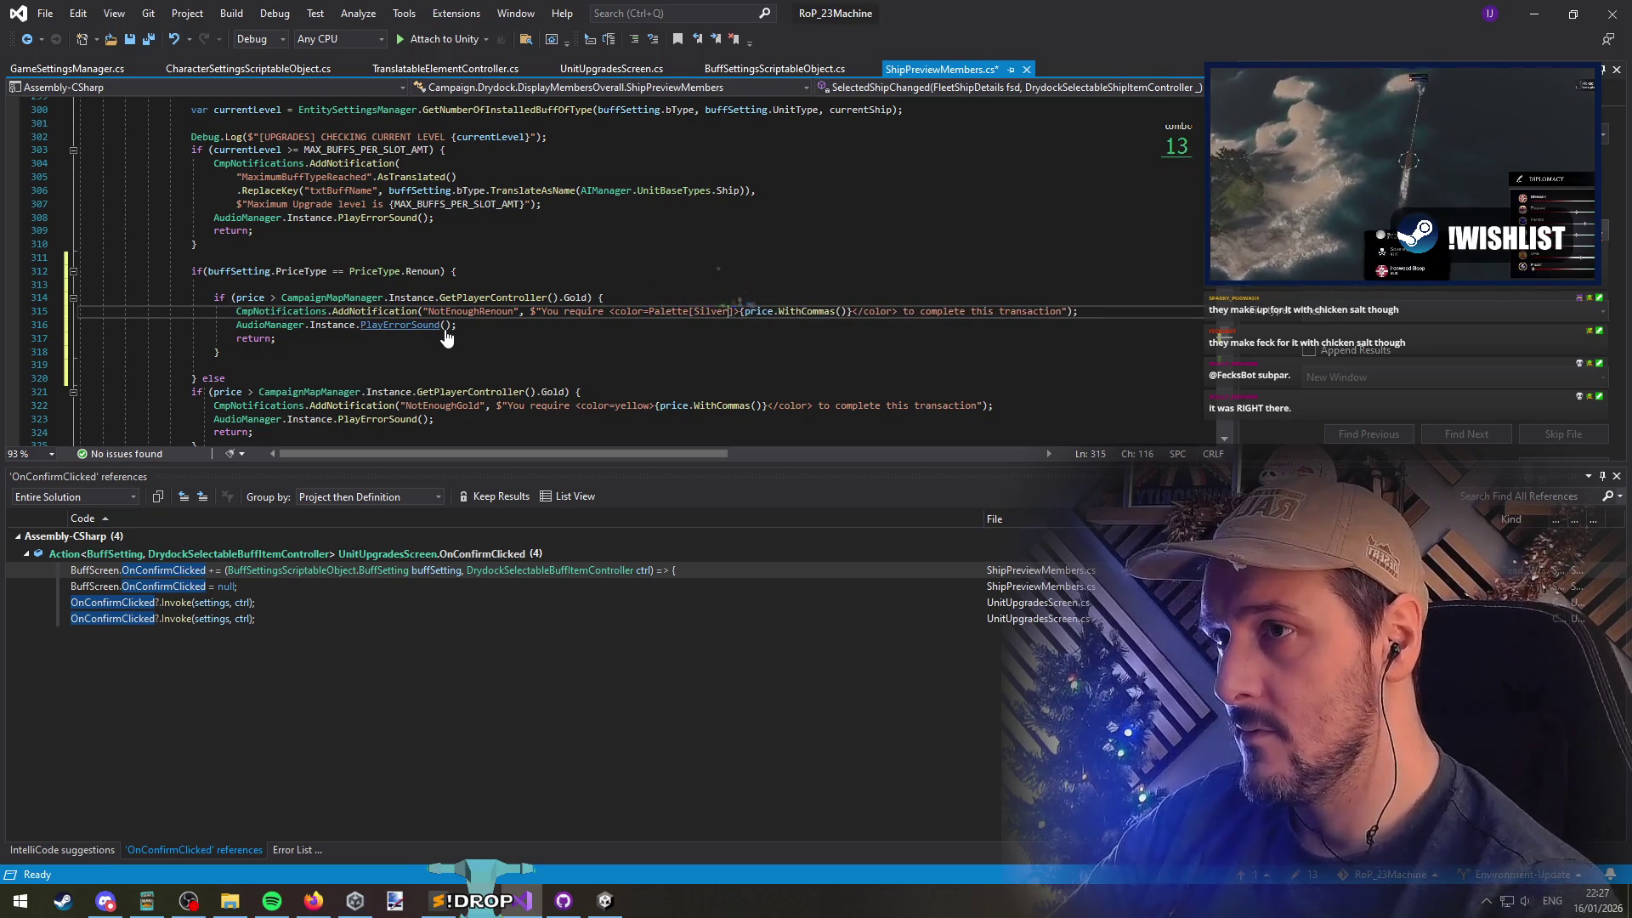
text(]>)
key(ctrl+Left)
key(ctrl+Left)
key(ctrl+Left)
text({)
key(ctrl+Right)
key(ctrl+Right)
key(ctrl+Right)
key(Right)
text(})
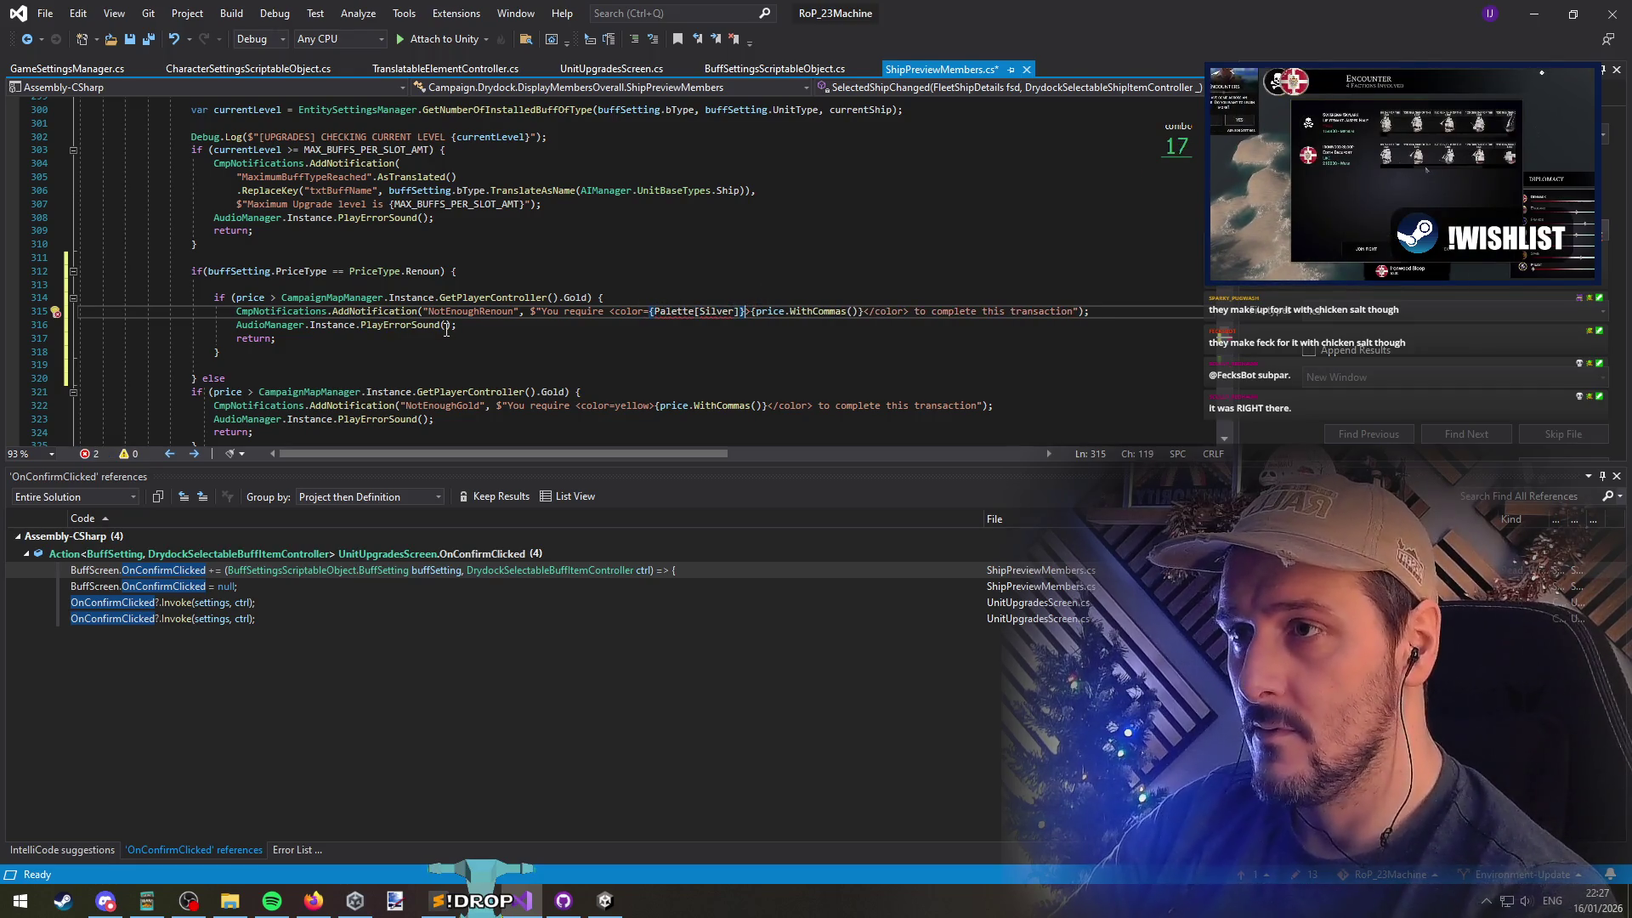
key(ctrl+s)
Select the PlayerCamera static using line at the top of the file
key(ctrl+Home)
key(Down)
key(Down)
key(Down)
key(shift+End)
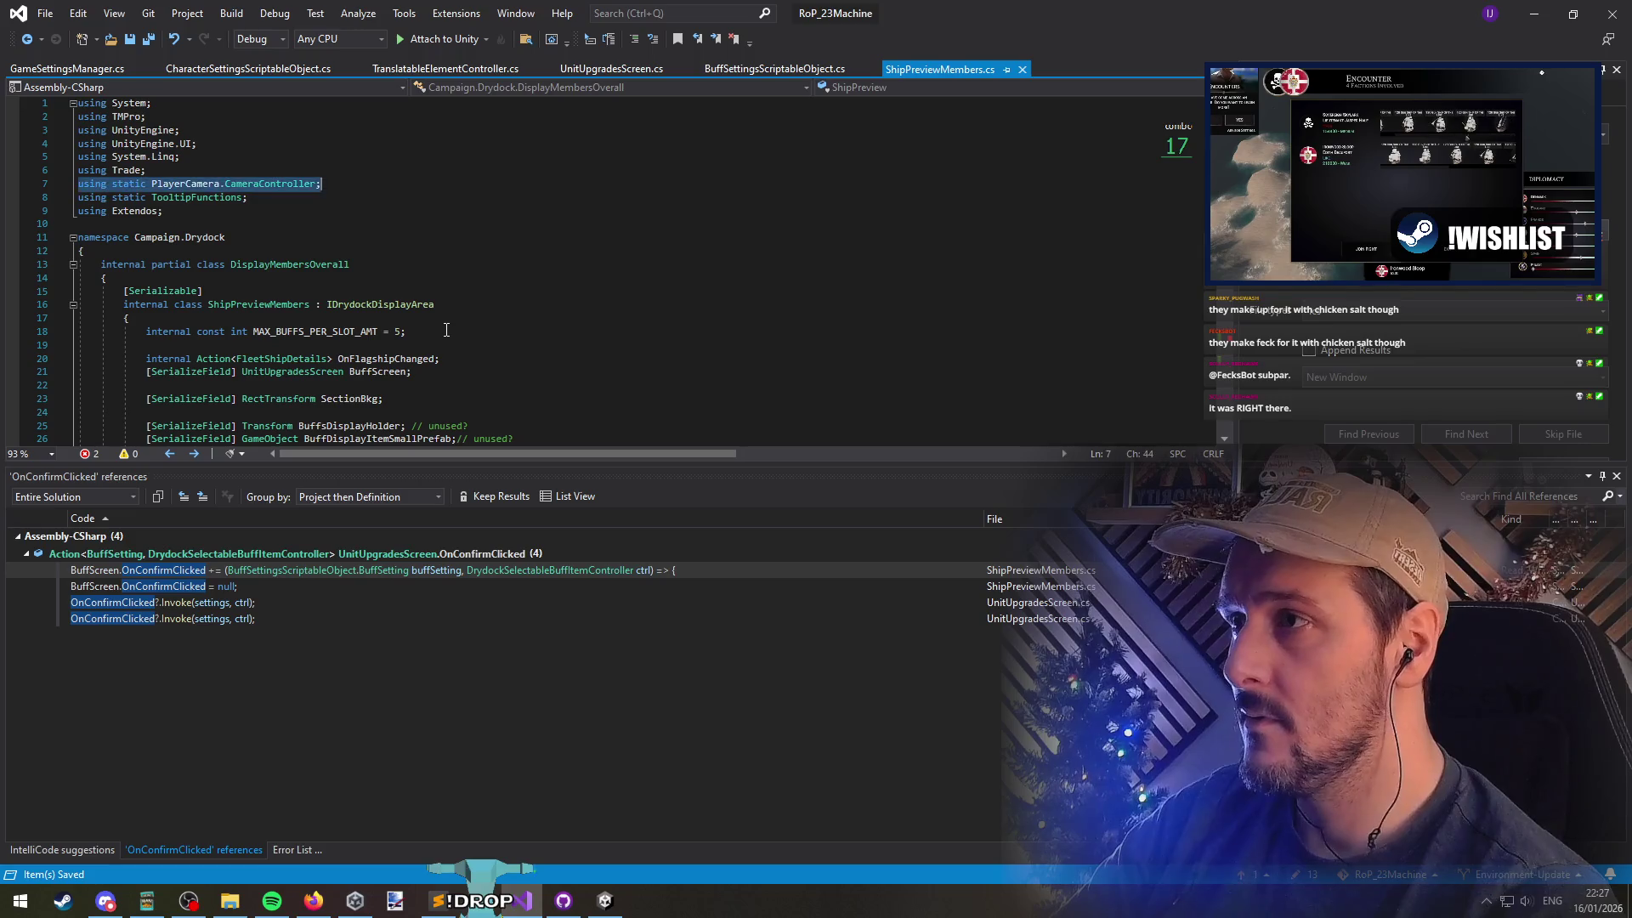
Add a using static GameSettingsManager.PaletteMaker directive and save
key(End)
key(Return)
key(ctrl+shift+Left)
key(ctrl+shift+Left)
key(ctrl+shift+Left)
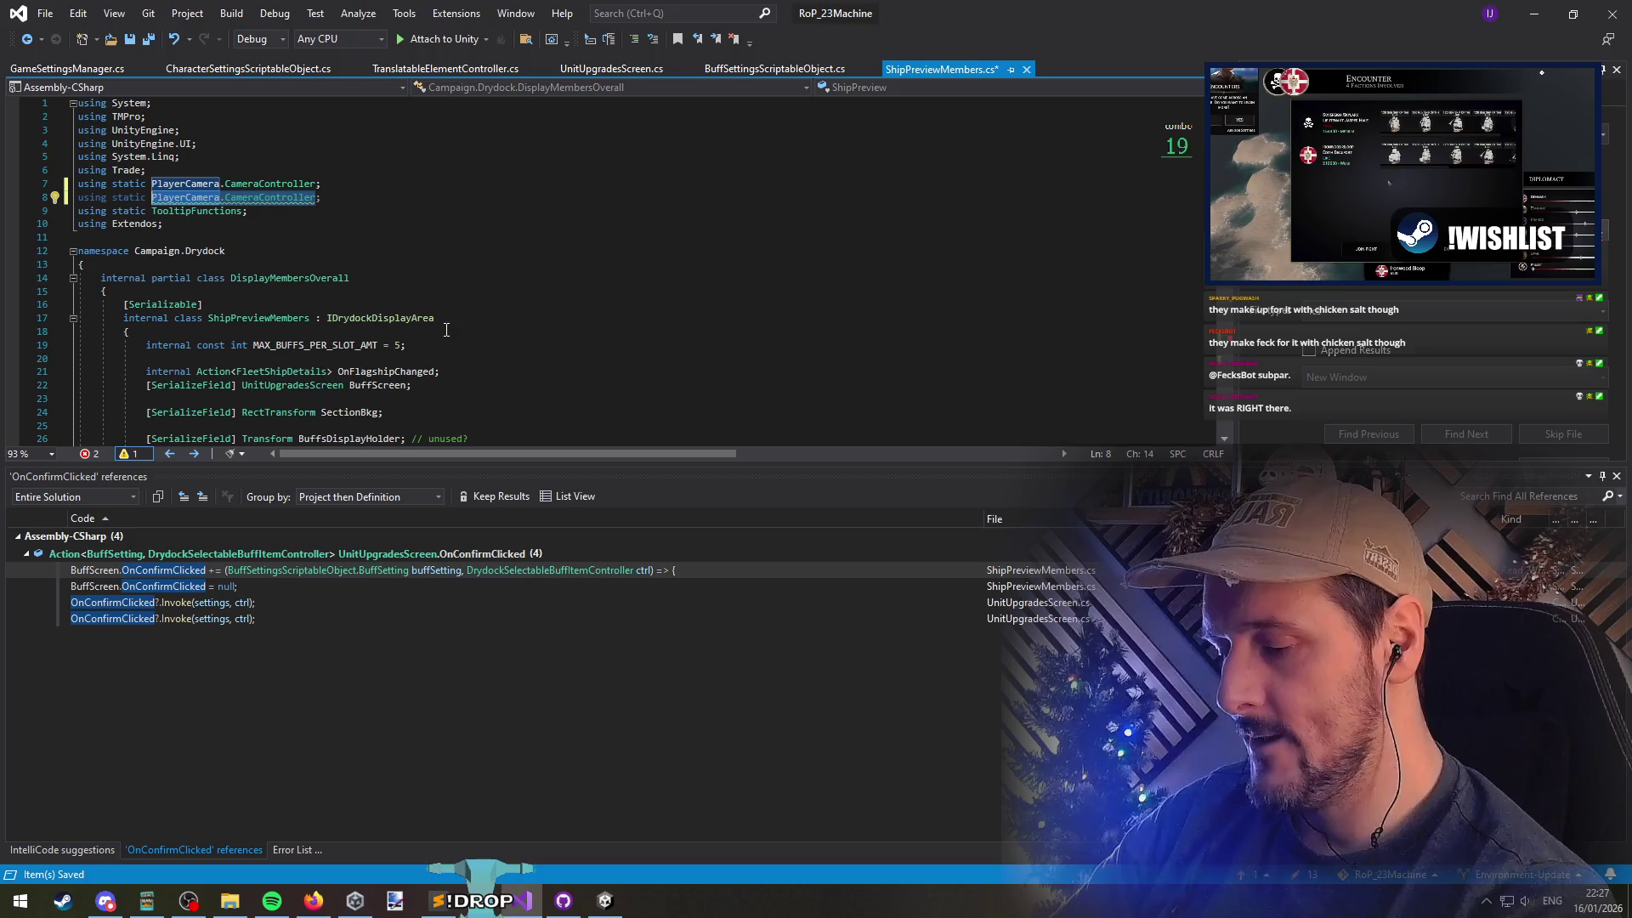
text(GameSettingsManager.)
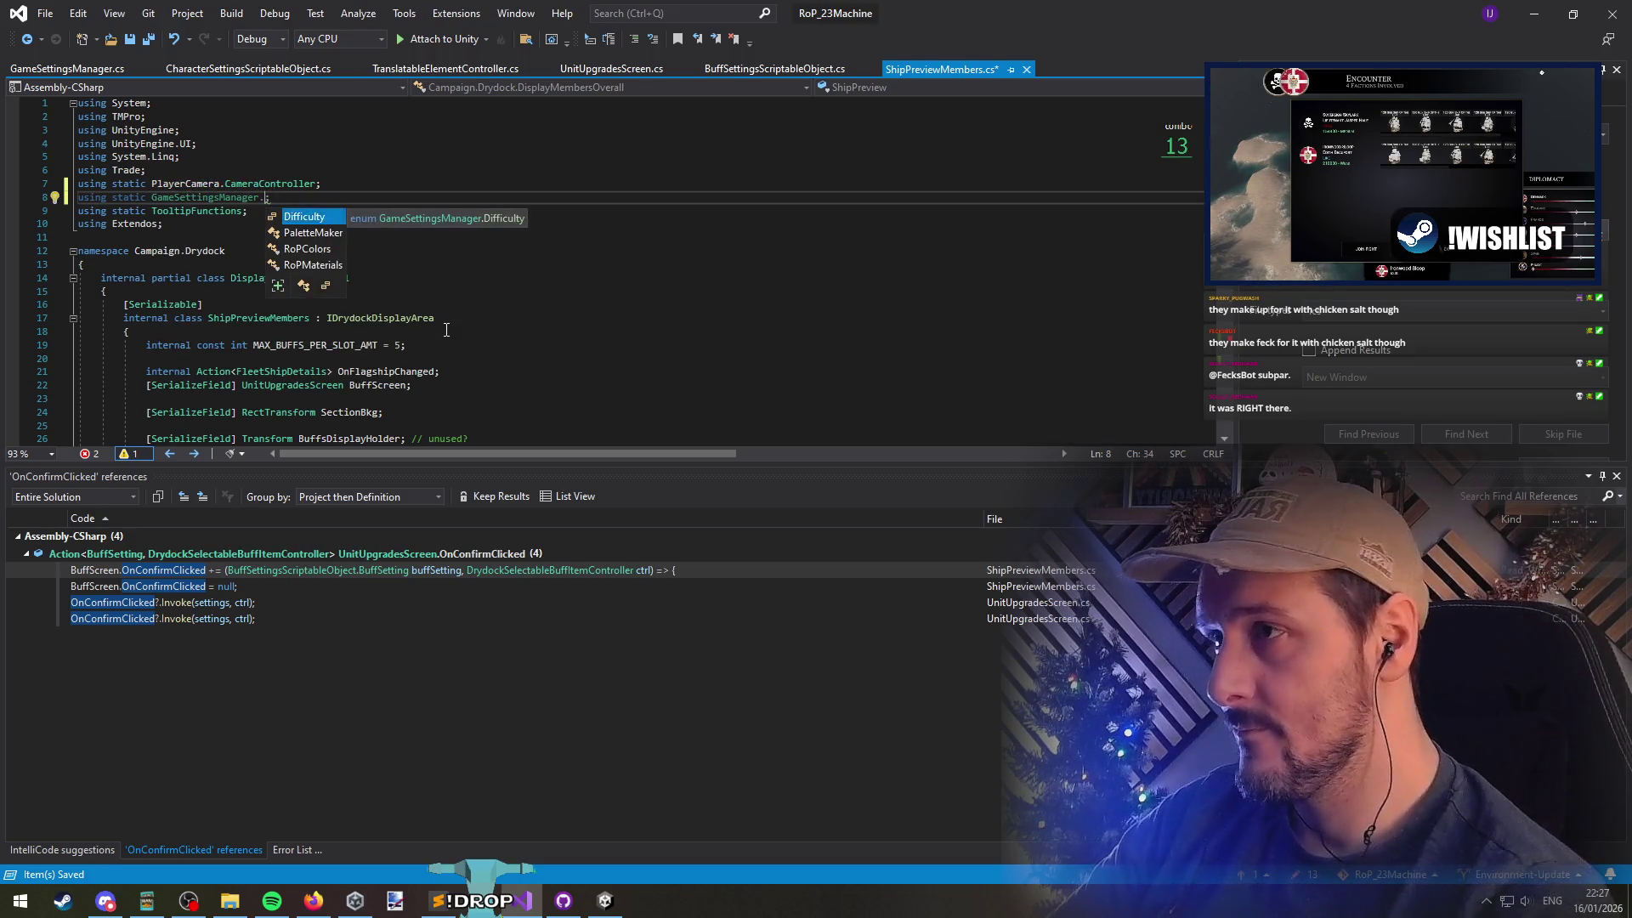
text(P)
key(Tab)
key(End)
key(ctrl+s)
Change the NotEnoughRenoun colour to Palette[PaletteName.Silver]
key(ctrl+f)
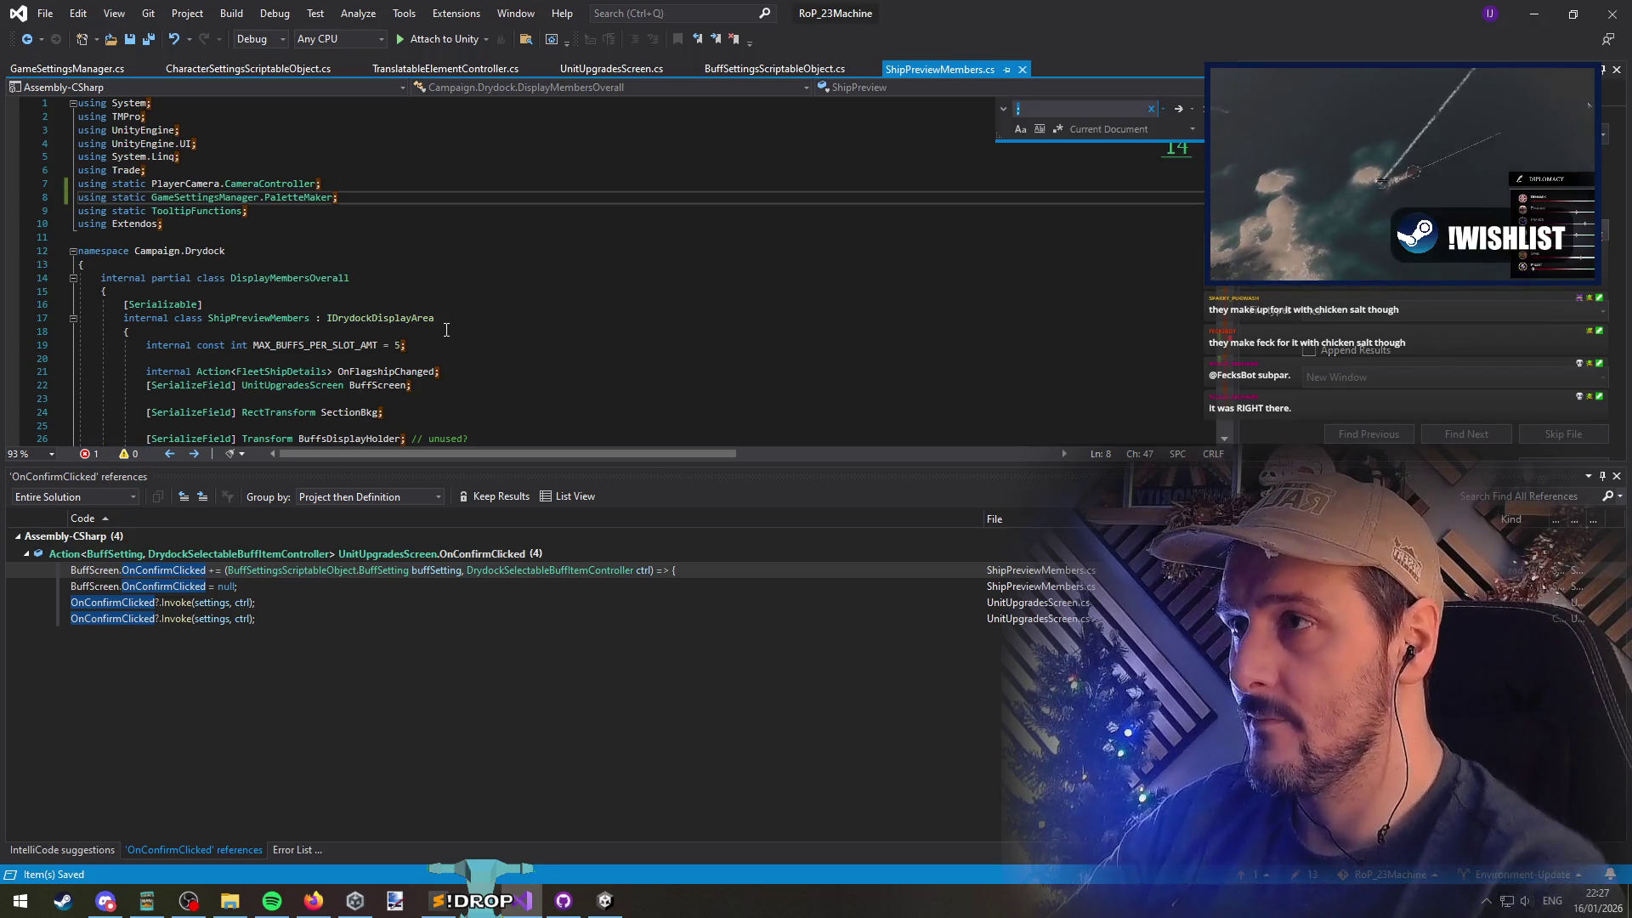
key(Escape)
key(ctrl+minus)
double_click(655, 271)
key(ctrl+f)
key(Escape)
key(Right)
key(Right)
text(PaletteName.)
key(Right)
key(Right)
key(Right)
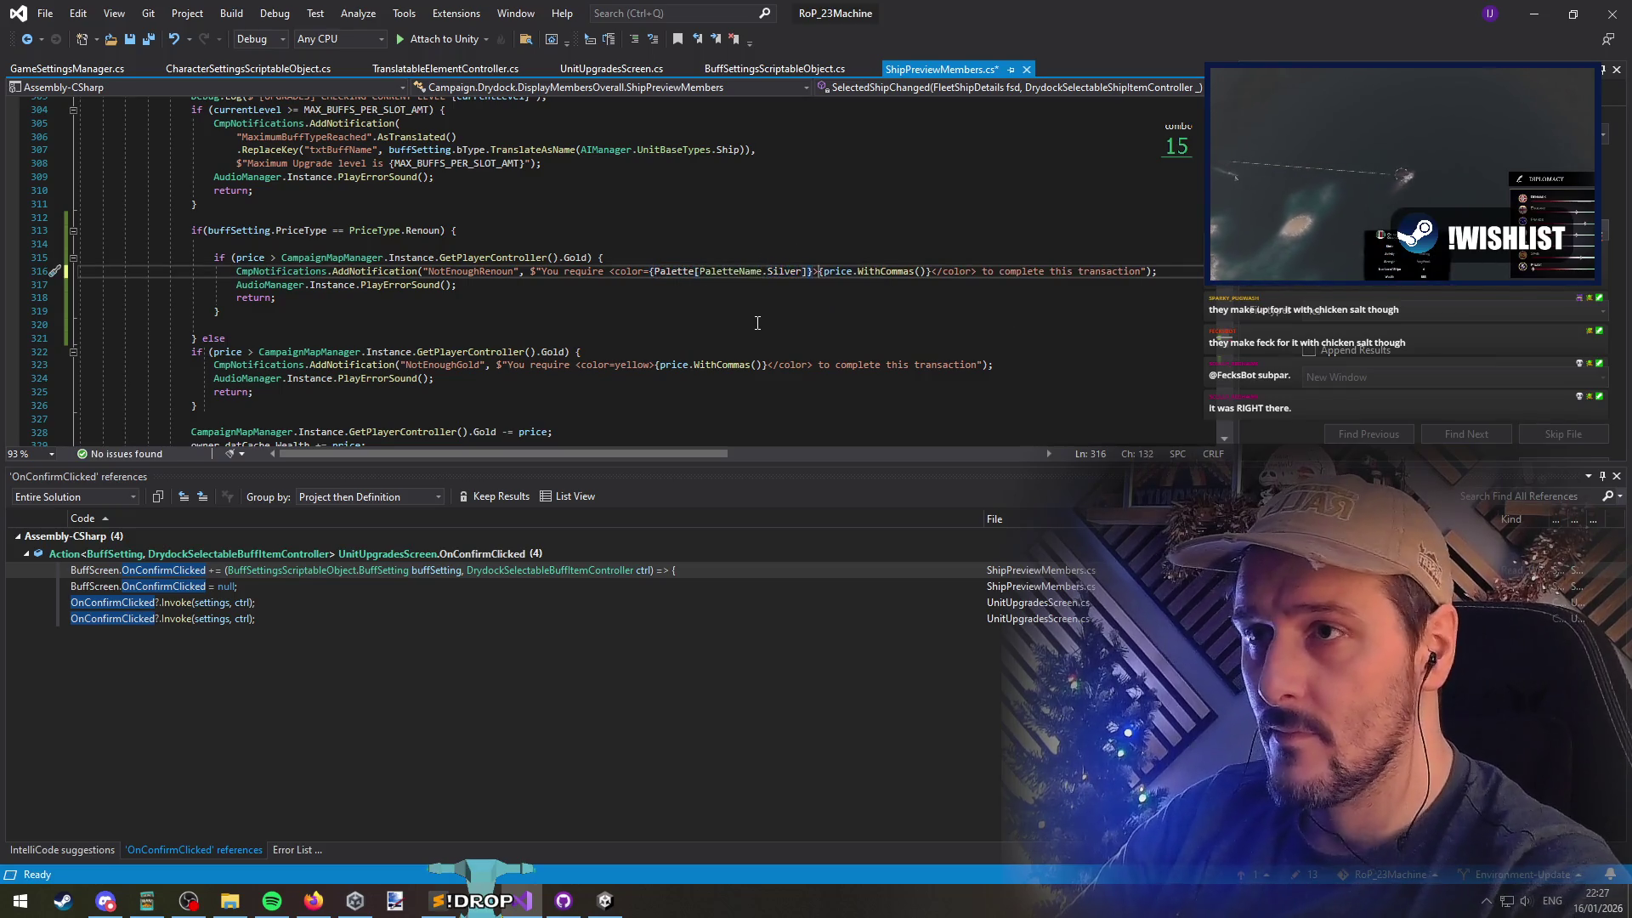
key(Right)
key(Right)
key(Right)
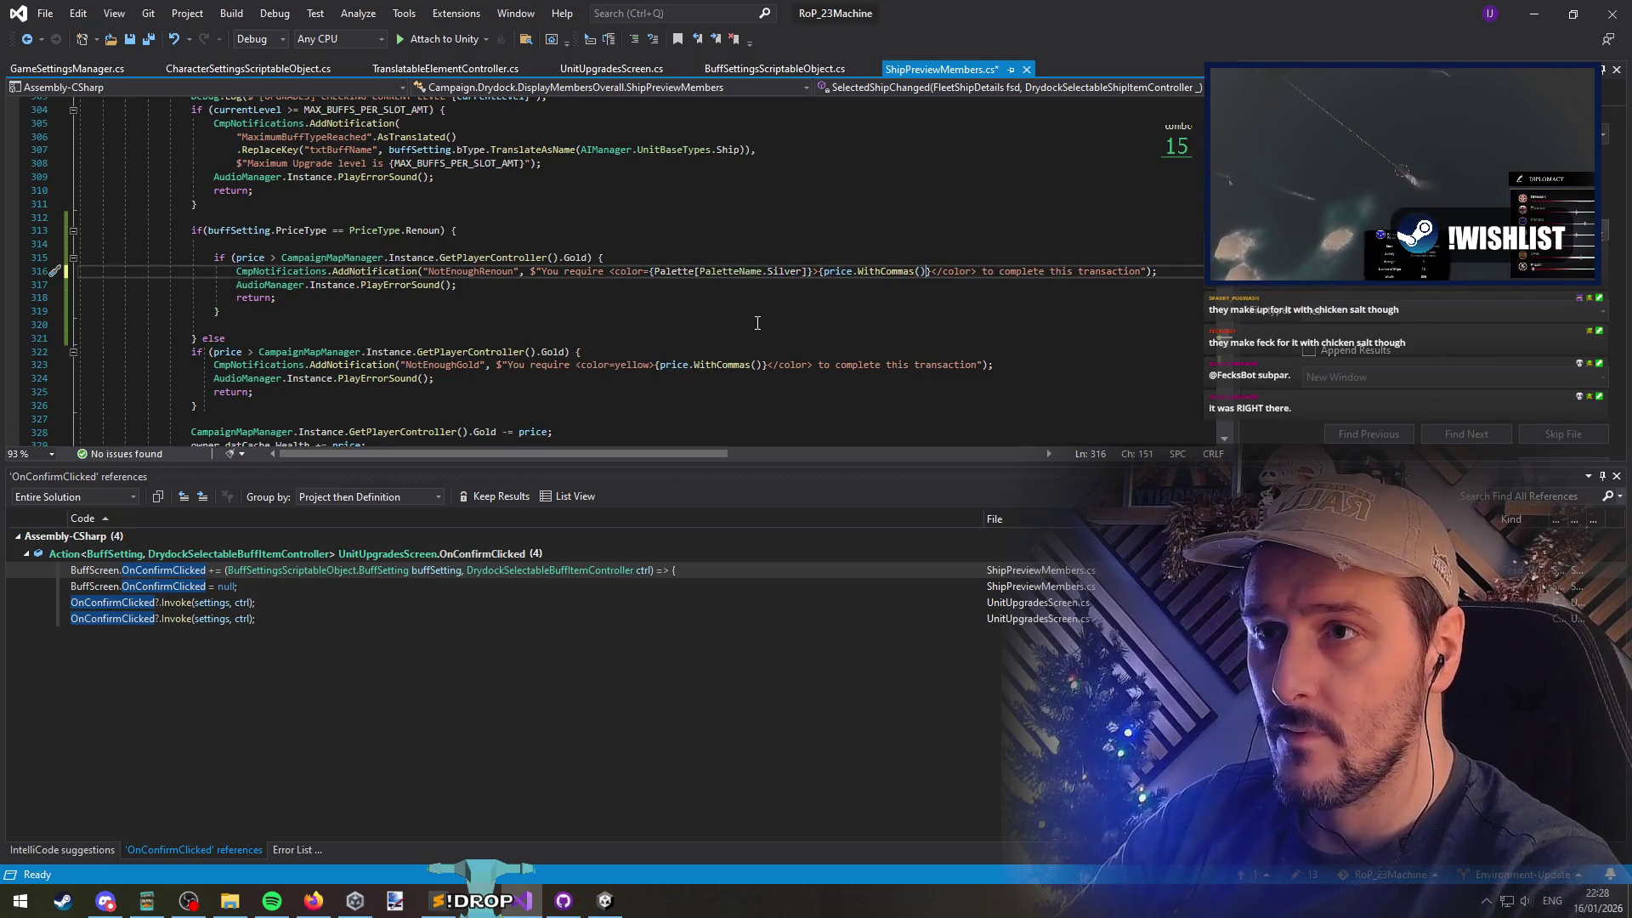